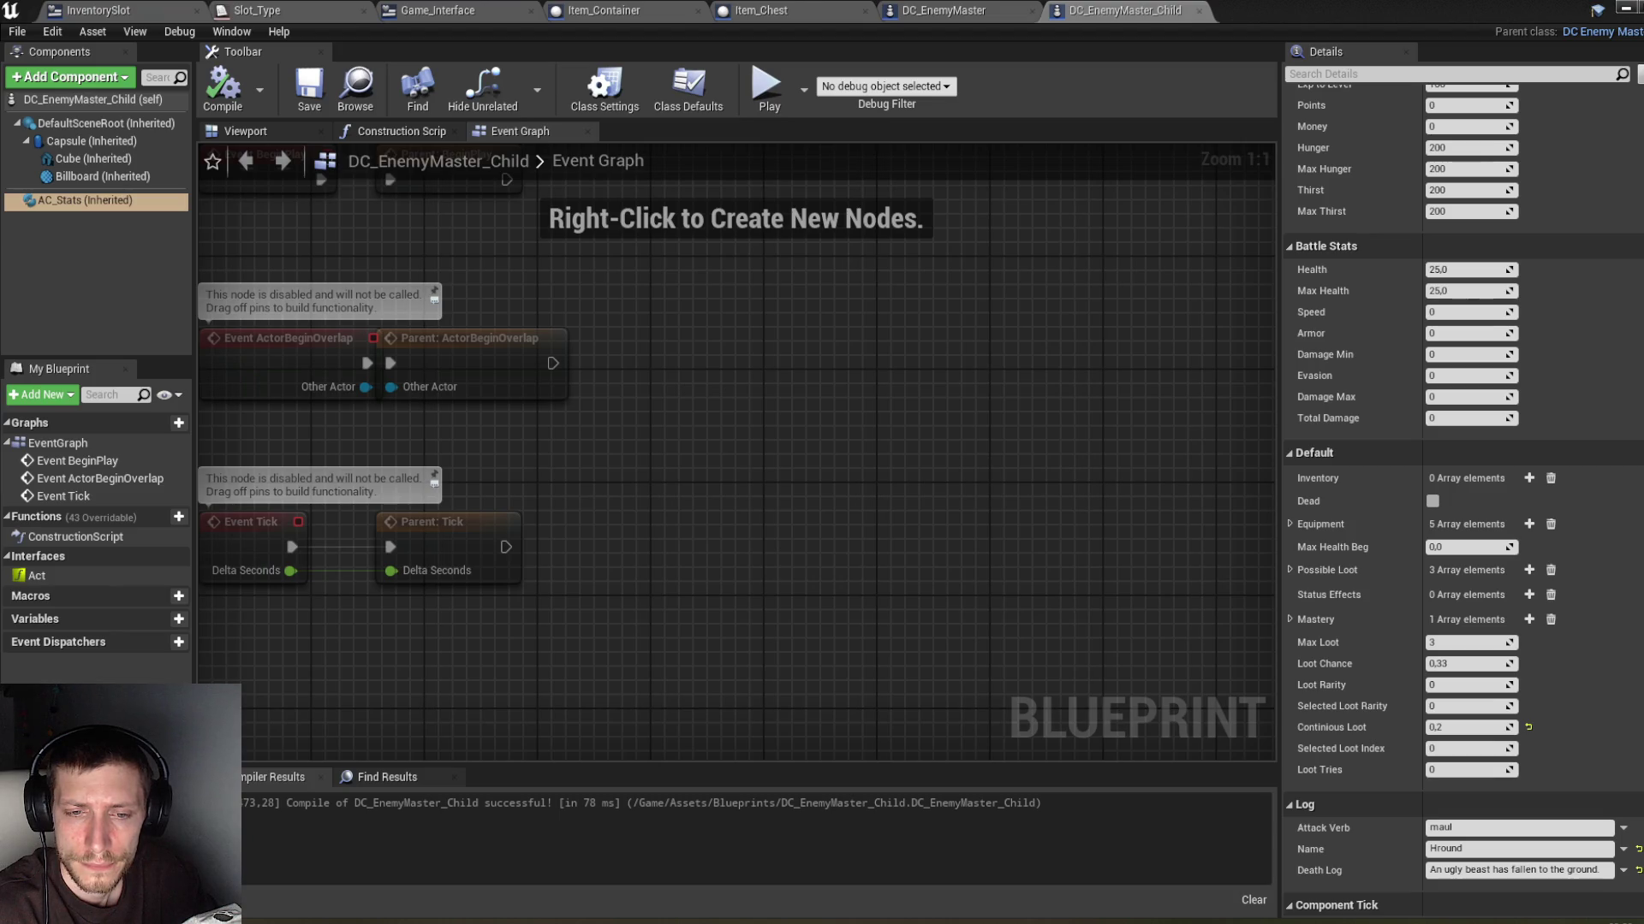
Step: Look through the open Slot_Type, Game_Interface, Item_Chest, DC_EnemyMaster_Child and DC_EnemyMaster tabs
left_click_drag(1068, 561, 1080, 566)
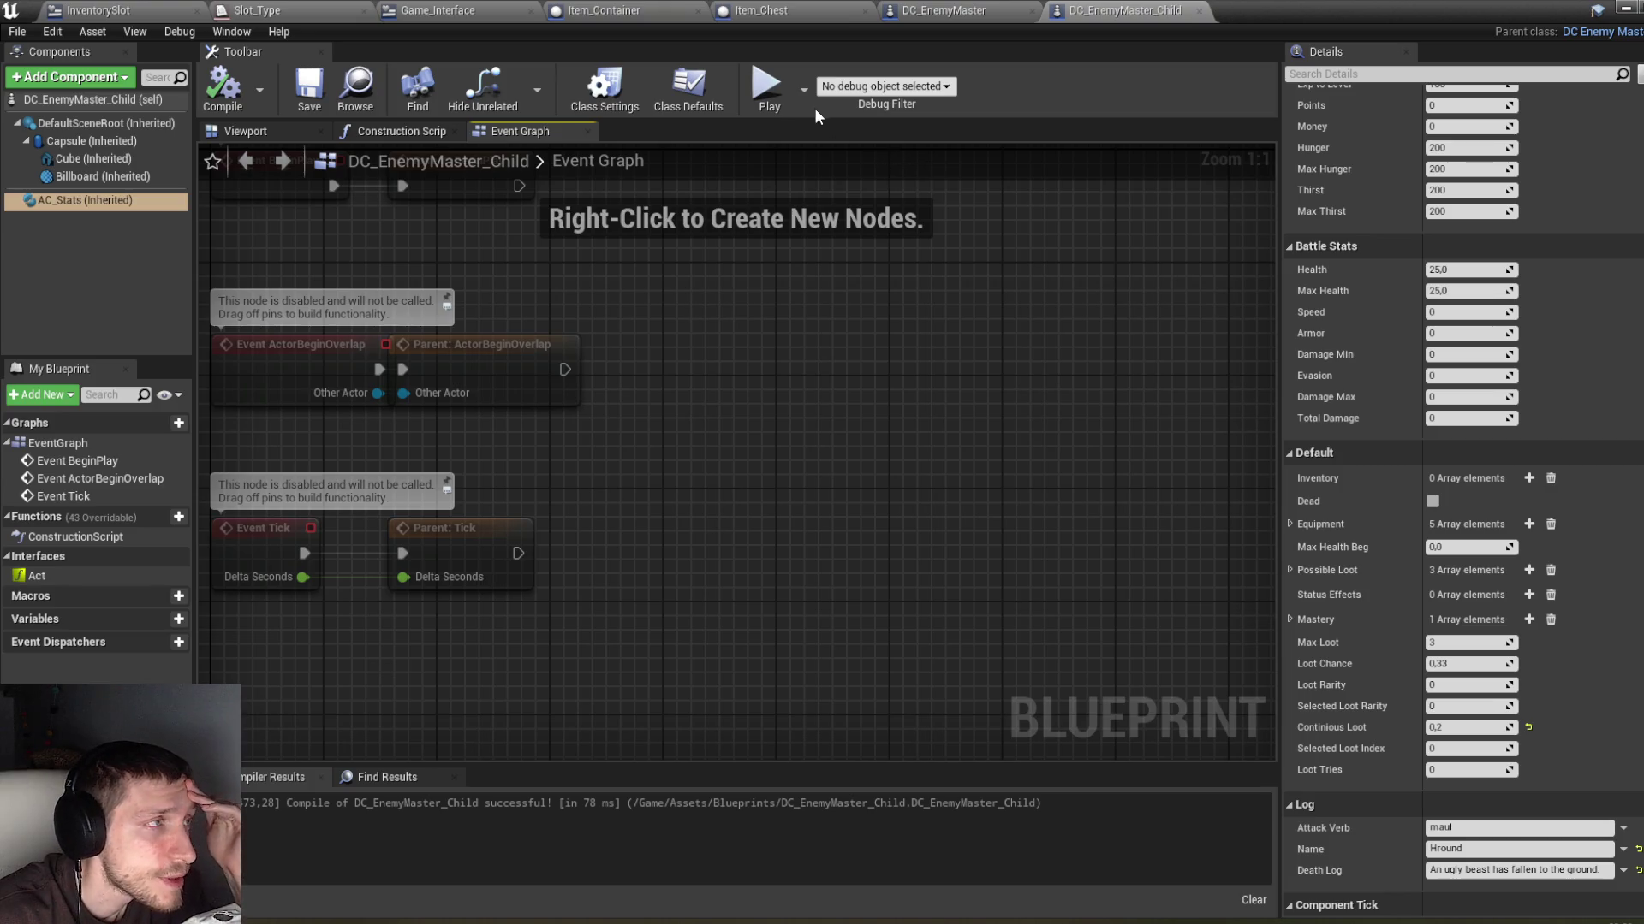
left_click(291, 10)
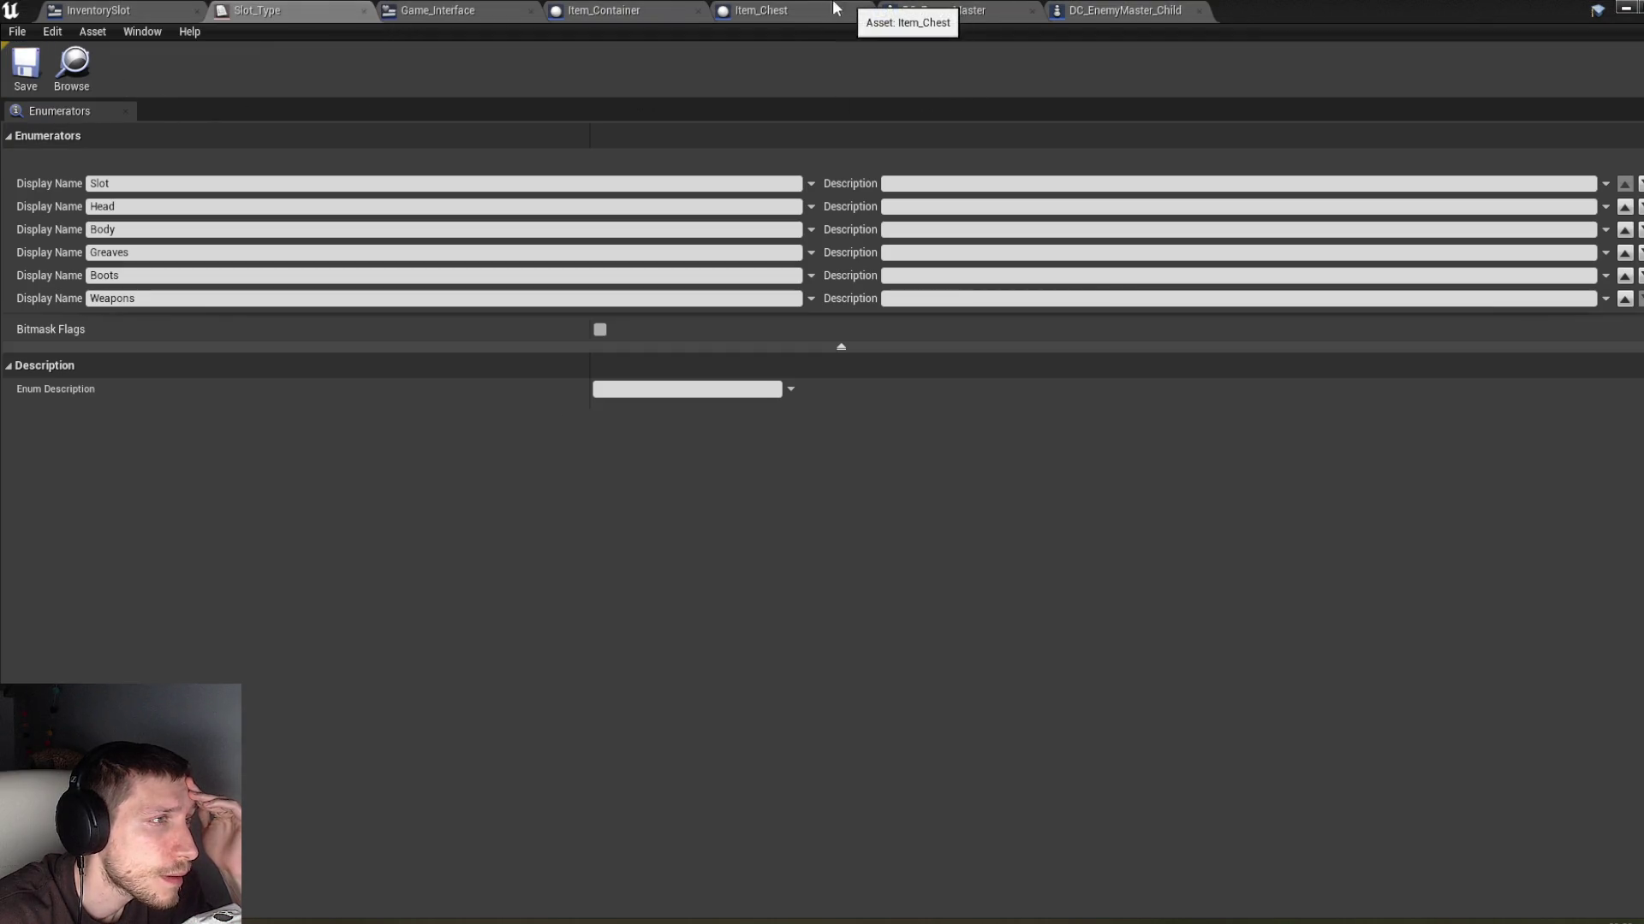
left_click(505, 12)
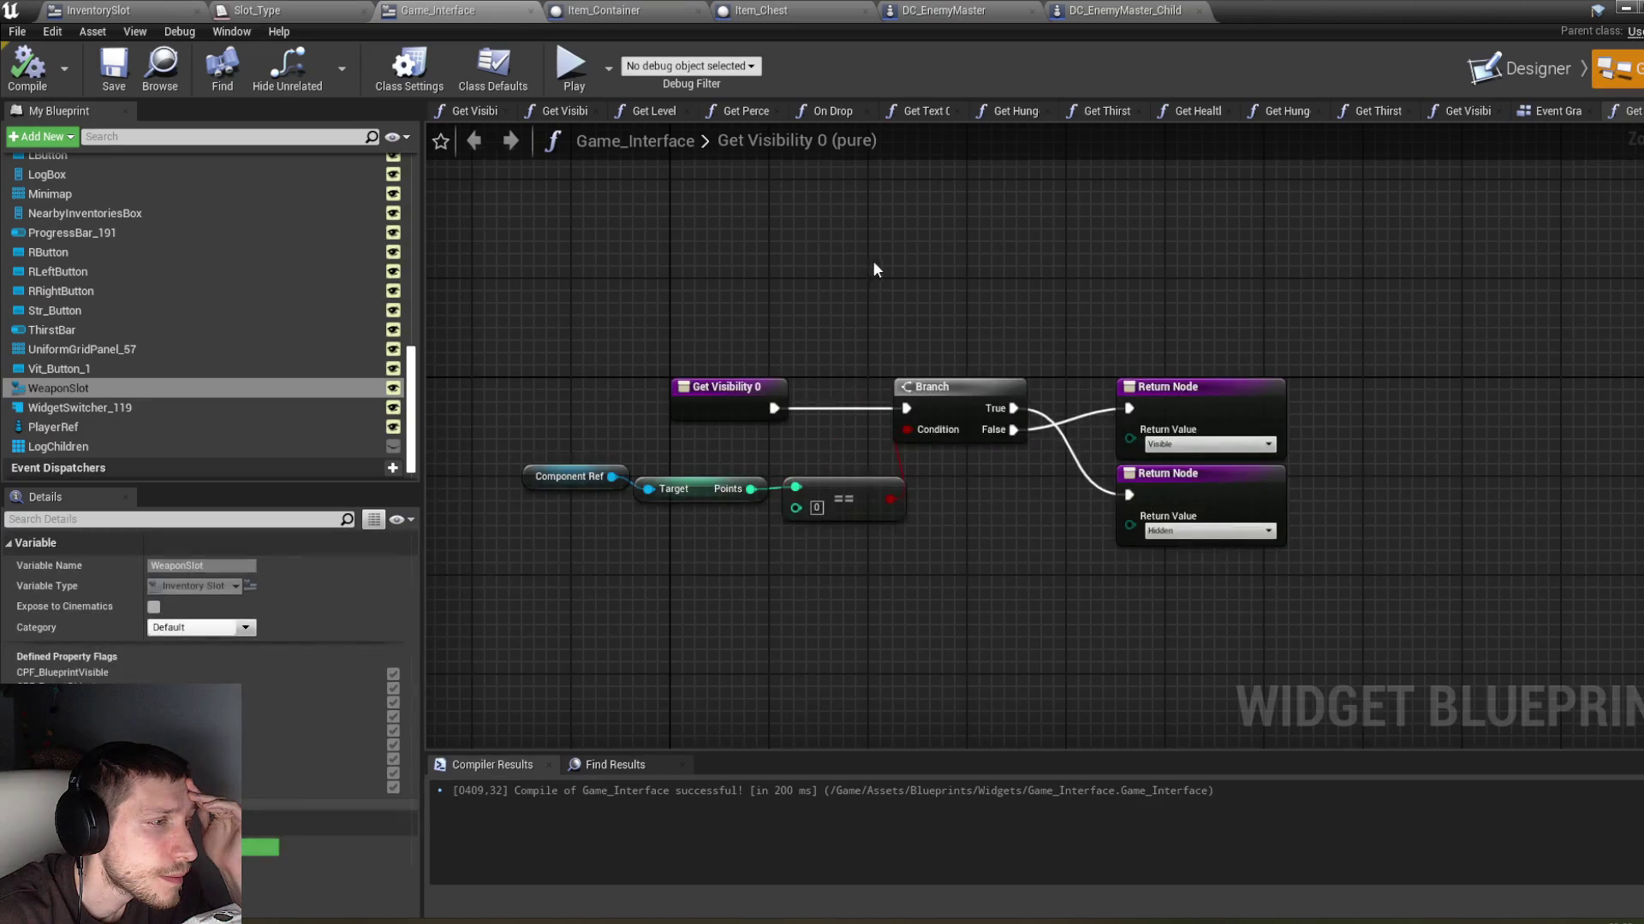
left_click(767, 10)
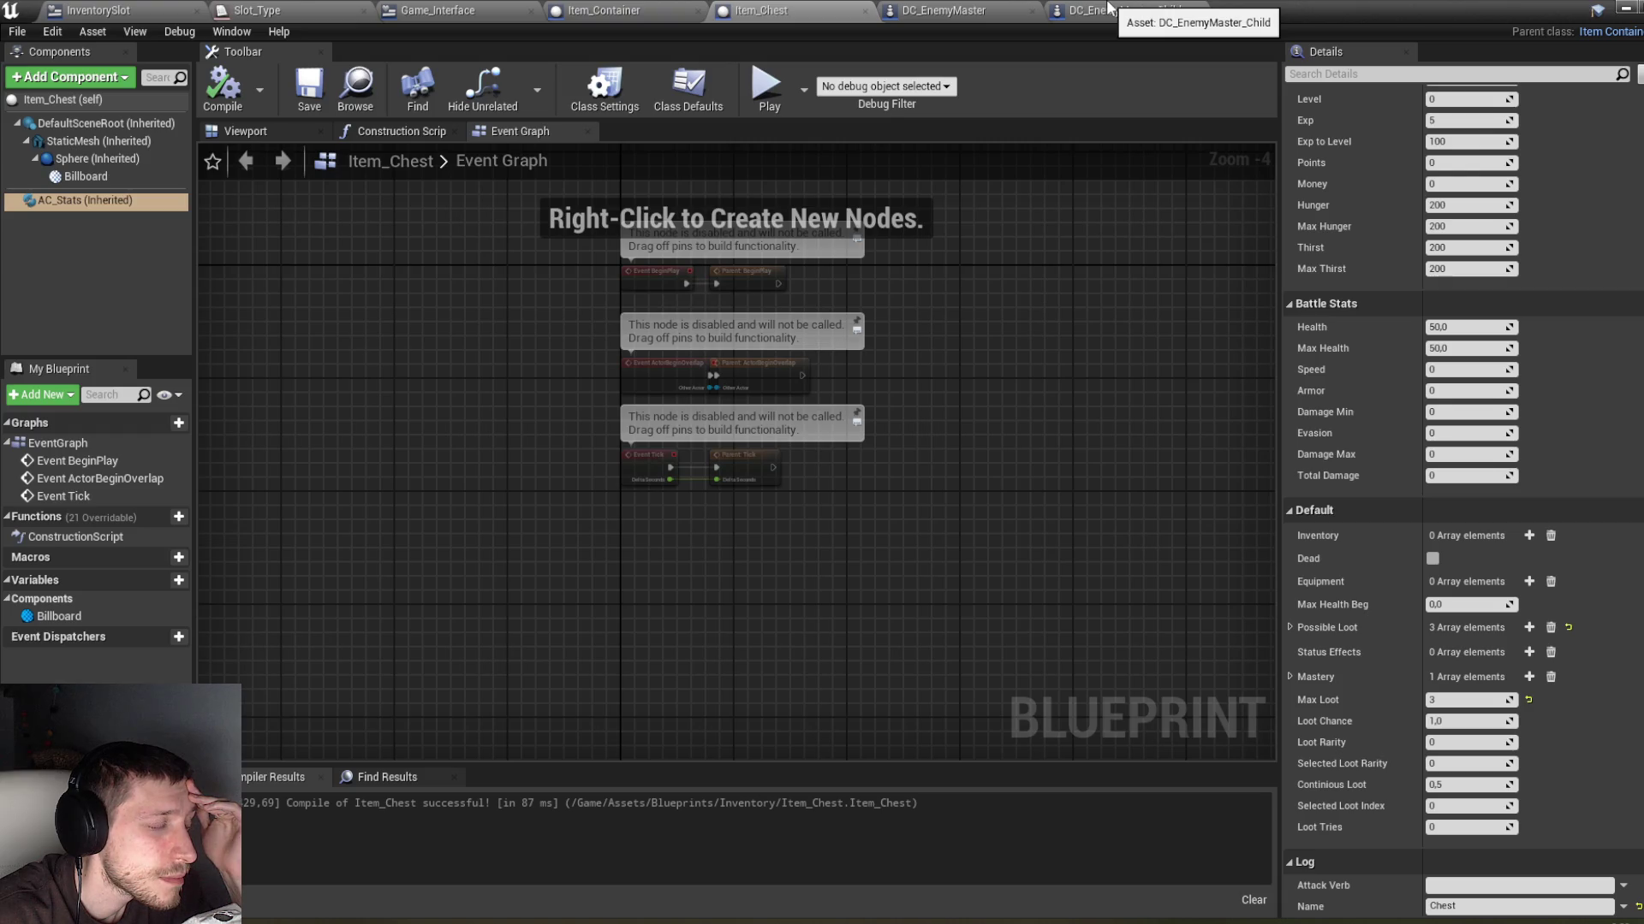
left_click(1110, 8)
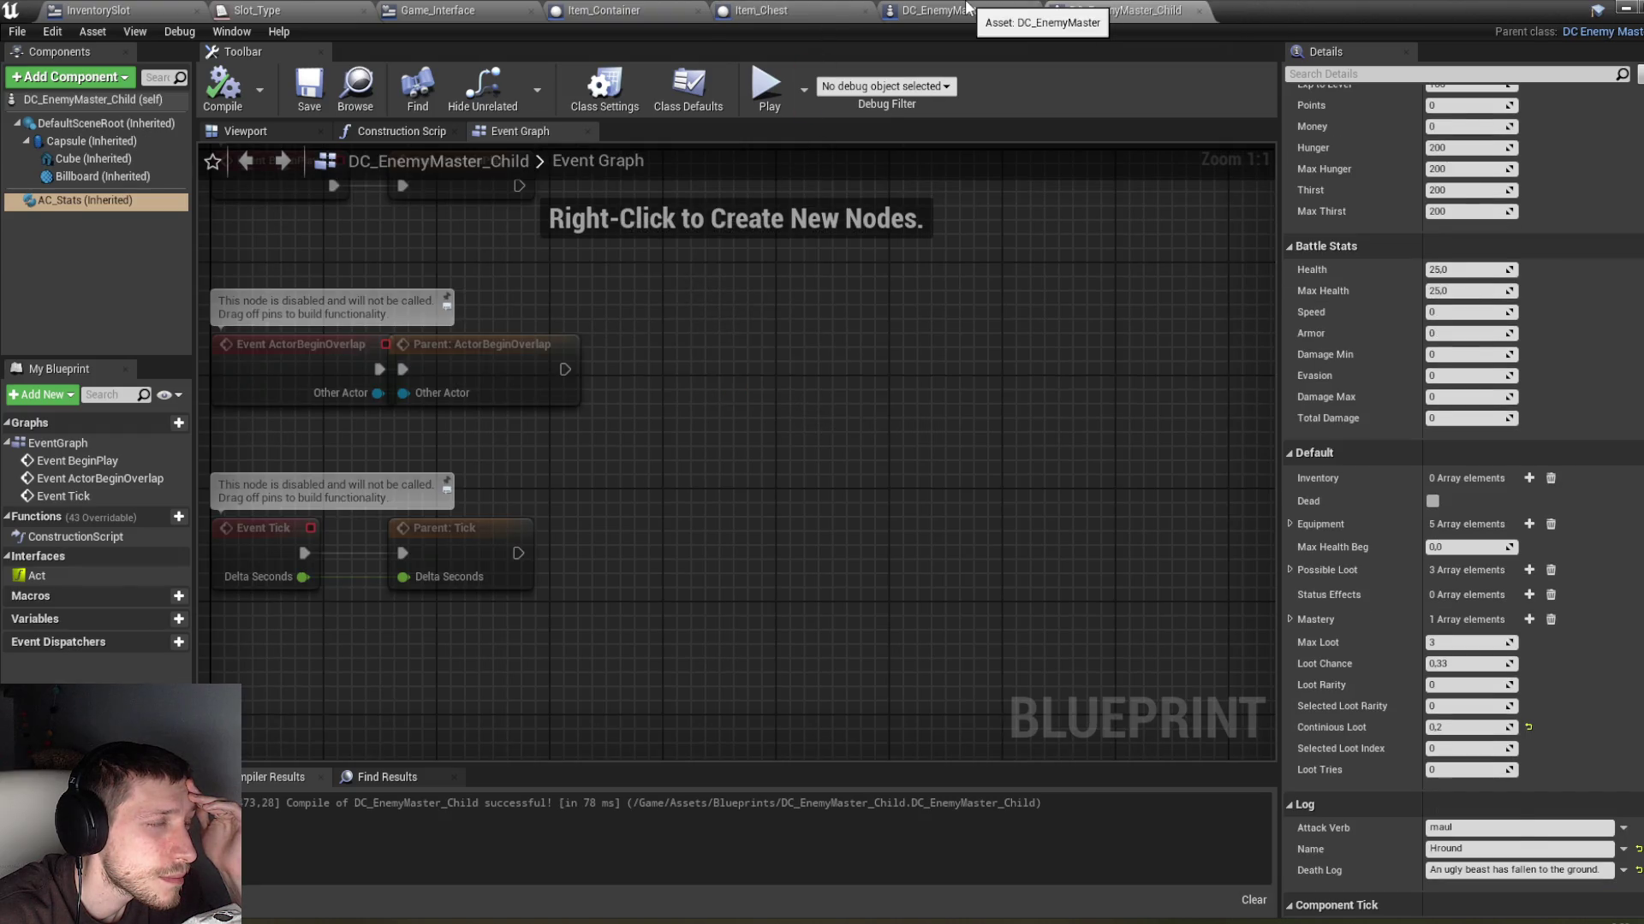
left_click(965, 7)
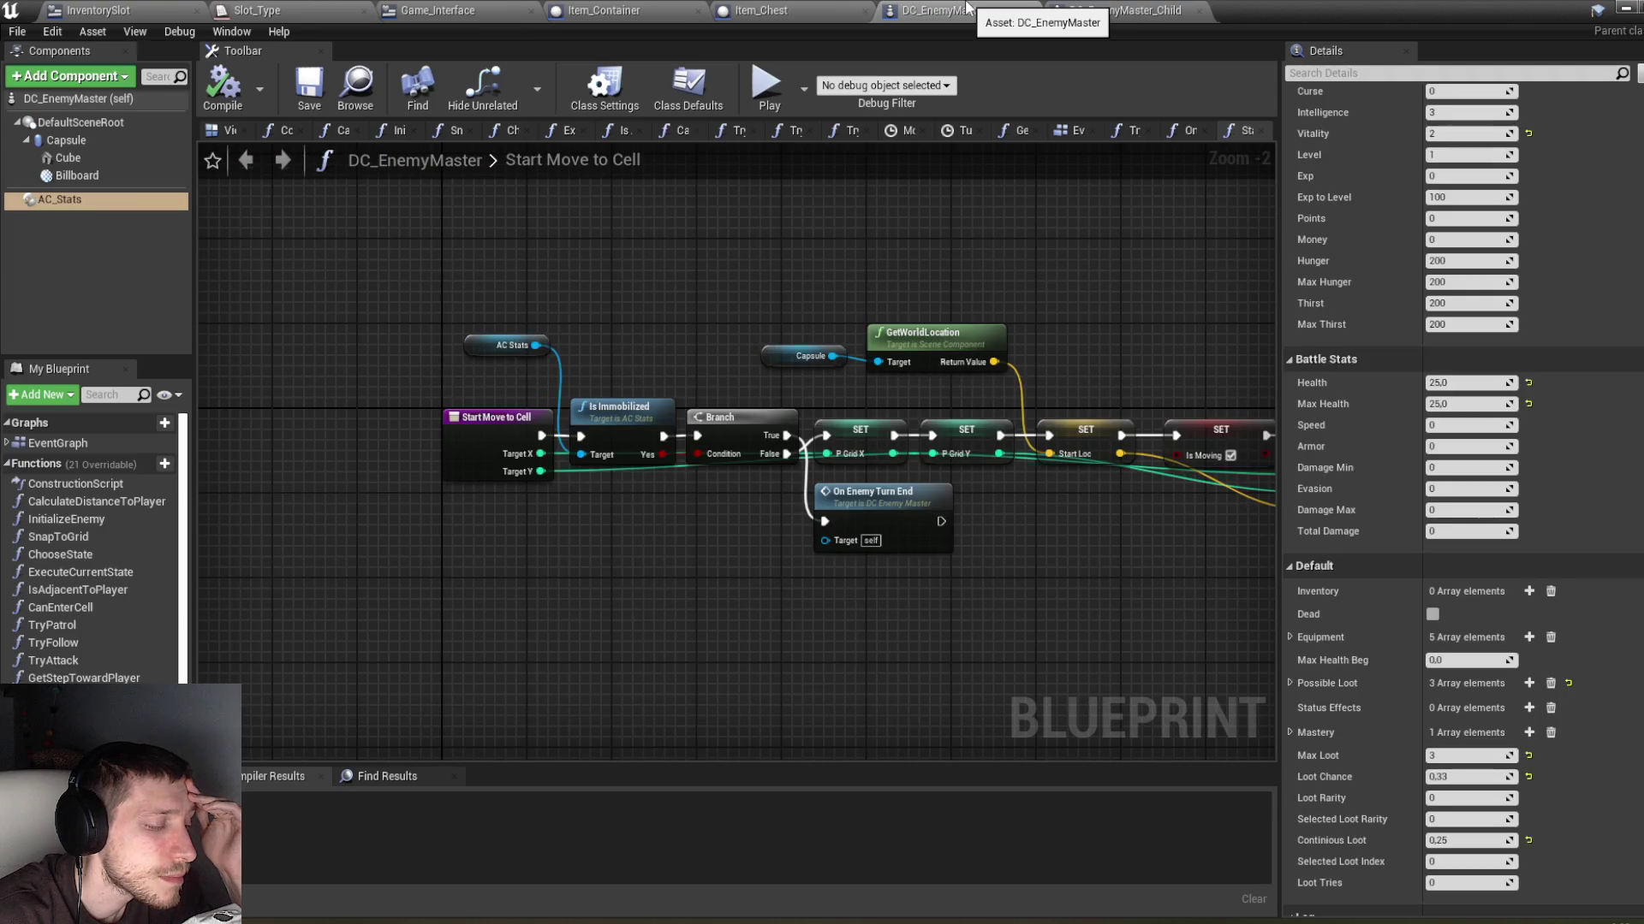
Step: Recompile the Game_Interface widget blueprint and minimize the blueprint editor to reach the level editor
left_click(471, 10)
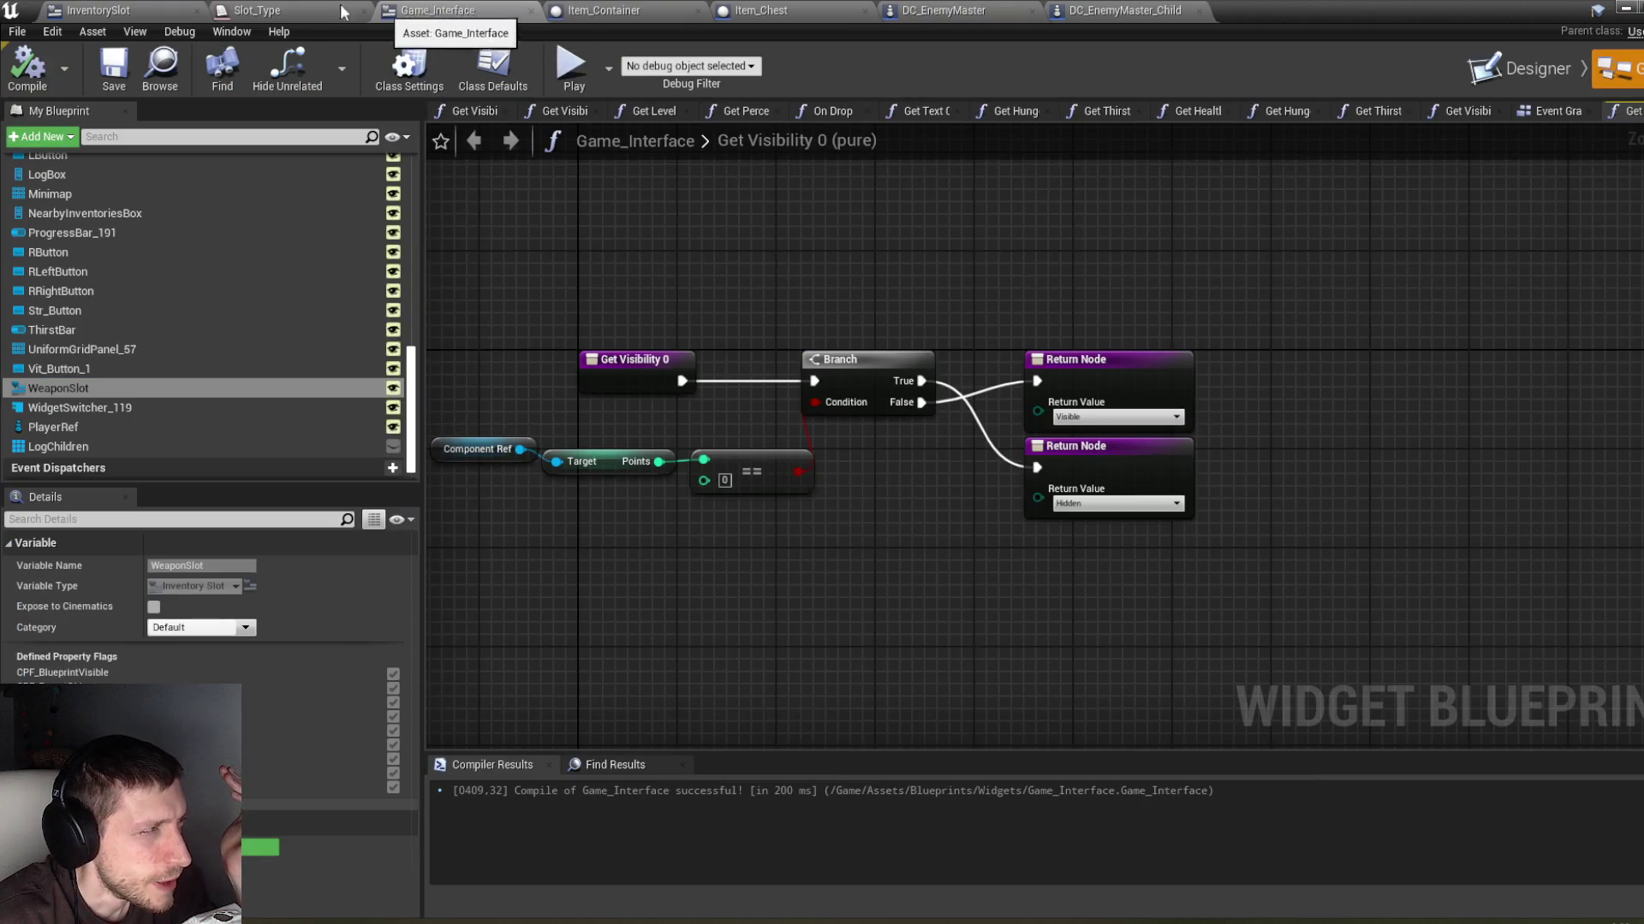
left_click(27, 67)
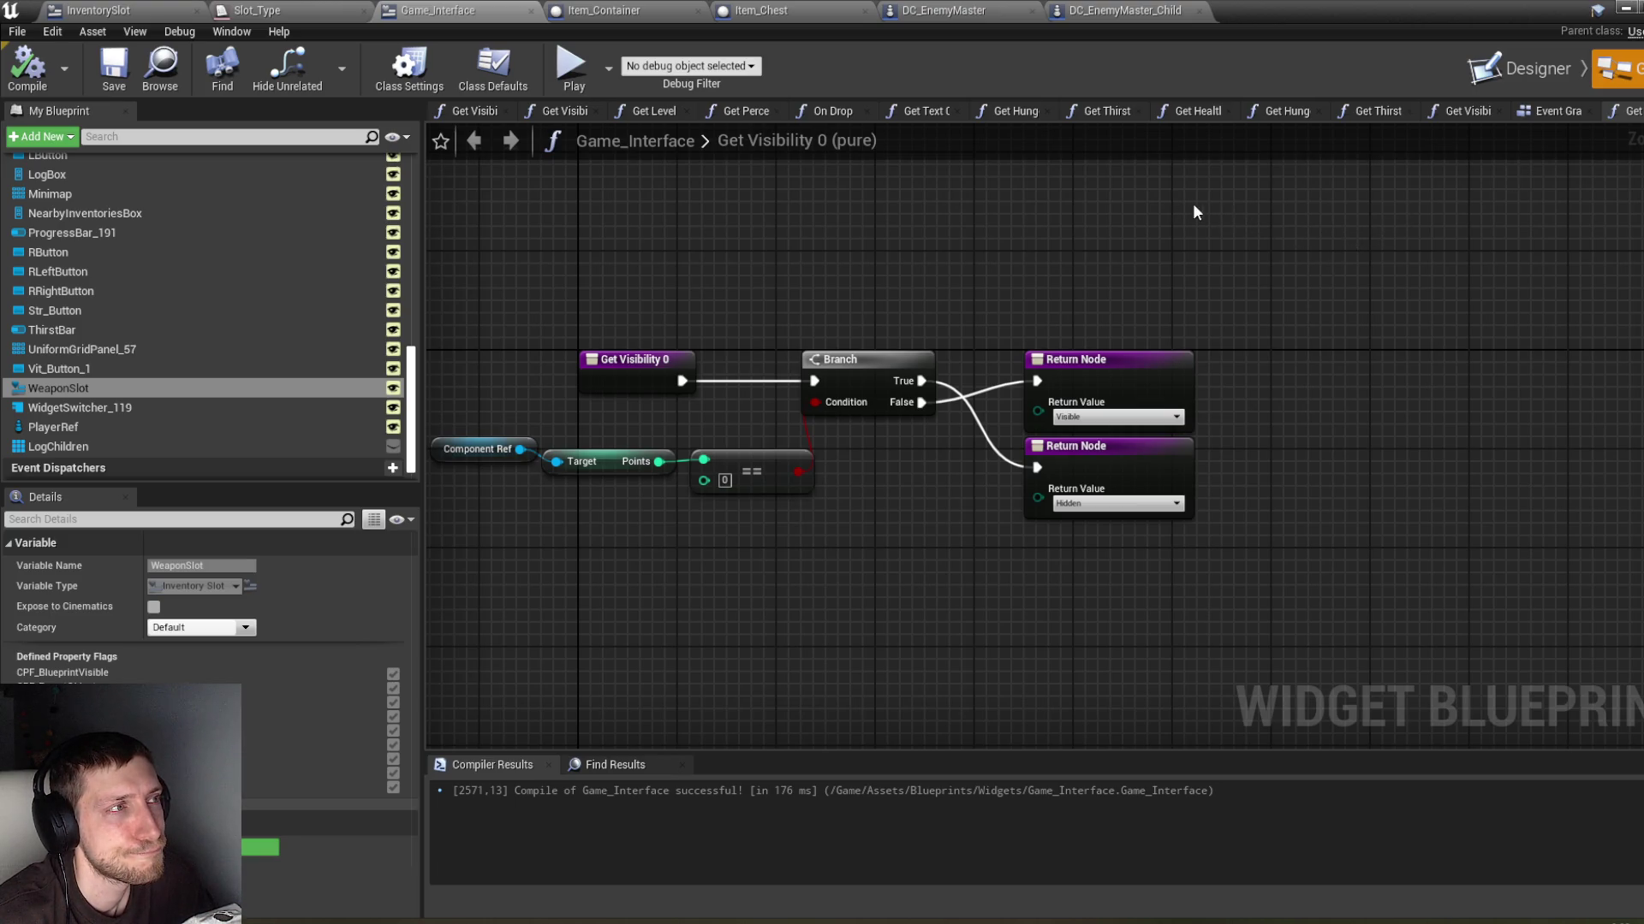
left_click(574, 9)
left_click(800, 8)
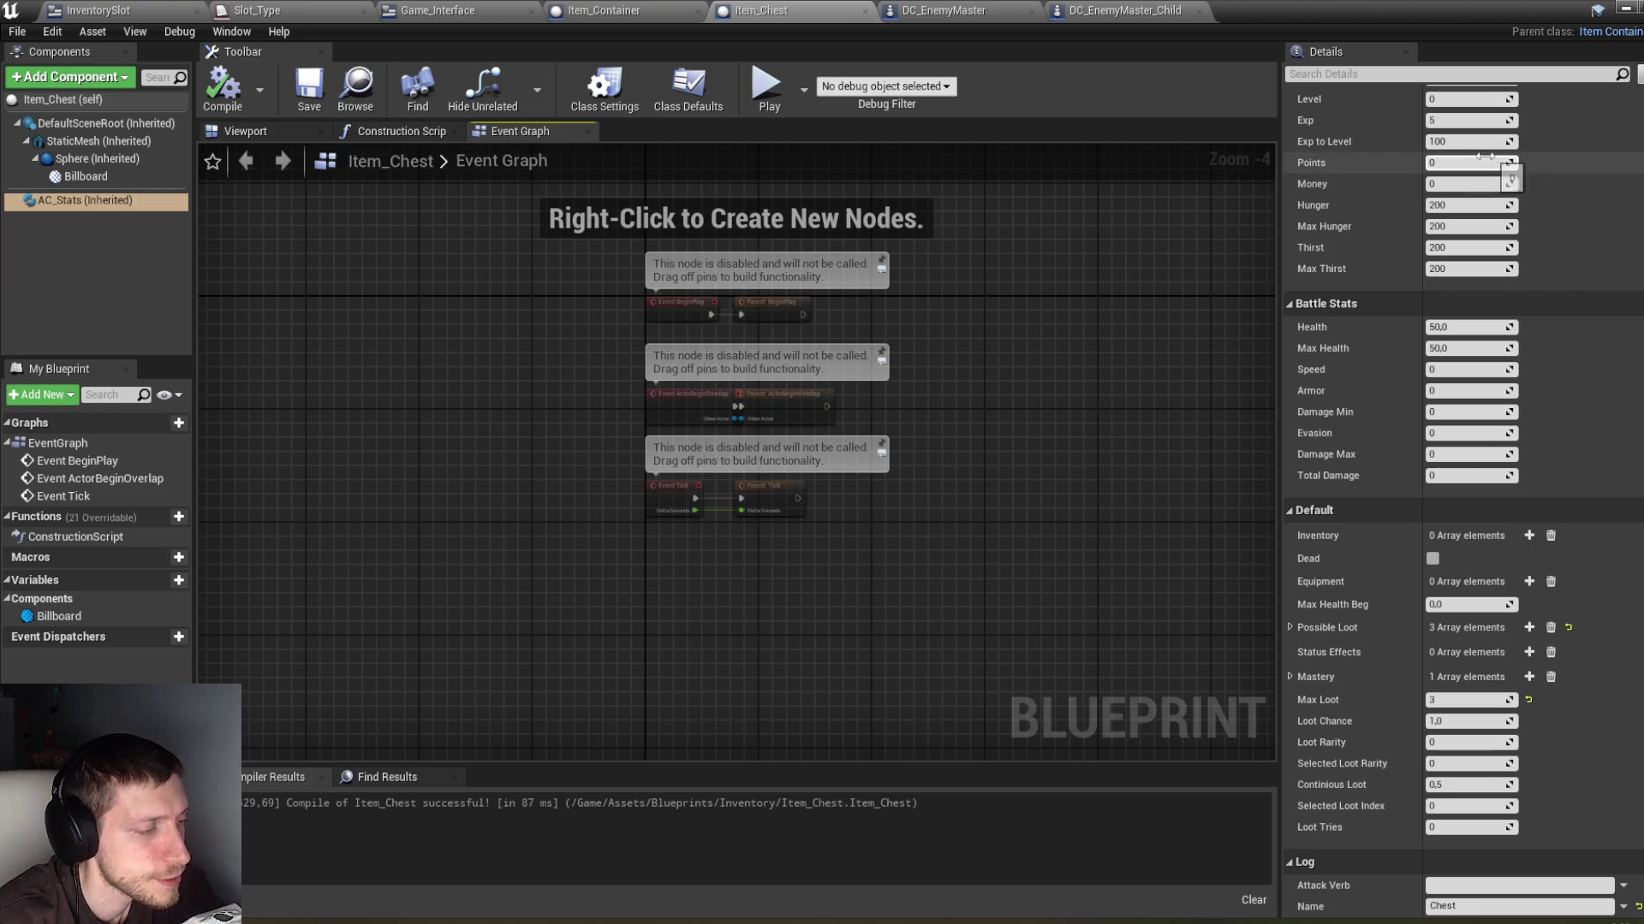
left_click(1625, 8)
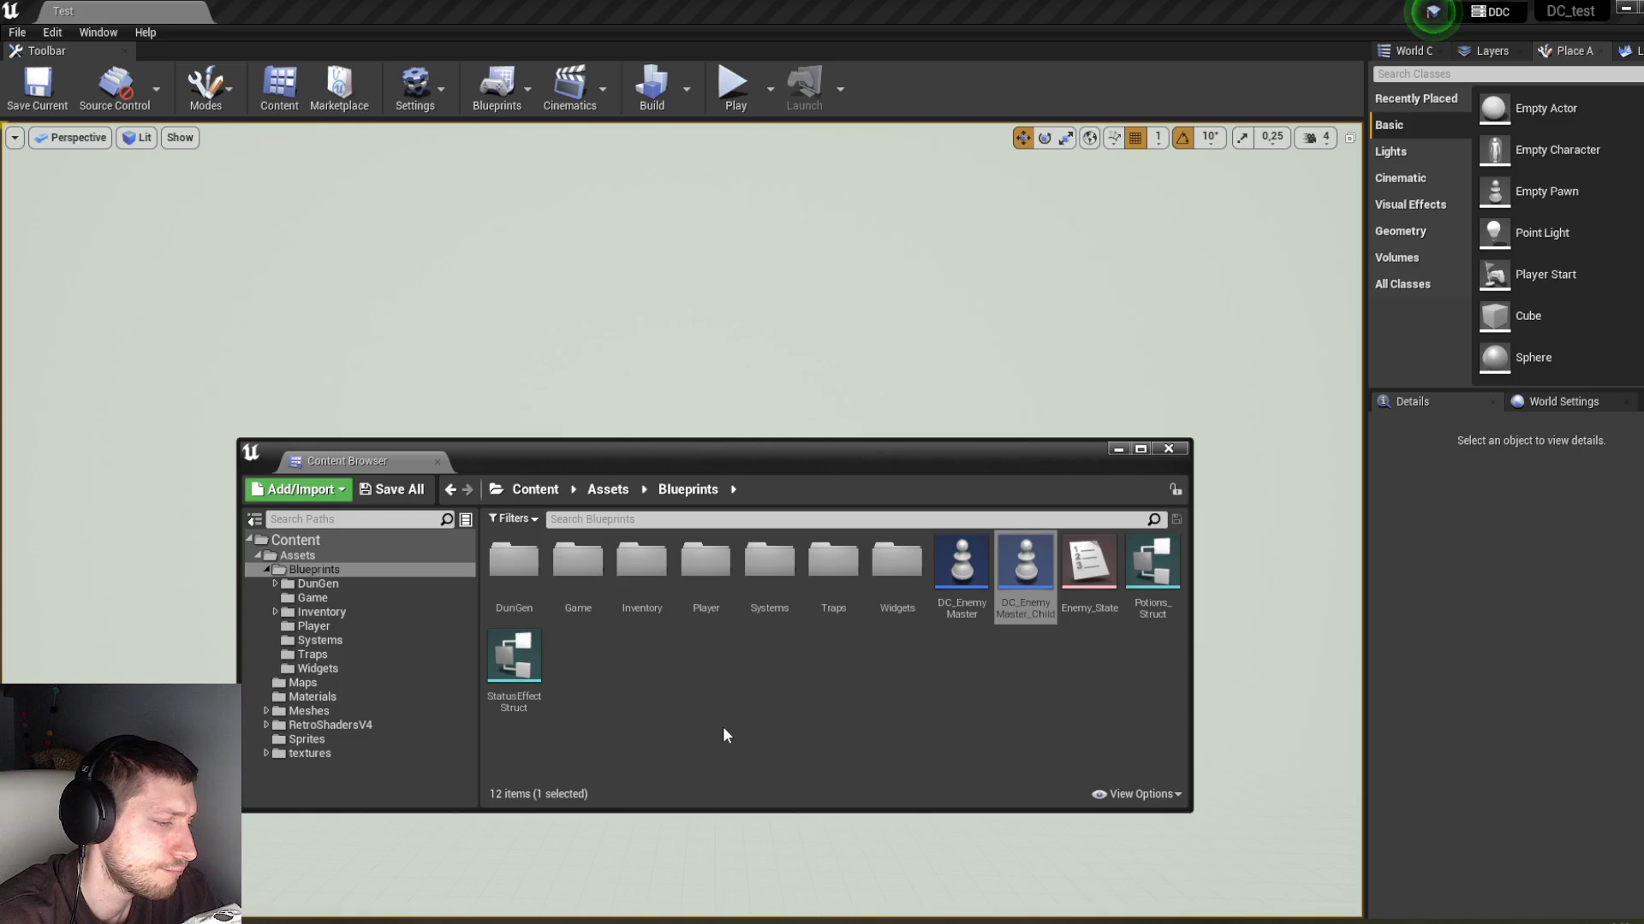
Step: In the Inventory folder, open Item_Data, inspect its ItemData variable, then minimize it
left_click(363, 615)
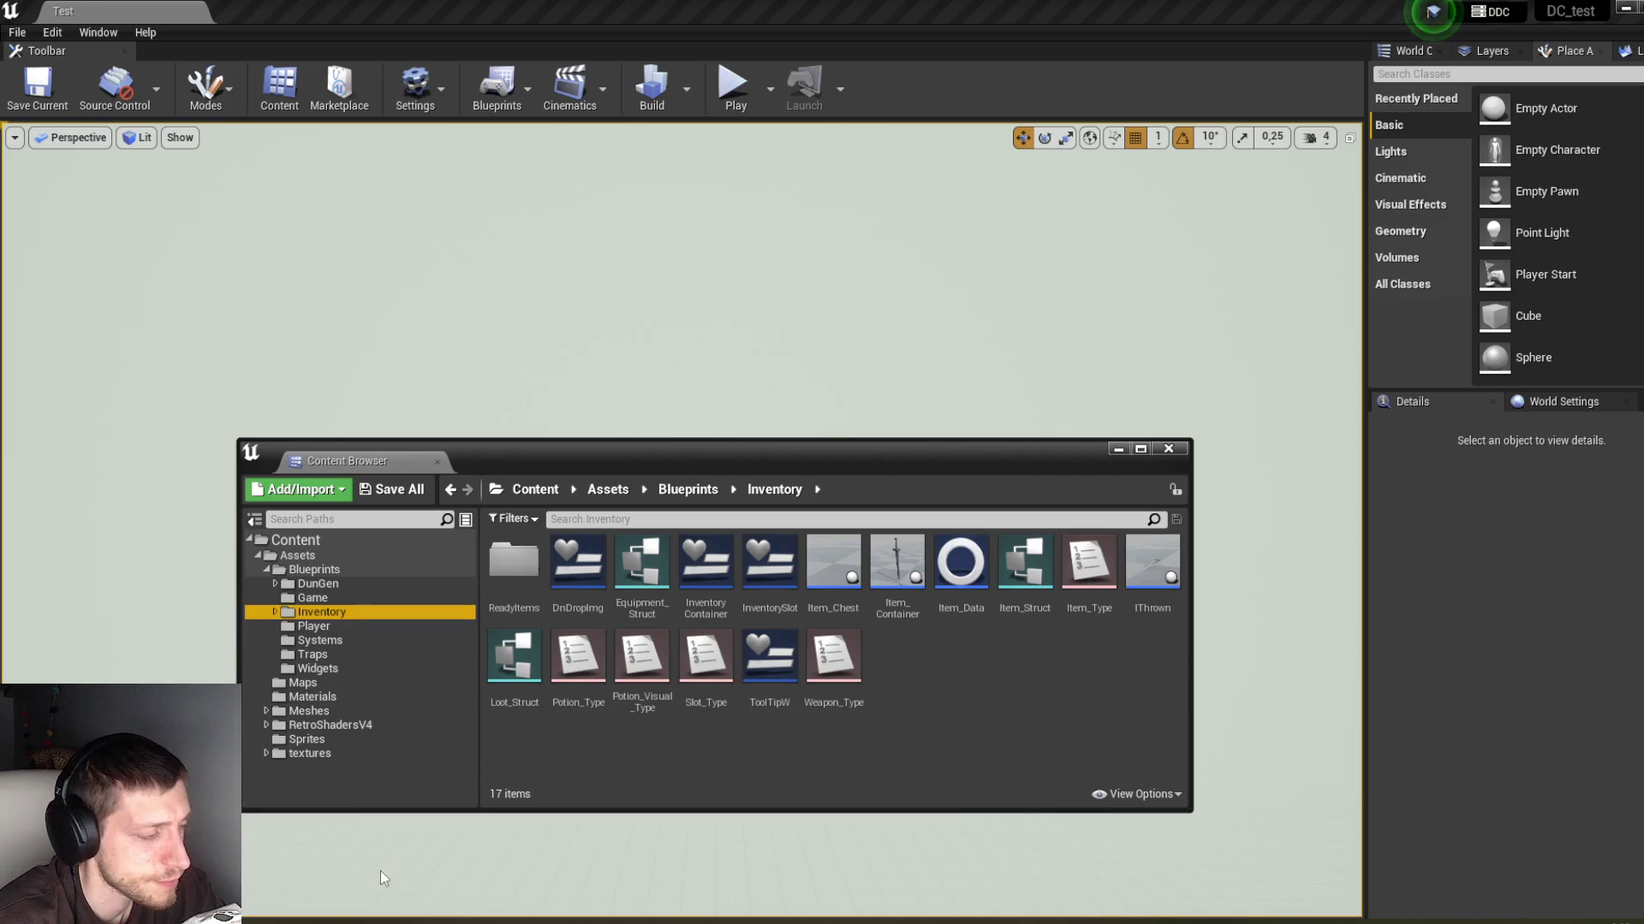
mouse_move(406, 923)
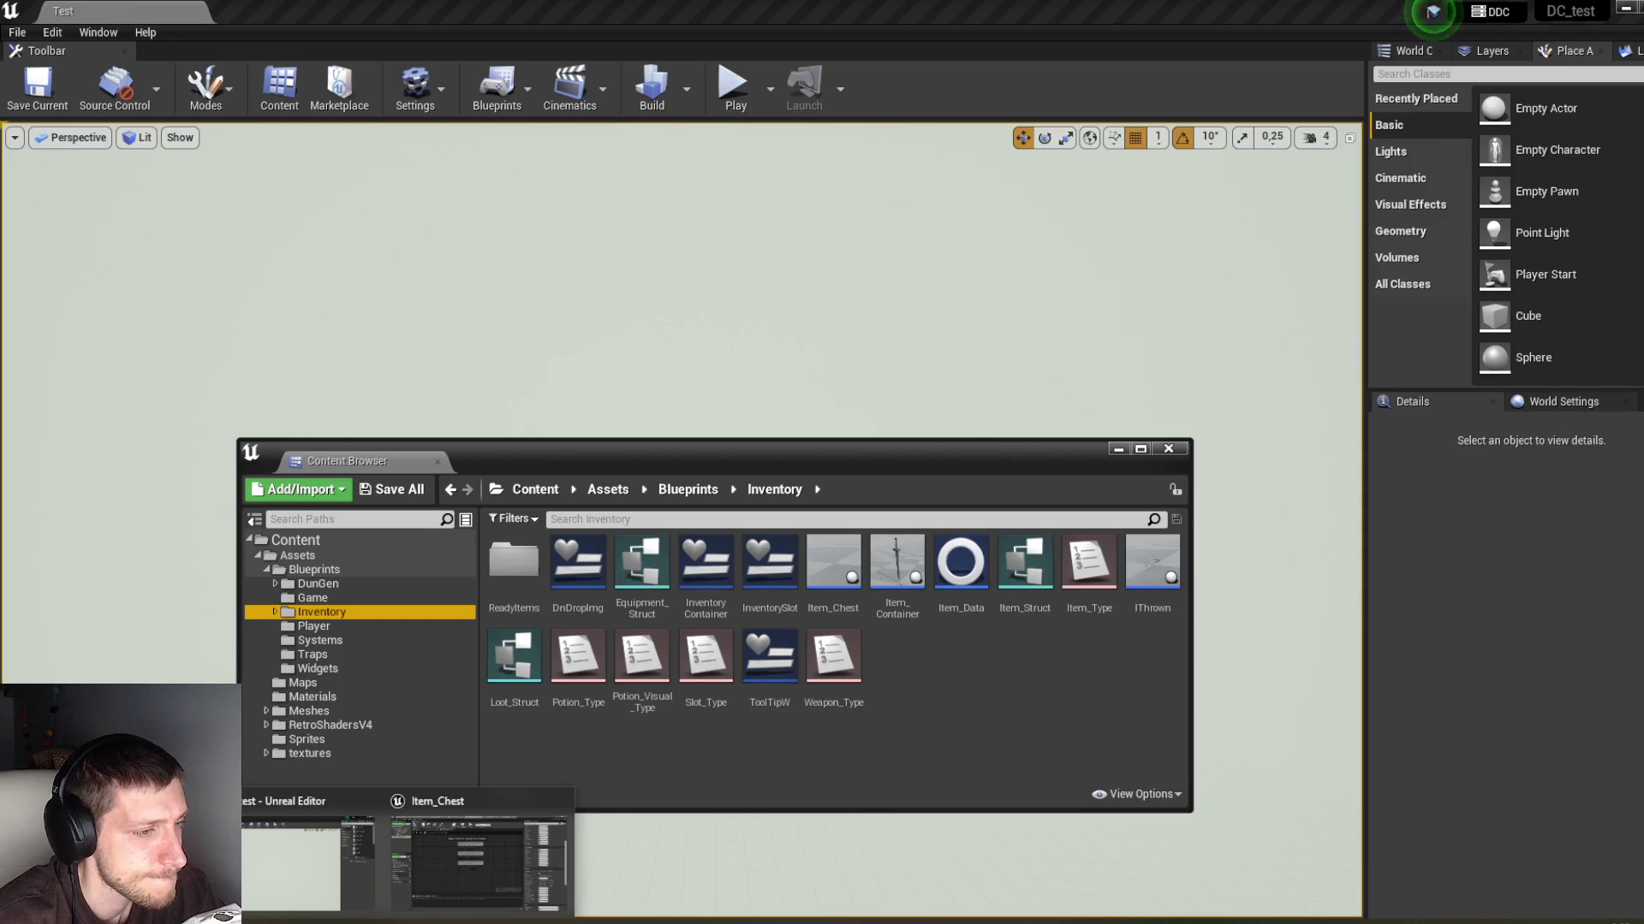
double_click(961, 565)
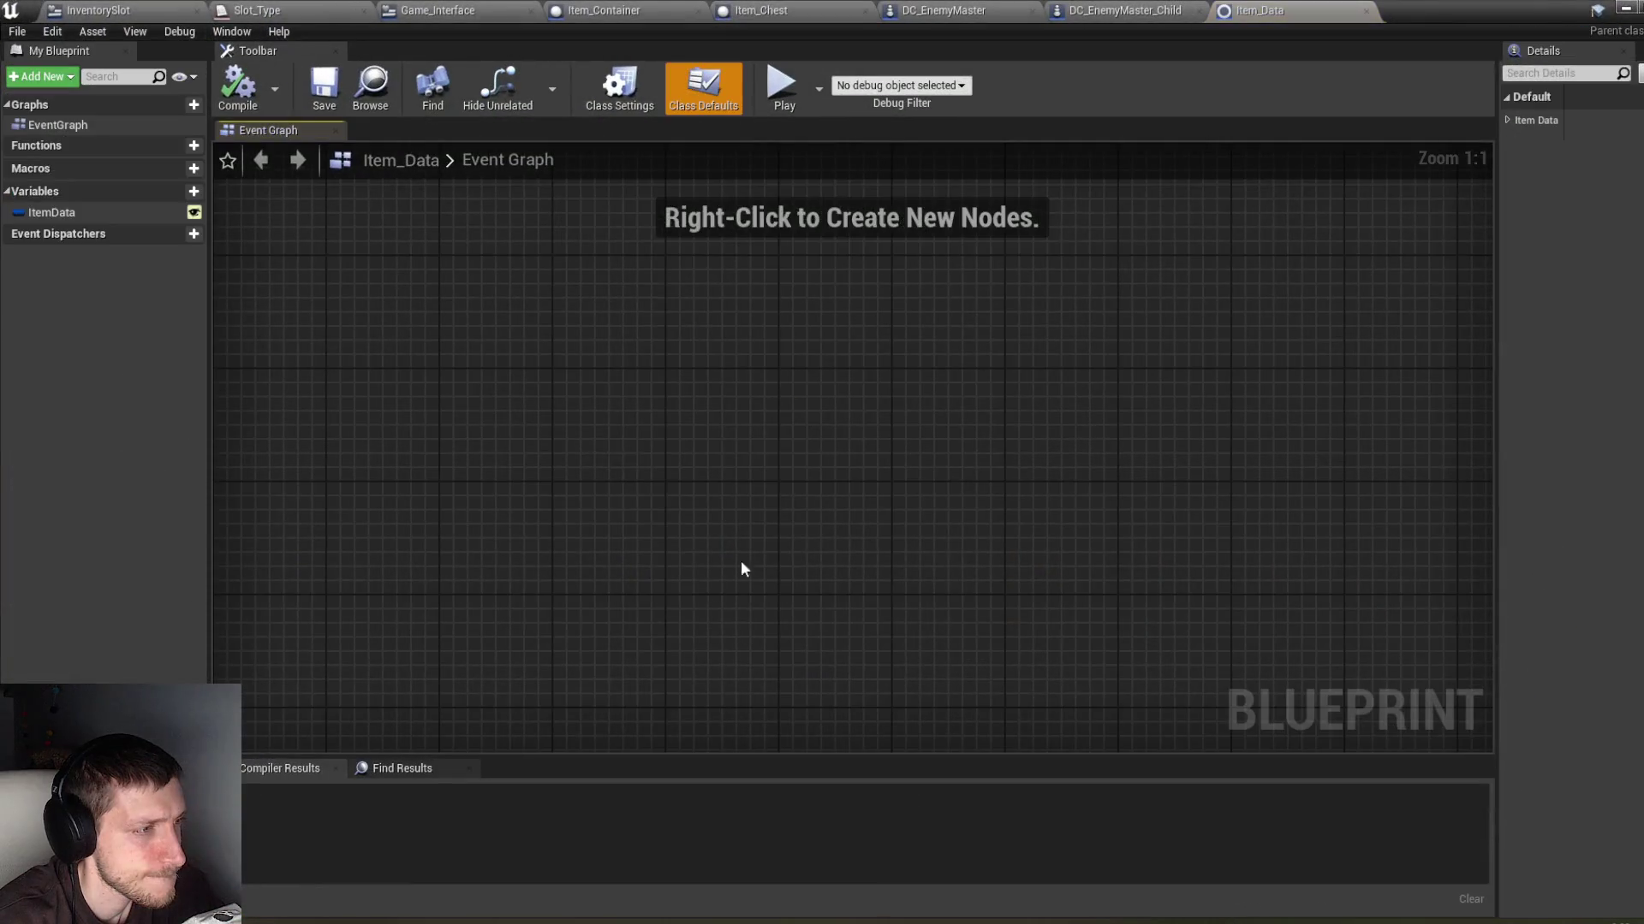
left_click(140, 214)
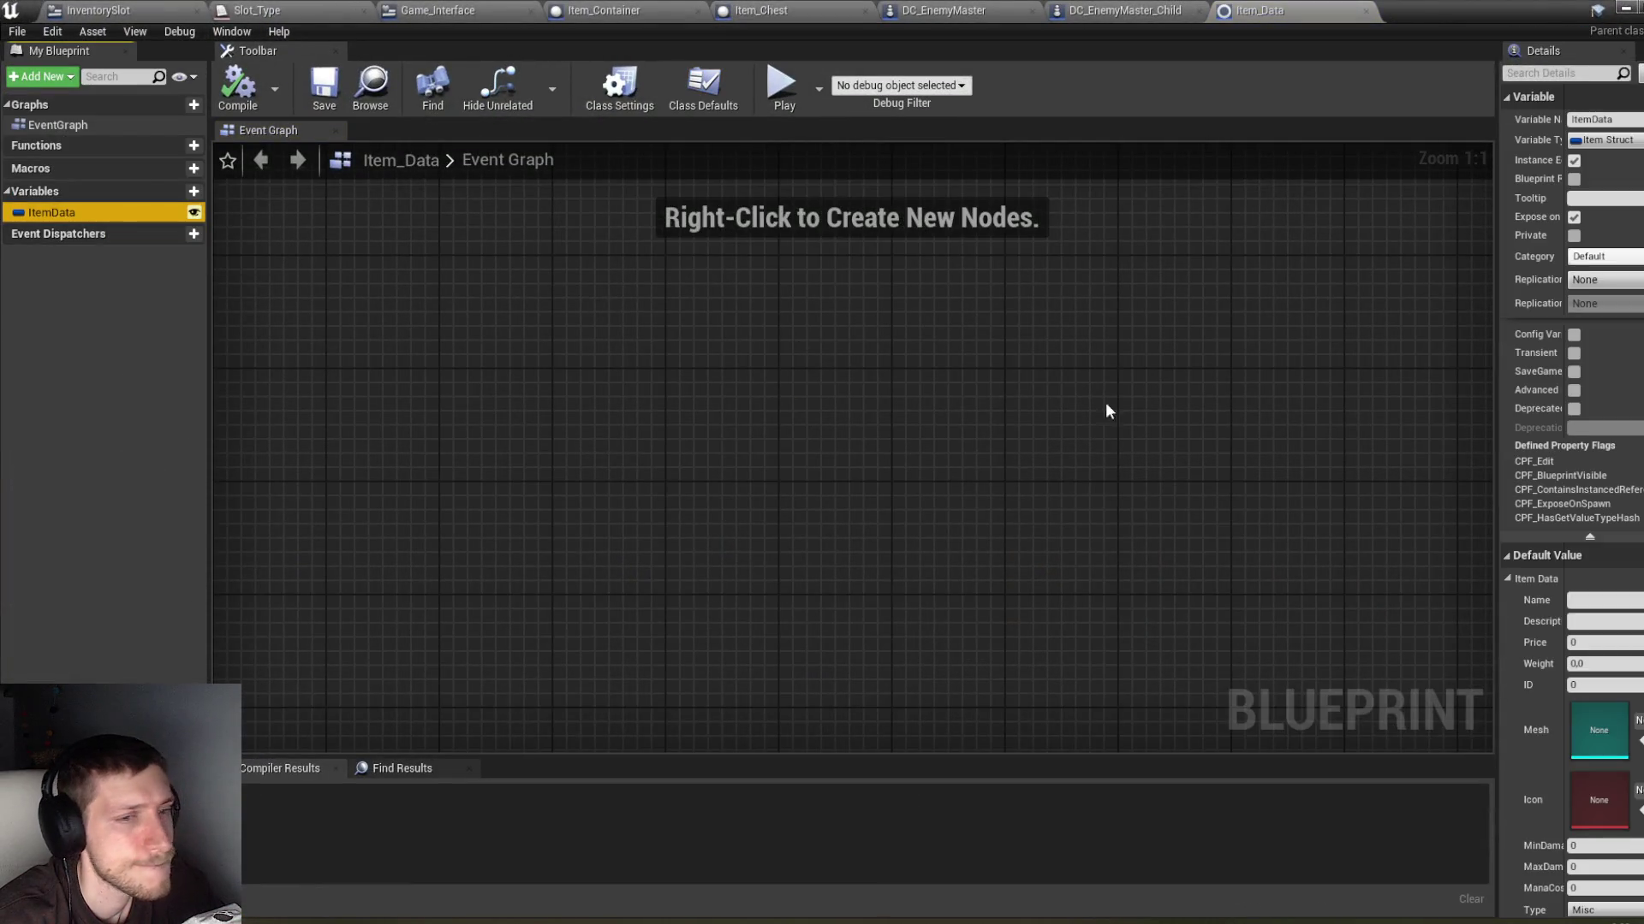
scroll(1524, 685, "down", 3)
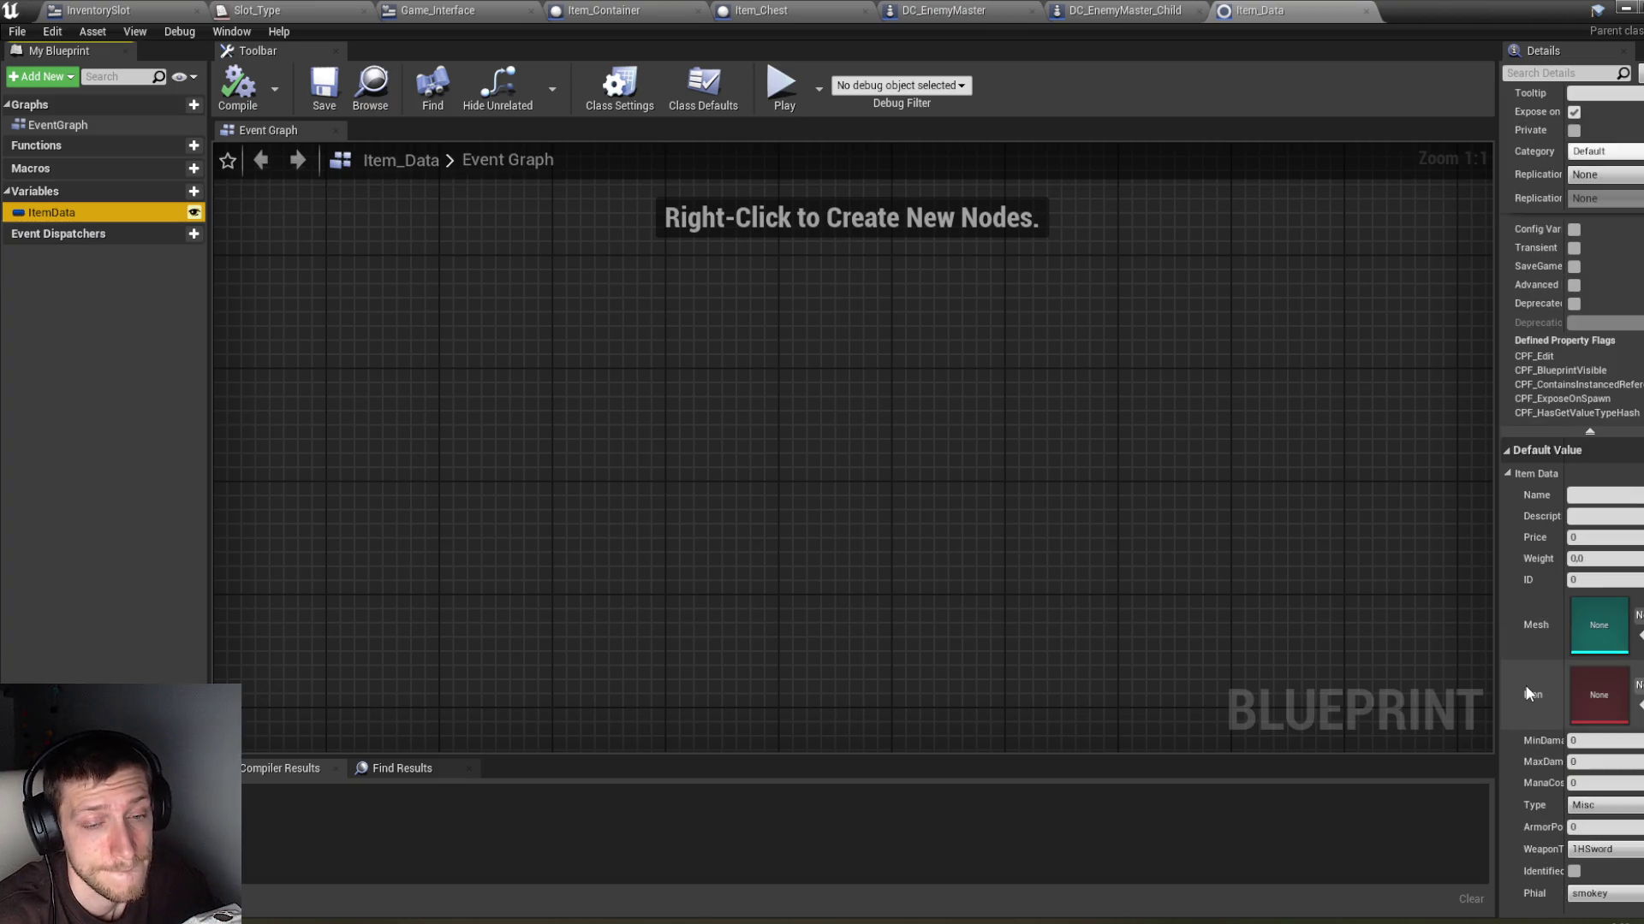
left_click(1634, 21)
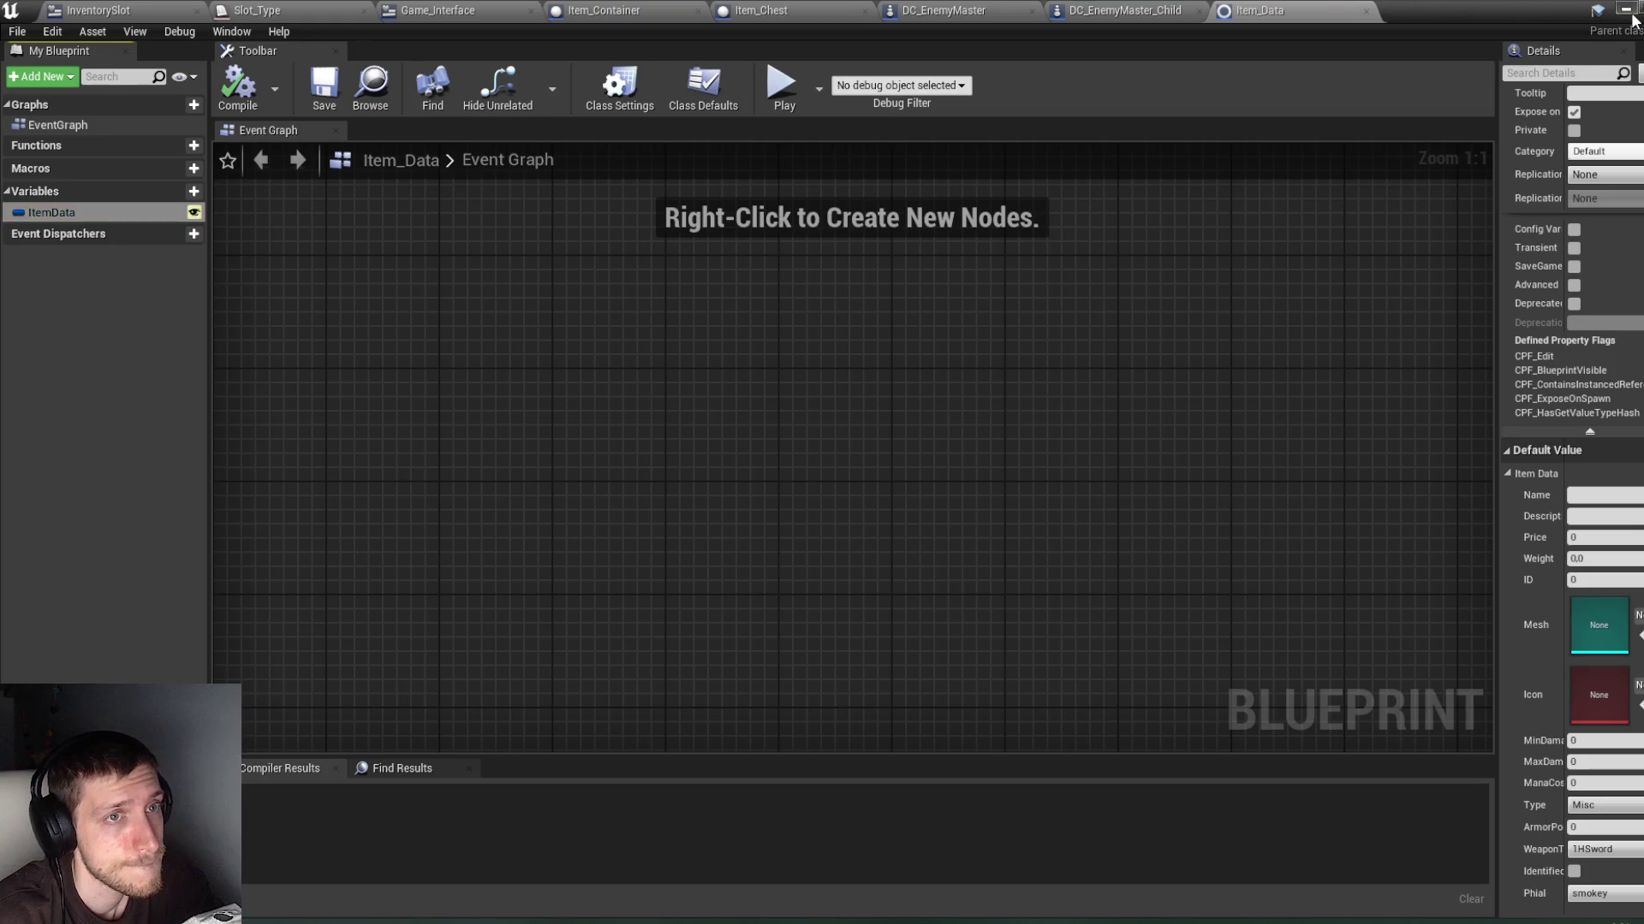
left_click(1632, 14)
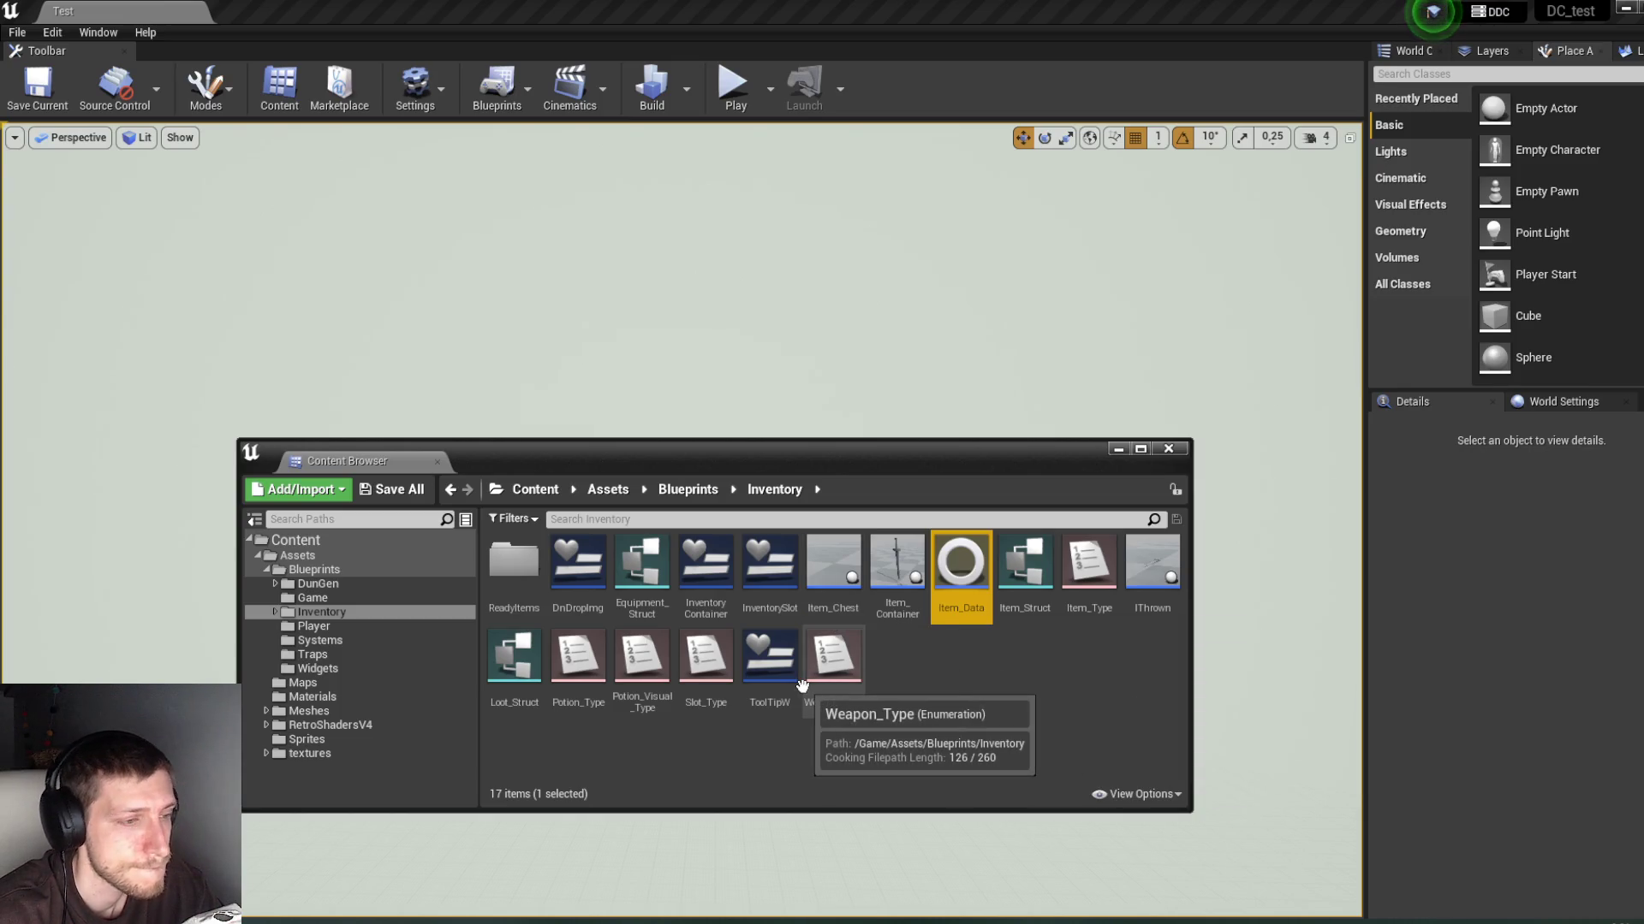
Step: Open Item_Struct briefly, minimize it, and enter the ReadyItems subfolder
double_click(1020, 564)
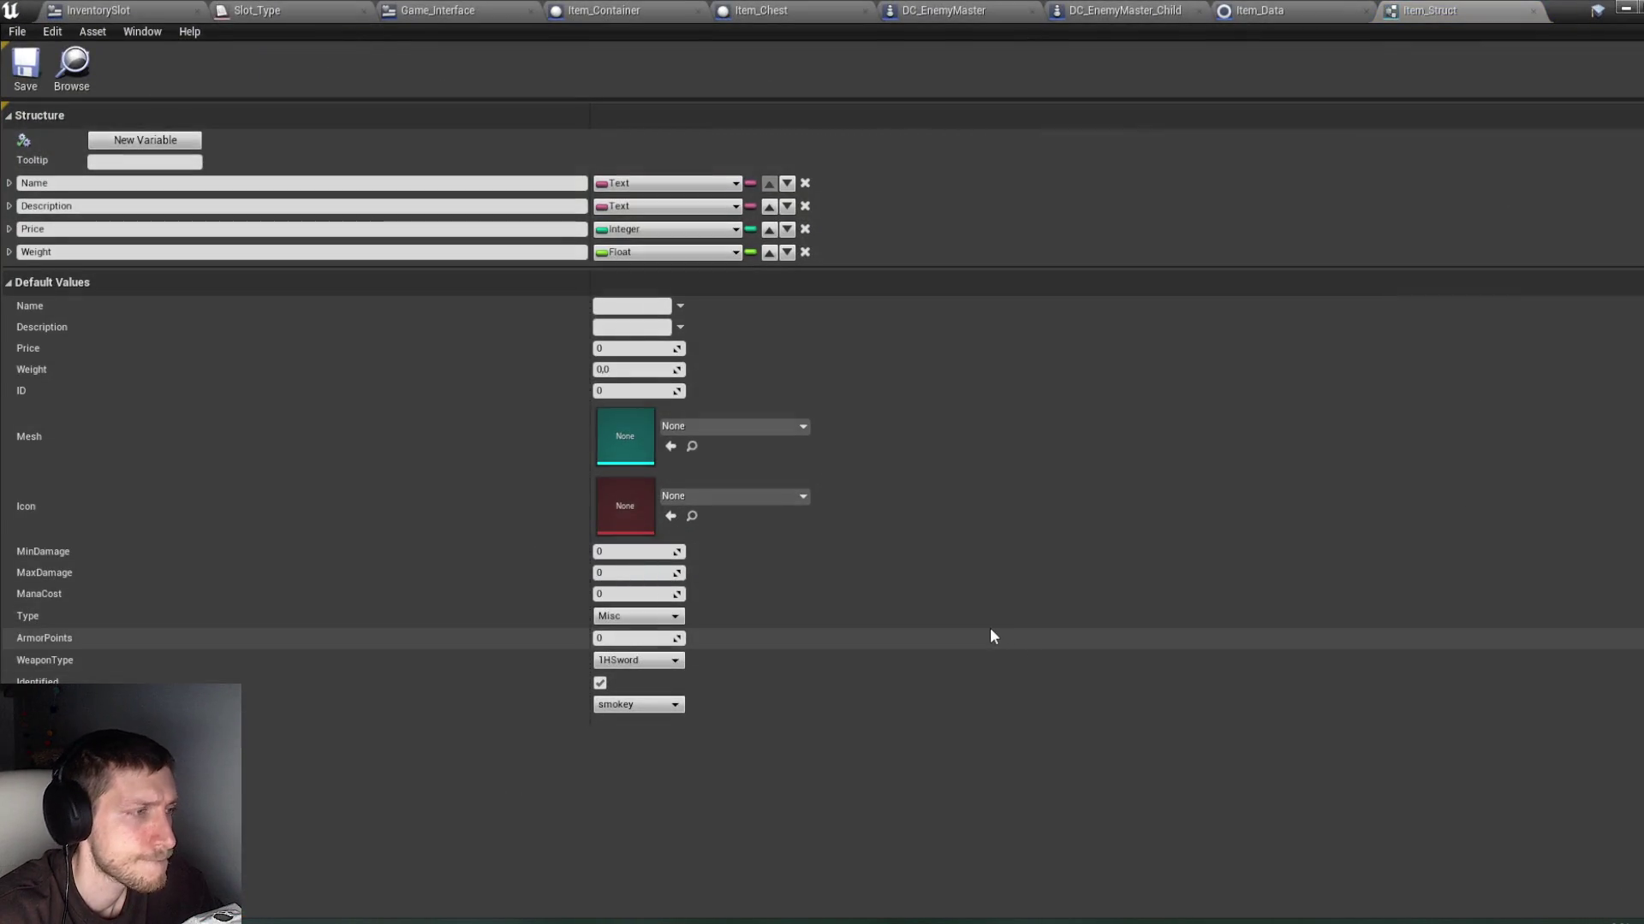
left_click(1625, 9)
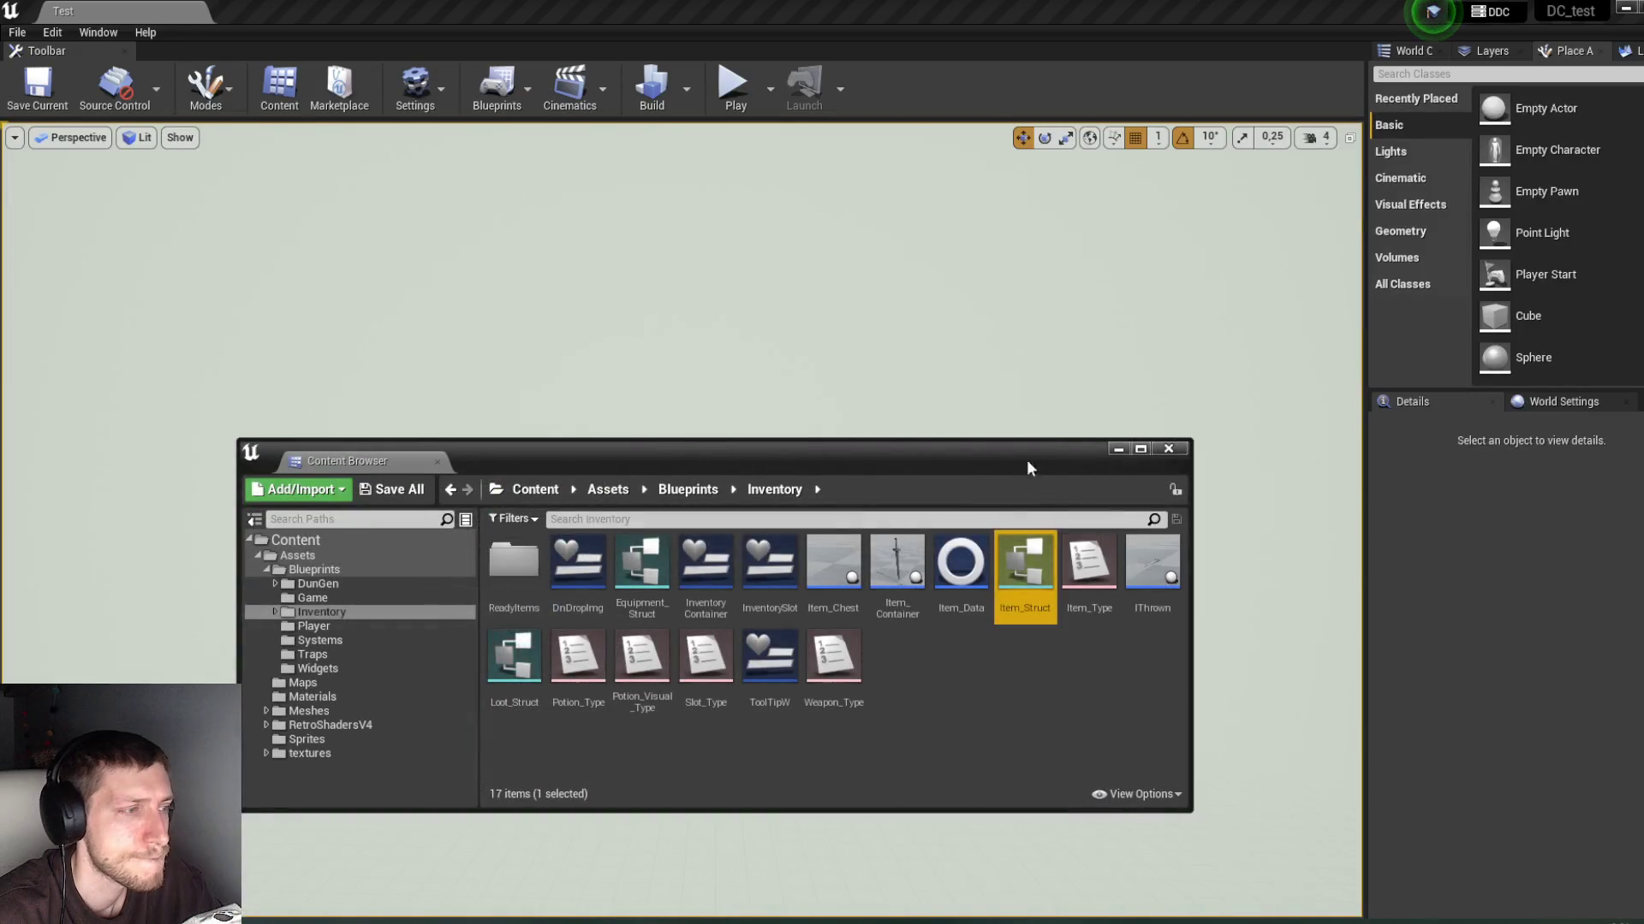
double_click(514, 561)
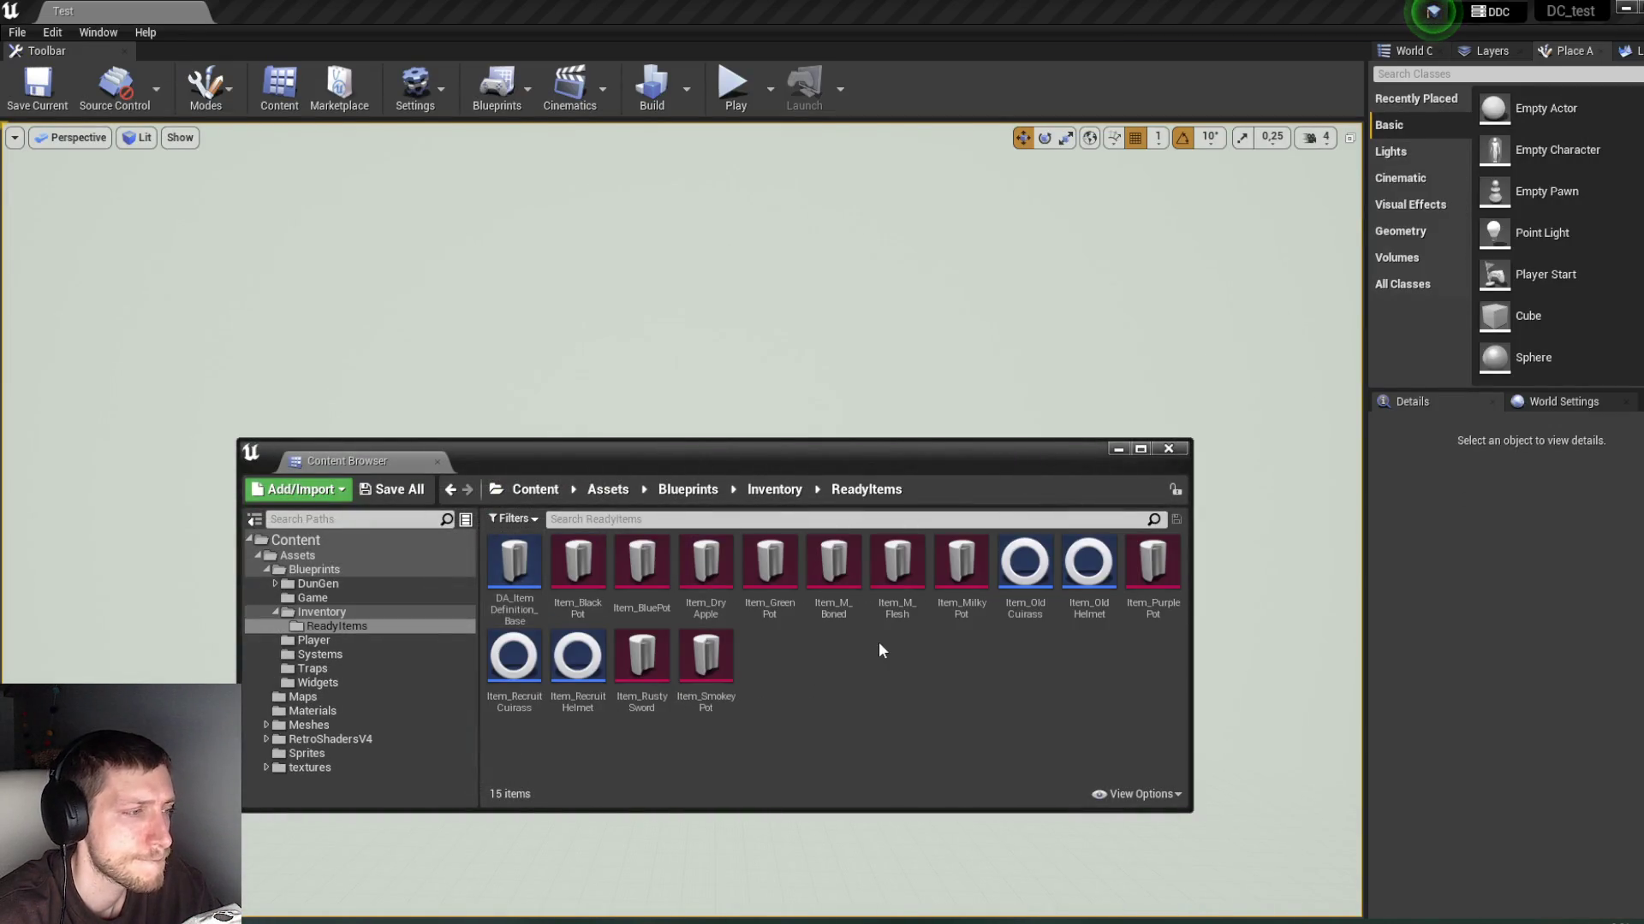
Step: Open DA_ItemDefinition_Base, inspect ItemData, compile it, and return to the Inventory folder
double_click(510, 610)
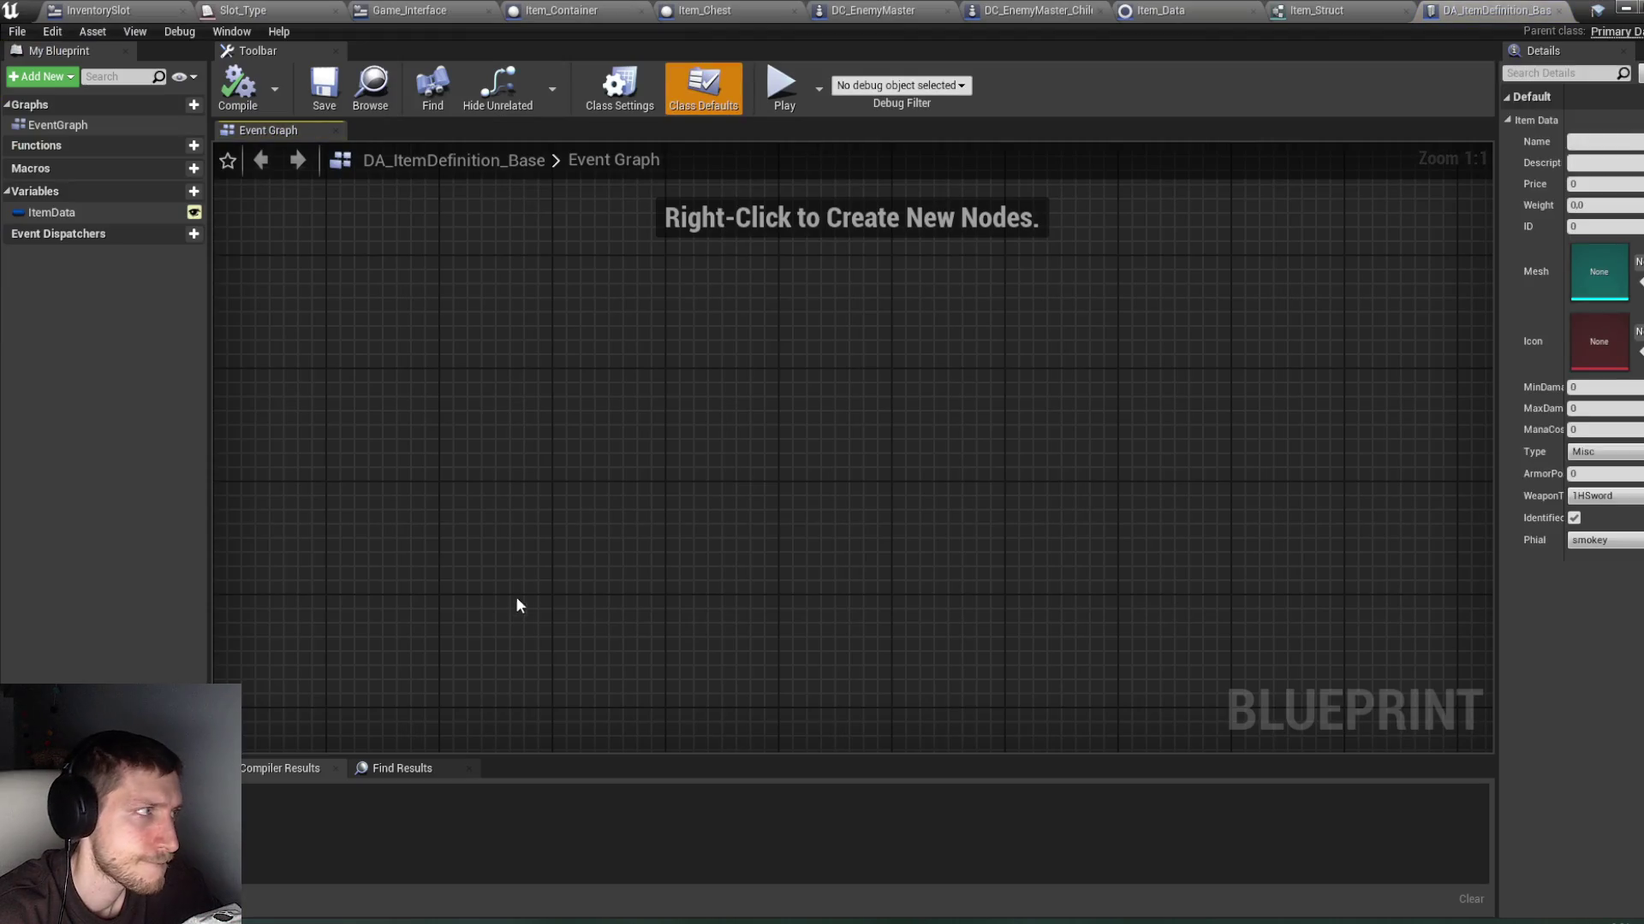
left_click(142, 213)
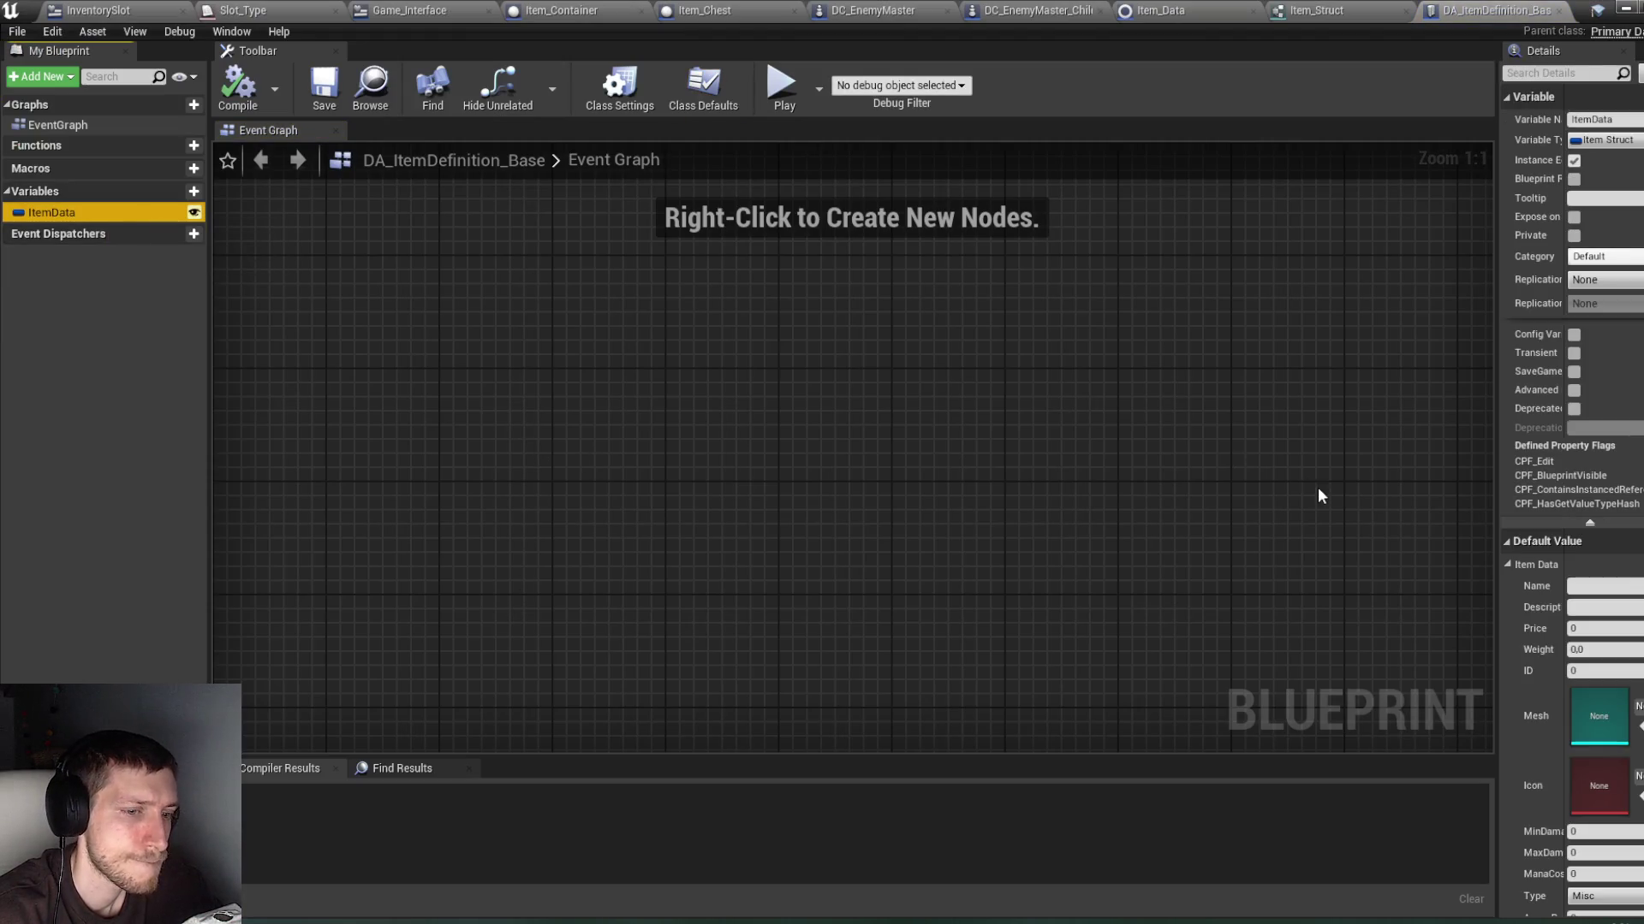
scroll(1543, 676, "down", 3)
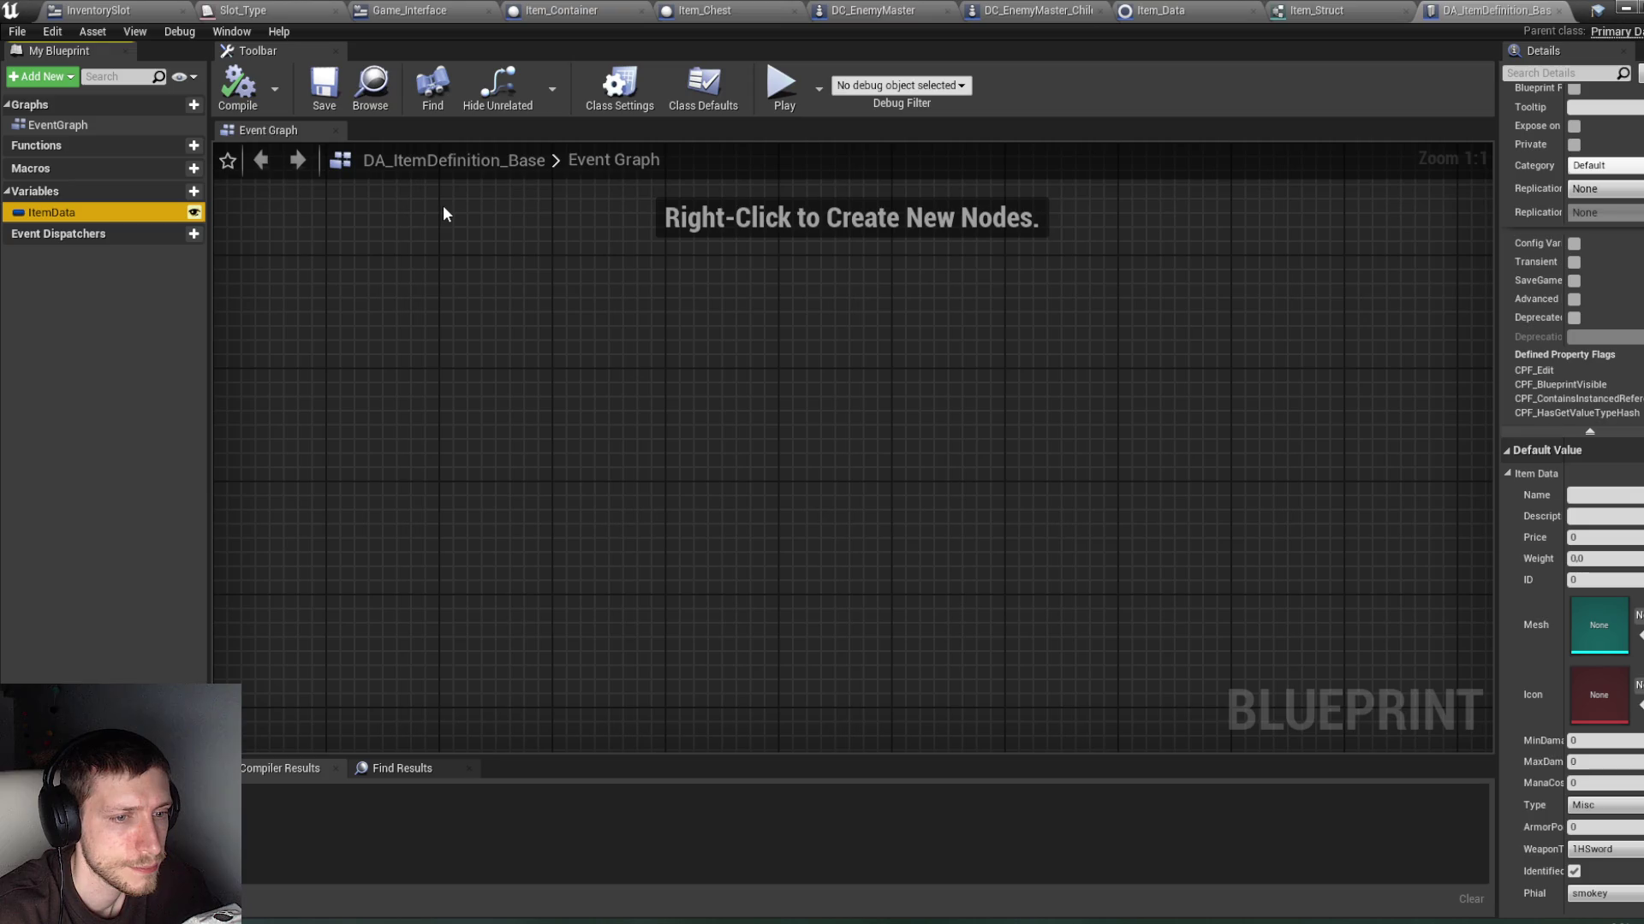
left_click(239, 86)
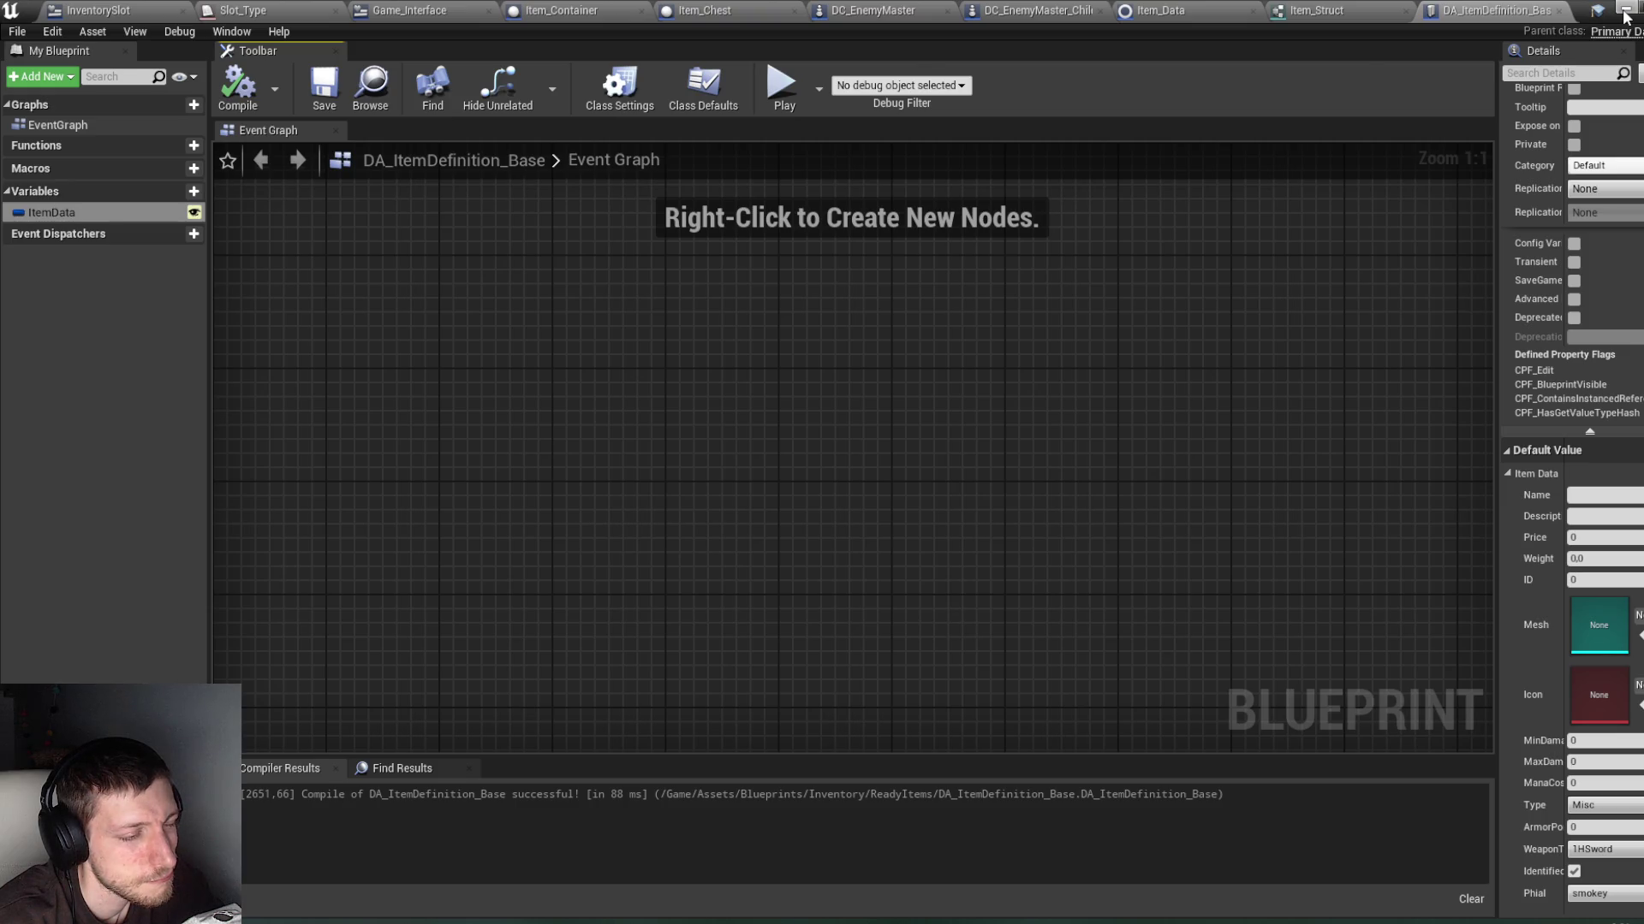
left_click(1624, 14)
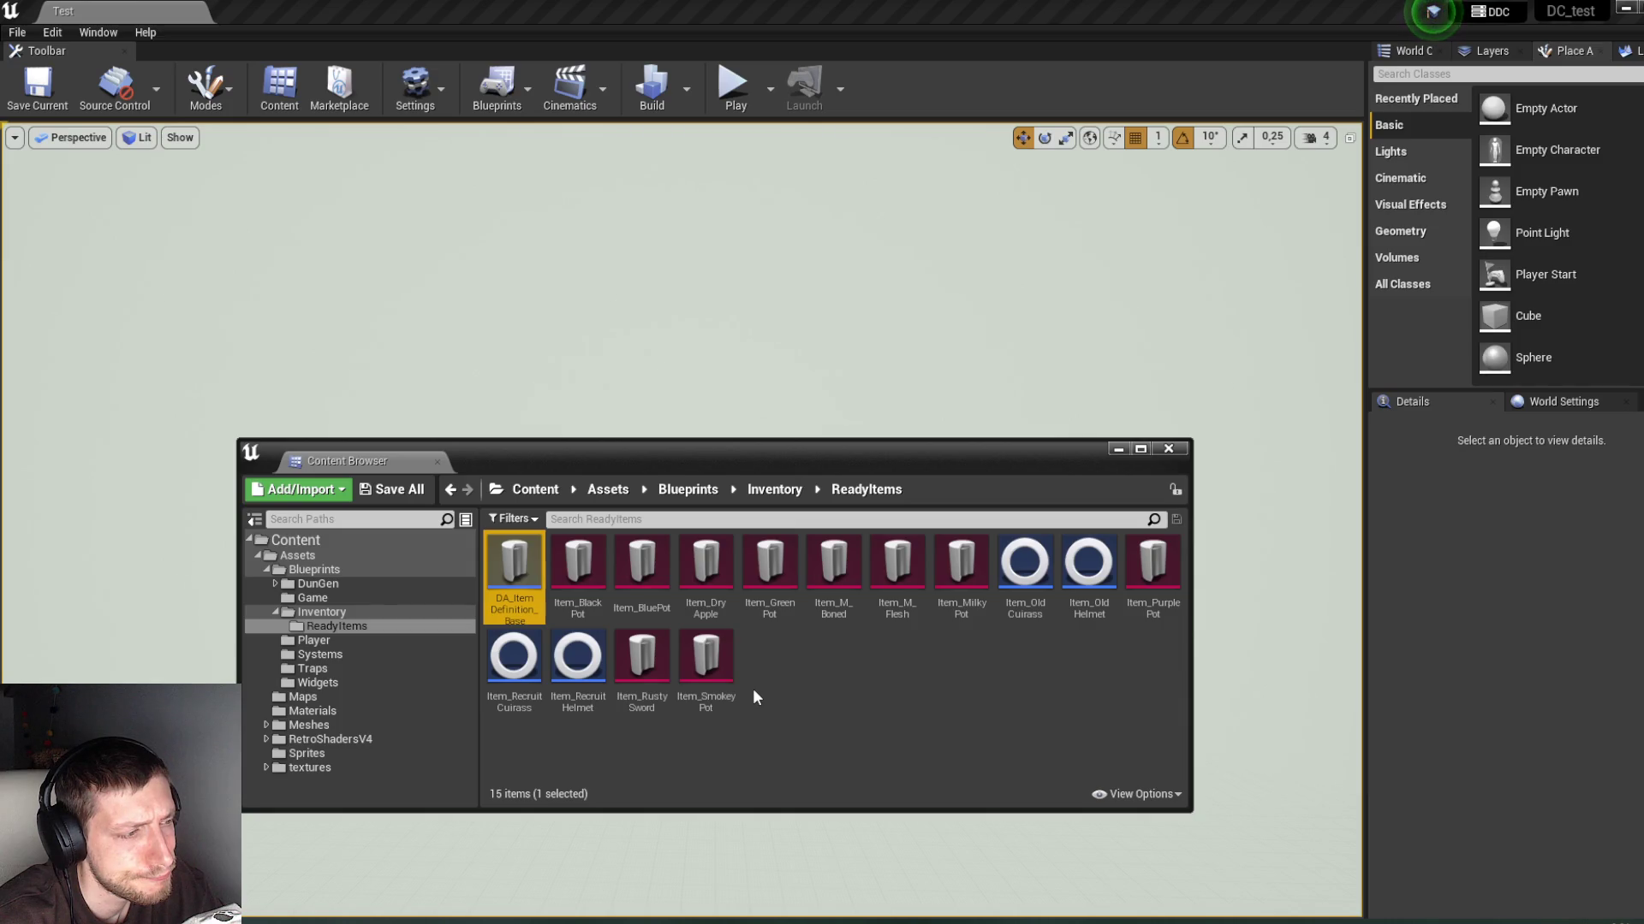
left_click(775, 489)
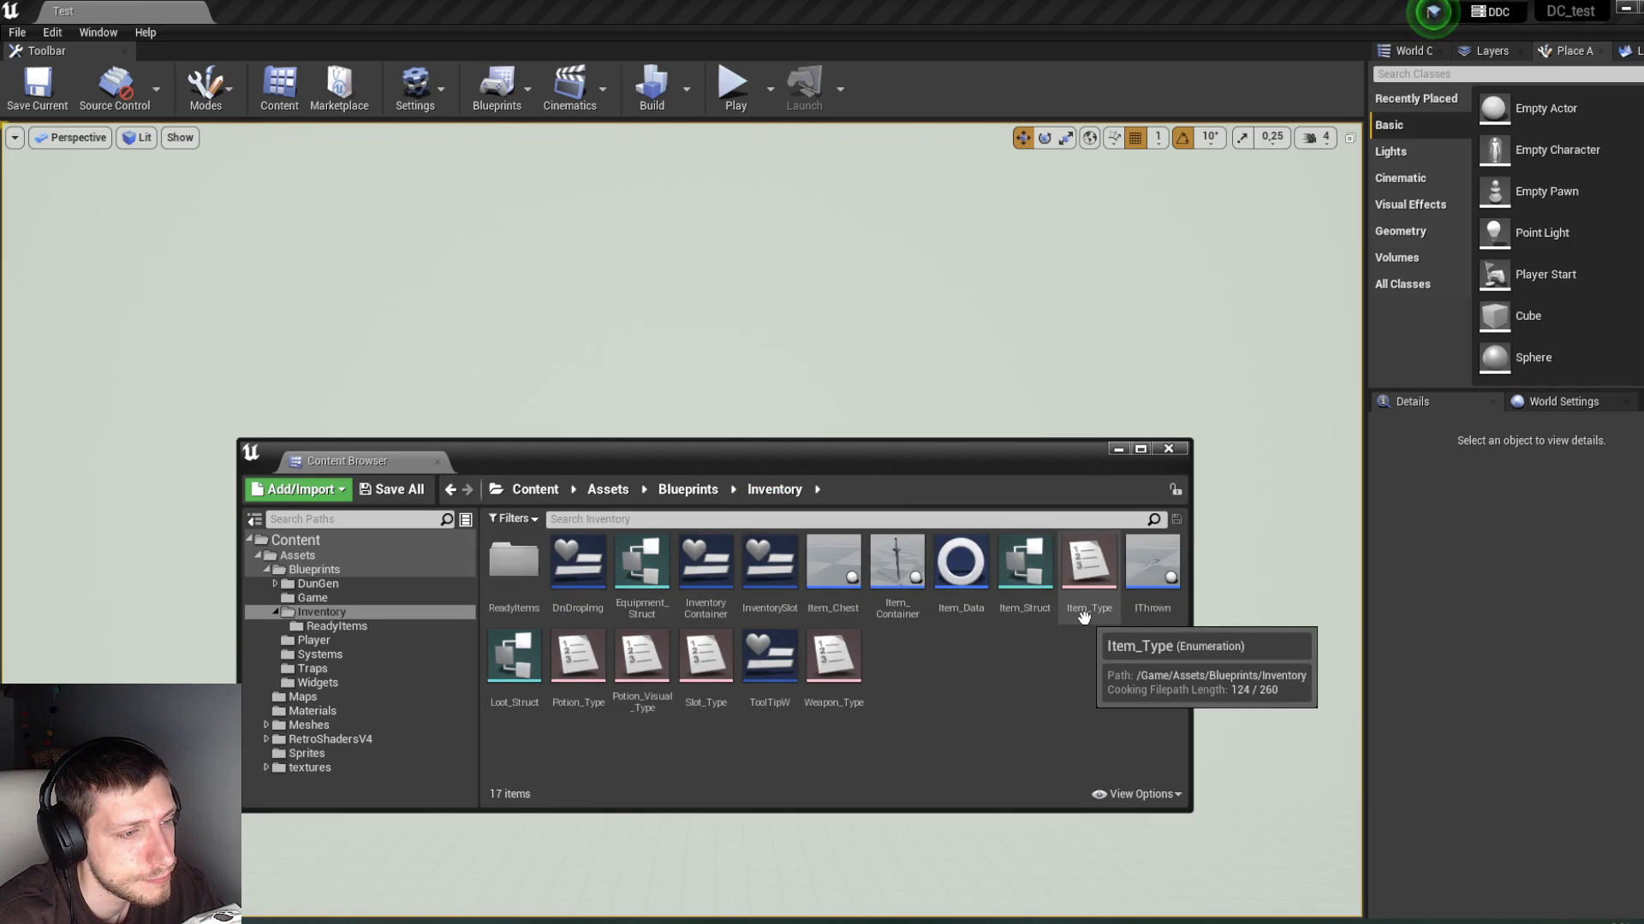
Step: Open Item_Struct, enlarge its member list, and add a new member variable MemberVar_46
double_click(1026, 599)
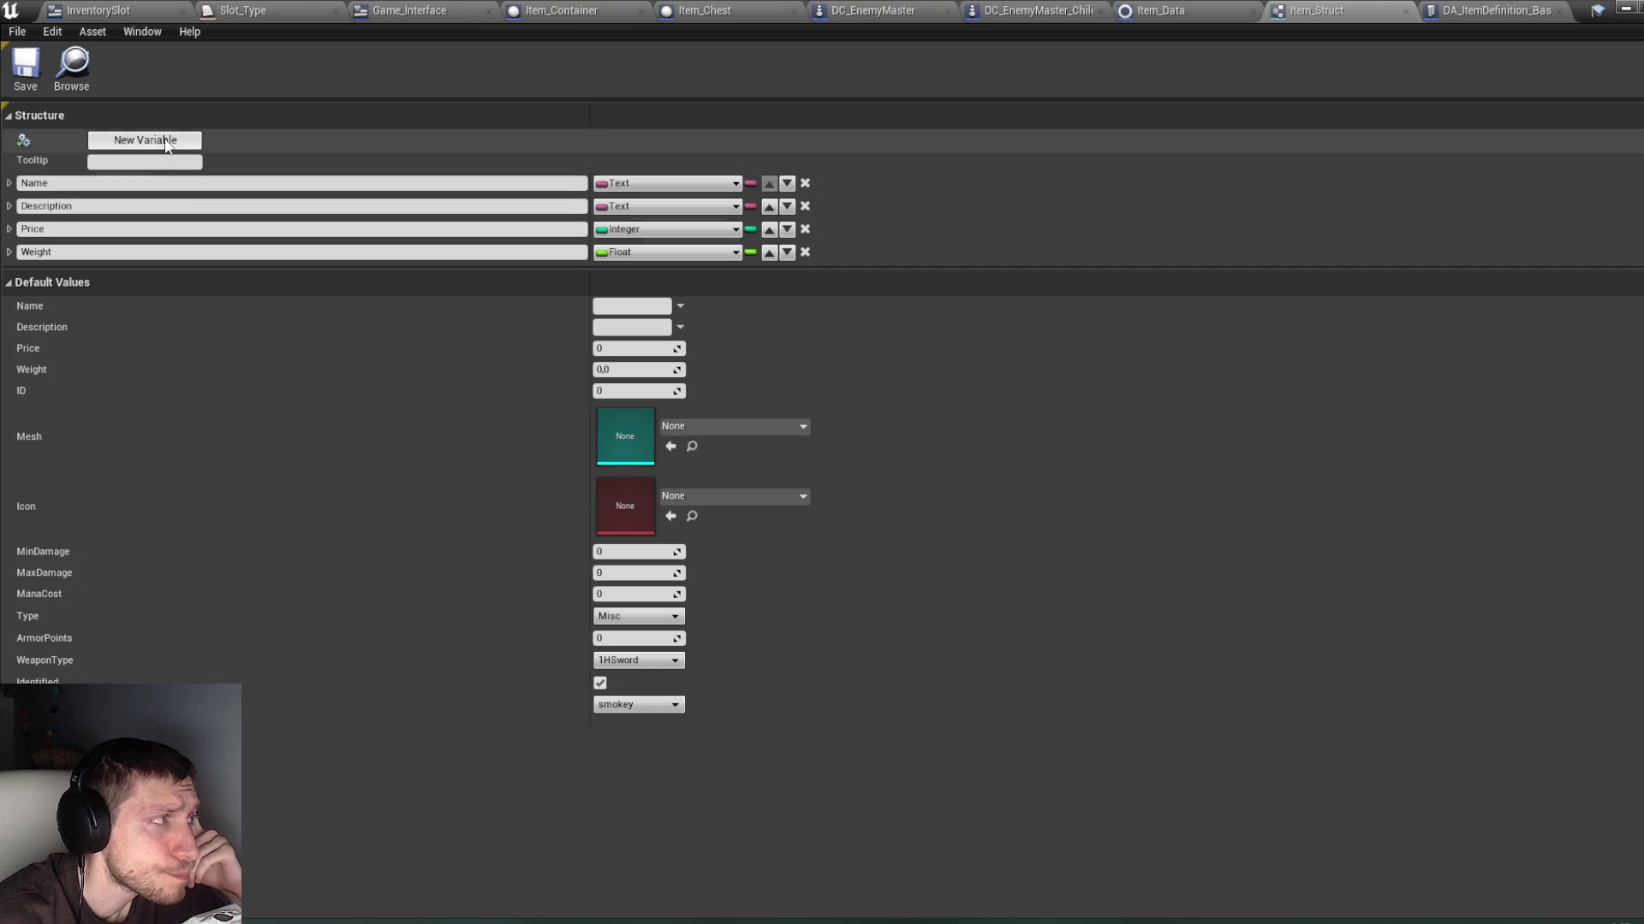
left_click_drag(529, 270, 525, 537)
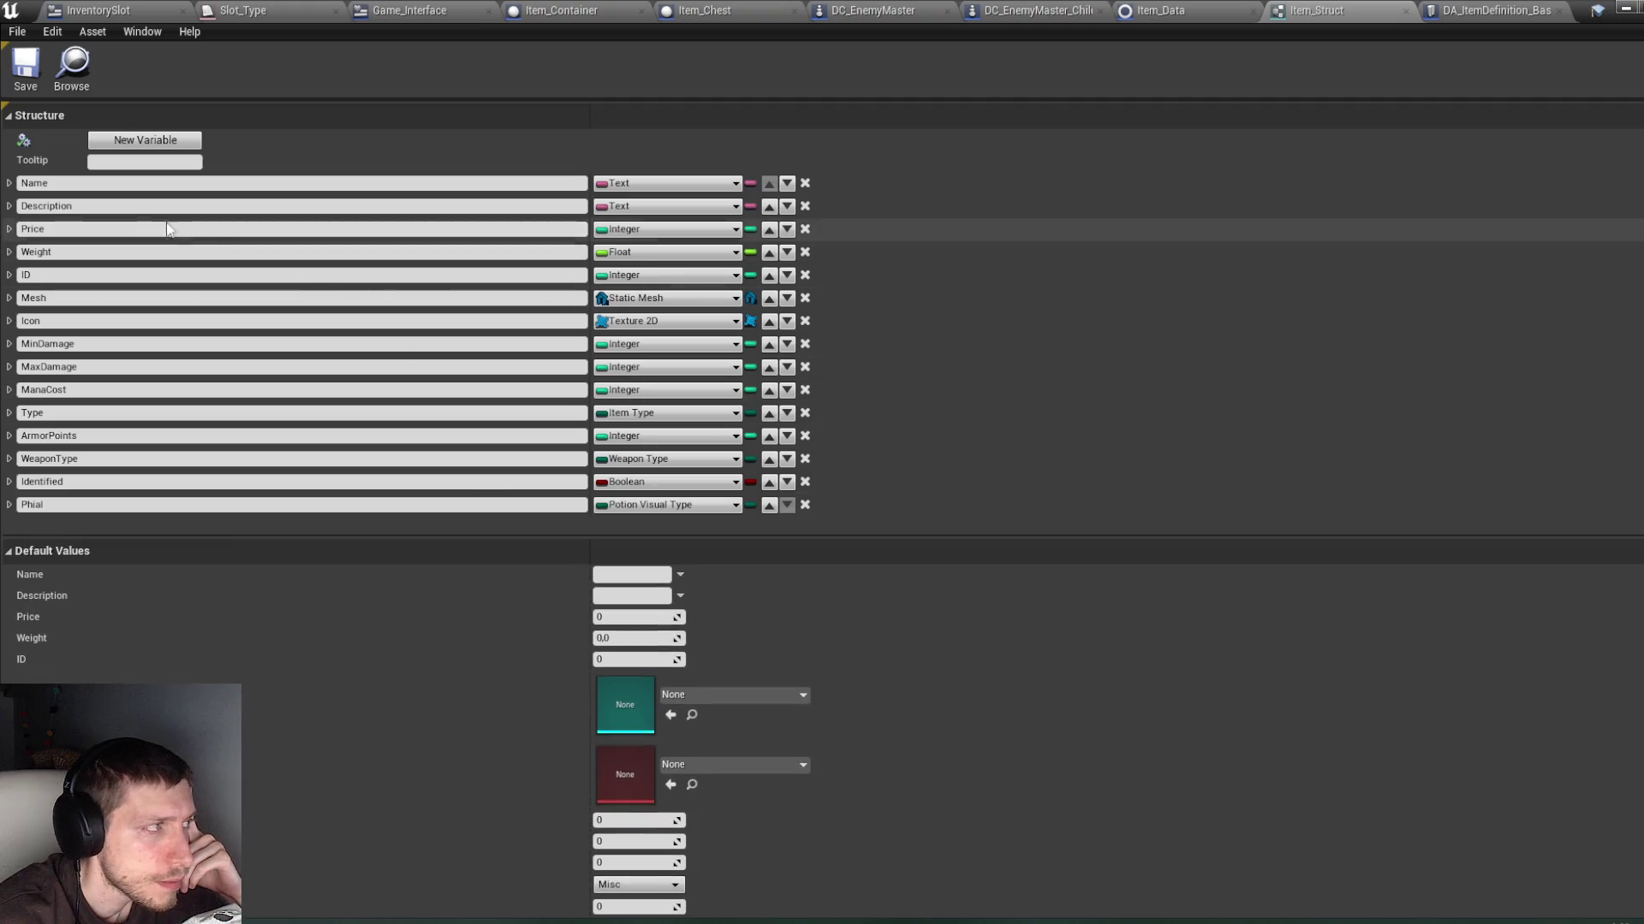
left_click(135, 143)
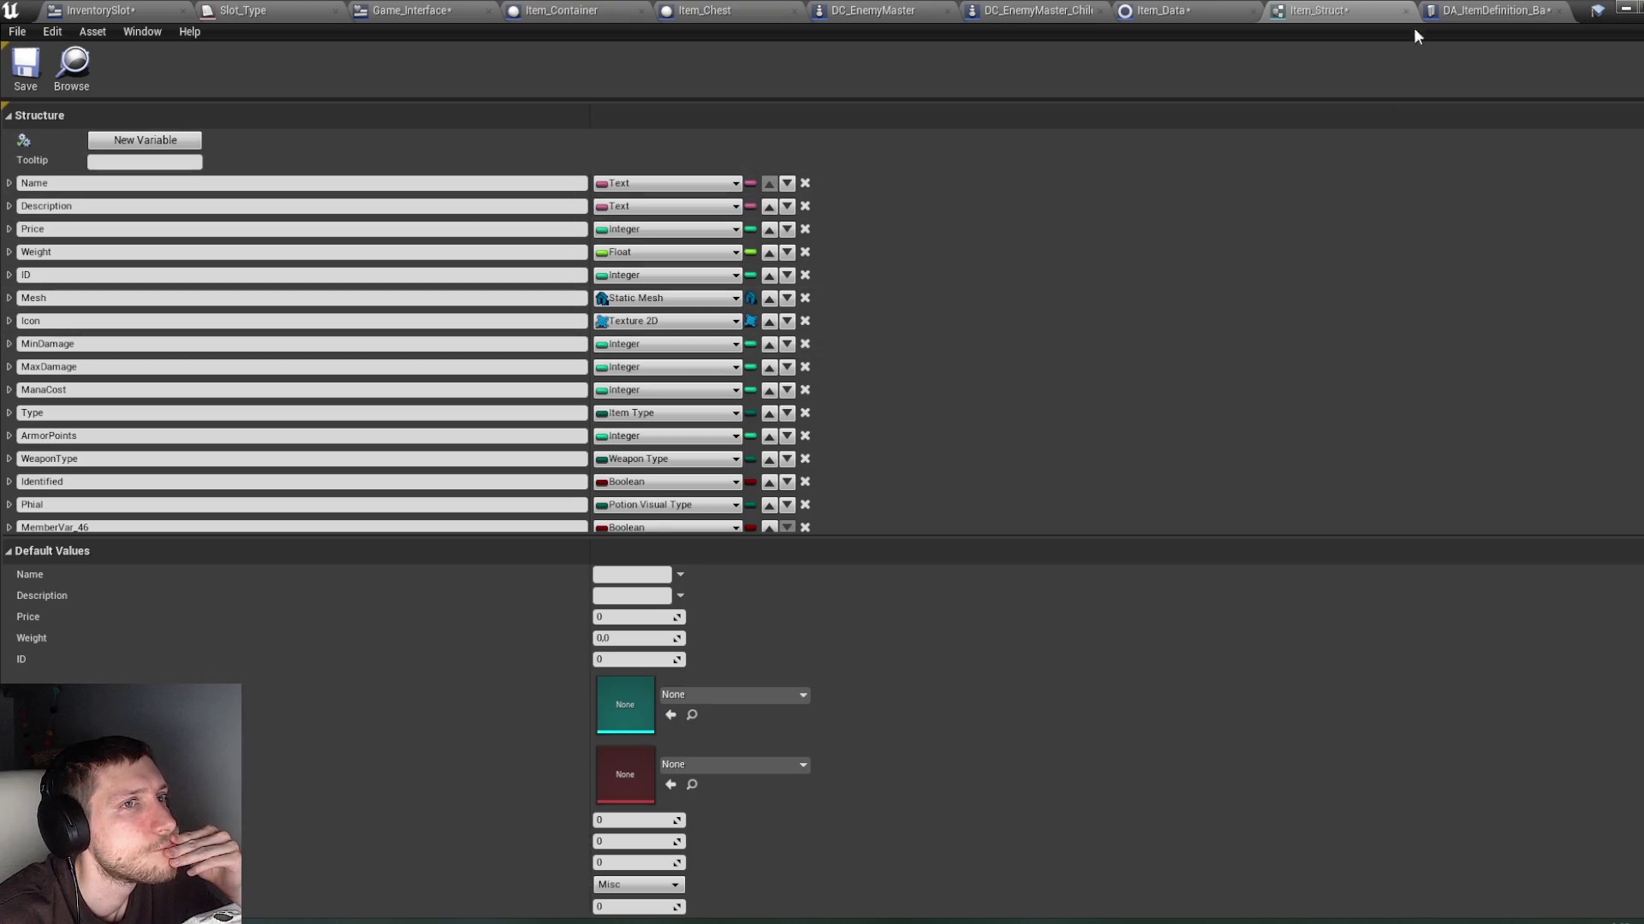
Step: Recompile the InventorySlot widget blueprint
left_click(1149, 7)
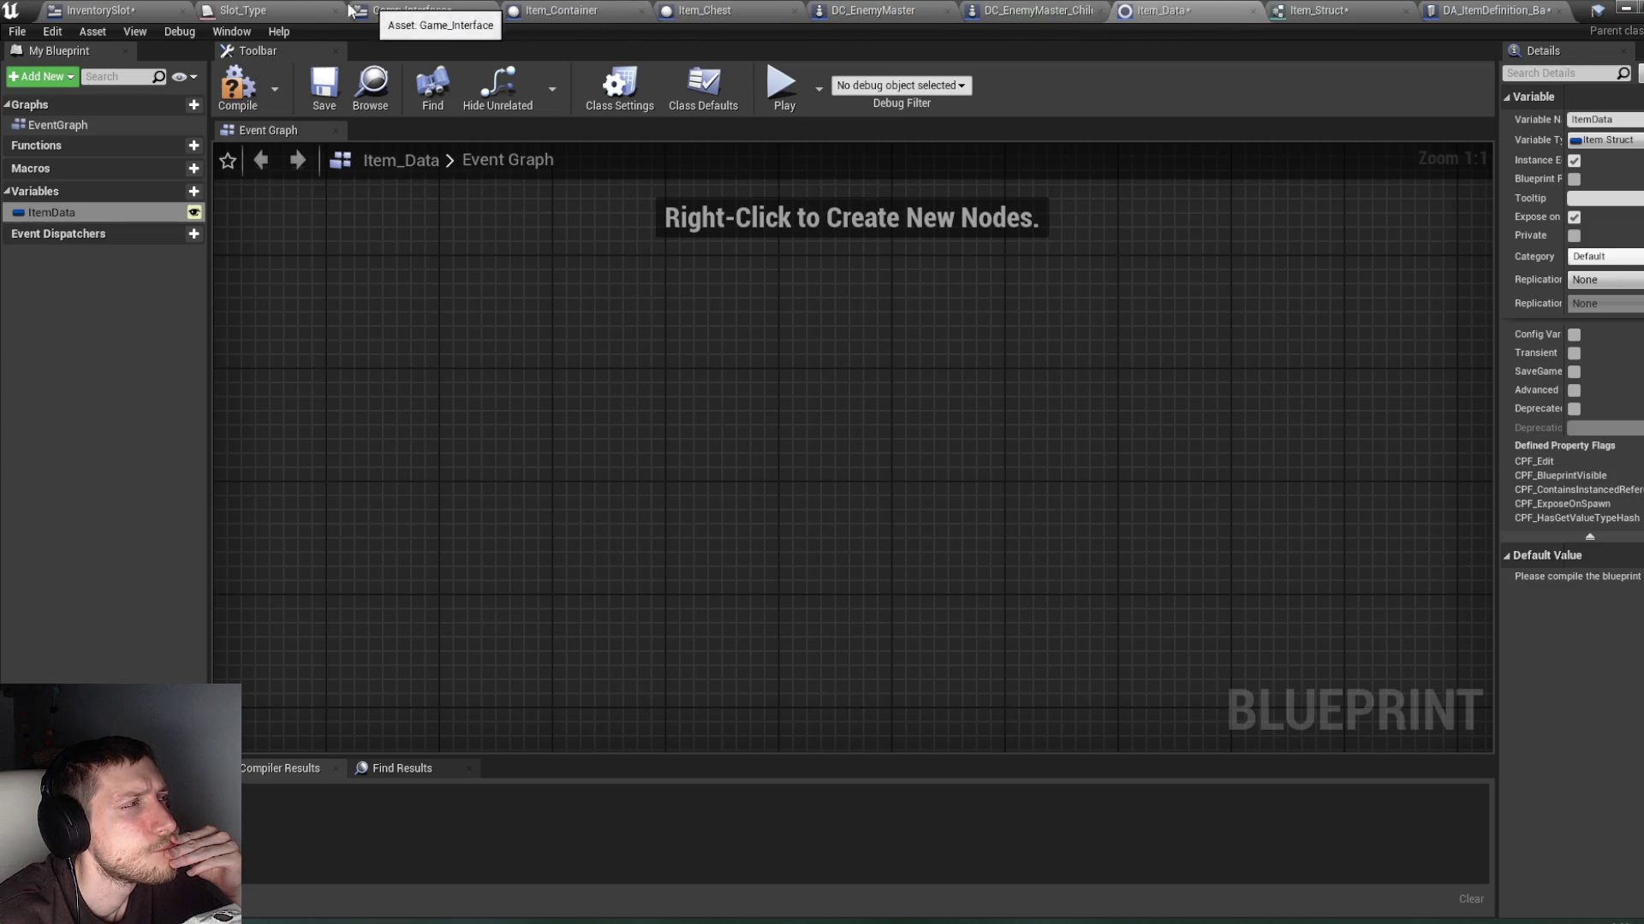
left_click(95, 9)
left_click(30, 75)
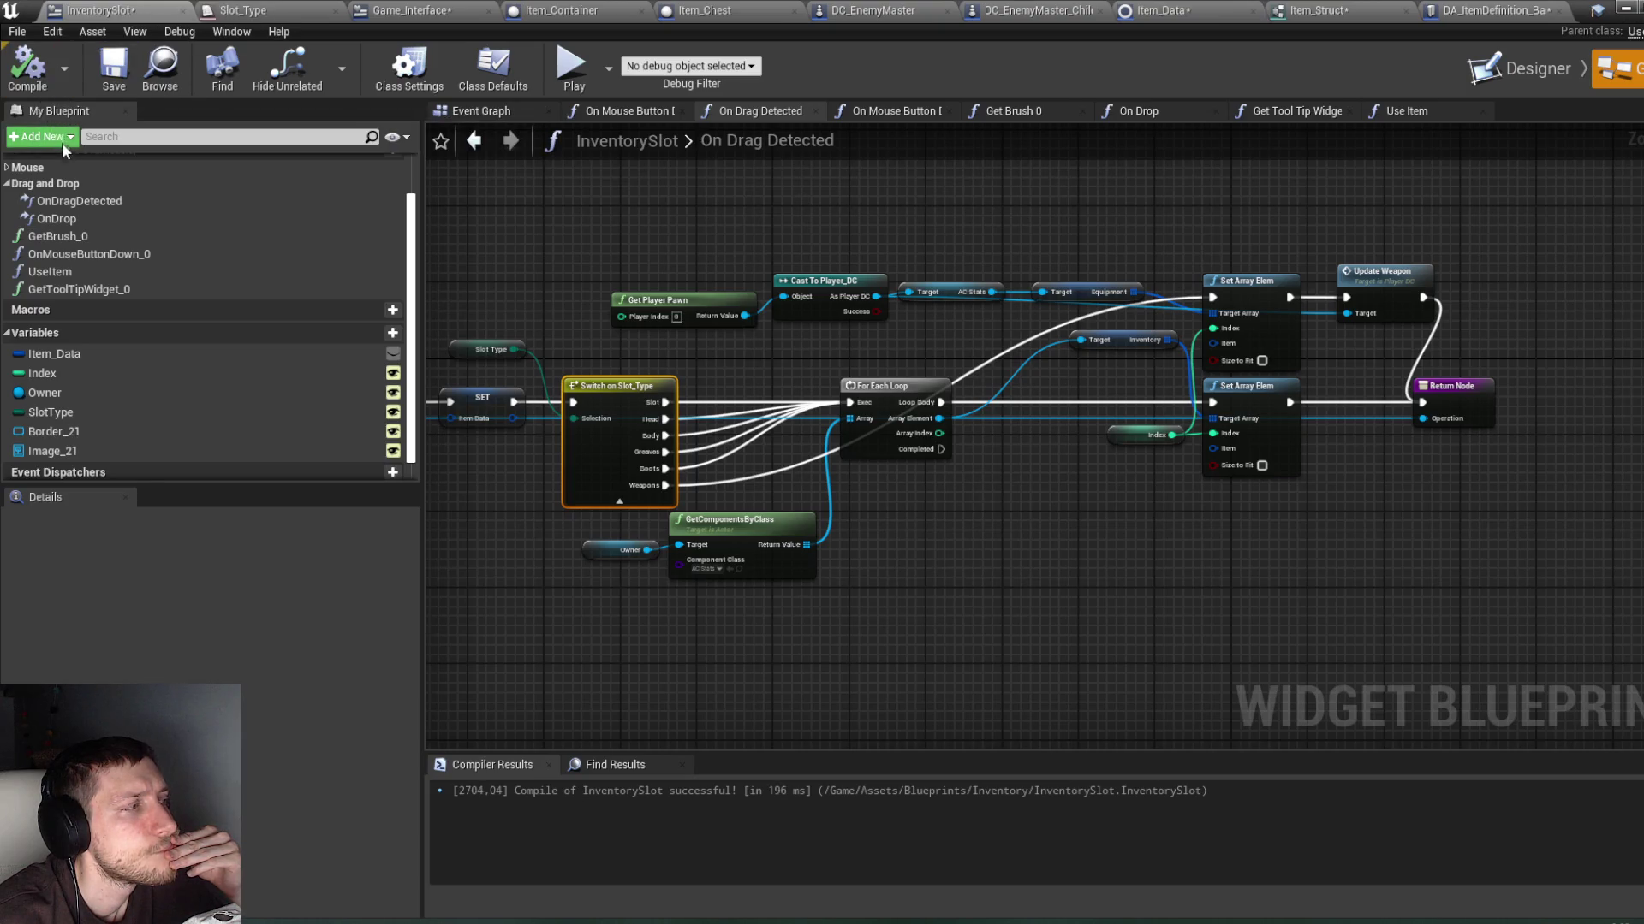
Step: Inspect Item_Data, recompile InventorySlot, then switch through DA_ItemDefinition_Base to Item_Struct
left_click(182, 356)
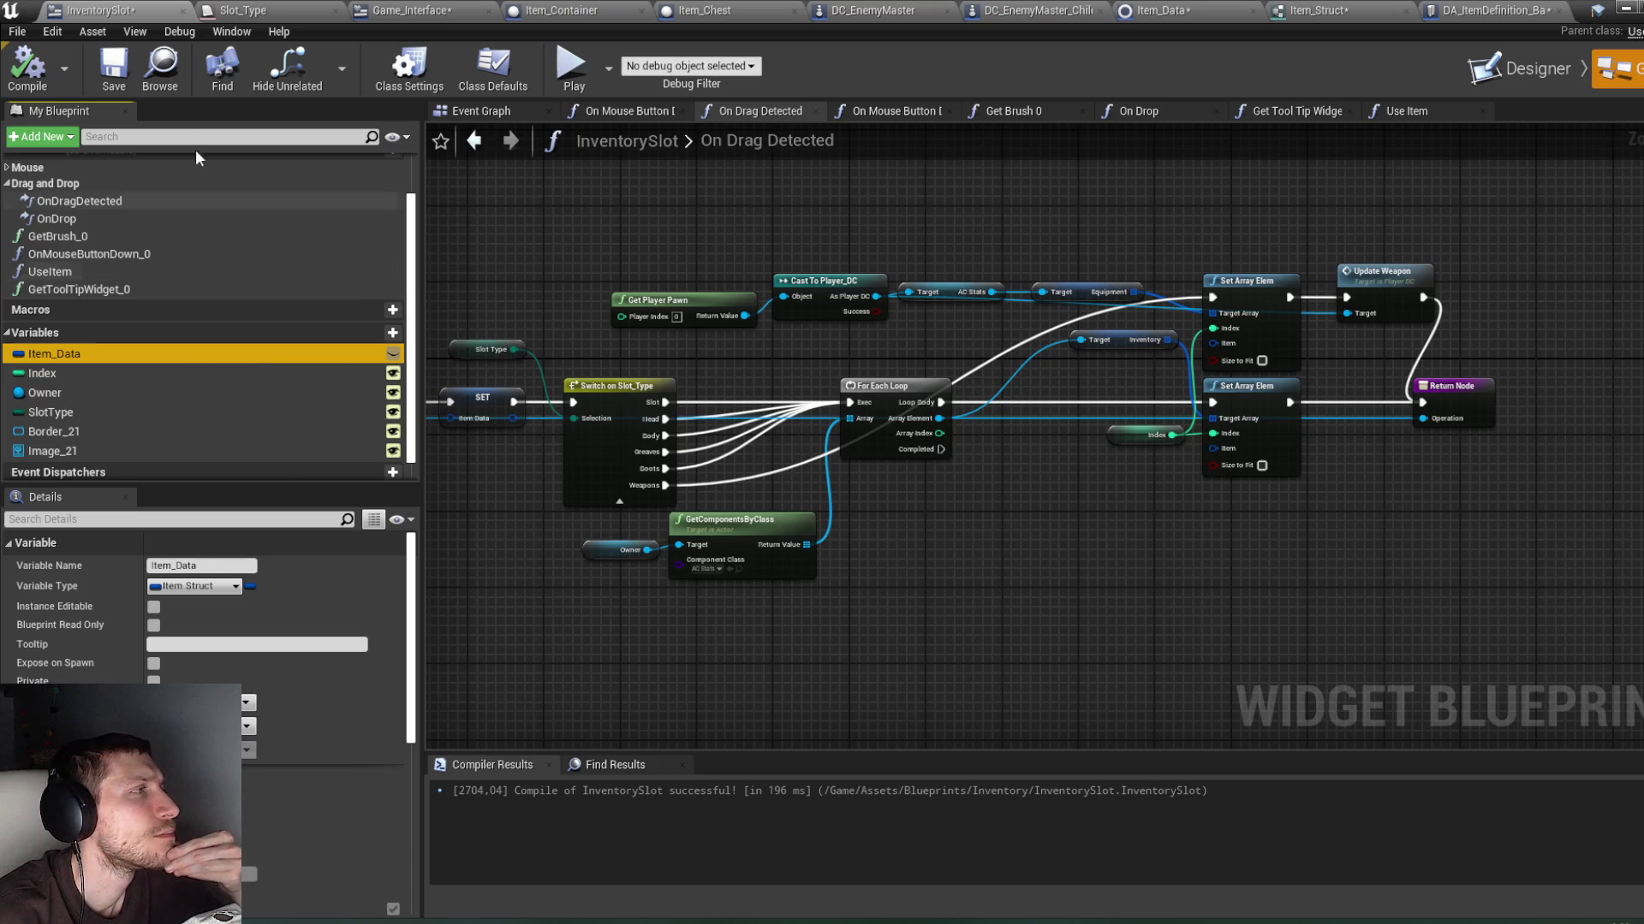
left_click(27, 67)
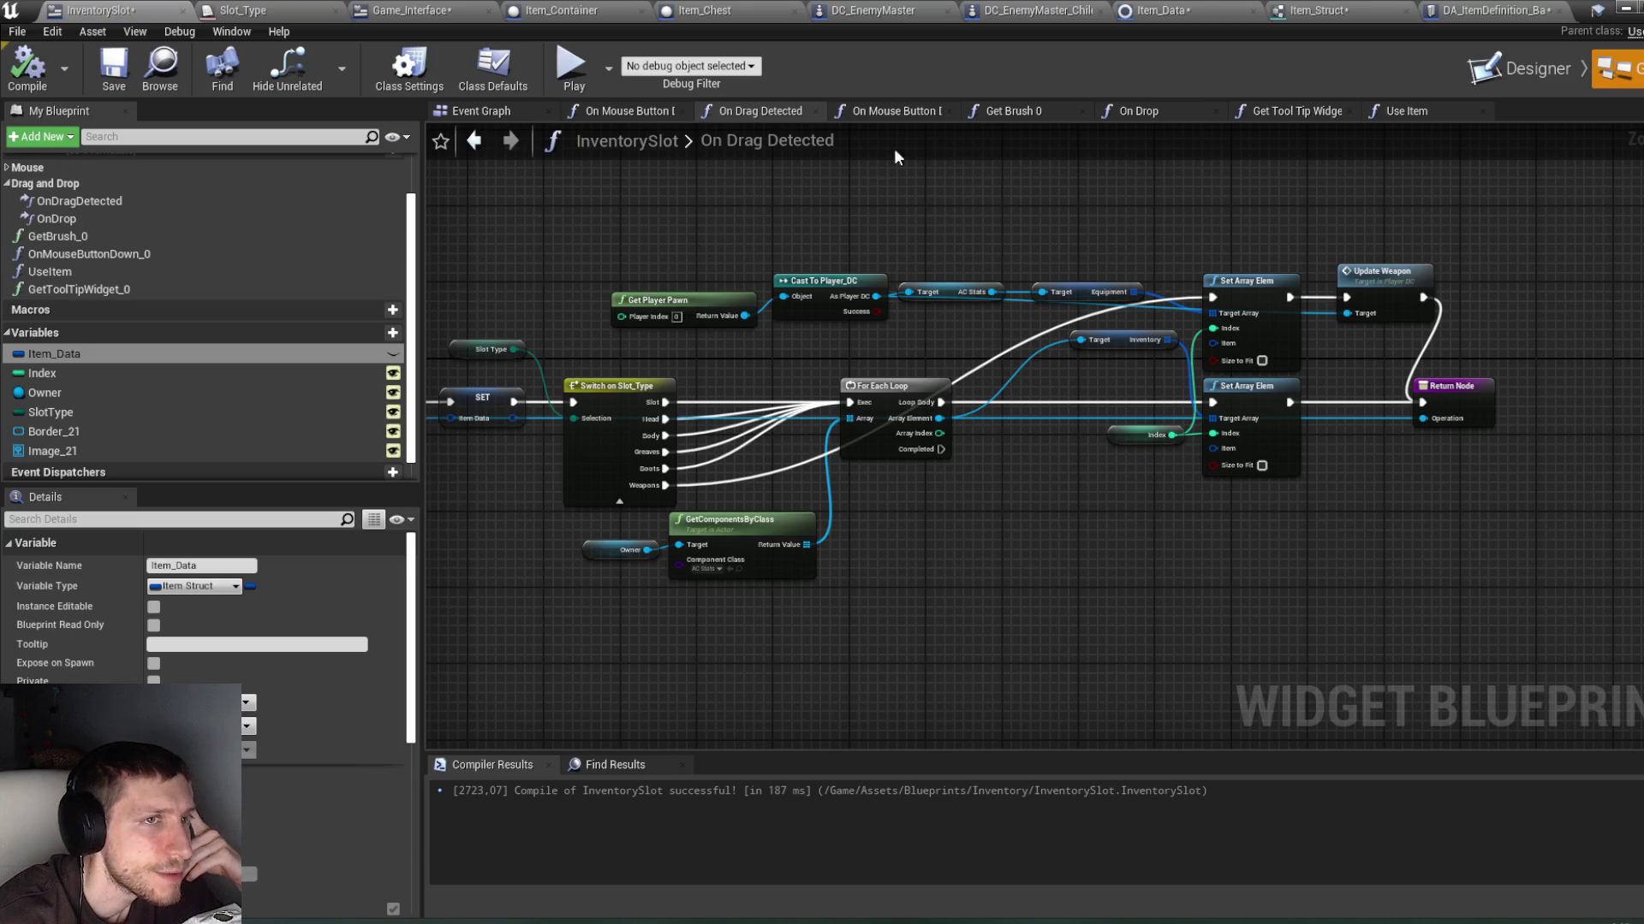
left_click(1512, 13)
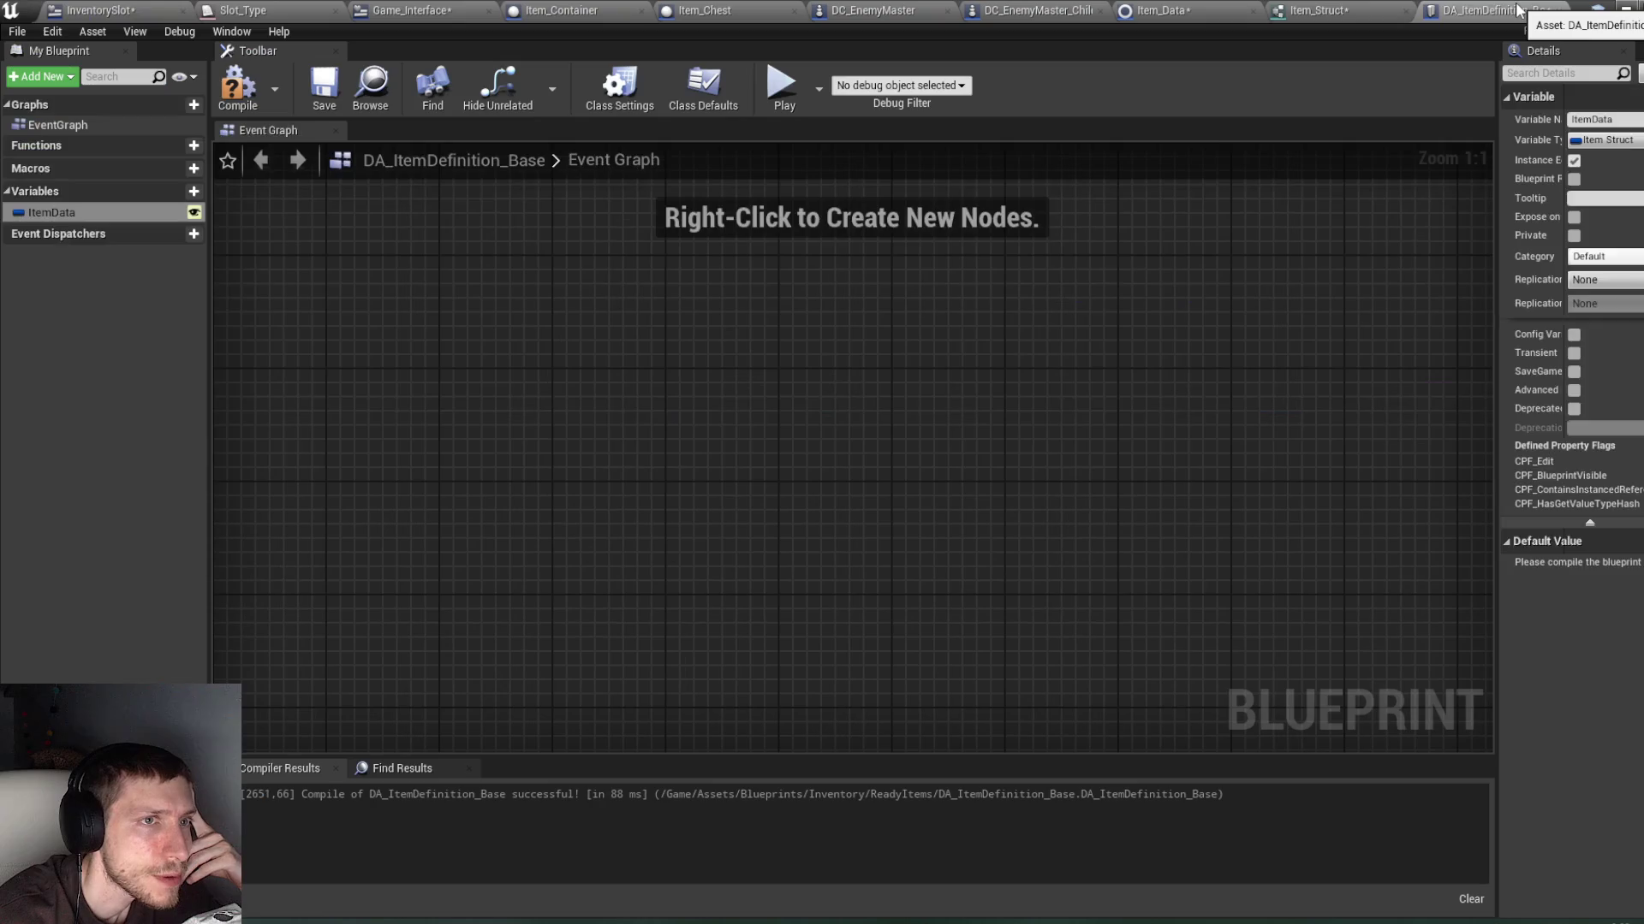
left_click(1370, 11)
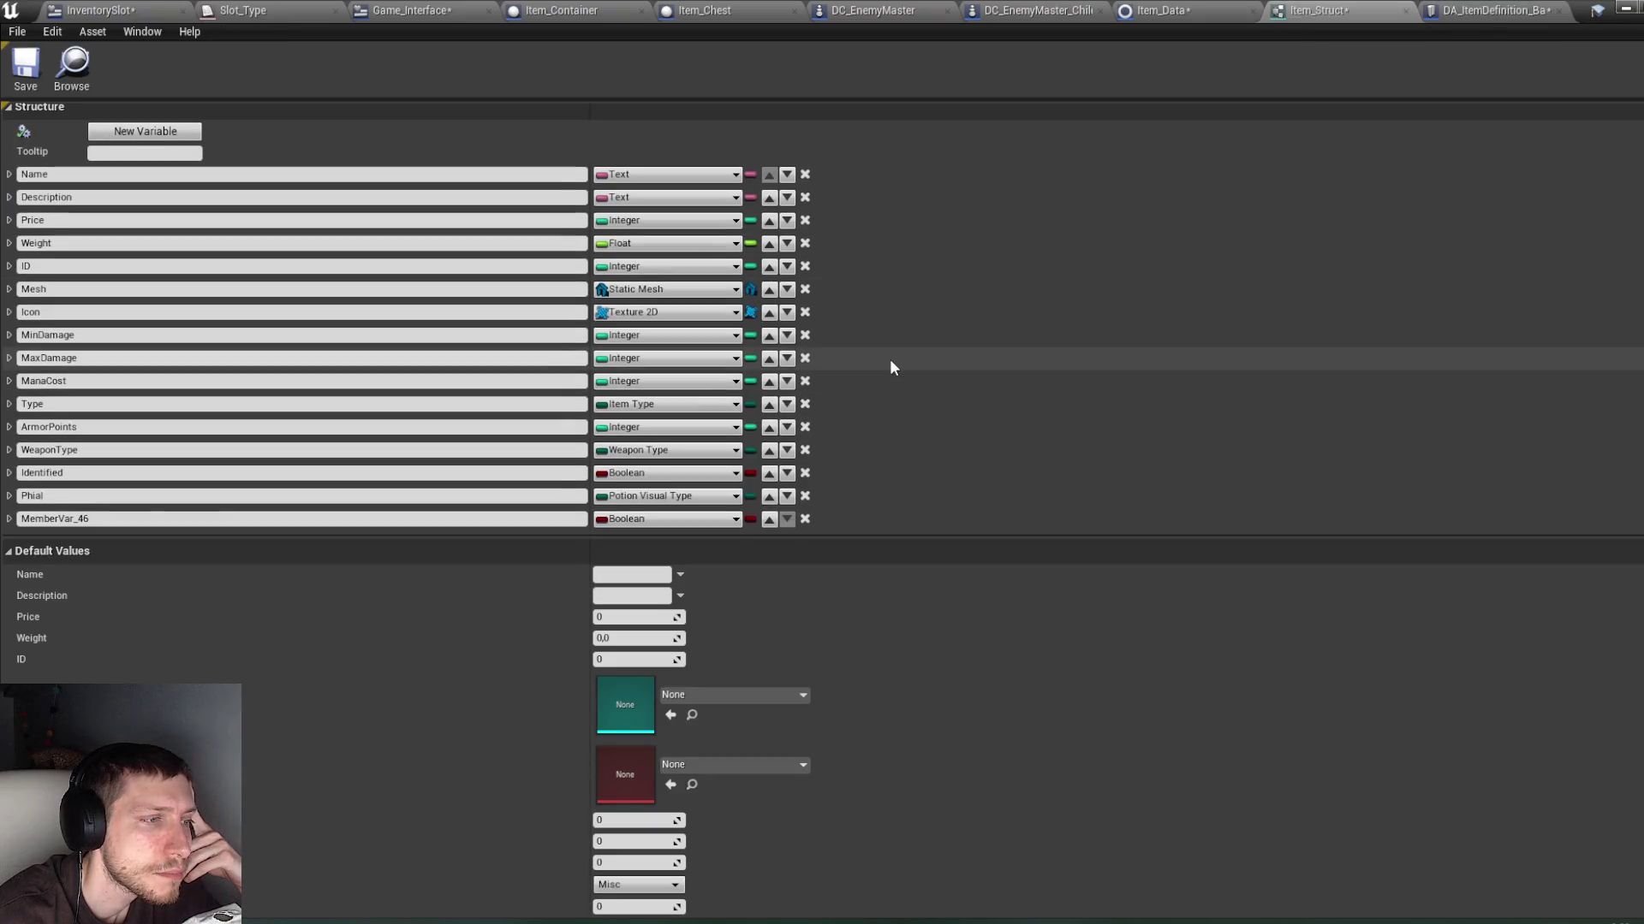
Step: Rename MemberVar_46 to LastSlot and save Item_Struct
left_click(21, 519)
type("LastSlot")
key("Return")
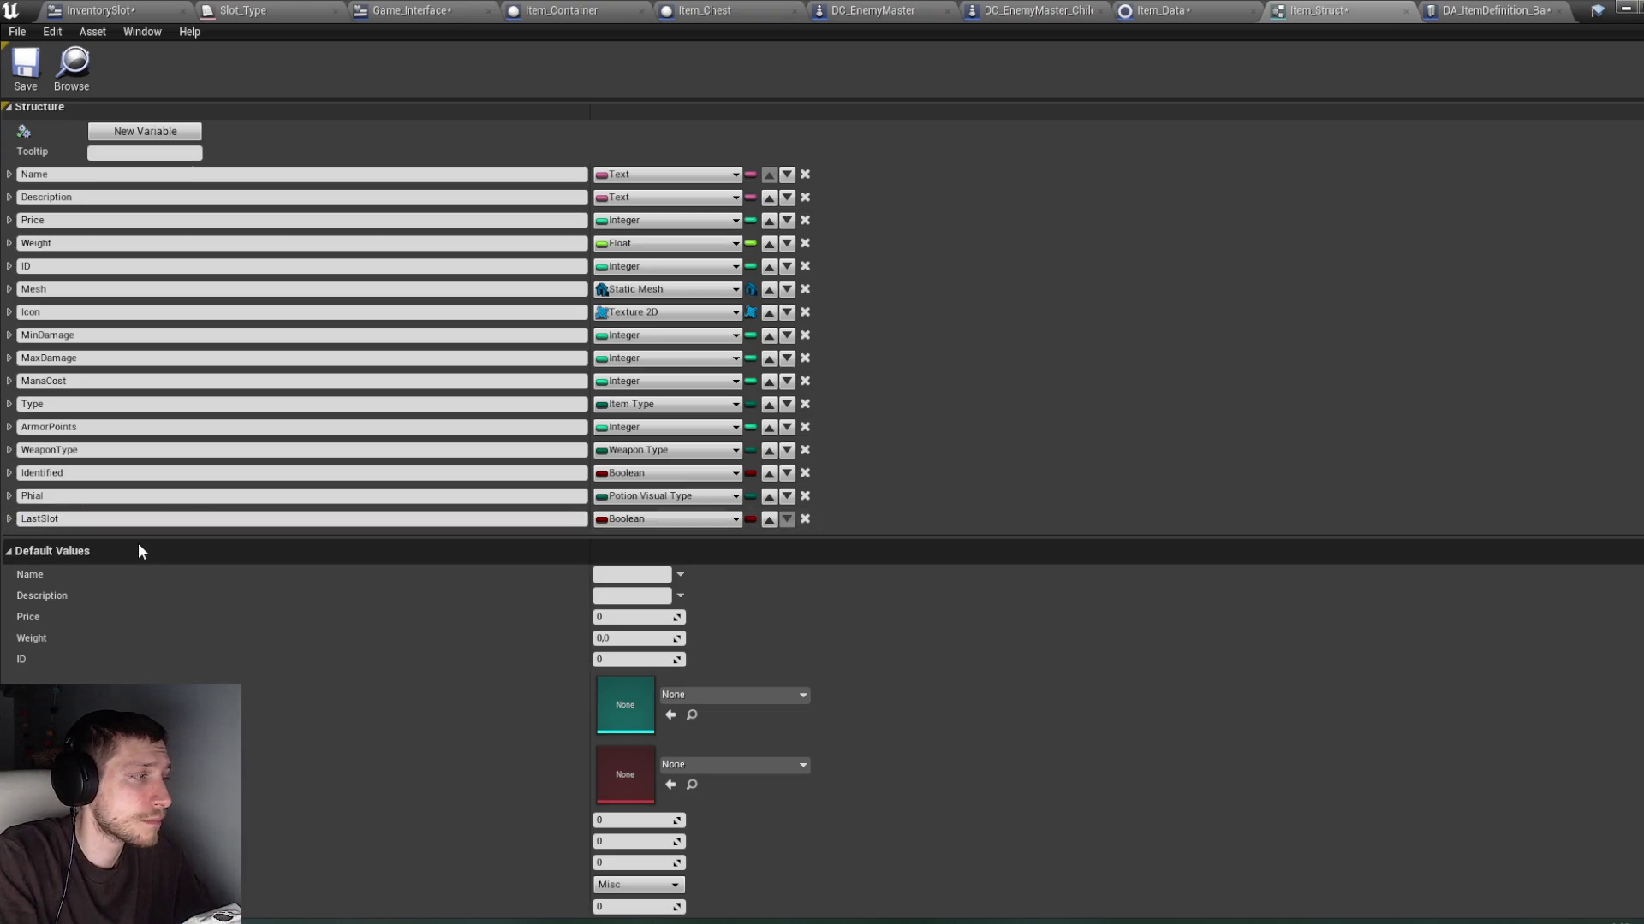
left_click(25, 64)
Step: Set LastSlot's type to Inventory Slot object reference and save all modified assets
left_click(623, 520)
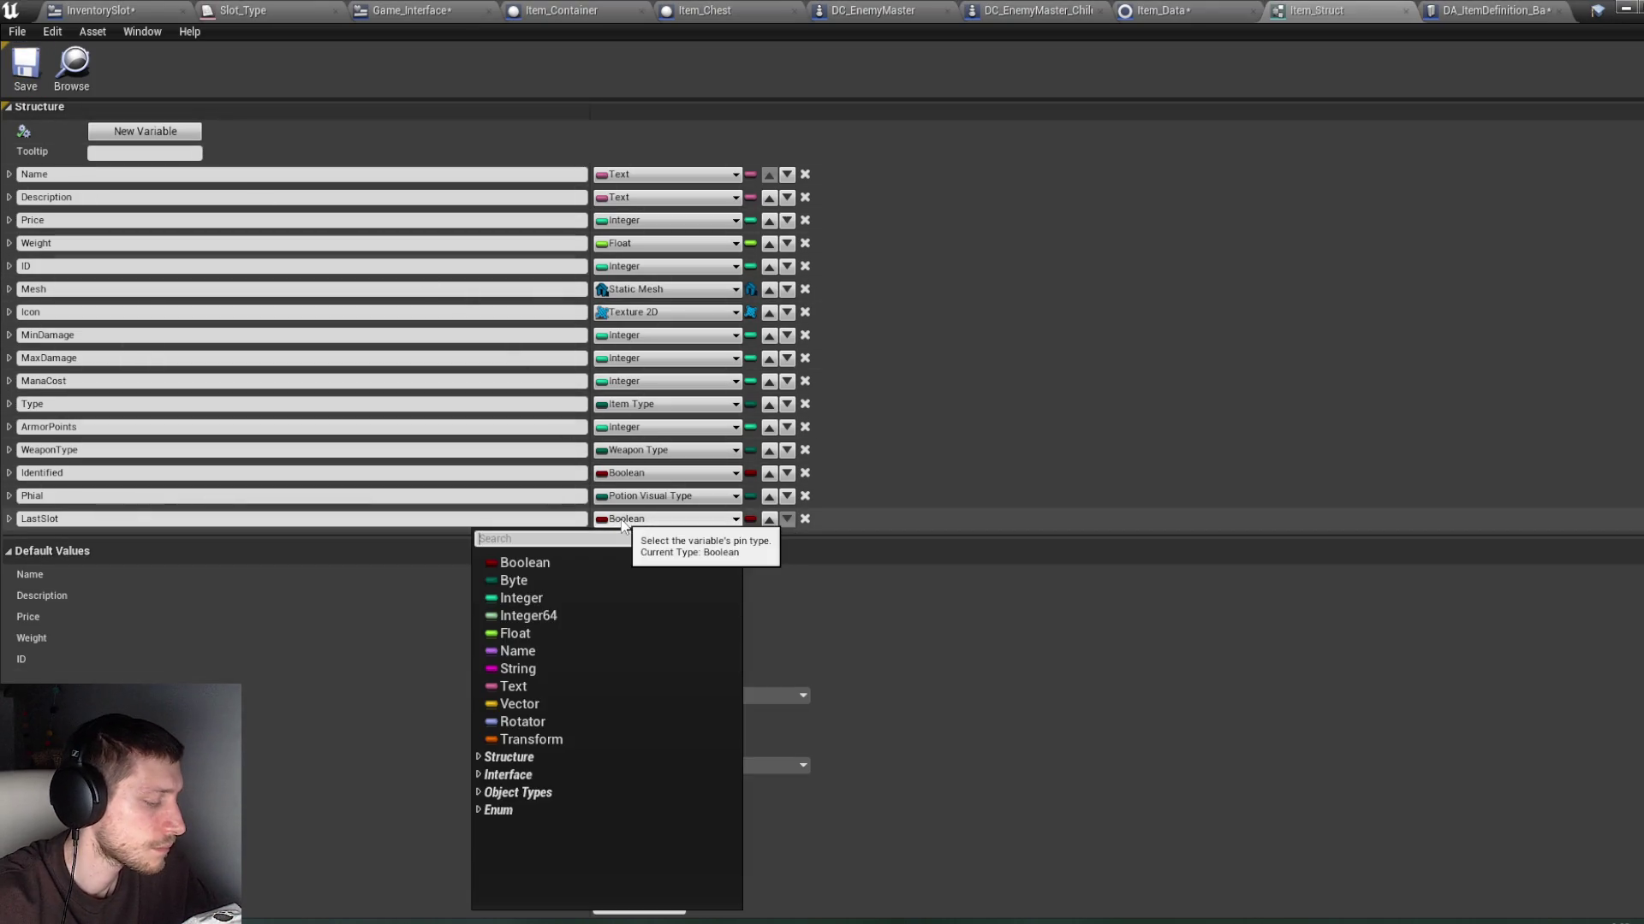
type("invento")
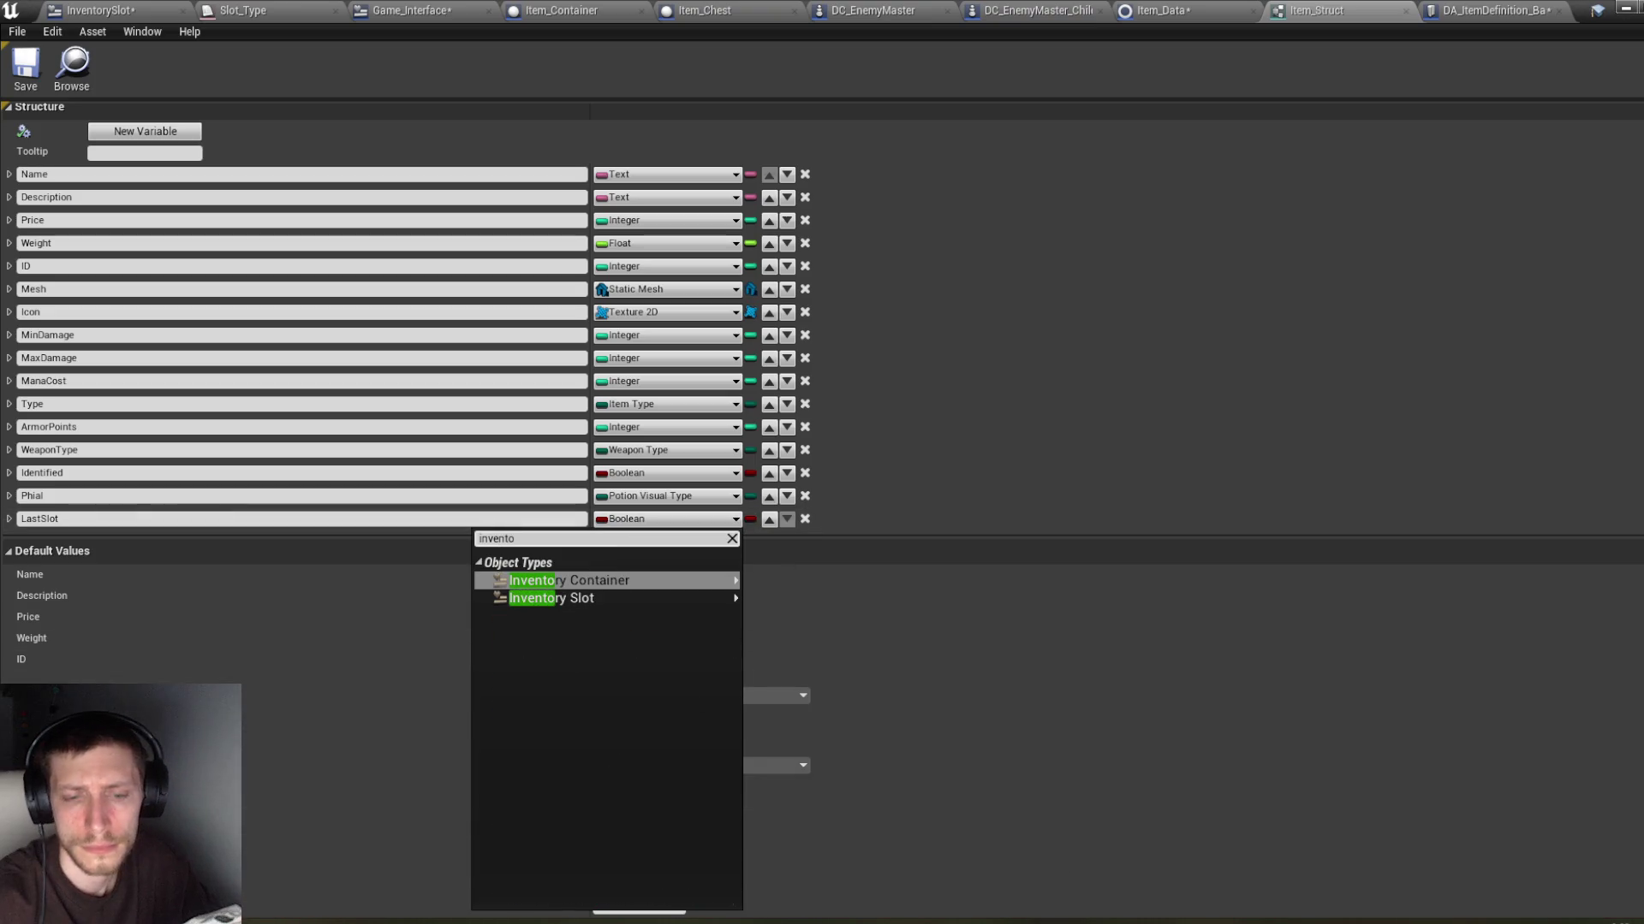
key("Escape")
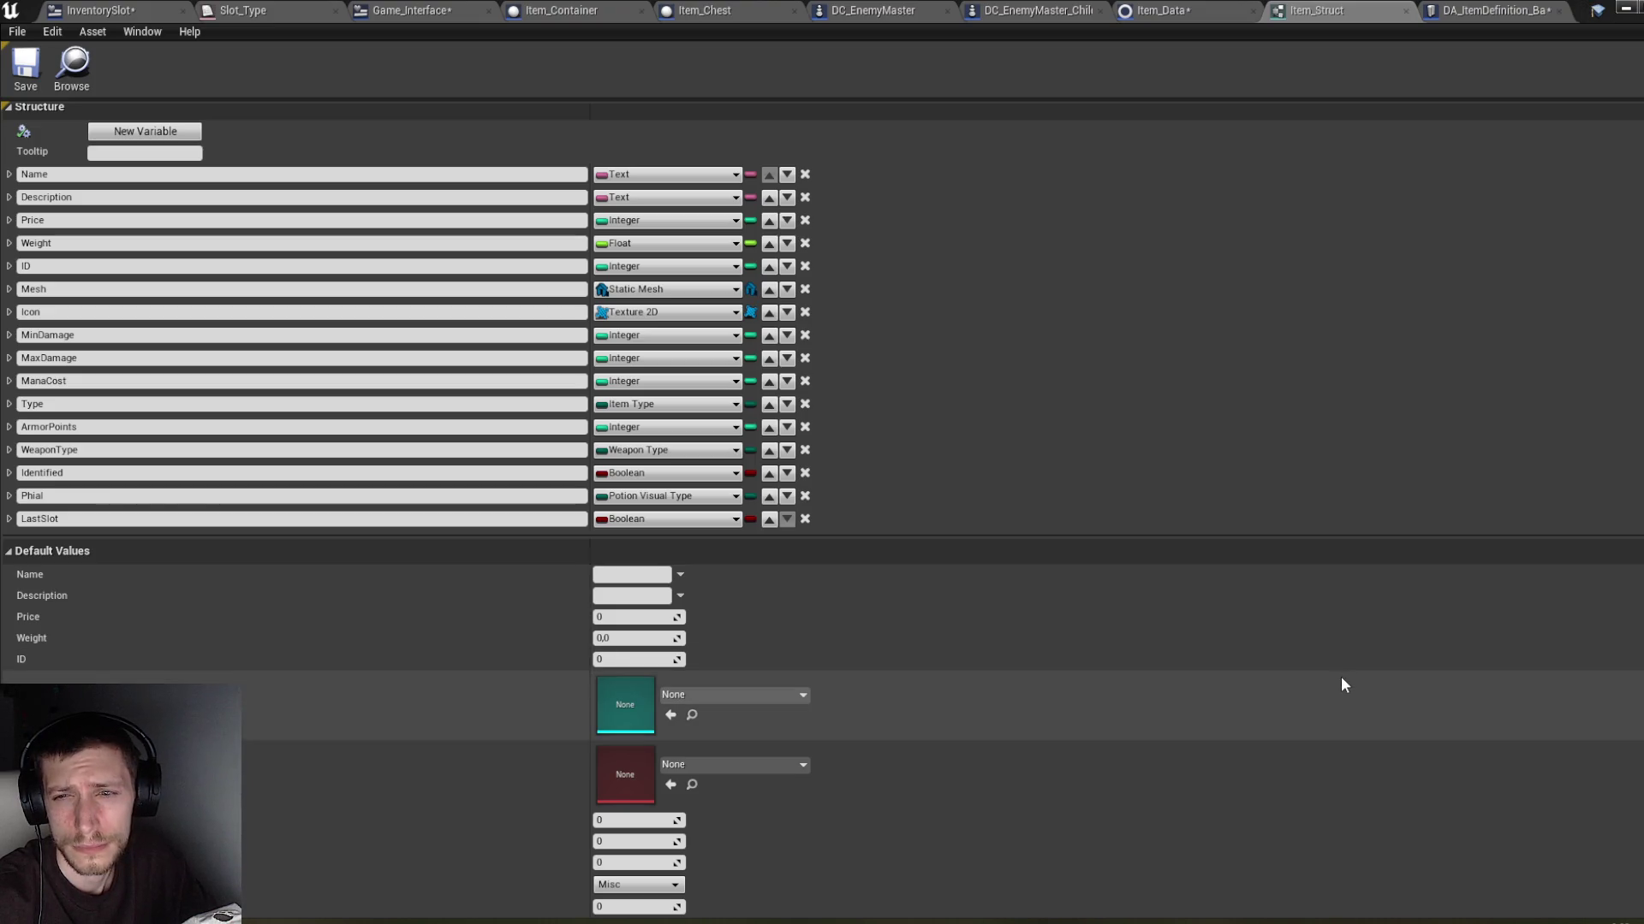
left_click(662, 520)
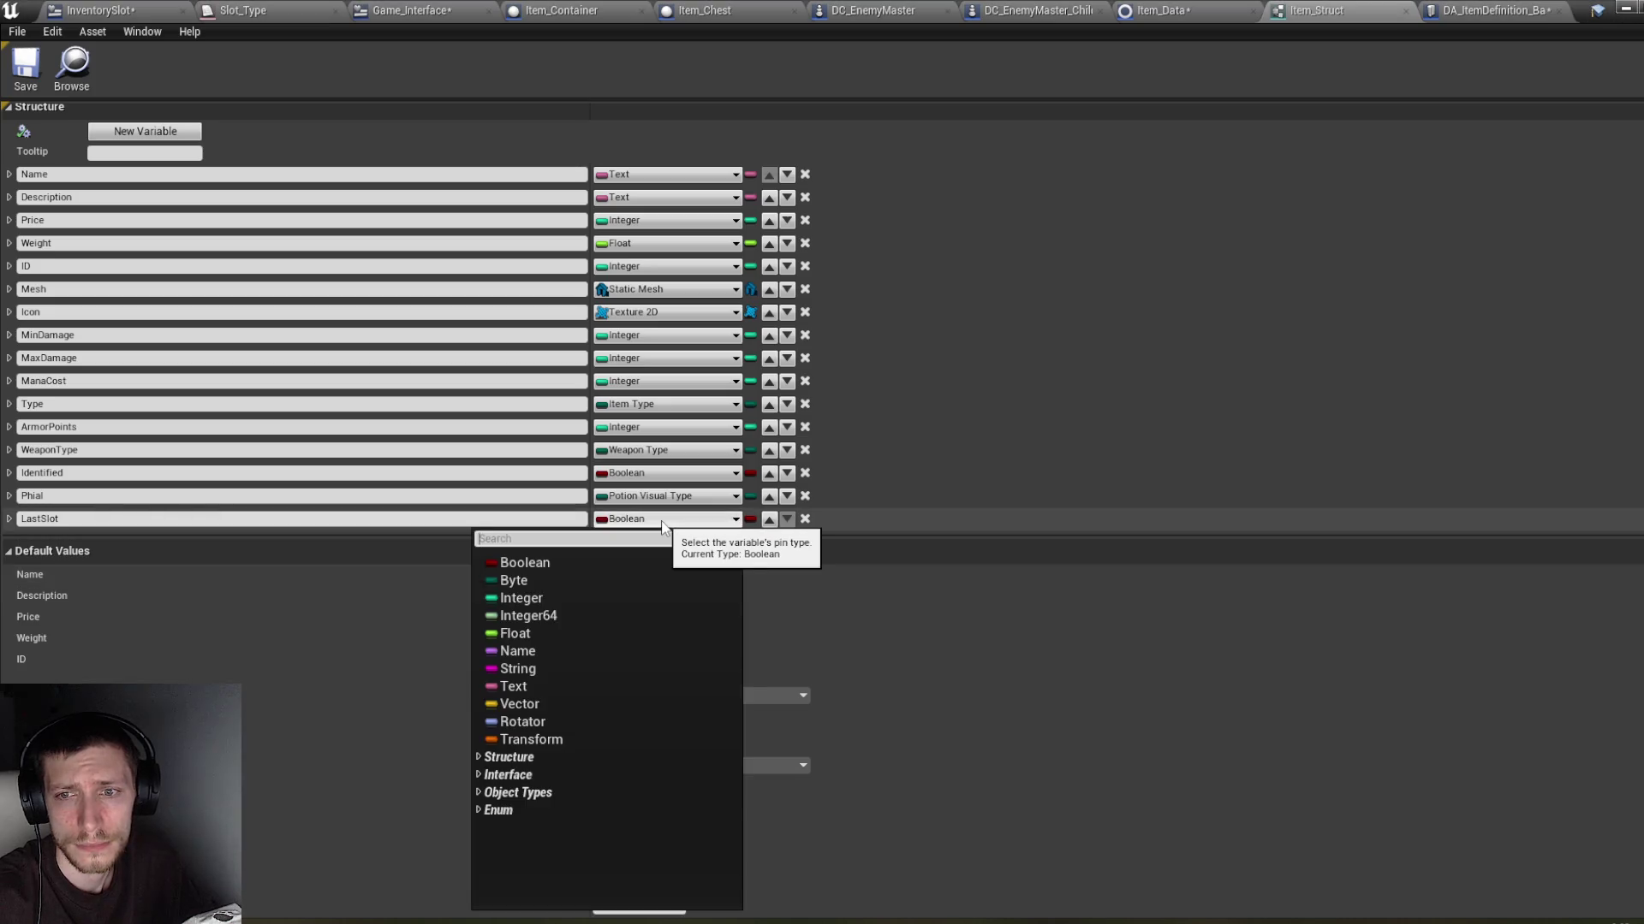
type("inventory")
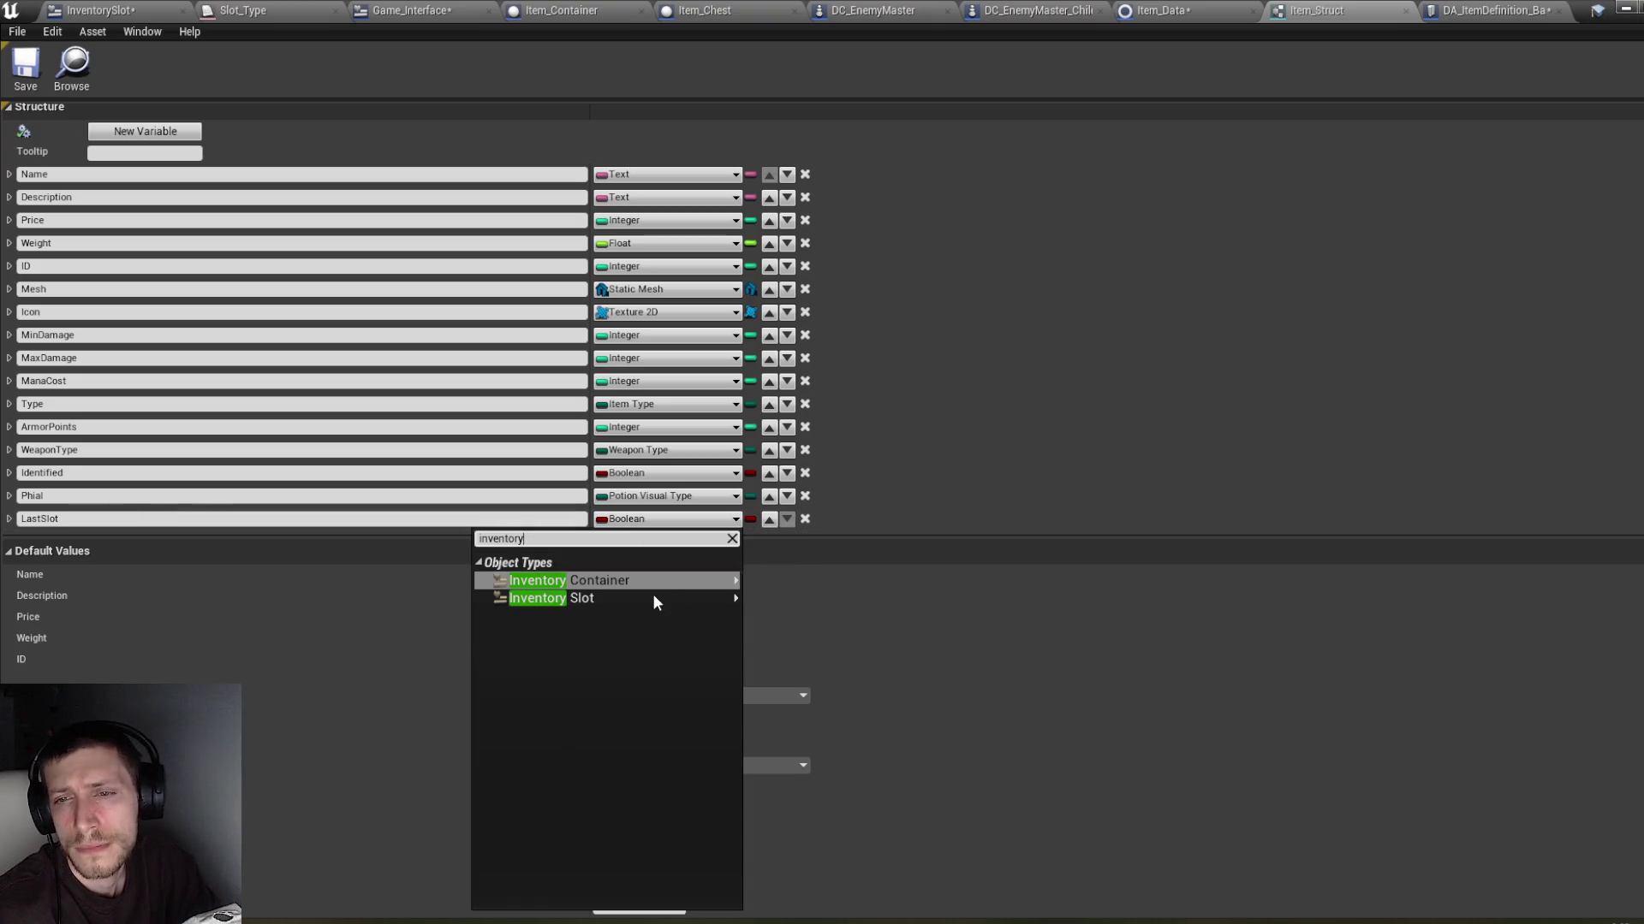
mouse_move(653, 596)
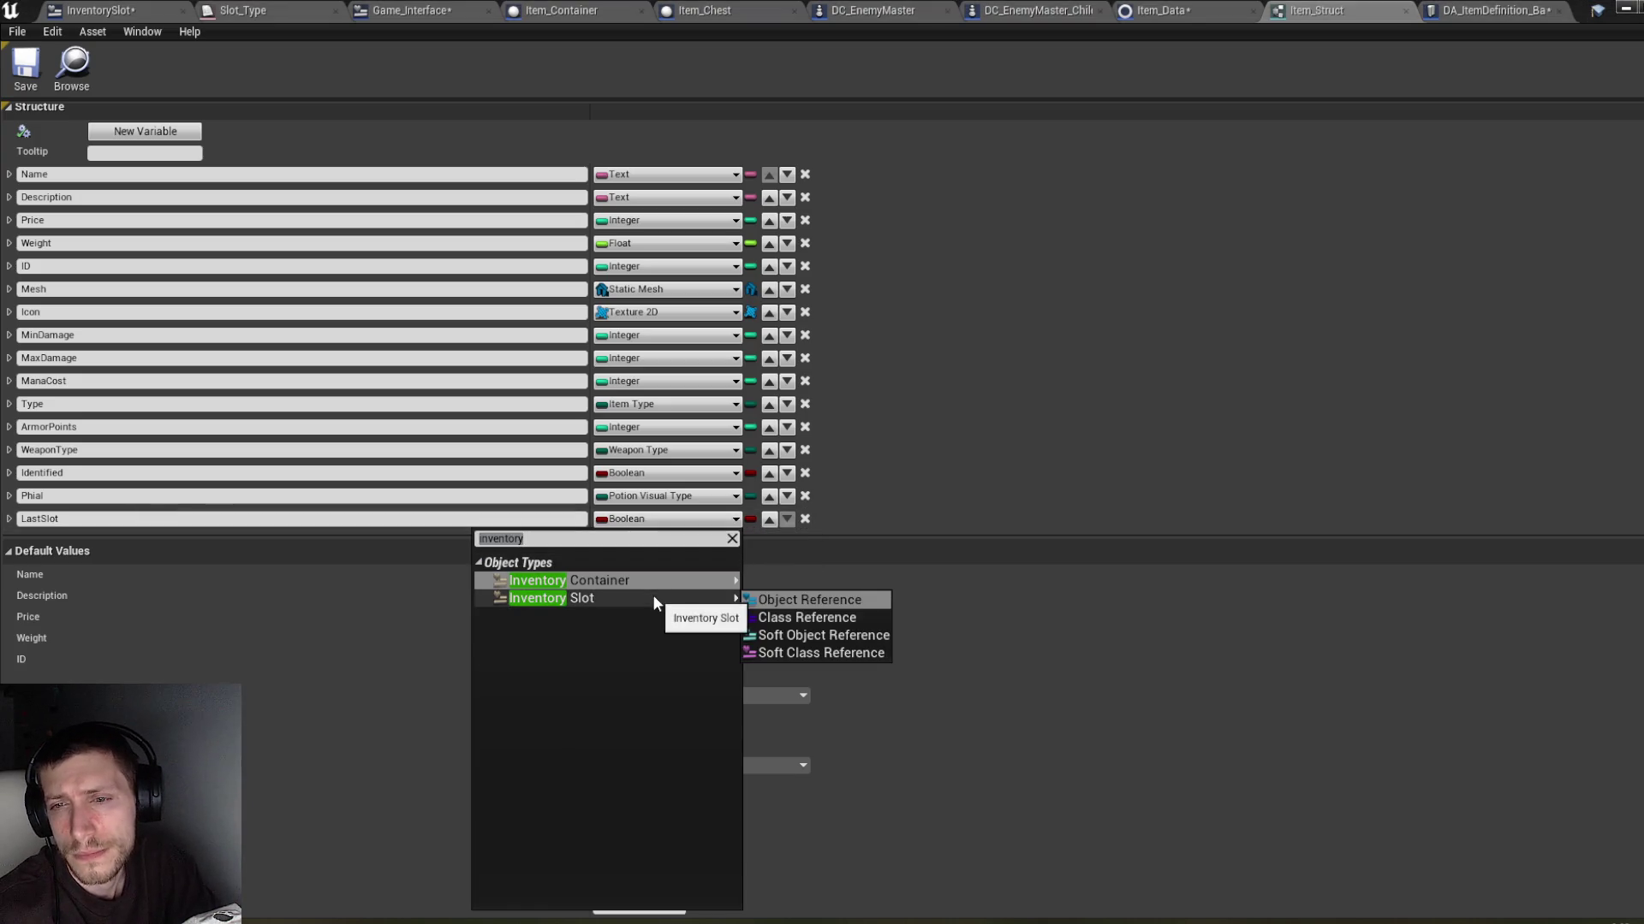
left_click(757, 603)
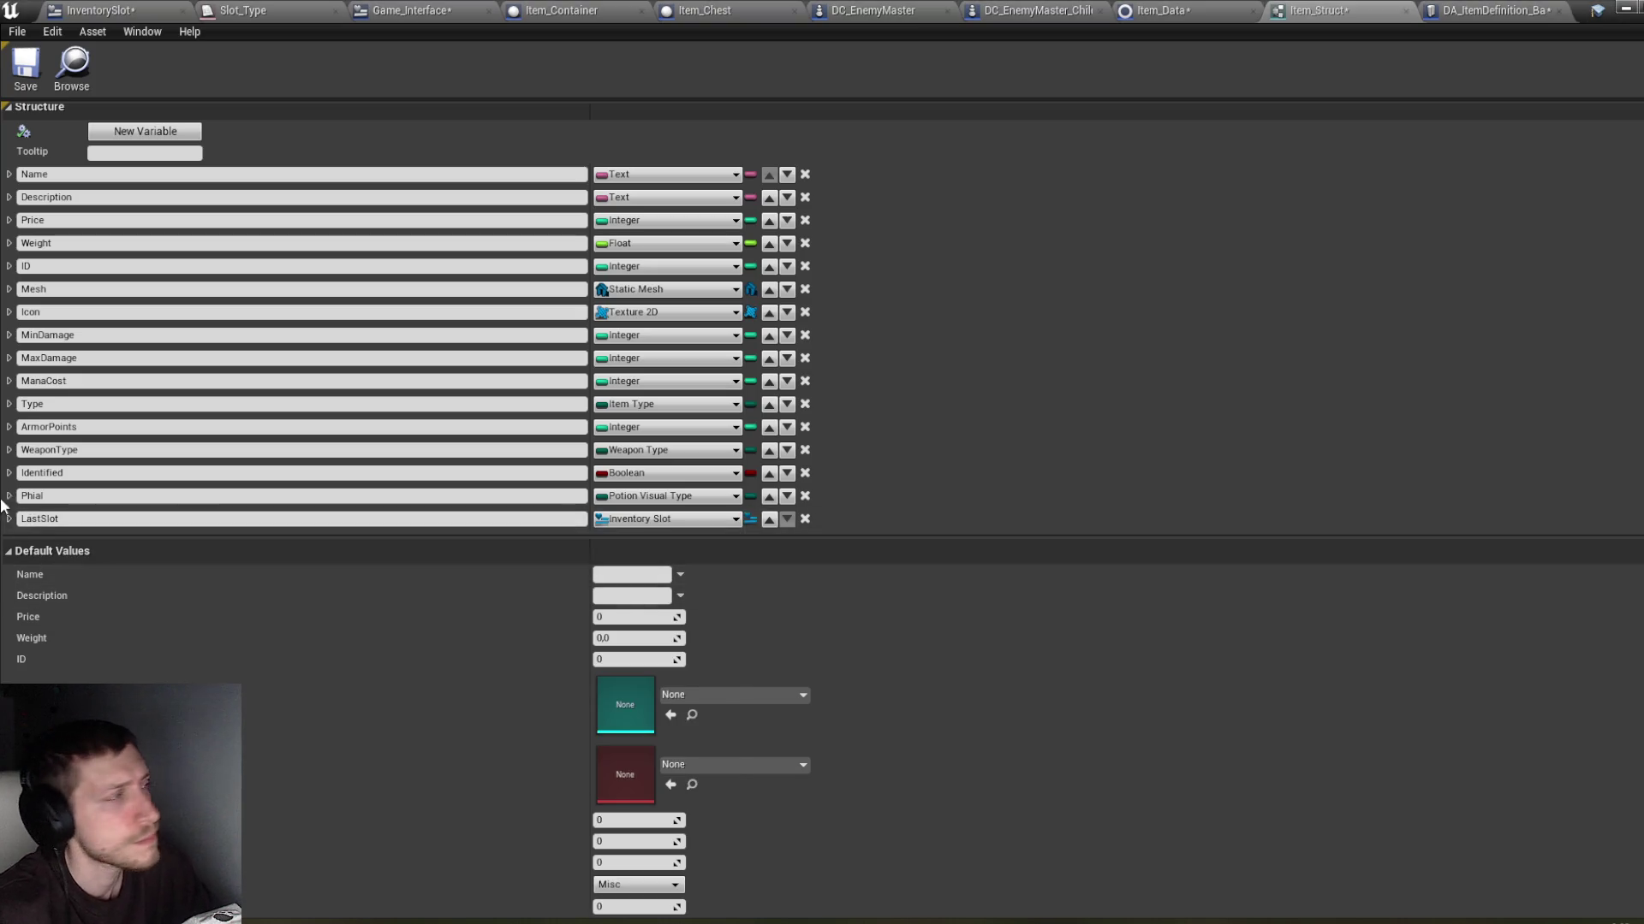
left_click(26, 68)
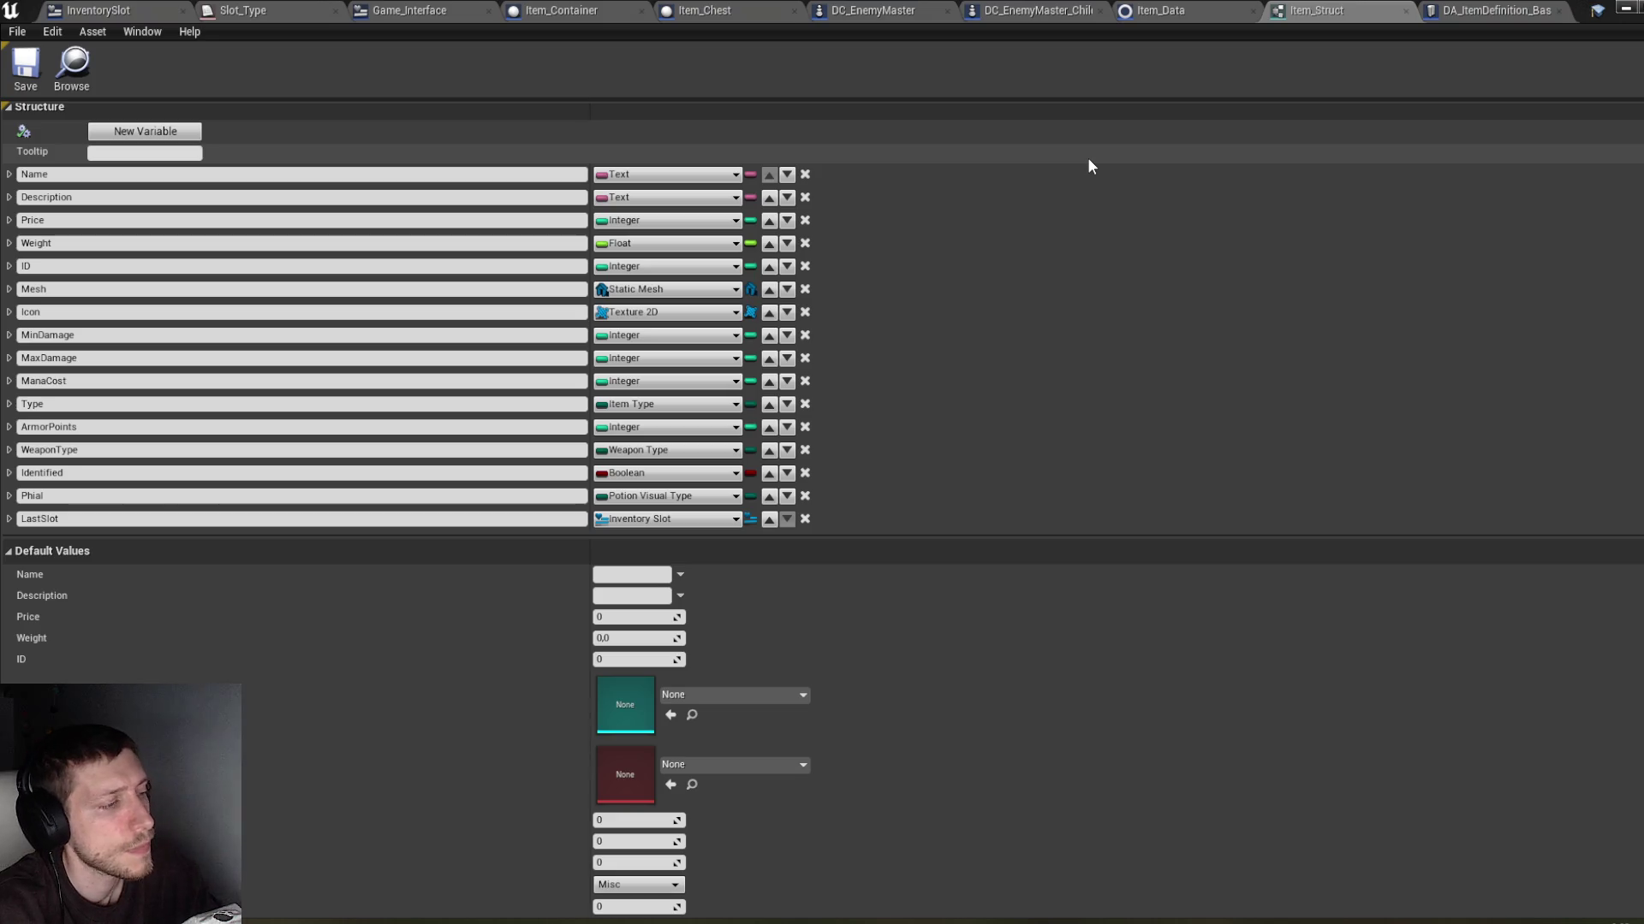
Step: Compile Item_Data, then switch through DA_ItemDefinition_Base back to Item_Struct
left_click(1207, 10)
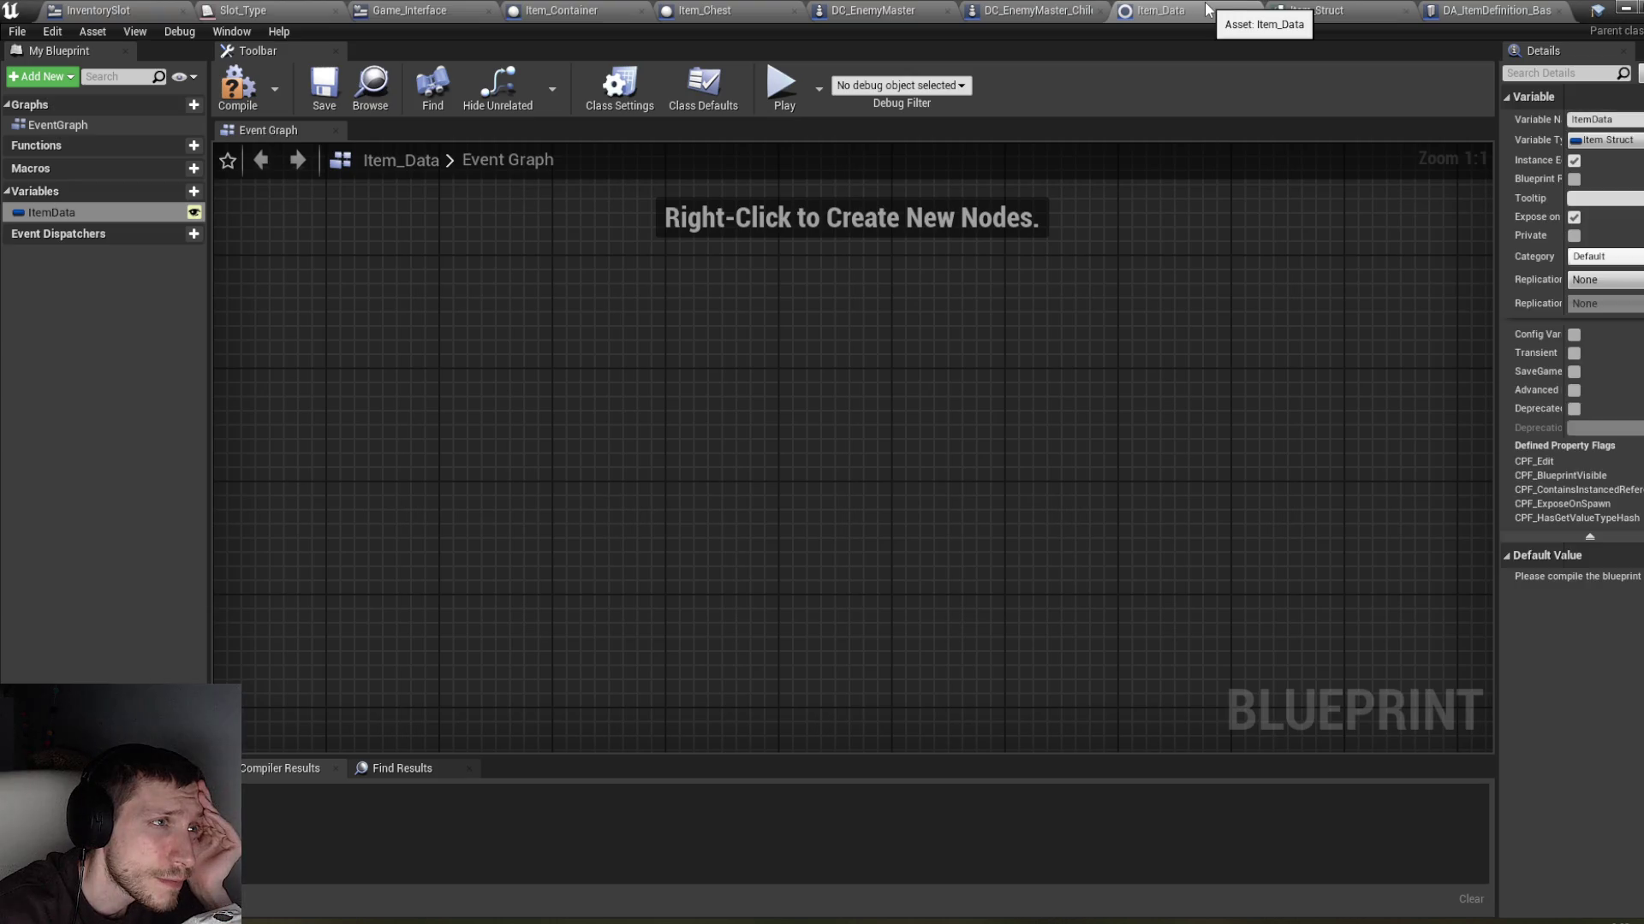
left_click(236, 83)
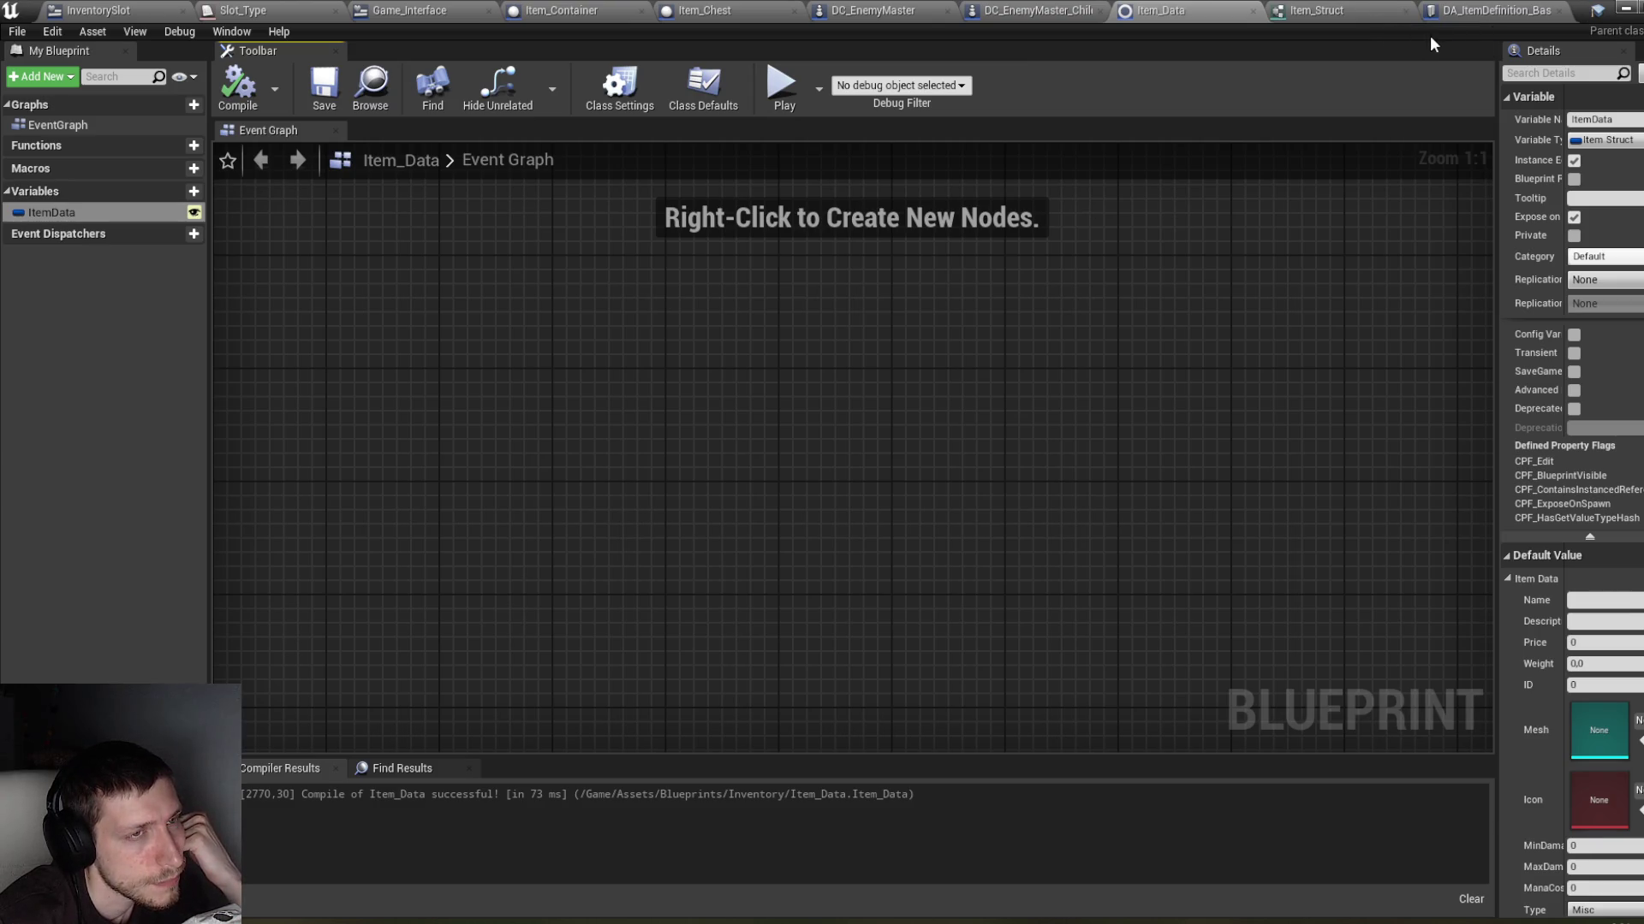
left_click(1473, 13)
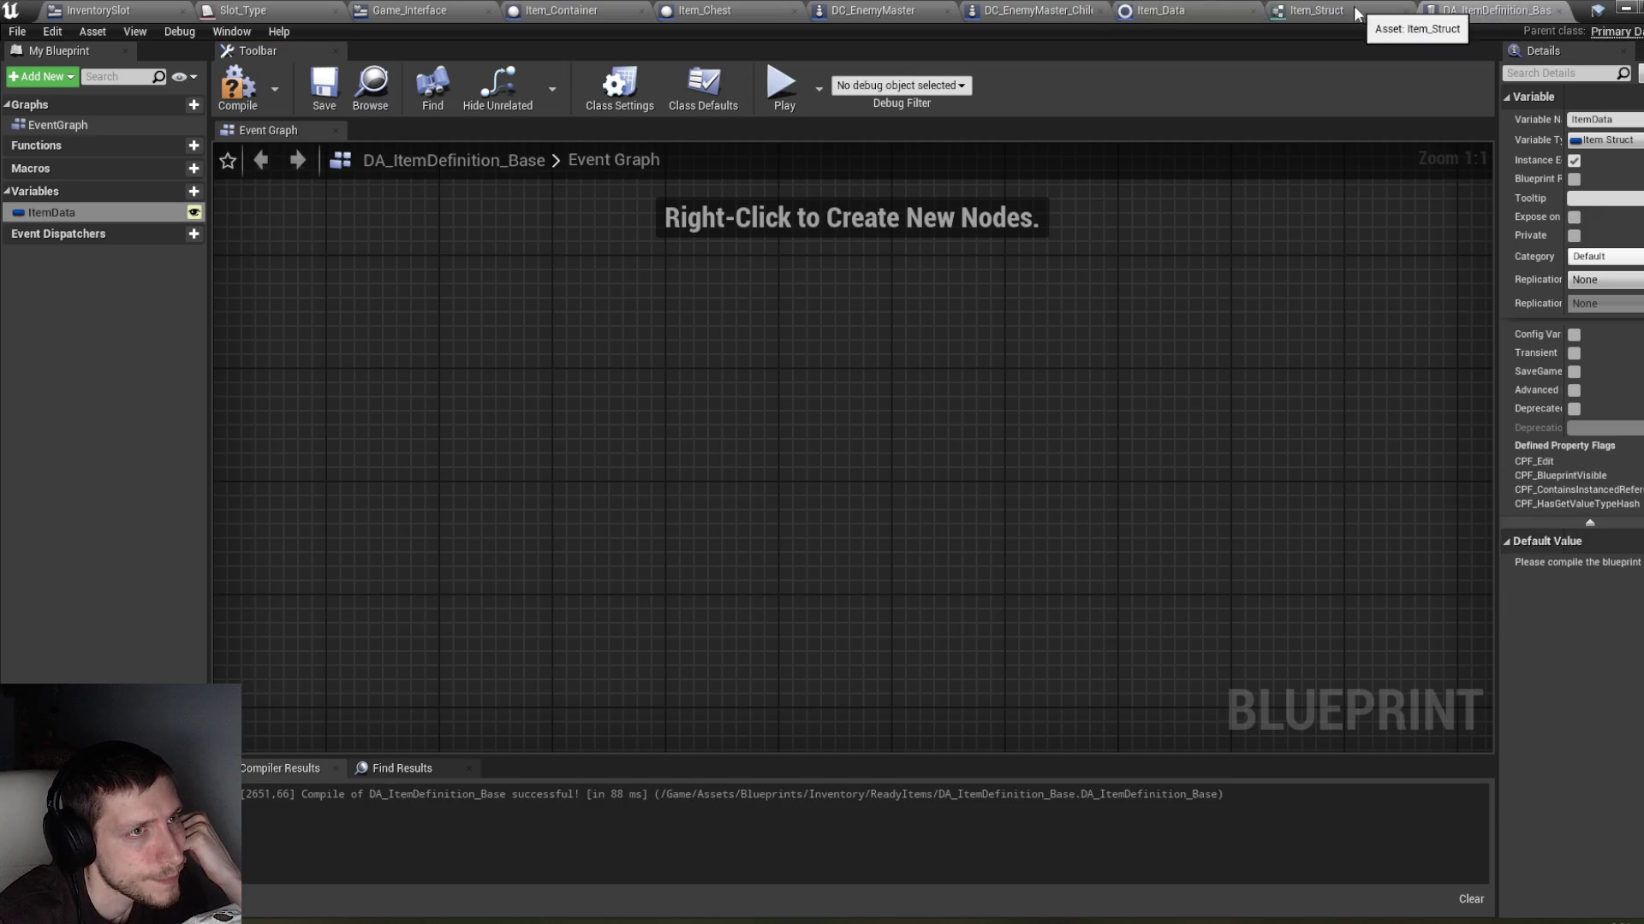
left_click(1353, 11)
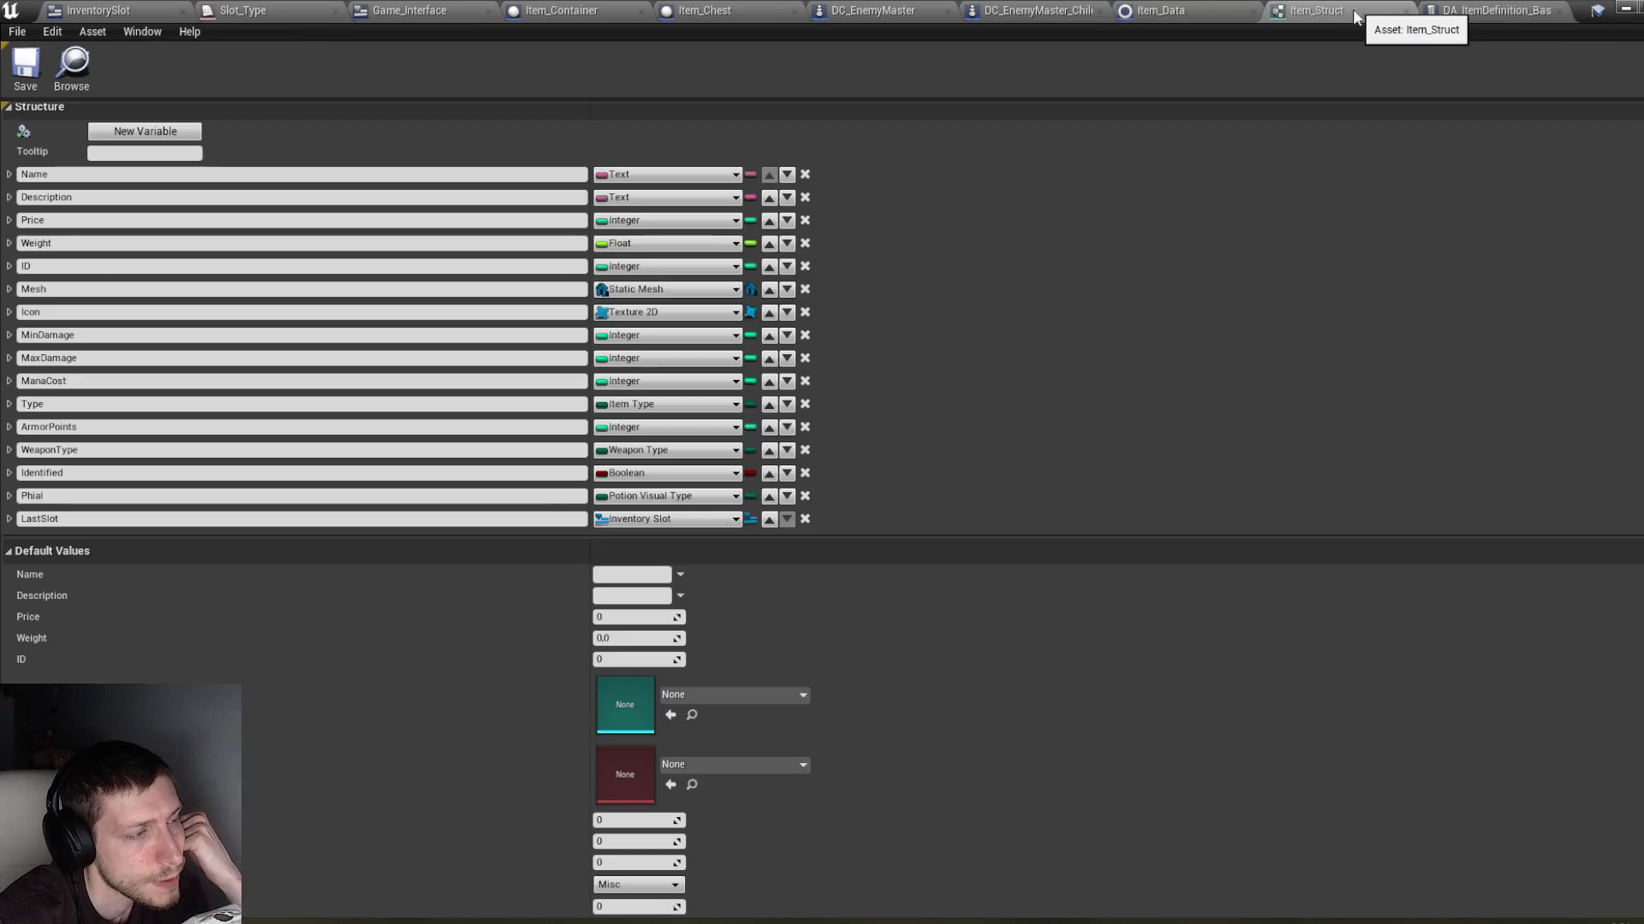
Step: Rename the LastSlot member to LastInventory
left_click(695, 523)
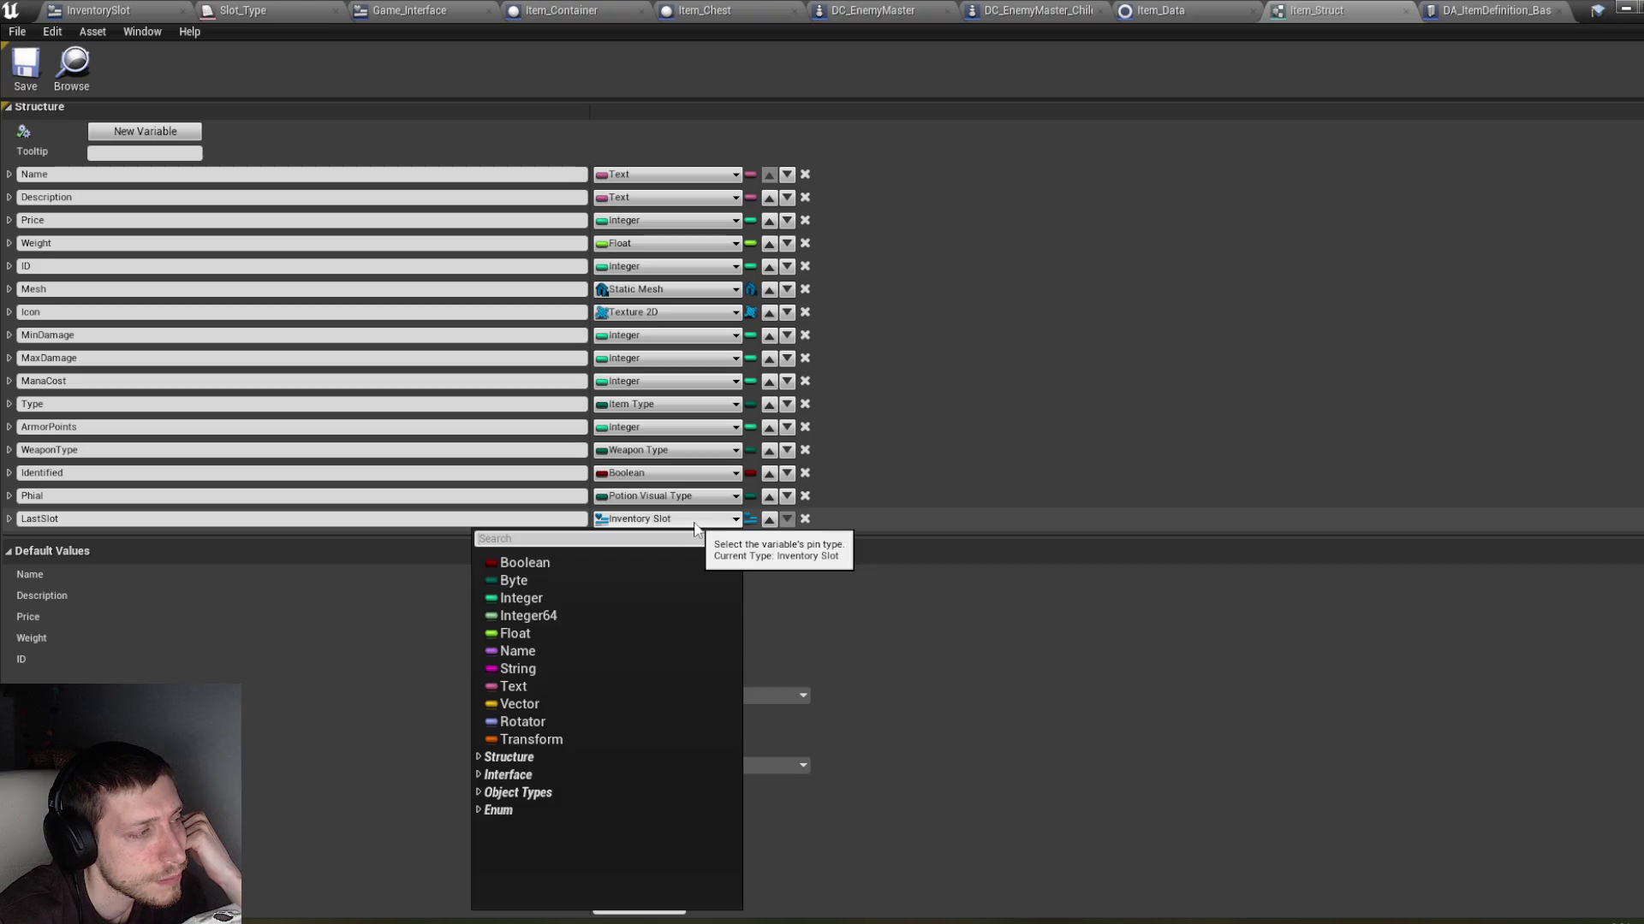
left_click(522, 519)
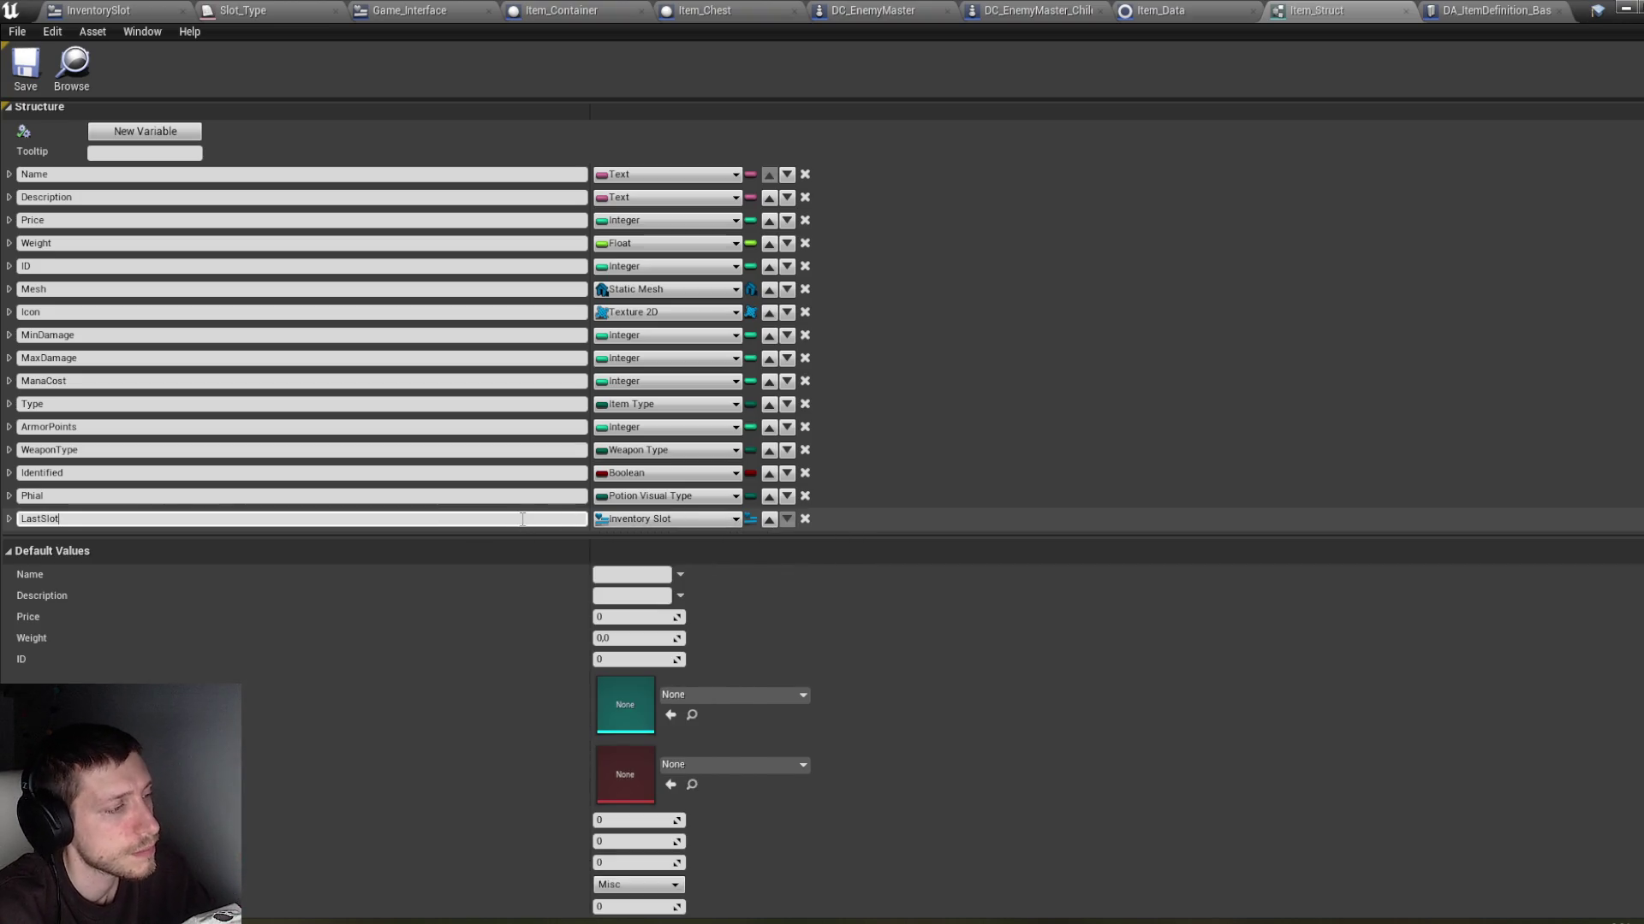
key("BackSpace")
key("BackSpace")
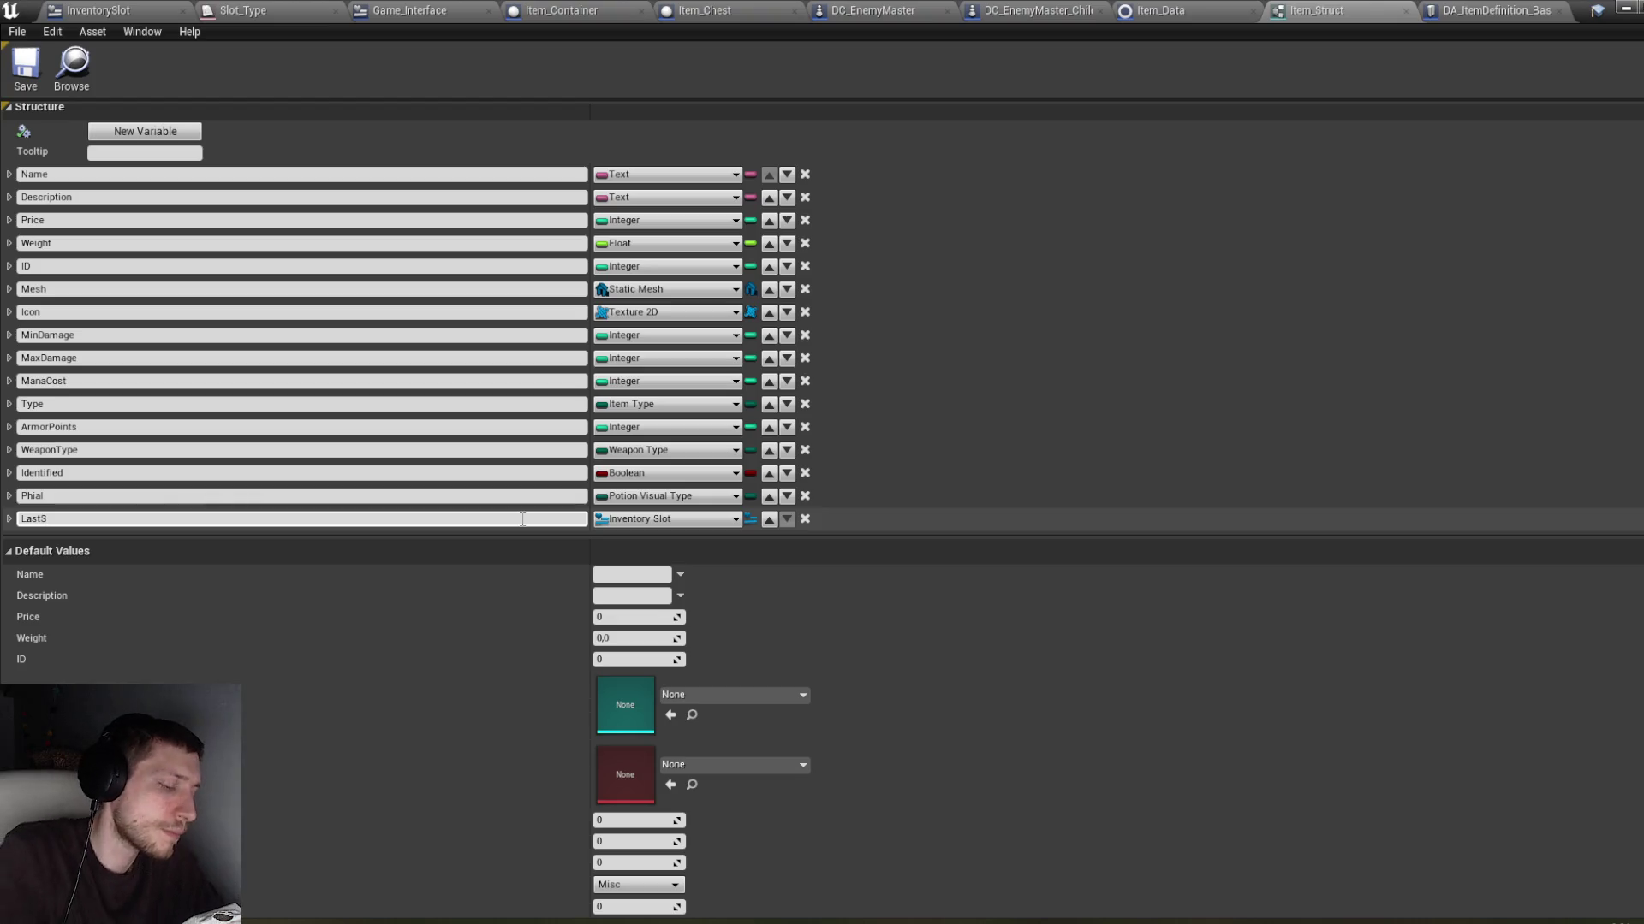
key("BackSpace")
type("Inventory")
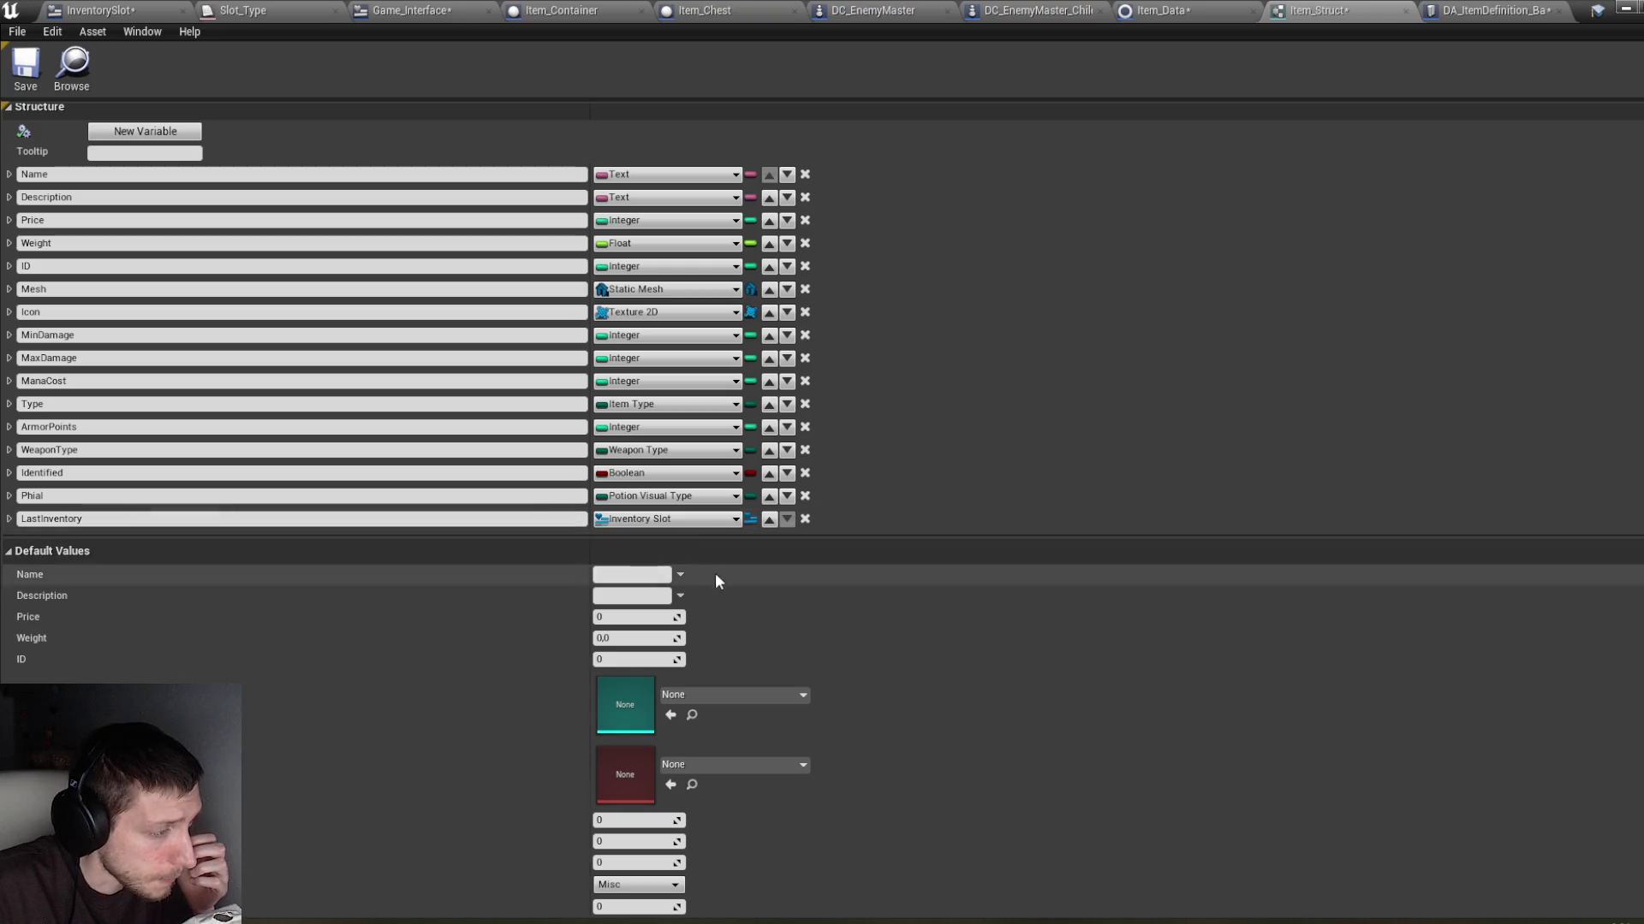
Step: Set LastInventory's type to AC Stats object reference and save all assets
left_click(716, 520)
type("ac")
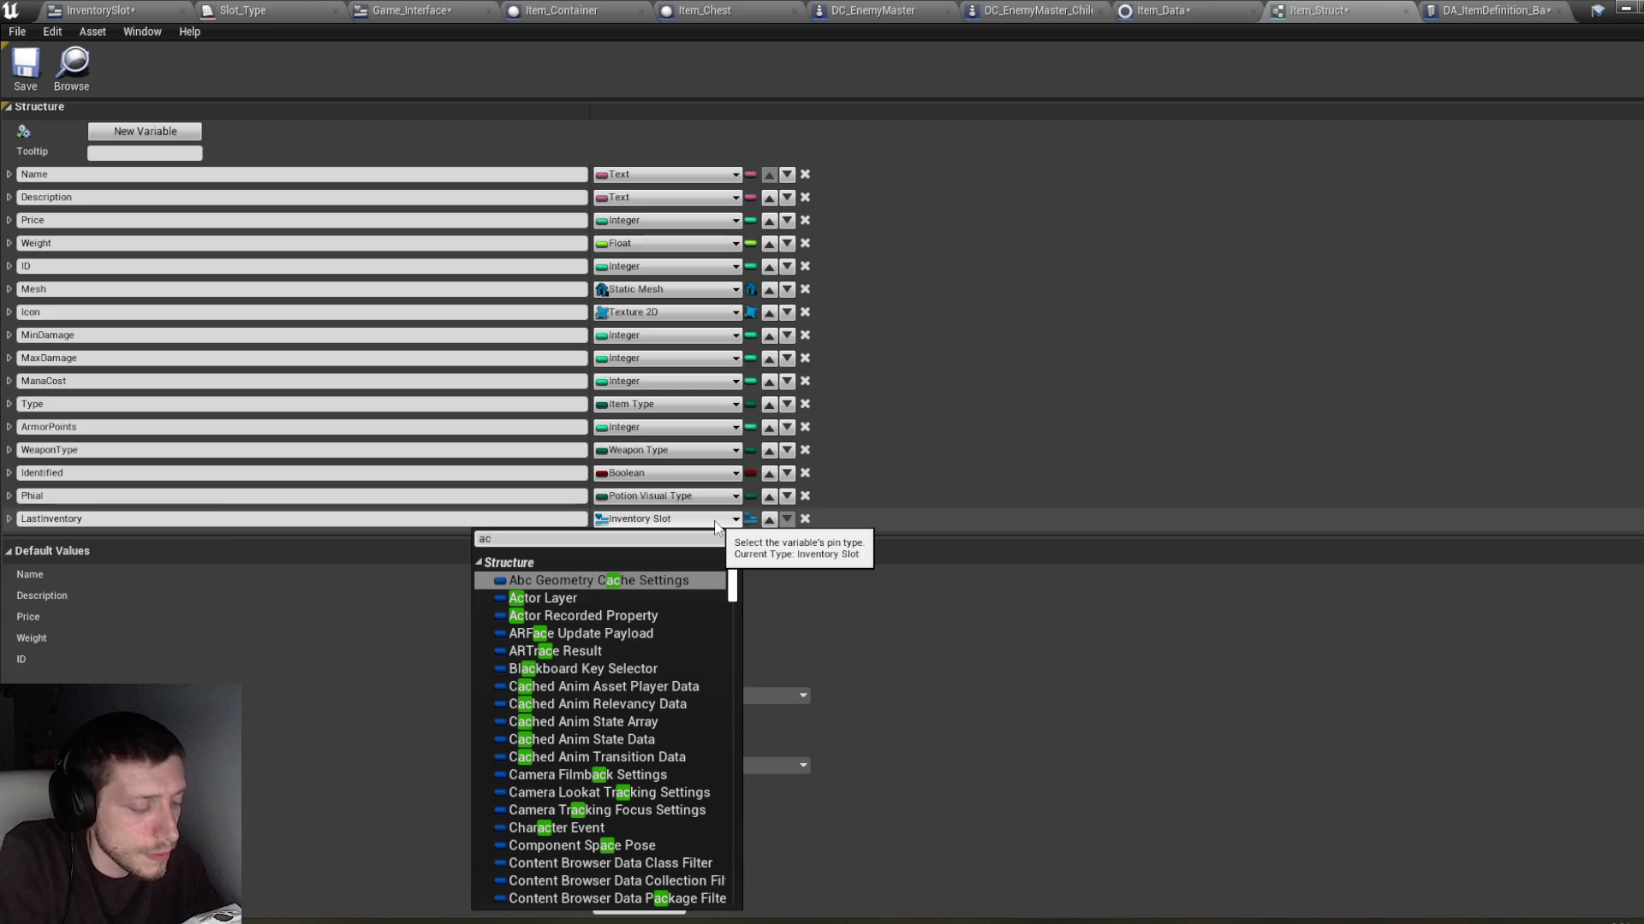
type("tion")
key("Return")
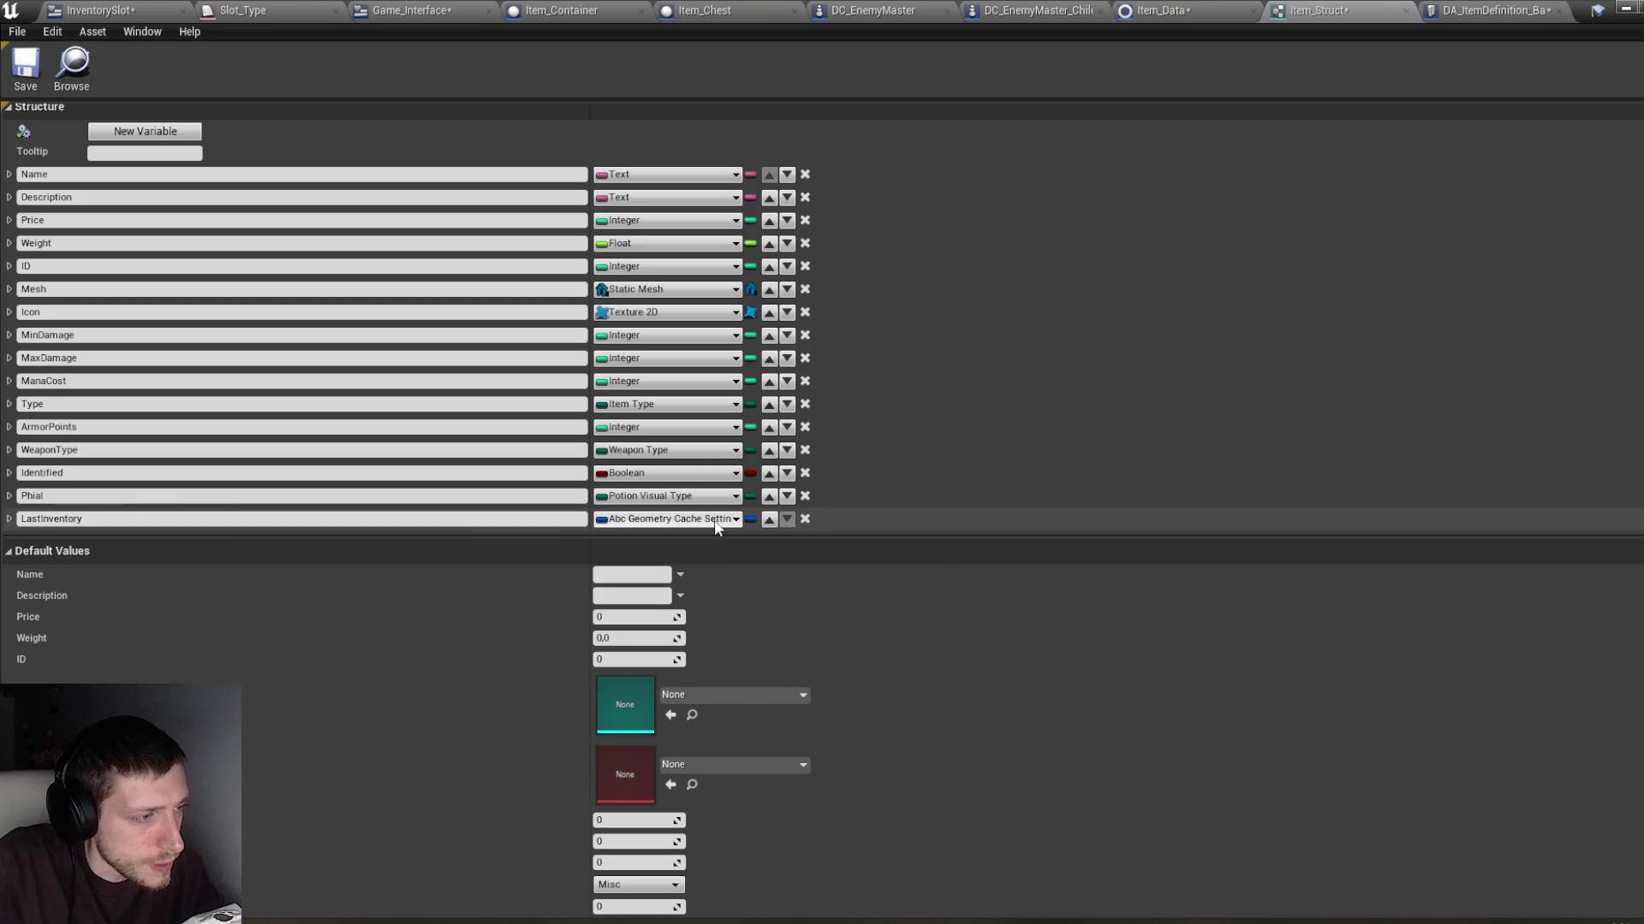
left_click(716, 519)
type("ac_stat")
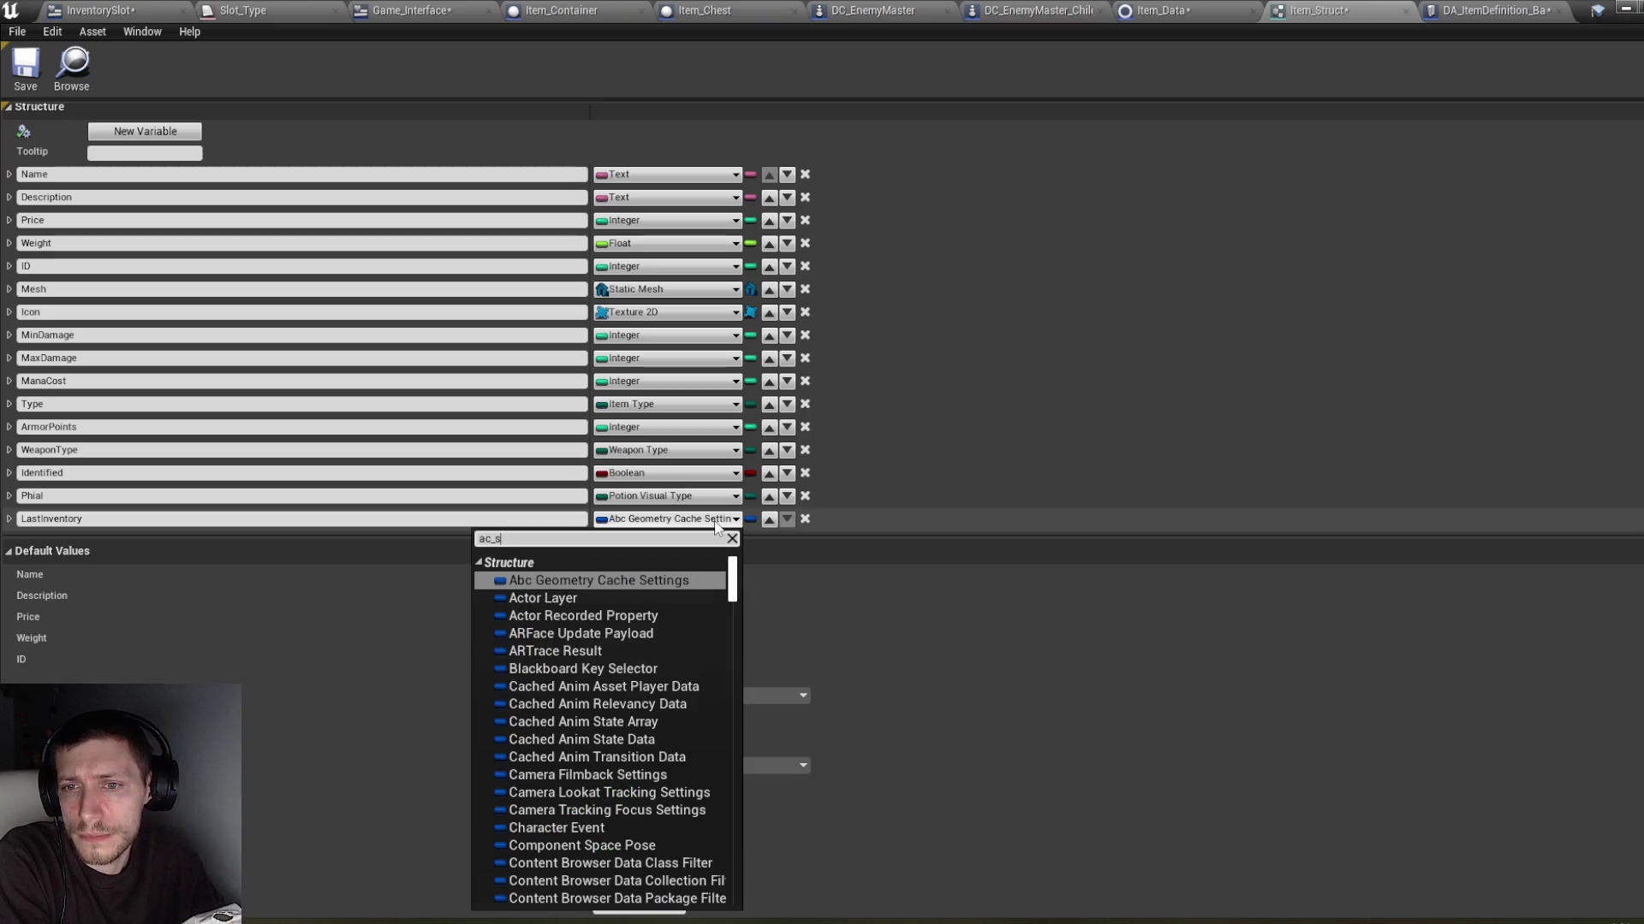
key("Return")
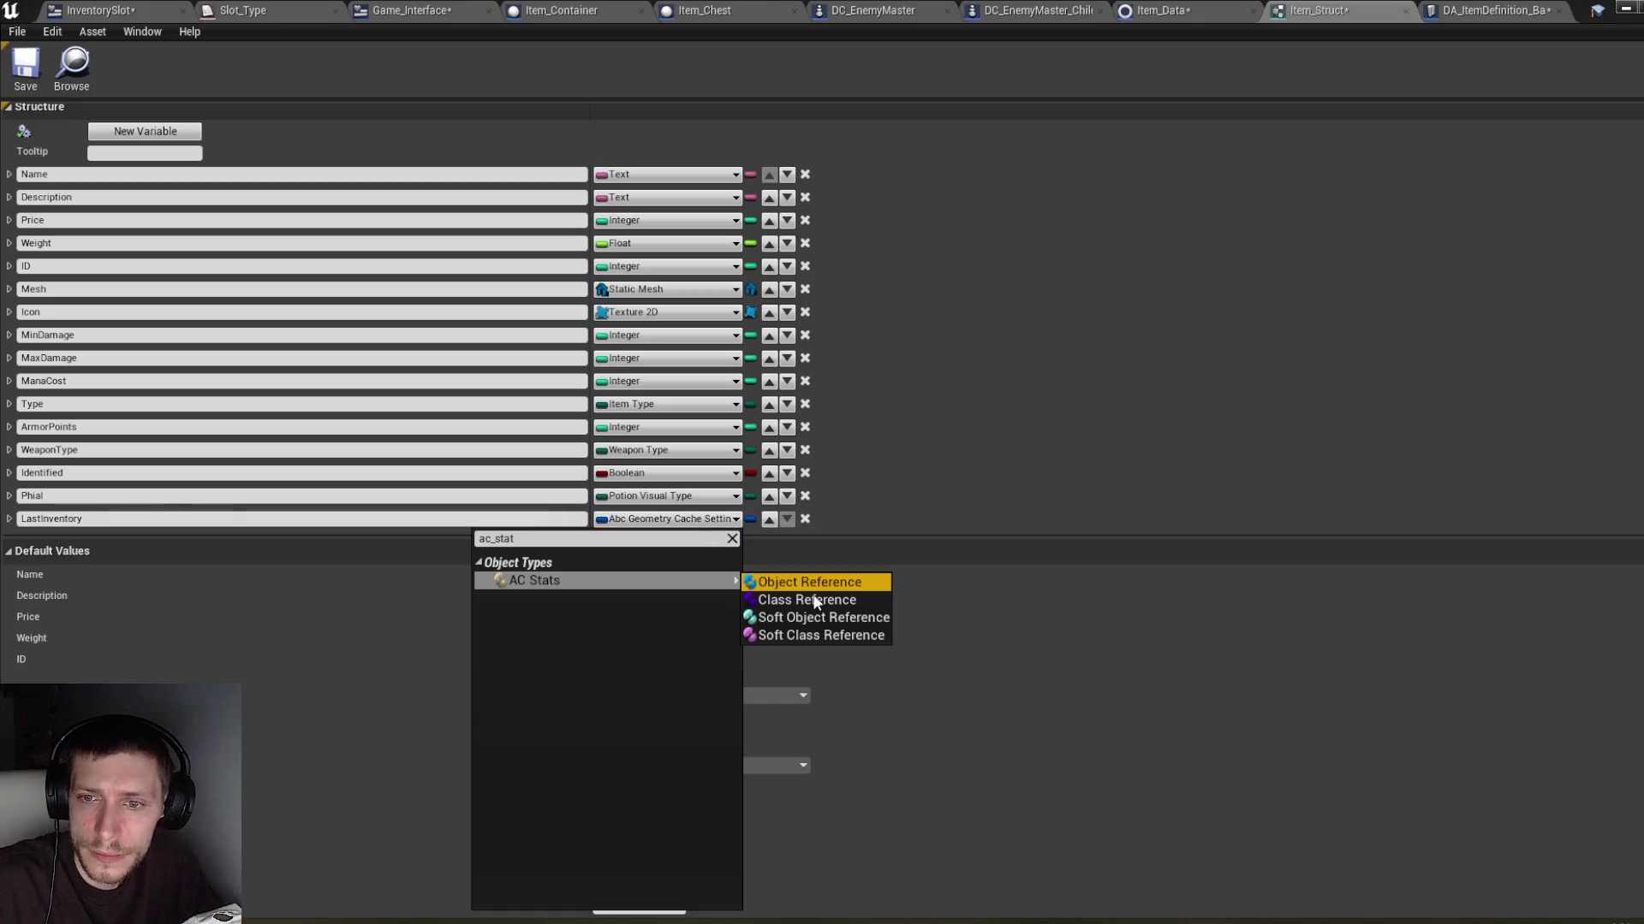
left_click(768, 583)
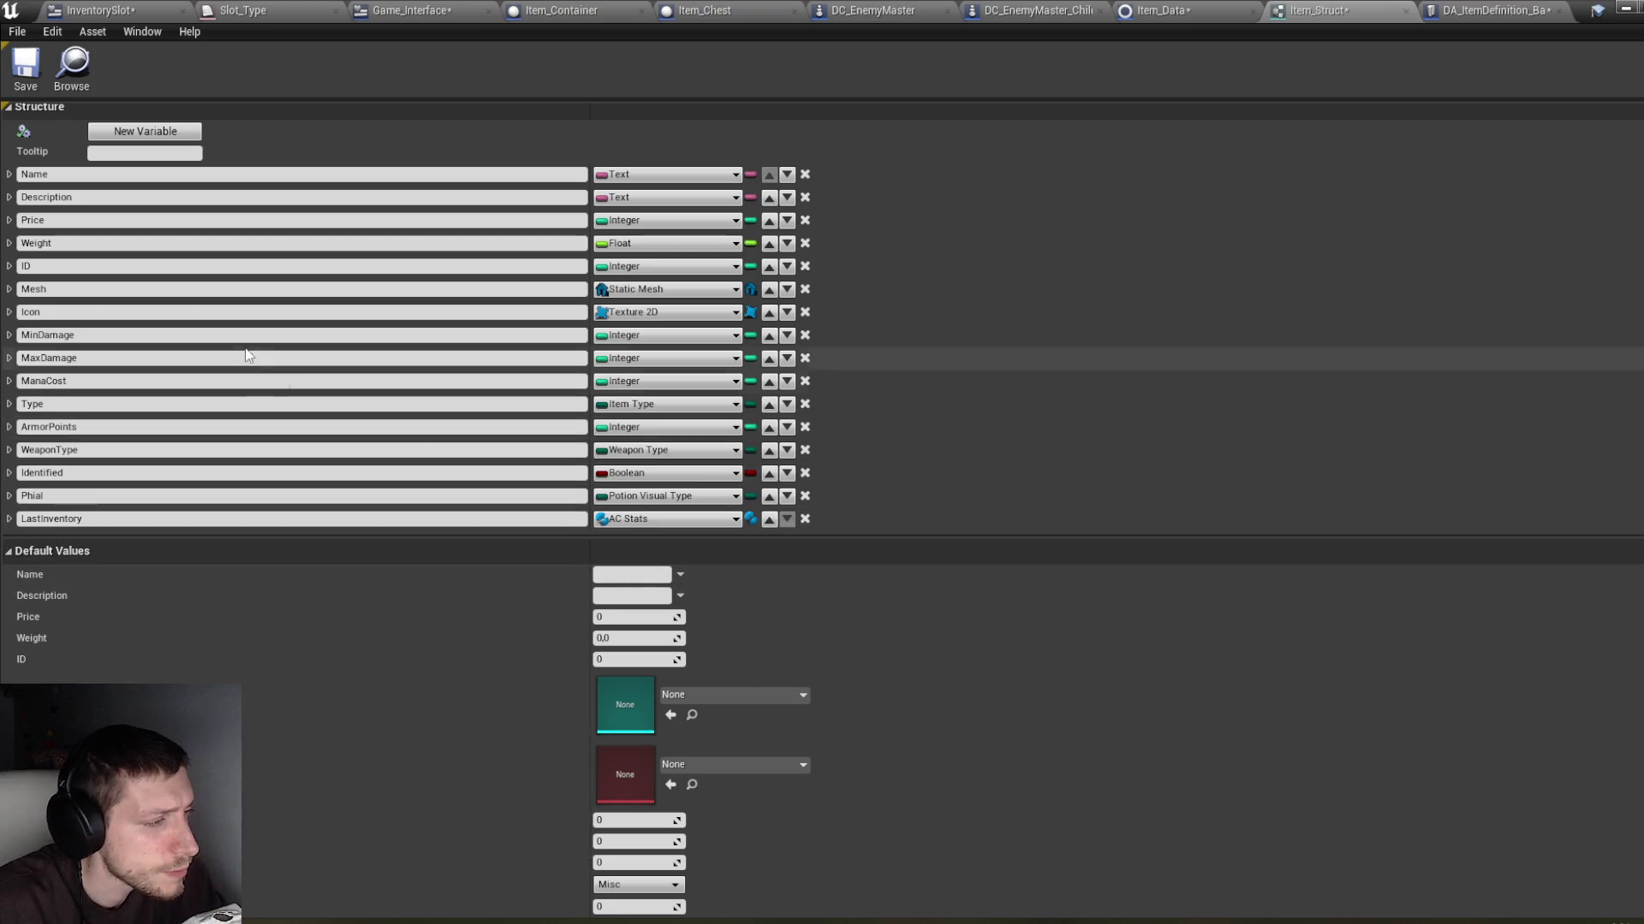
key("ctrl+s")
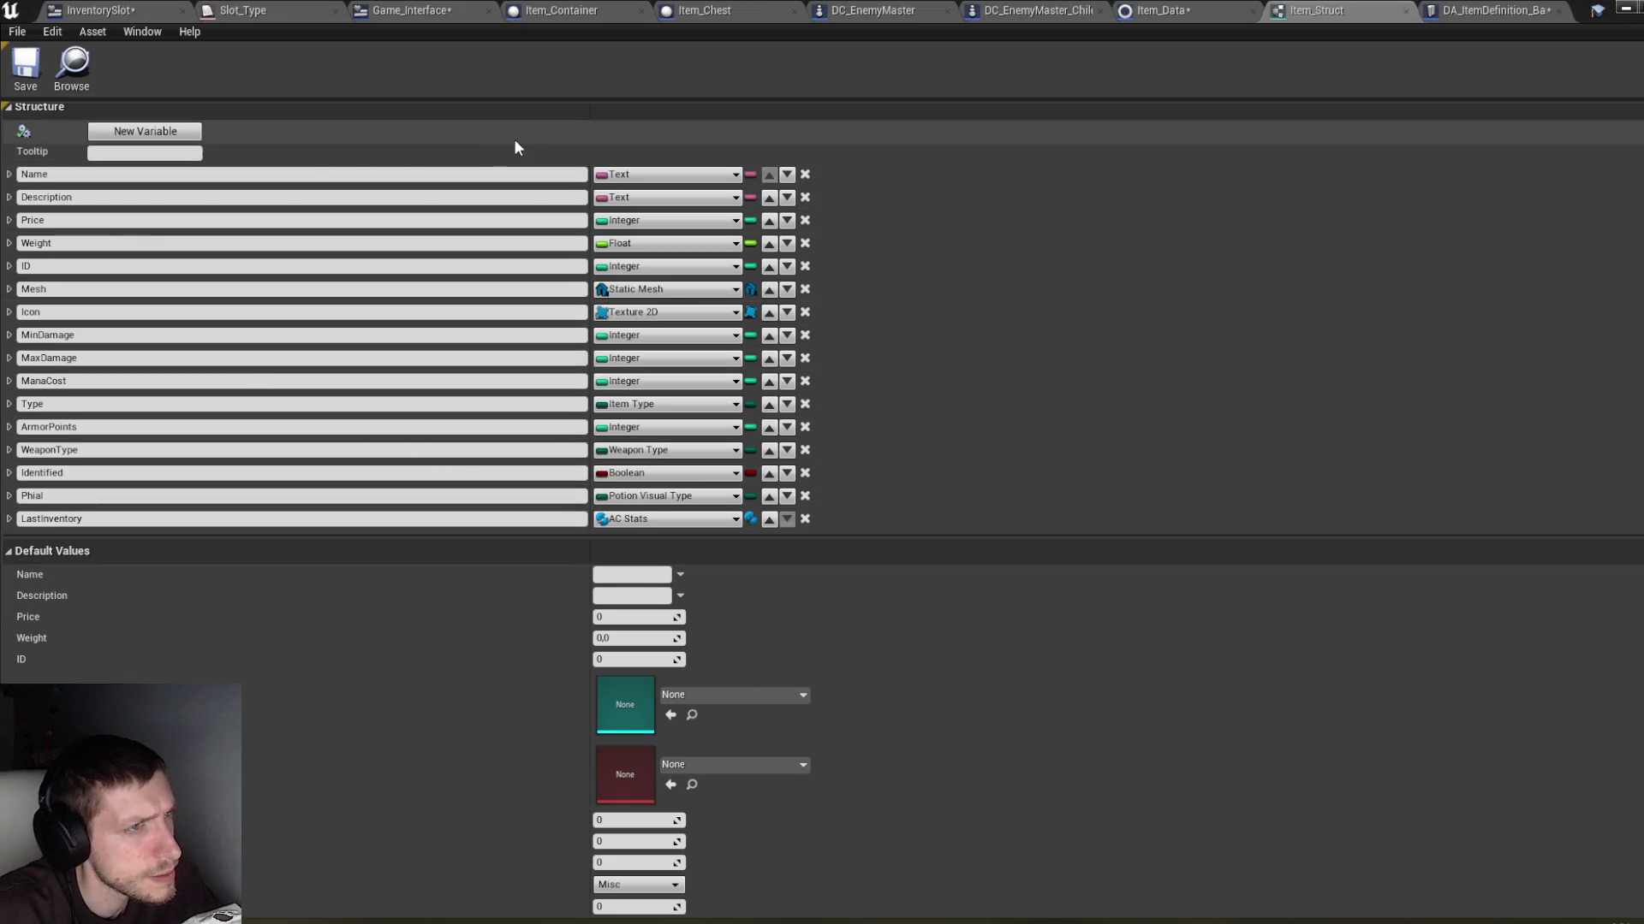
key("ctrl+shift+s")
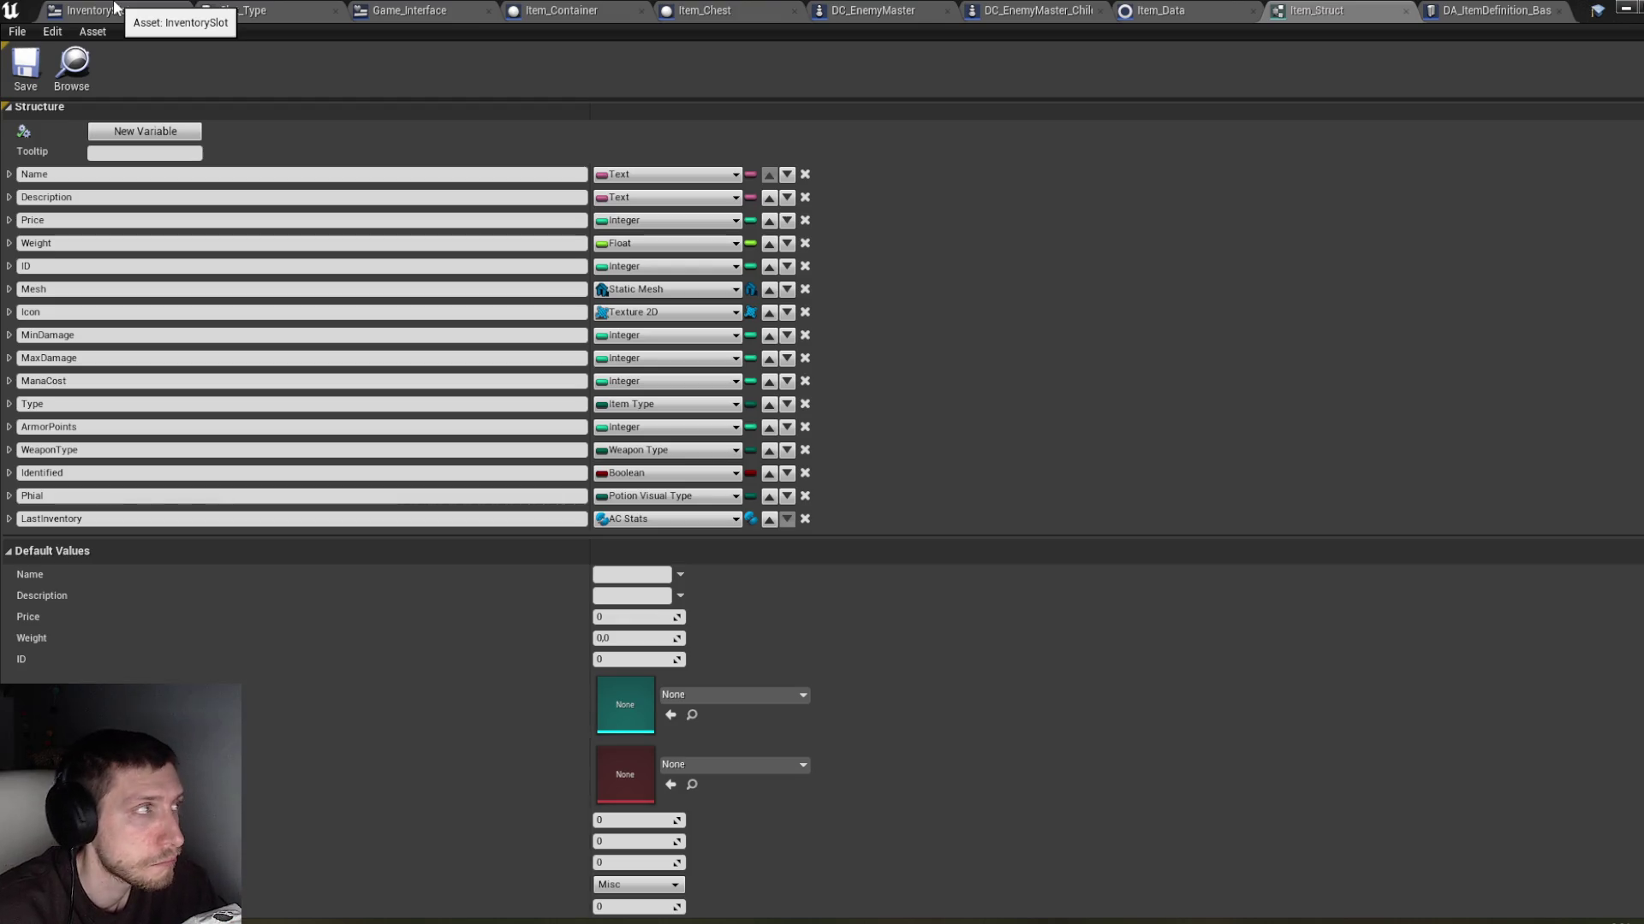
left_click(103, 10)
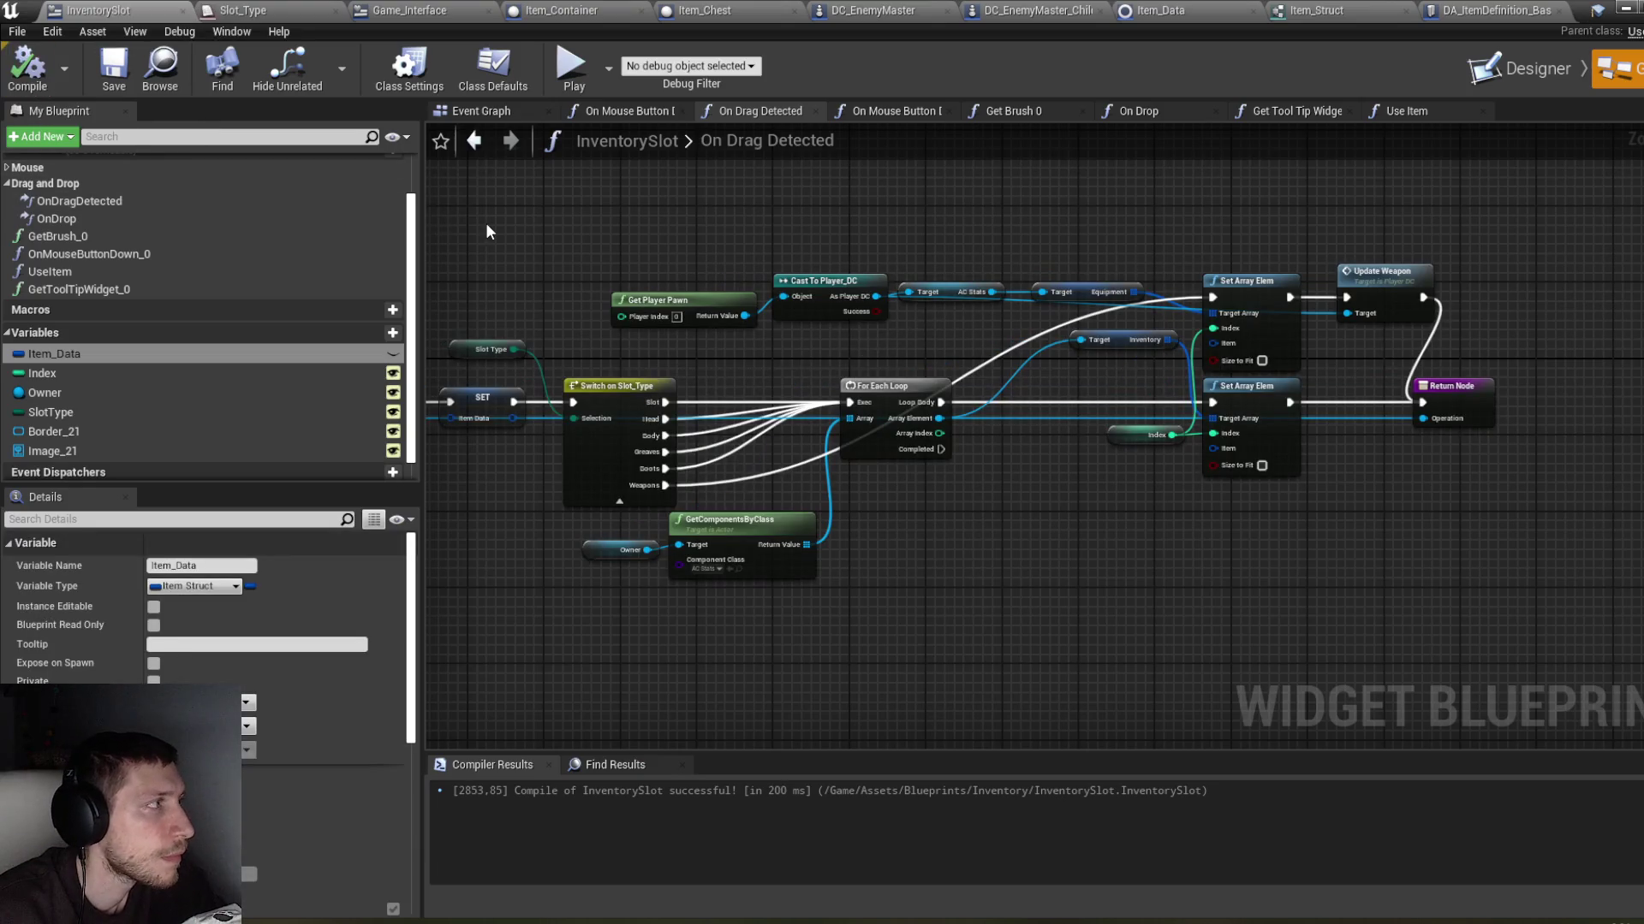
left_click(1624, 10)
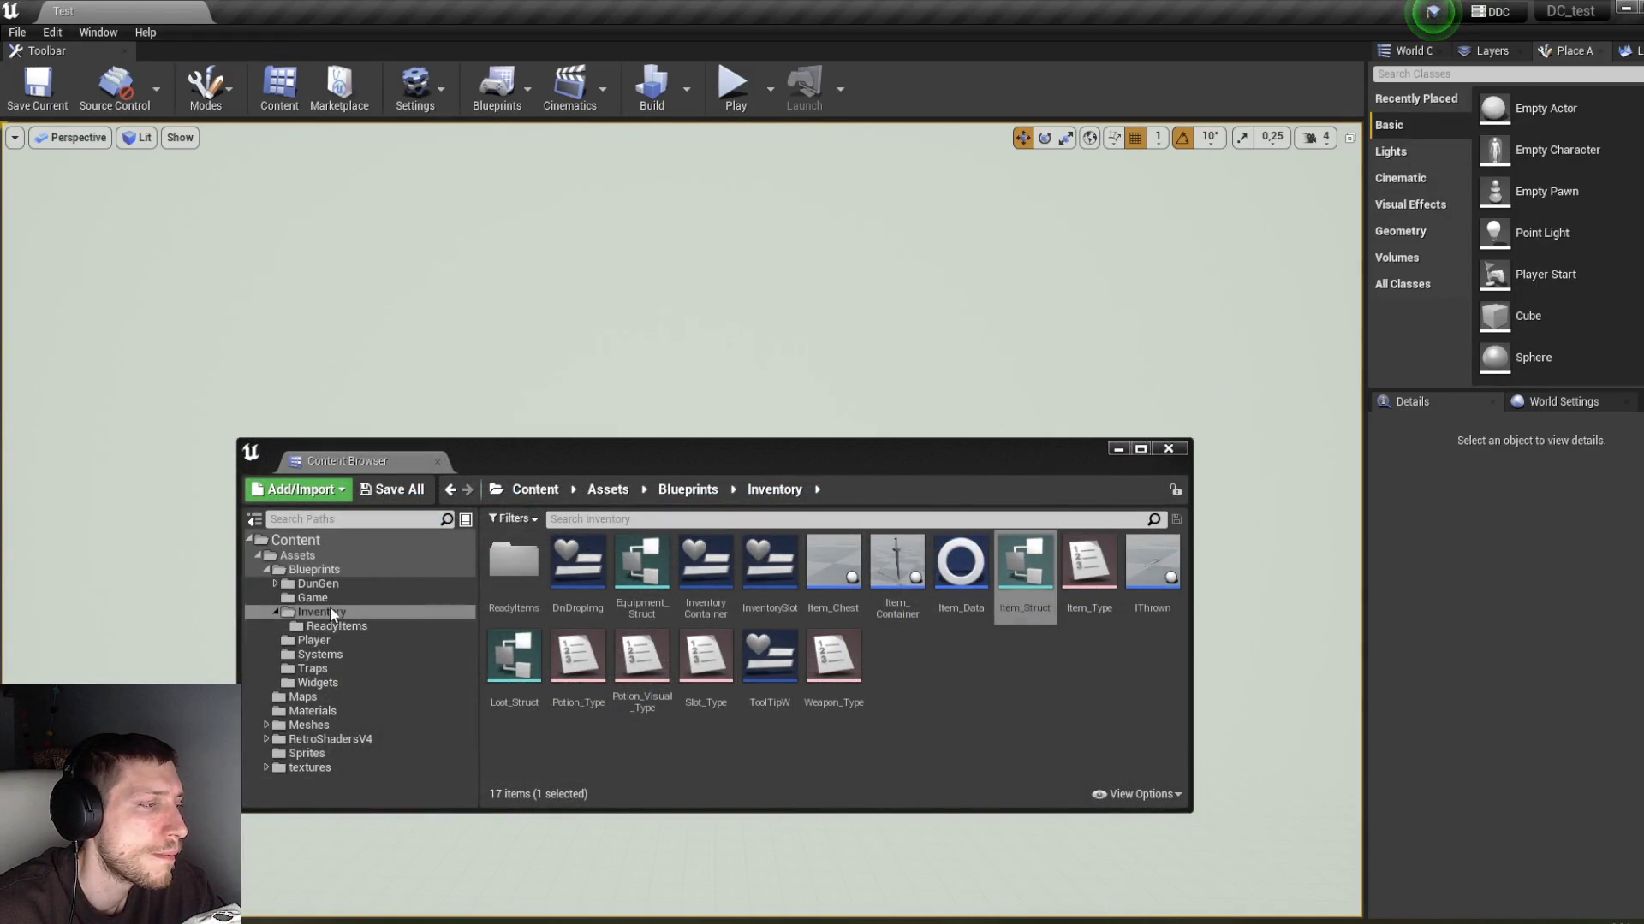
left_click(333, 655)
double_click(524, 590)
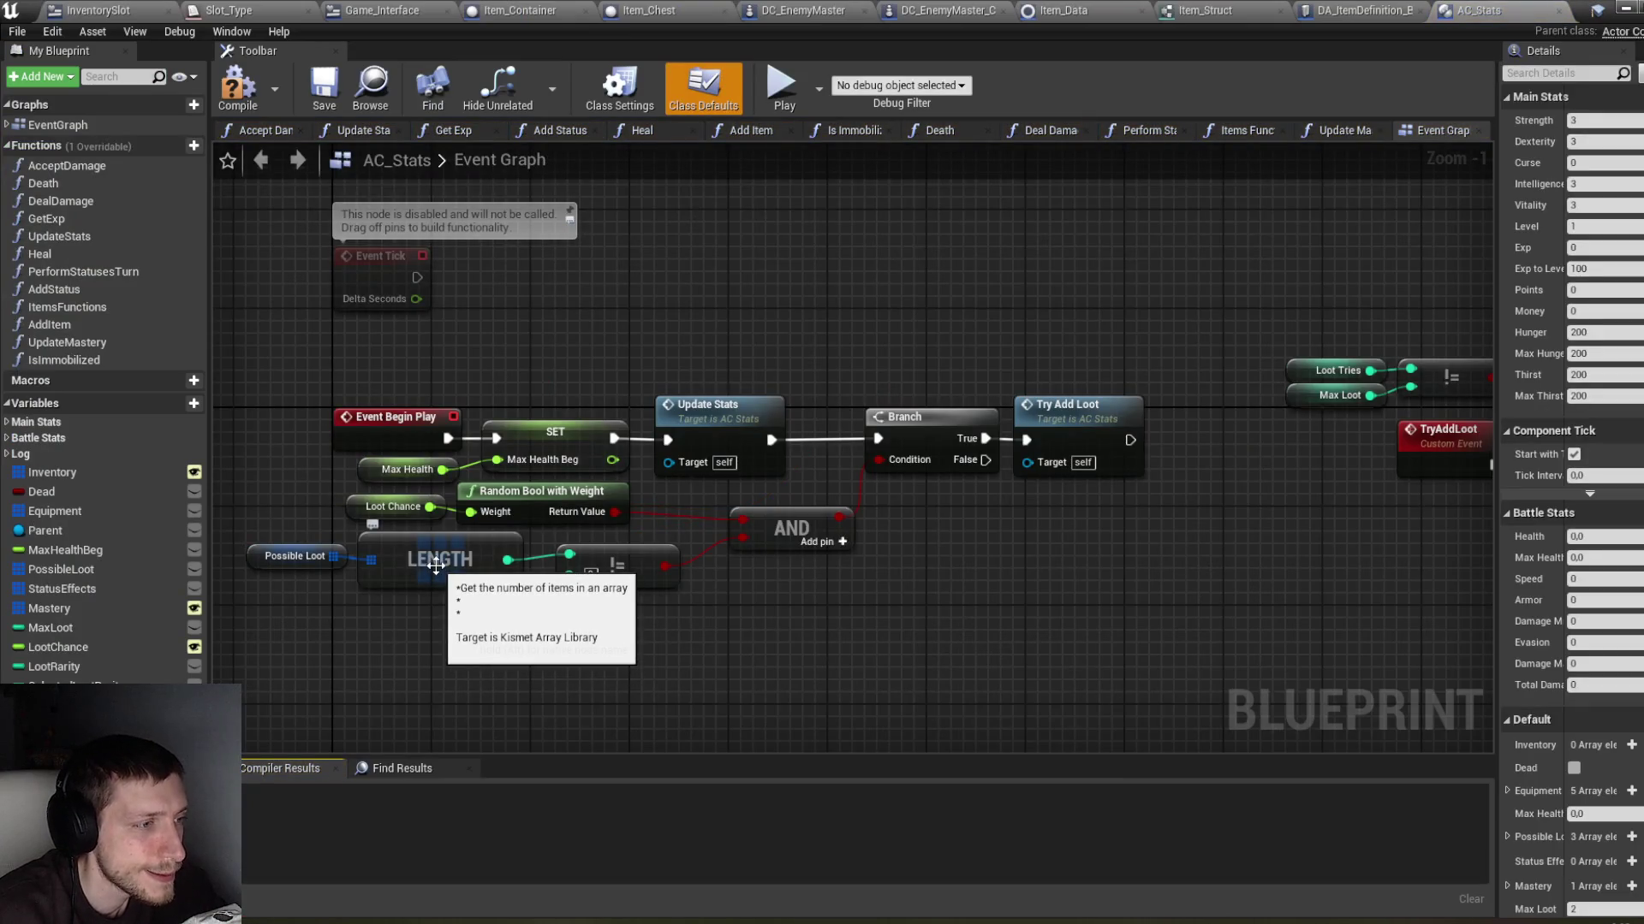
mouse_move(1059, 563)
left_mouse_down()
mouse_move(577, 541)
mouse_move(939, 517)
left_mouse_up()
scroll(750, 515, "down", 2)
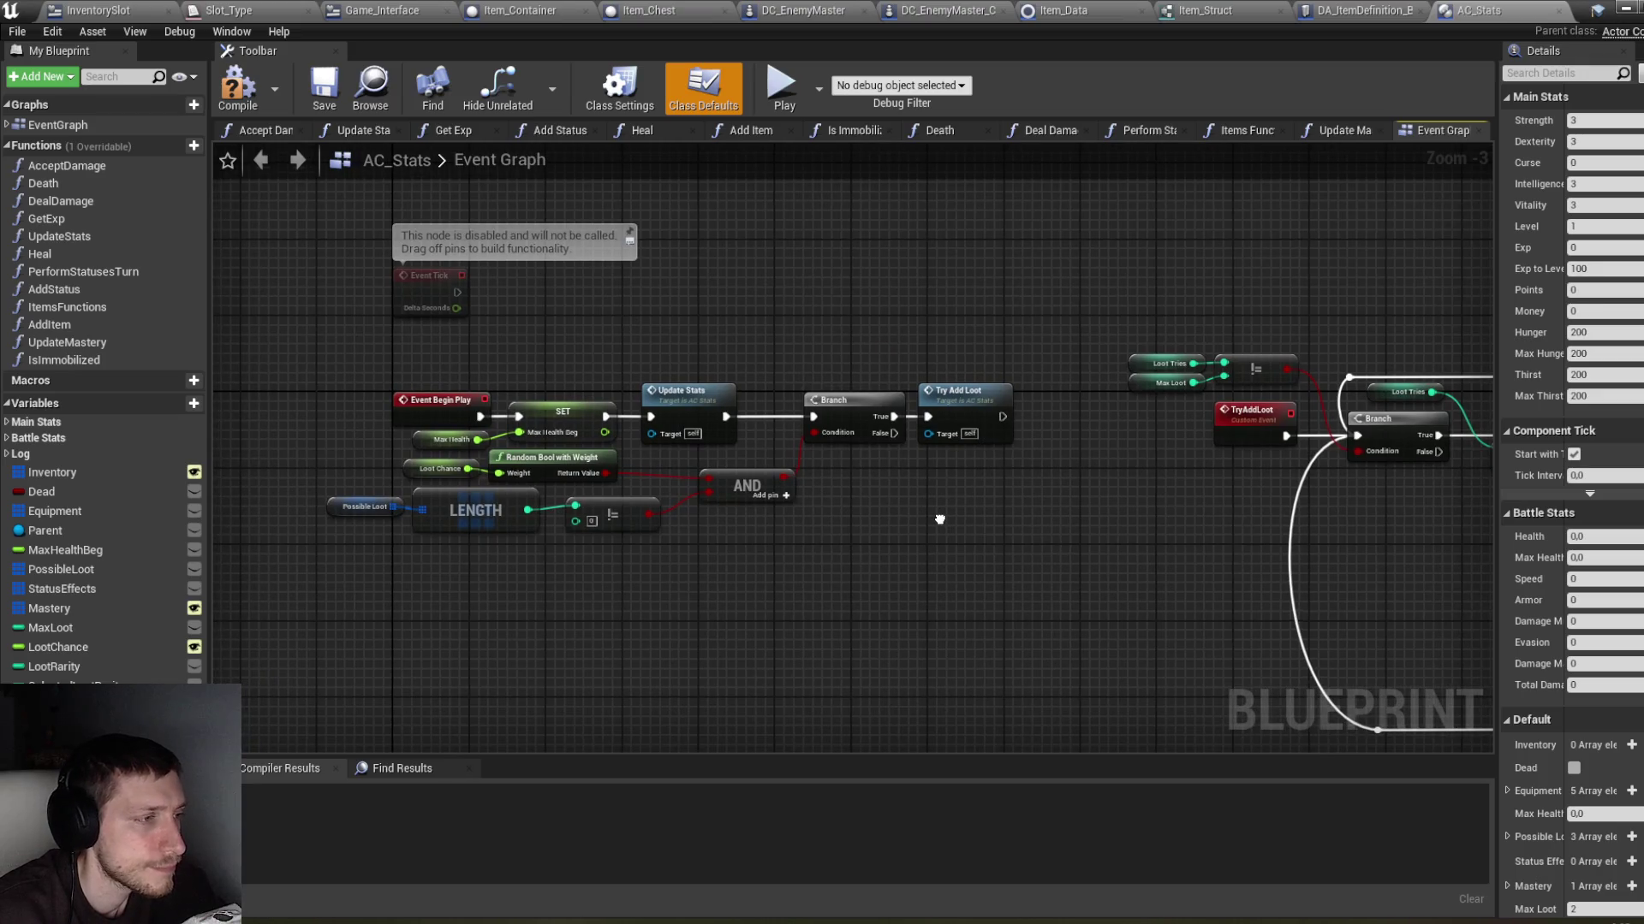
left_click_drag(939, 517, 616, 488)
left_click_drag(1040, 517, 591, 514)
left_click_drag(983, 542, 665, 528)
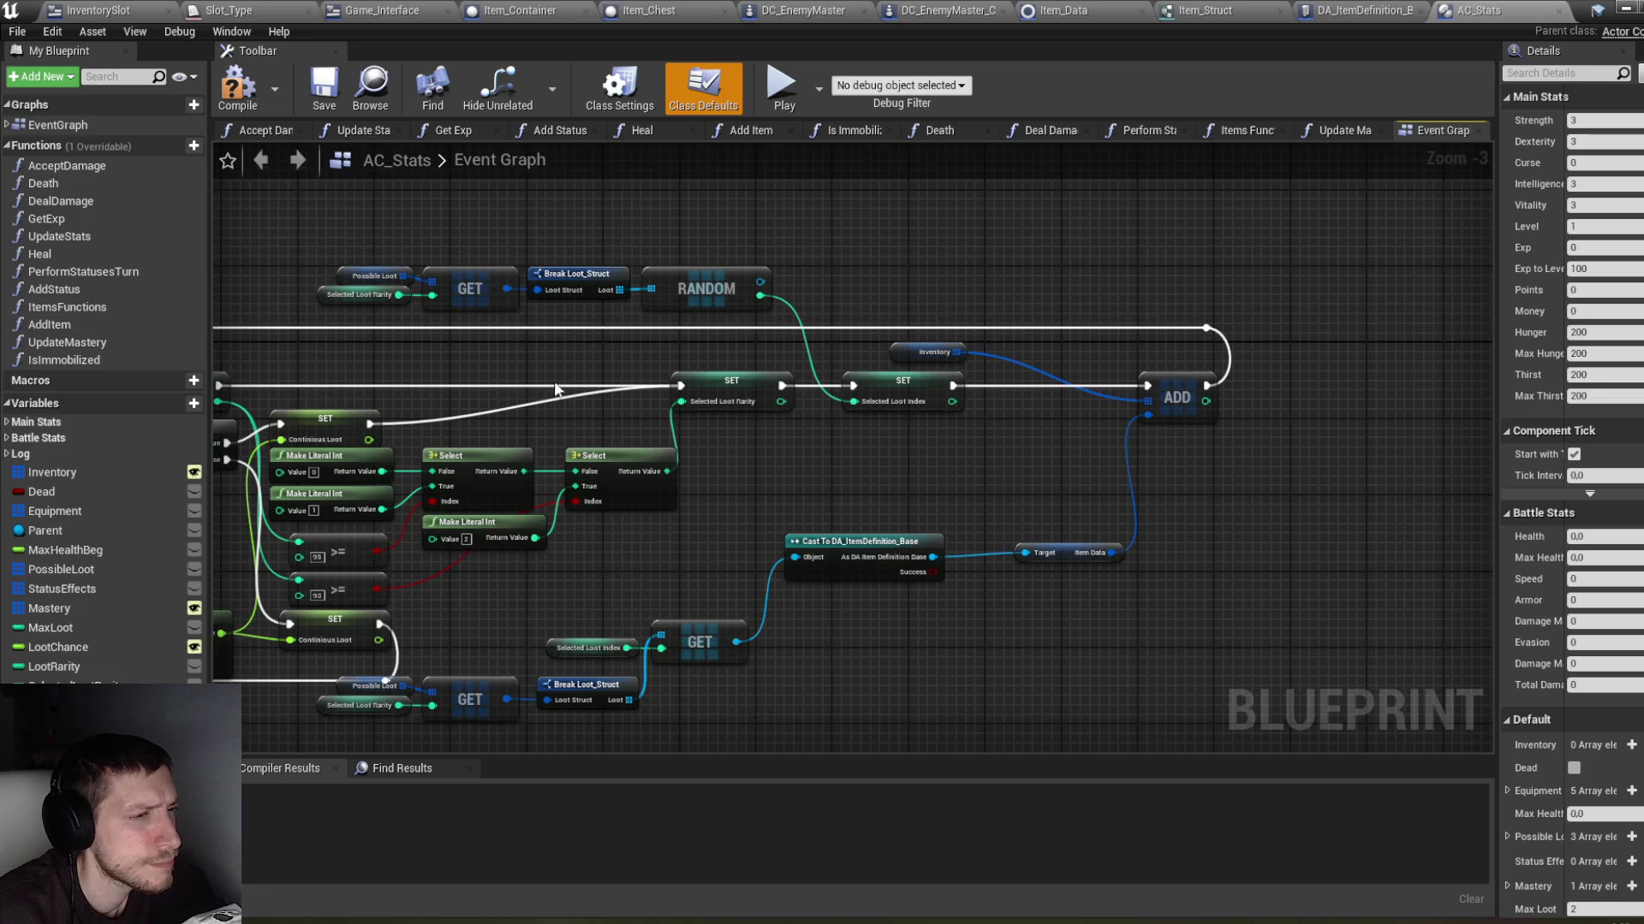
double_click(92, 324)
scroll(676, 353, "down", 1)
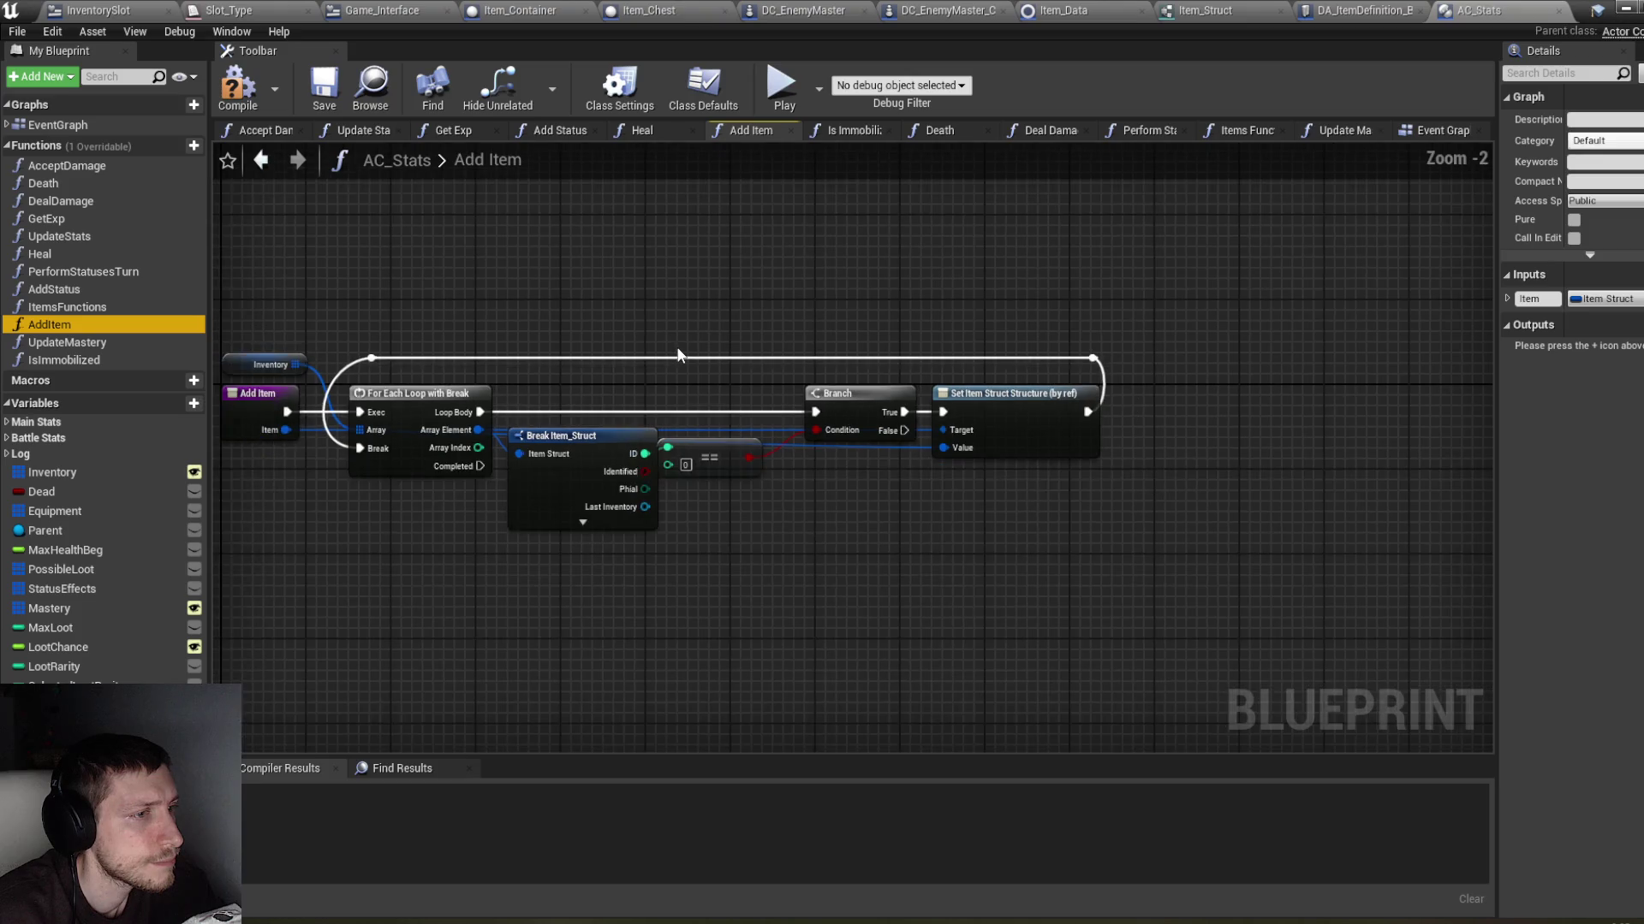
left_click_drag(662, 336, 793, 316)
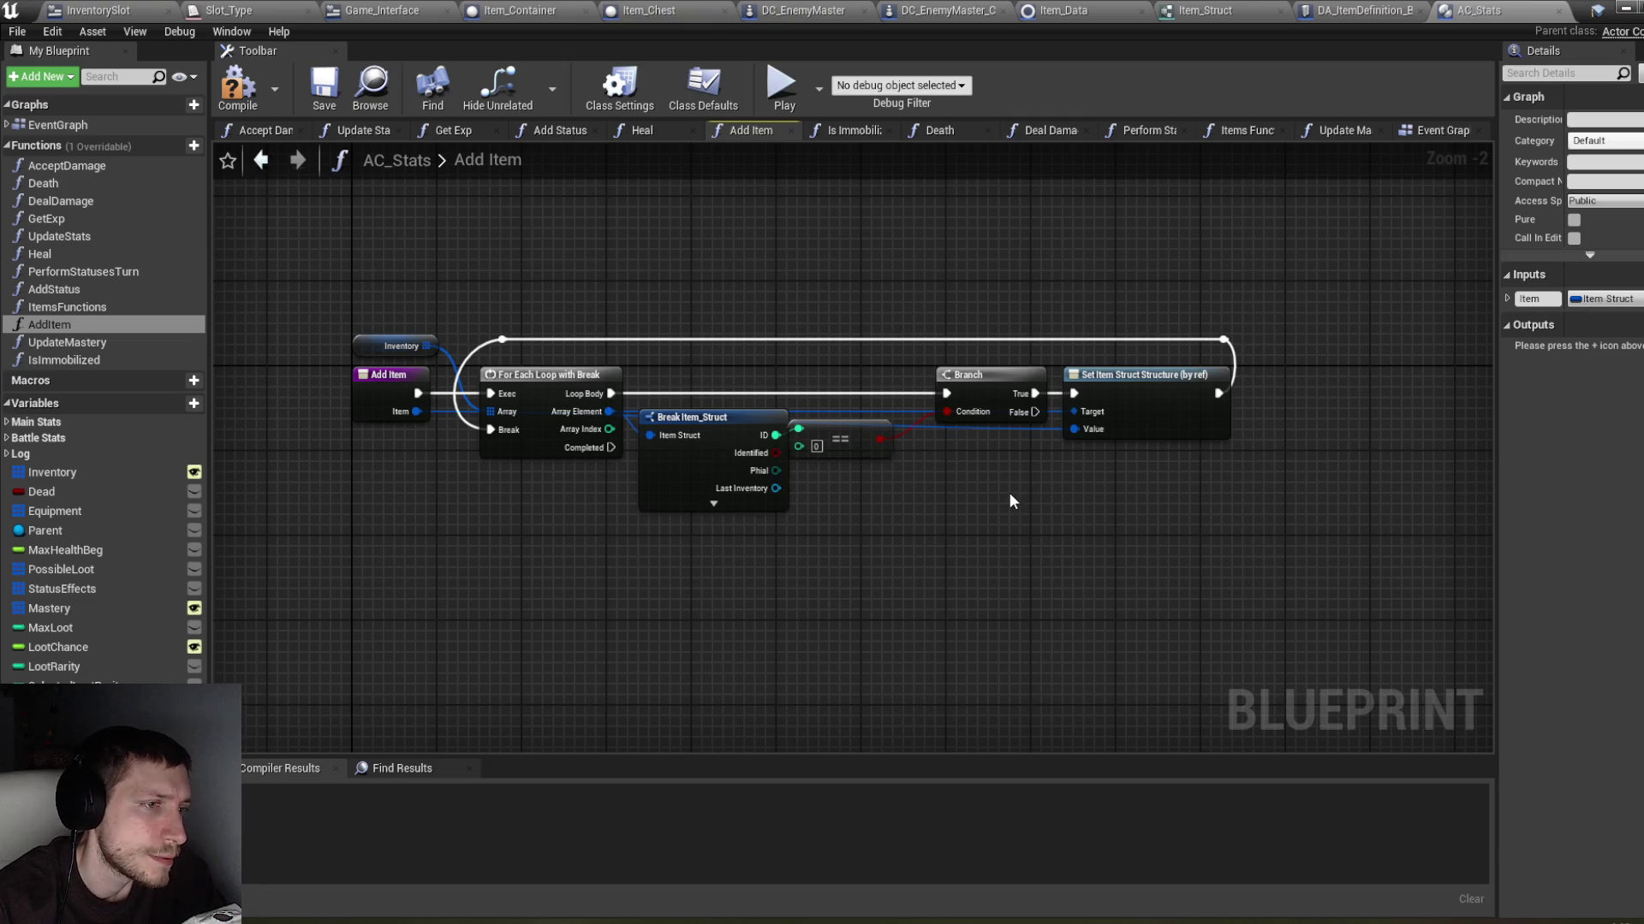
left_click(1428, 129)
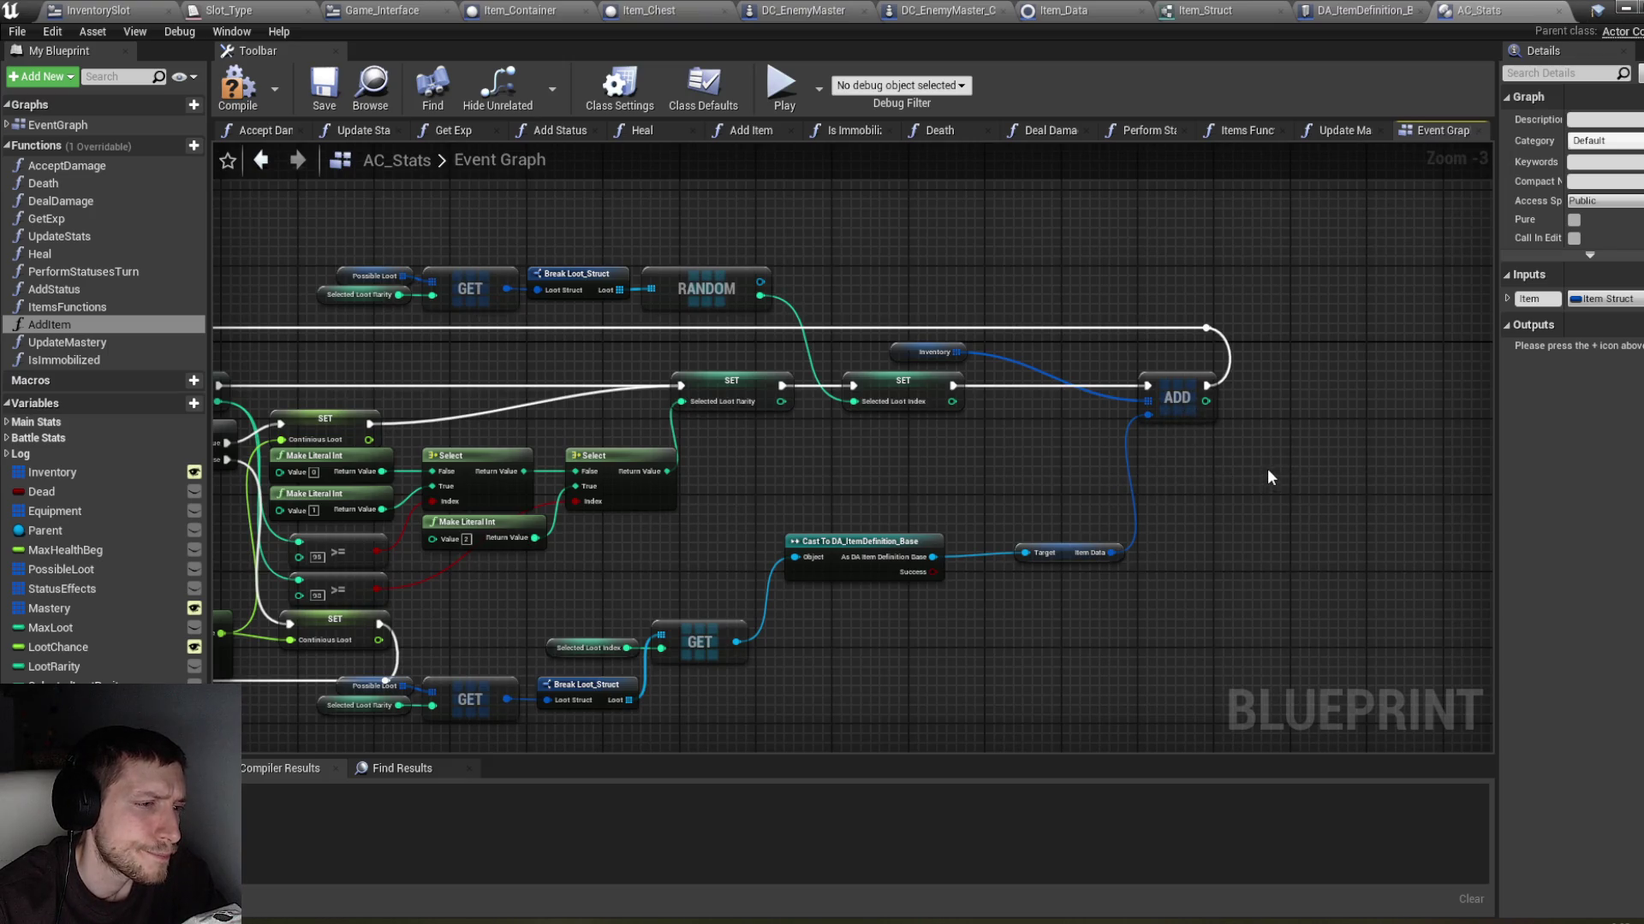
mouse_move(1120, 604)
left_mouse_down()
mouse_move(1001, 624)
mouse_move(1321, 576)
mouse_move(991, 598)
mouse_move(973, 546)
mouse_move(911, 528)
mouse_move(1037, 506)
left_mouse_up()
Step: Insert a Set members in Item_Struct node between SET and ADD in the execution chain
type("set")
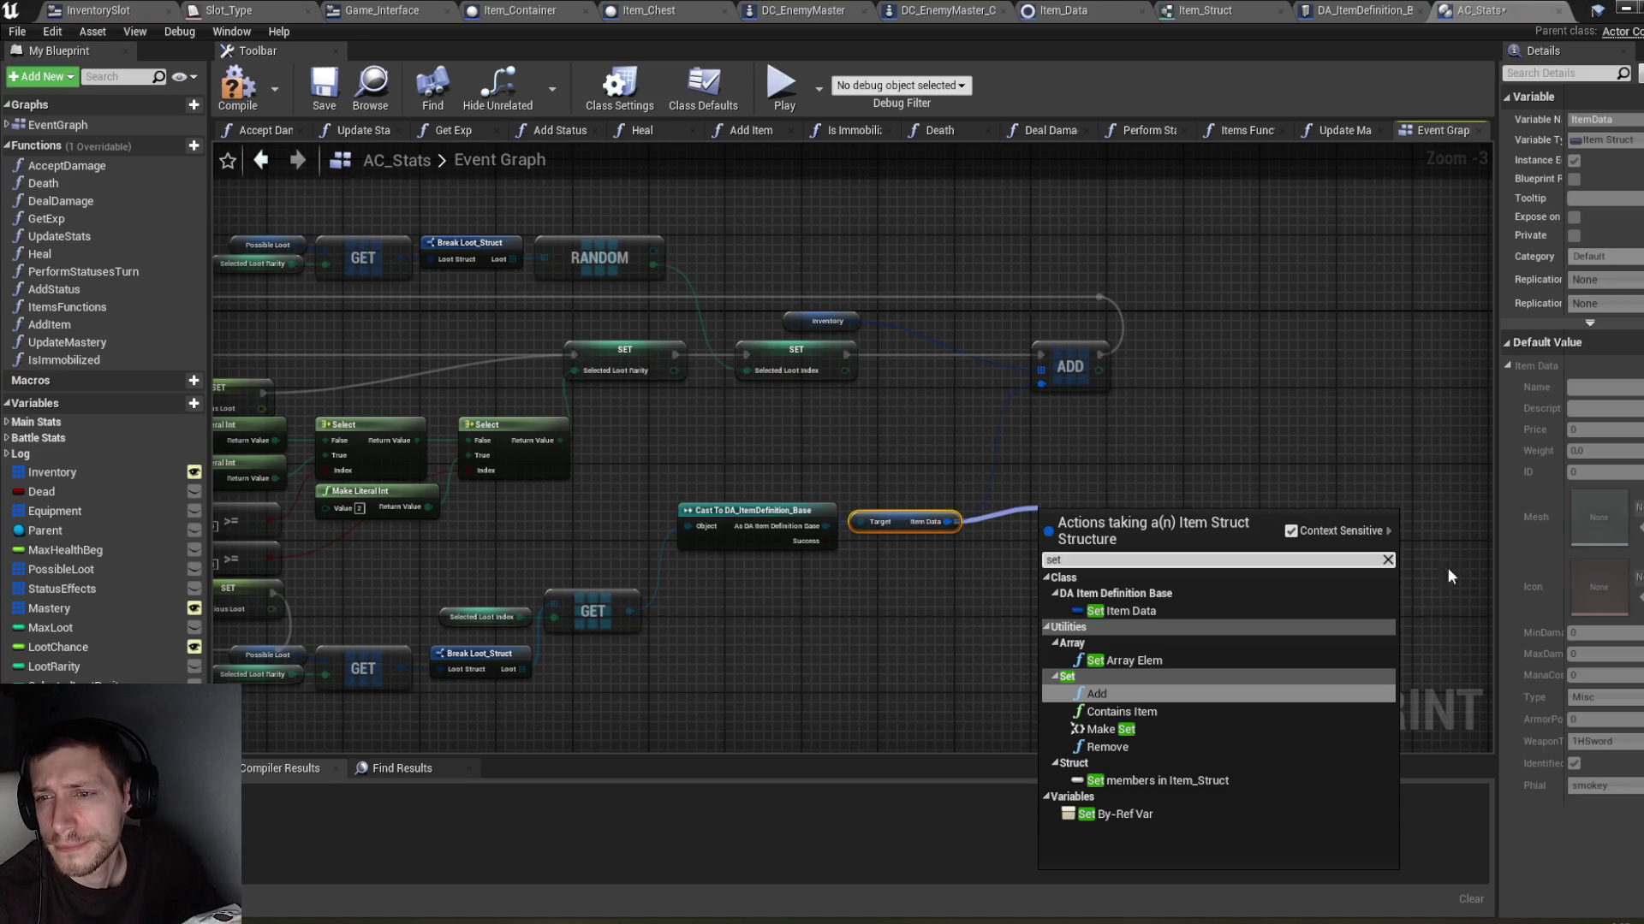
left_click(1276, 782)
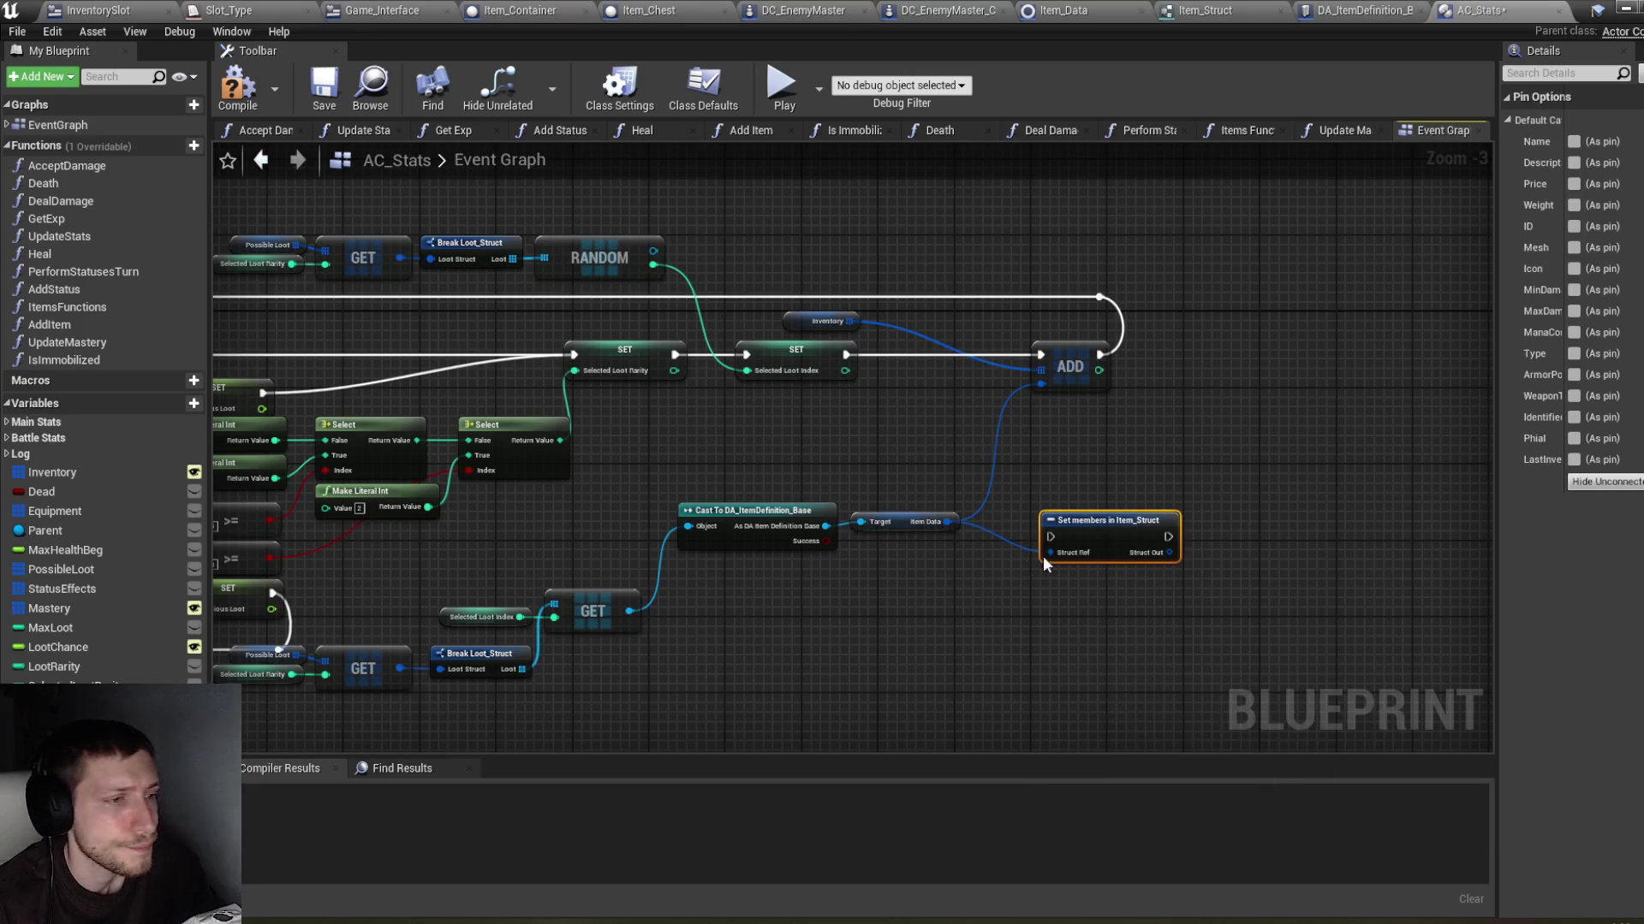
left_click_drag(1075, 417, 893, 238)
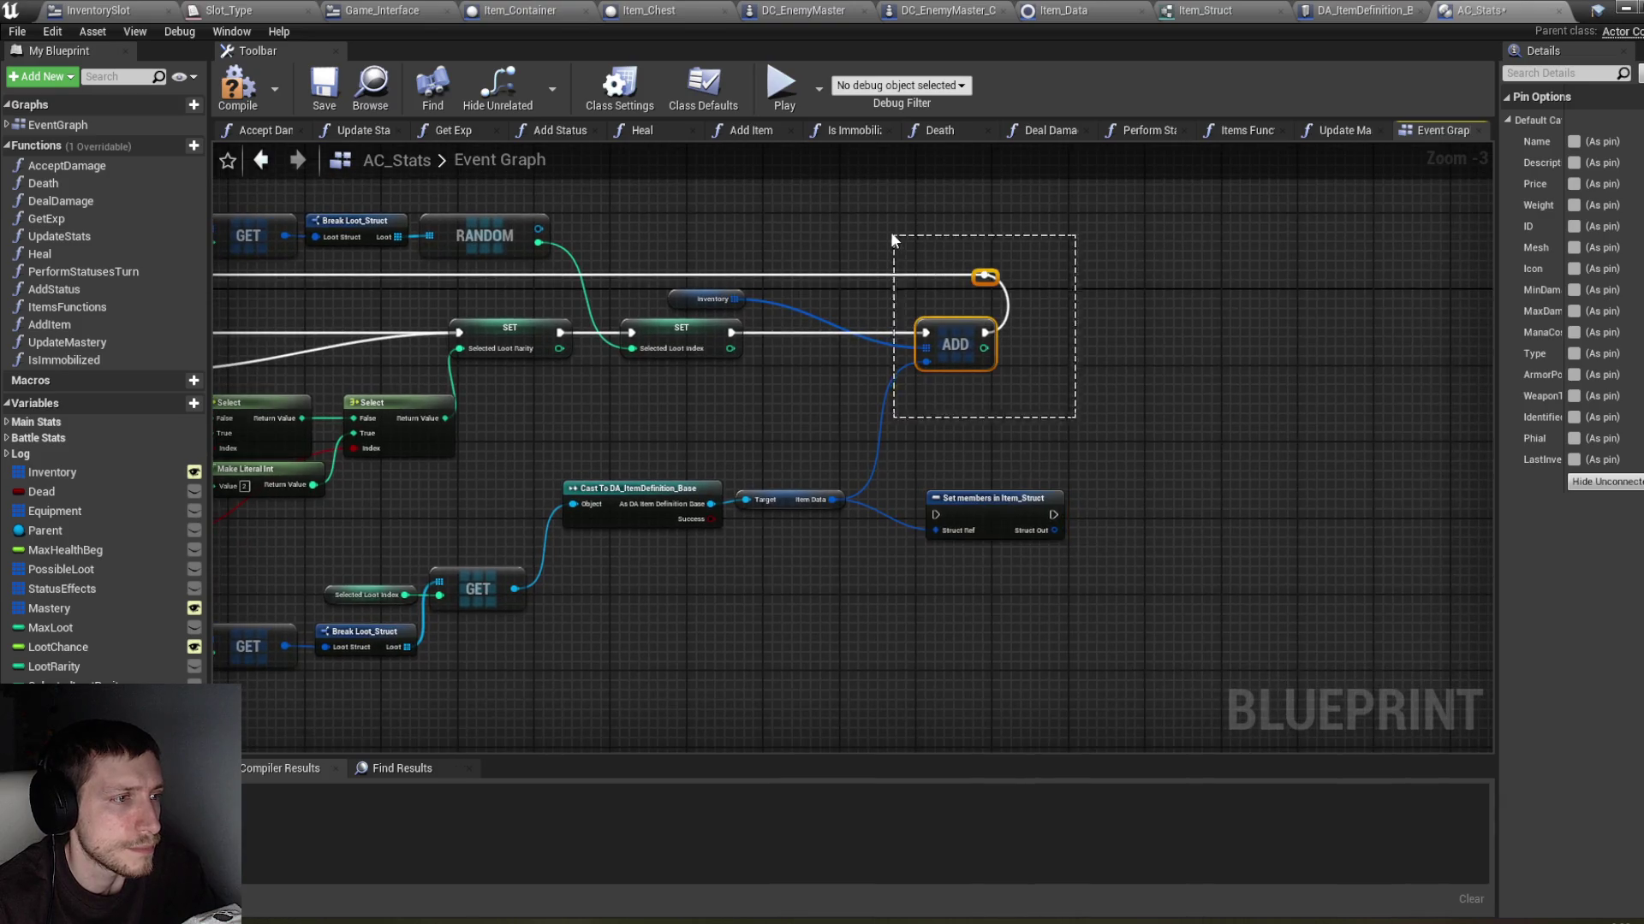
left_click_drag(950, 351, 1065, 351)
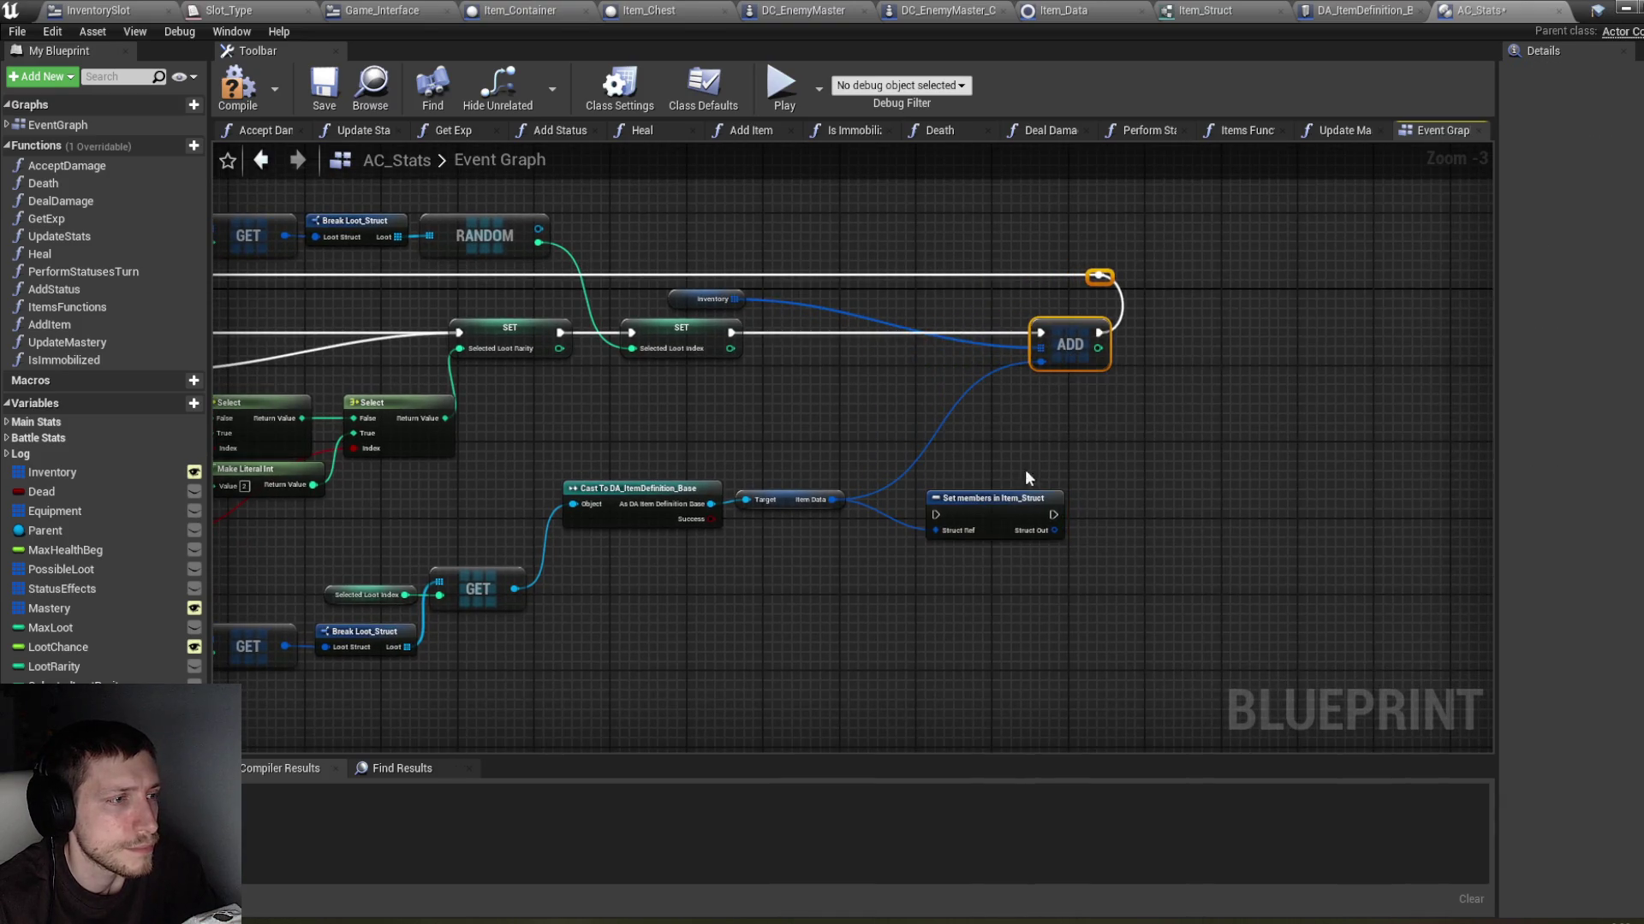
left_click_drag(1002, 514, 944, 331)
left_click_drag(731, 333, 878, 333)
left_click_drag(998, 333, 1070, 353)
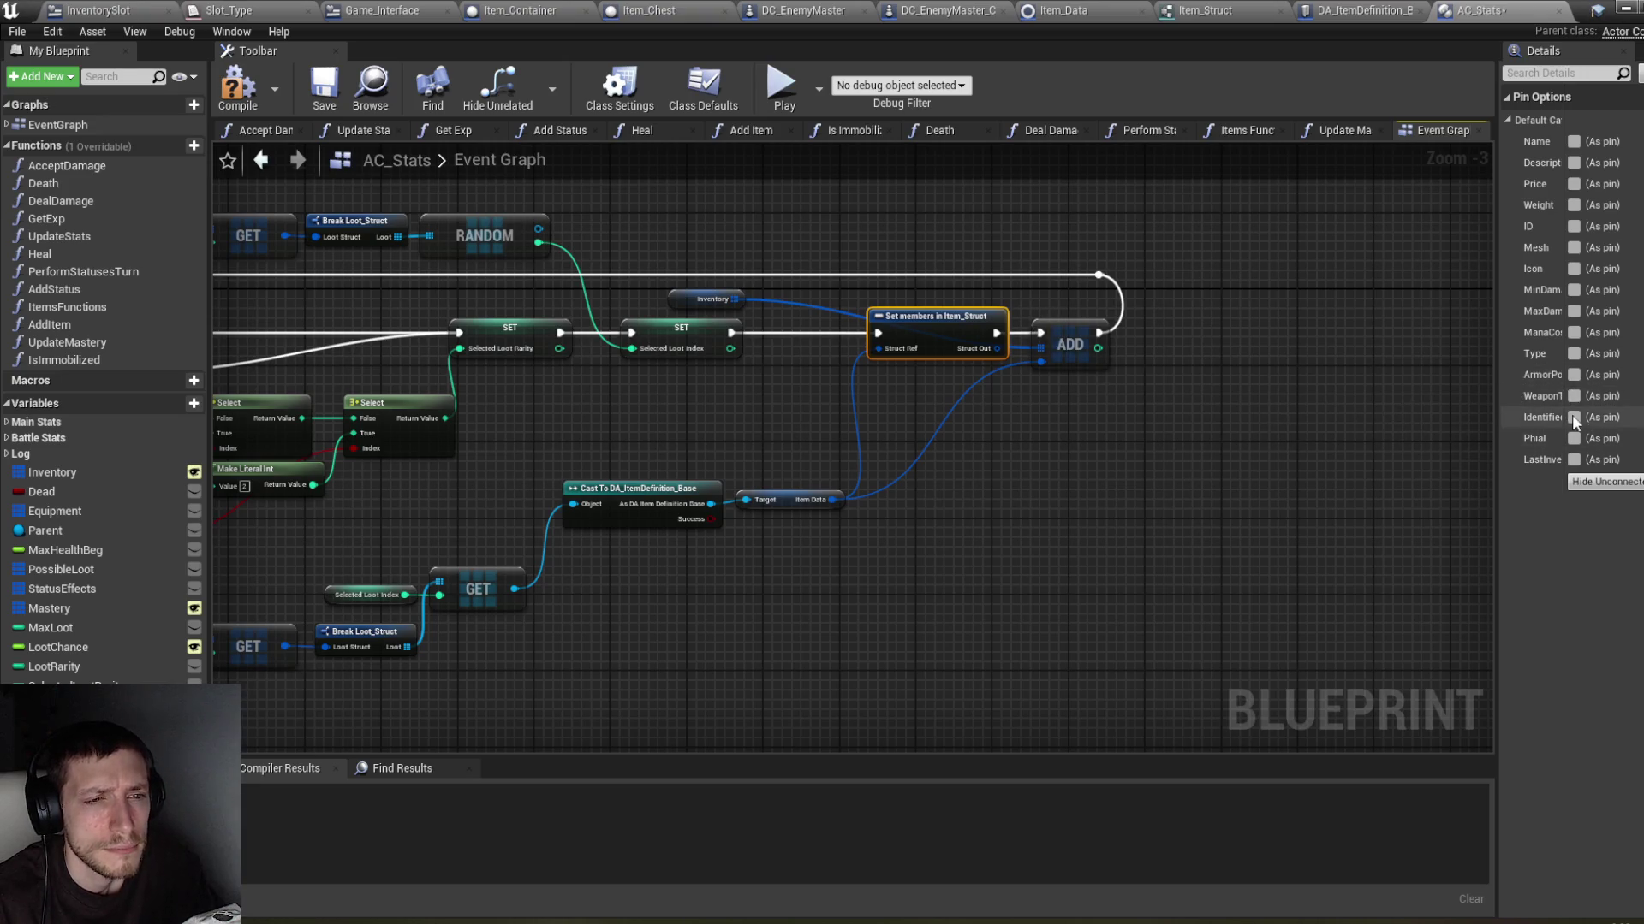
Step: Expose Last Inventory, wire Self into it, feed Struct Out to ADD, compile and save
left_click_drag(1567, 417, 1590, 416)
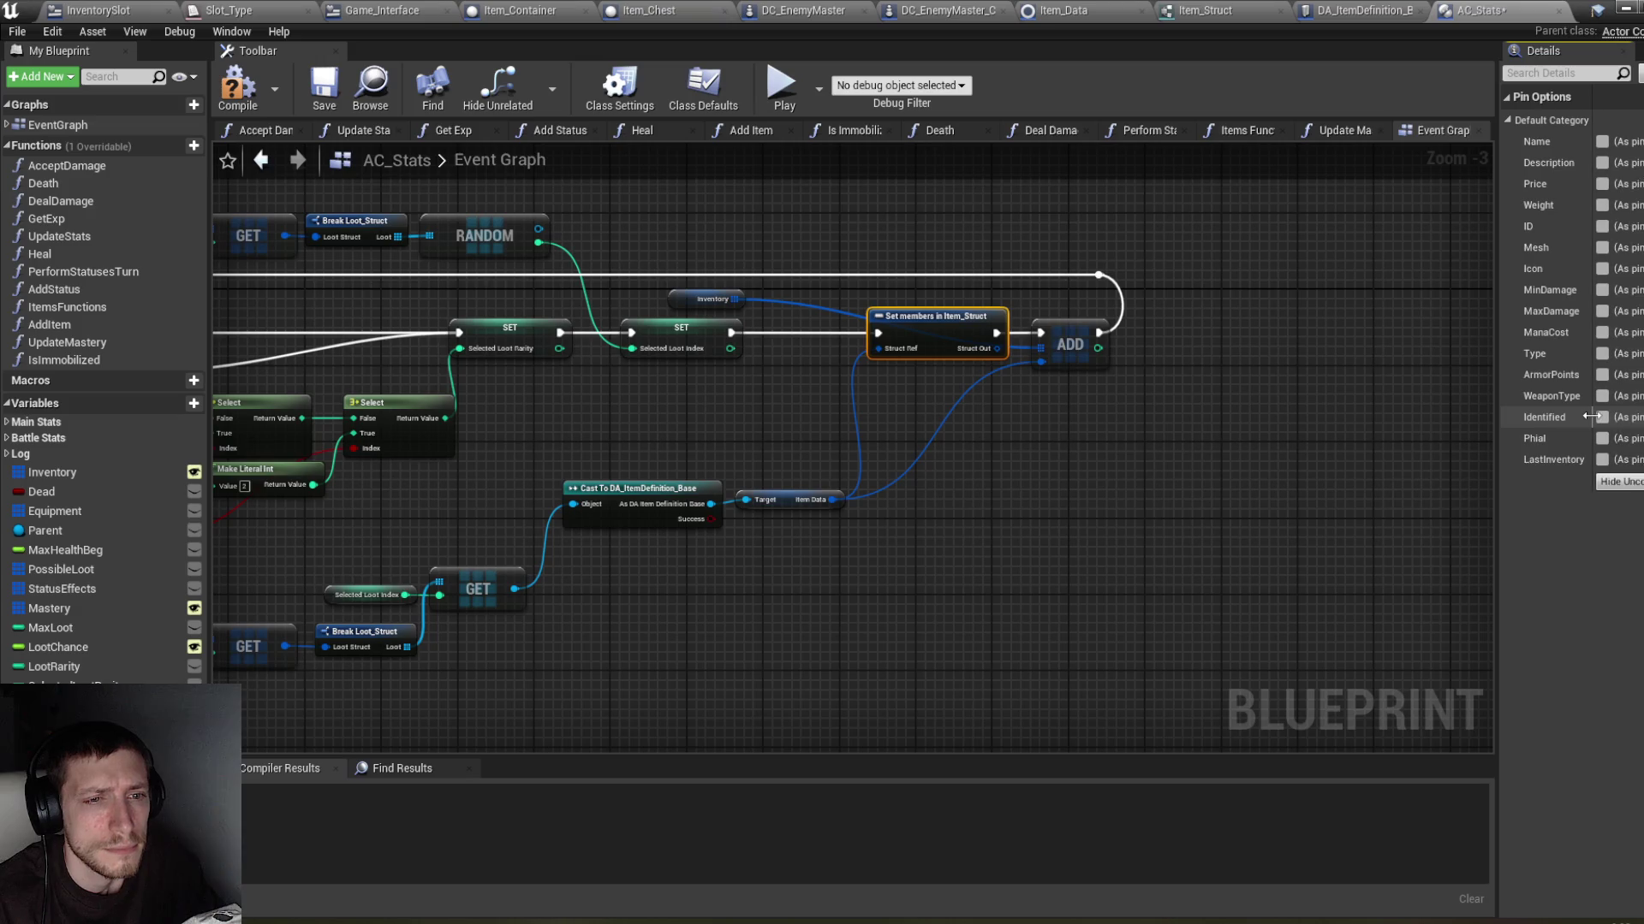
left_click(1601, 460)
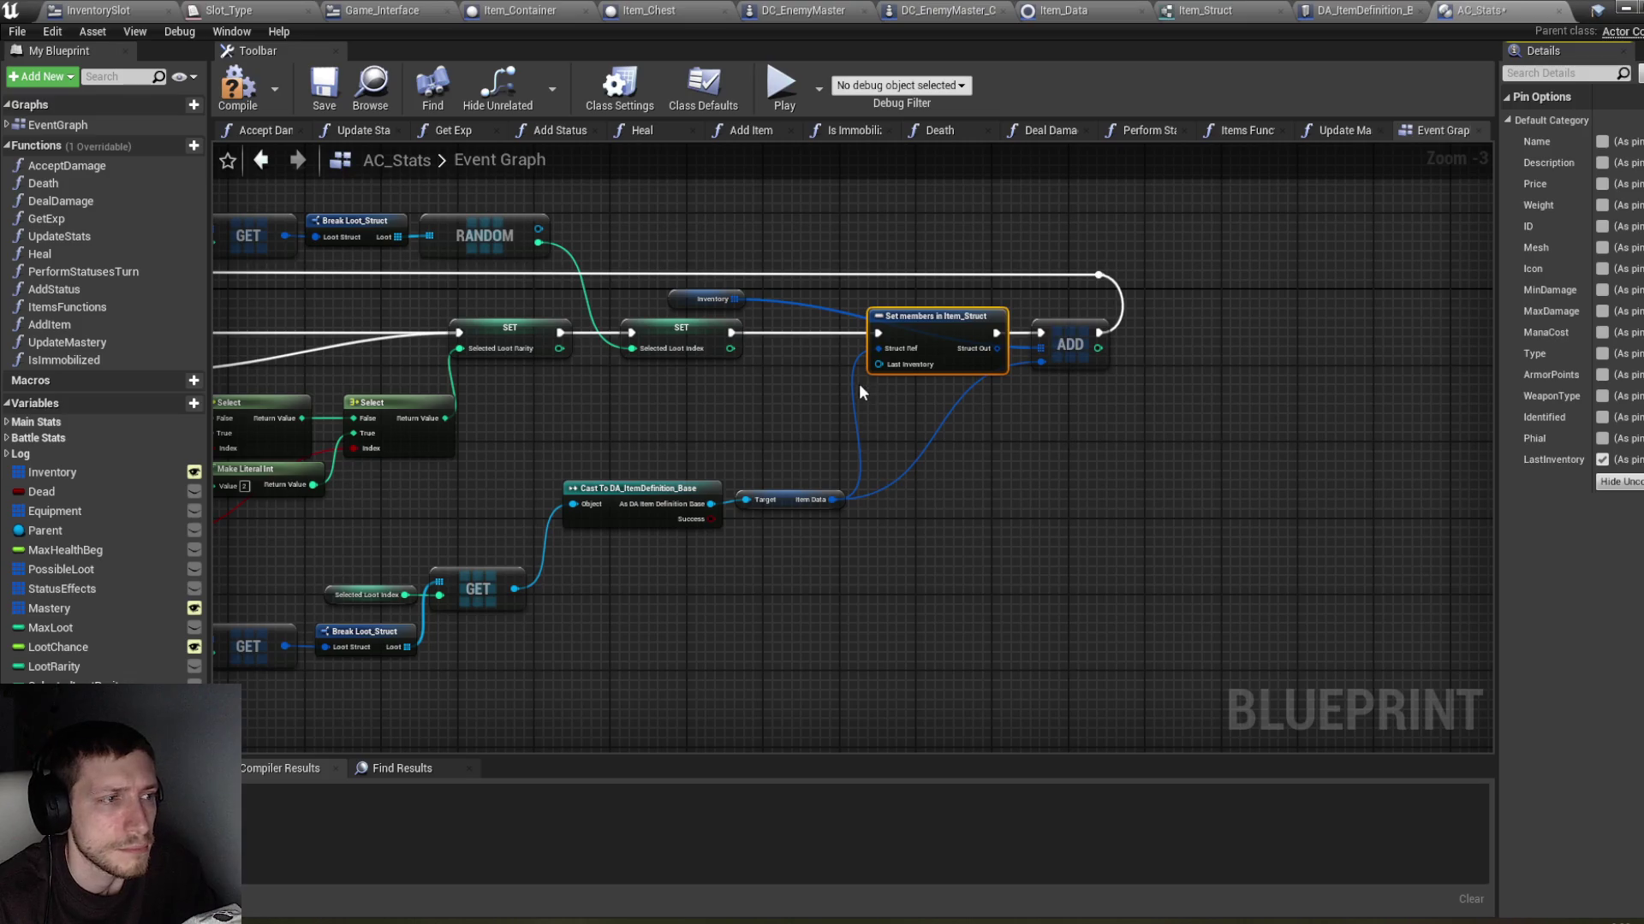
left_click_drag(878, 364, 768, 400)
type("sel")
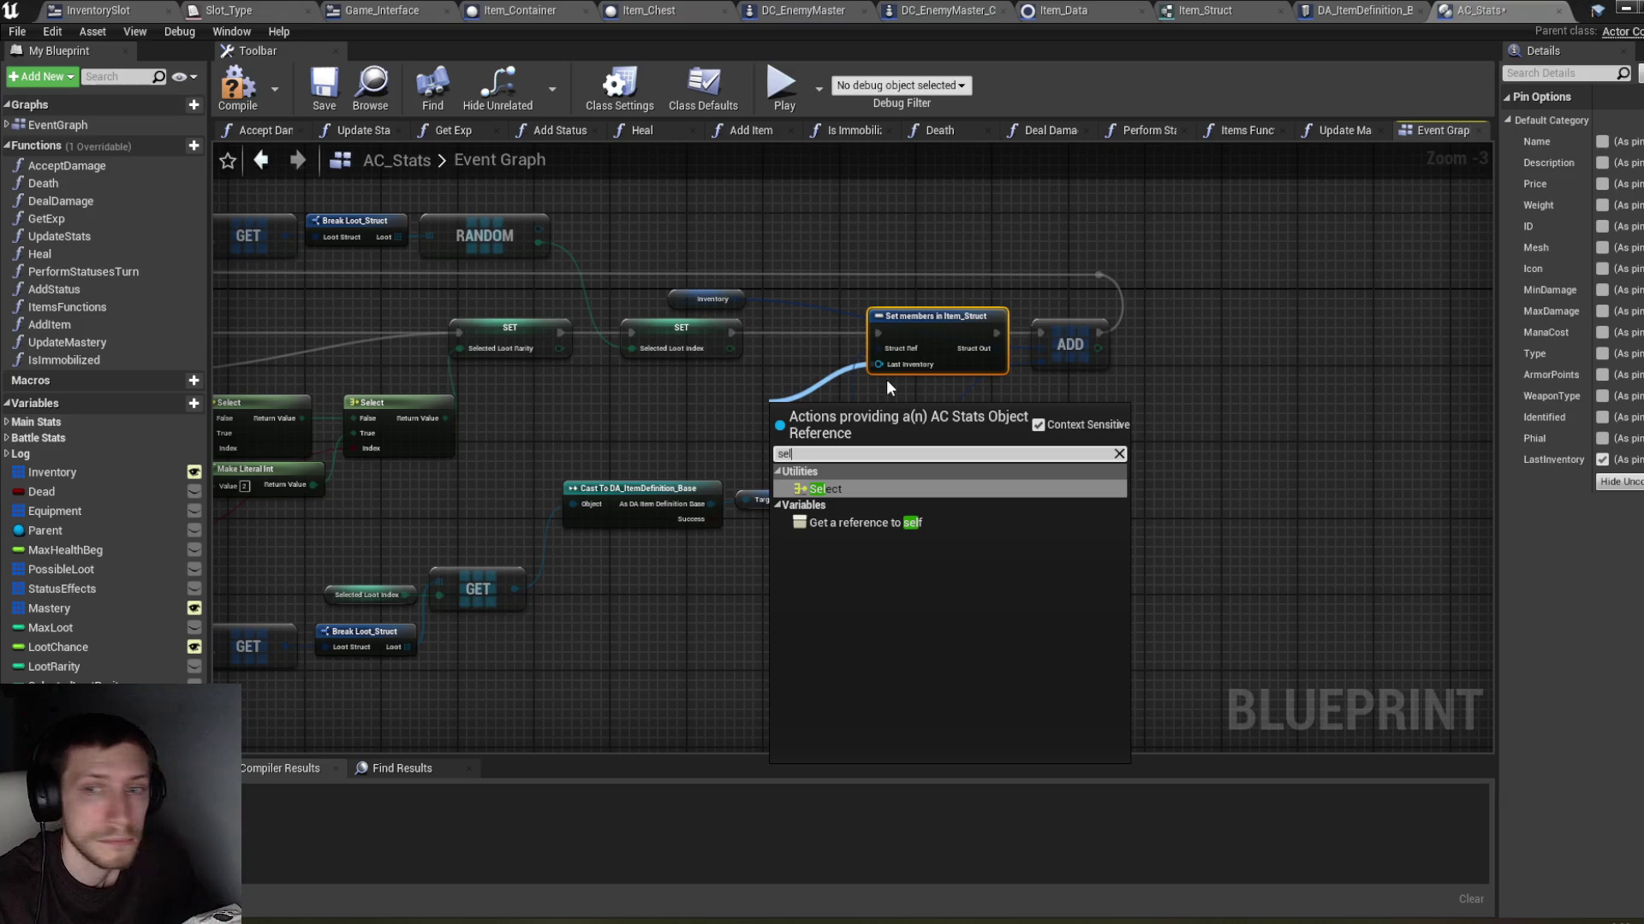
left_click(886, 520)
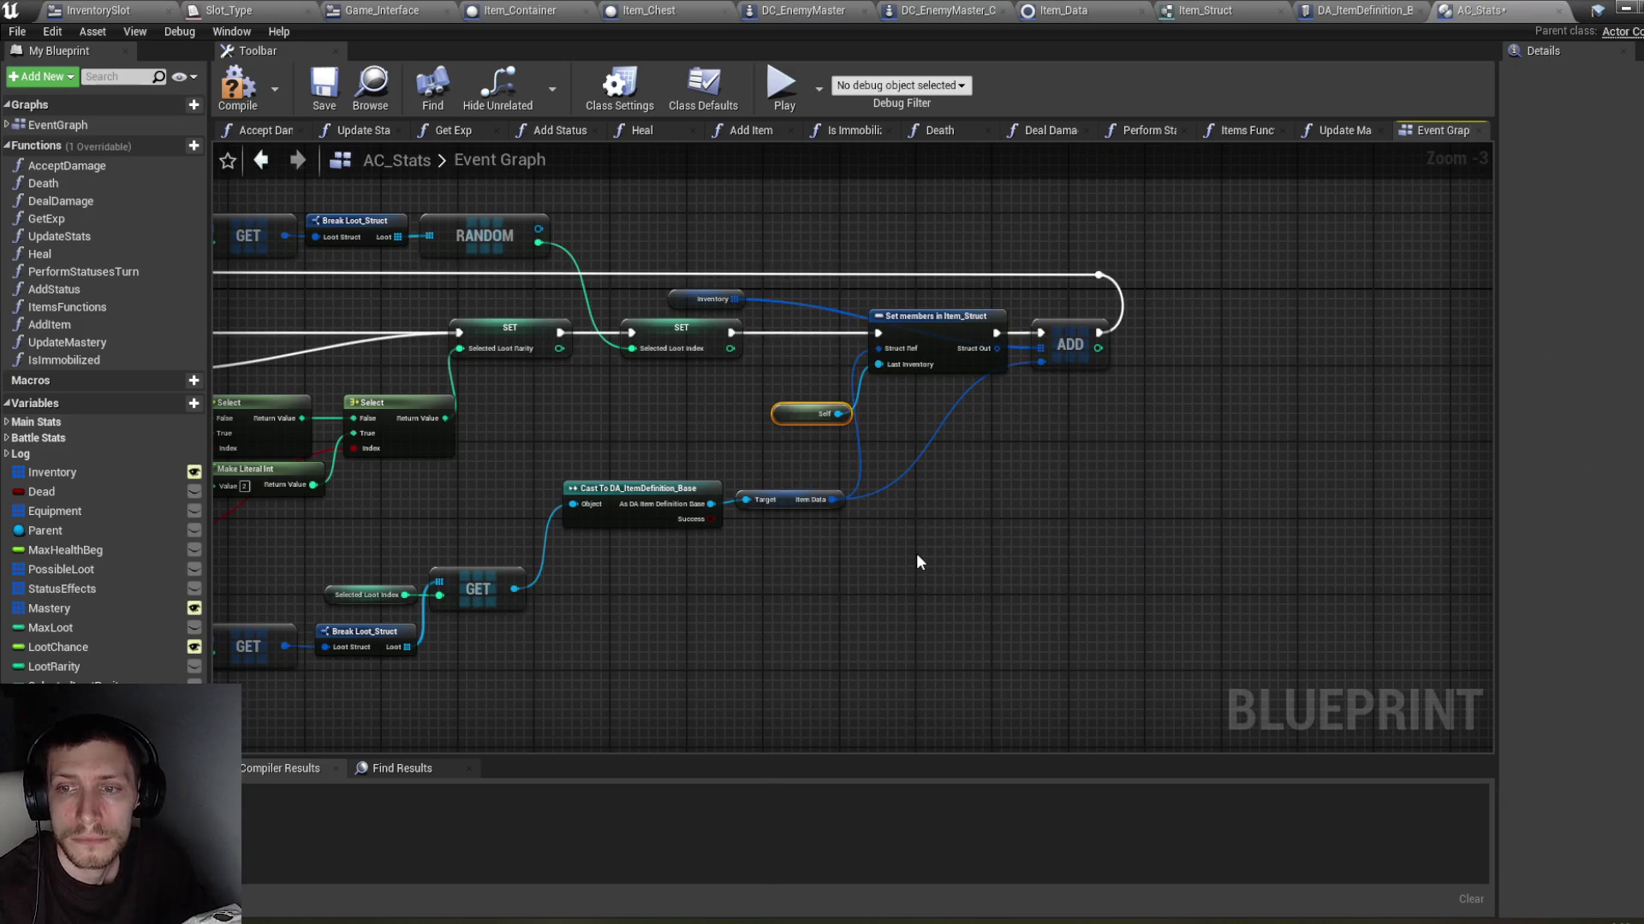
left_click_drag(798, 410, 798, 362)
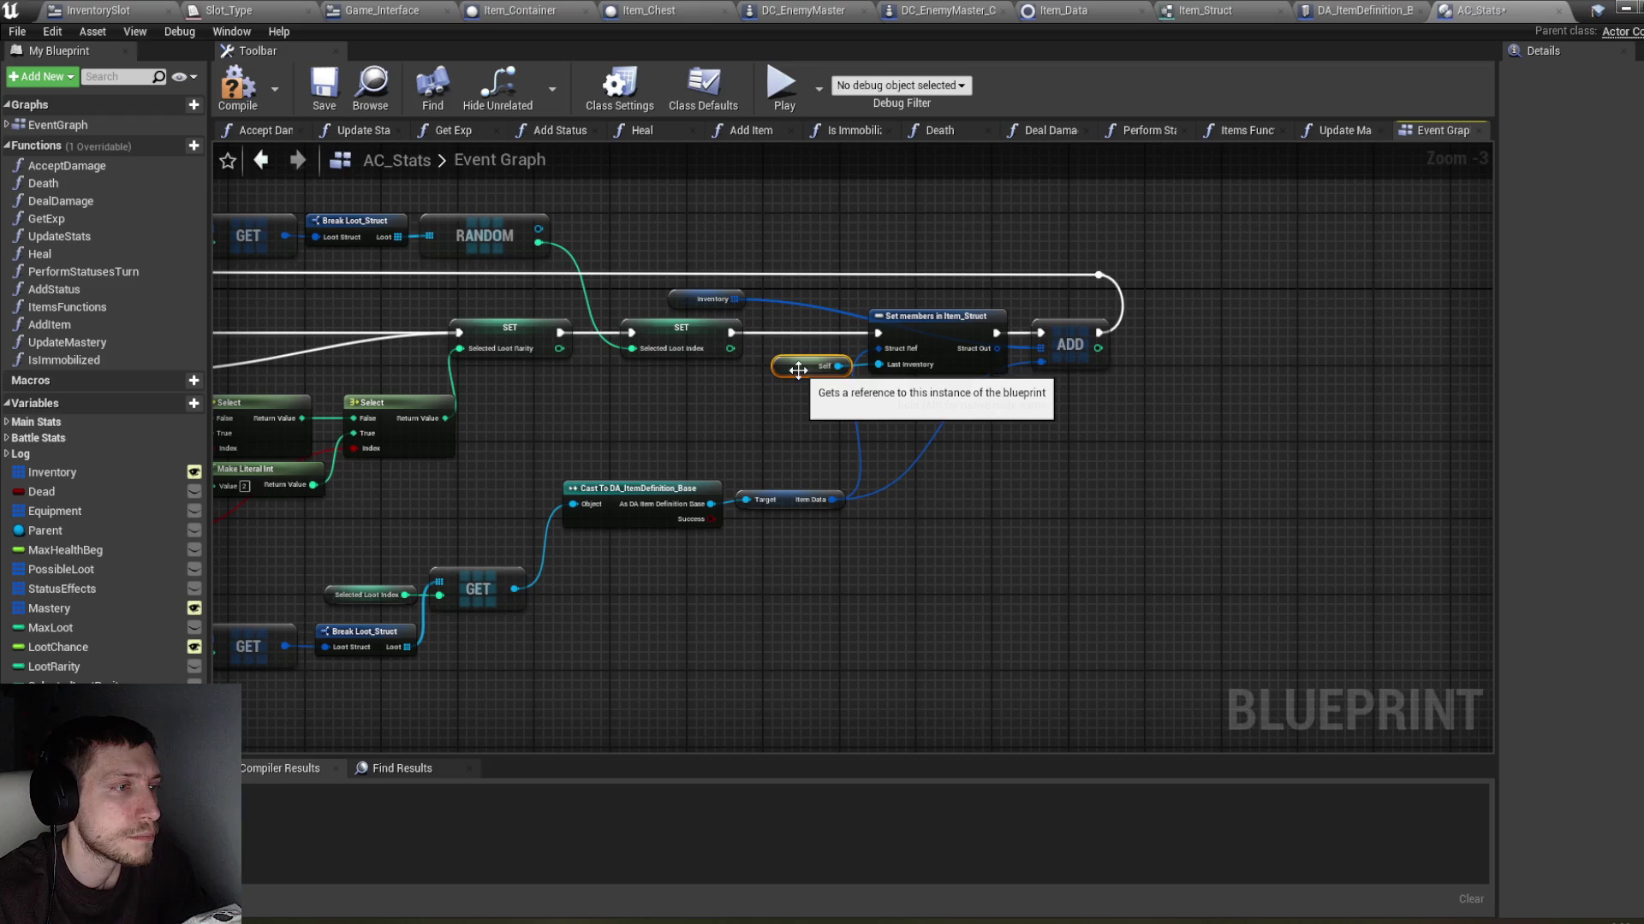
mouse_move(995, 346)
left_mouse_down()
mouse_move(1076, 375)
mouse_move(1043, 362)
left_mouse_up()
key("F7")
key("ctrl+s")
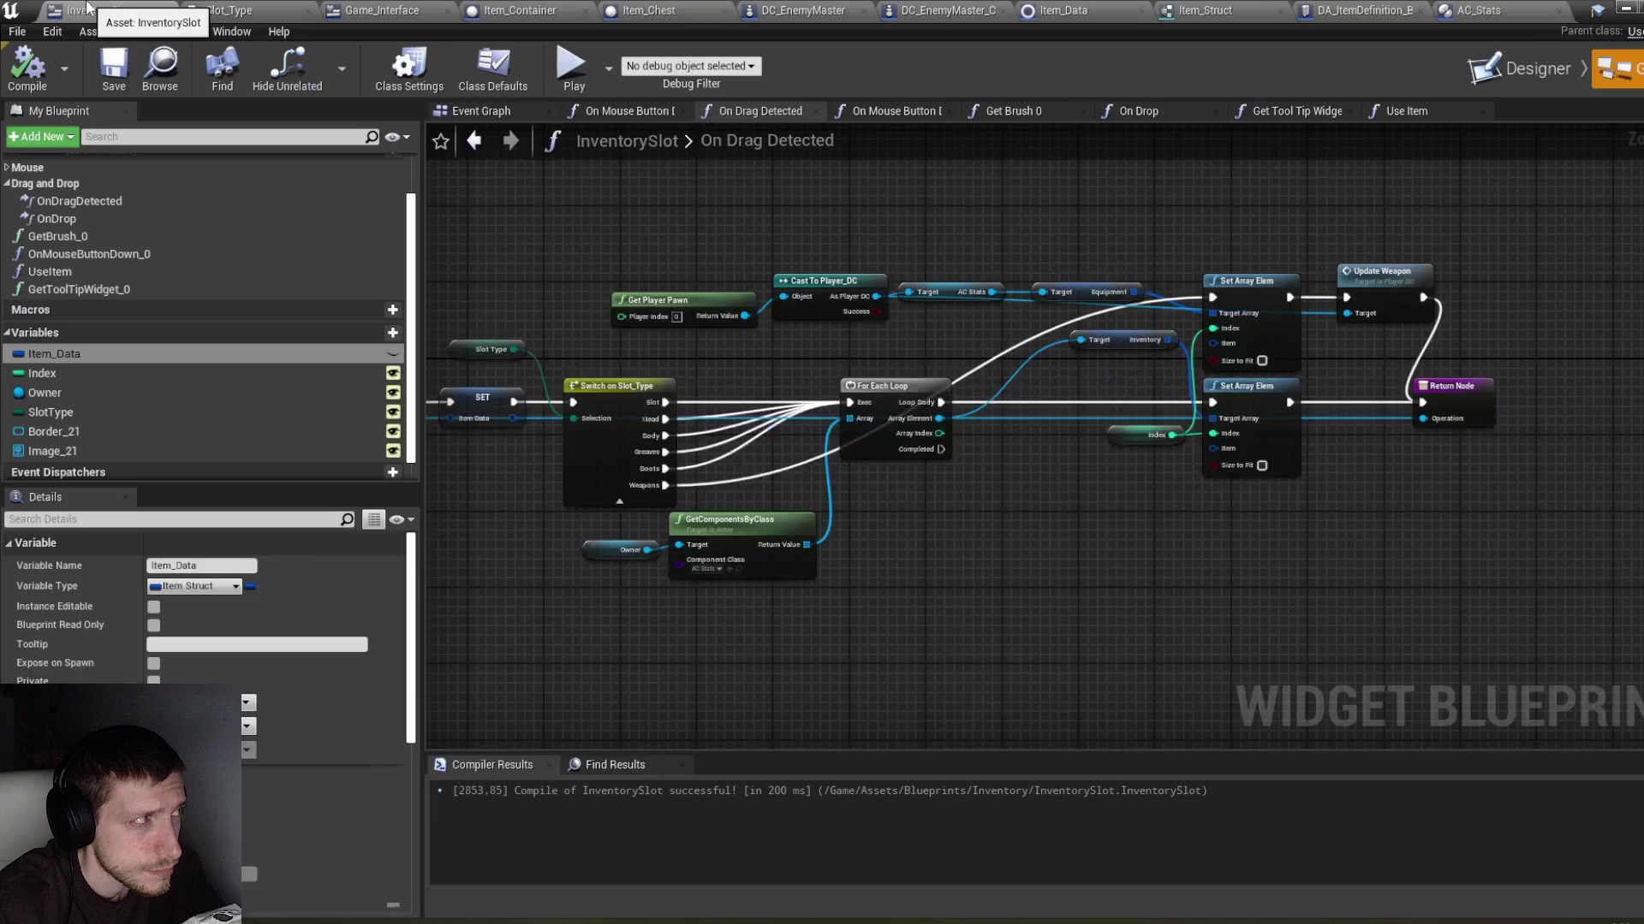
Step: Switch to InventorySlot and open its On Drop function graph
left_click(94, 10)
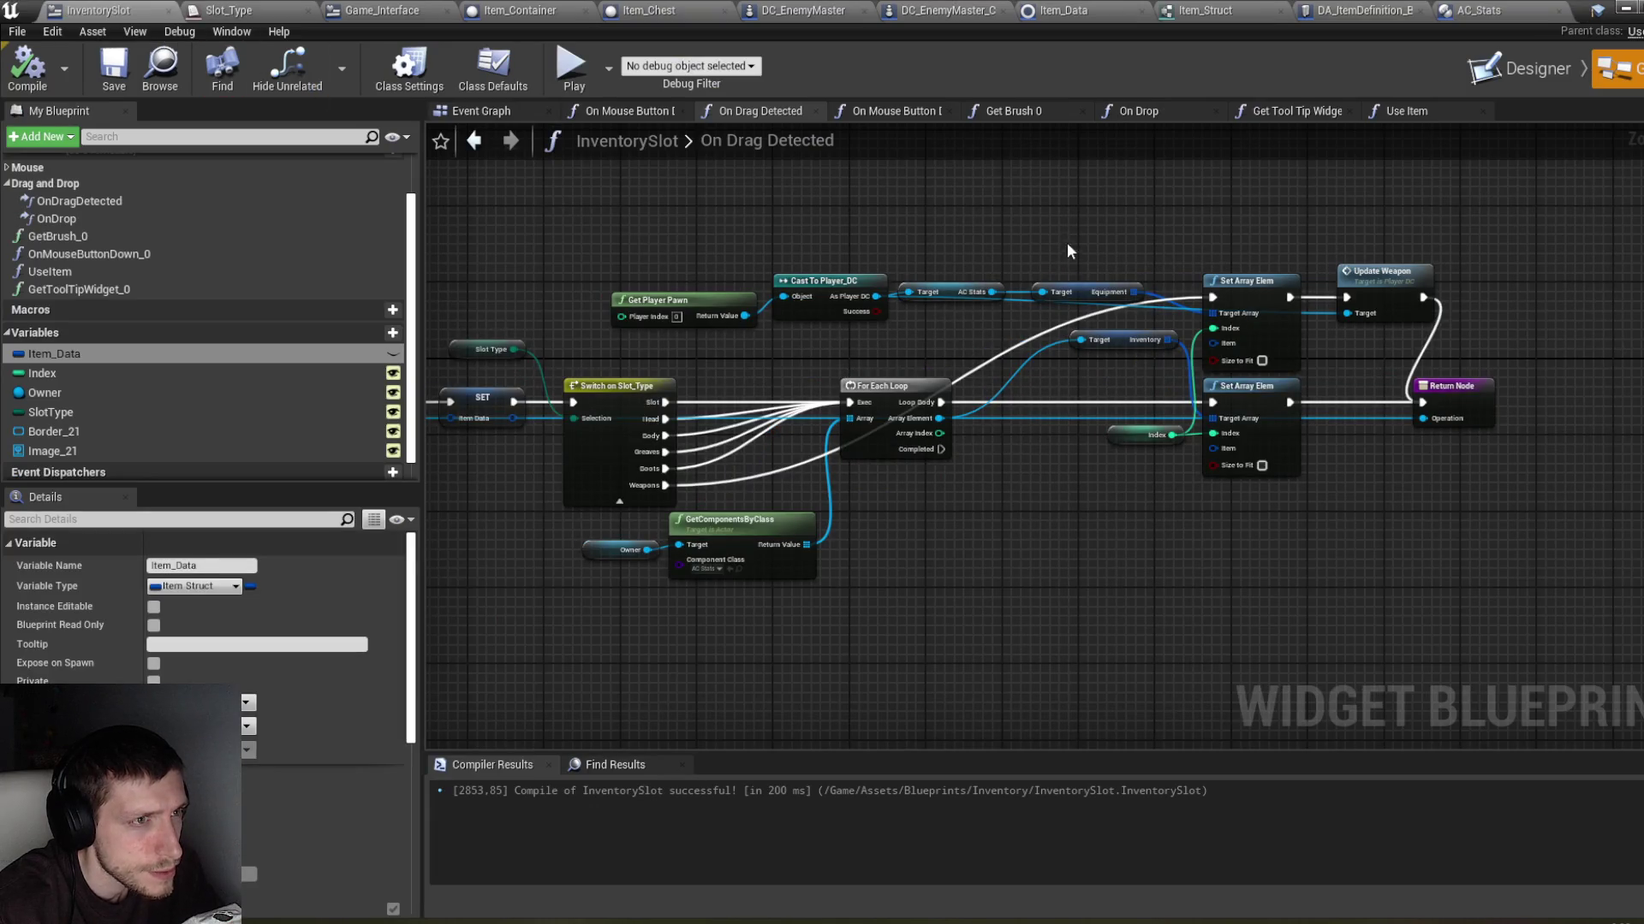
left_click(1163, 115)
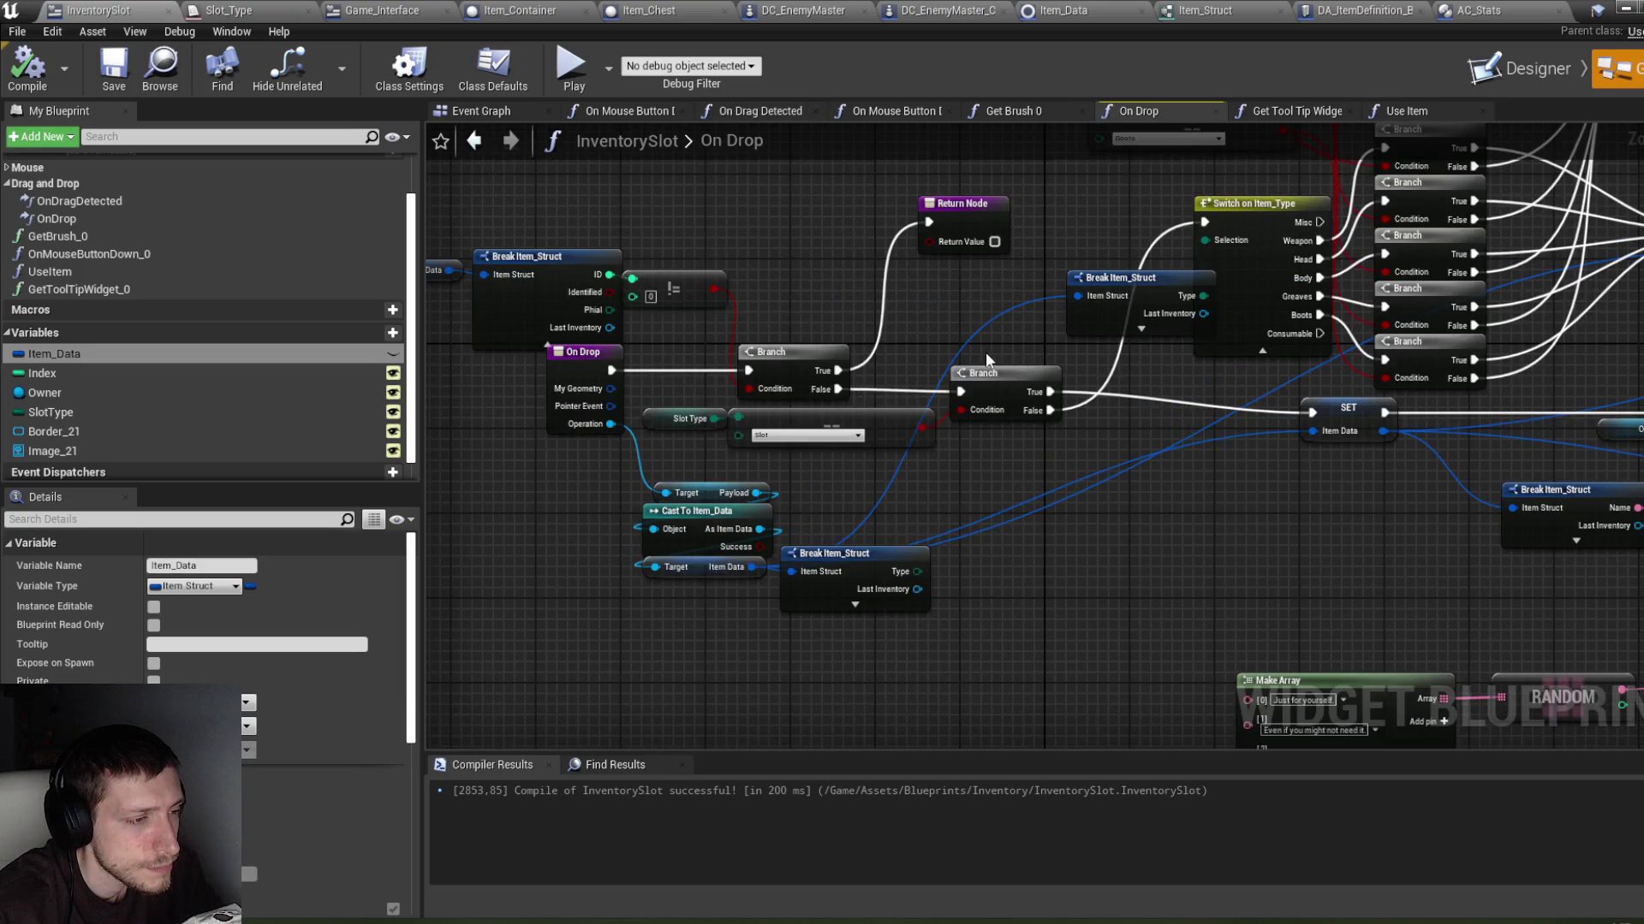
left_click_drag(921, 330, 979, 313)
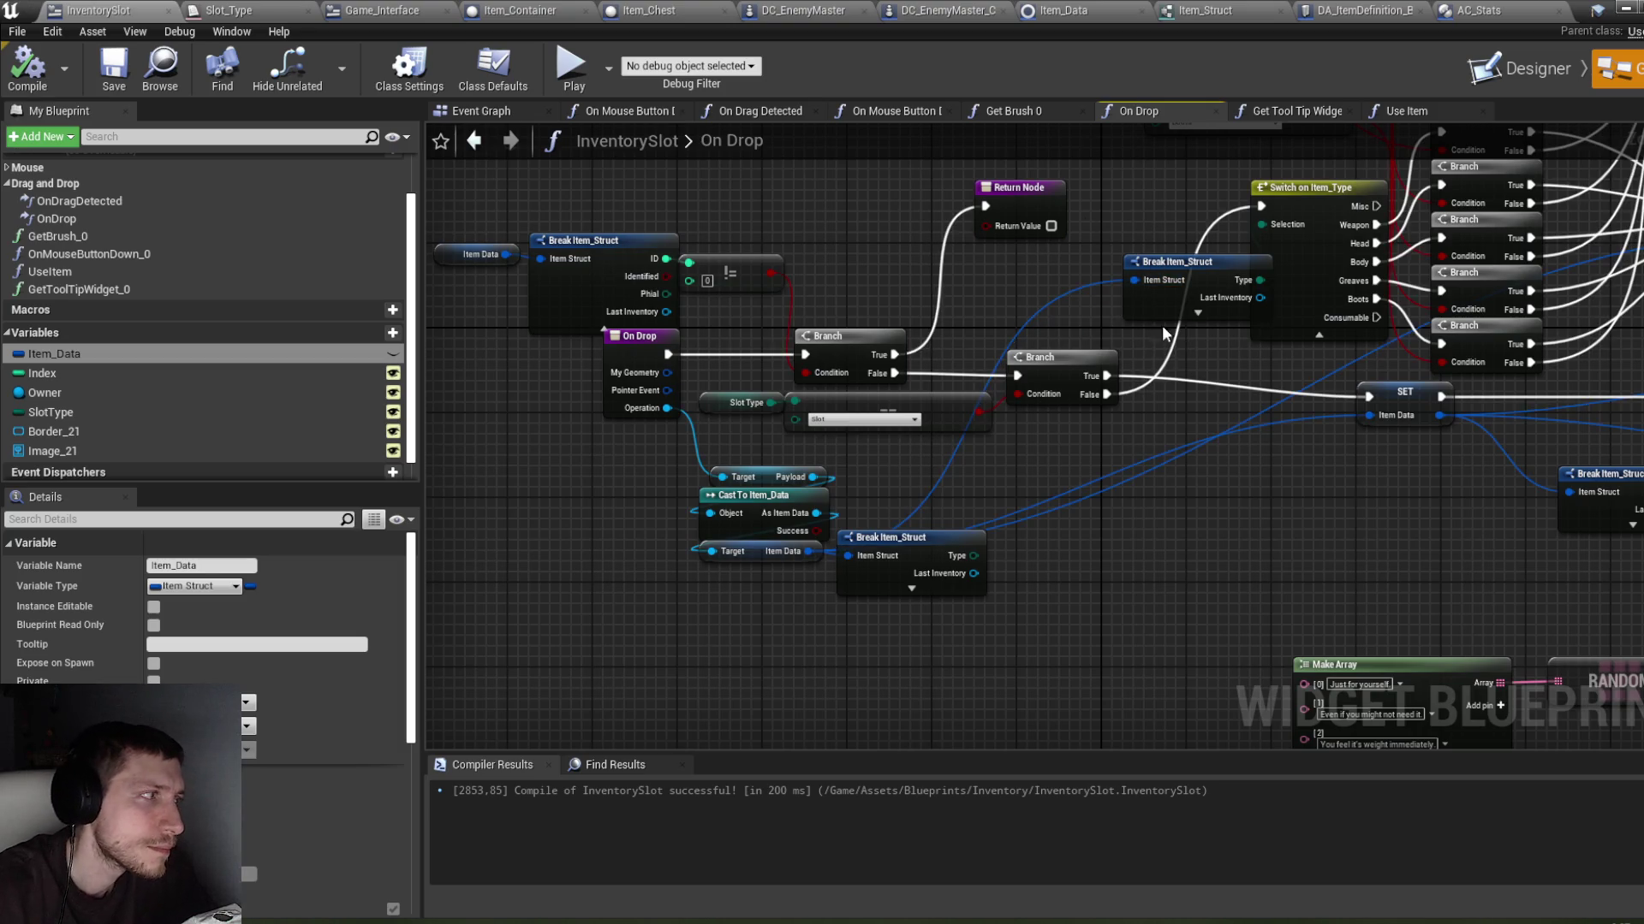
scroll(294, 389, "down", 1)
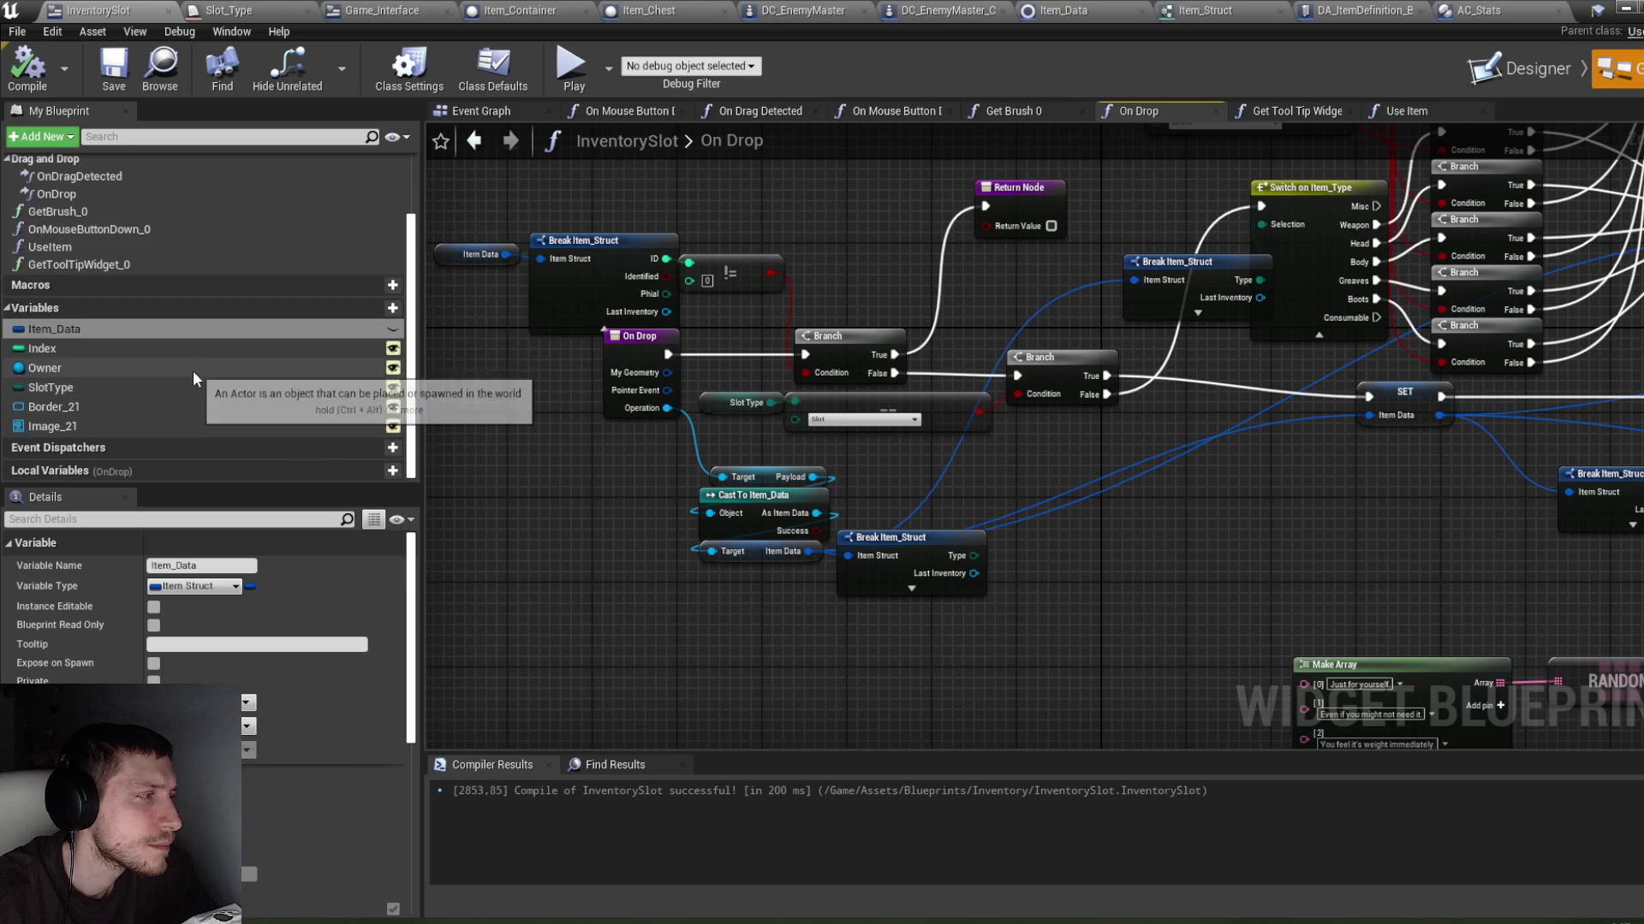
scroll(993, 469, "down", 2)
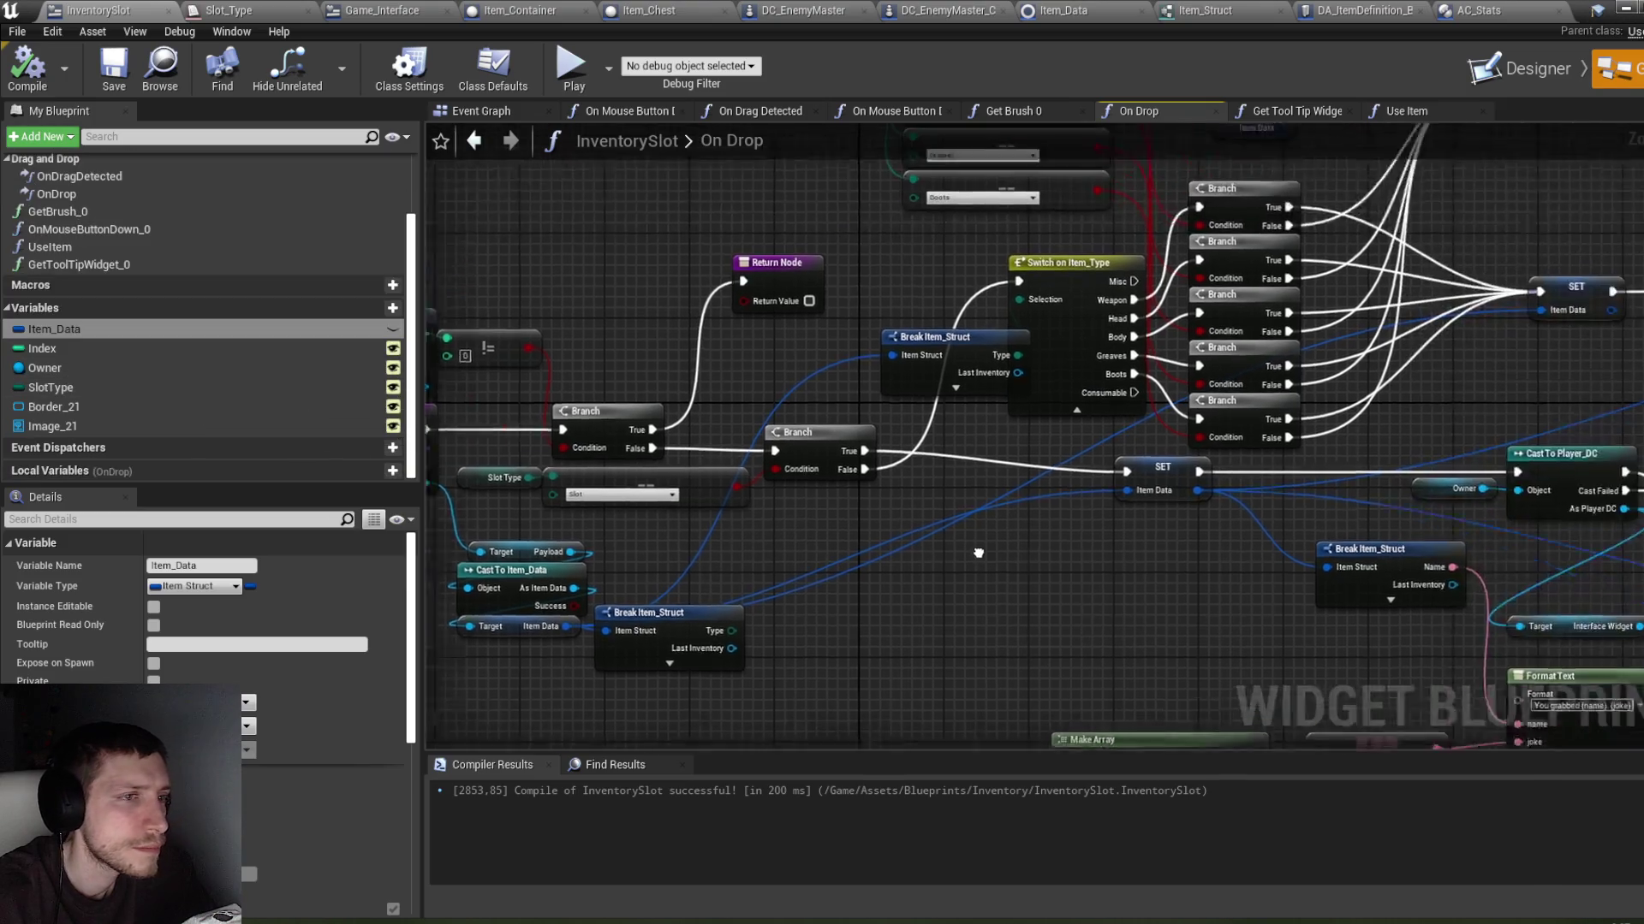
scroll(1002, 428, "up", 2)
Step: Move the Break Item_Struct node up-left and pan across the On Drop graph's nodes
mouse_move(990, 401)
left_mouse_down()
mouse_move(940, 400)
mouse_move(952, 341)
left_mouse_up()
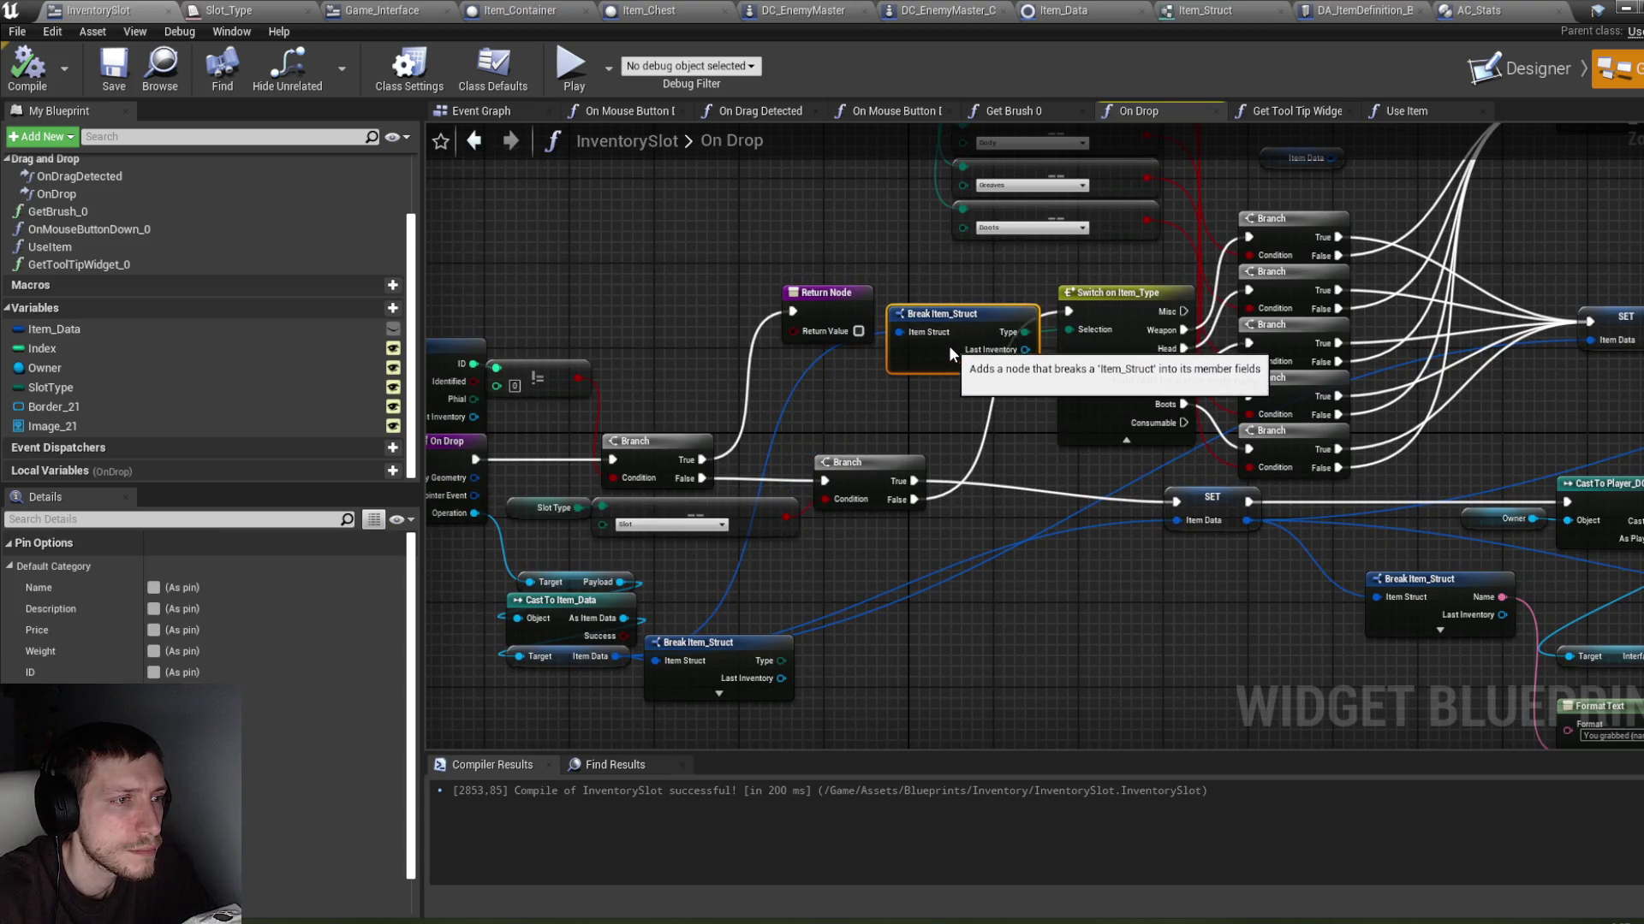
left_click_drag(1174, 555, 880, 521)
scroll(881, 521, "down", 1)
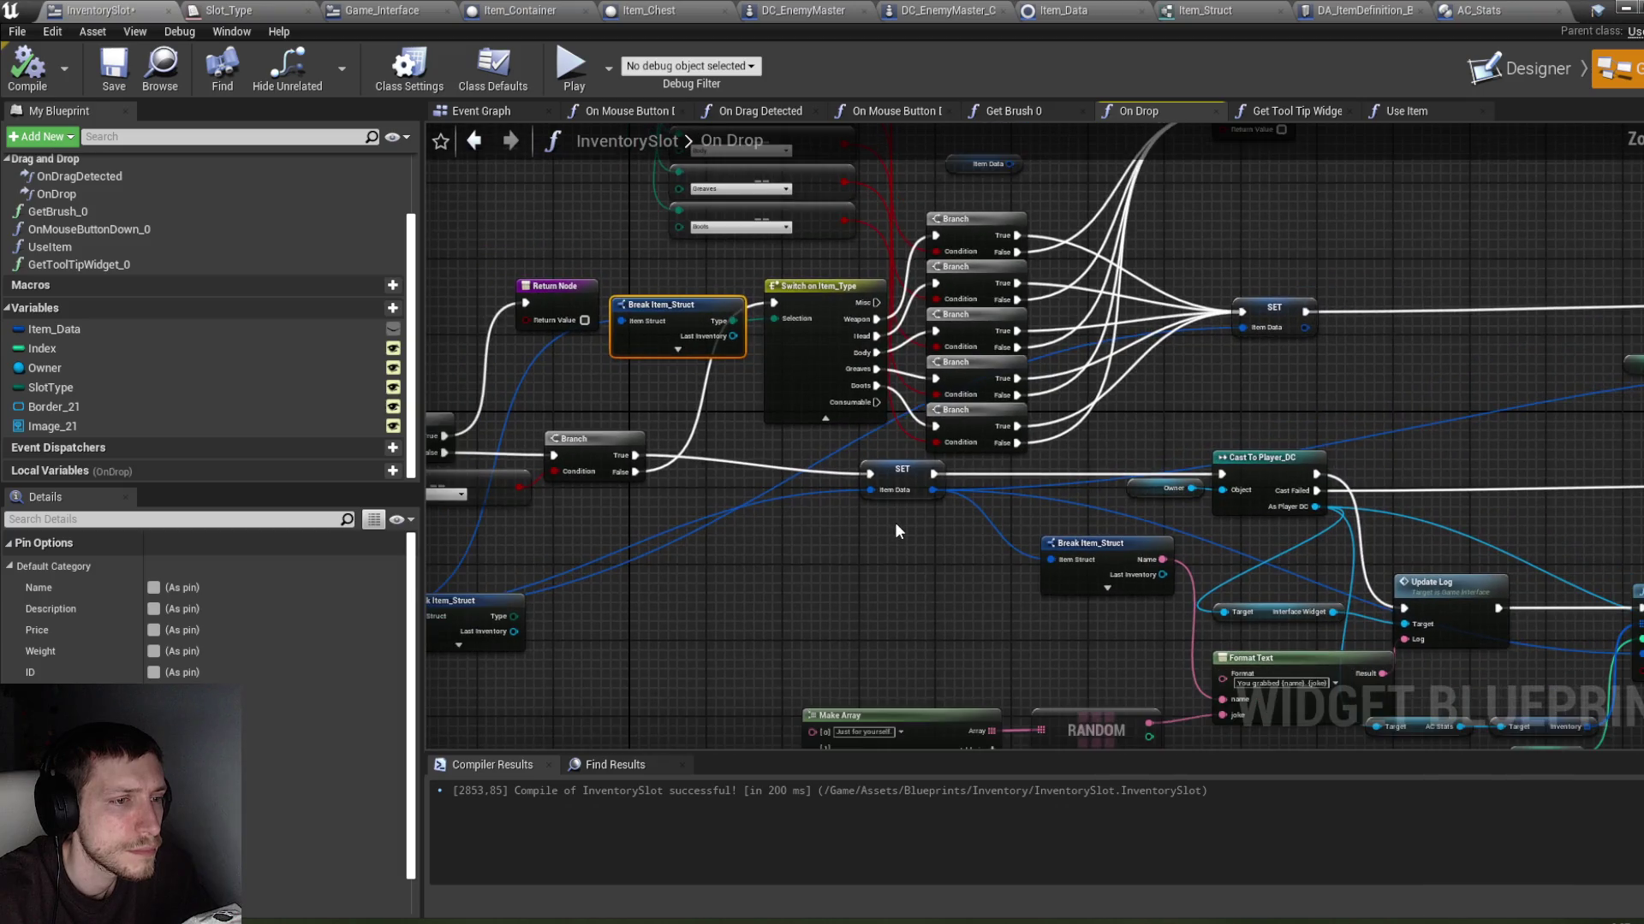
scroll(895, 526, "down", 1)
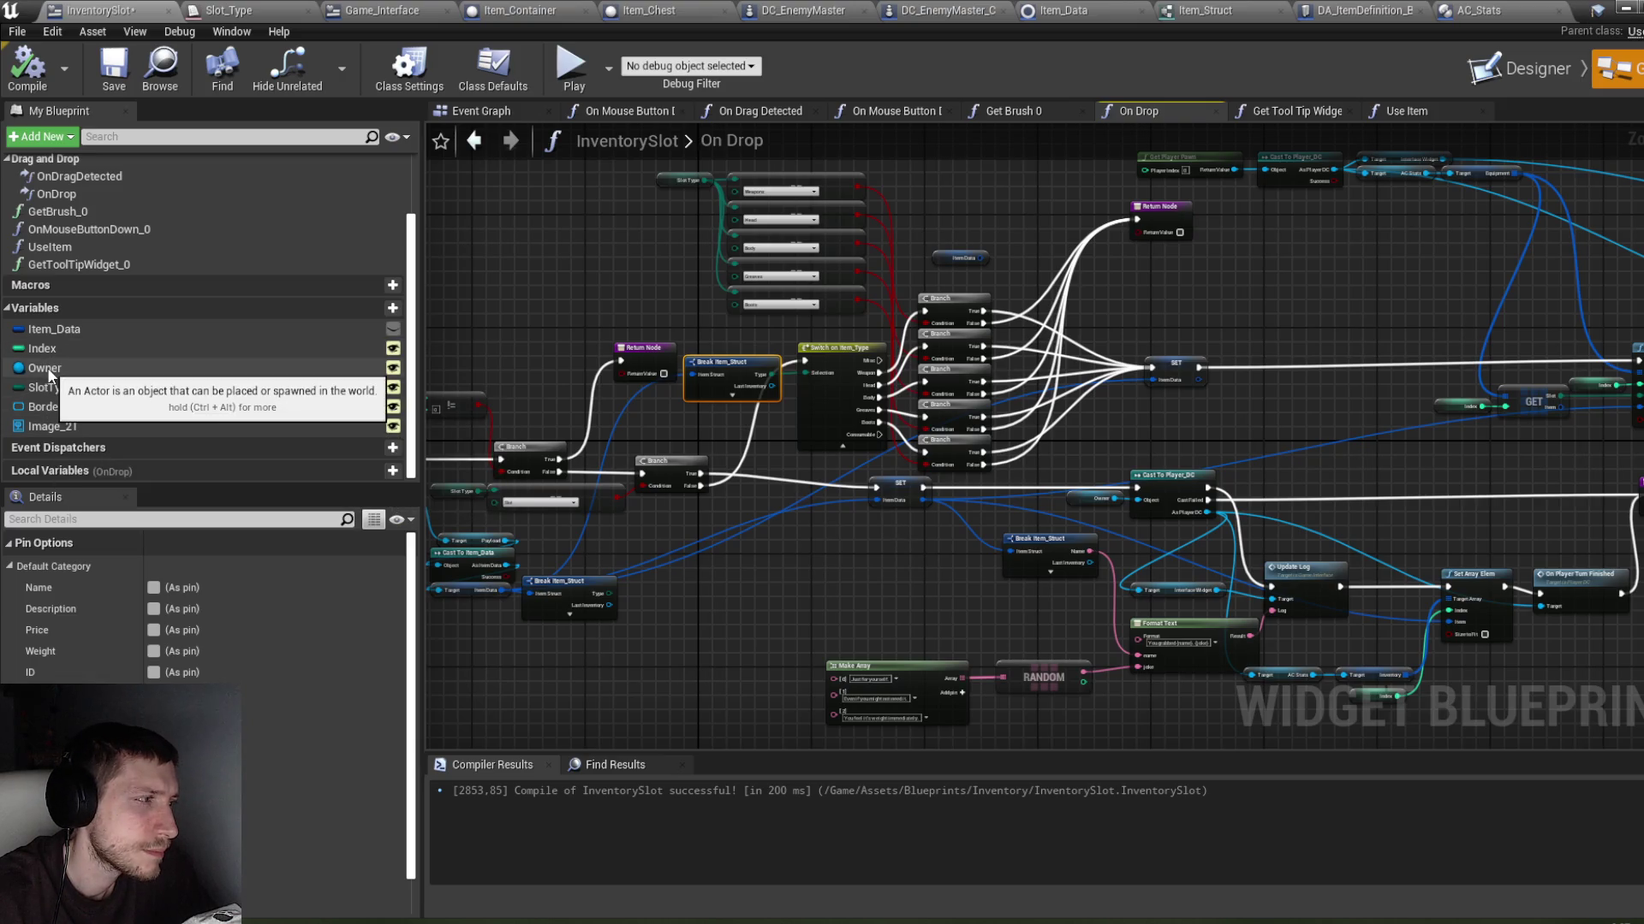
left_click_drag(536, 287, 626, 305)
left_click_drag(984, 315, 427, 302)
mouse_move(1253, 278)
left_mouse_down()
mouse_move(1211, 276)
mouse_move(1192, 223)
left_mouse_up()
left_click_drag(868, 393, 1007, 341)
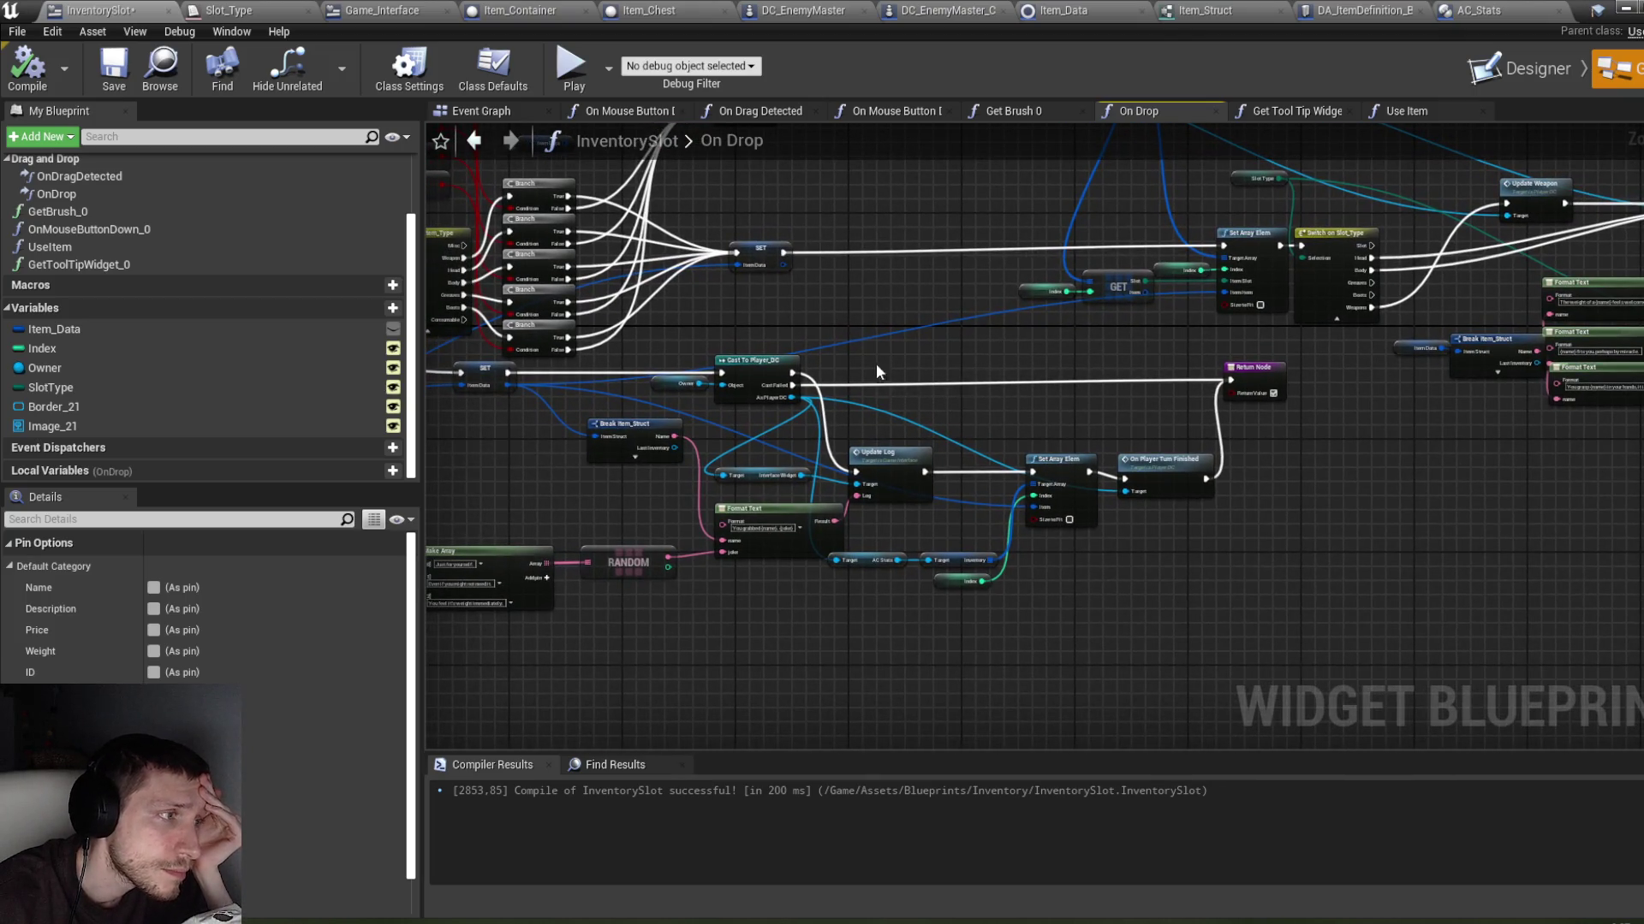
scroll(876, 371, "up", 3)
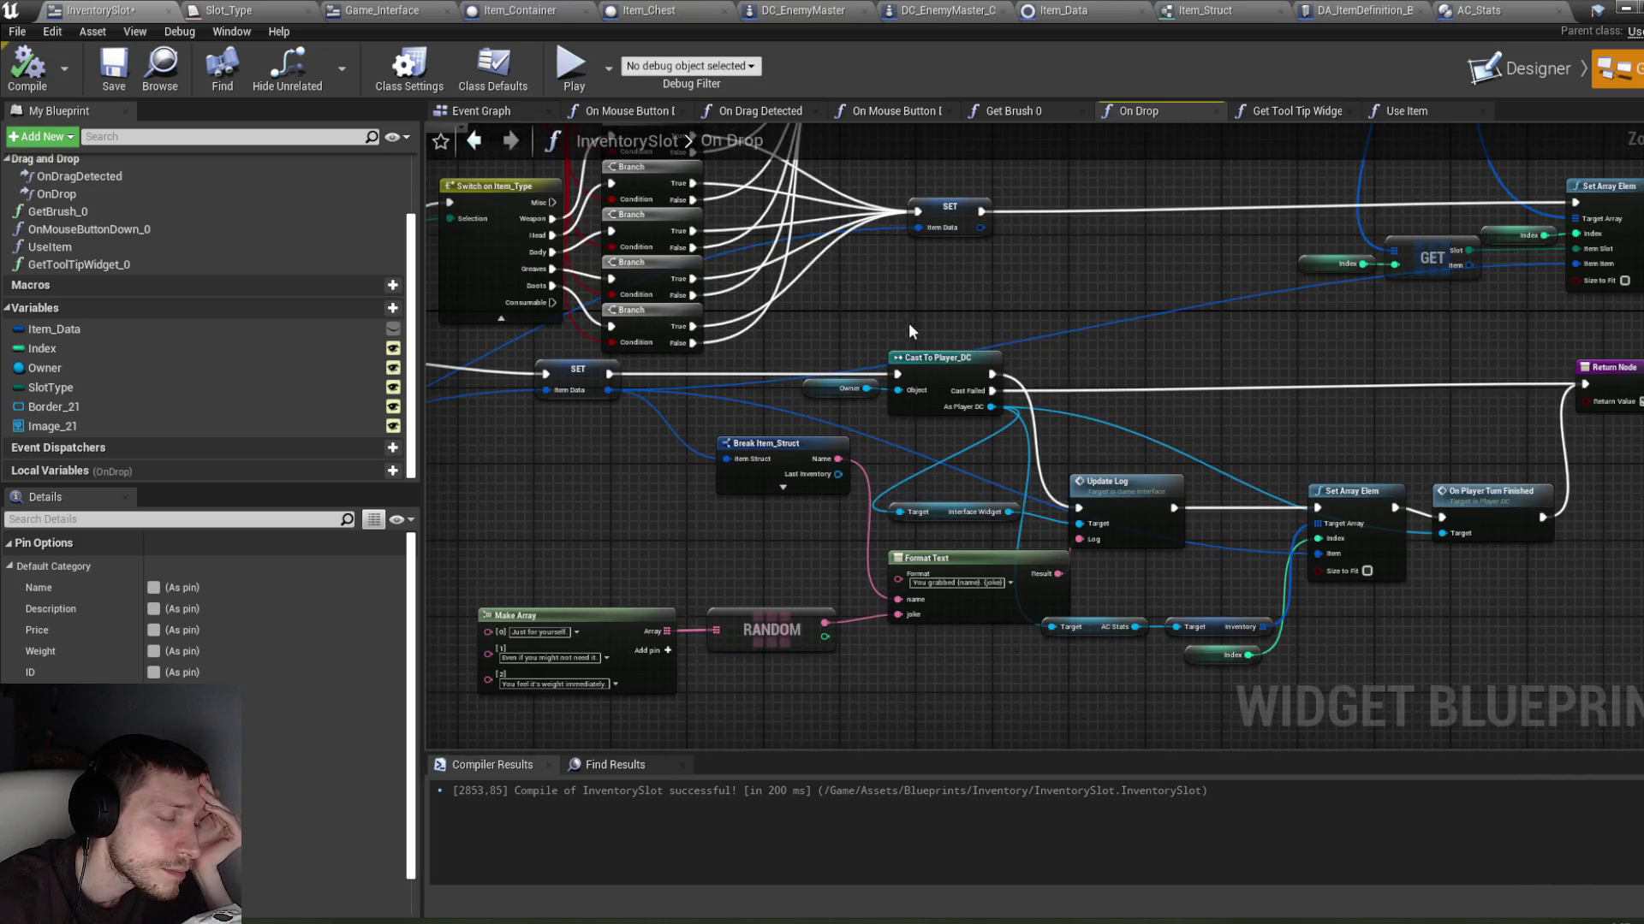
Step: Add a Get Component by Class node fed by the Owner pin in On Drop
left_click_drag(867, 387, 894, 306)
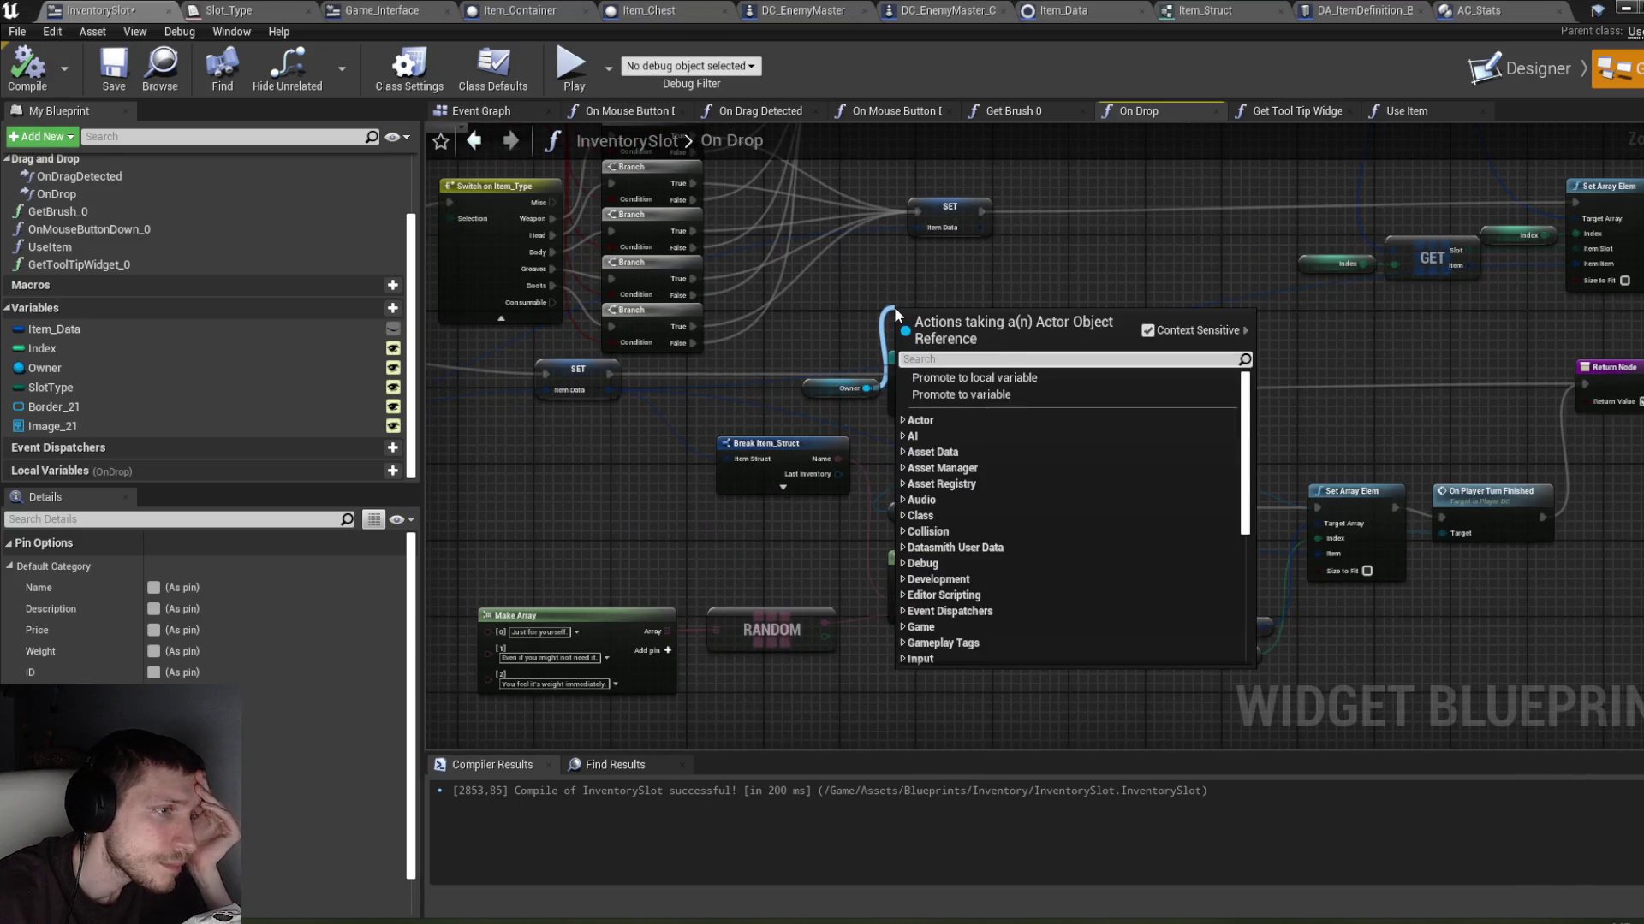
type("im")
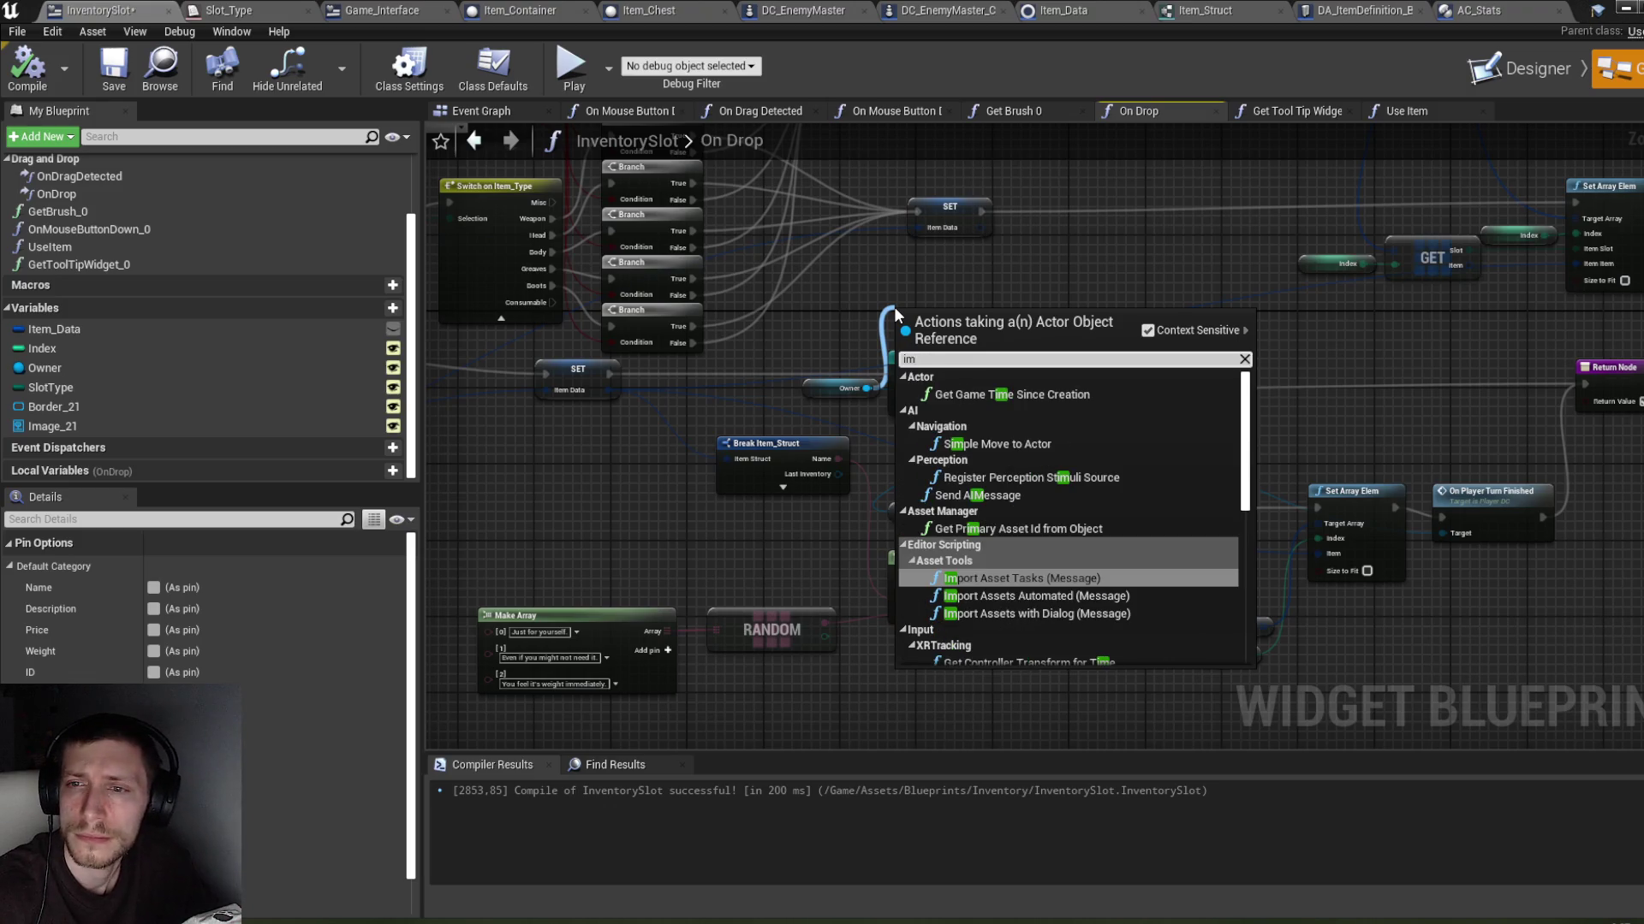
type("pl")
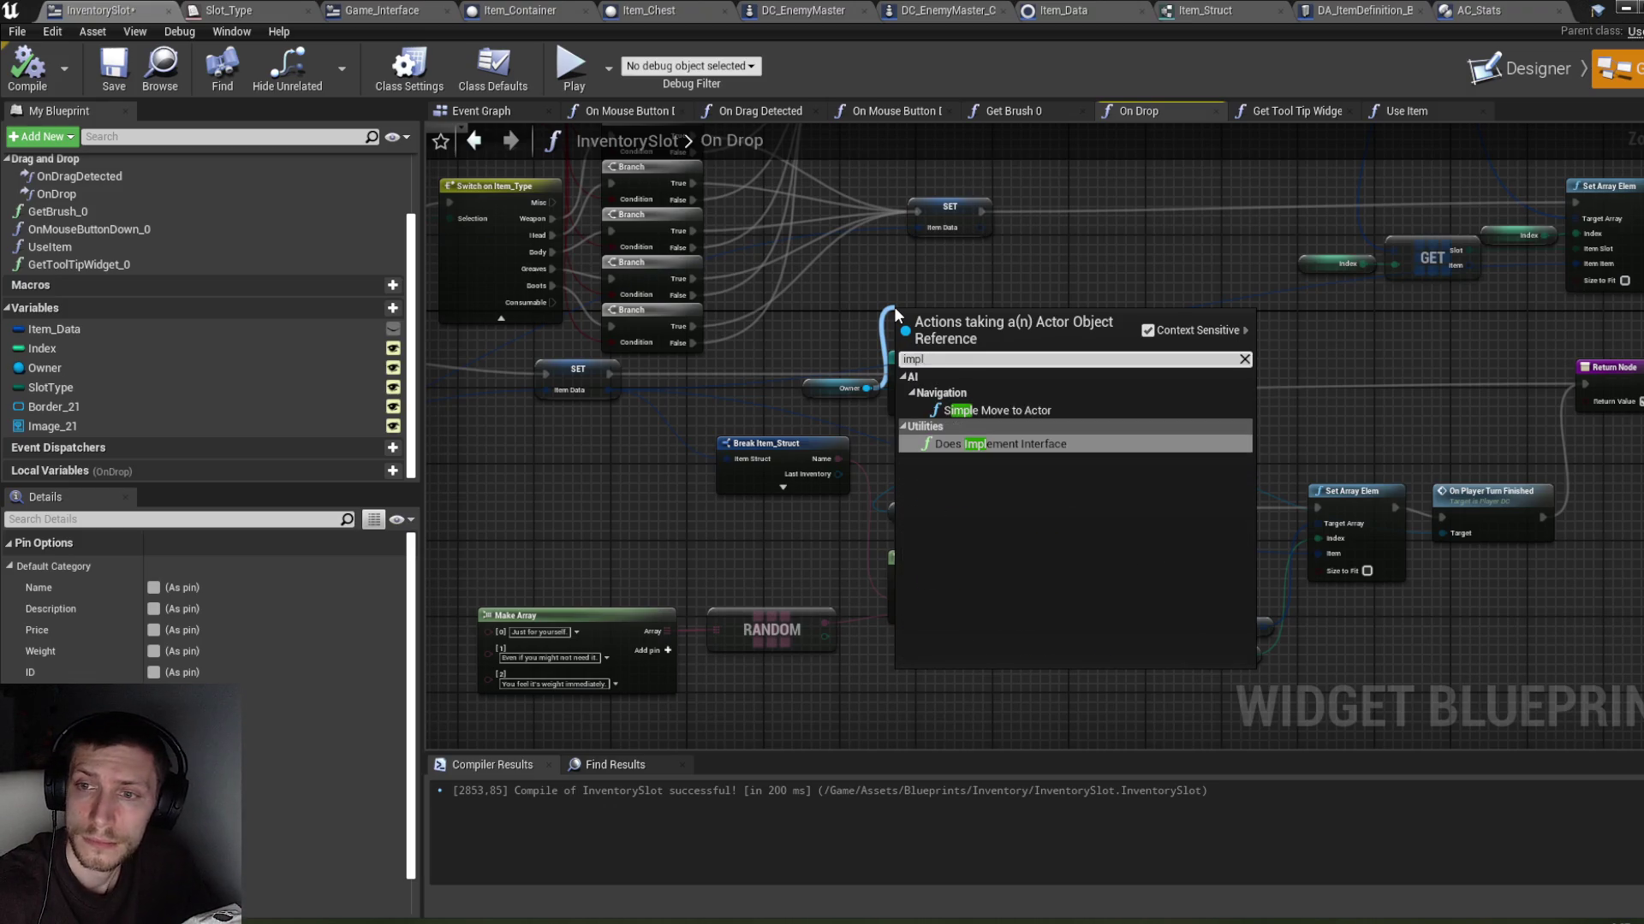
key("BackSpace")
key("BackSpace")
key("BackSpace")
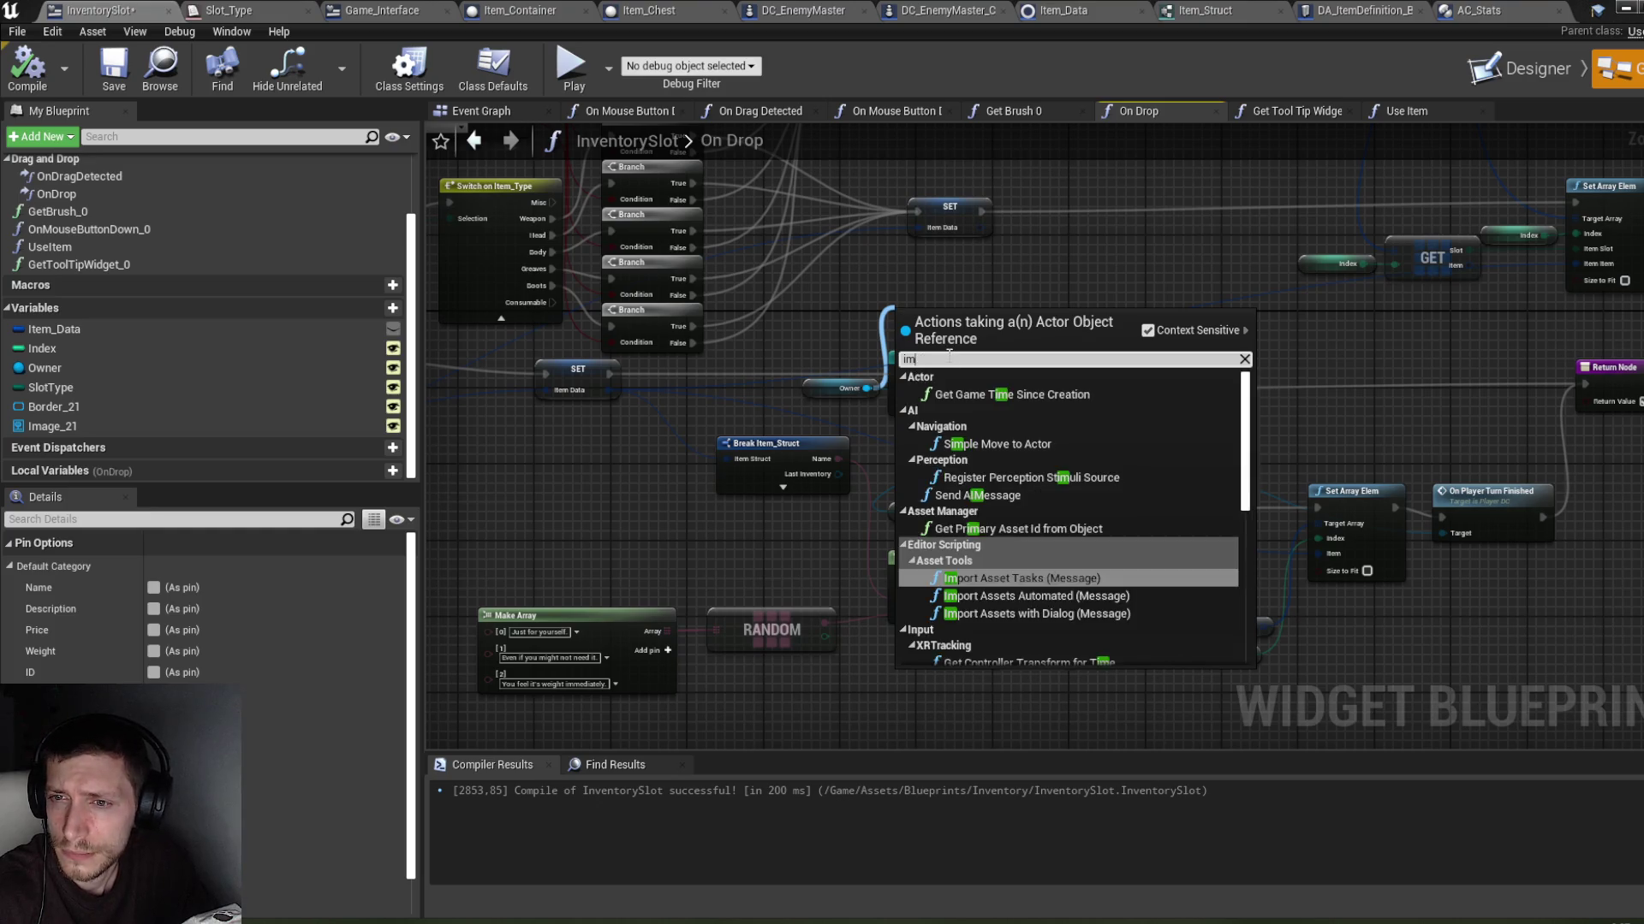
type("compo")
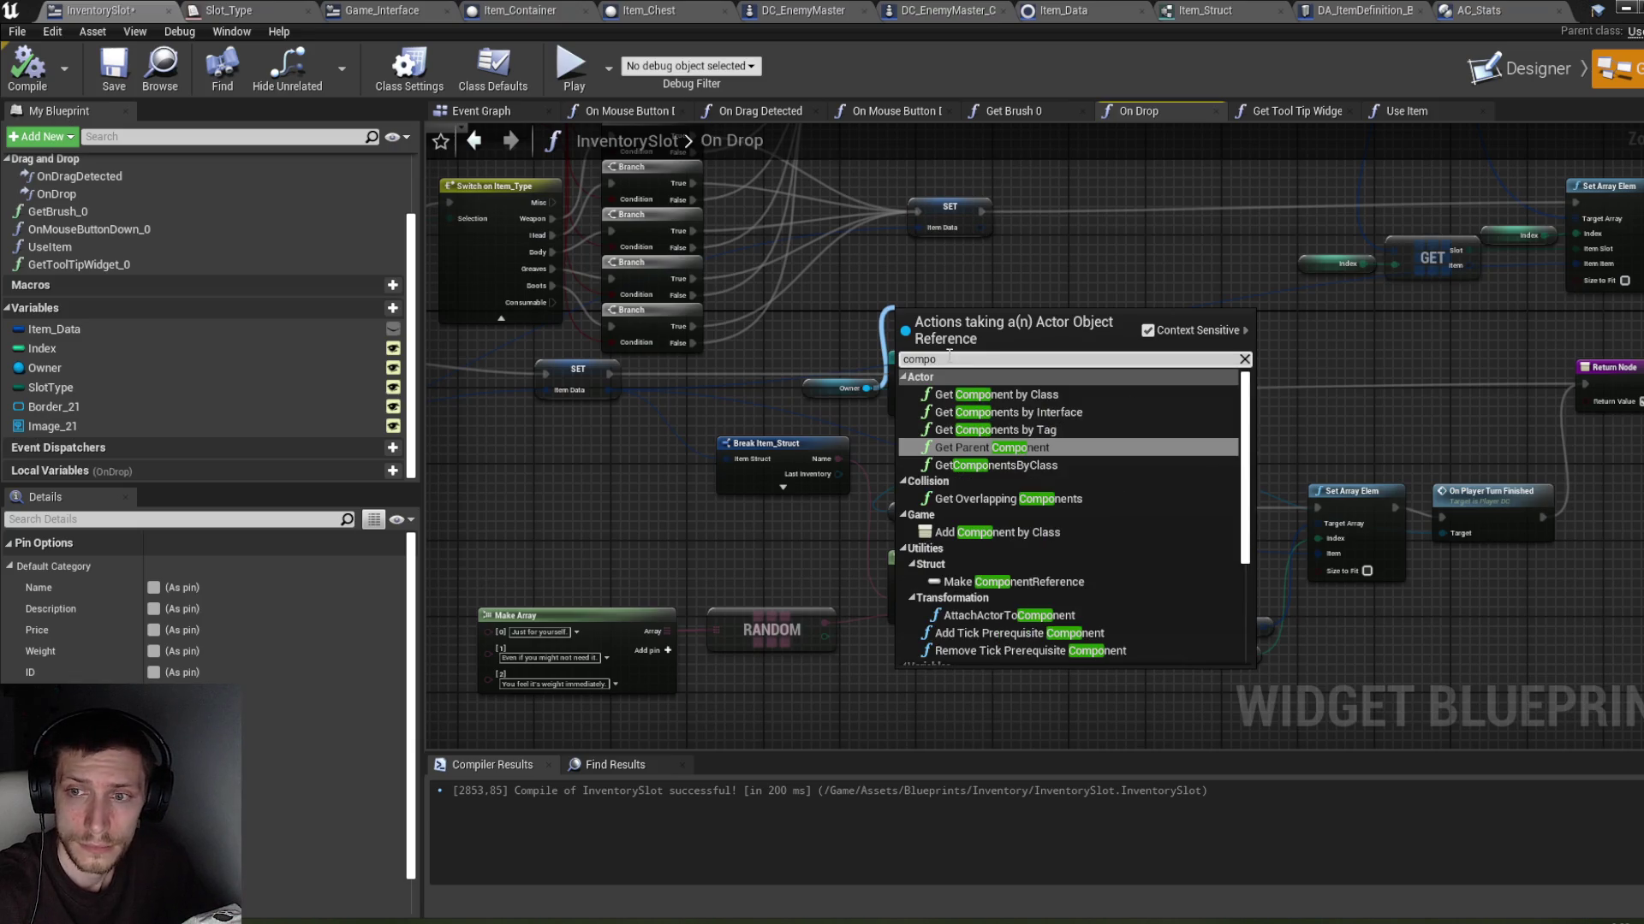
type("b")
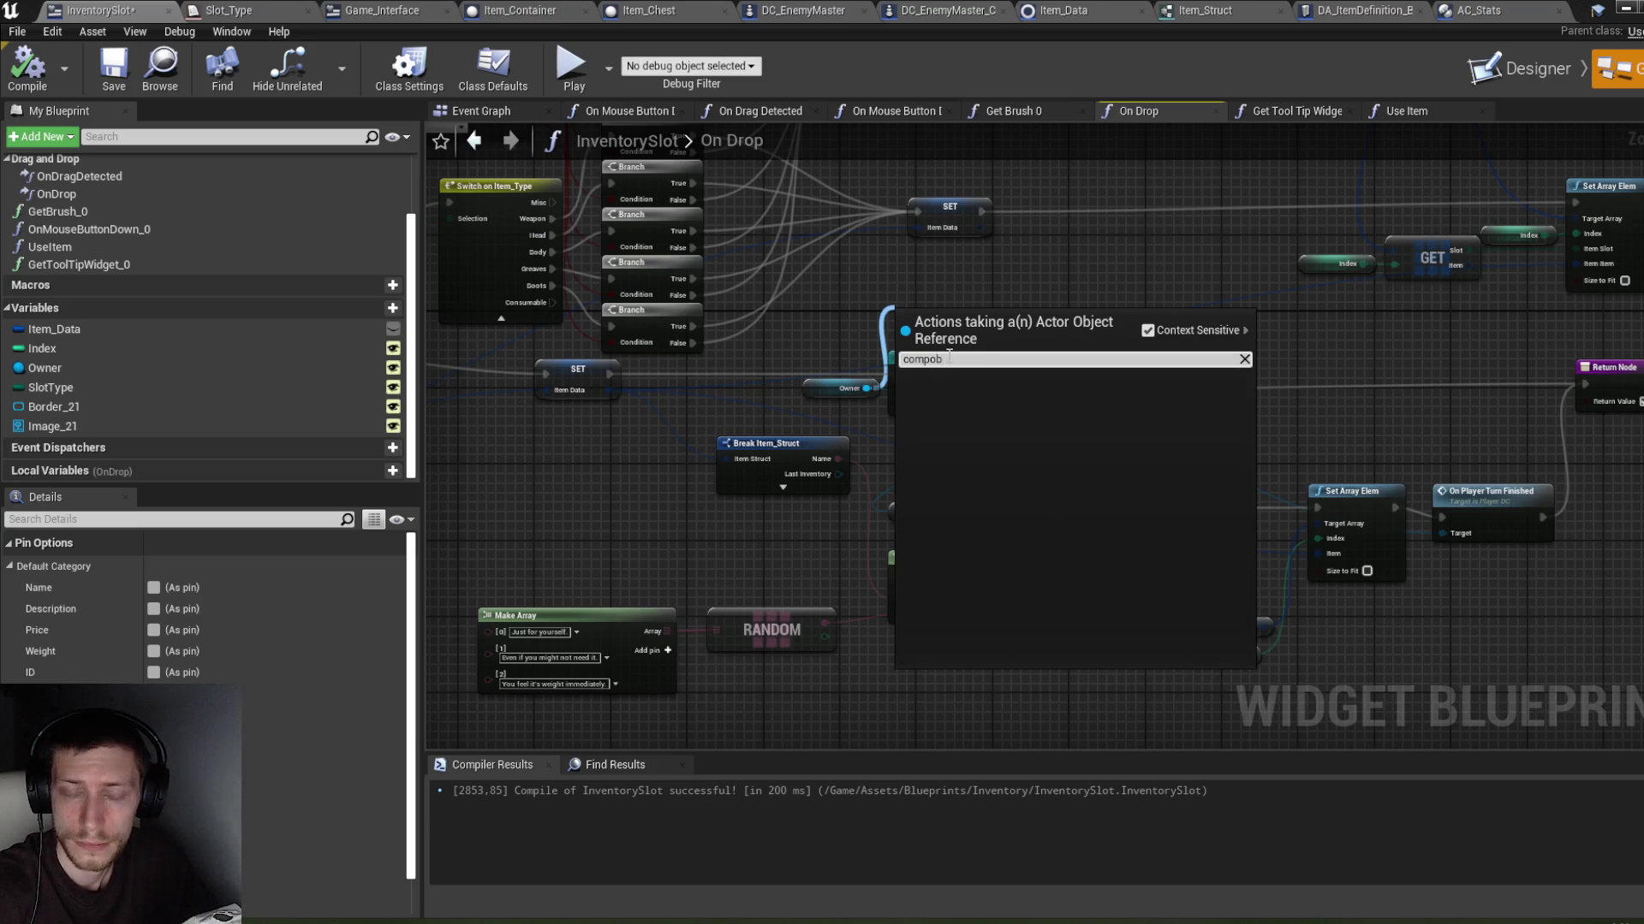
key("BackSpace")
type("nen")
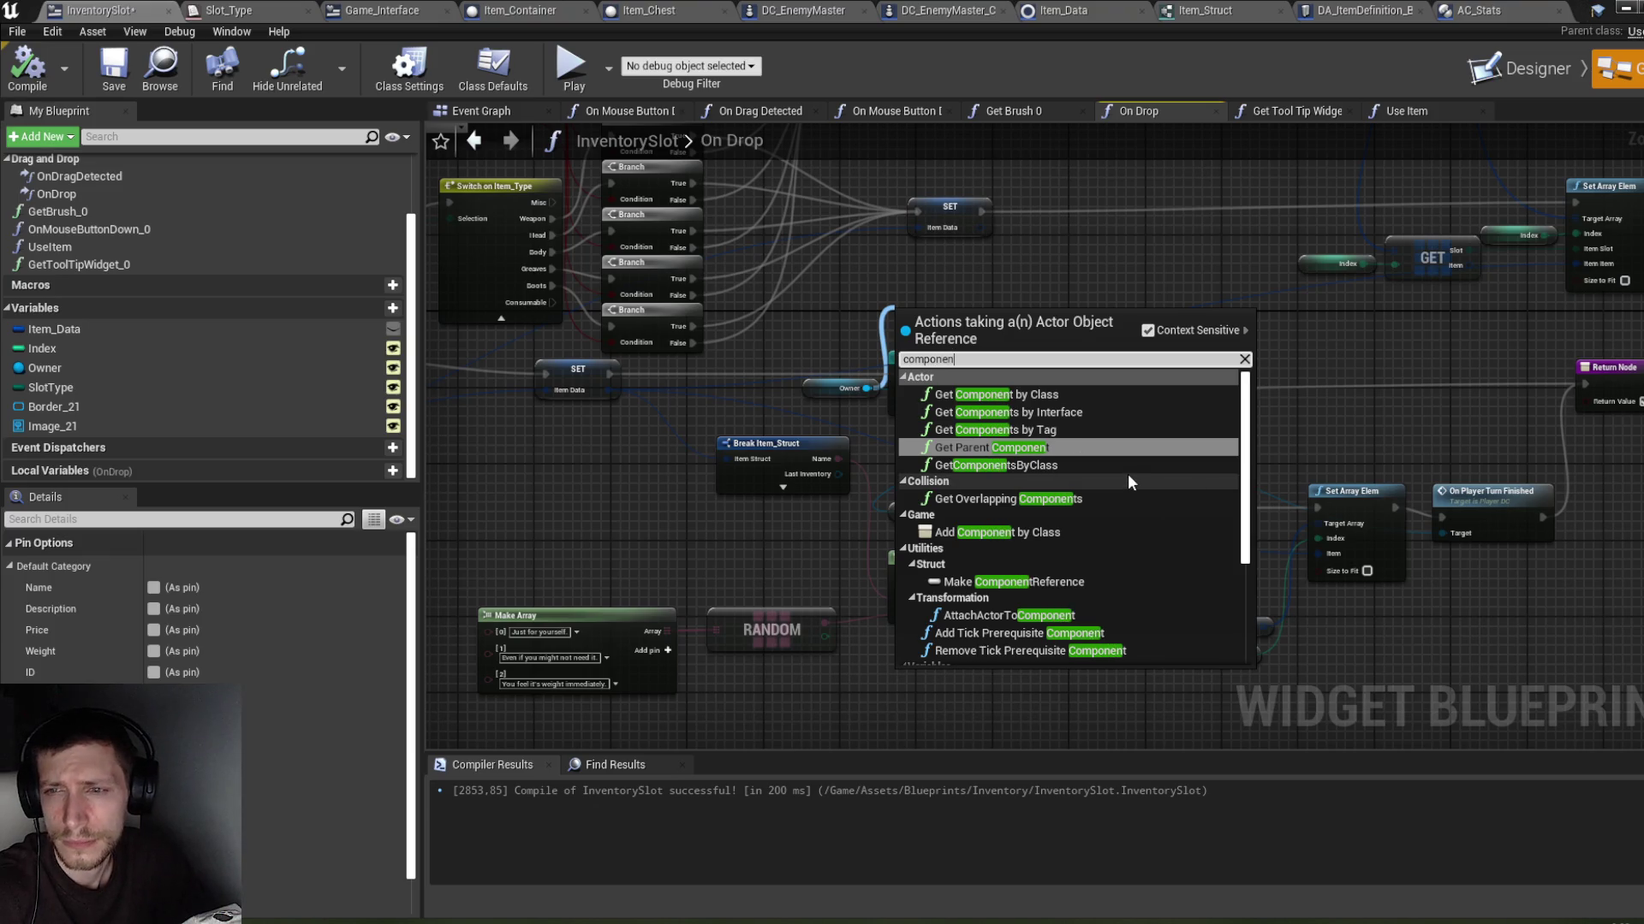
left_click(1116, 394)
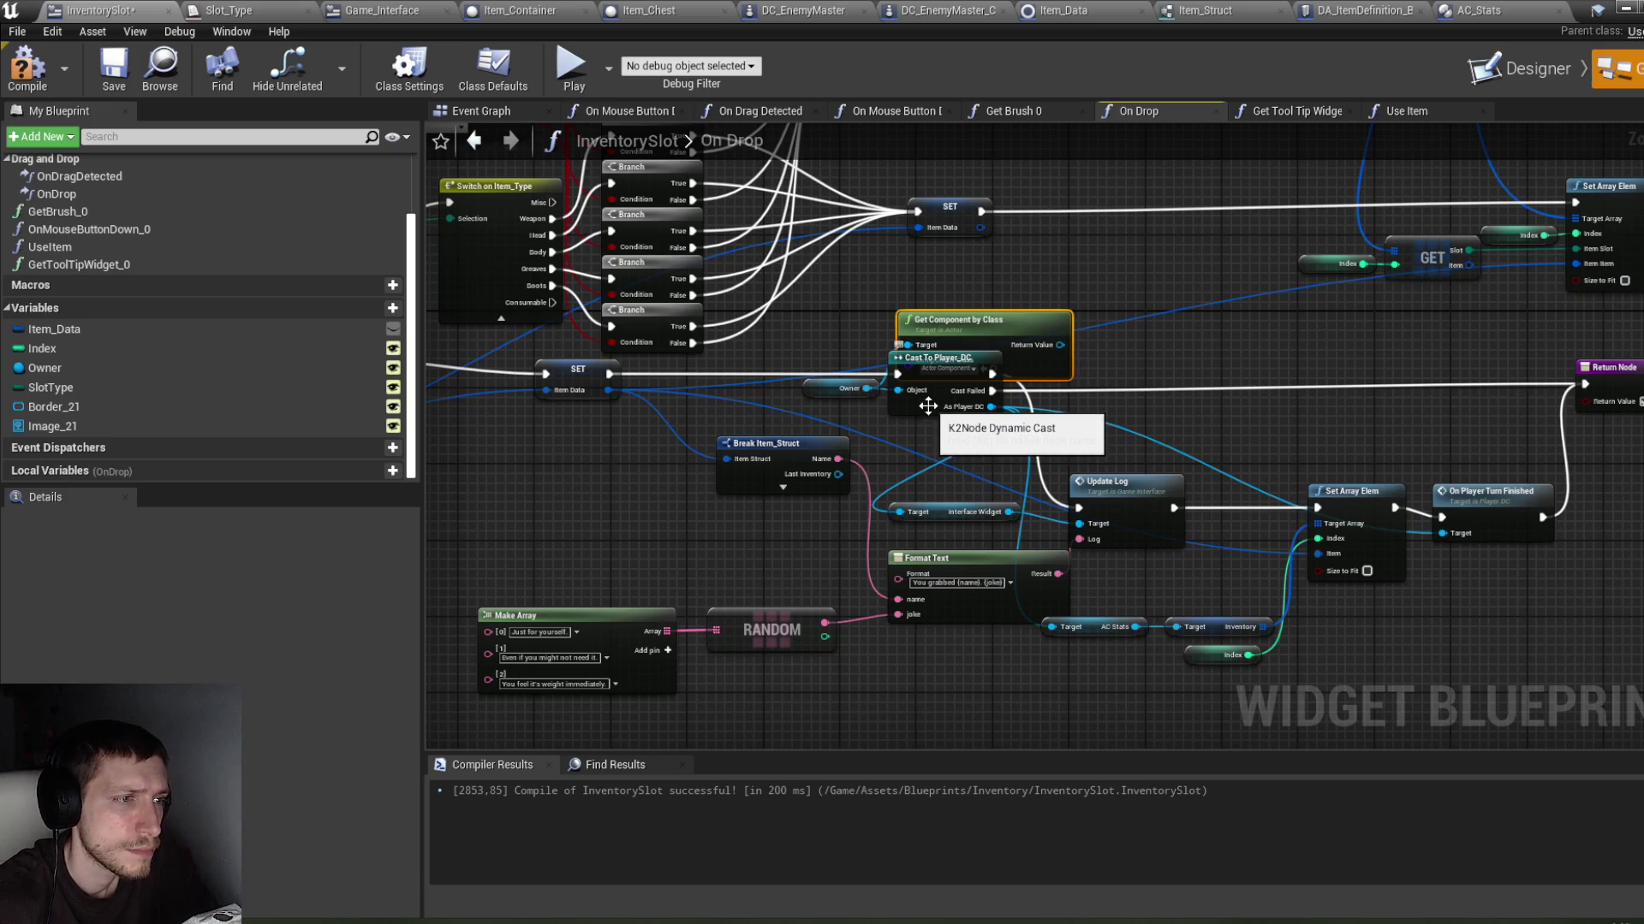
Step: Set the Get Component by Class node's Component Class to AC_Stats
left_click_drag(979, 332, 969, 285)
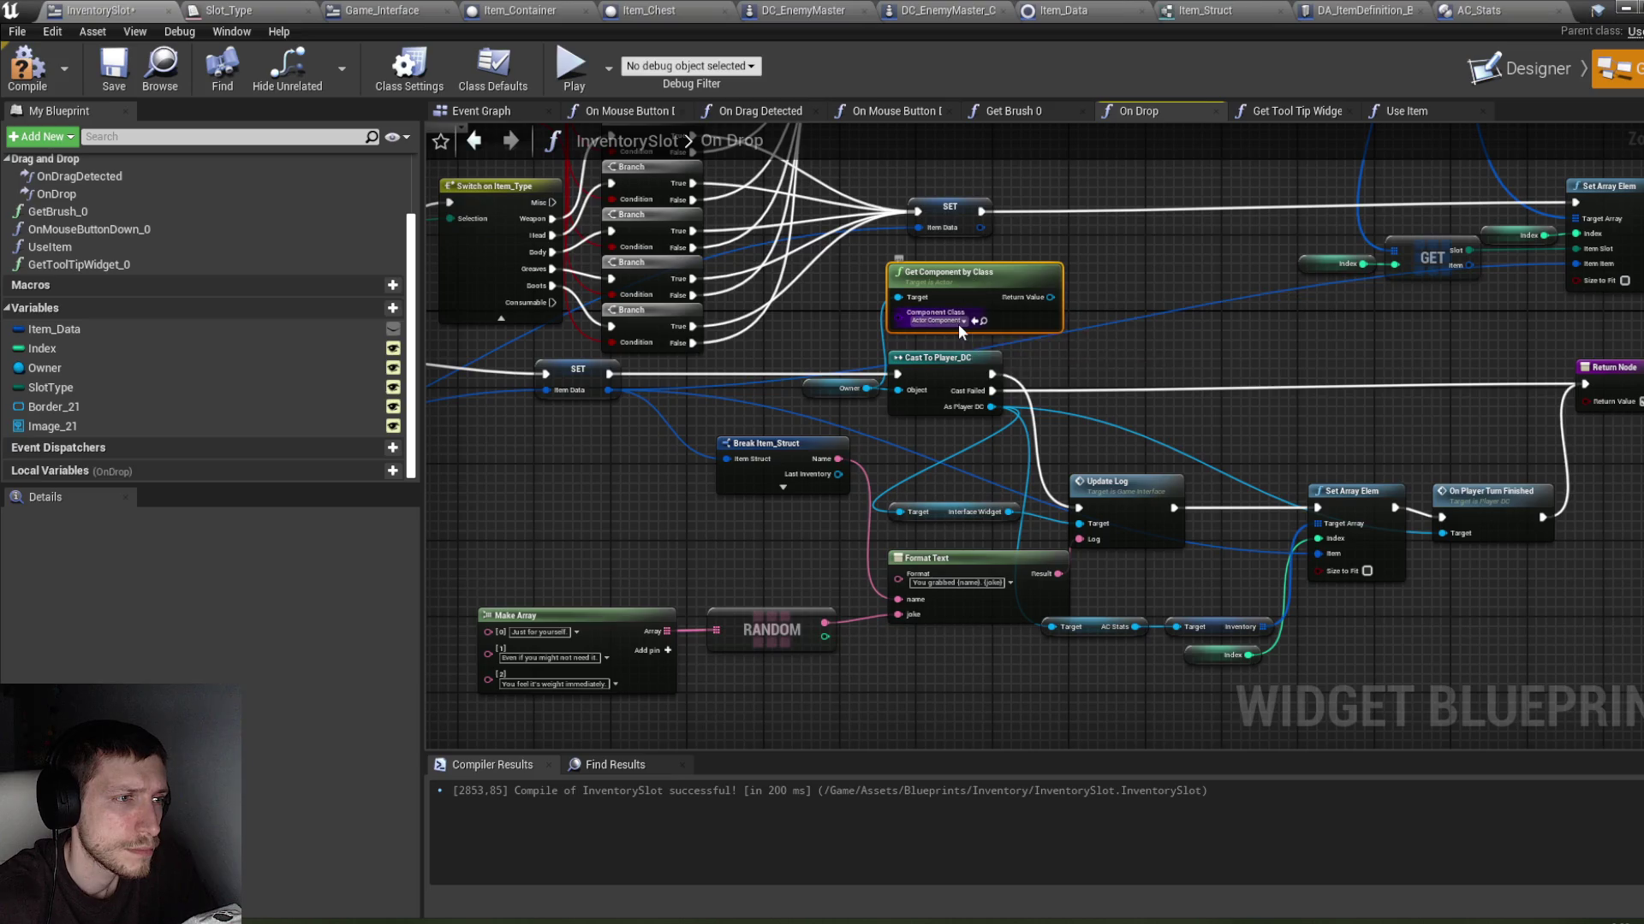
left_click(958, 324)
type("ac")
left_click(963, 366)
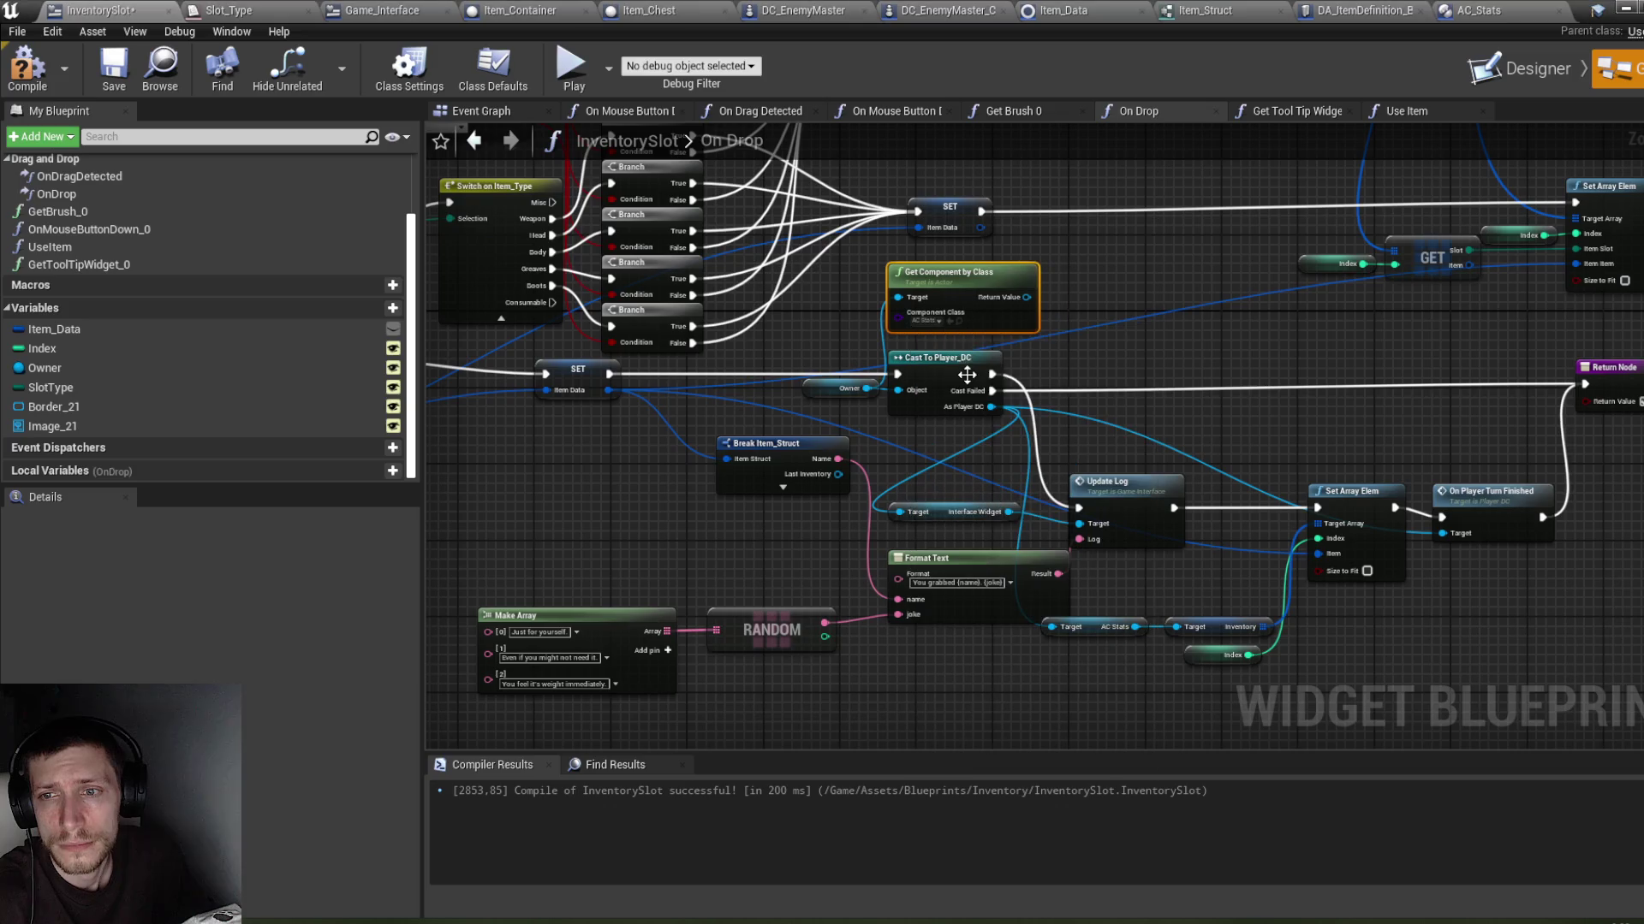
Step: Select the Get Component by Class node together with the Owner getter
left_click_drag(938, 458, 1273, 469)
mouse_move(997, 489)
left_mouse_down()
mouse_move(1040, 492)
mouse_move(948, 467)
mouse_move(987, 461)
left_mouse_up()
left_click_drag(1303, 277, 1274, 286)
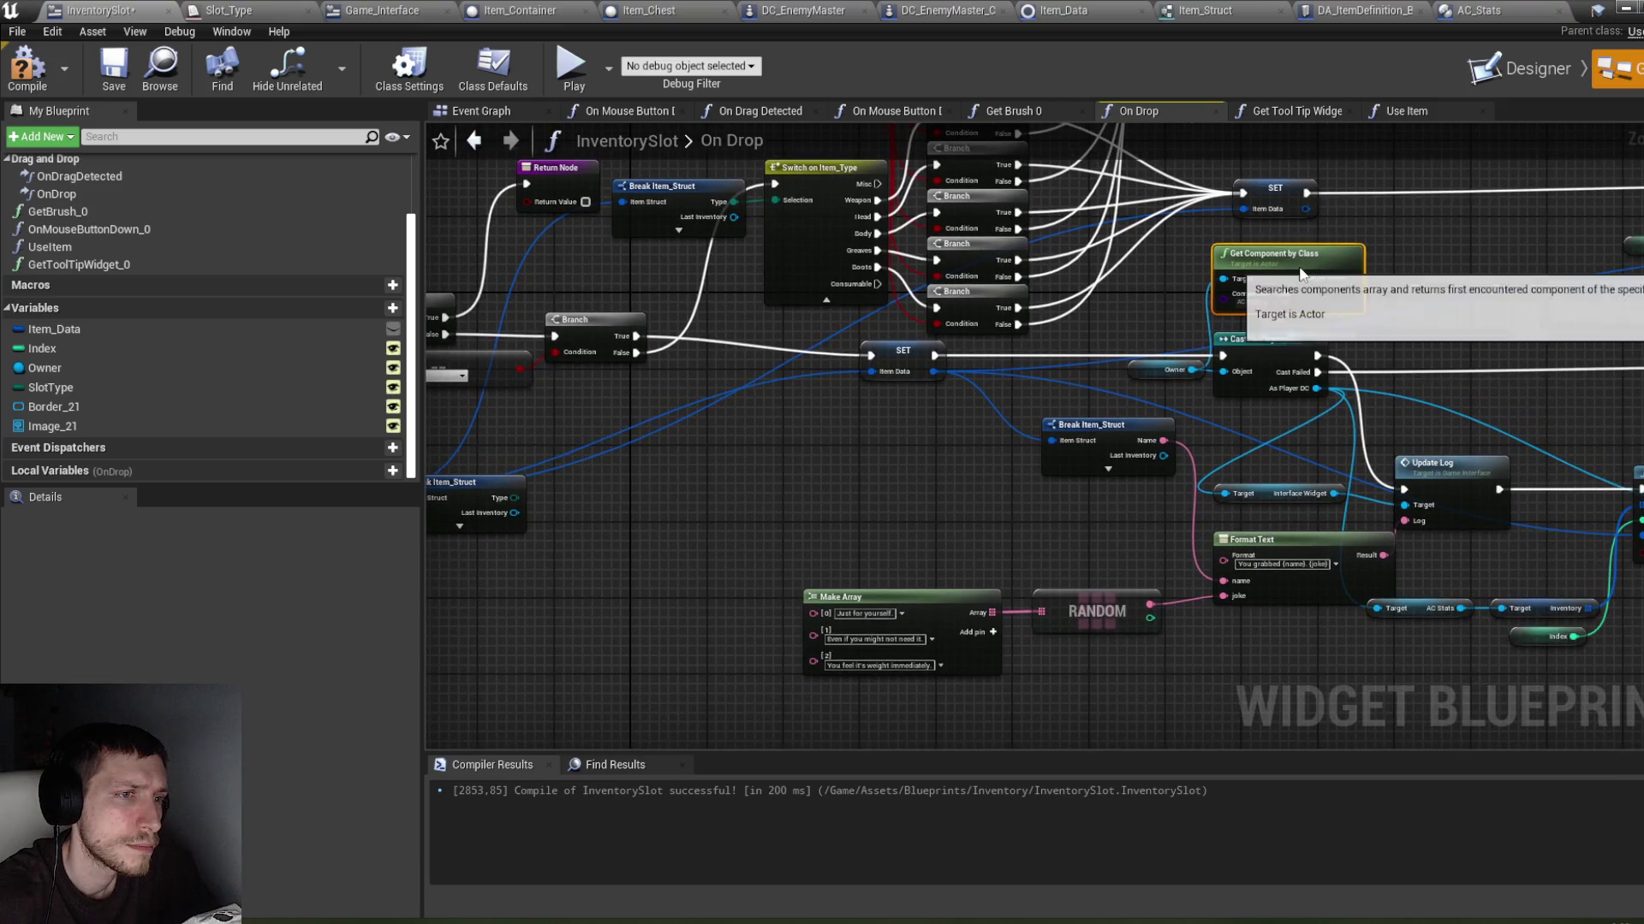
key("ctrl+z")
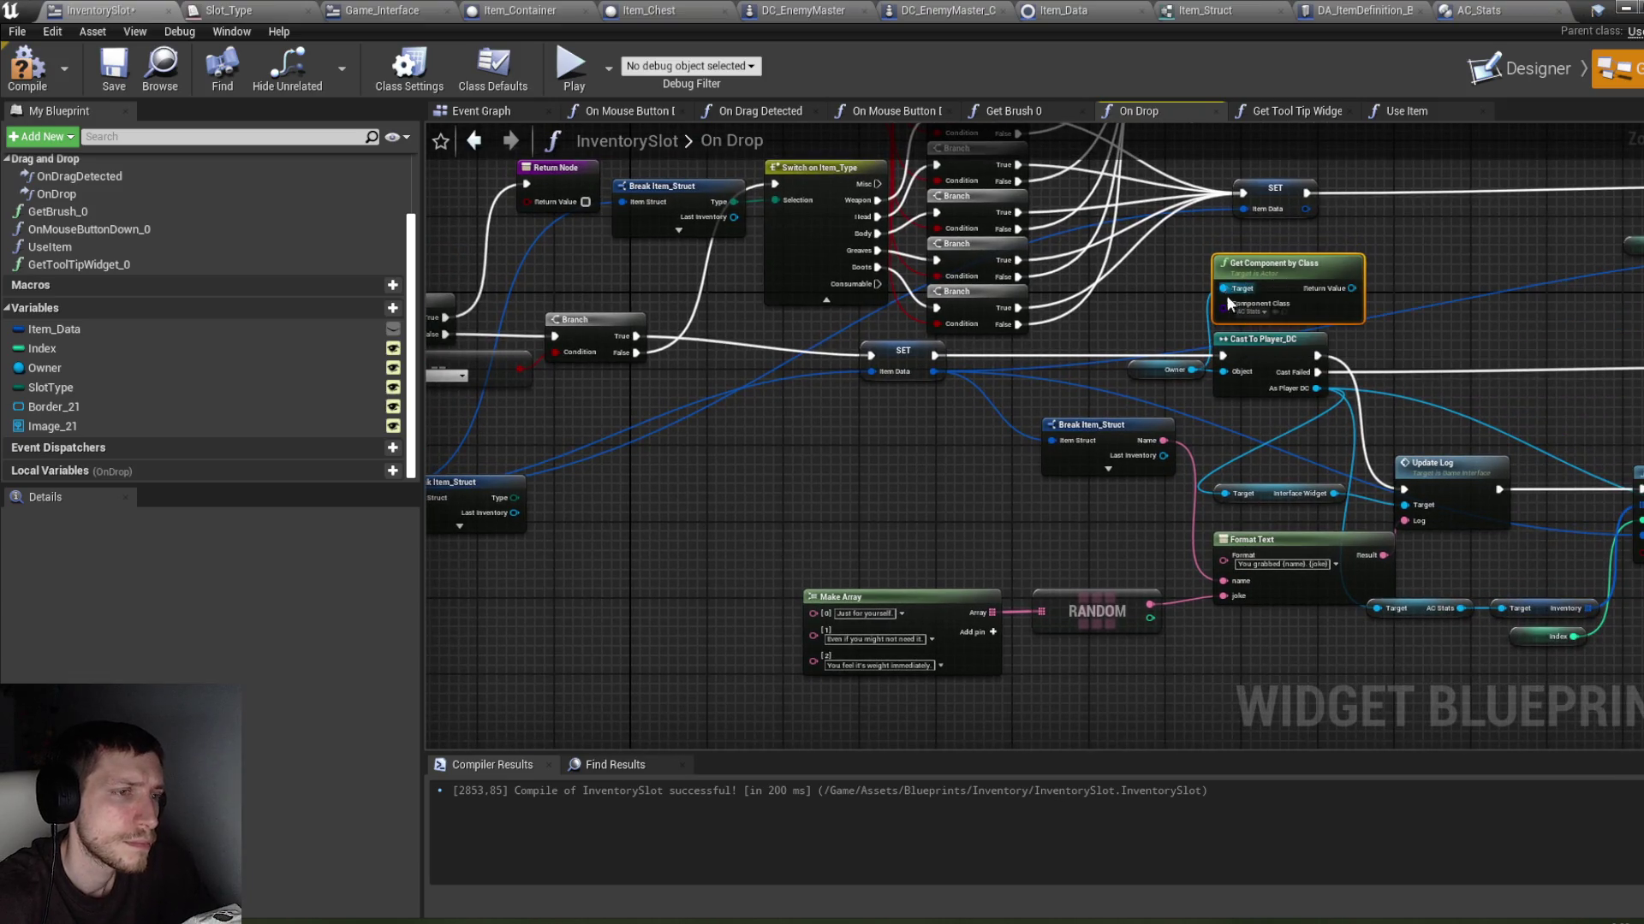
left_click(1149, 376, "ctrl")
Step: Duplicate the Get Component by Class and Owner nodes leftward and delete the original
key("ctrl+c")
key("ctrl+v")
left_click_drag(853, 409, 742, 419)
left_click(1275, 262)
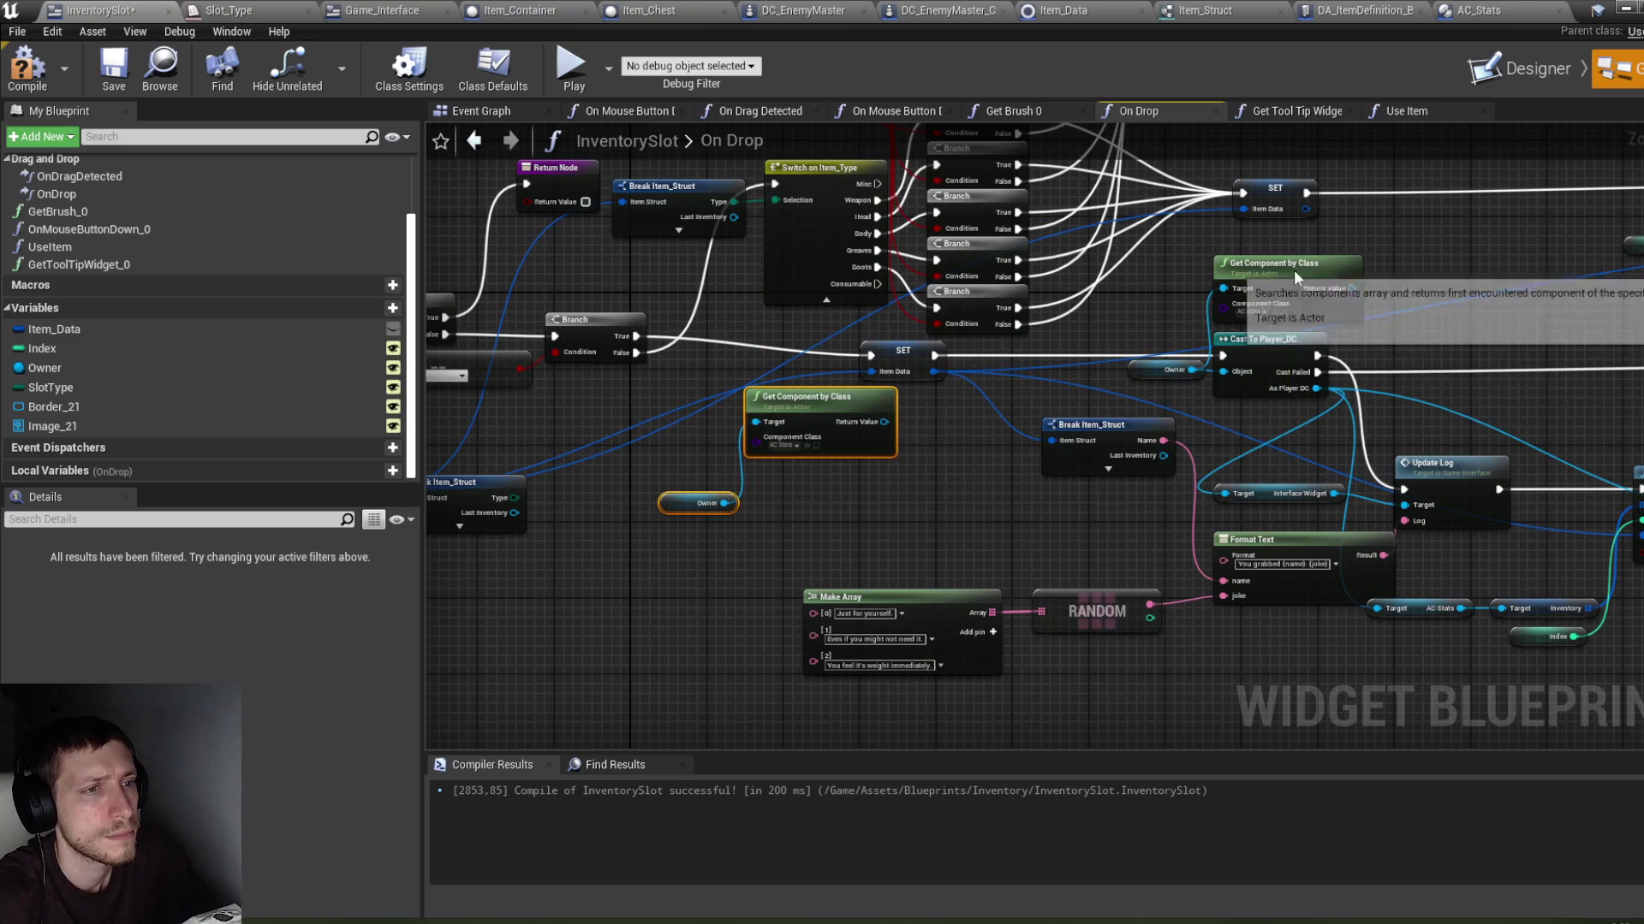
key("Delete")
scroll(955, 468, "up", 1)
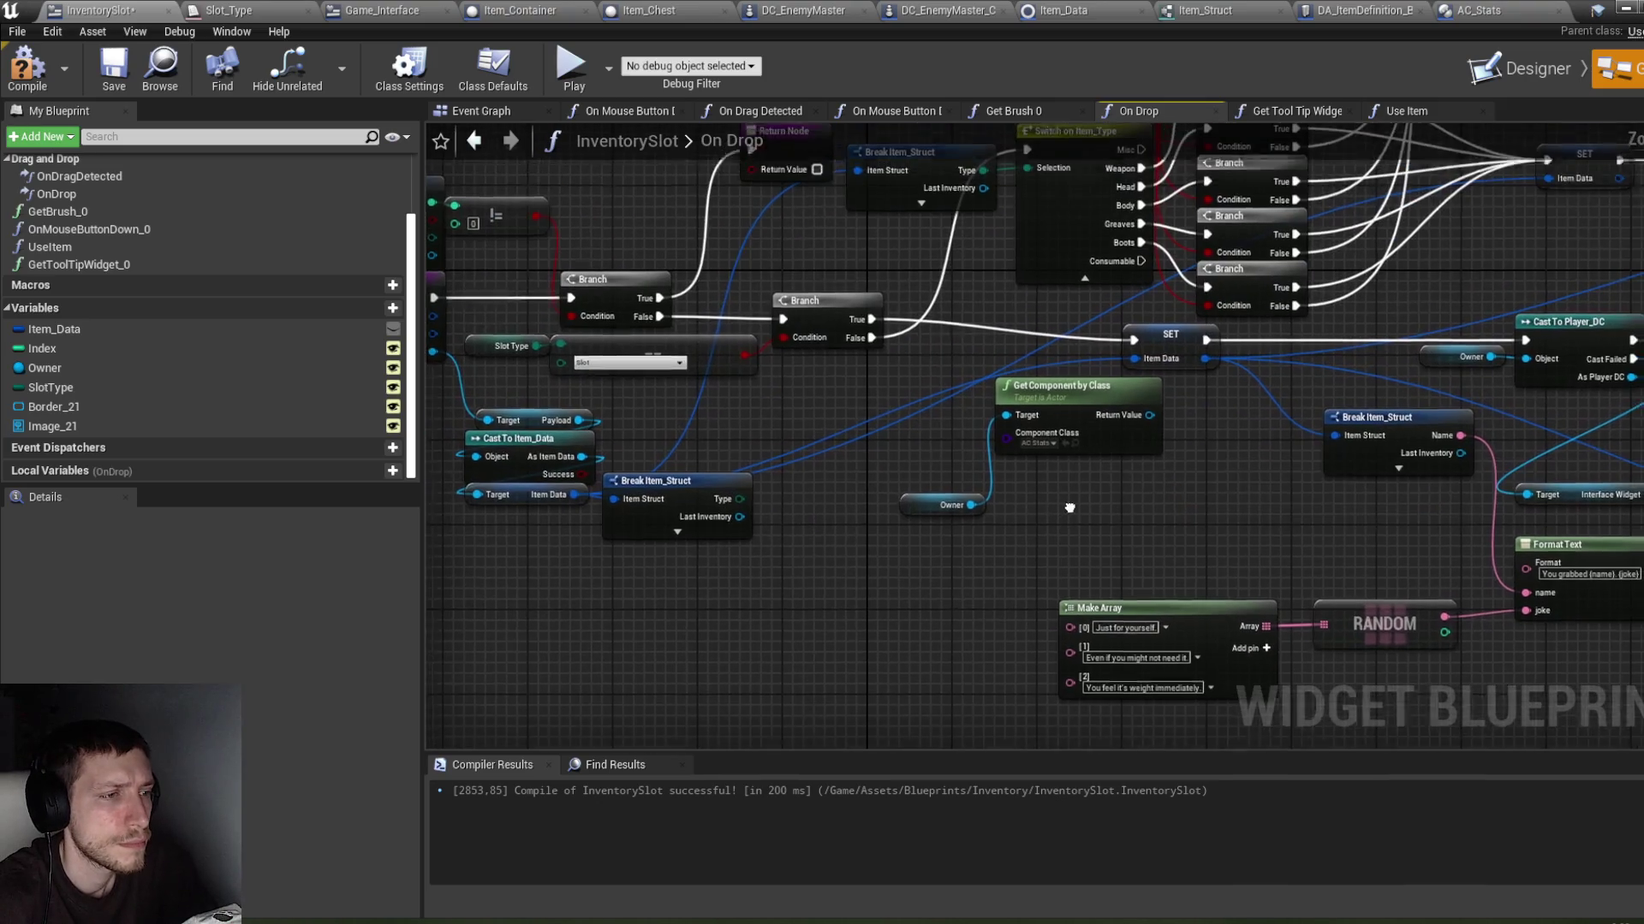
left_click_drag(924, 538, 921, 486)
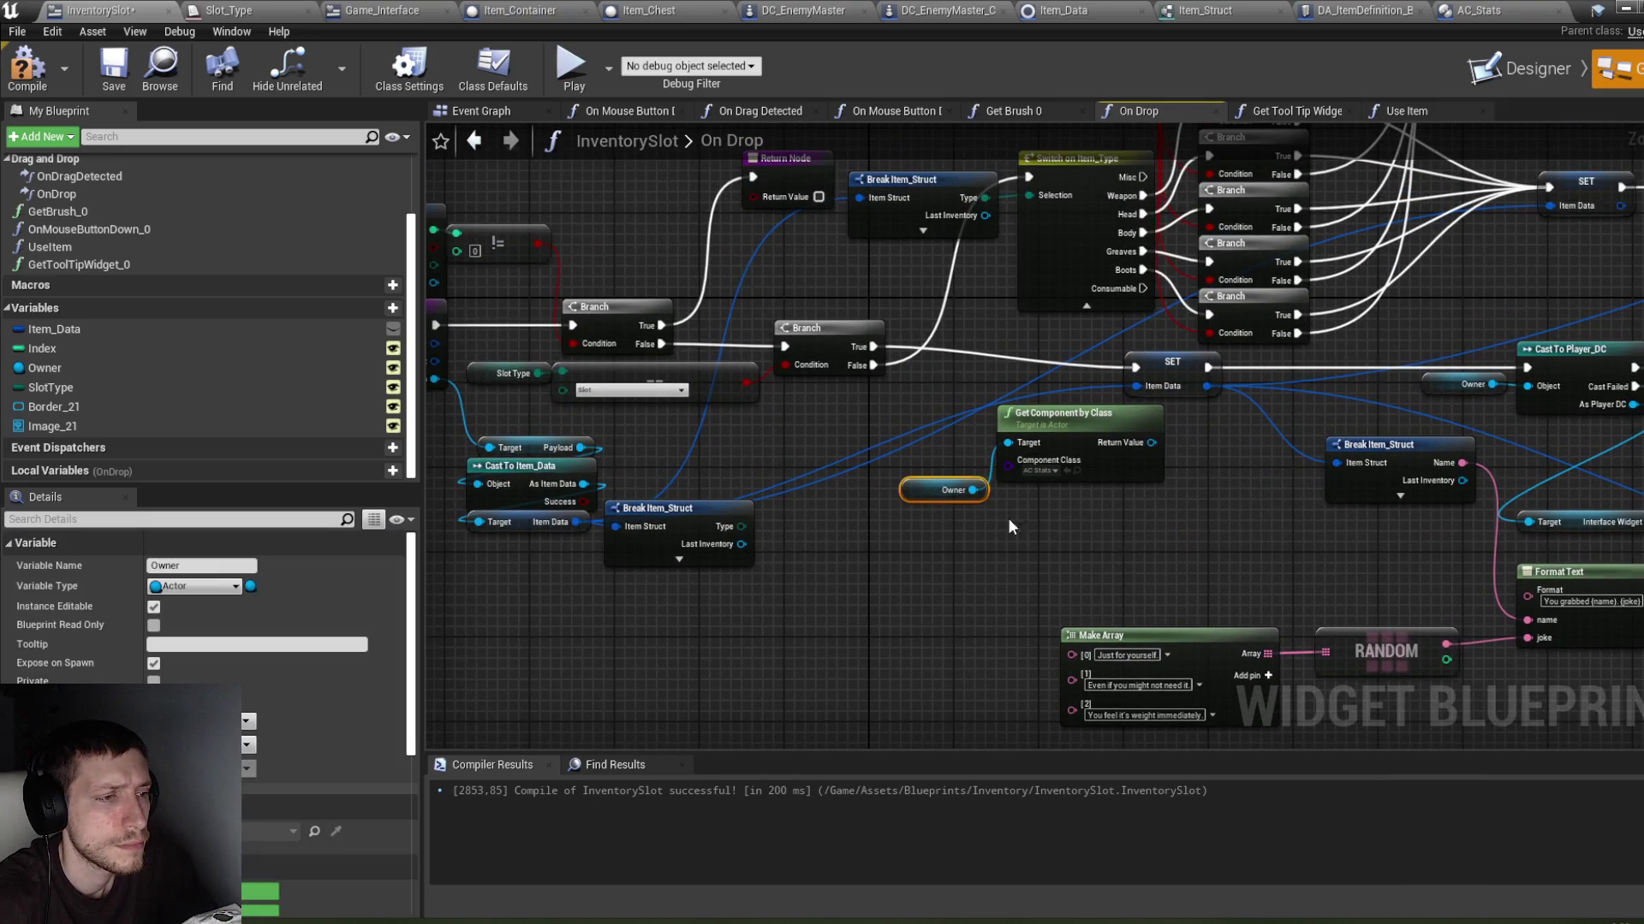
left_click(1098, 422, "ctrl")
mouse_move(1097, 422)
left_mouse_down()
mouse_move(1030, 438)
mouse_move(1031, 518)
mouse_move(967, 581)
left_mouse_up()
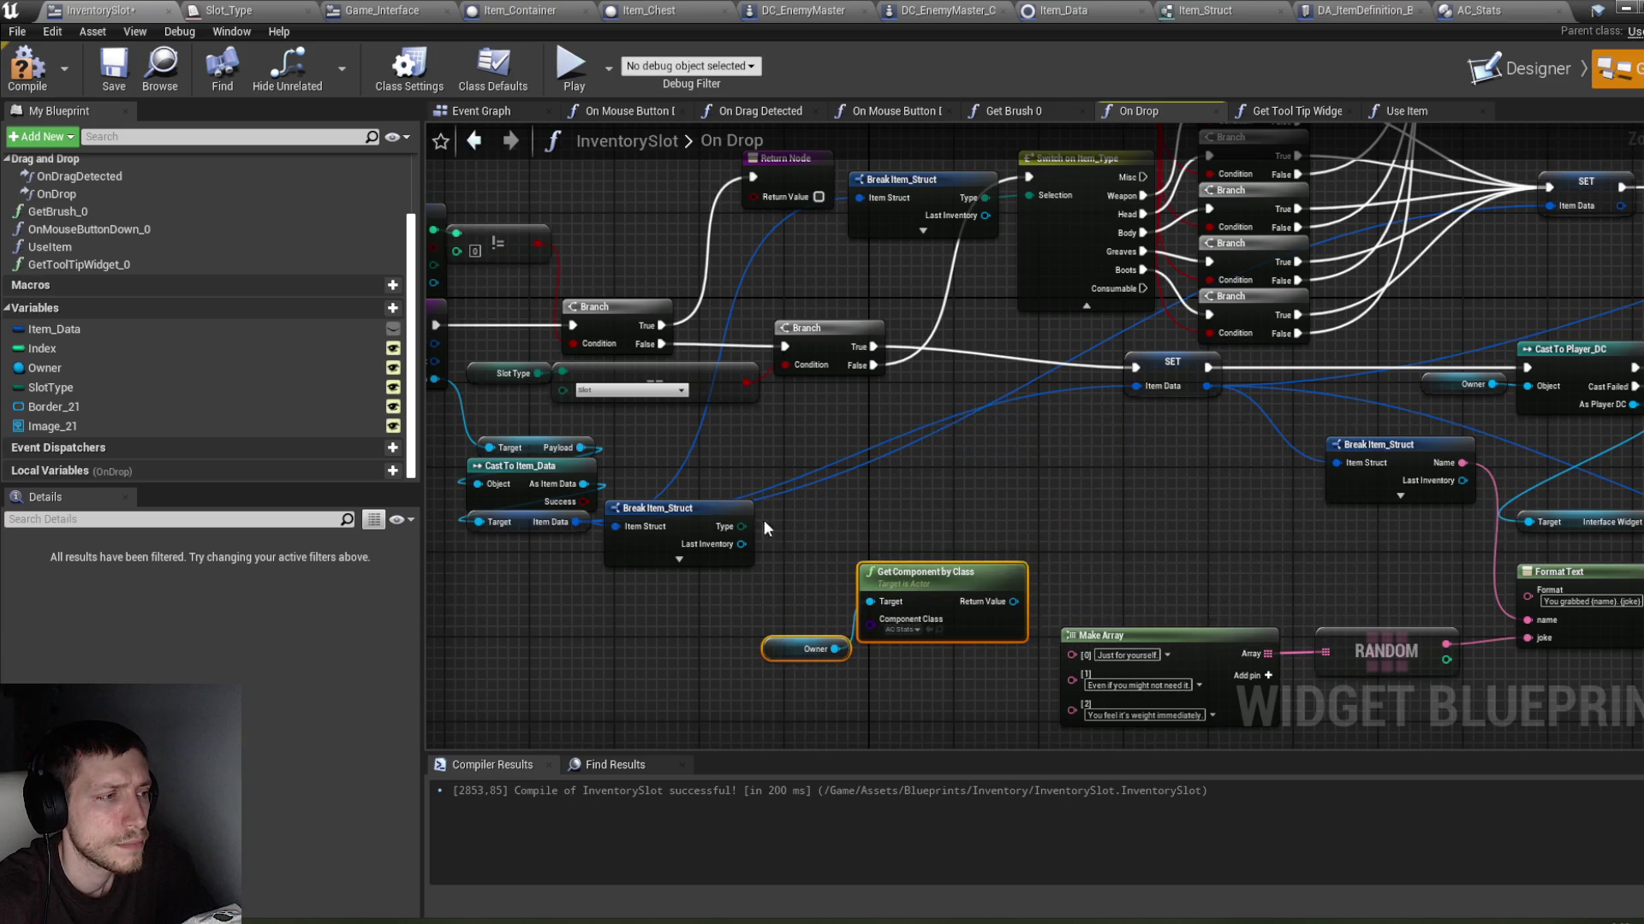
Step: Add a Set members in Item_Struct node off Item Data, exposing Last Inventory
left_click_drag(575, 522, 865, 470)
type("set")
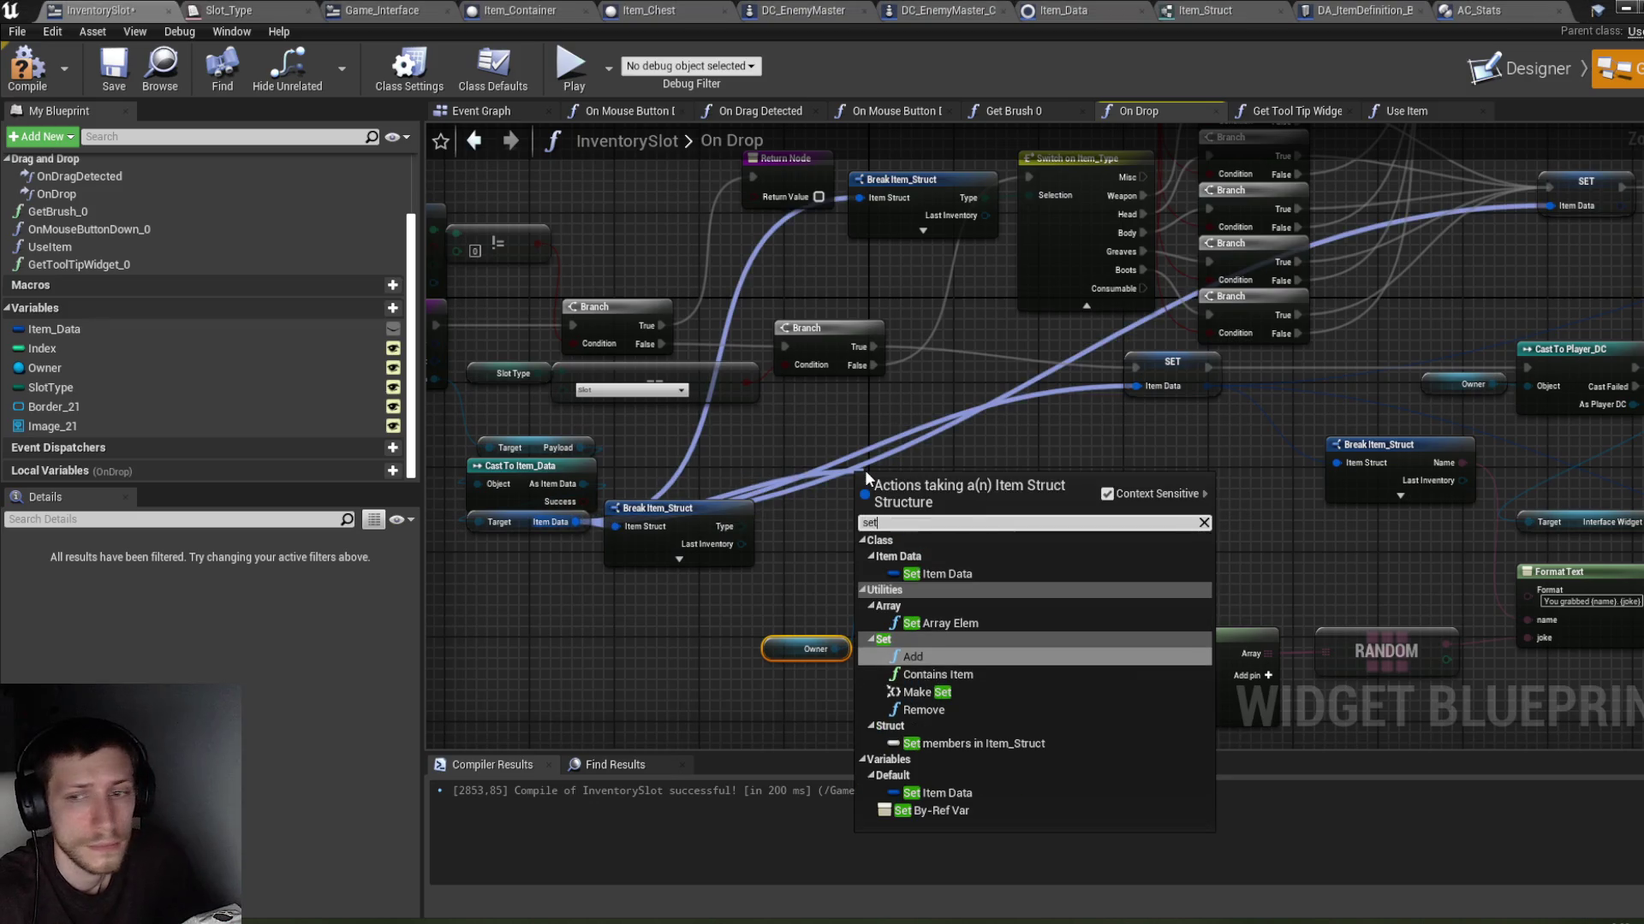
type(" me")
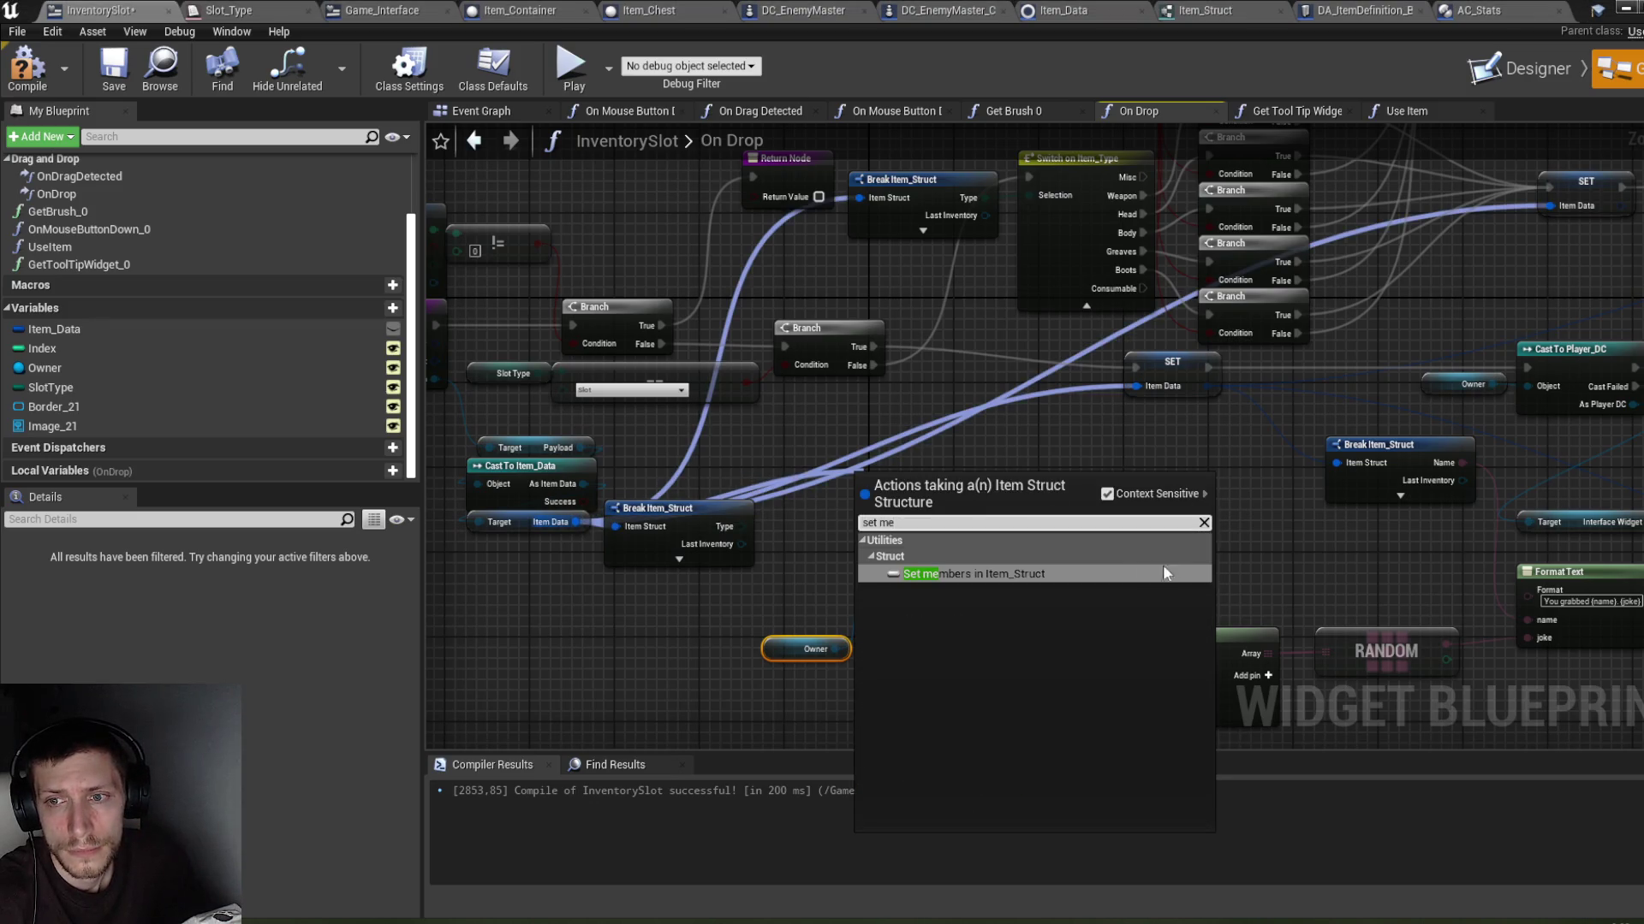
left_click(1093, 567)
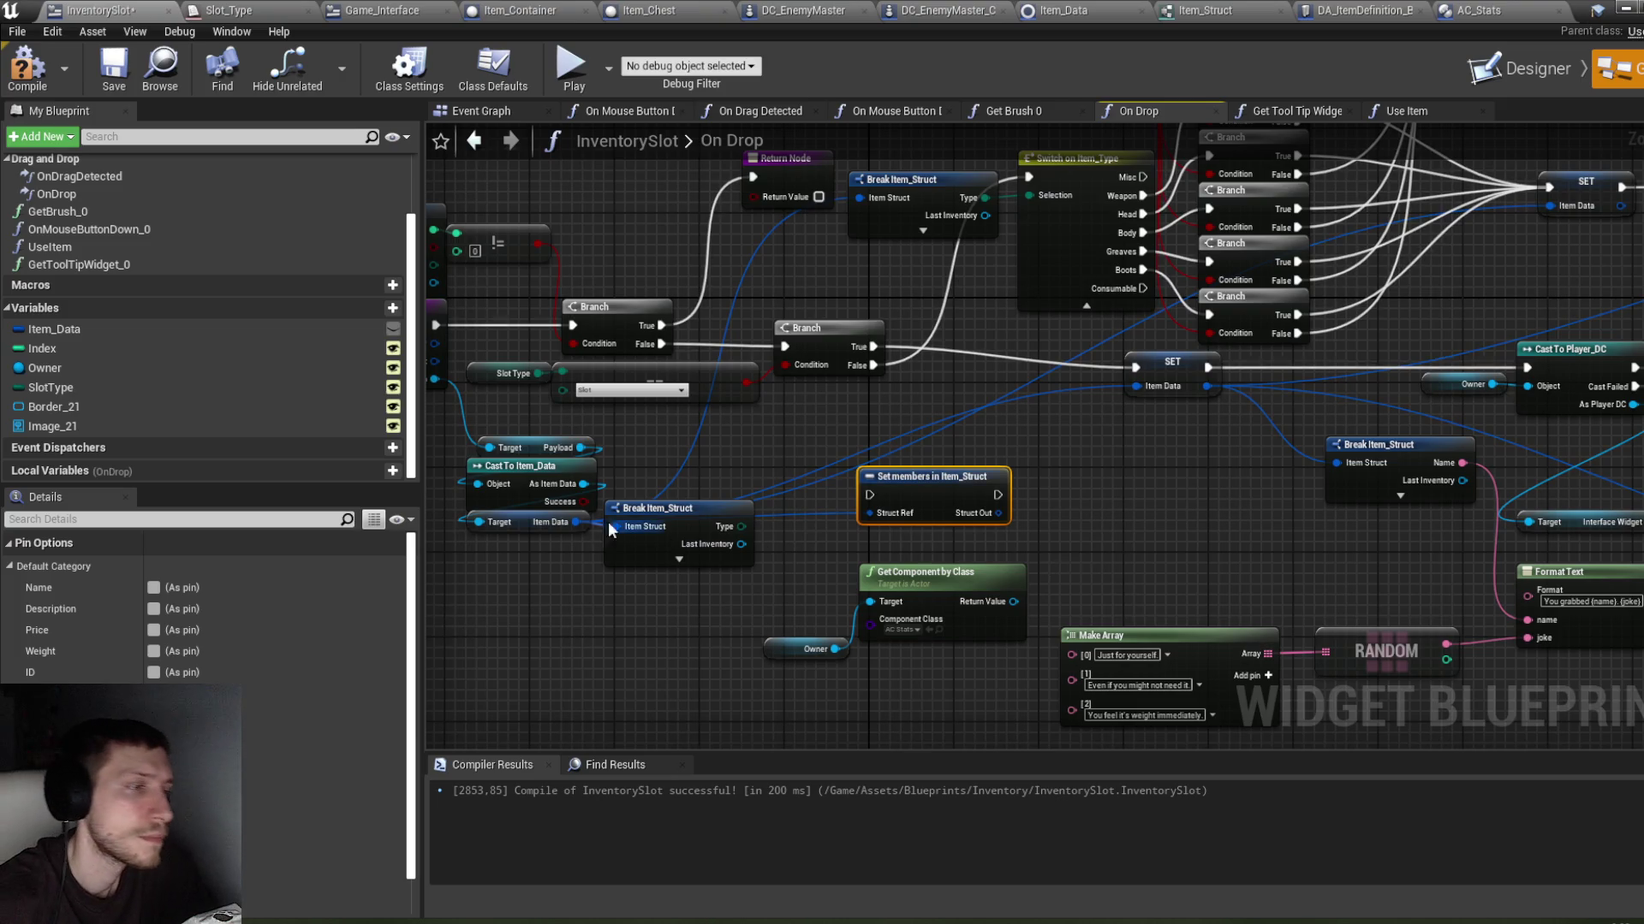
left_click_drag(929, 496, 1011, 359)
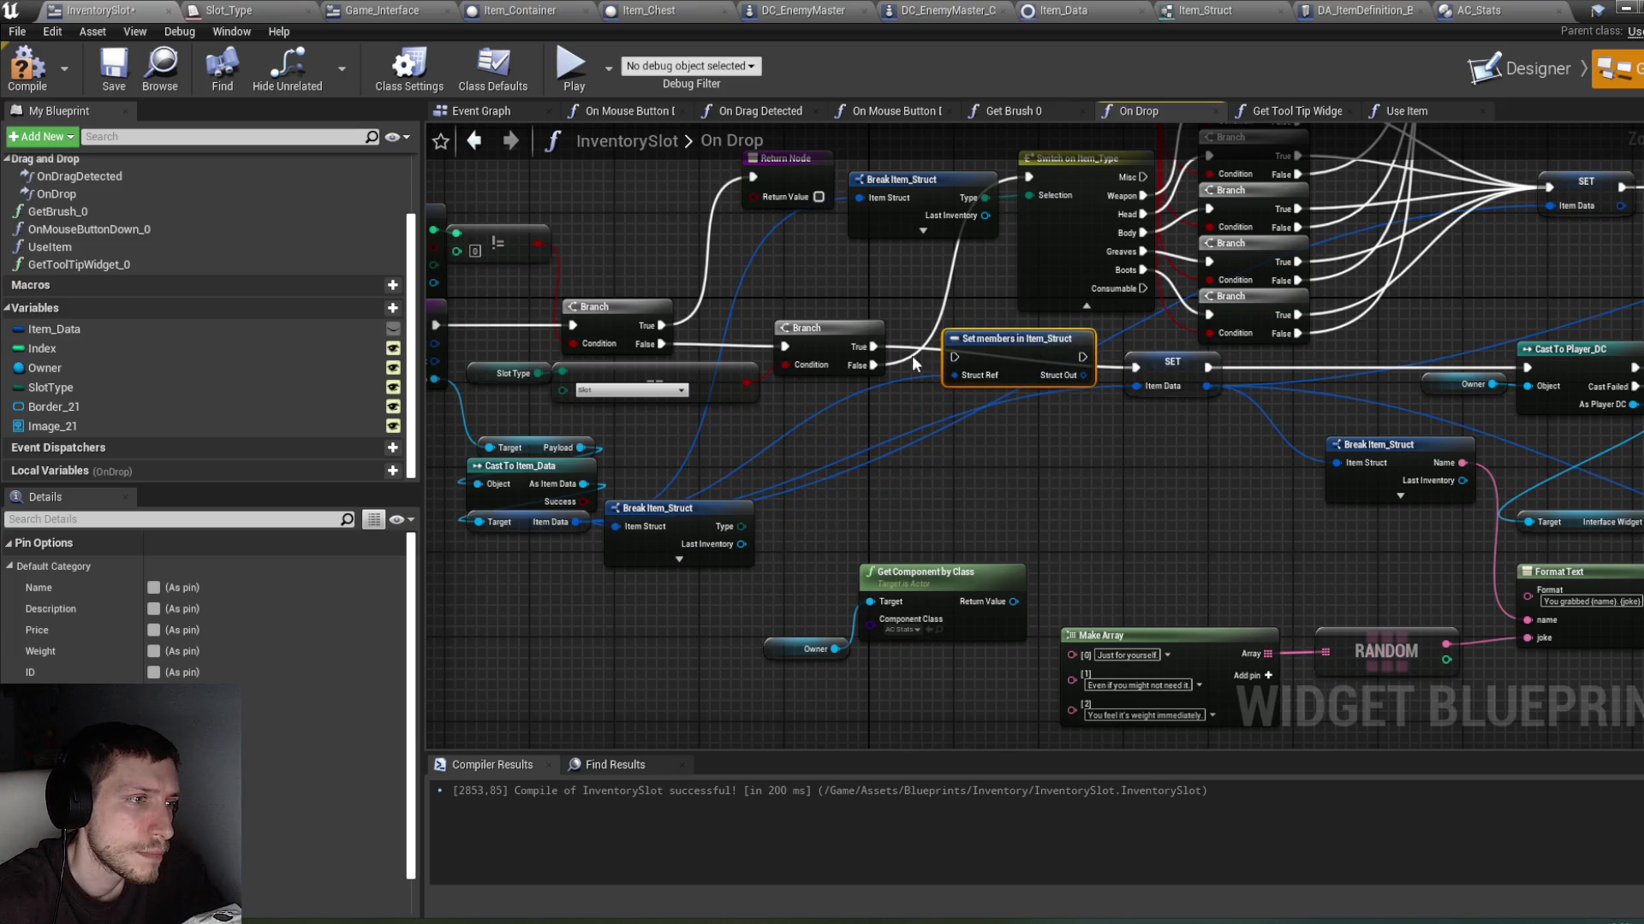
scroll(316, 728, "down", 1)
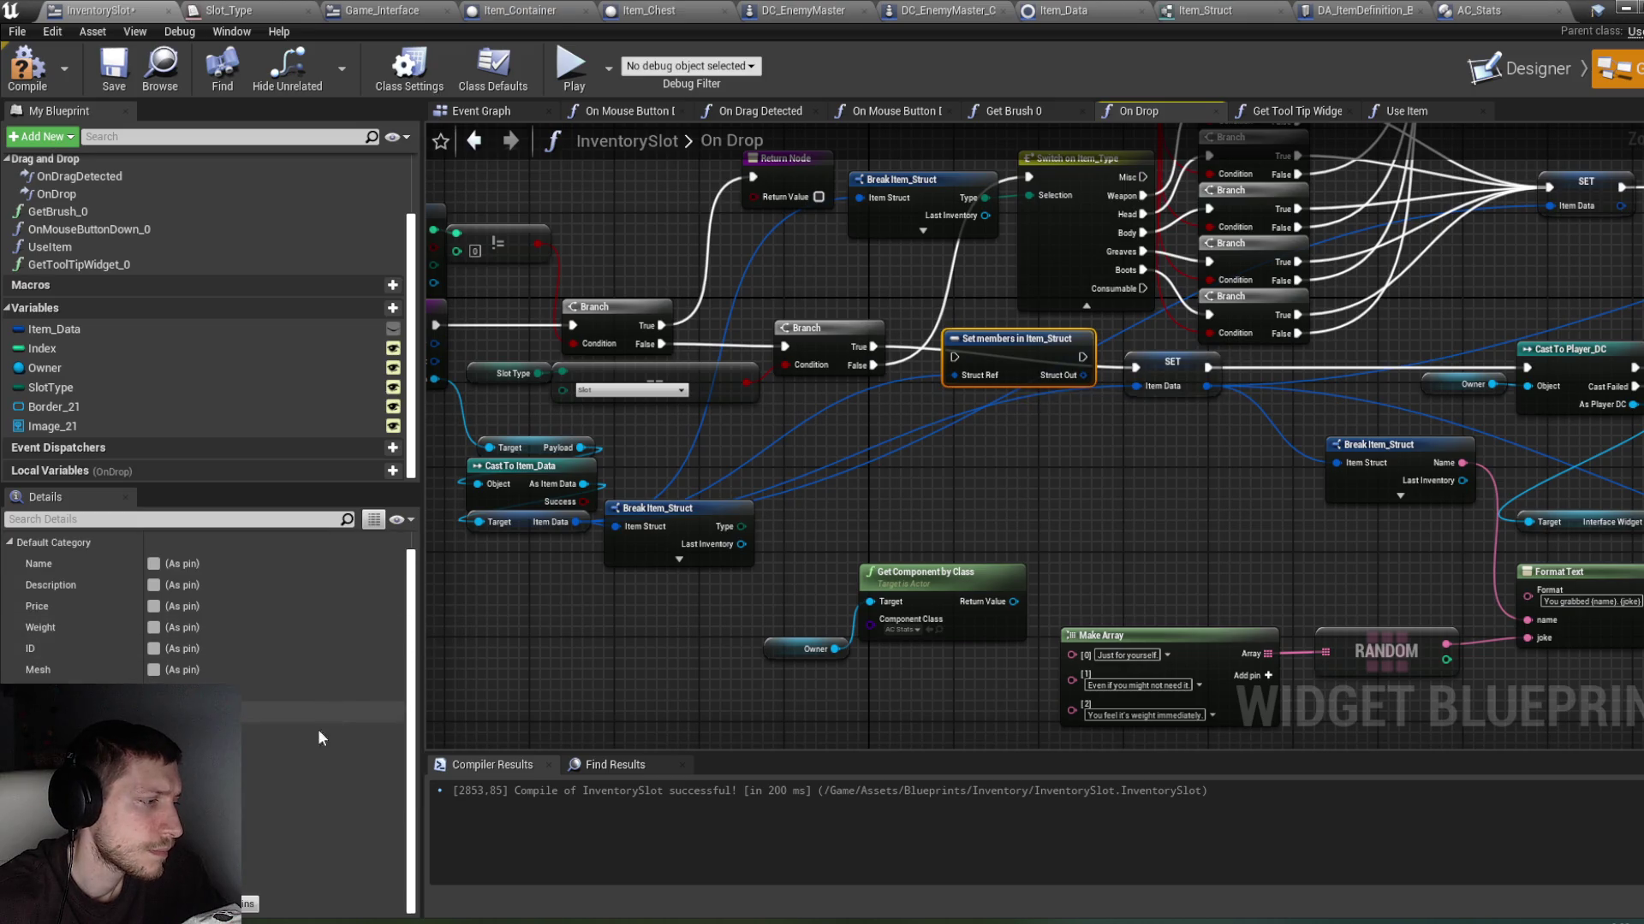
left_click(154, 883)
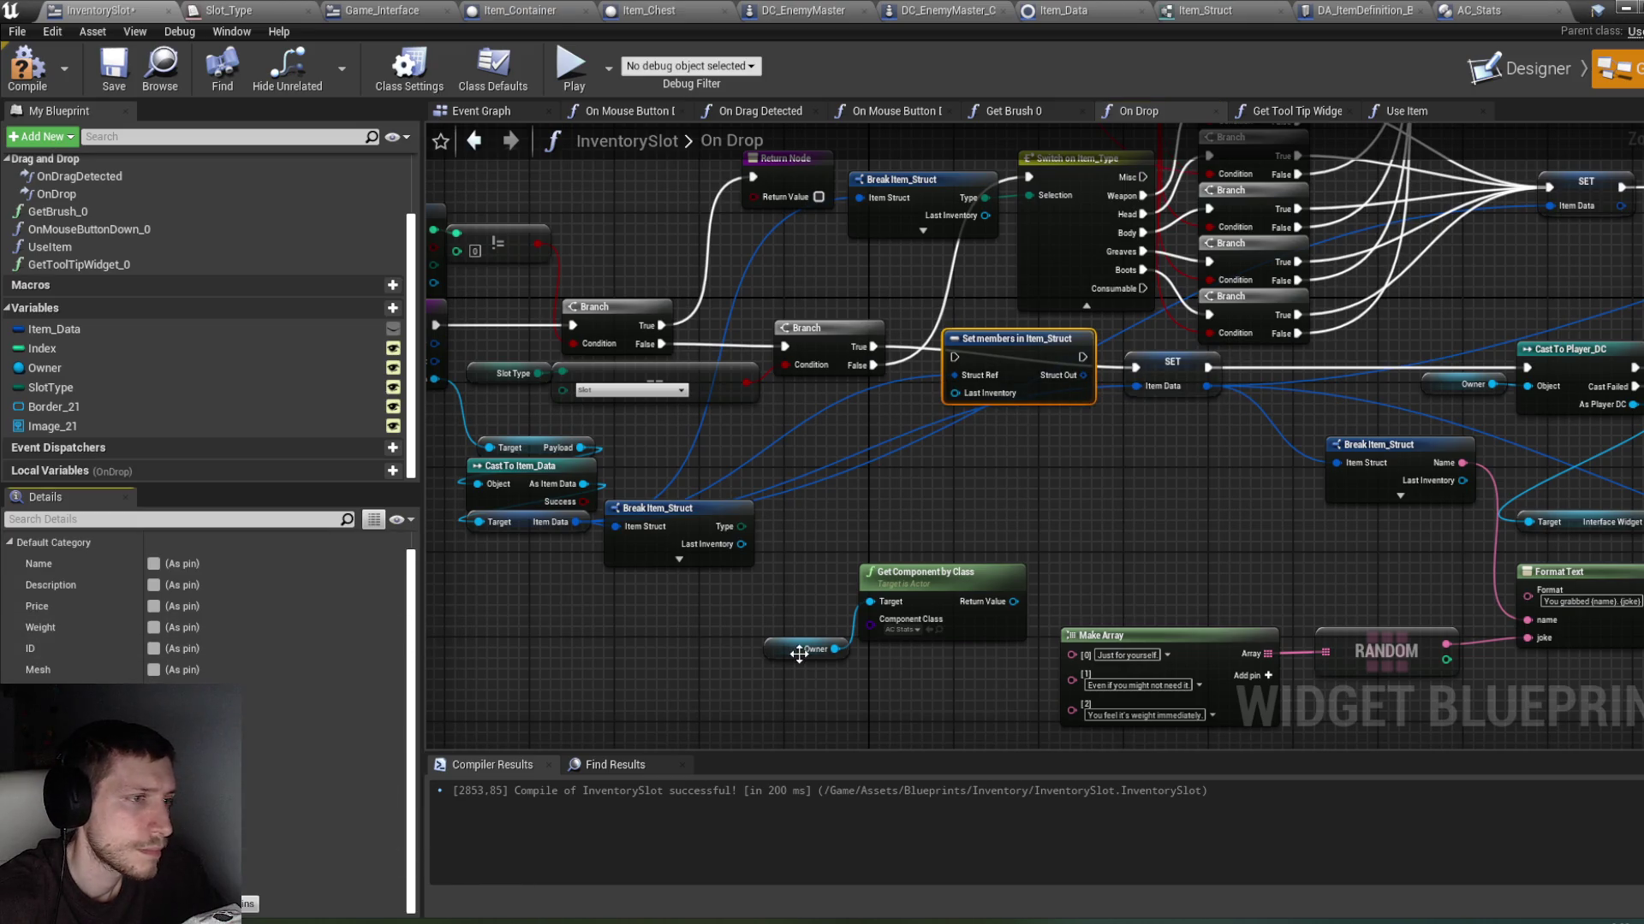
Step: Remove the lower Break Item_Struct node from the graph
left_click(665, 533)
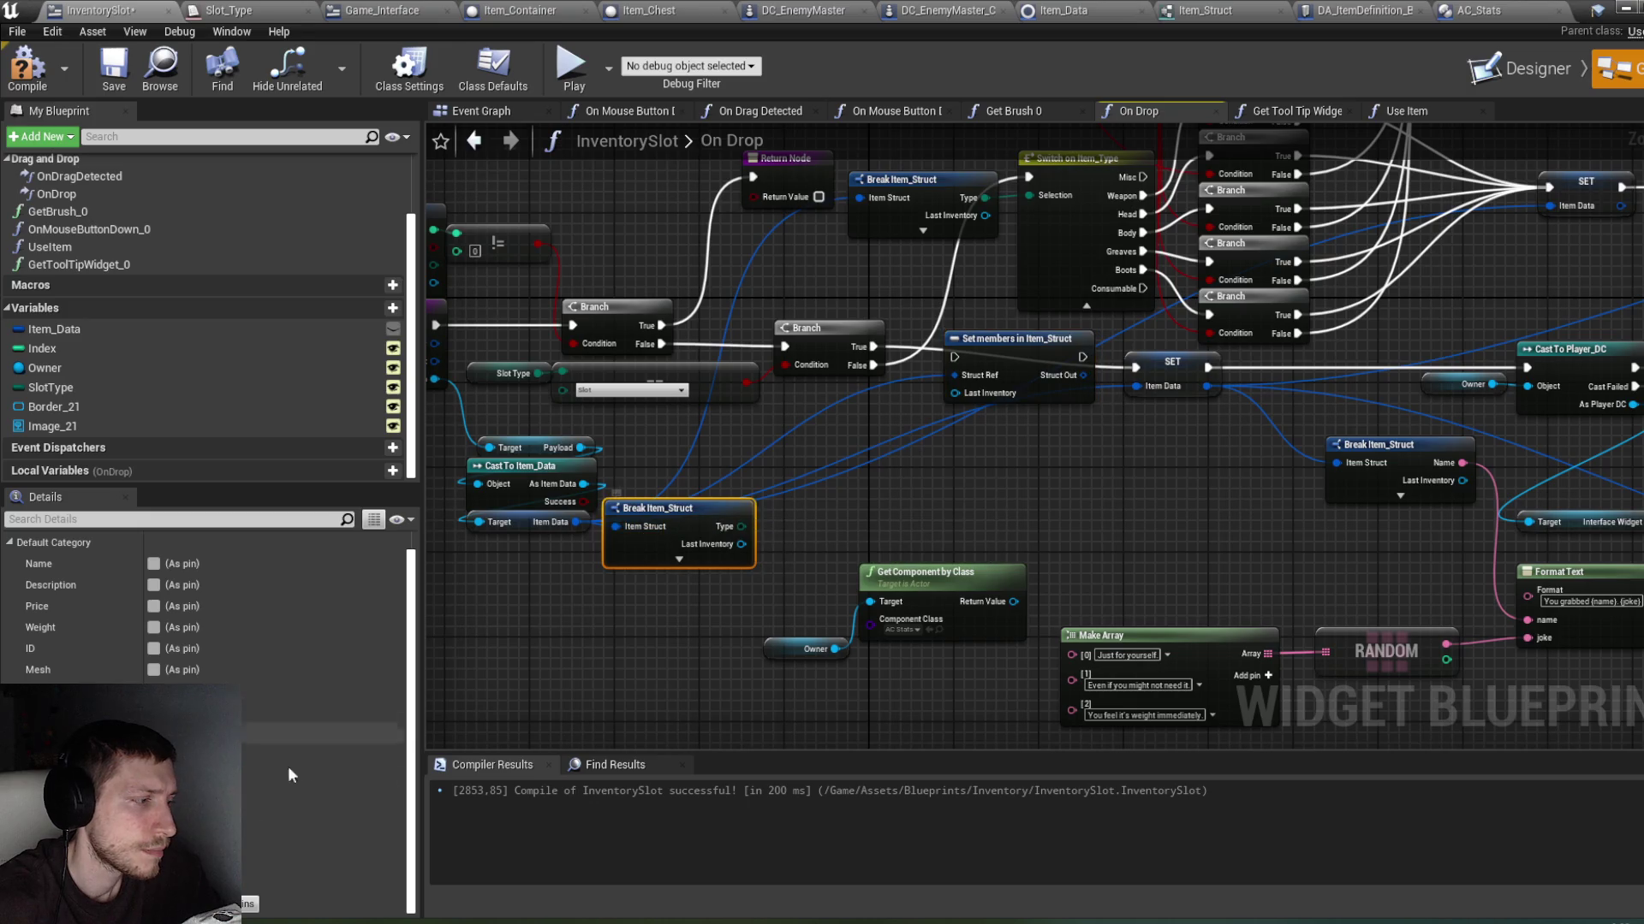
left_click(197, 890)
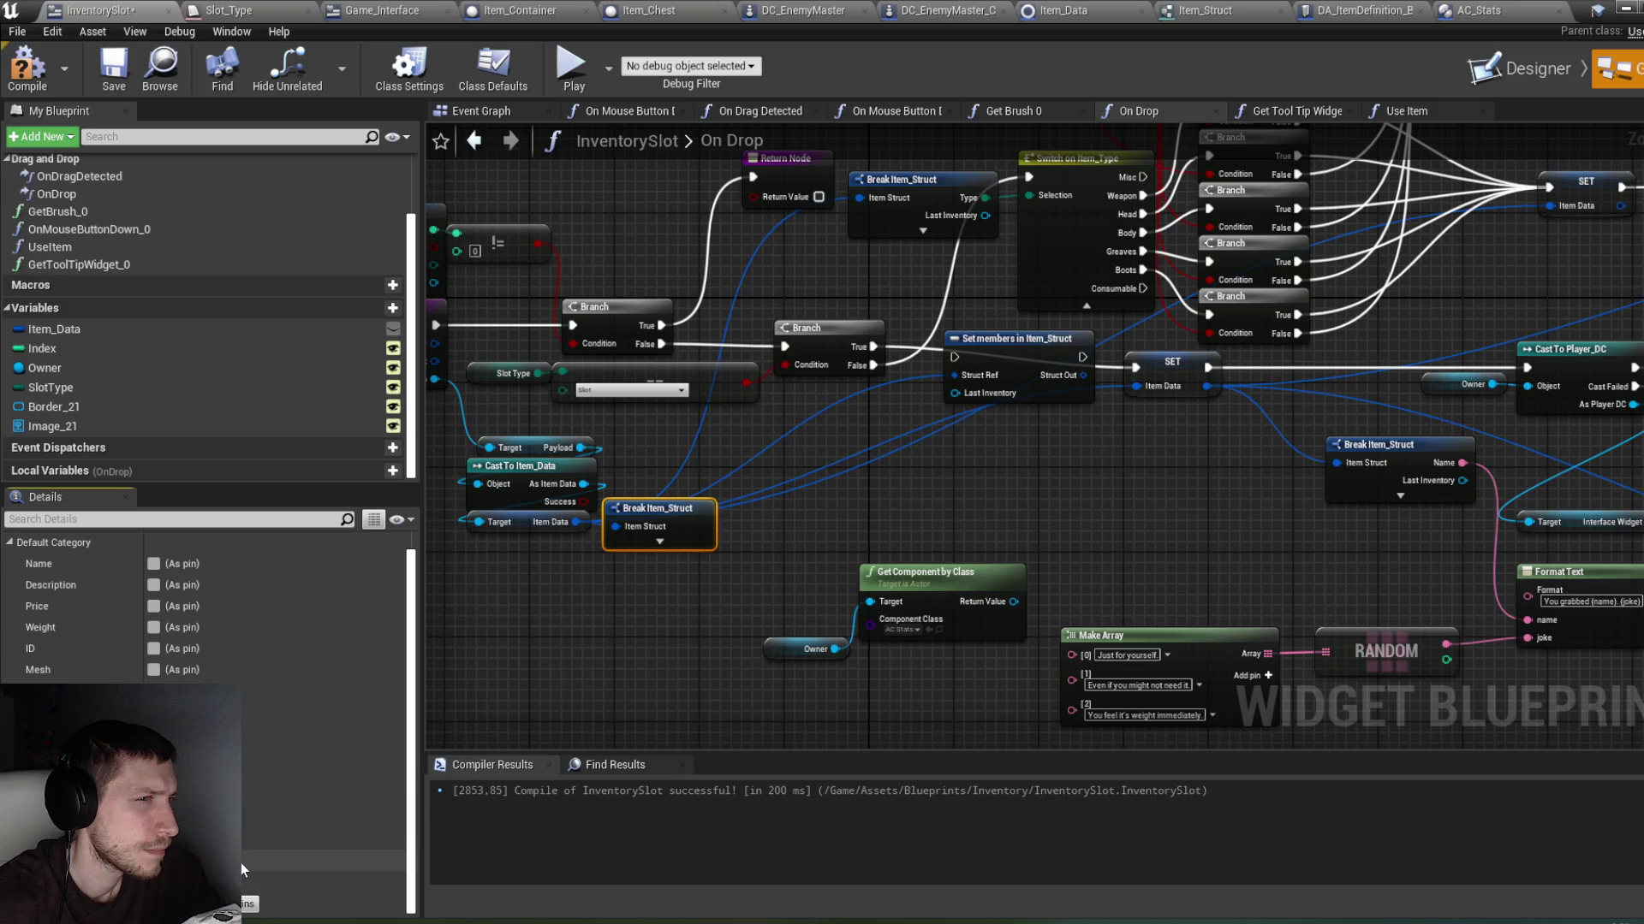
left_click_drag(757, 561, 777, 609)
left_click(777, 609)
left_click_drag(619, 541, 765, 614)
key("Delete")
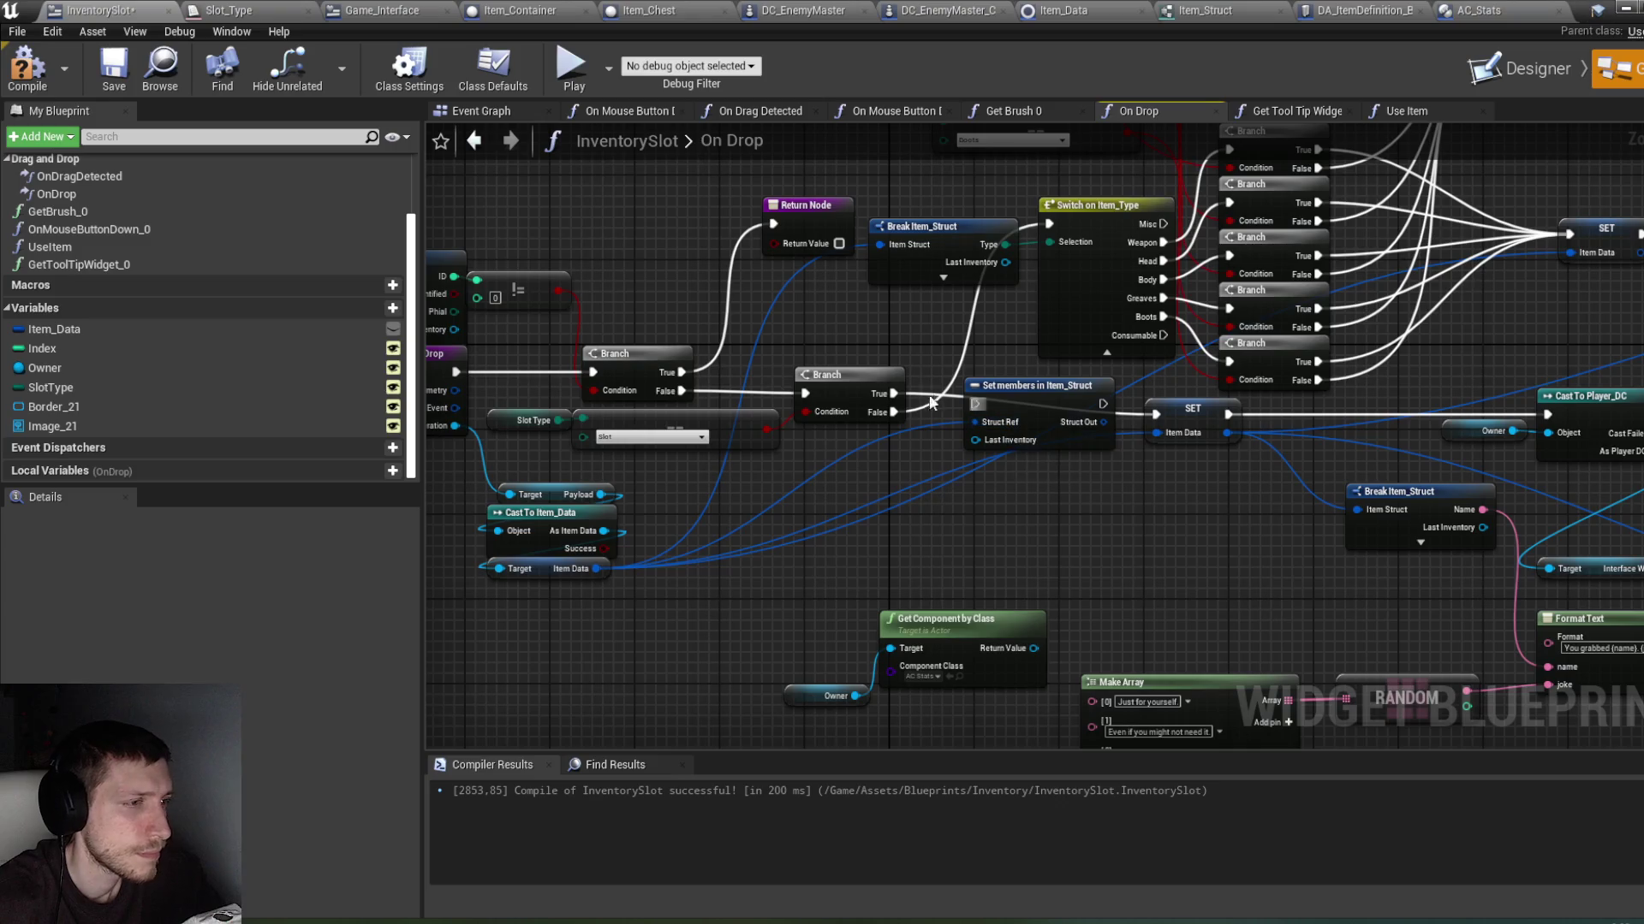
Step: Chain Branch True through Set members into SET, feeding Get Component by Class into Last Inventory
left_click_drag(893, 392, 964, 401)
left_click_drag(979, 408, 977, 405)
mouse_move(1102, 404)
left_mouse_down()
mouse_move(1155, 414)
mouse_move(1159, 432)
left_mouse_up()
left_click_drag(1033, 648, 994, 443)
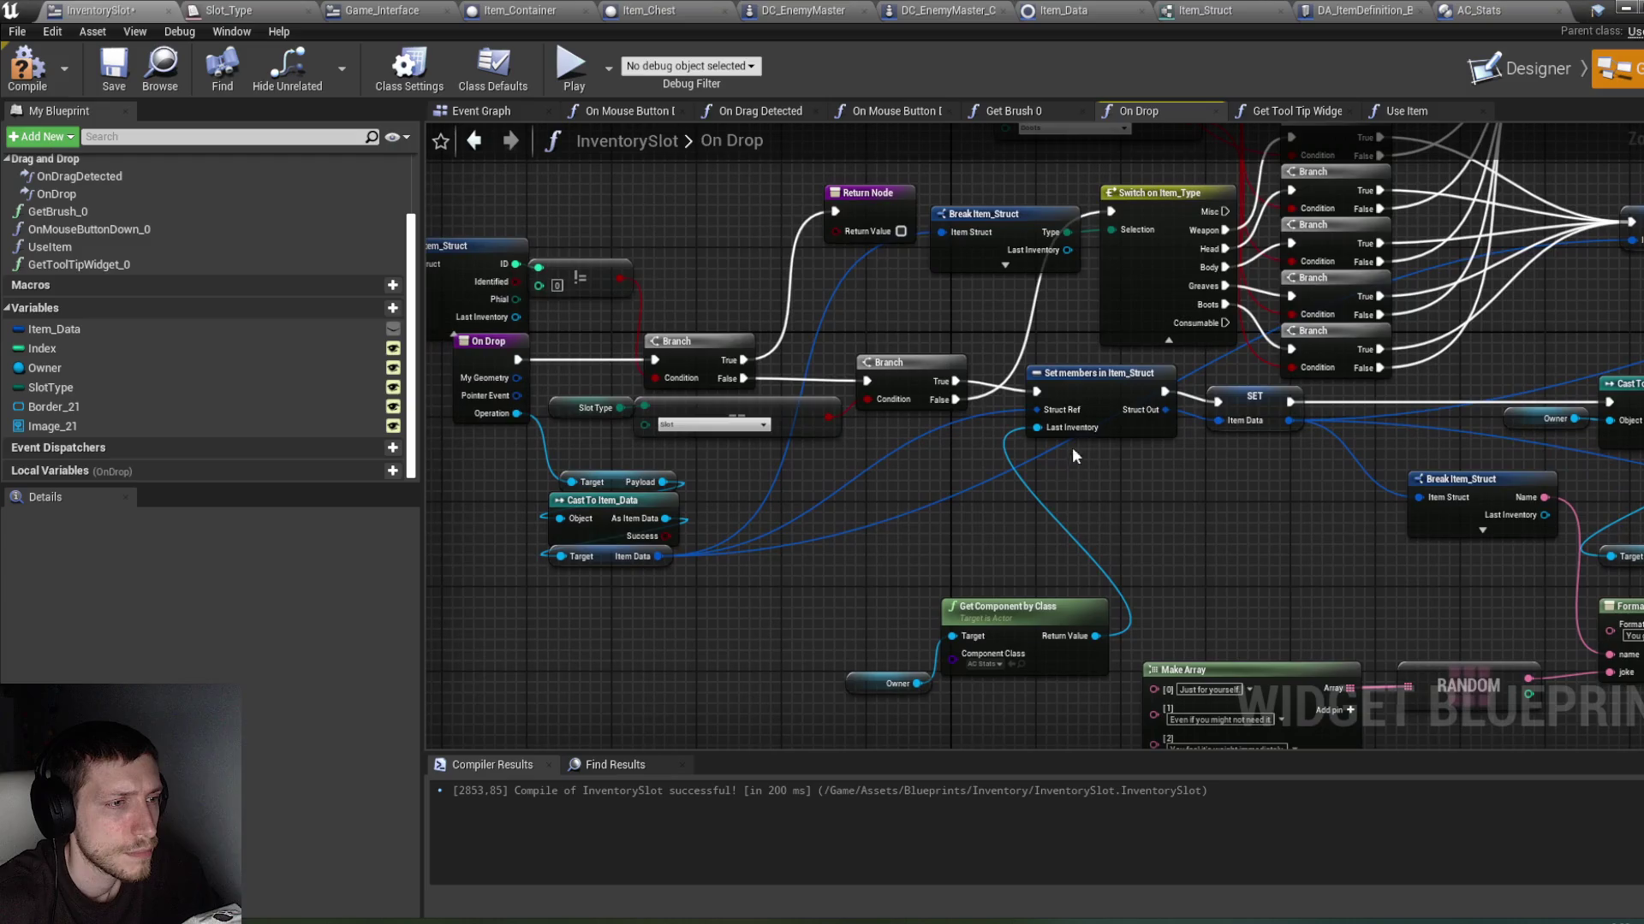
left_click(1100, 404)
left_click_drag(1106, 404, 1101, 404)
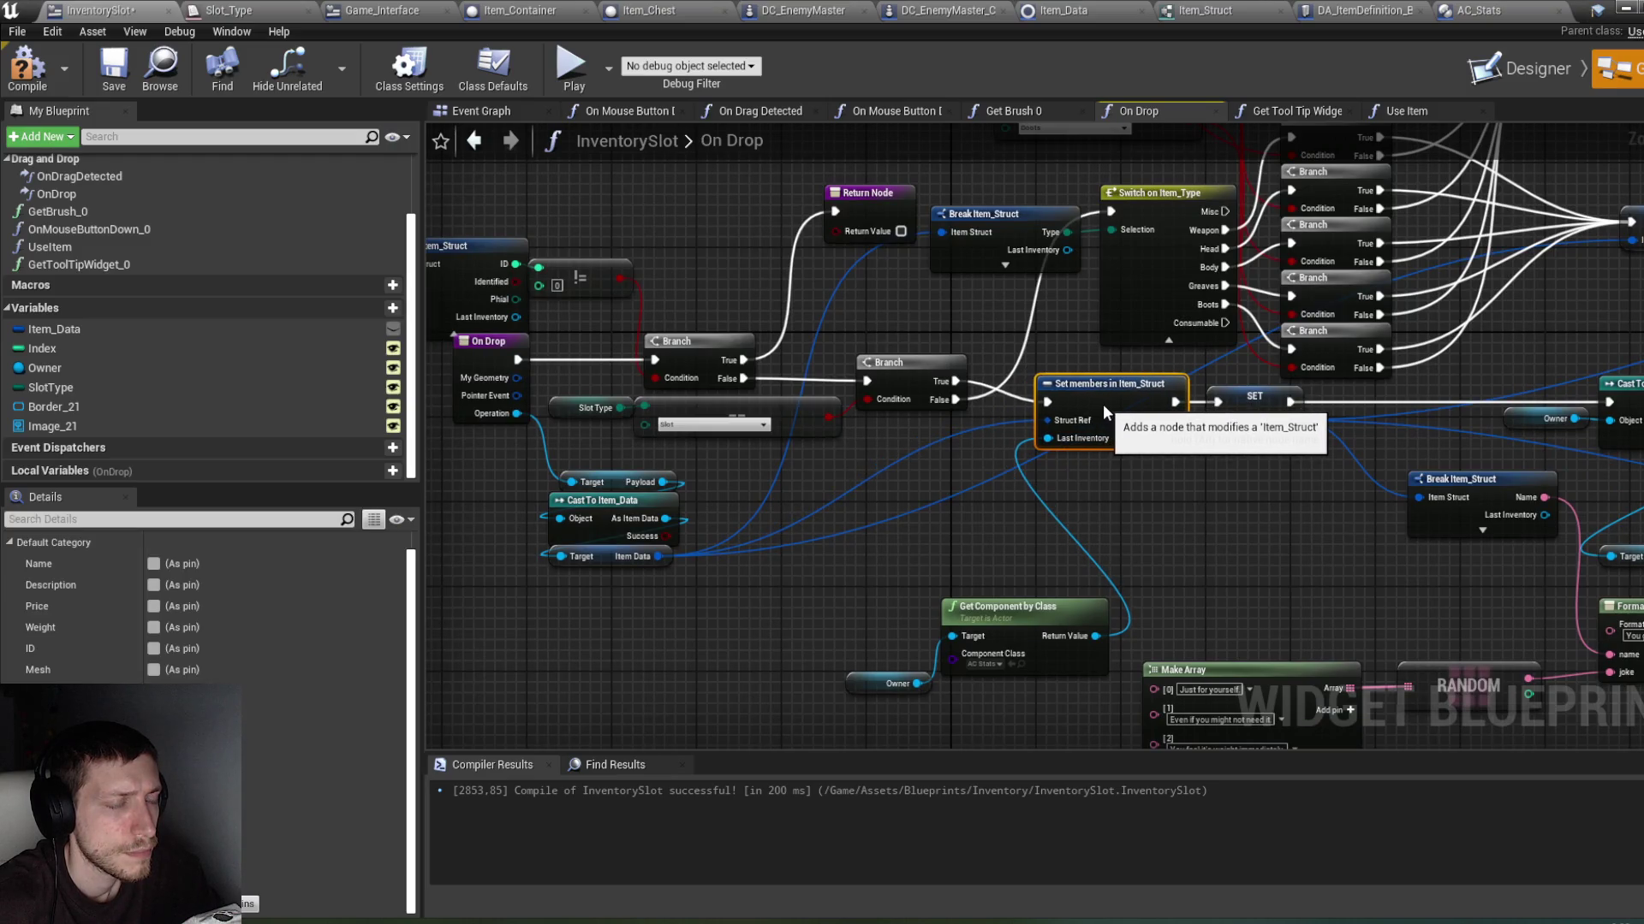
mouse_move(879, 682)
left_mouse_down()
mouse_move(907, 649)
mouse_move(902, 626)
mouse_move(880, 627)
mouse_move(942, 583)
mouse_move(924, 479)
left_mouse_up()
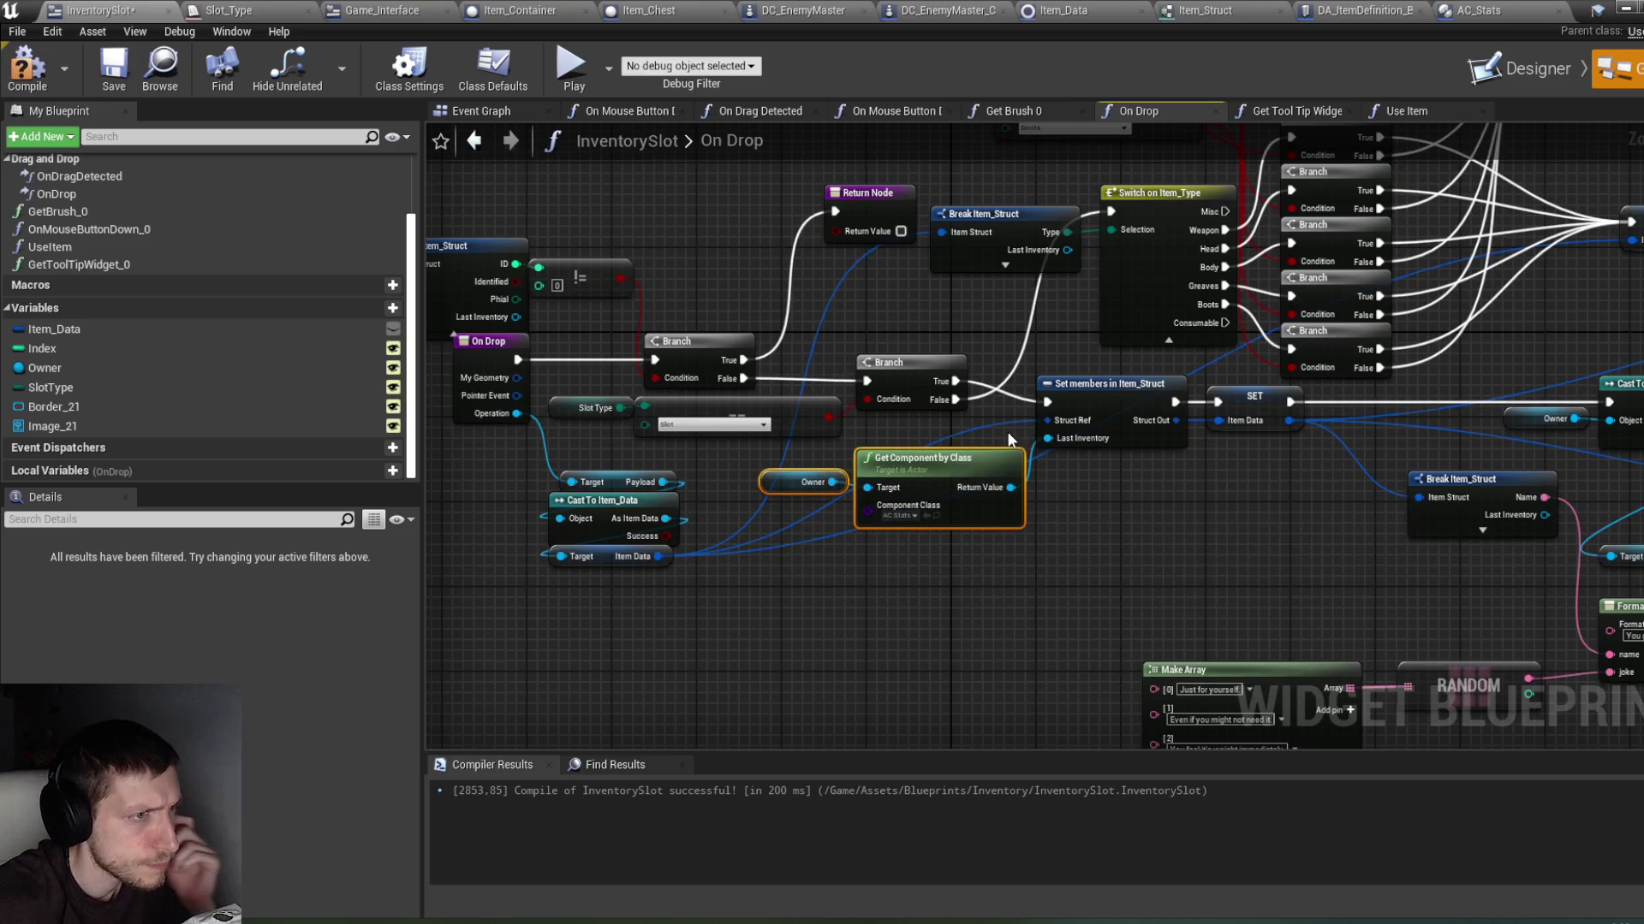
Step: Hide the upper Break Item_Struct's unused Last Inventory pin, then compile and save InventorySlot
left_click(984, 244)
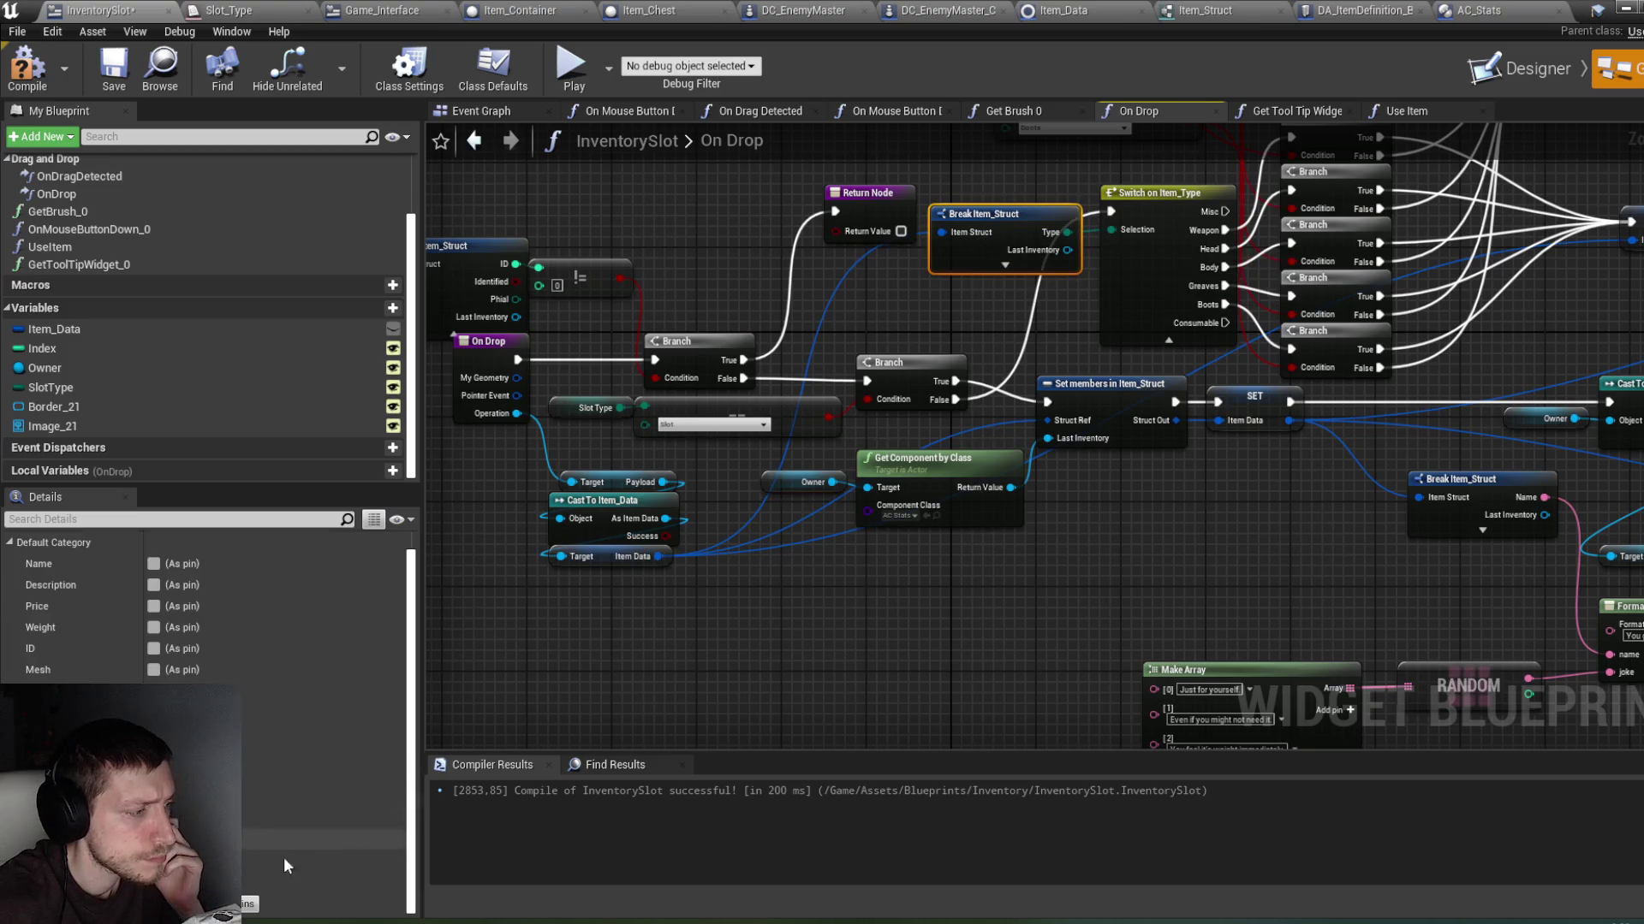
left_click(153, 863)
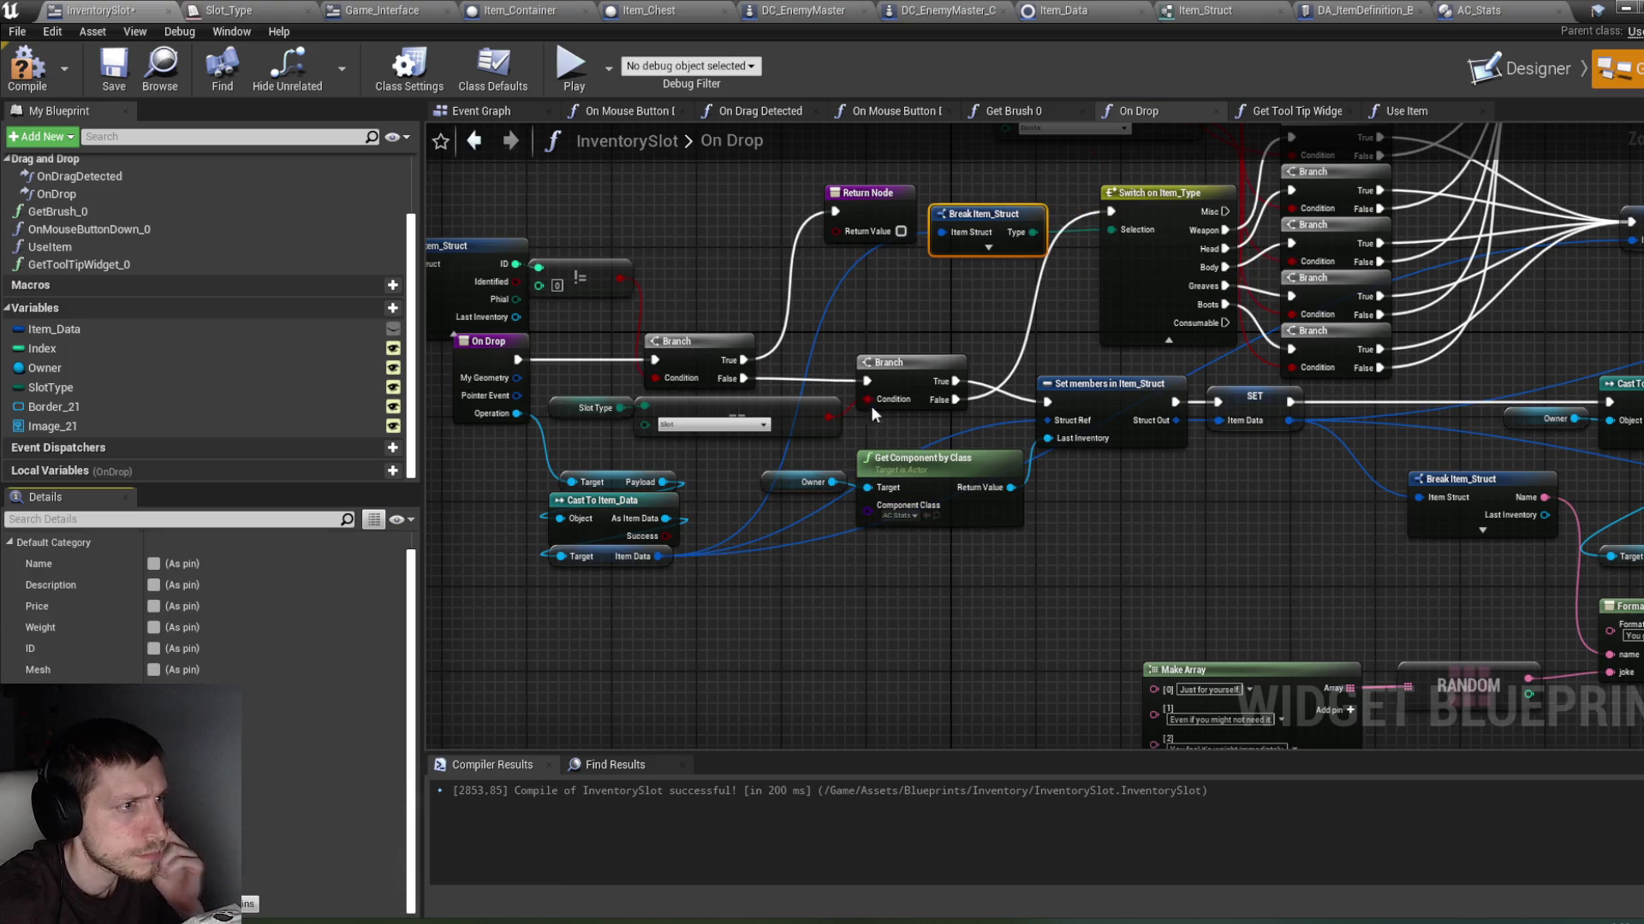
left_click(33, 72)
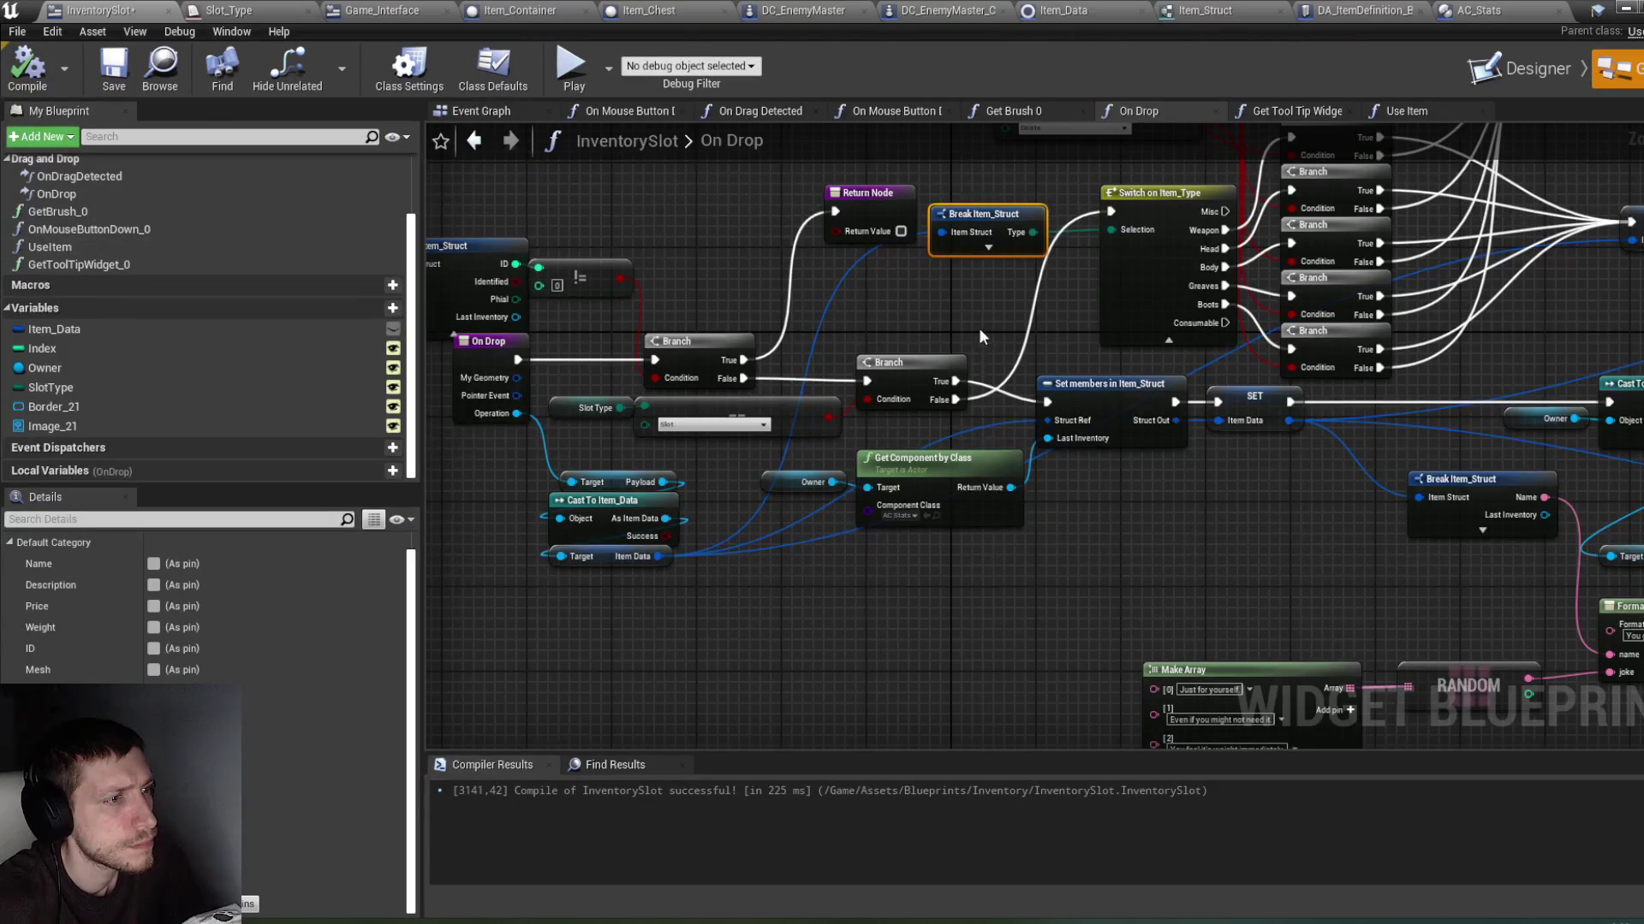
key("ctrl+s")
Step: Duplicate the Set members, Get Component by Class and Owner nodes
mouse_move(979, 321)
left_mouse_down()
mouse_move(899, 318)
mouse_move(755, 363)
left_mouse_up()
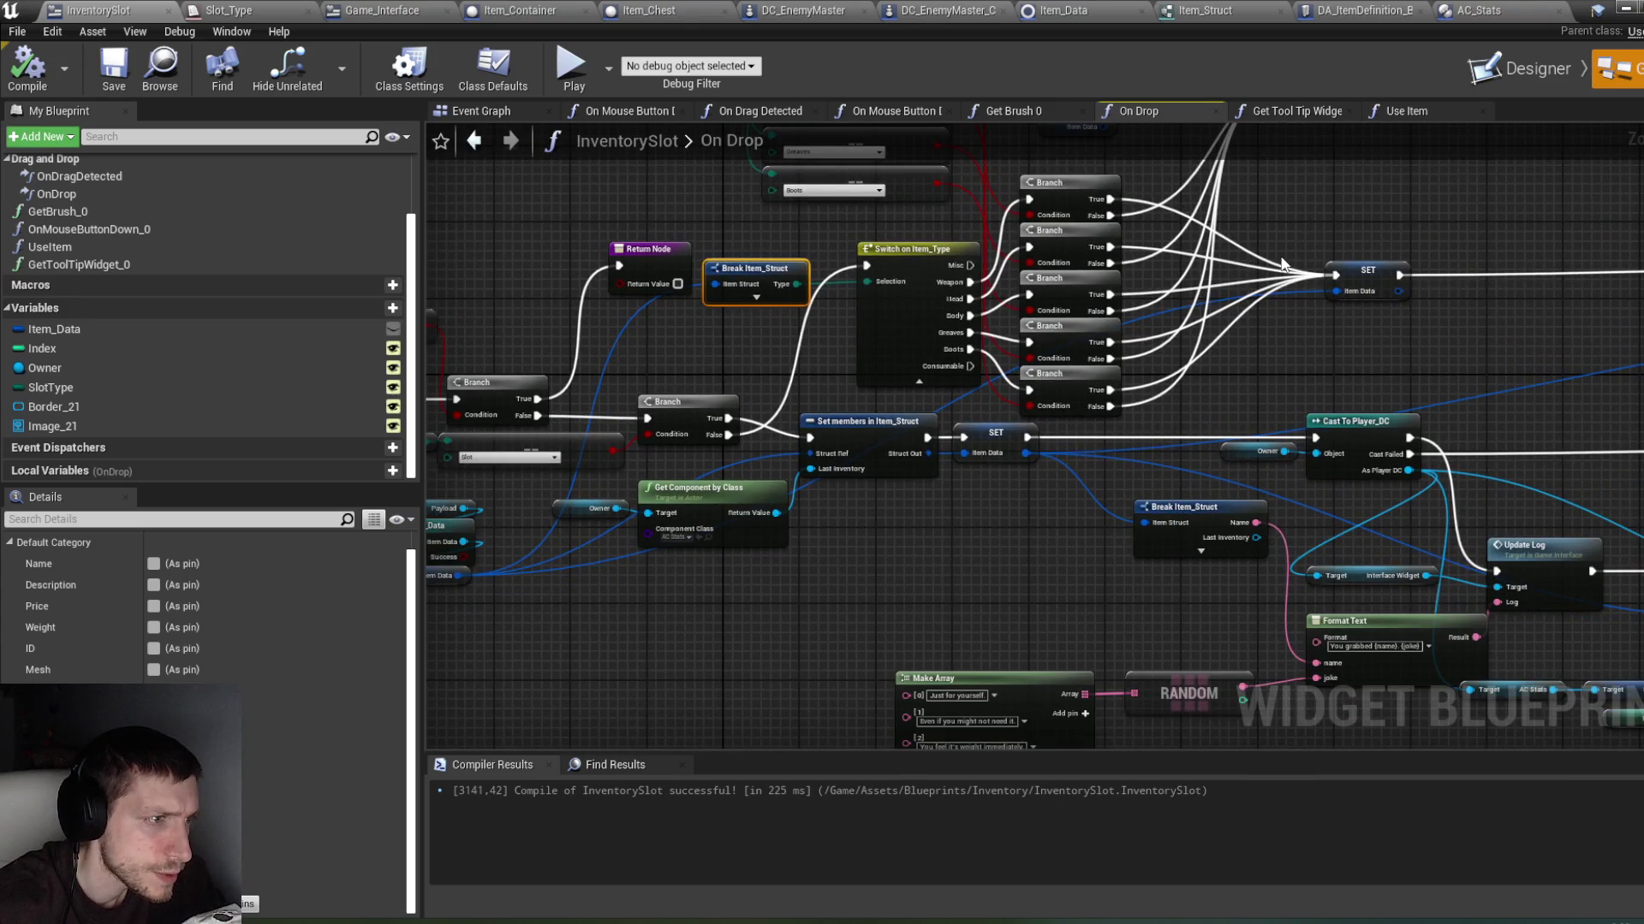
left_click_drag(714, 579, 773, 603)
left_click(762, 586)
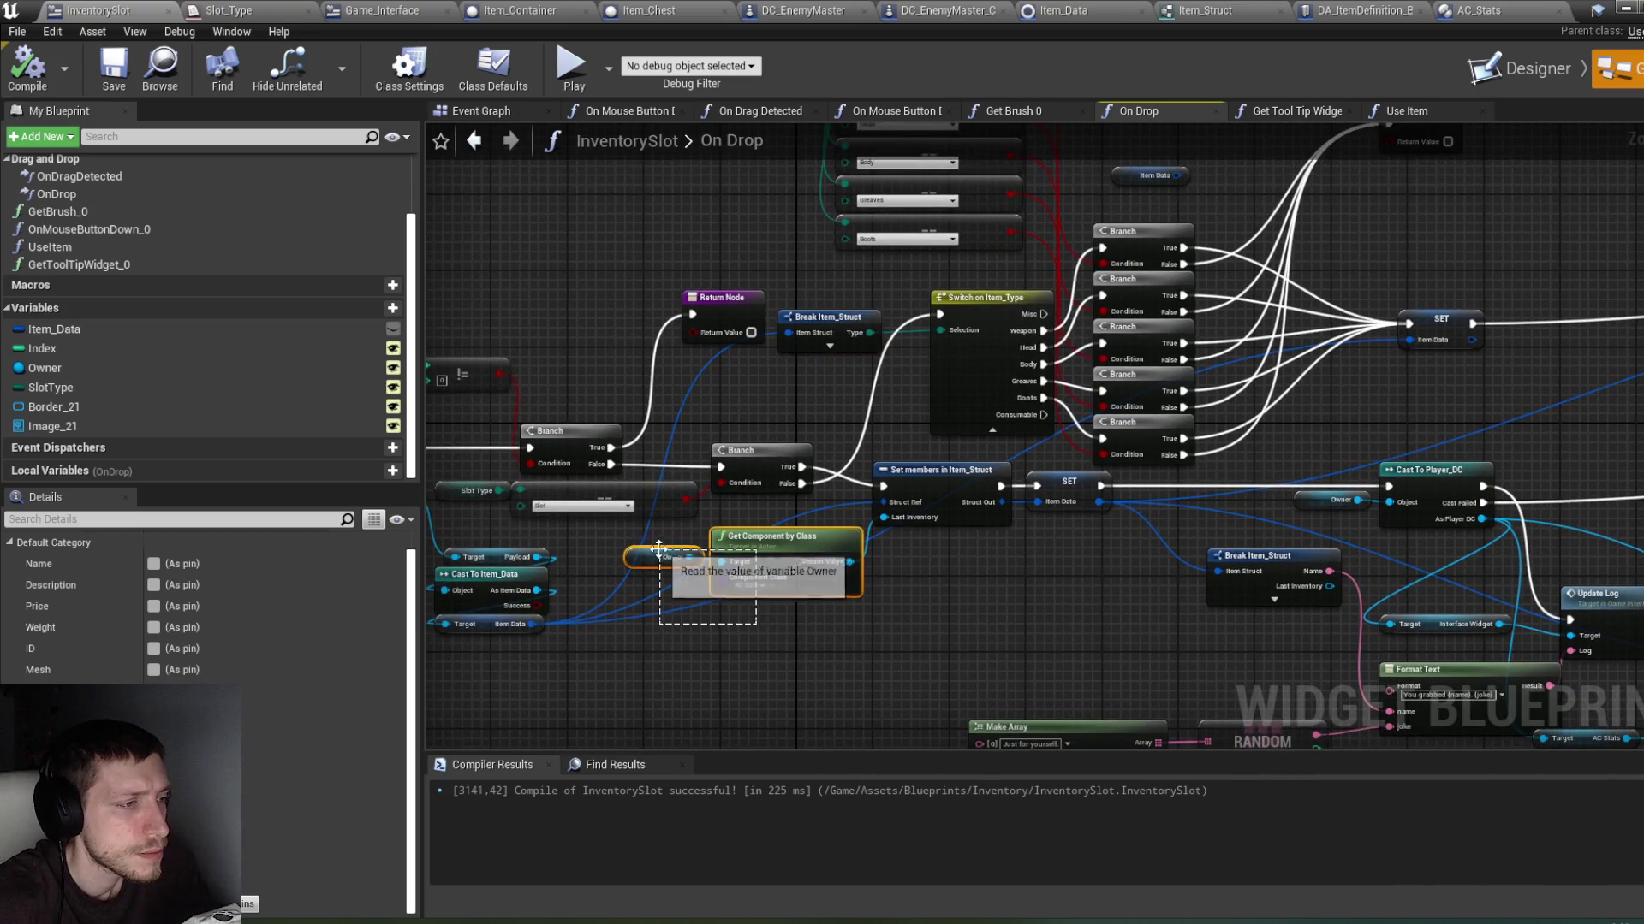
left_click(931, 515)
left_click(822, 547, "ctrl")
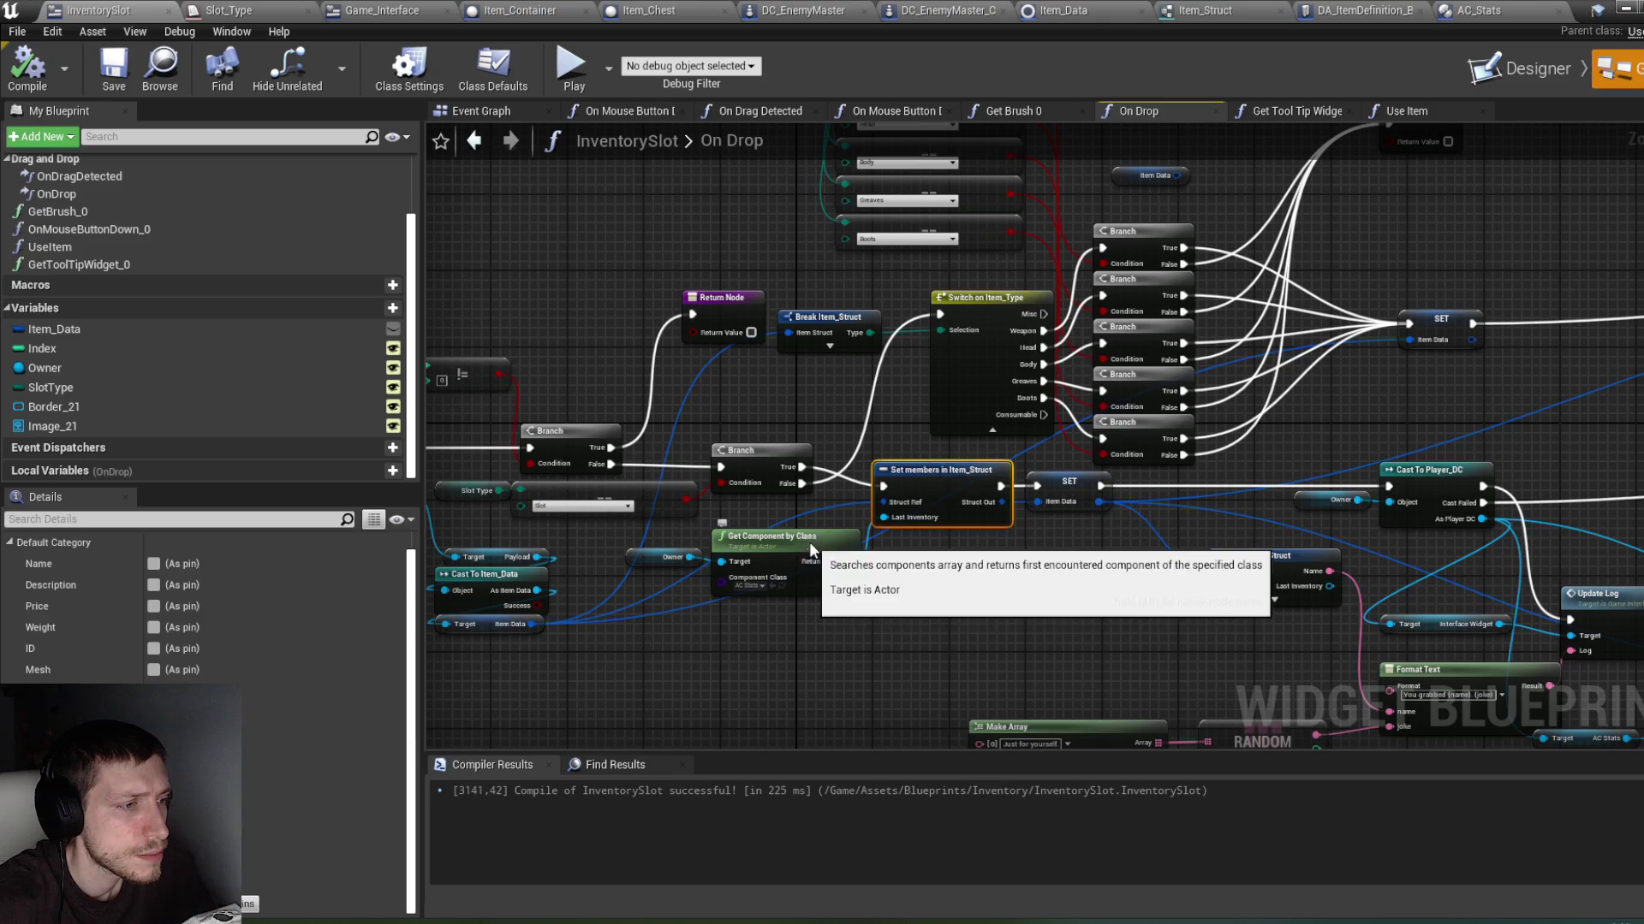
left_click(672, 557, "ctrl")
key("ctrl+c")
key("ctrl+v")
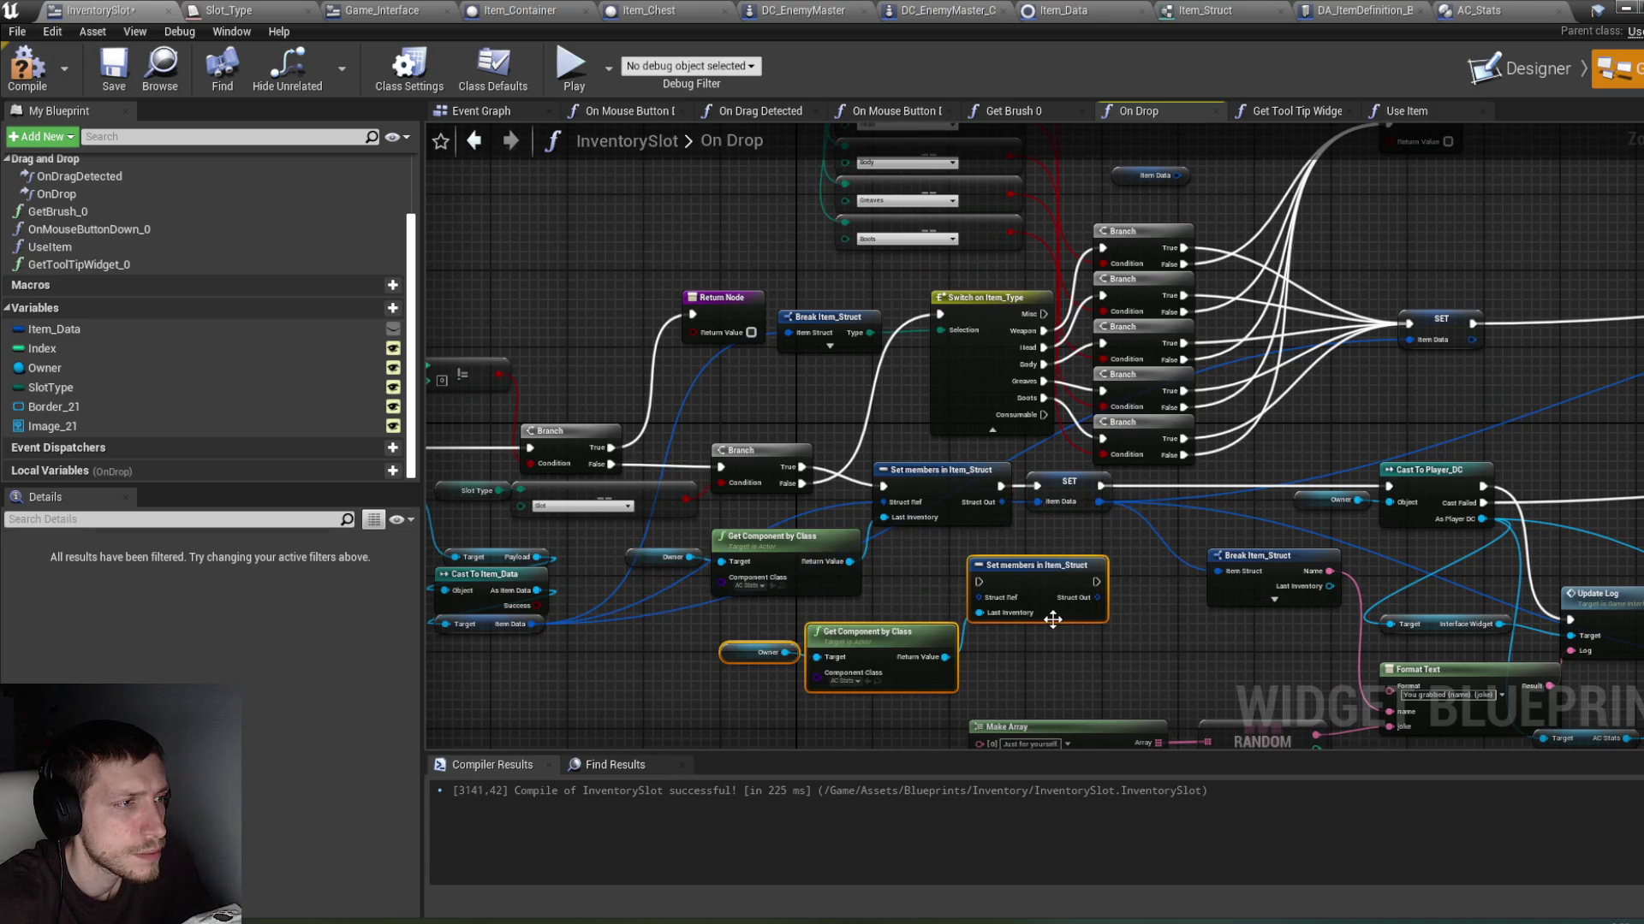
mouse_move(1052, 620)
left_mouse_down()
mouse_move(1312, 565)
mouse_move(1410, 417)
left_mouse_up()
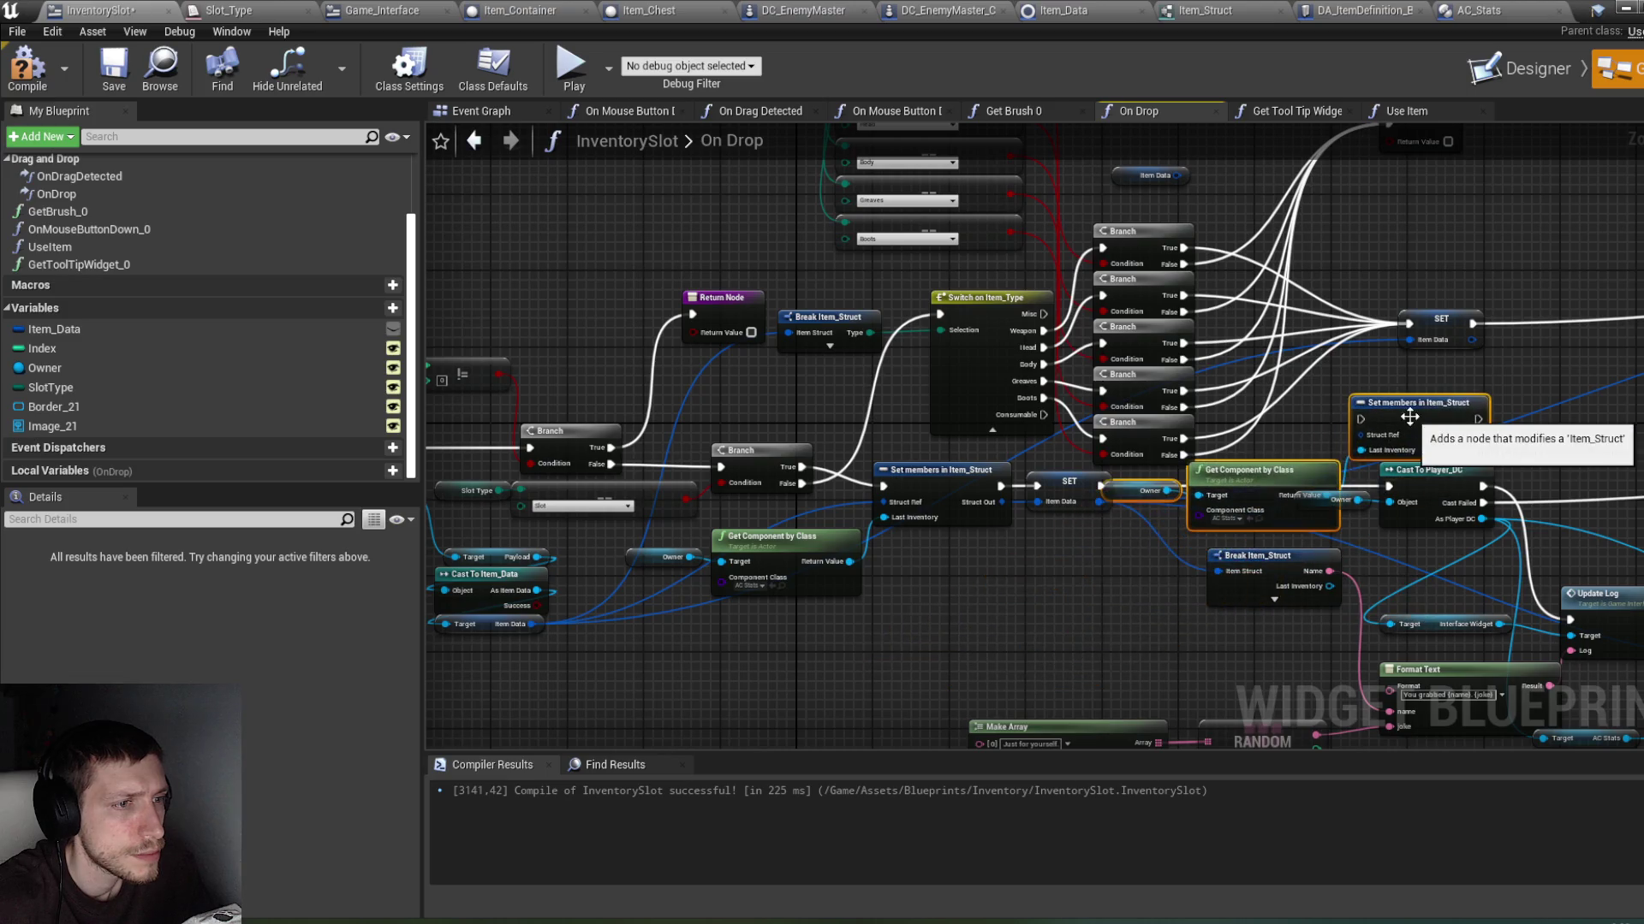
Step: Arrange the duplicates before SET Item_Data, moving SET right to make room
left_click_drag(1034, 451, 1281, 192)
left_click_drag(1034, 354, 1237, 355)
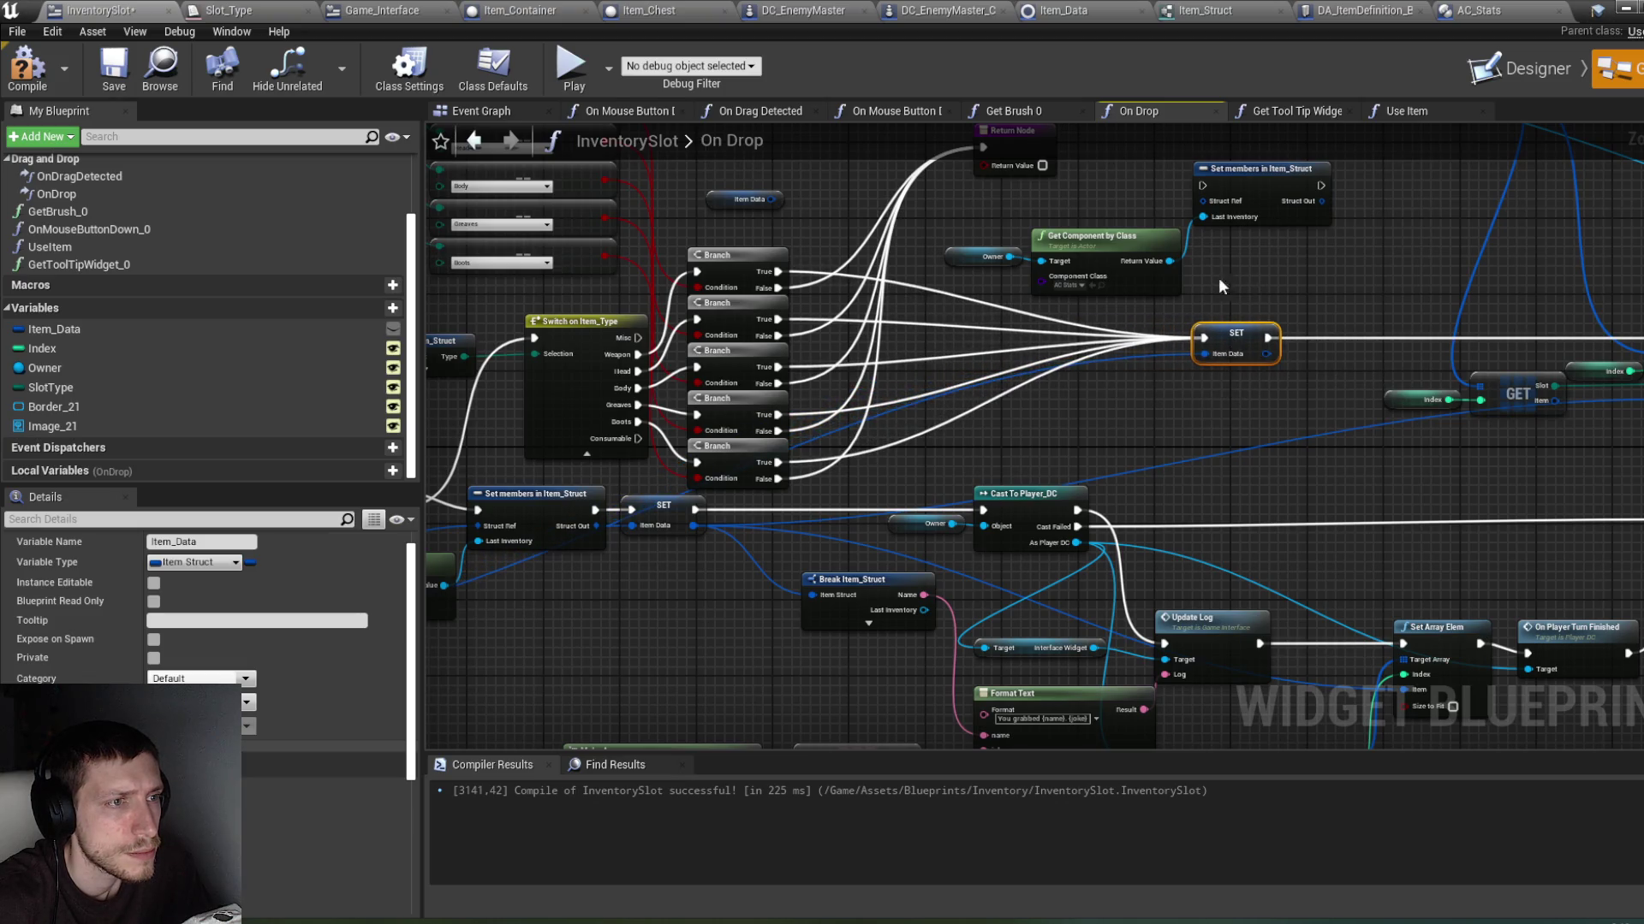
left_click_drag(1151, 321, 941, 244)
mouse_move(1109, 246)
left_mouse_down()
mouse_move(1030, 238)
mouse_move(1023, 210)
left_mouse_up()
mouse_move(1264, 224)
left_mouse_down()
mouse_move(1128, 340)
mouse_move(1109, 378)
left_mouse_up()
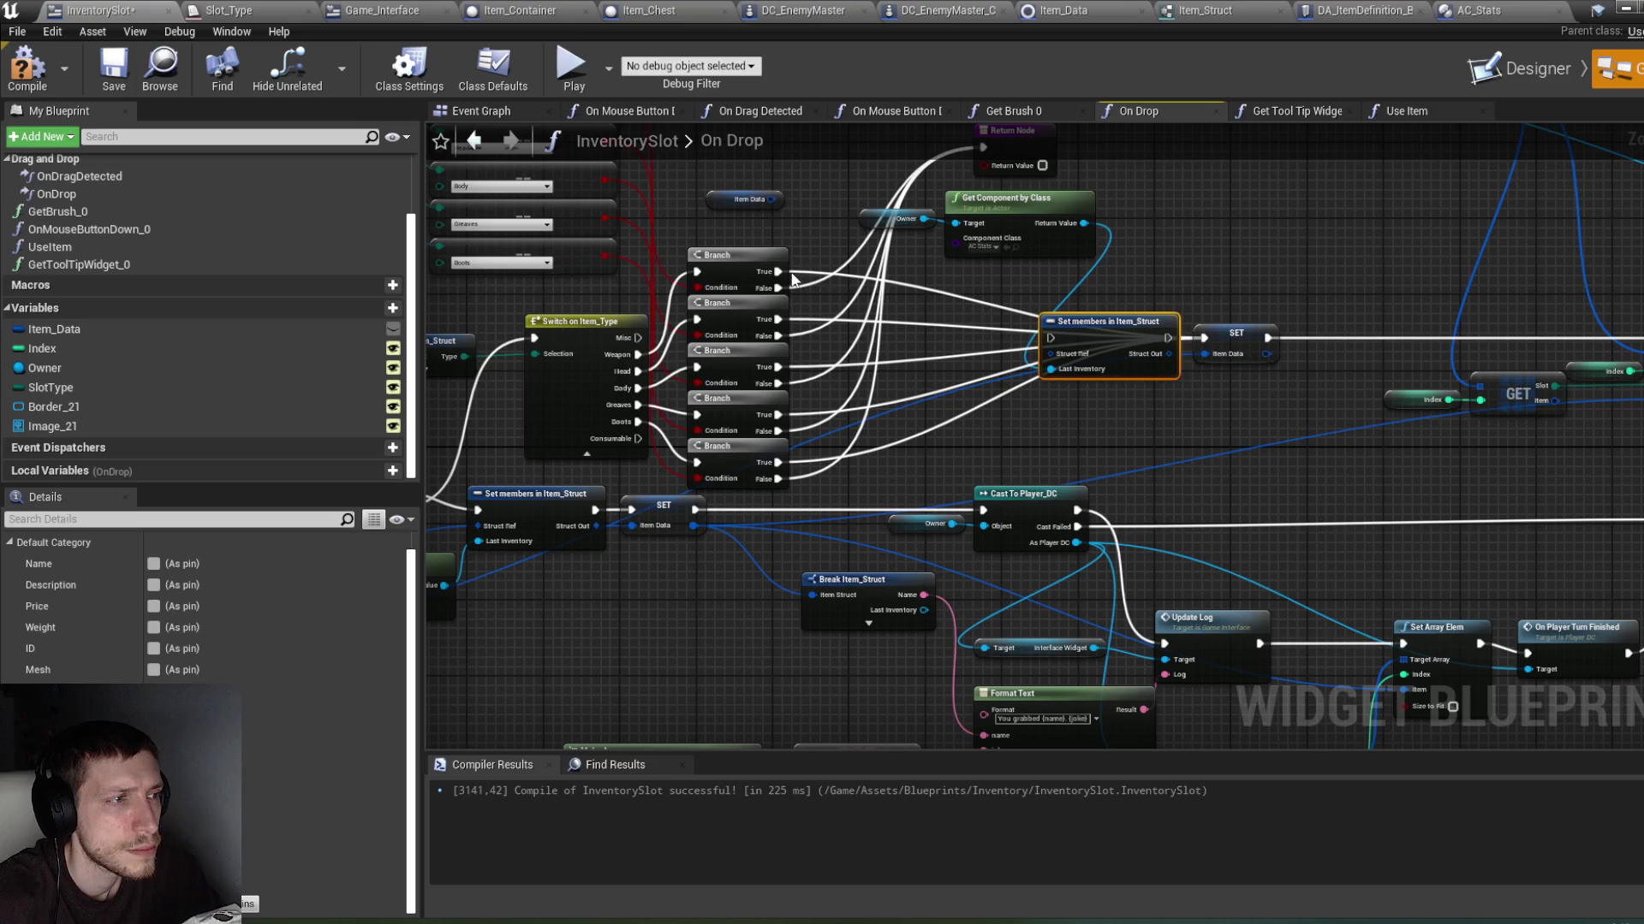
Step: Wire all five Branch True outputs into the duplicated Set members node
left_click_drag(779, 272, 1050, 338)
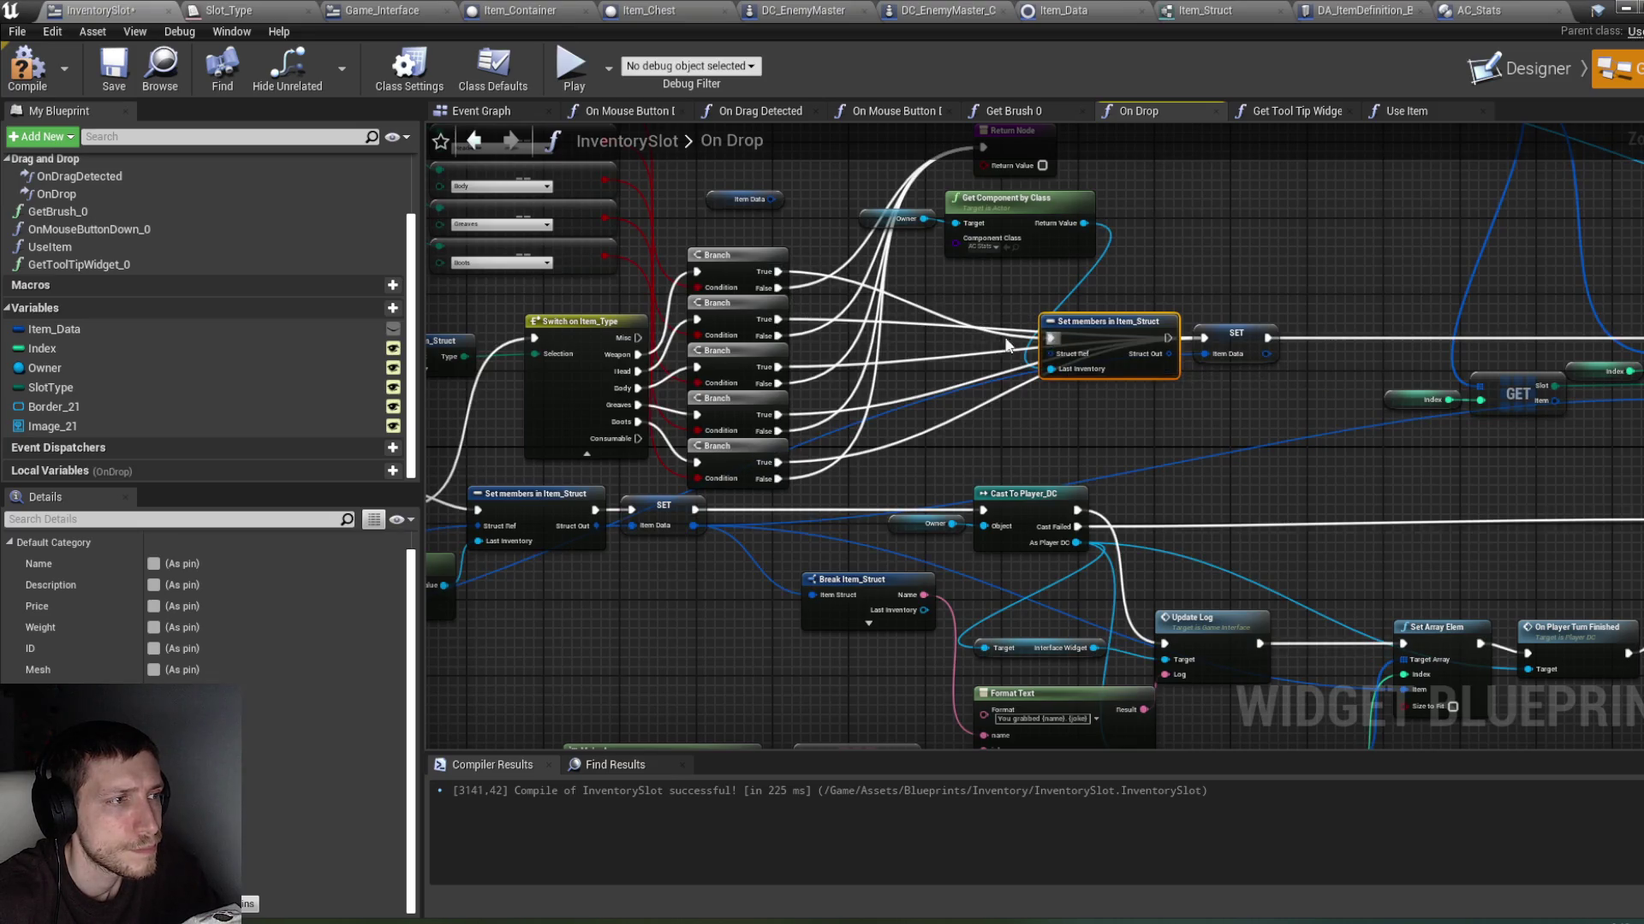
left_click_drag(778, 319, 1050, 338)
left_click_drag(778, 368, 1050, 338)
left_click_drag(778, 415, 1051, 338)
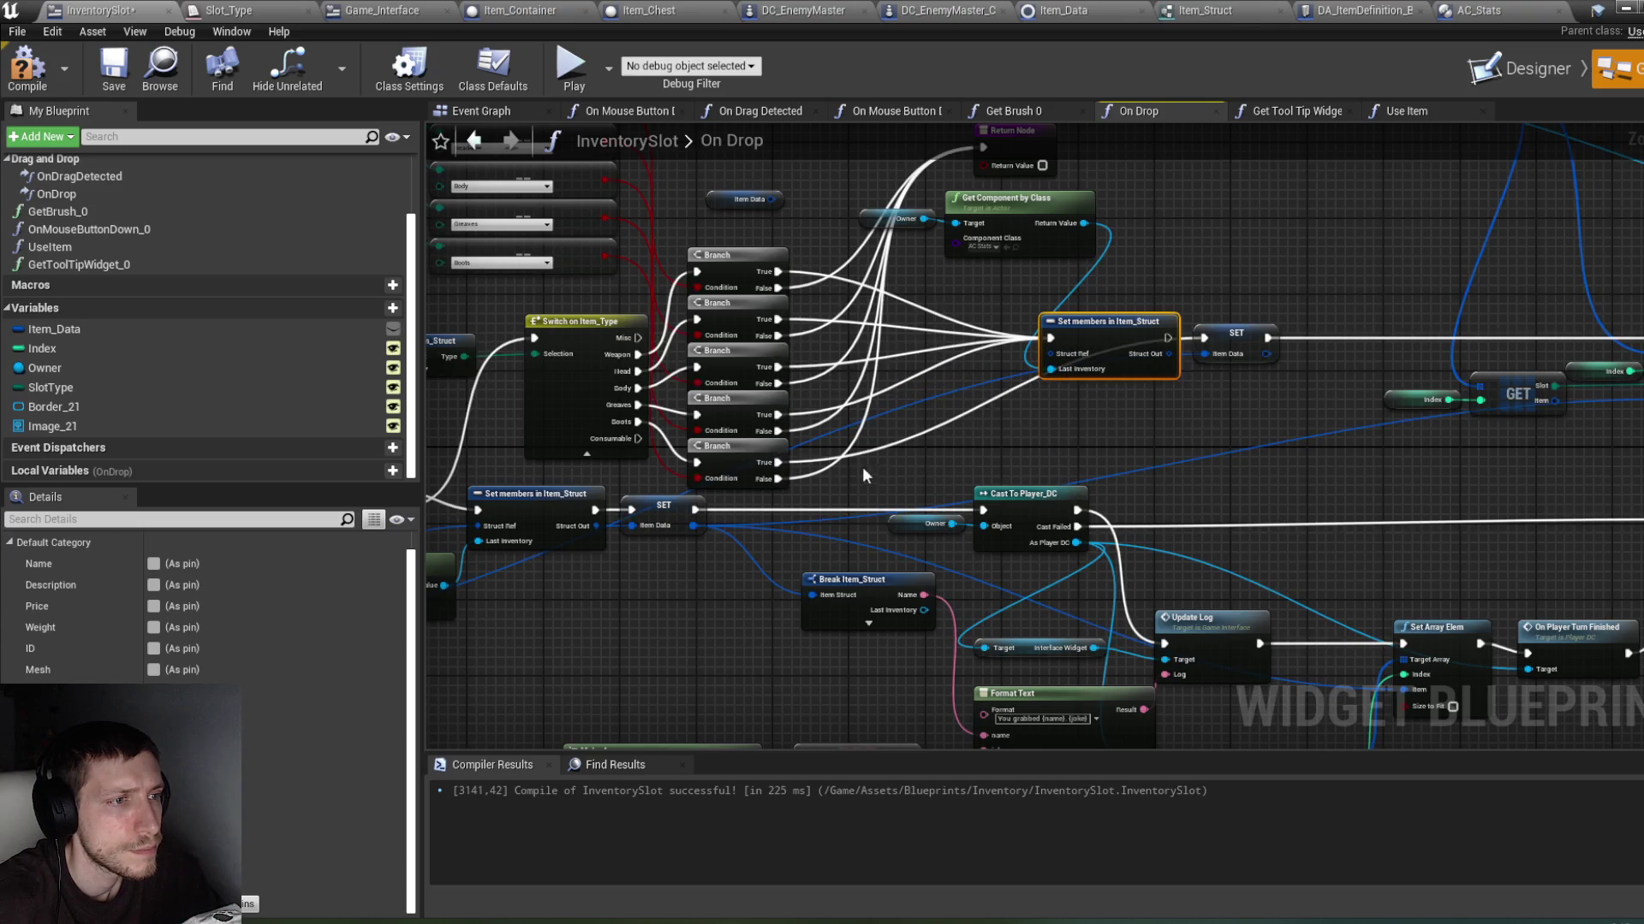
left_click_drag(778, 462, 1050, 338)
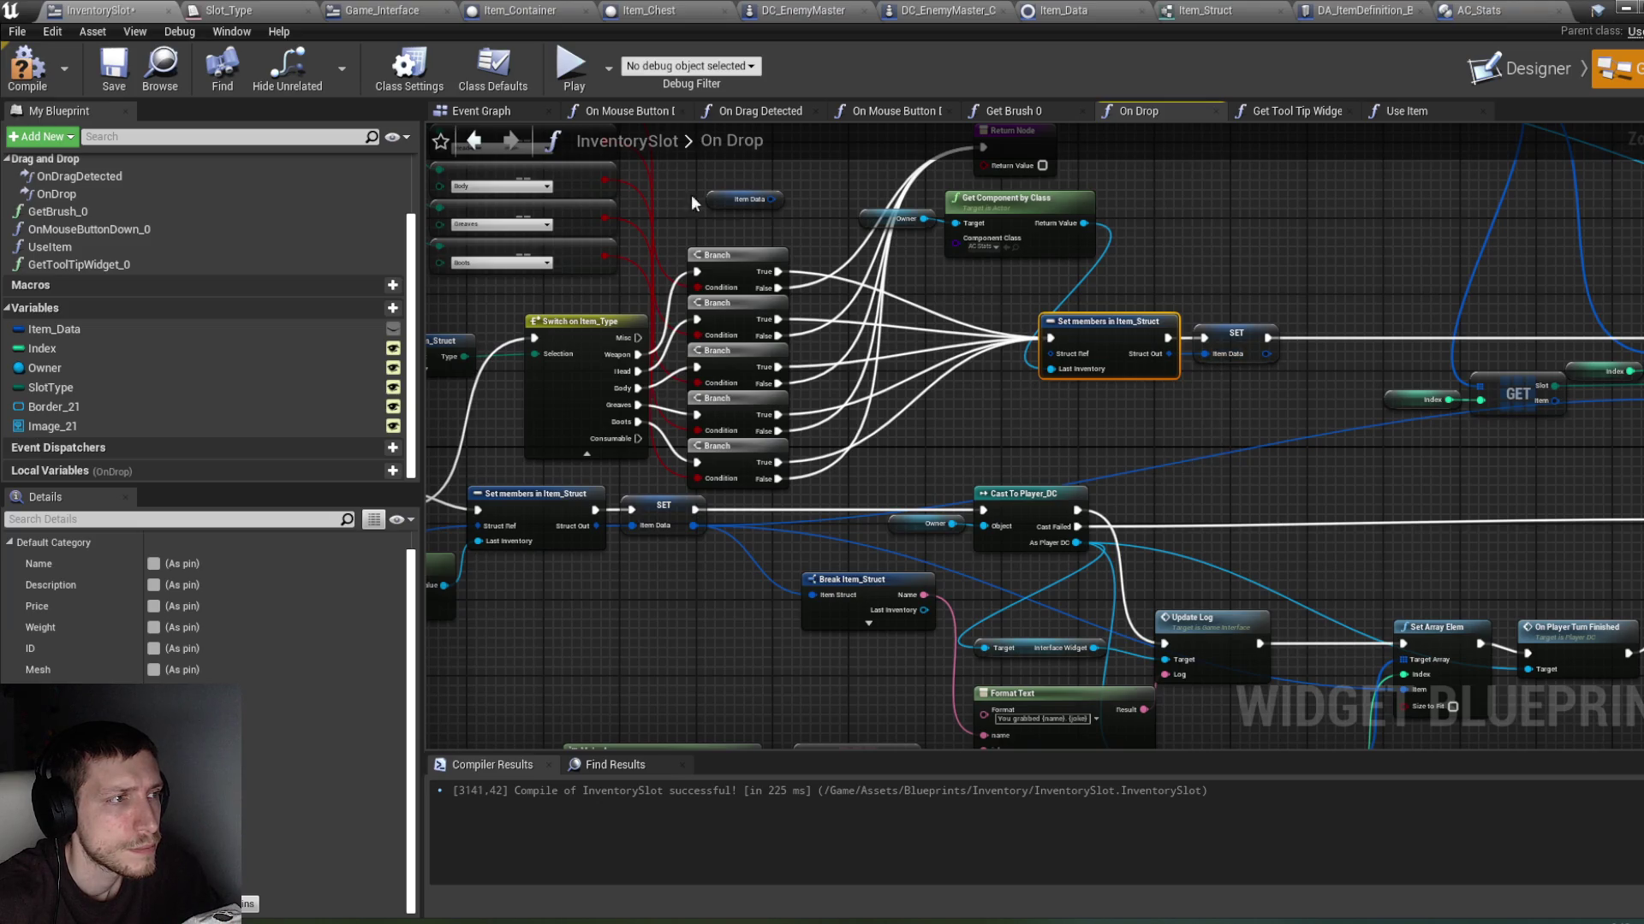
left_click_drag(690, 202, 766, 286)
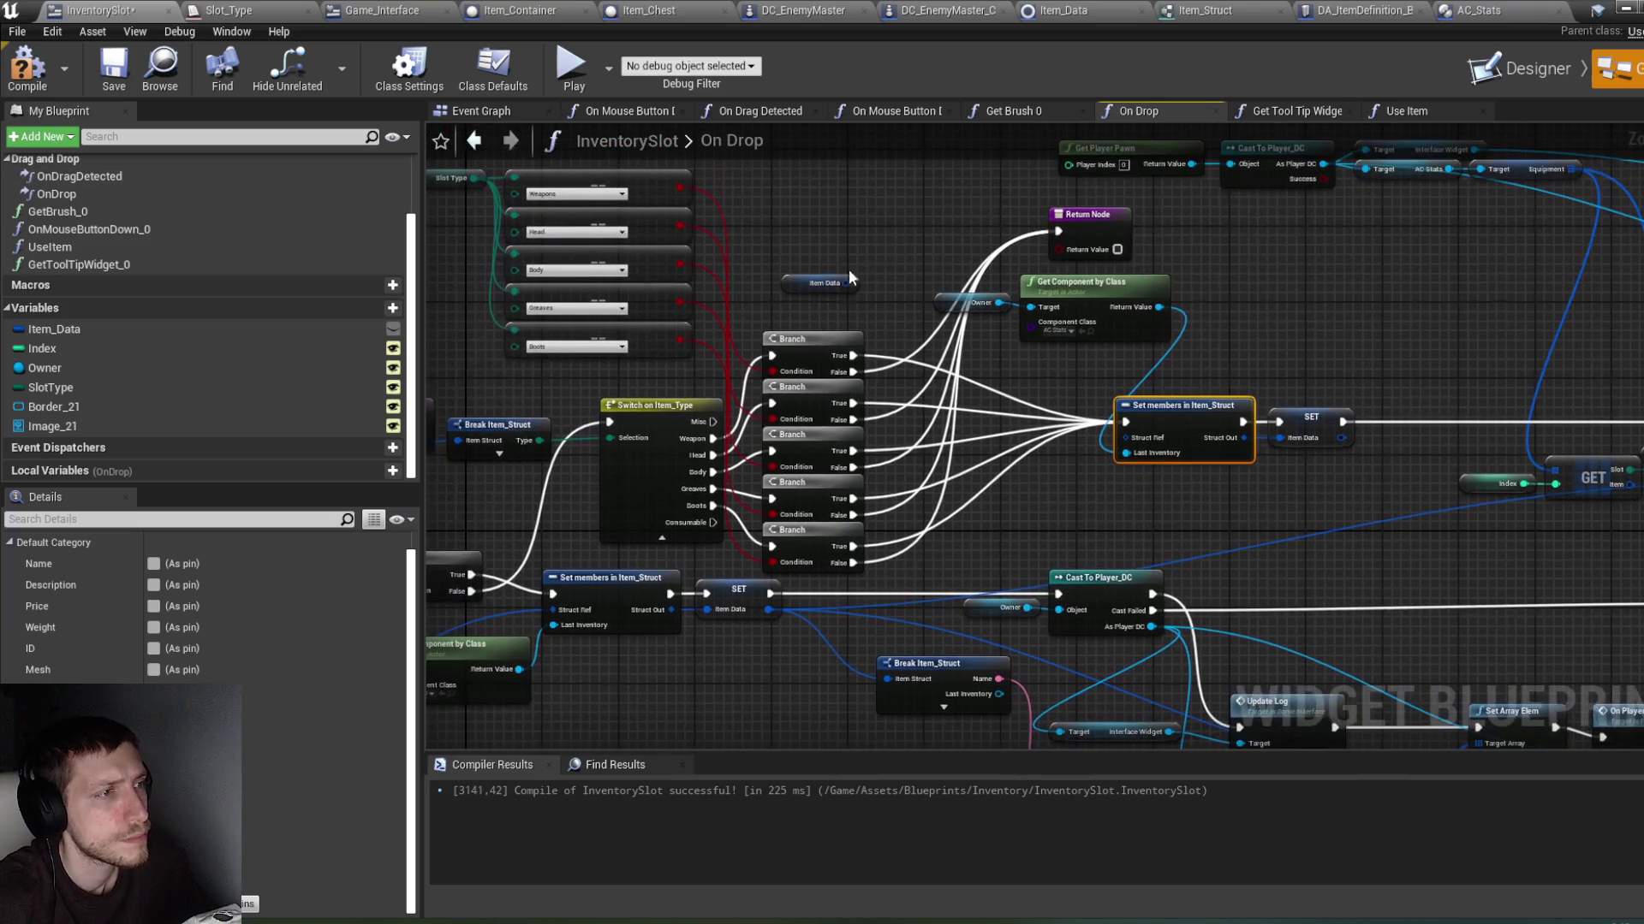
Step: Feed Cast To Item_Data's Item Data into Set members' Struct Ref and compile InventorySlot
left_click(787, 284)
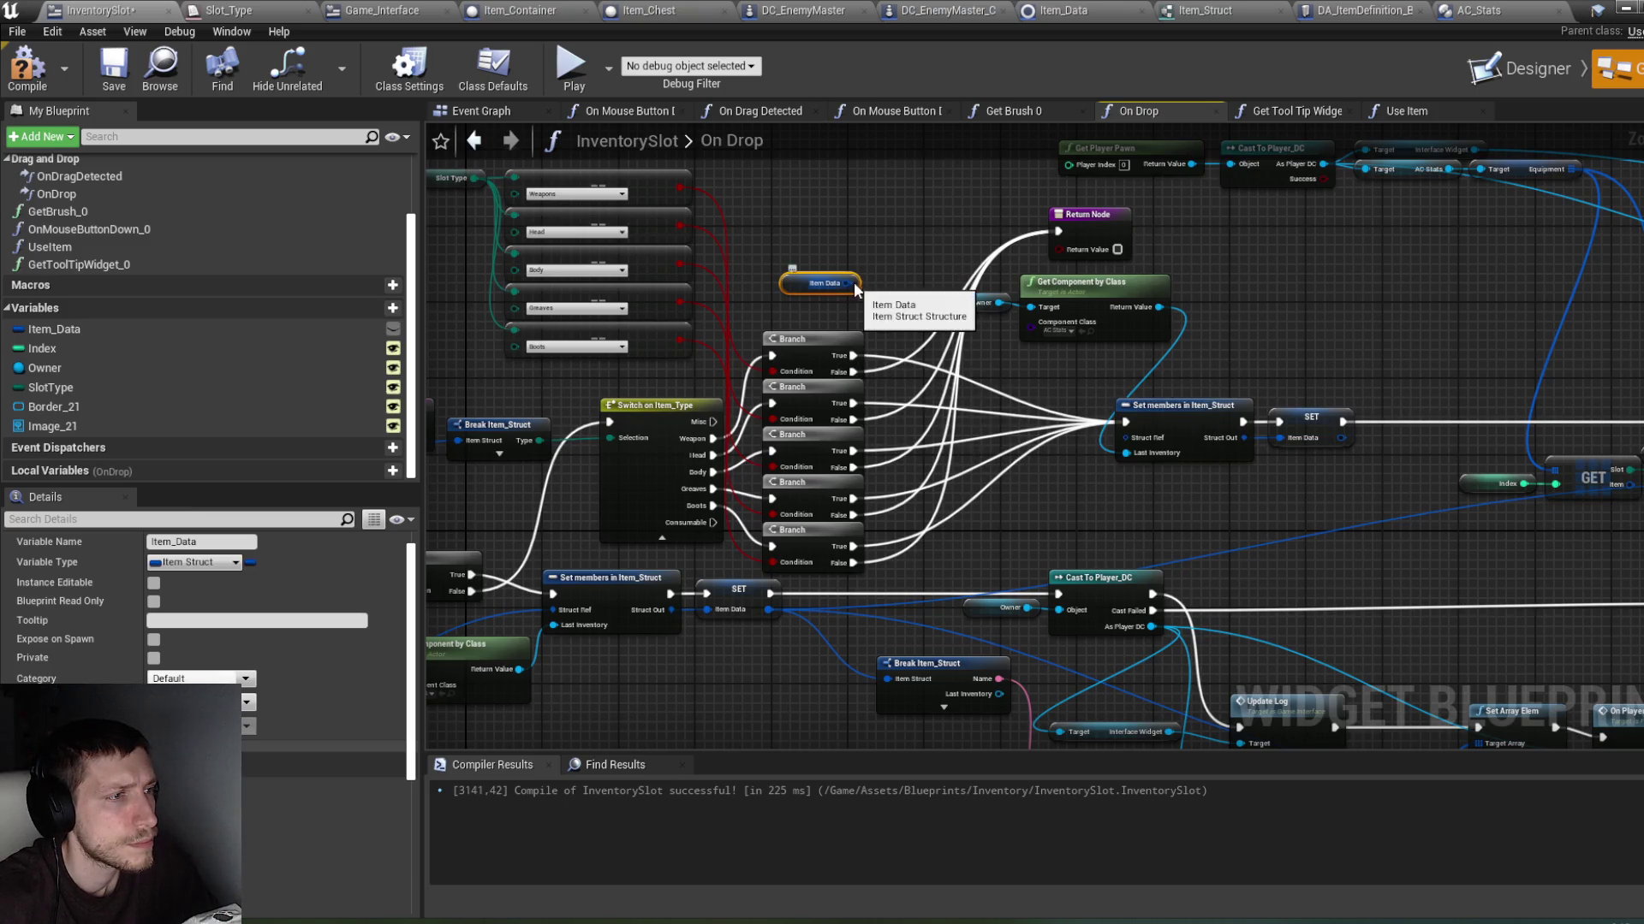
left_click_drag(724, 677, 861, 650)
left_click_drag(692, 664, 909, 556)
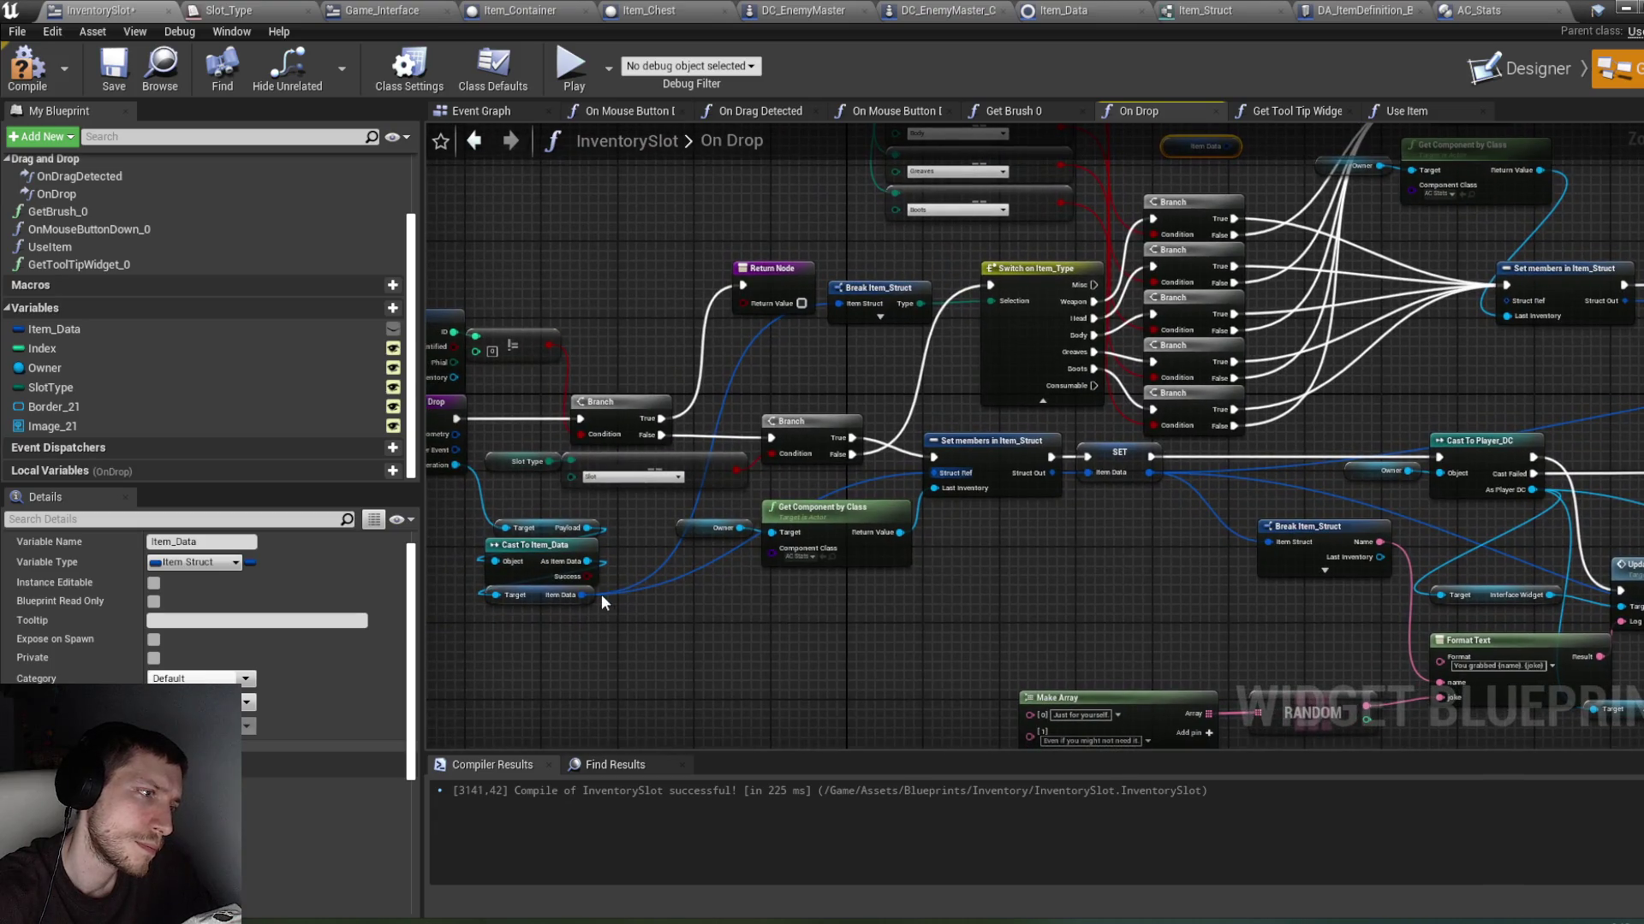
mouse_move(583, 594)
left_mouse_down()
mouse_move(698, 597)
mouse_move(1541, 377)
mouse_move(1519, 305)
left_mouse_up()
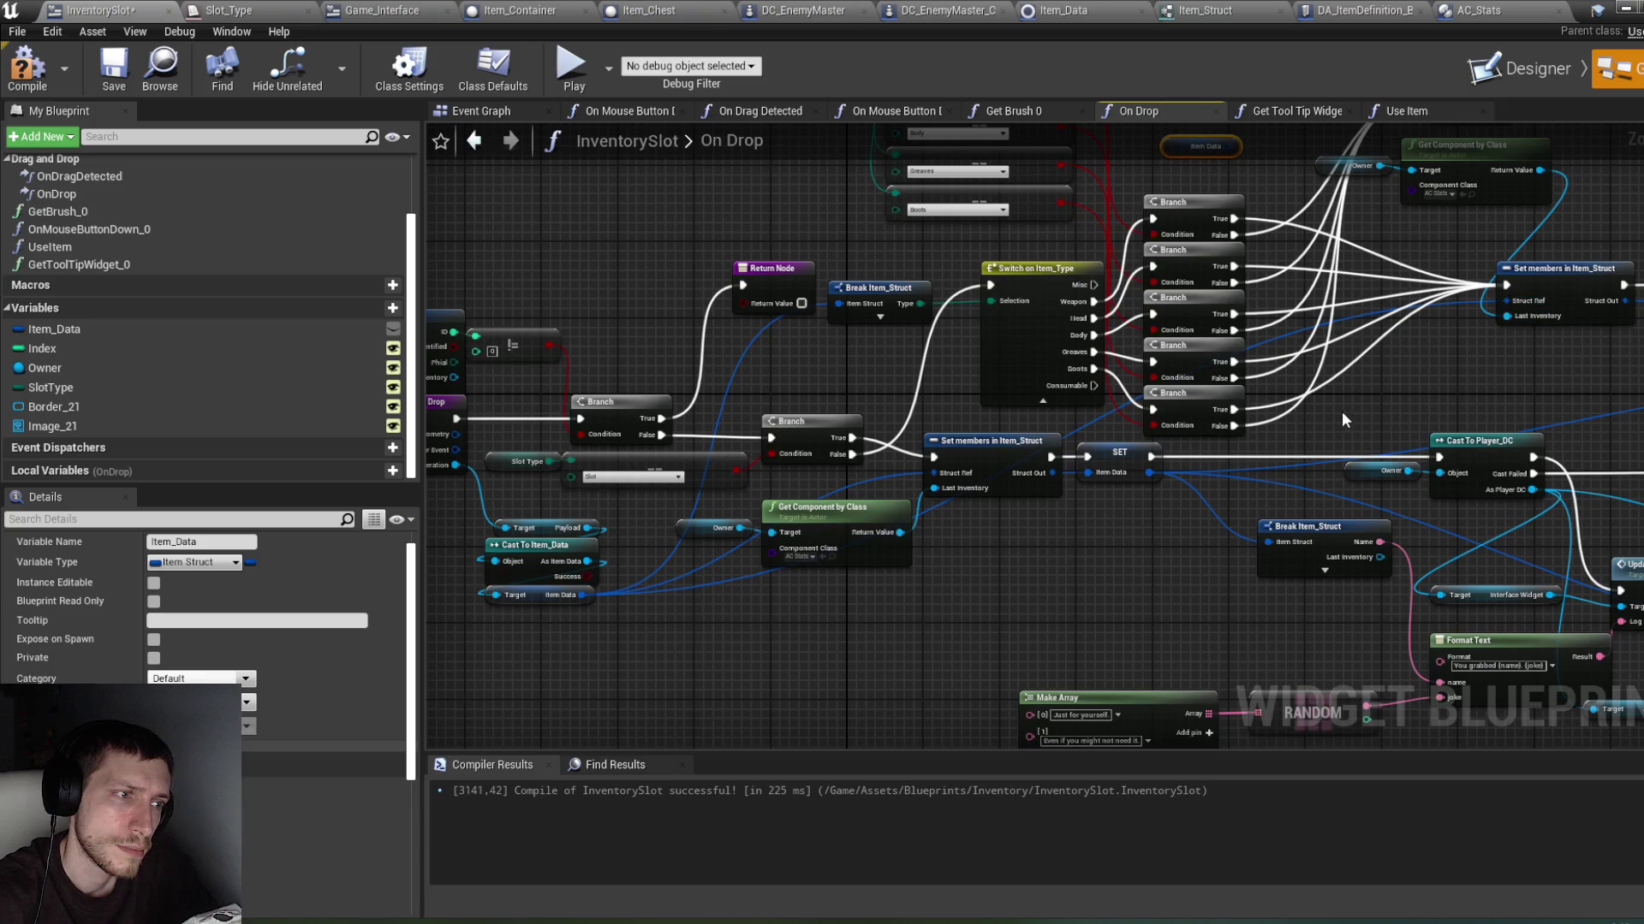
left_click_drag(1326, 398, 934, 471)
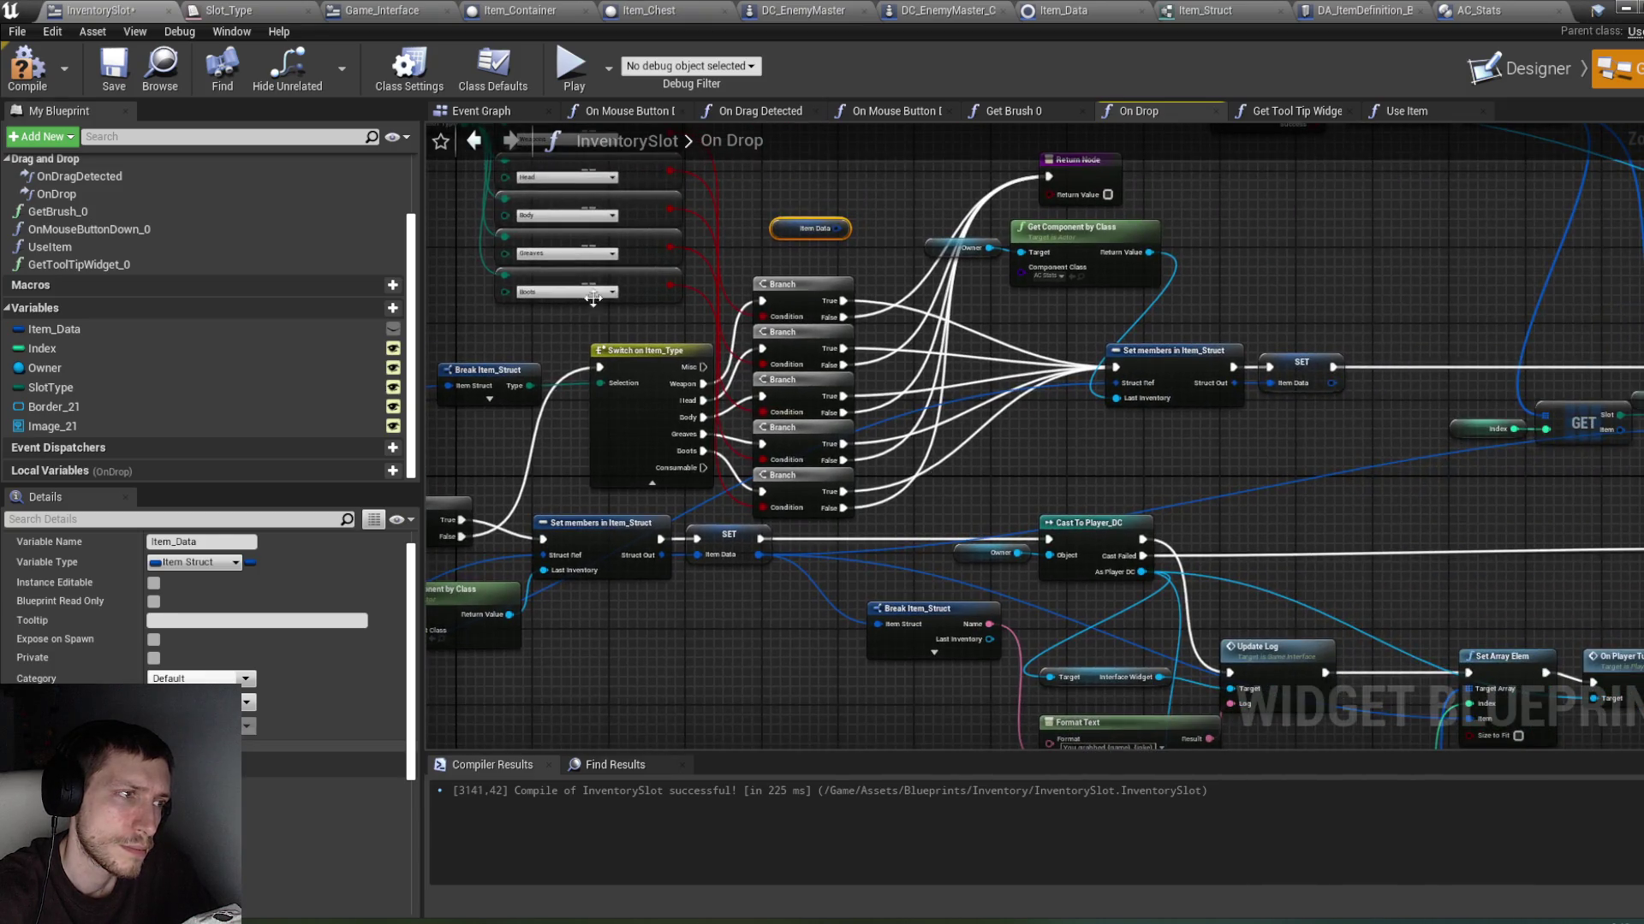
key("F7")
left_click_drag(1079, 454, 1006, 473)
left_click(815, 347)
left_click_drag(768, 247, 991, 246)
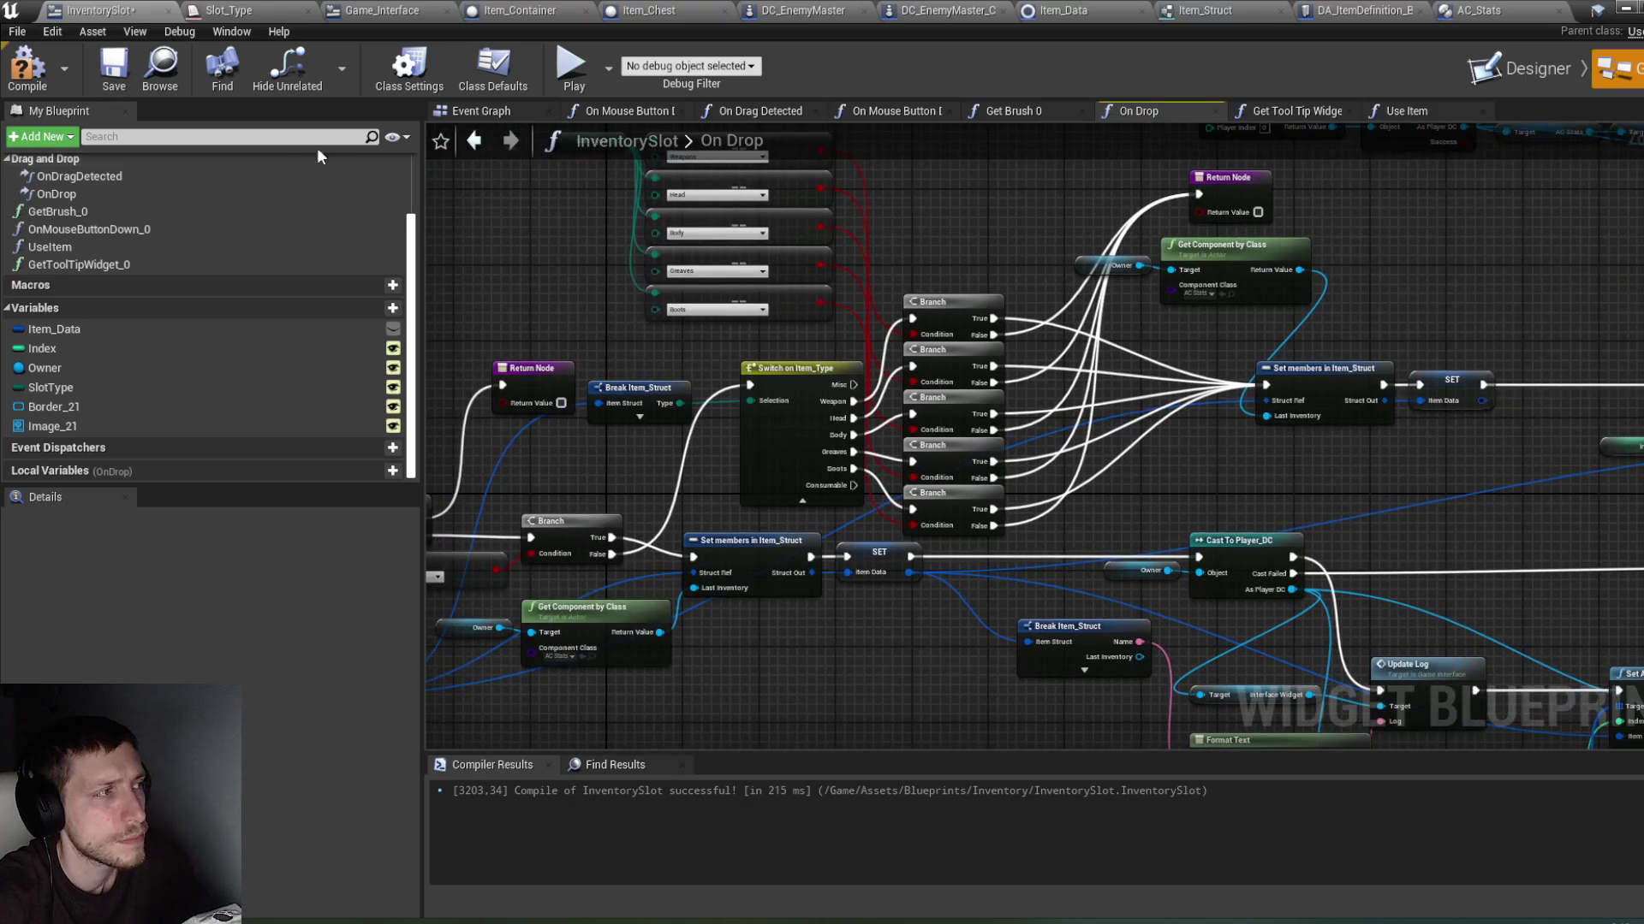
Step: Compile InventorySlot and pan through On Drop back to the Cast To Item_Data node
left_click(27, 67)
mouse_move(473, 274)
left_mouse_down()
mouse_move(638, 254)
mouse_move(958, 264)
left_mouse_up()
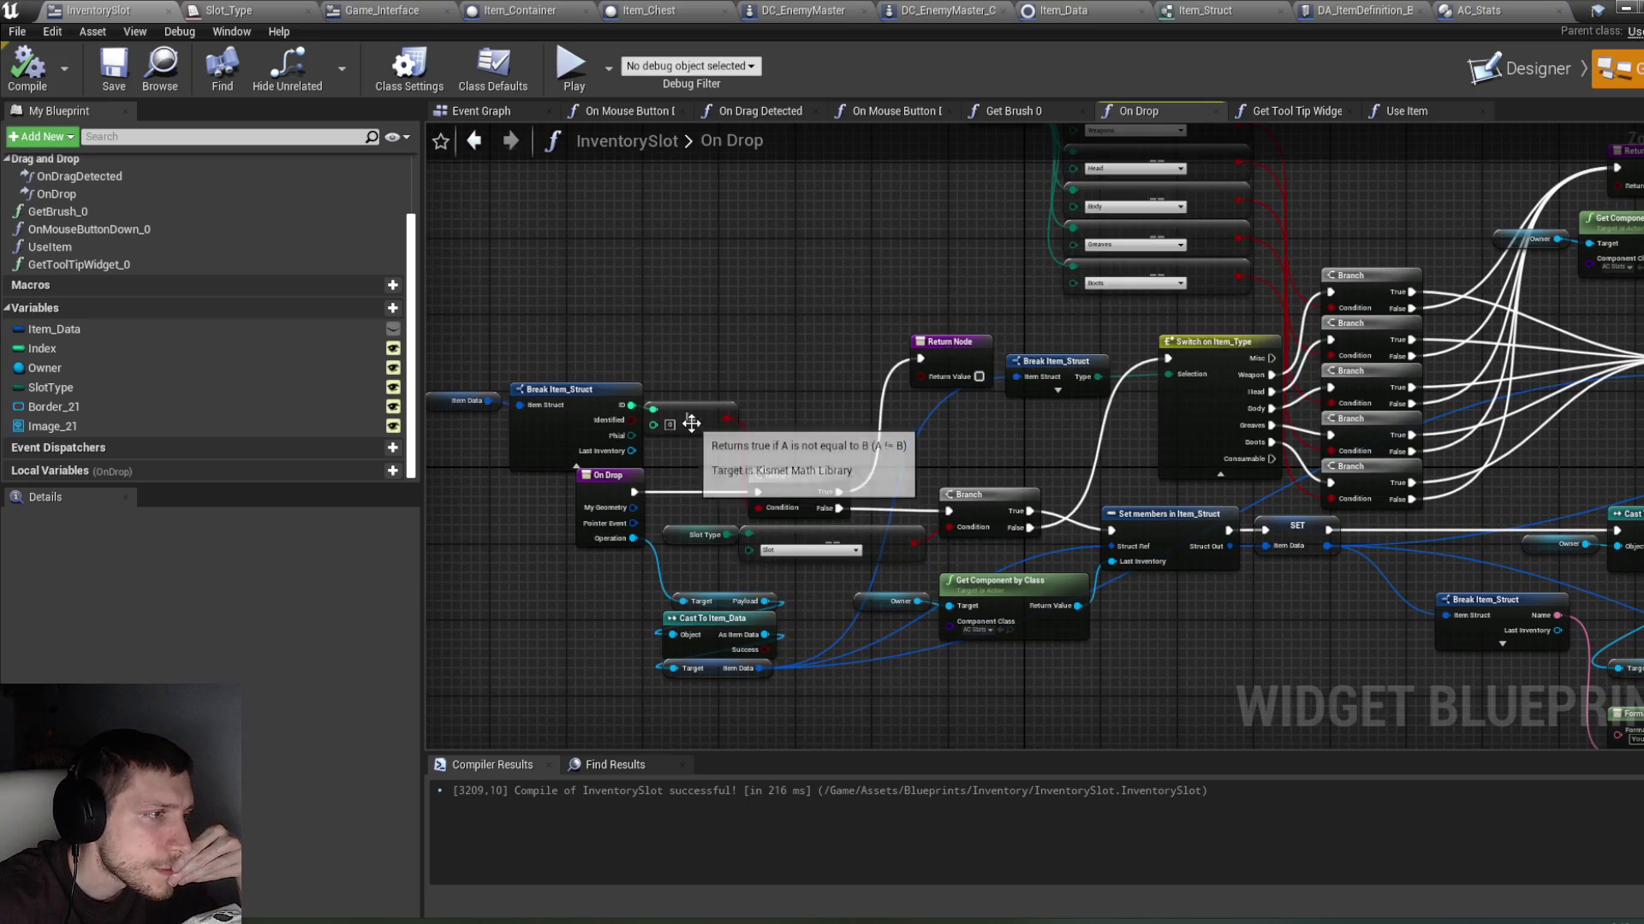
left_click_drag(1237, 294, 1043, 340)
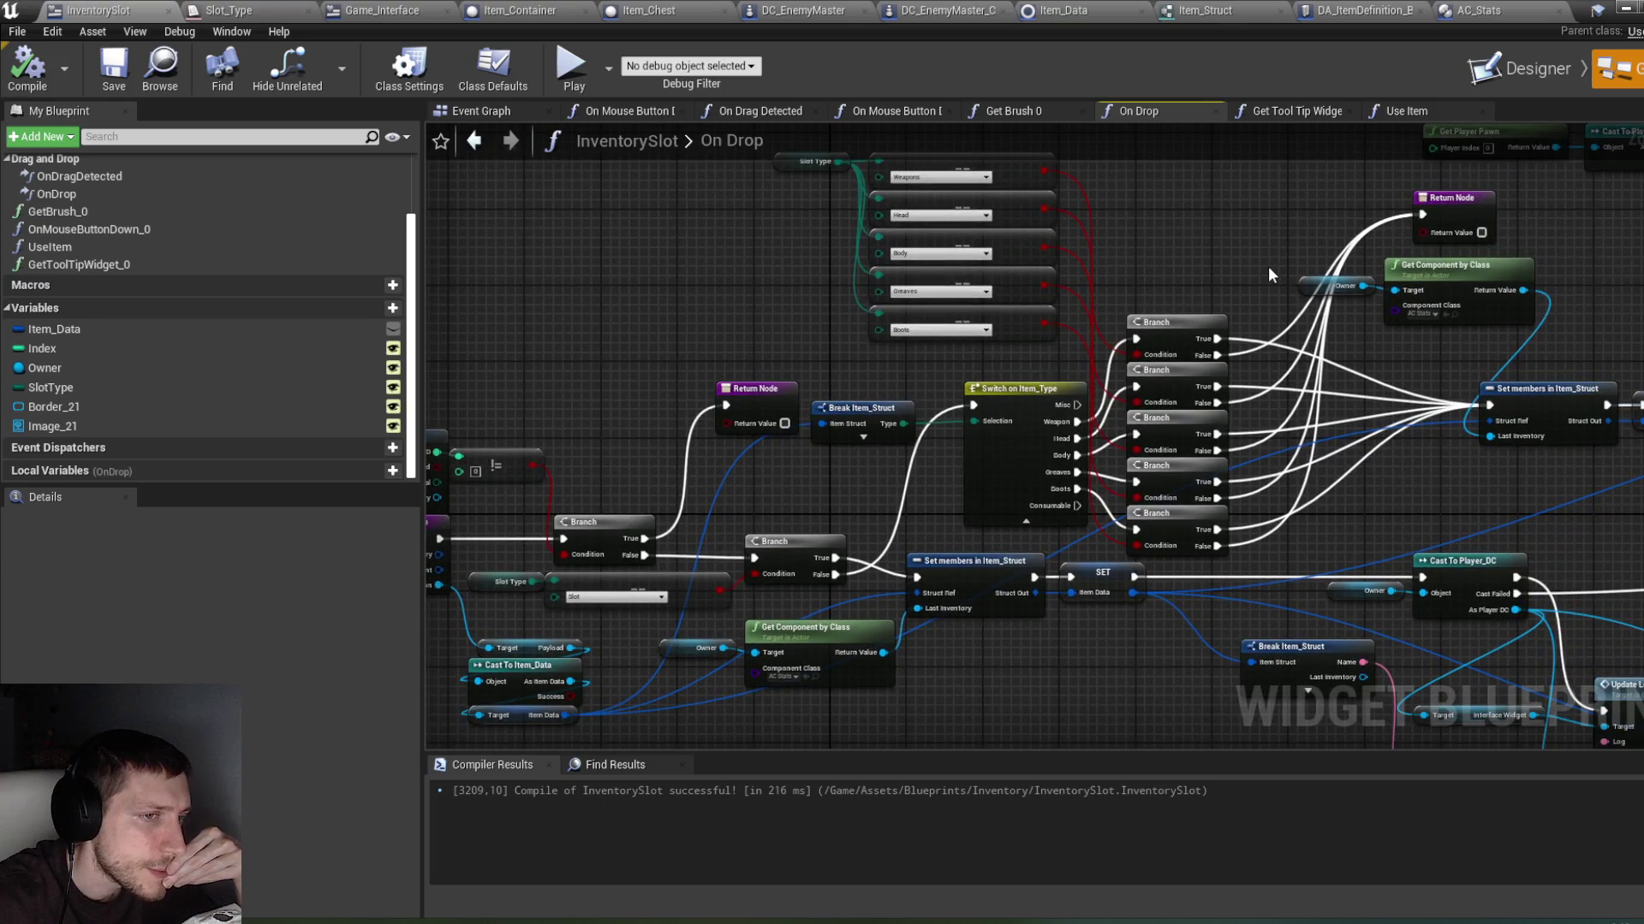
mouse_move(1260, 259)
left_mouse_down()
mouse_move(1102, 282)
mouse_move(1018, 360)
left_mouse_up()
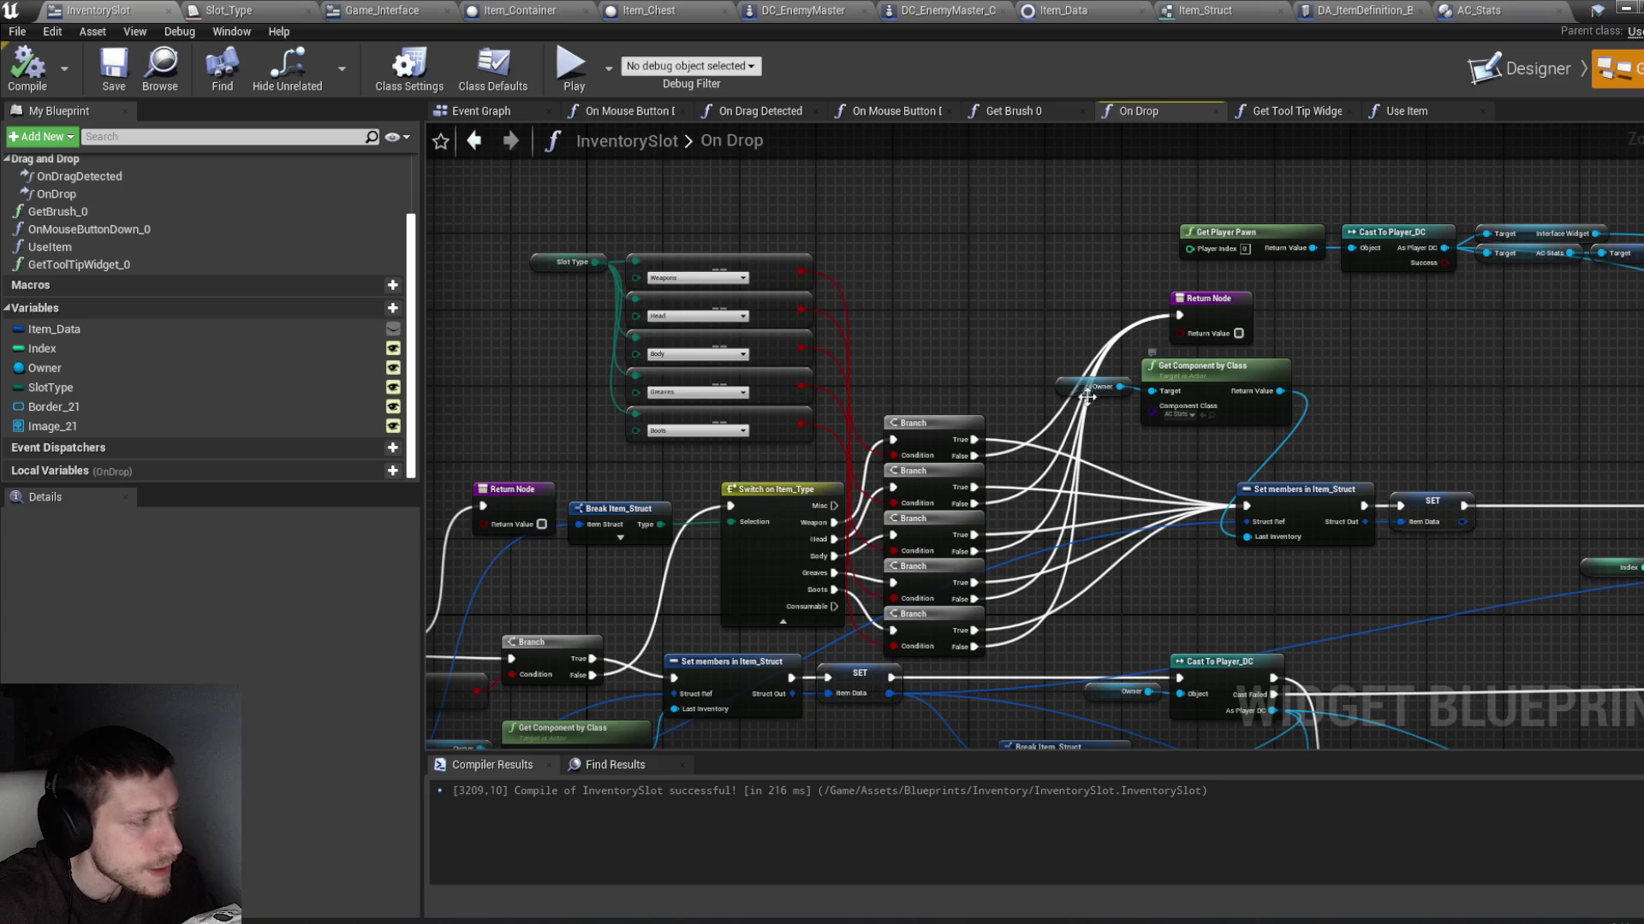
left_click_drag(892, 384, 760, 356)
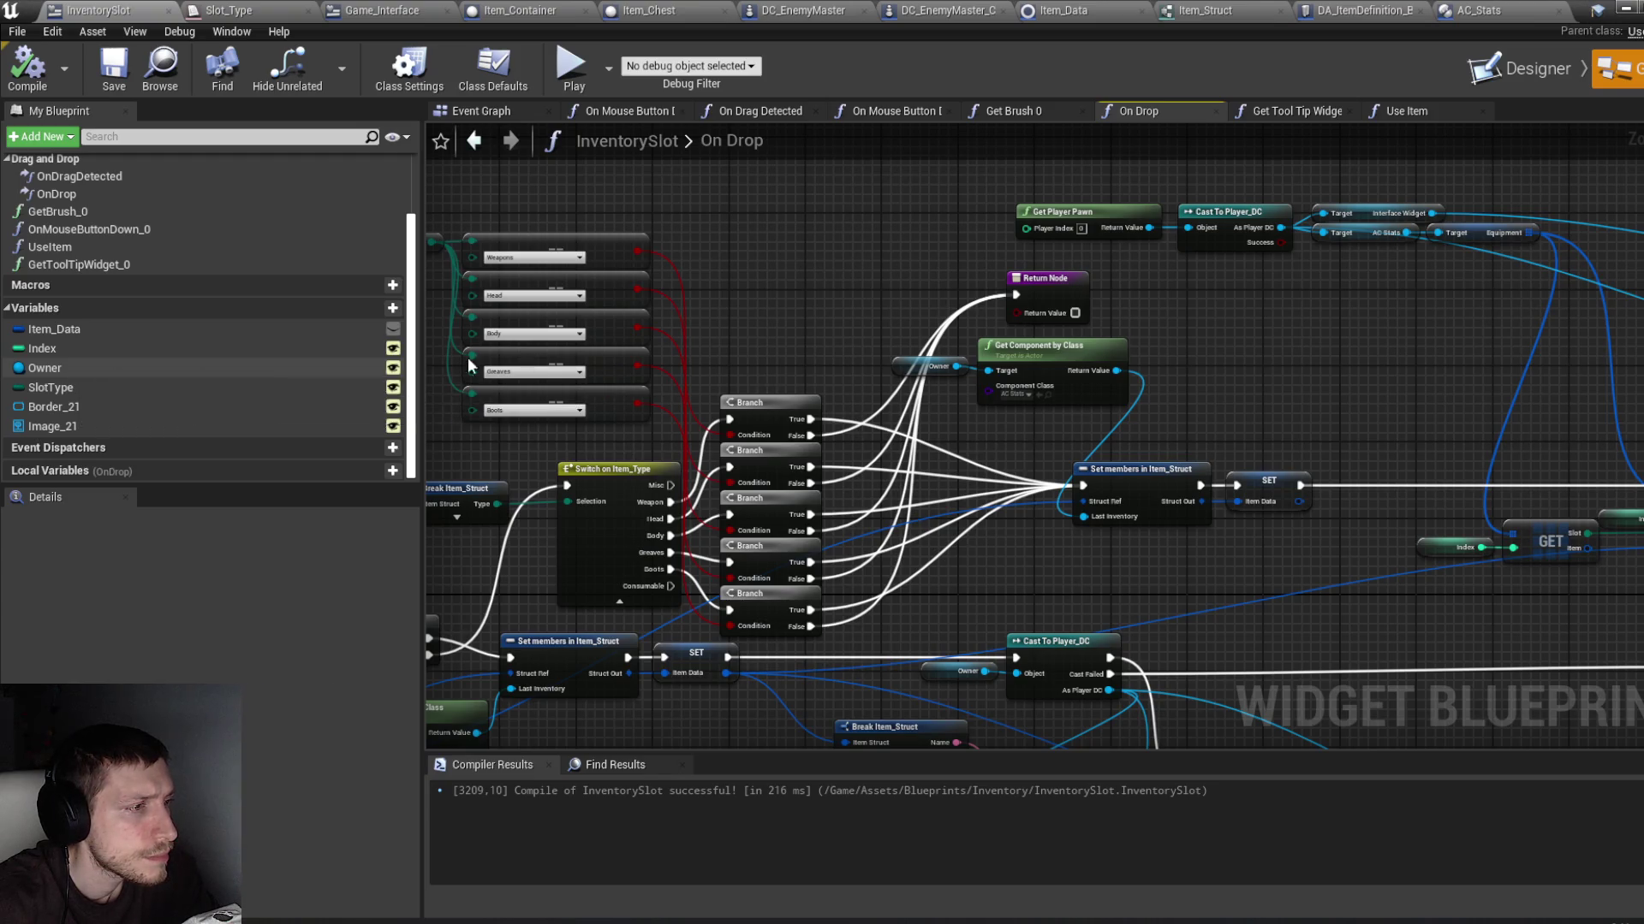
mouse_move(781, 346)
left_mouse_down()
mouse_move(1158, 256)
mouse_move(1222, 185)
mouse_move(1208, 177)
left_mouse_up()
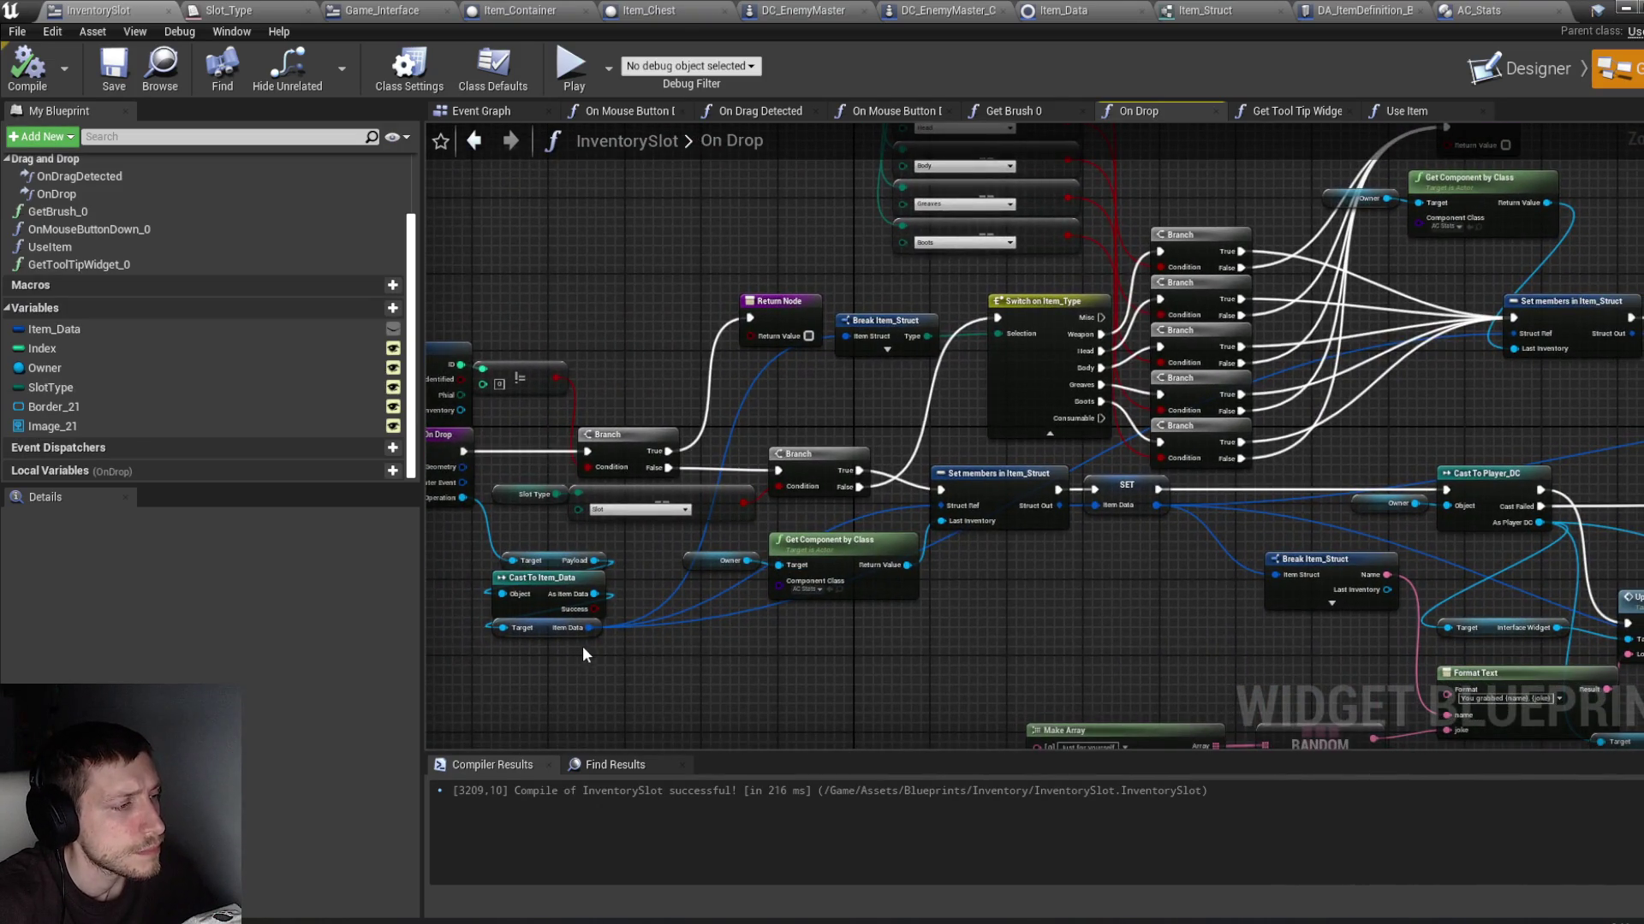
Step: Add a Break Item_Struct node off Cast To Item_Data's Item Data, hiding unconnected pins
left_click_drag(589, 627, 763, 681)
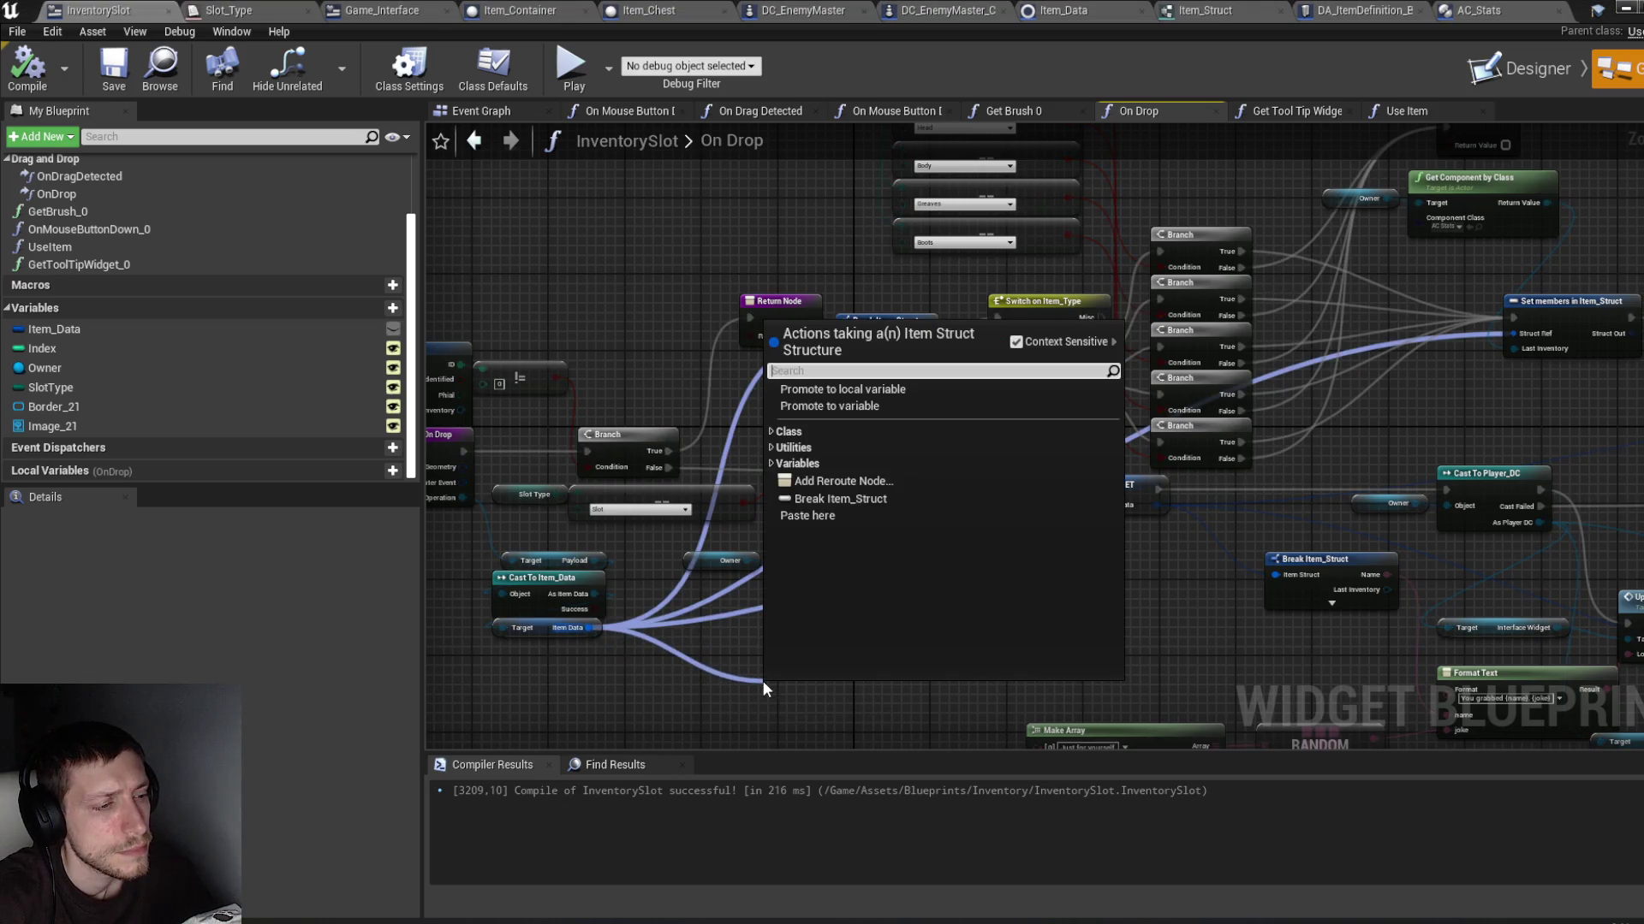
type("br")
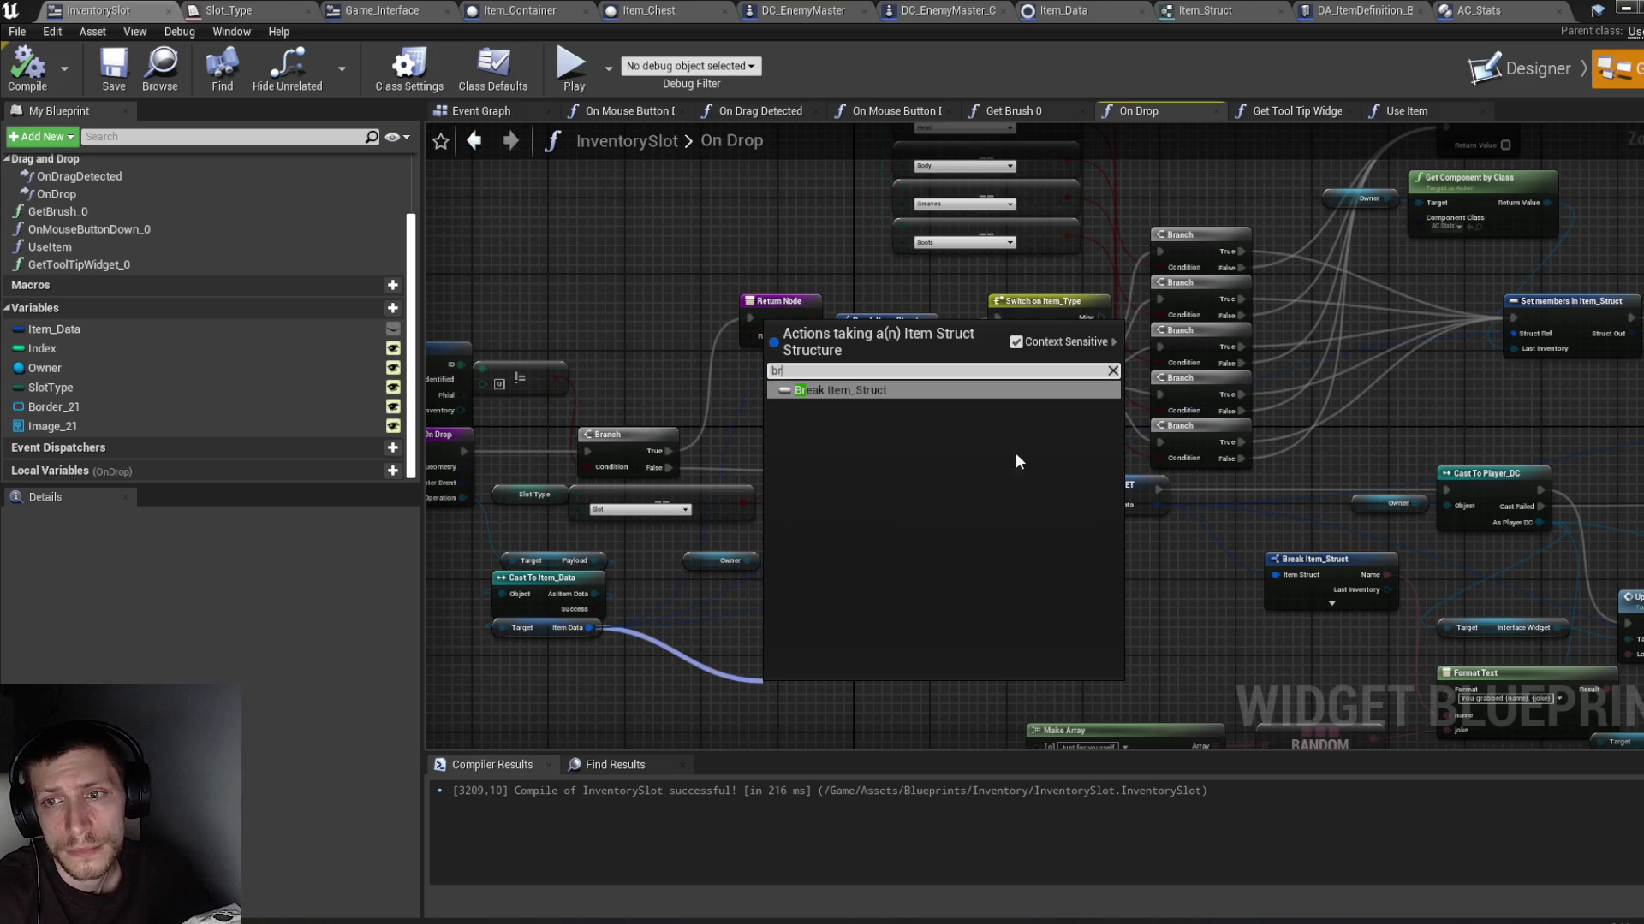
key("Return")
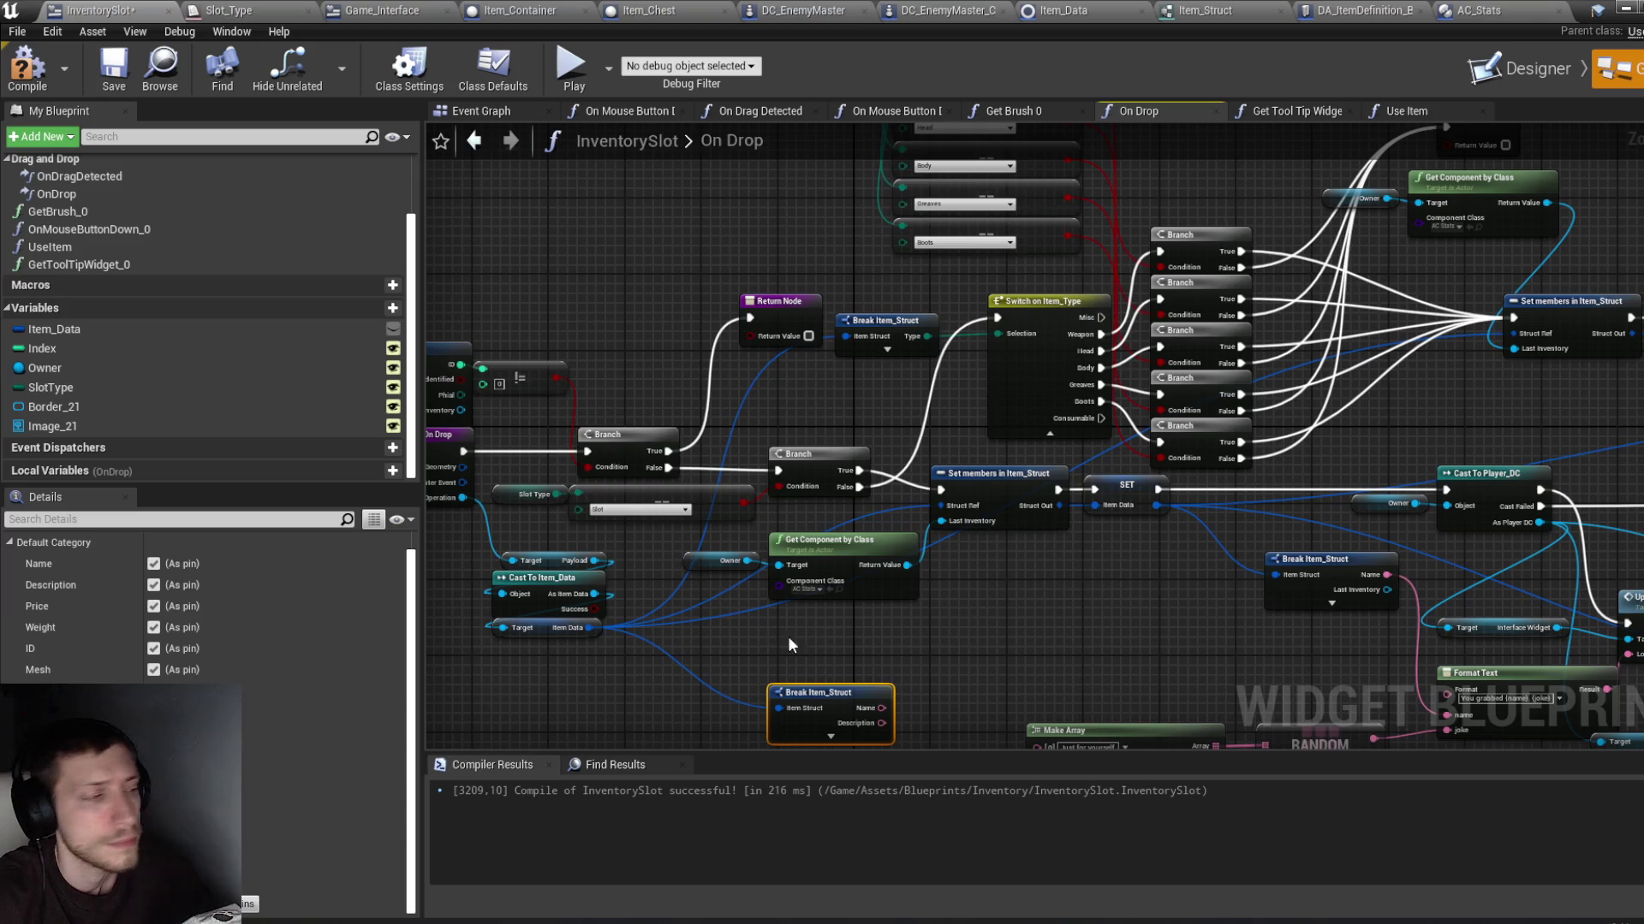
left_click(249, 905)
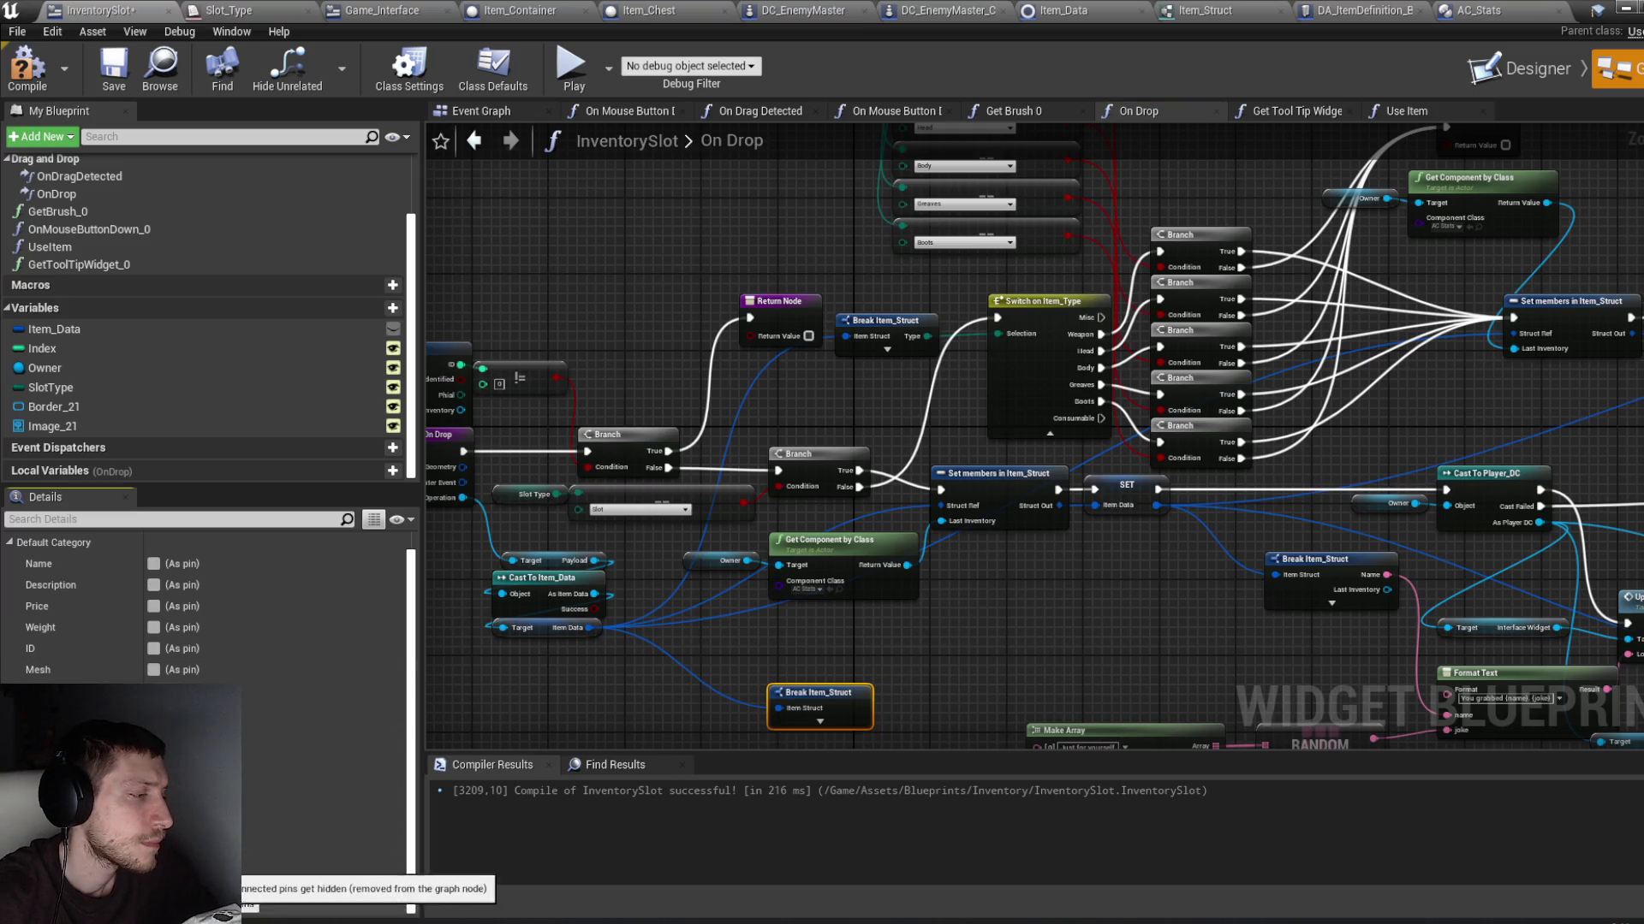
Step: Add an AC Stats Add Item node targeting Break Item_Struct's Last Inventory, then switch to AC_Stats
scroll(827, 666, "down", 2)
mouse_move(762, 683)
left_mouse_down()
mouse_move(699, 726)
mouse_move(779, 655)
mouse_move(991, 293)
left_mouse_up()
scroll(870, 297, "up", 3)
left_click_drag(865, 351, 933, 337)
type("add")
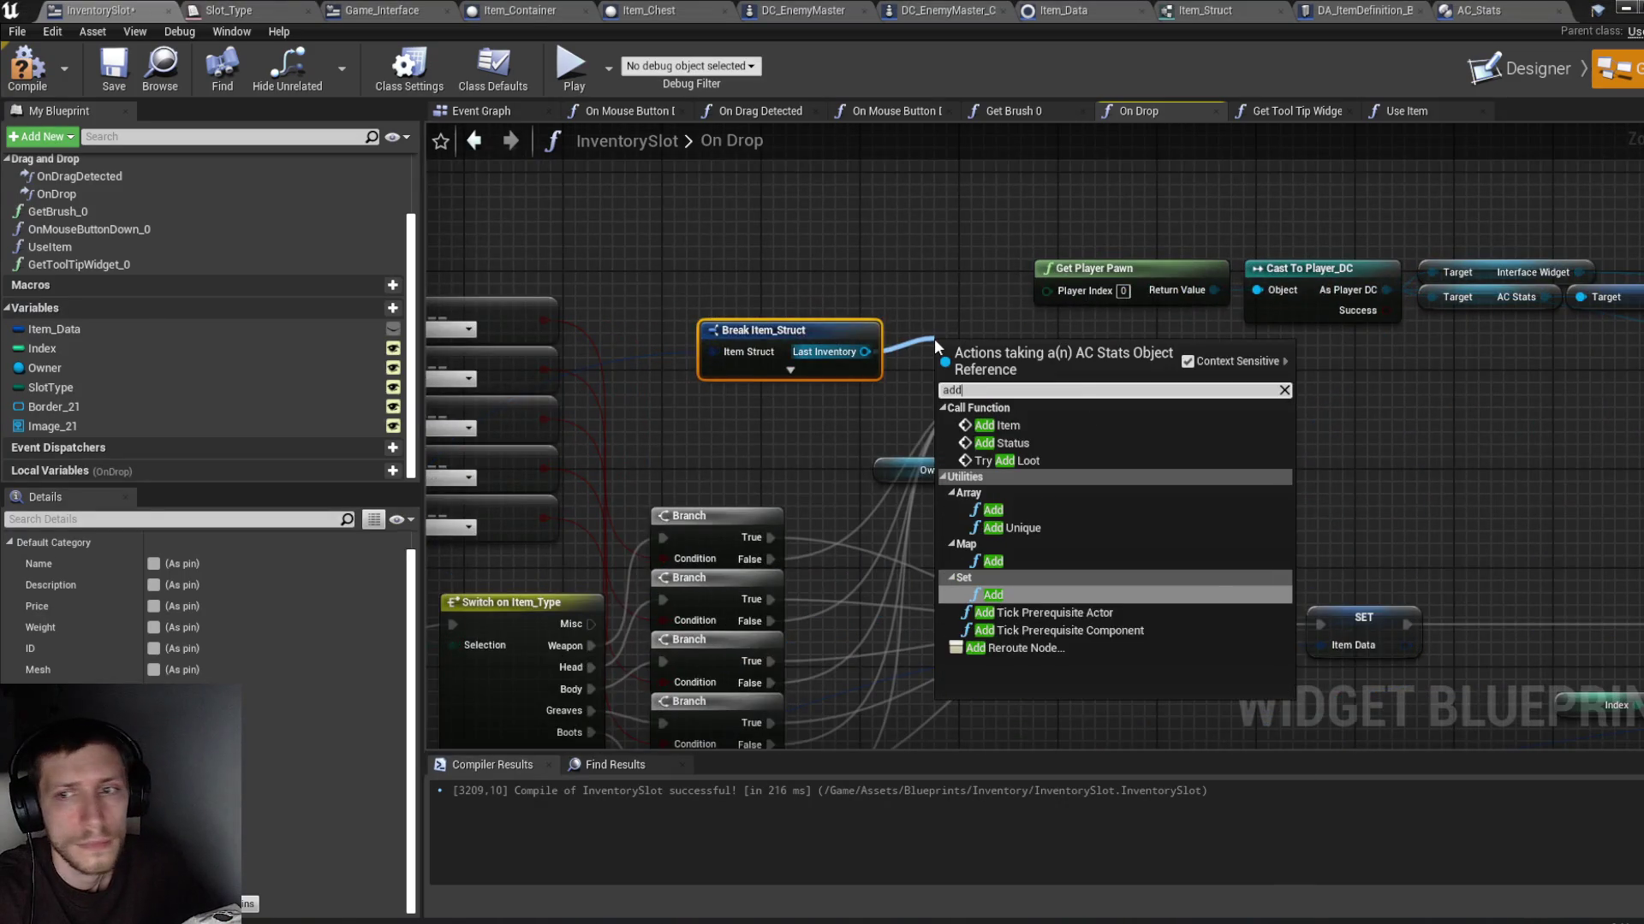
left_click(1061, 429)
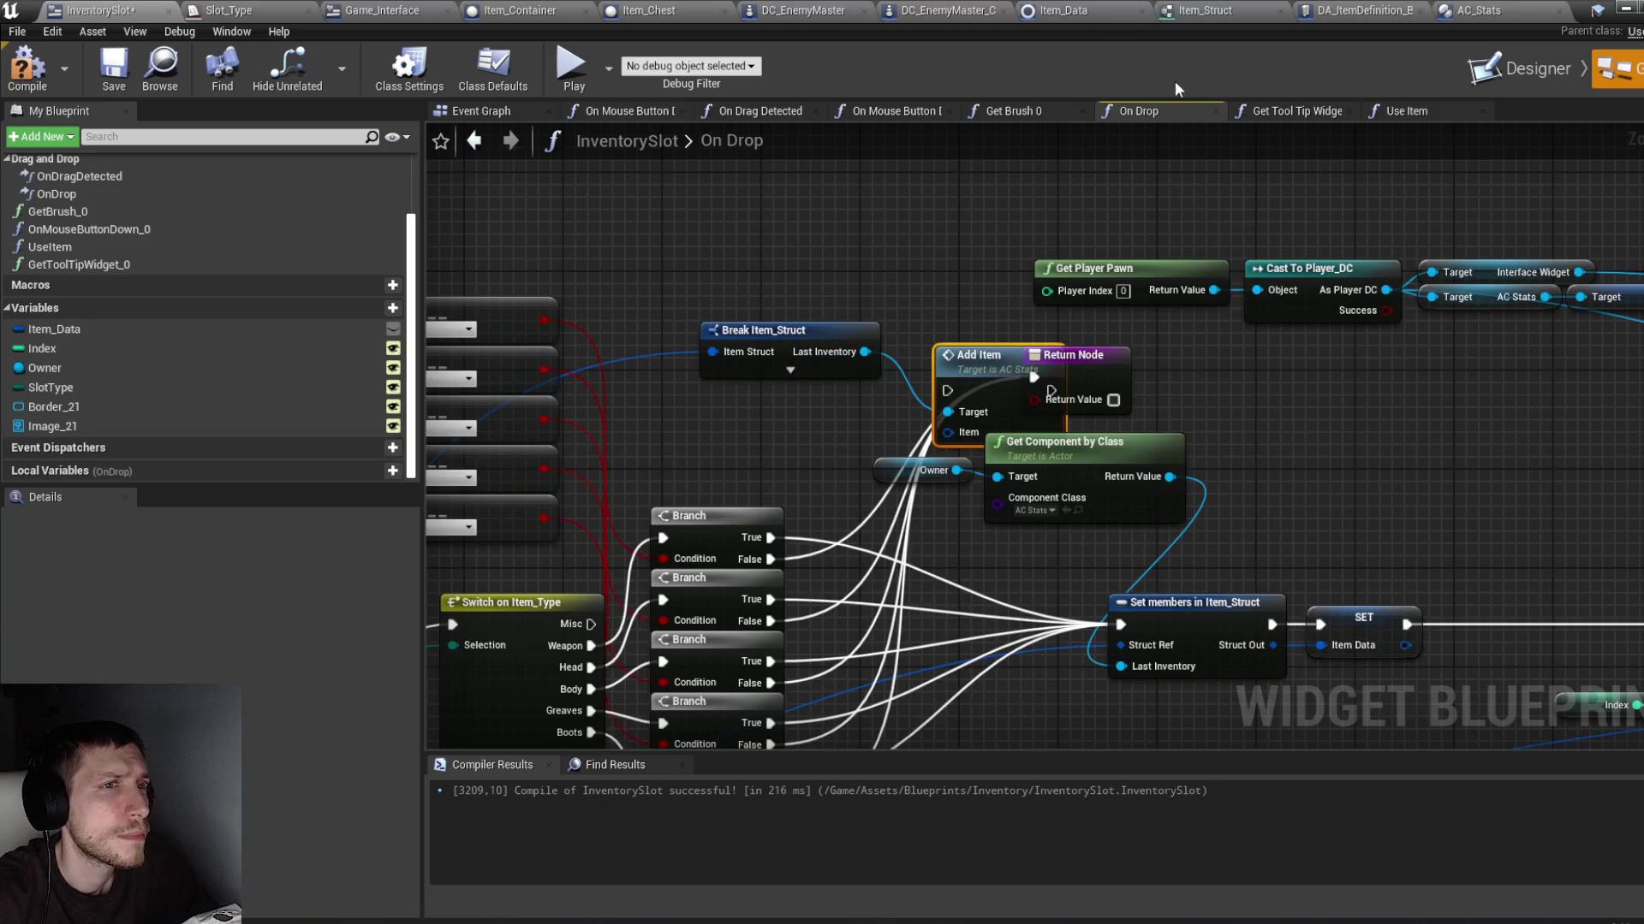
left_click(1458, 9)
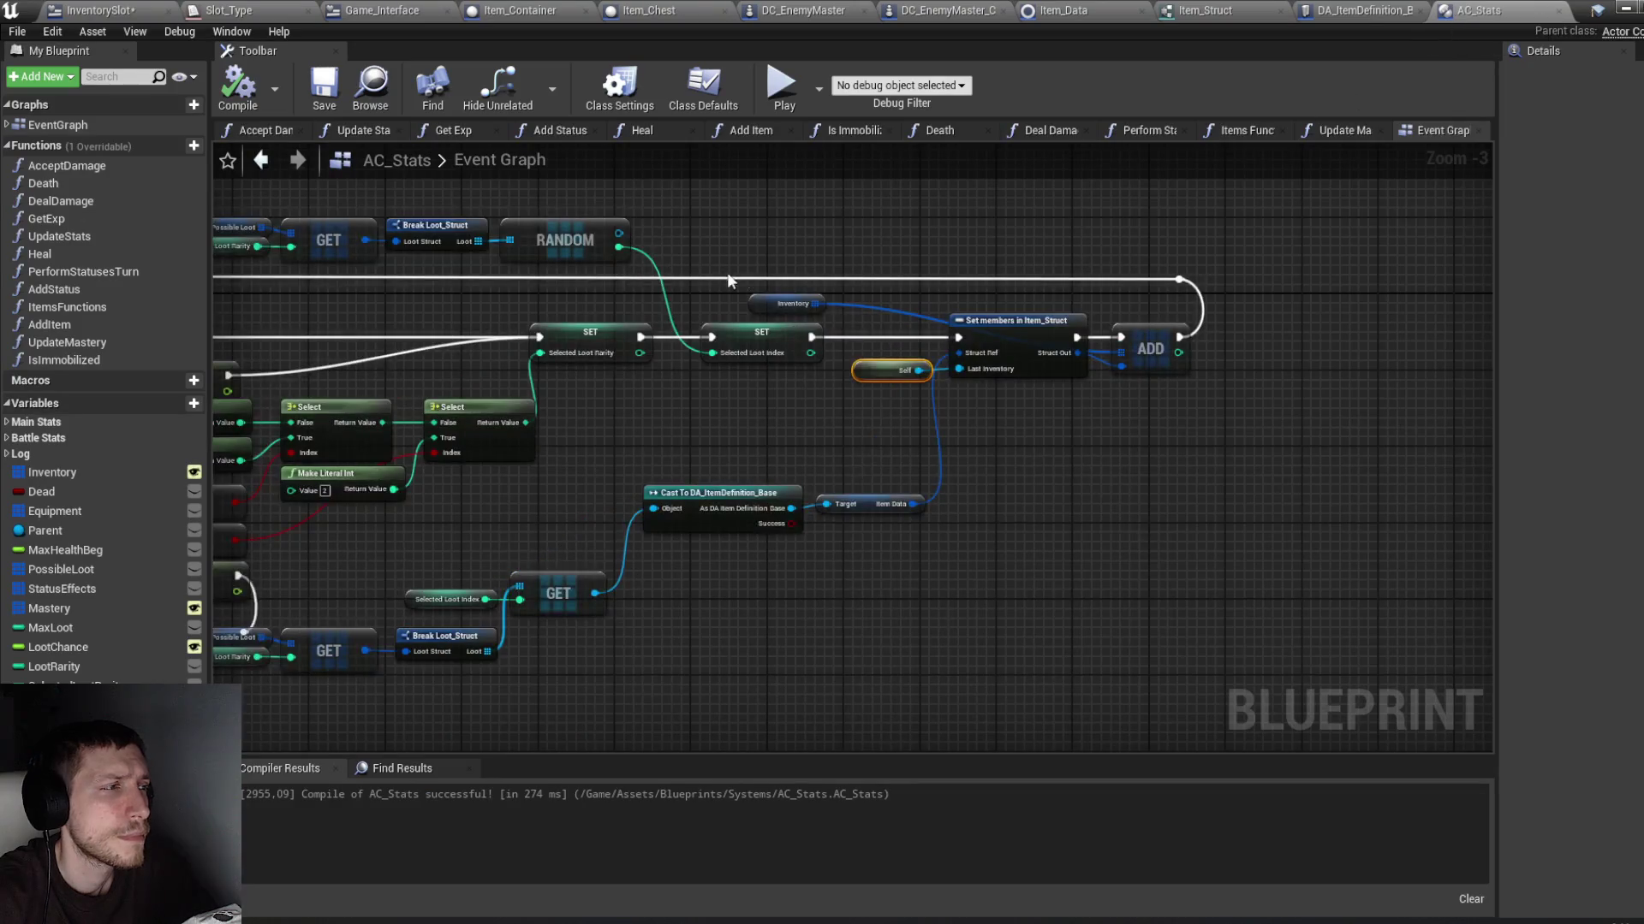
Step: Open the AddItem function, make room after Set Item Struct, and trim Break Item_Struct to ID
scroll(727, 281, "down", 1)
scroll(942, 257, "down", 1)
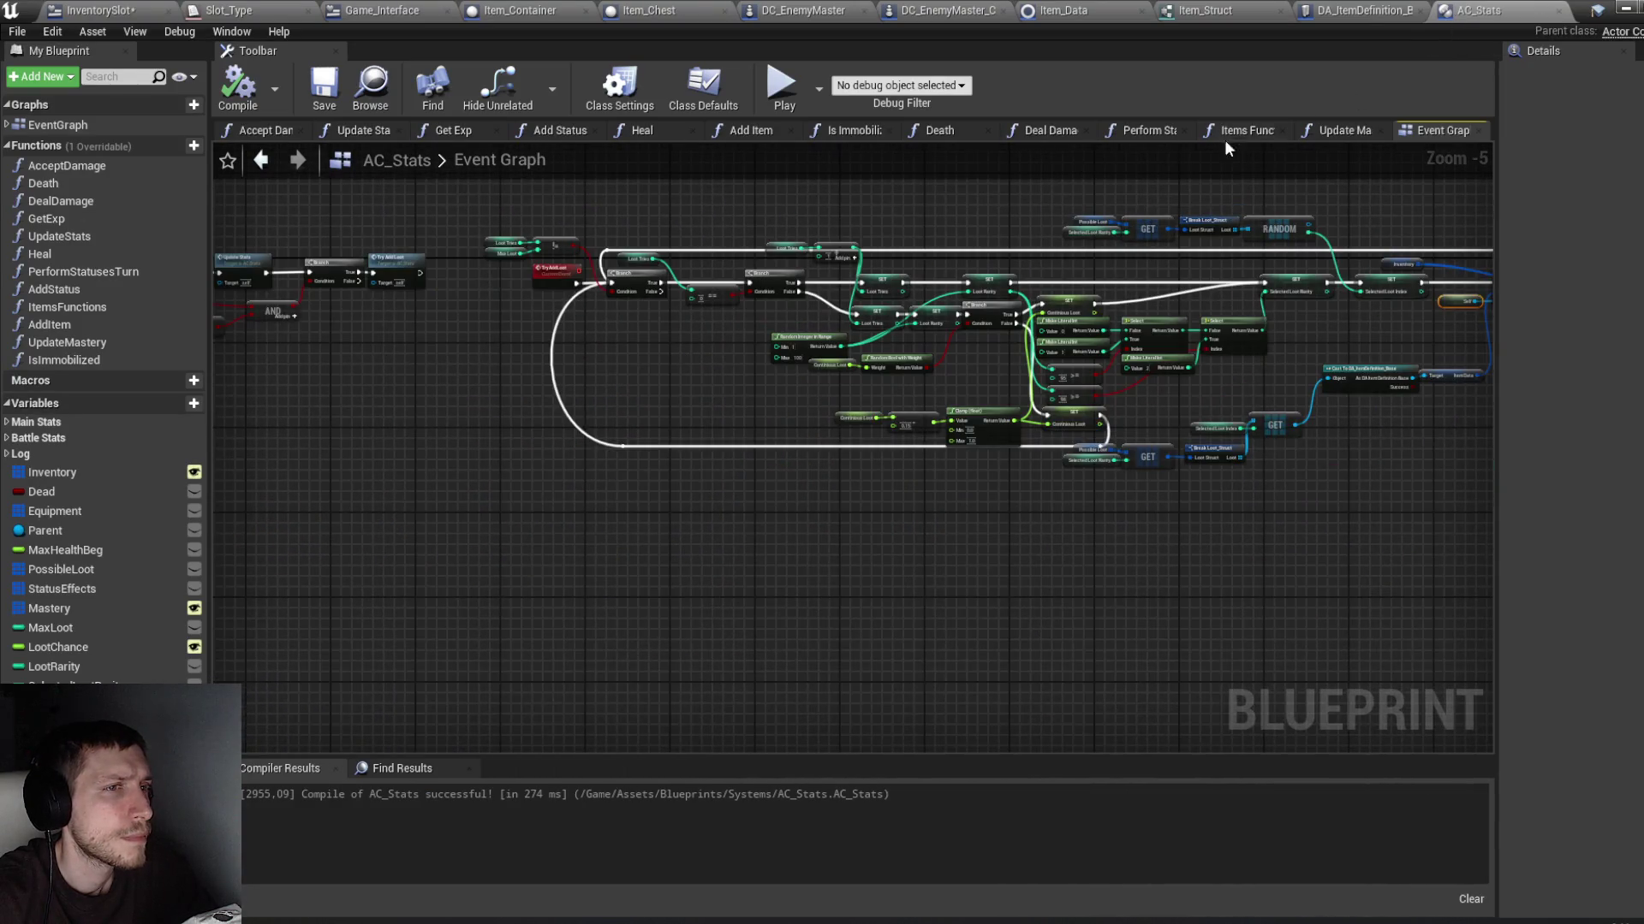
double_click(74, 326)
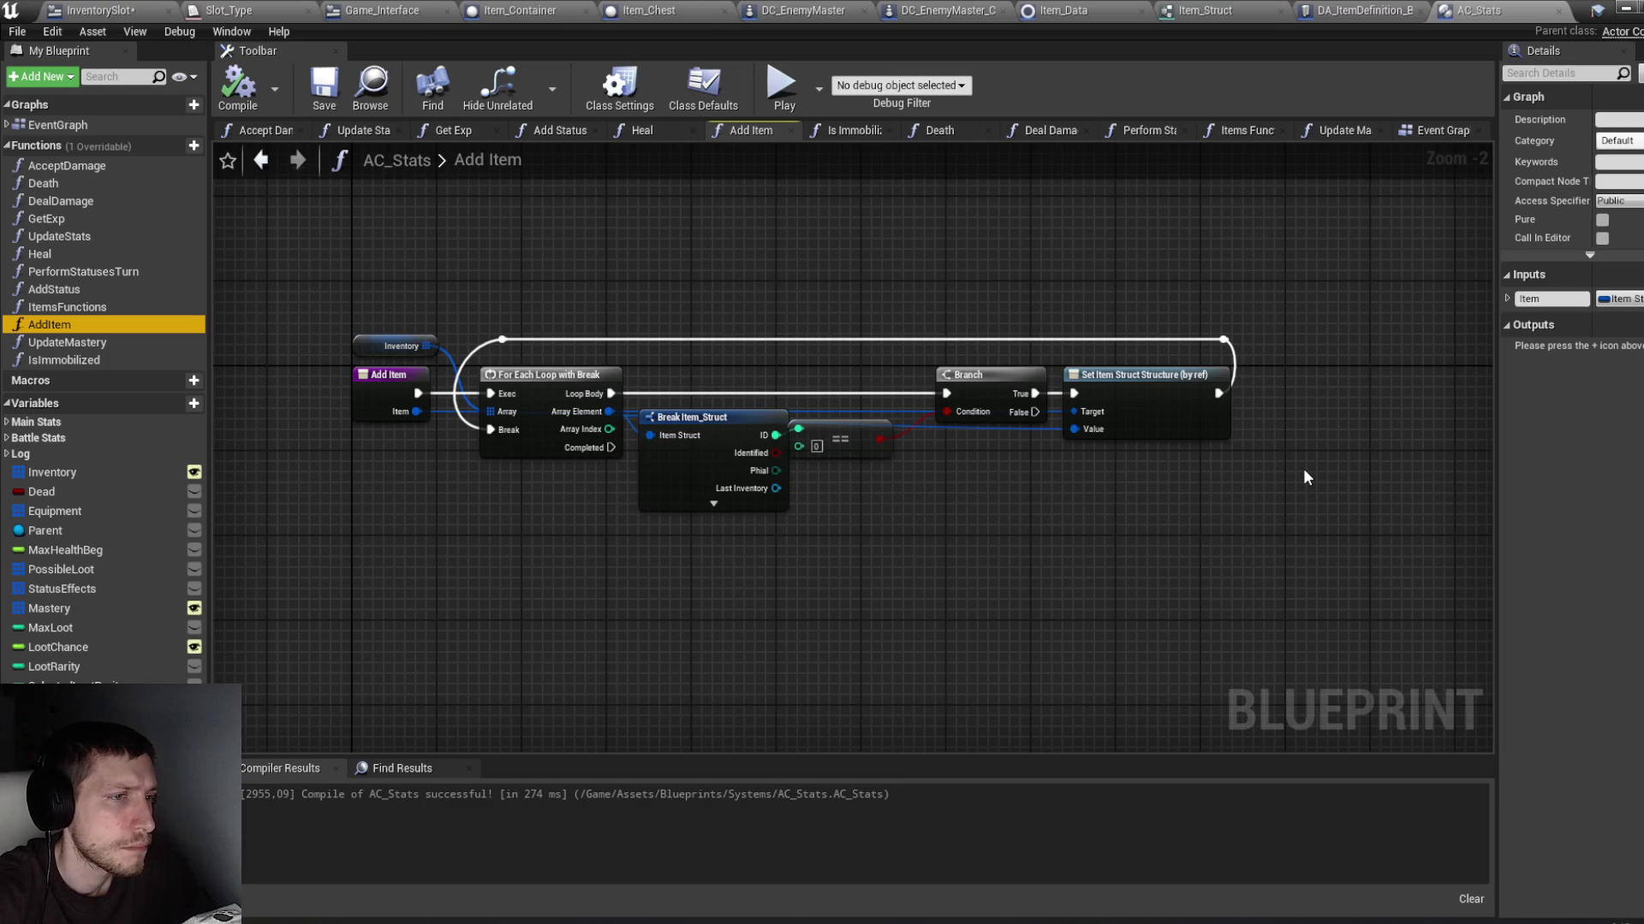
left_click_drag(1303, 474, 1106, 307)
left_click_drag(1165, 428, 1265, 431)
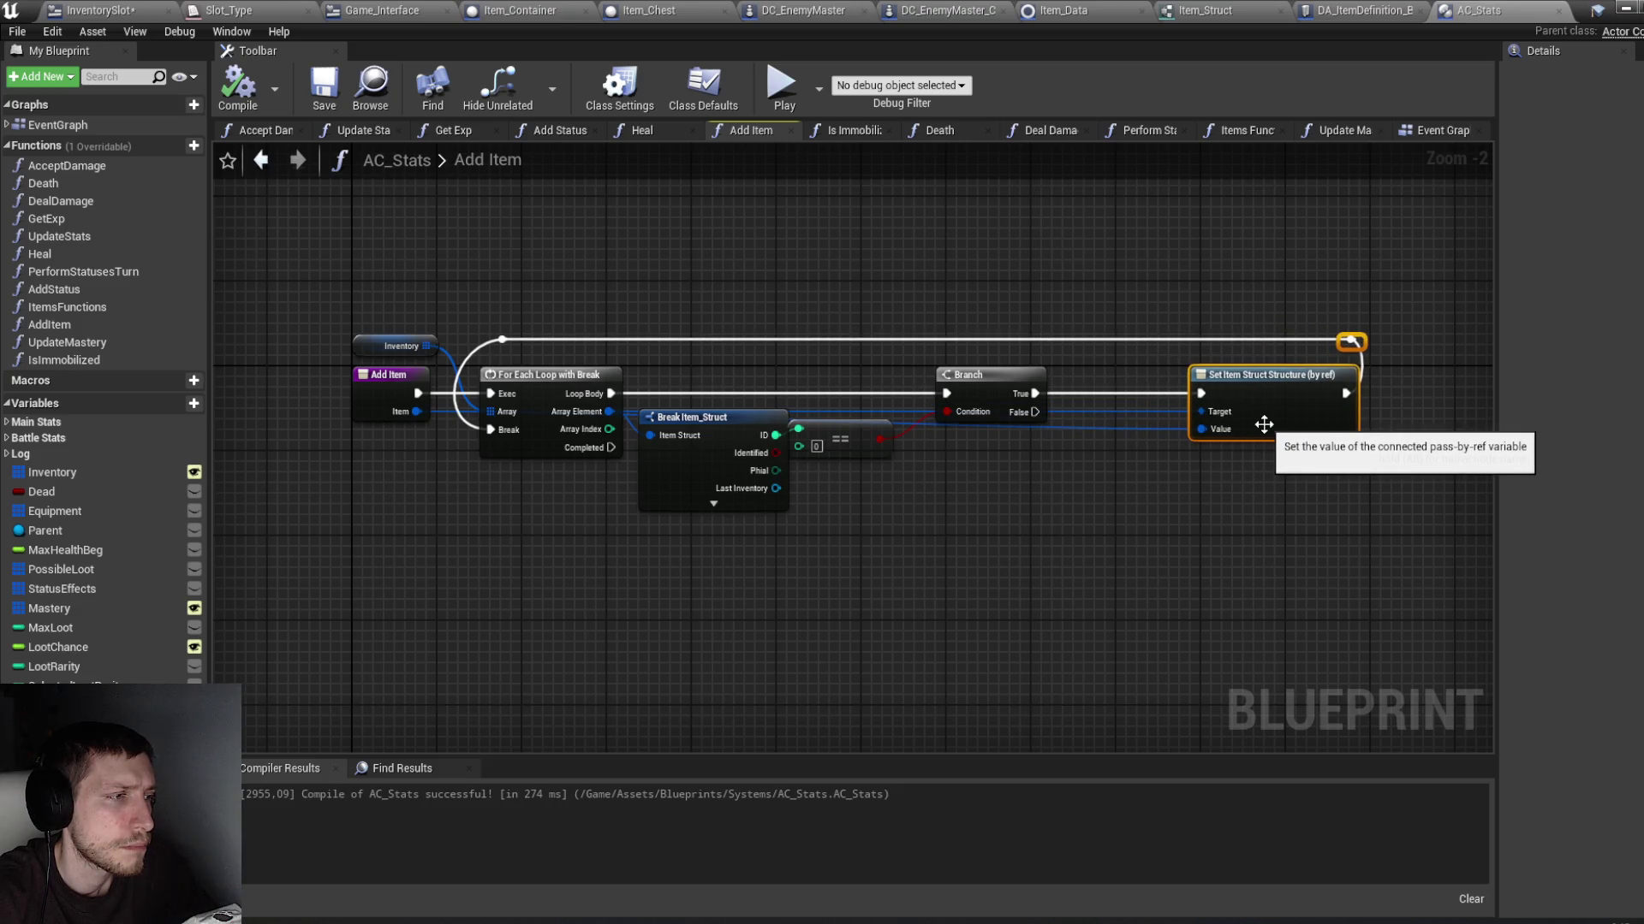
left_click(753, 477)
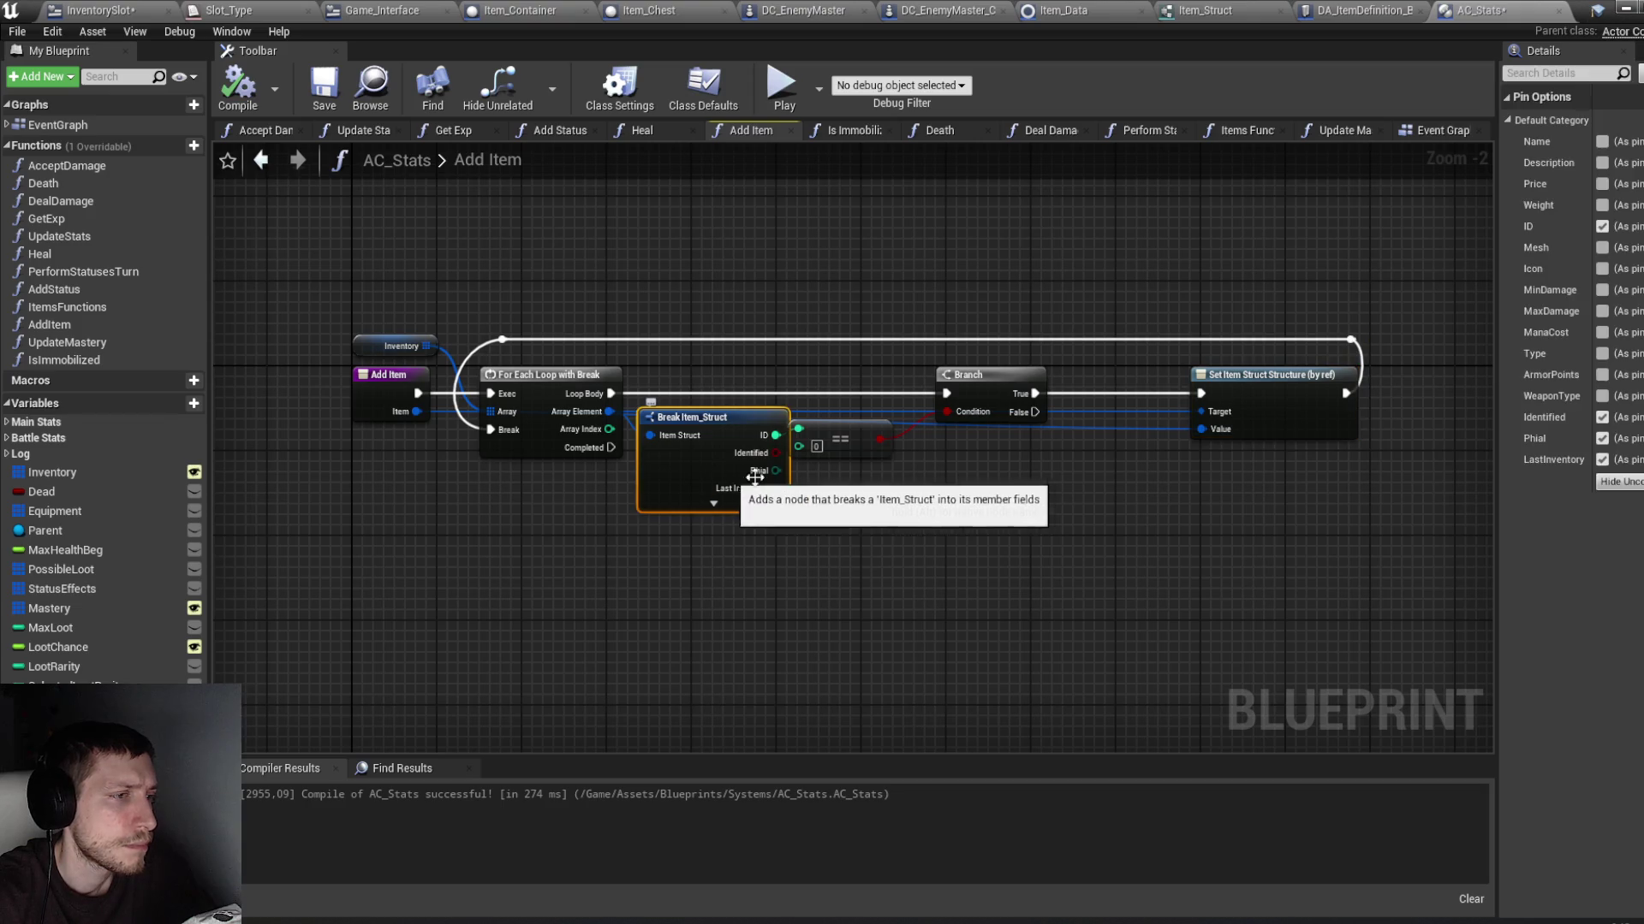
left_click(1618, 481)
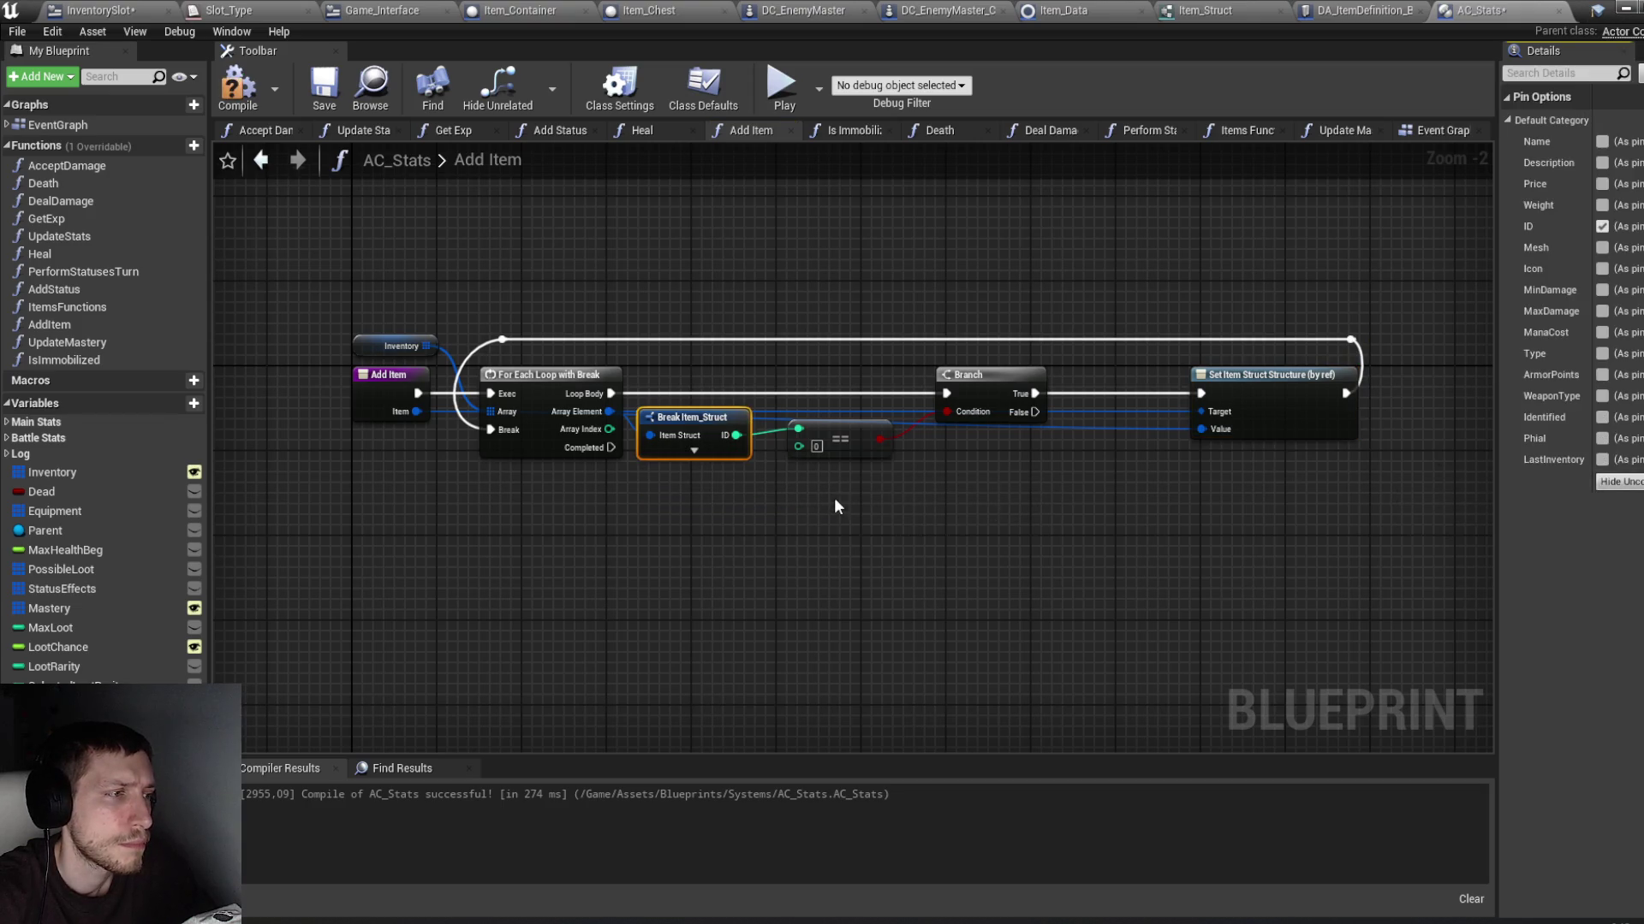
left_click_drag(711, 489, 682, 509)
Step: Insert a Set members in Item_Struct node from the loop's Array Element before Set Item Struct
left_click_drag(583, 432, 690, 547)
type("setm")
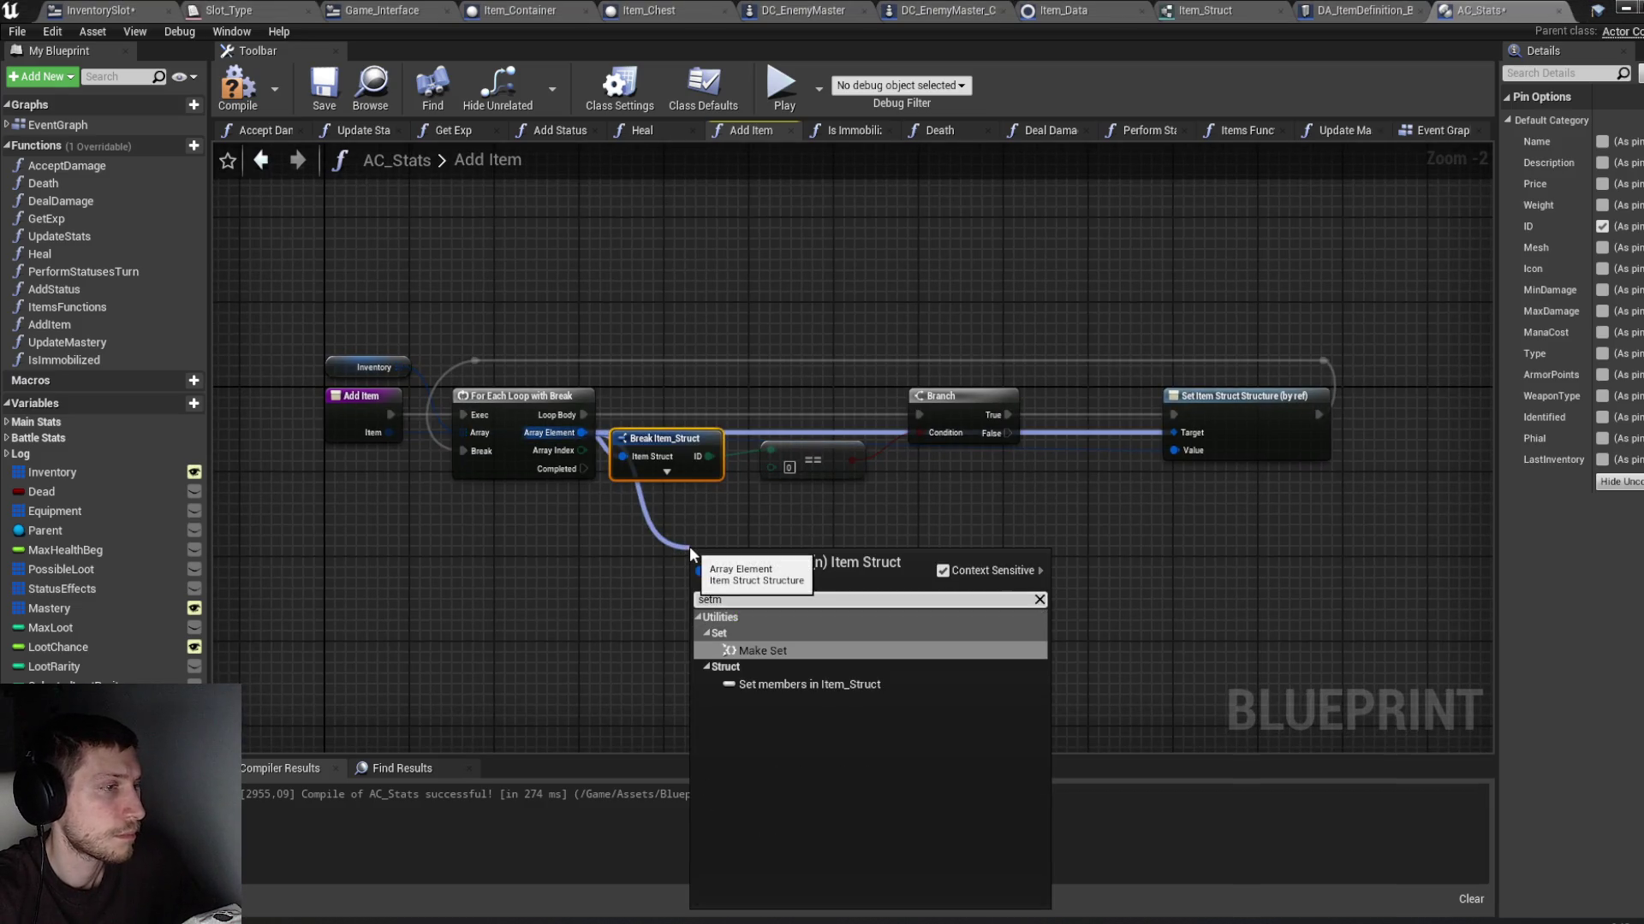
left_click(933, 682)
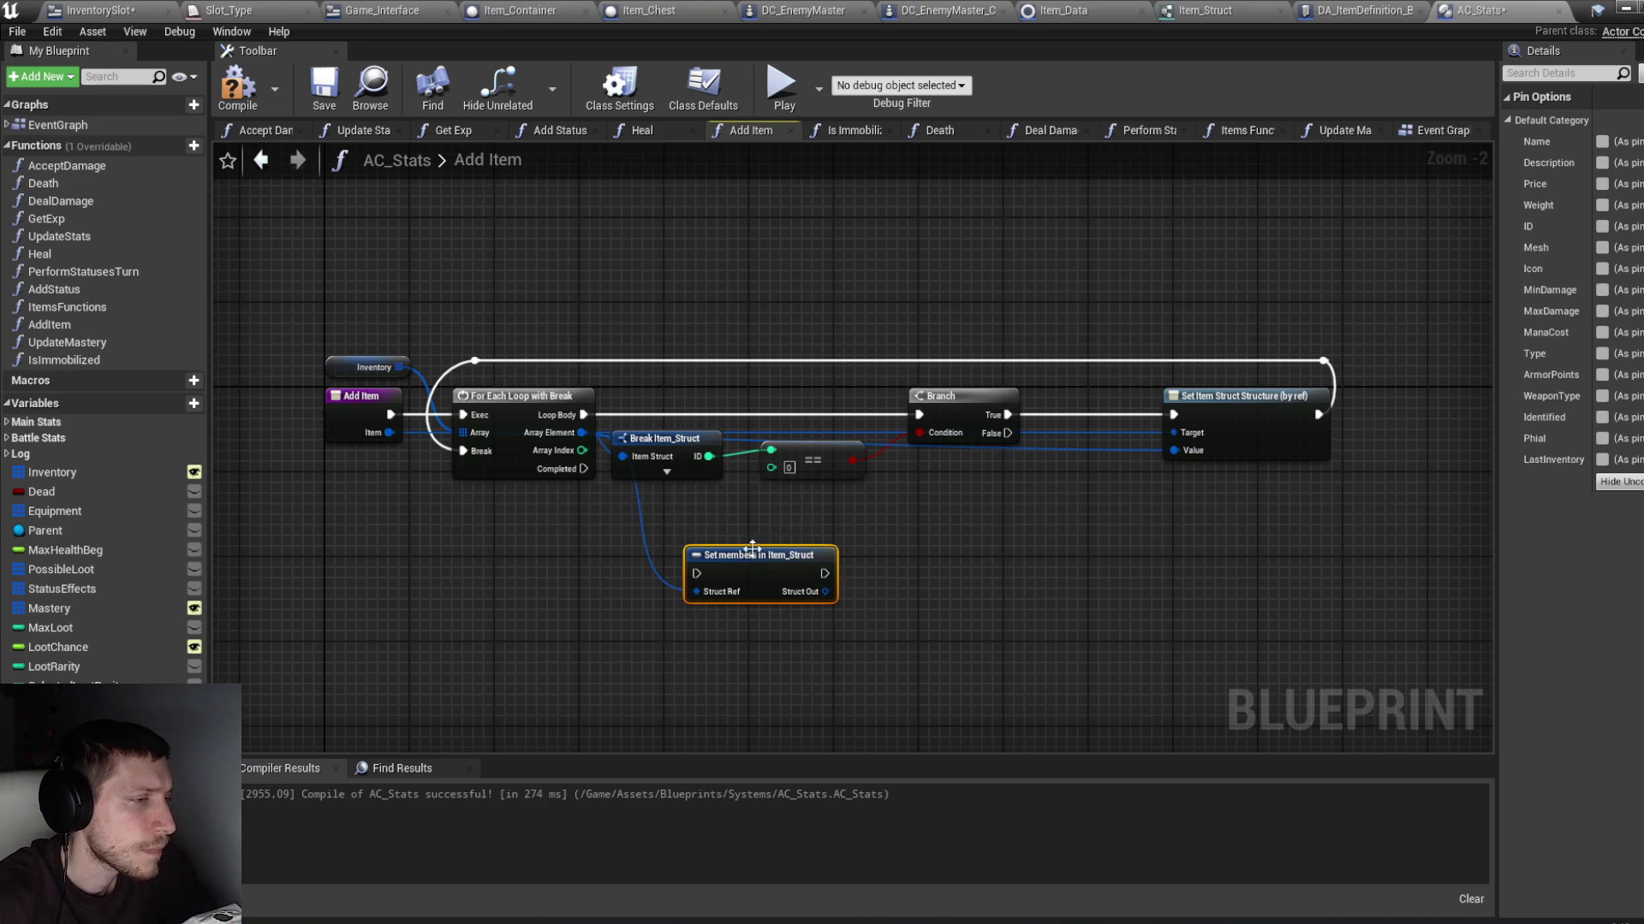
left_click_drag(757, 566, 1087, 416)
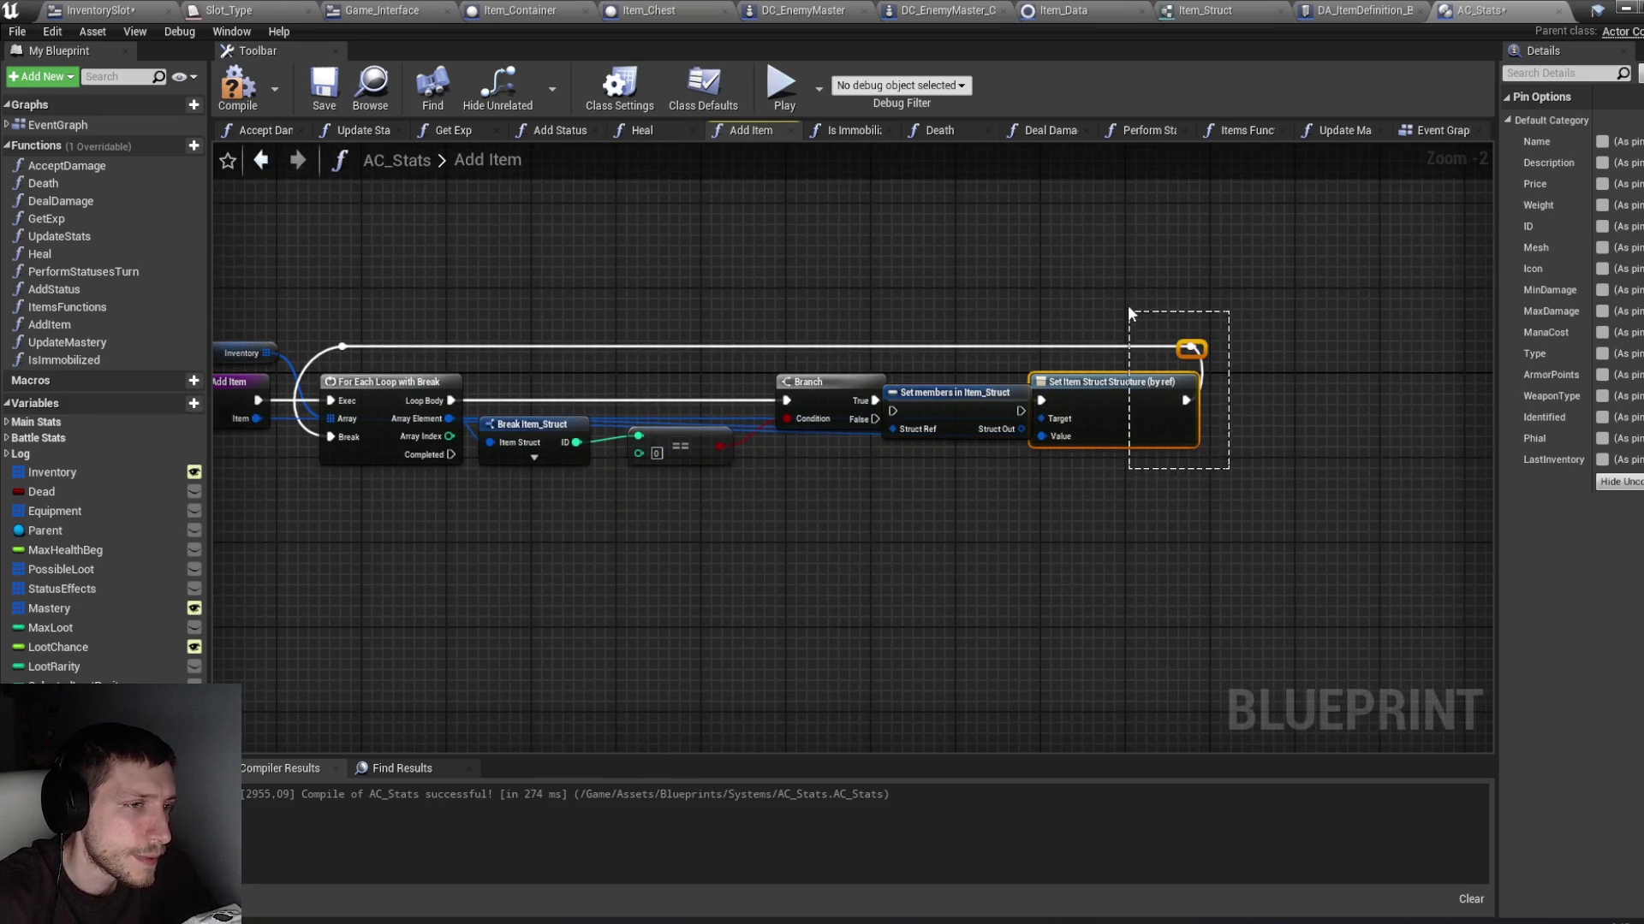
left_click_drag(1127, 305, 1127, 306)
left_click_drag(1097, 403, 1169, 399)
mouse_move(940, 422)
left_mouse_down()
mouse_move(960, 411)
mouse_move(914, 400)
left_mouse_up()
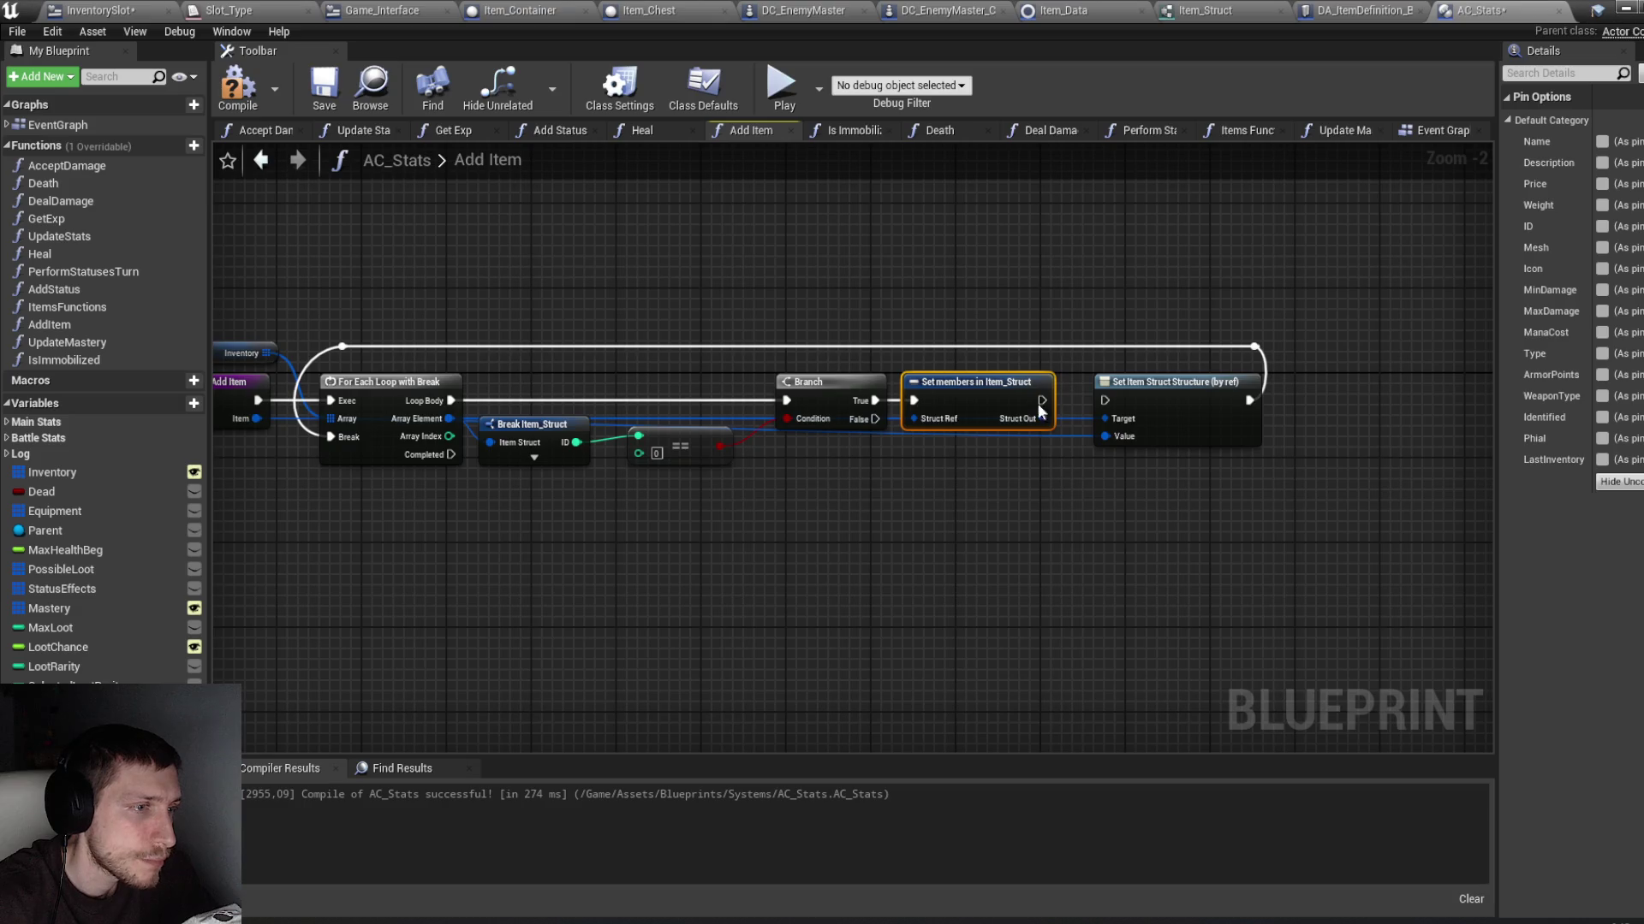
mouse_move(1039, 400)
left_mouse_down()
mouse_move(1108, 399)
mouse_move(1065, 447)
mouse_move(1118, 438)
mouse_move(1074, 457)
left_mouse_up()
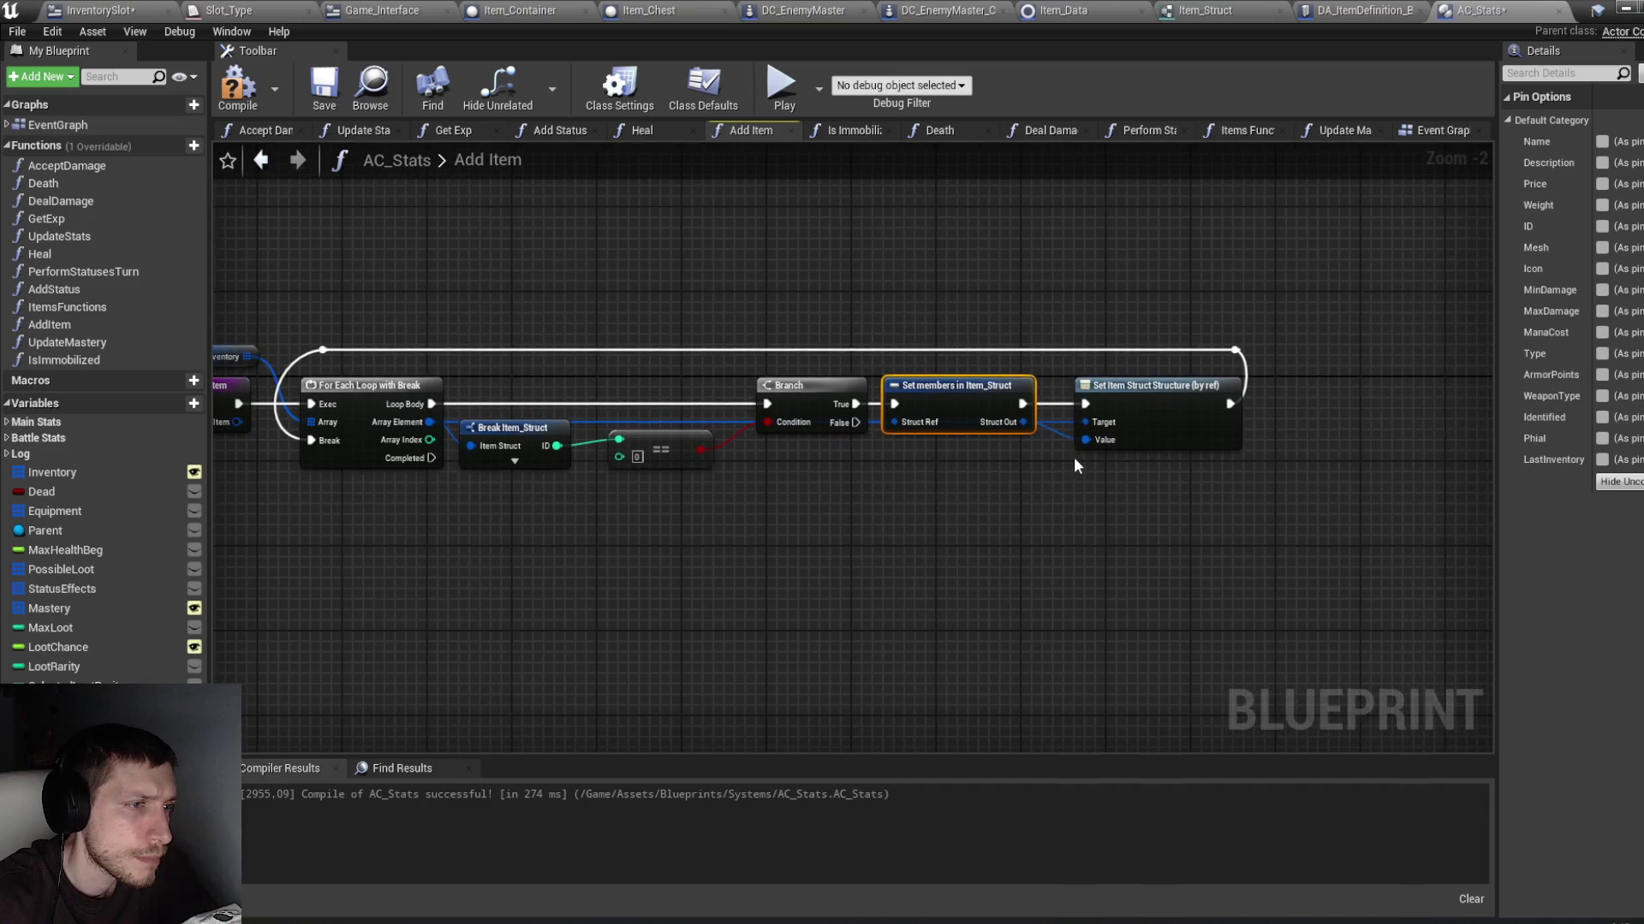
left_click_drag(974, 404, 984, 404)
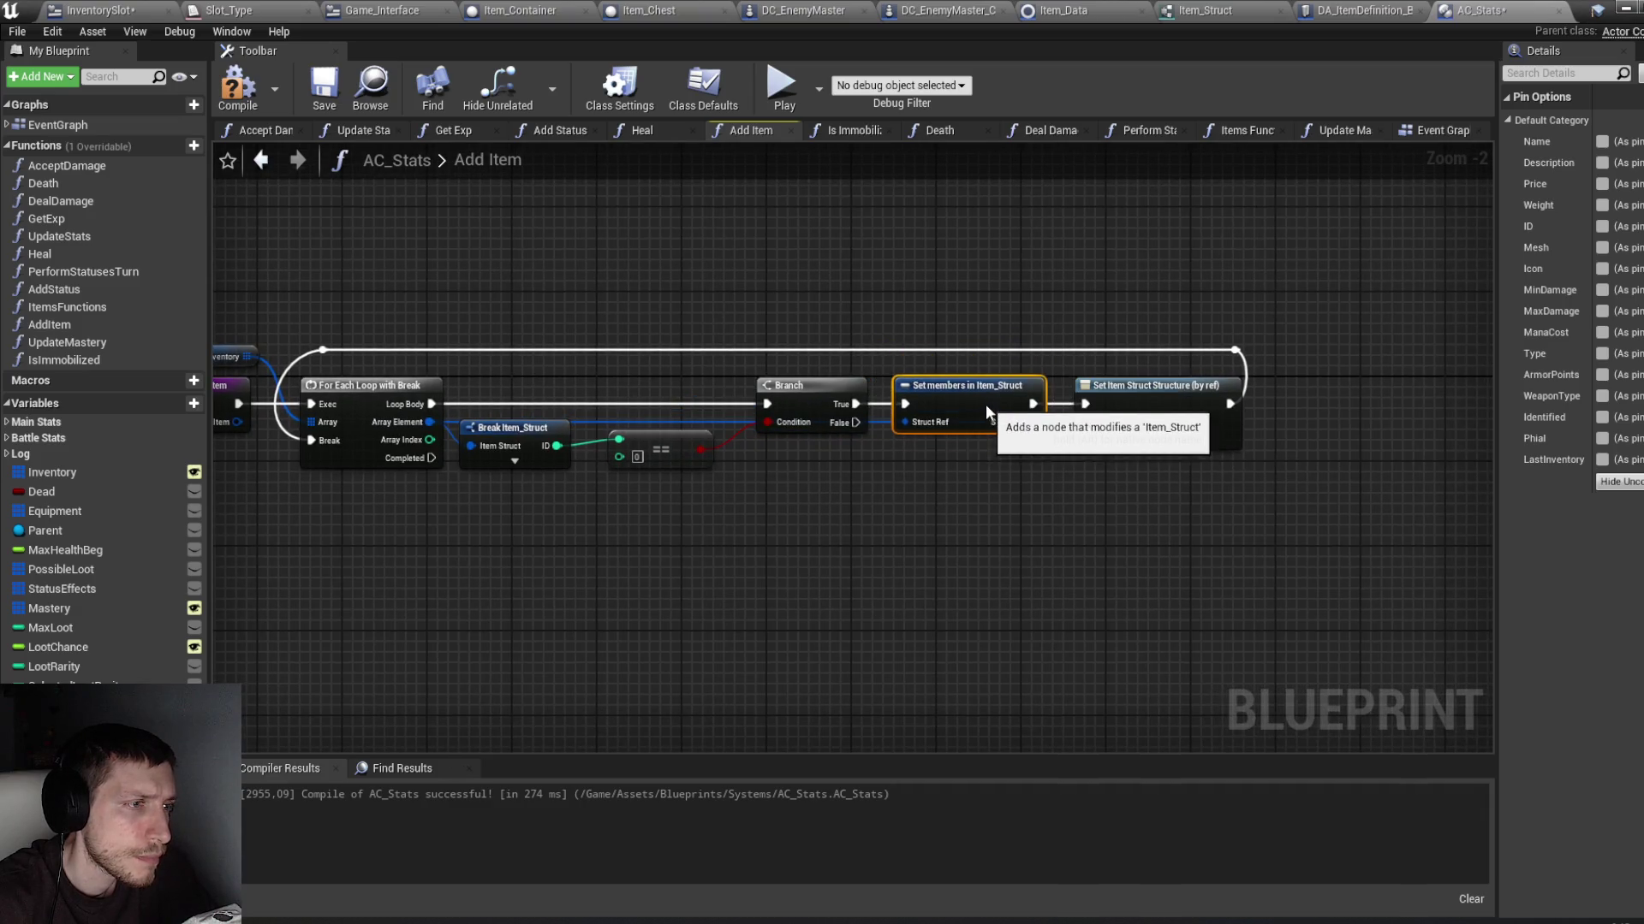
Step: Expose LastInventory on Set members and feed it a Self reference beside the Branch
left_click(1601, 460)
mouse_move(962, 515)
left_mouse_down()
mouse_move(1020, 486)
mouse_move(810, 562)
left_mouse_up()
type("sel")
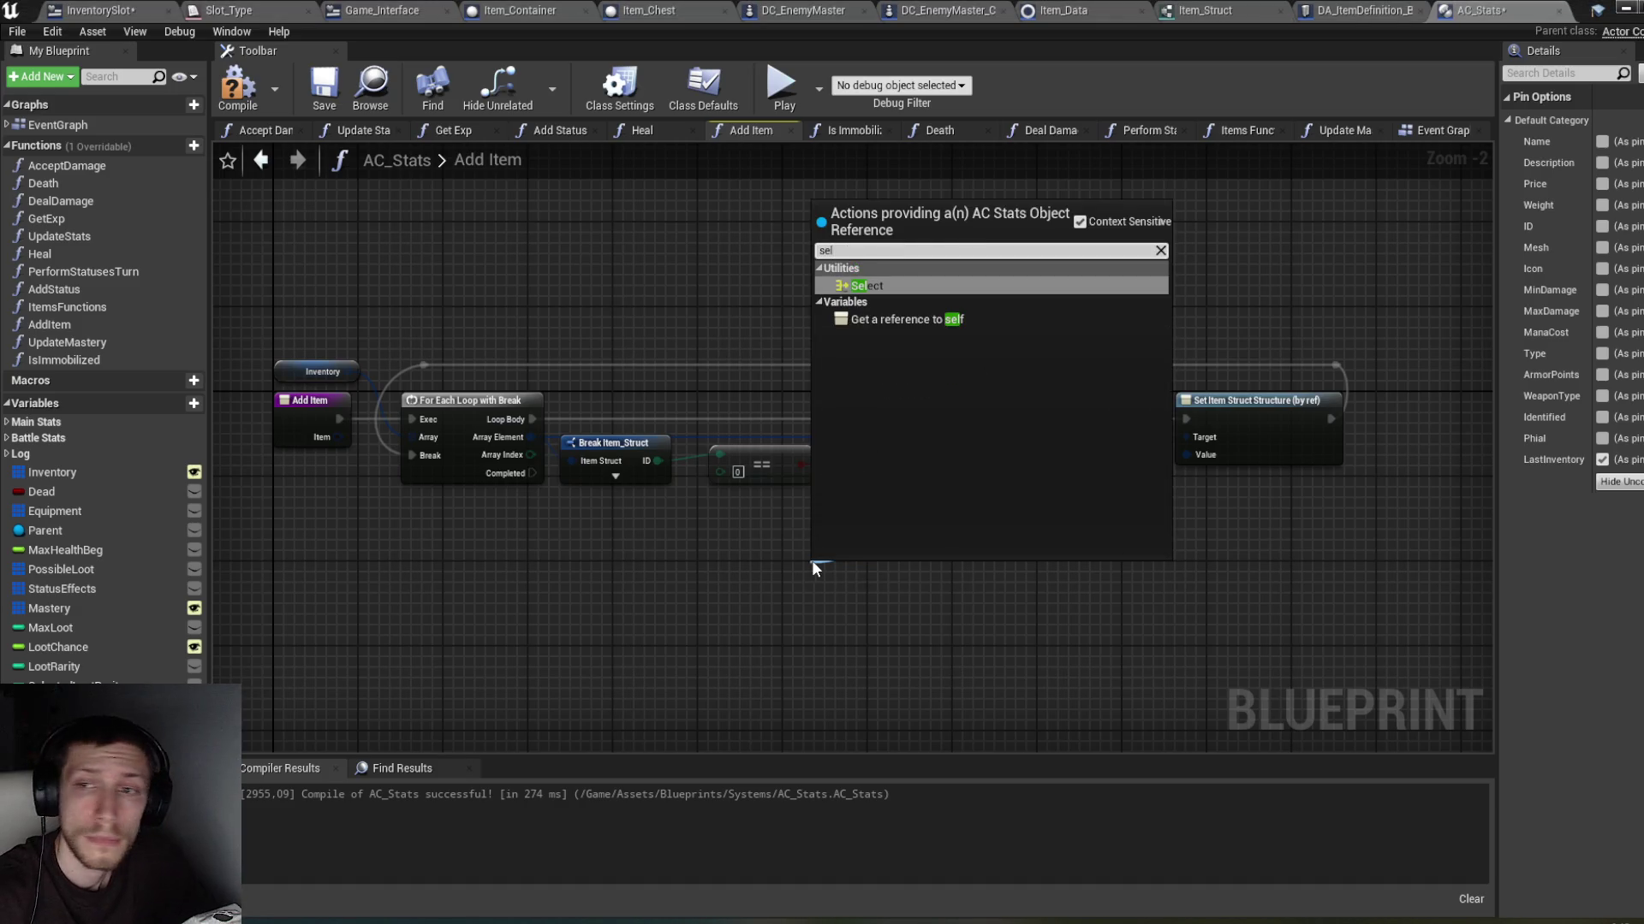
left_click(945, 318)
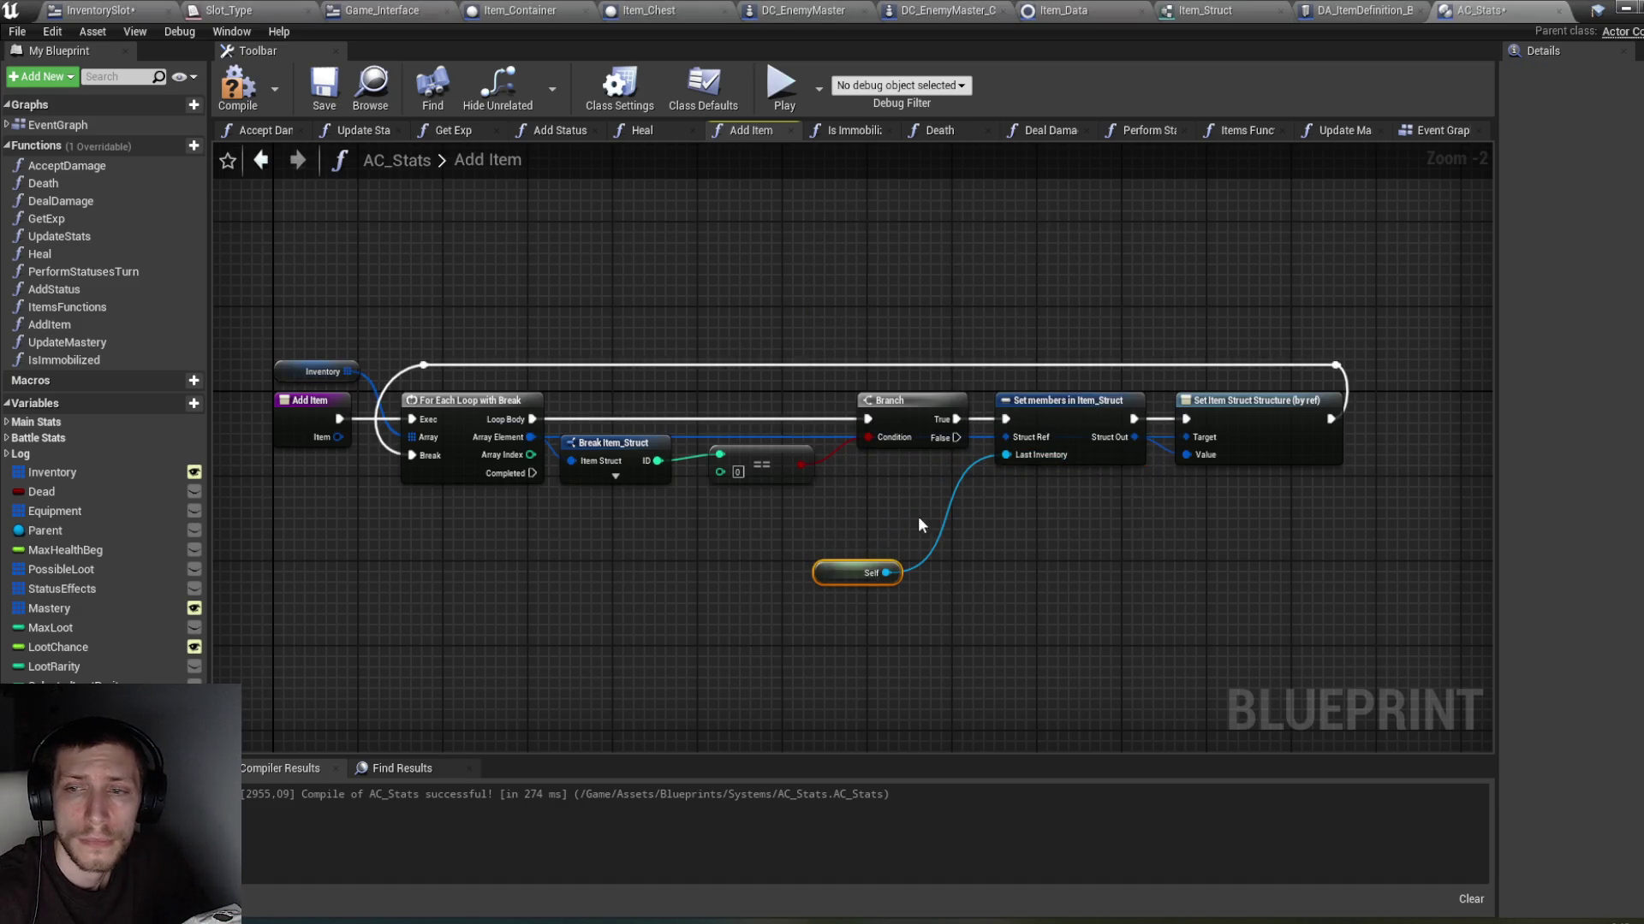
left_click_drag(844, 561, 918, 444)
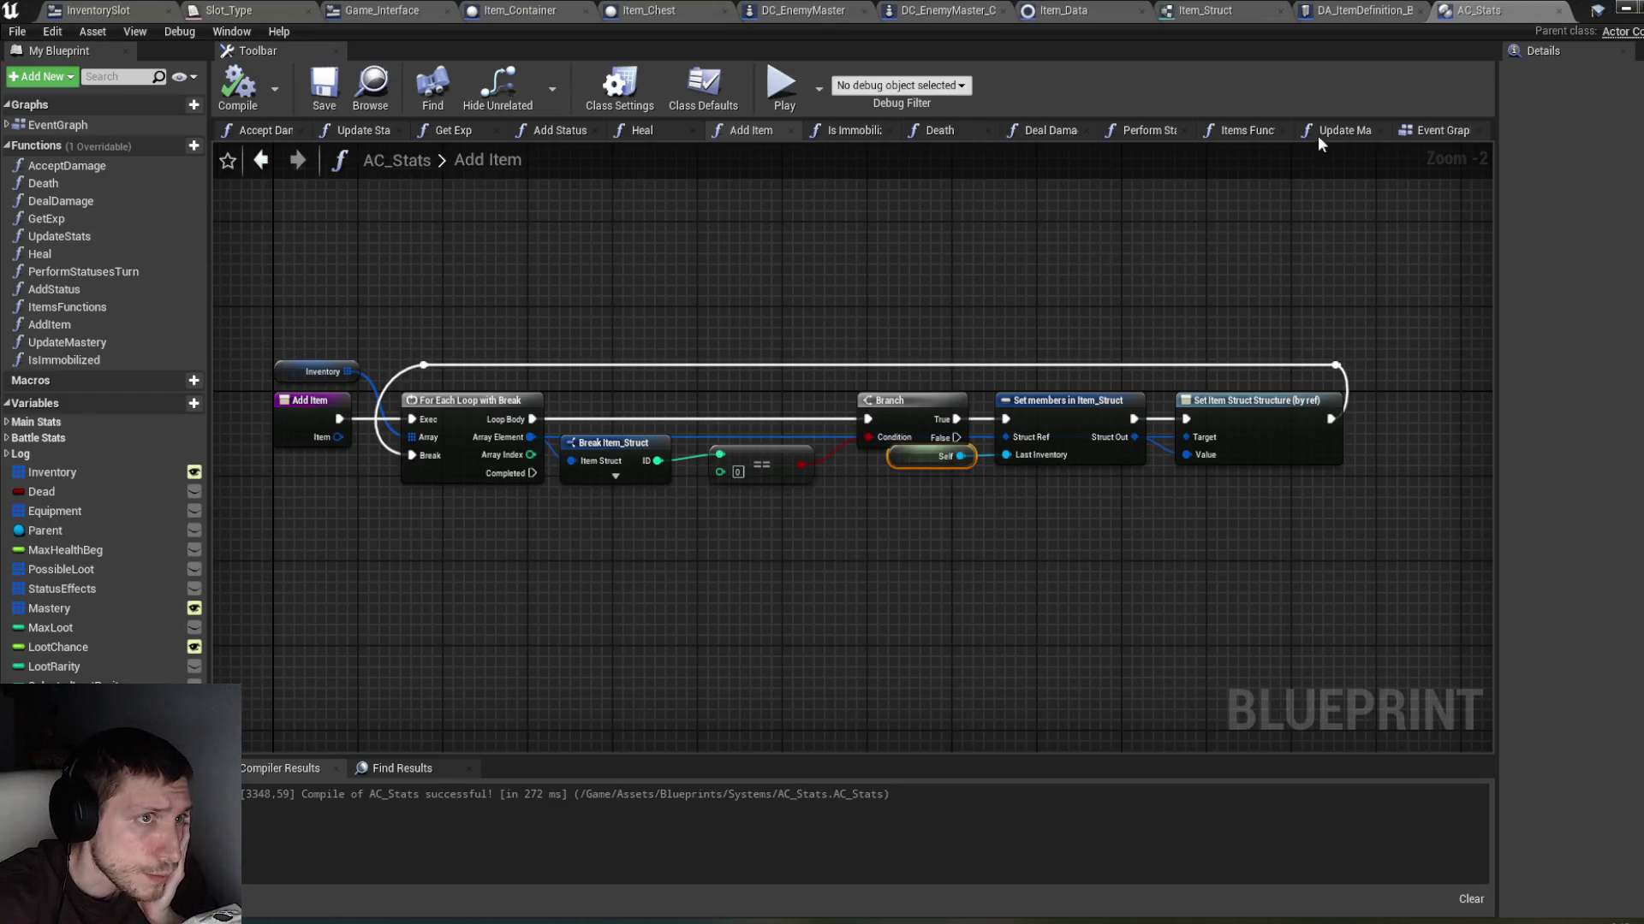
Step: Compile the Item_Data blueprint and return to InventorySlot's On Drop graph
left_click(1346, 15)
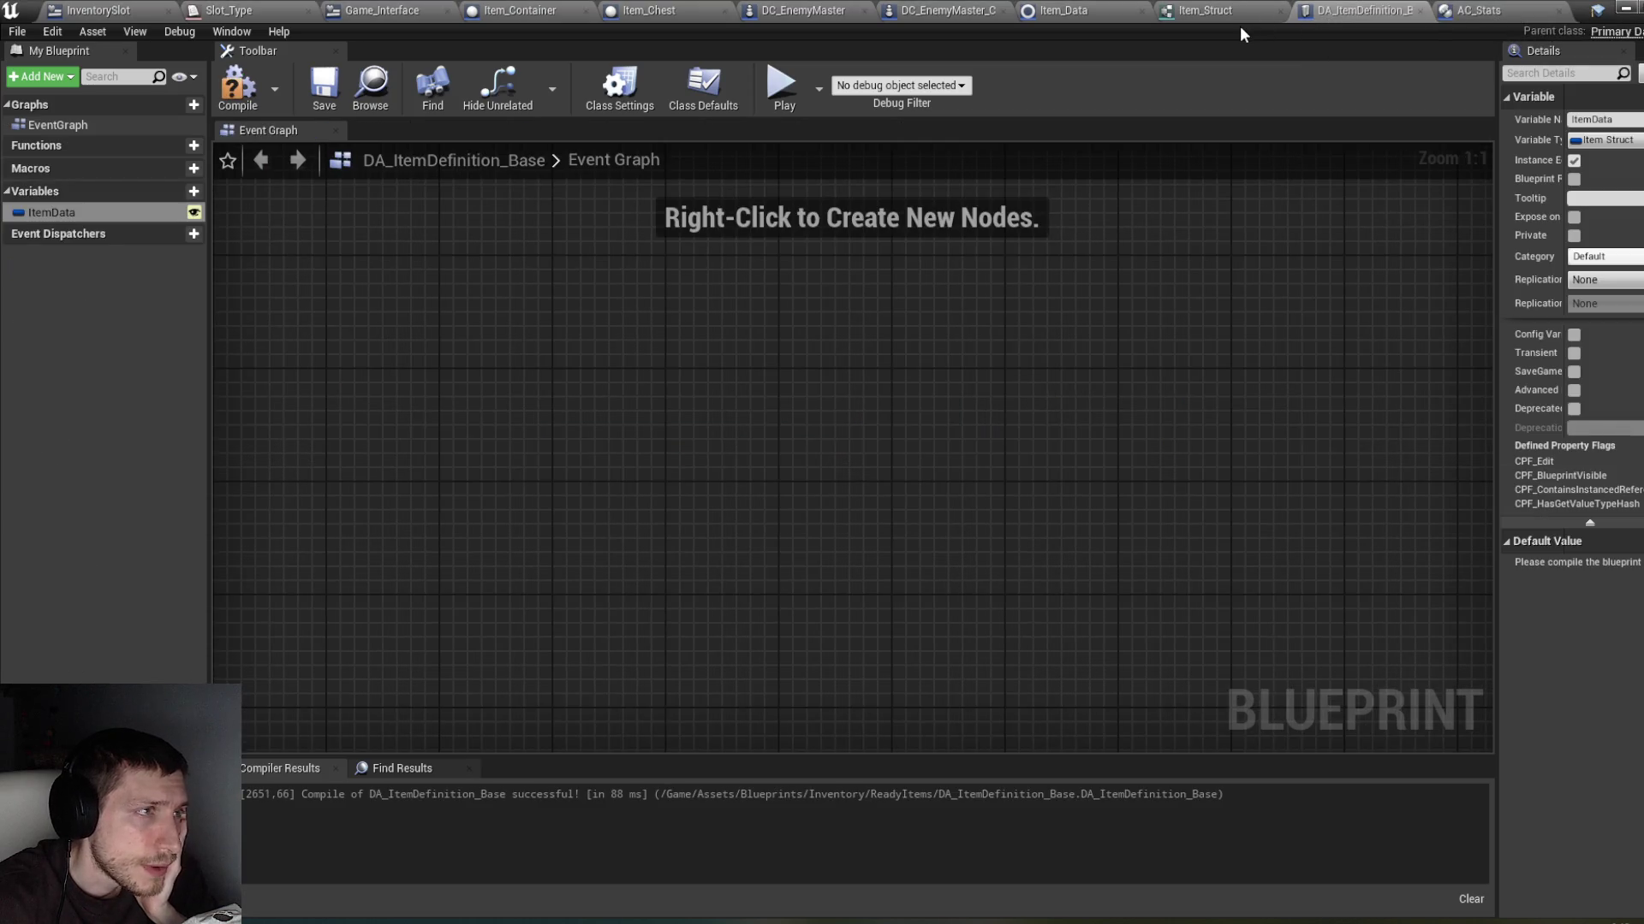
left_click(1493, 14)
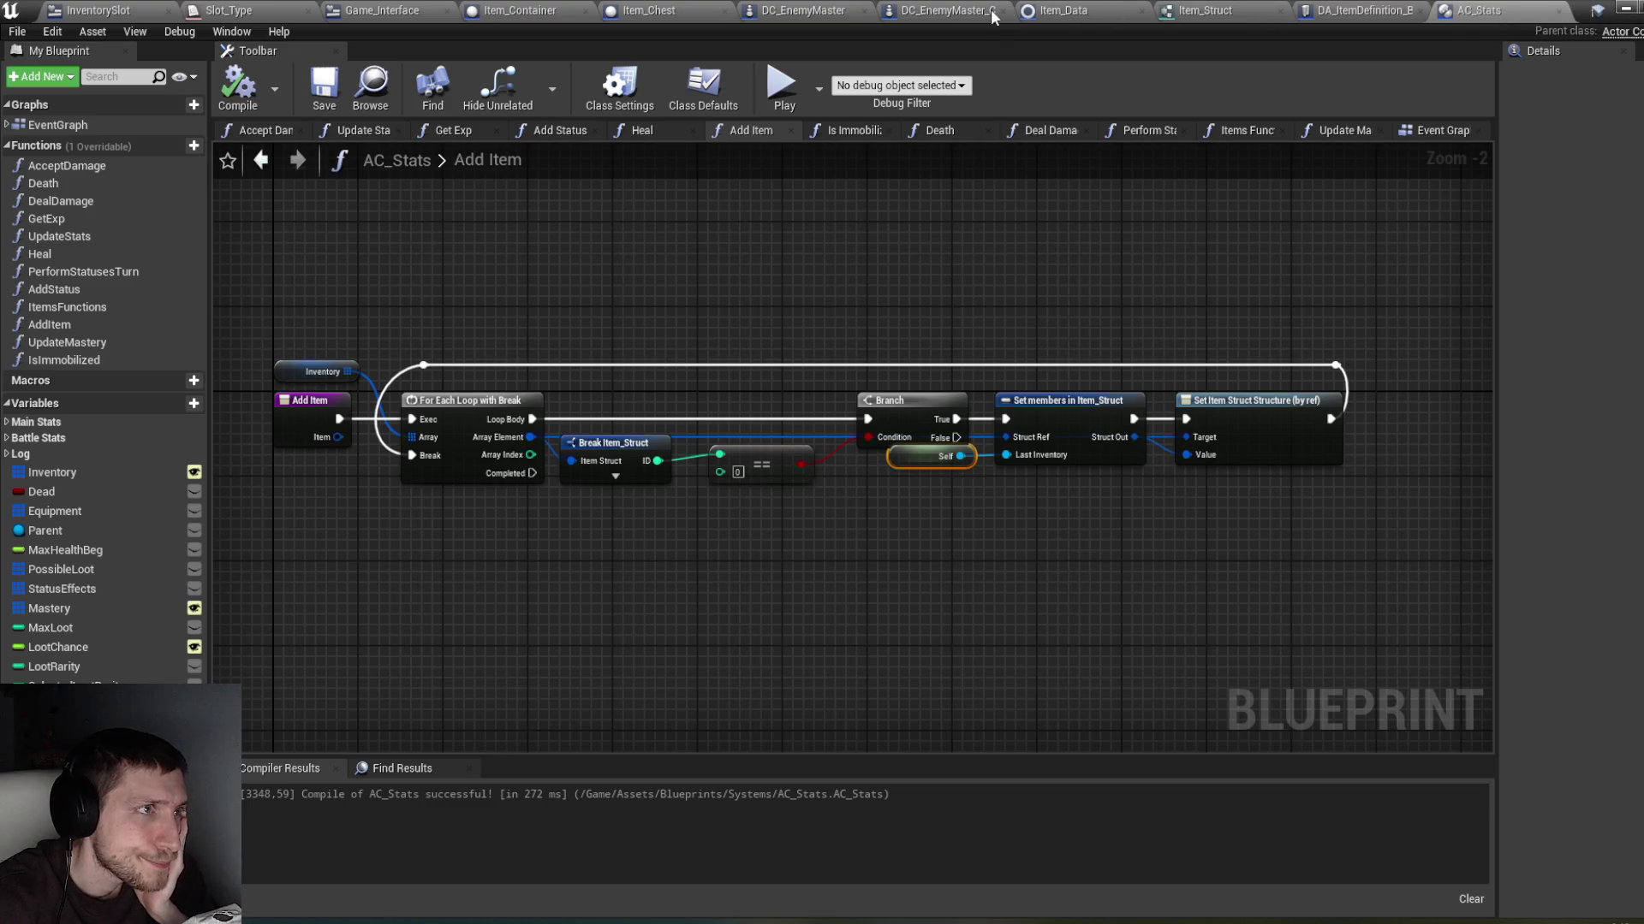
left_click(1055, 11)
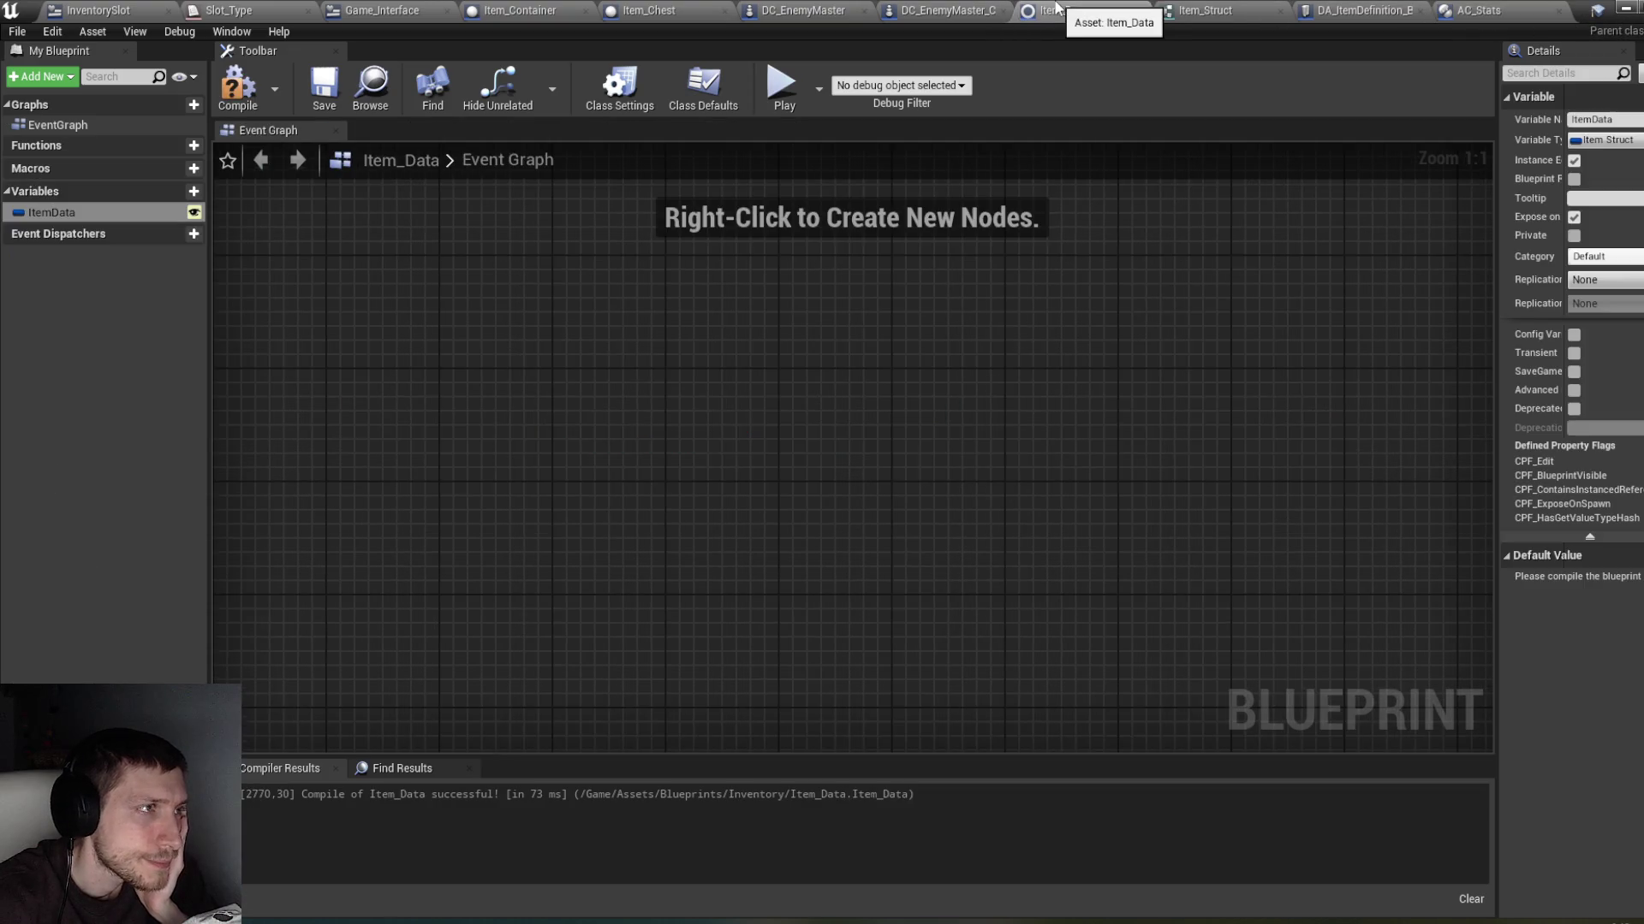
left_click(238, 86)
left_click(548, 10)
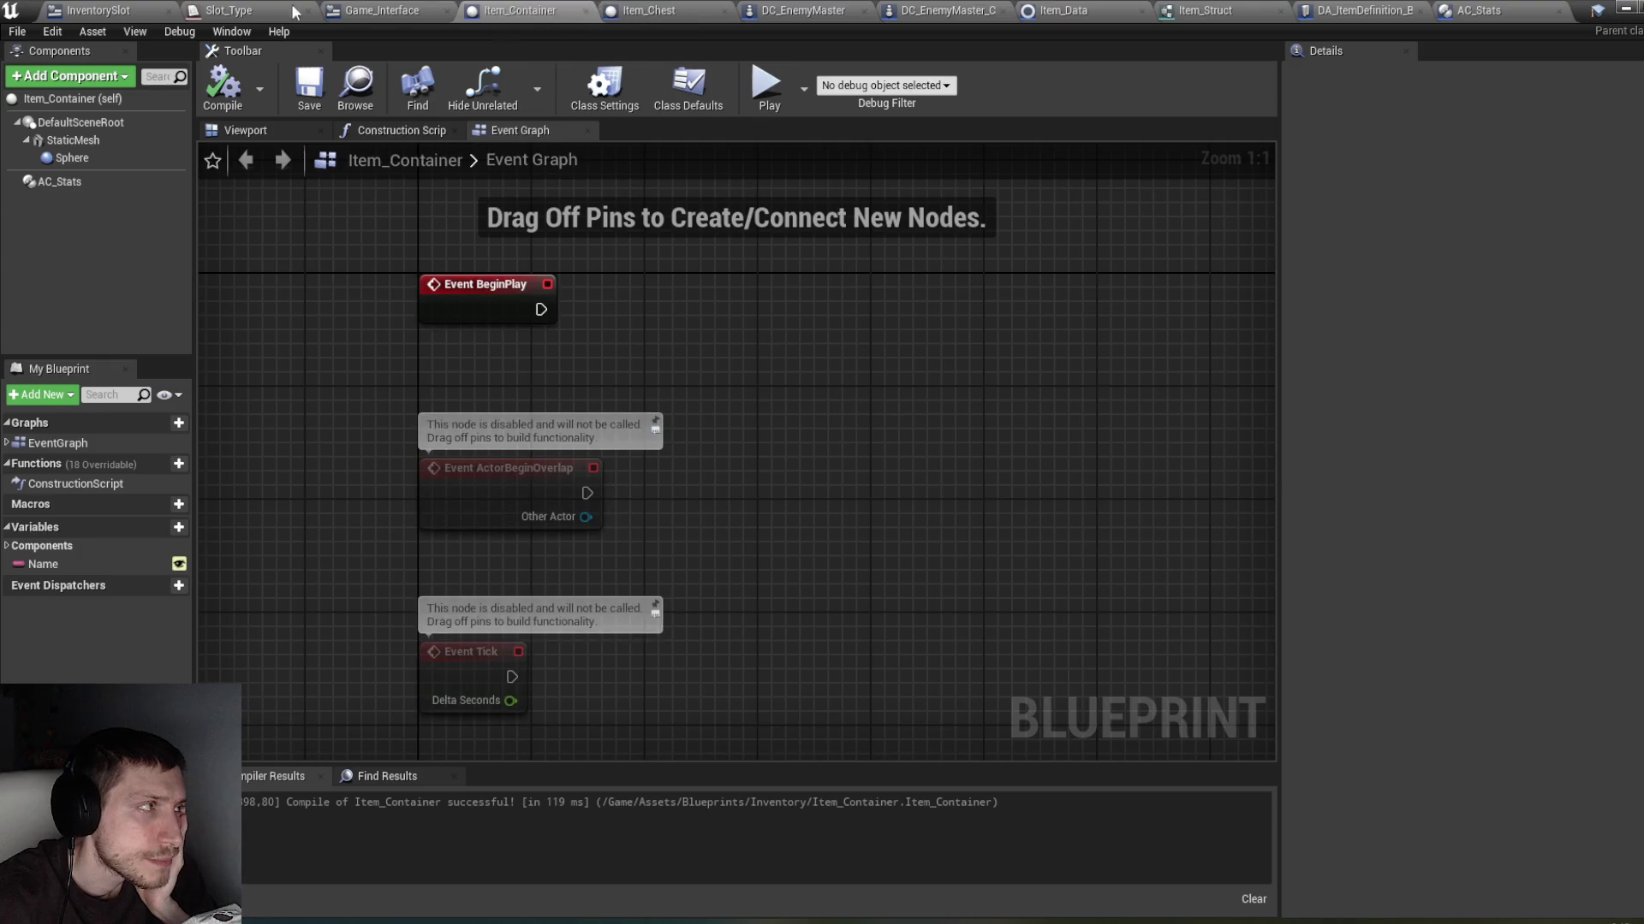
left_click(111, 10)
Step: Wire all five Branch False outputs into Add Item, and Add Item into the Return Node
scroll(890, 273, "down", 3)
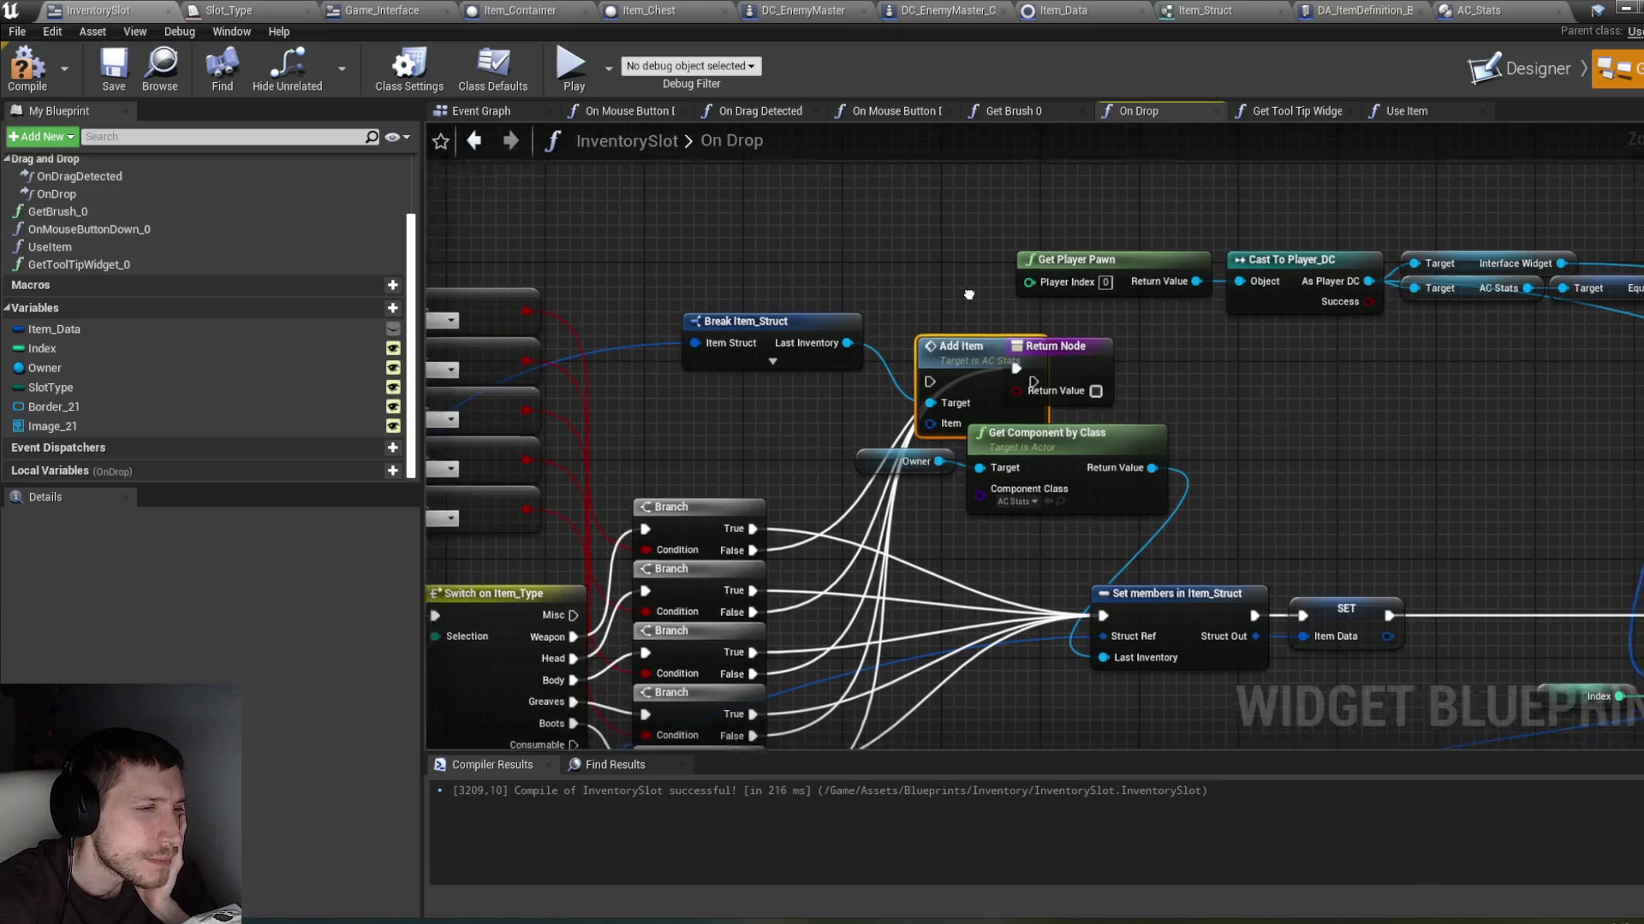
left_click_drag(1034, 338, 1094, 338)
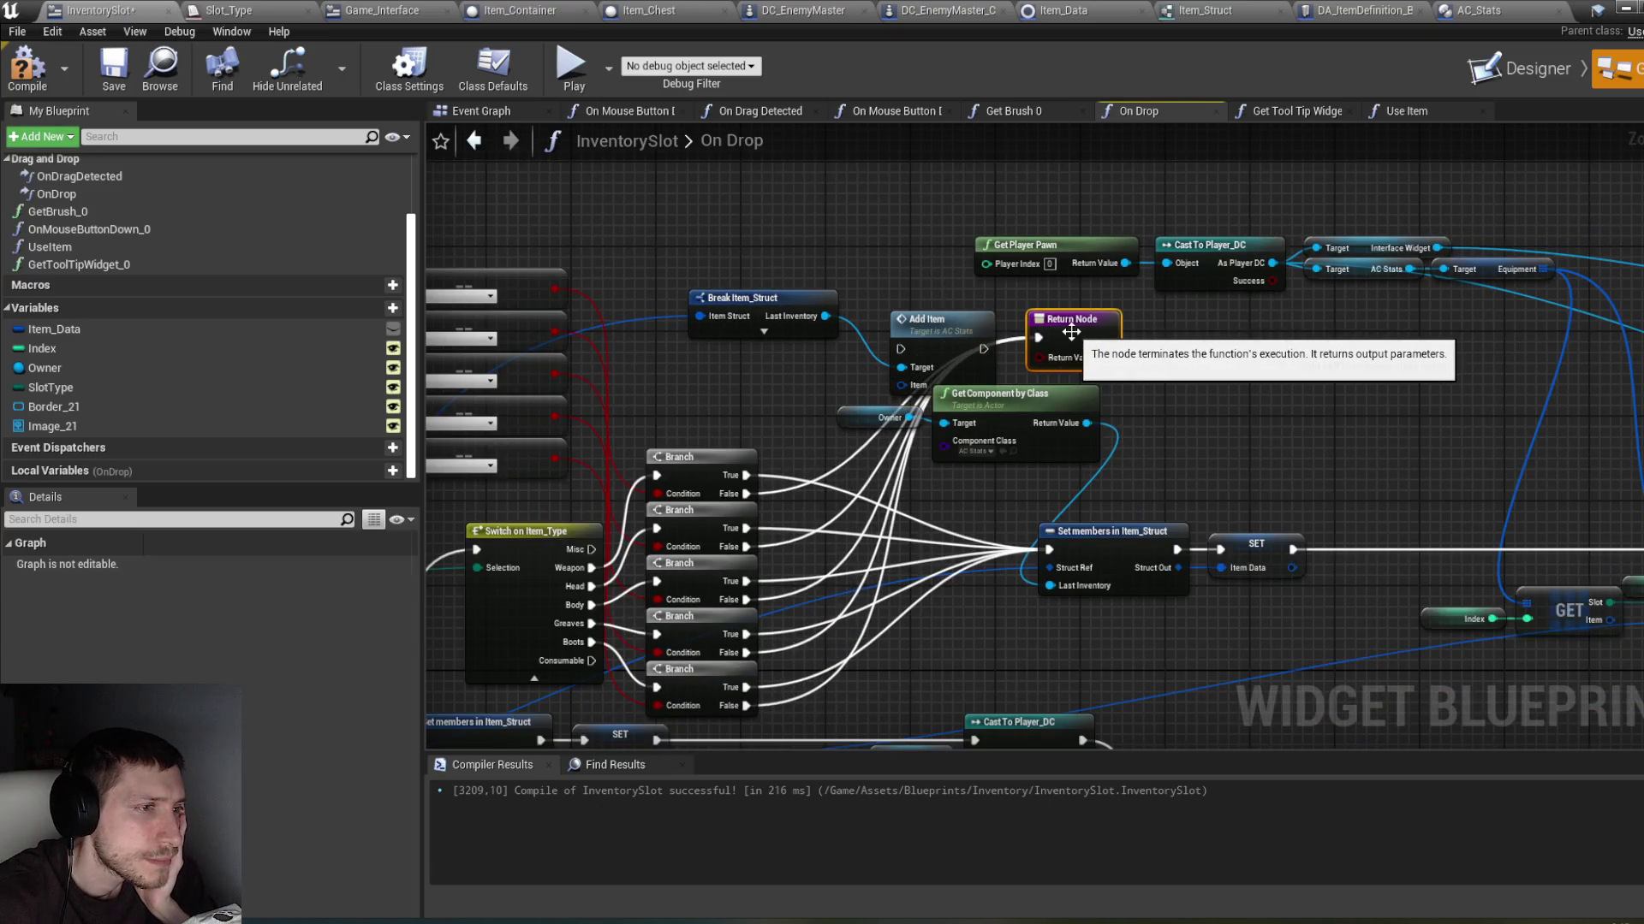
left_click_drag(744, 494, 901, 349)
left_click_drag(747, 547, 901, 348)
mouse_move(746, 582)
left_mouse_down()
mouse_move(775, 599)
mouse_move(910, 367)
mouse_move(901, 348)
left_mouse_up()
mouse_move(752, 651)
left_mouse_down()
mouse_move(766, 665)
mouse_move(890, 370)
mouse_move(909, 381)
mouse_move(900, 349)
left_mouse_up()
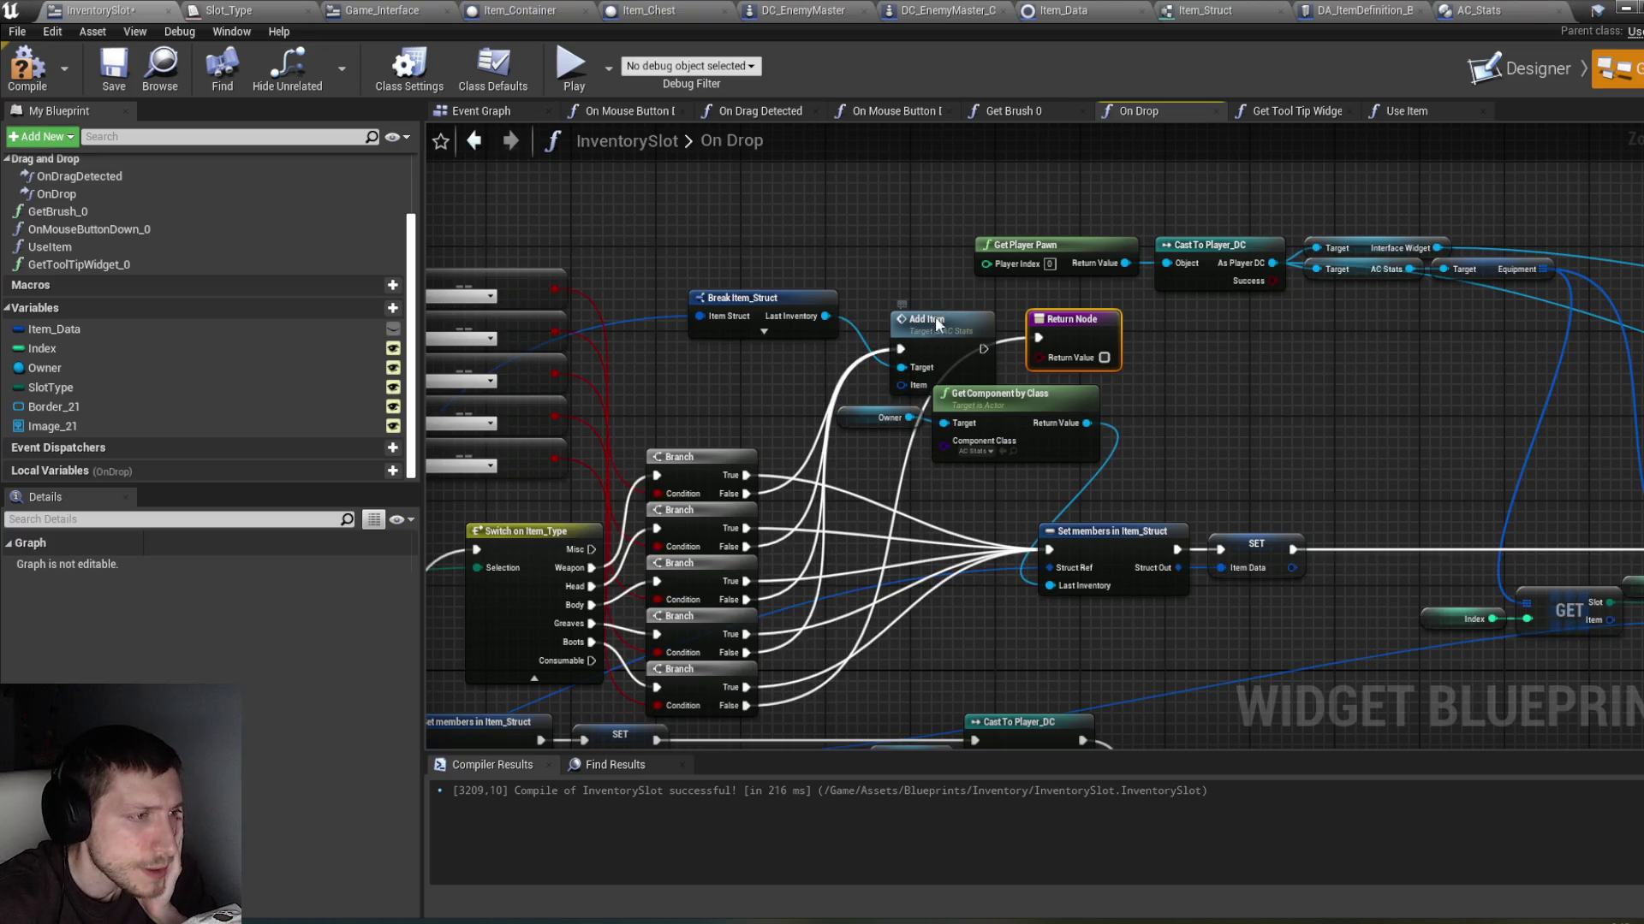
mouse_move(745, 706)
left_mouse_down()
mouse_move(820, 618)
mouse_move(900, 348)
mouse_move(1038, 337)
left_mouse_up()
left_click_drag(941, 318, 952, 308)
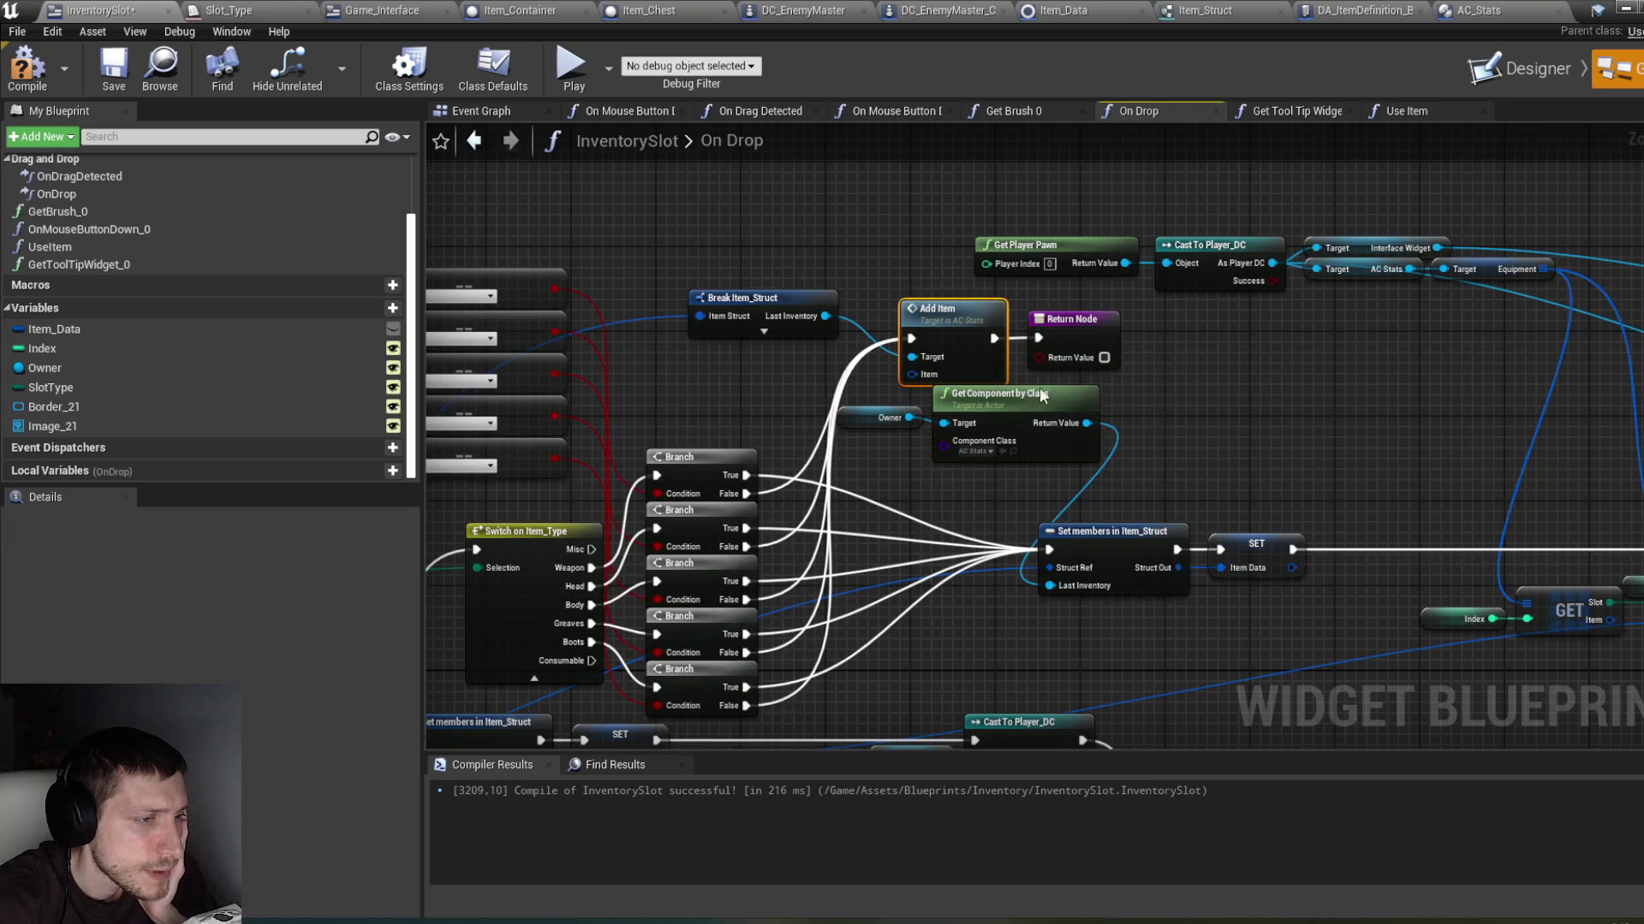
mouse_move(1141, 373)
left_mouse_down()
mouse_move(950, 329)
mouse_move(997, 335)
left_mouse_up()
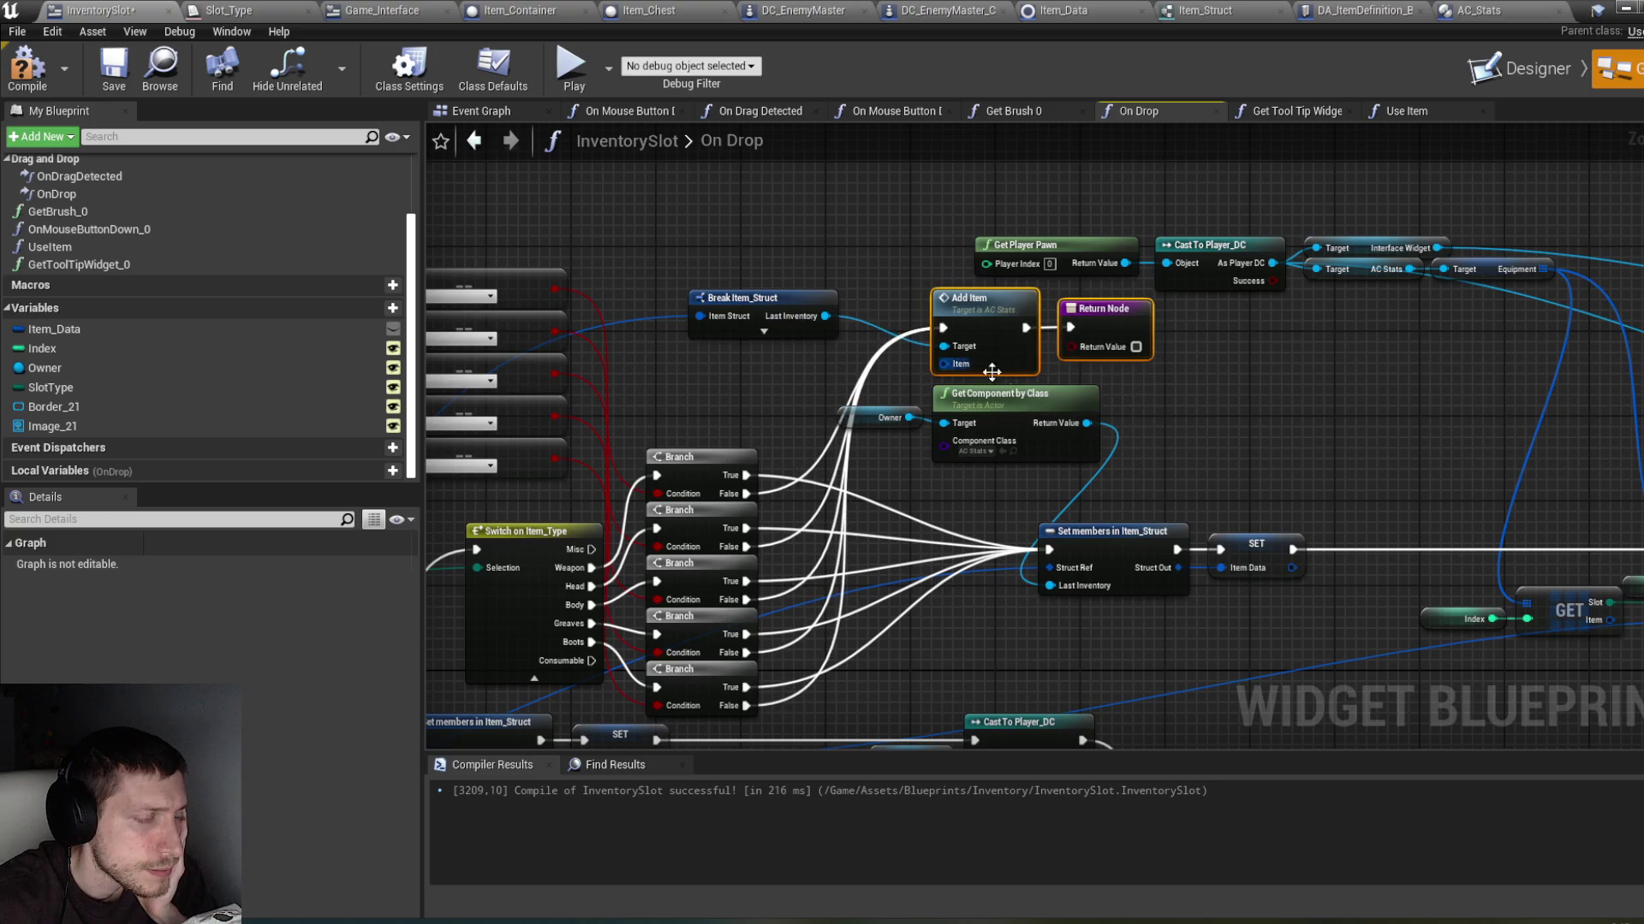
Step: Pan to inspect the Slot Type nodes, Break Item_Struct and Update Log
left_click_drag(972, 406, 831, 332)
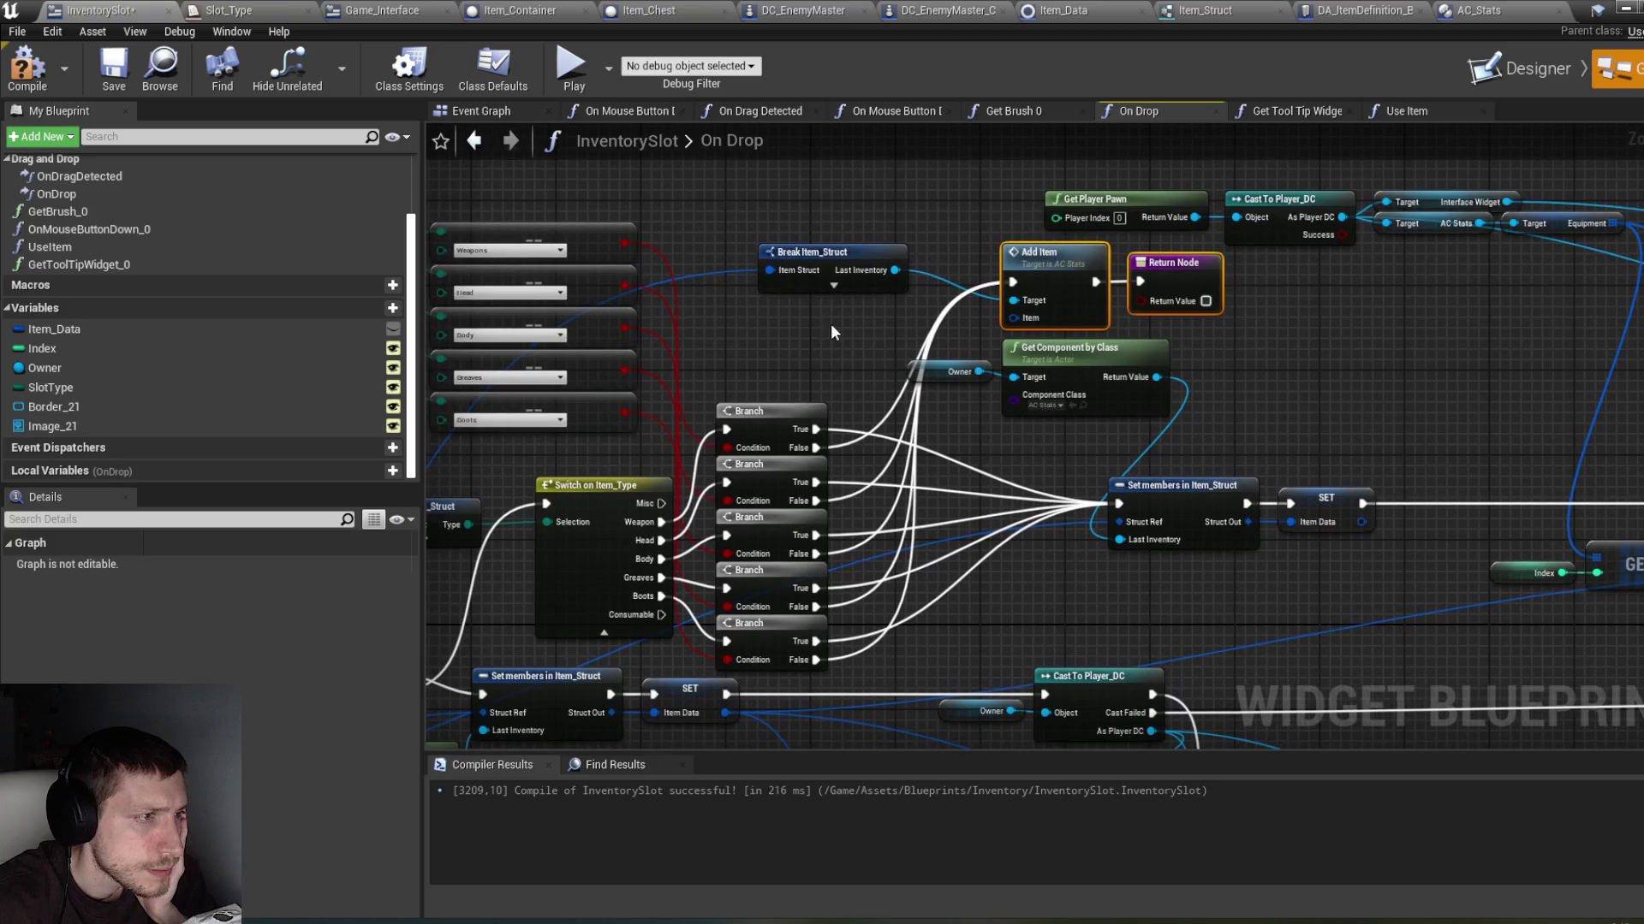
left_click_drag(845, 257, 856, 285)
left_click_drag(871, 576, 1046, 373)
Step: Hide the unused Last Inventory pin on the lower Break Item_Struct node
scroll(1046, 373, "up", 1)
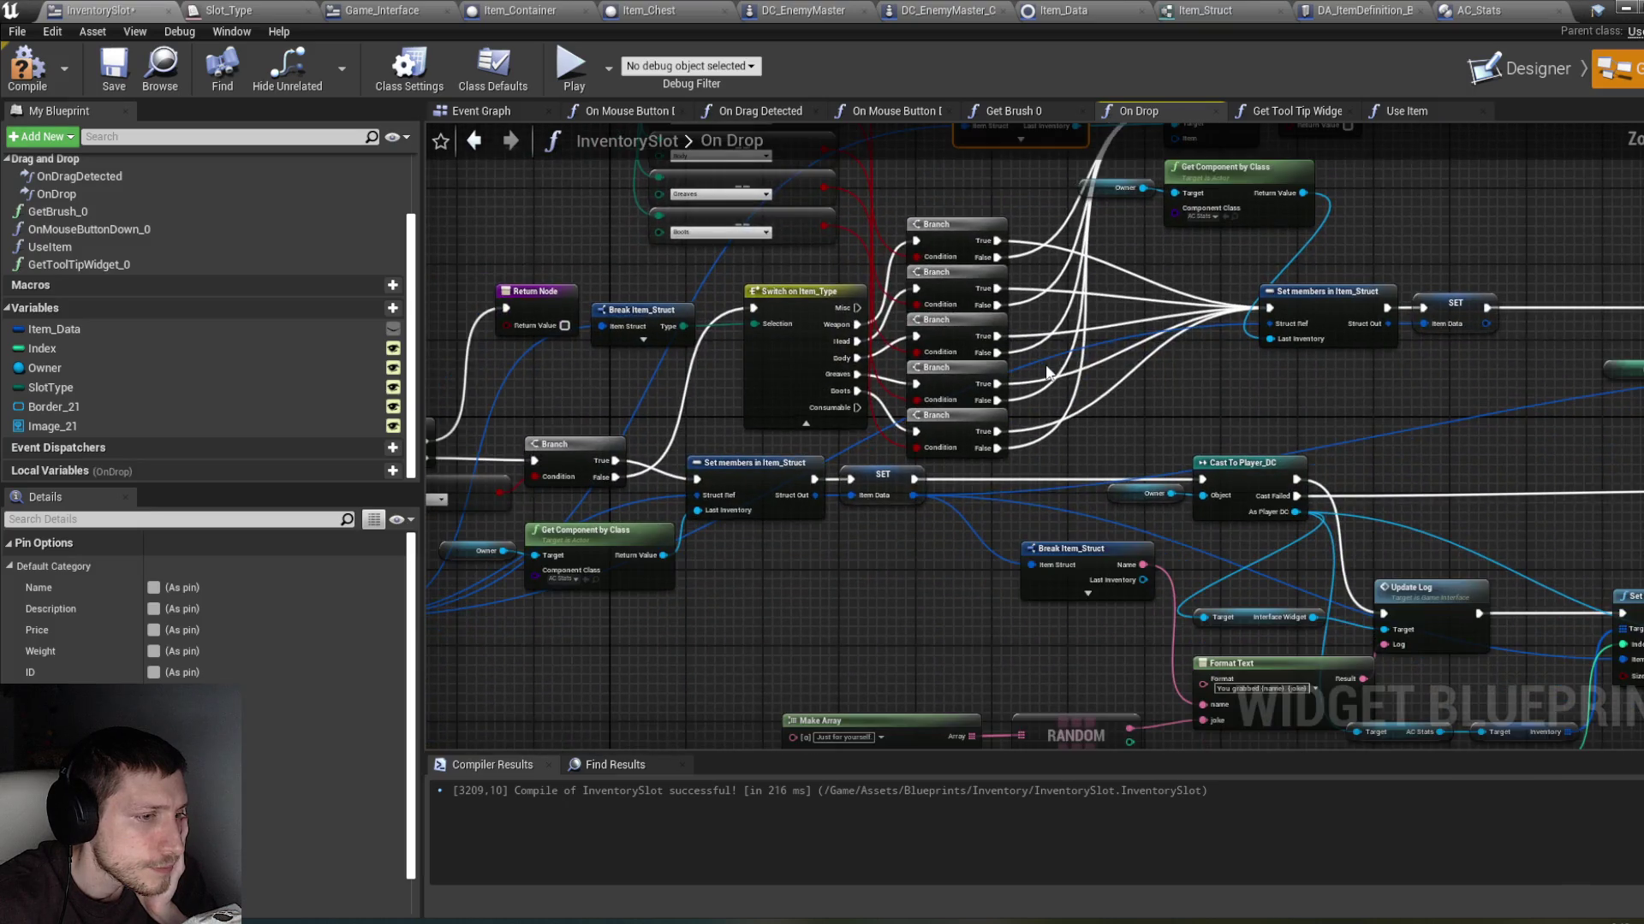
left_click(1095, 584)
scroll(310, 833, "down", 1)
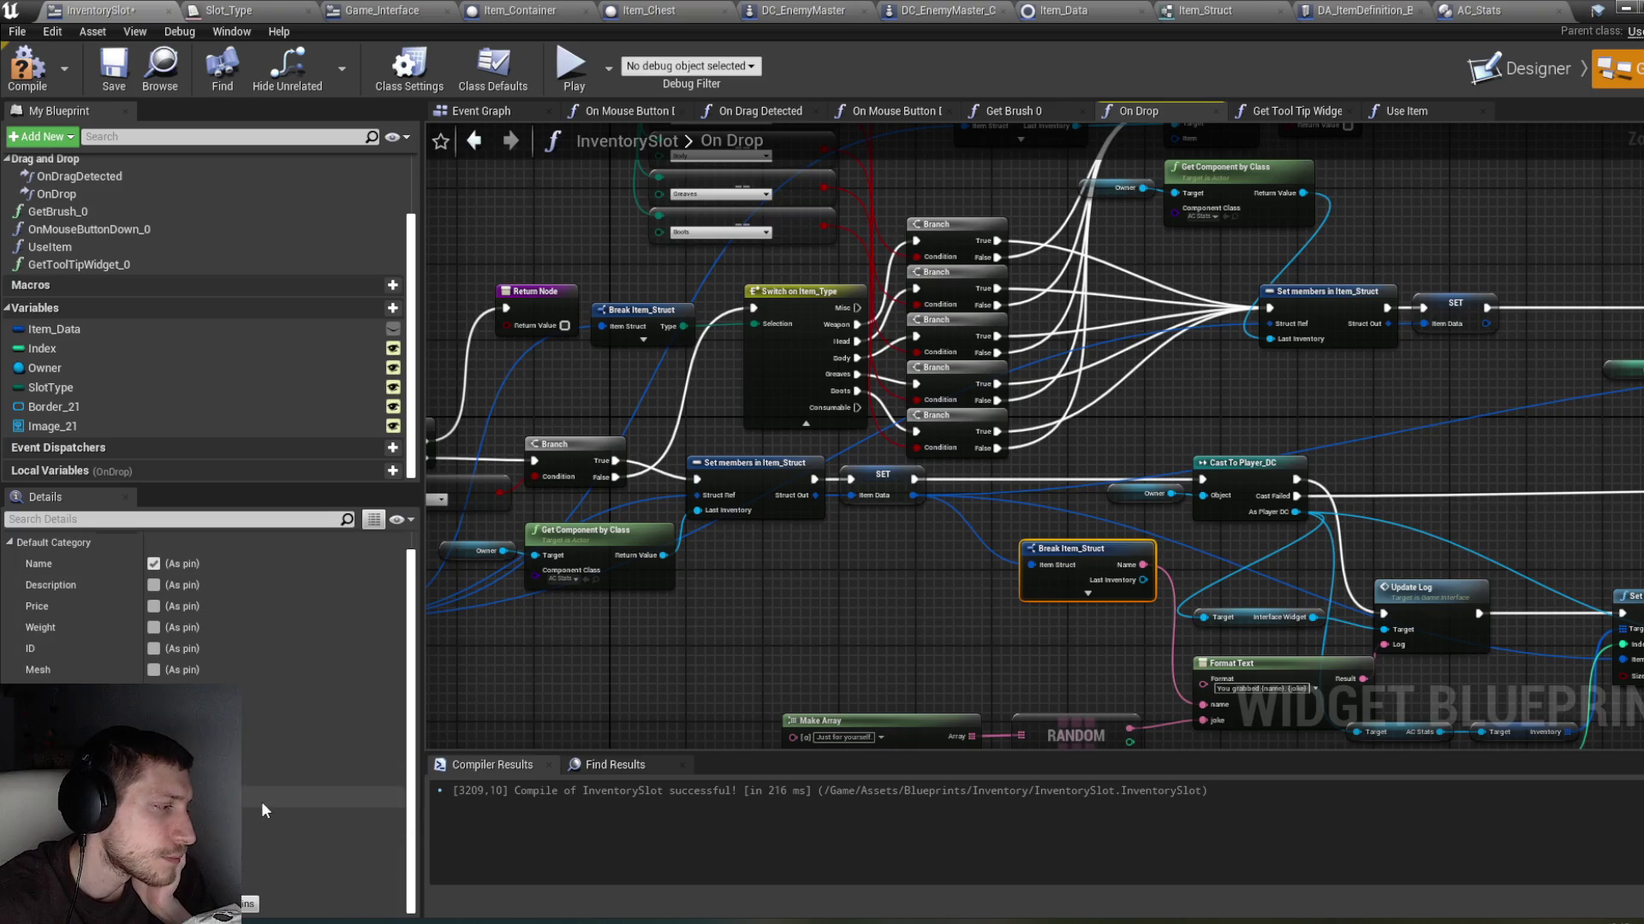
left_click(154, 901)
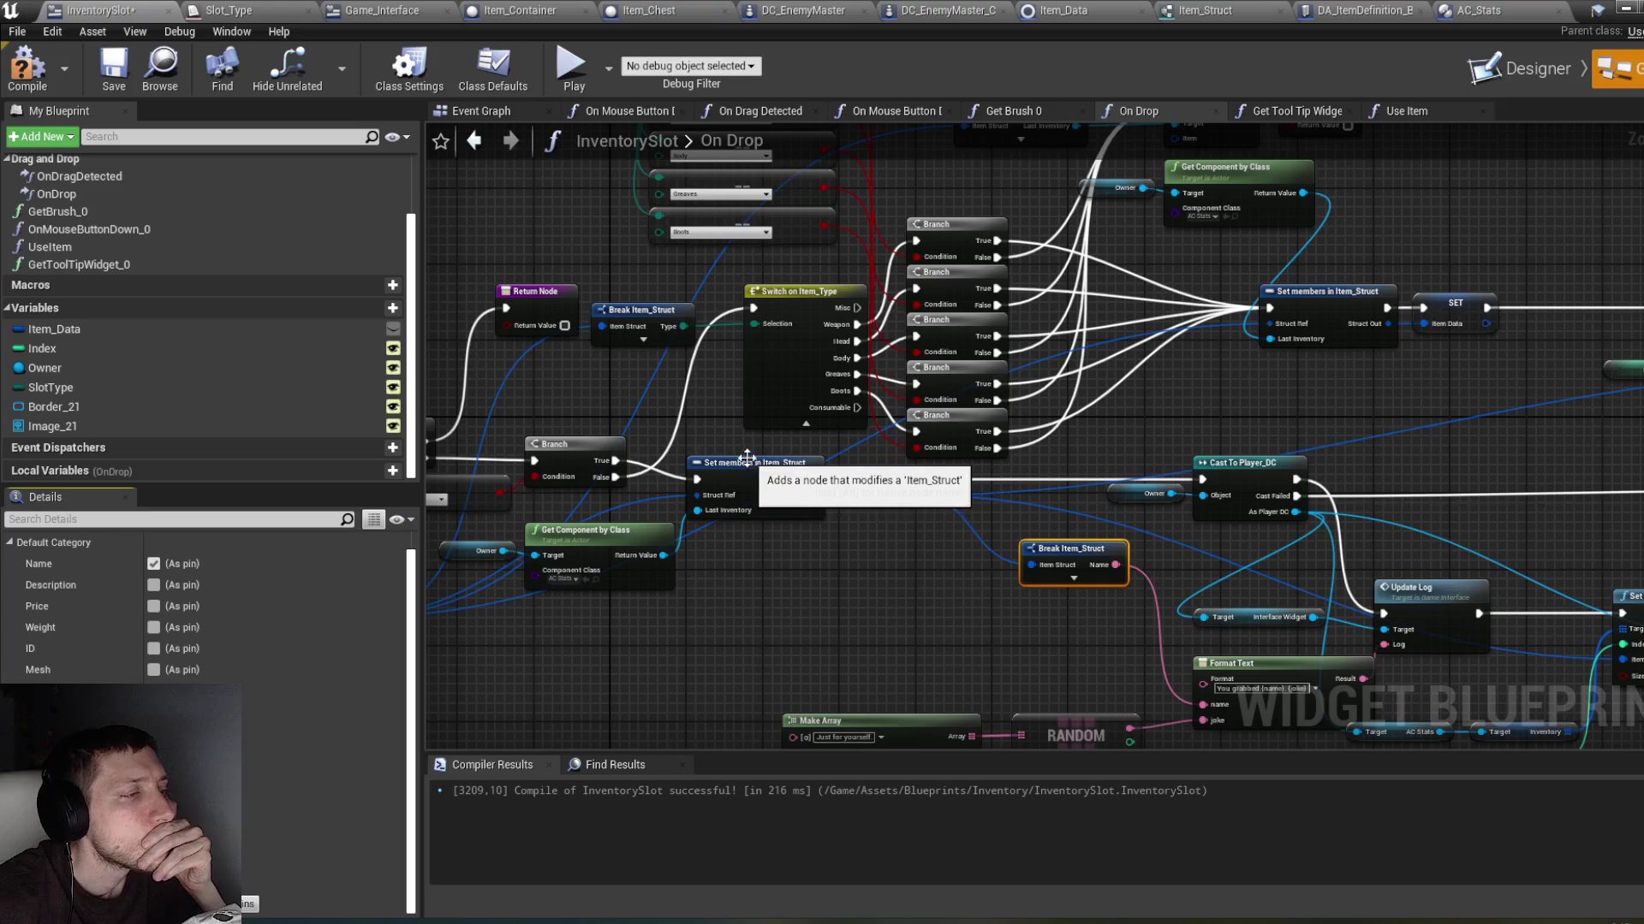
Step: Move the Item Data getter to the right and compile InventorySlot
left_click_drag(706, 408, 991, 414)
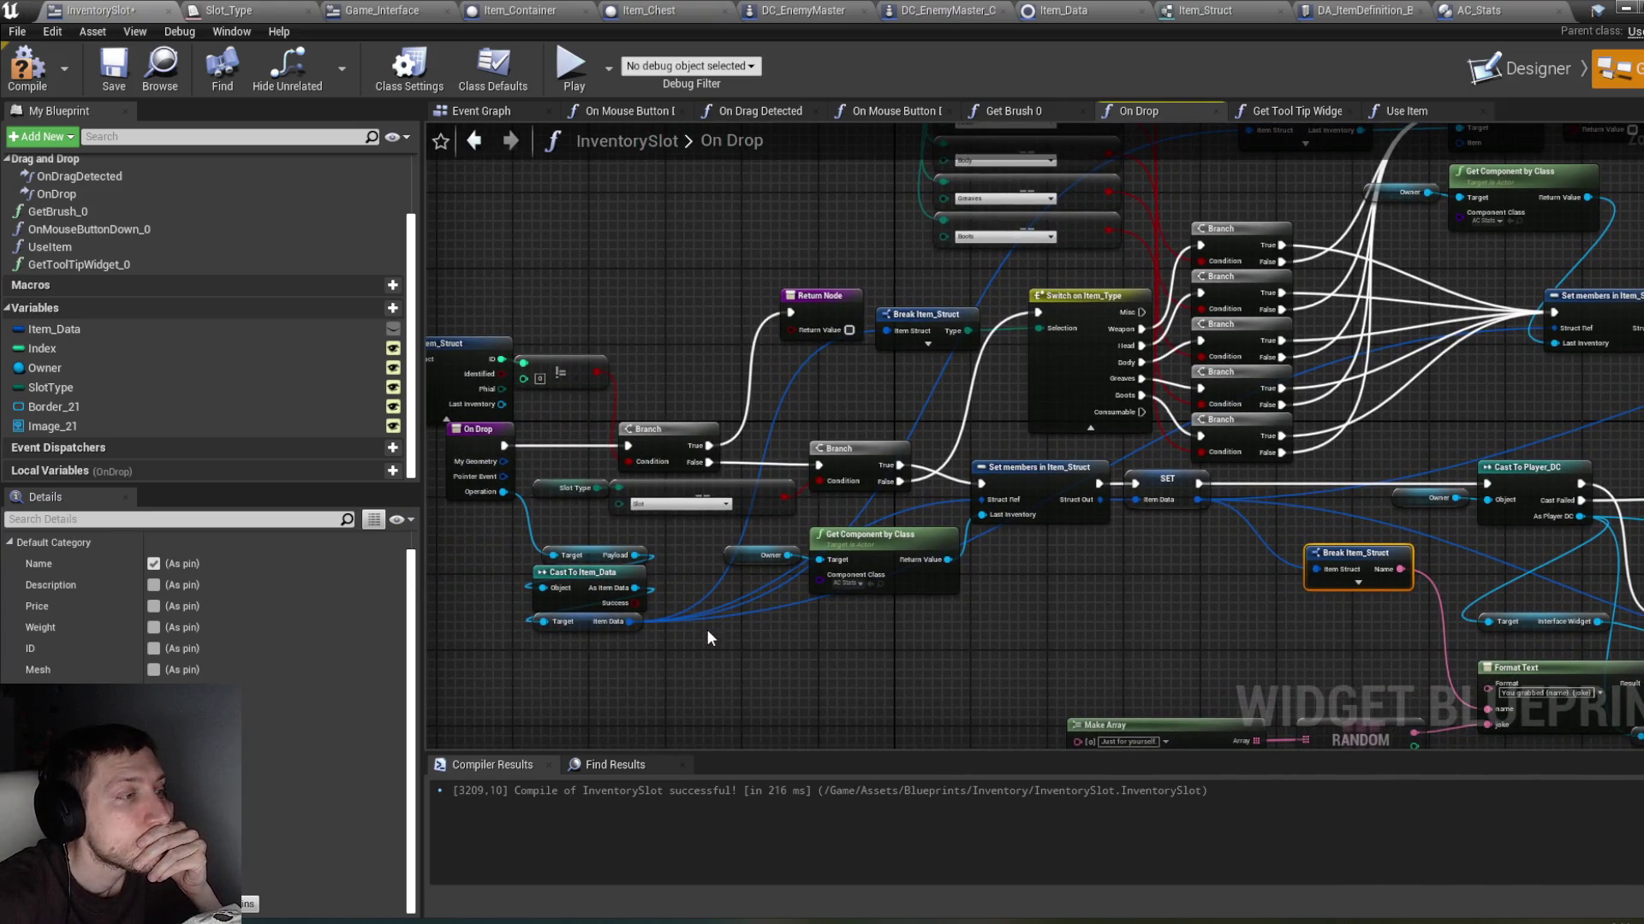
left_click(623, 635)
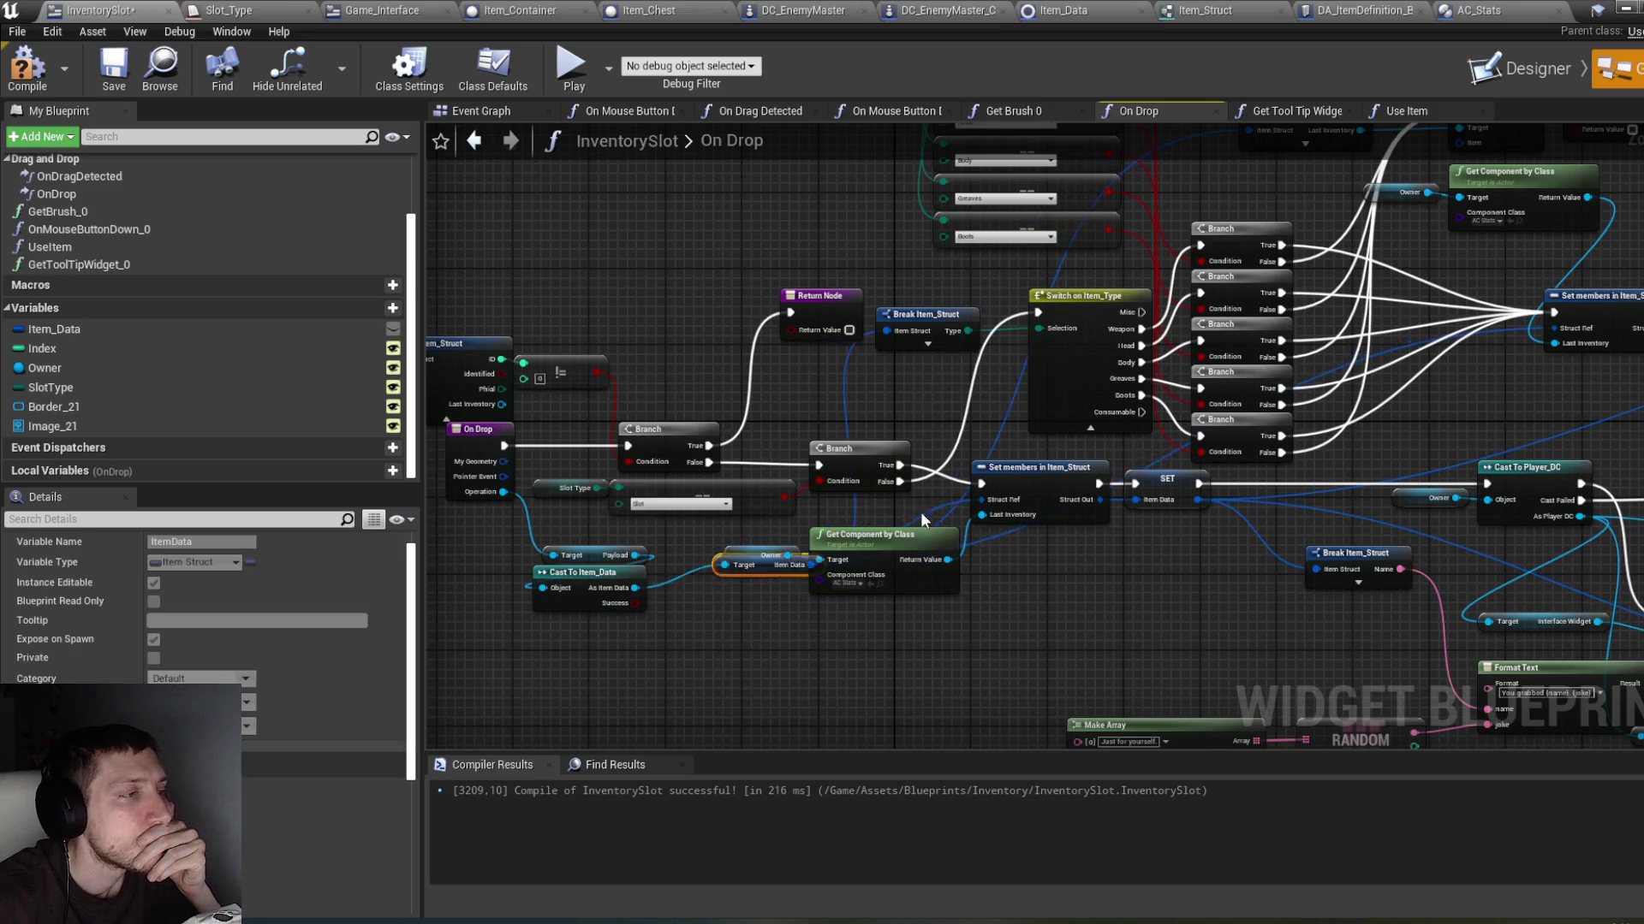
mouse_move(589, 638)
left_mouse_down()
mouse_move(646, 637)
mouse_move(588, 637)
mouse_move(965, 495)
mouse_move(1450, 228)
mouse_move(1467, 172)
mouse_move(1472, 358)
left_mouse_up()
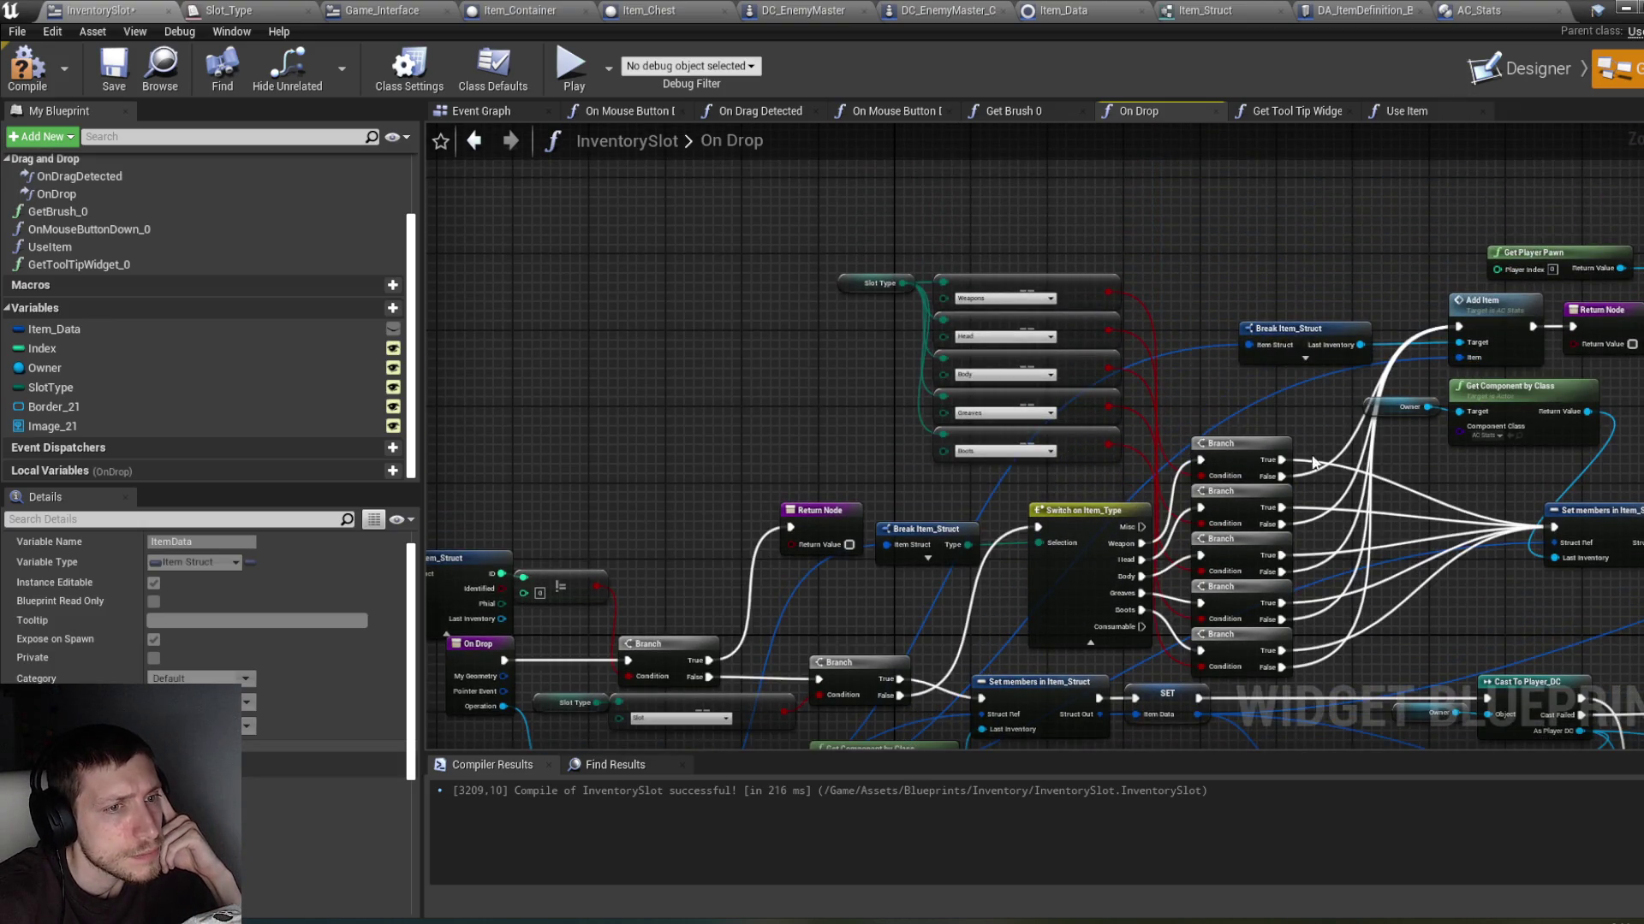
left_click_drag(1636, 358, 1361, 336)
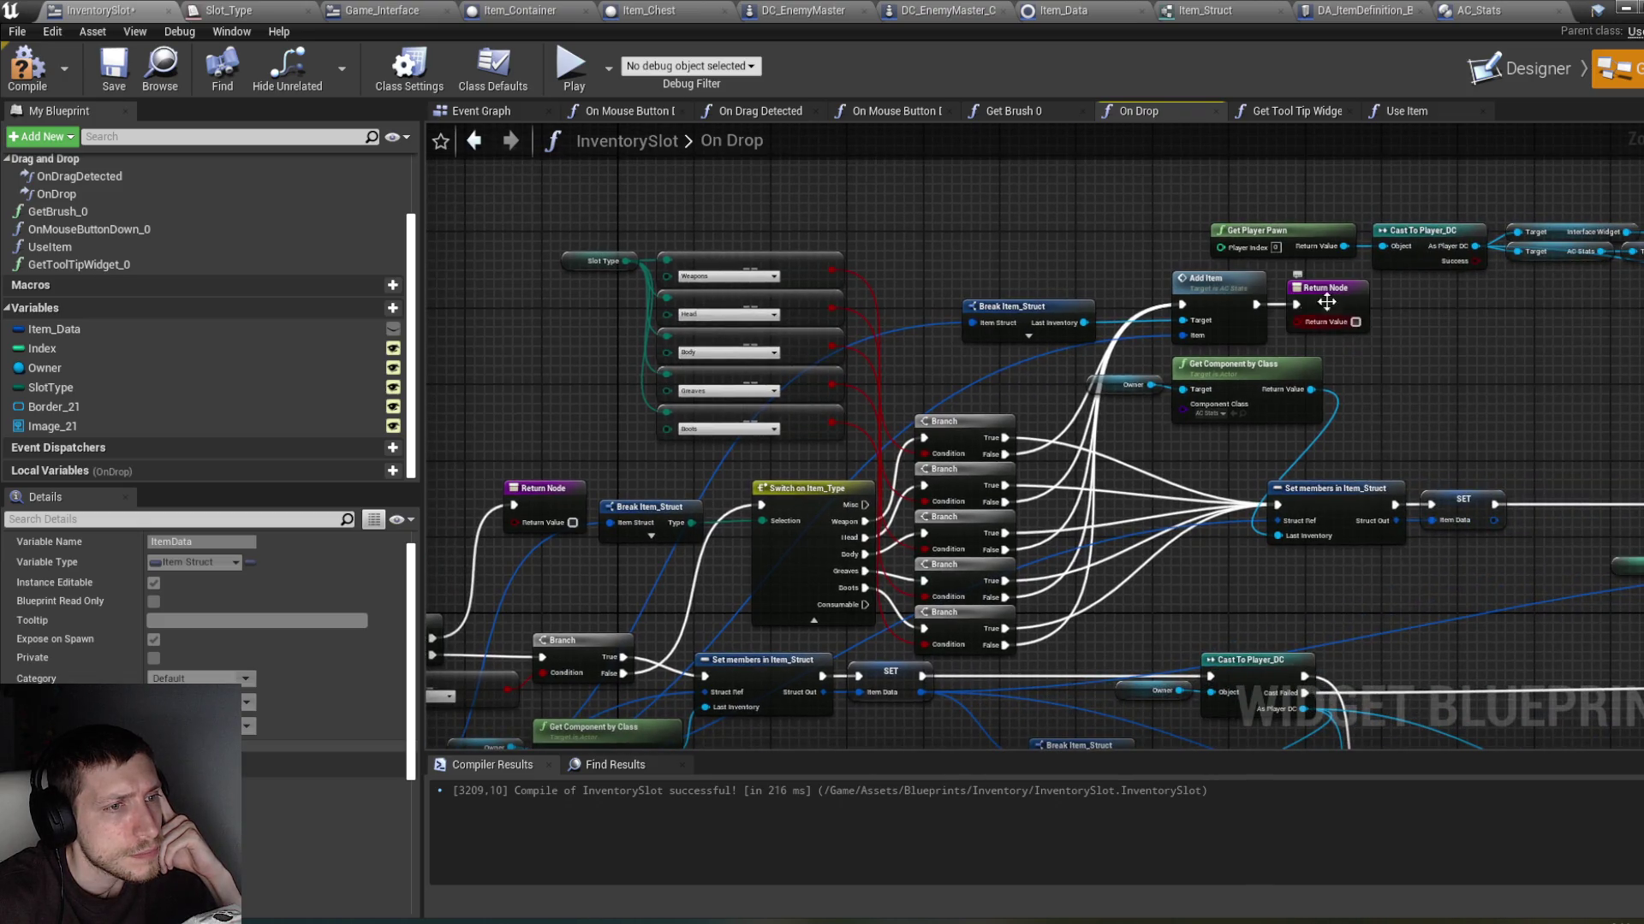
left_click_drag(953, 271, 1004, 256)
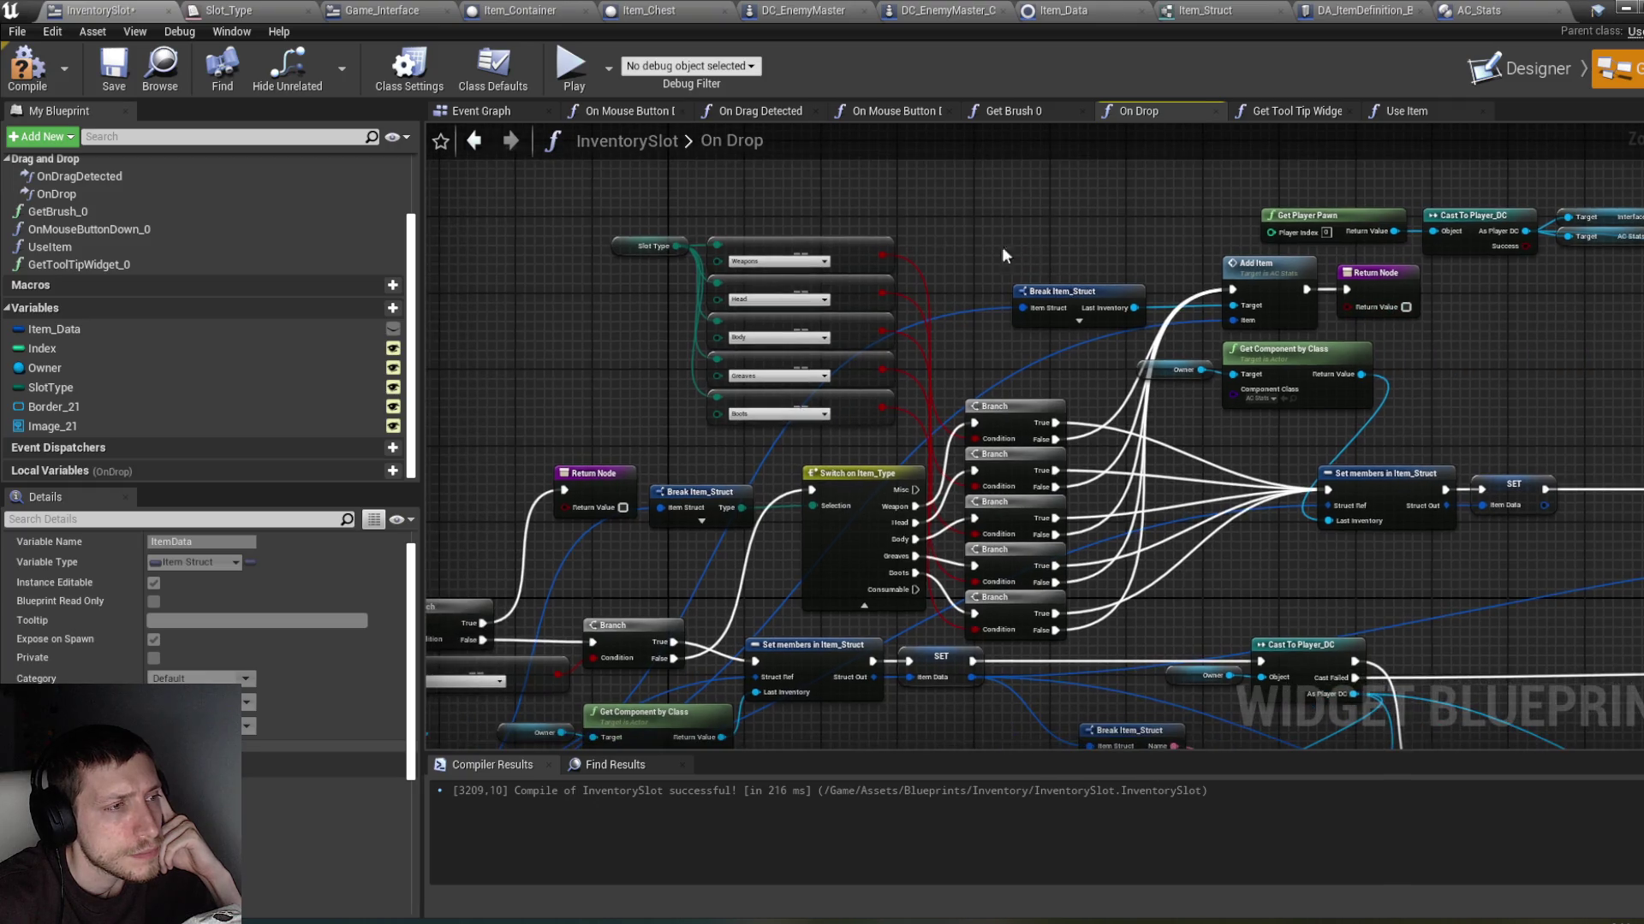
left_click(20, 83)
Step: Hide the On Drop Break Item_Struct's unconnected pins except ID, then recompile and save InventorySlot
mouse_move(535, 355)
left_mouse_down()
mouse_move(604, 295)
mouse_move(692, 262)
mouse_move(917, 230)
left_mouse_up()
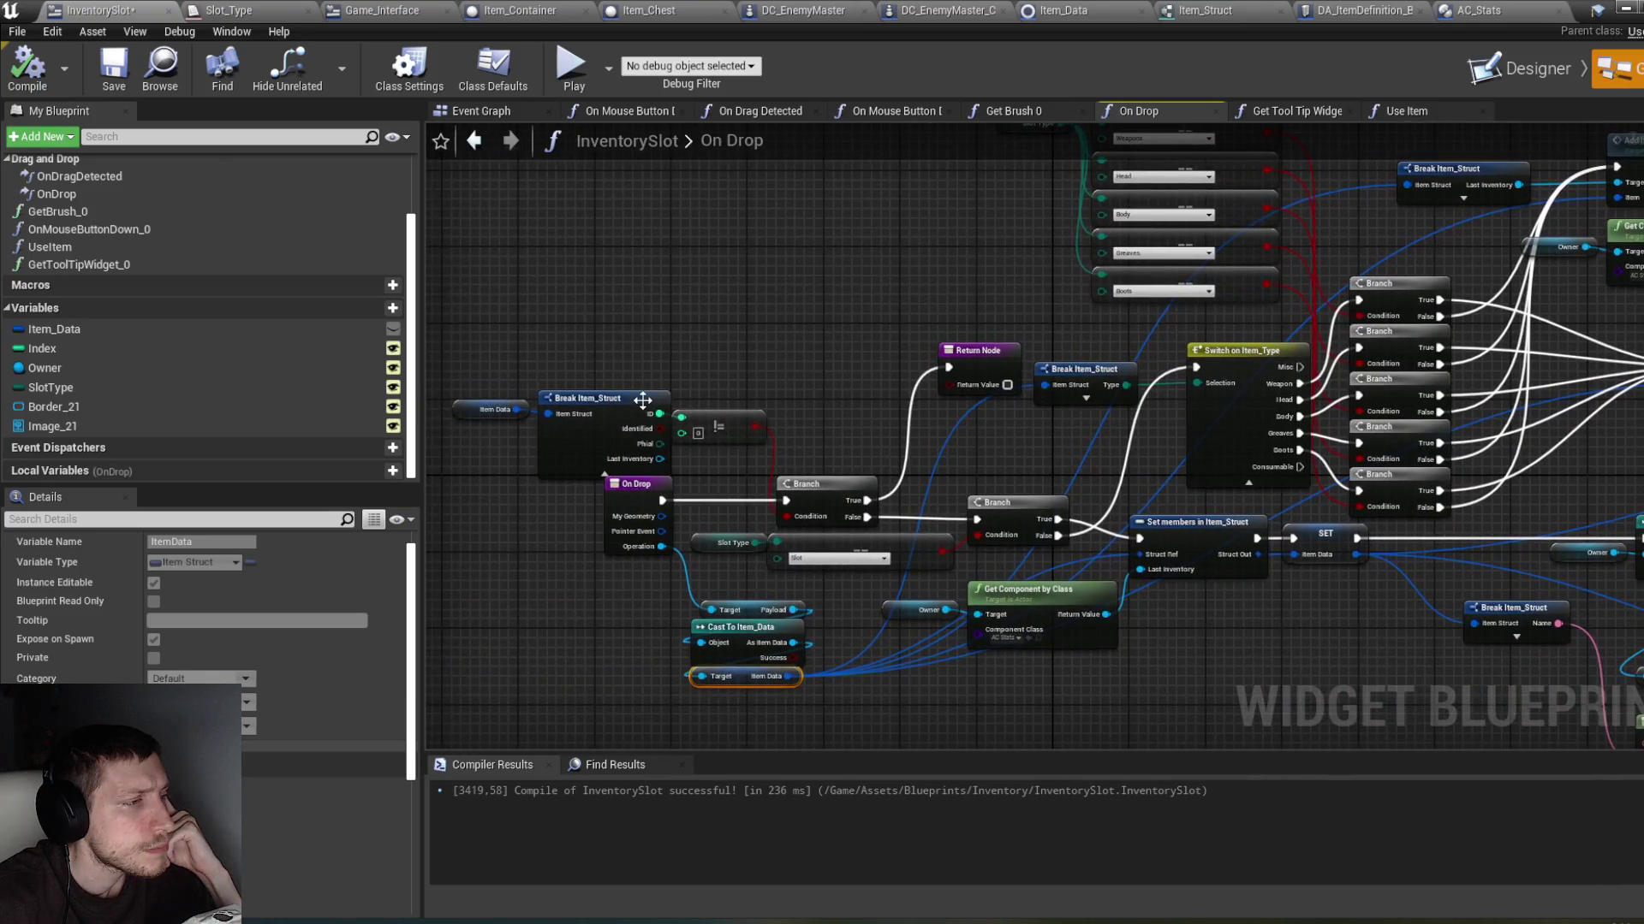
left_click(576, 453)
left_click(325, 873)
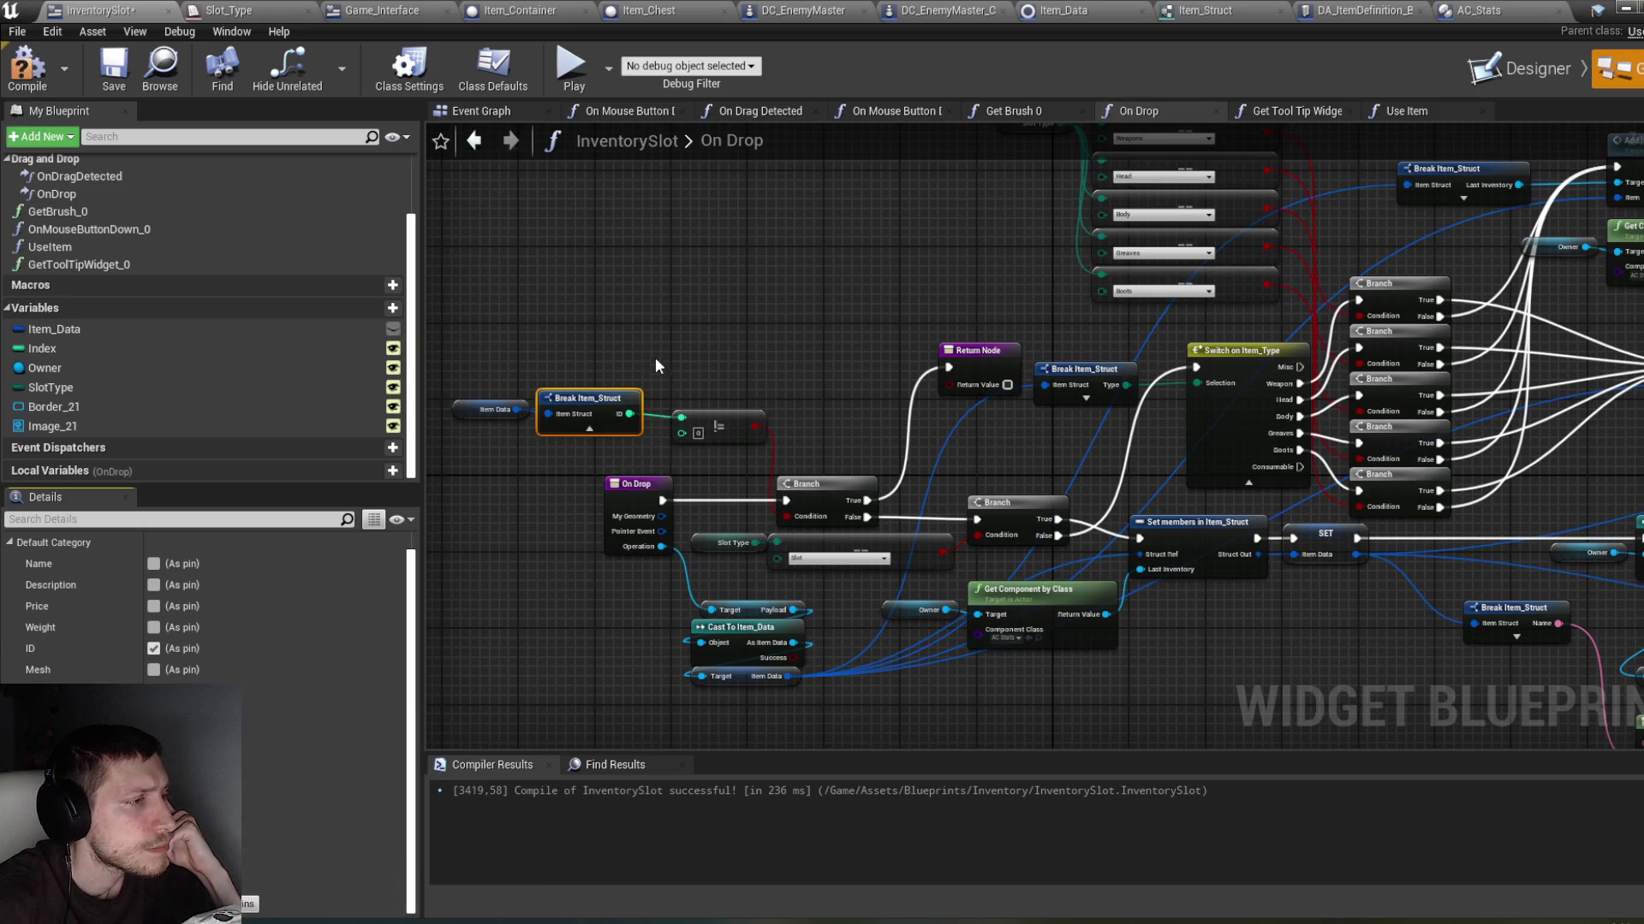
mouse_move(487, 451)
left_mouse_down()
mouse_move(642, 377)
mouse_move(610, 408)
left_mouse_up()
left_click(27, 67)
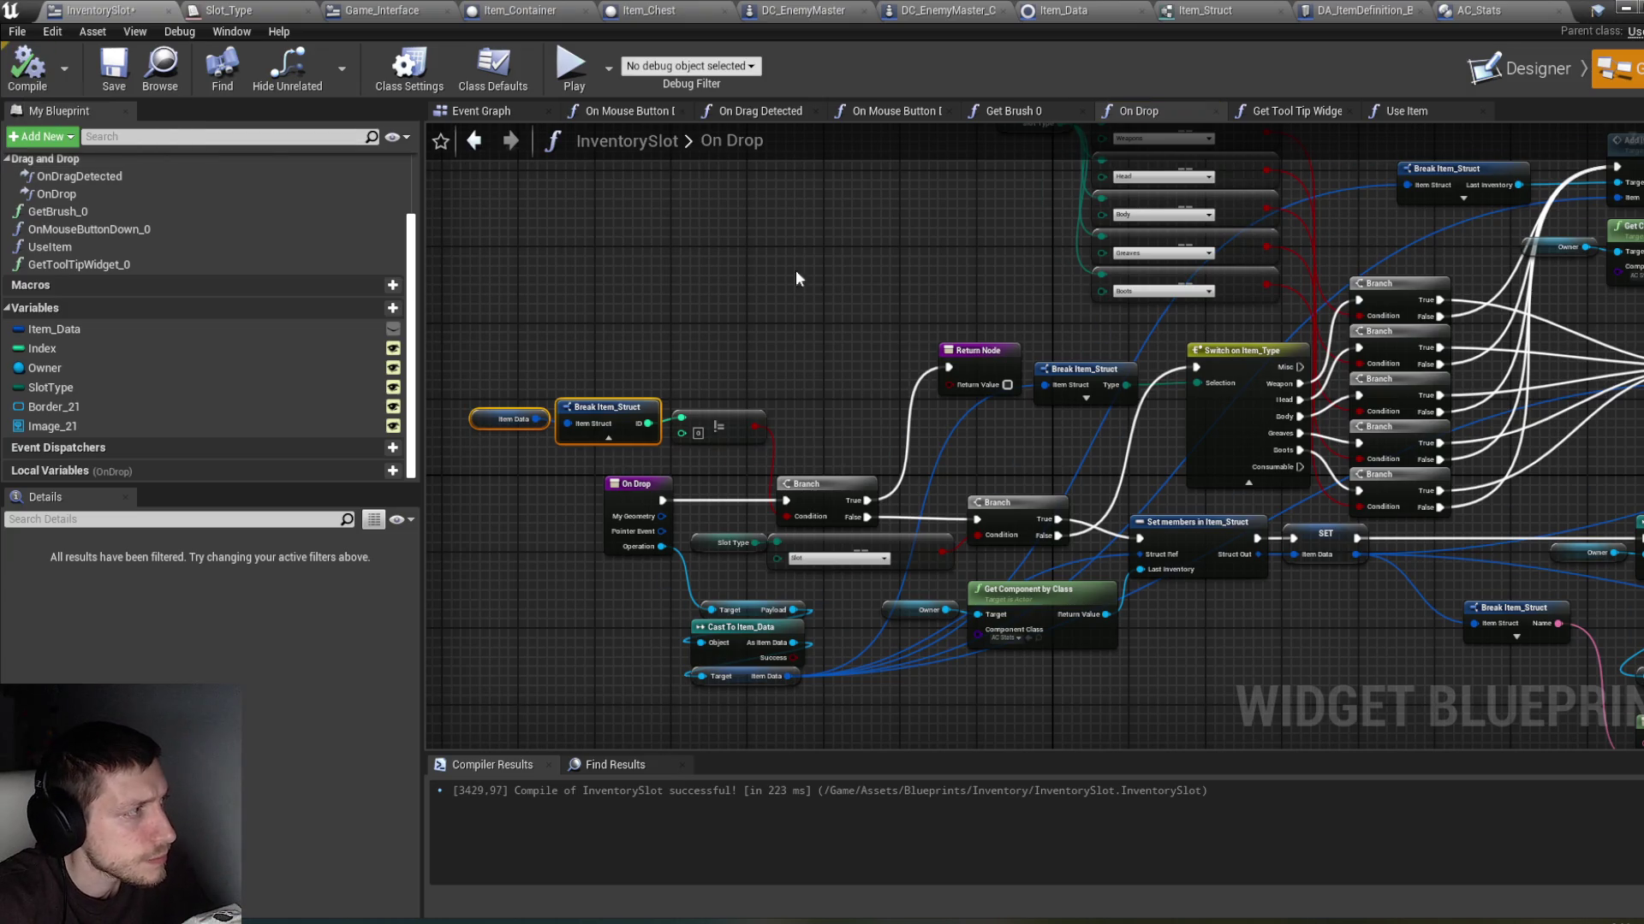
key("ctrl+s")
Step: Close the blueprint editor and walk the character down the corridor in the test play
left_click(1622, 9)
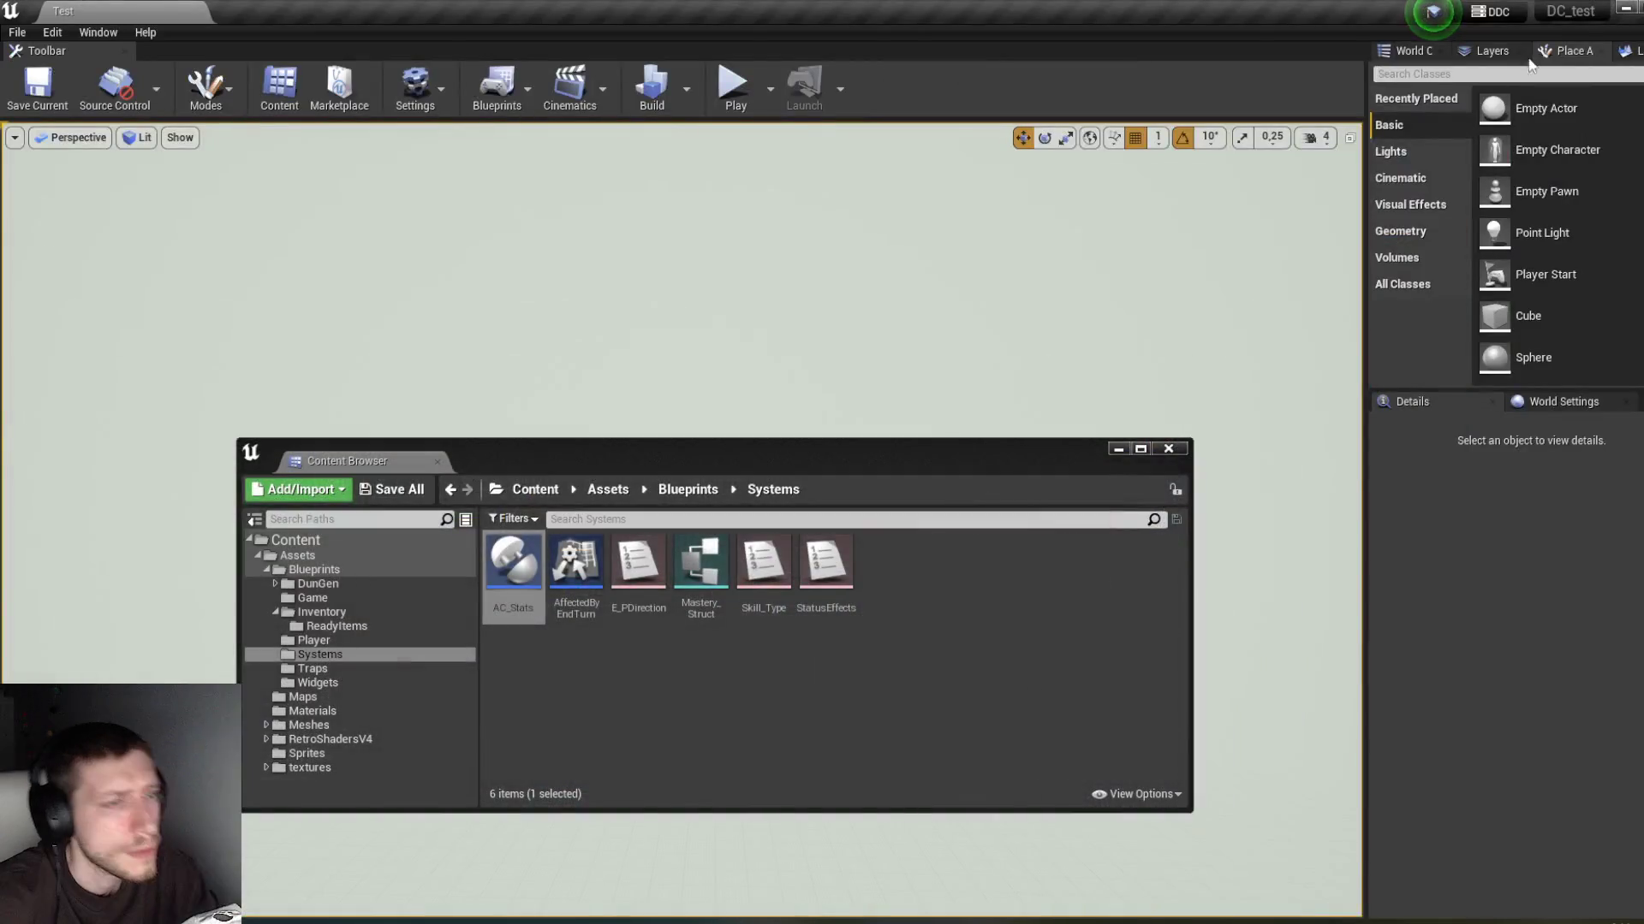
left_click(1113, 450)
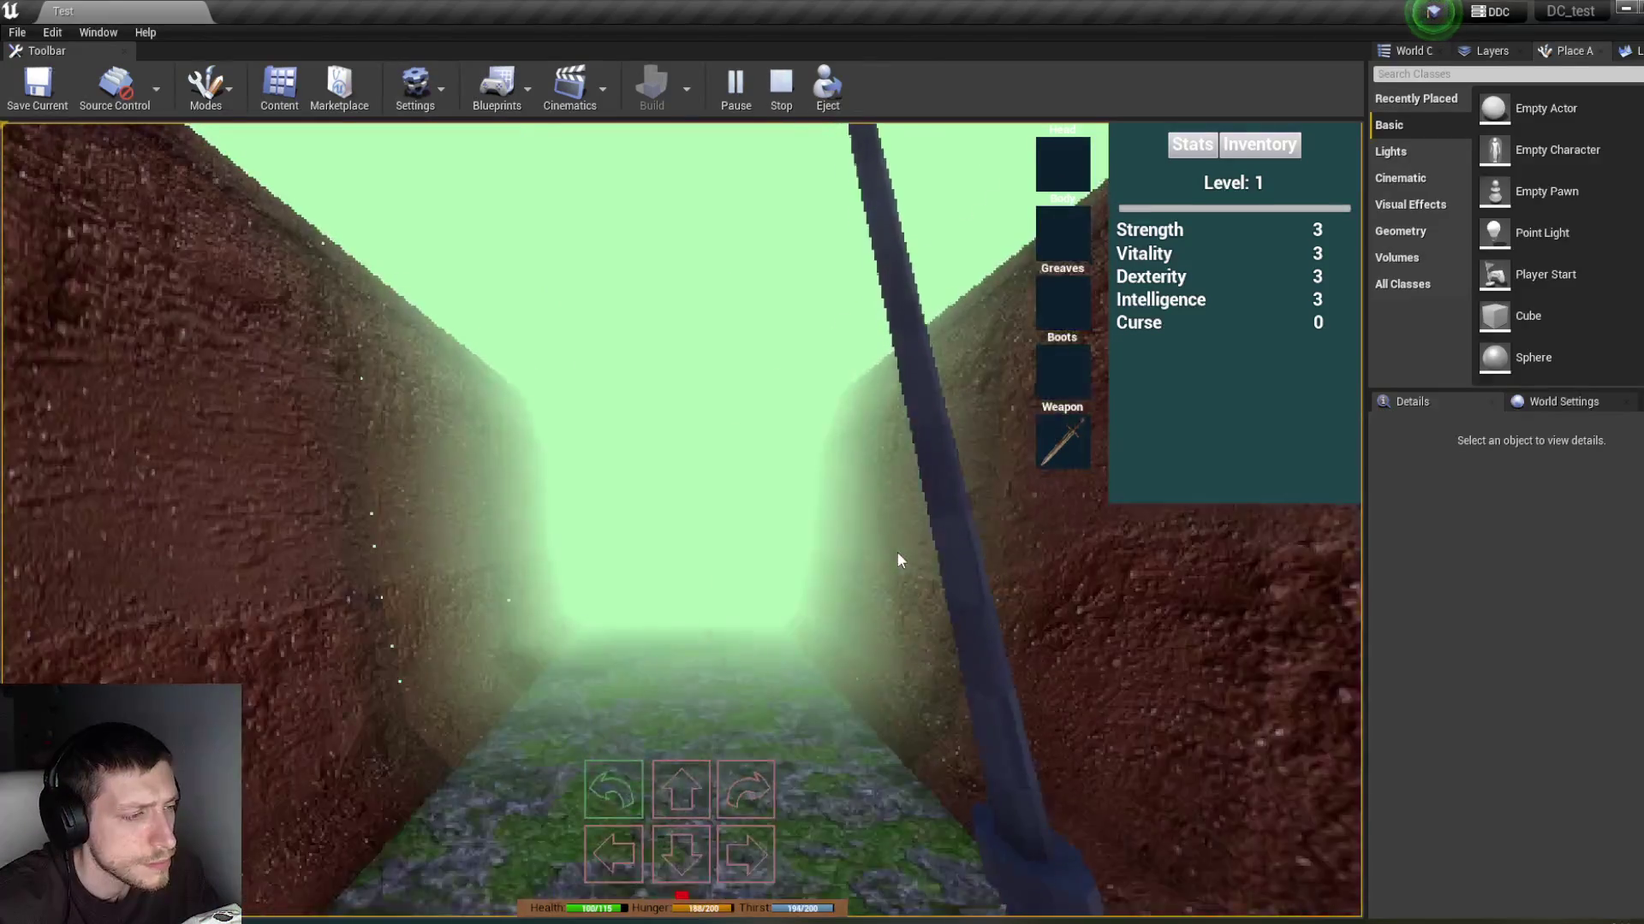
key("w")
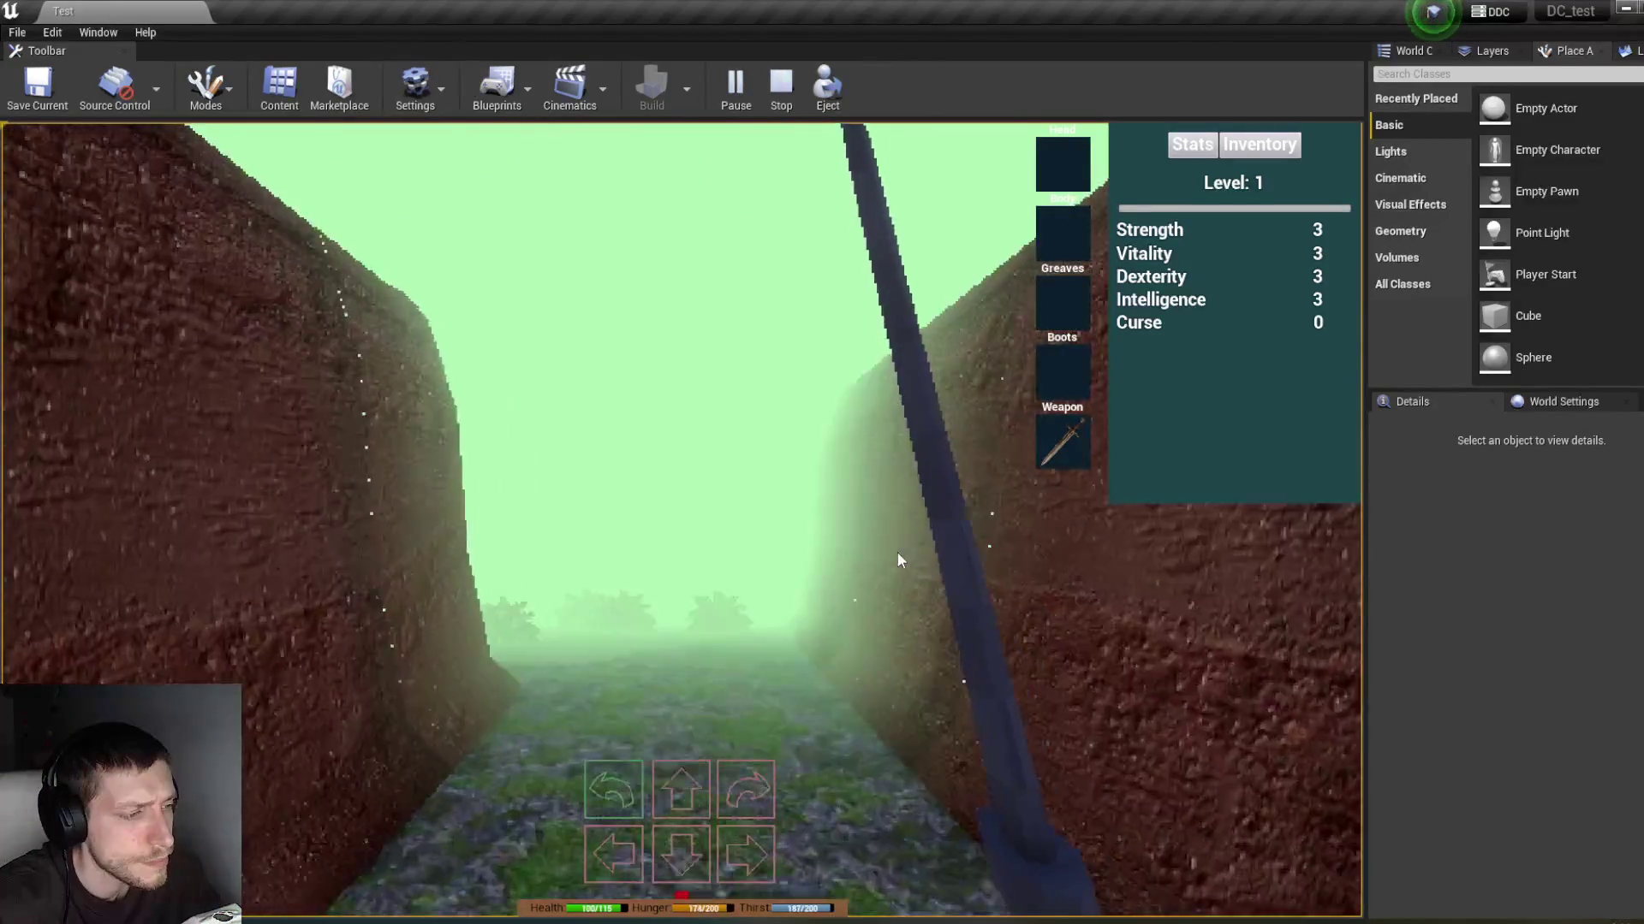
key("w")
key("d")
key("d")
Step: Drag the Rusty Sword out of the inventory's Weapon slot, then stop the play session
key("i")
mouse_move(1087, 433)
left_mouse_down()
mouse_move(1151, 377)
mouse_move(1155, 393)
mouse_move(1151, 306)
mouse_move(1225, 312)
mouse_move(1075, 170)
left_mouse_up()
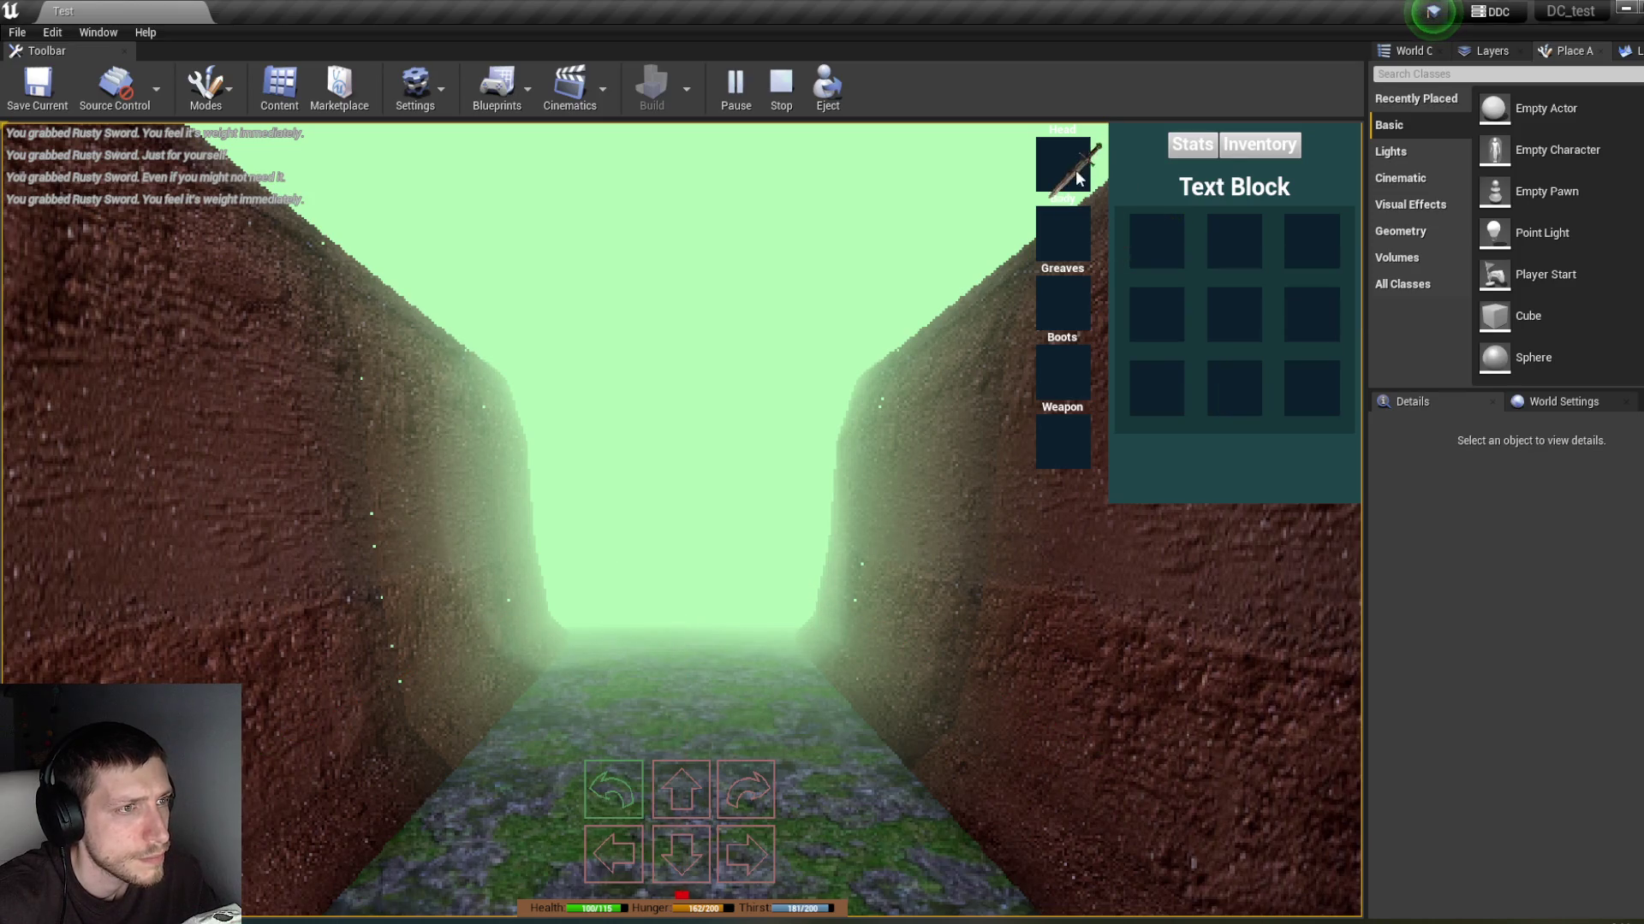
key("s")
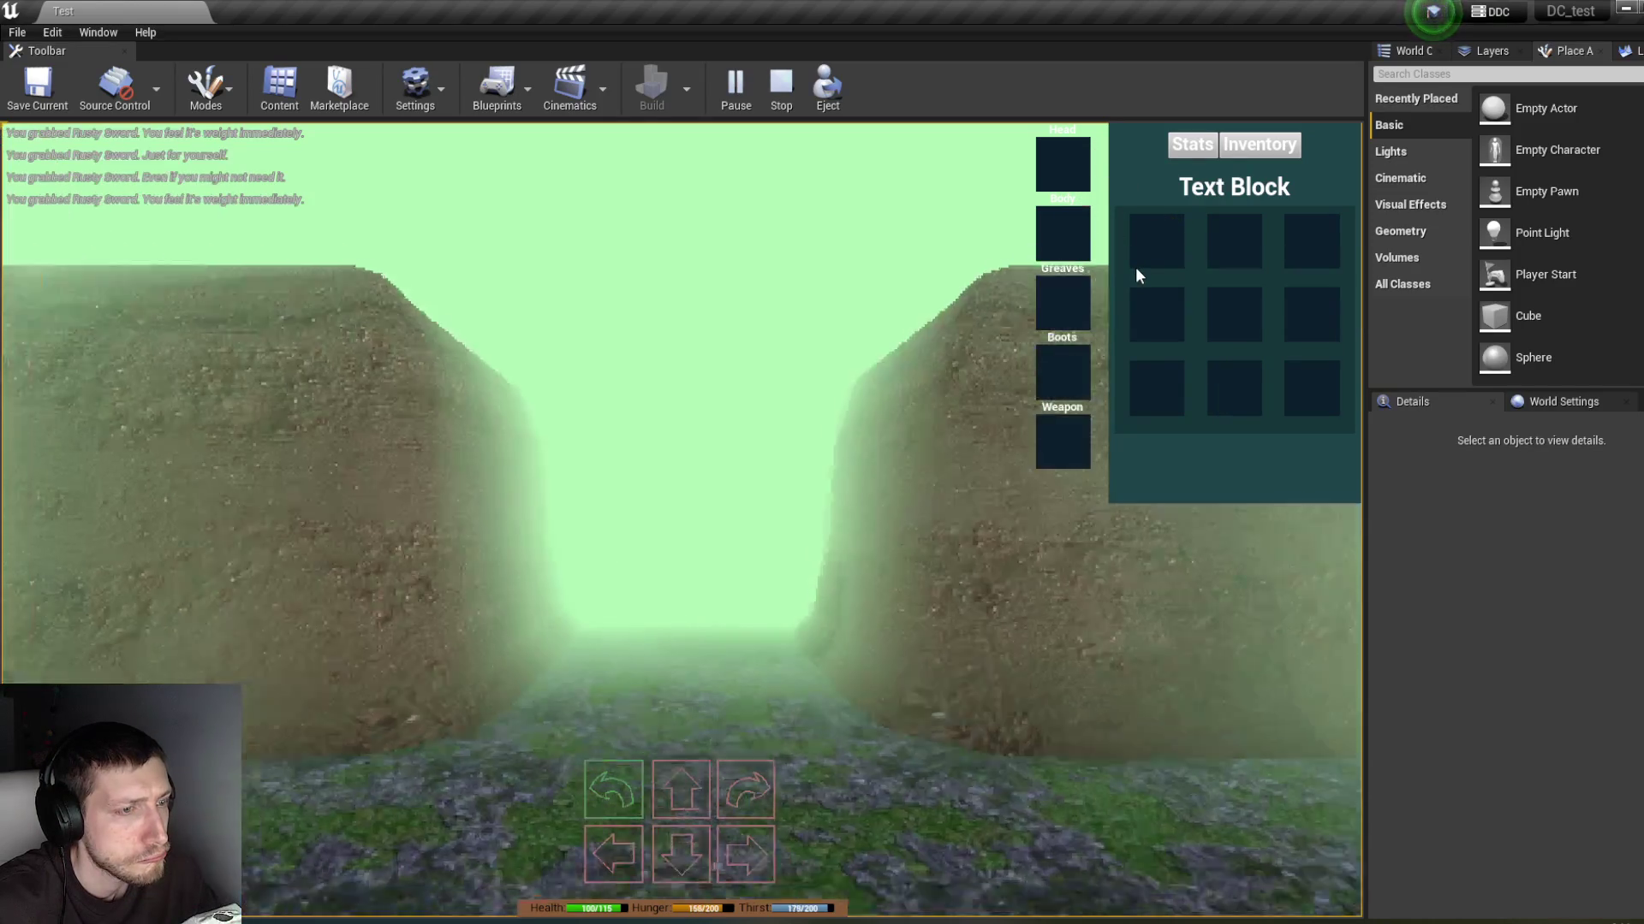
key("Escape")
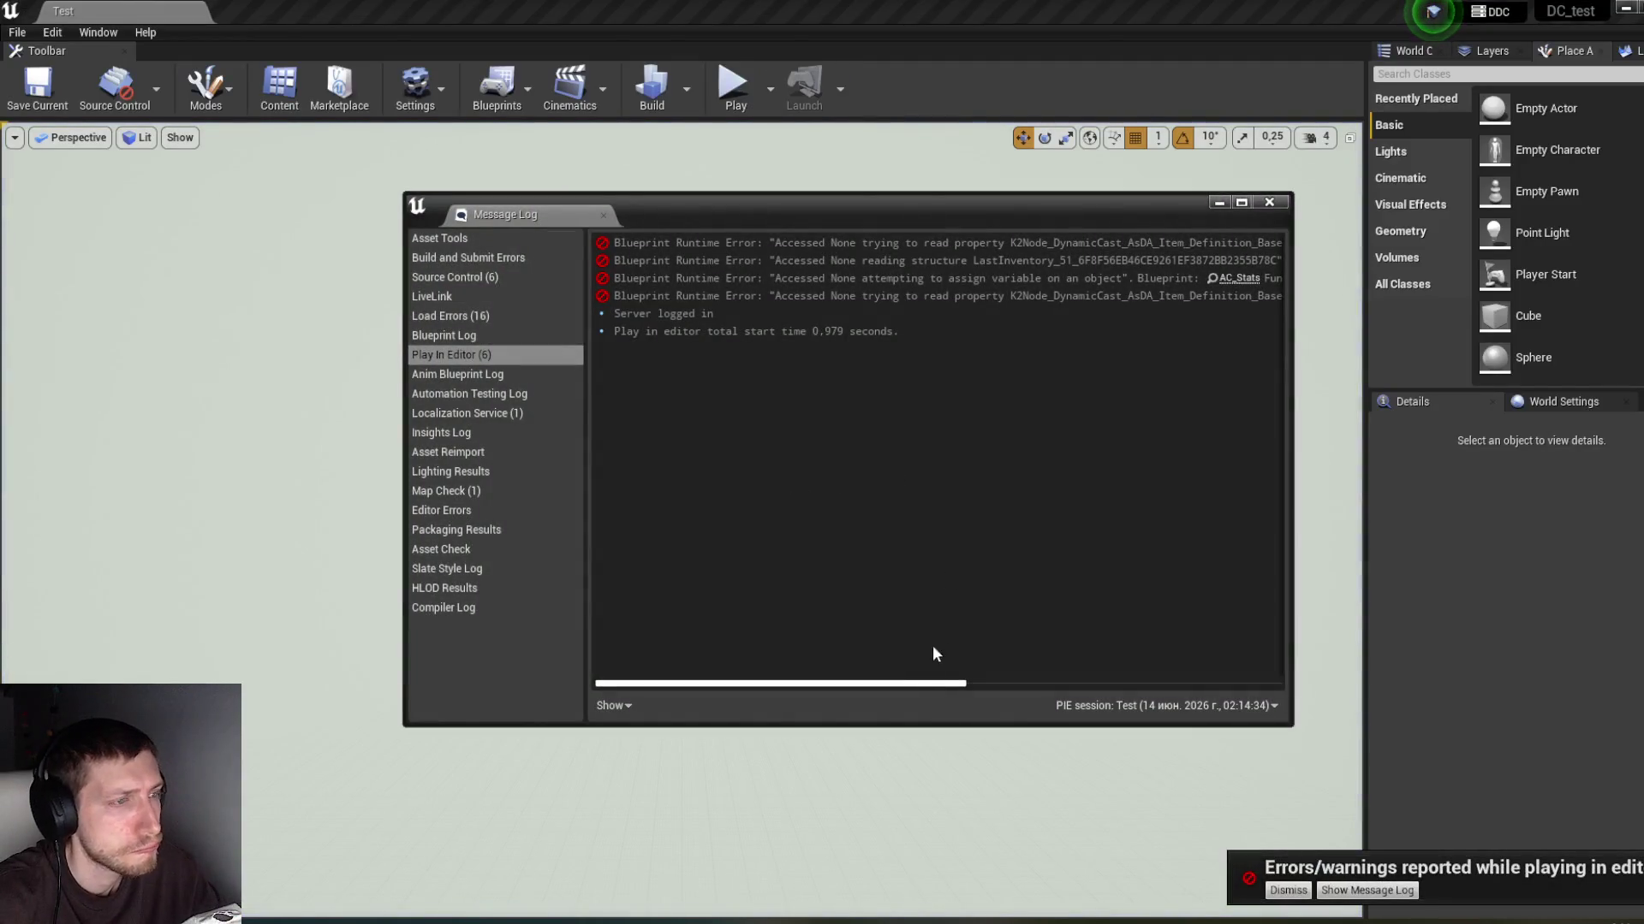
Step: Follow the error's Set members in Item_Struct link into AC_Stats' Event Graph
left_click_drag(909, 687, 1243, 668)
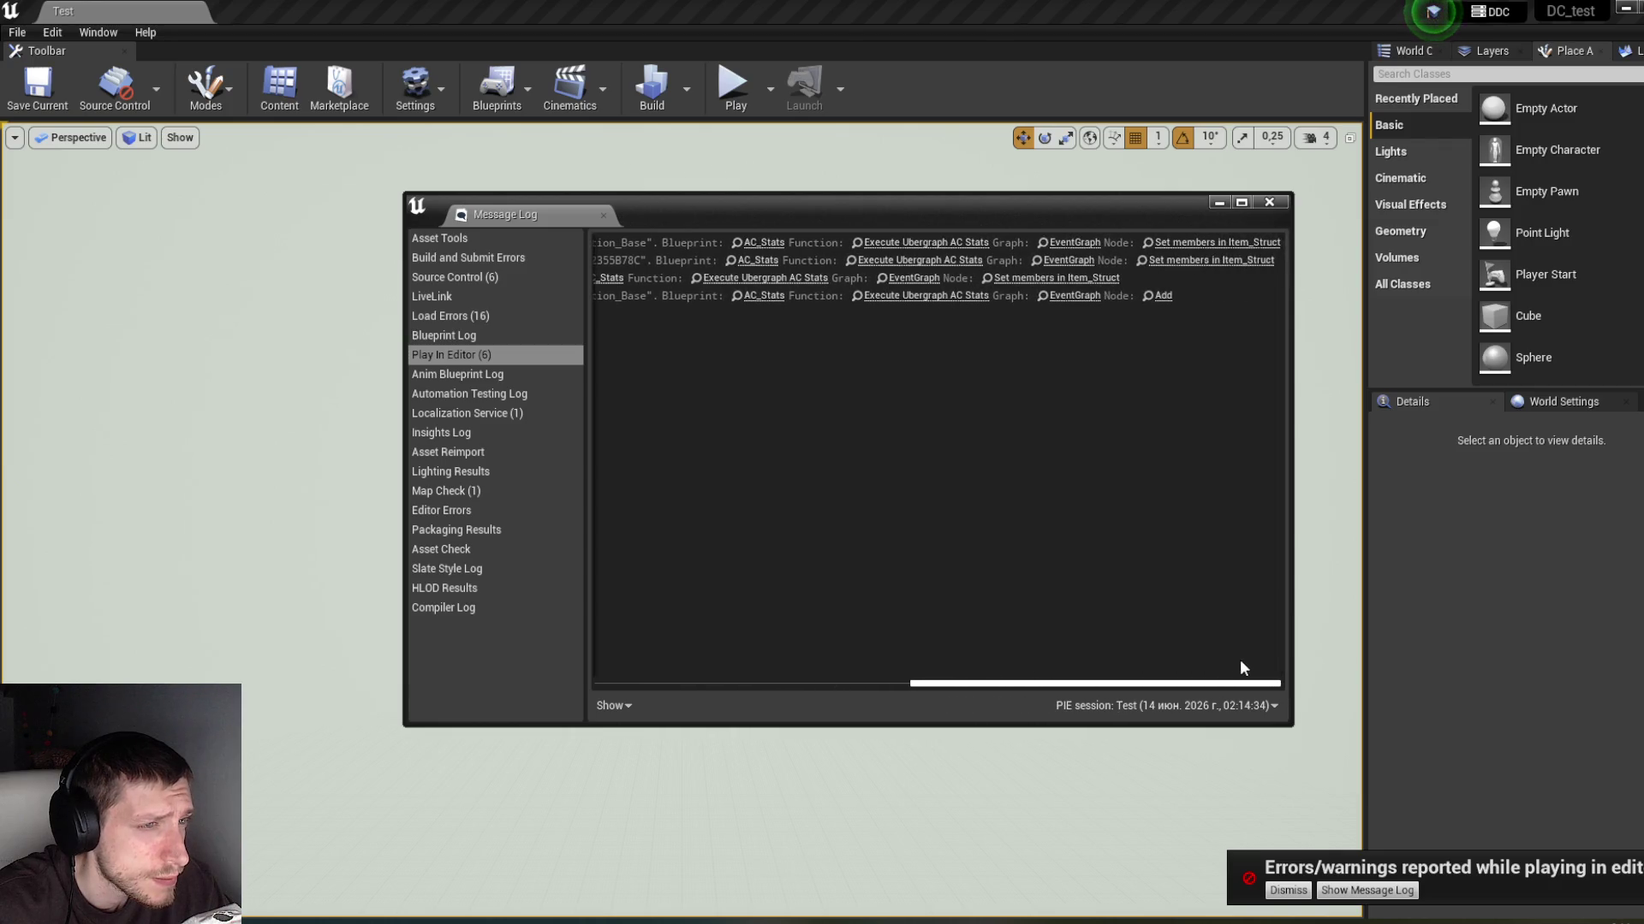
left_click(1224, 244)
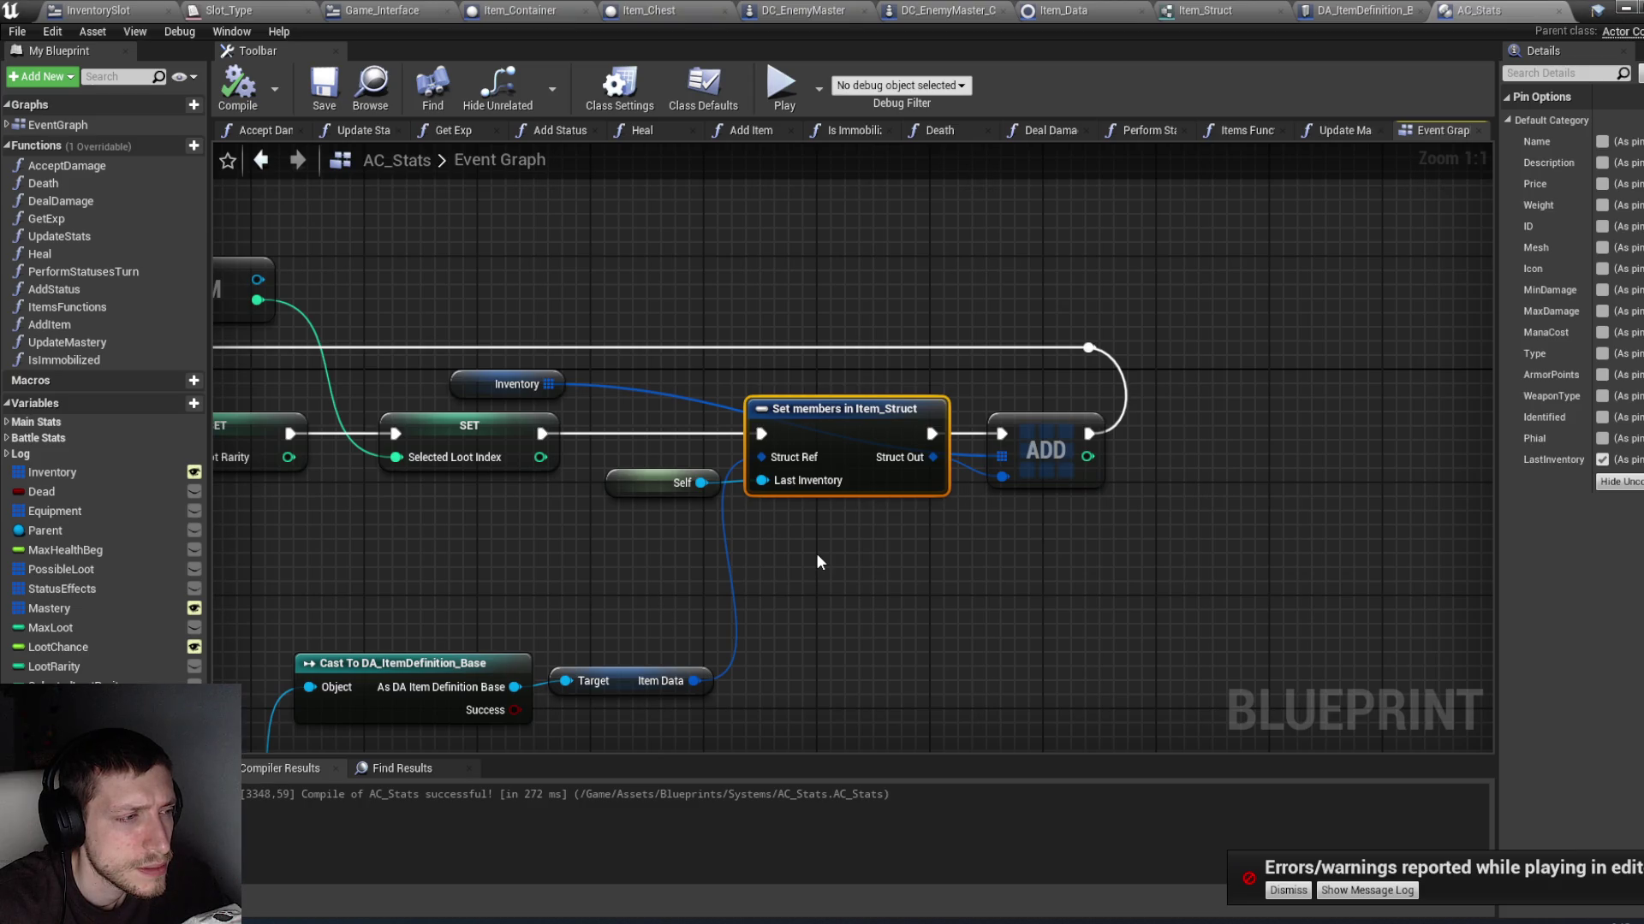
Step: View the nodes feeding Set members, then minimize AC_Stats to return to the level editor
mouse_move(817, 562)
left_mouse_down()
mouse_move(972, 505)
mouse_move(1400, 514)
mouse_move(1323, 461)
left_mouse_up()
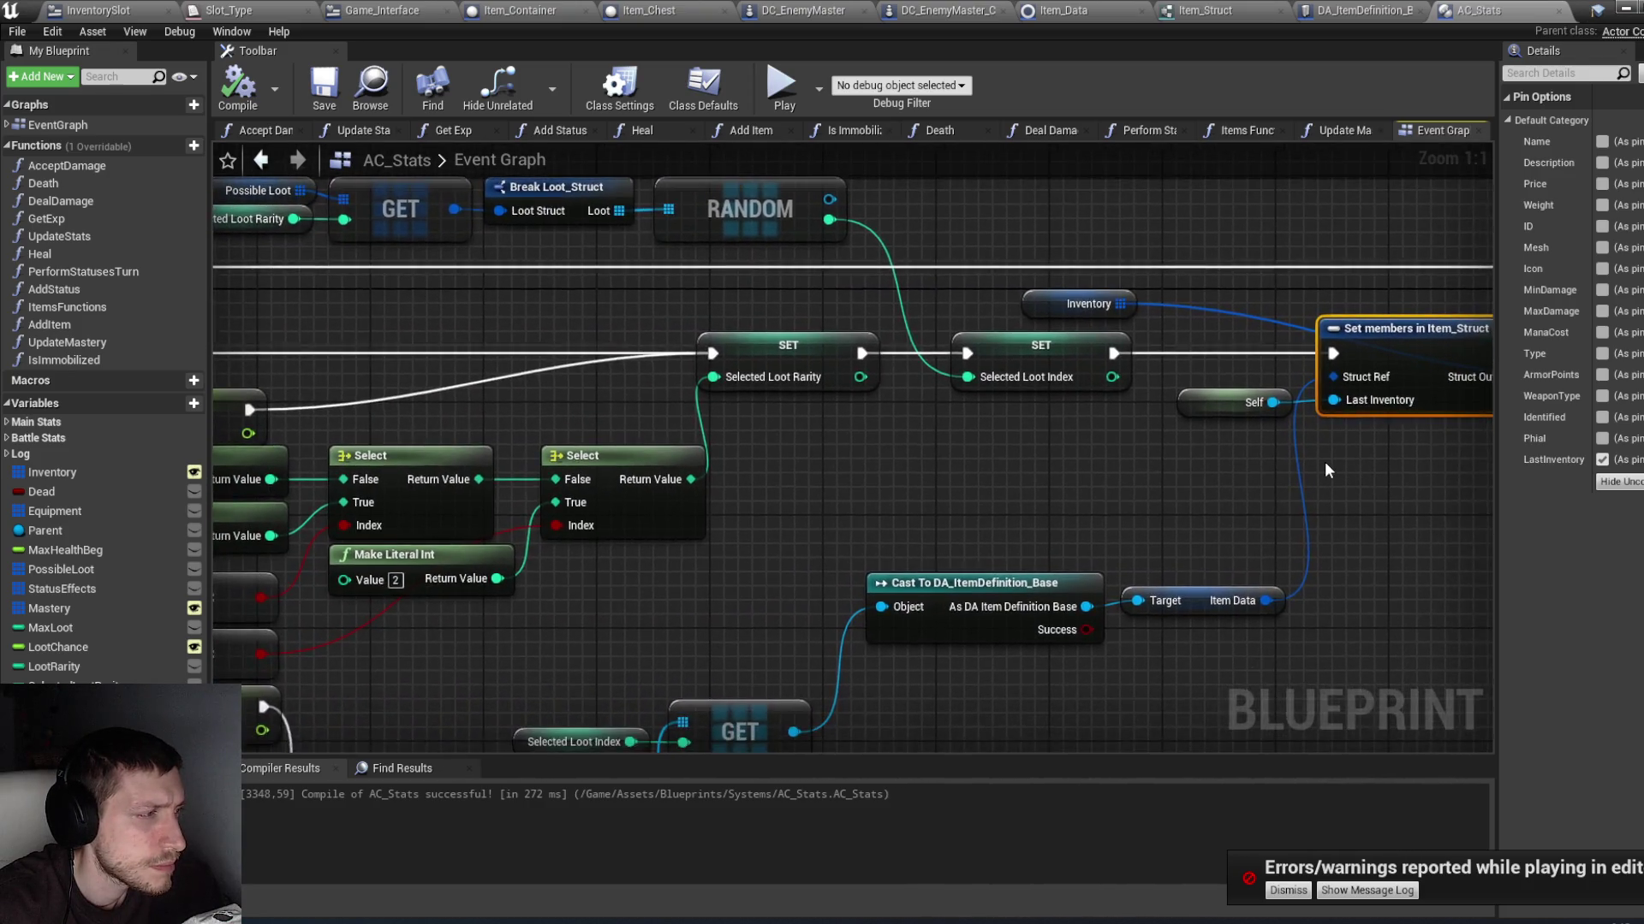
scroll(1323, 460, "down", 2)
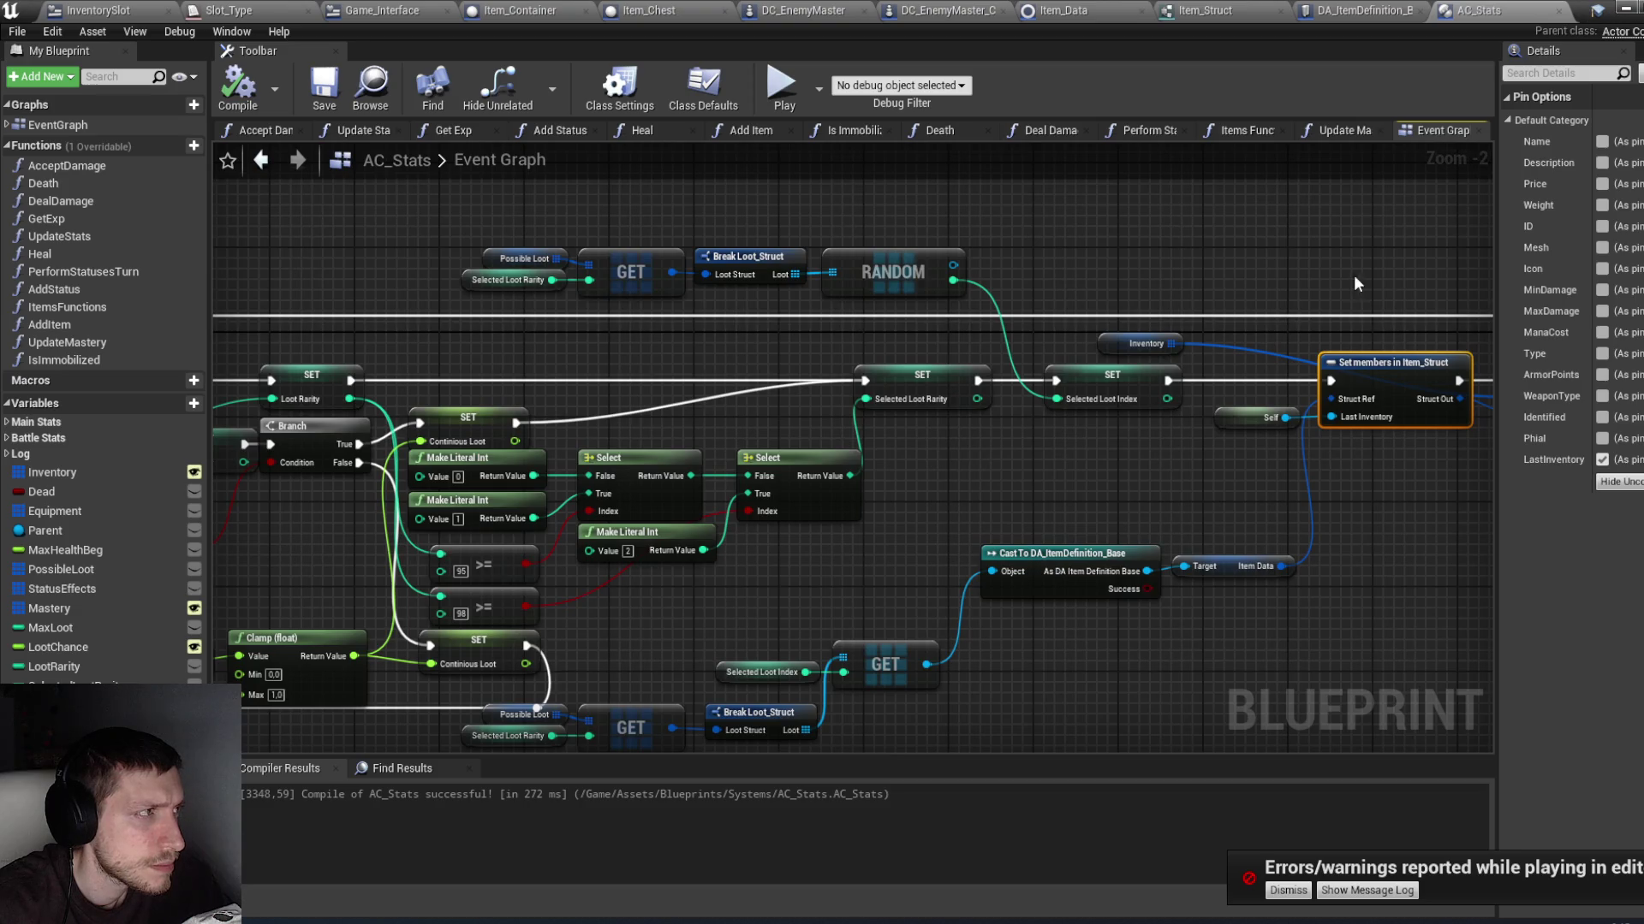
left_click(1626, 11)
left_click(1286, 208)
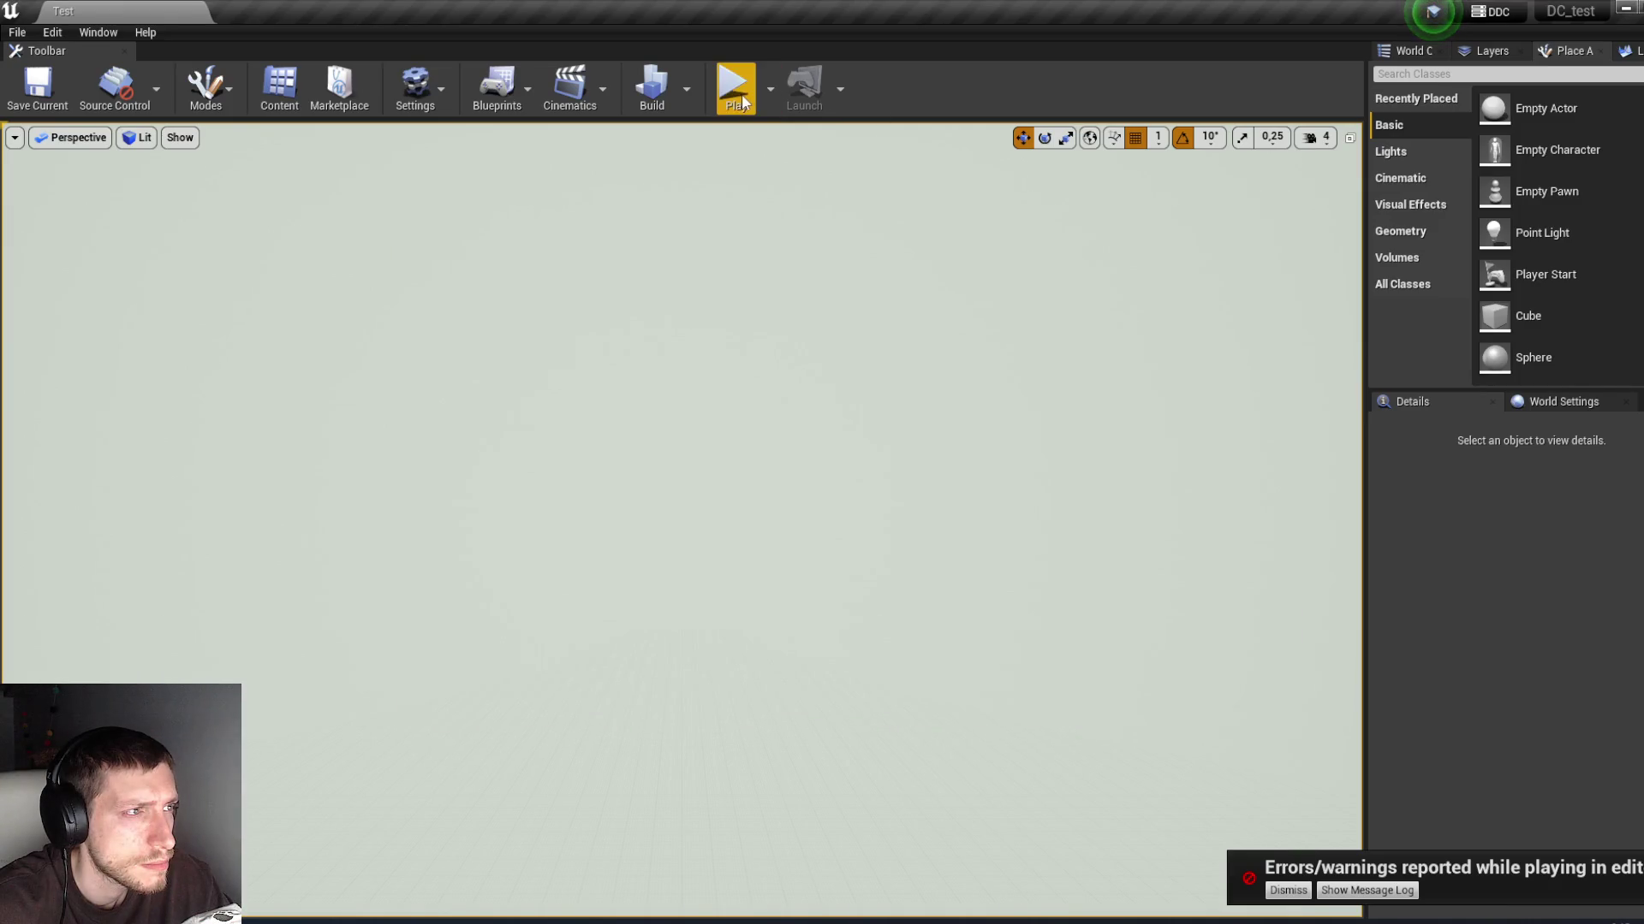
left_click(742, 100)
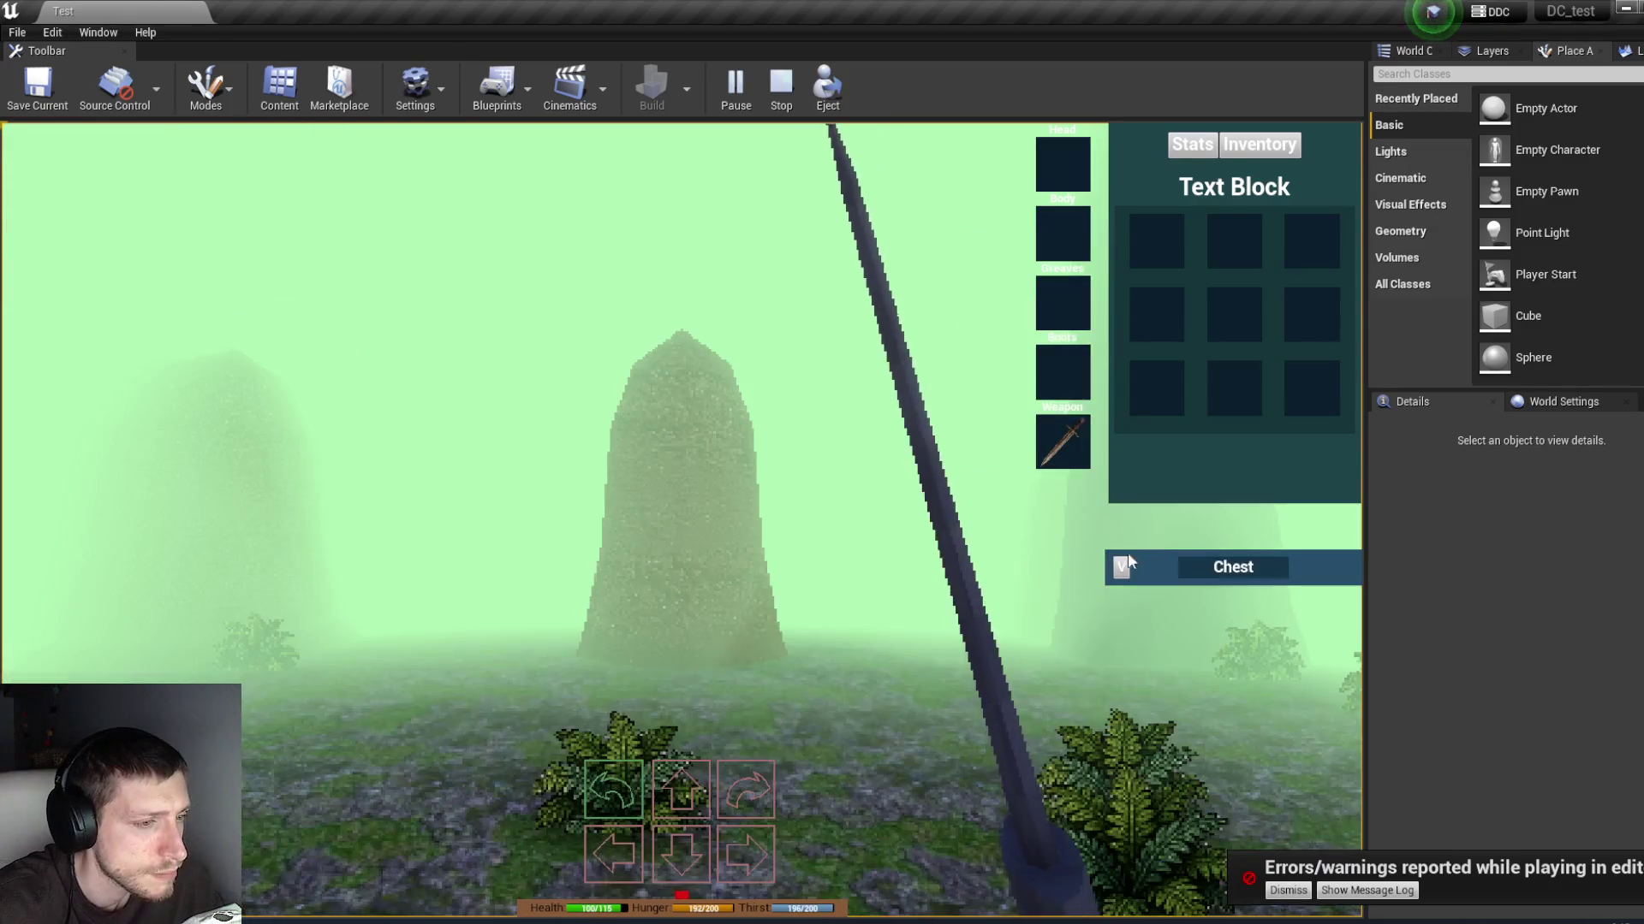
left_click(1127, 557)
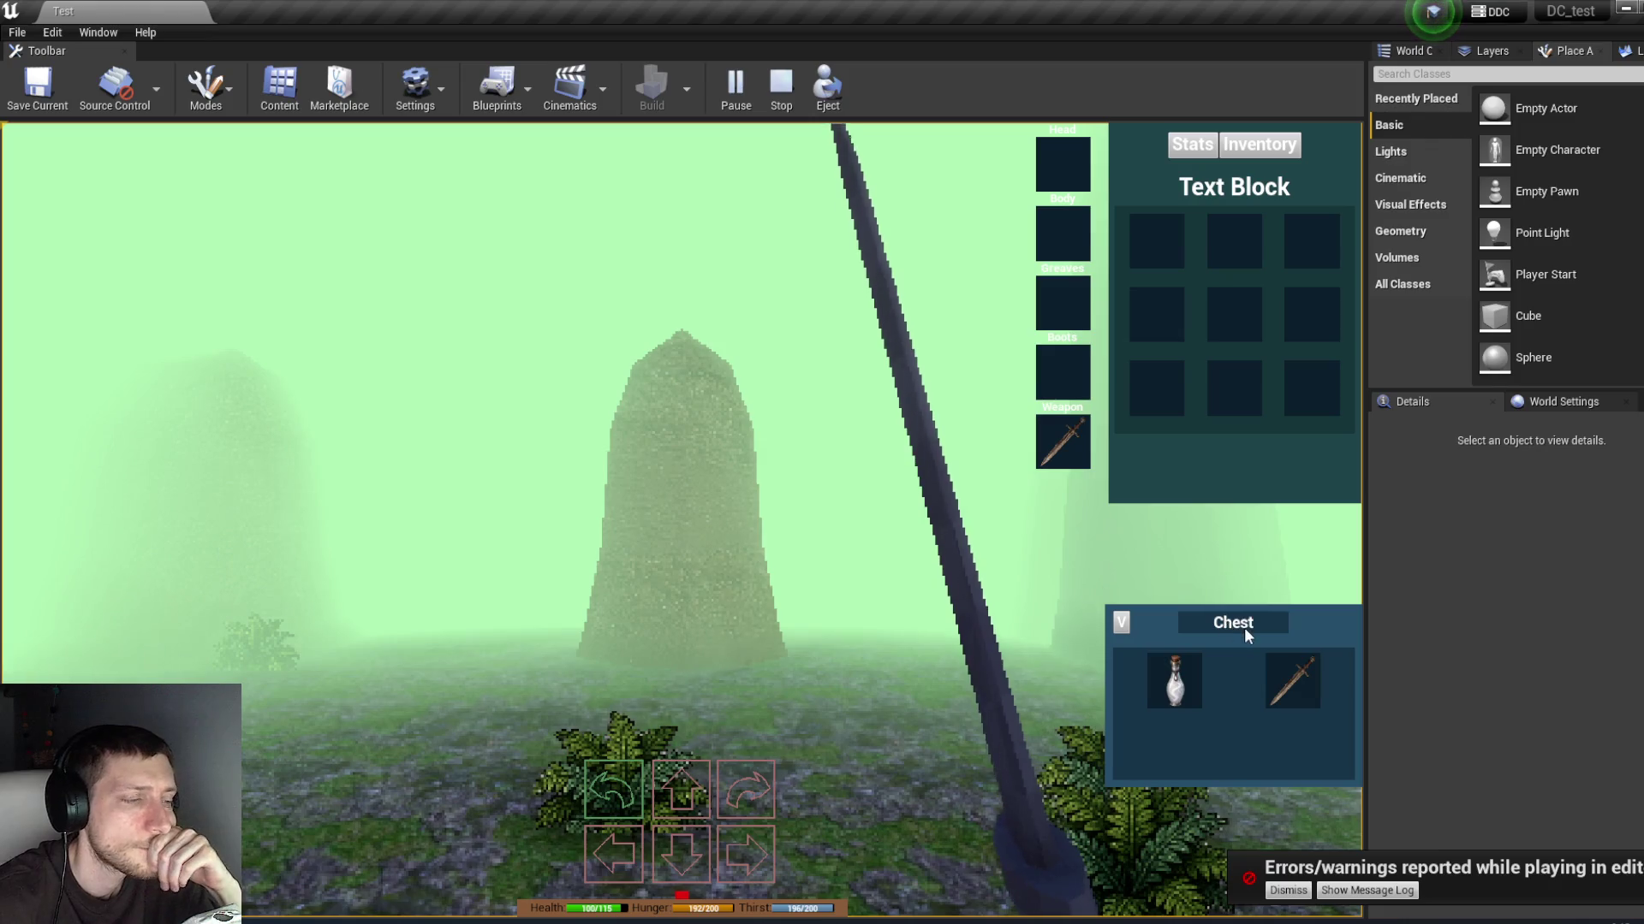
mouse_move(1302, 686)
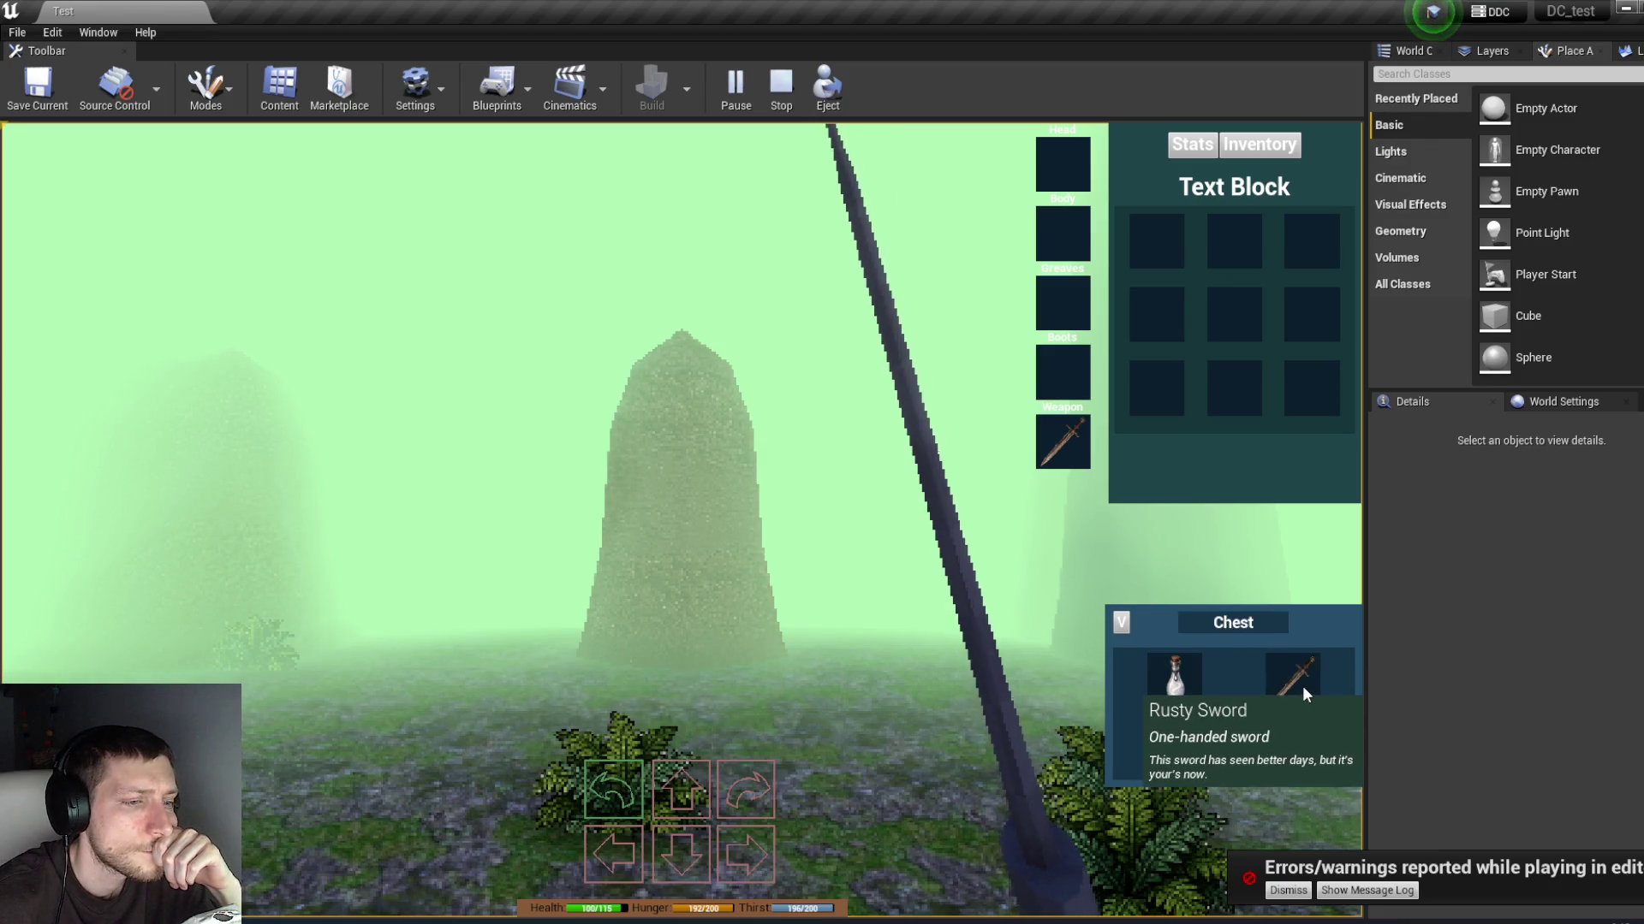
mouse_move(1308, 690)
left_mouse_down()
mouse_move(1252, 424)
mouse_move(1168, 250)
left_mouse_up()
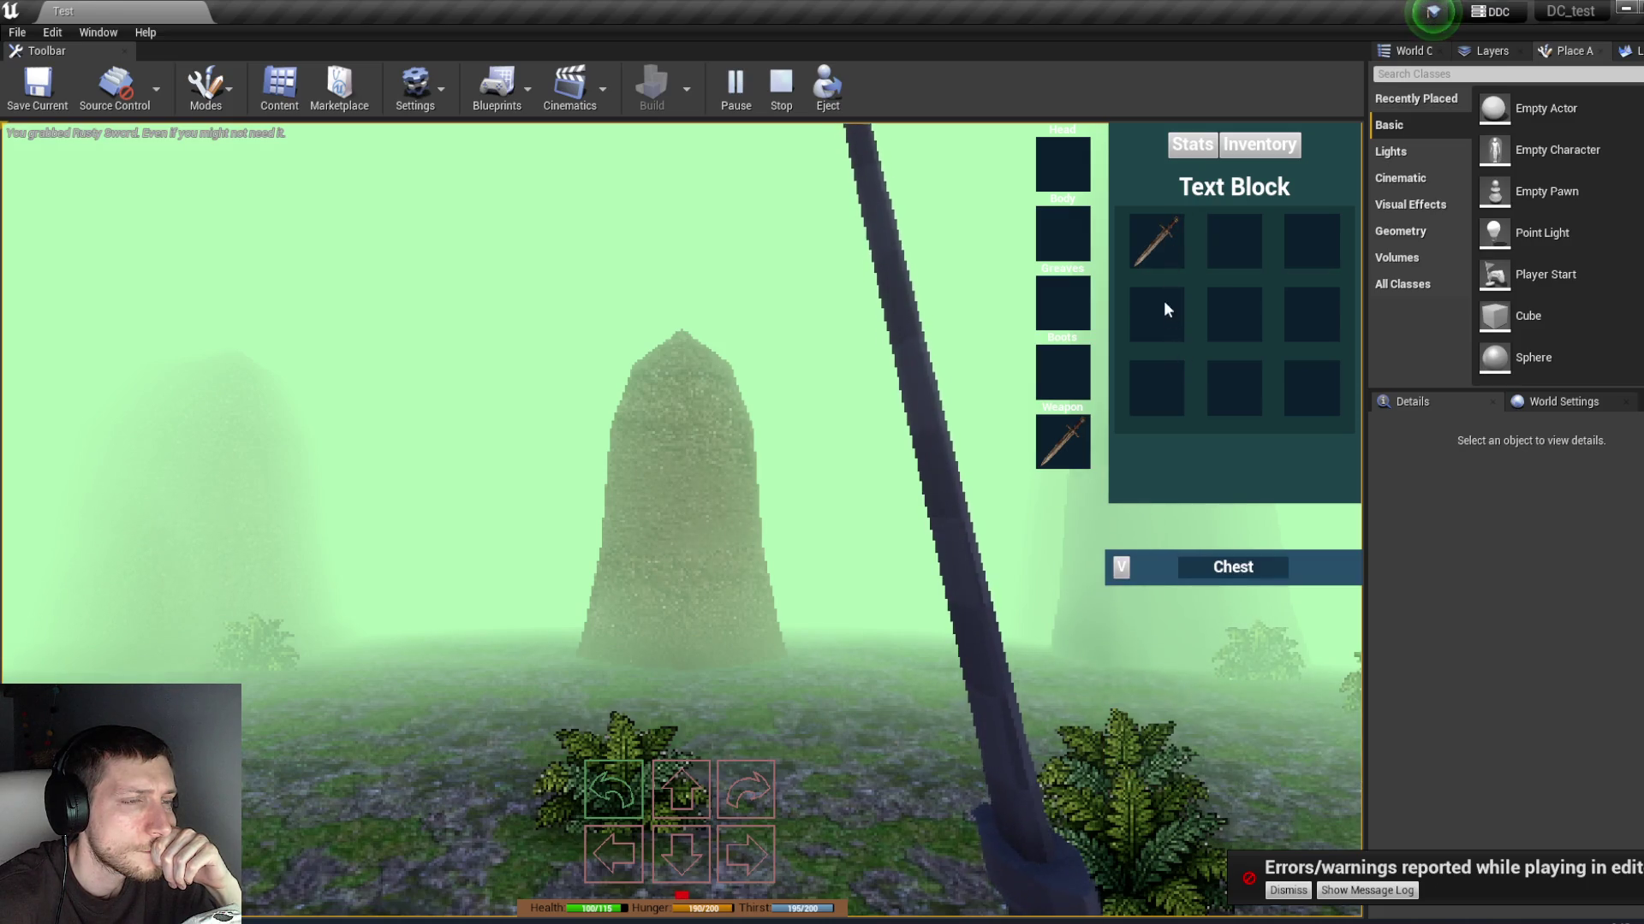
left_click_drag(1157, 238, 1070, 233)
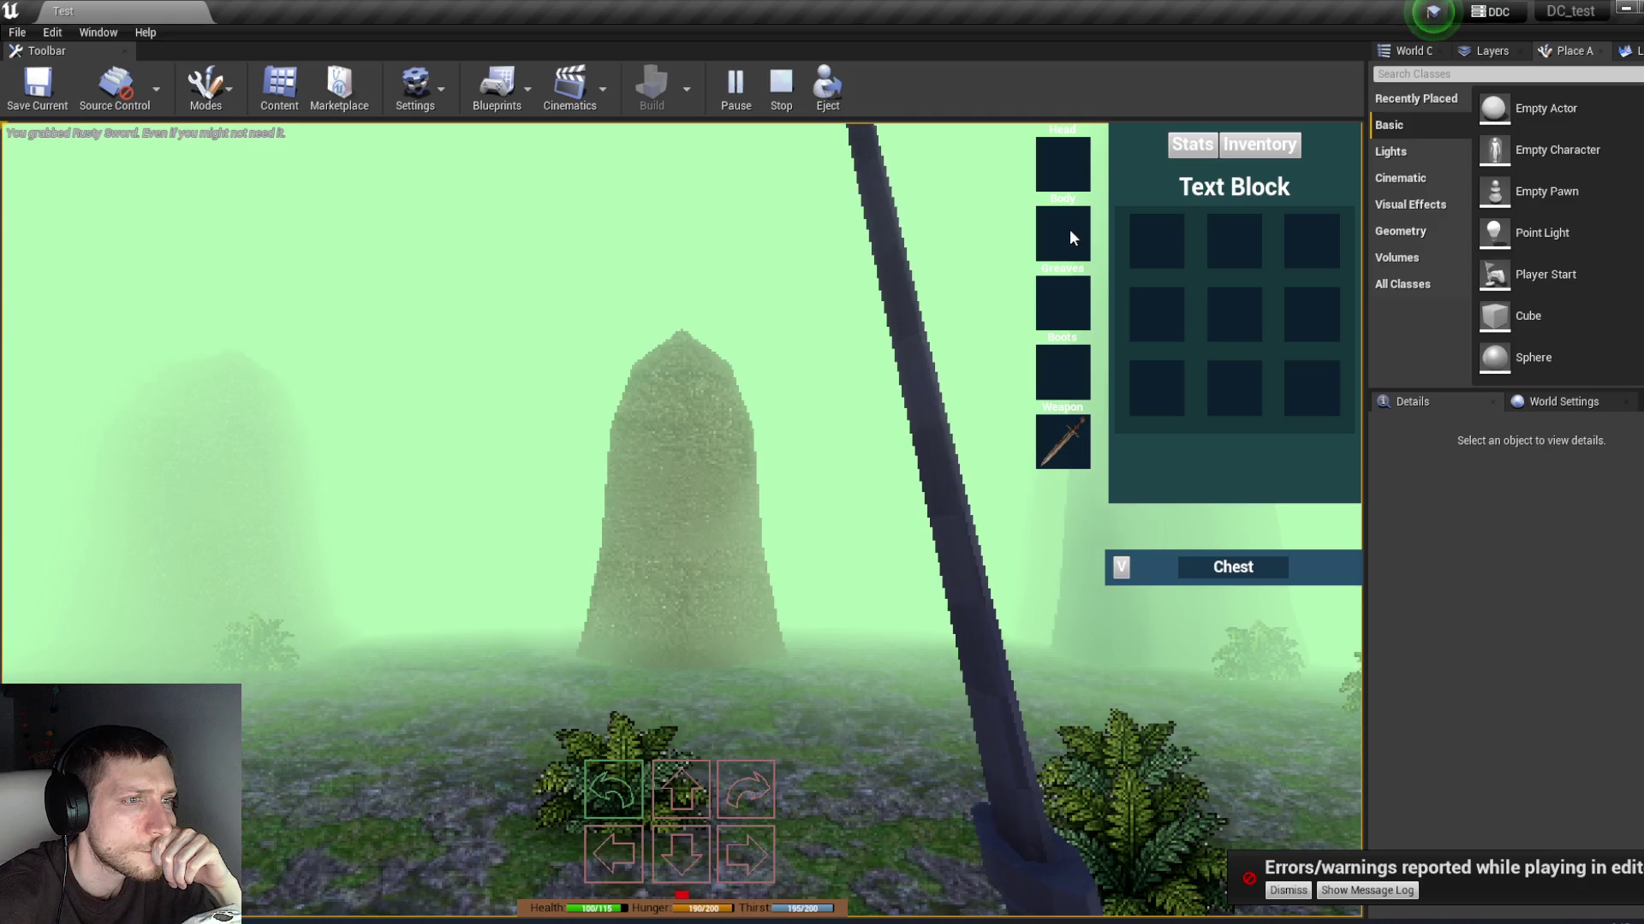
left_click(1192, 144)
left_click(1258, 144)
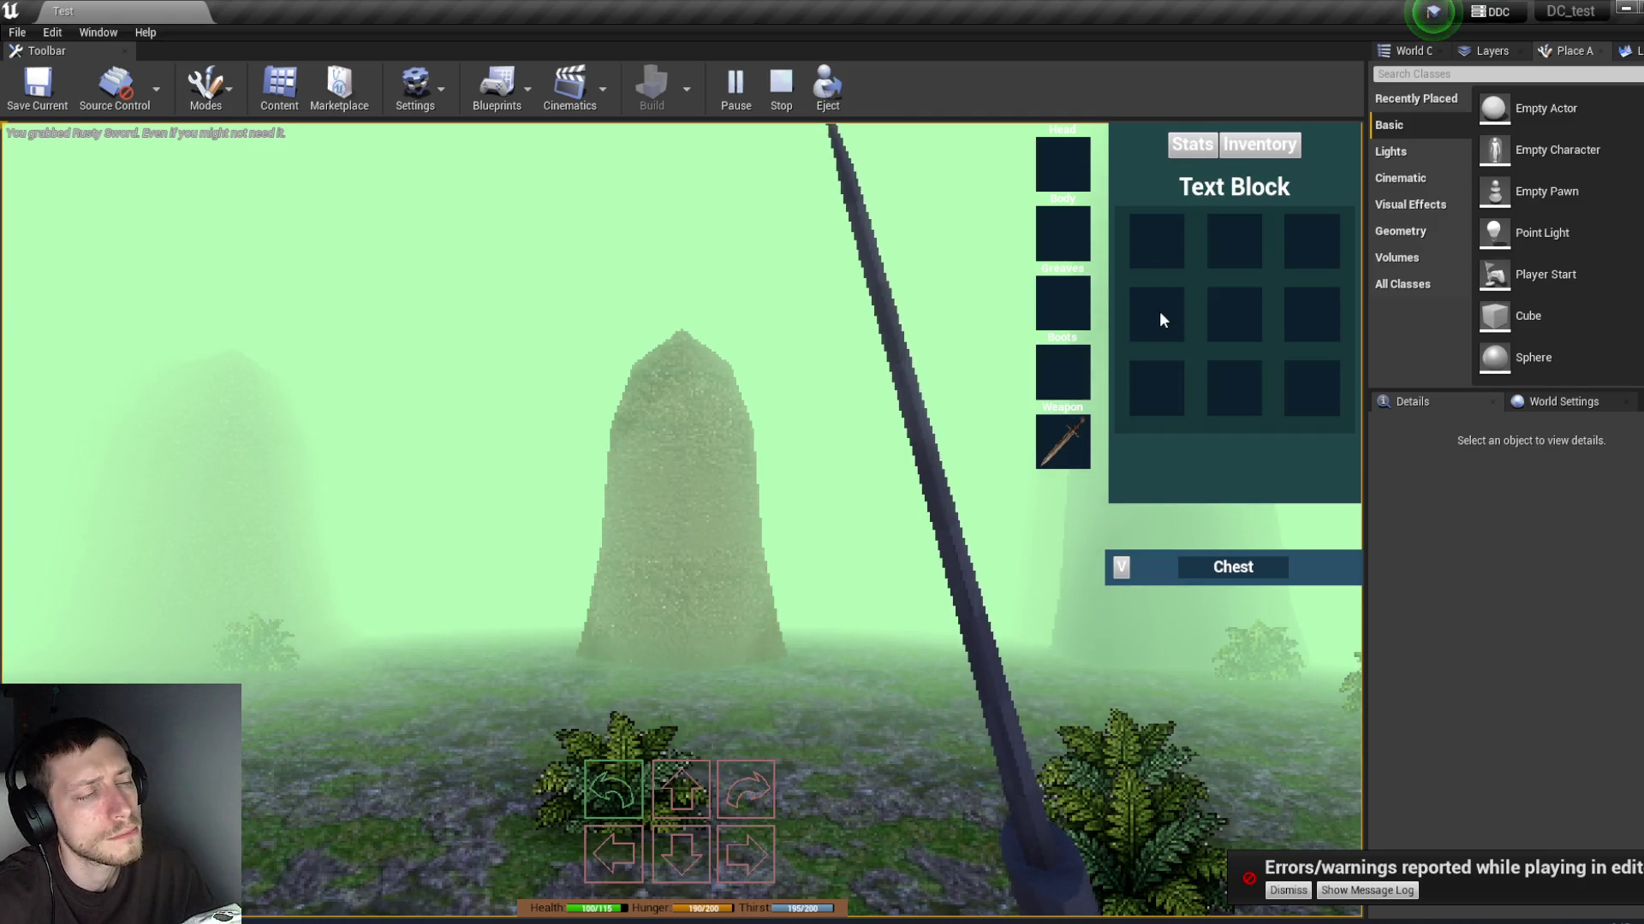
key("Escape")
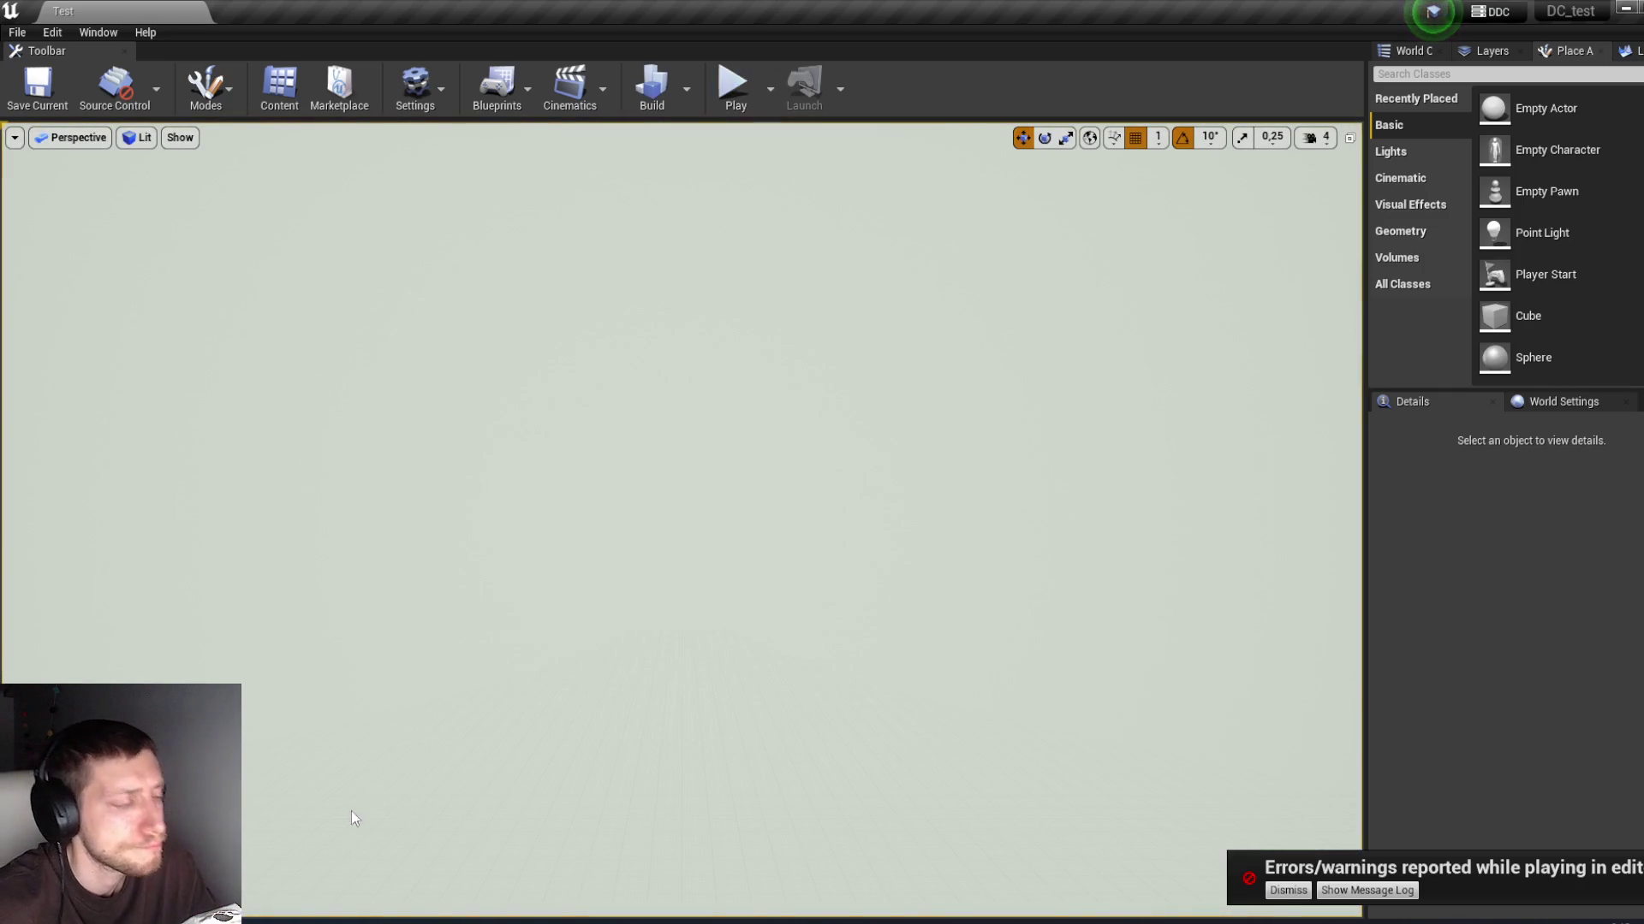
Step: Restore AC_Stats, bring the ADD node into view and recompile the blueprint
left_click(440, 841)
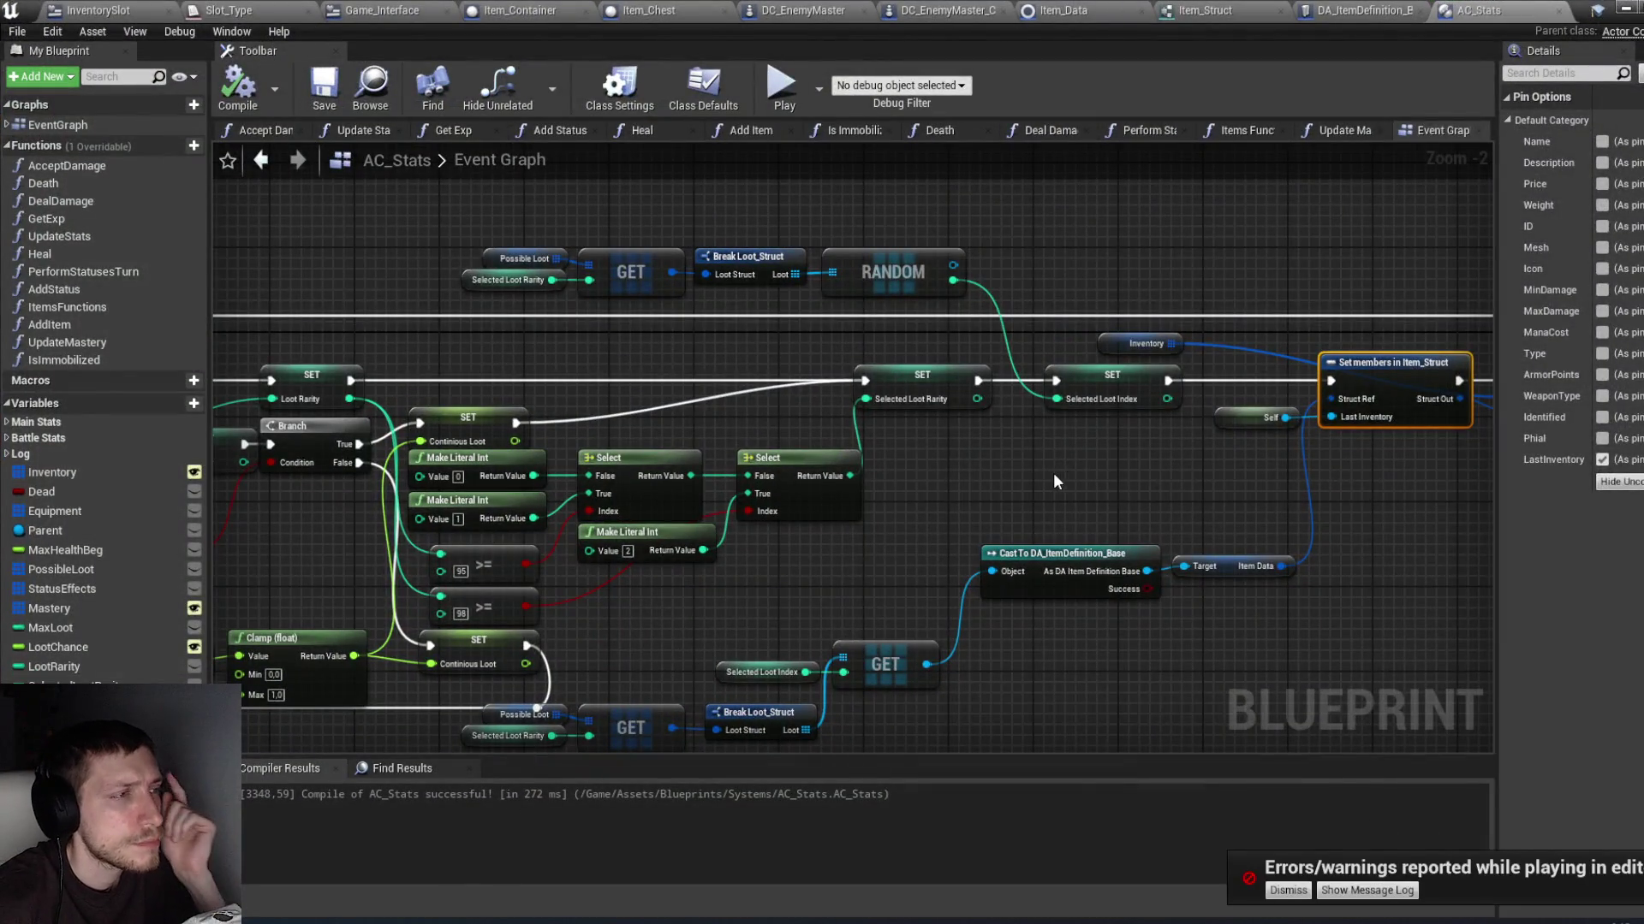
left_click_drag(1260, 307, 1102, 289)
left_click(242, 70)
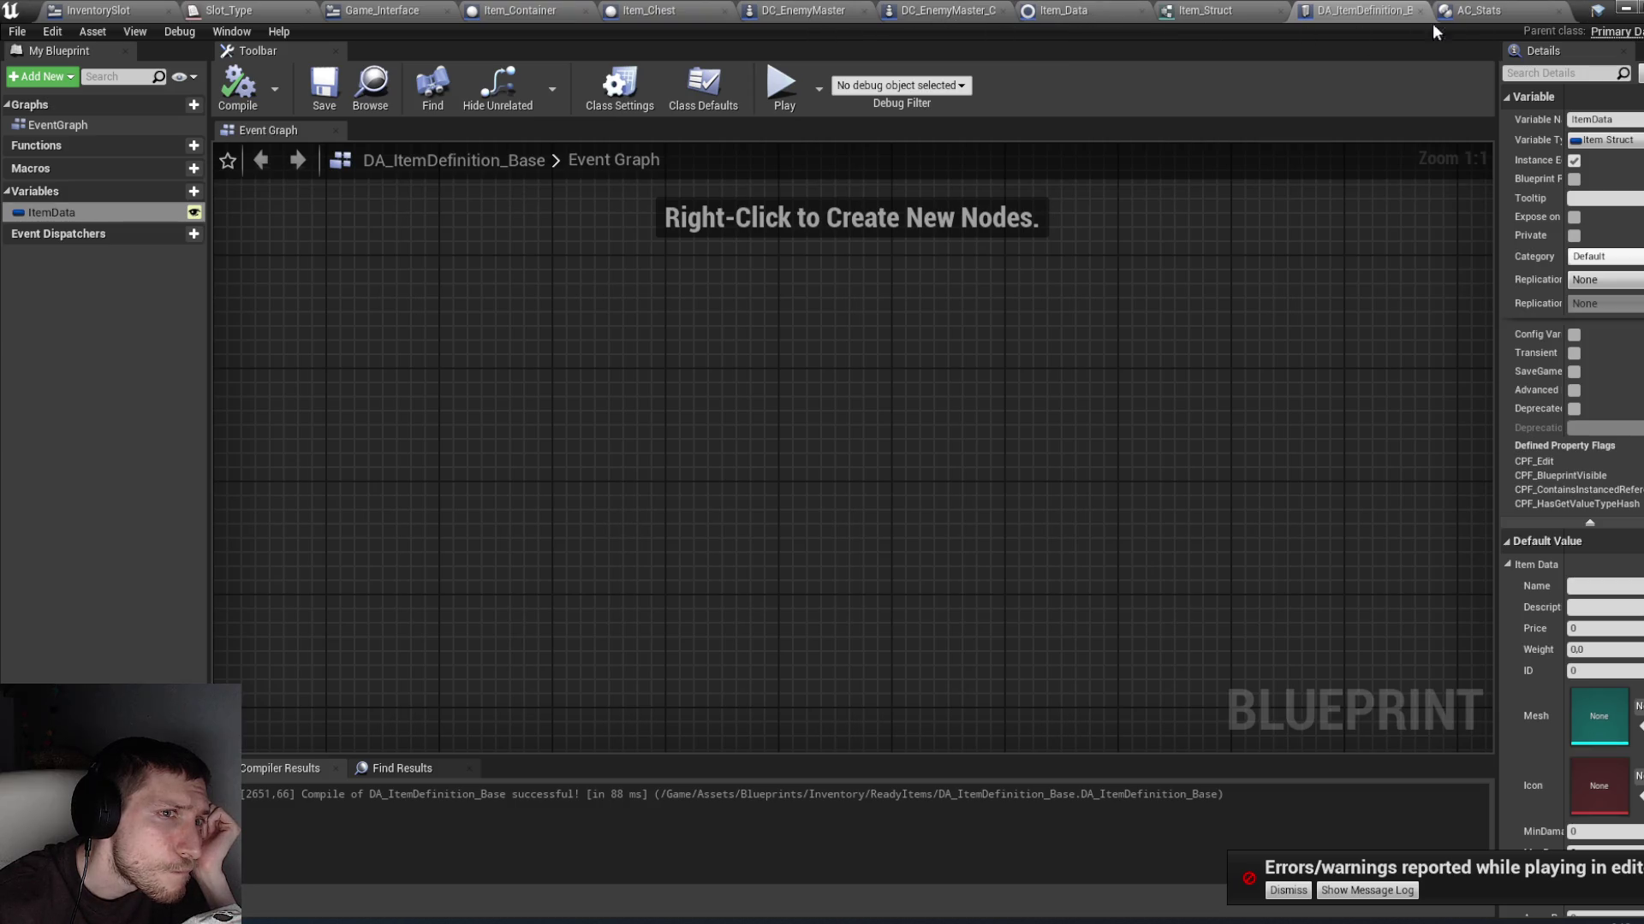
Step: Survey the whole AC_Stats event graph, then minimize the blueprint editor
left_click(1478, 10)
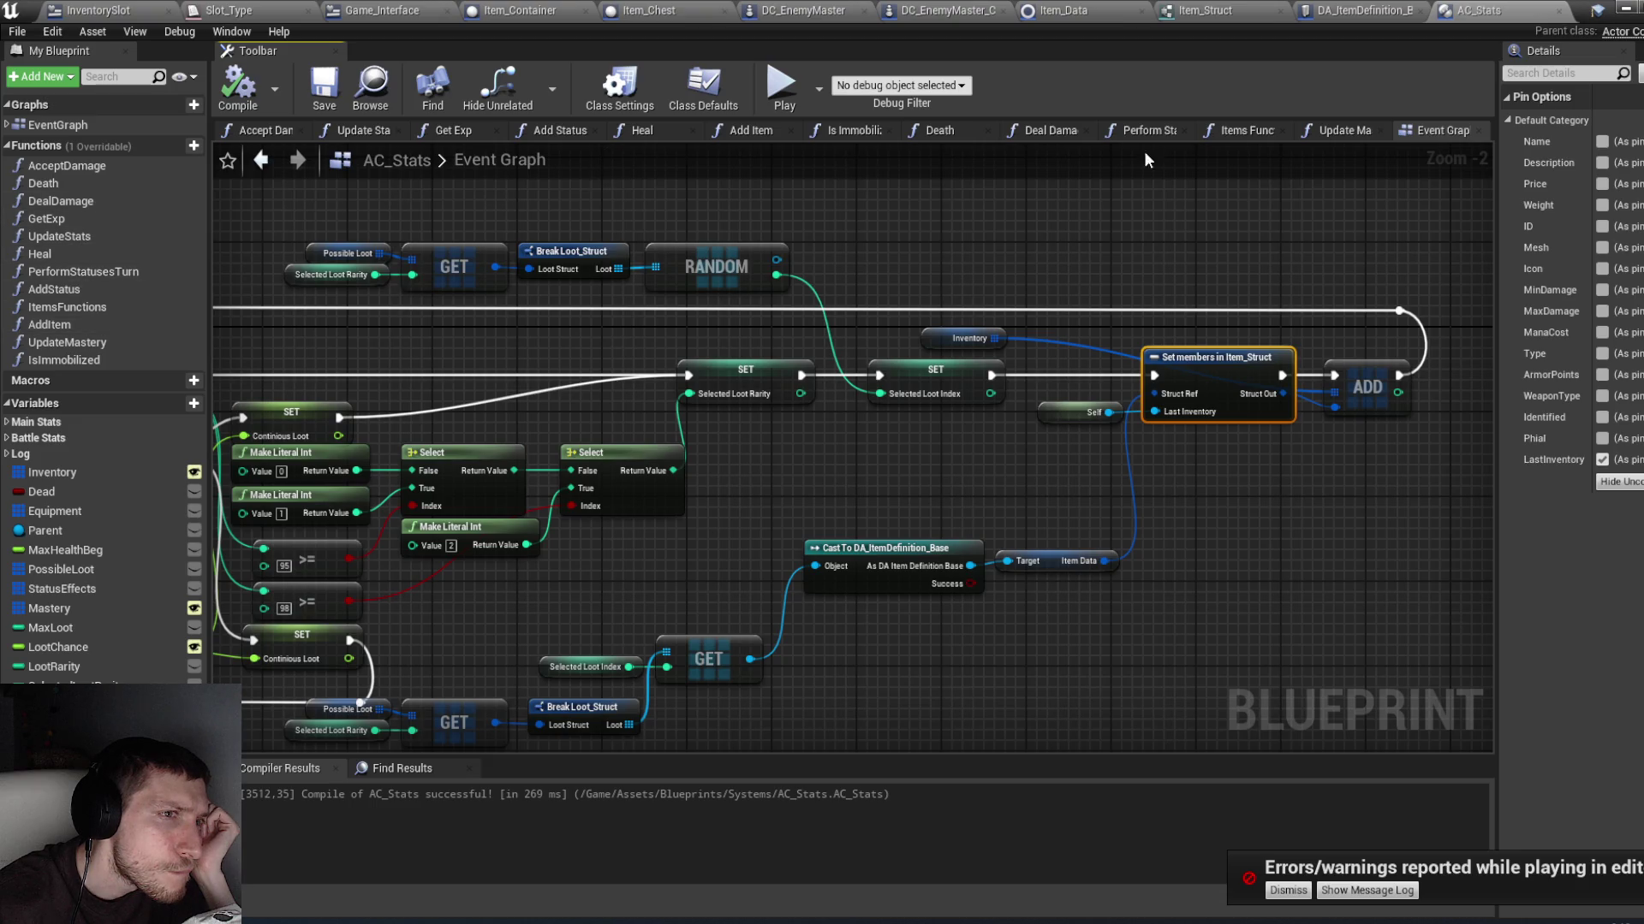
scroll(1178, 266, "down", 1)
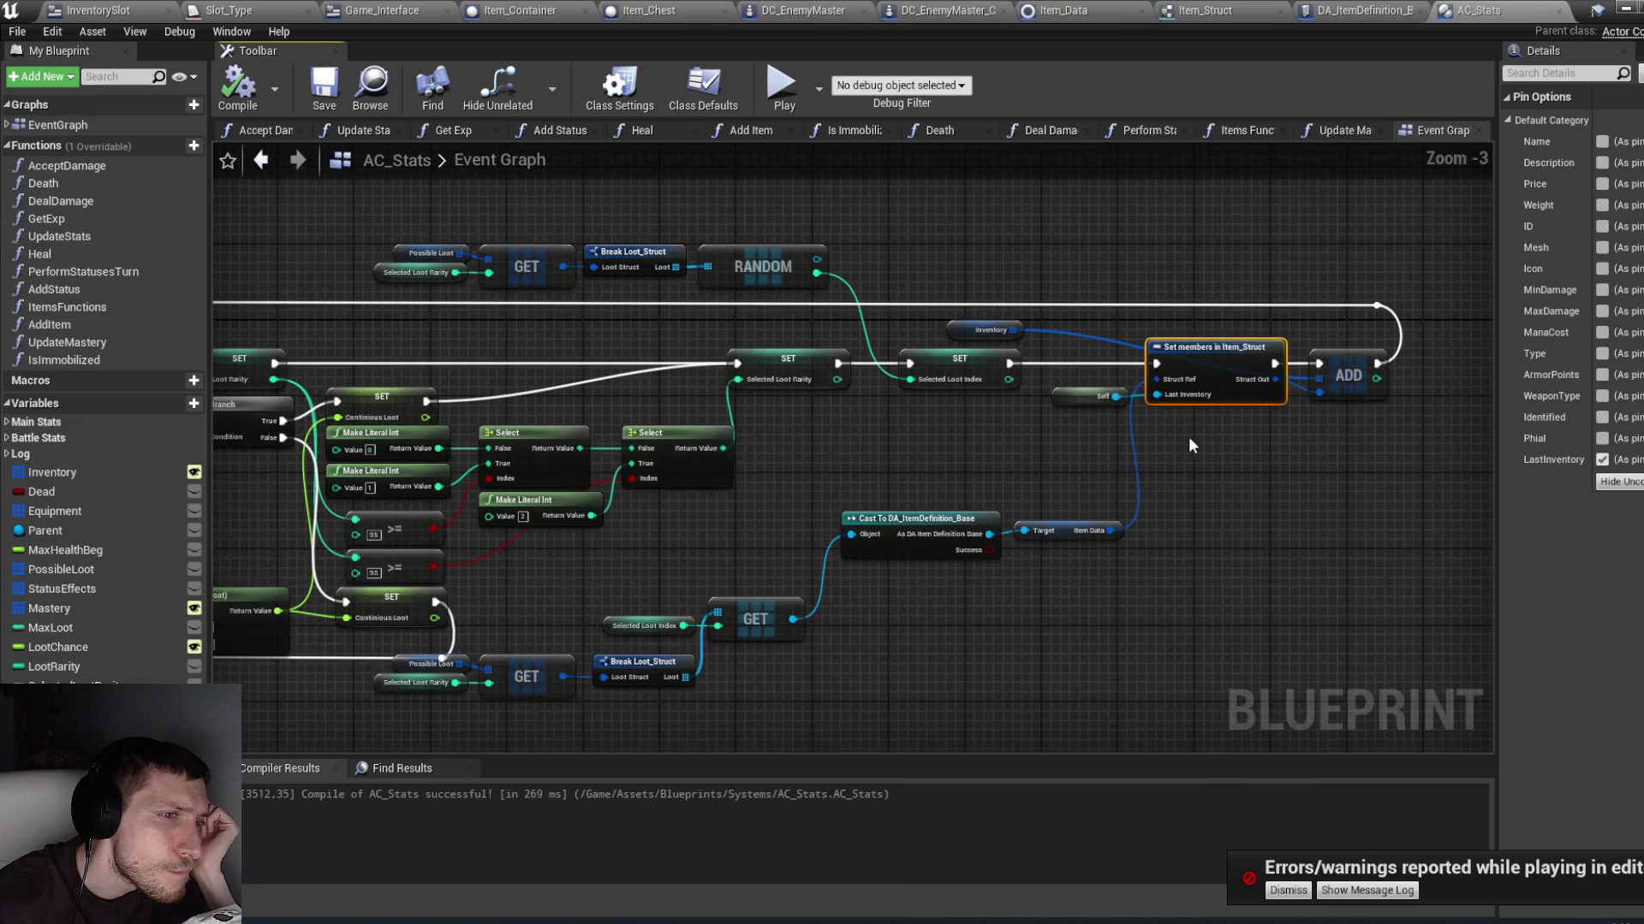
scroll(1107, 450, "down", 2)
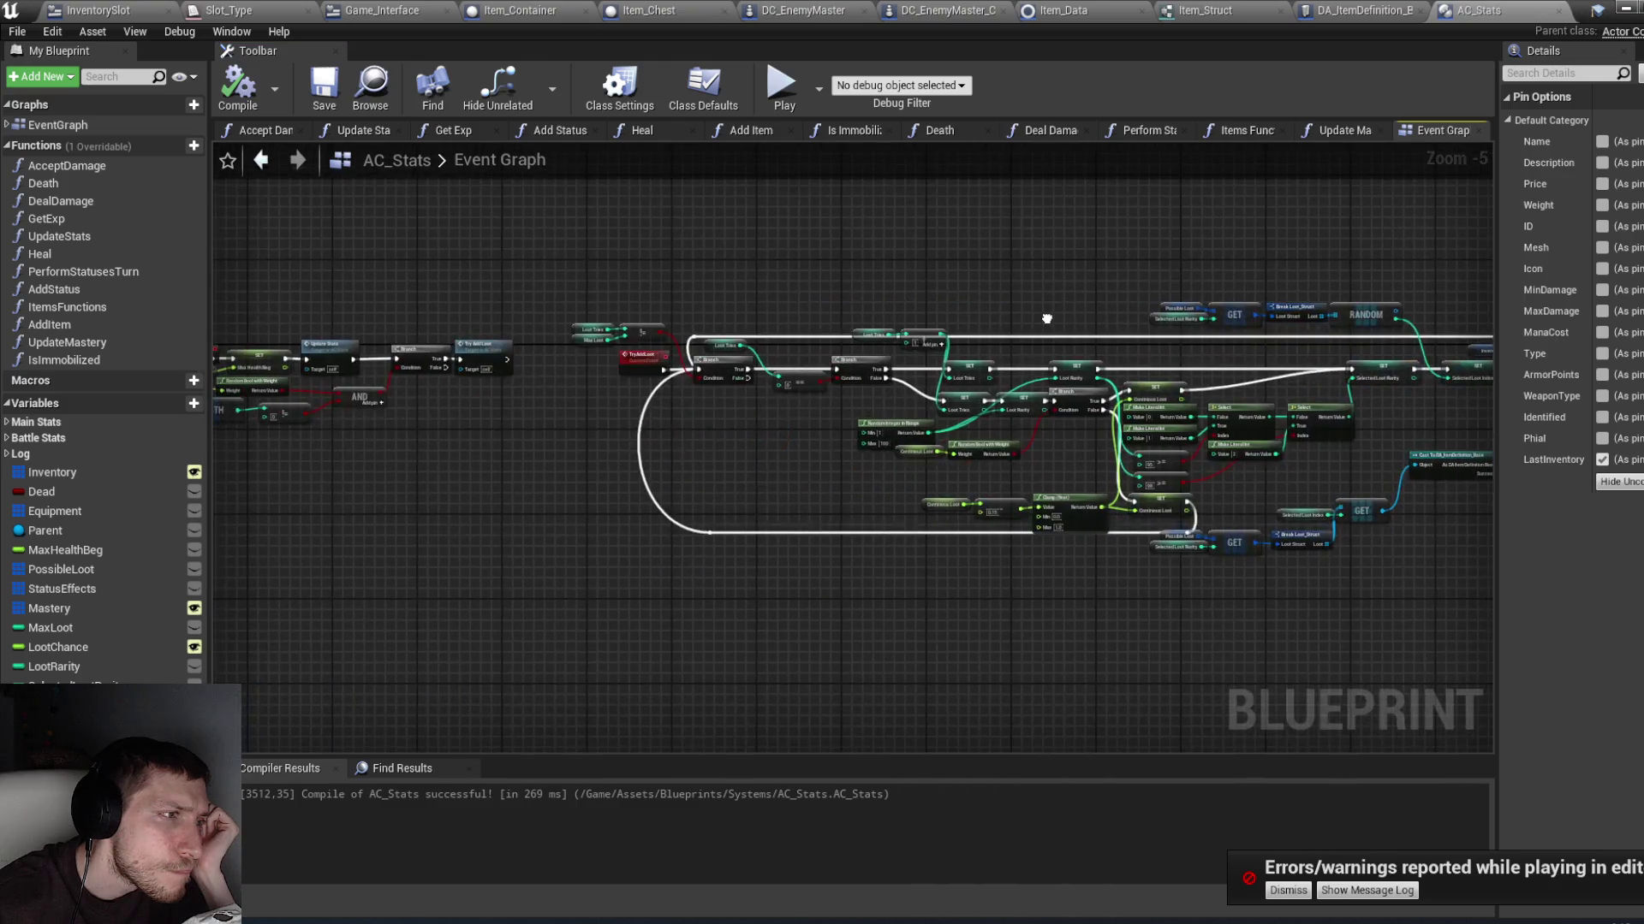
left_click_drag(1046, 318, 737, 283)
scroll(1046, 543, "up", 3)
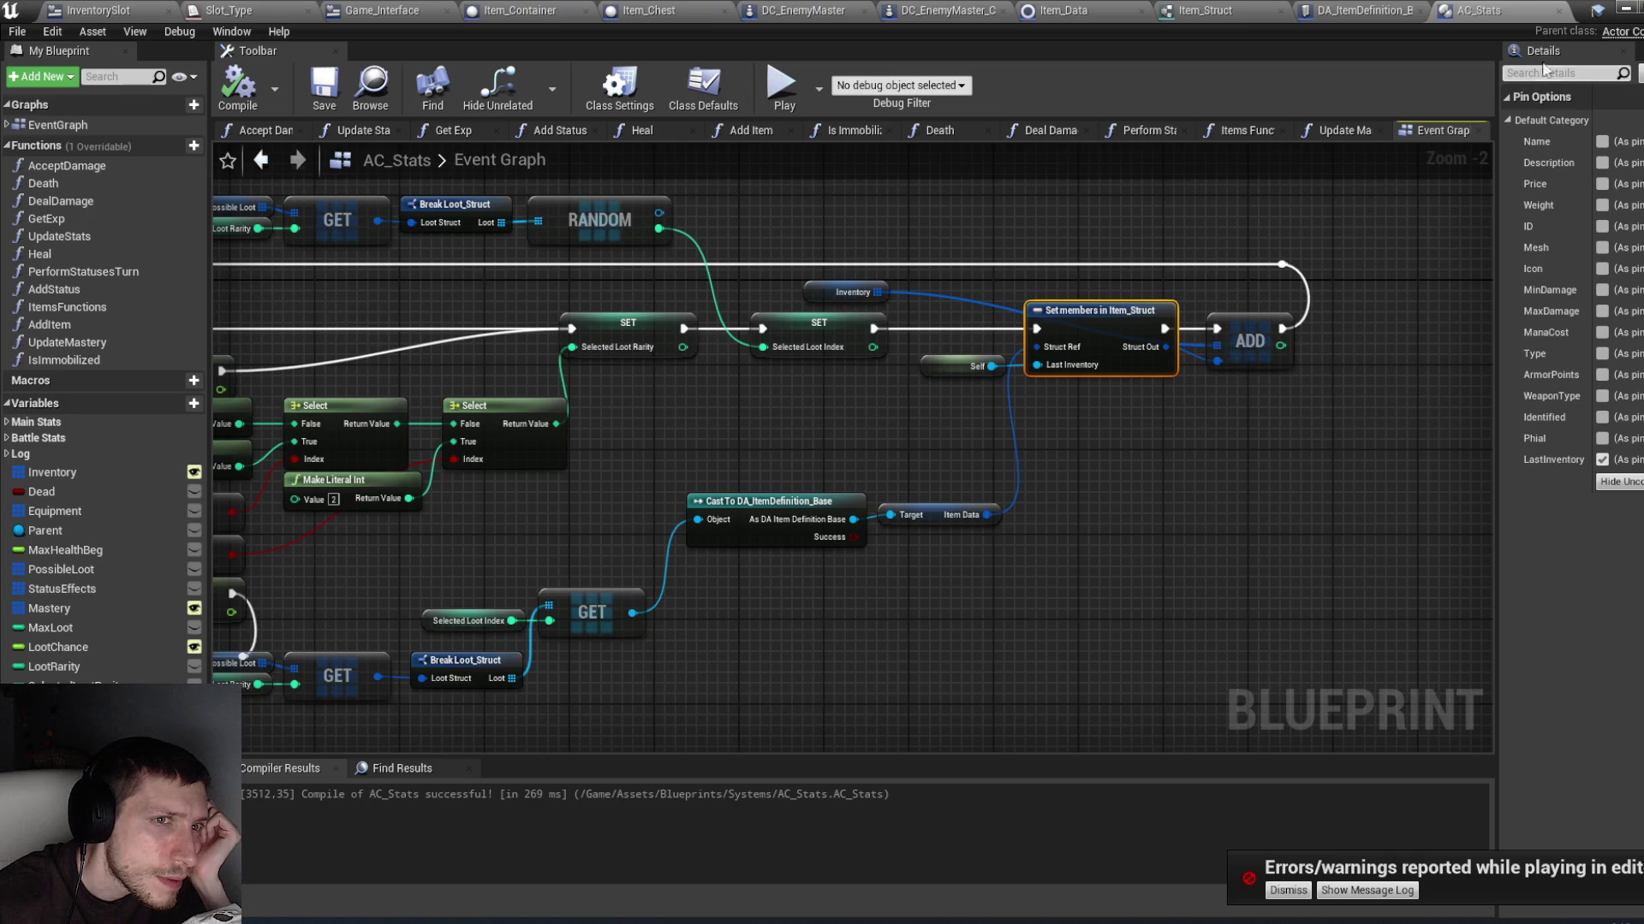
left_click(1624, 9)
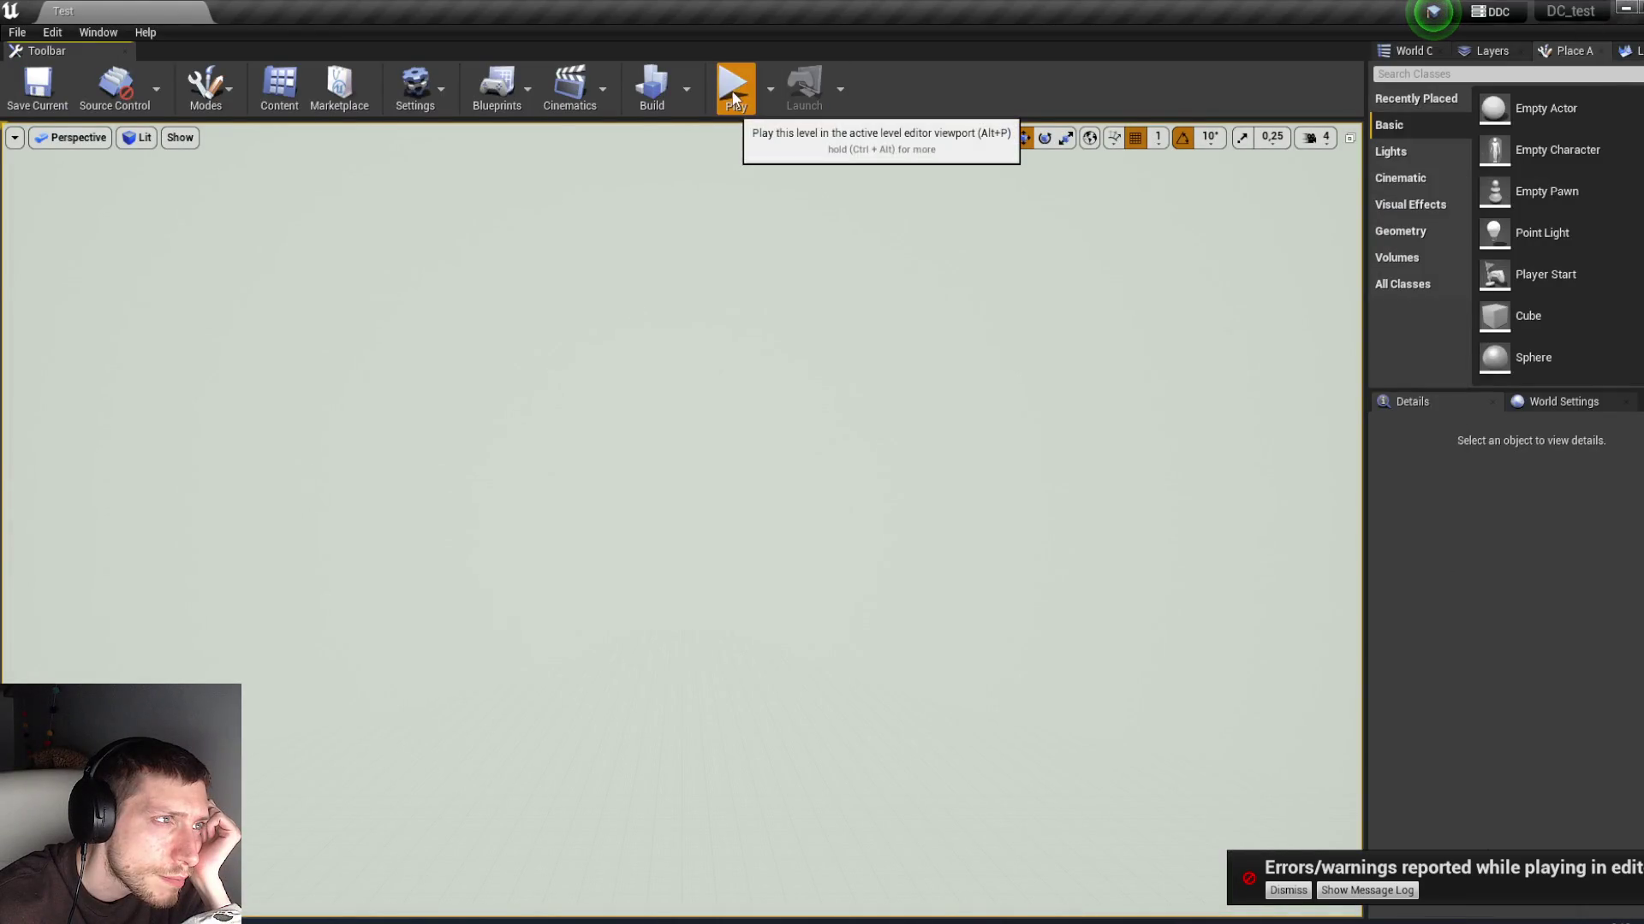
Step: Play the level, open the chest, then eject and select the chest actor
left_click(734, 85)
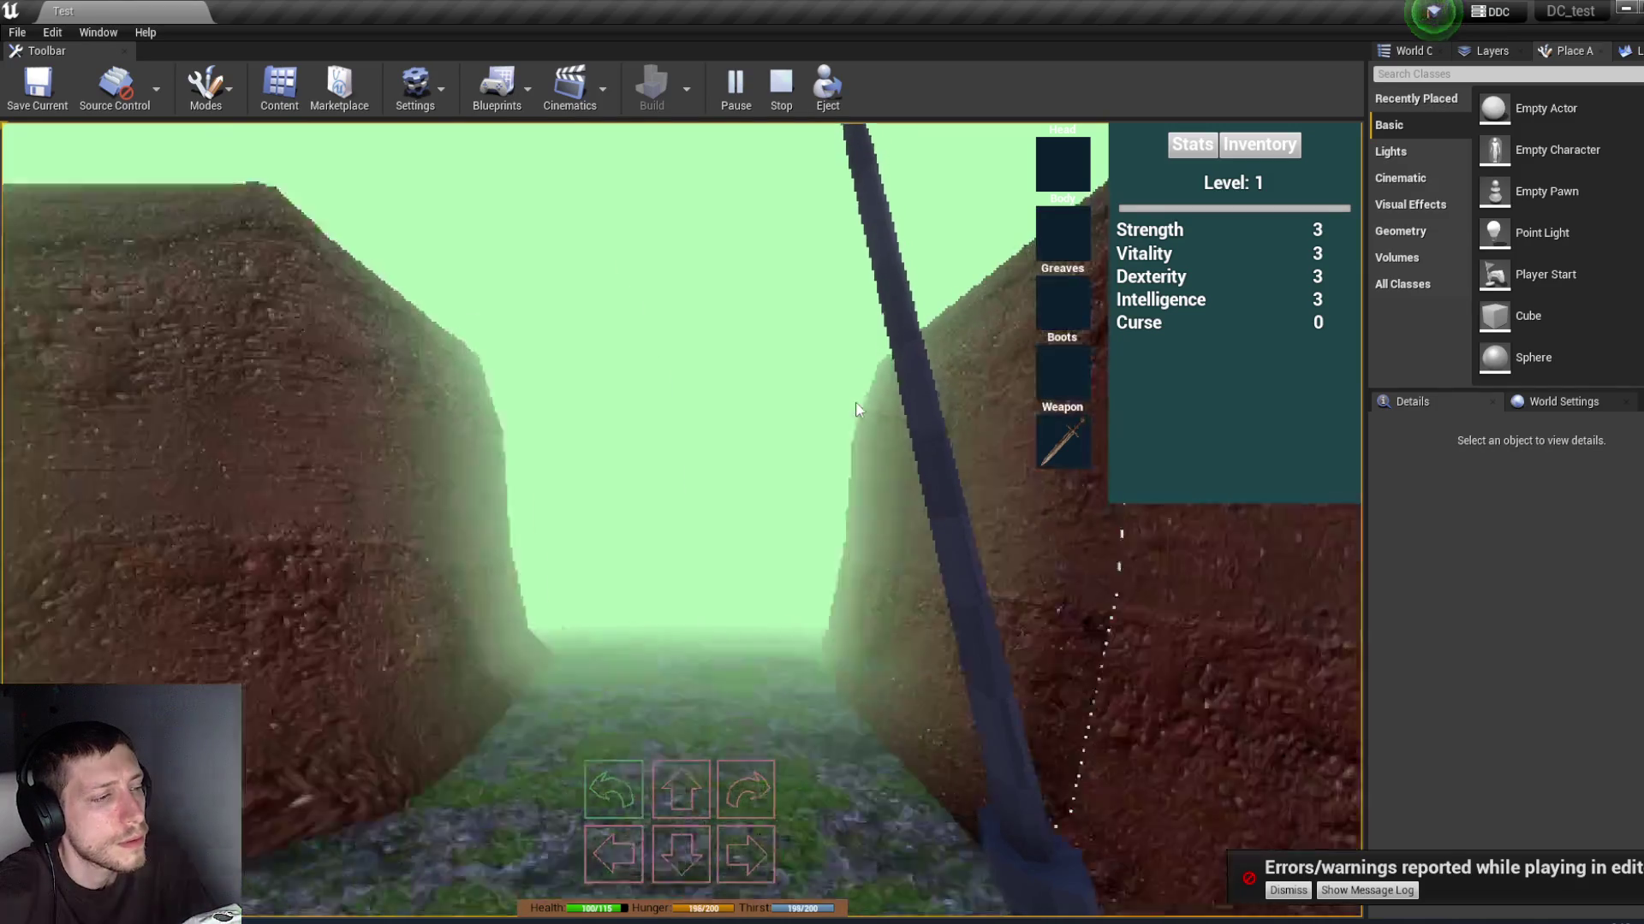
key("e")
key("e")
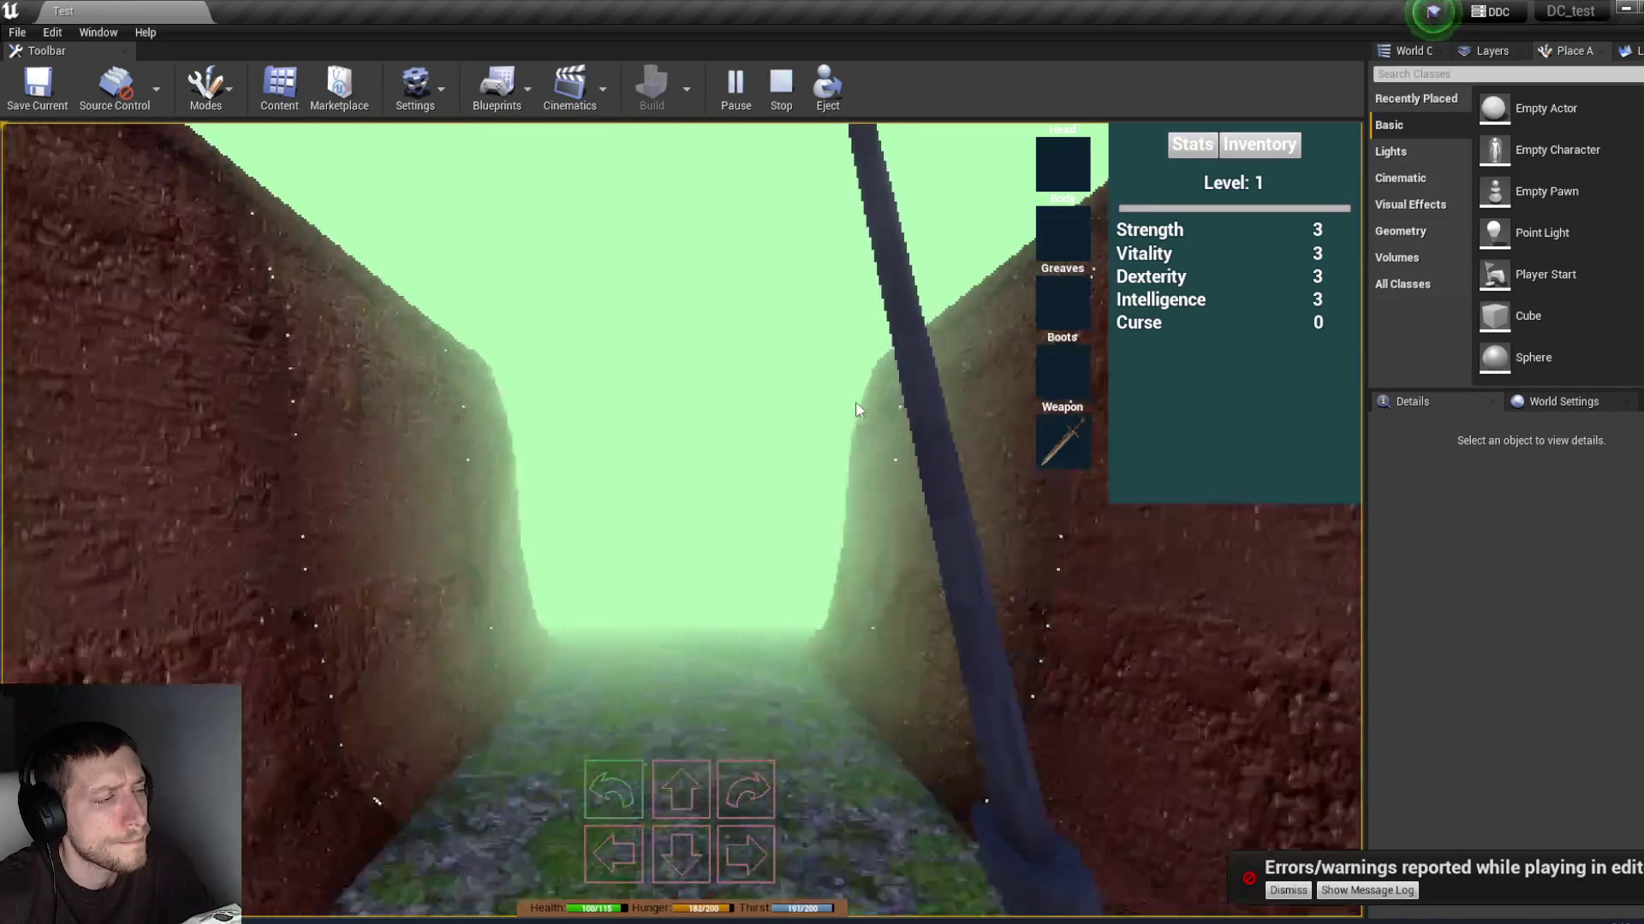
key("w")
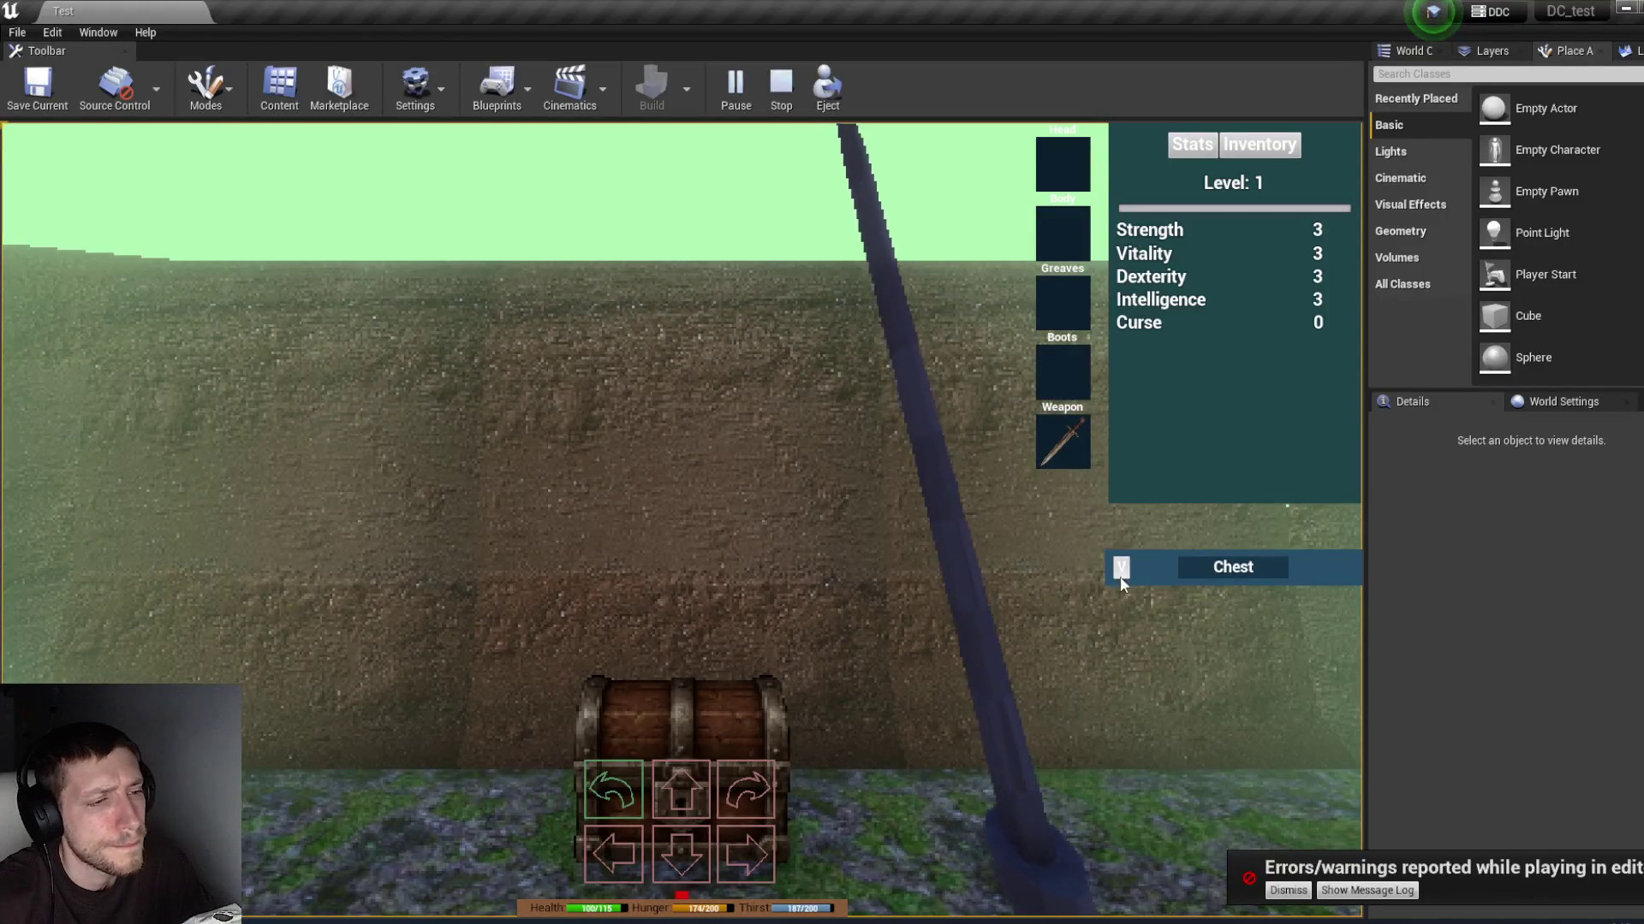
left_click(1122, 573)
left_click(827, 85)
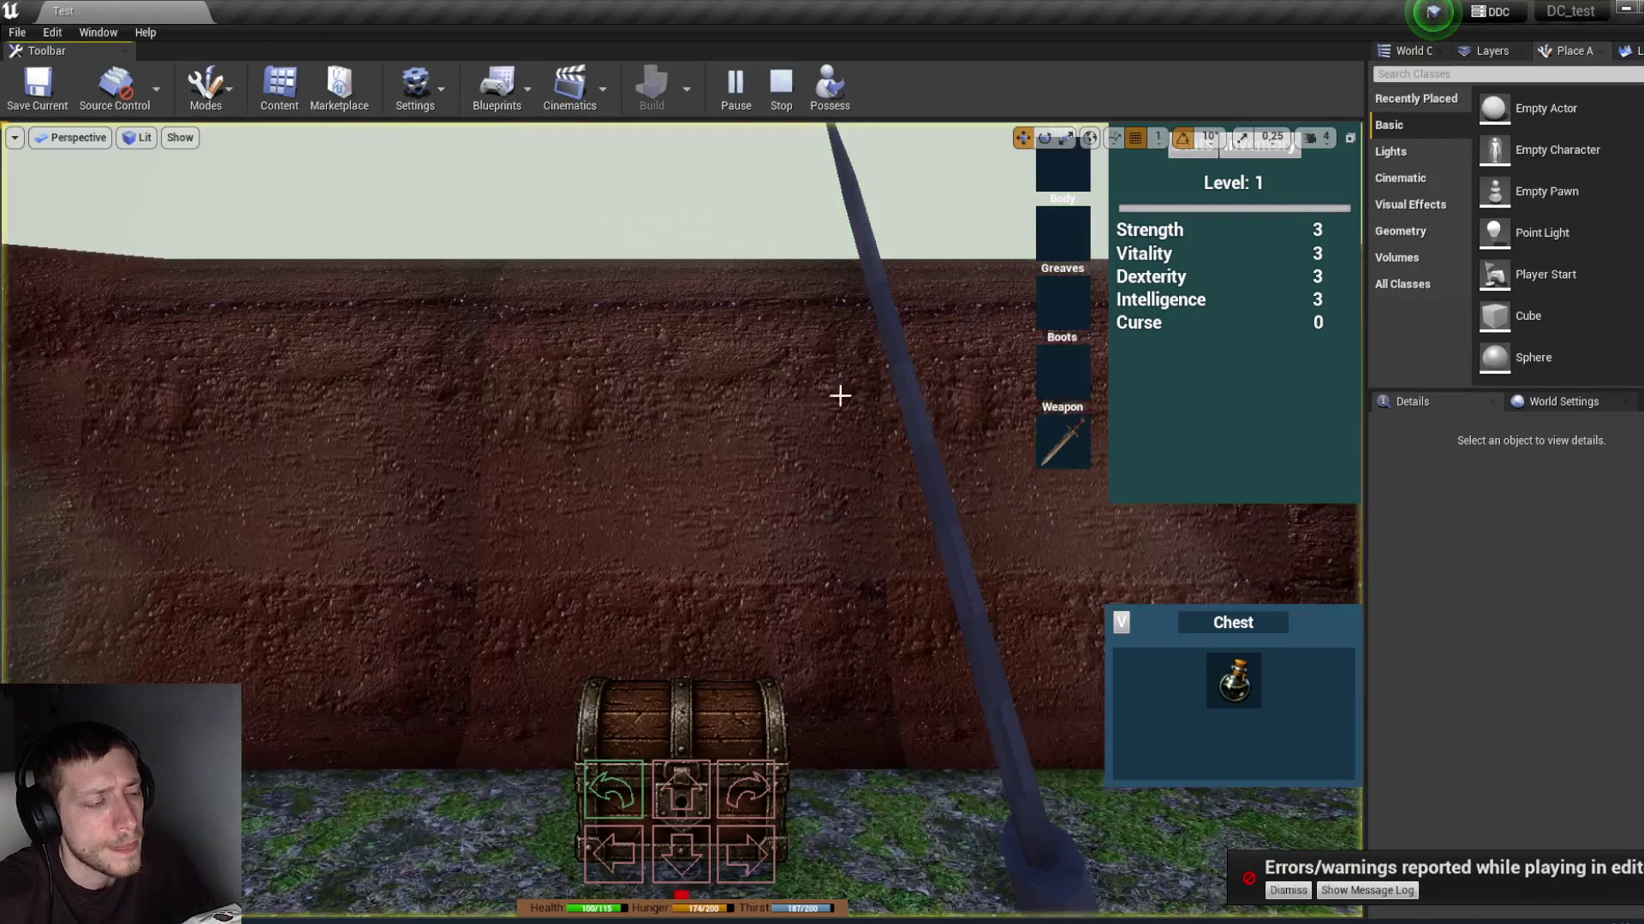
left_click(681, 719)
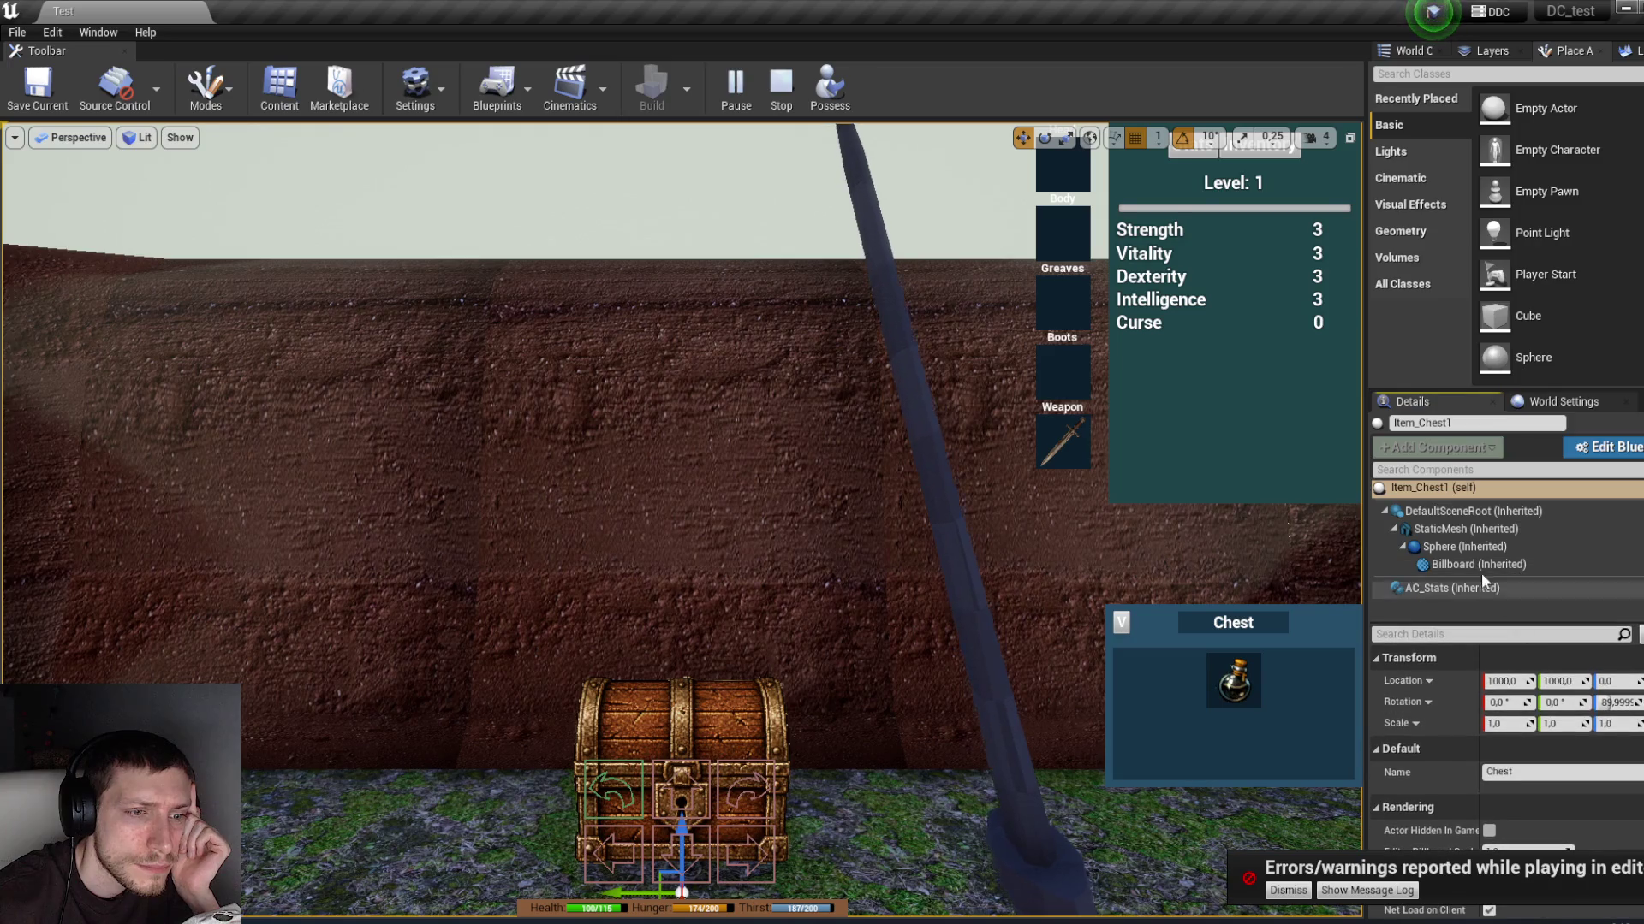
Step: Inspect the chest's AC_Stats Inventory array and its first entry in Details
left_click(1481, 588)
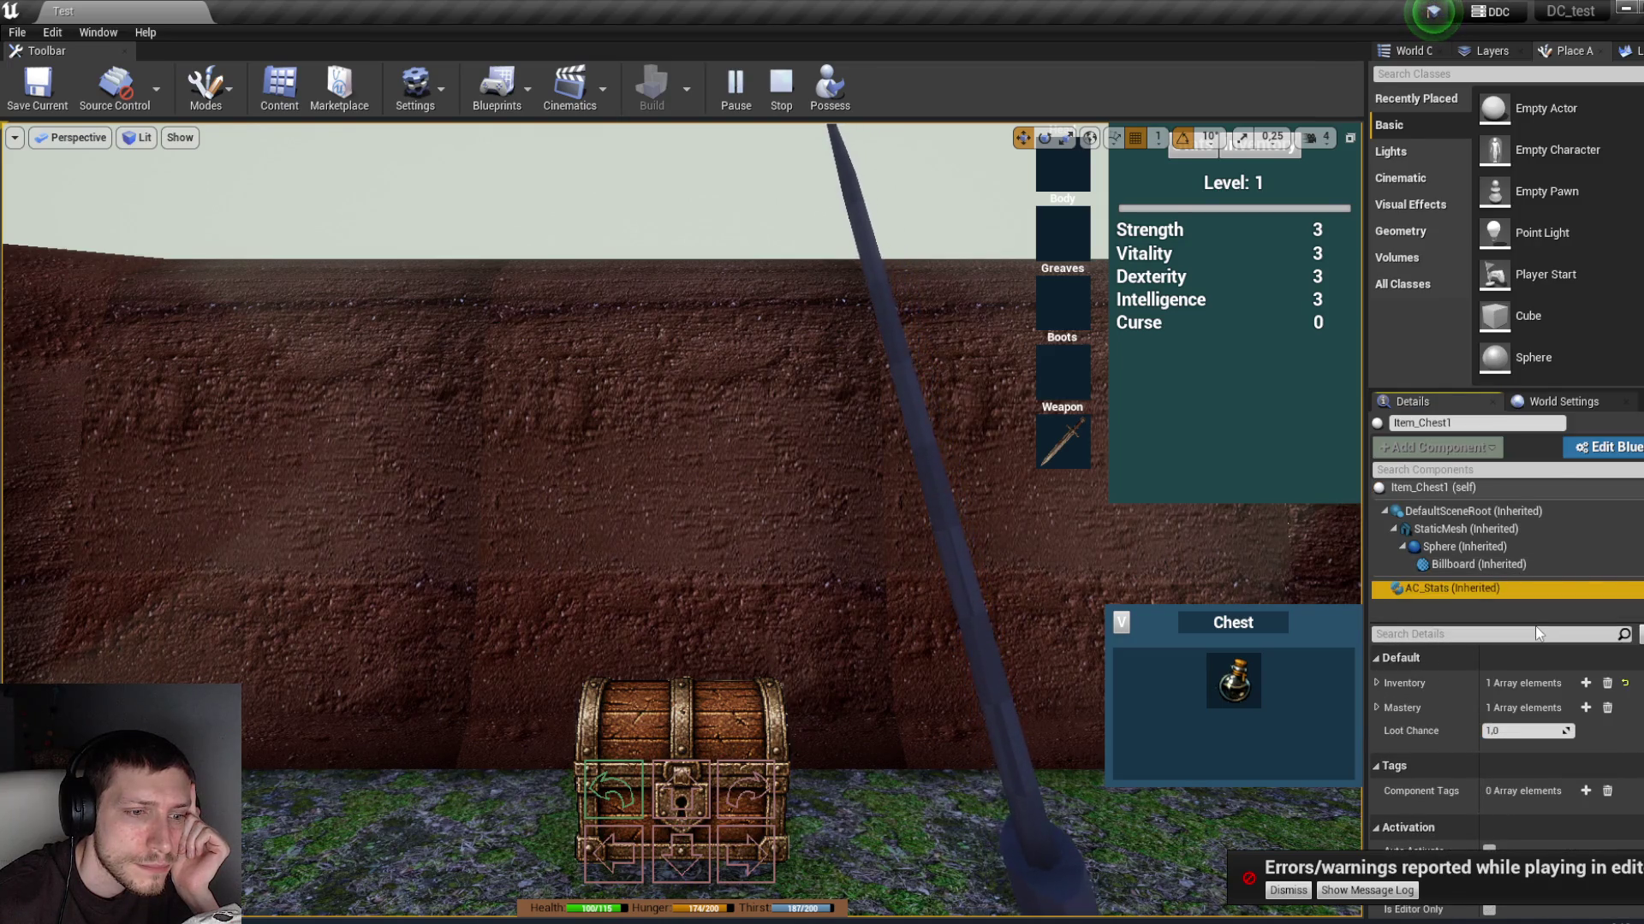
left_click(1379, 683)
left_click(1385, 704)
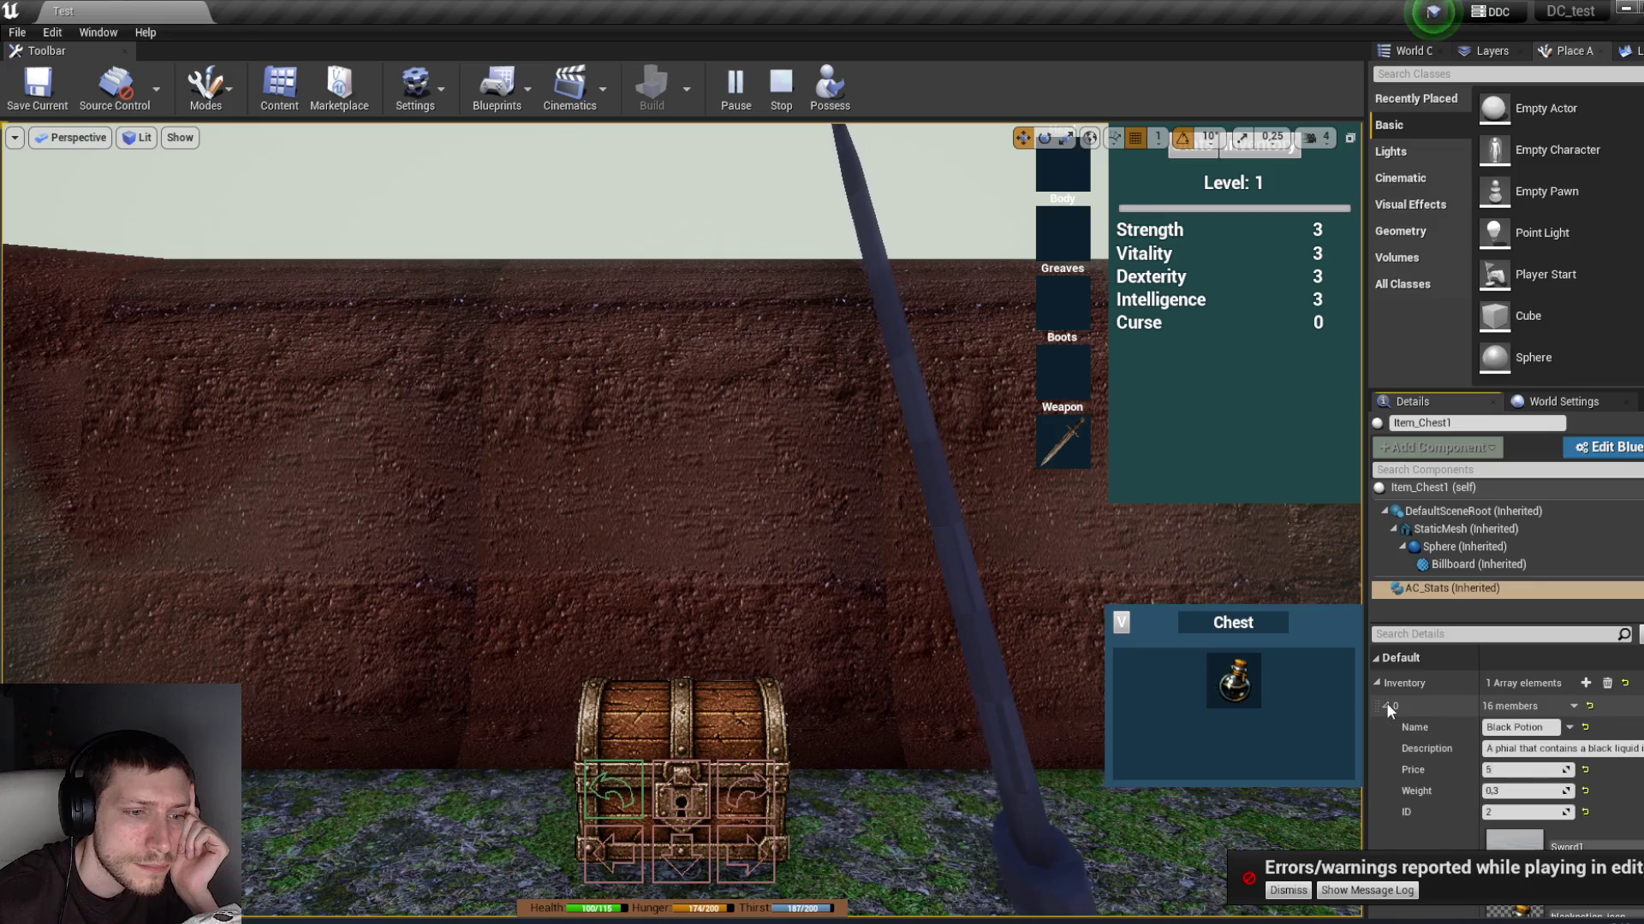
left_click_drag(1507, 623, 1507, 538)
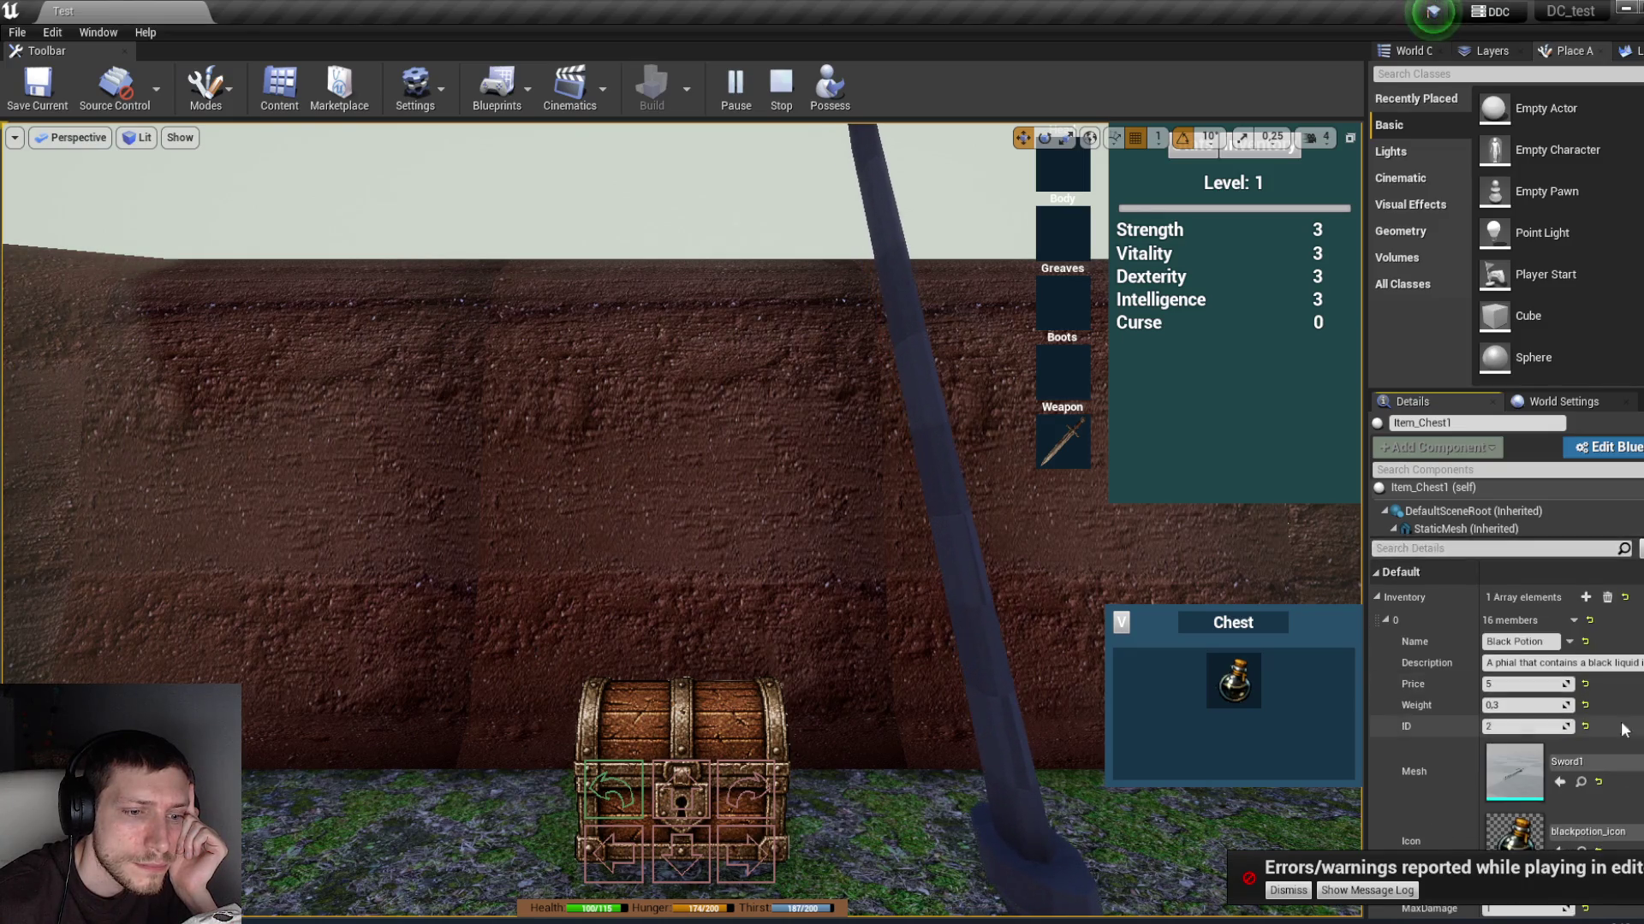
scroll(1624, 728, "down", 8)
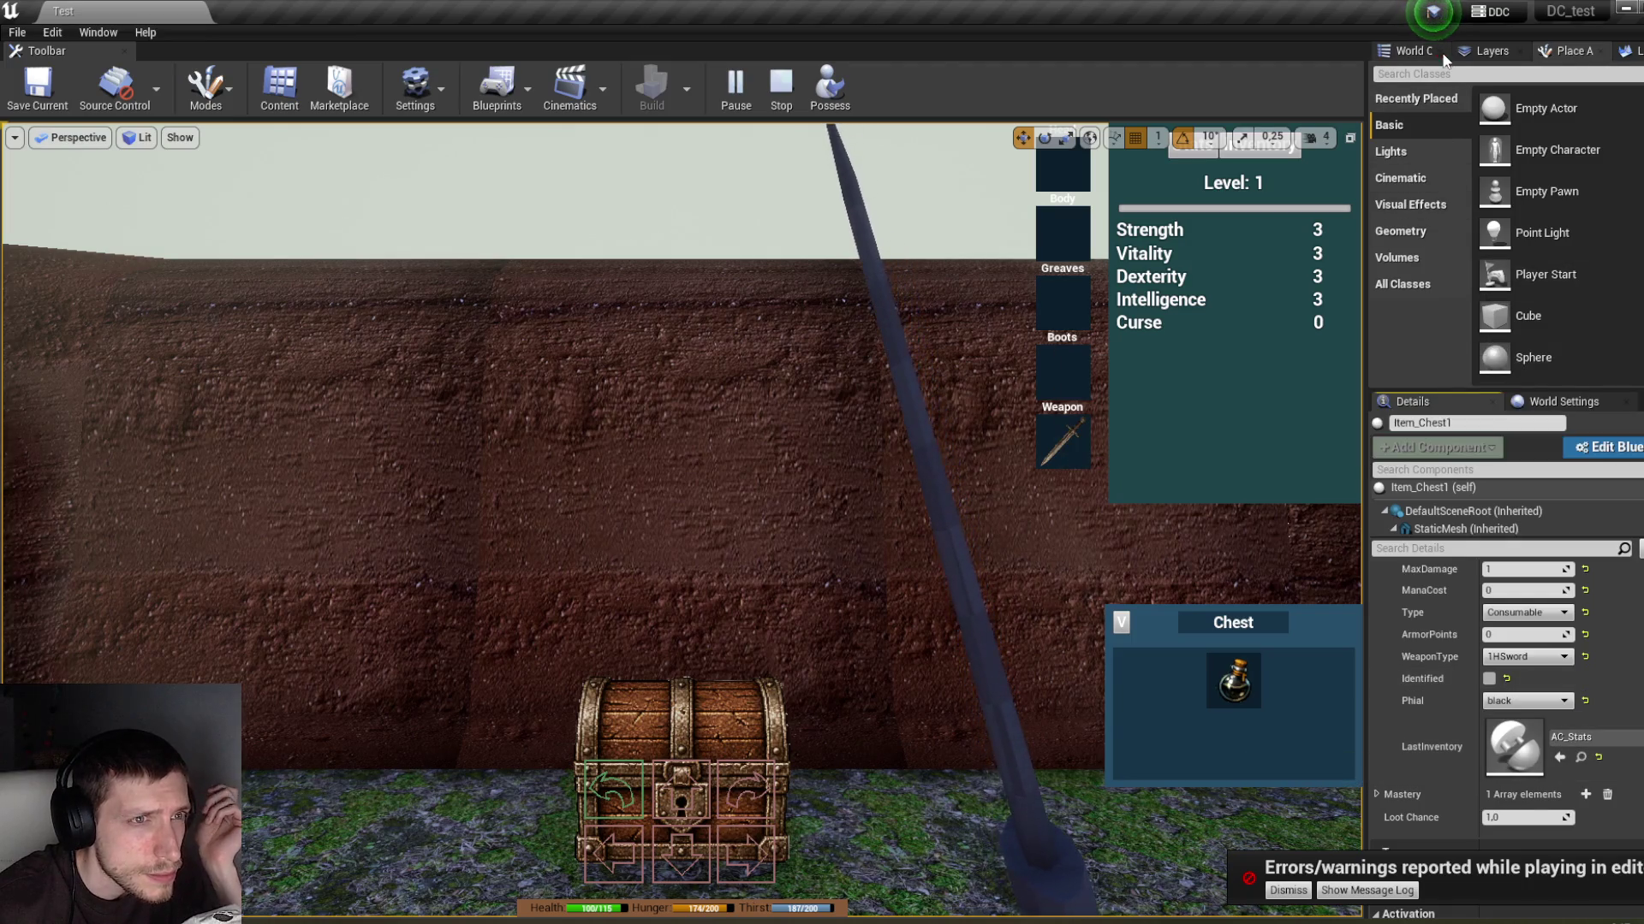
Step: Select Item_Chest2 in the World Outliner, check its AC_Stats, then possess the player again
left_click(1414, 51)
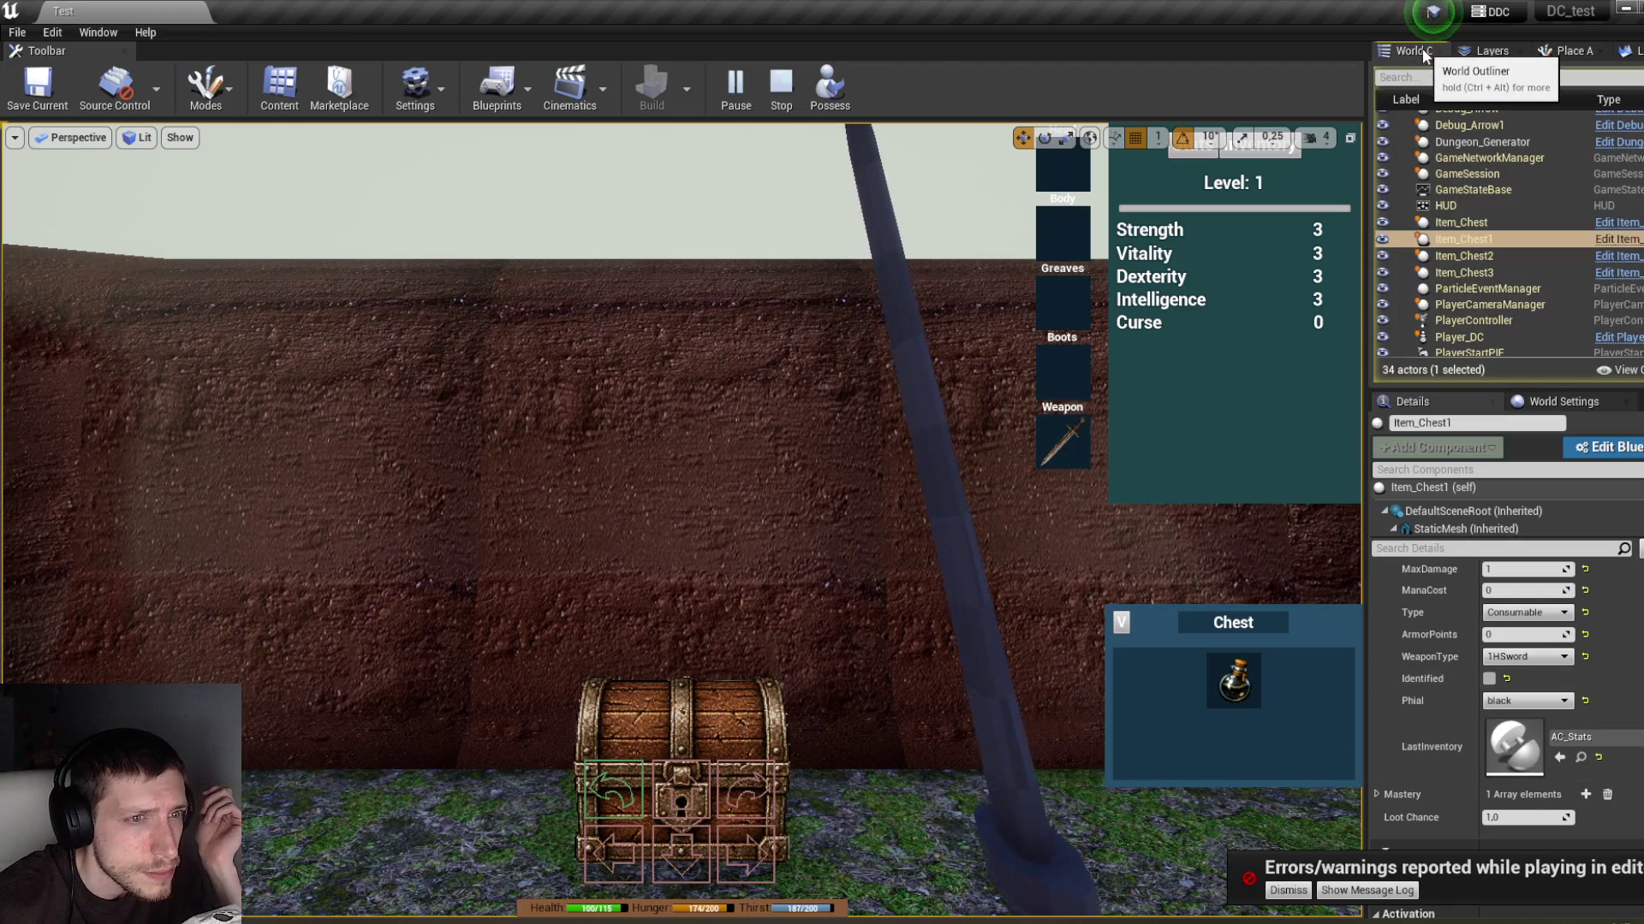
left_click(1493, 257)
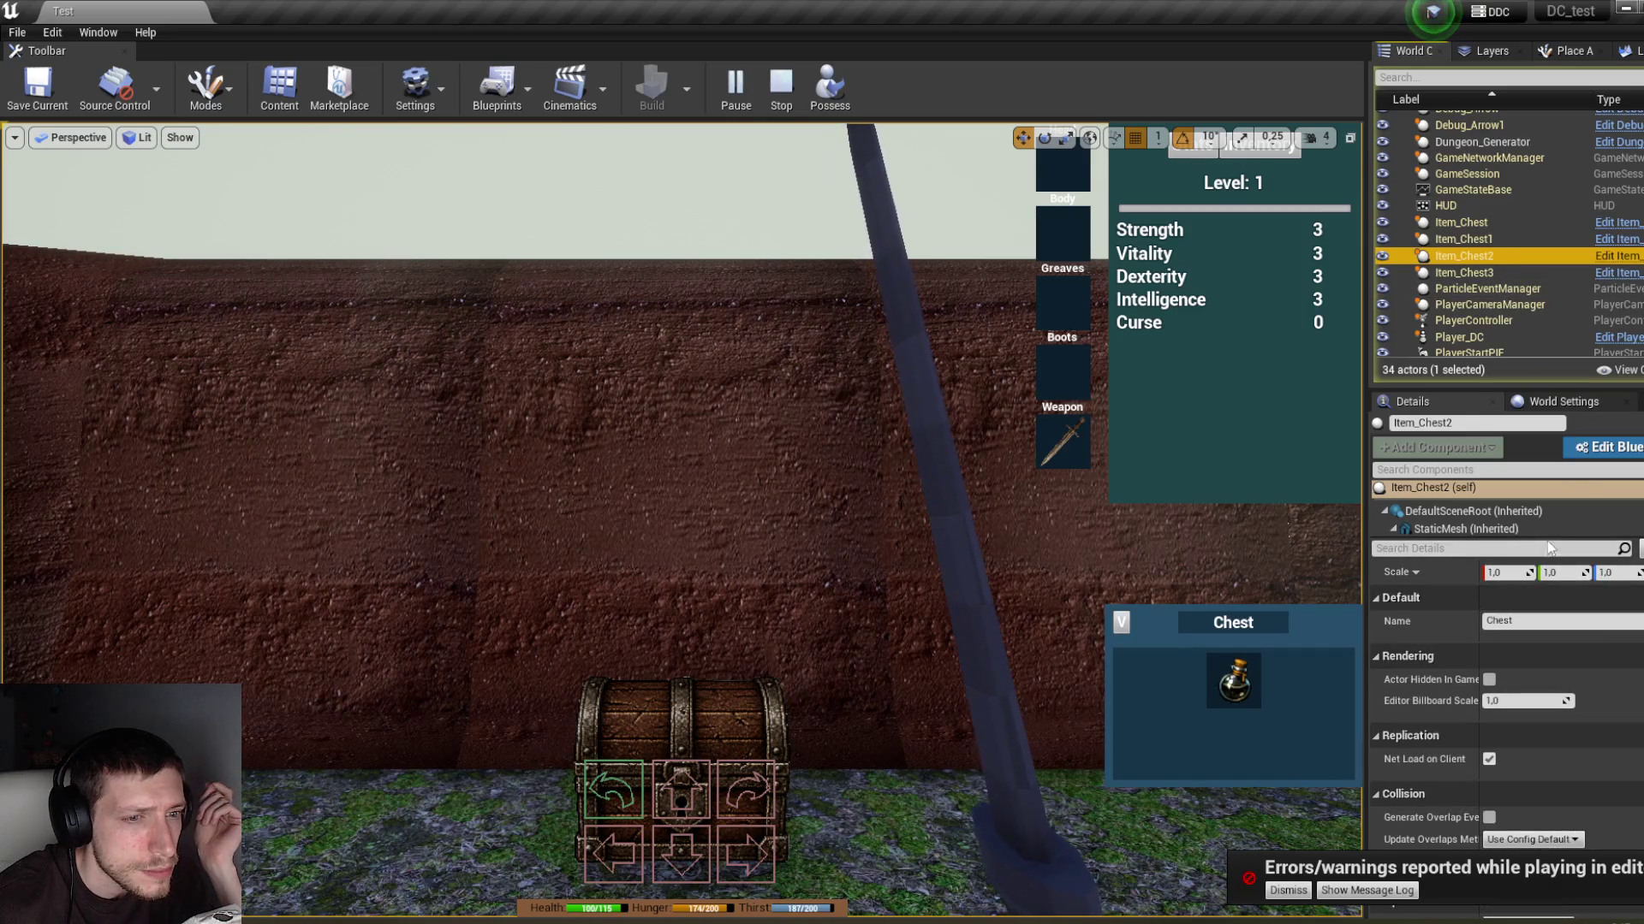
left_click_drag(1546, 537, 1547, 605)
left_click(1453, 588)
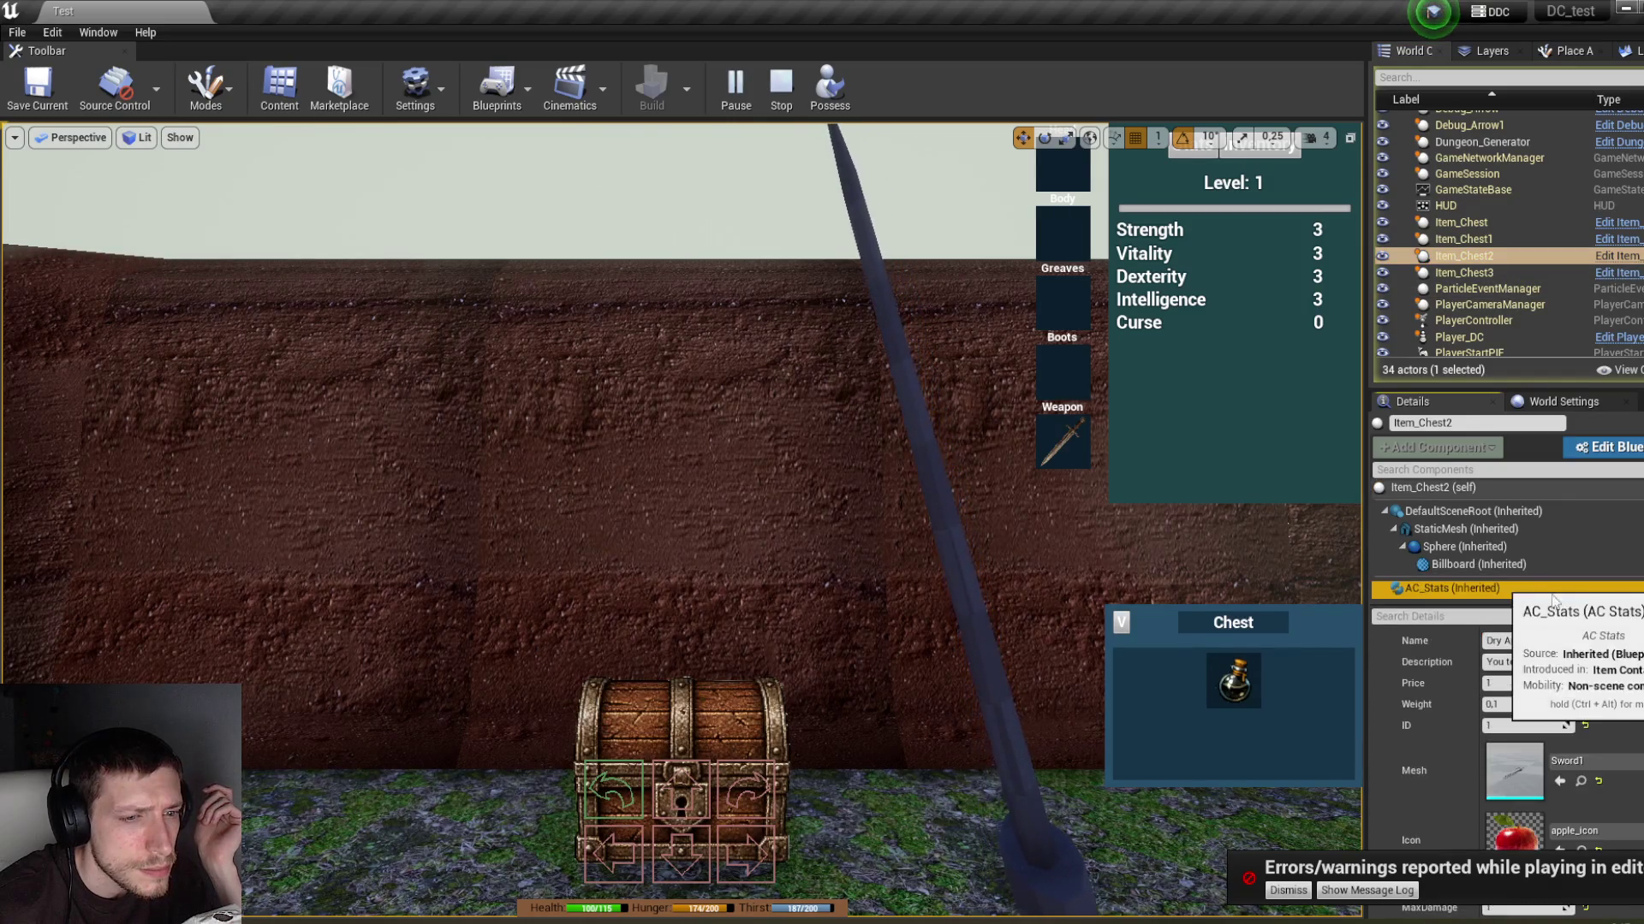
scroll(1519, 728, "down", 5)
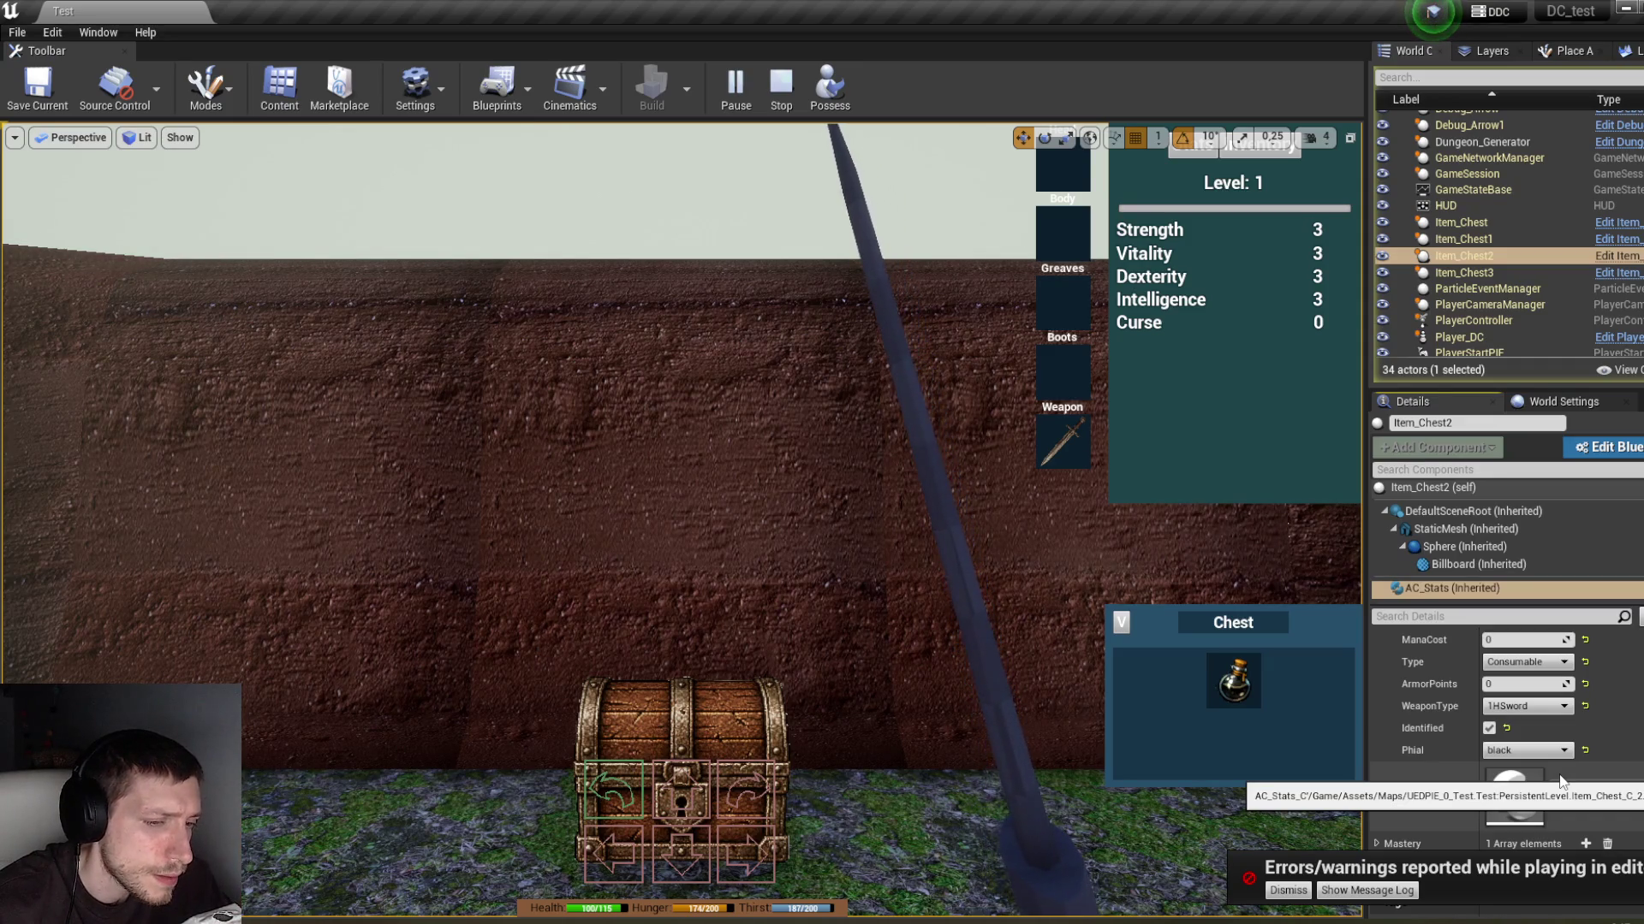
mouse_move(1236, 685)
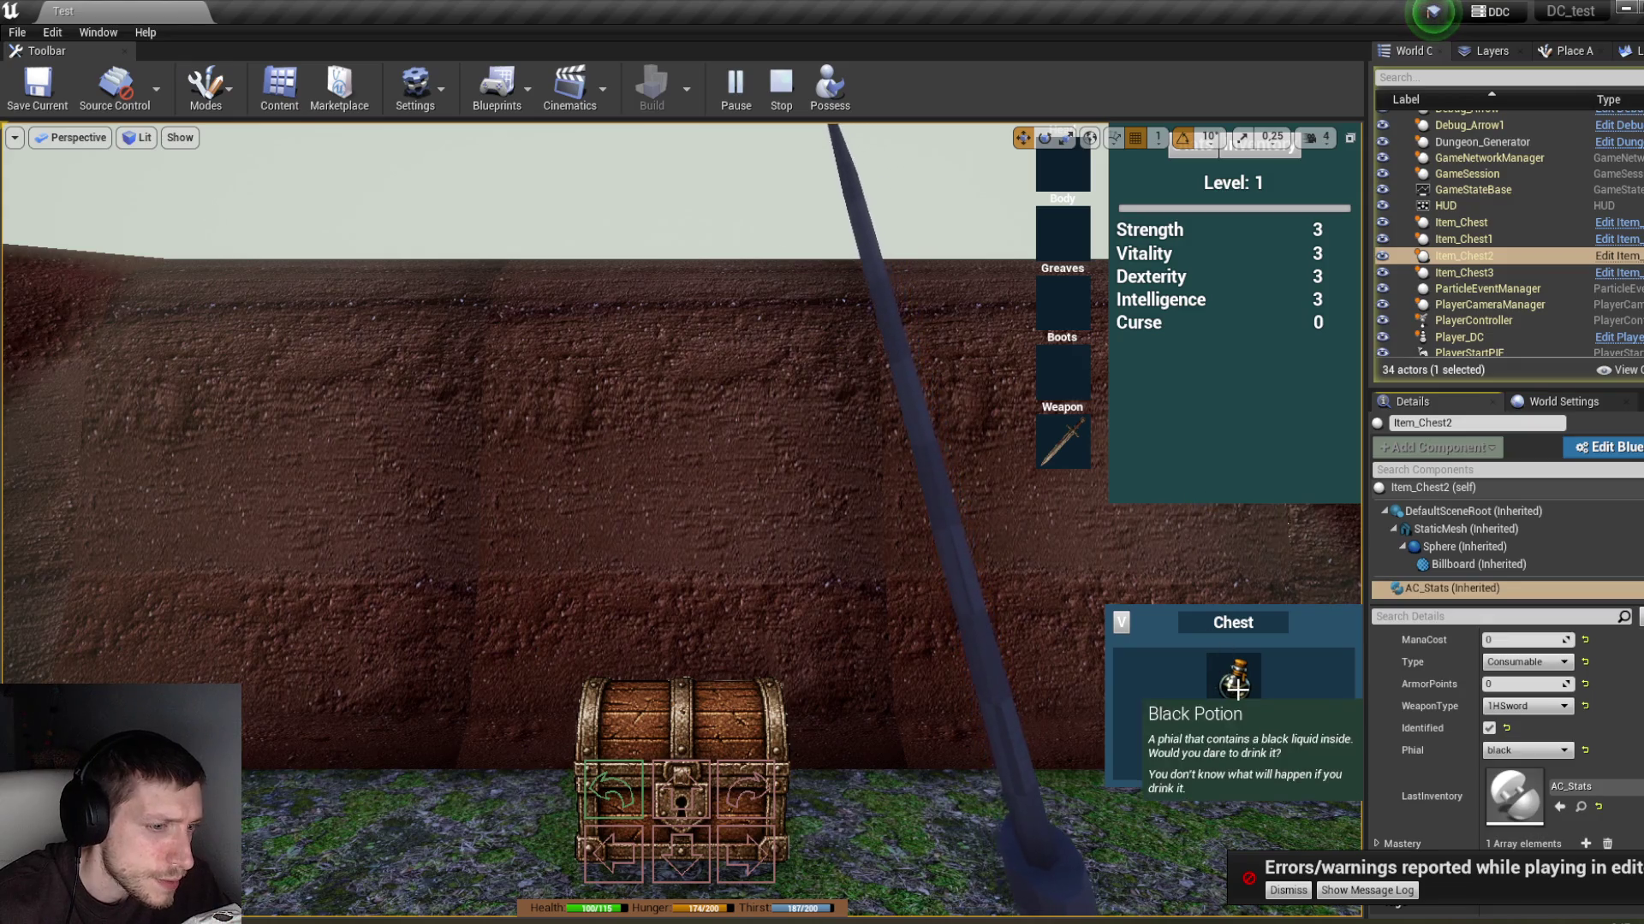
left_click(828, 89)
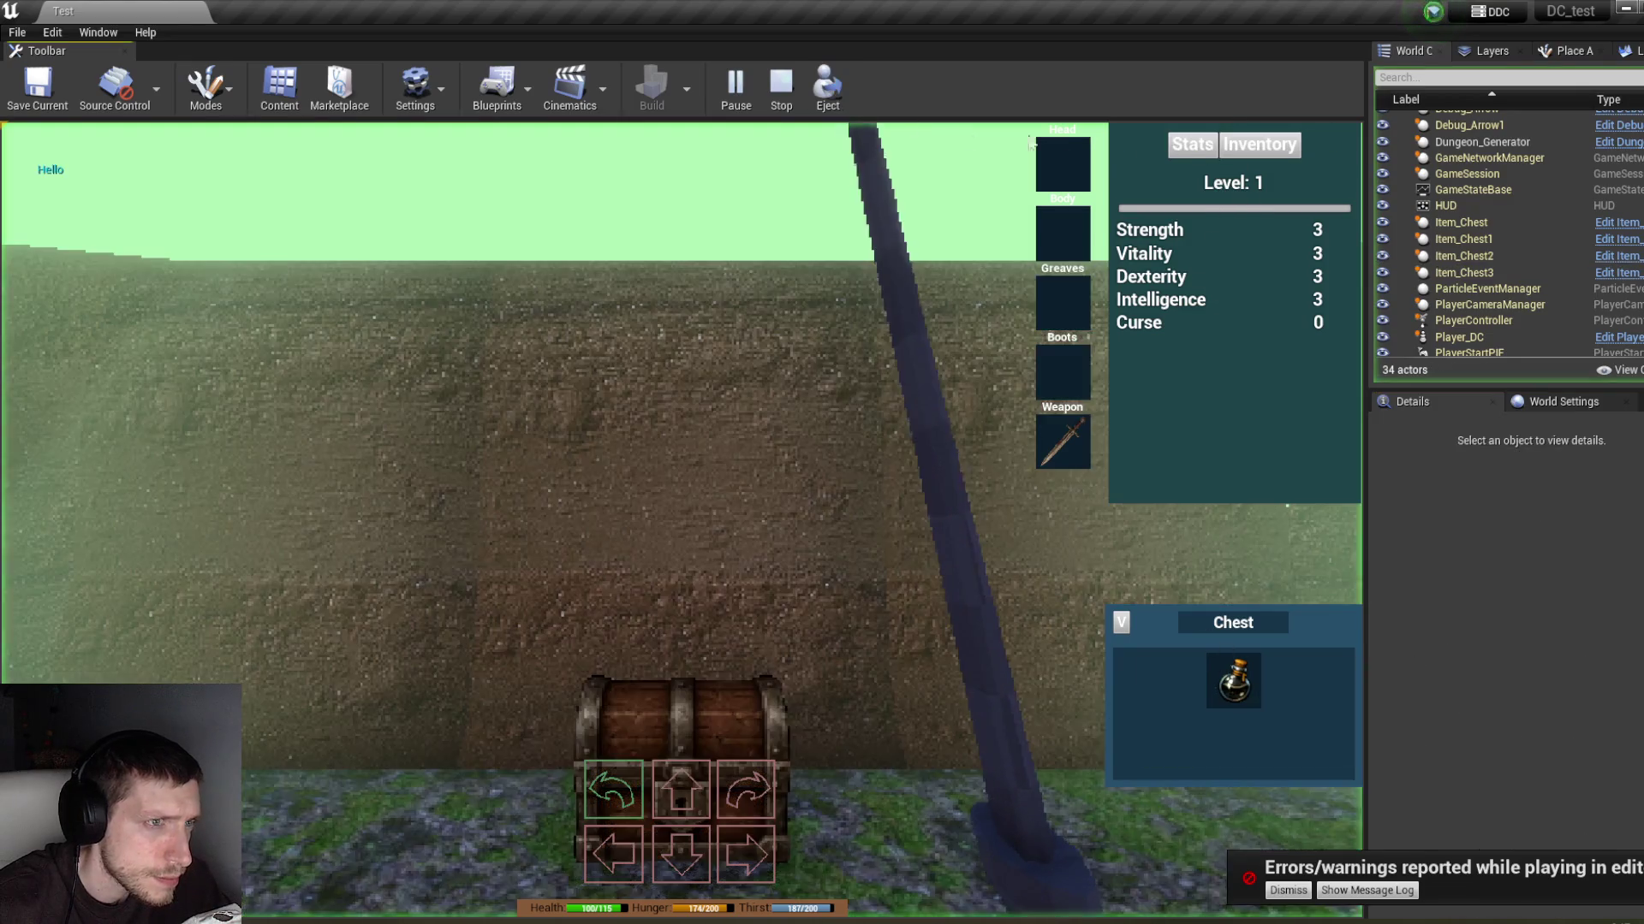
Step: Move the Black Potion into the inventory, inspect Player_DC's AC_Stats, and stop the session
left_click(1241, 148)
mouse_move(1235, 681)
left_mouse_down()
mouse_move(1170, 668)
mouse_move(1169, 316)
left_mouse_up()
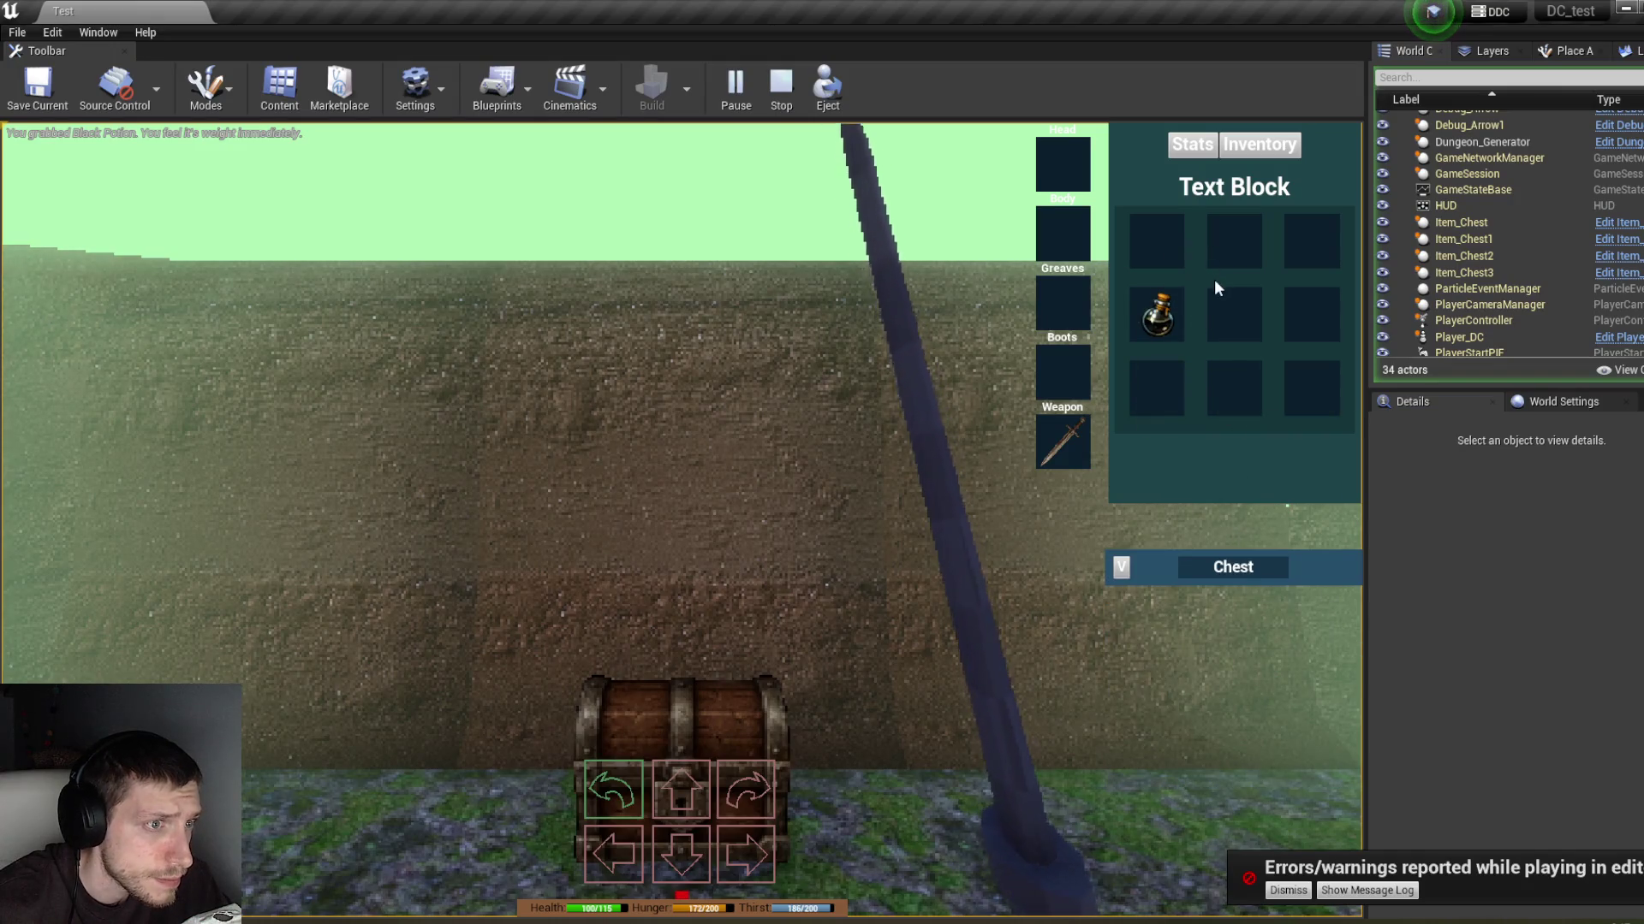
left_click(844, 115)
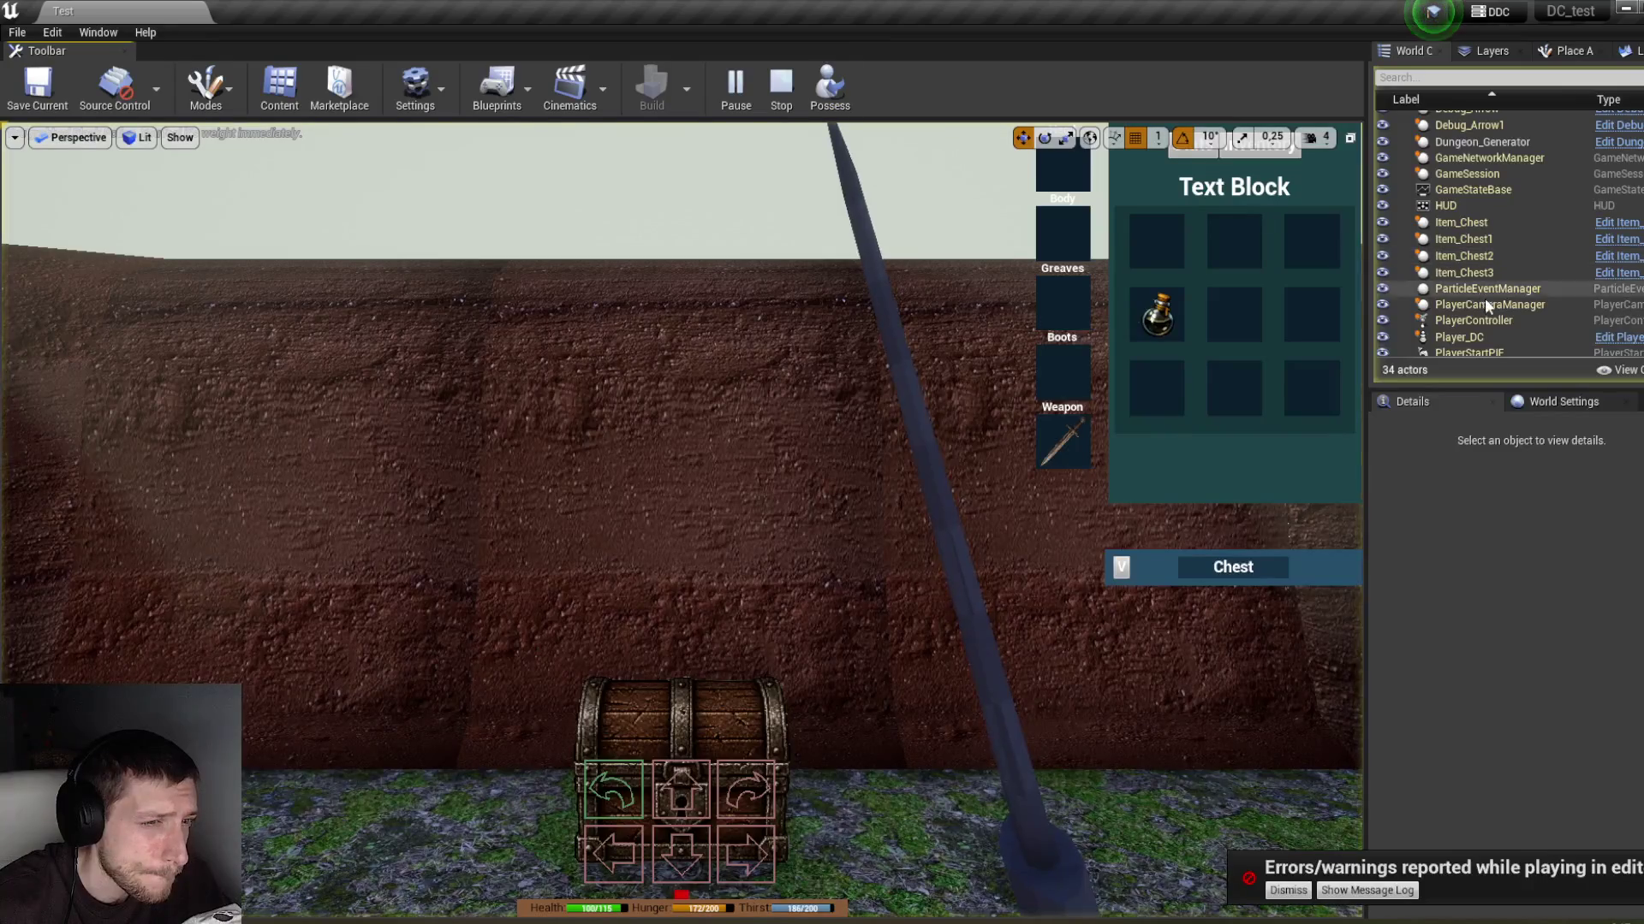
left_click(1483, 337)
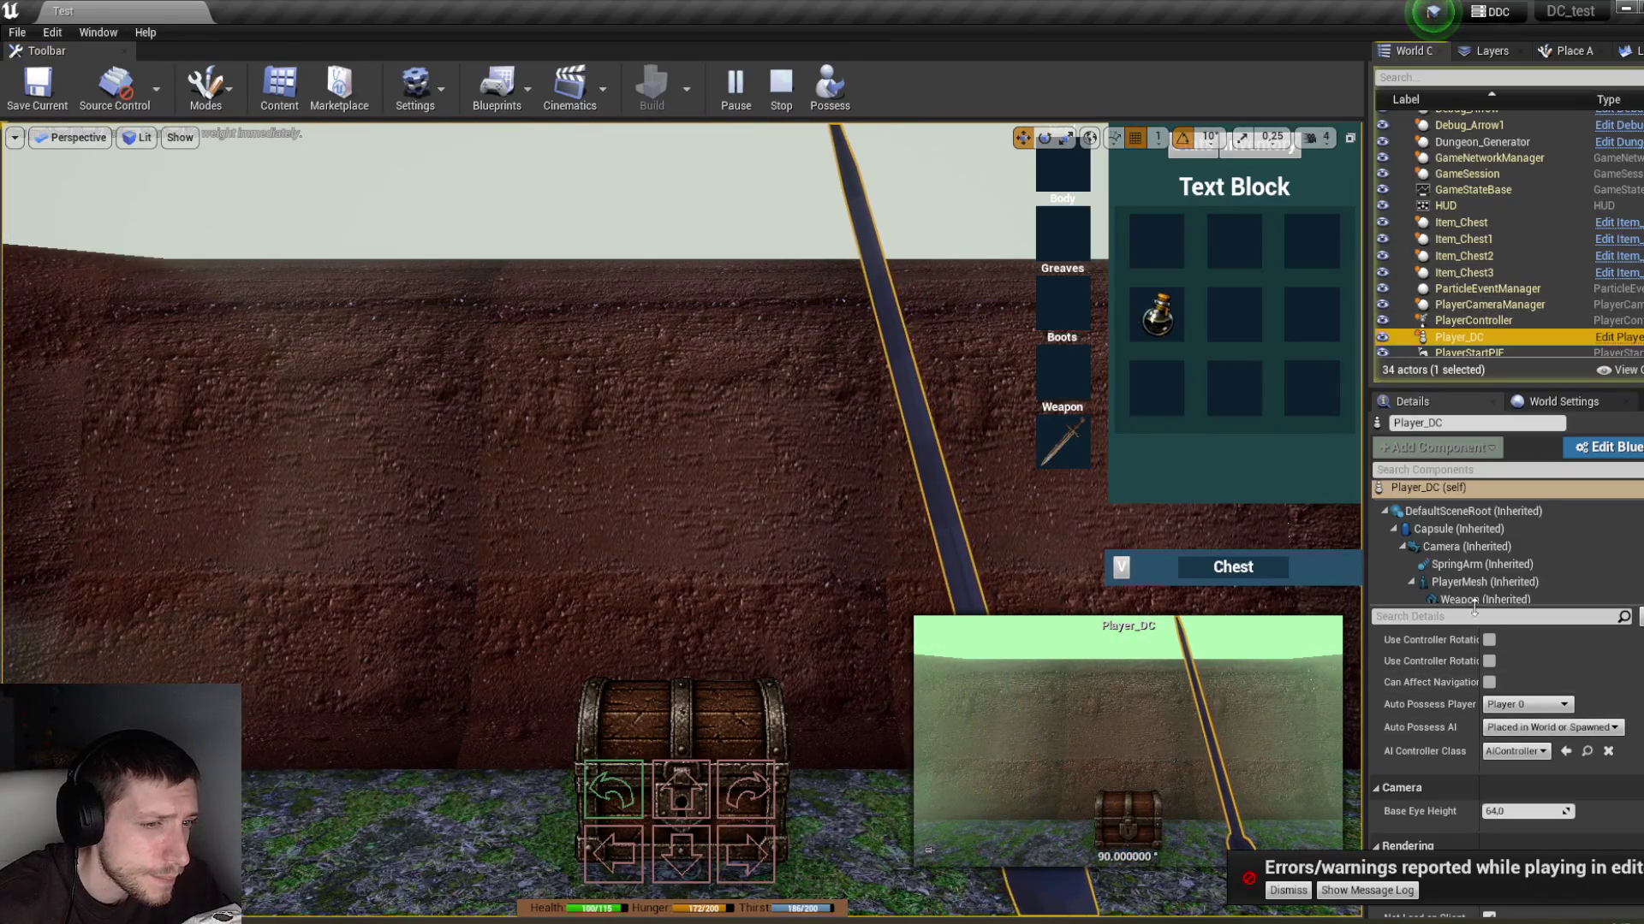
left_click_drag(1497, 605, 1497, 663)
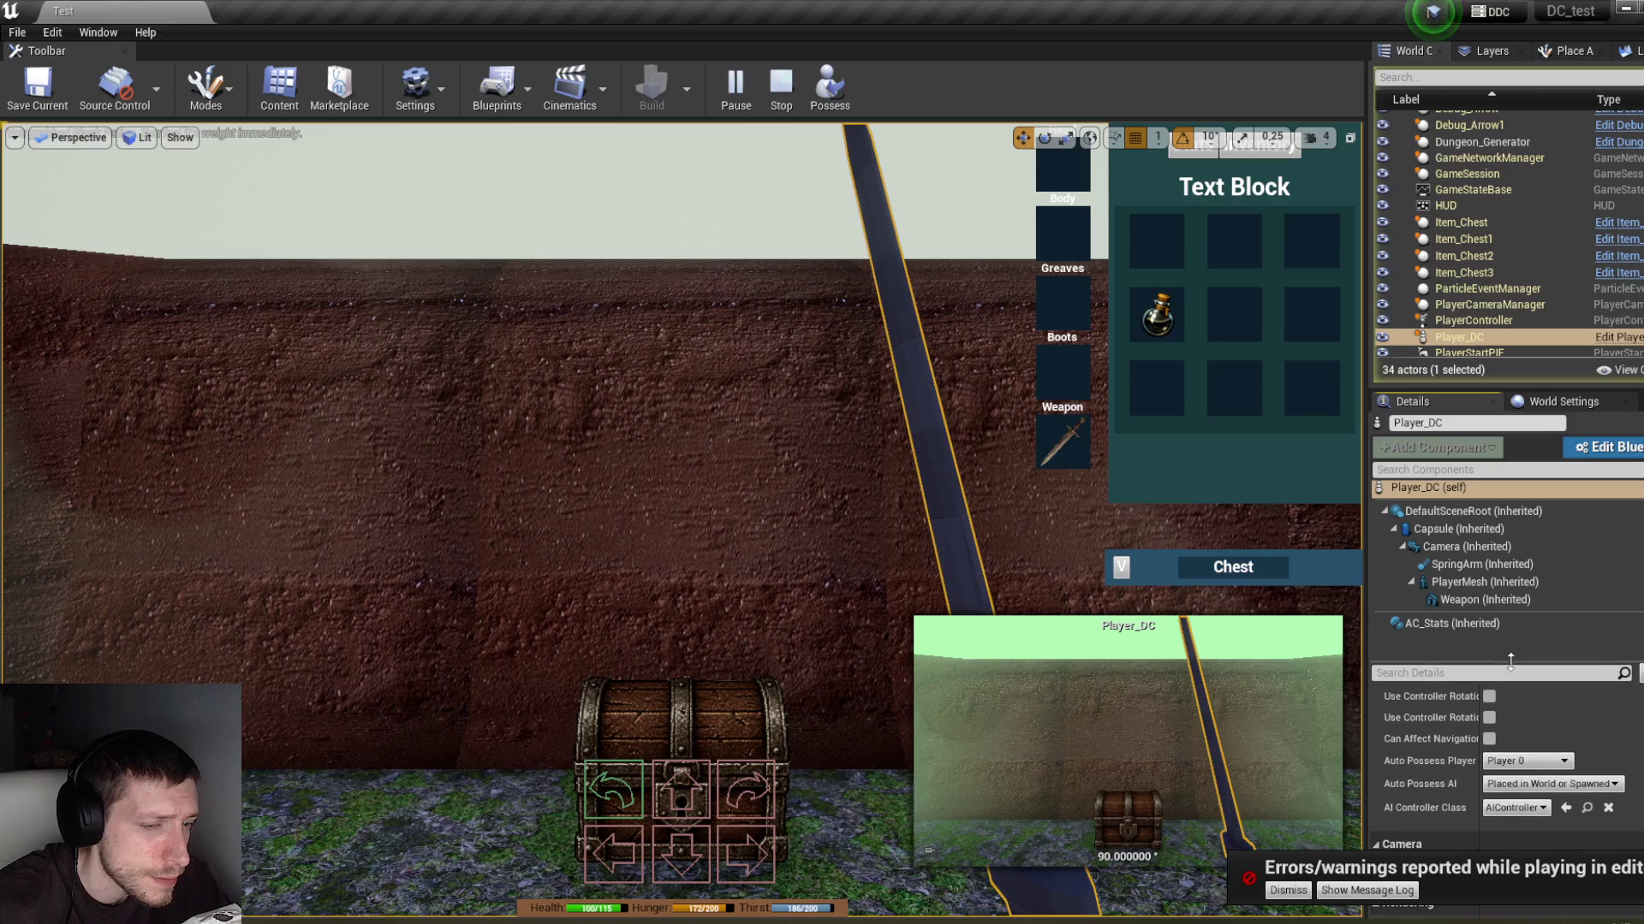
left_click(1455, 623)
scroll(1585, 767, "down", 2)
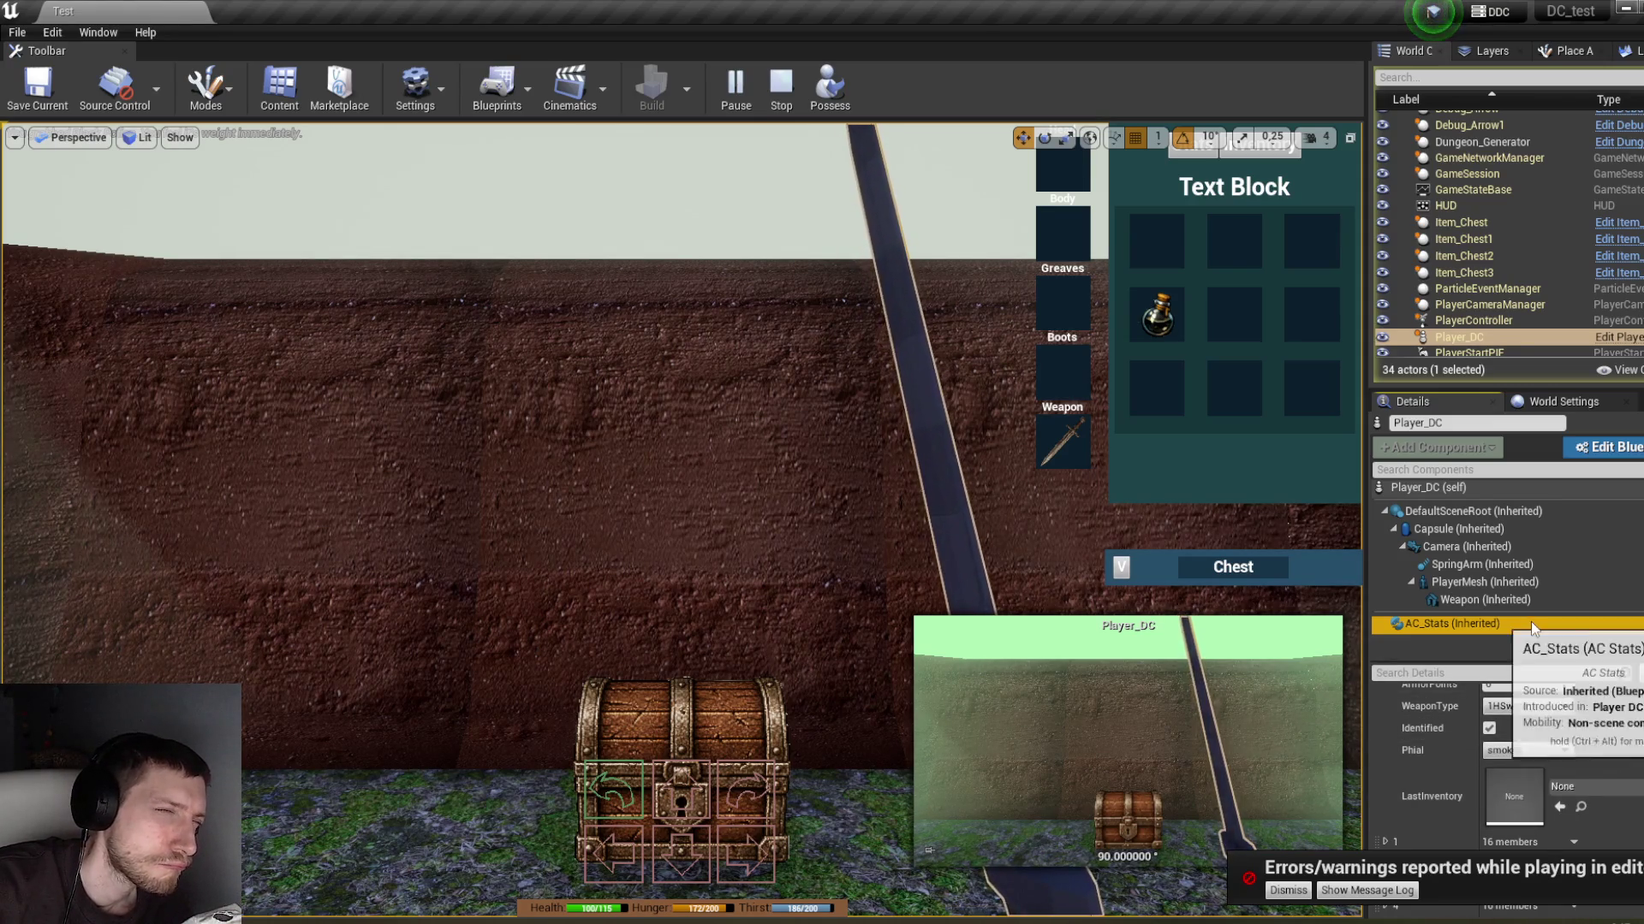
left_click(781, 94)
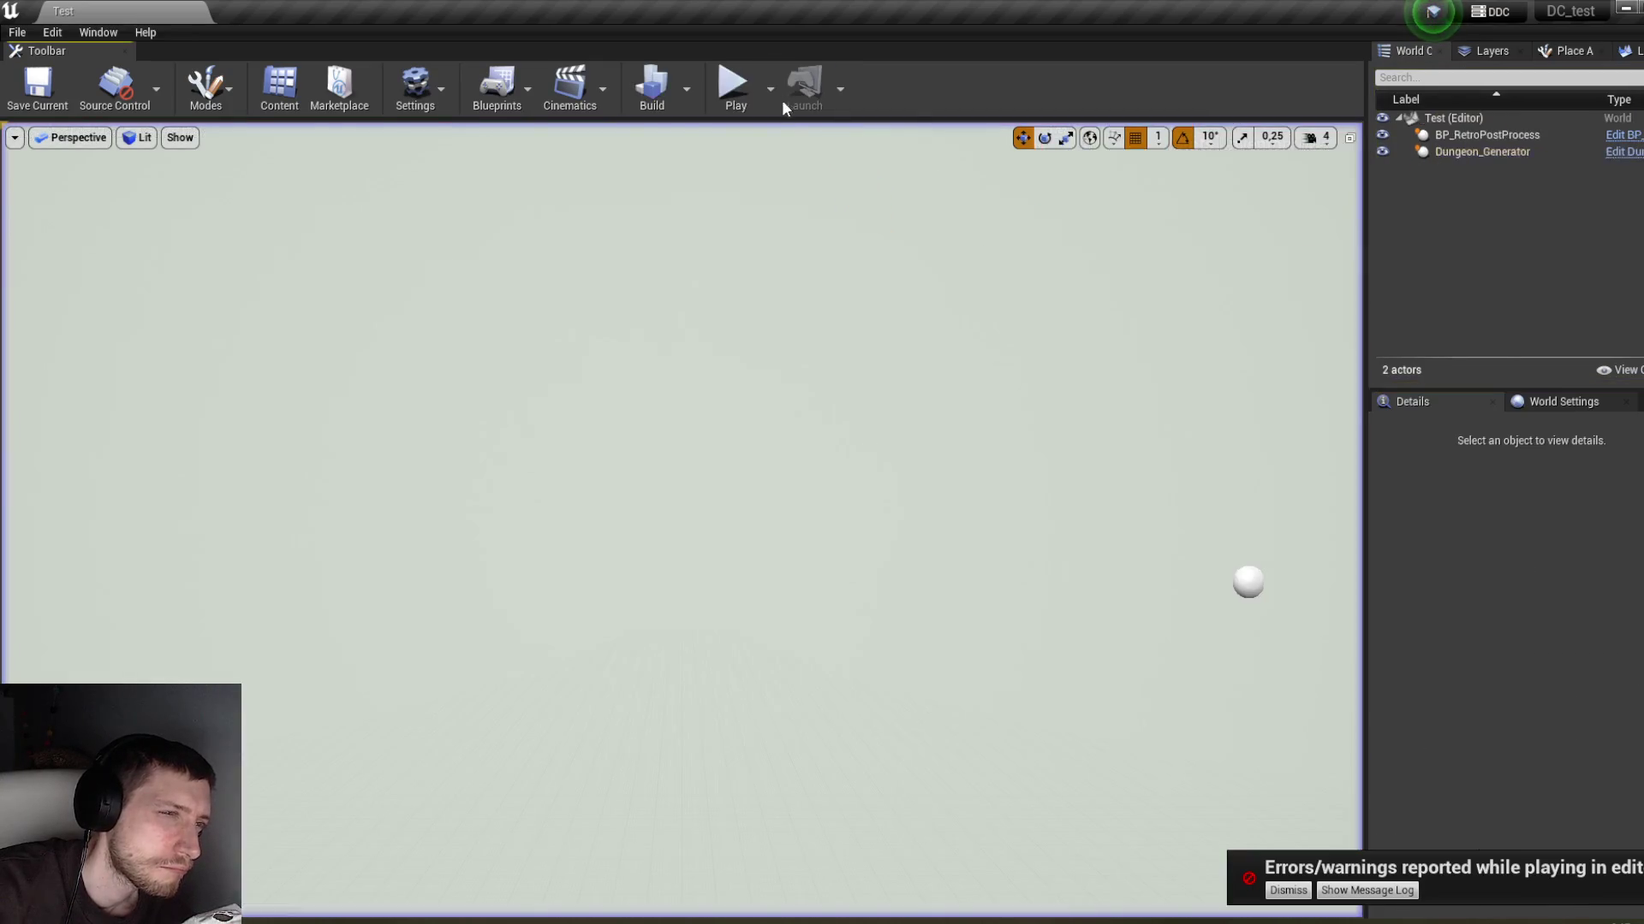
Step: Restore the blueprint editor and switch to InventorySlot's On Drop graph
left_click(447, 866)
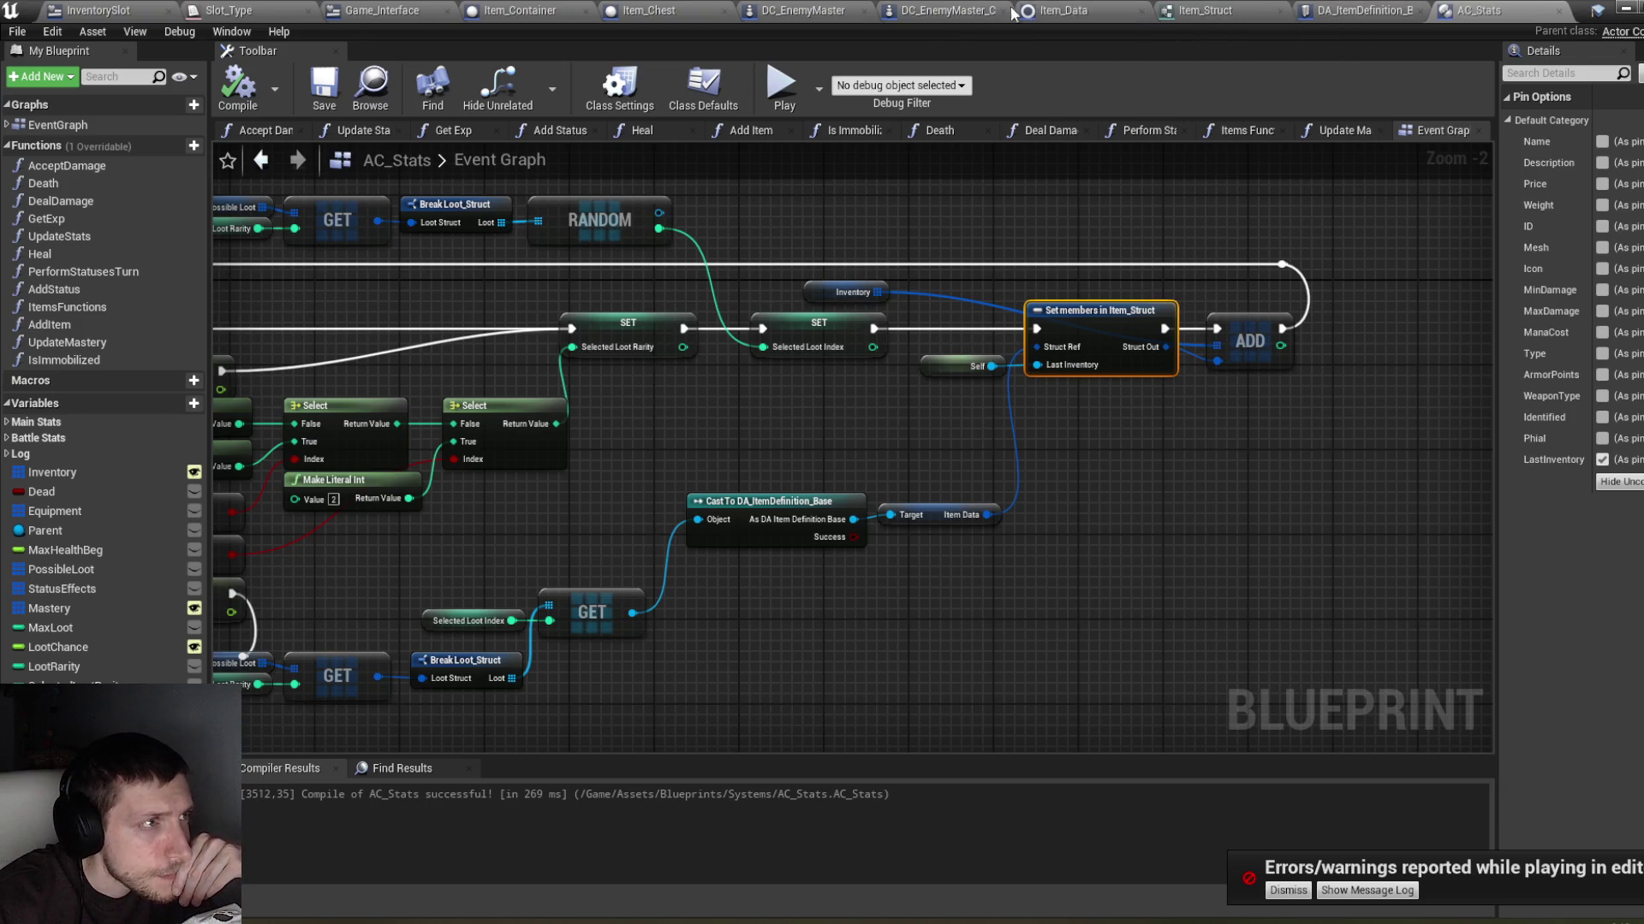
left_click(81, 10)
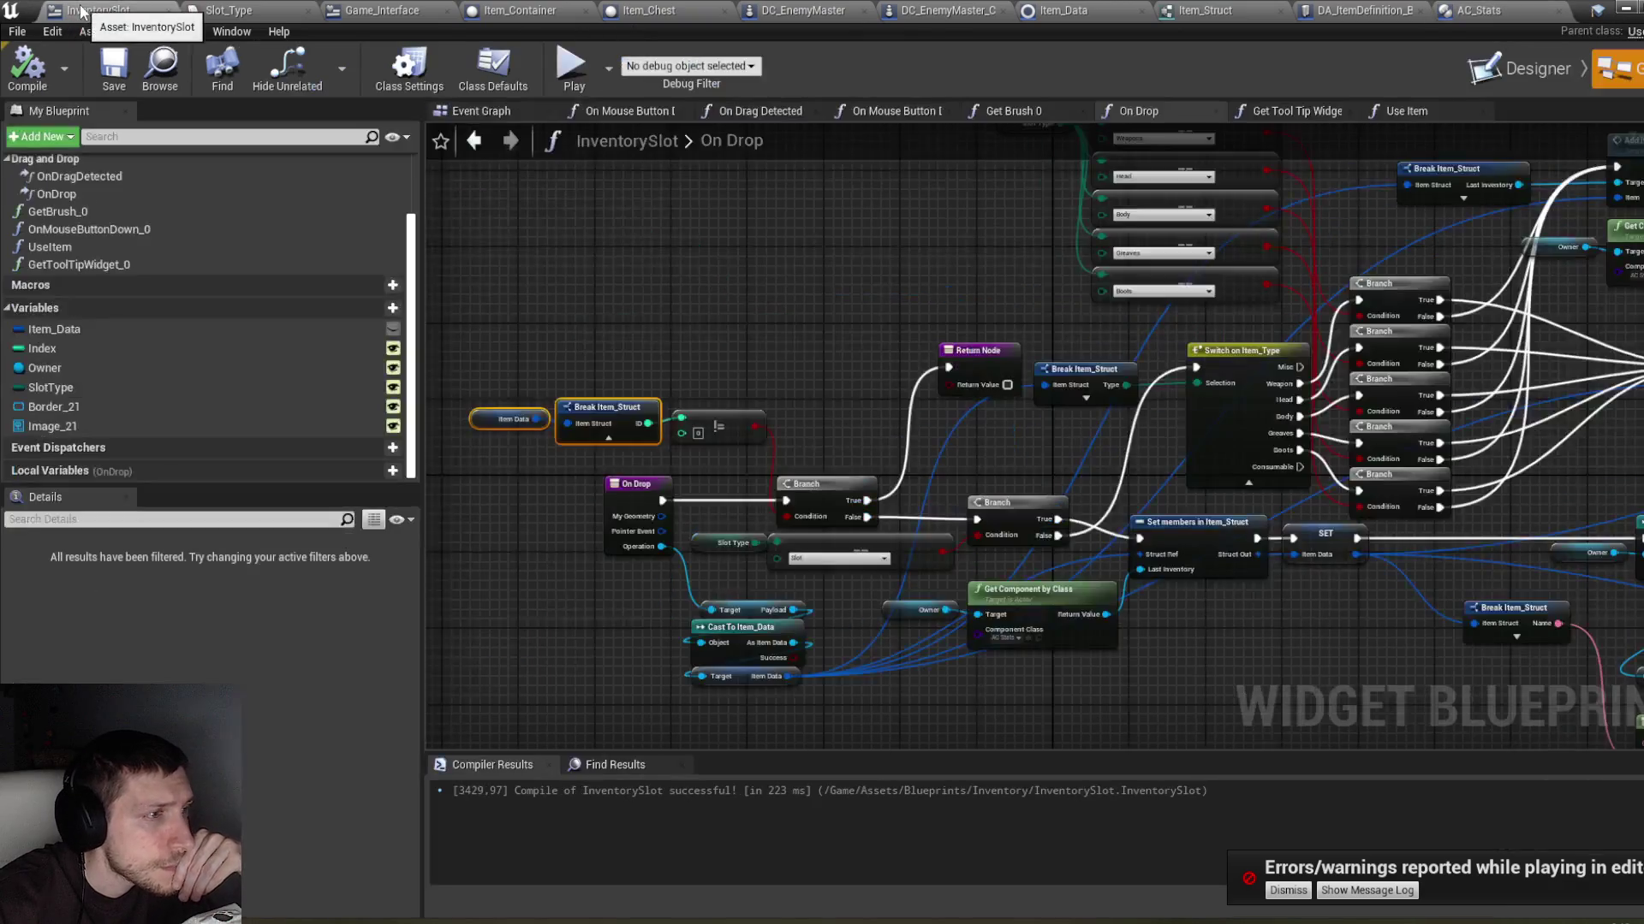
Step: Move Set Array Elem, On Player Turn Finished and Return Node further right
left_click_drag(1000, 323, 1024, 245)
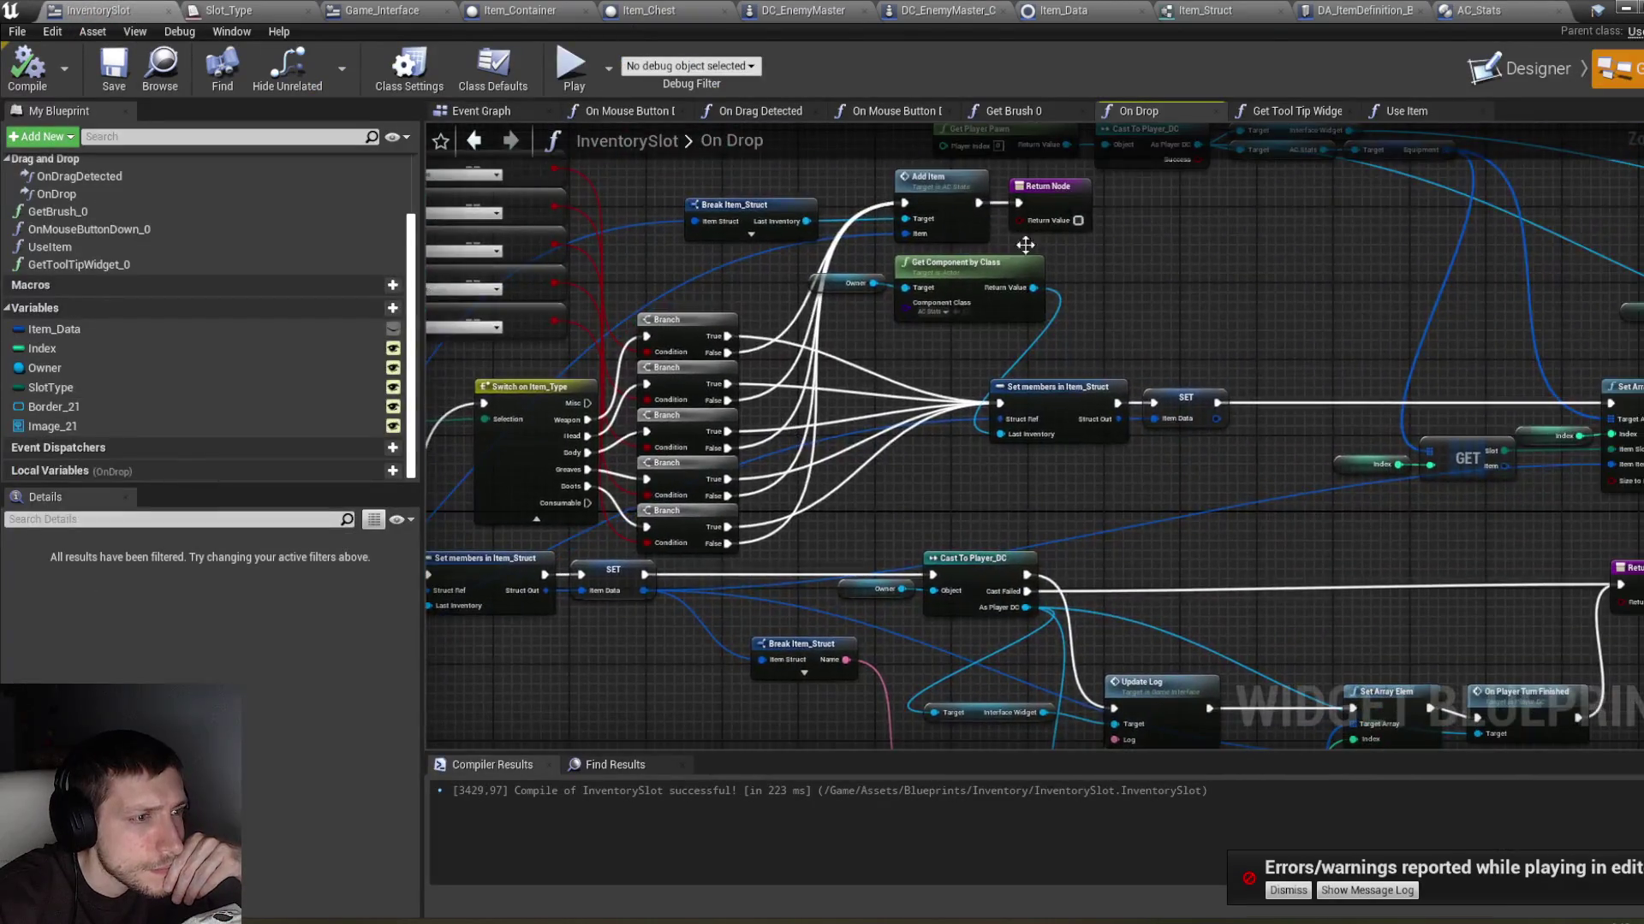
left_click_drag(1125, 332, 903, 186)
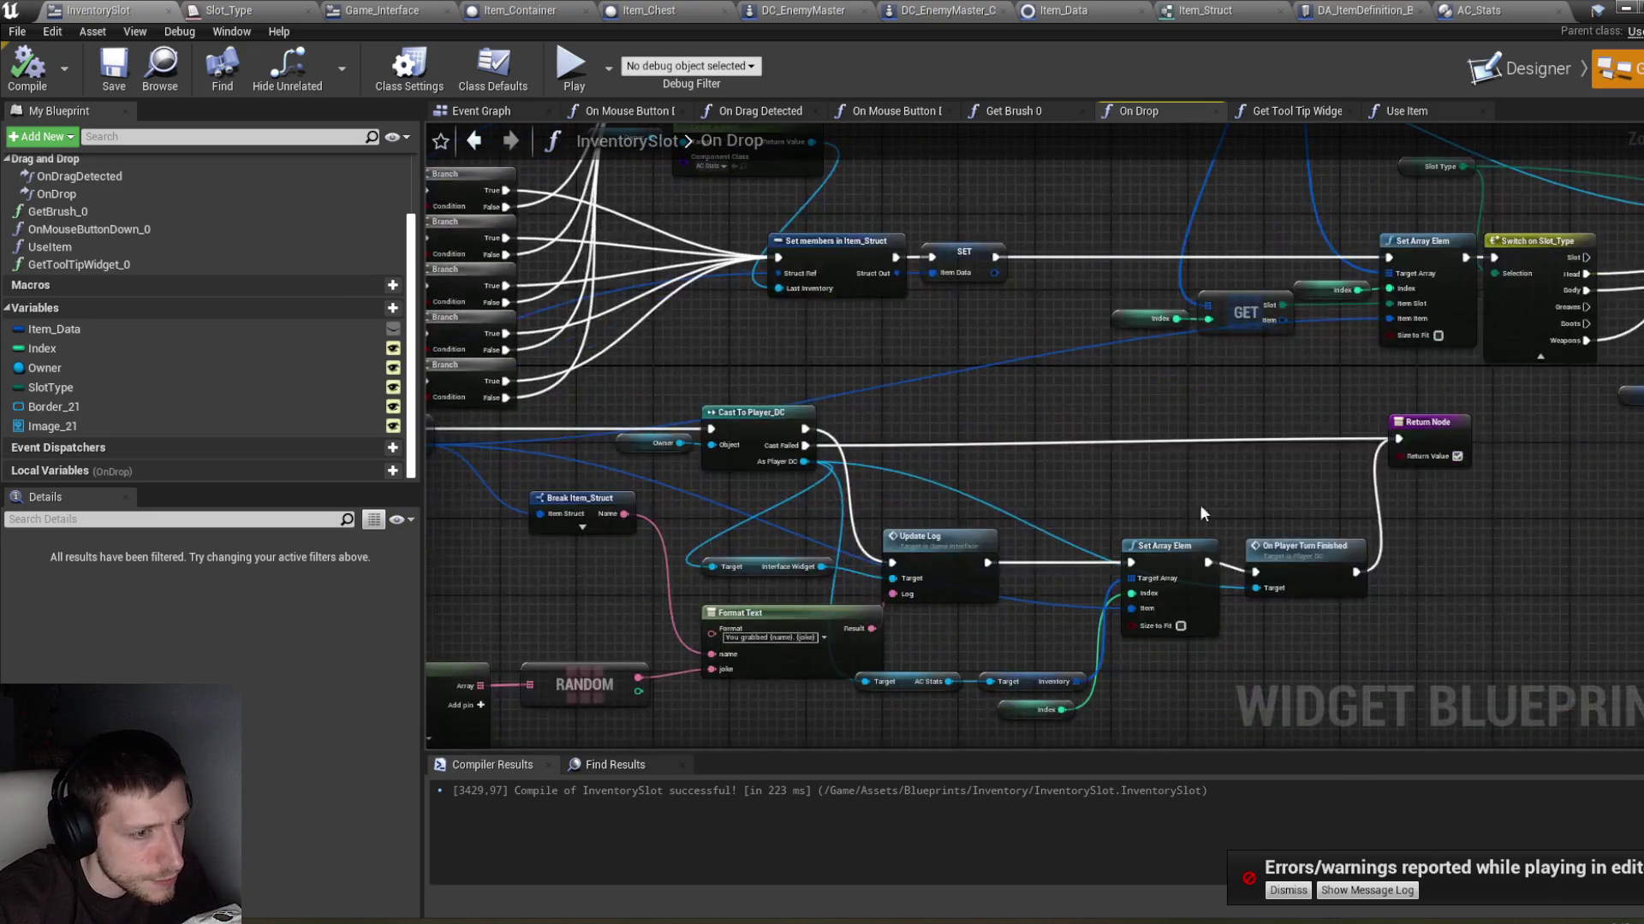
left_click_drag(1216, 506, 1193, 414)
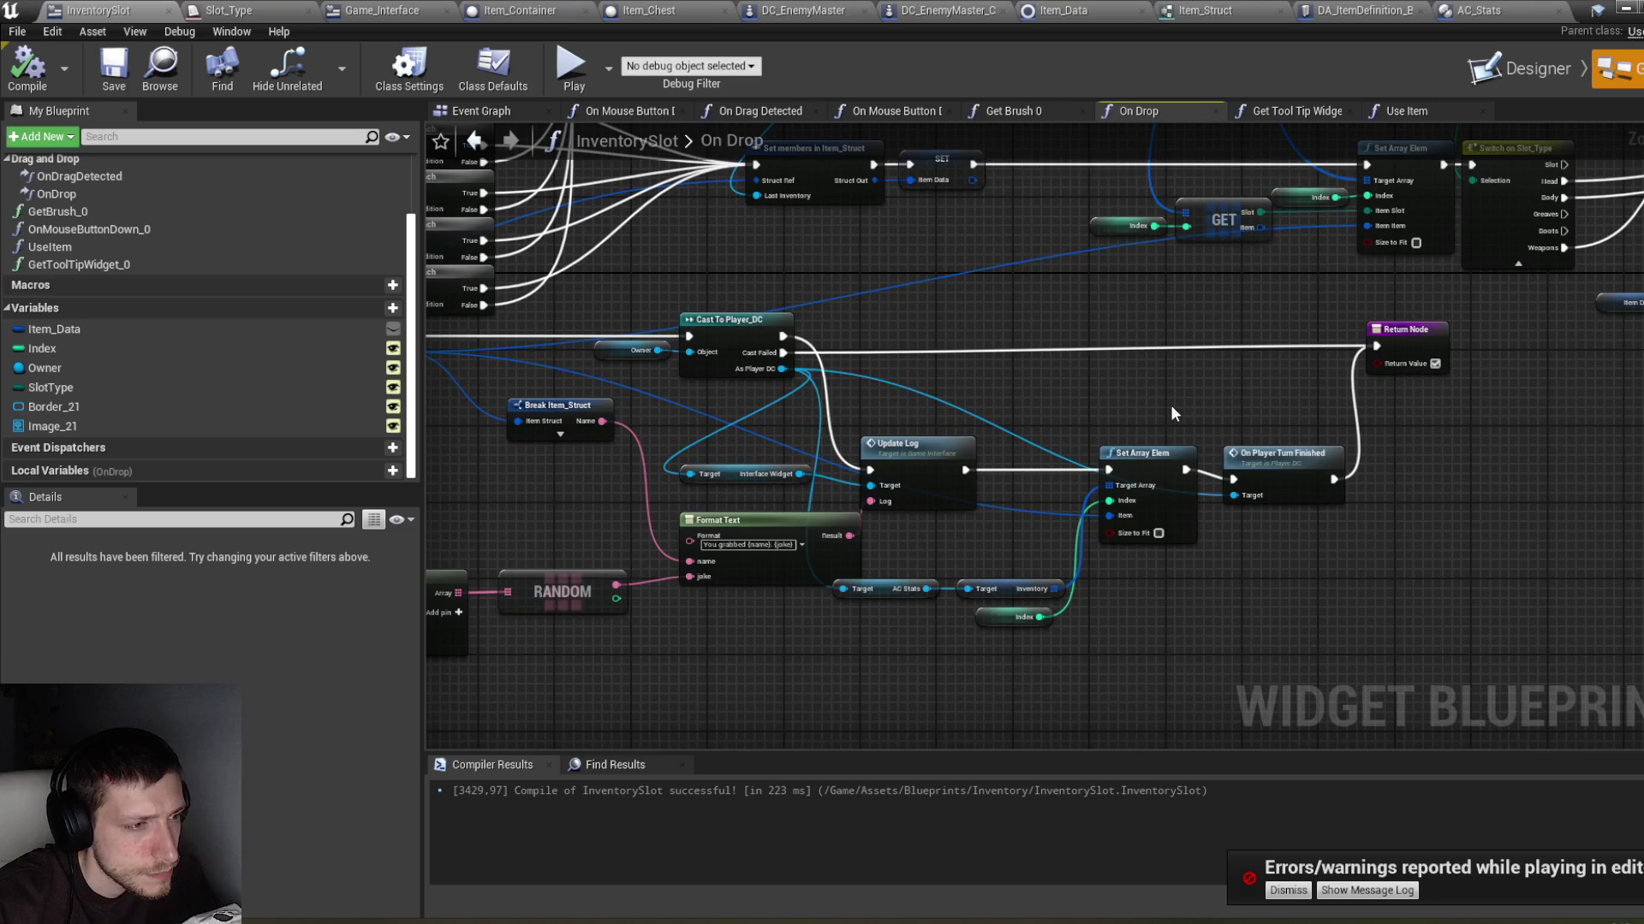
scroll(1163, 414, "down", 3)
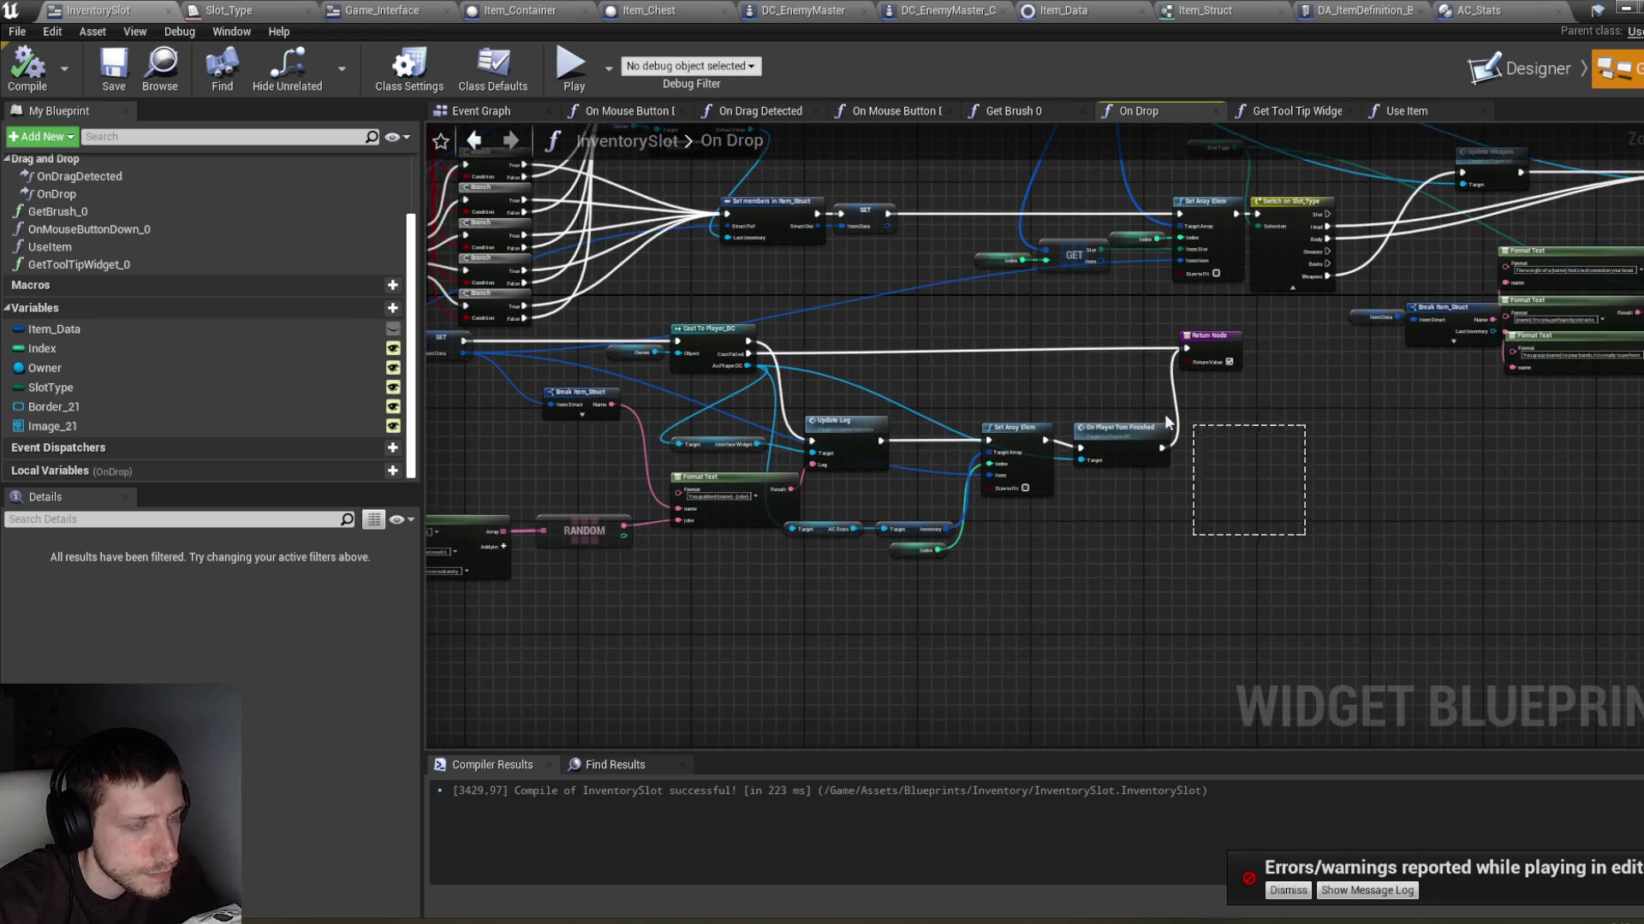
left_click_drag(1054, 343, 1025, 342)
left_click_drag(1024, 488, 1164, 482)
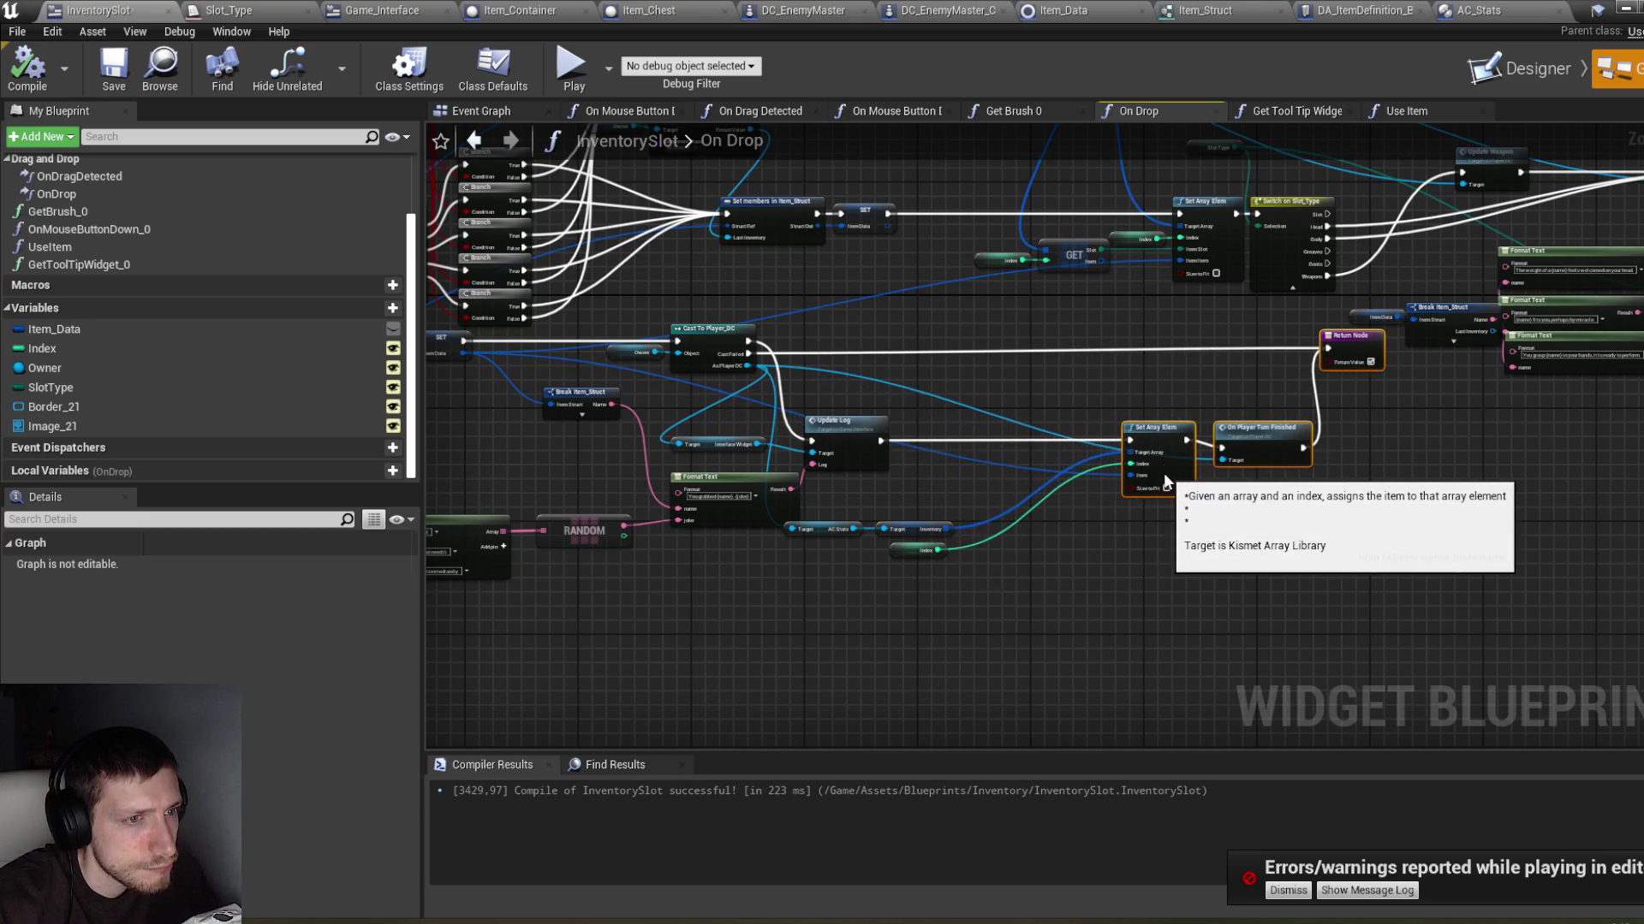
Step: Pan through the On Drop graph reviewing the Get Component by Class and log nodes
left_click_drag(916, 372, 1040, 413)
left_click_drag(822, 229, 821, 263)
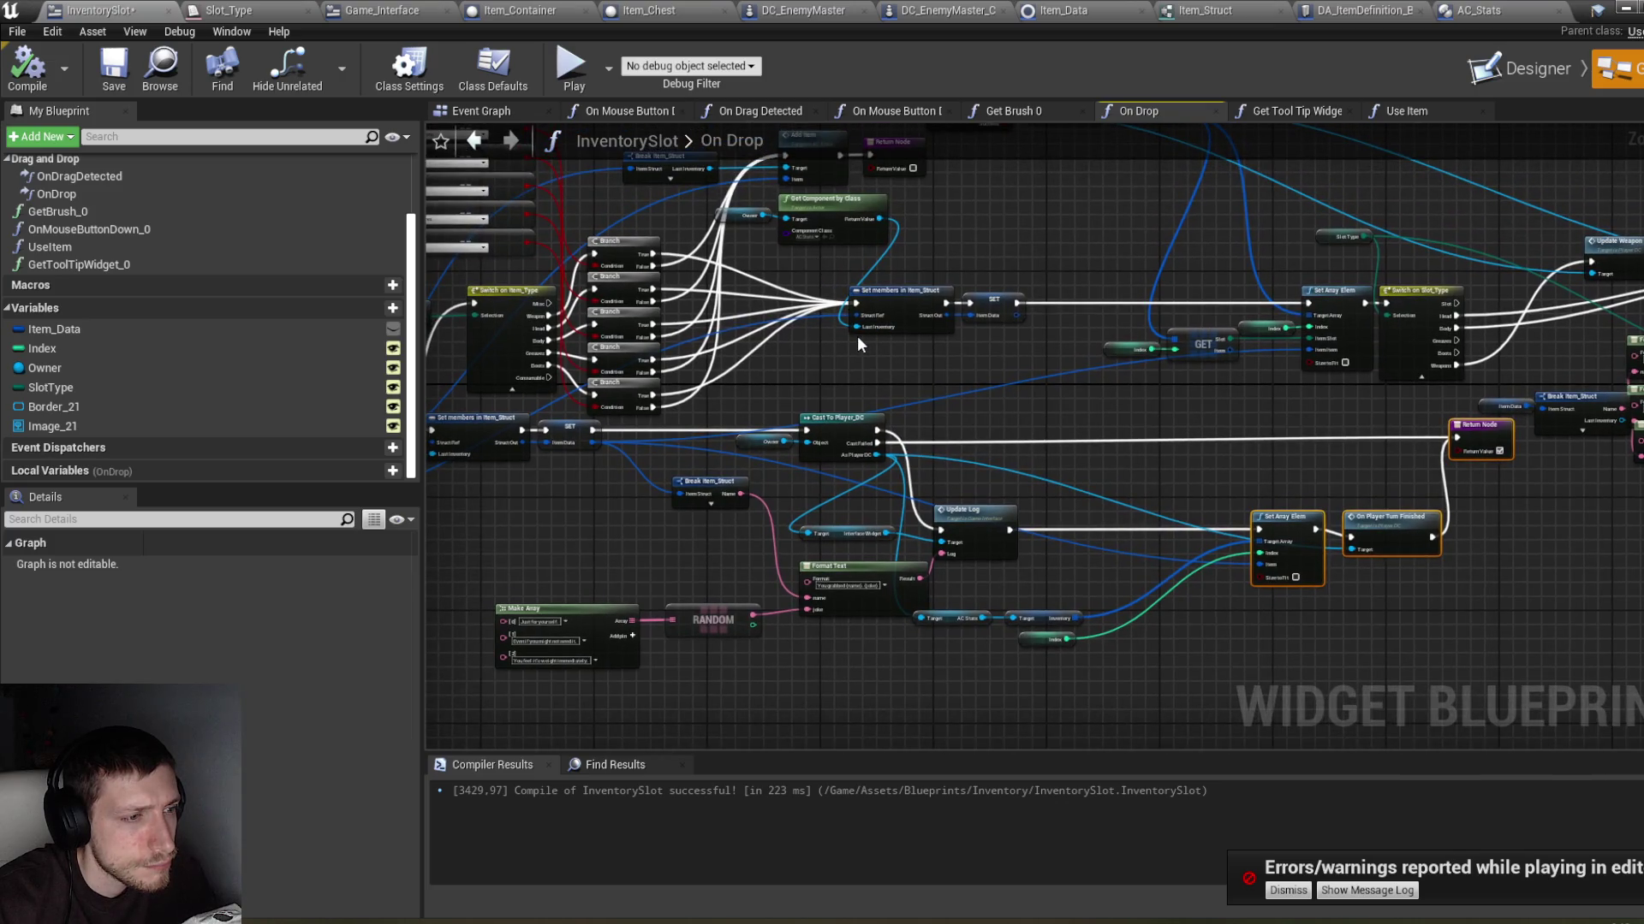
mouse_move(825, 270)
left_mouse_down()
mouse_move(851, 290)
mouse_move(811, 254)
mouse_move(812, 273)
mouse_move(795, 218)
left_mouse_up()
scroll(851, 299, "up", 2)
mouse_move(719, 501)
left_mouse_down()
mouse_move(1051, 493)
mouse_move(1040, 482)
mouse_move(1058, 478)
left_mouse_up()
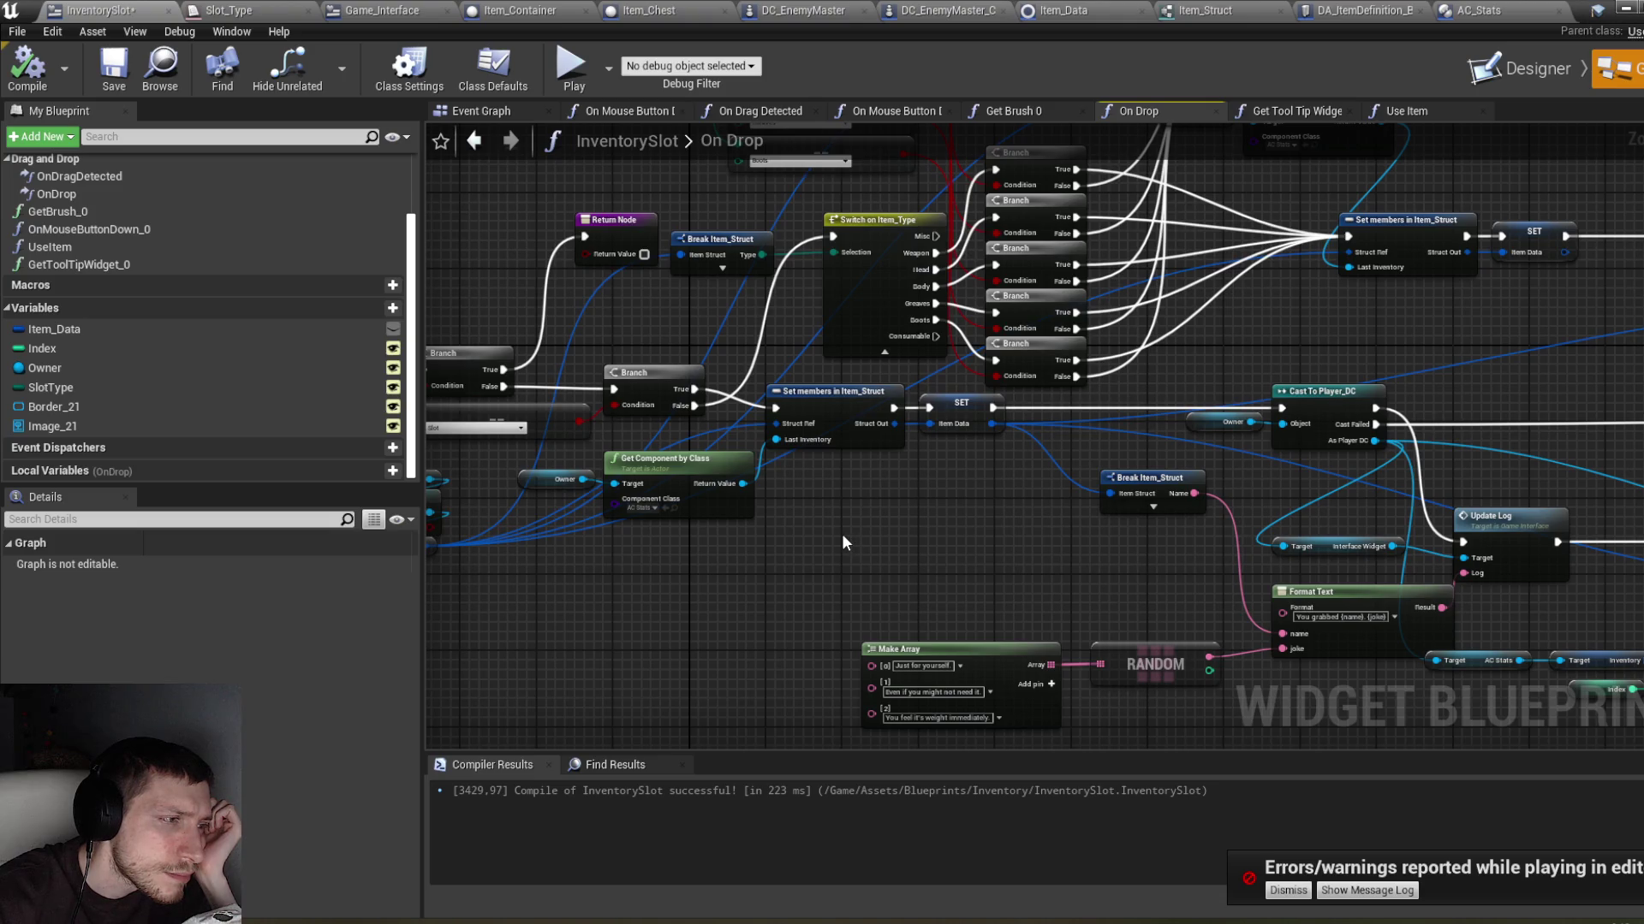
mouse_move(831, 538)
left_mouse_down()
mouse_move(754, 809)
mouse_move(783, 627)
mouse_move(817, 603)
left_mouse_up()
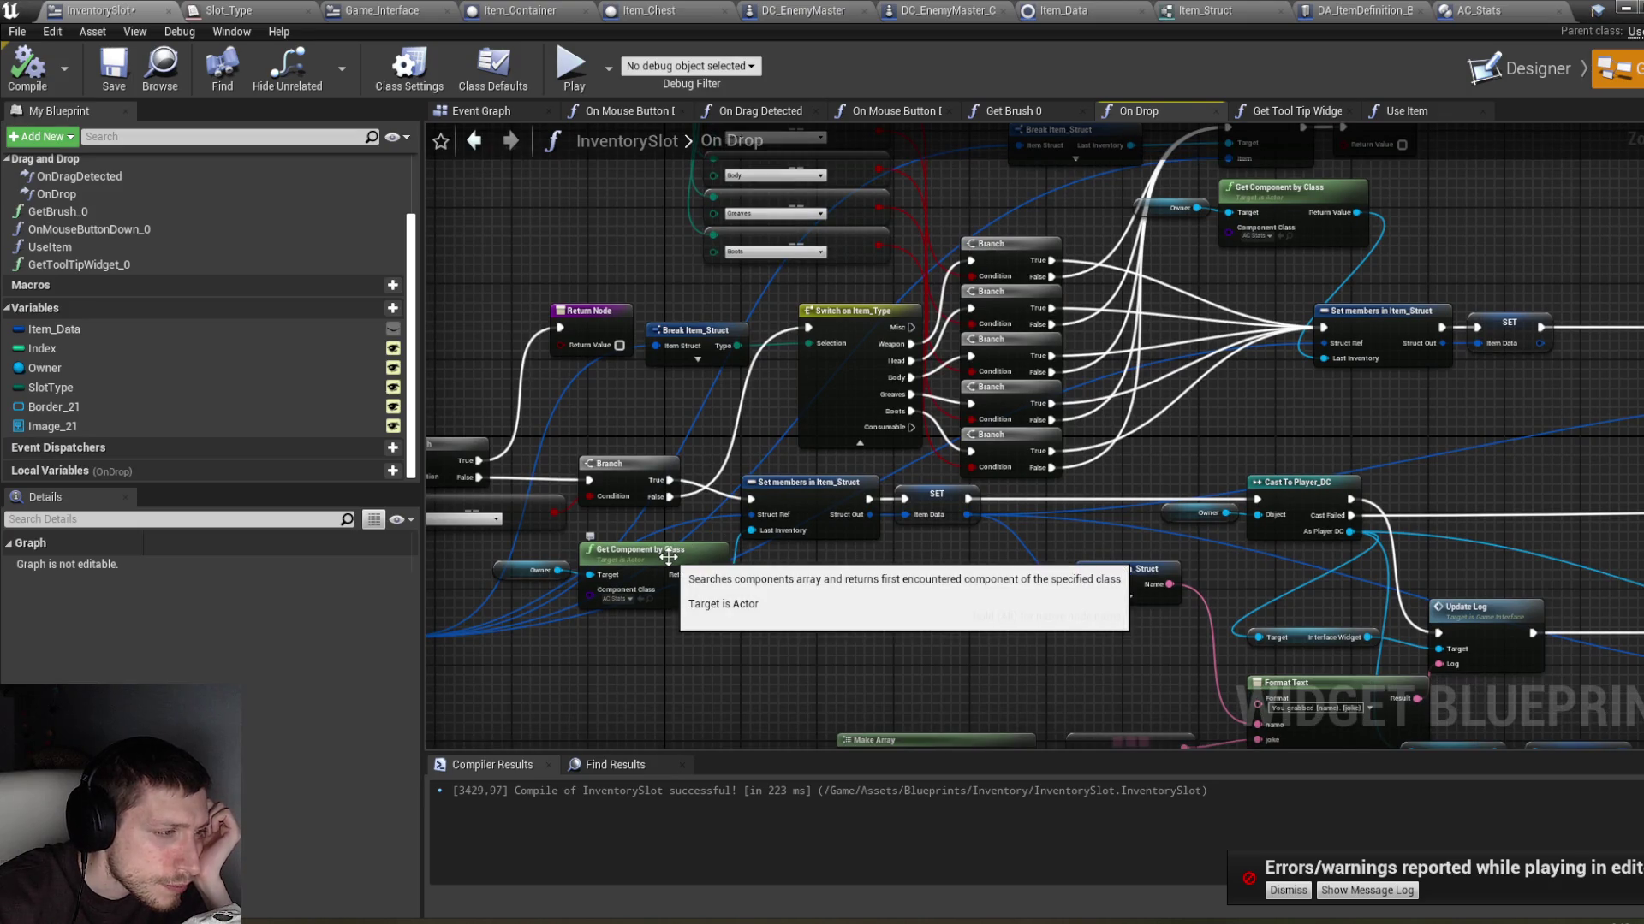
mouse_move(1026, 590)
left_mouse_down()
mouse_move(517, 567)
mouse_move(556, 497)
mouse_move(440, 500)
left_mouse_up()
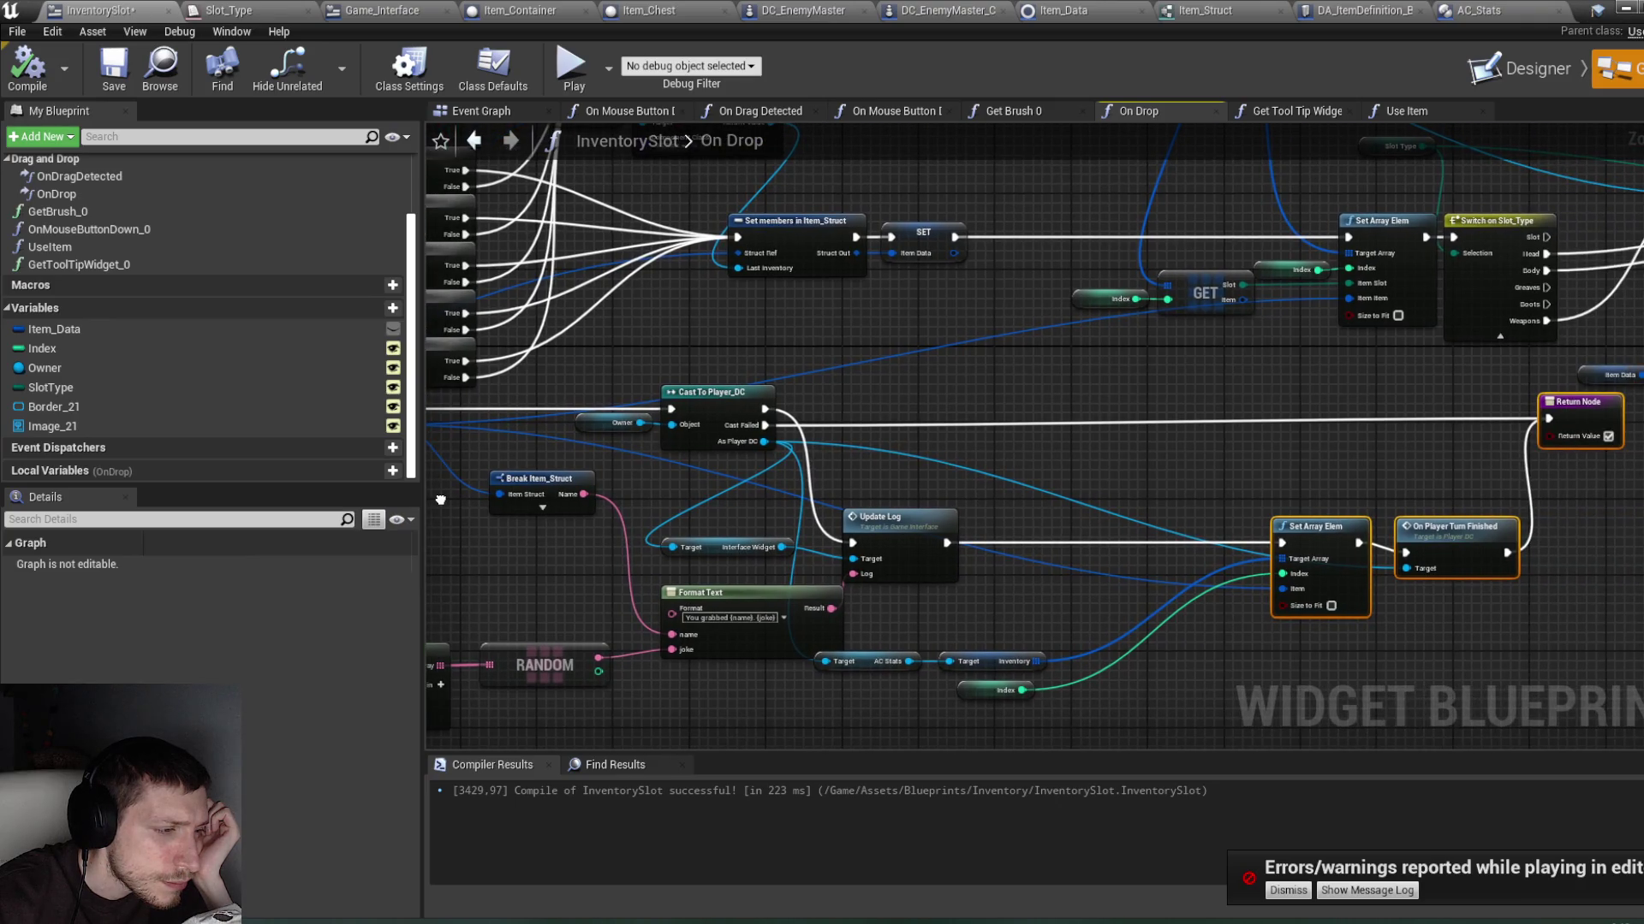
left_click_drag(441, 500, 935, 534)
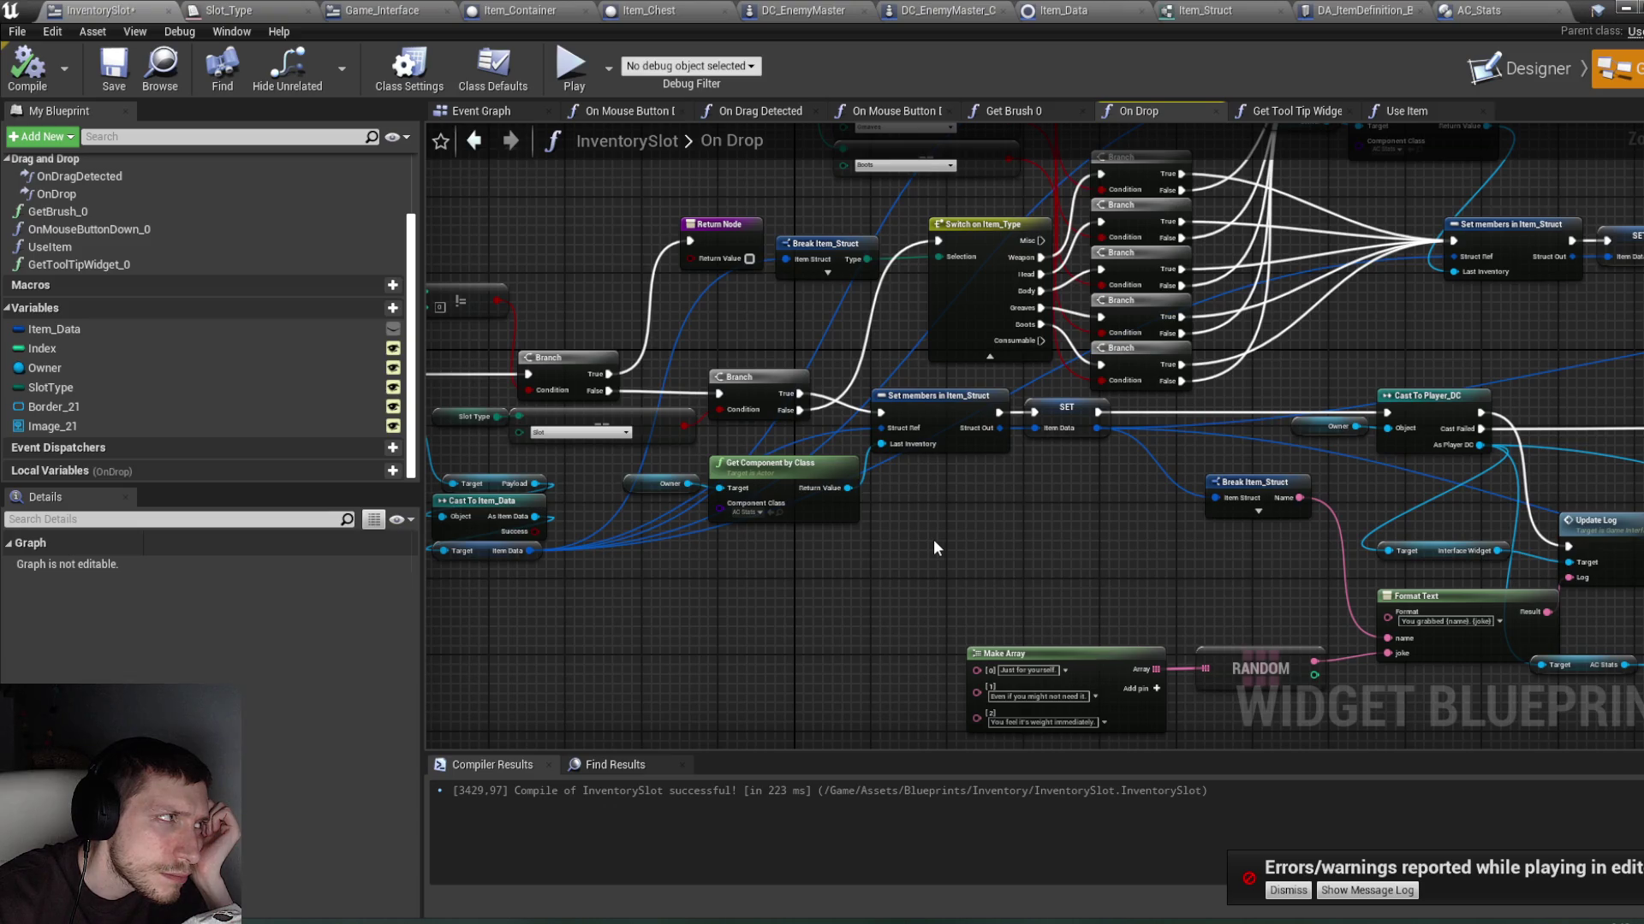
Step: Compile and save InventorySlot, checking the Owner variable's type, then minimize the editor
left_click(35, 83)
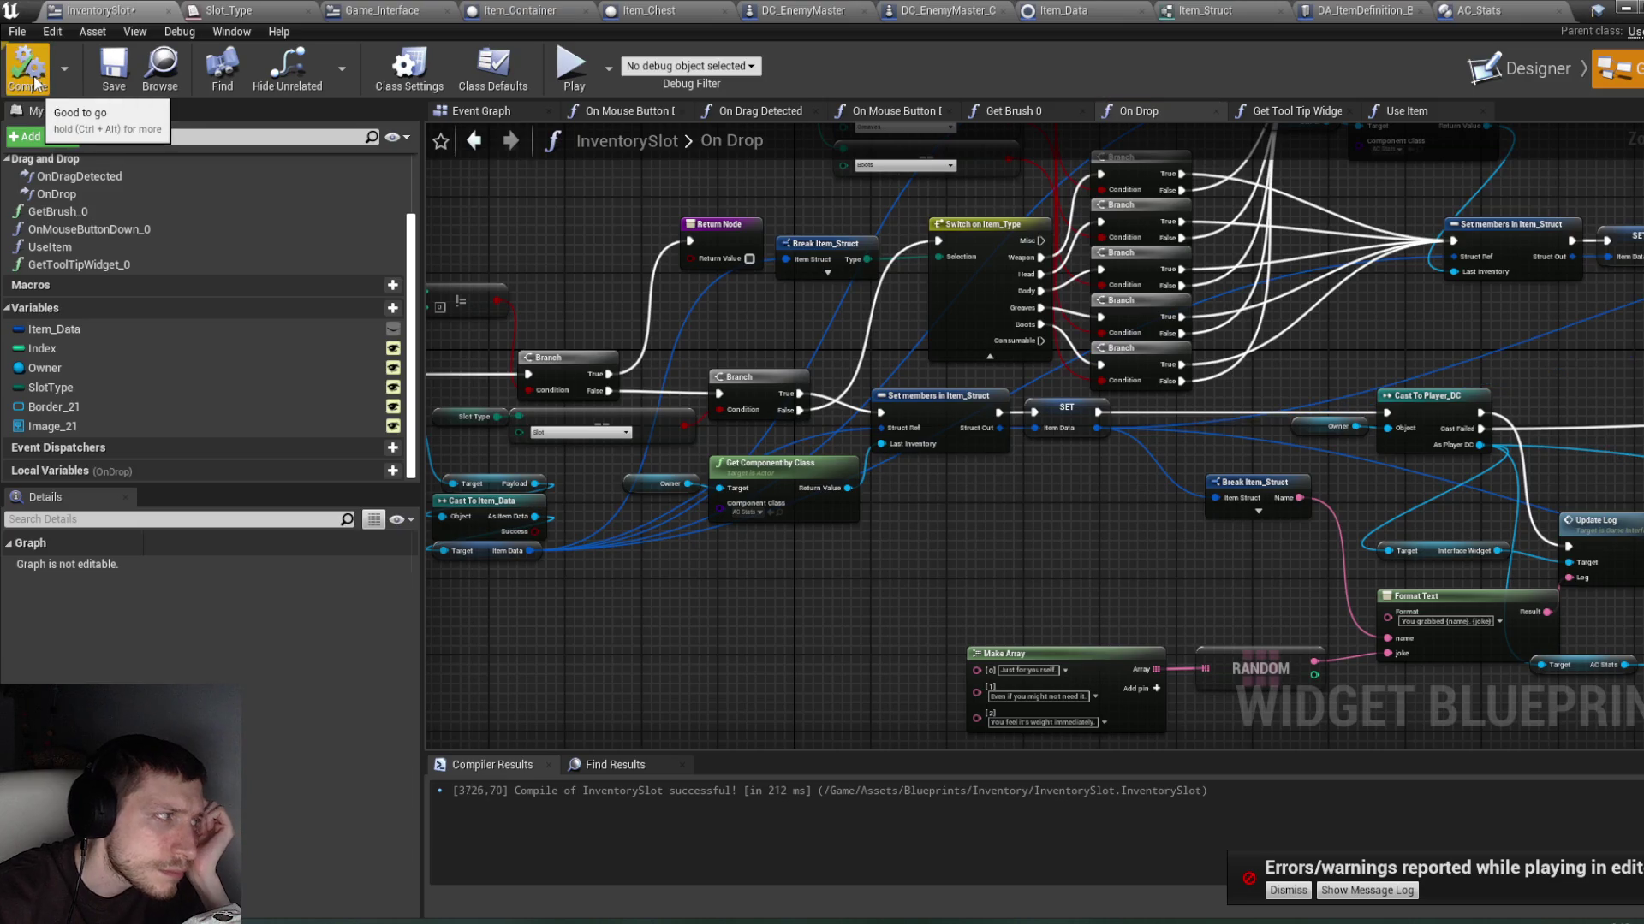
left_click(156, 375)
left_click_drag(663, 655, 721, 652)
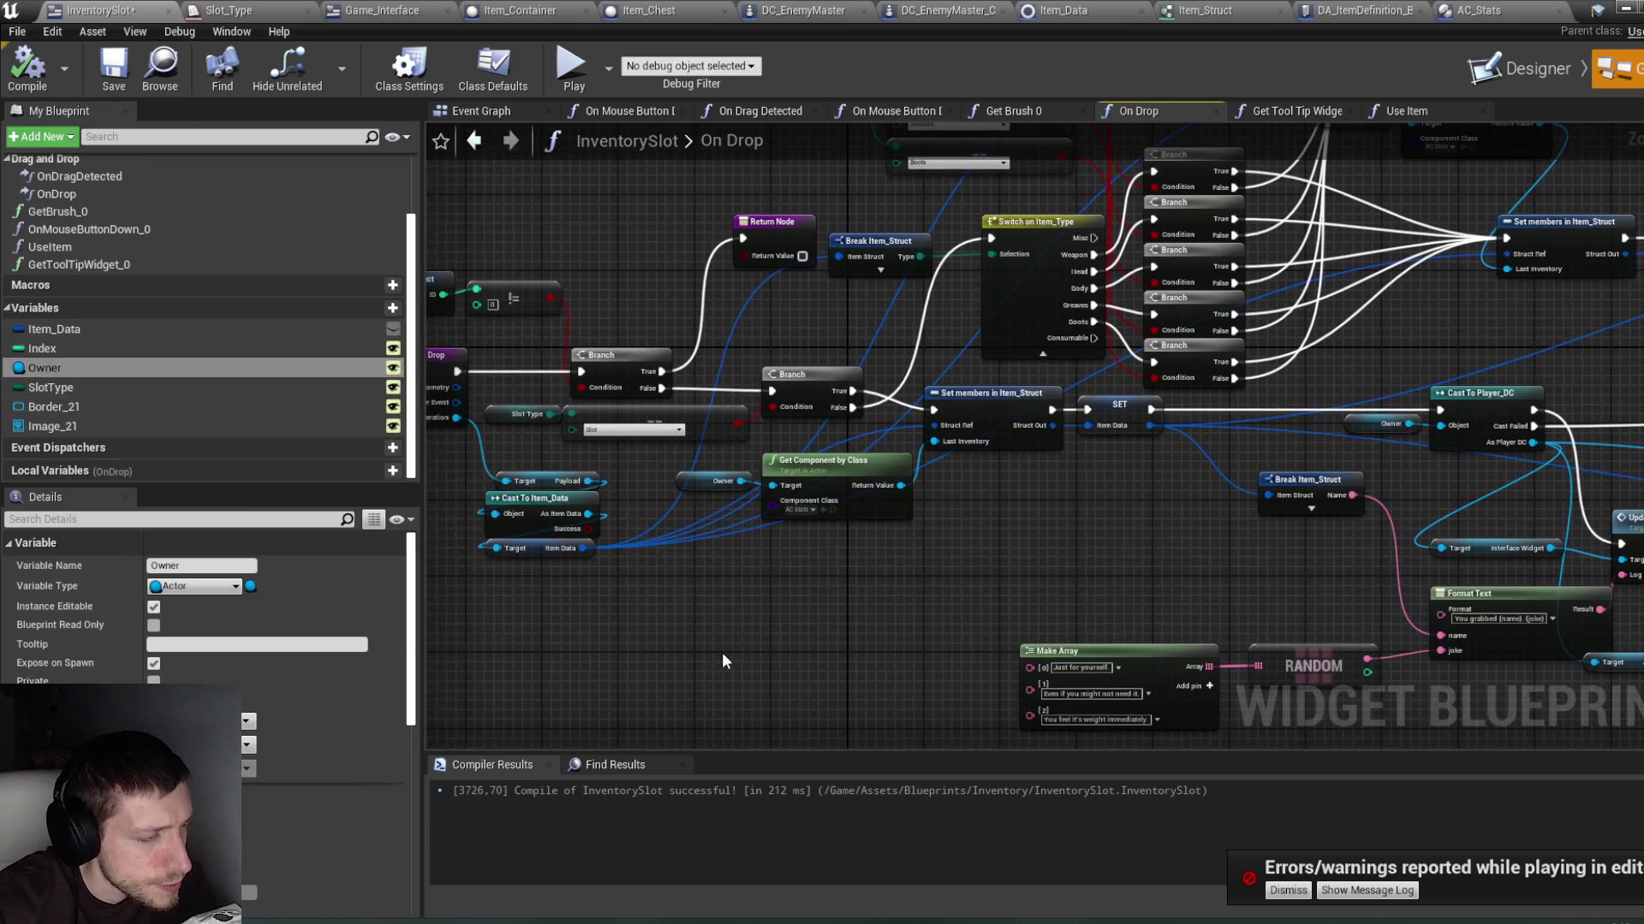
key("ctrl+s")
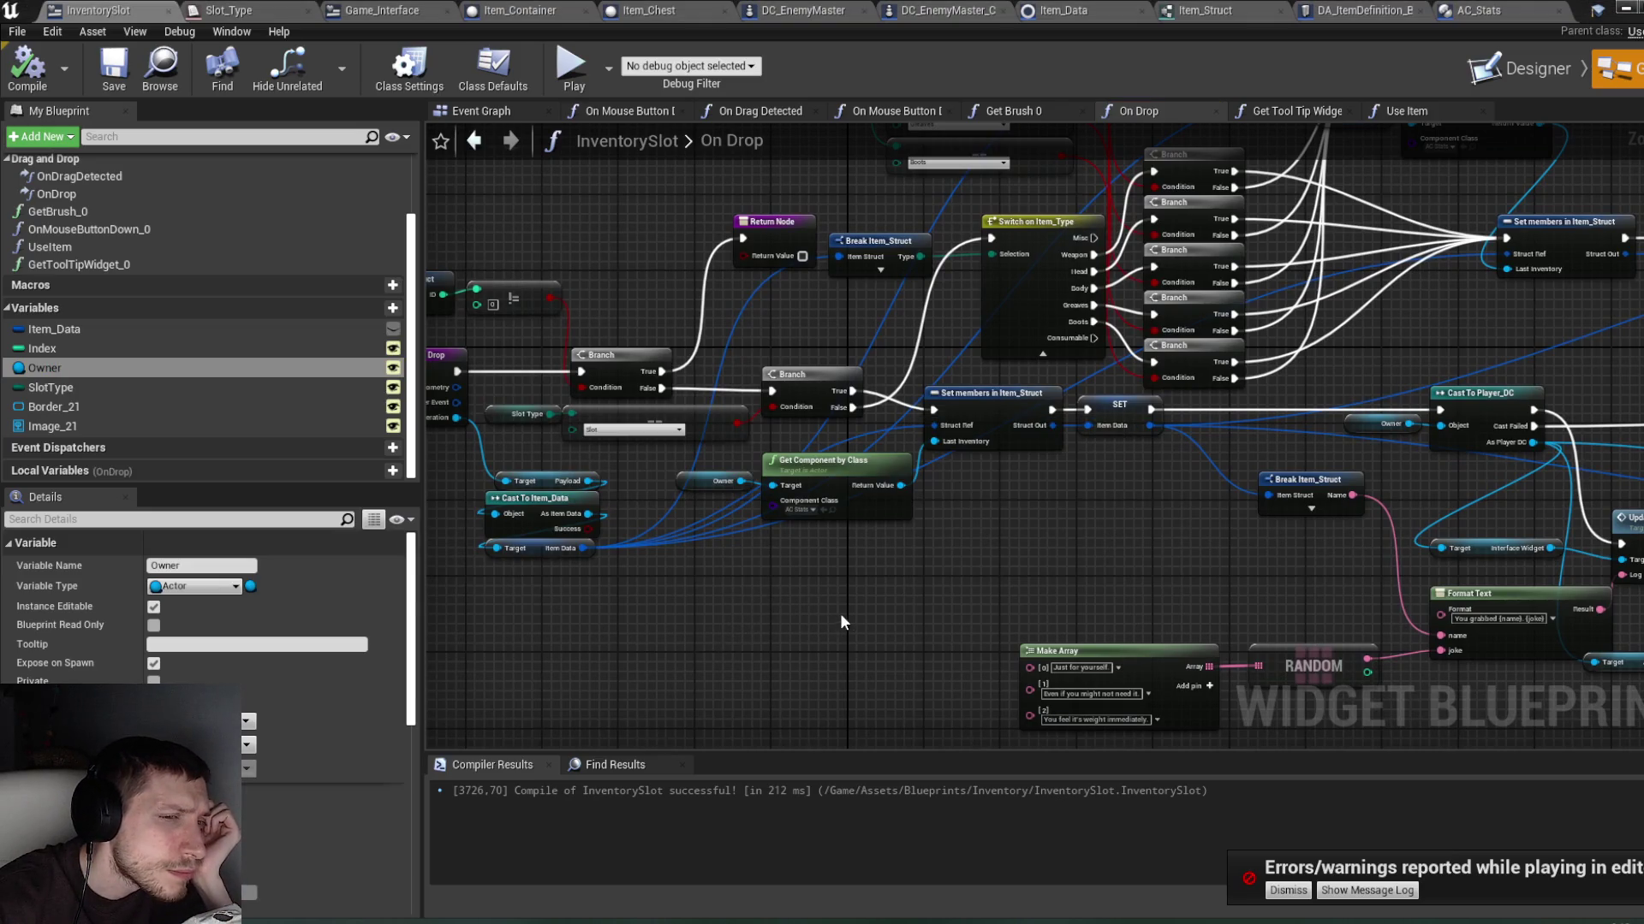
mouse_move(979, 613)
left_mouse_down()
mouse_move(785, 580)
mouse_move(534, 579)
mouse_move(859, 578)
left_mouse_up()
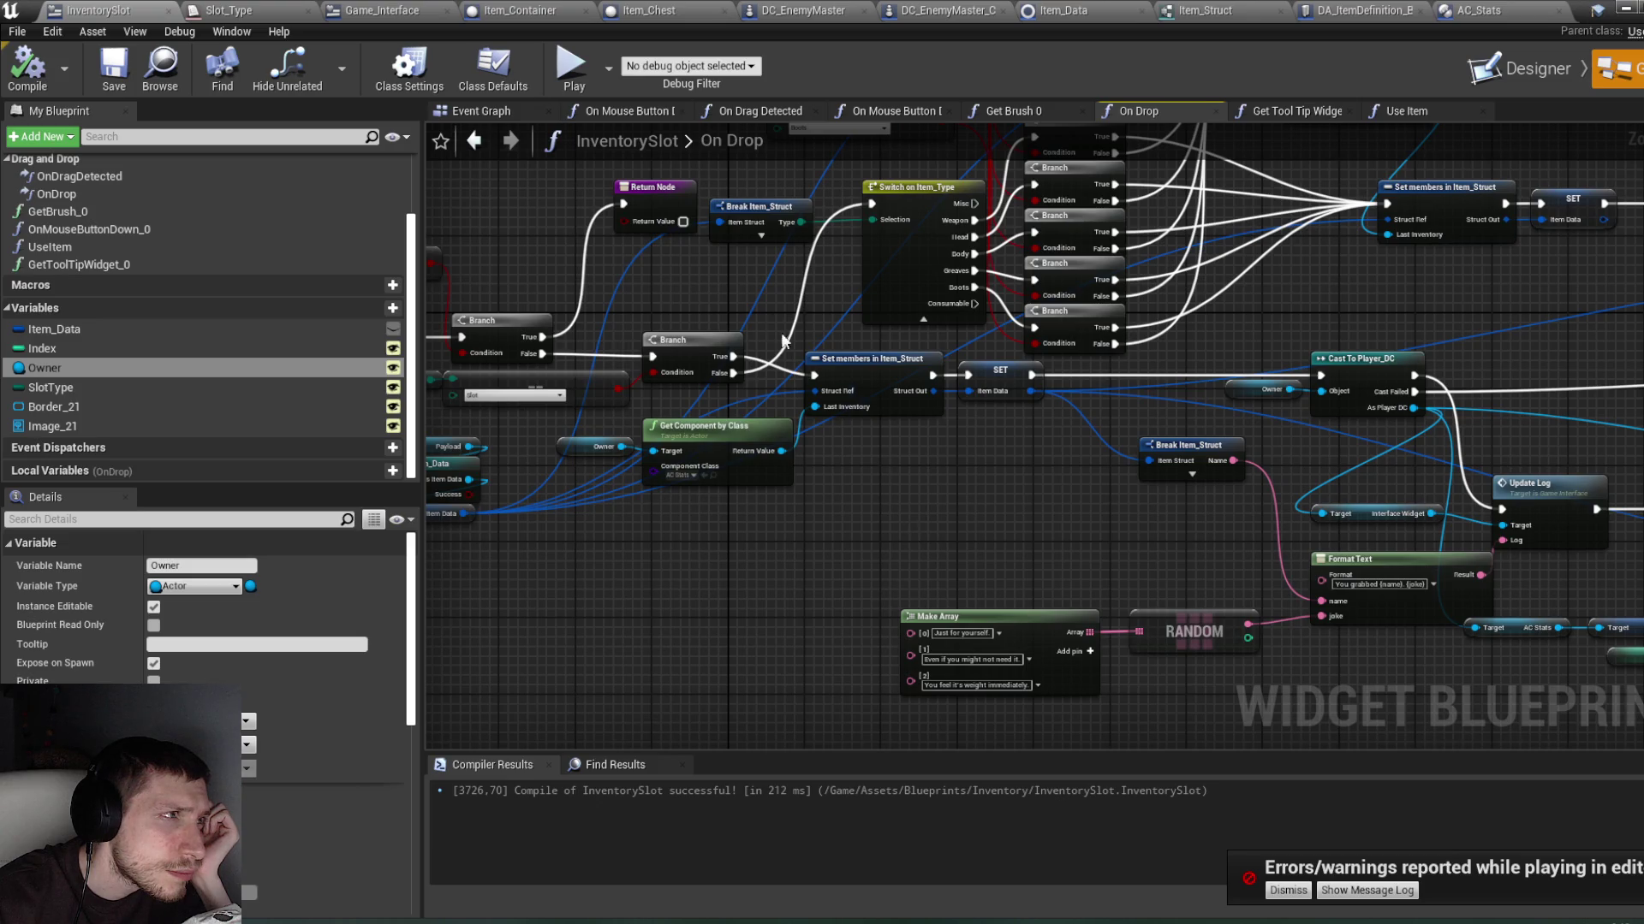
left_click(1629, 12)
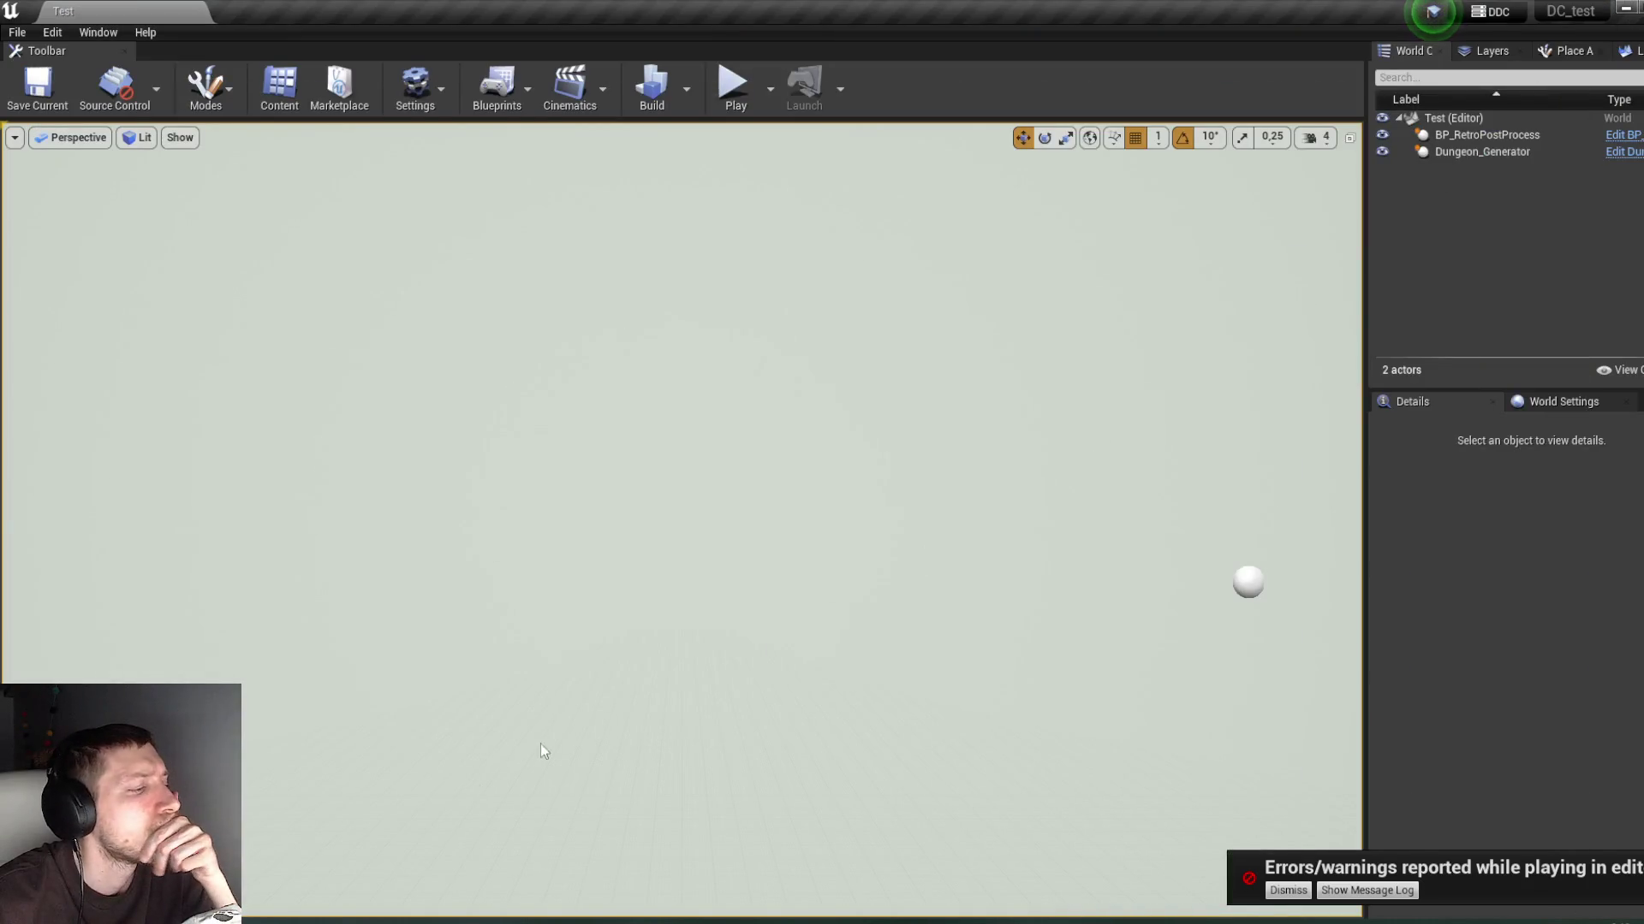
Step: Open the Game_Interface widget blueprint from Blueprints > Widgets and show its Designer layout
mouse_move(407, 921)
left_click(296, 860)
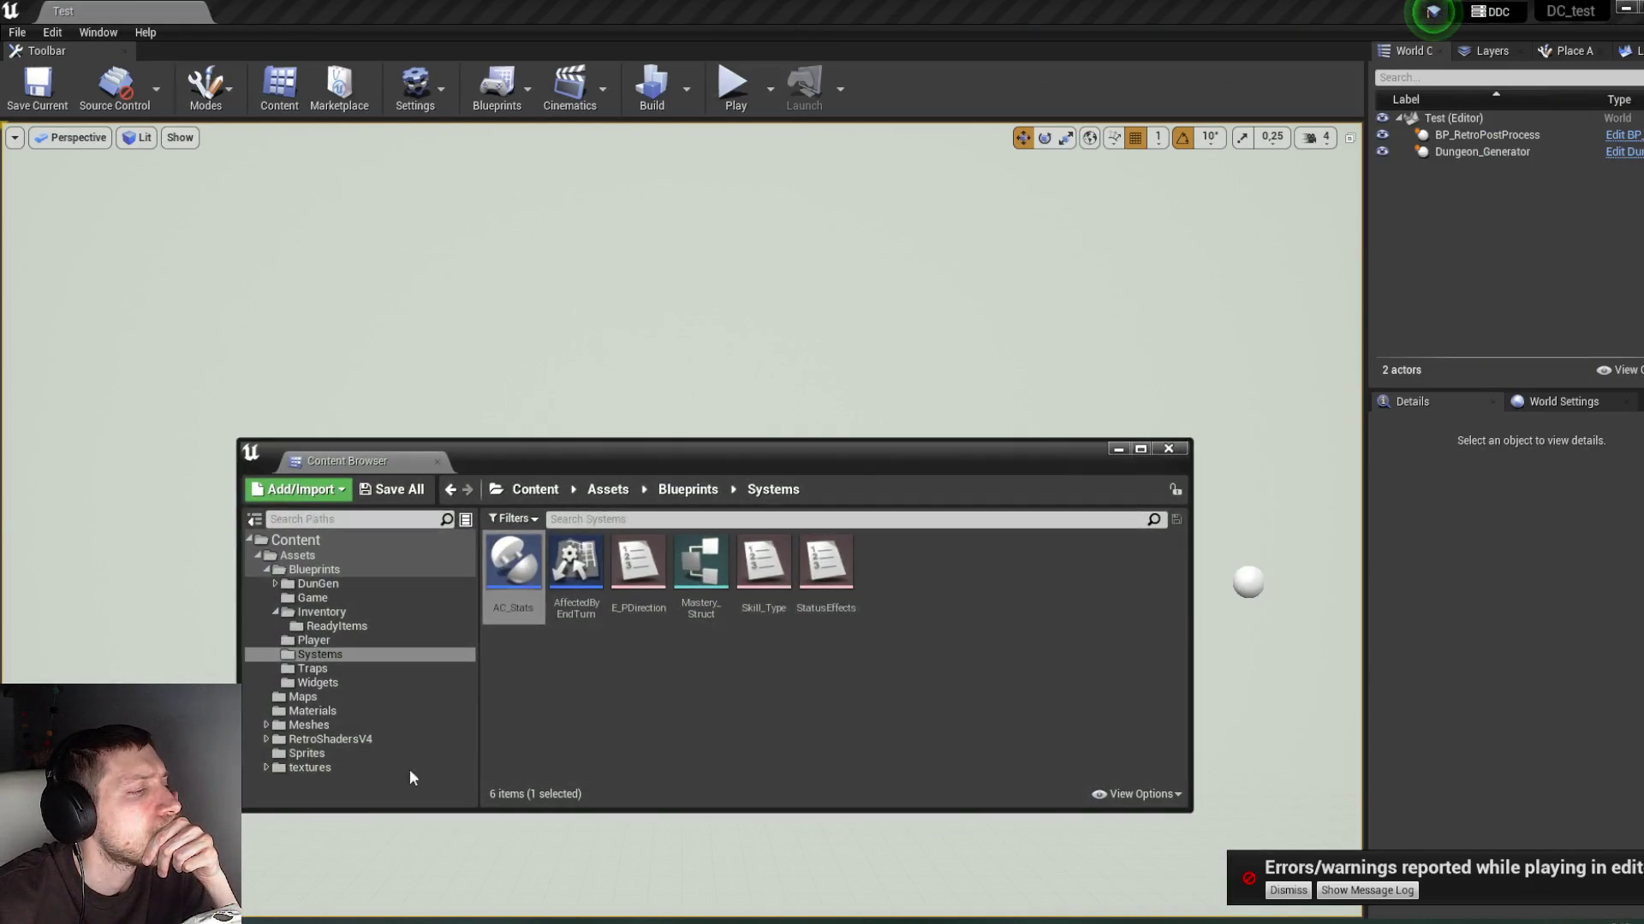
left_click(688, 490)
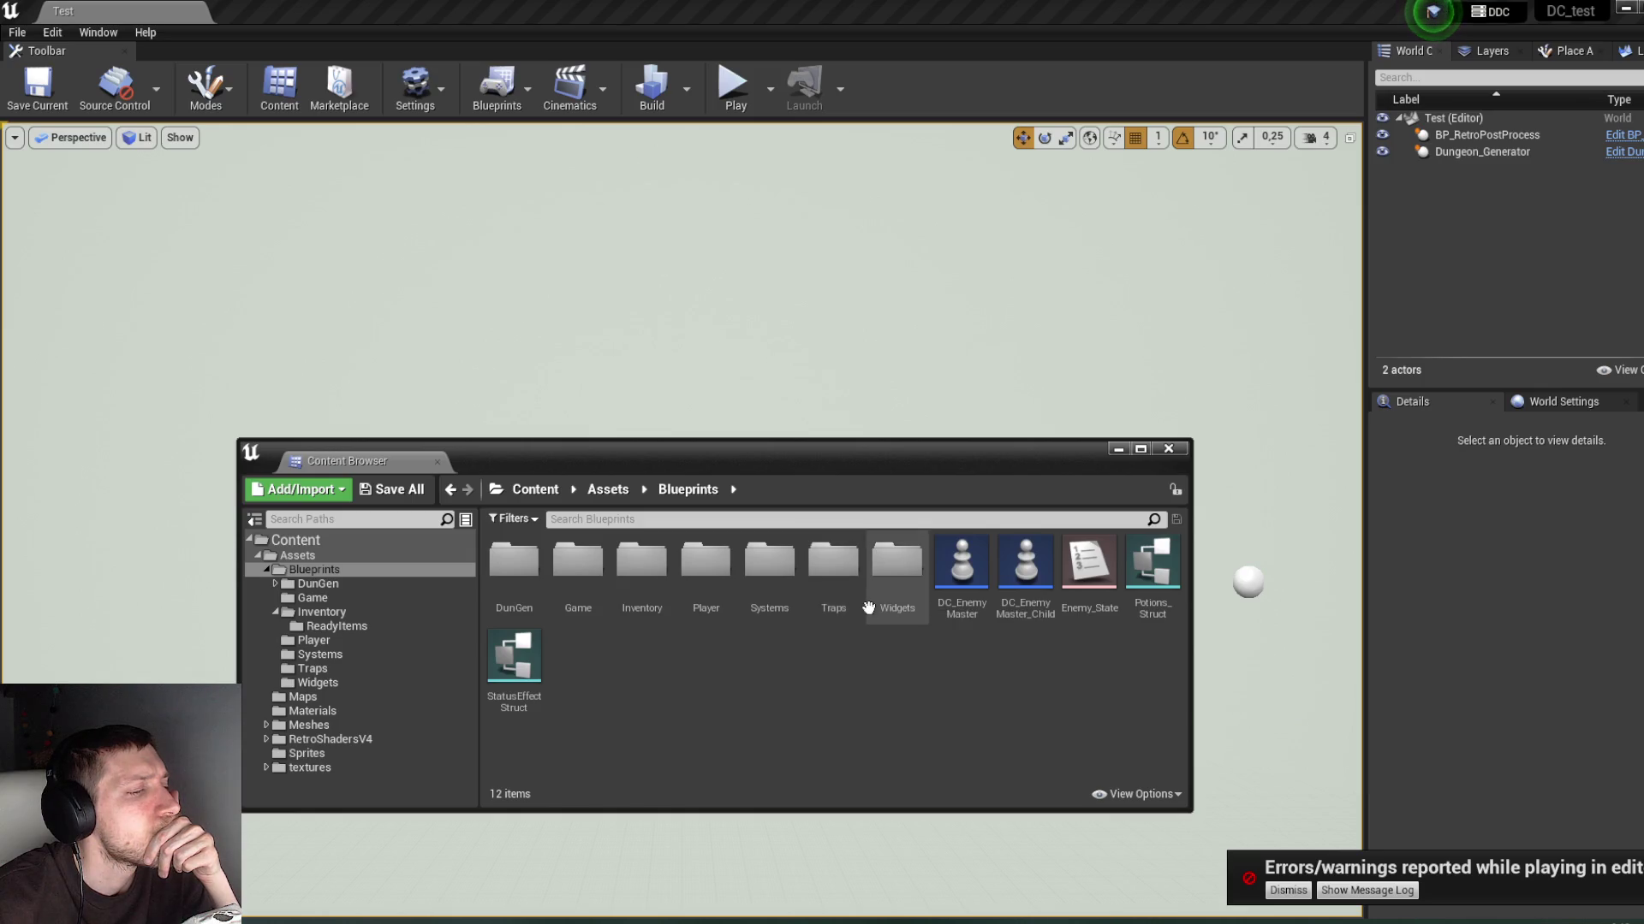
double_click(896, 572)
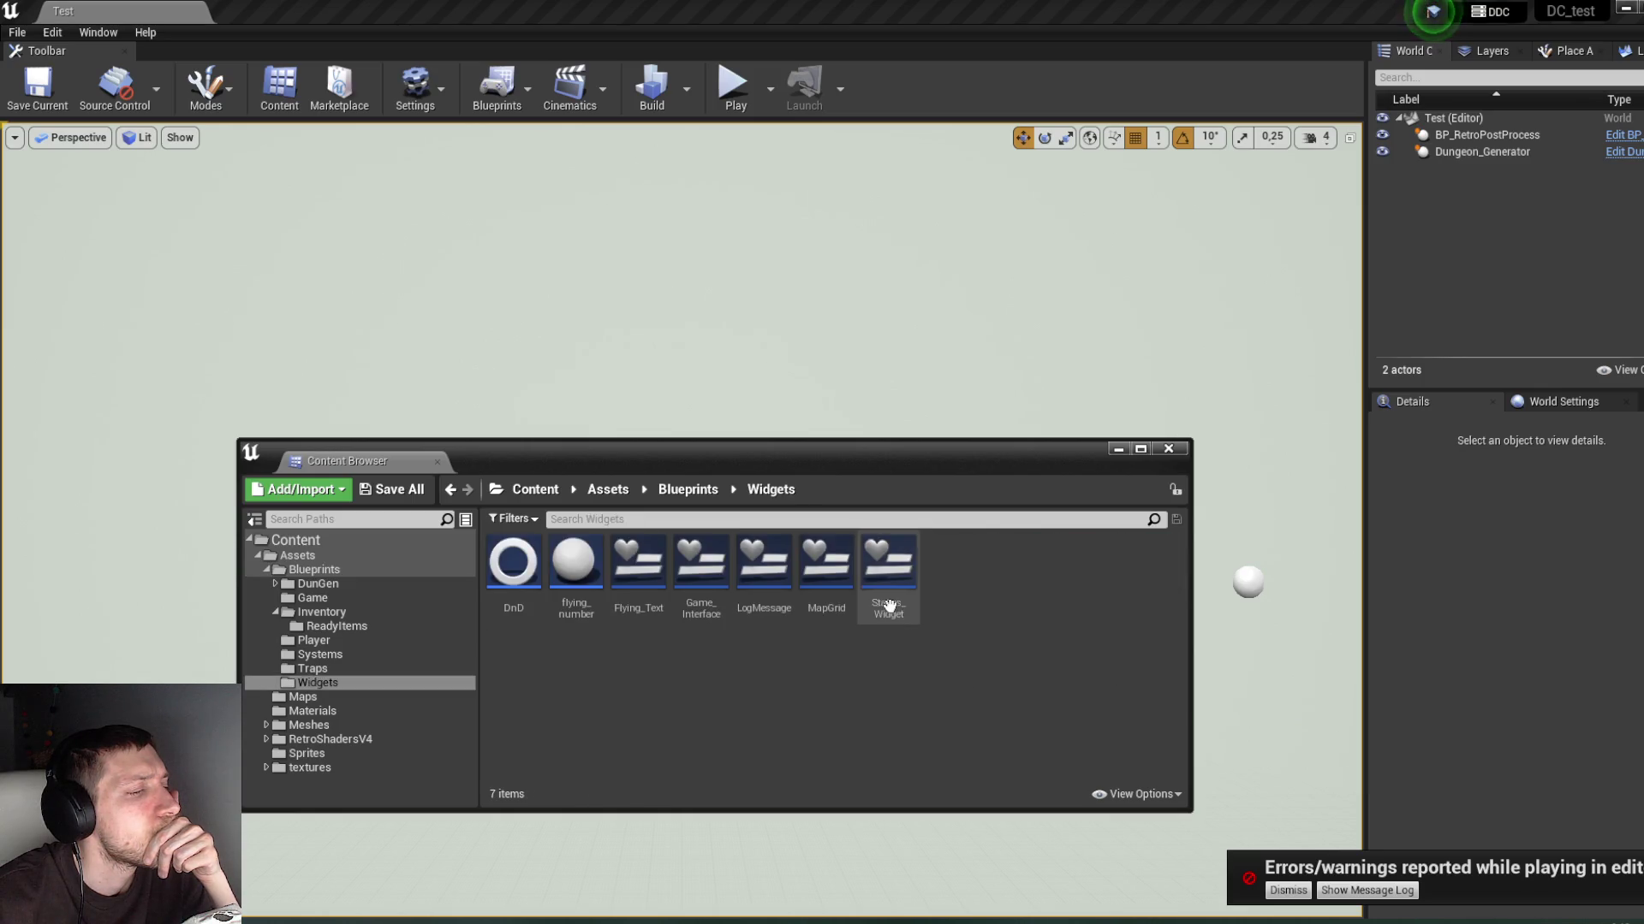
double_click(701, 599)
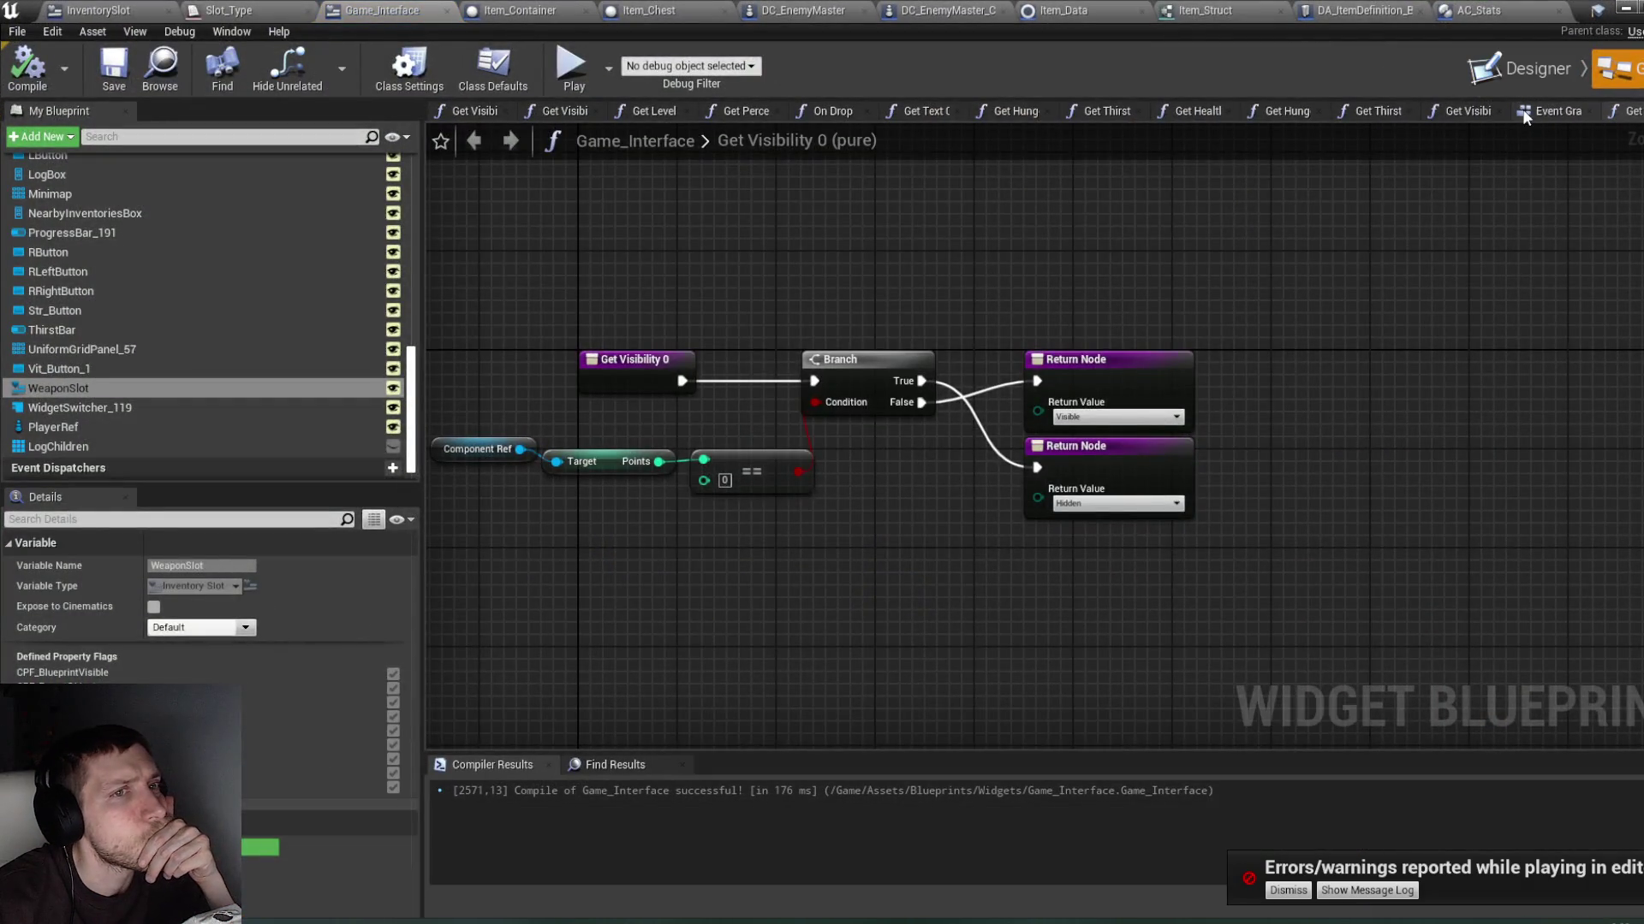
left_click(1539, 109)
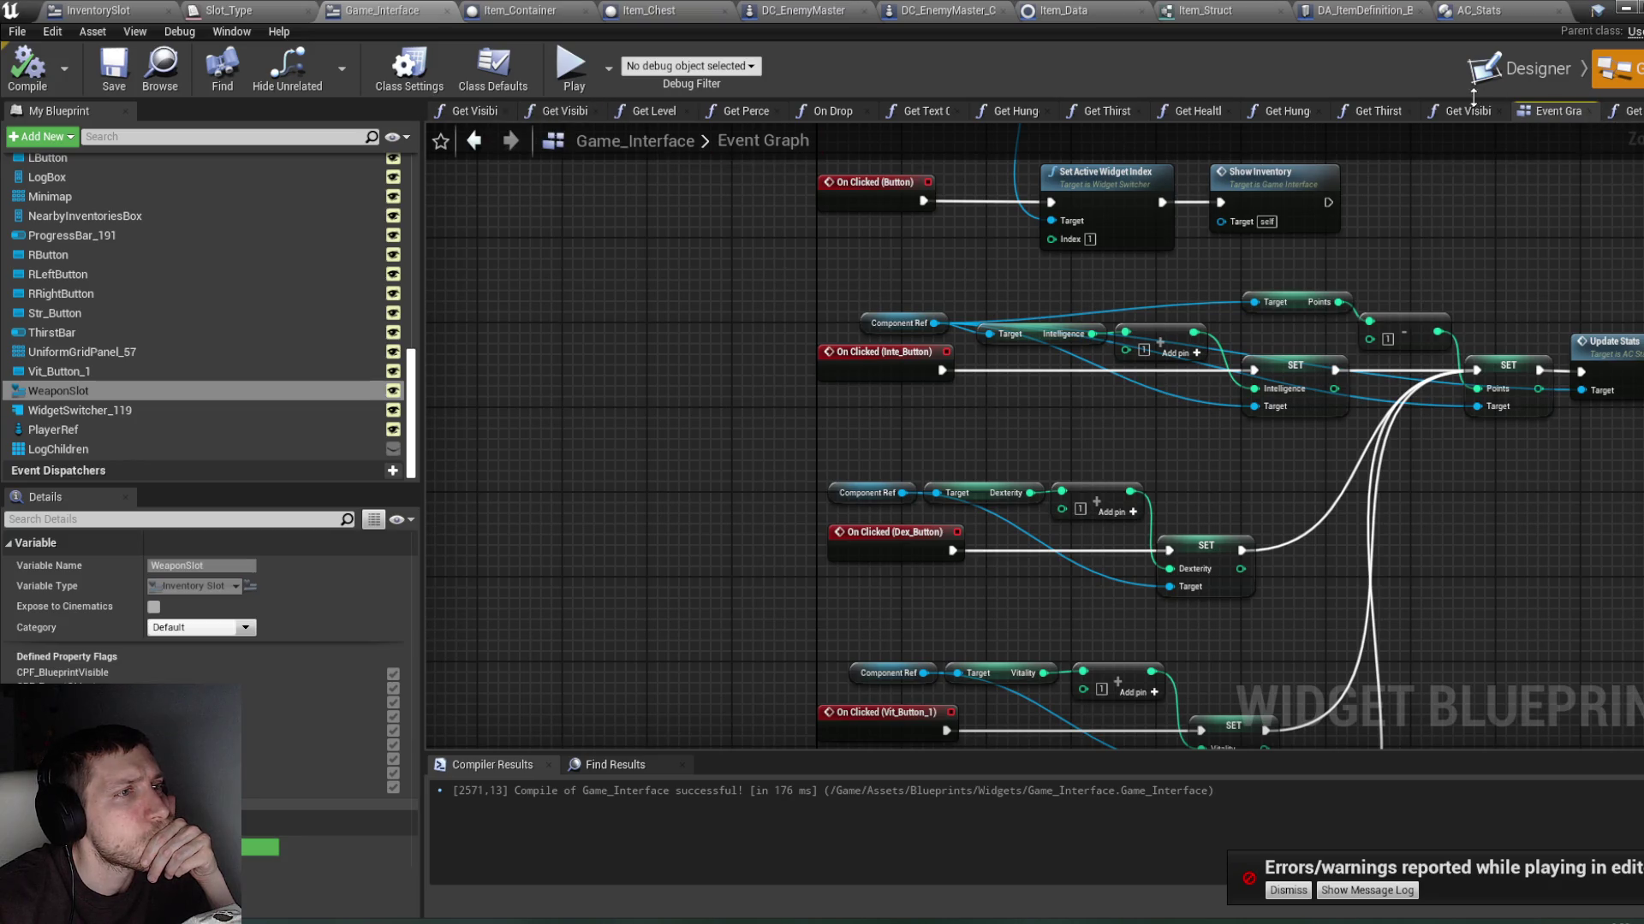
left_click(1519, 68)
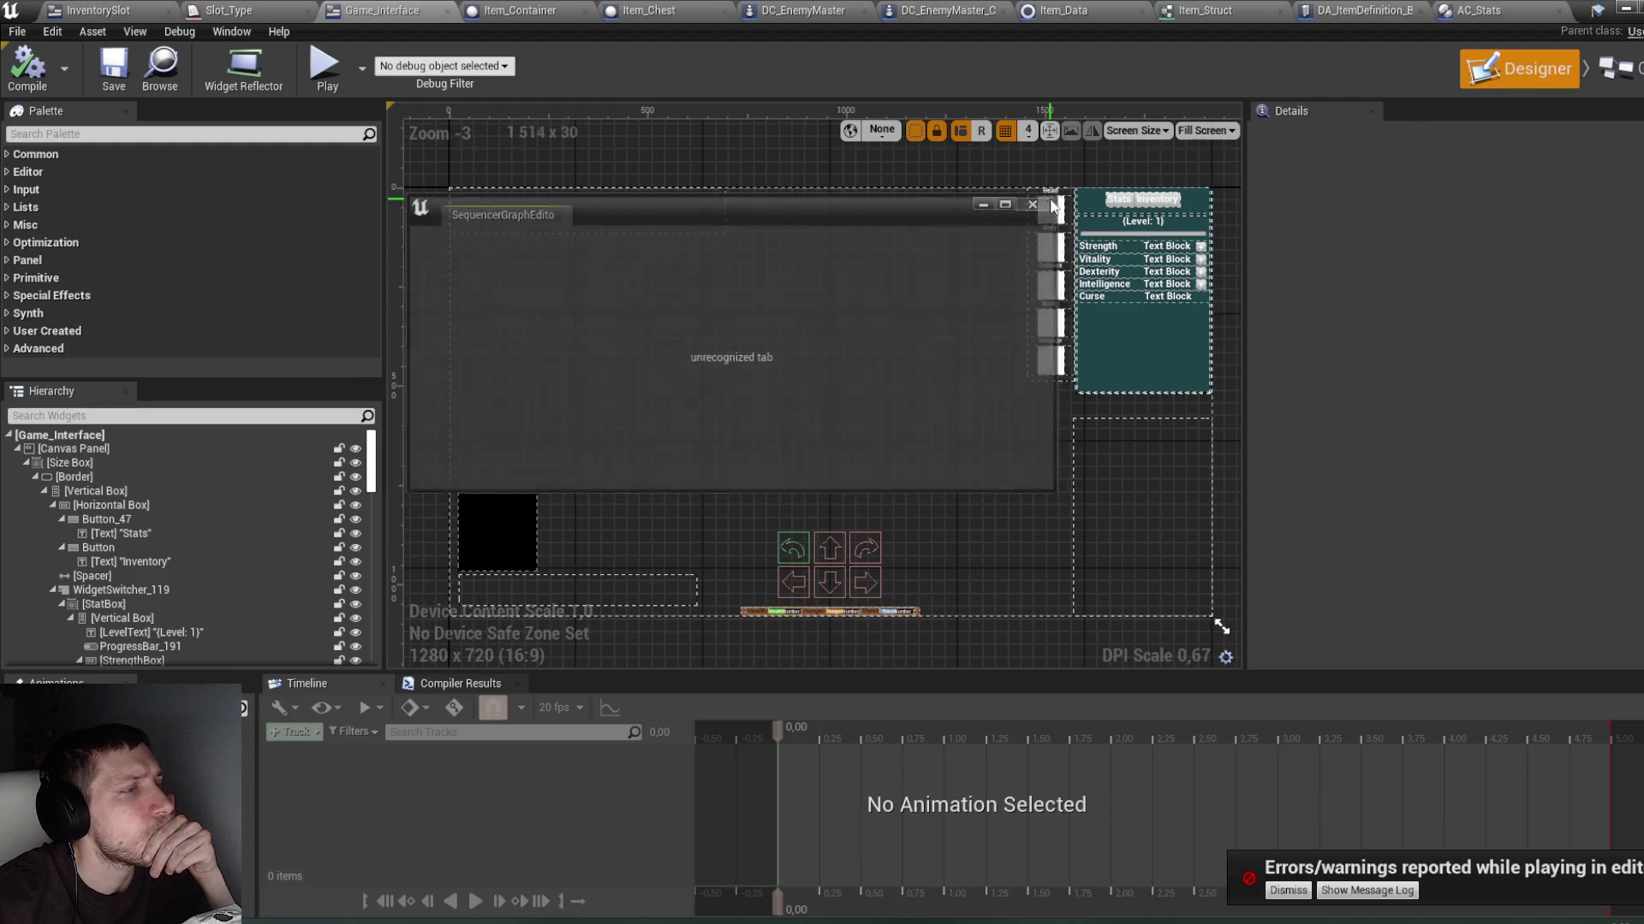
Step: Close the stray floating window and inspect StatBox and WidgetSwitcher_119 in the Hierarchy
left_click(1035, 202)
scroll(234, 587, "down", 10)
scroll(243, 568, "down", 10)
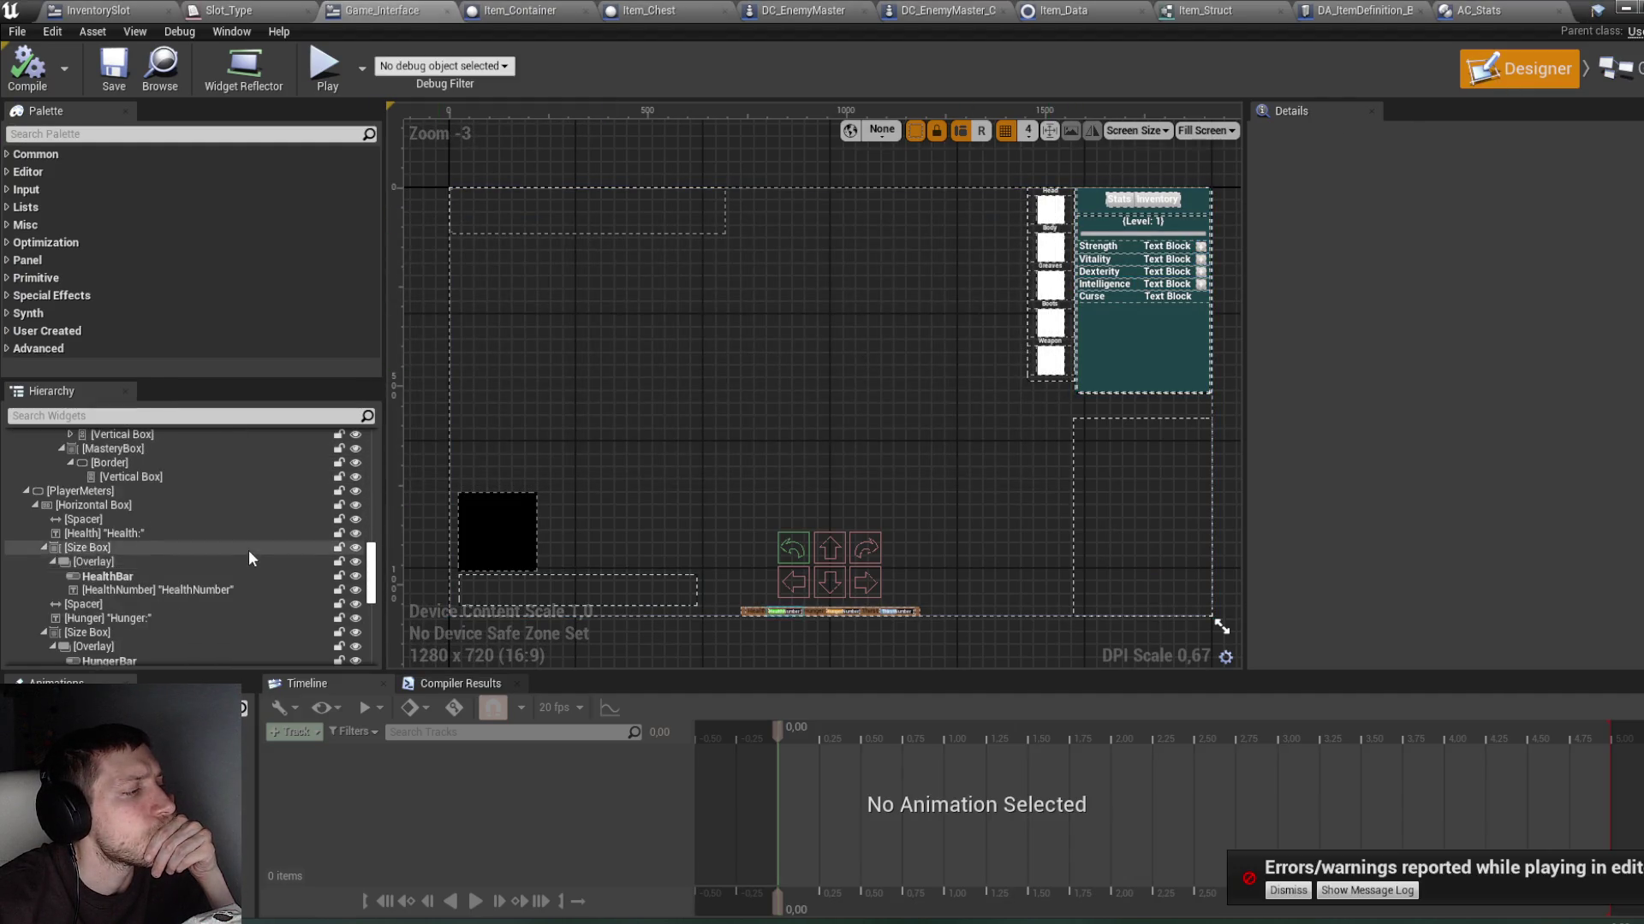
scroll(95, 566, "down", 3)
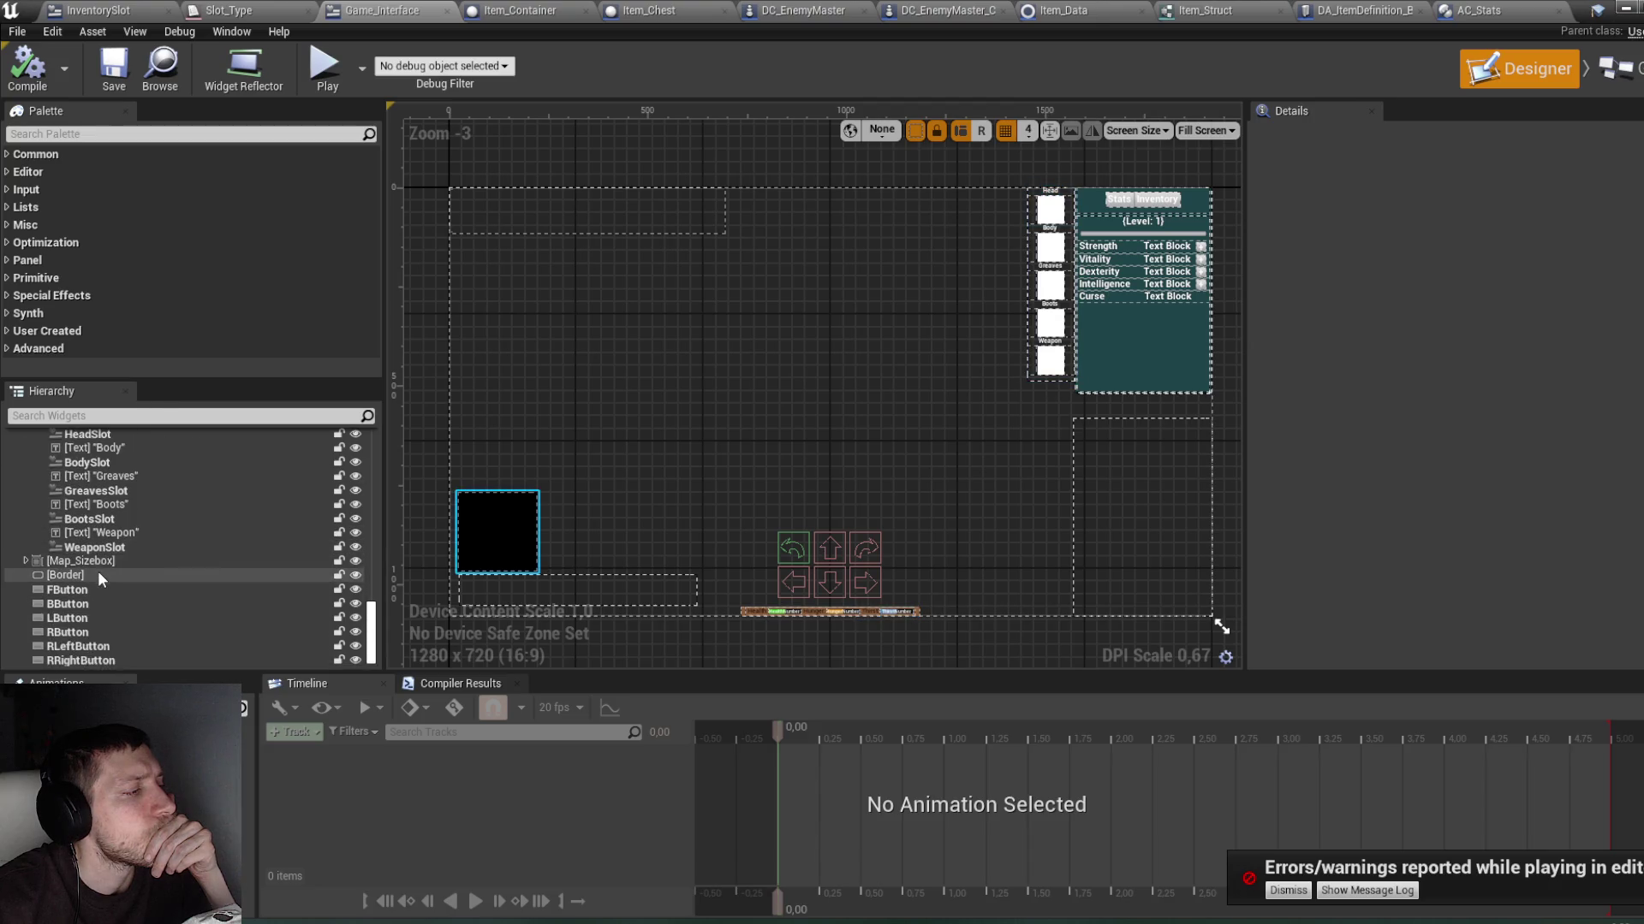
scroll(88, 536, "up", 3)
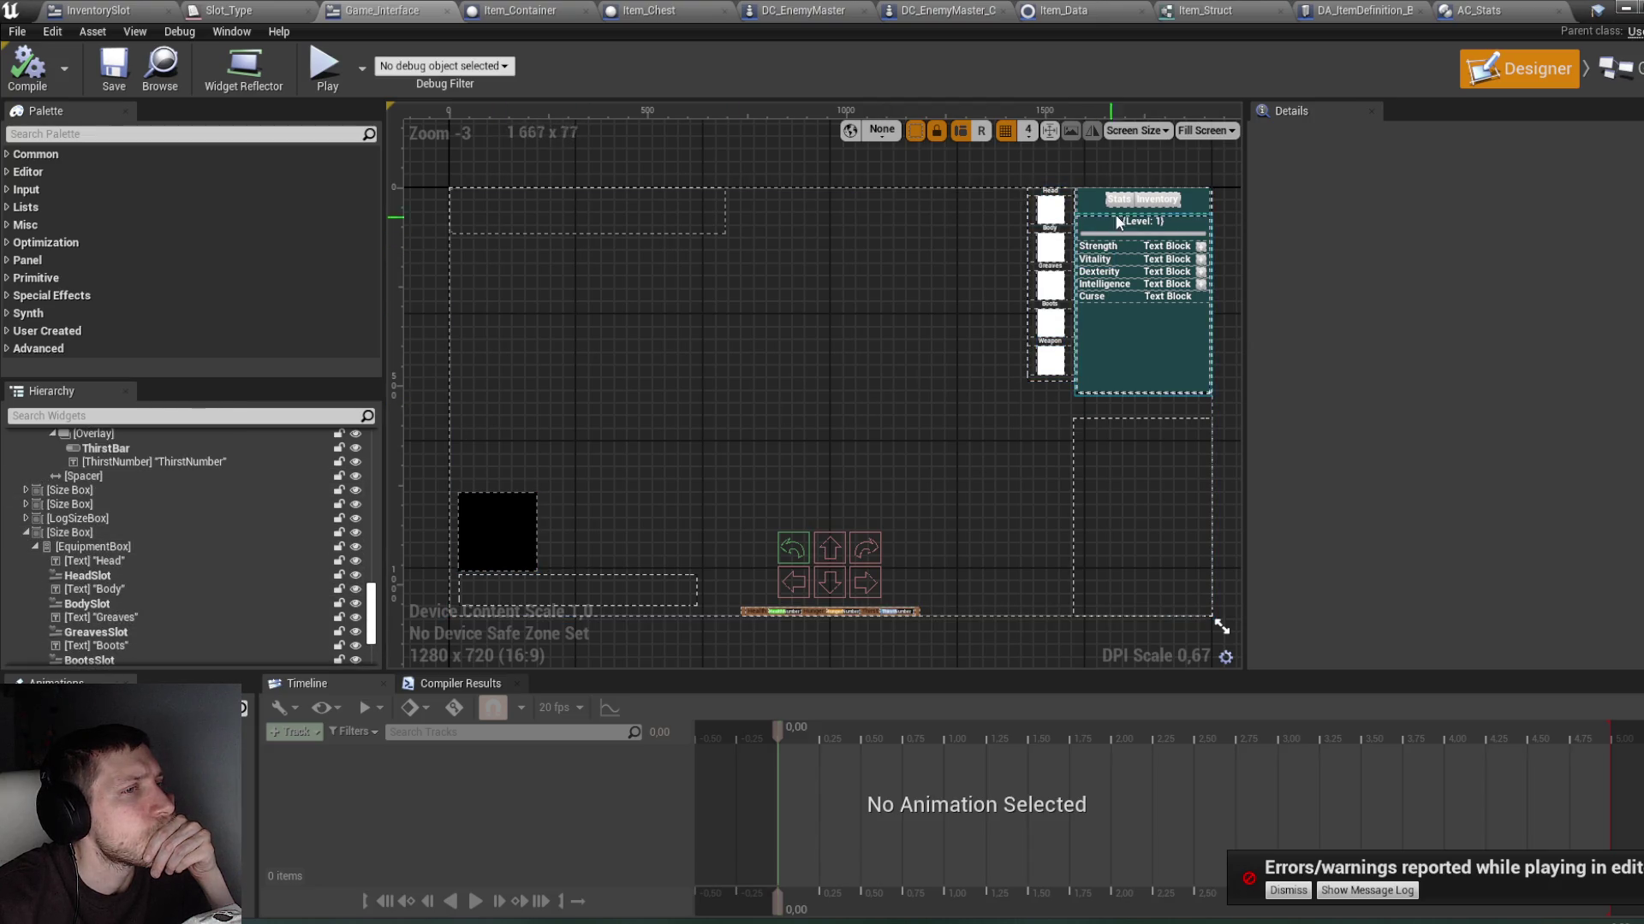
left_click(1157, 198)
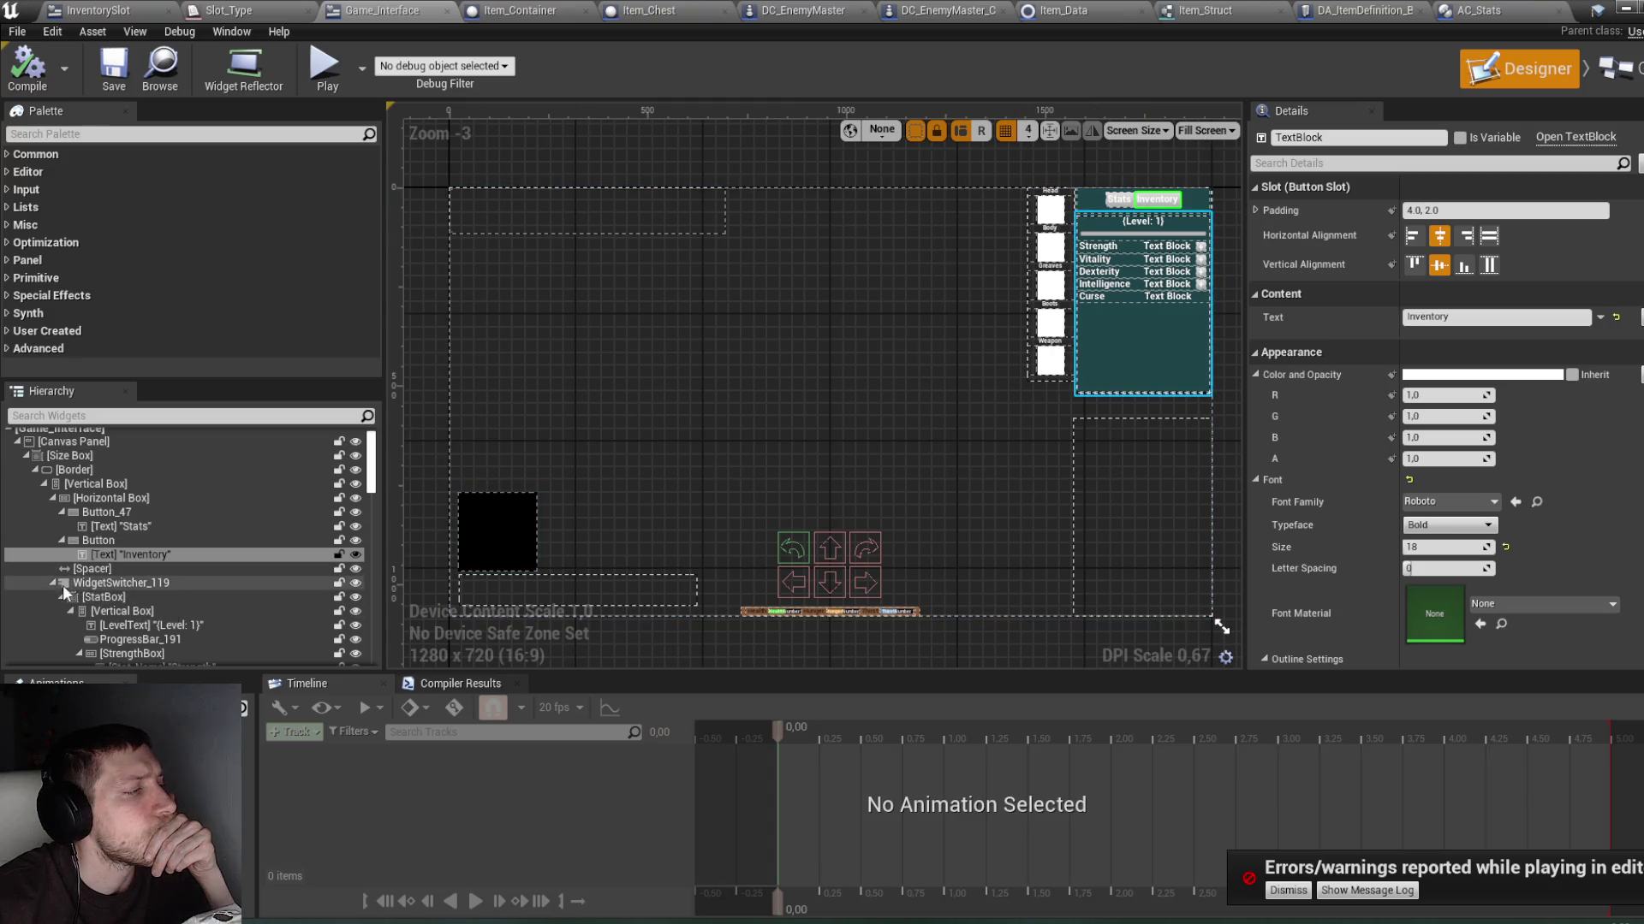
left_click(121, 598)
left_click(133, 584)
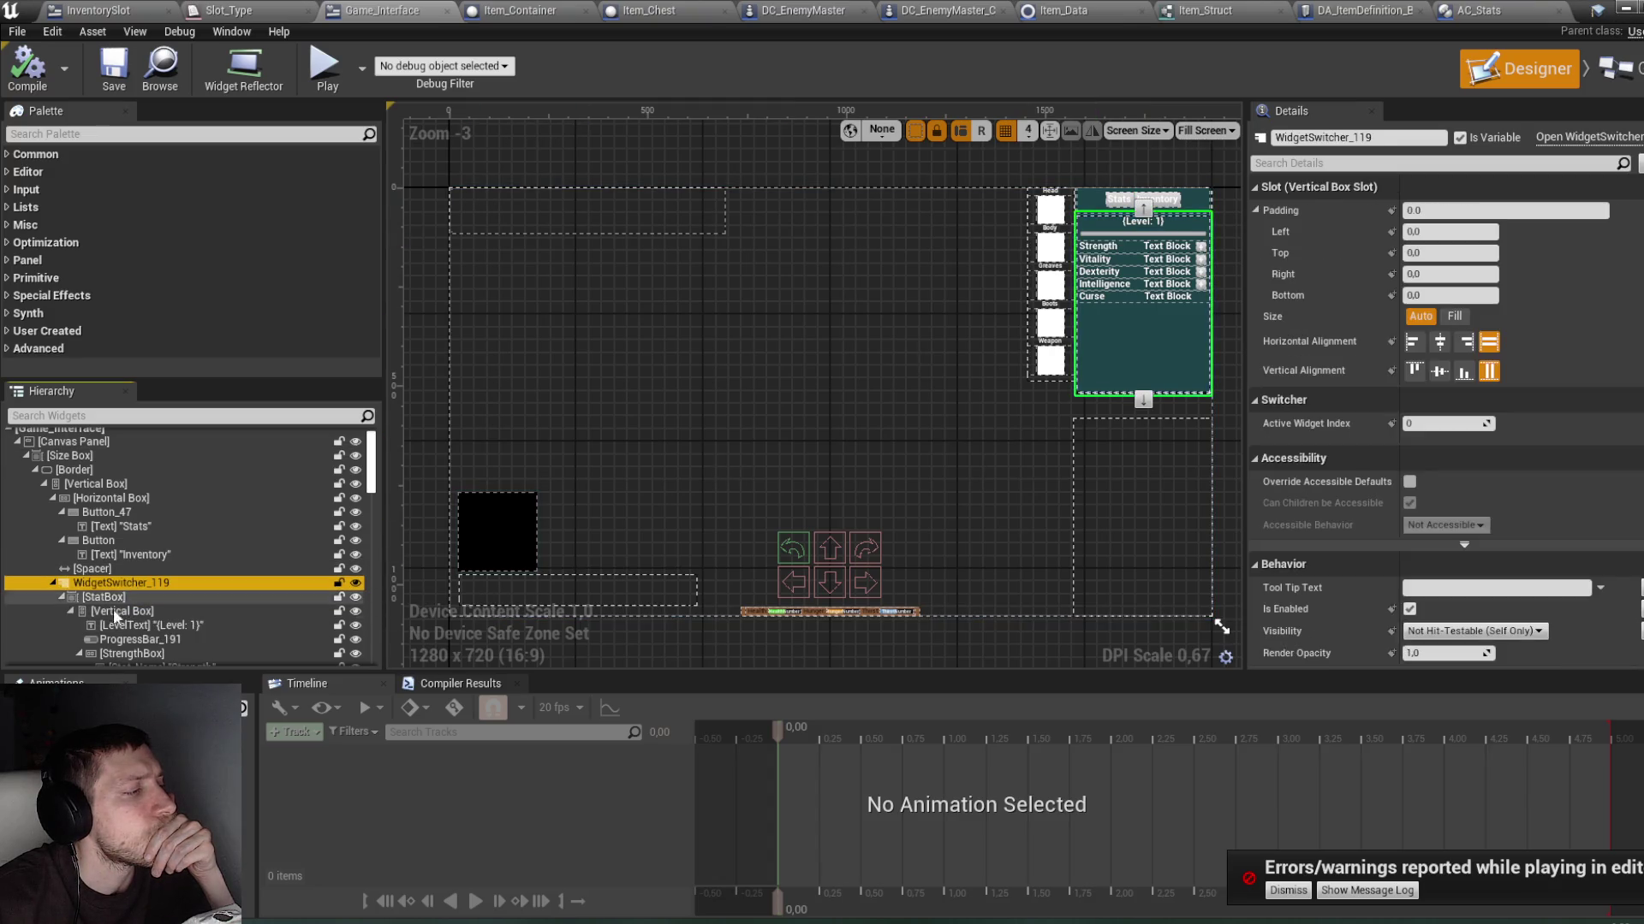
left_click(61, 597)
Step: Expand InventoryBox and its Border to inspect UniformGridPanel_57's settings
left_click(98, 613)
left_click(96, 625)
left_click(70, 625)
scroll(120, 616, "down", 3)
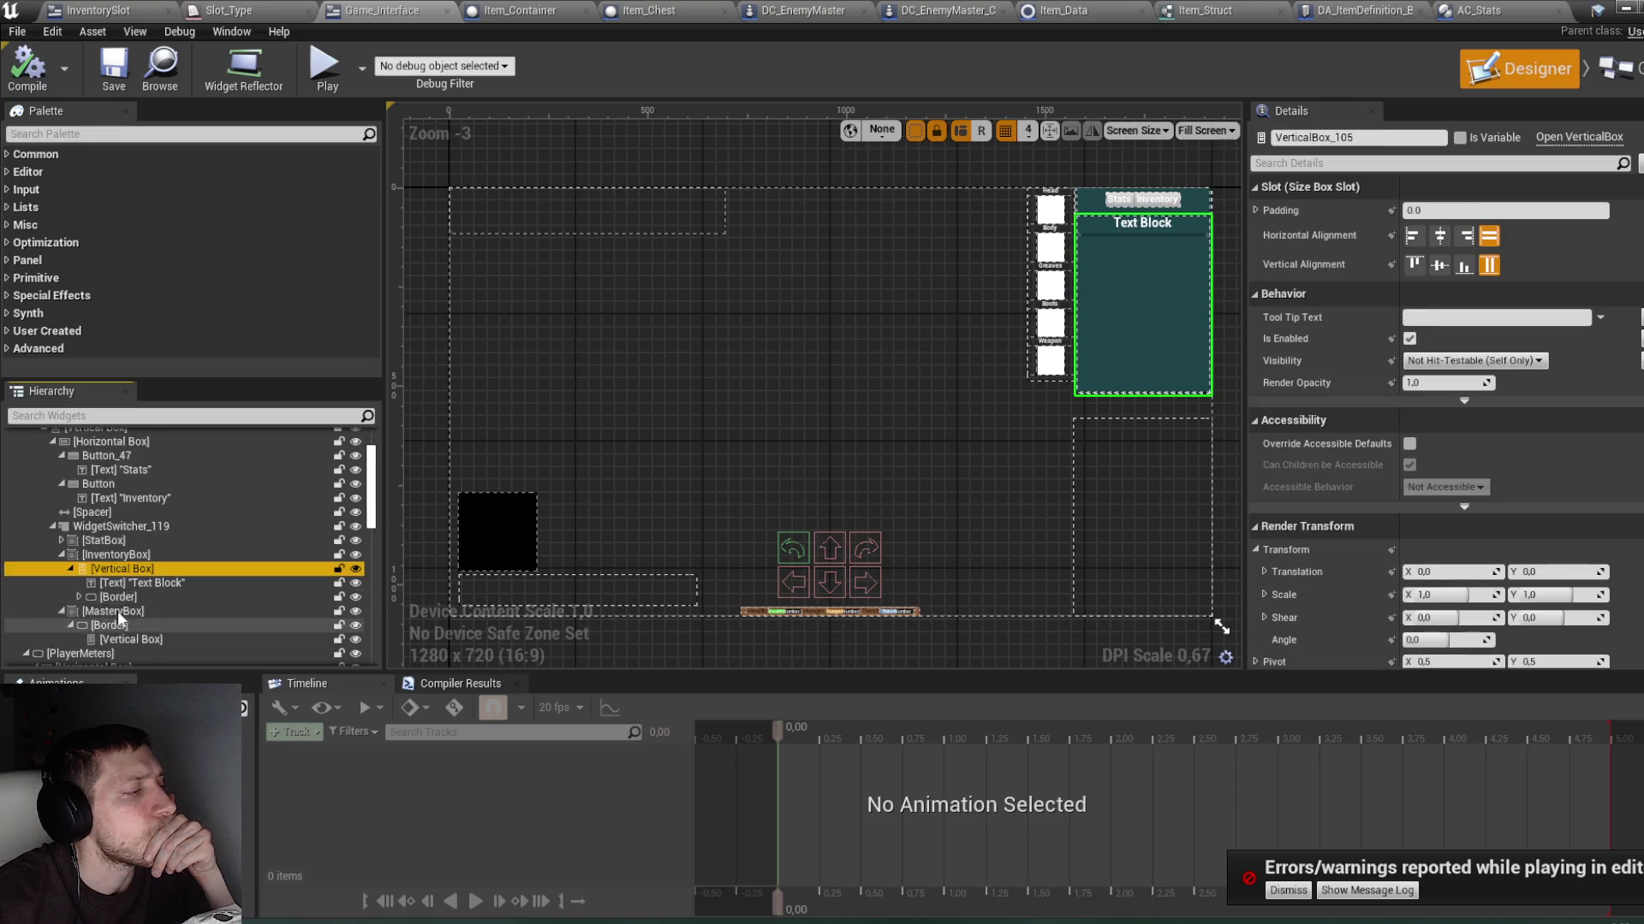
left_click(79, 568)
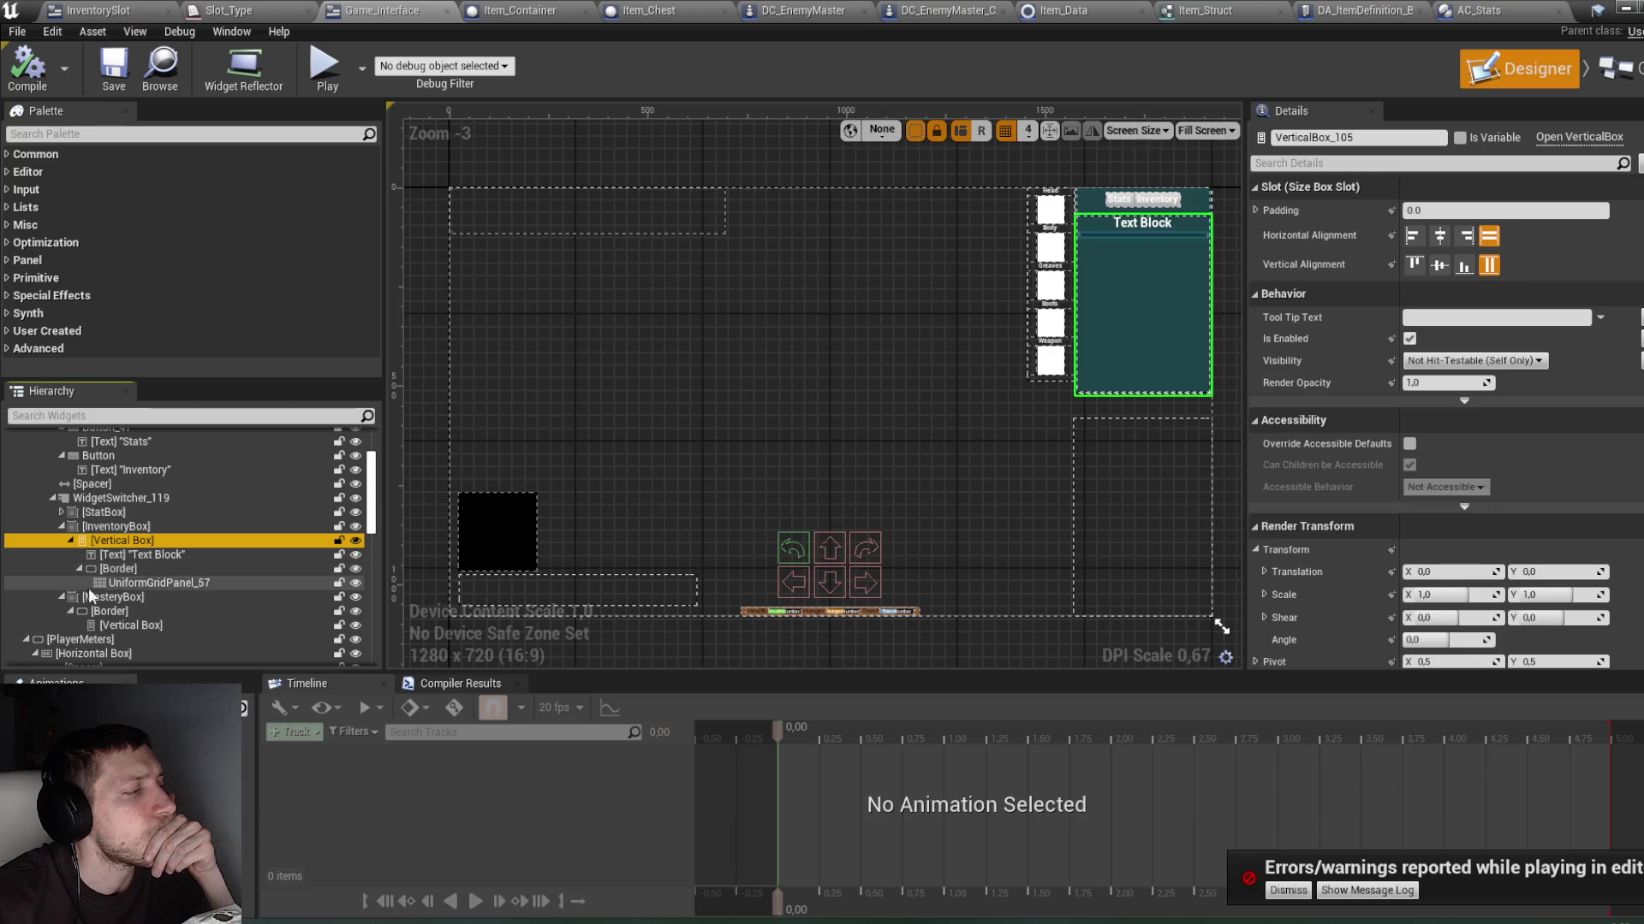
left_click(125, 584)
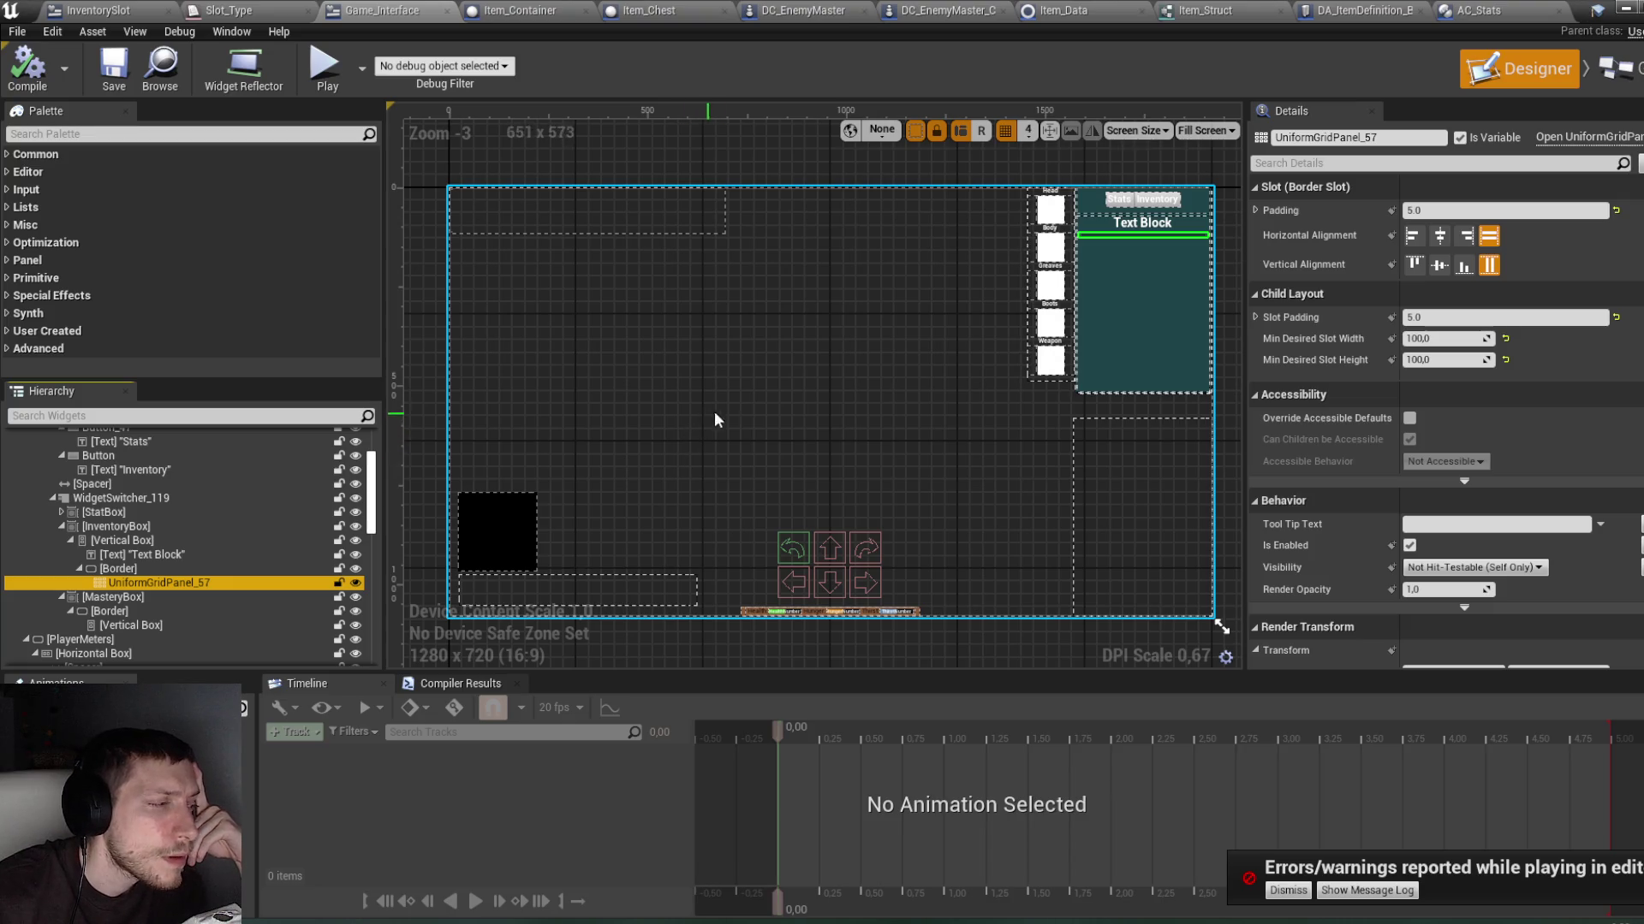
Step: Switch Game_Interface to its Event Graph, panning toward the button click events
left_click(1614, 68)
mouse_move(1069, 301)
left_mouse_down()
mouse_move(1066, 539)
mouse_move(1085, 636)
left_mouse_up()
scroll(1137, 552, "down", 3)
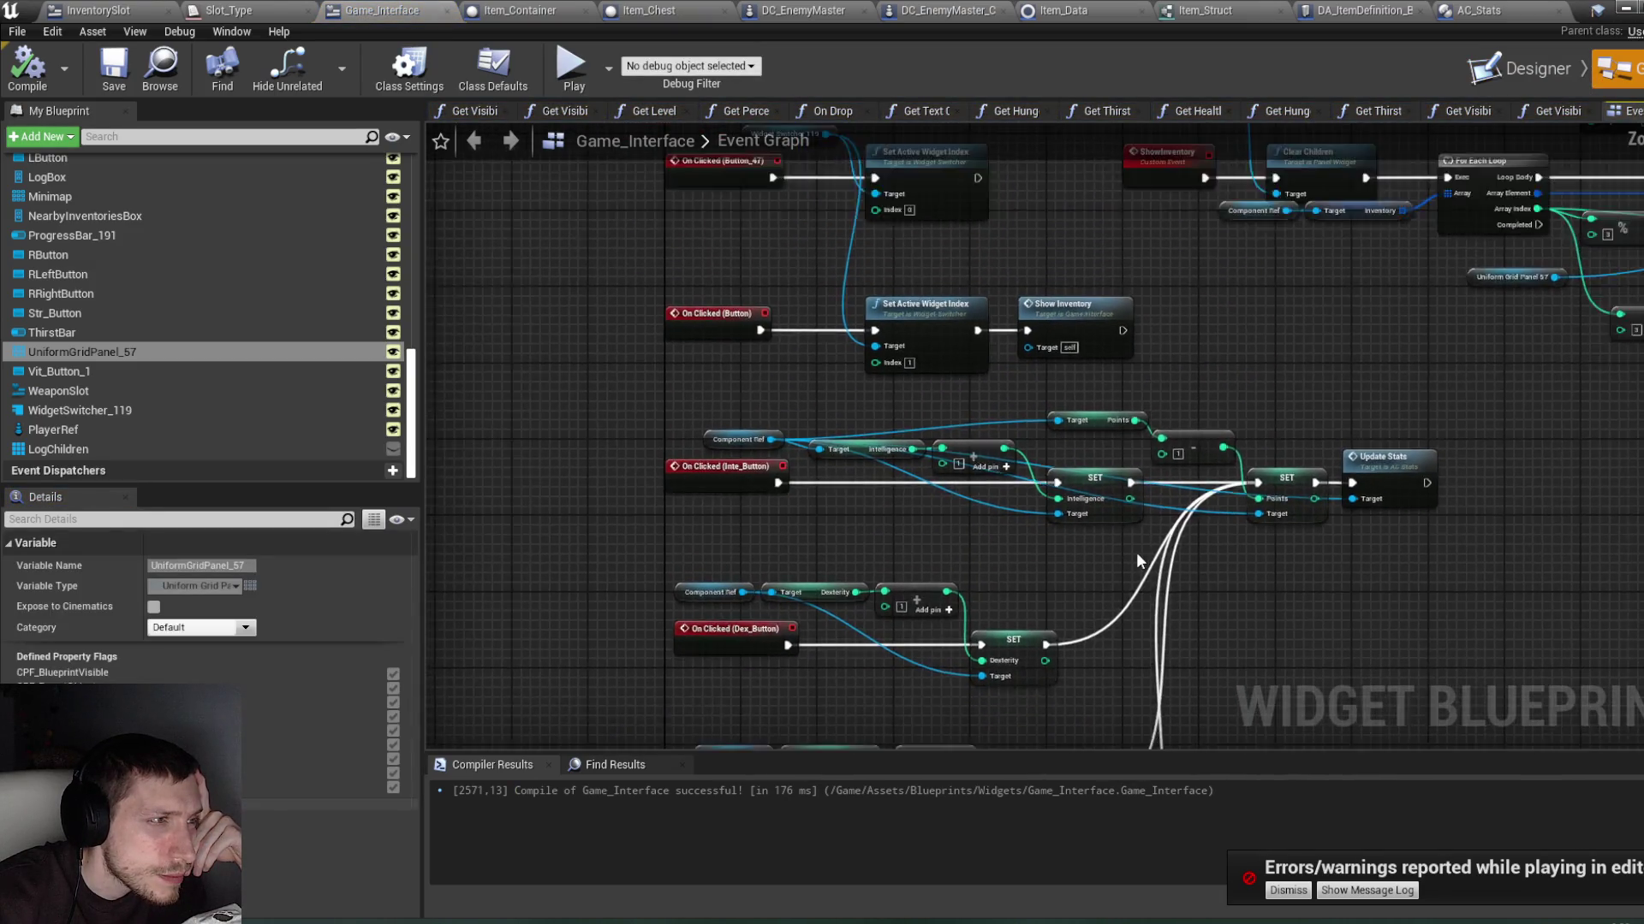
Step: Move the Player Ref node left beside the Create Inventory Slot Widget chain
left_click_drag(1008, 505, 963, 521)
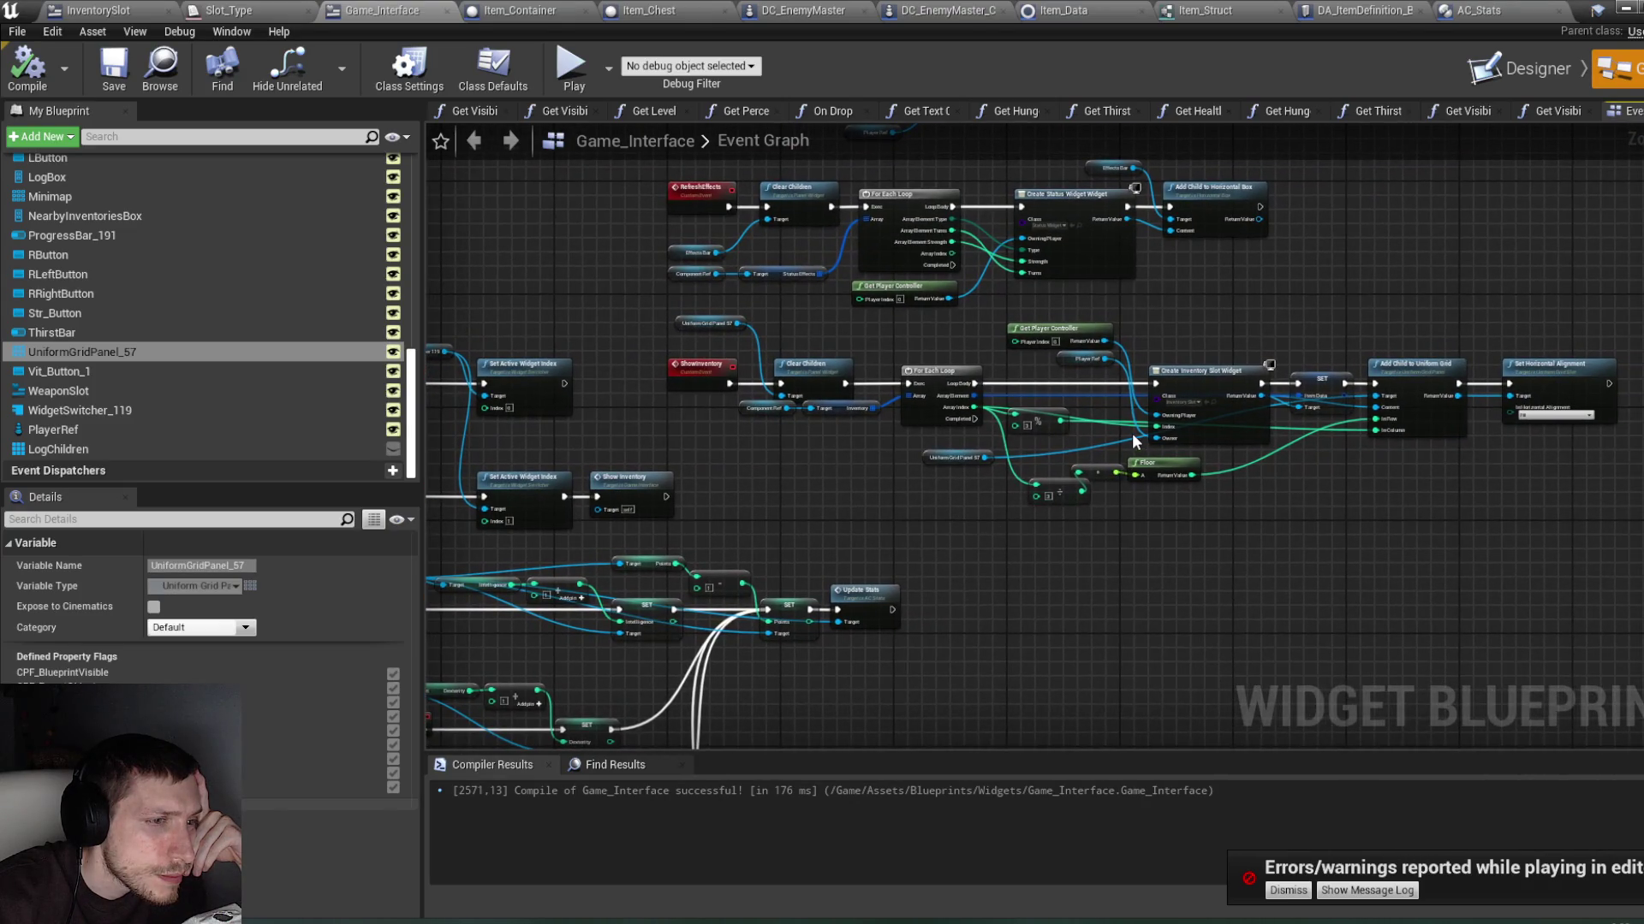
scroll(1130, 435, "up", 4)
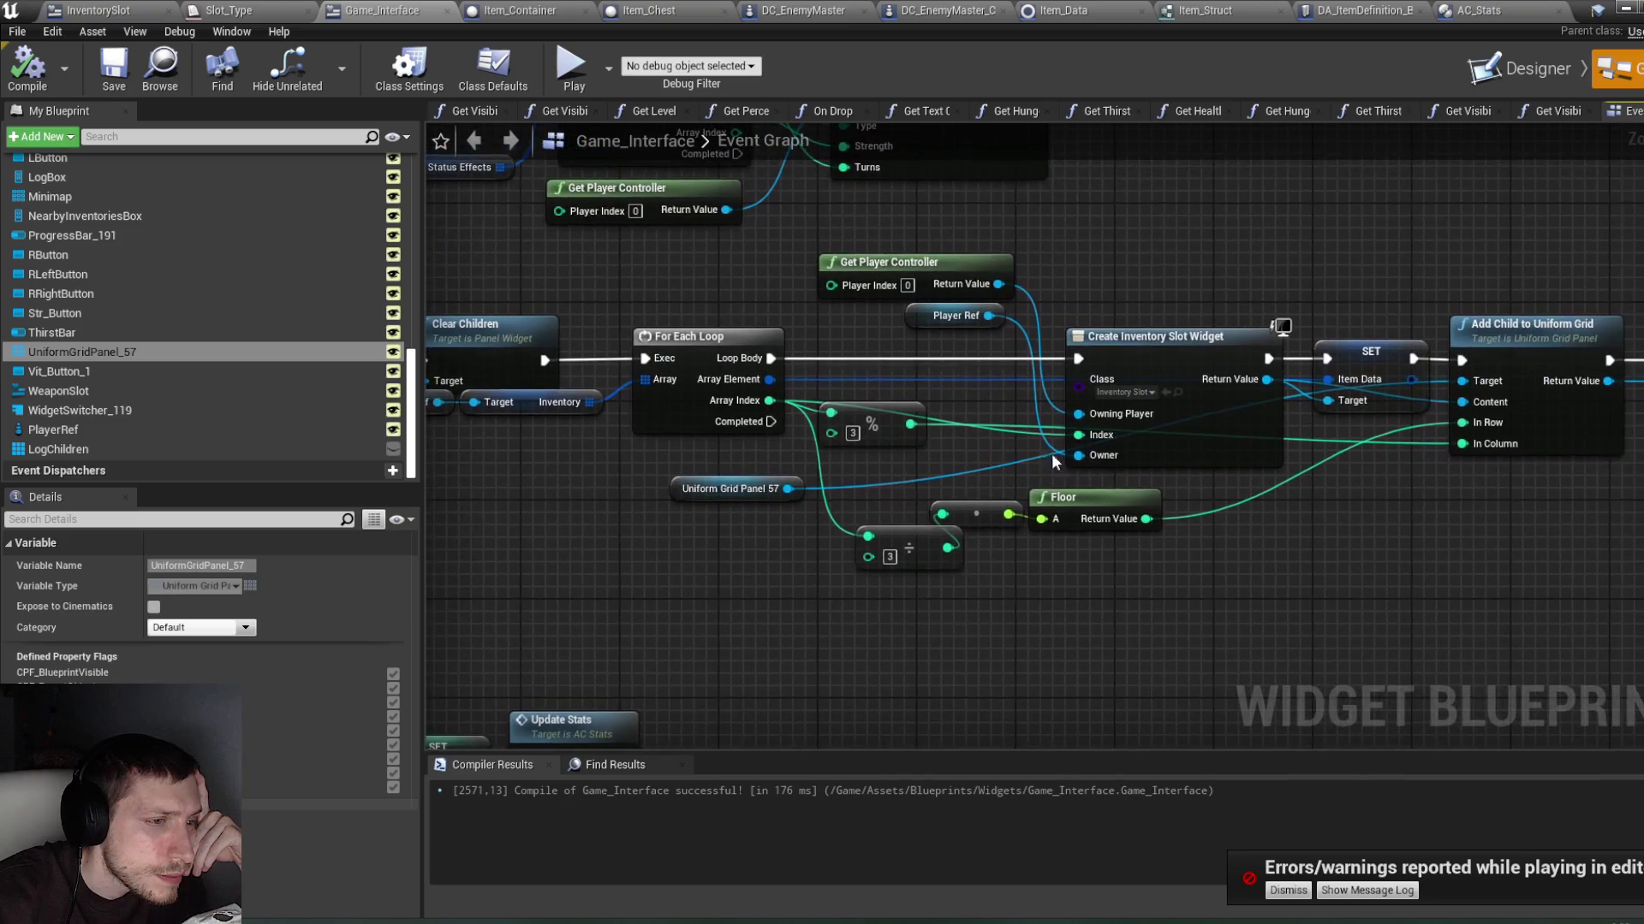
scroll(1053, 462, "up", 1)
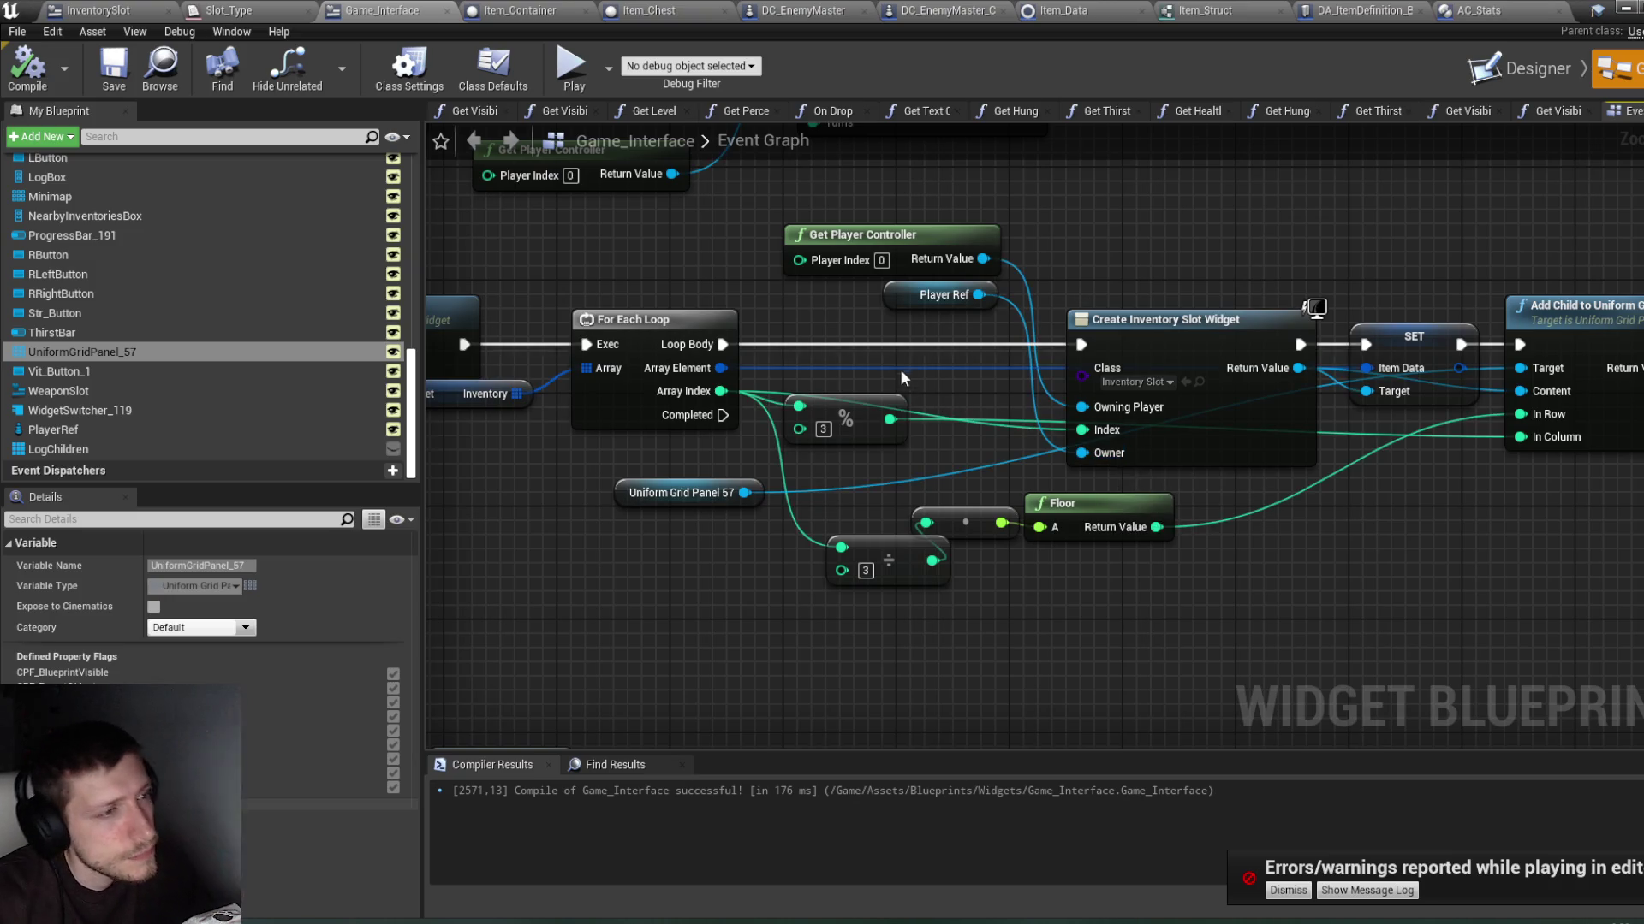
left_click(903, 310)
mouse_move(903, 310)
left_mouse_down()
mouse_move(697, 295)
mouse_move(835, 315)
left_mouse_up()
Step: Search the action menu for 'ac_stat', then dismiss it without adding a node
type("ac")
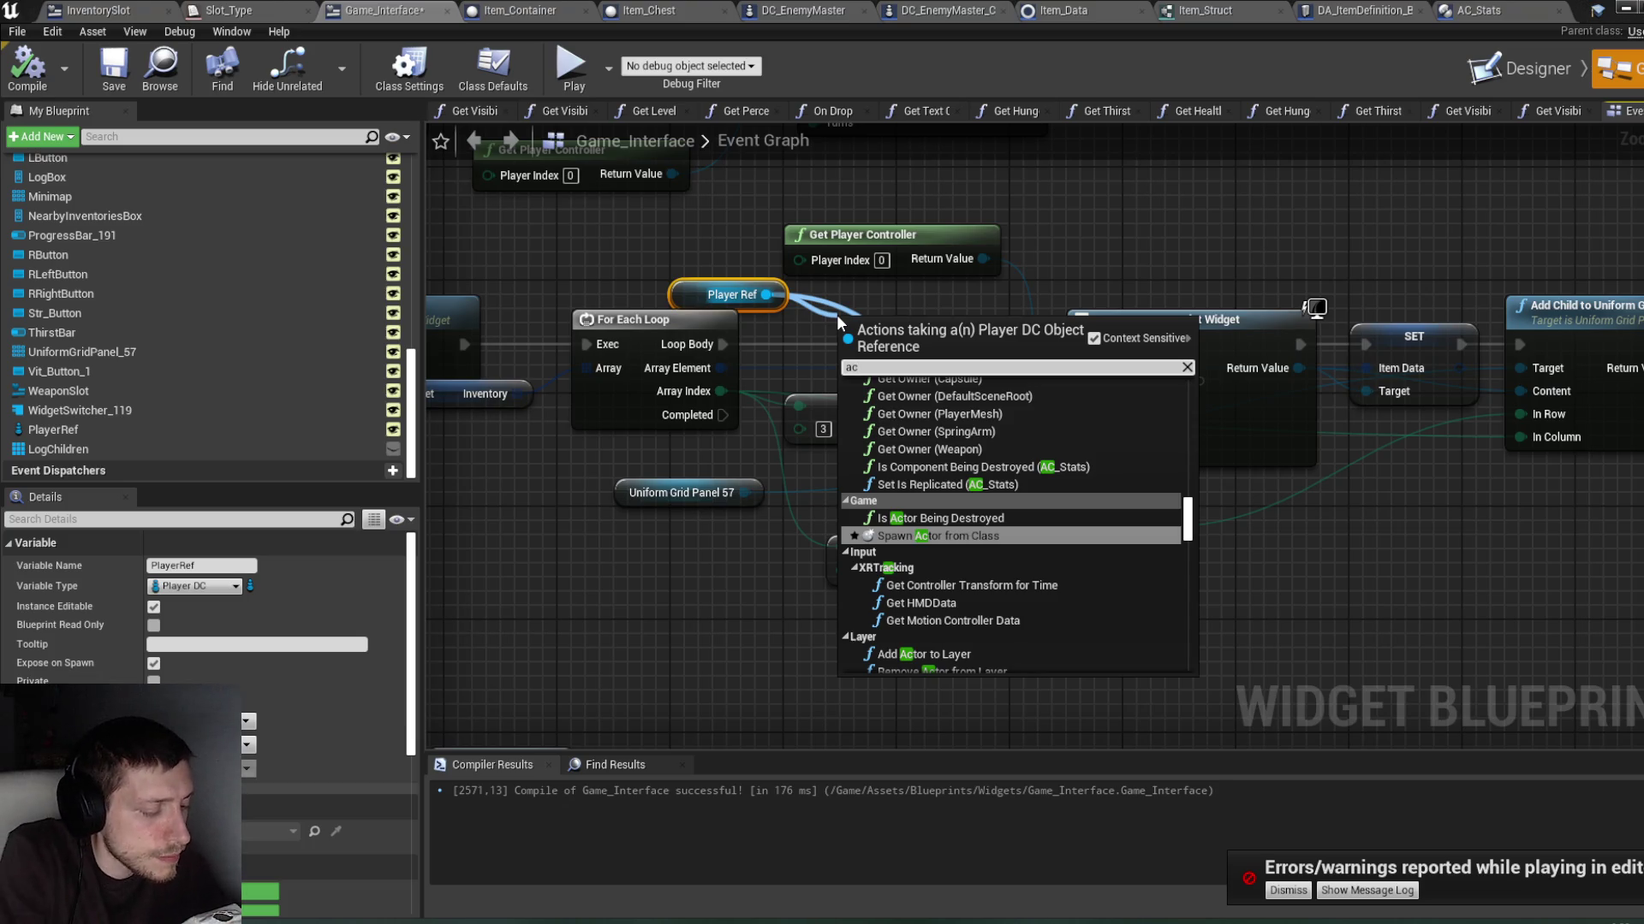
type("_stat")
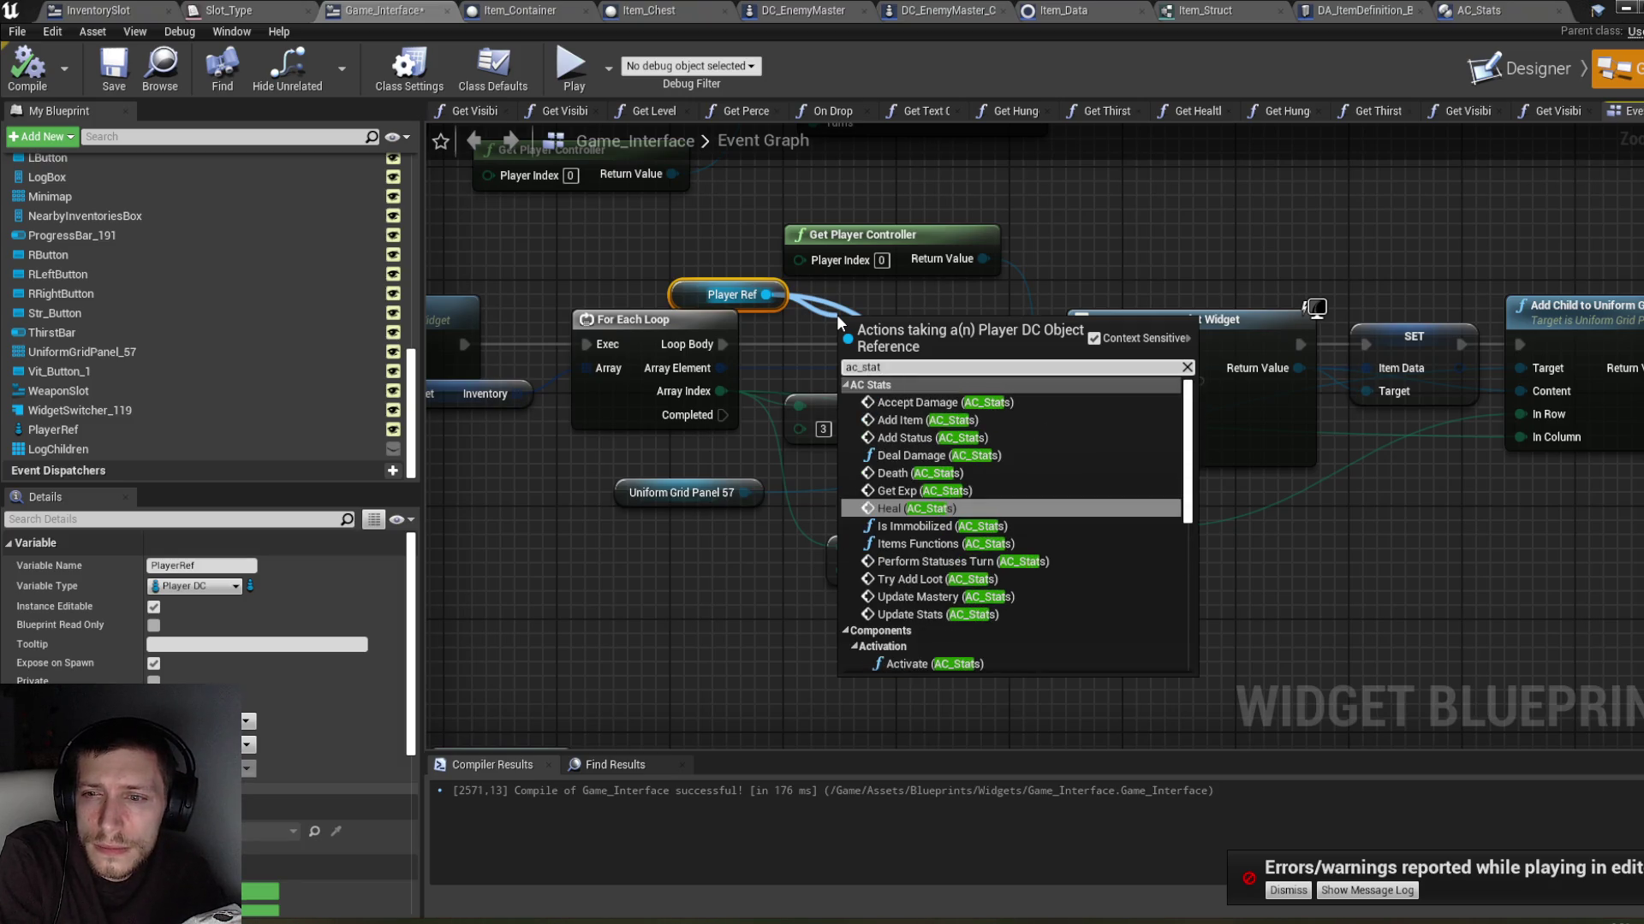
scroll(1006, 489, "down", 10)
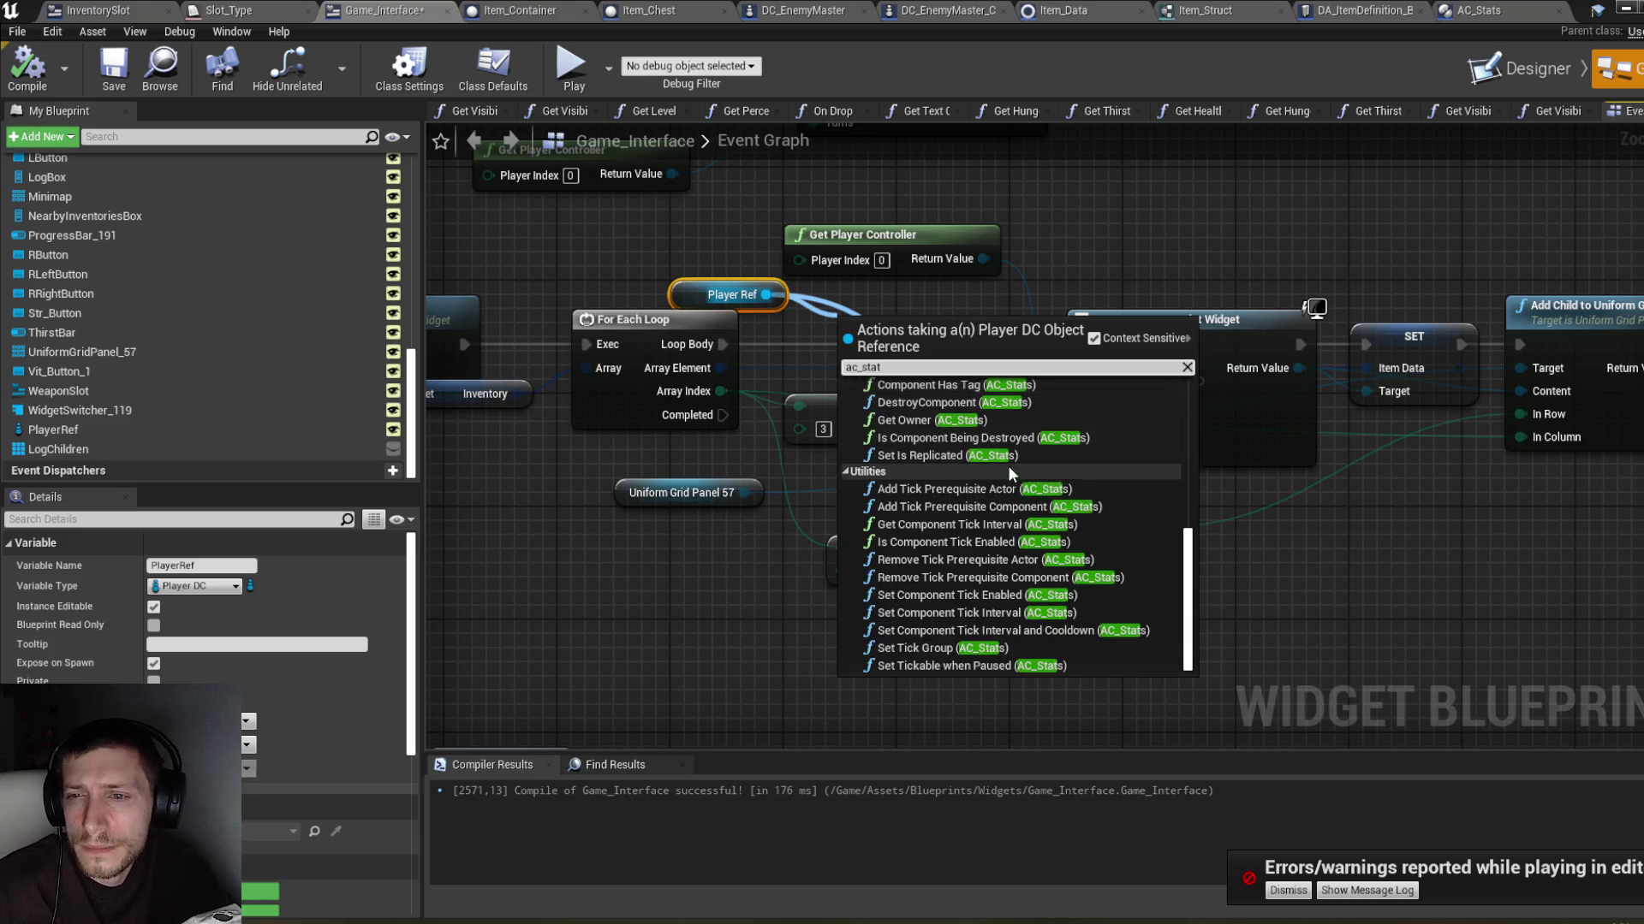
scroll(1006, 489, "up", 10)
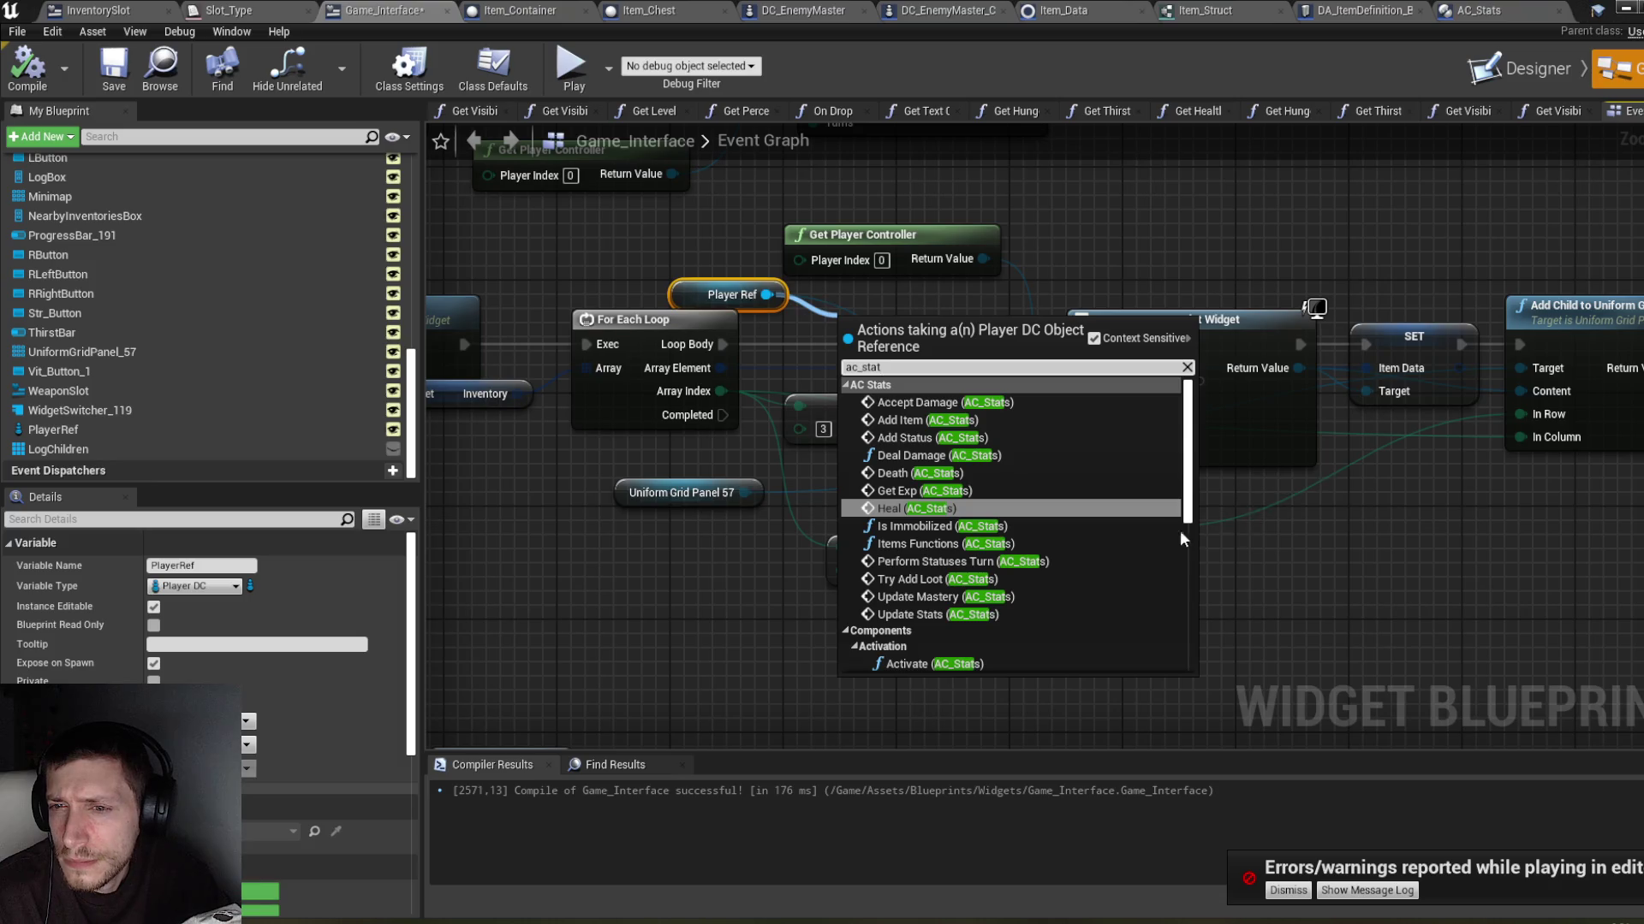
scroll(1070, 513, "down", 5)
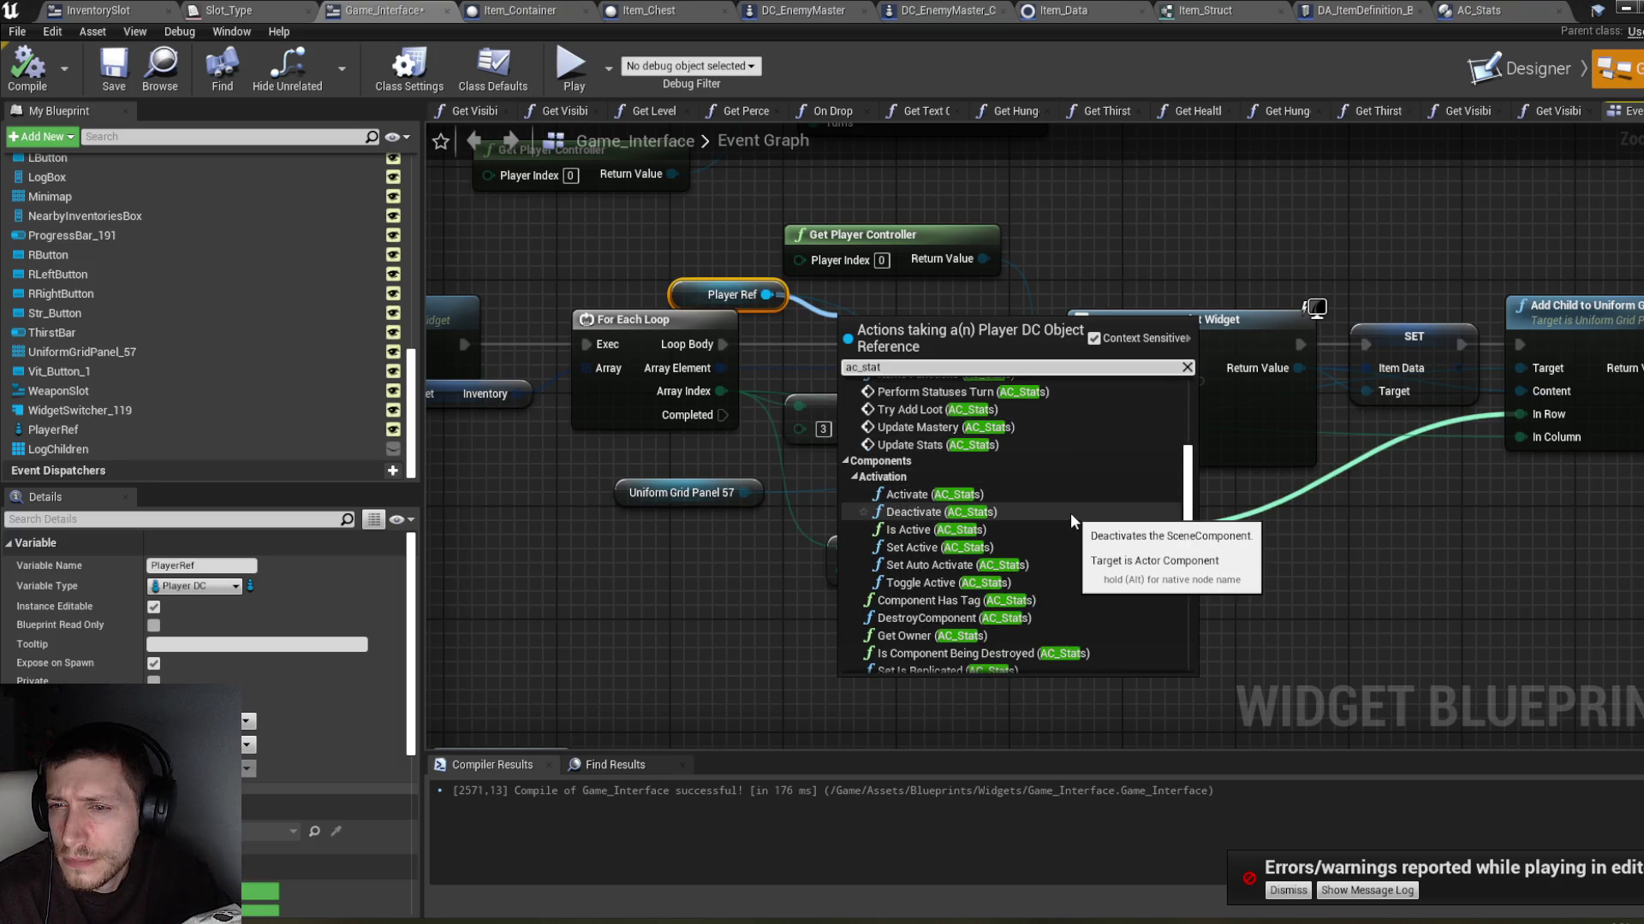
scroll(1070, 512, "down", 2)
scroll(1070, 512, "down", 3)
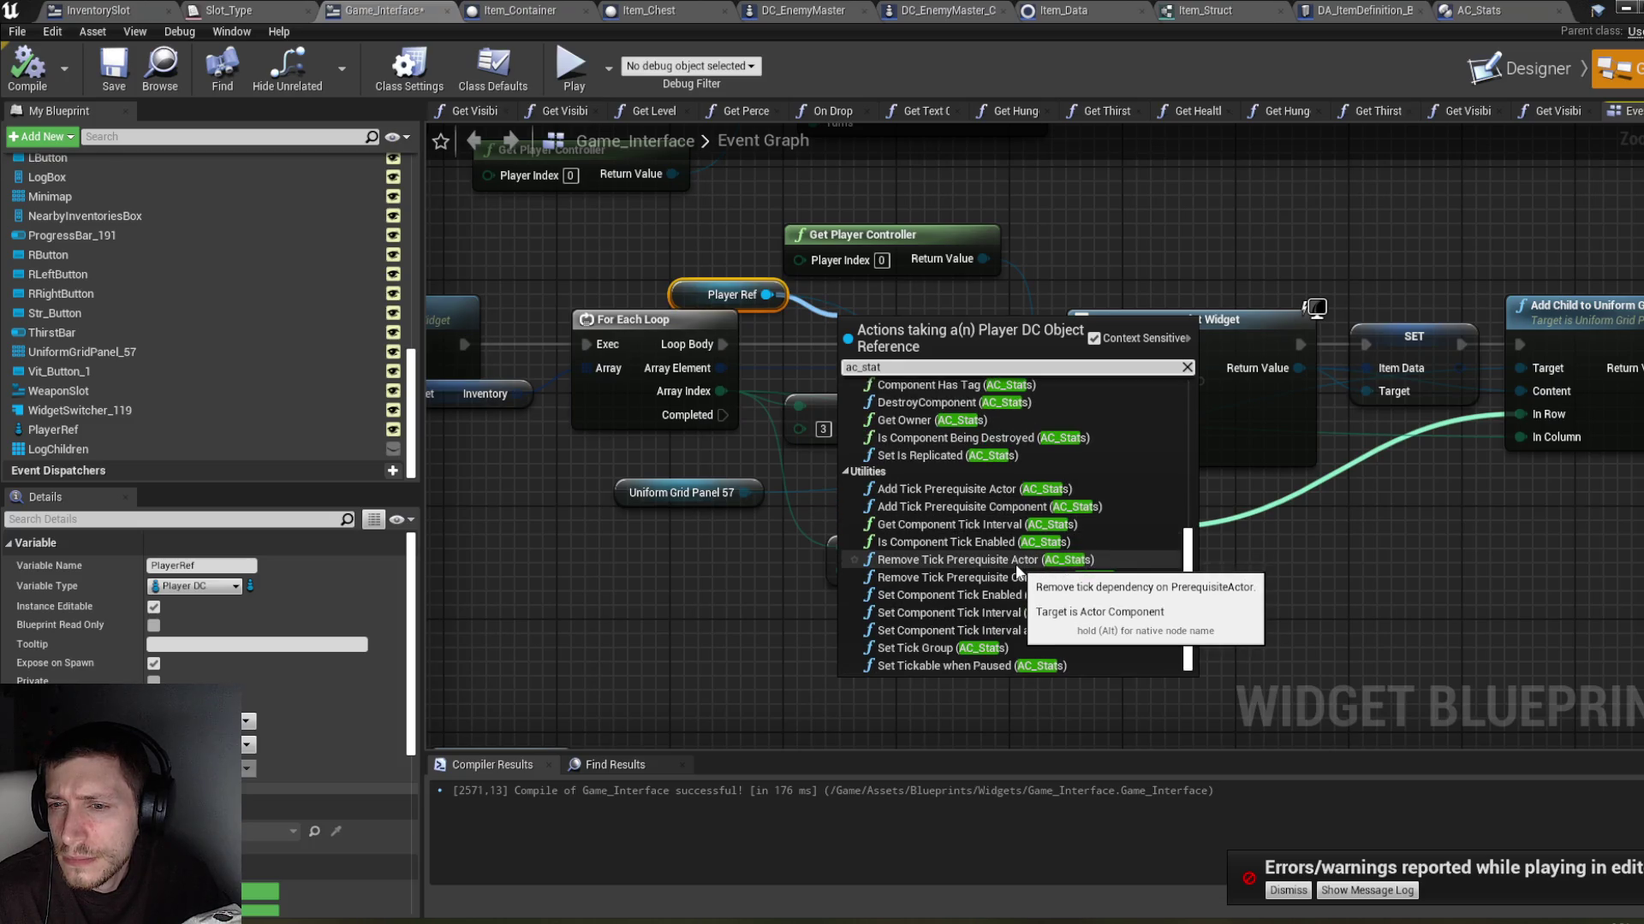
scroll(1016, 567, "up", 6)
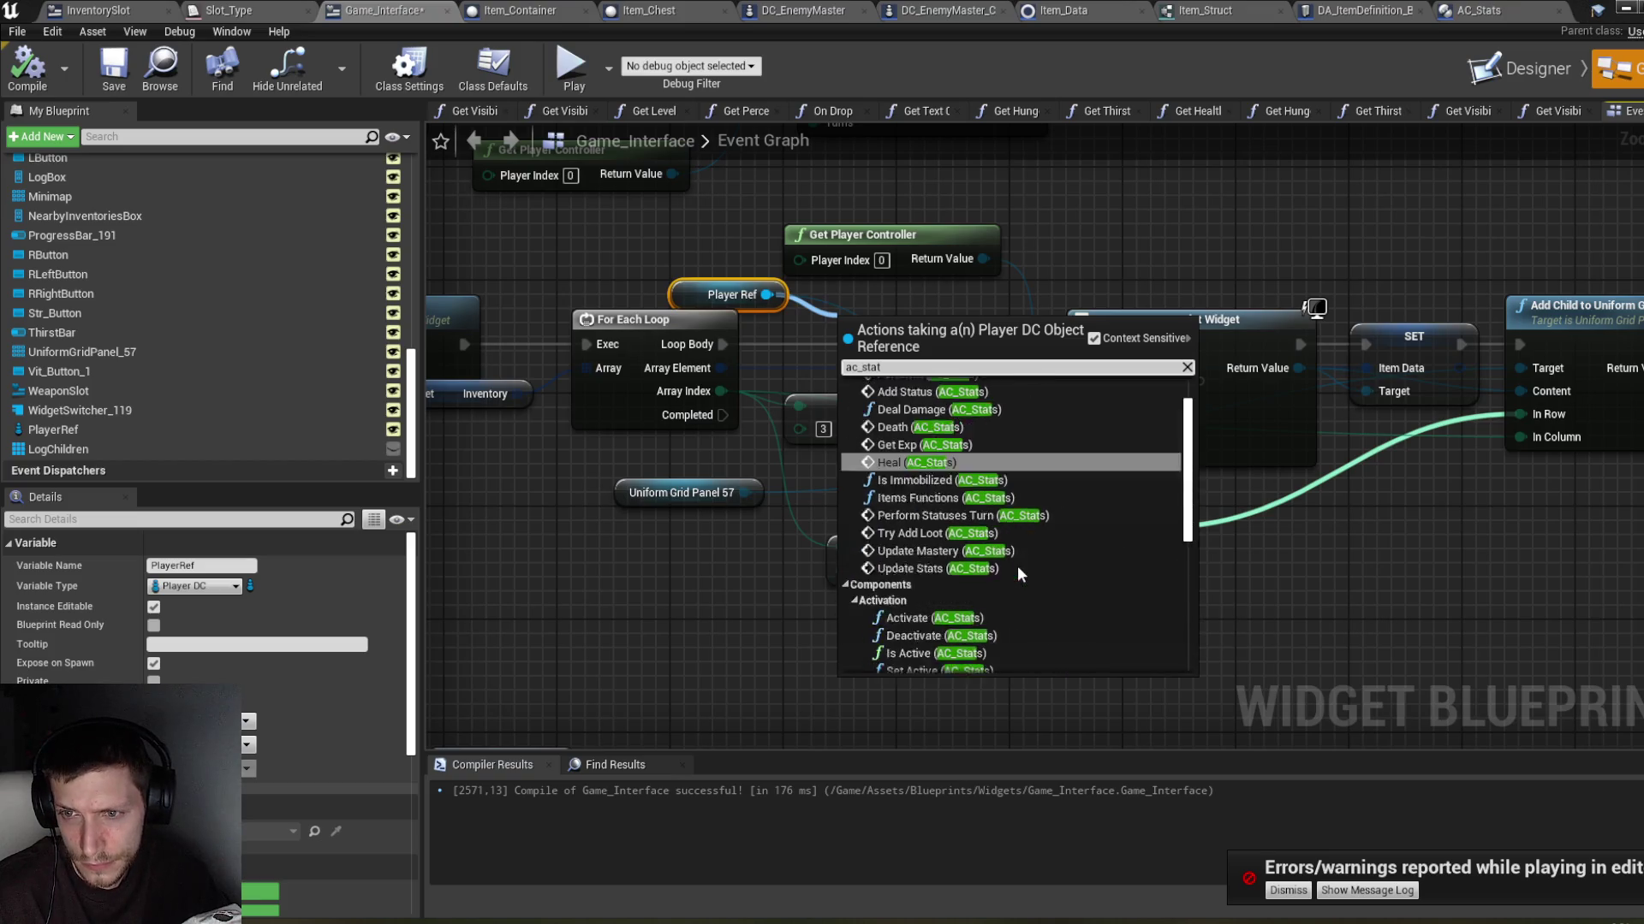
mouse_move(634, 298)
left_mouse_down()
mouse_move(888, 336)
mouse_move(1120, 344)
mouse_move(1019, 312)
left_mouse_up()
scroll(1120, 344, "down", 1)
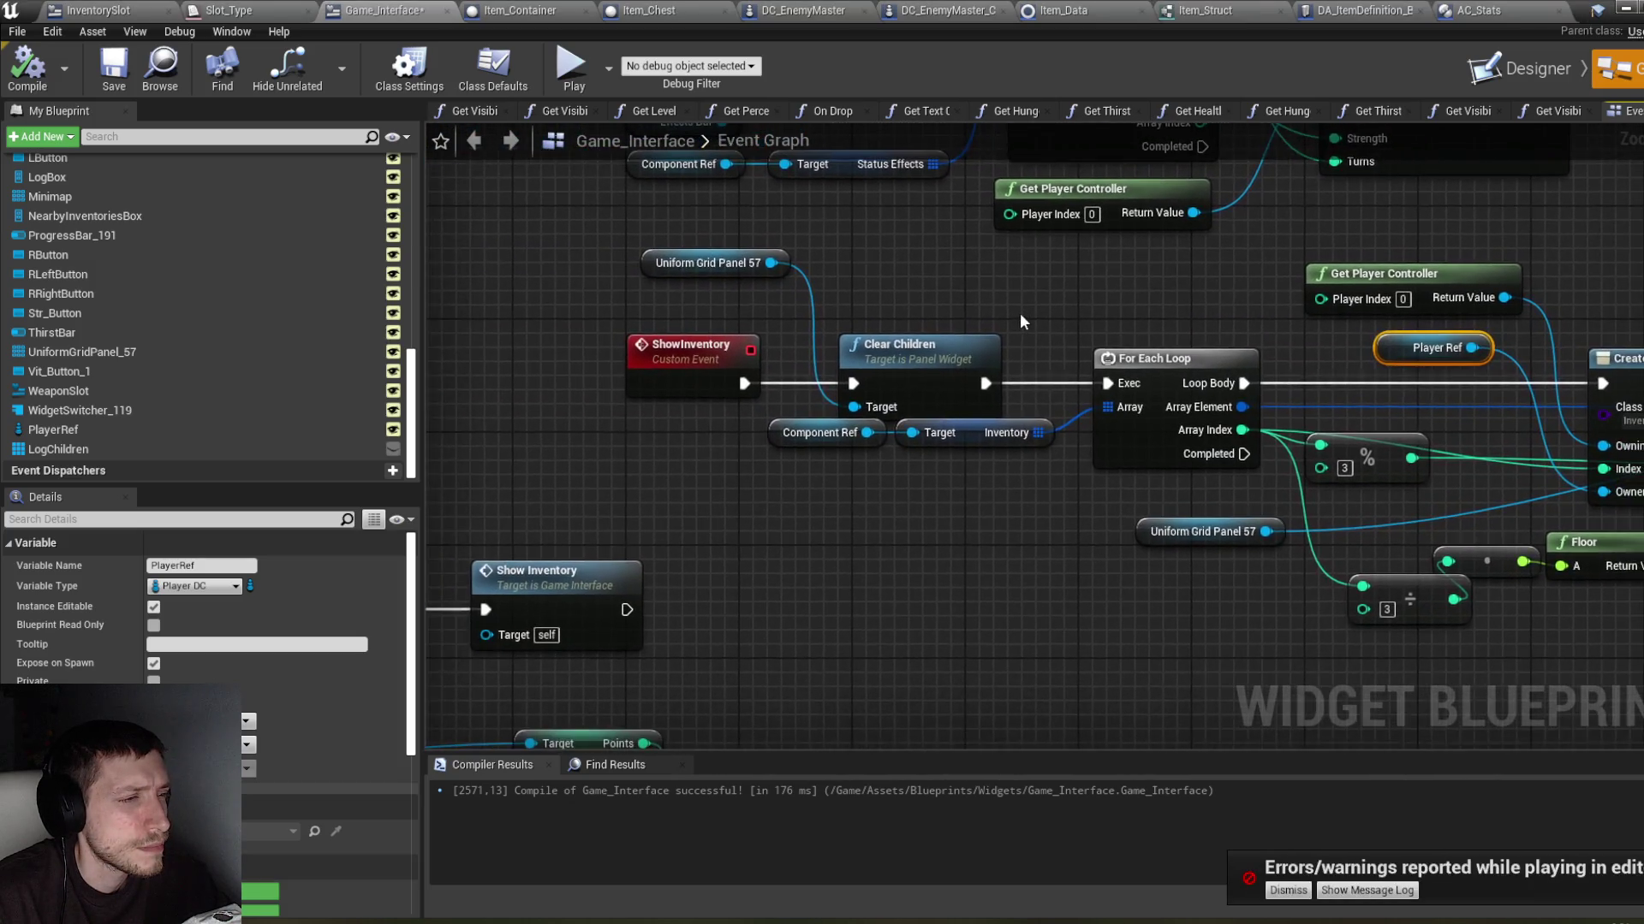
Step: Pan the Event Graph across the click events and back to the ShowInventory chain
scroll(1019, 315, "down", 1)
scroll(1019, 315, "down", 1)
scroll(835, 416, "down", 1)
mouse_move(709, 434)
left_mouse_down()
mouse_move(1004, 400)
mouse_move(957, 356)
left_mouse_up()
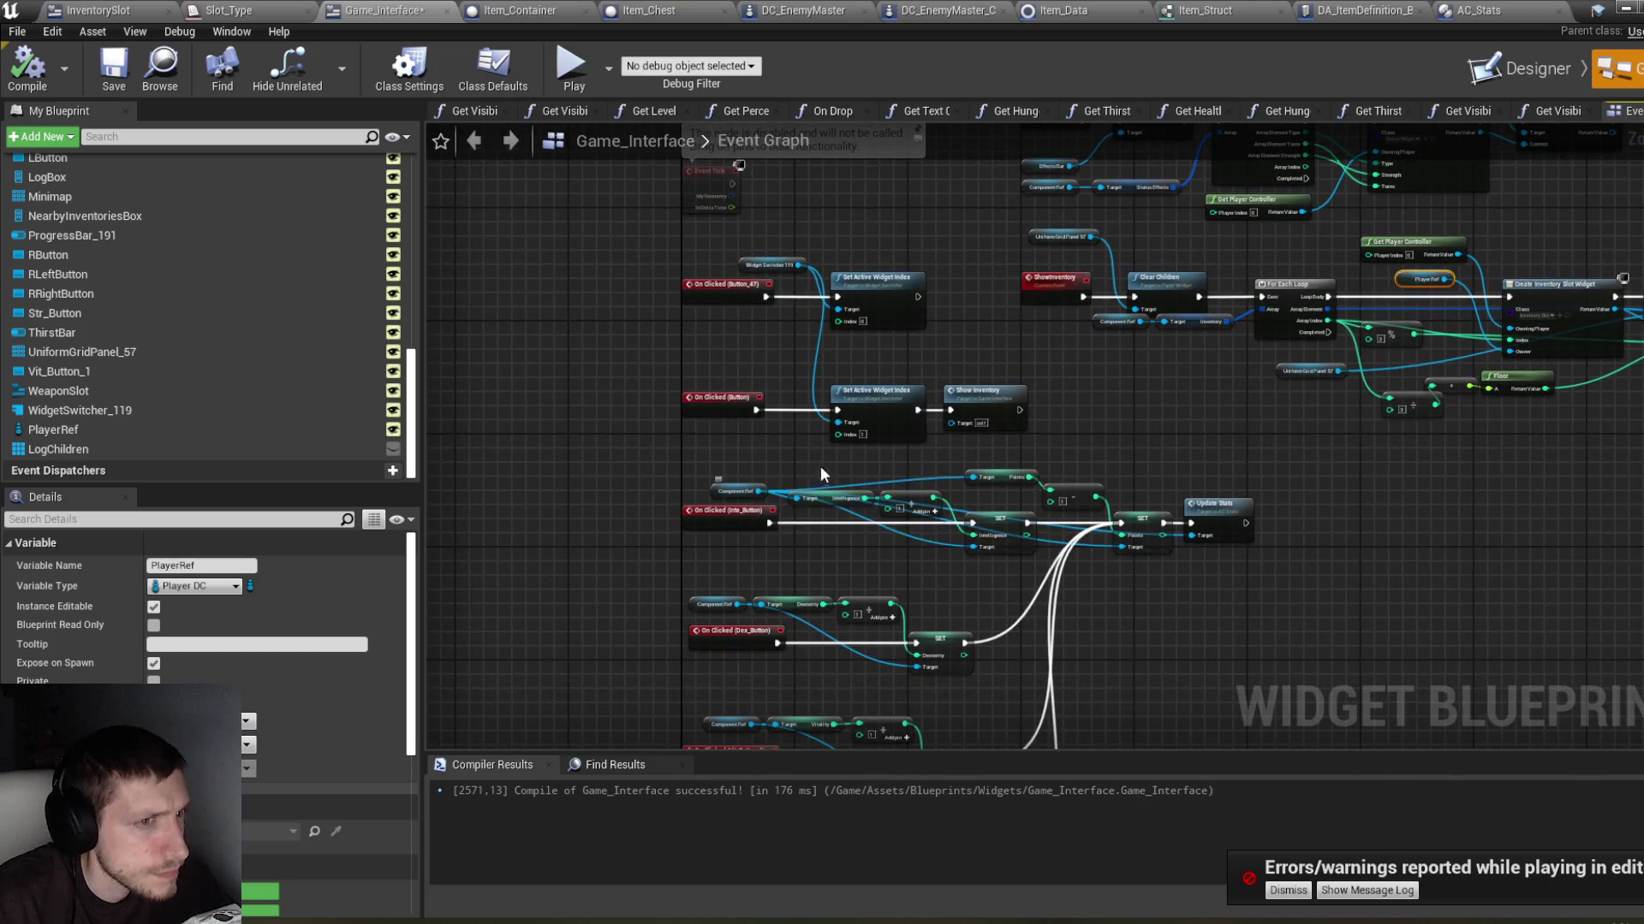
left_click_drag(1281, 413, 1017, 417)
scroll(1279, 367, "up", 2)
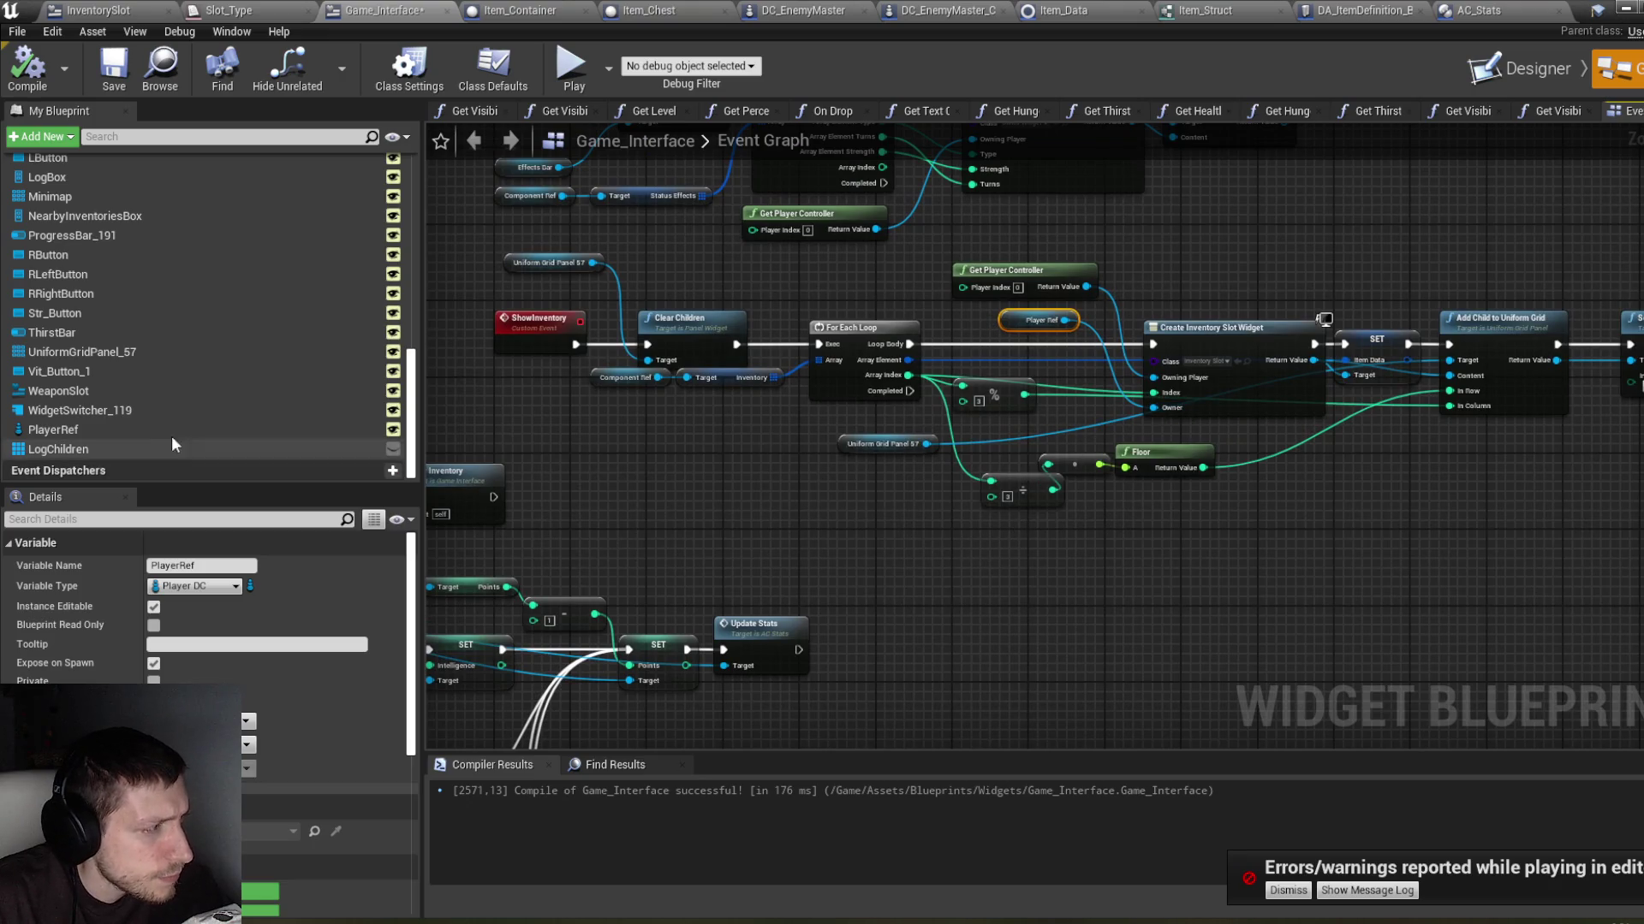
scroll(115, 392, "up", 5)
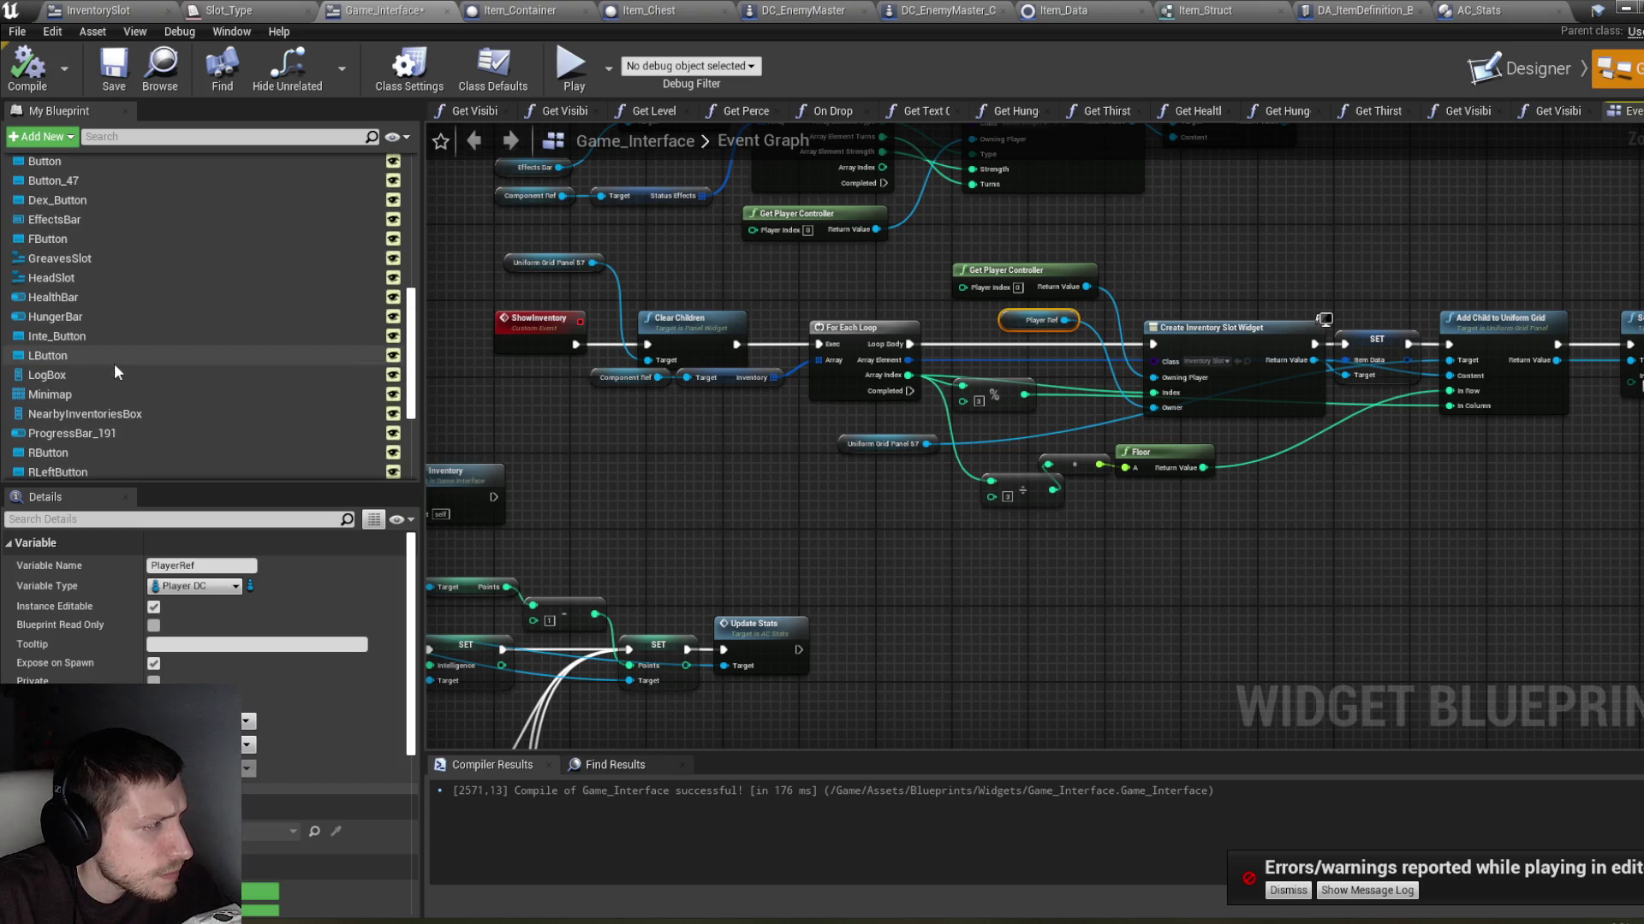
scroll(115, 363, "up", 5)
scroll(117, 322, "down", 2)
scroll(117, 323, "up", 3)
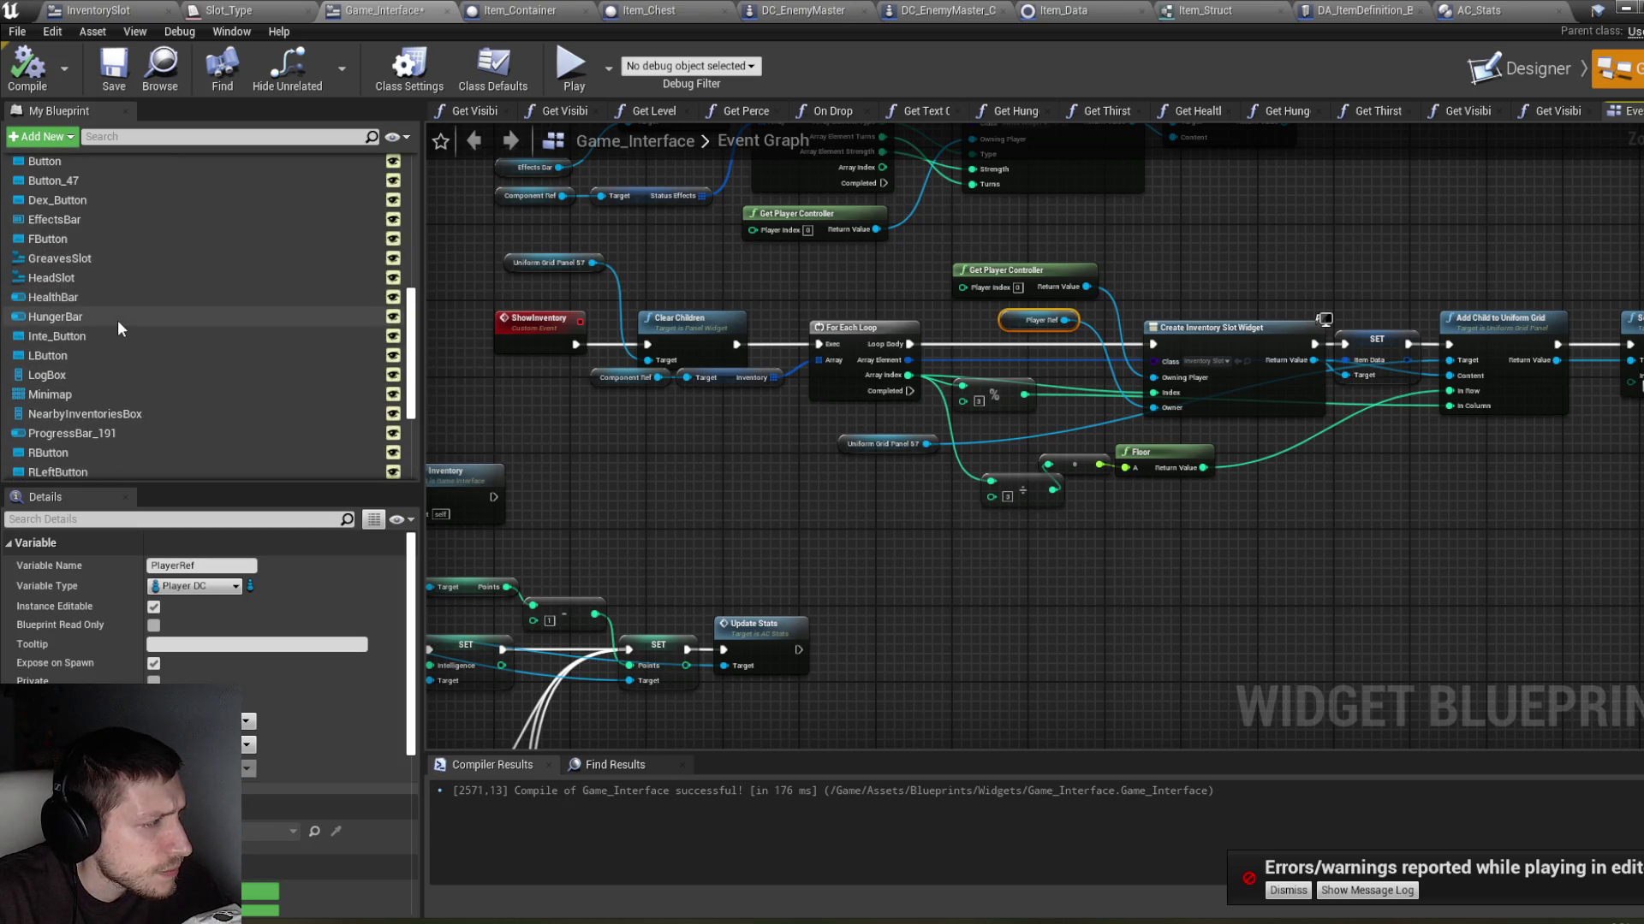
Step: Add a Get ComponentRef node, try wiring it to Owner, and compile Game_Interface
mouse_move(100, 248)
left_mouse_down()
mouse_move(836, 274)
mouse_move(1163, 407)
left_mouse_up()
left_click(856, 292)
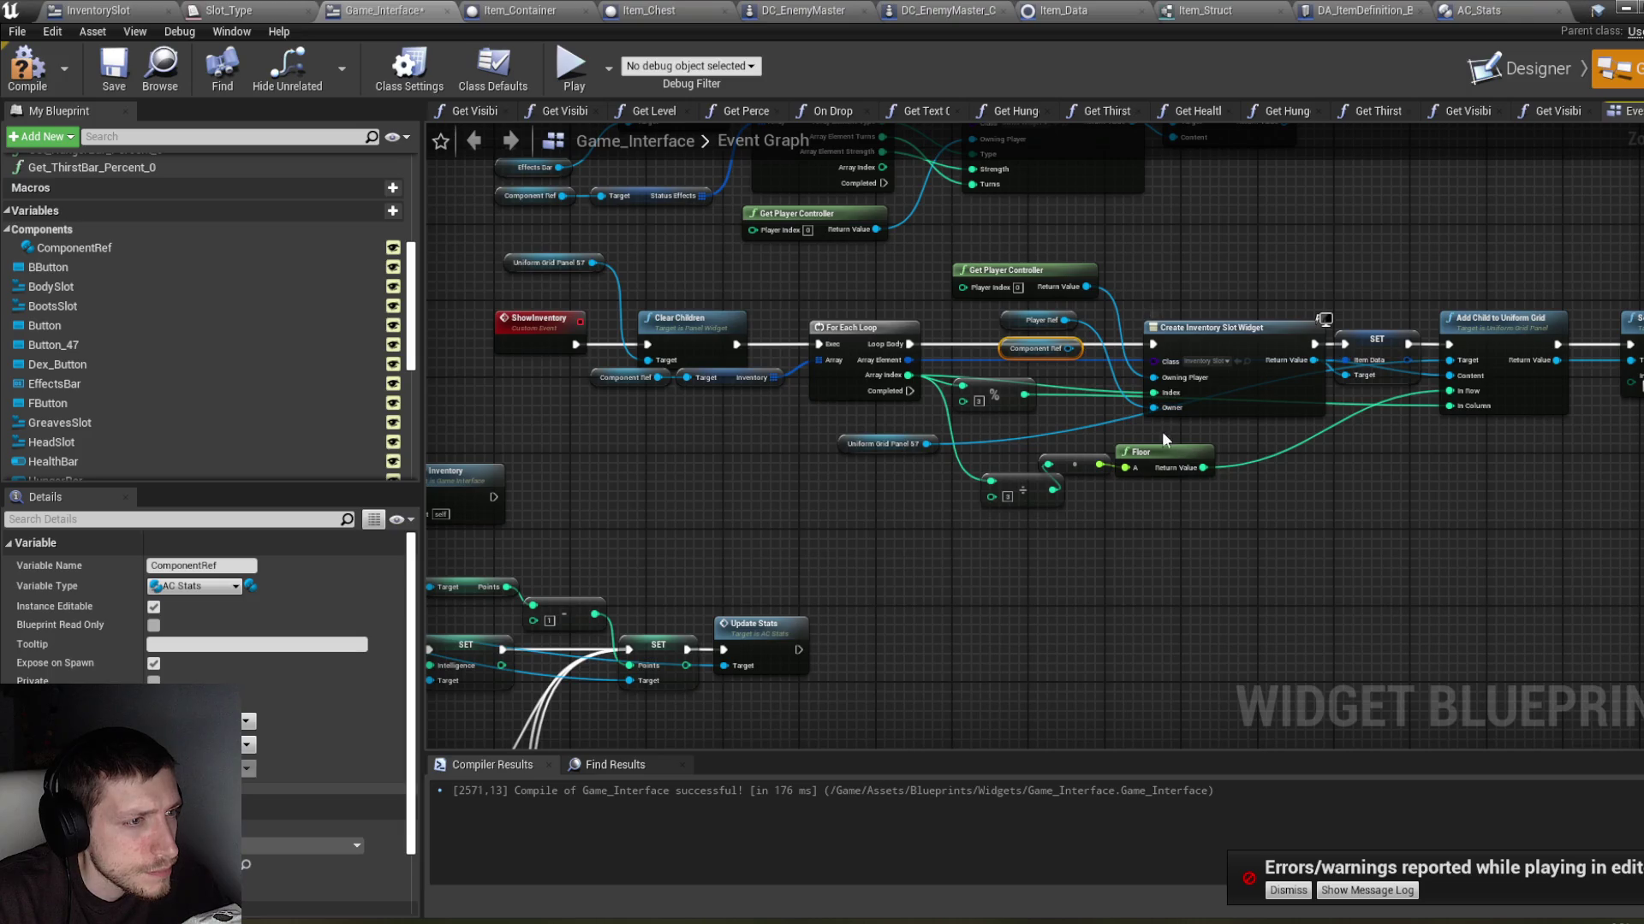
mouse_move(1068, 349)
left_mouse_down()
mouse_move(1117, 399)
mouse_move(1154, 407)
left_mouse_up()
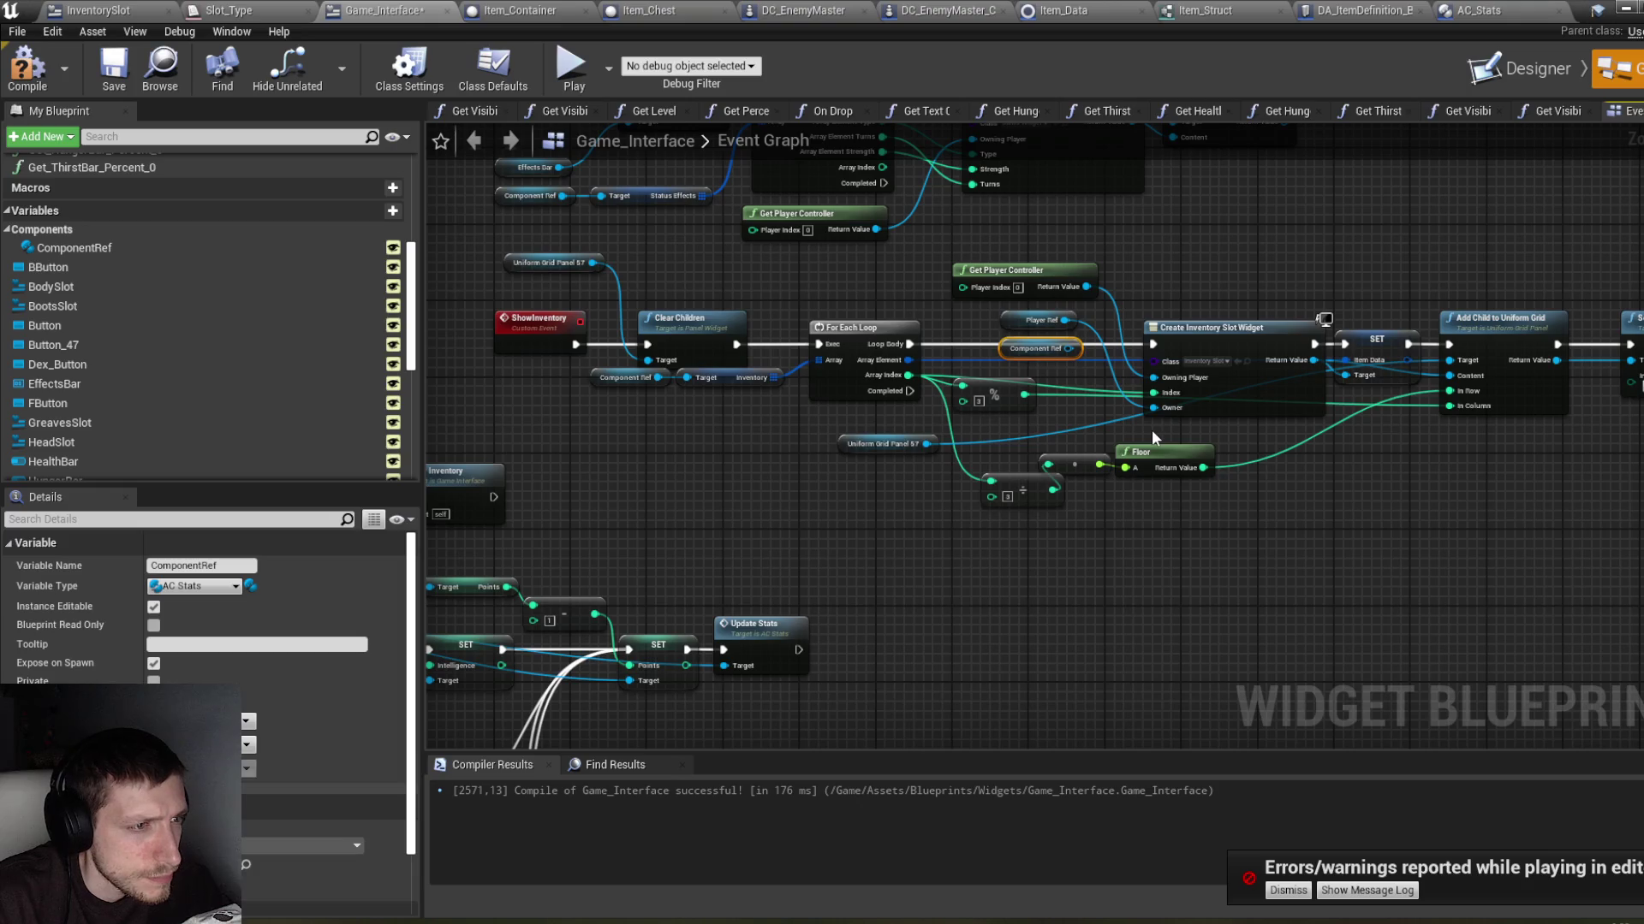
left_click(49, 86)
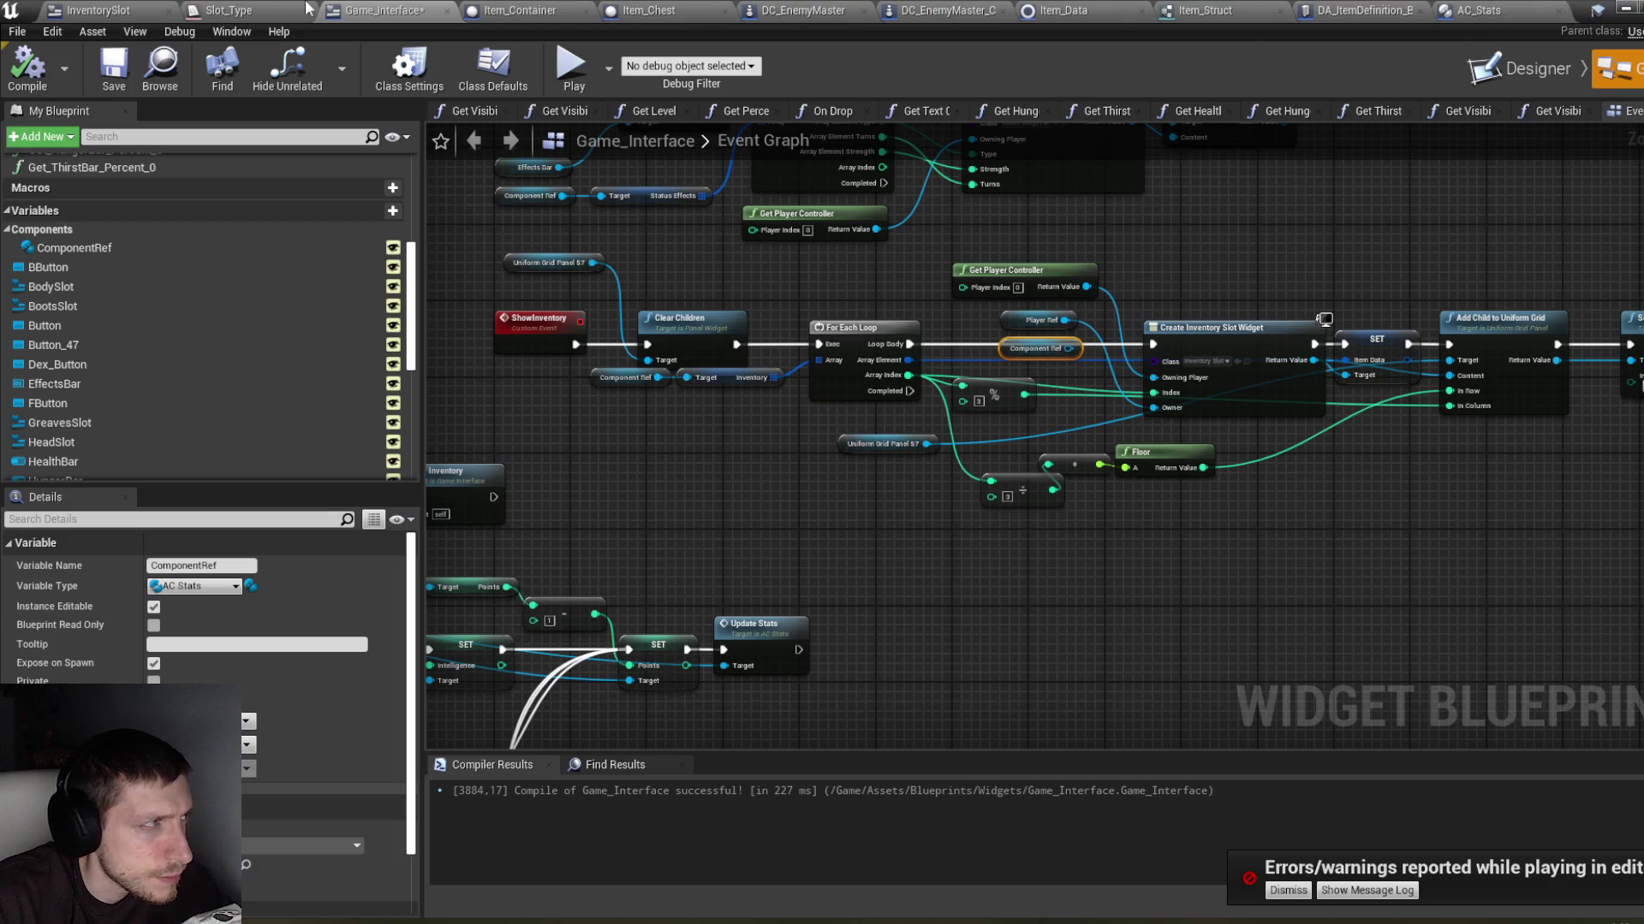
left_click(120, 11)
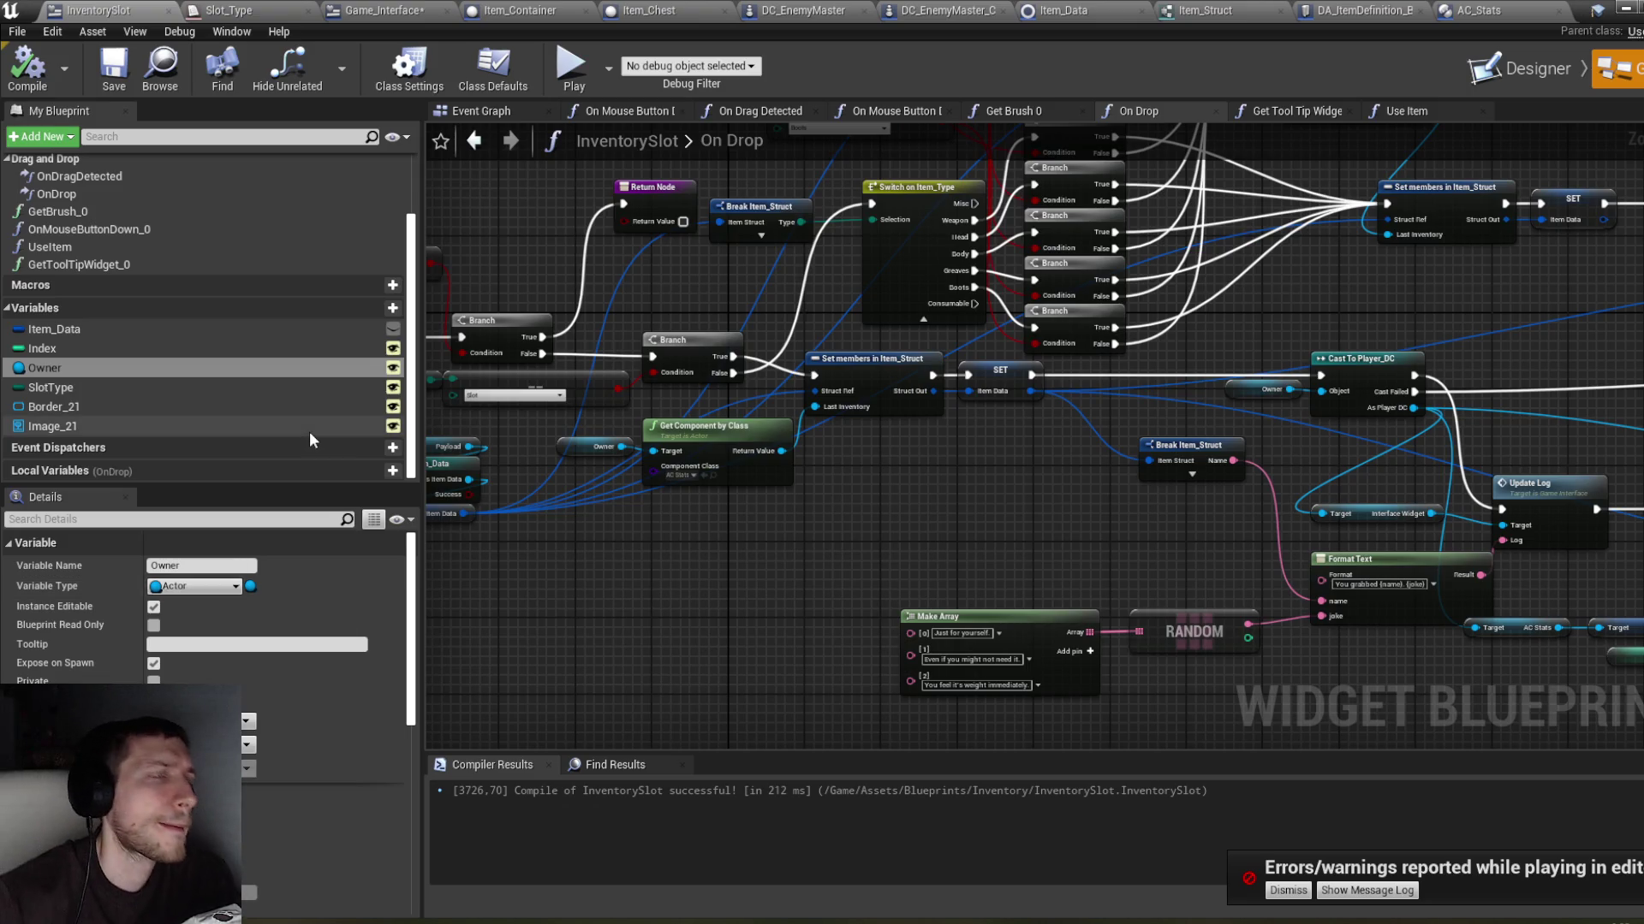
Step: Save the InventorySlot blueprint and review its On Drop graph up to the entry node
mouse_move(1307, 294)
left_mouse_down()
mouse_move(1257, 300)
mouse_move(1233, 402)
mouse_move(1159, 483)
mouse_move(1248, 339)
left_mouse_up()
key("ctrl+s")
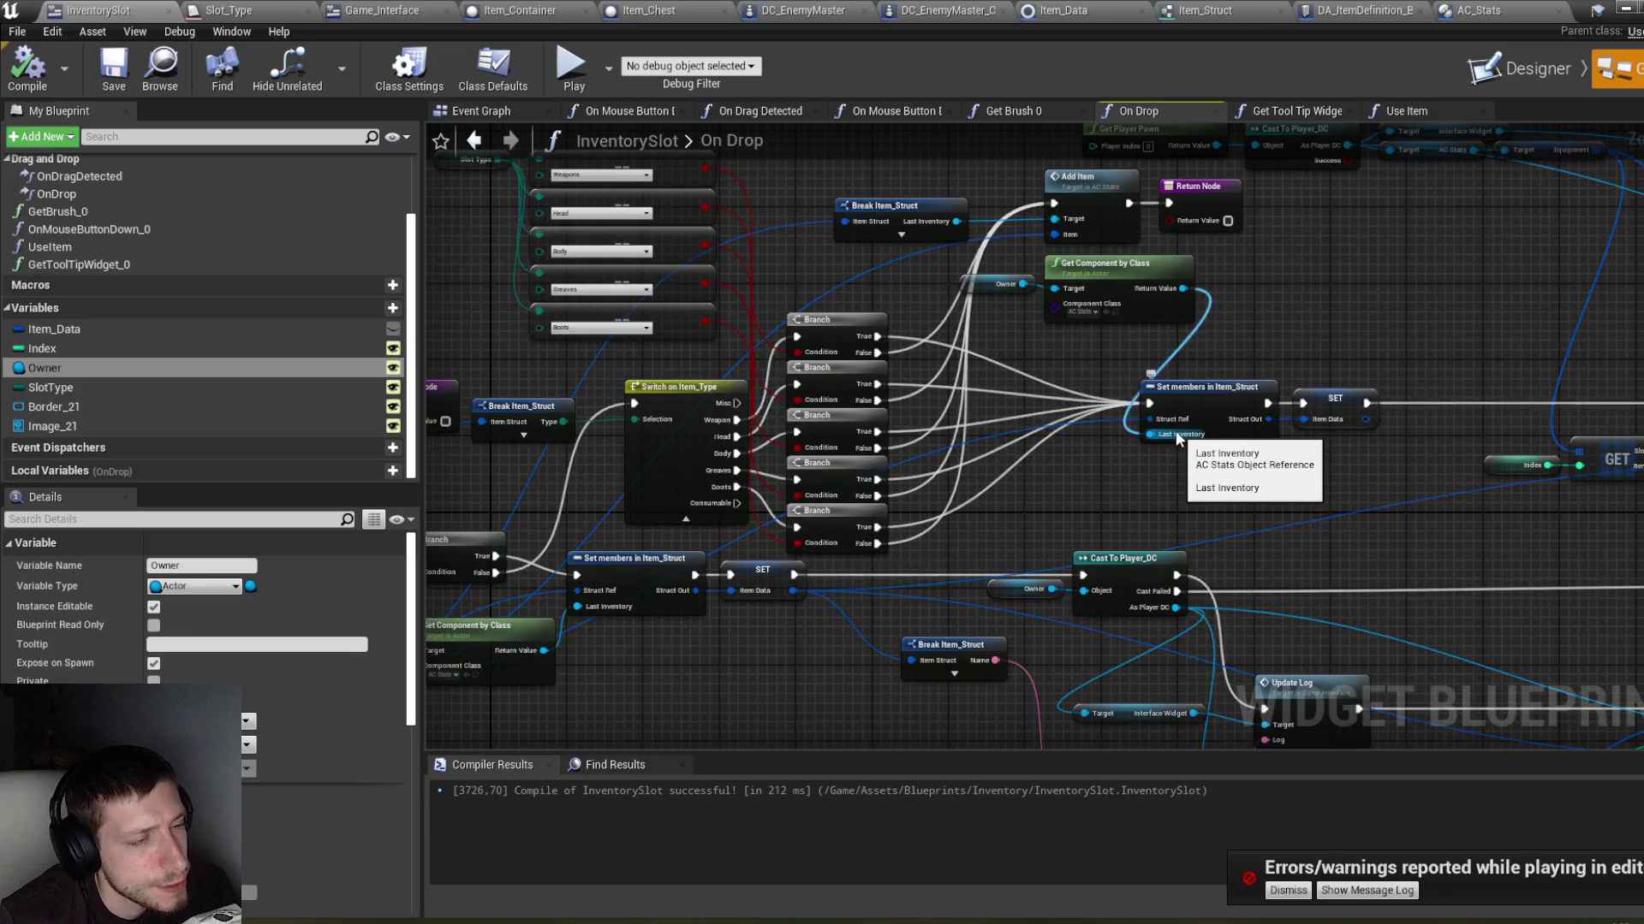
left_click(1176, 435)
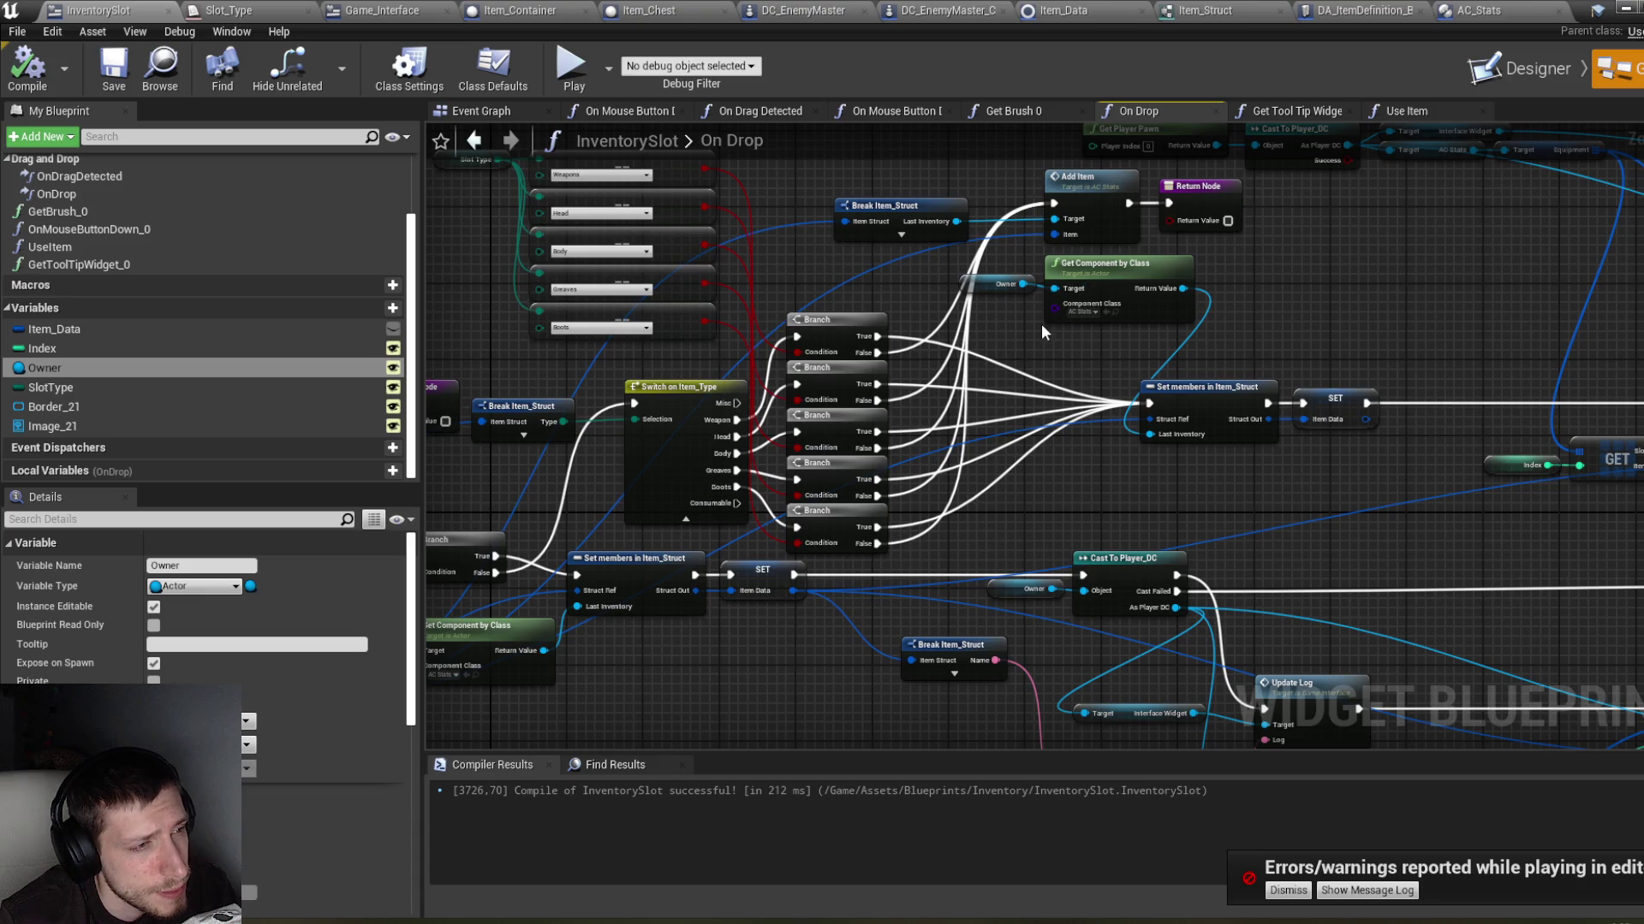
left_click_drag(1042, 327, 1157, 322)
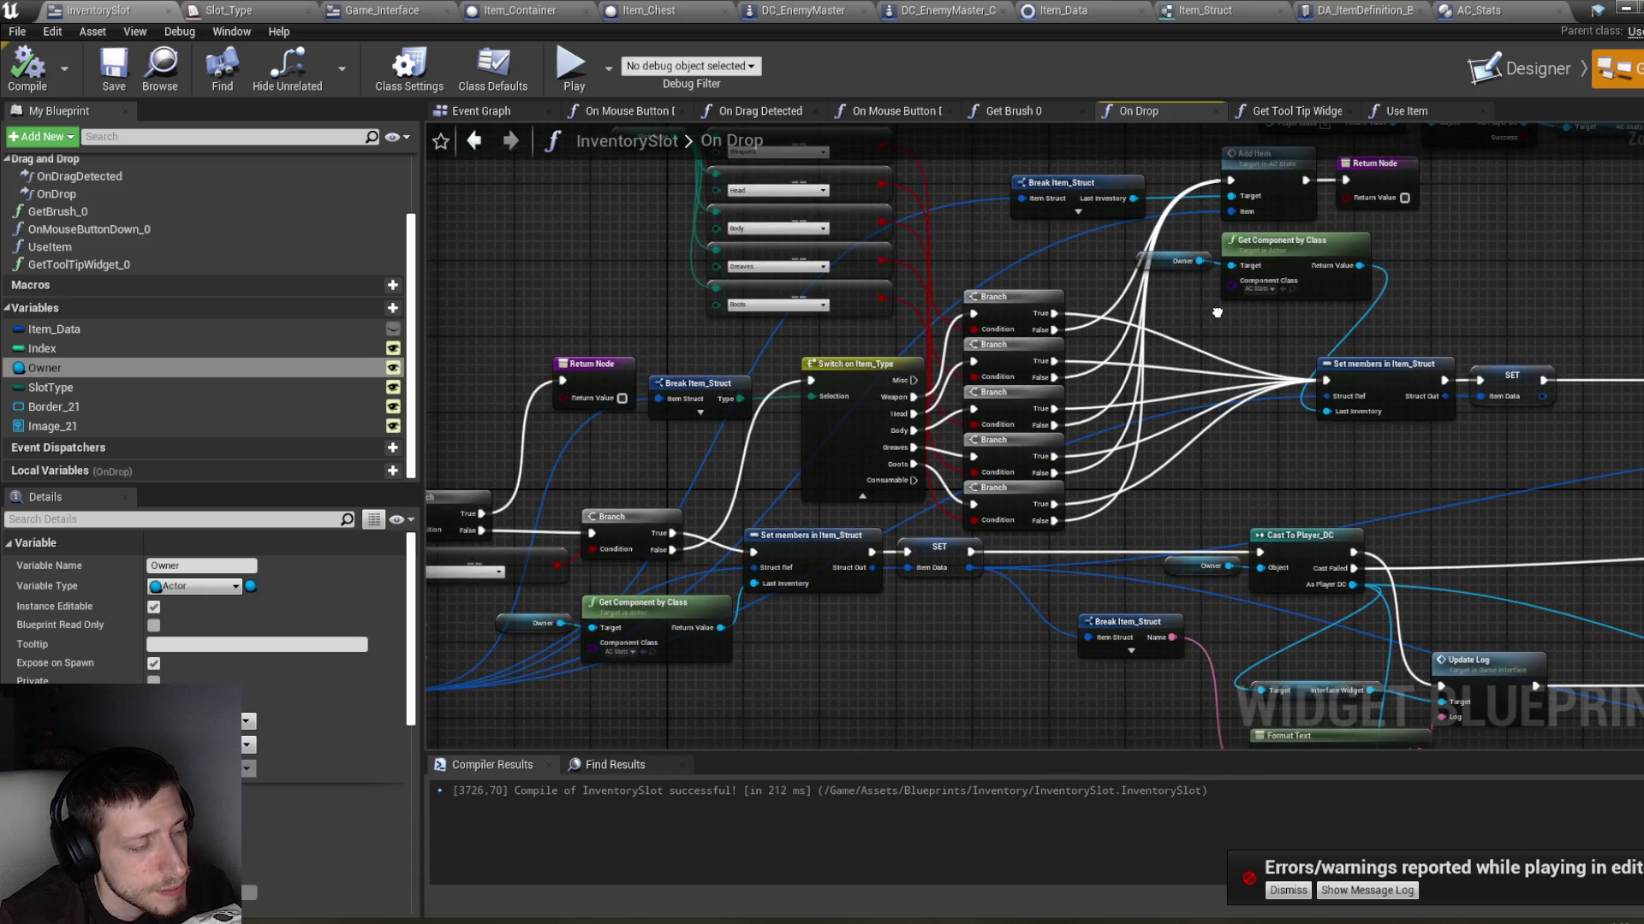
left_click_drag(1217, 312, 1214, 311)
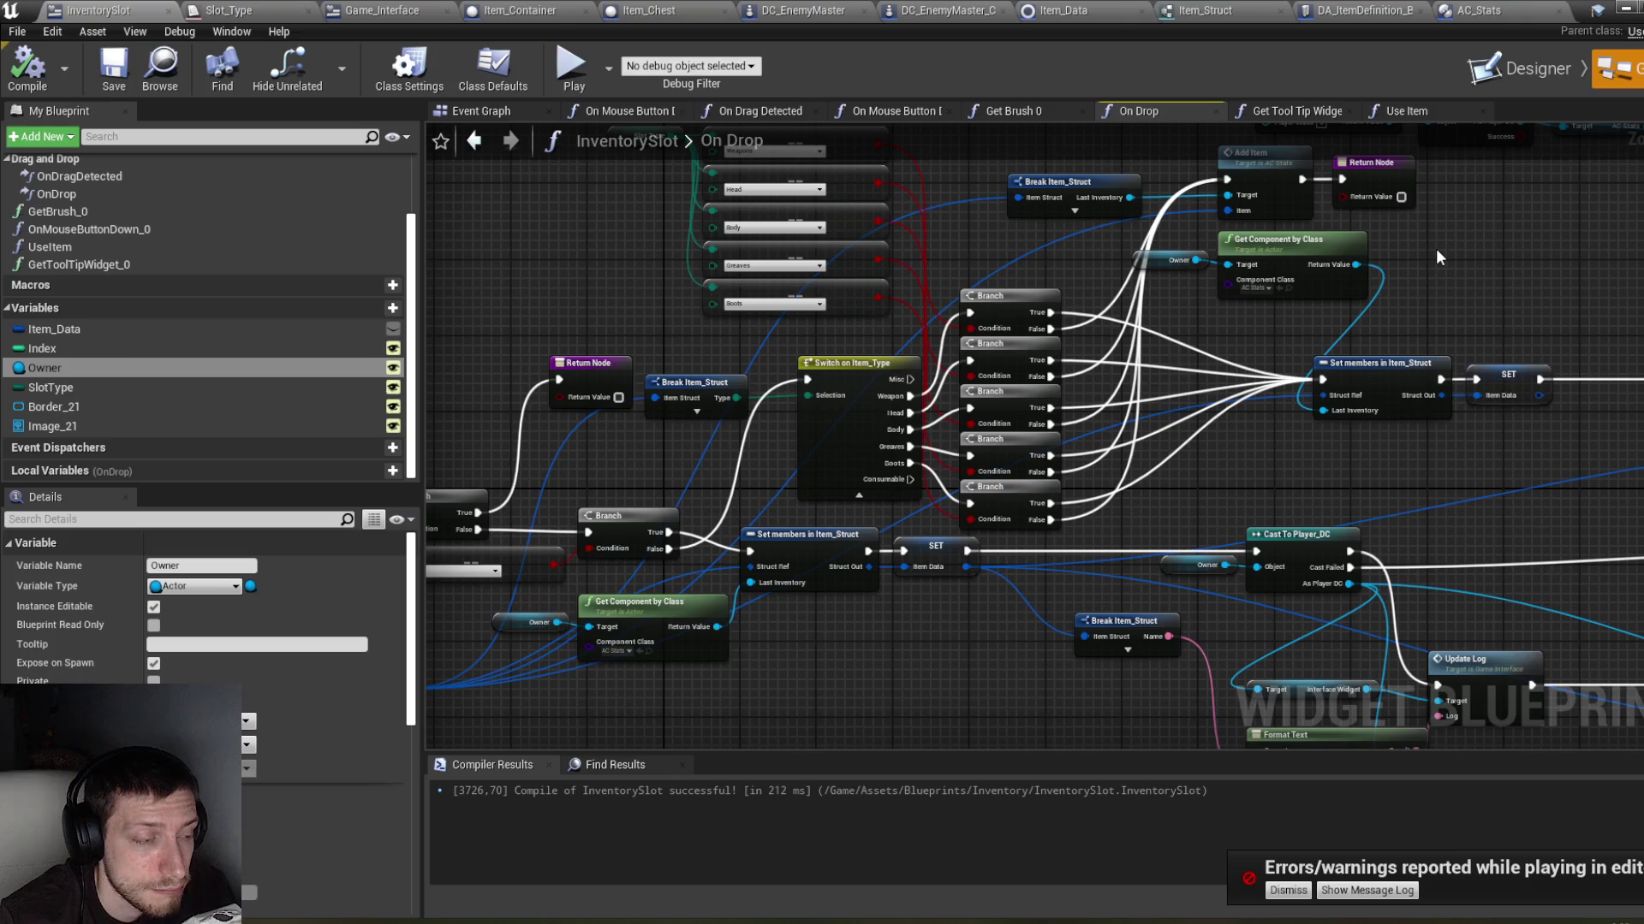
left_click_drag(1288, 382, 1254, 296)
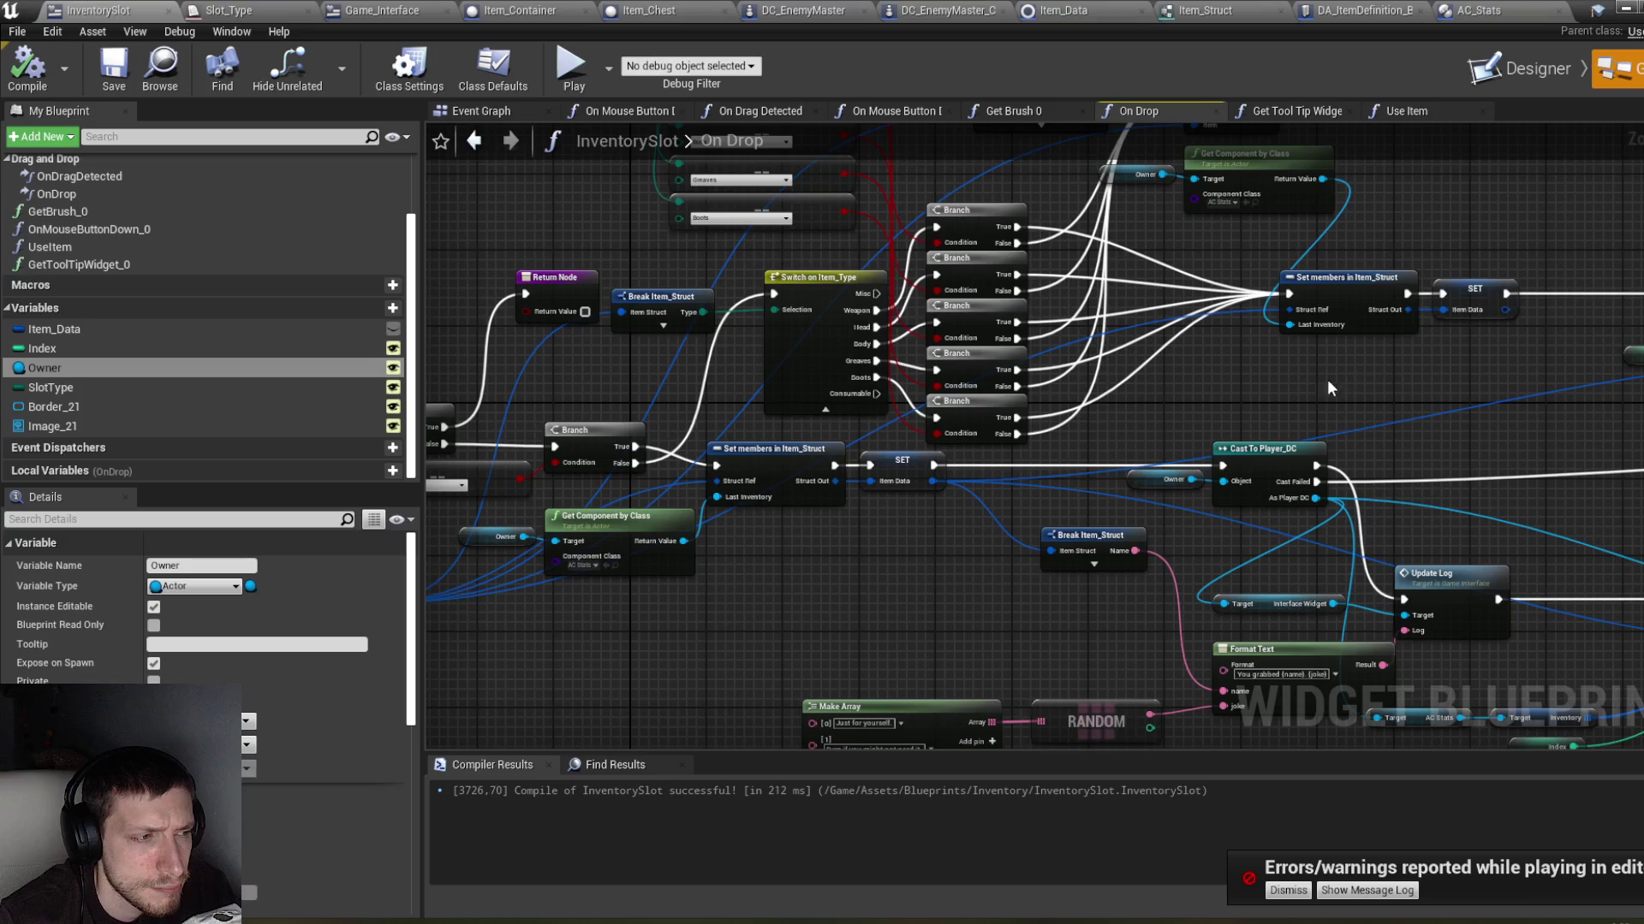
left_click_drag(693, 640, 828, 639)
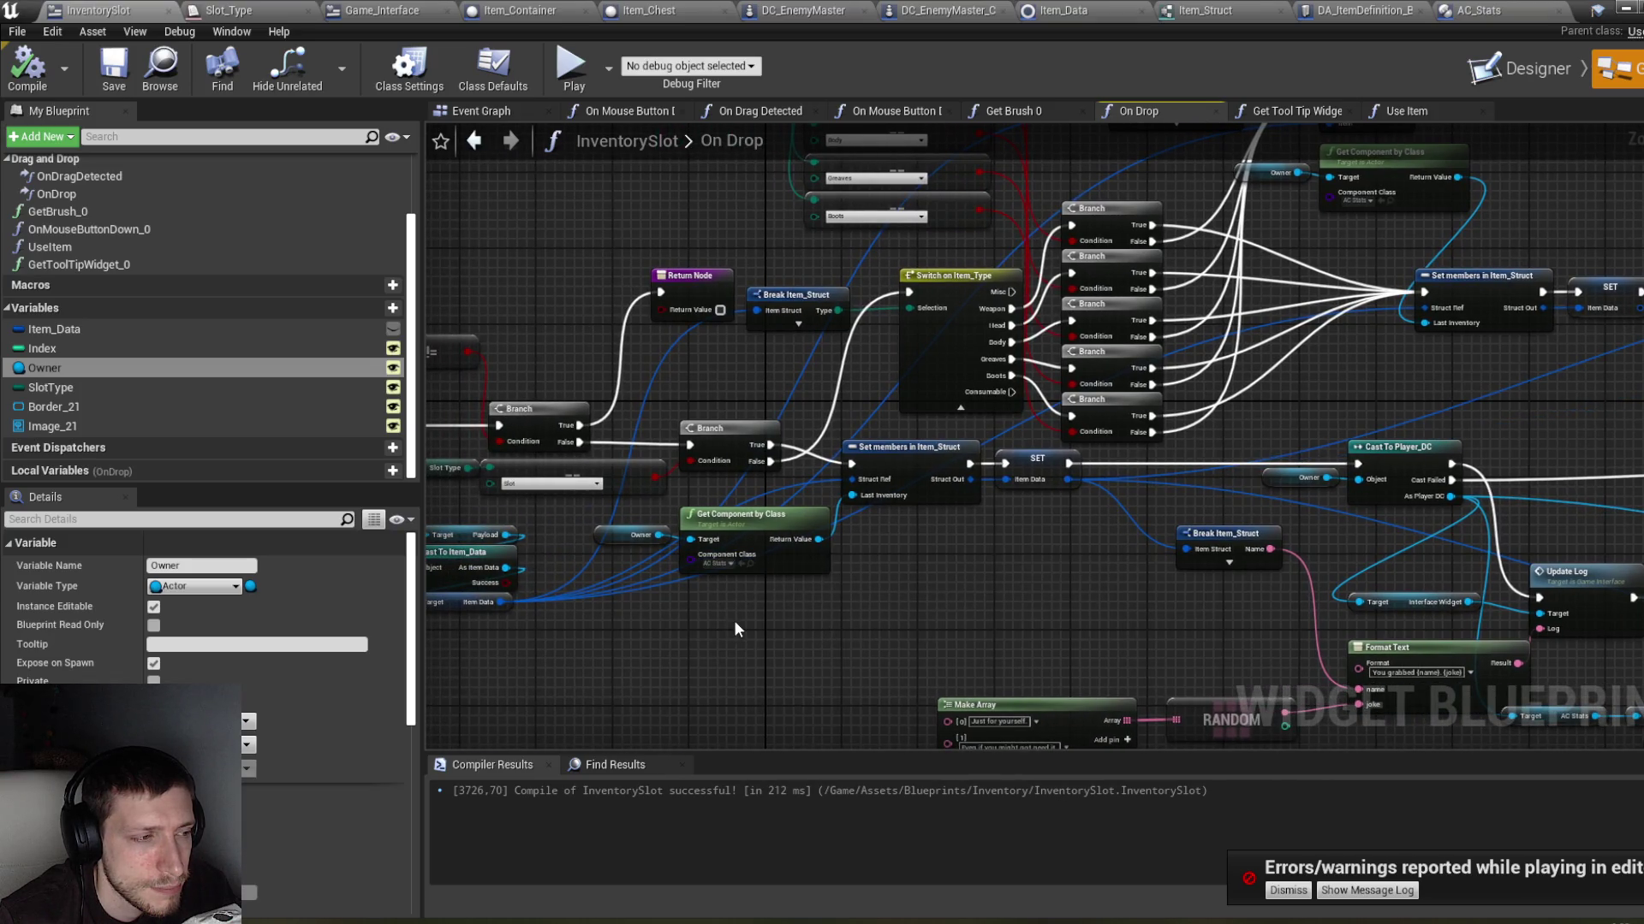
left_click_drag(824, 483, 1078, 480)
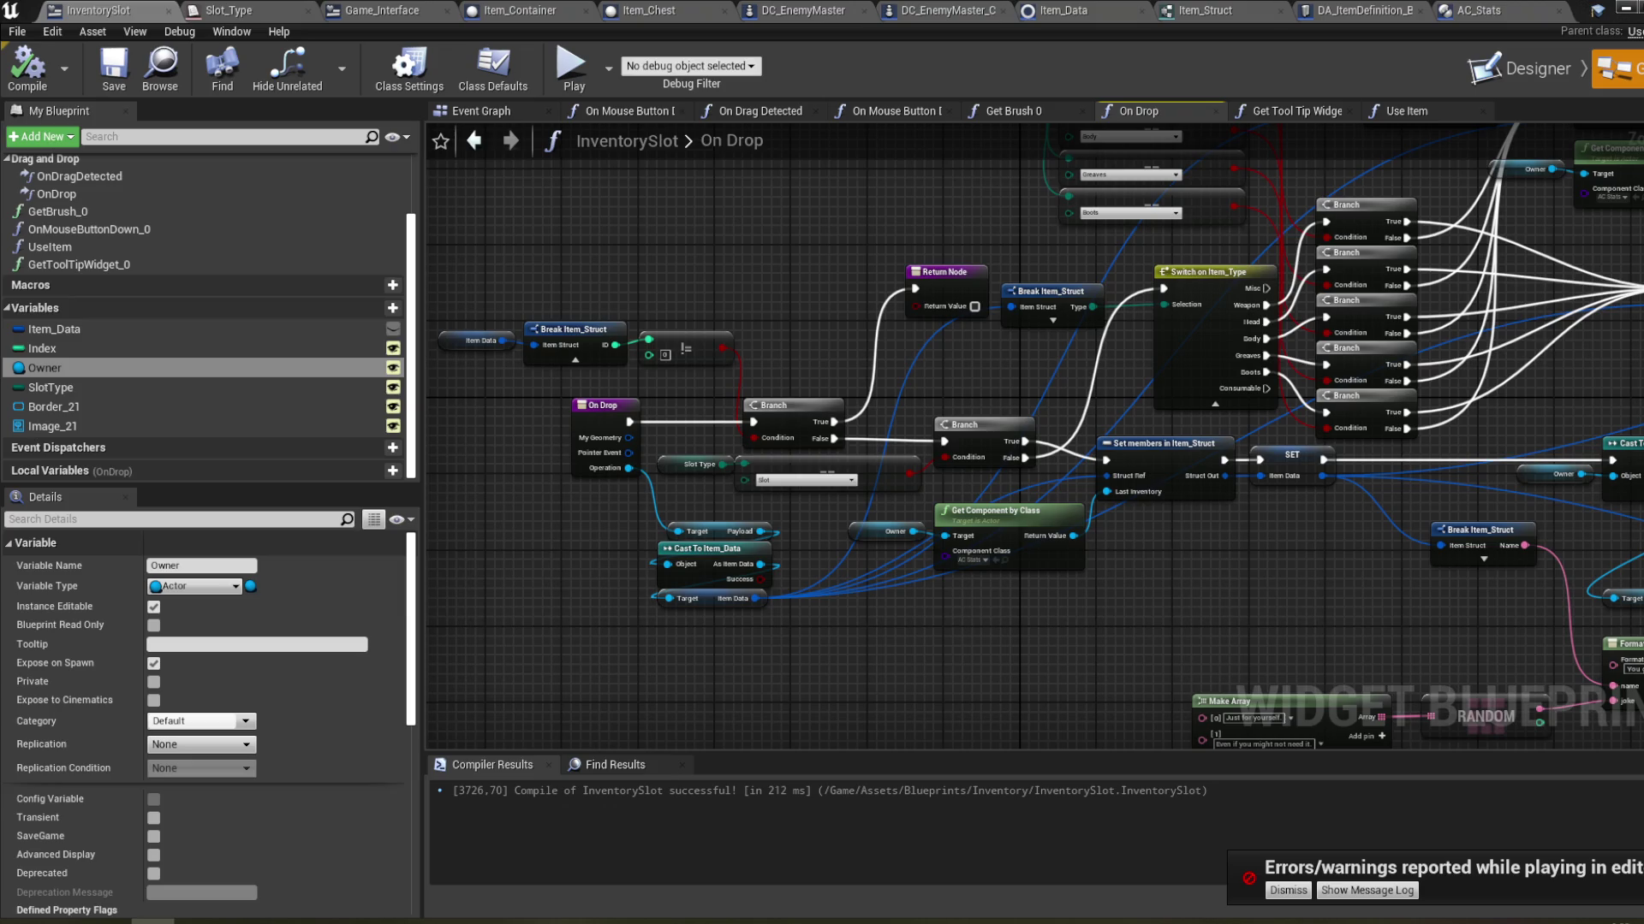
left_click_drag(1311, 587, 1319, 580)
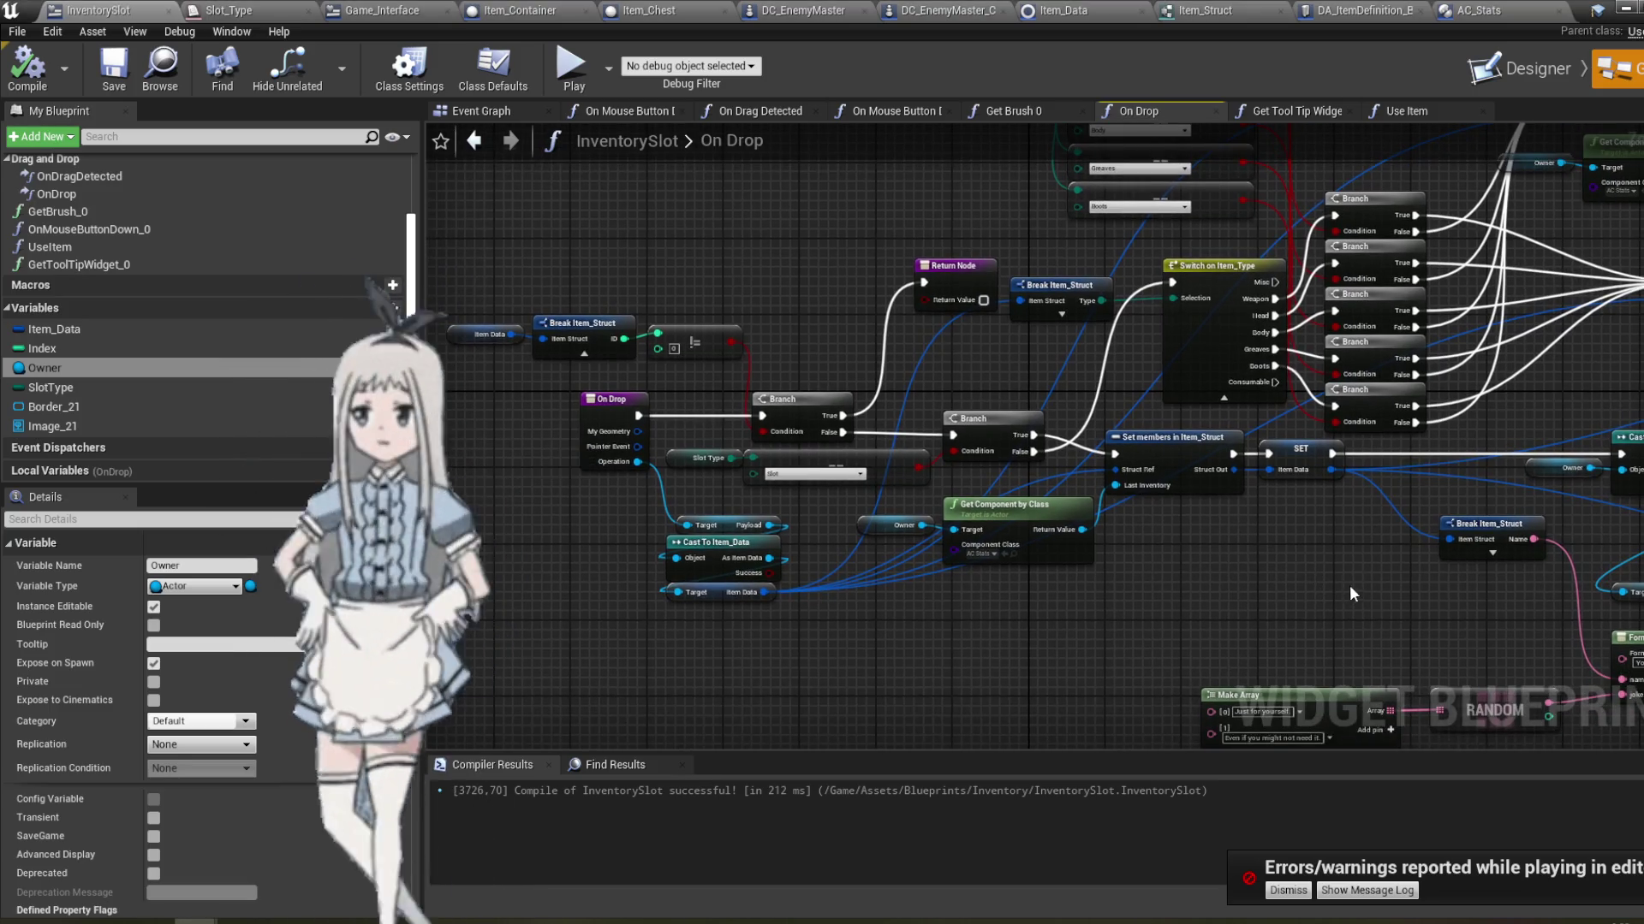
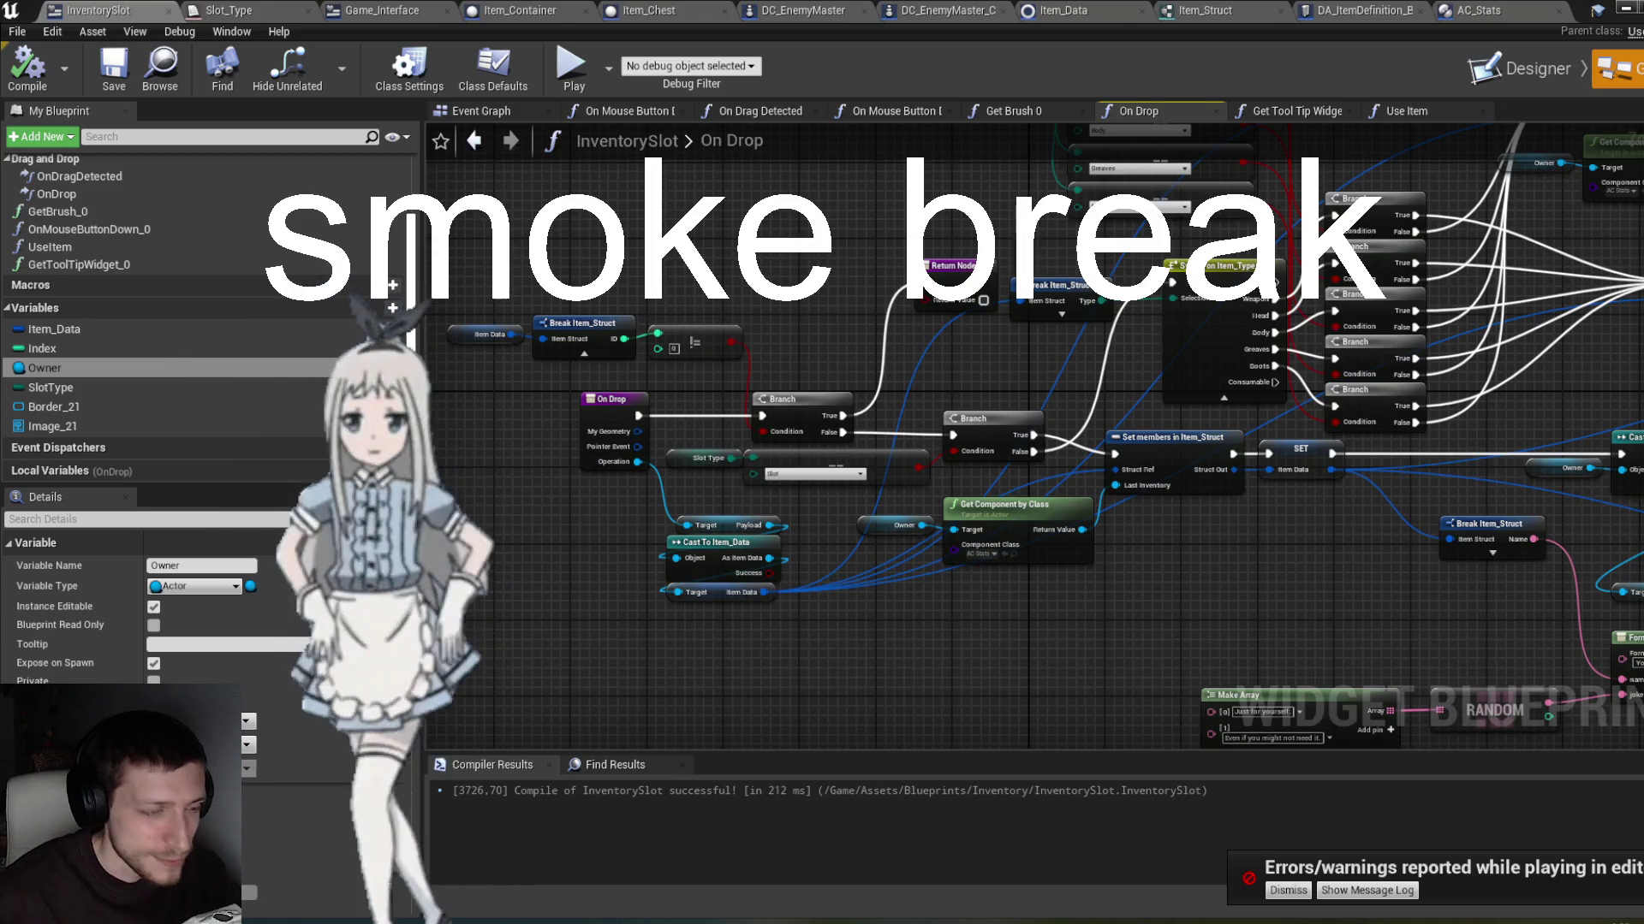
Step: Dismiss the errors notice, review the rest of the On Drop graph, and close the InventorySlot editor
left_click(1292, 894)
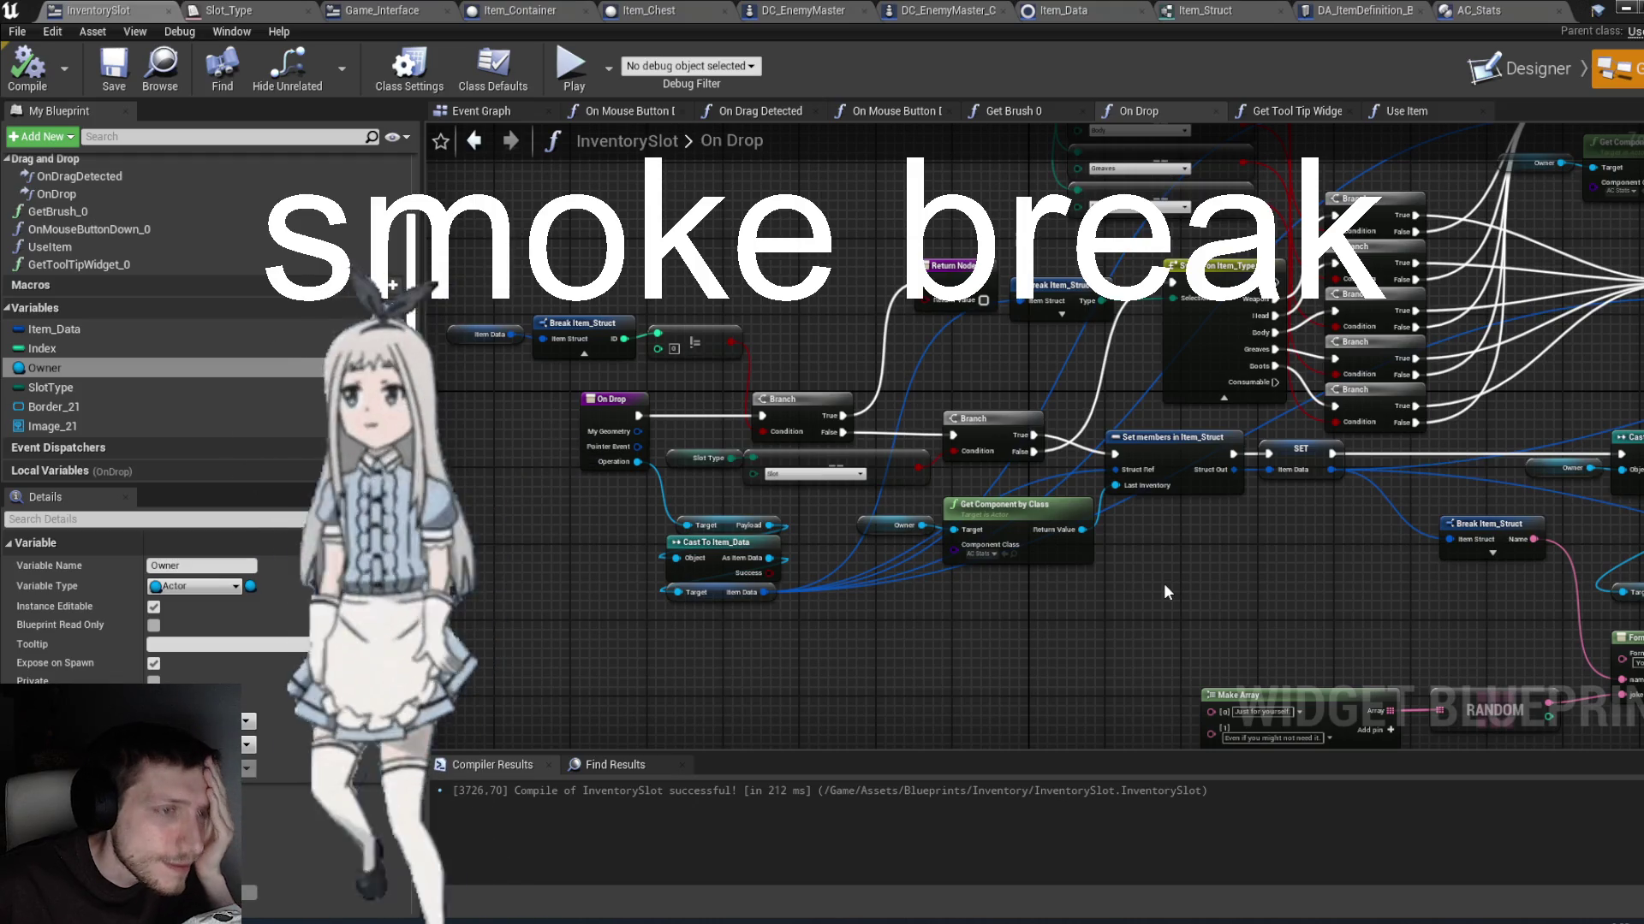
left_click_drag(1323, 597, 998, 635)
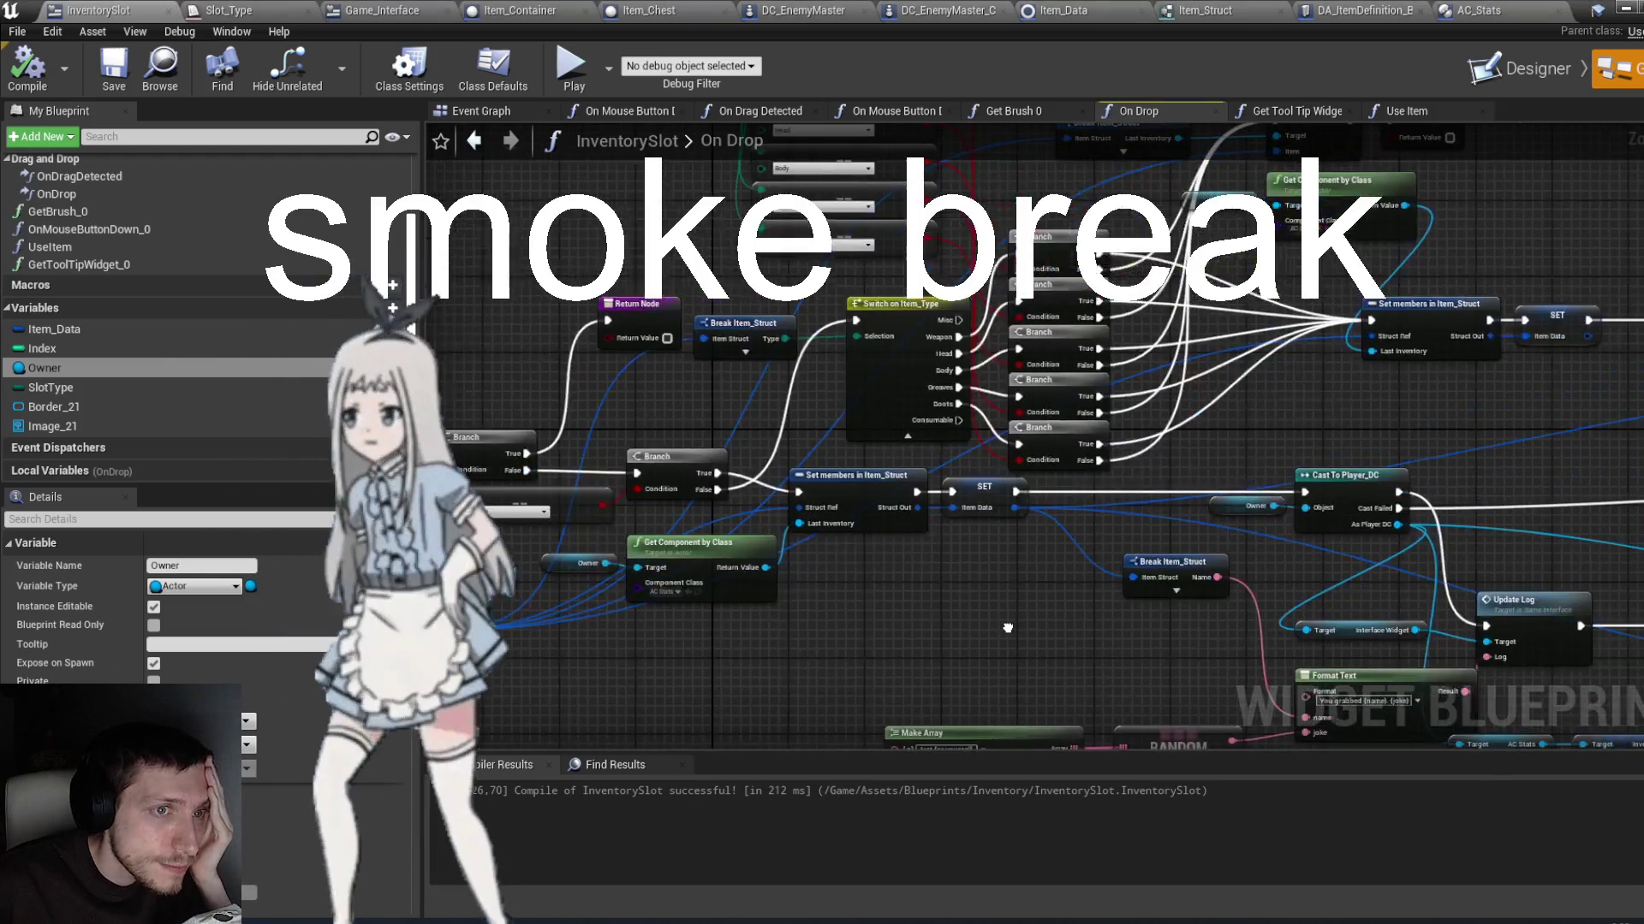
mouse_move(1220, 457)
left_mouse_down()
mouse_move(1130, 509)
mouse_move(1078, 462)
left_mouse_up()
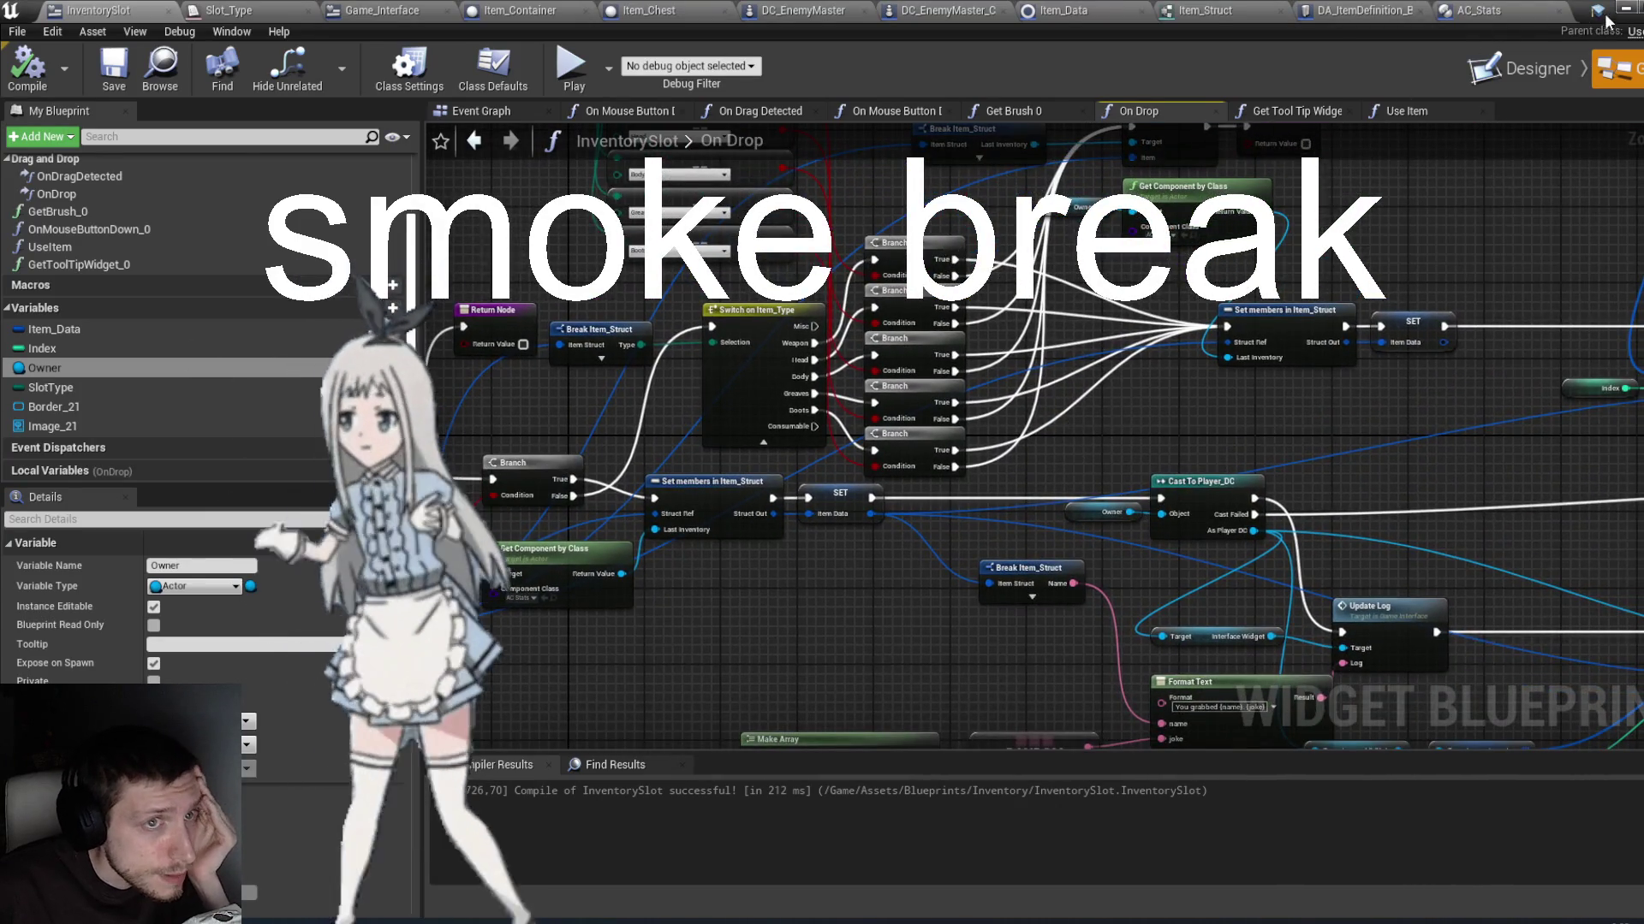
left_click(1620, 11)
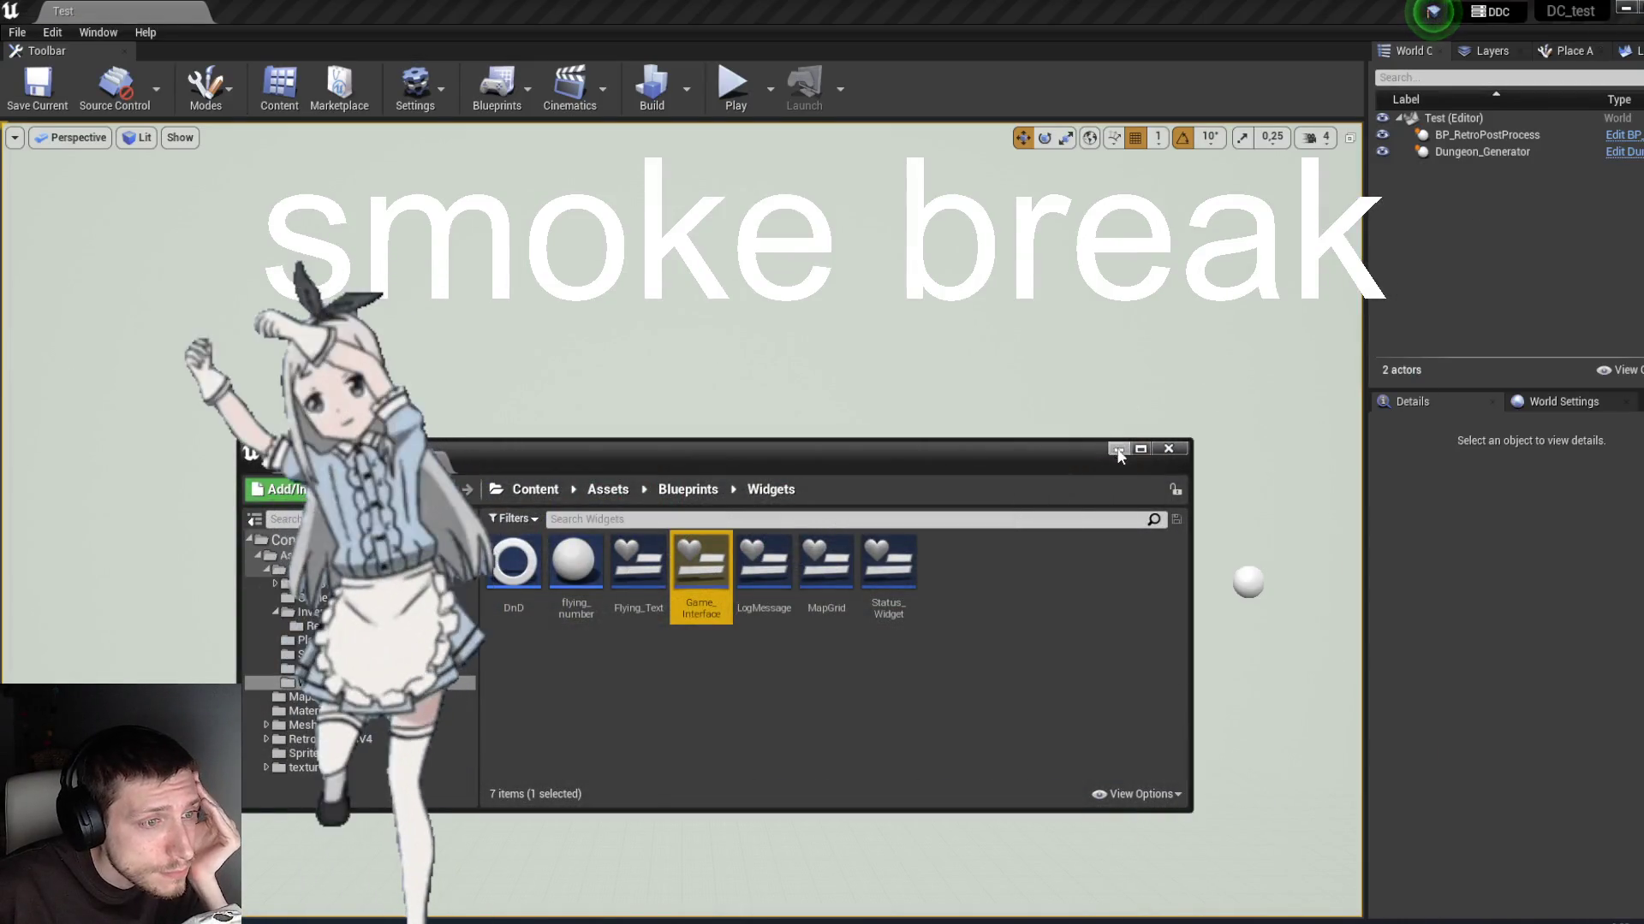
Step: Start play-in-editor and walk through the dungeon toward the crawling Hround enemy
left_click(1117, 450)
left_click(731, 83)
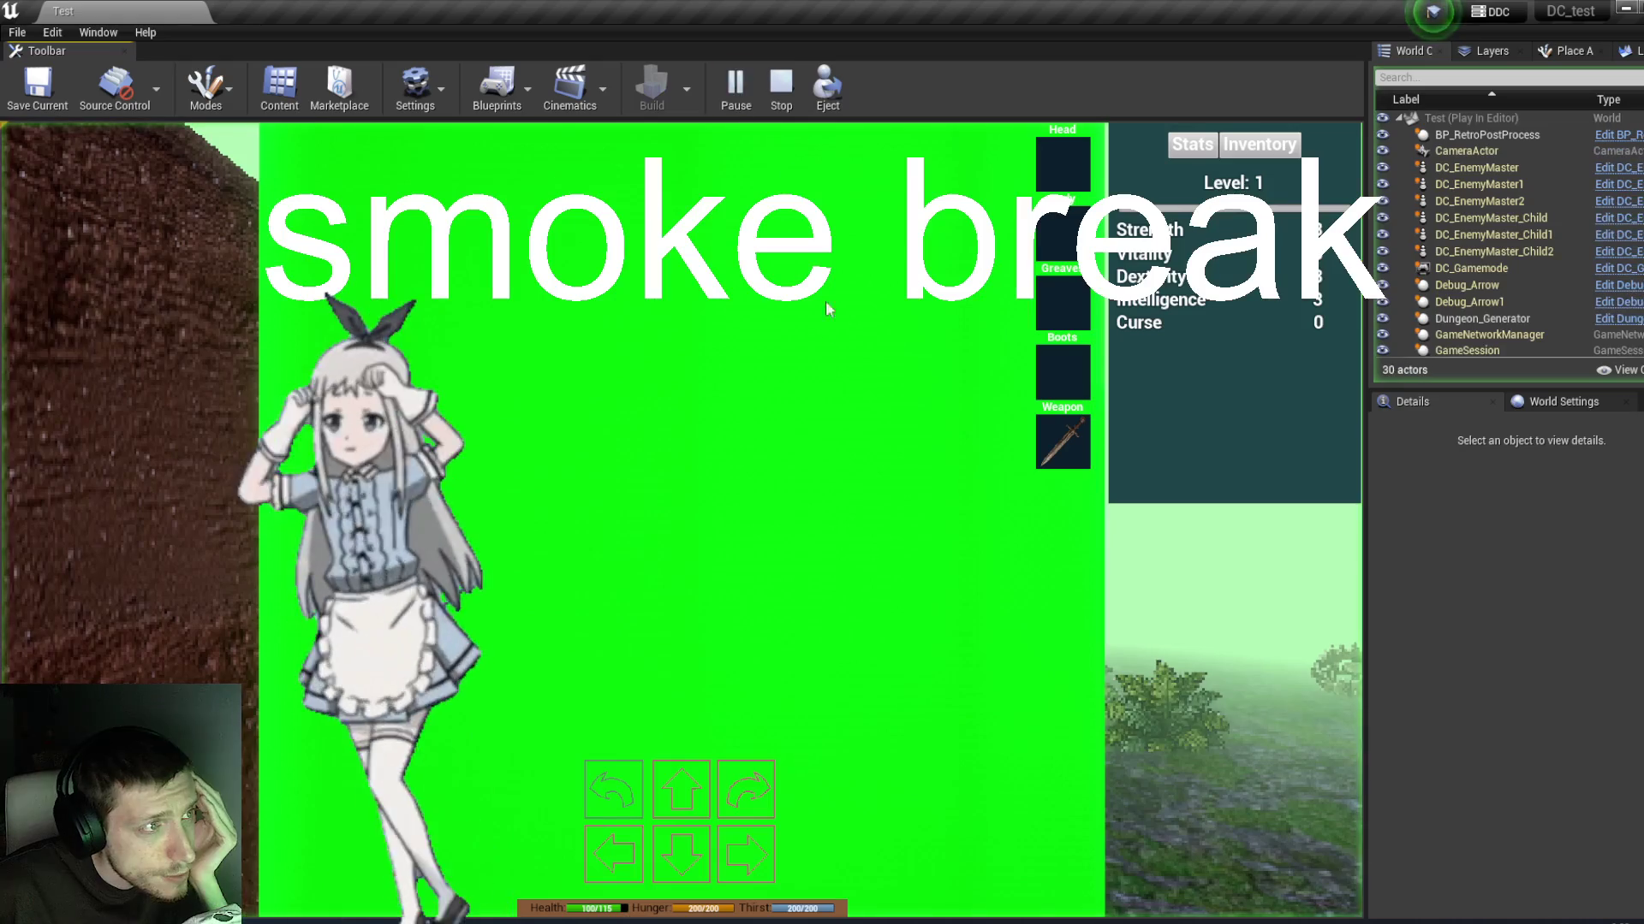
left_click(695, 764)
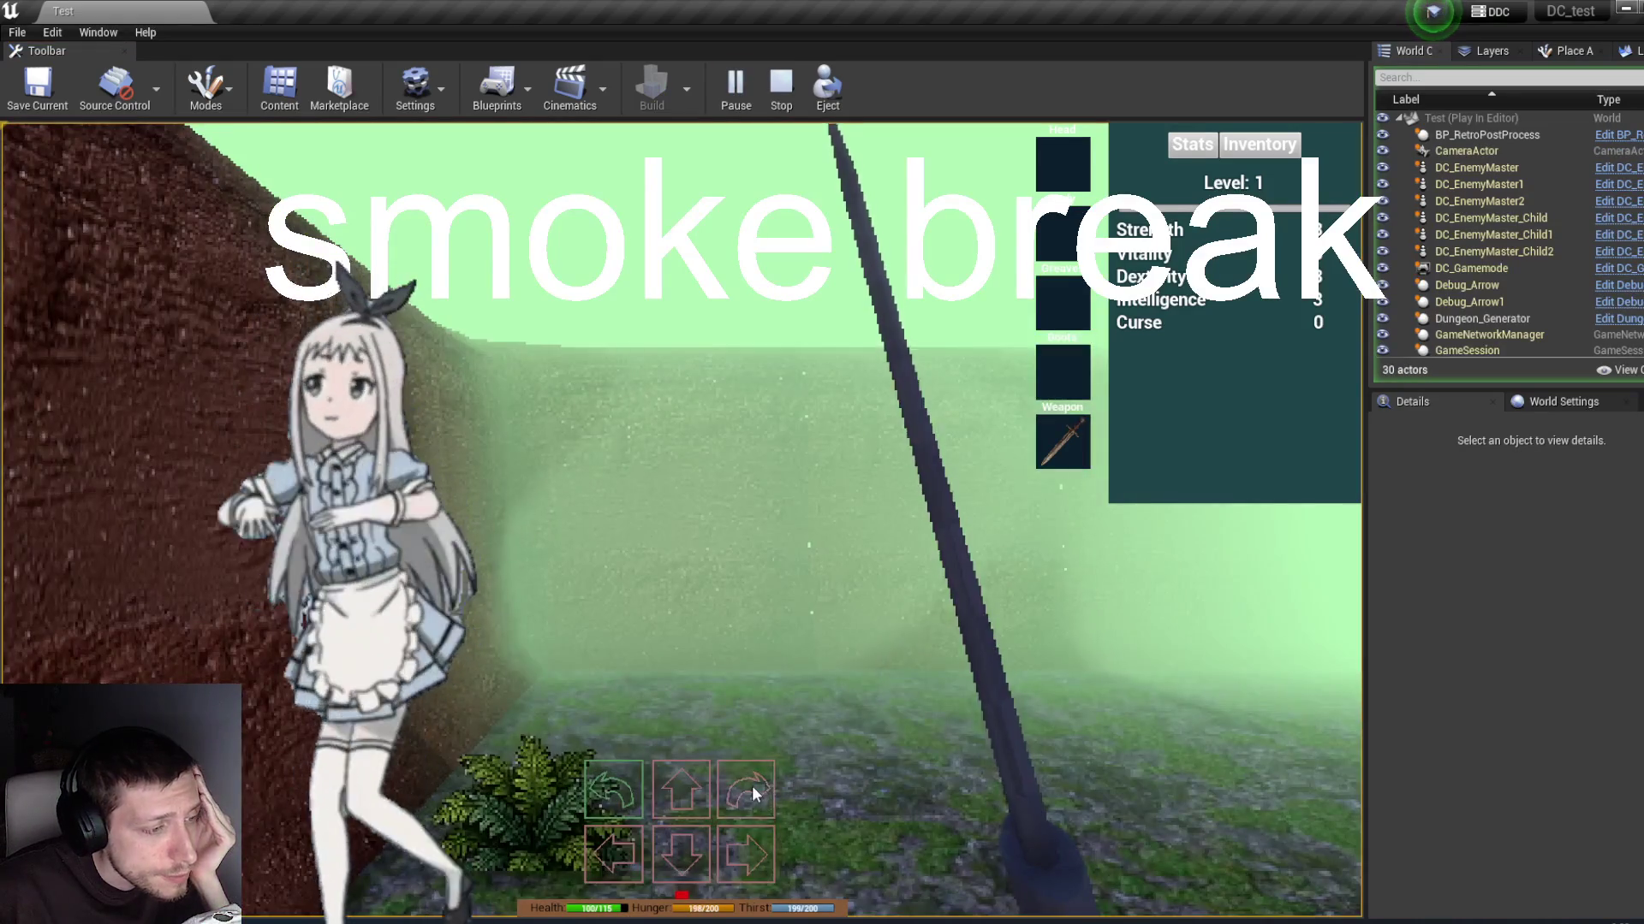
left_click(751, 786)
left_click(684, 780)
left_click(733, 800)
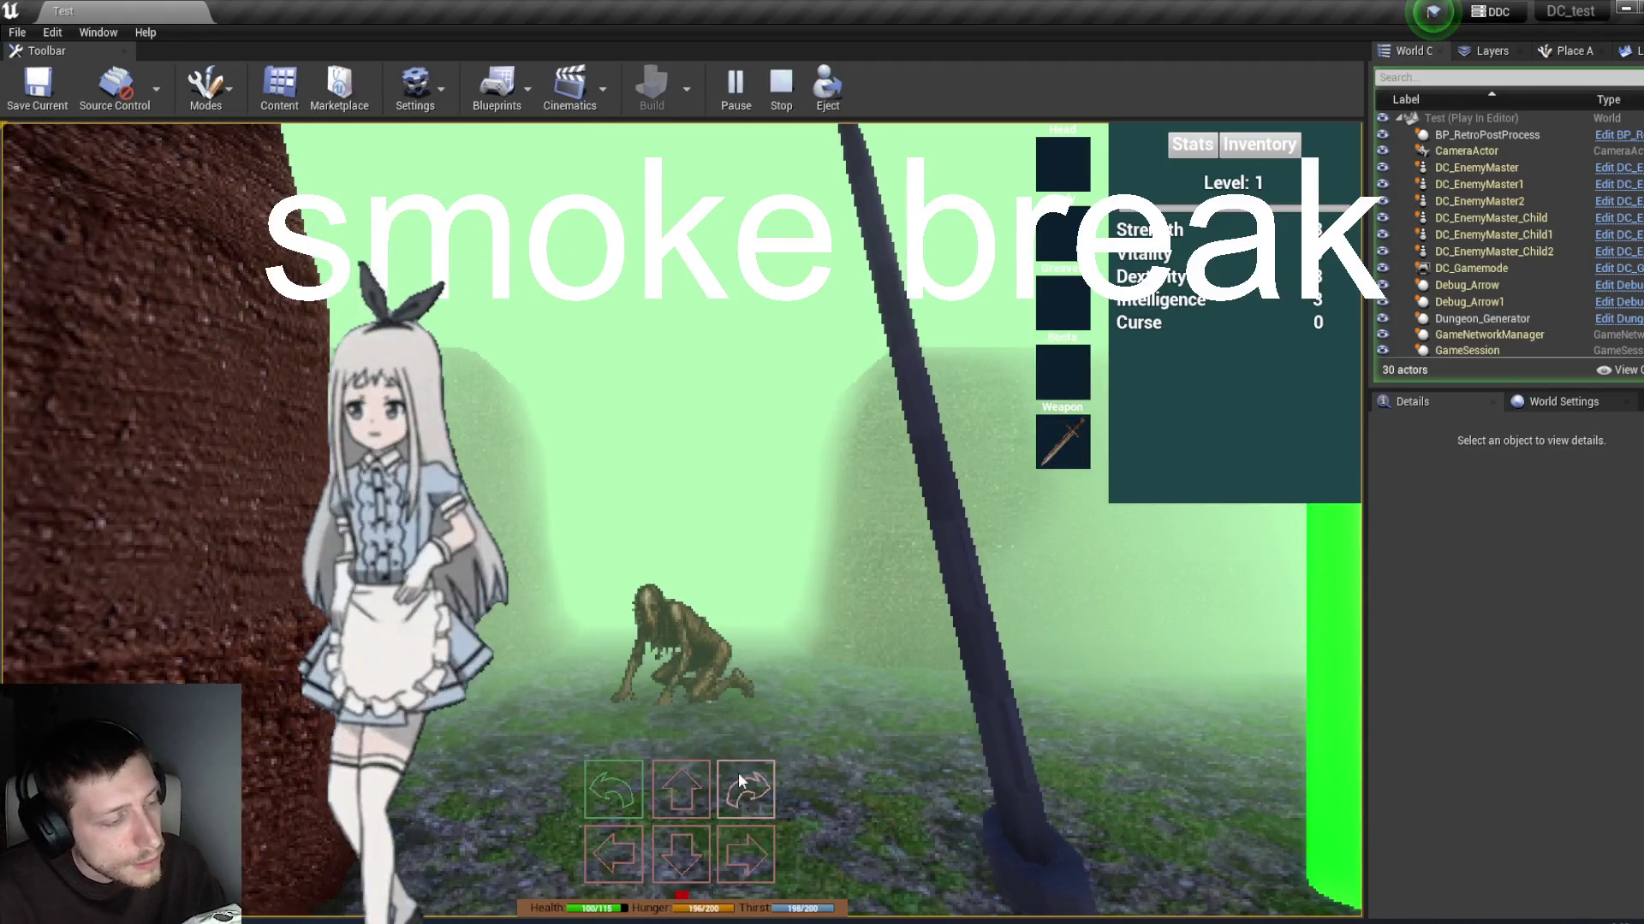
left_click(676, 803)
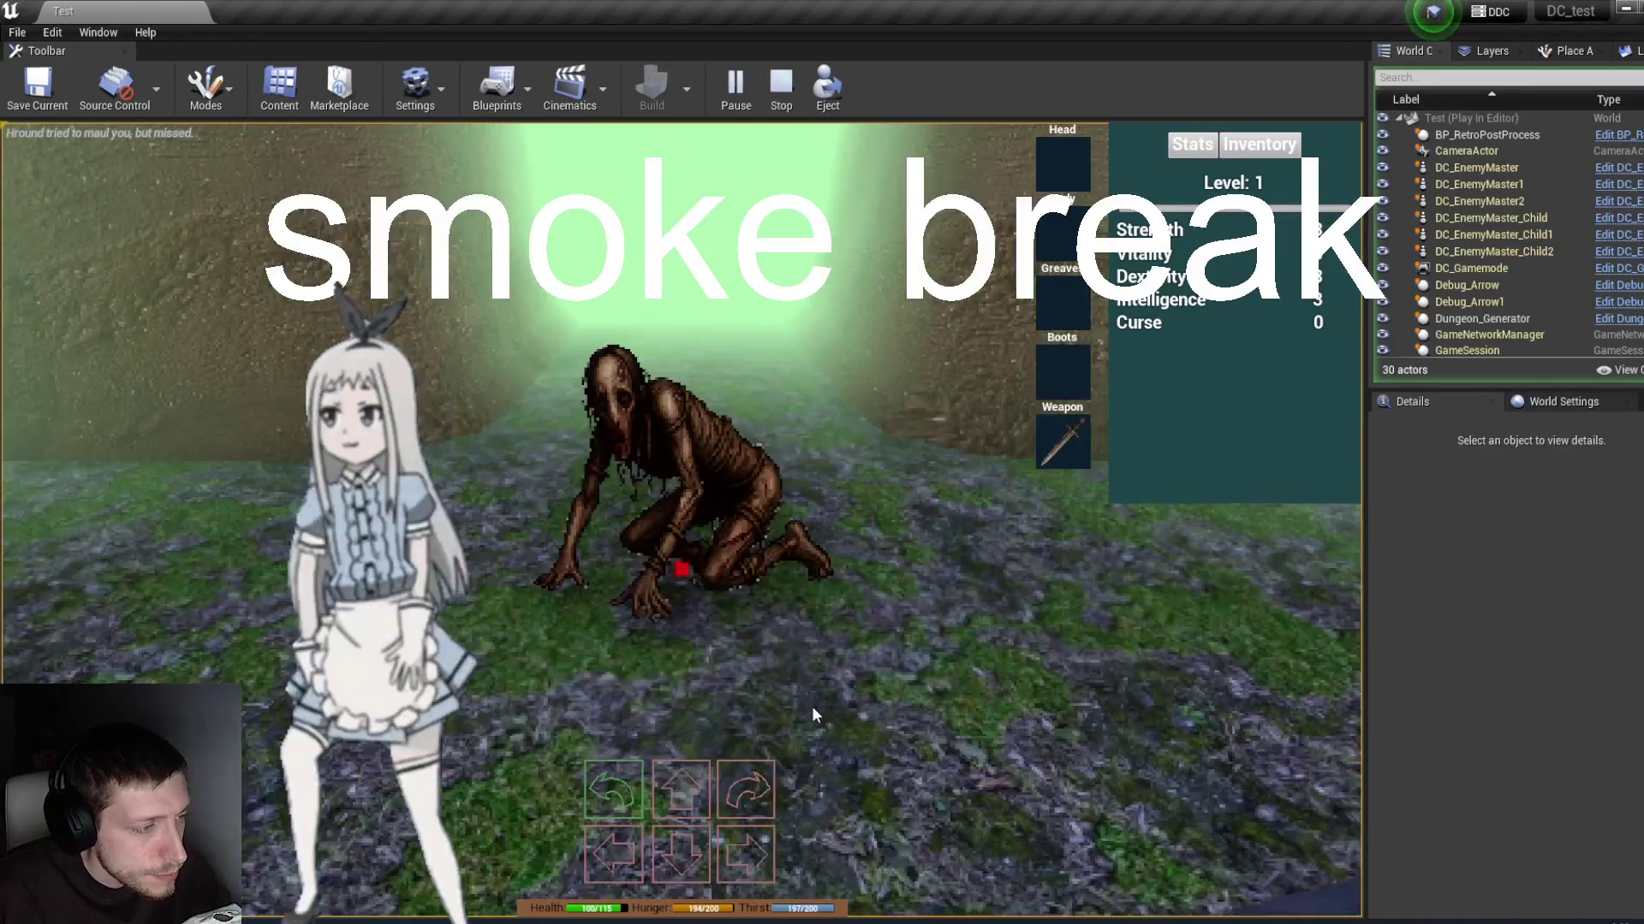
Step: Attack the Hround enemy repeatedly until it is defeated
left_click(812, 706)
left_click(812, 707)
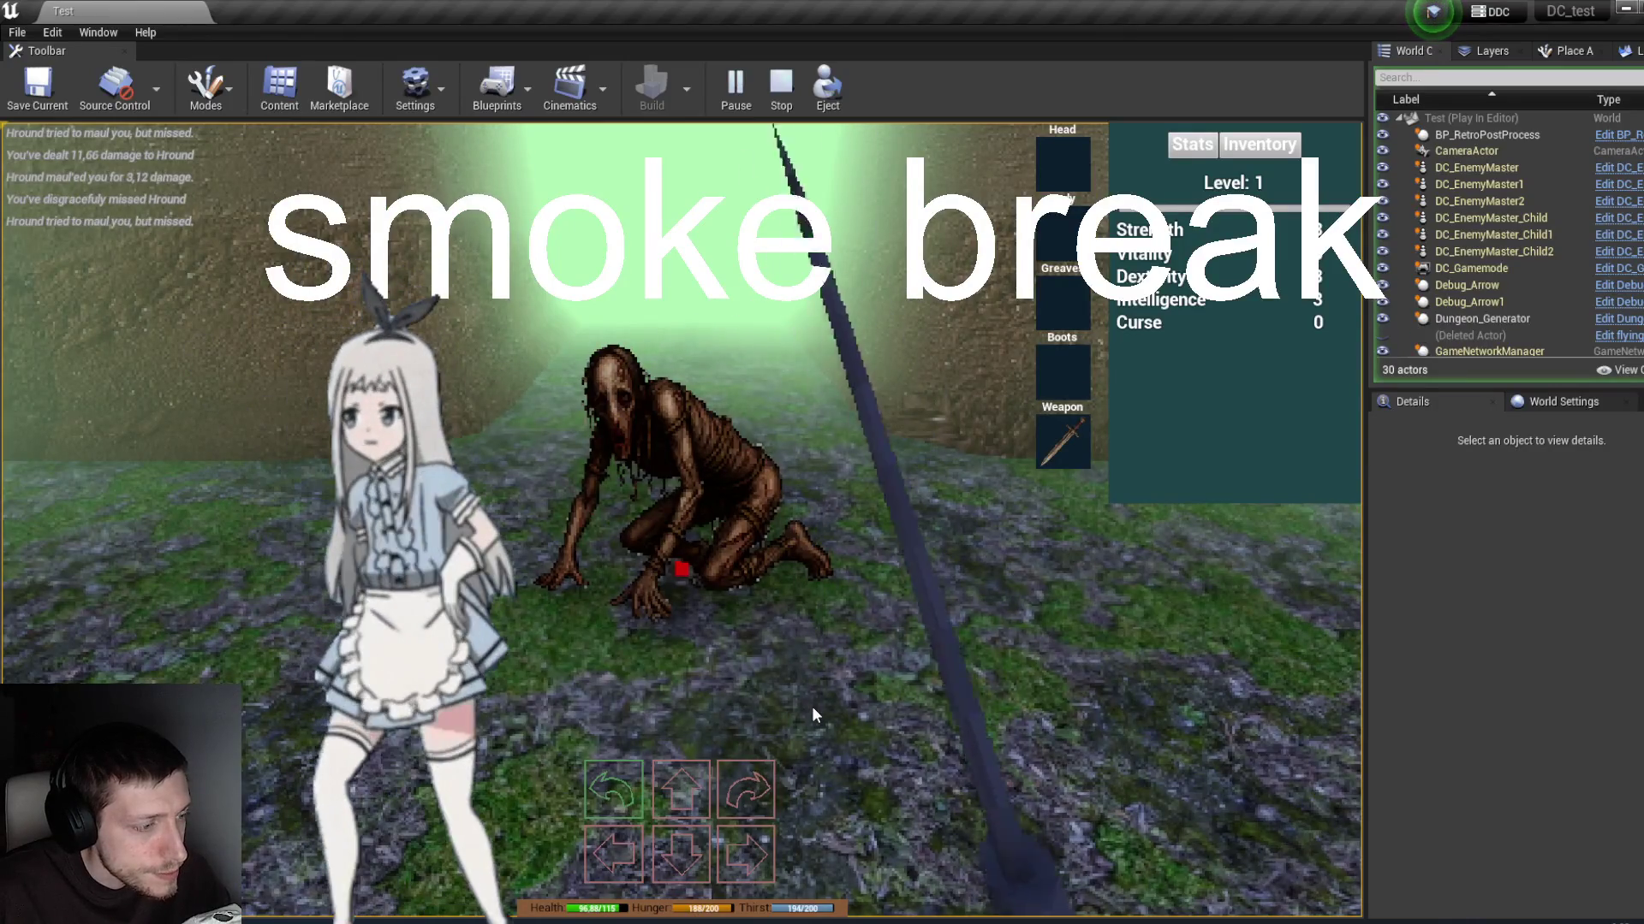
left_click(811, 706)
left_click(811, 706)
left_click(812, 706)
left_click(811, 706)
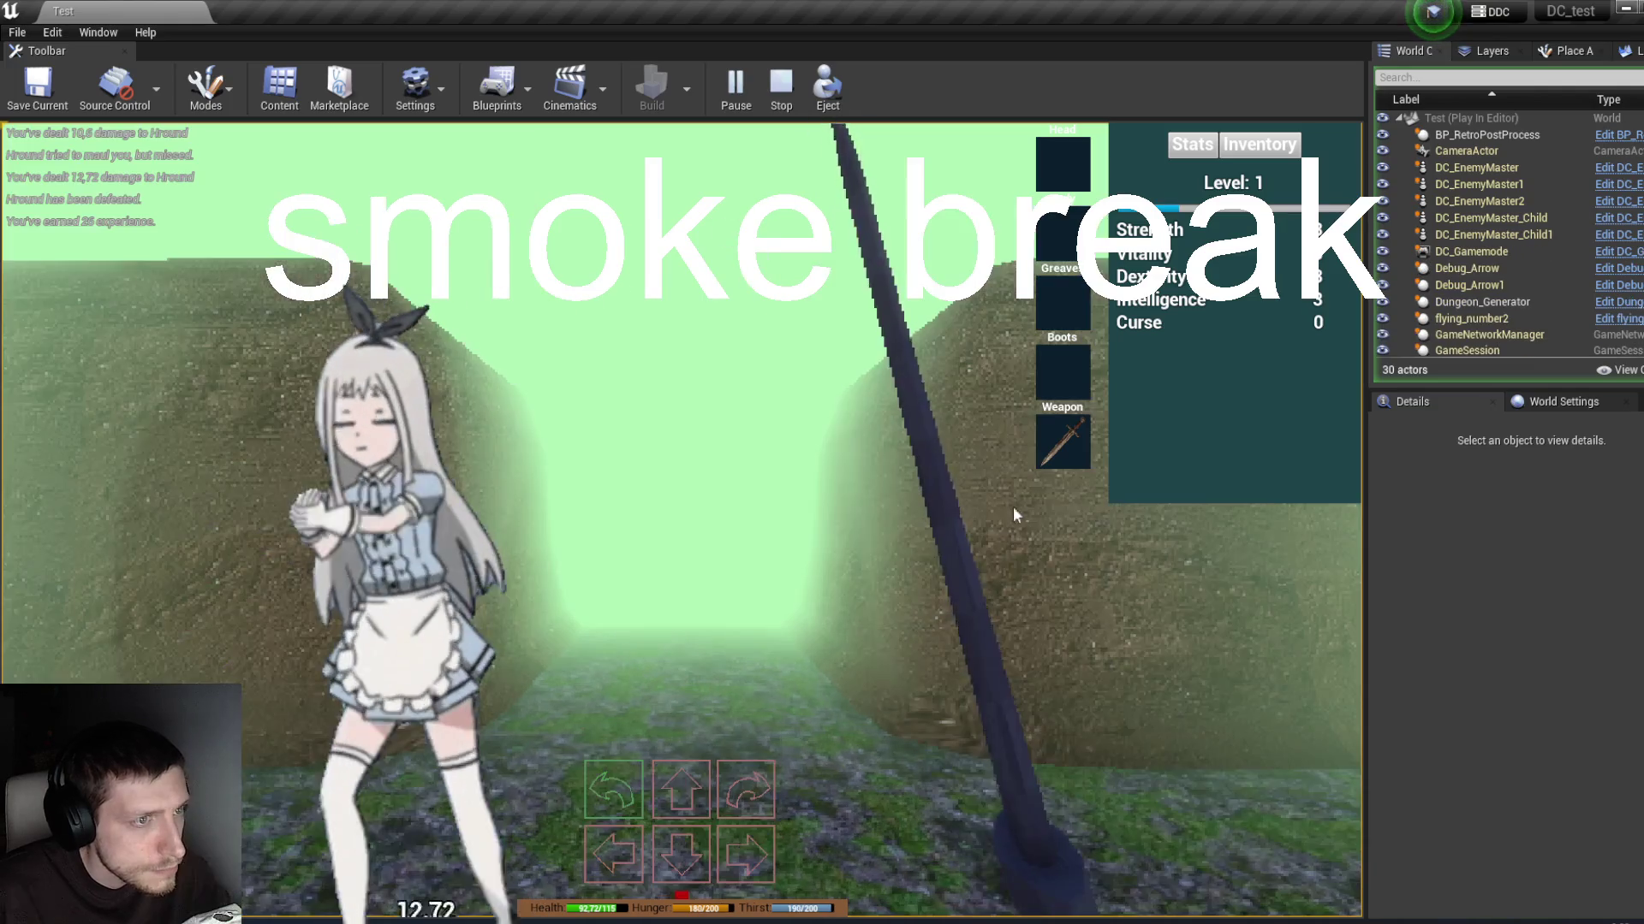
Step: Move down the corridor, turn toward Condemned, and attack until it is defeated
key("w")
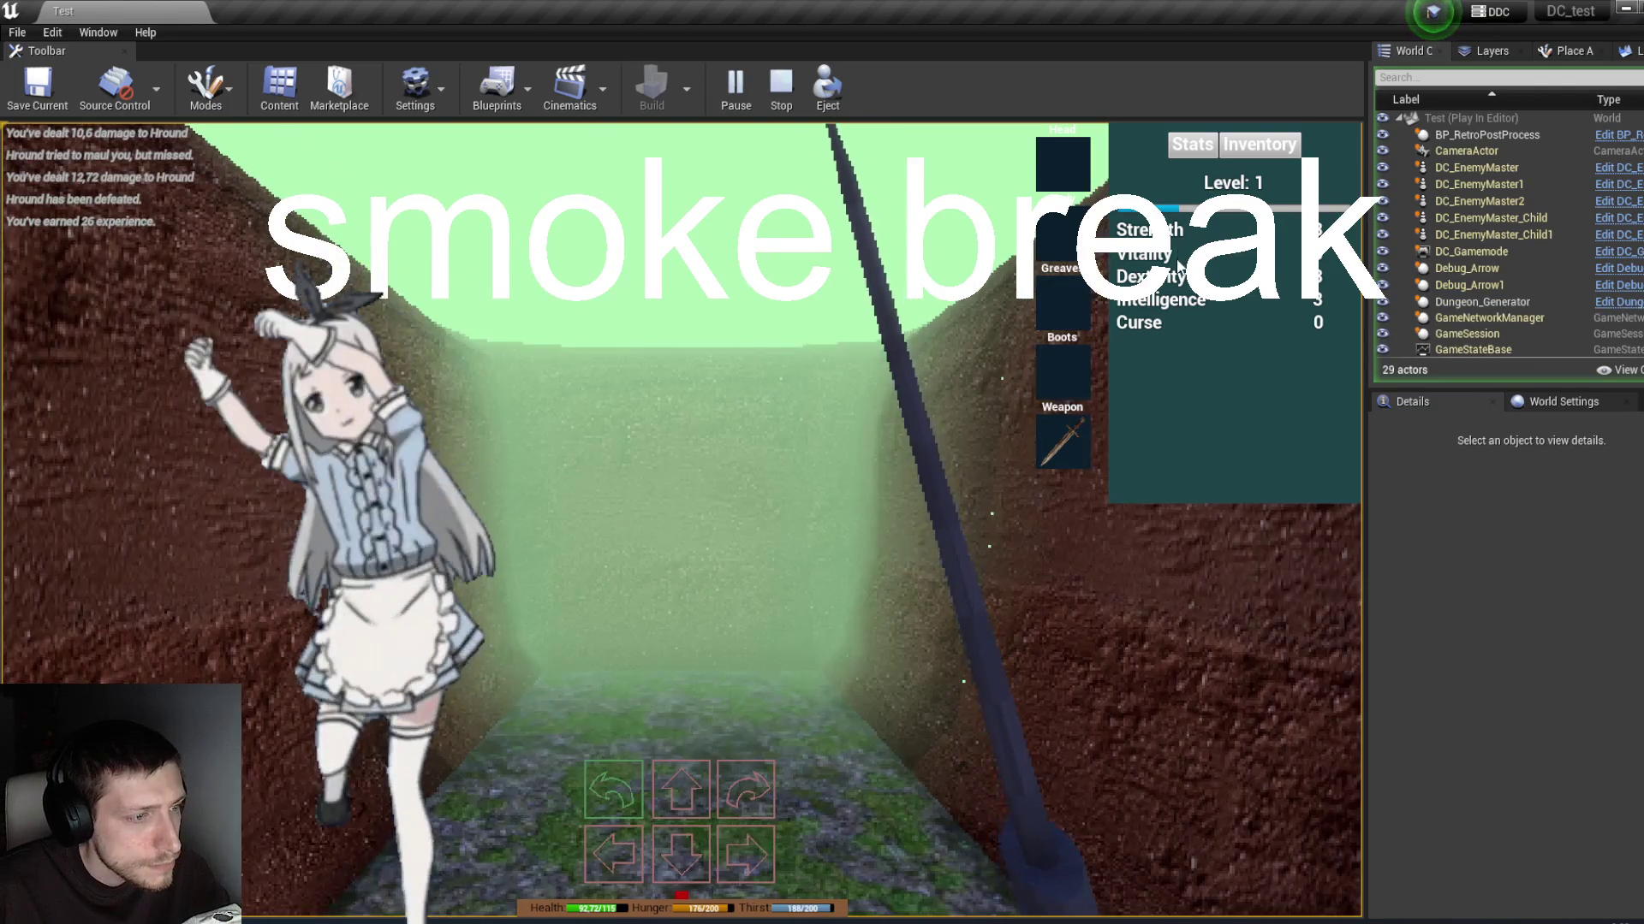
key("q")
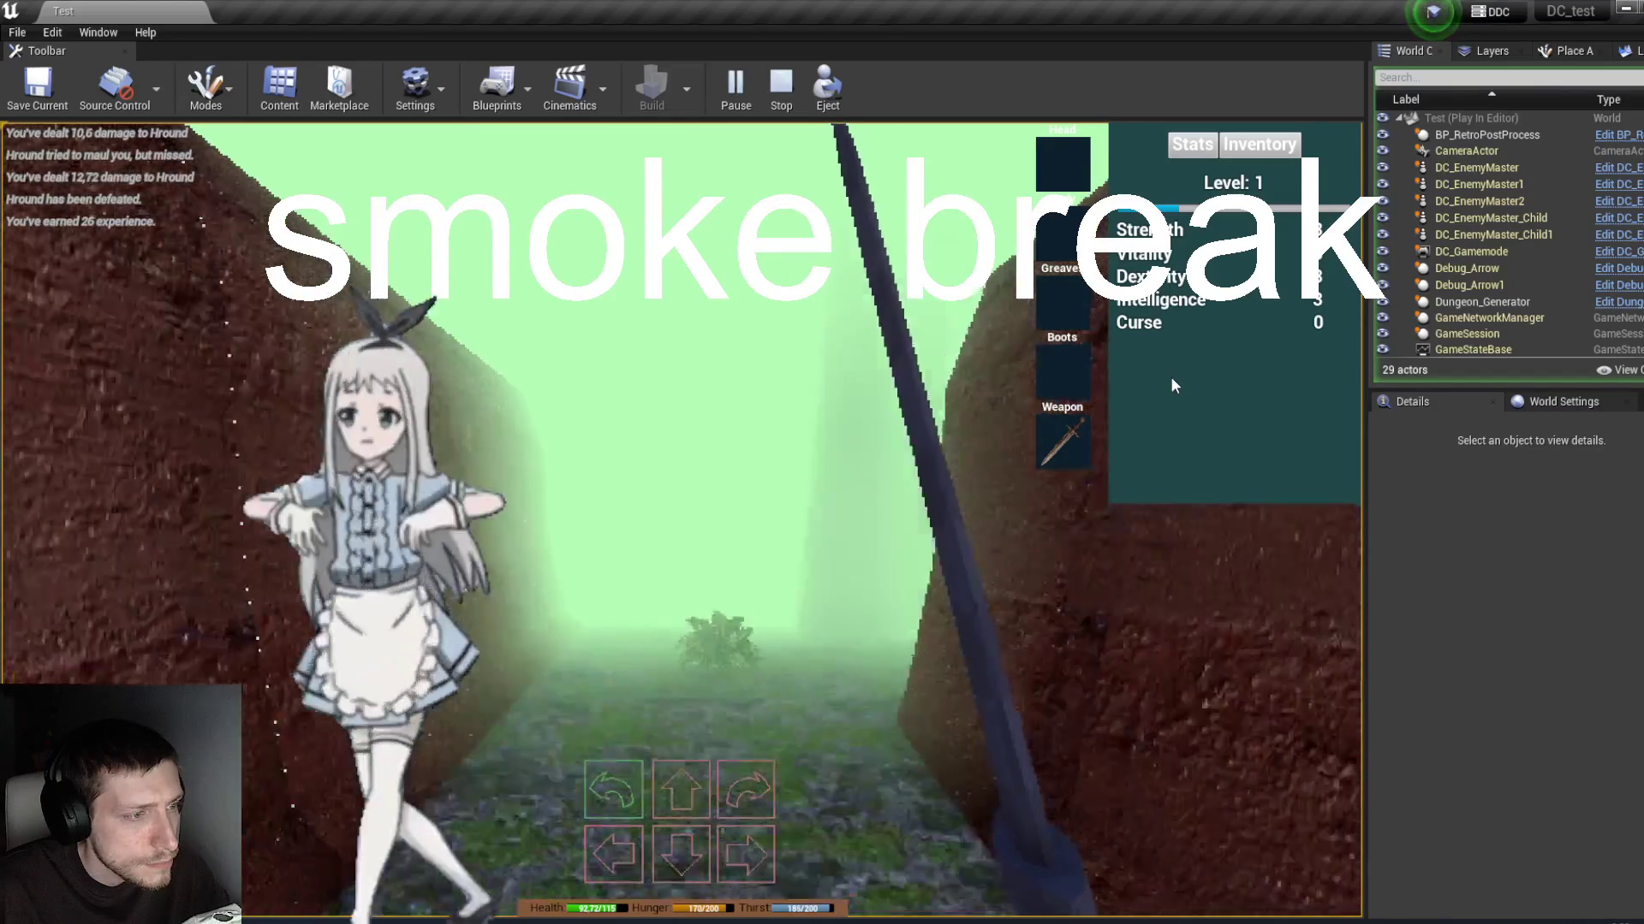
key("e")
left_click(1172, 385)
left_click(1172, 385)
left_click(1172, 385)
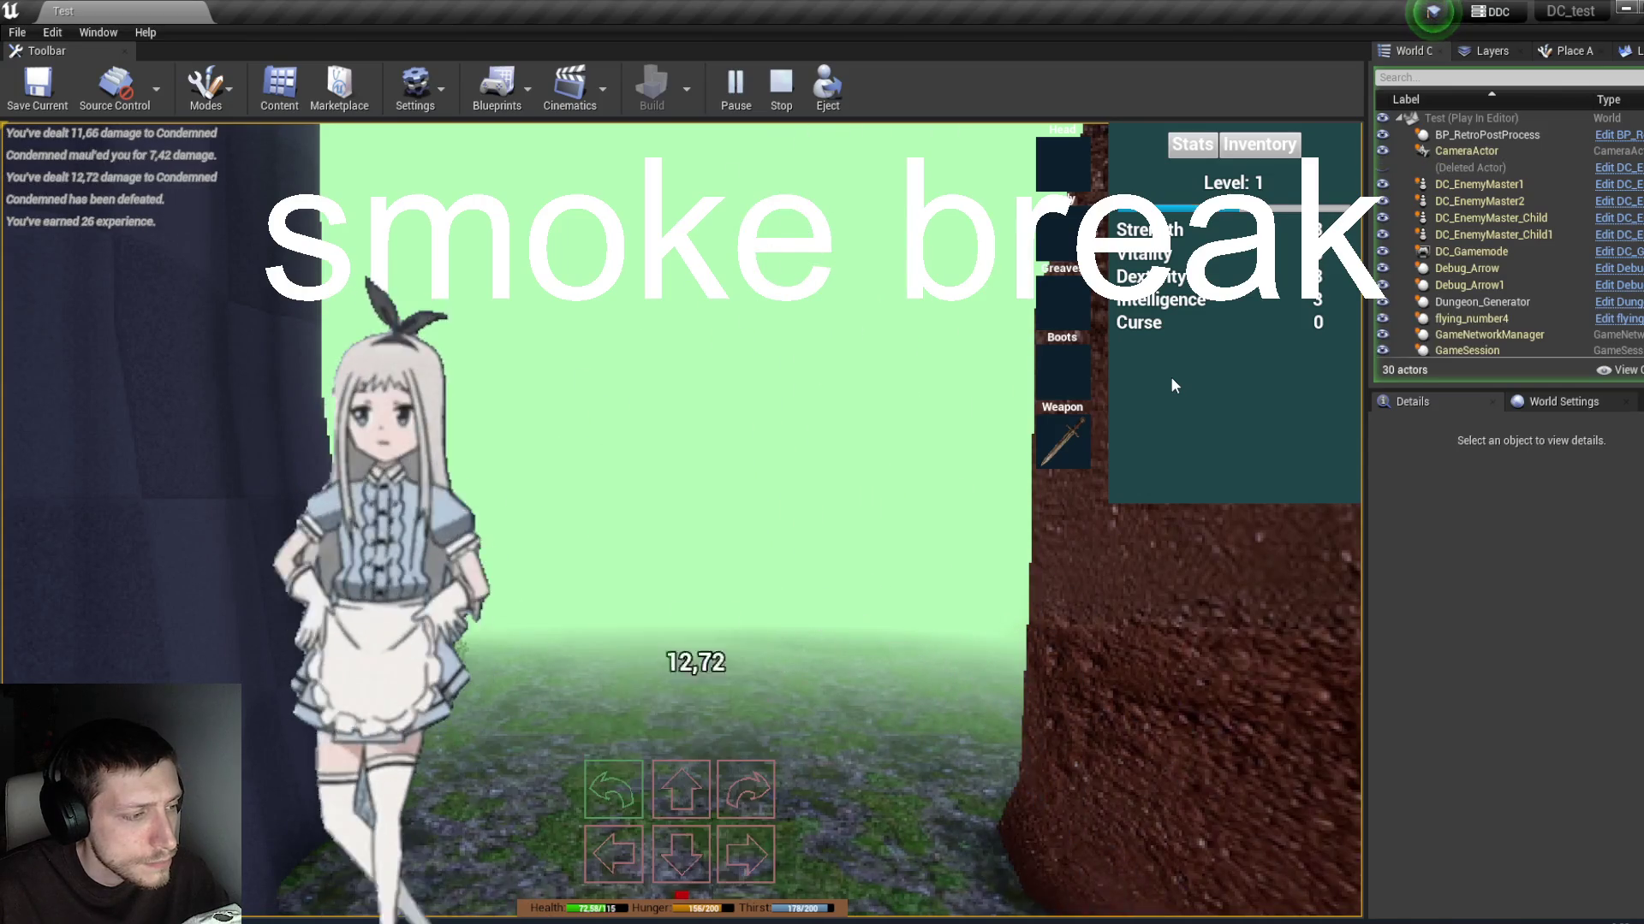
Step: Step into the cell beside the chest and turn to face it
key("w")
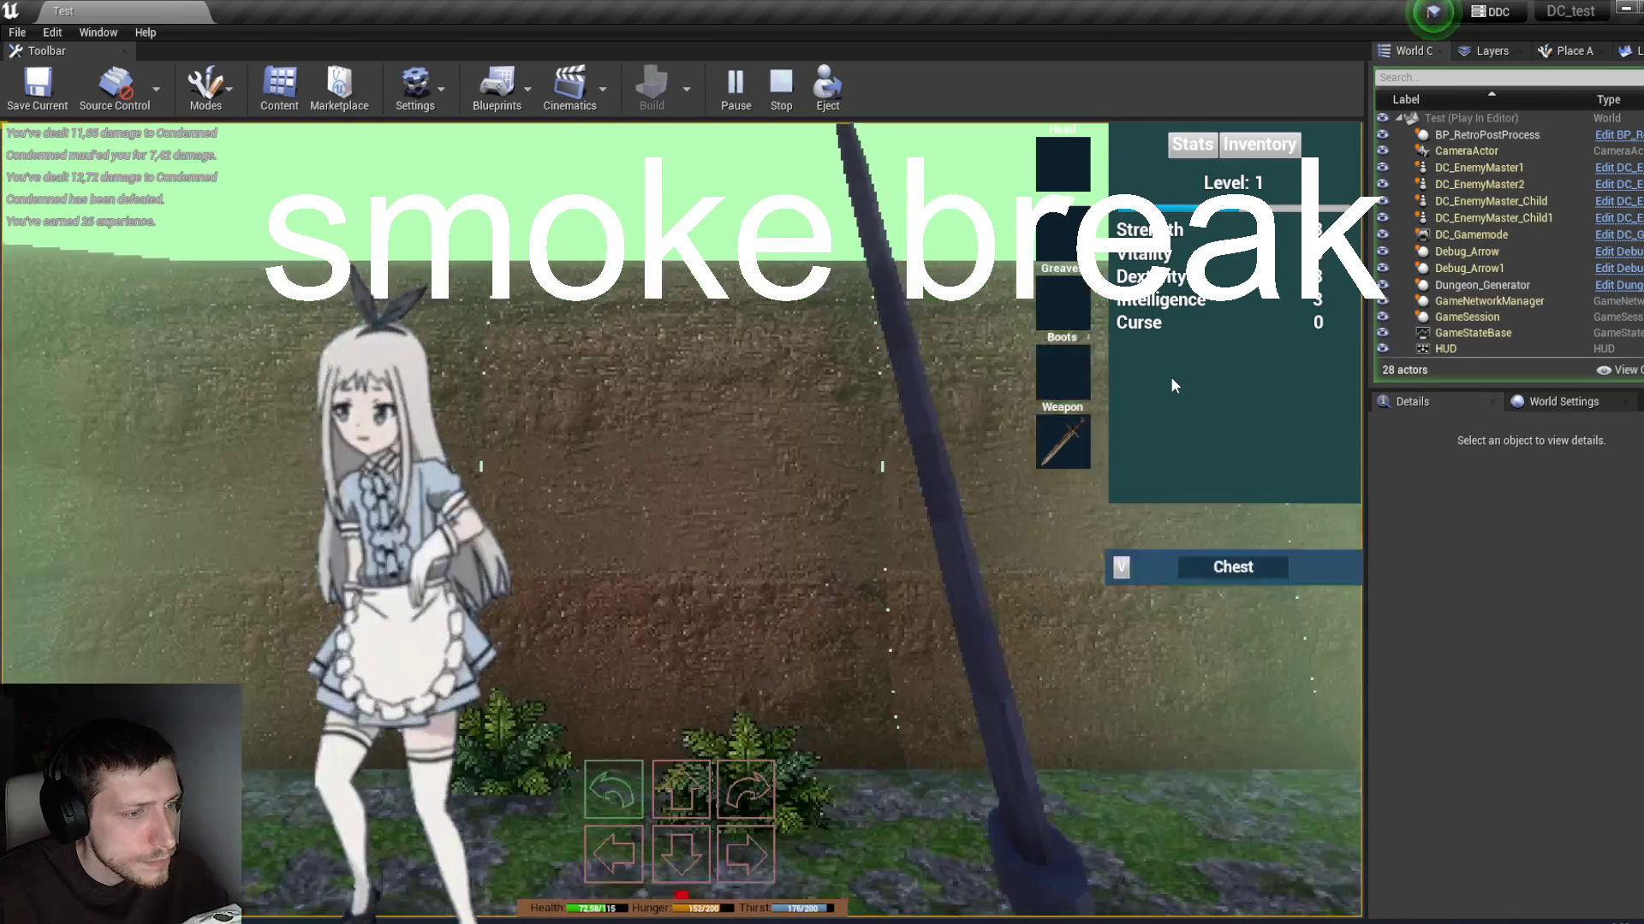
key("e")
key("e")
key("q")
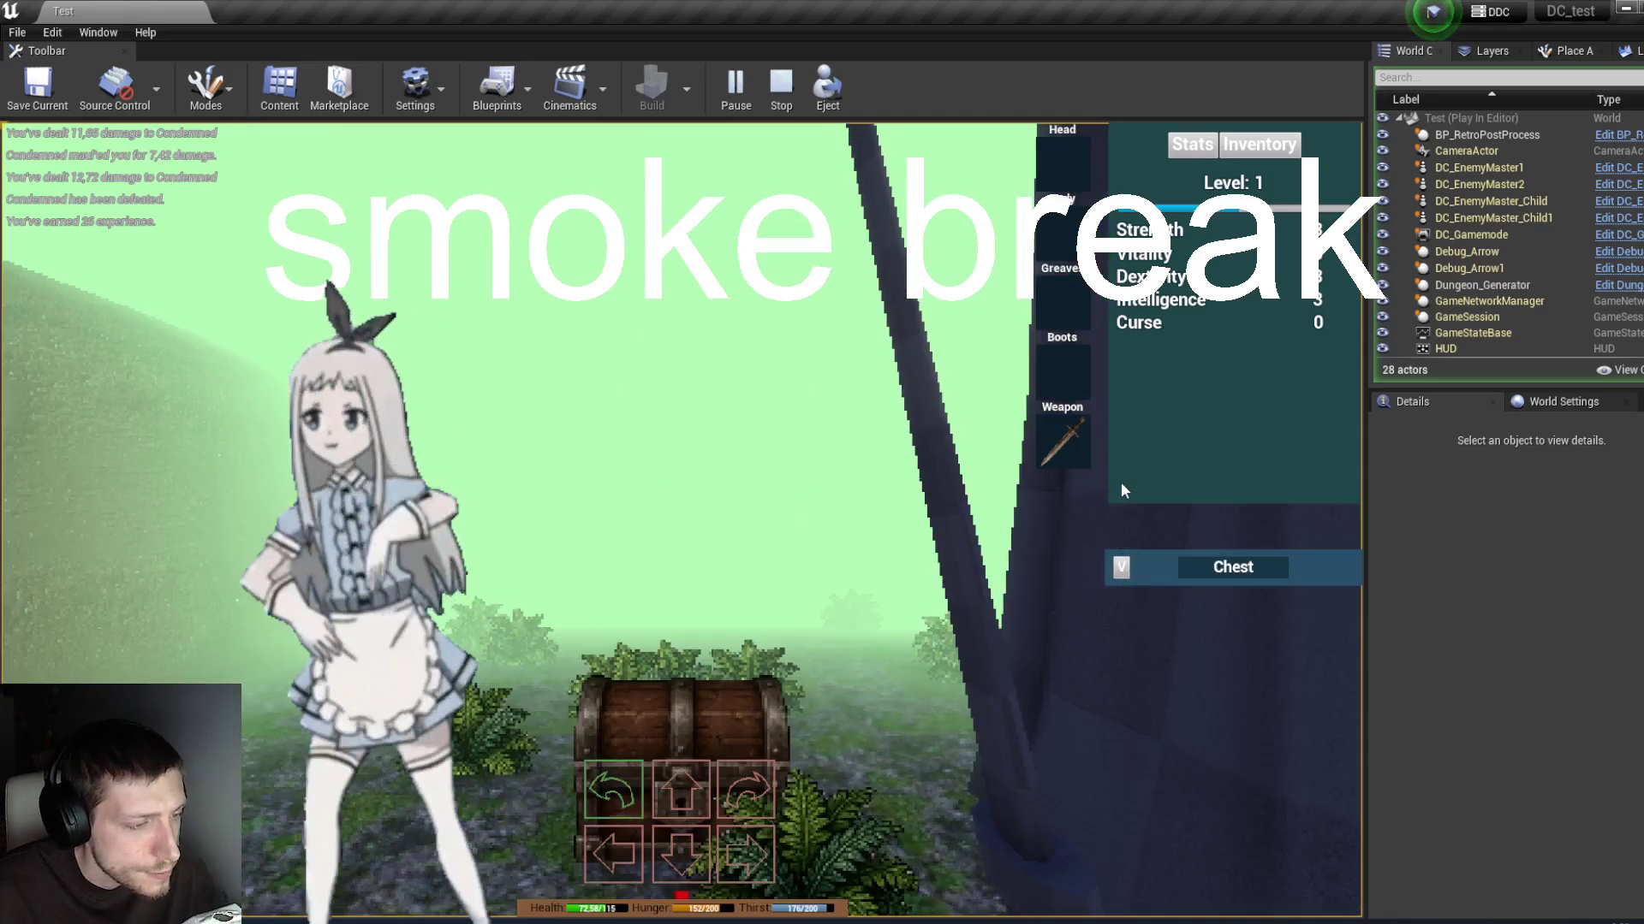
left_click(1190, 139)
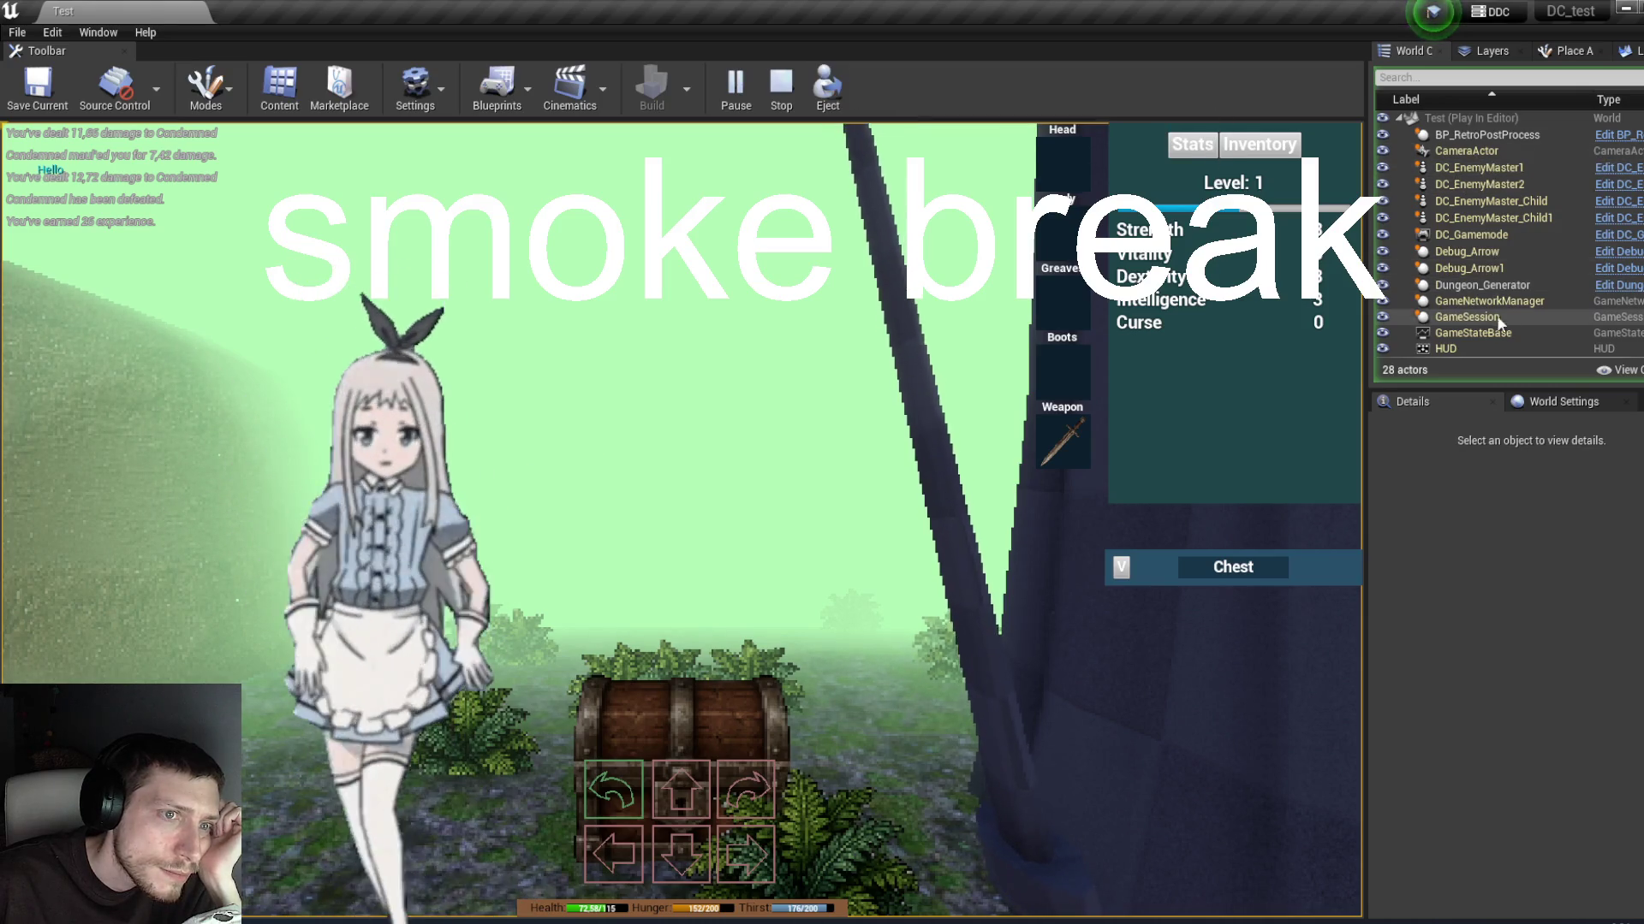
scroll(1513, 267, "down", 3)
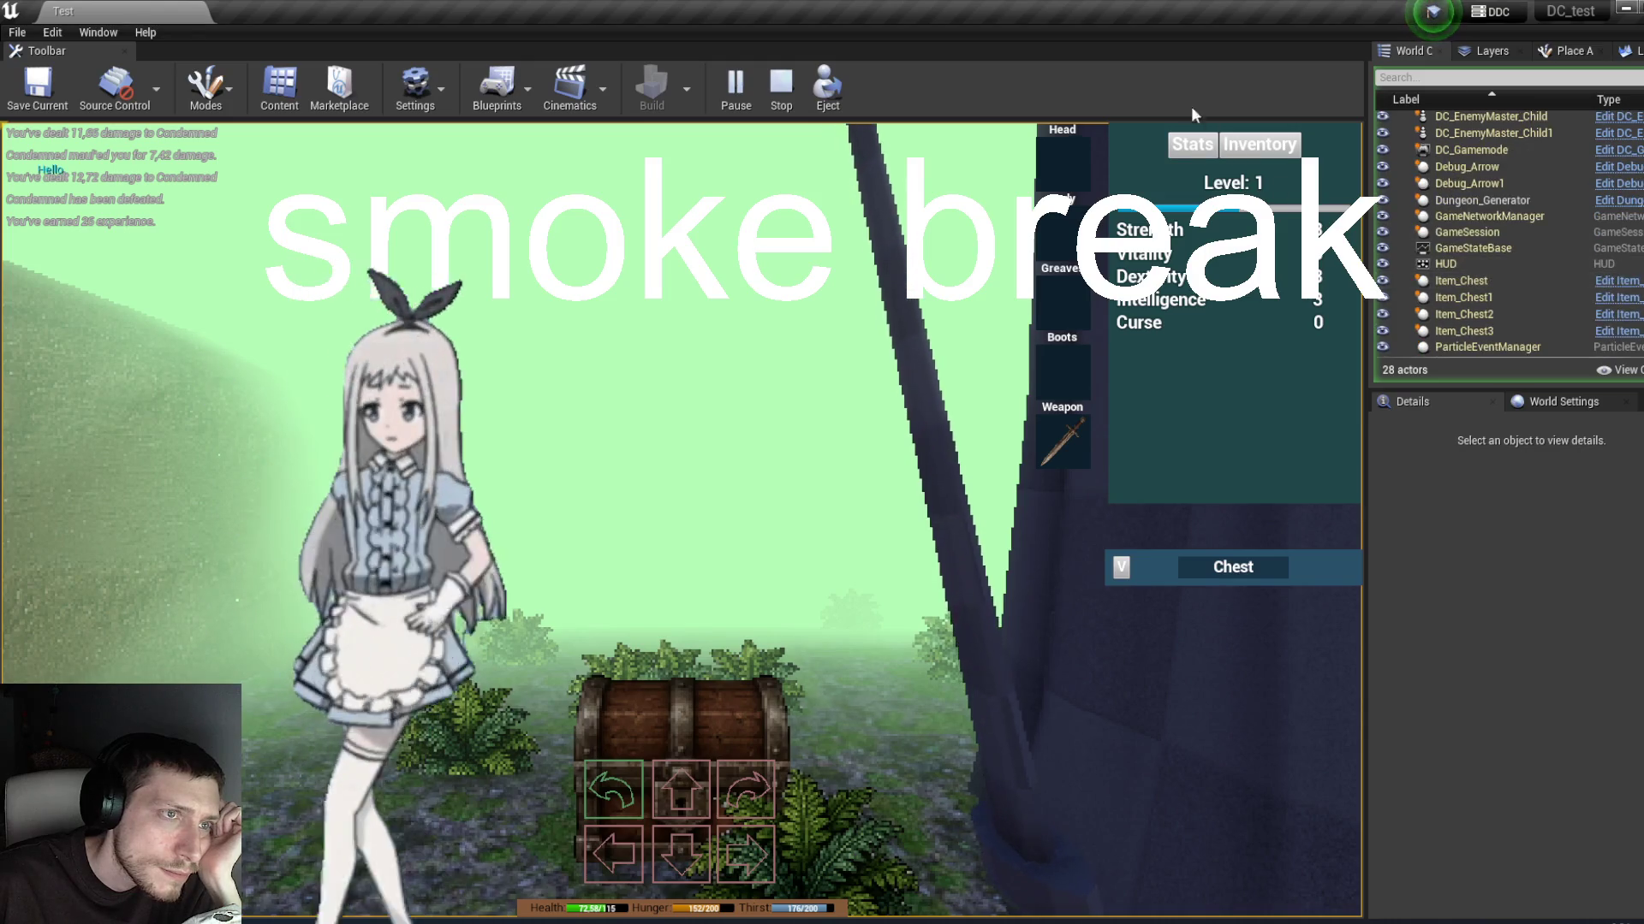
left_click(830, 103)
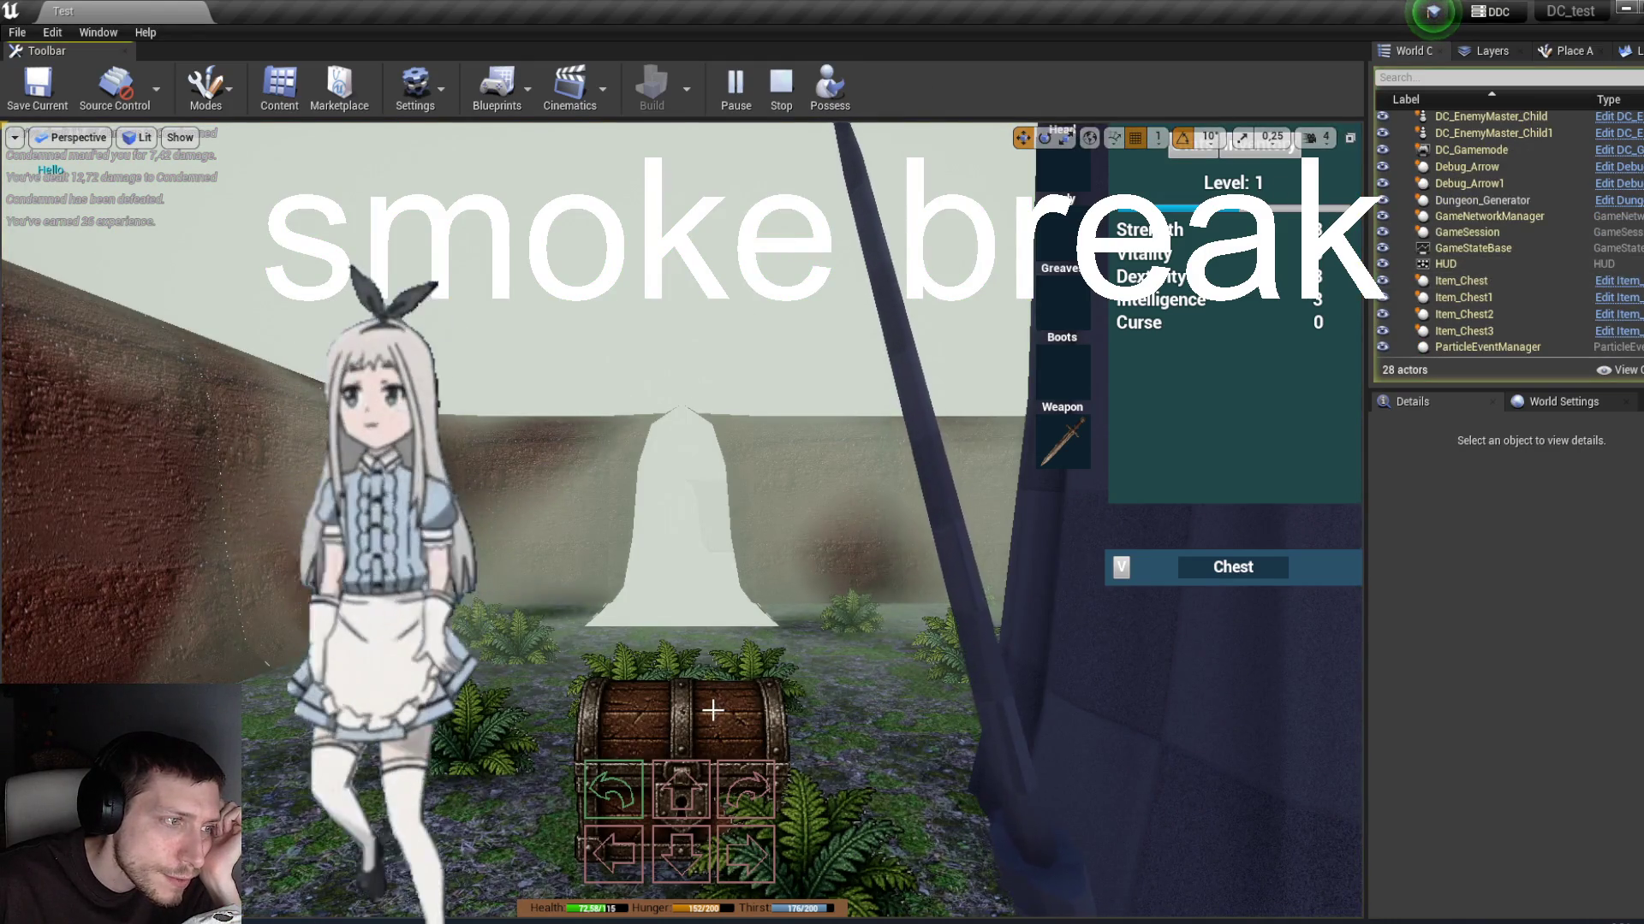
left_click(712, 711)
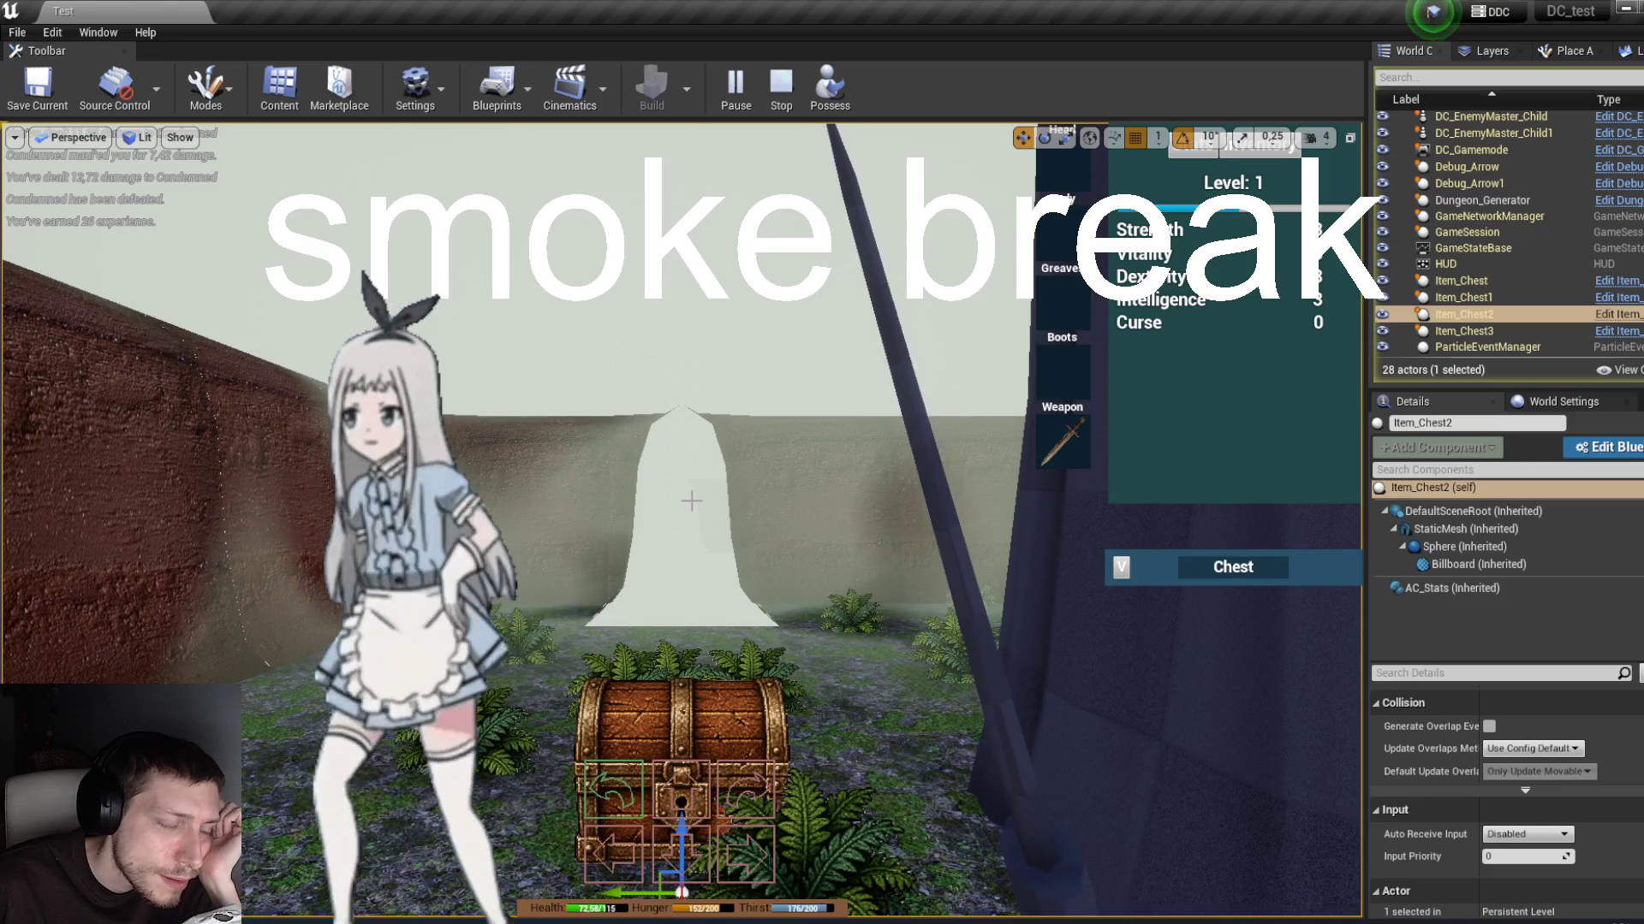
left_click(1507, 589)
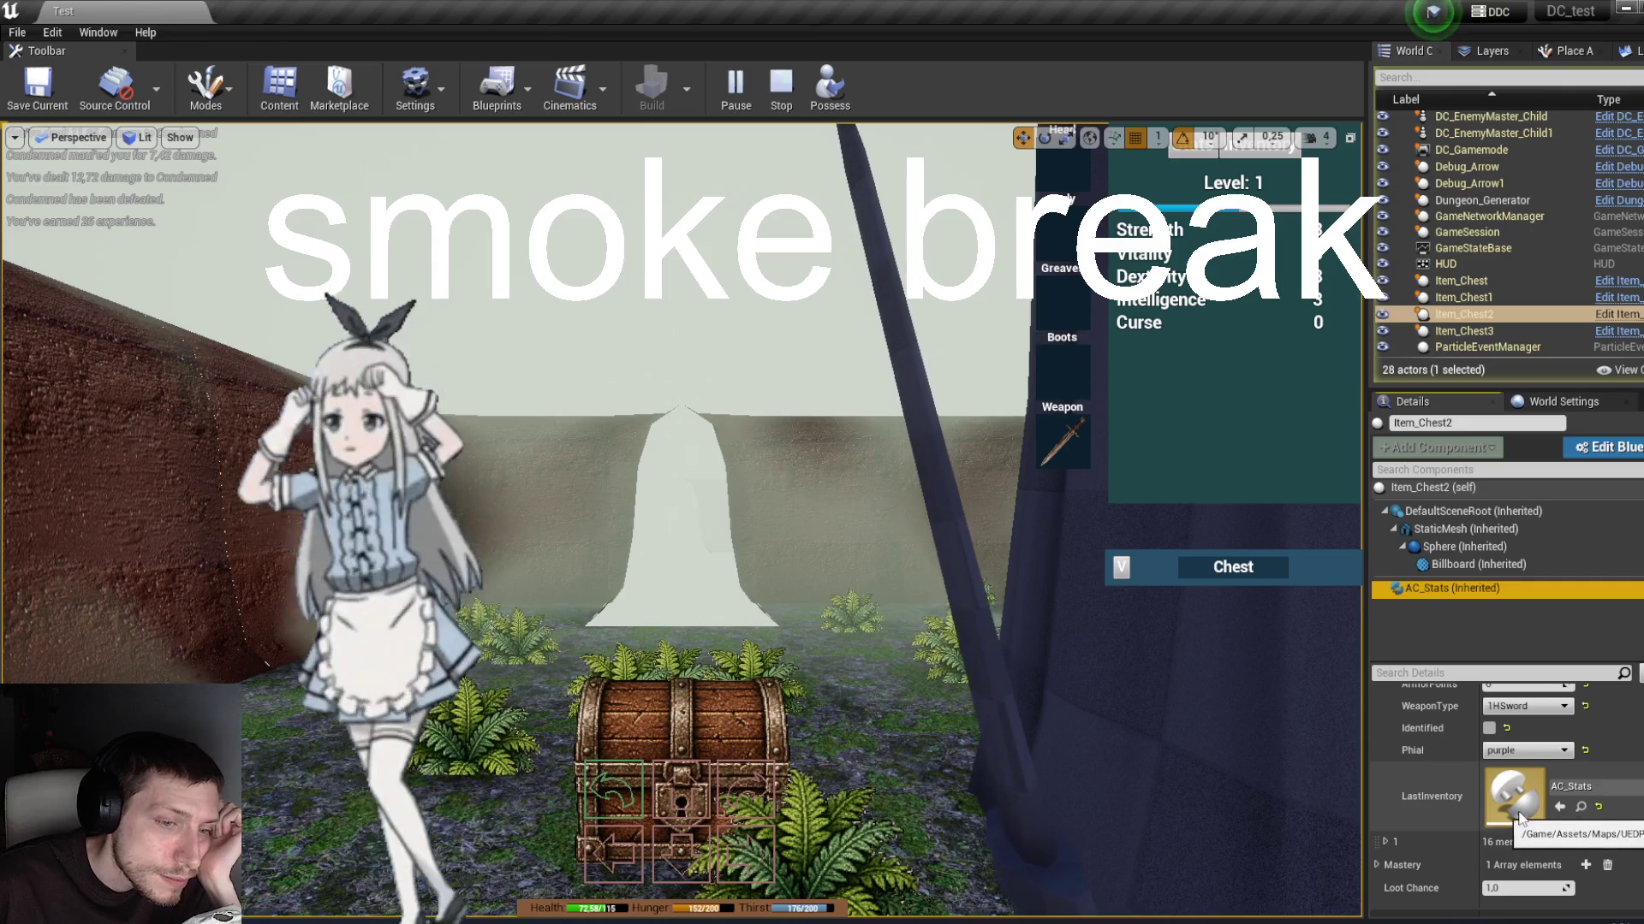
scroll(1506, 801, "up", 5)
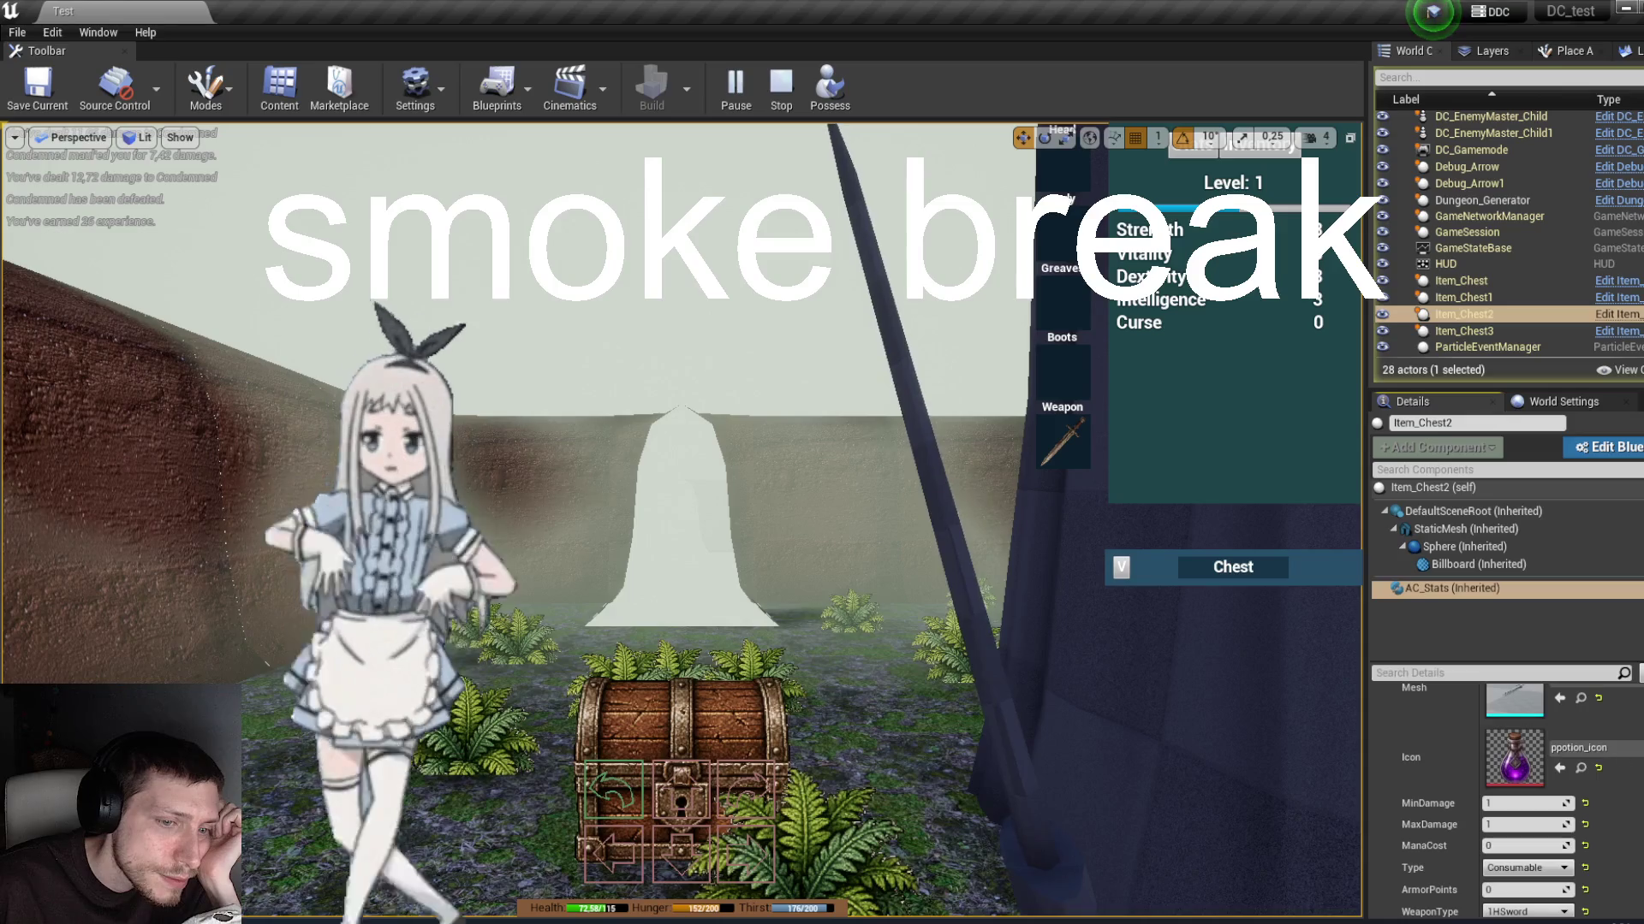
left_click(827, 86)
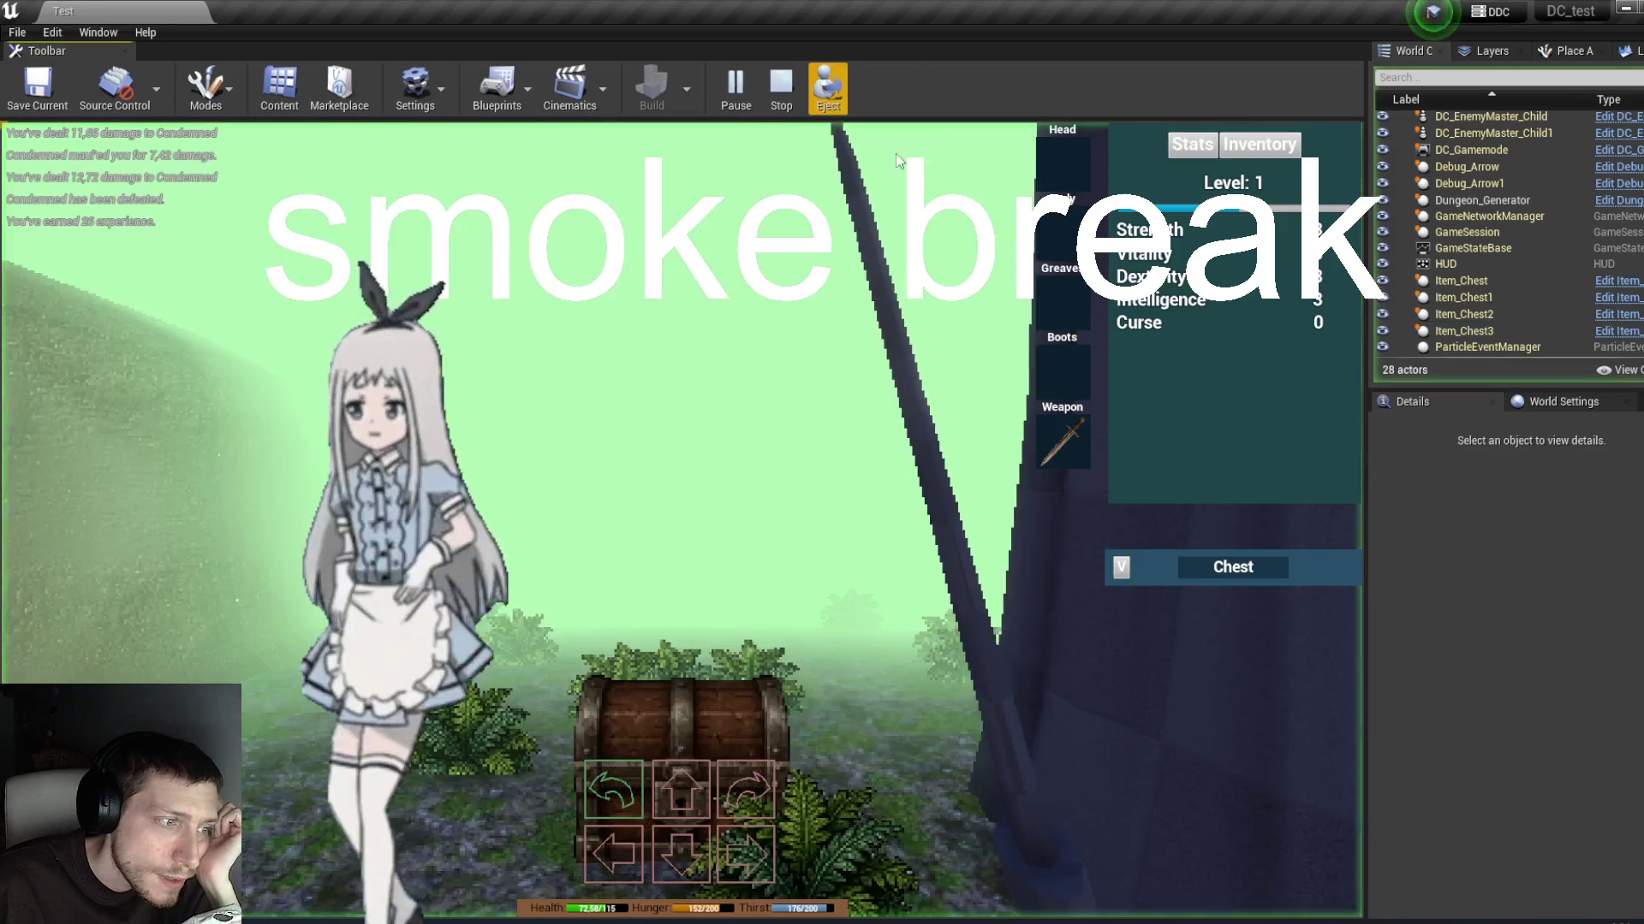
Step: Open the chest, then eject to inspect Item_Chest2's AC_Stats LastInventory entries, including Black Potion
left_click(1123, 568)
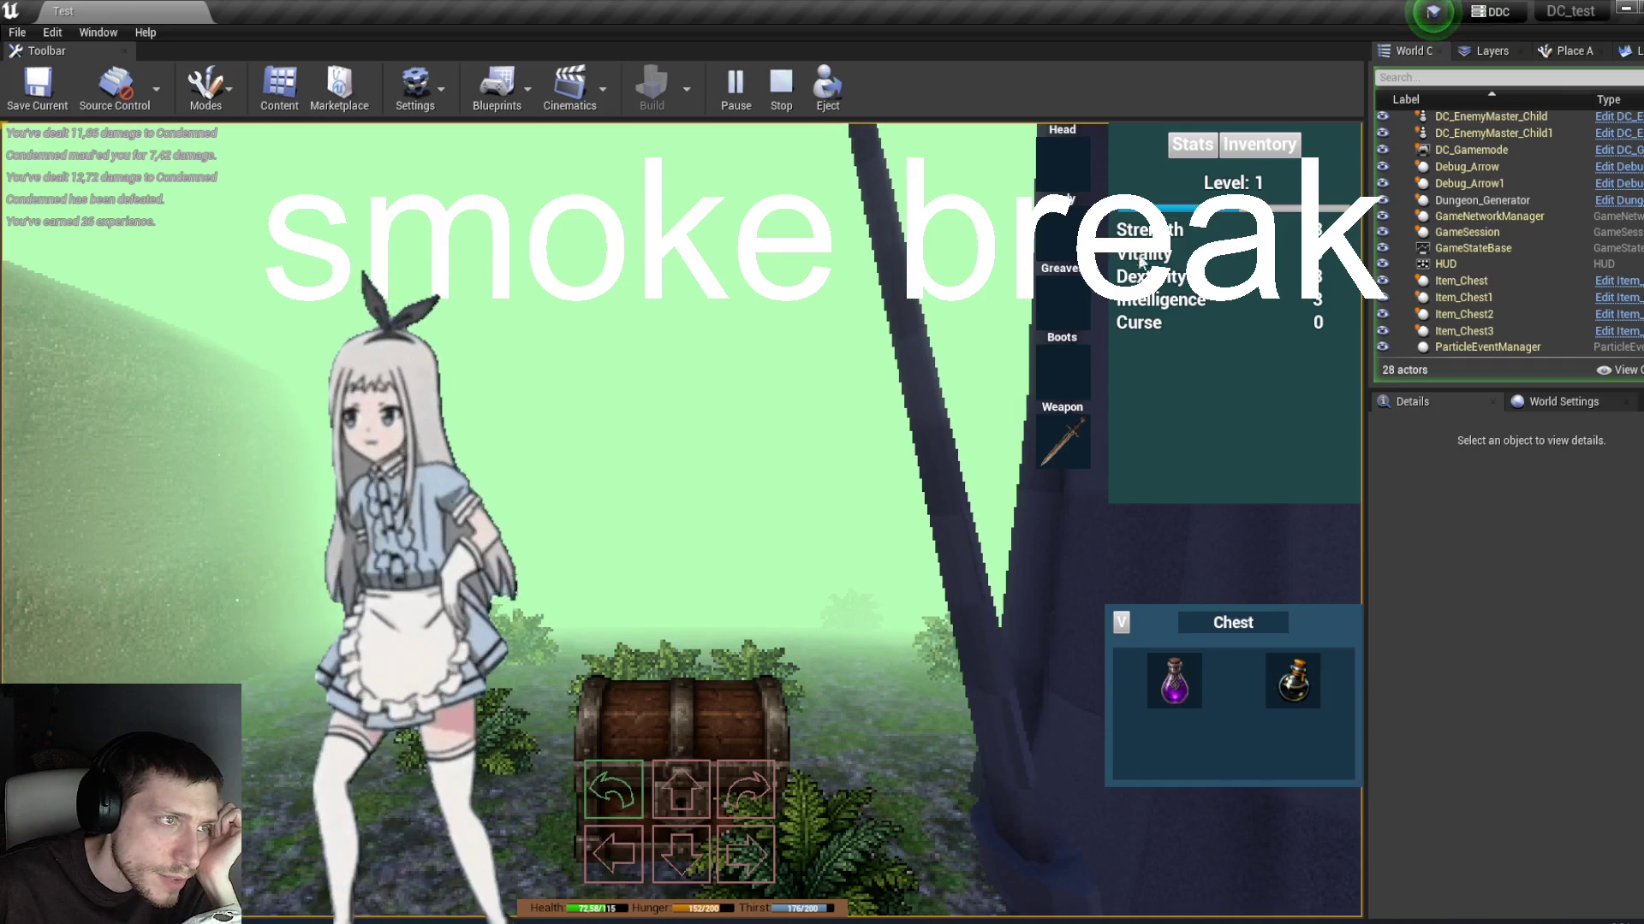
left_click(827, 97)
left_click(729, 697)
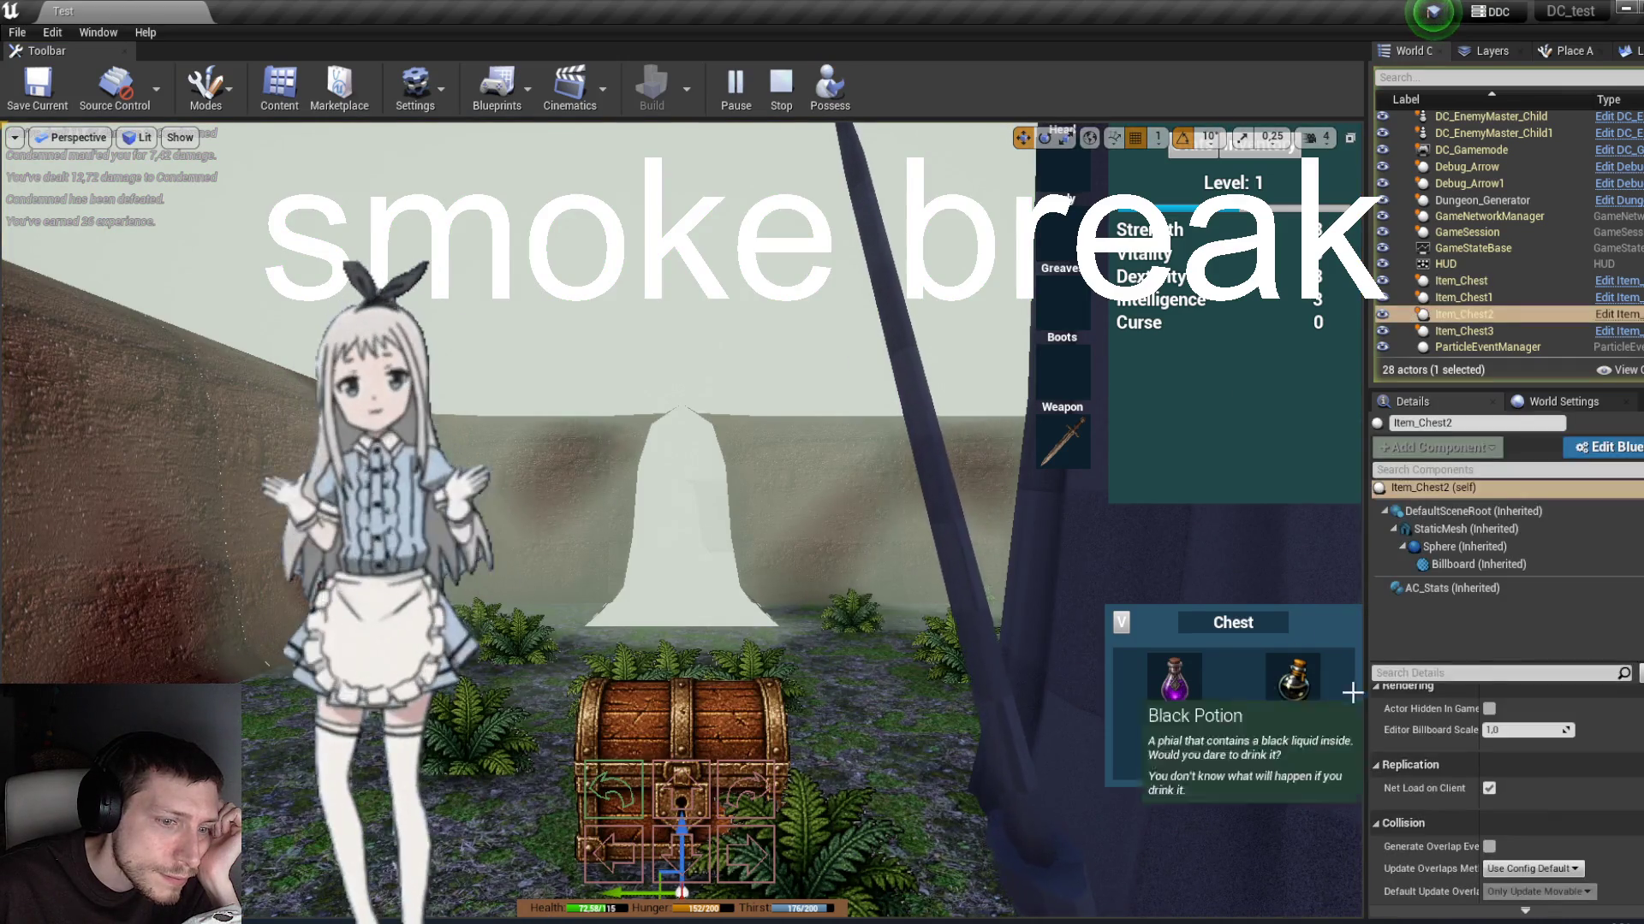
left_click(1461, 588)
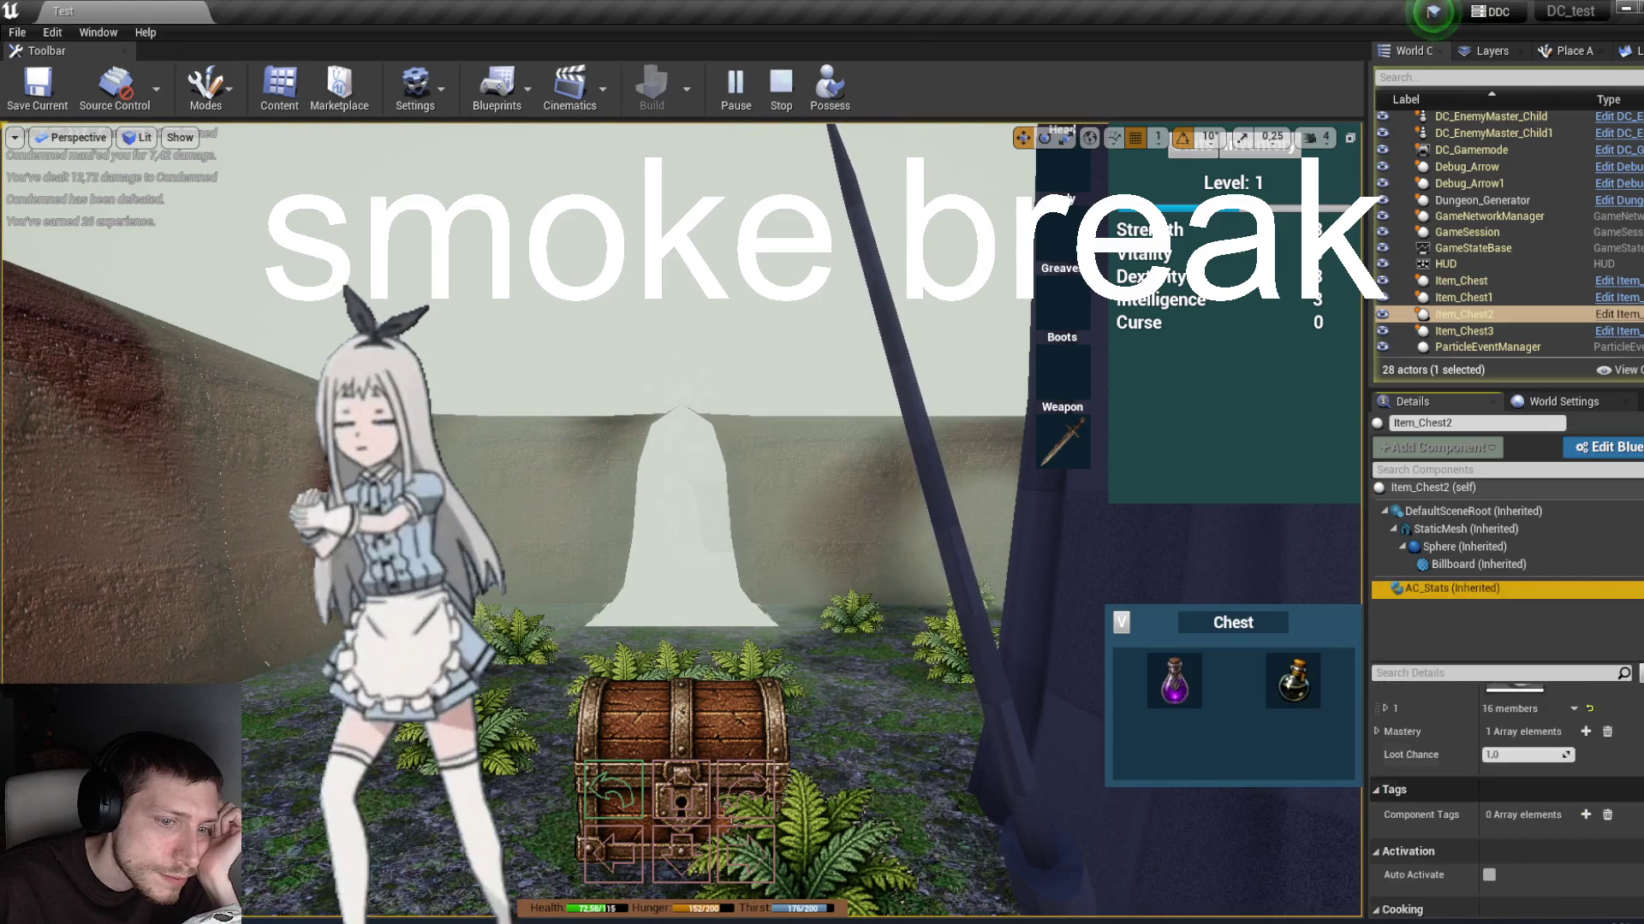
scroll(1389, 741, "down", 10)
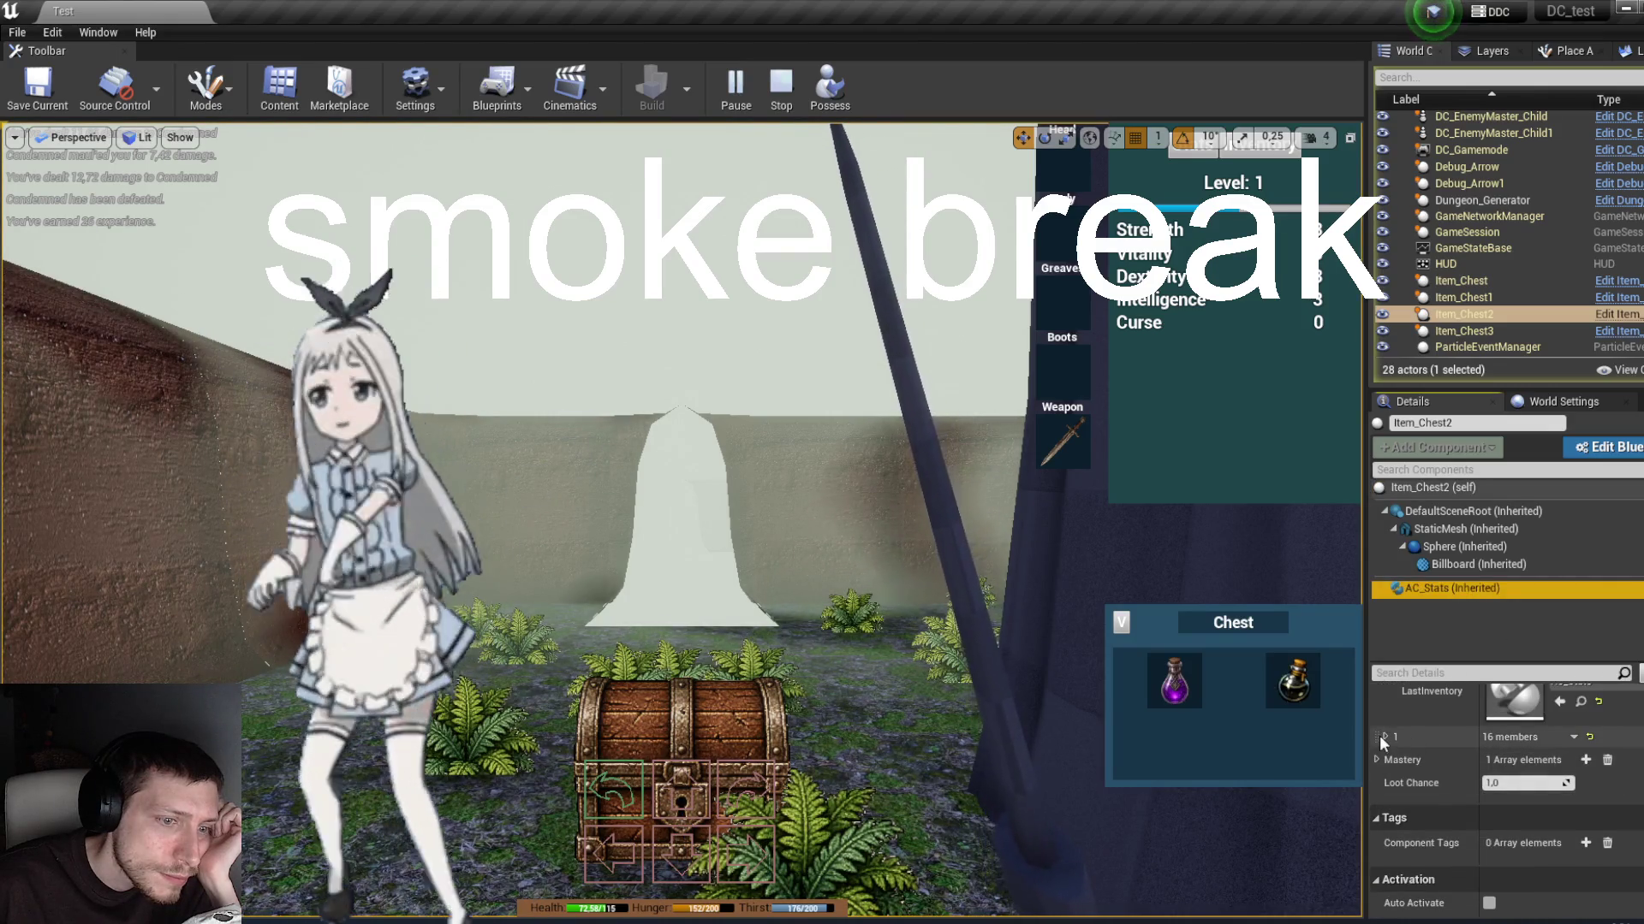
left_click(1387, 737)
scroll(1507, 745, "down", 3)
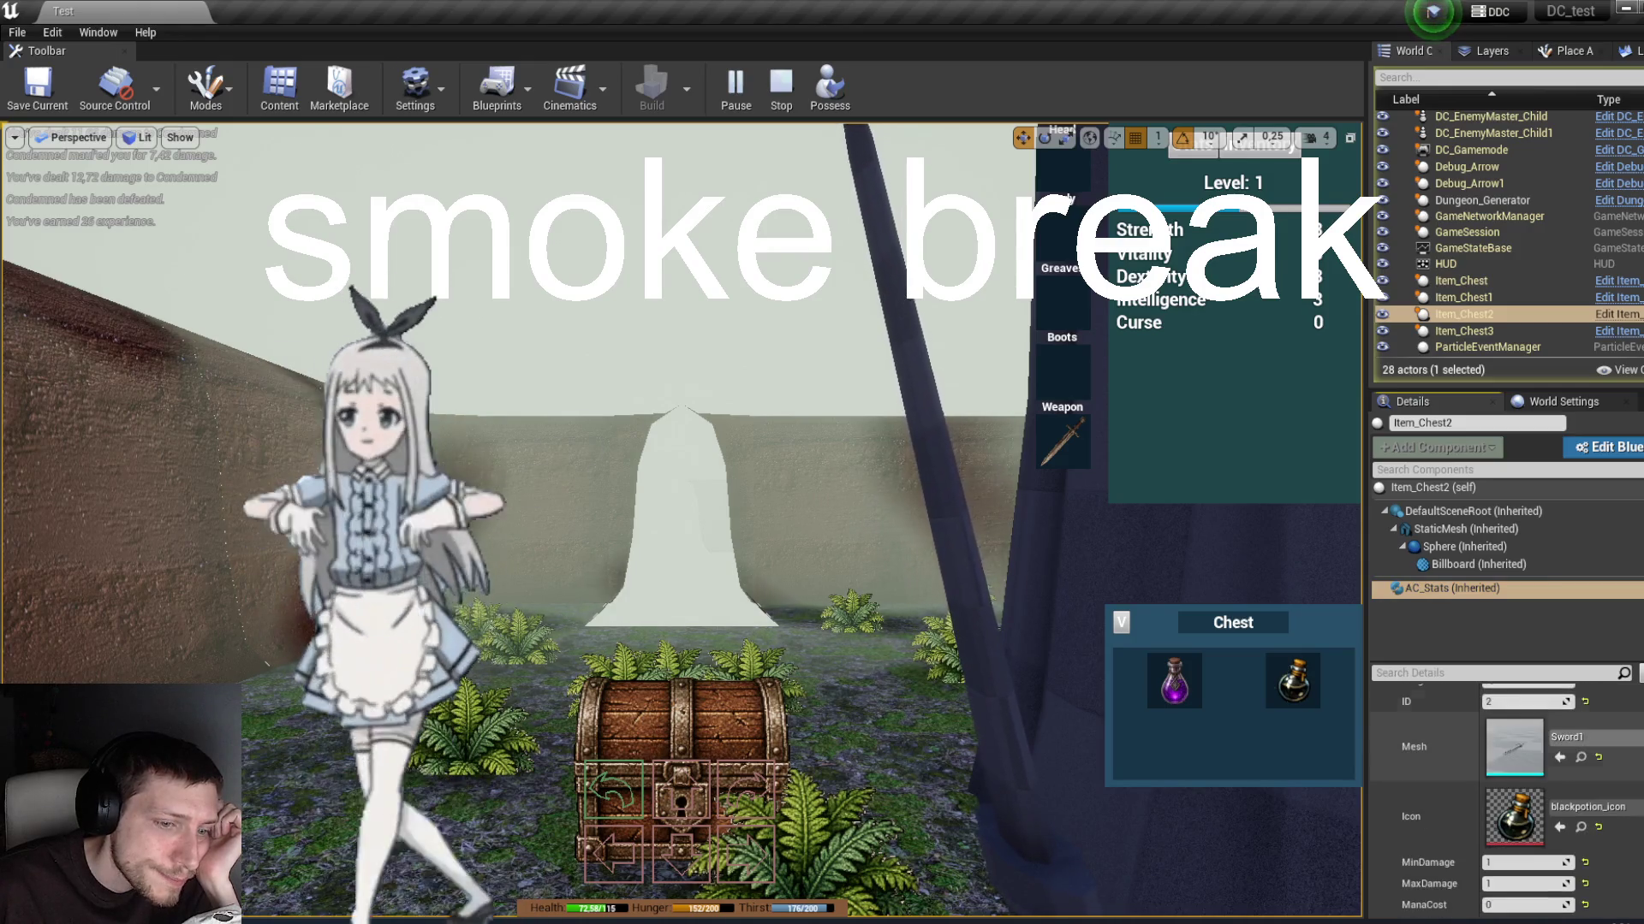
scroll(1575, 813, "down", 5)
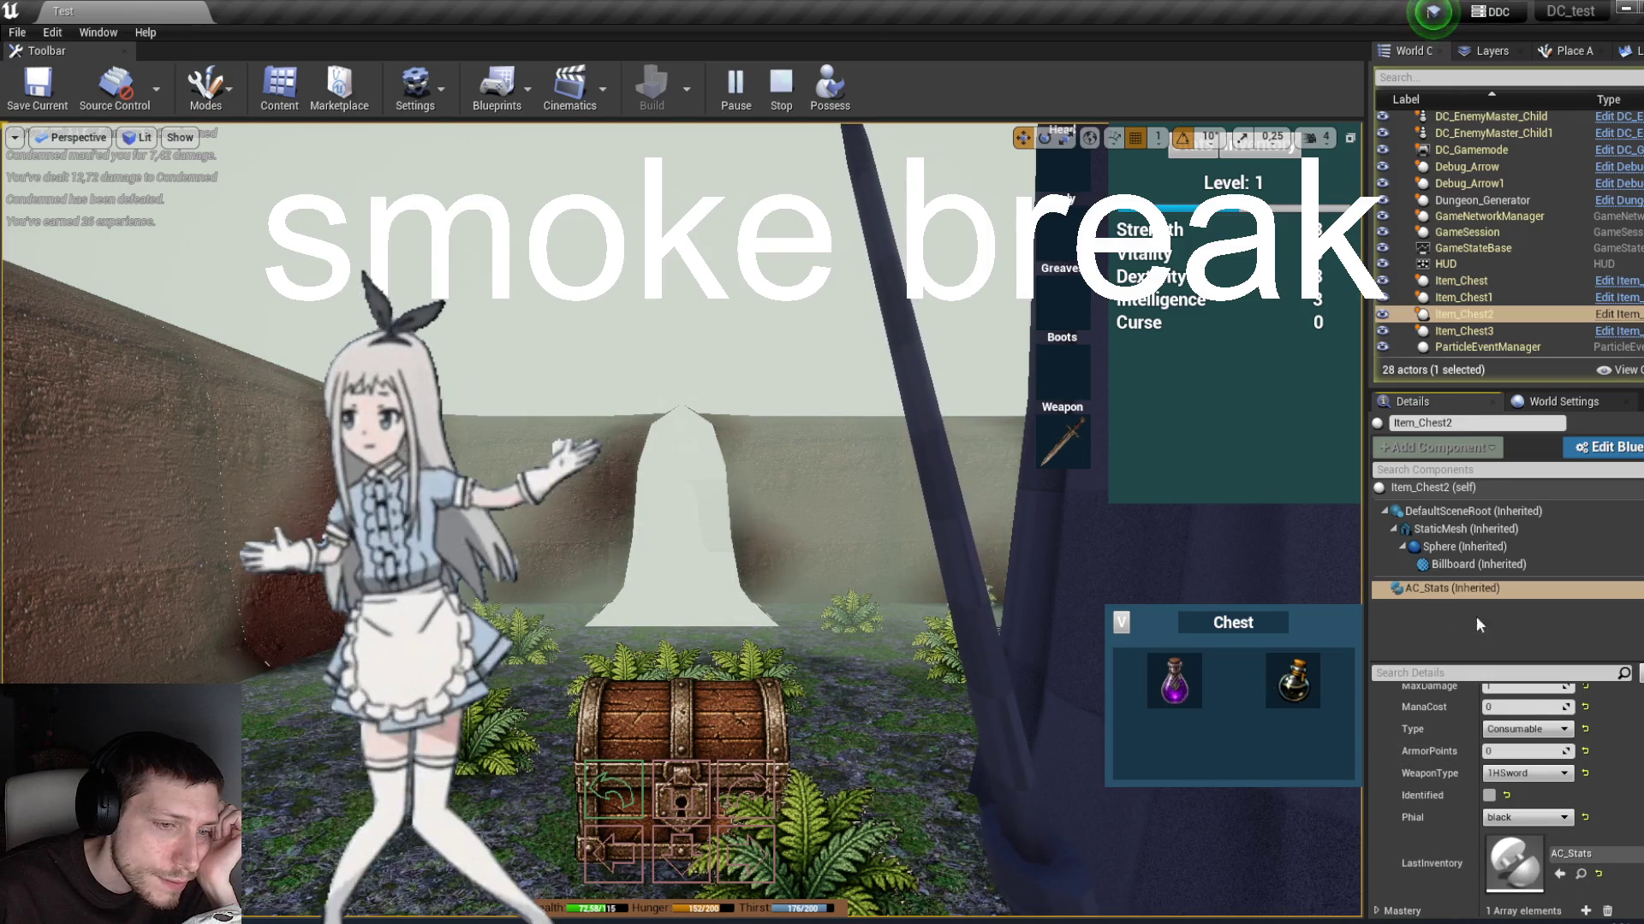
Step: Possess the player again, show the inventory grid, and take the Purple Potion
left_click(842, 101)
left_click(1243, 151)
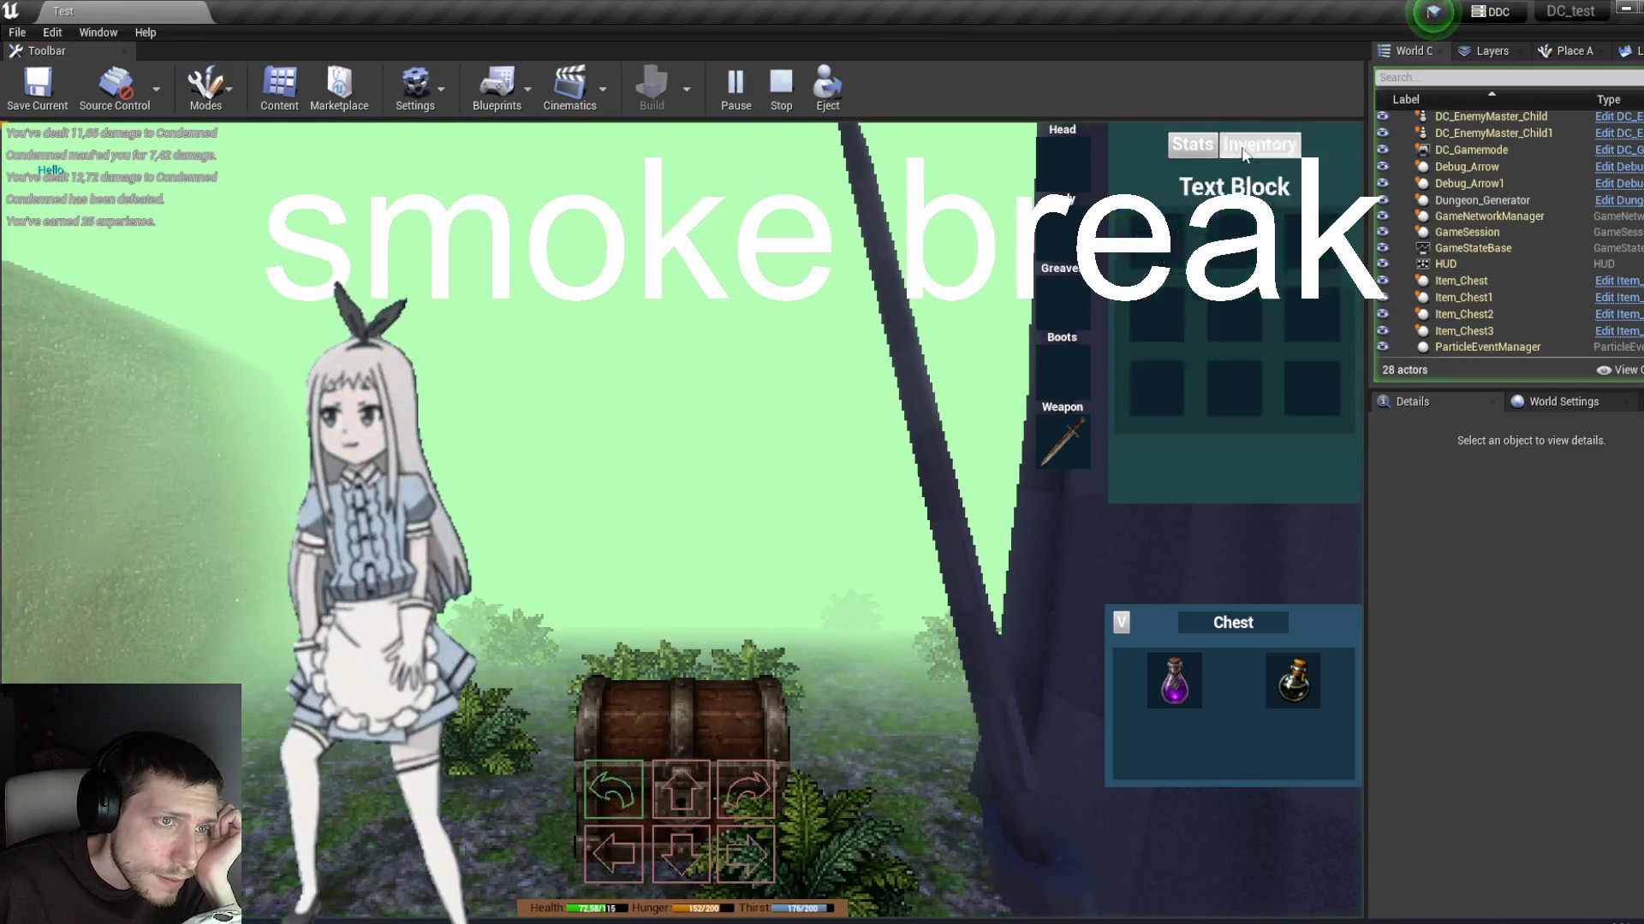
left_click(1184, 686)
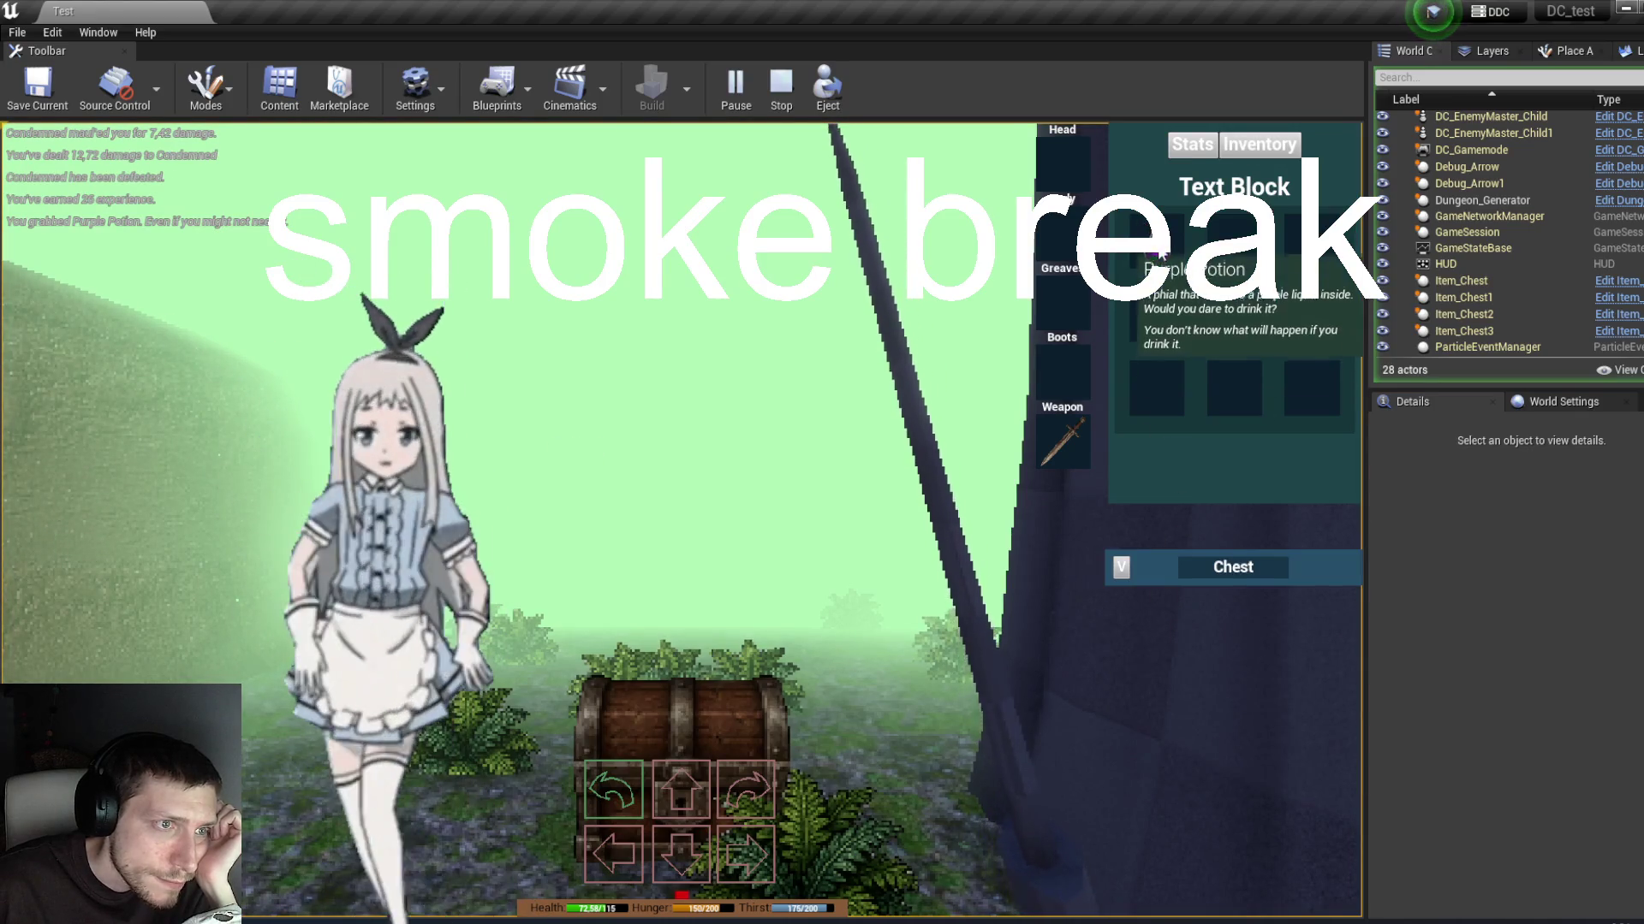
Step: Eject to review Player_DC's AC_Stats Inventory entries, including the ppotion_icon Consumable, then possess again
left_click(844, 96)
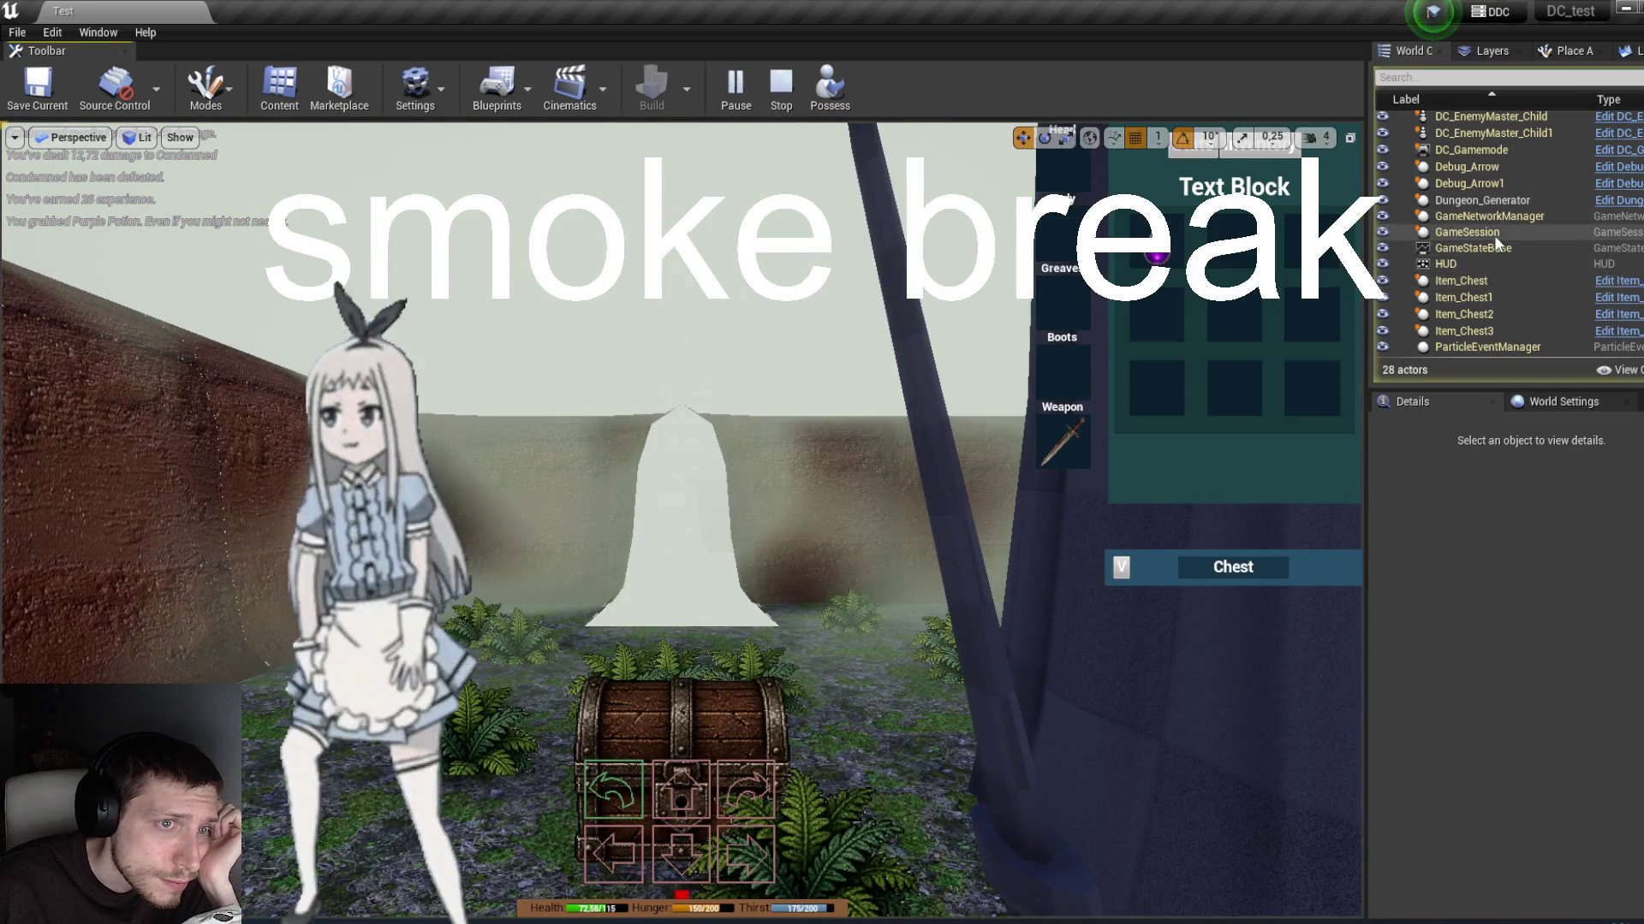
scroll(1493, 242, "down", 3)
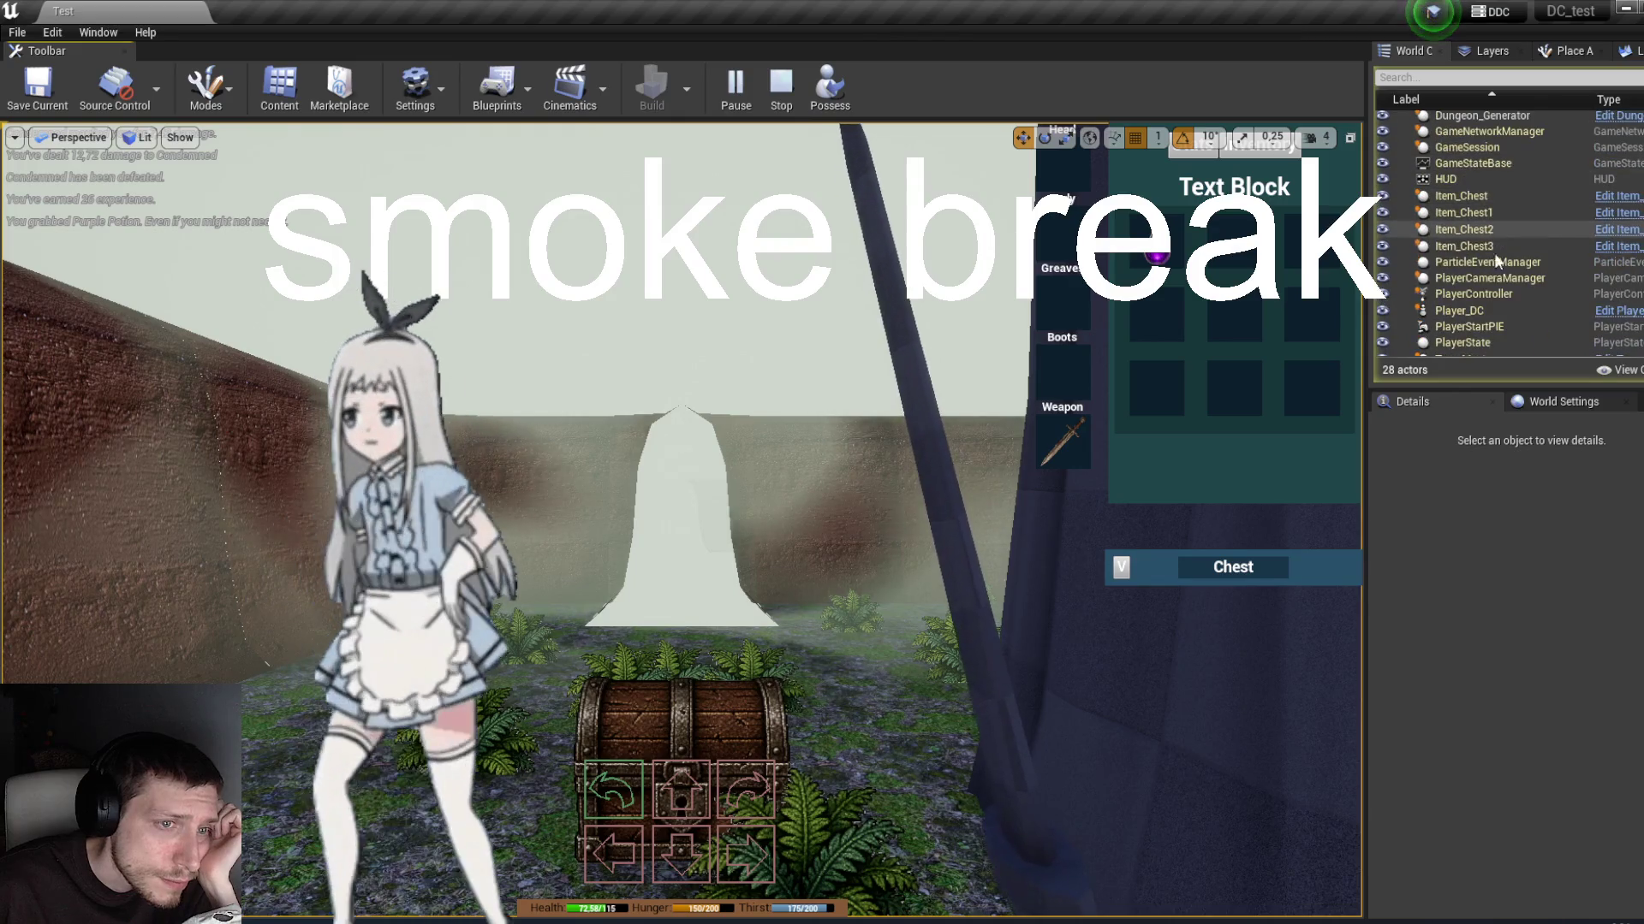
left_click(1463, 309)
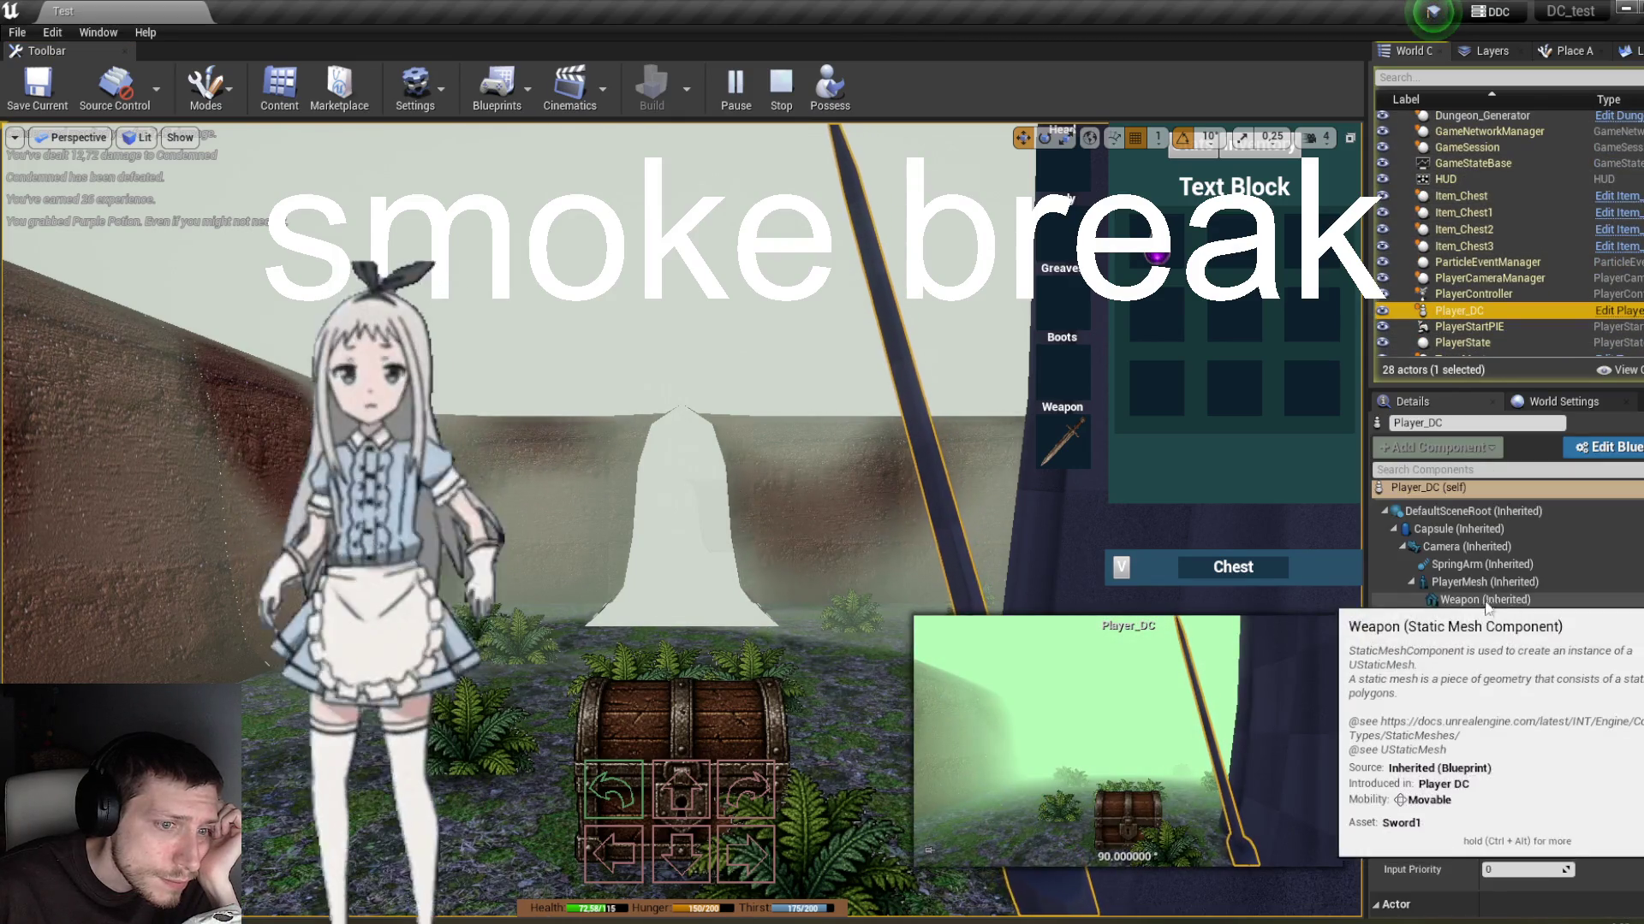
left_click(1476, 623)
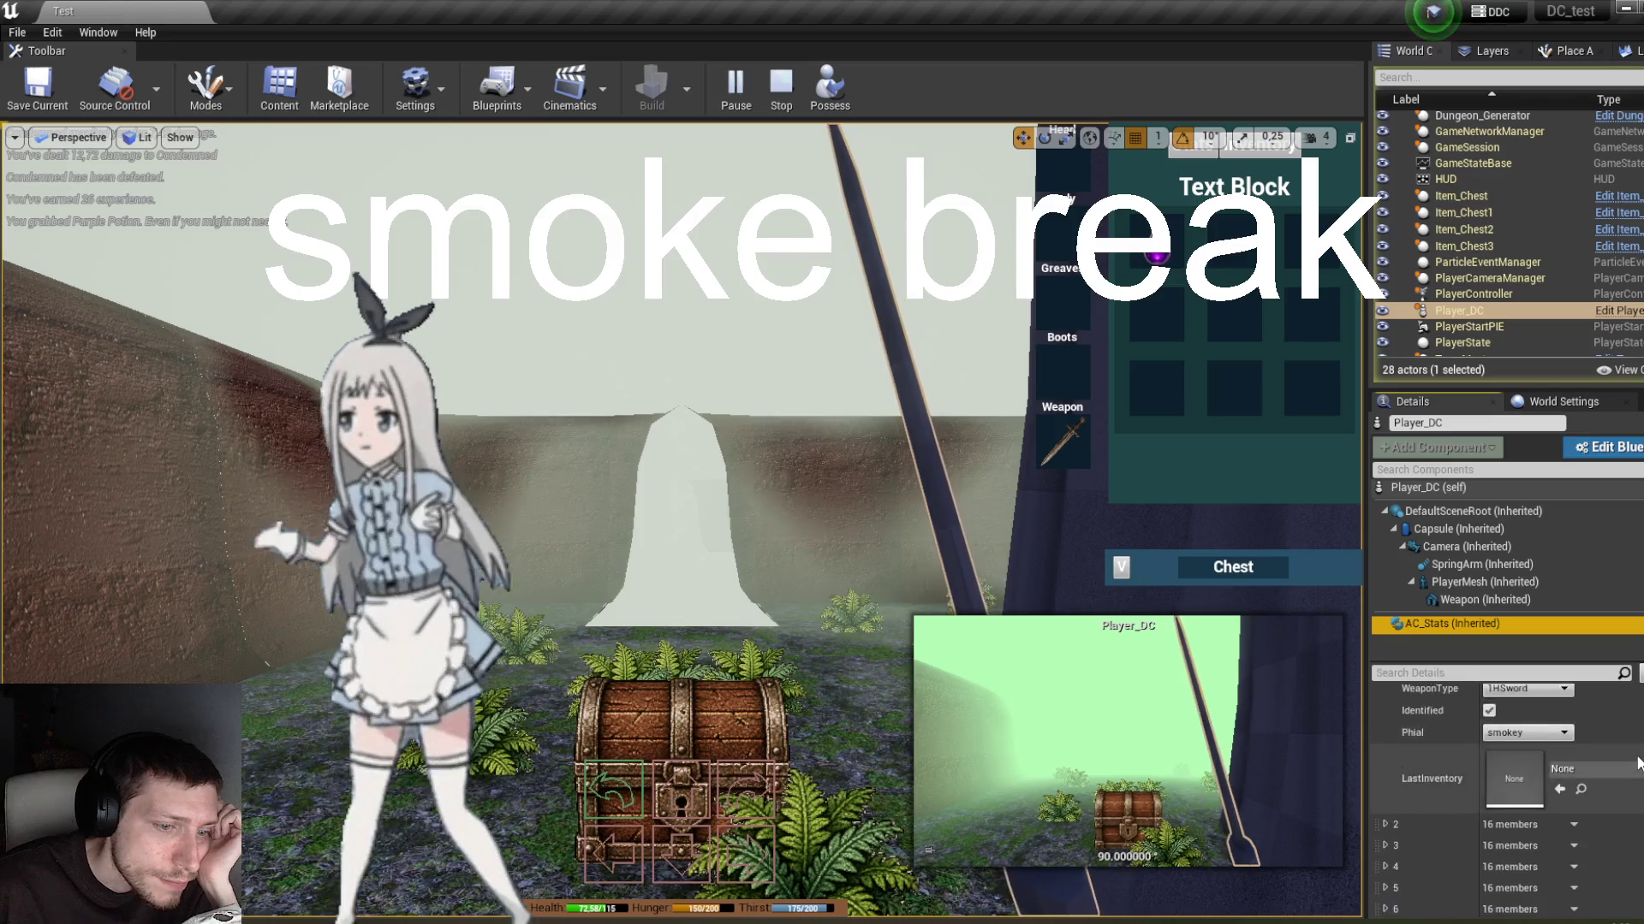
scroll(1637, 762, "down", 4)
scroll(1637, 764, "up", 6)
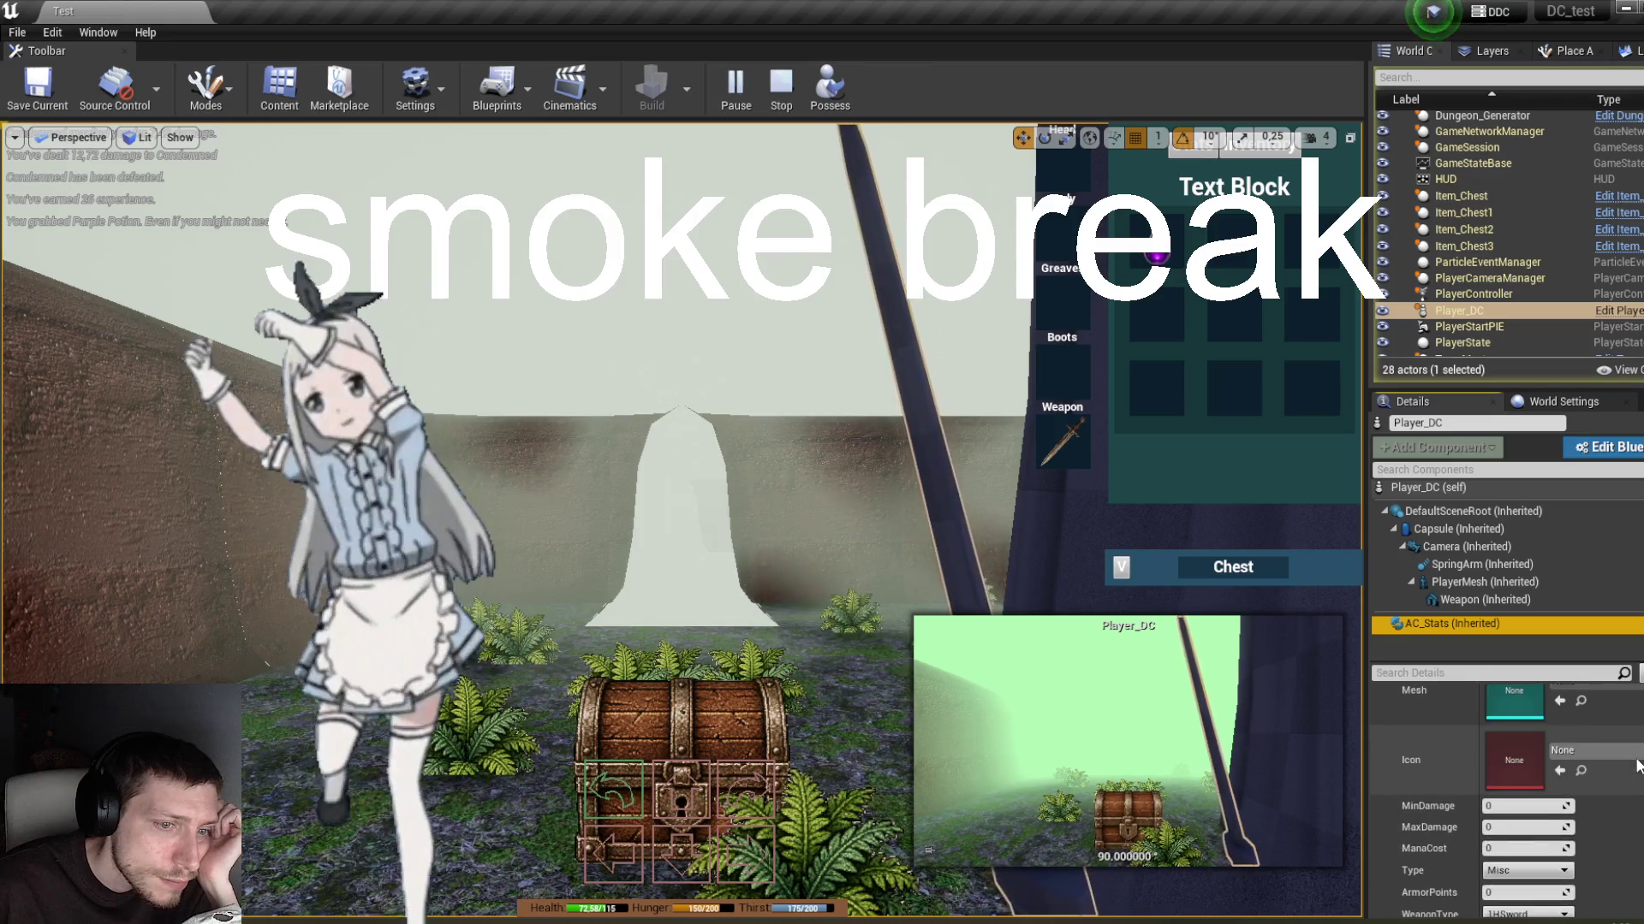
scroll(1637, 764, "up", 3)
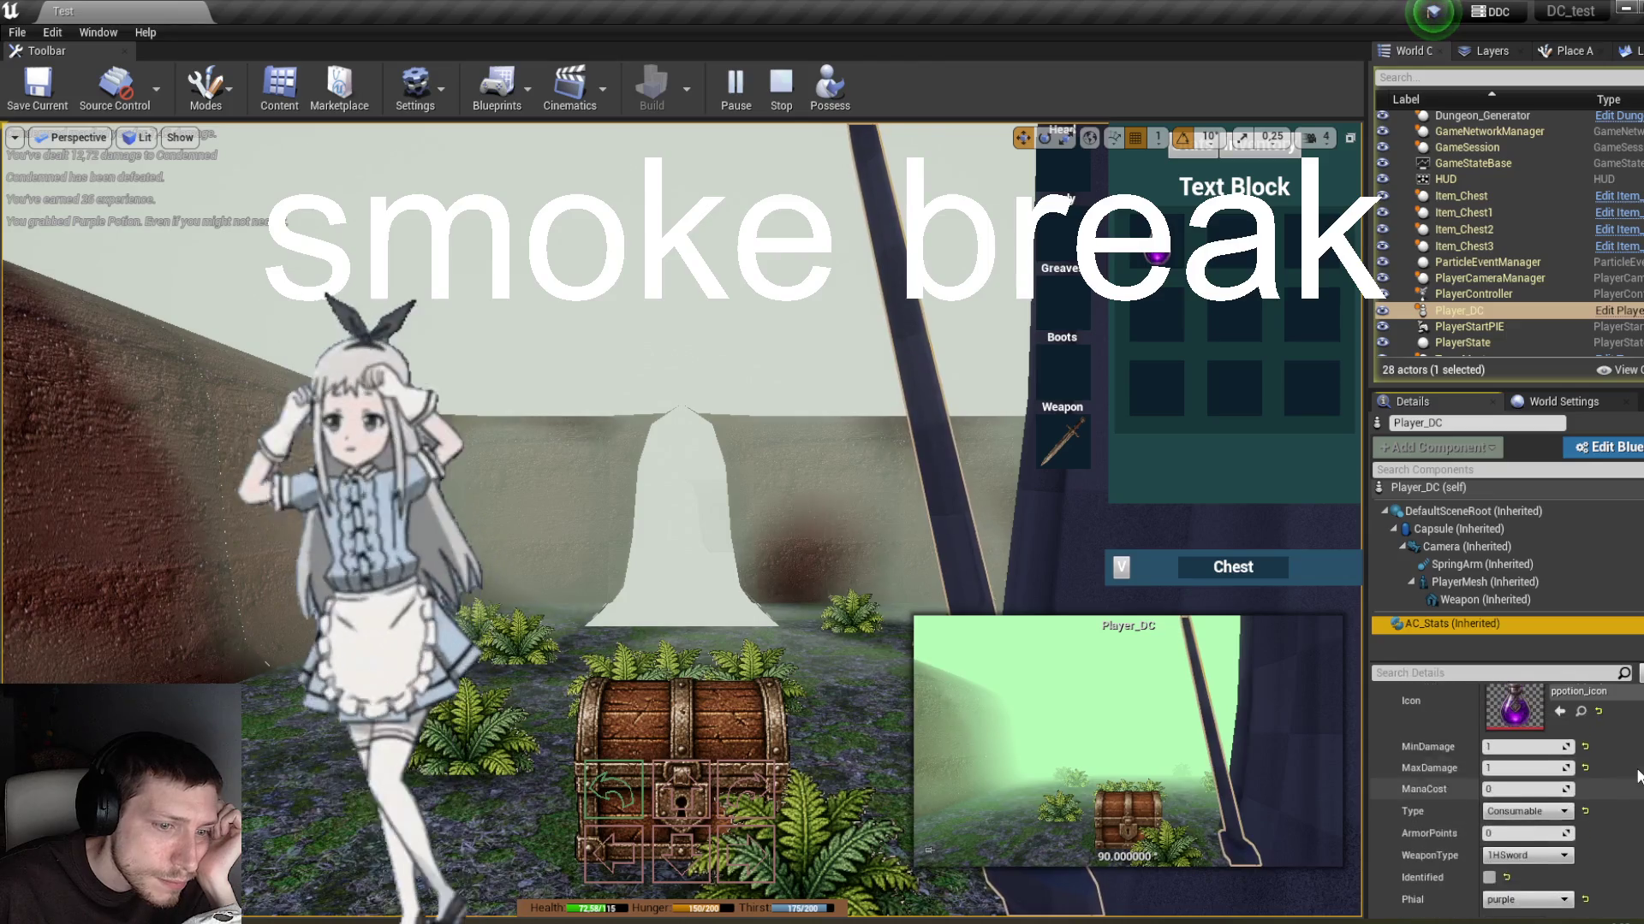
scroll(1626, 783, "down", 4)
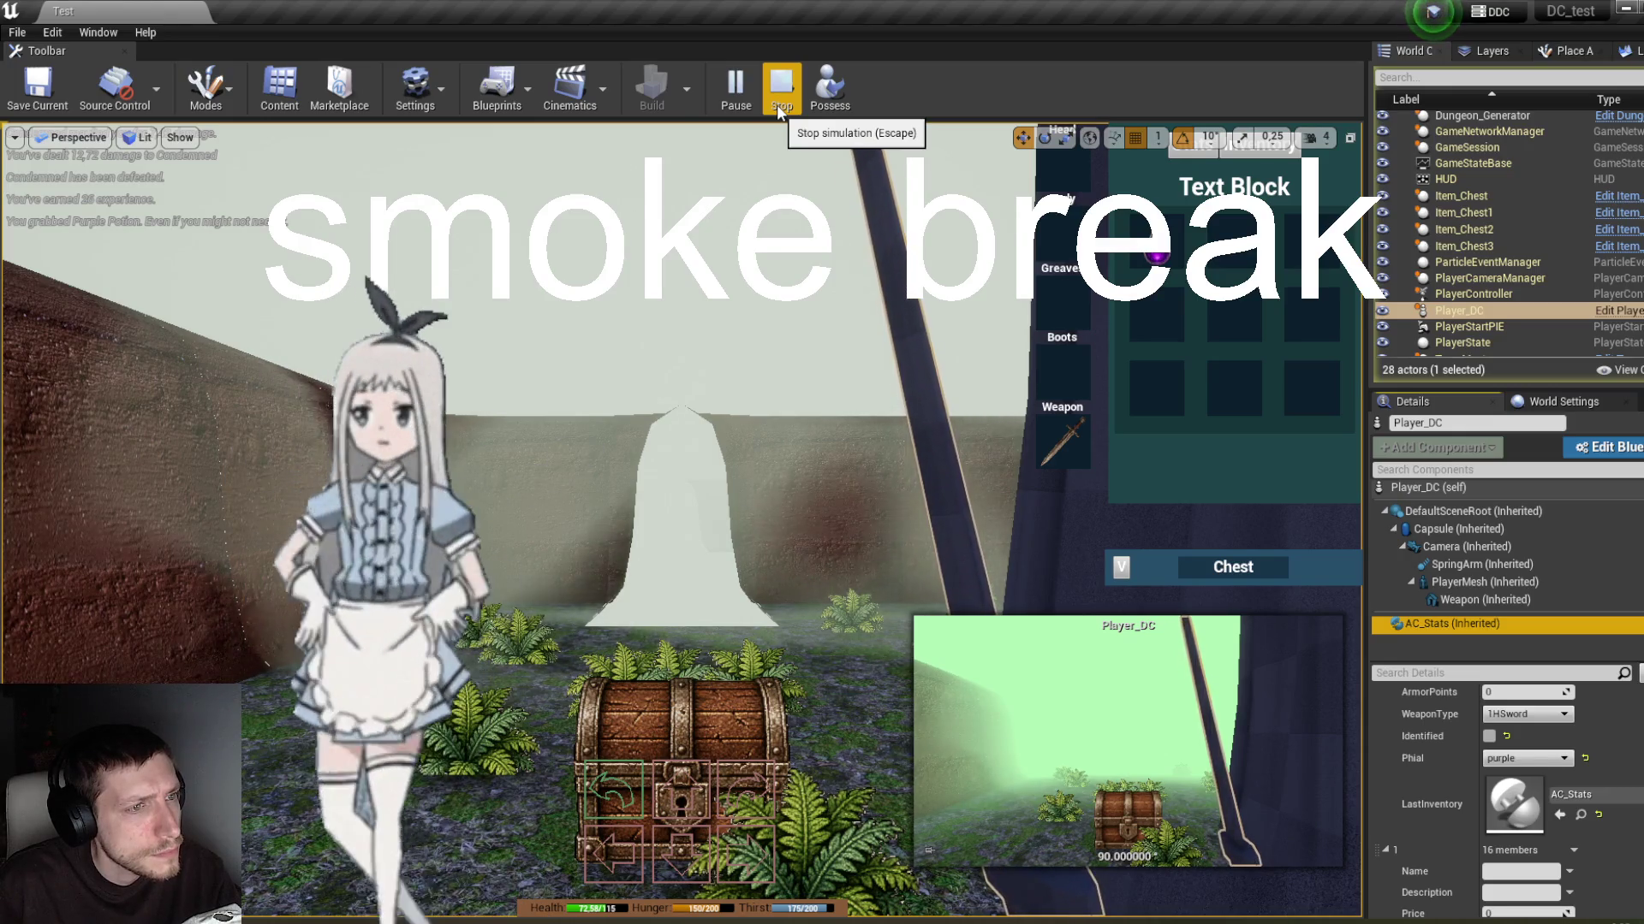
left_click(830, 86)
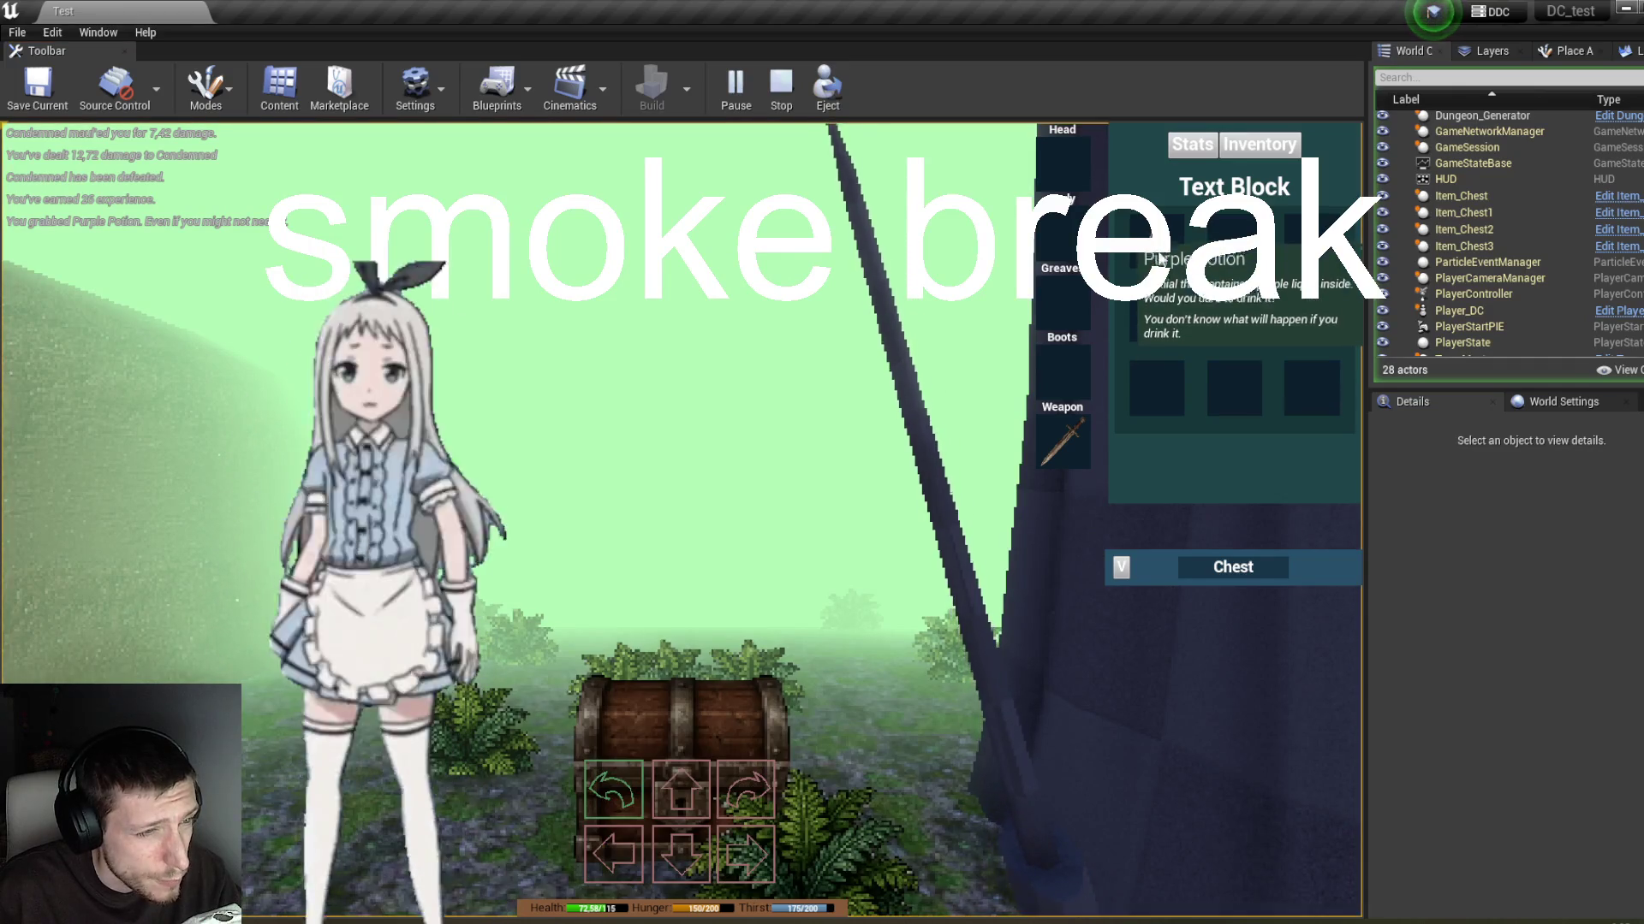
Step: Grab the Purple Potion, then eject and check Player_DC's AC_Stats inventory data
key("e")
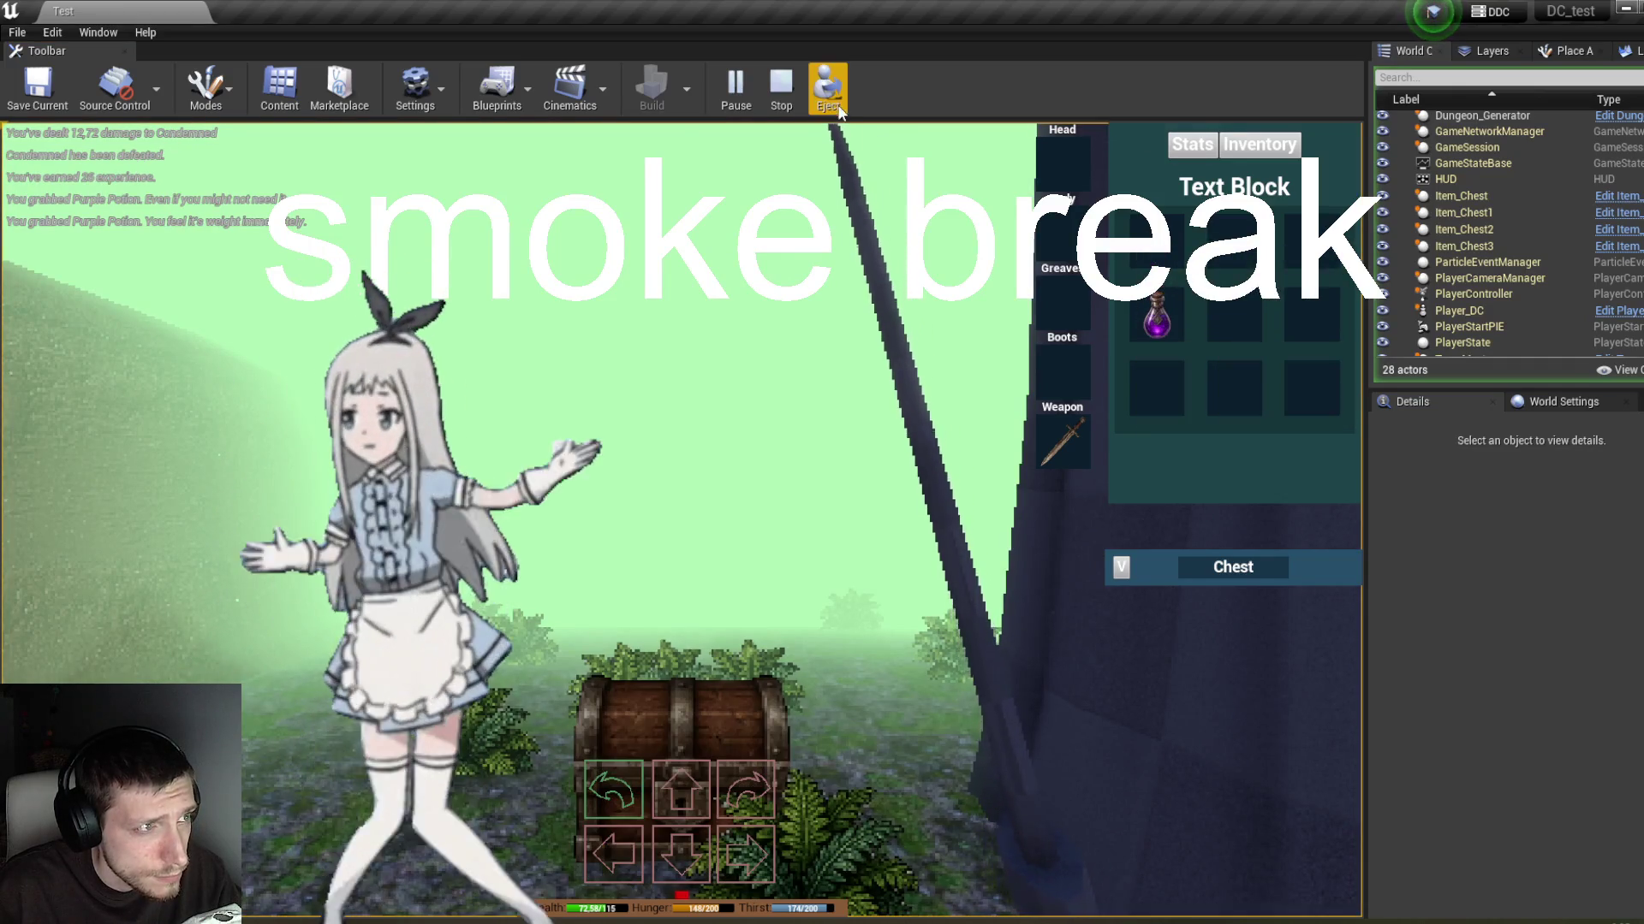
left_click(827, 86)
left_click(1481, 313)
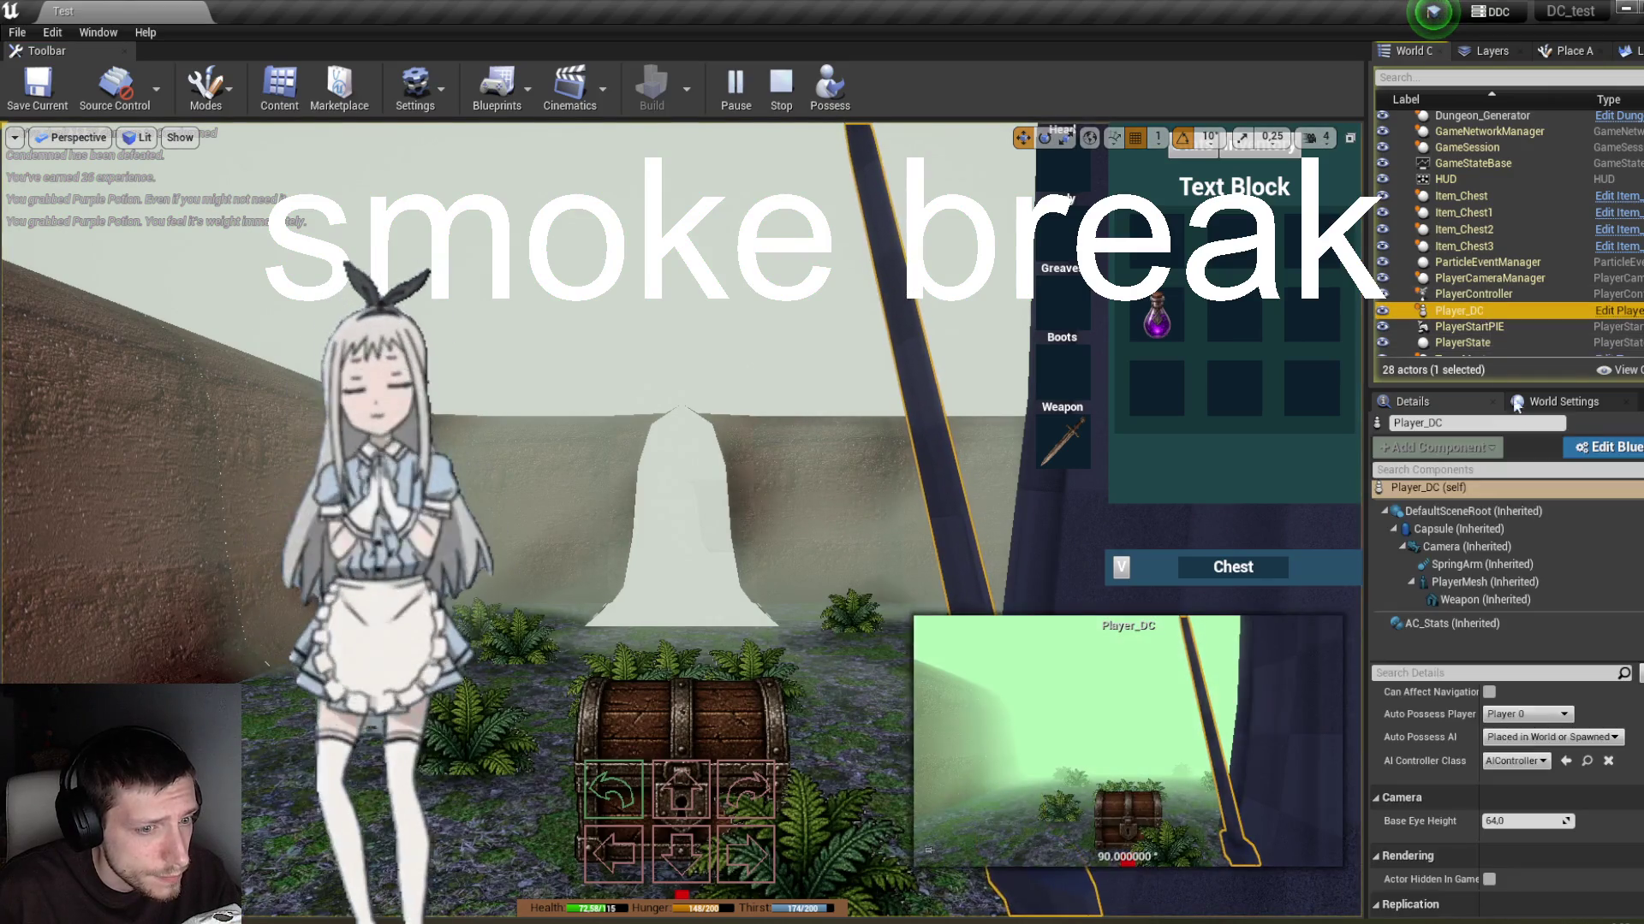
left_click(1545, 624)
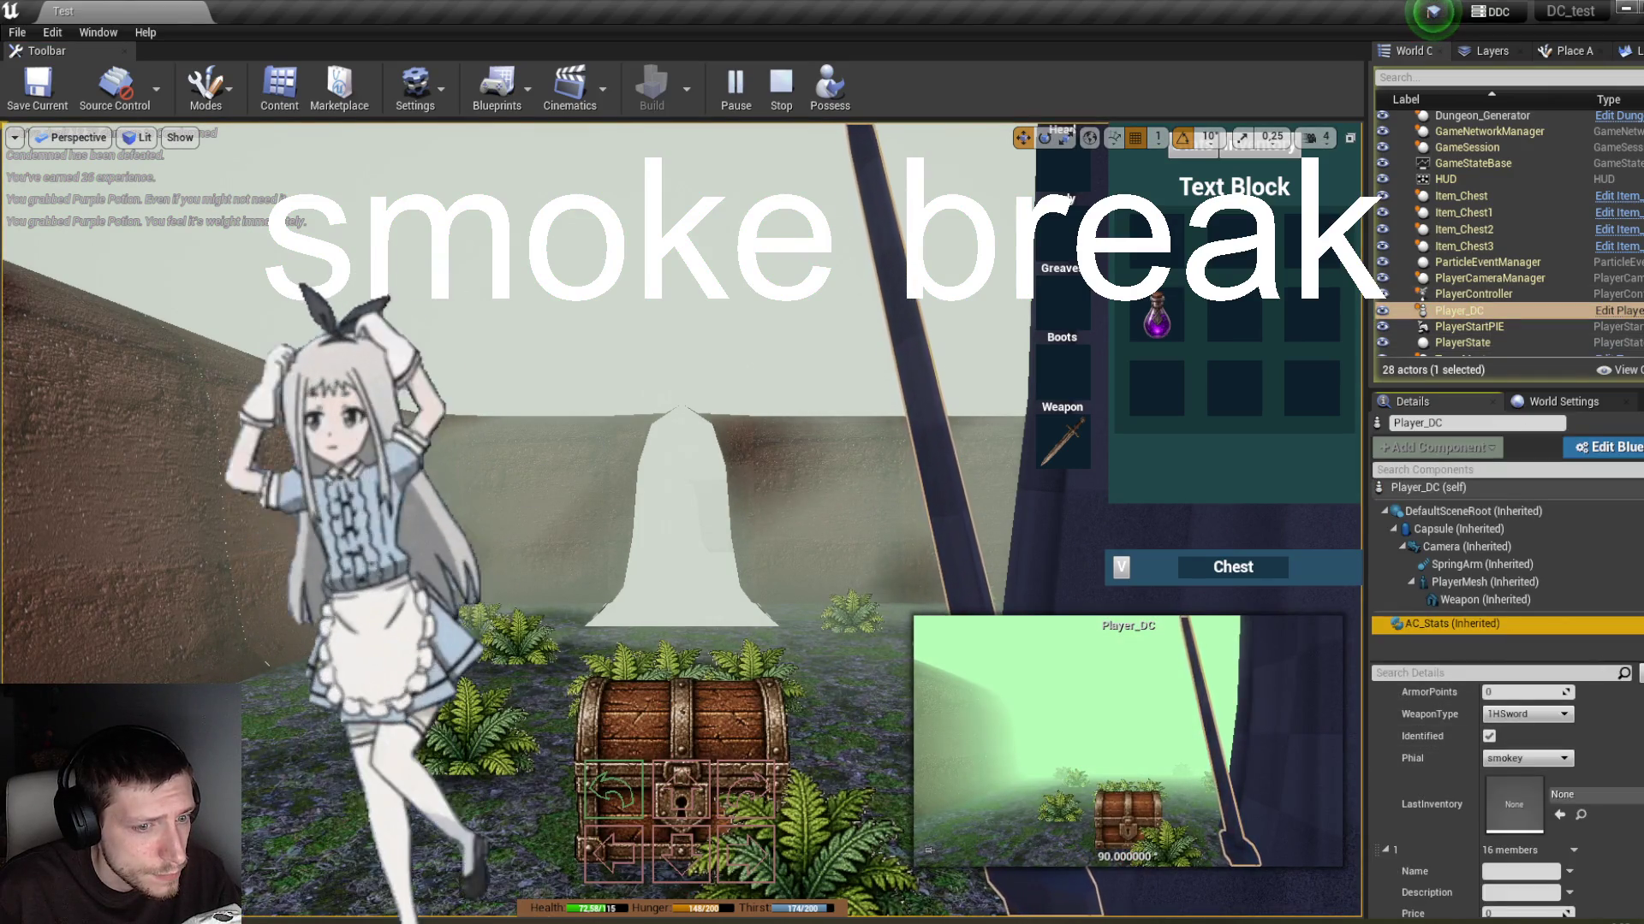
scroll(1507, 796, "down", 2)
scroll(1506, 797, "down", 15)
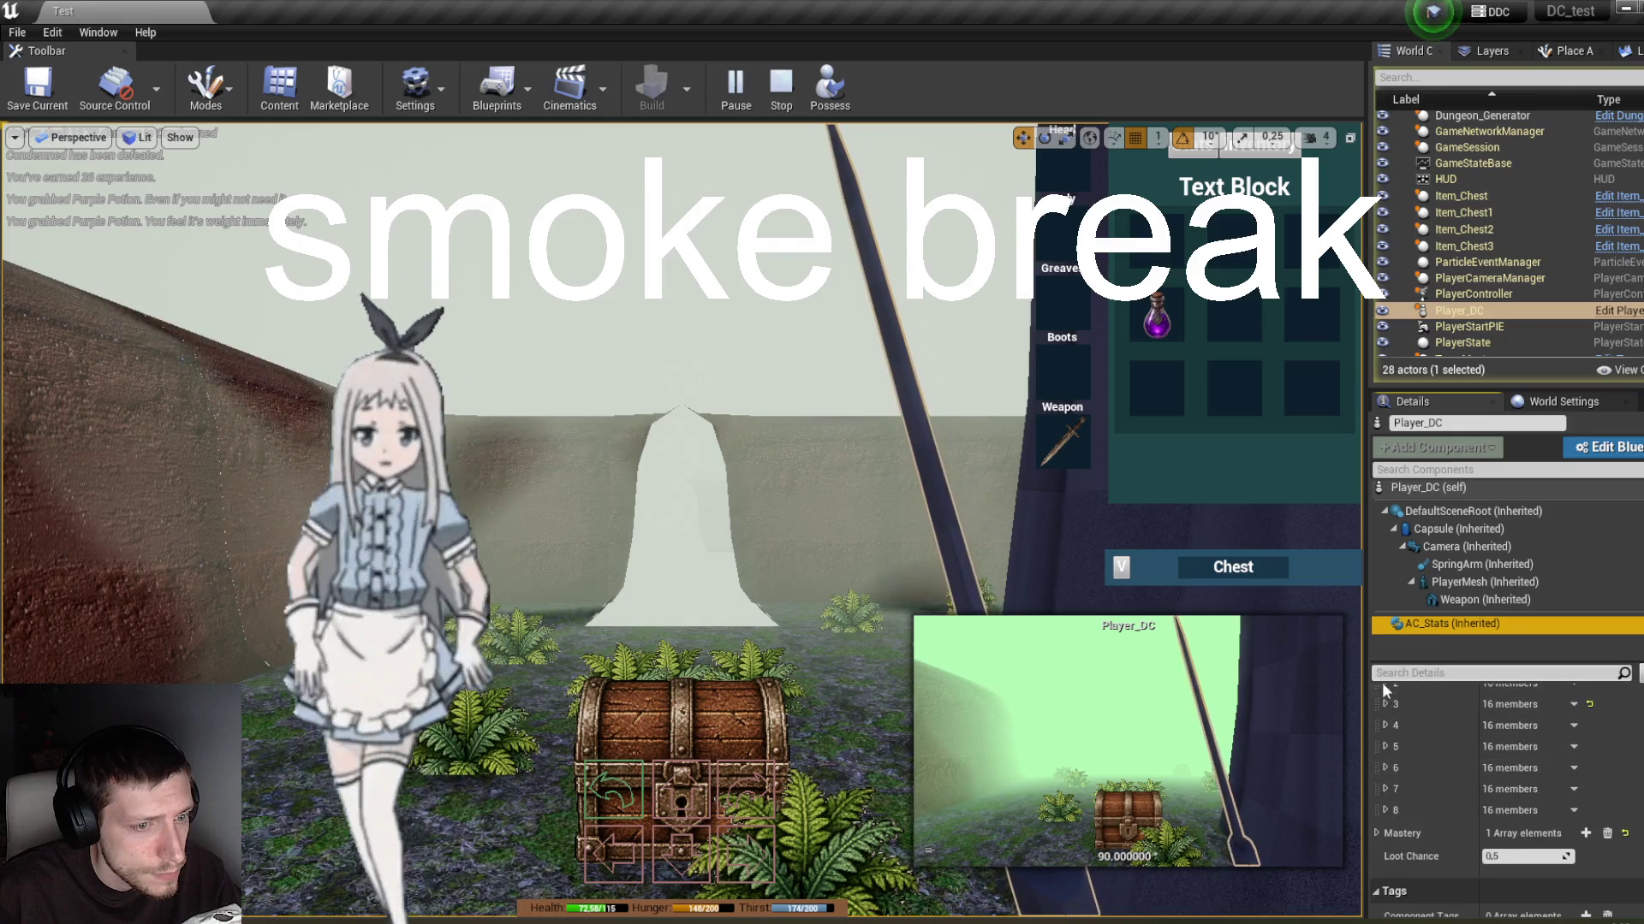
scroll(1394, 709, "up", 1)
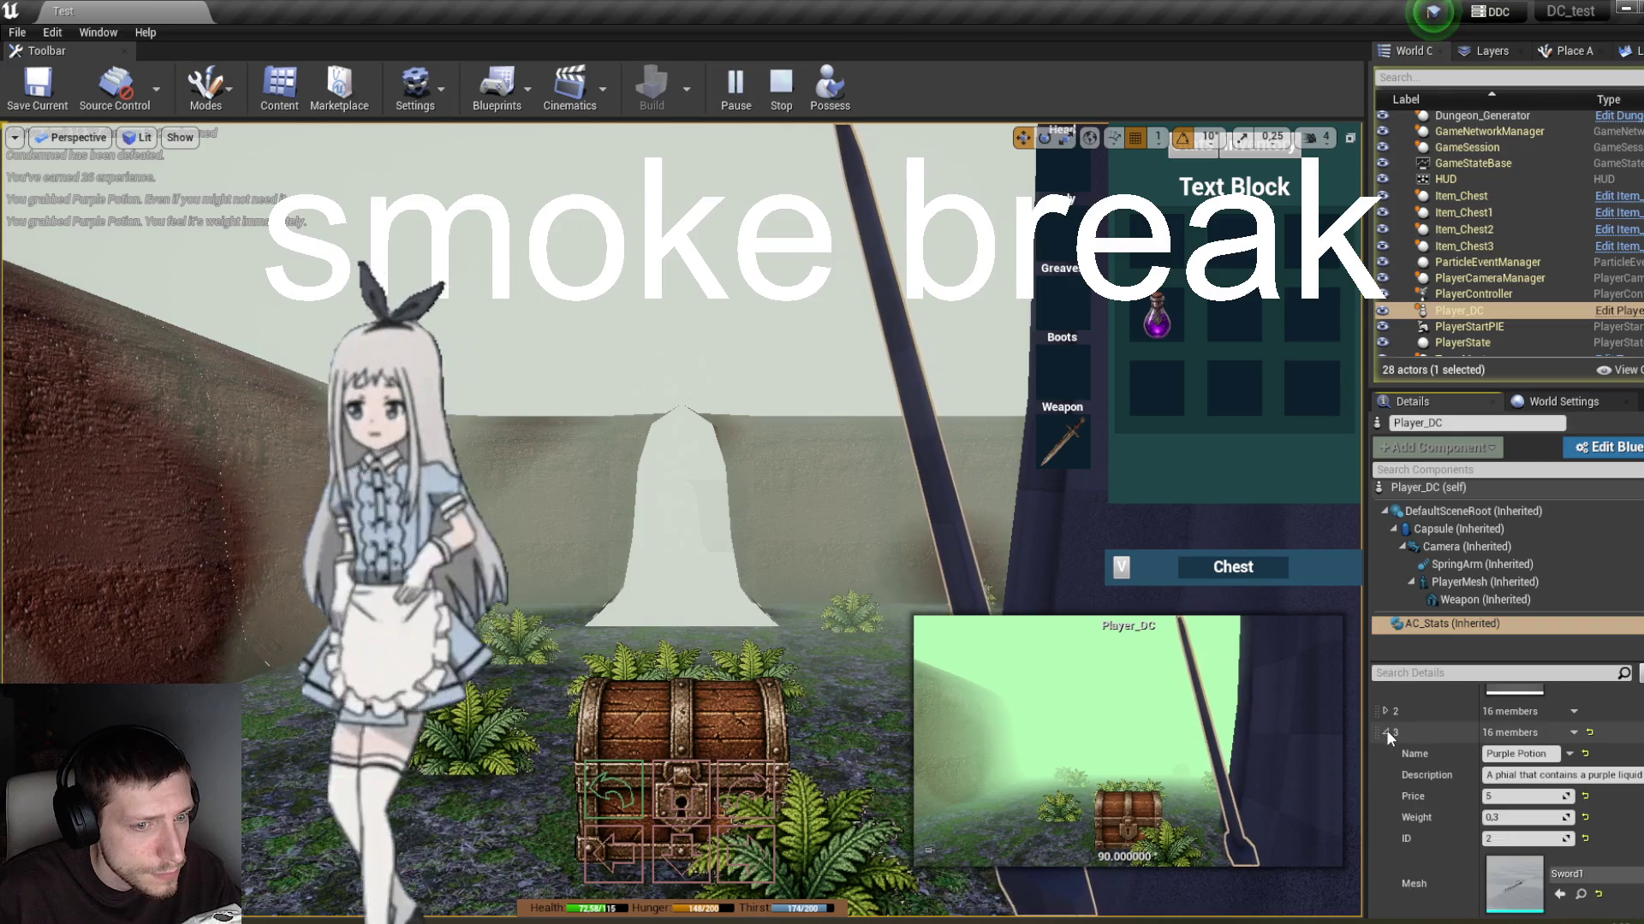
scroll(1388, 733, "up", 8)
scroll(1455, 796, "down", 1)
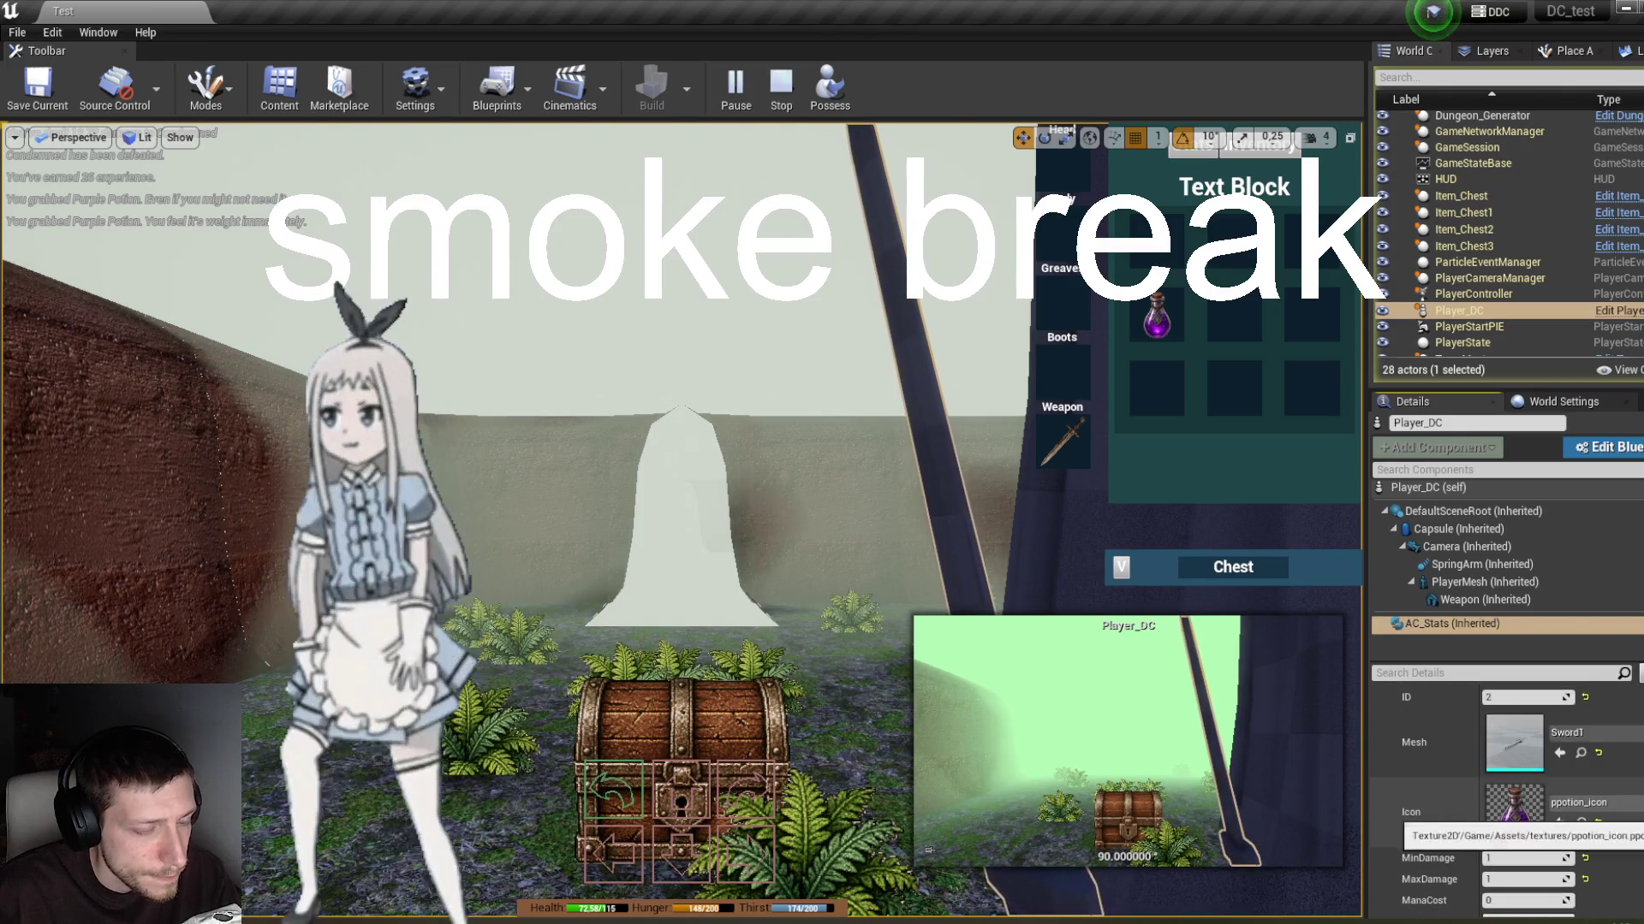
Step: Possess the player and drag the Purple Potion into the Head equipment slot
left_click(831, 88)
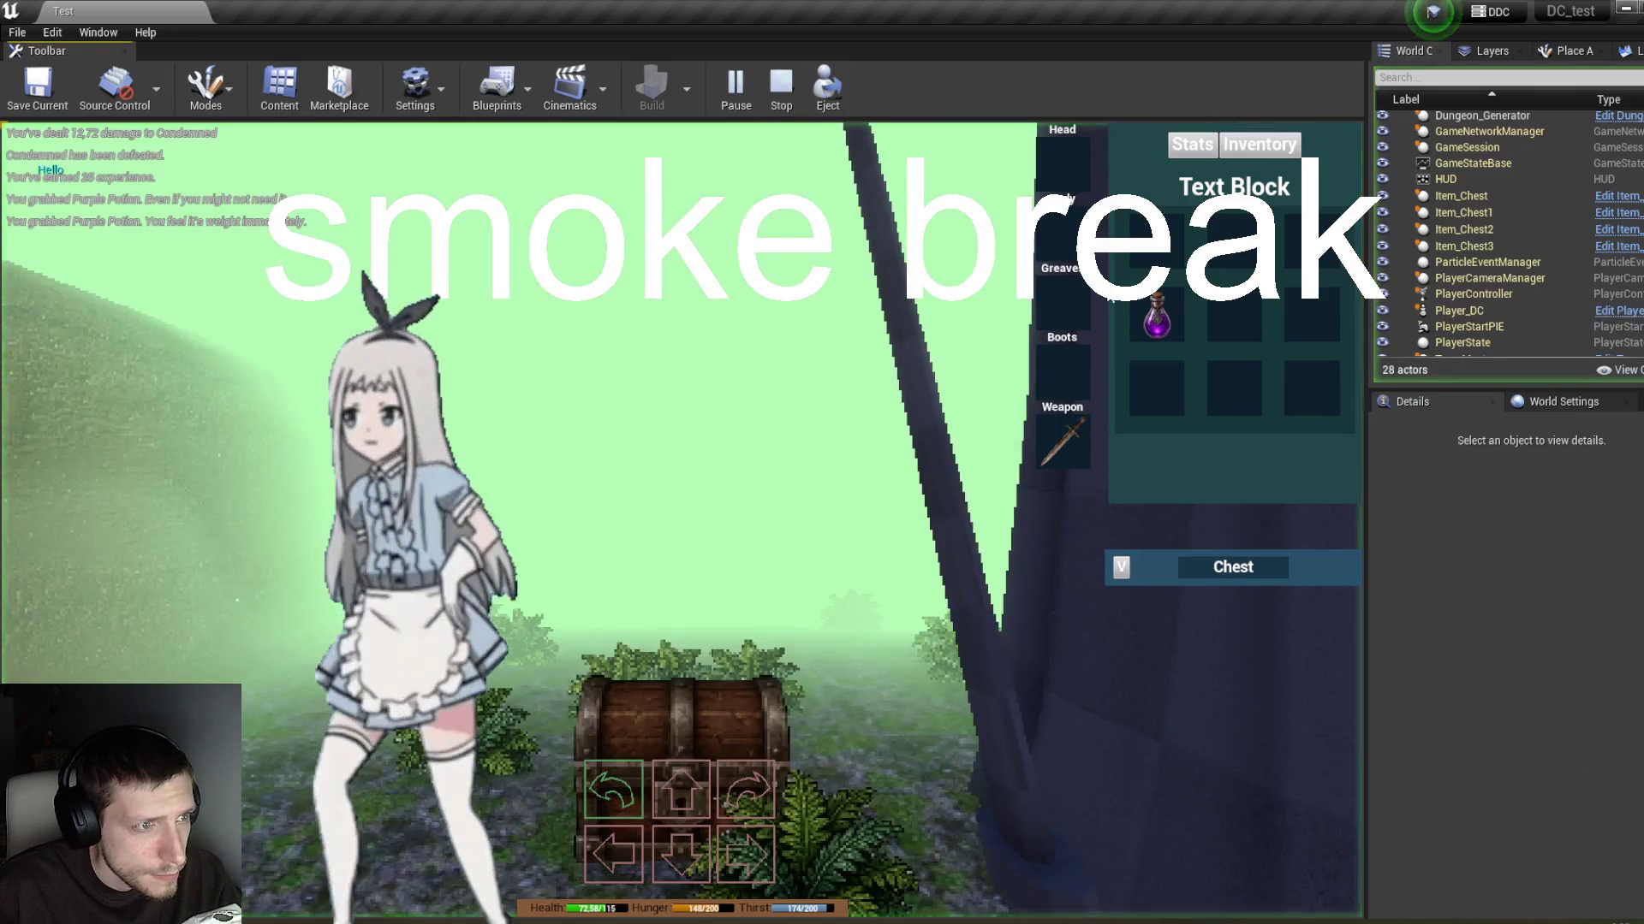
mouse_move(1154, 317)
left_mouse_down()
mouse_move(1059, 238)
mouse_move(1062, 172)
left_mouse_up()
left_click(1215, 147)
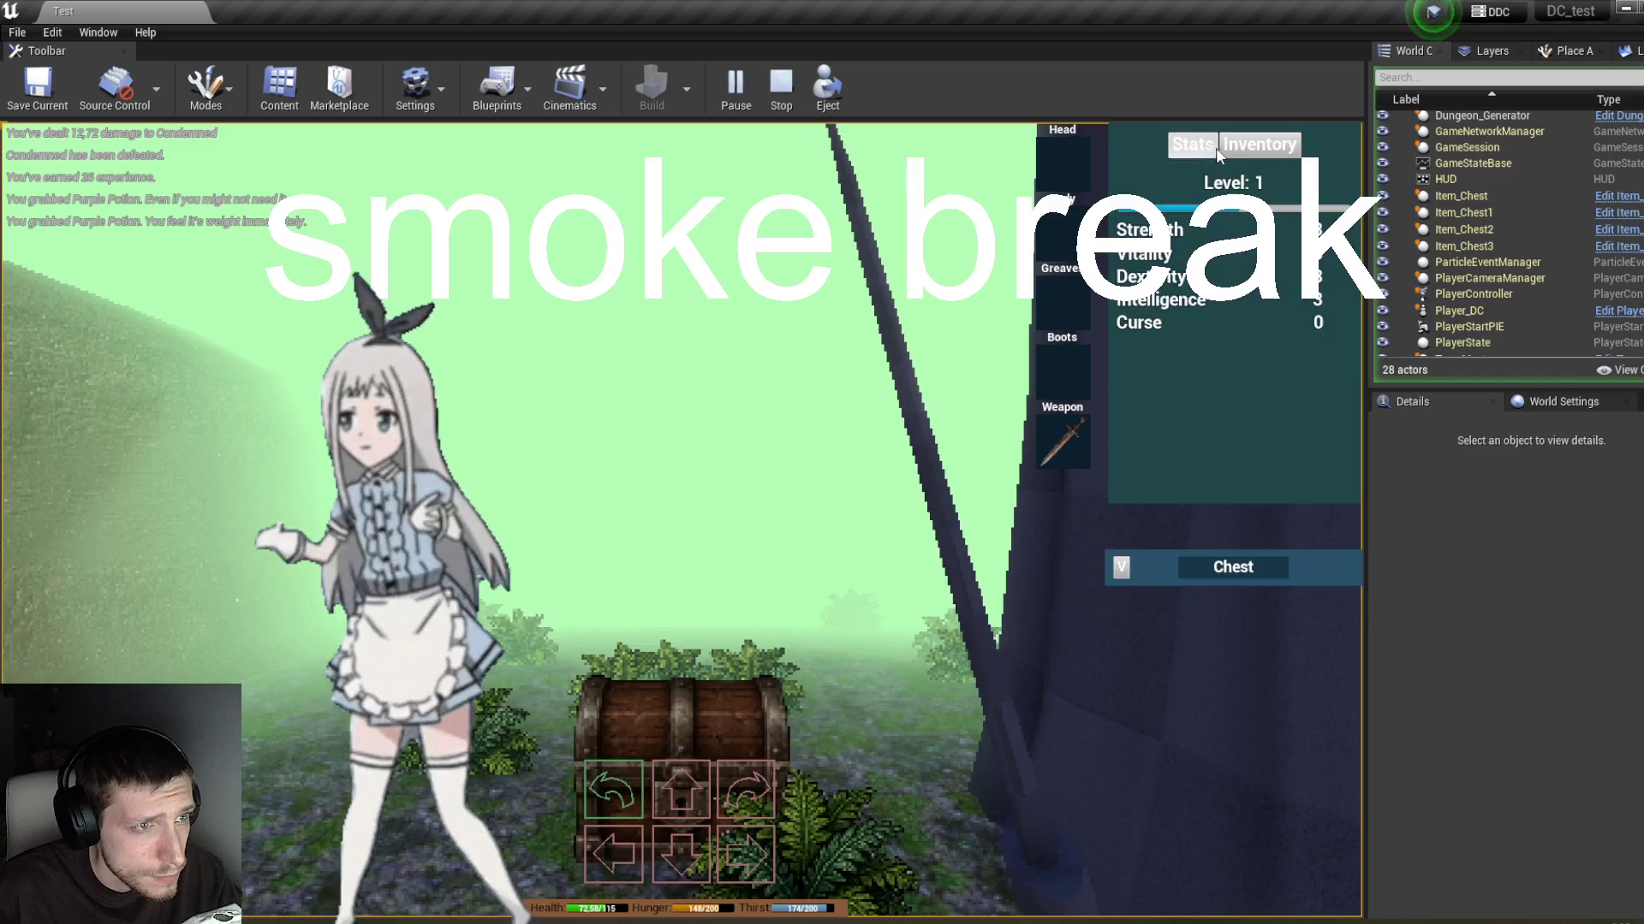
left_click(1275, 145)
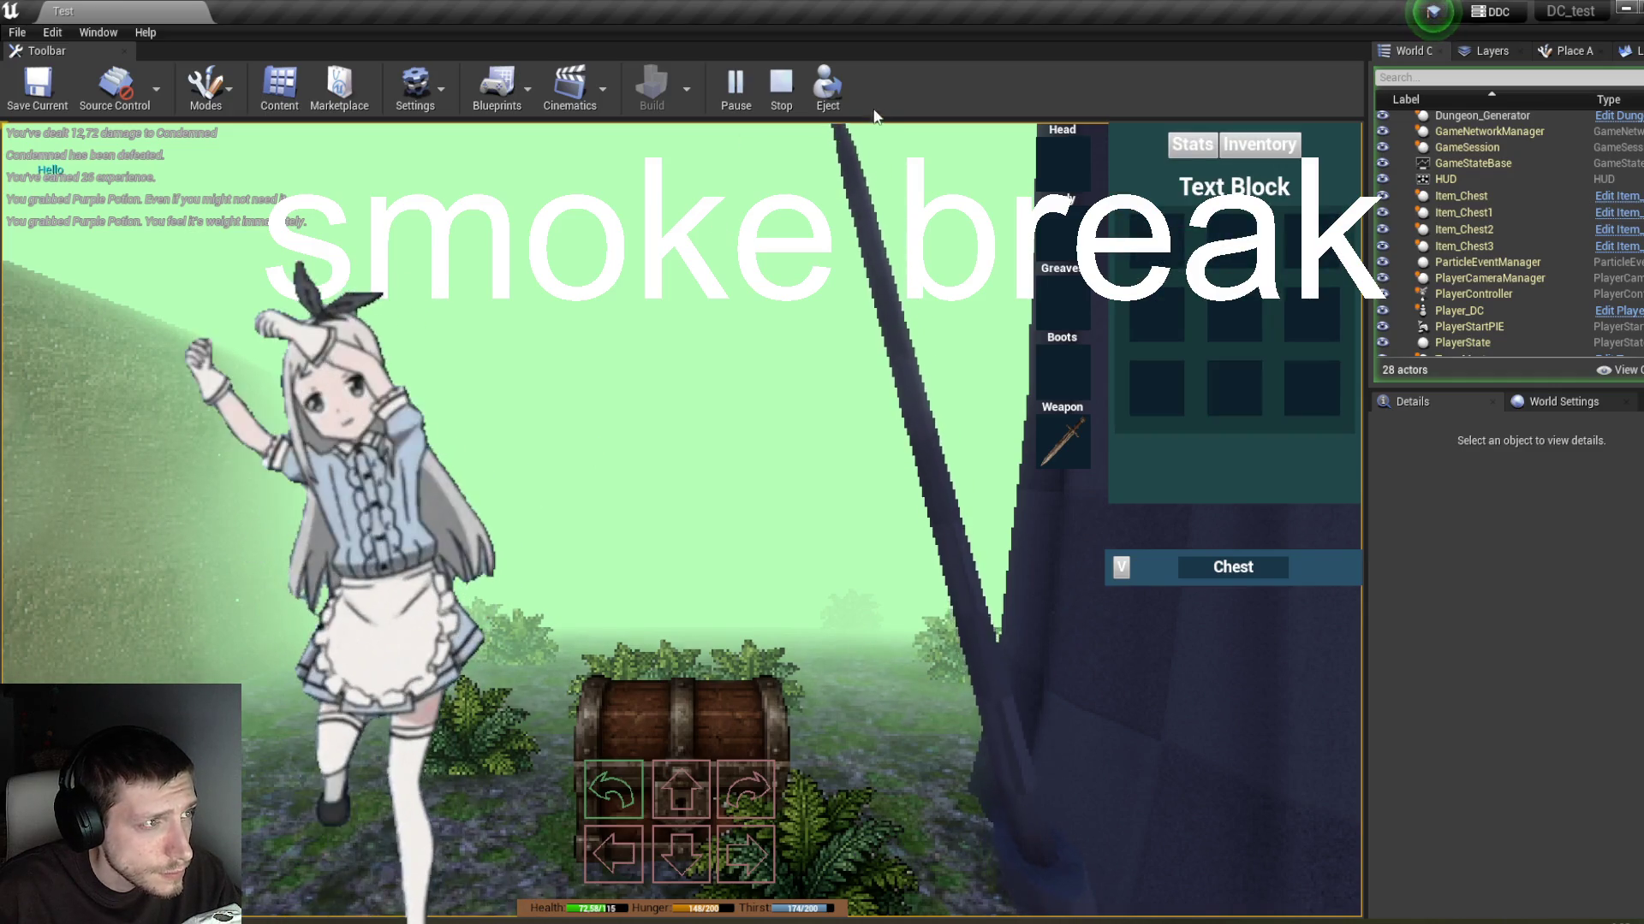
Step: Eject and recheck Player_DC's AC_Stats inventory, now showing 9 elements with the first empty
left_click(827, 85)
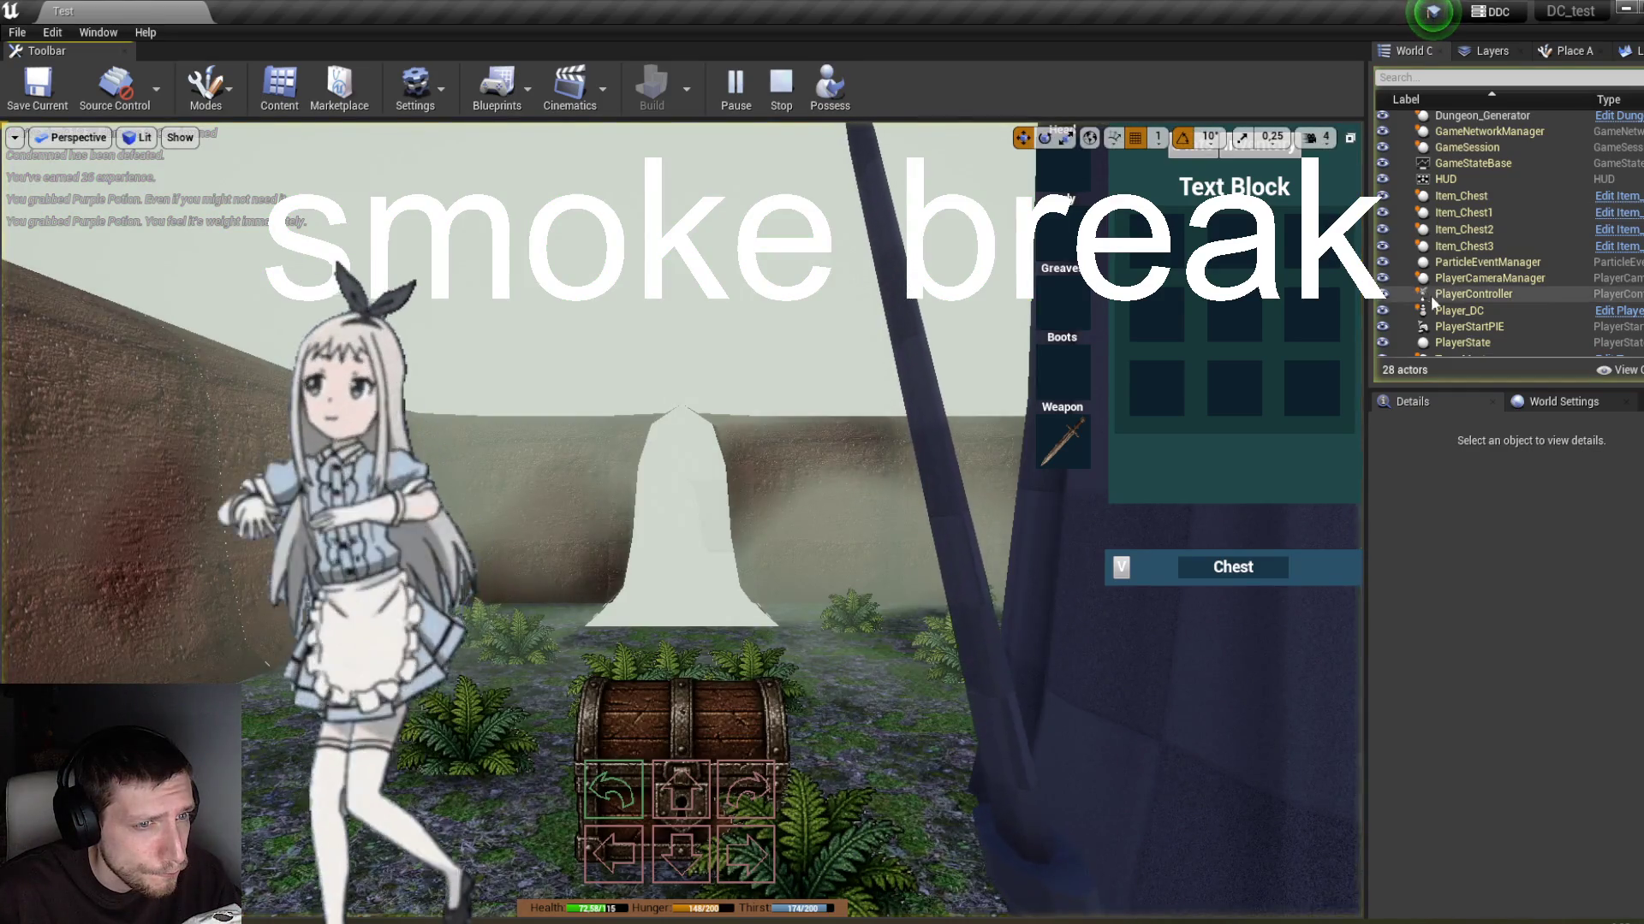
left_click(1459, 311)
left_click(1452, 623)
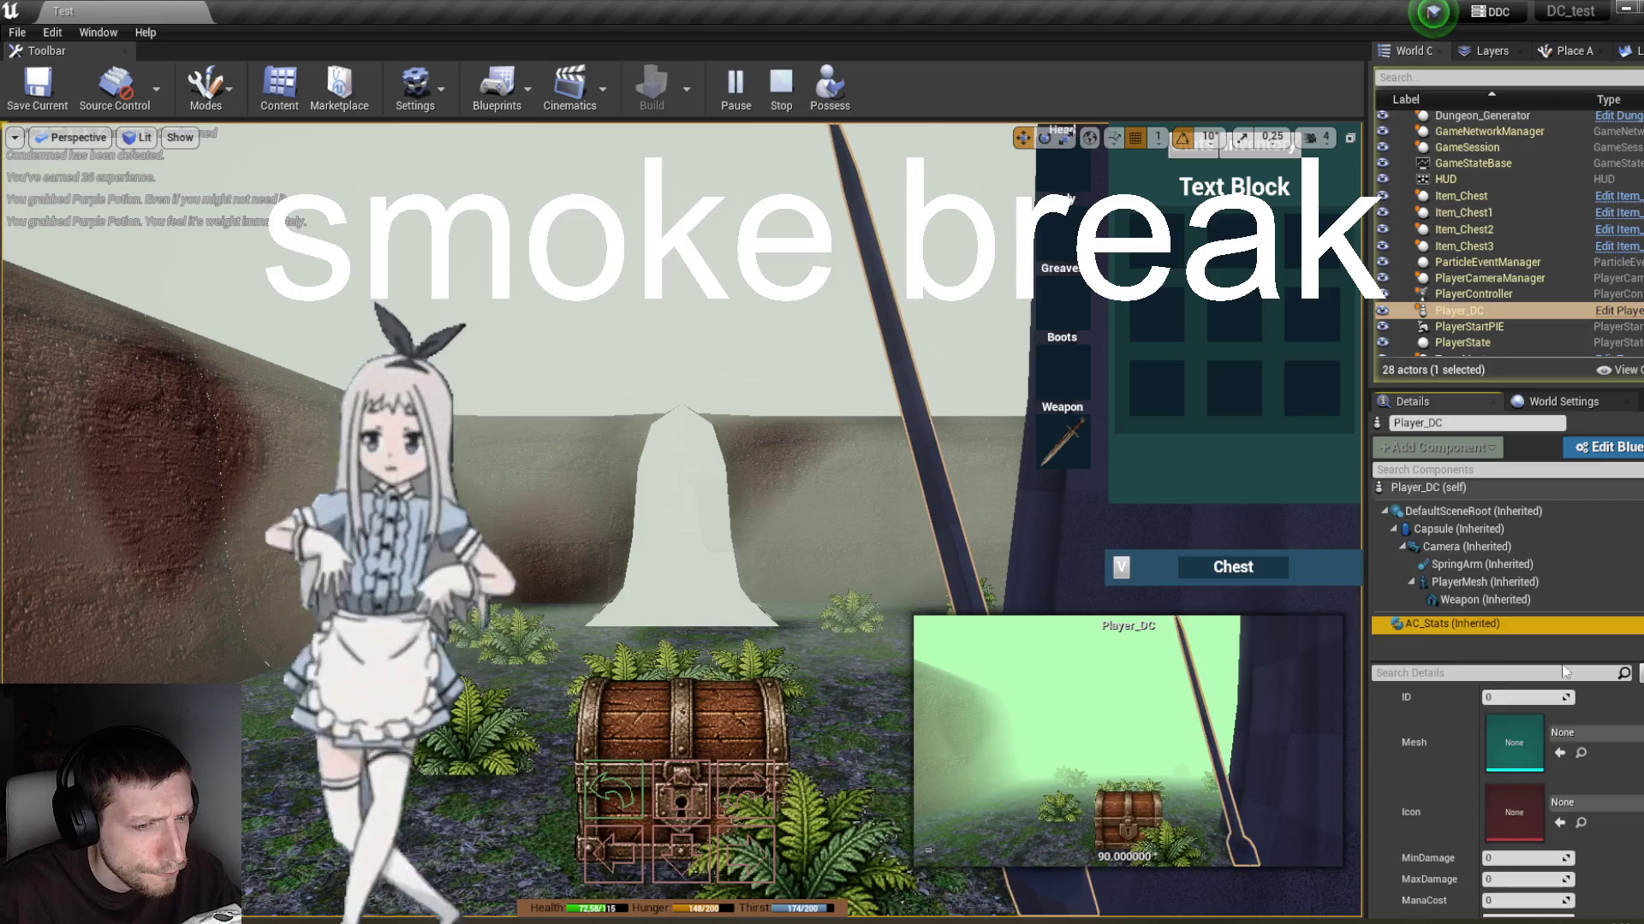
scroll(1524, 796, "down", 2)
scroll(1573, 724, "up", 5)
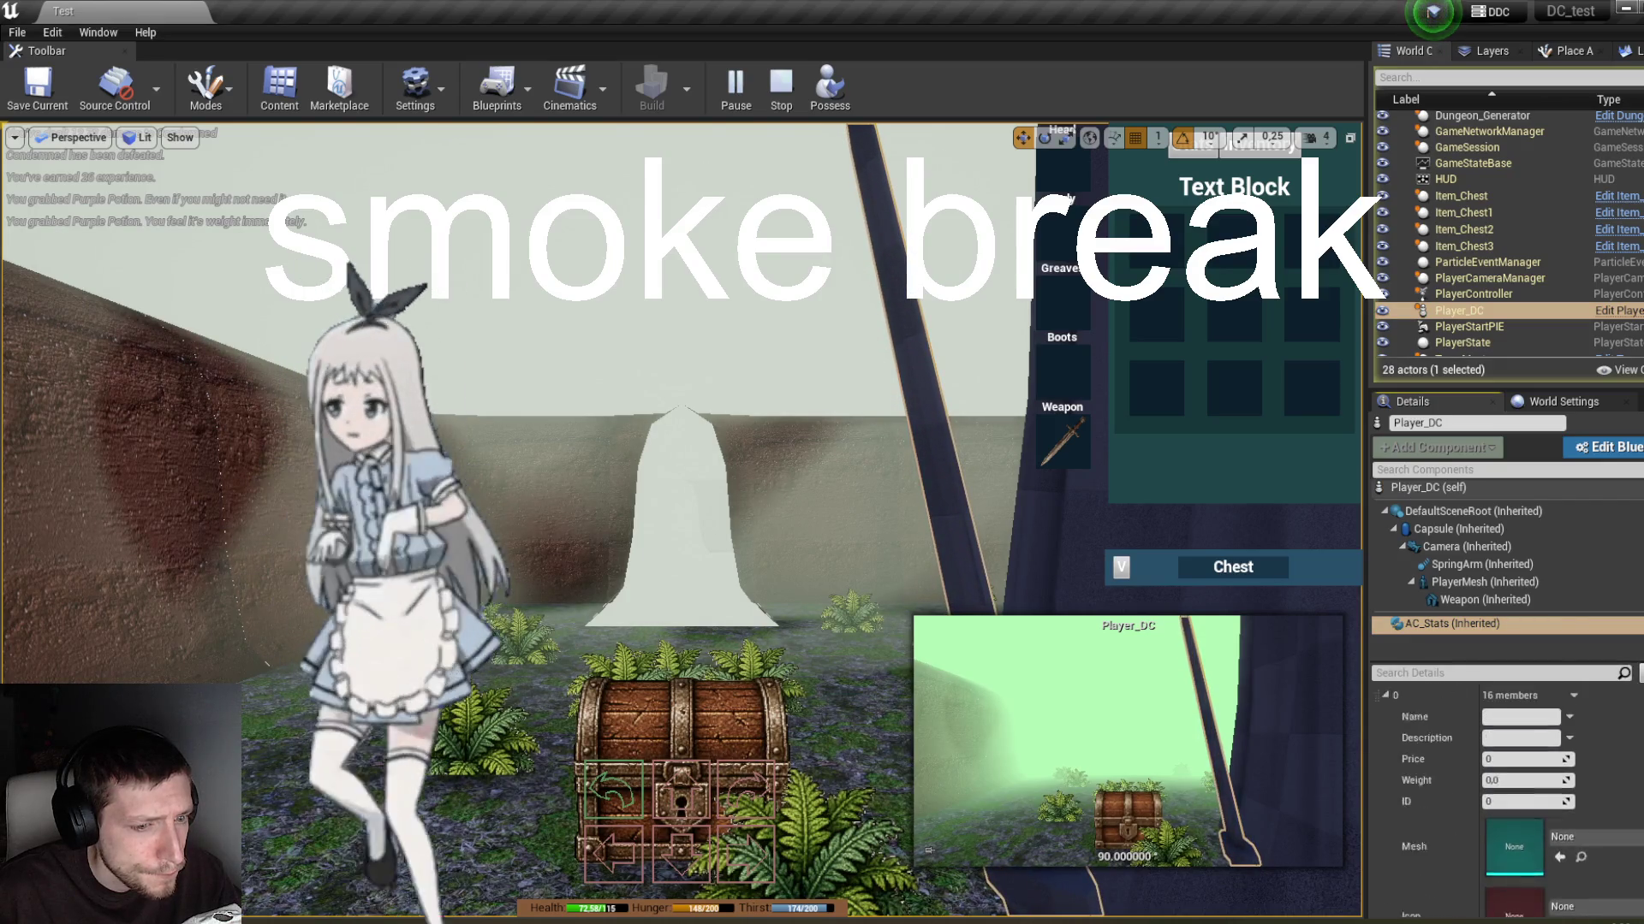
Step: Stop the game session and open the Add Item function of AC_Stats
left_click(781, 85)
left_click(460, 851)
mouse_move(1102, 383)
left_mouse_down()
mouse_move(1061, 406)
mouse_move(1006, 526)
left_mouse_up()
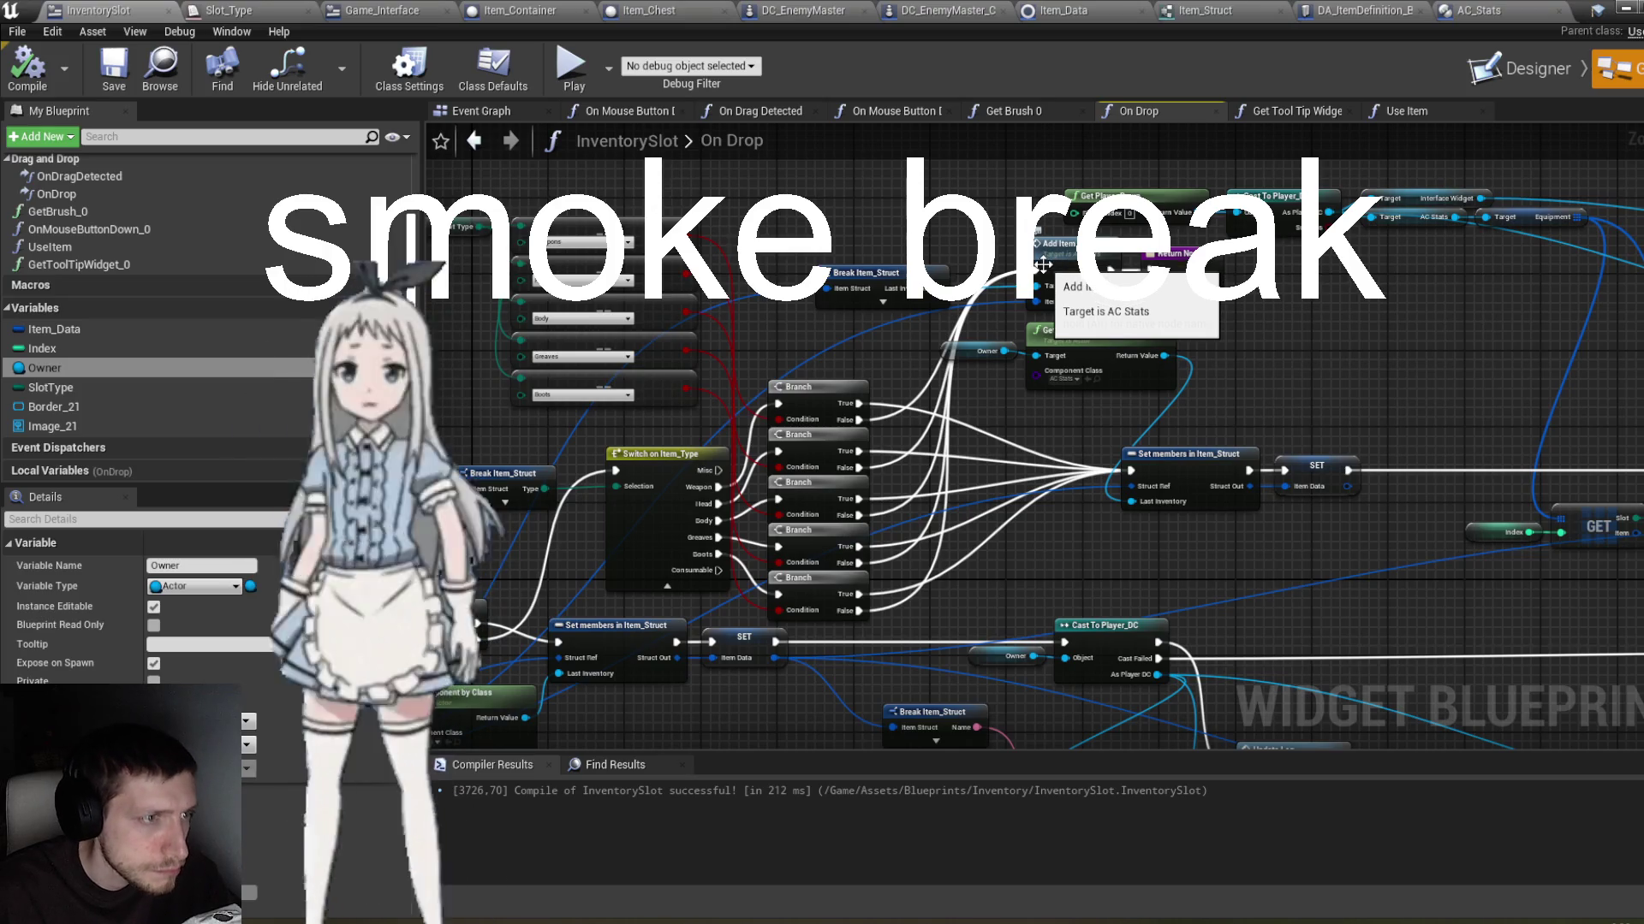
double_click(1048, 258)
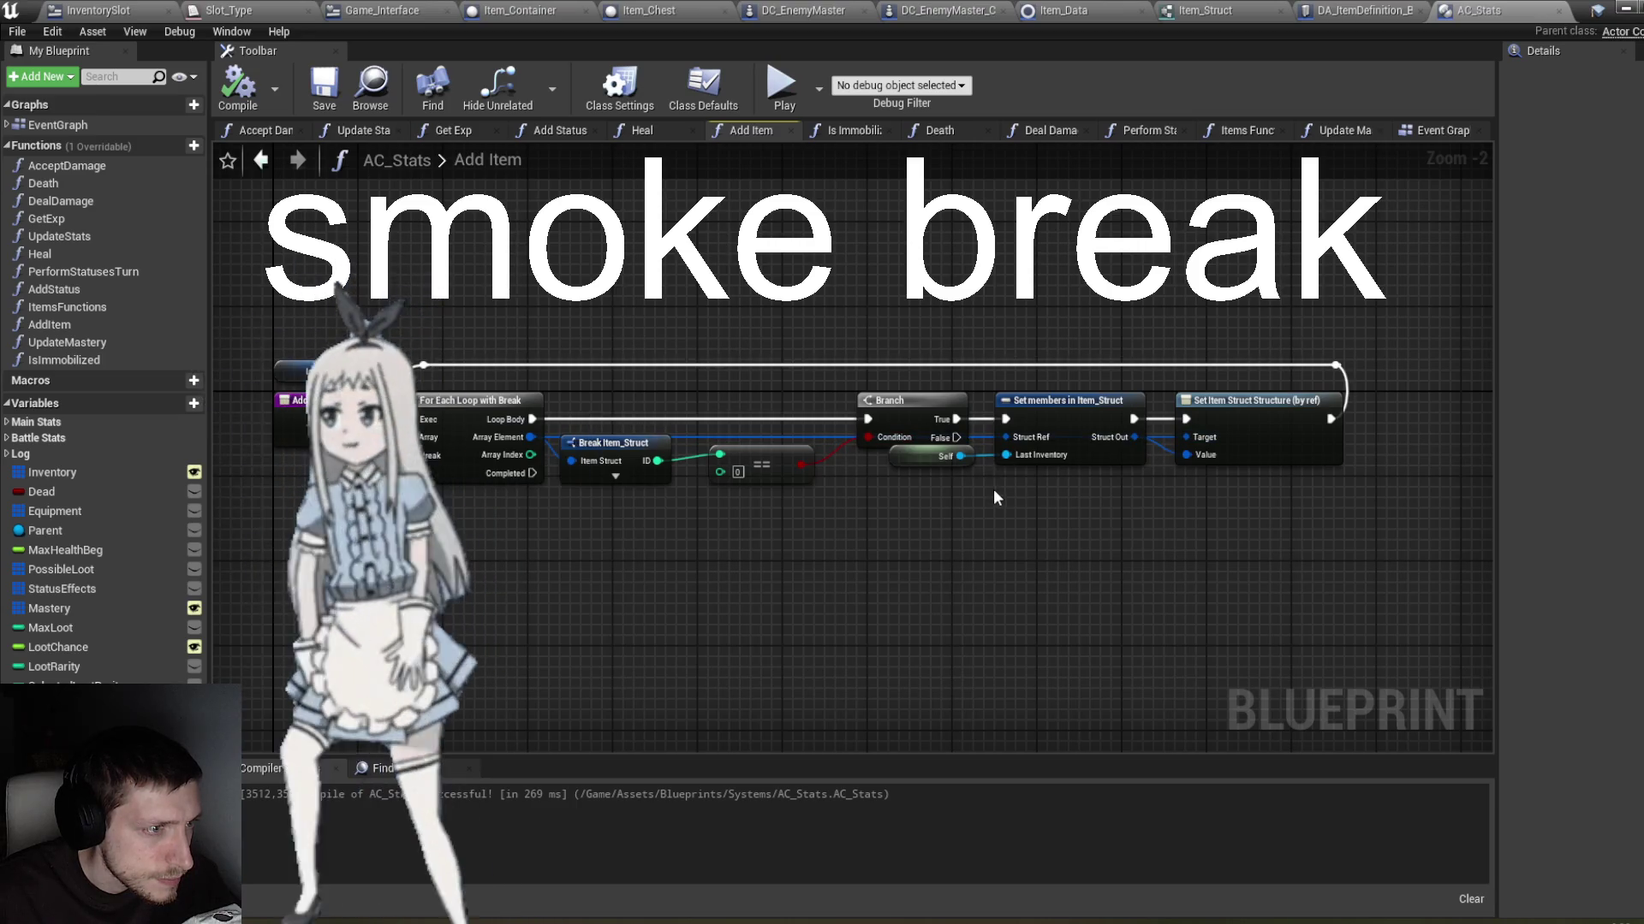
Step: Move the Set members in Item_Struct node, then compile and save AC_Stats
mouse_move(1050, 429)
left_mouse_down()
mouse_move(1054, 351)
mouse_move(1056, 434)
left_mouse_up()
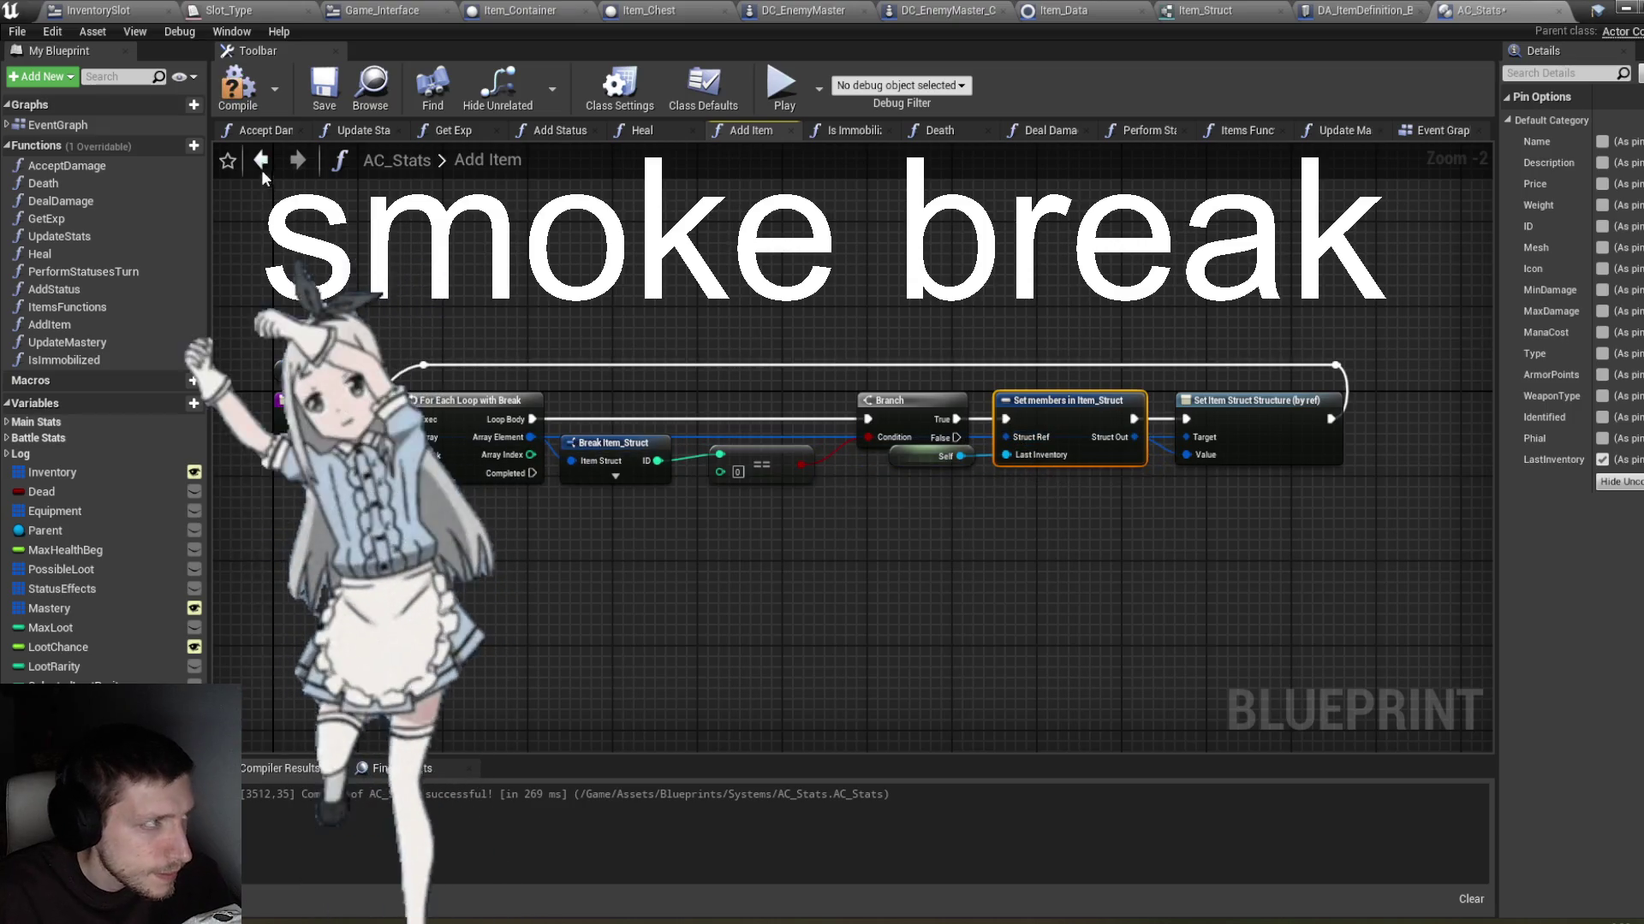
left_click(239, 88)
key("ctrl+s")
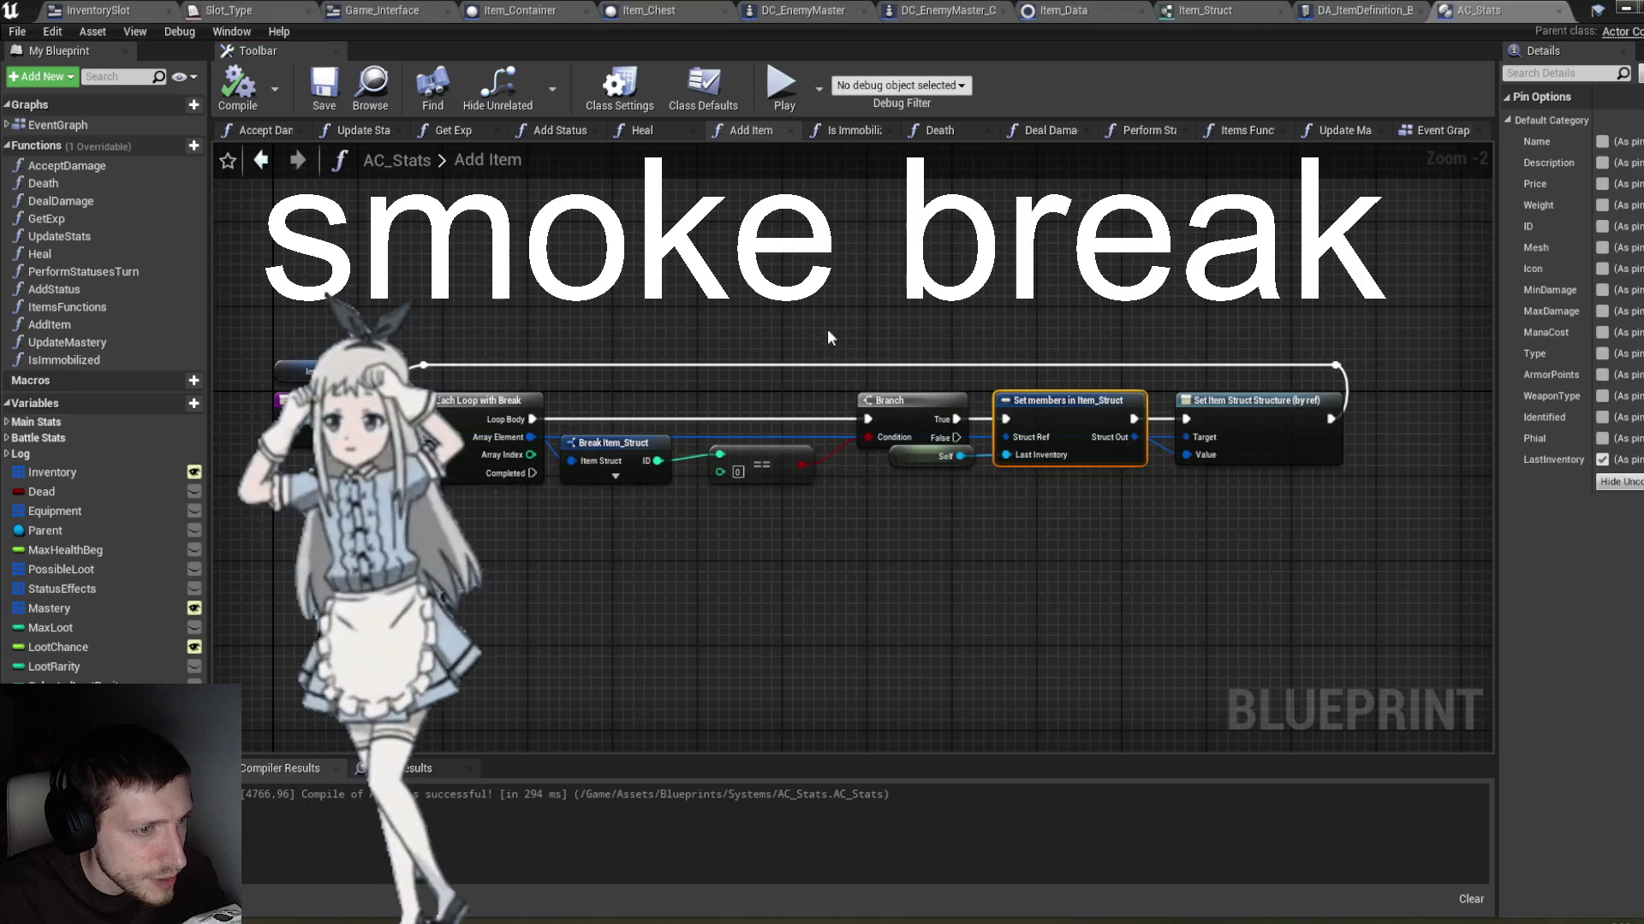
left_click(1624, 8)
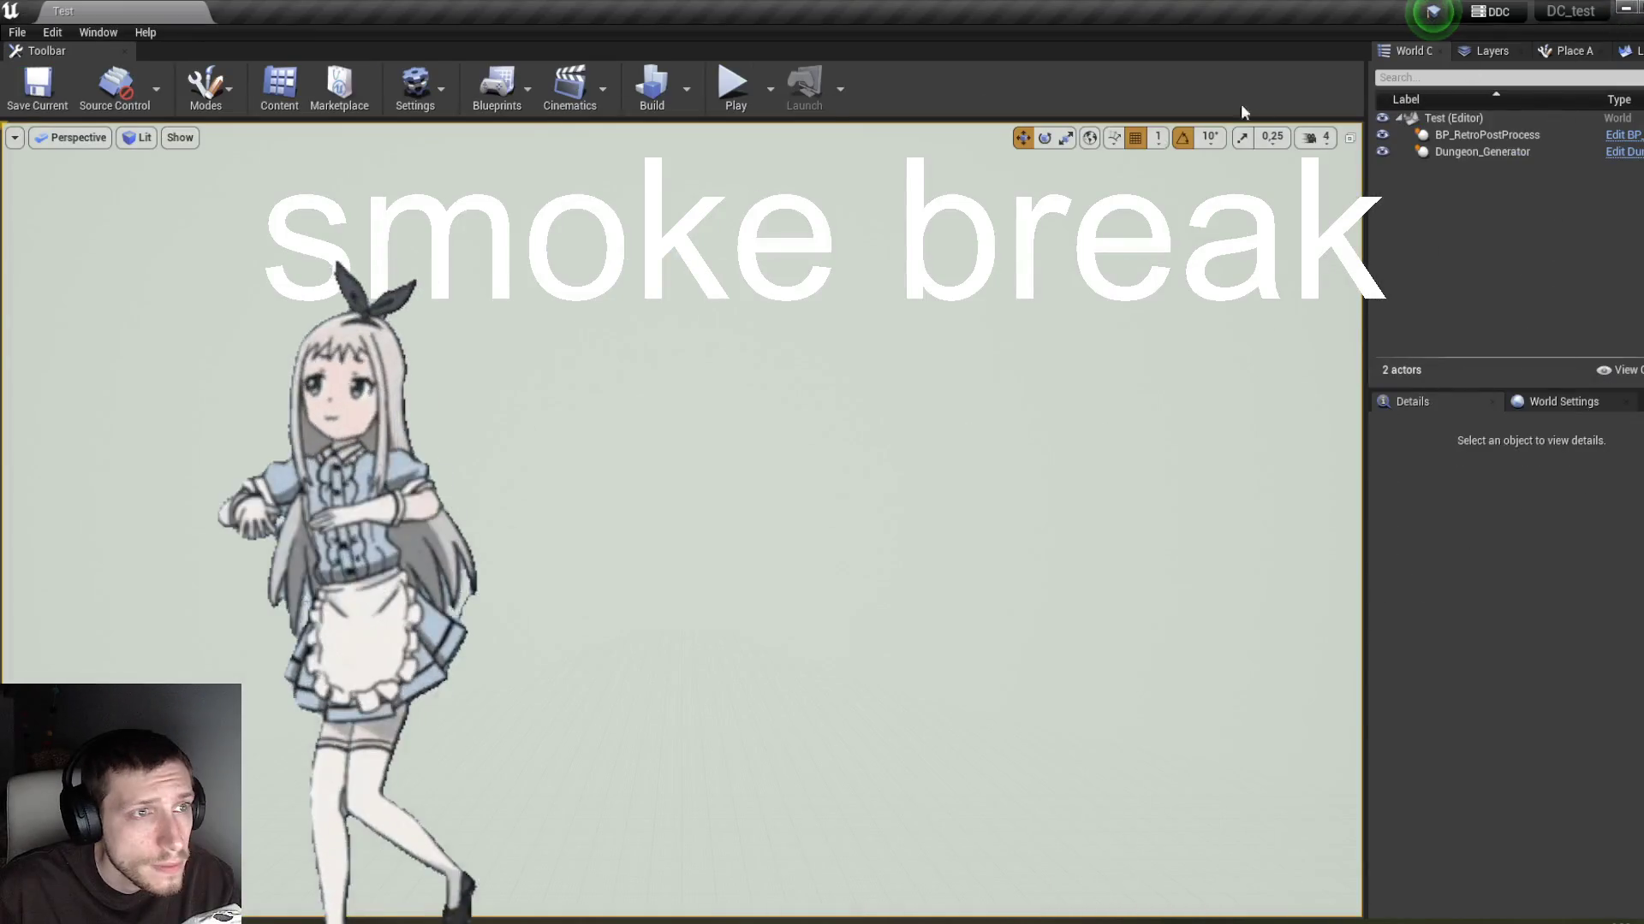
Step: Play the level and drag the sword out of the Weapon slot into the inventory
left_click(741, 104)
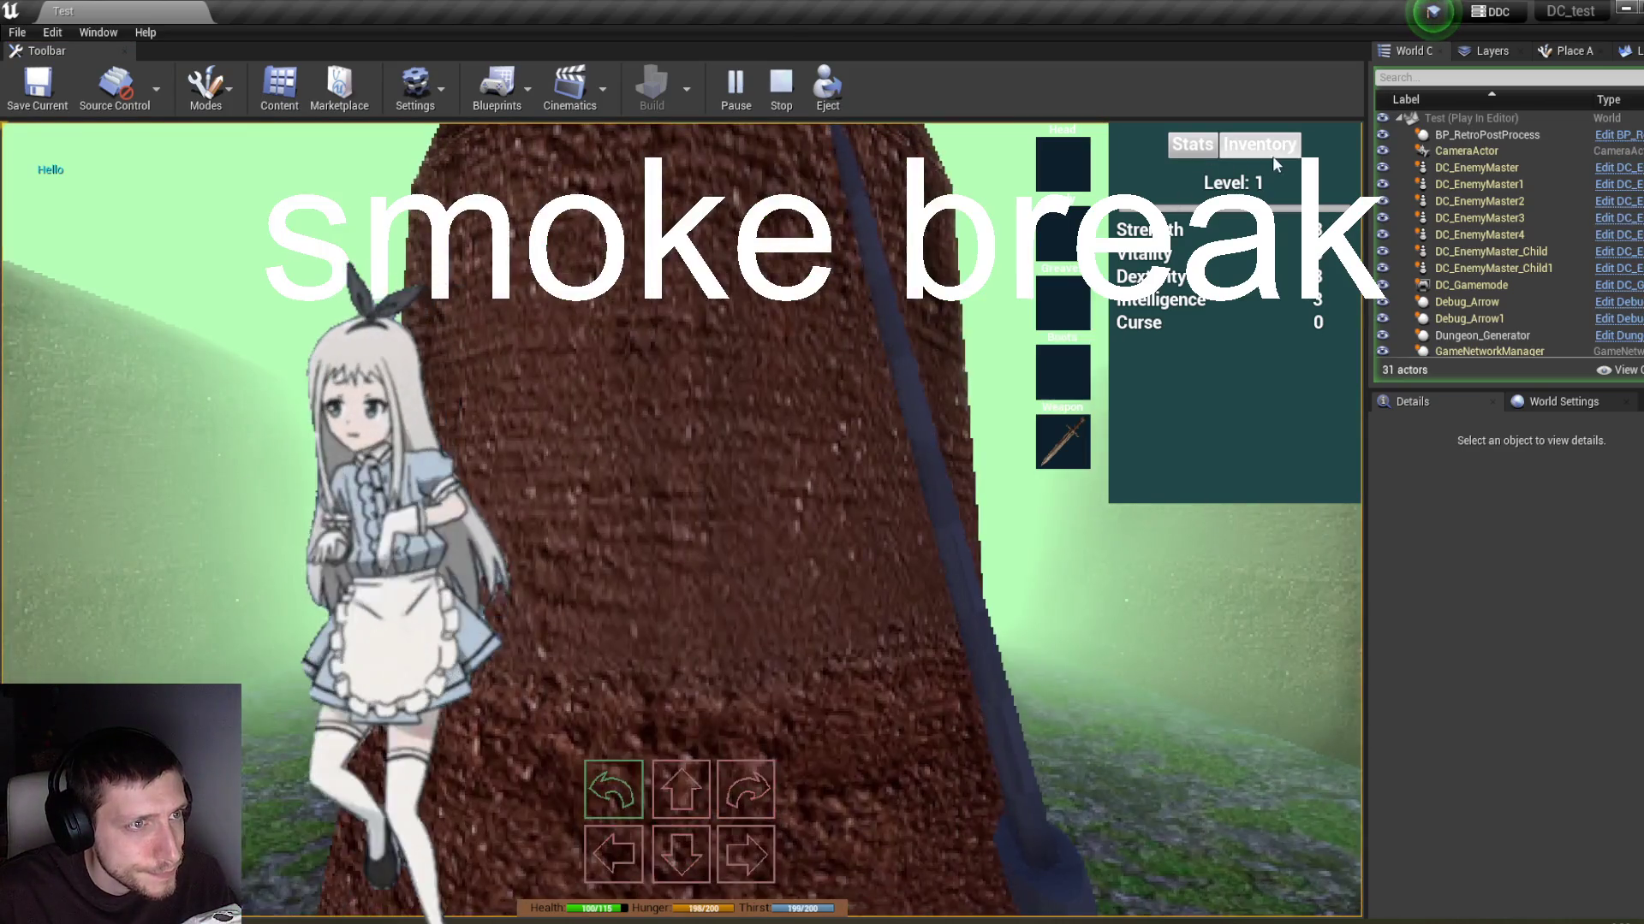
left_click(1271, 152)
mouse_move(1062, 441)
left_mouse_down()
mouse_move(1171, 285)
mouse_move(1181, 318)
mouse_move(1060, 214)
left_mouse_up()
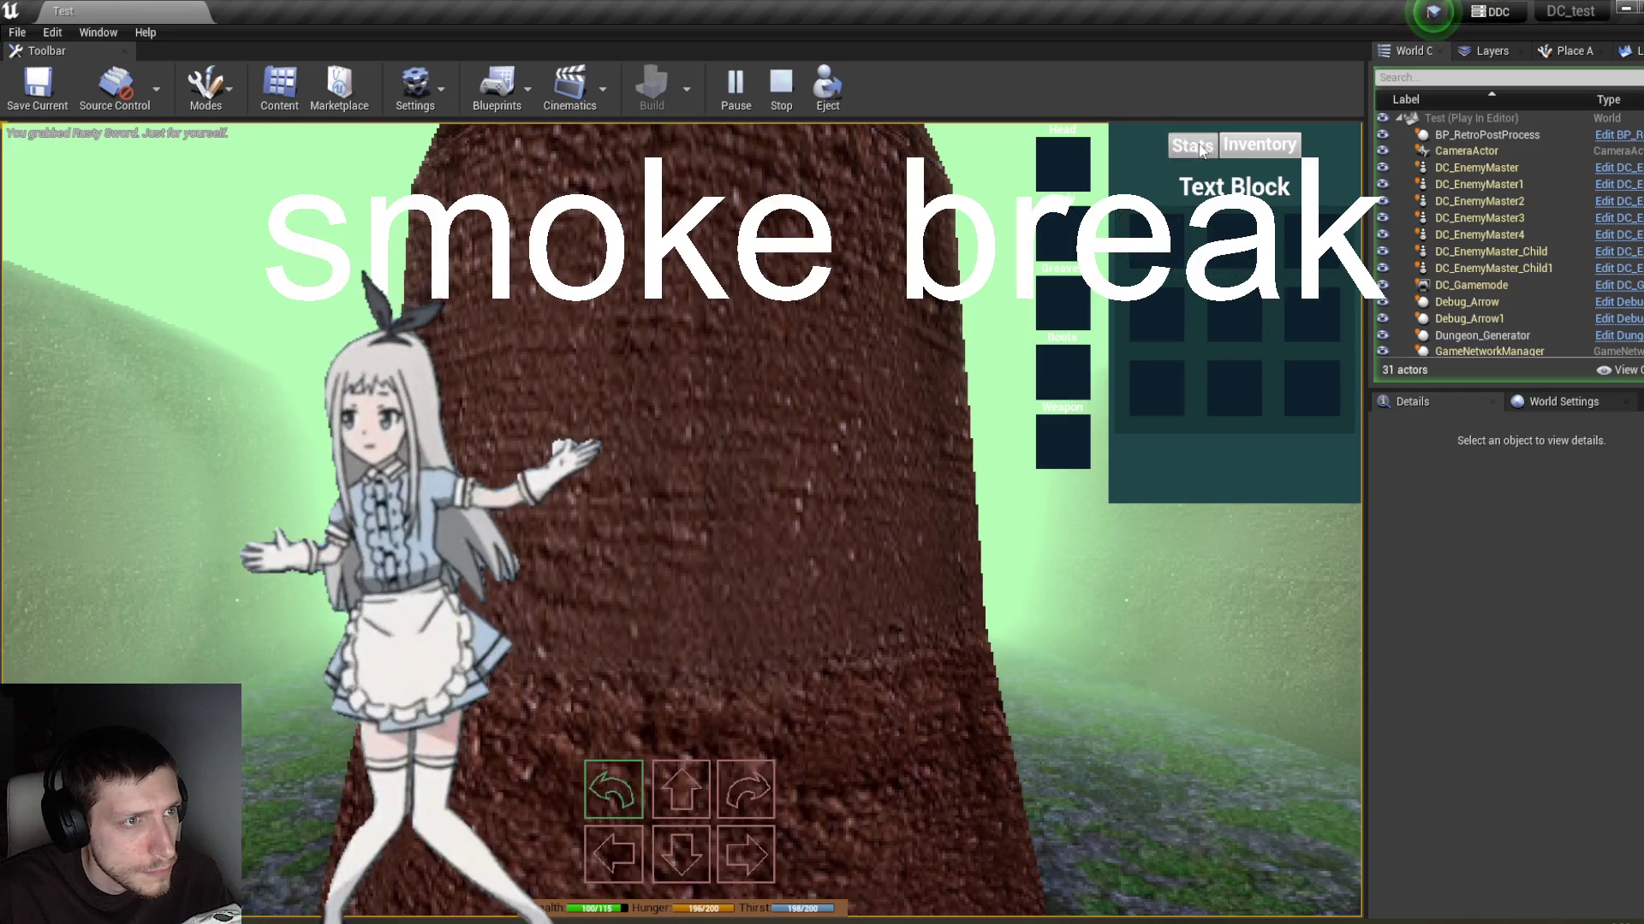
left_click(1247, 153)
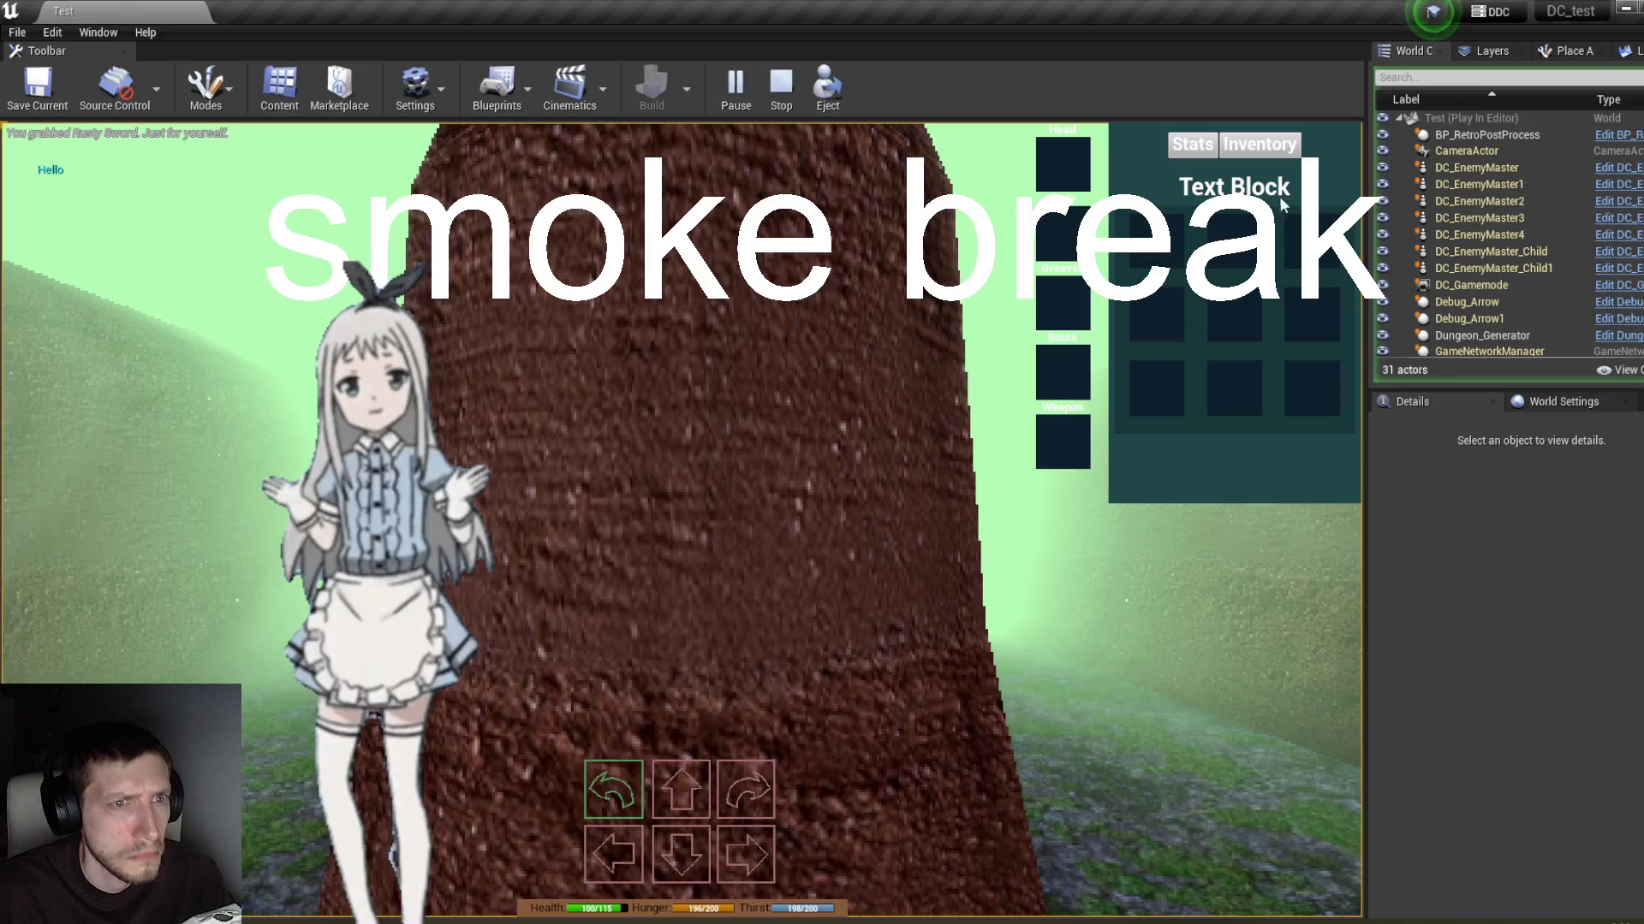
Step: Inspect Player_DC's AC_Stats Inventory array, then stop play and return to AC_Stats
scroll(1547, 281, "down", 5)
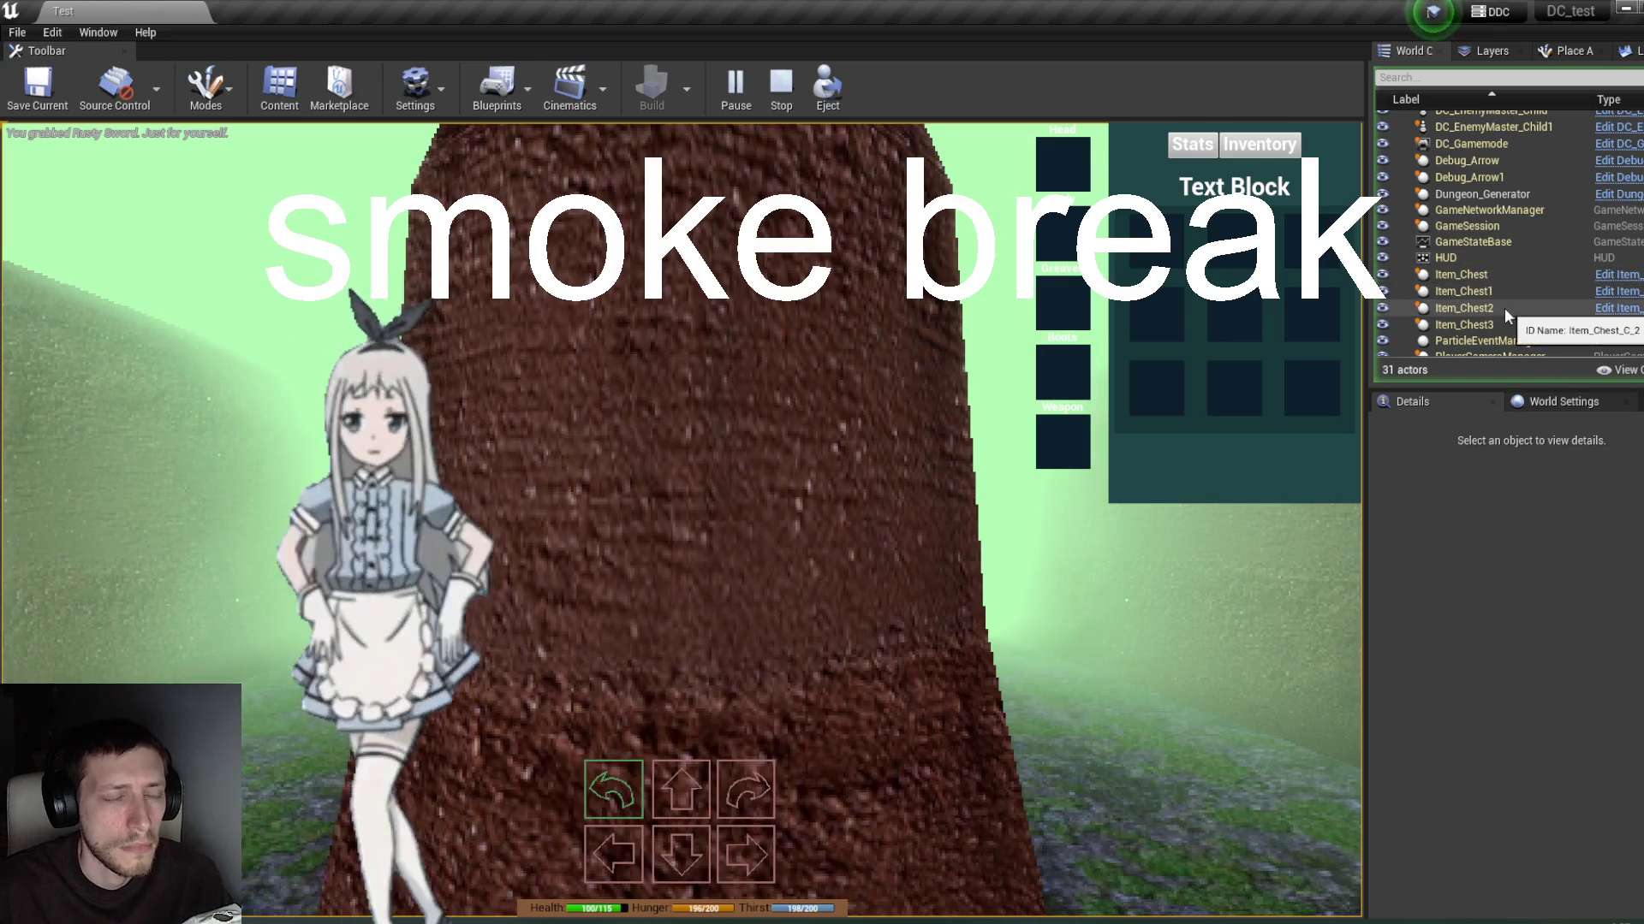
scroll(1498, 240, "down", 3)
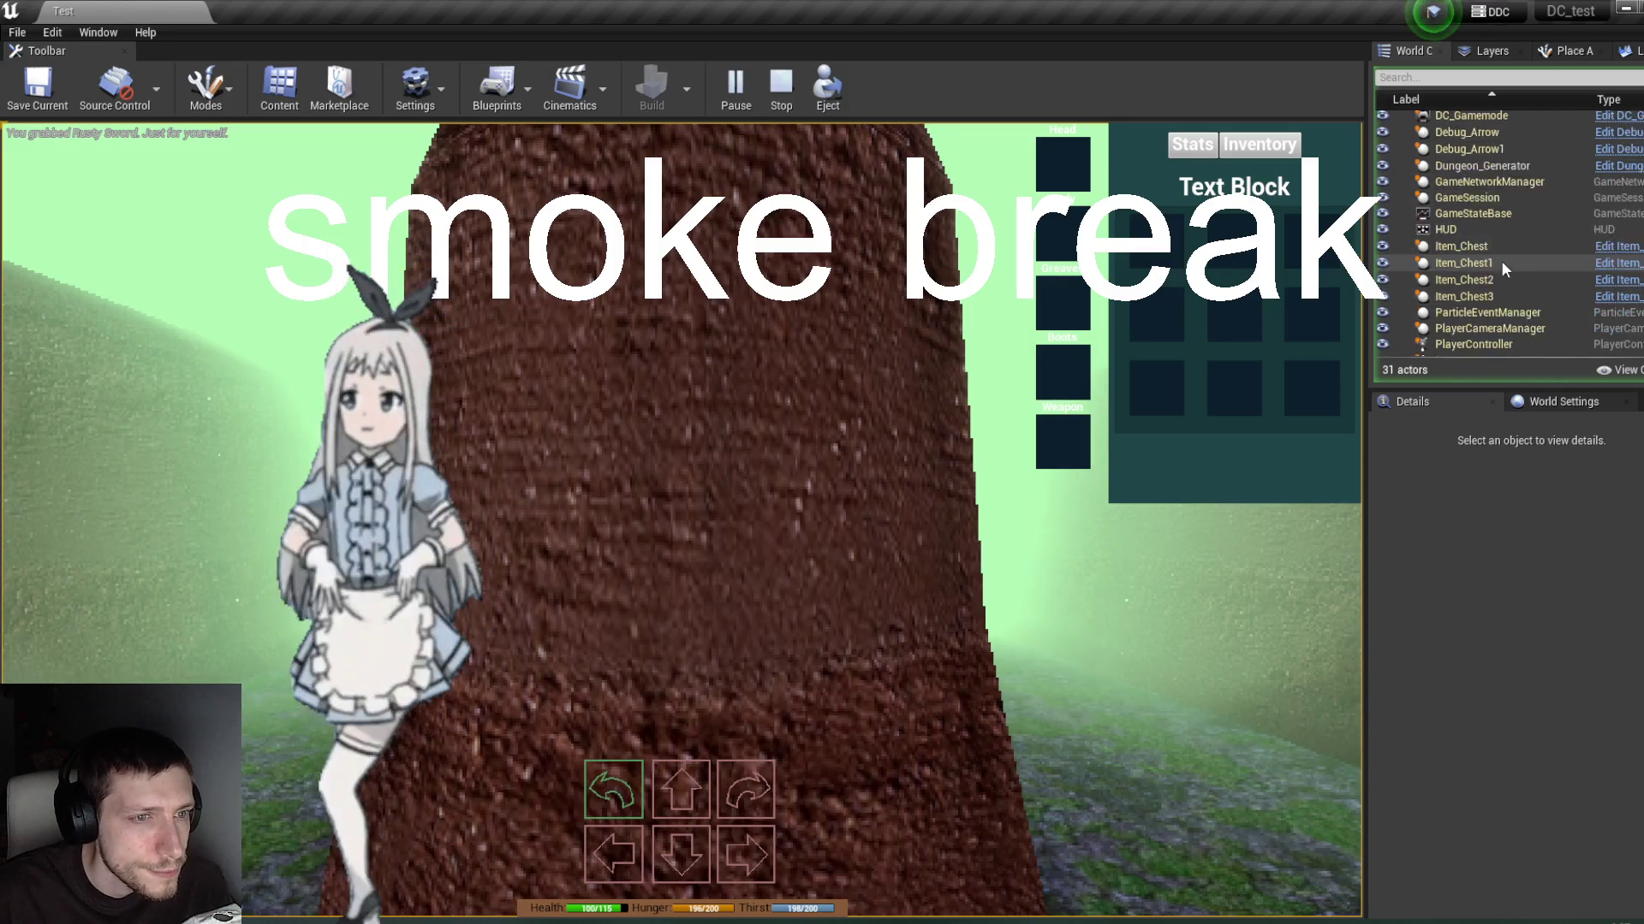
left_click(1501, 304)
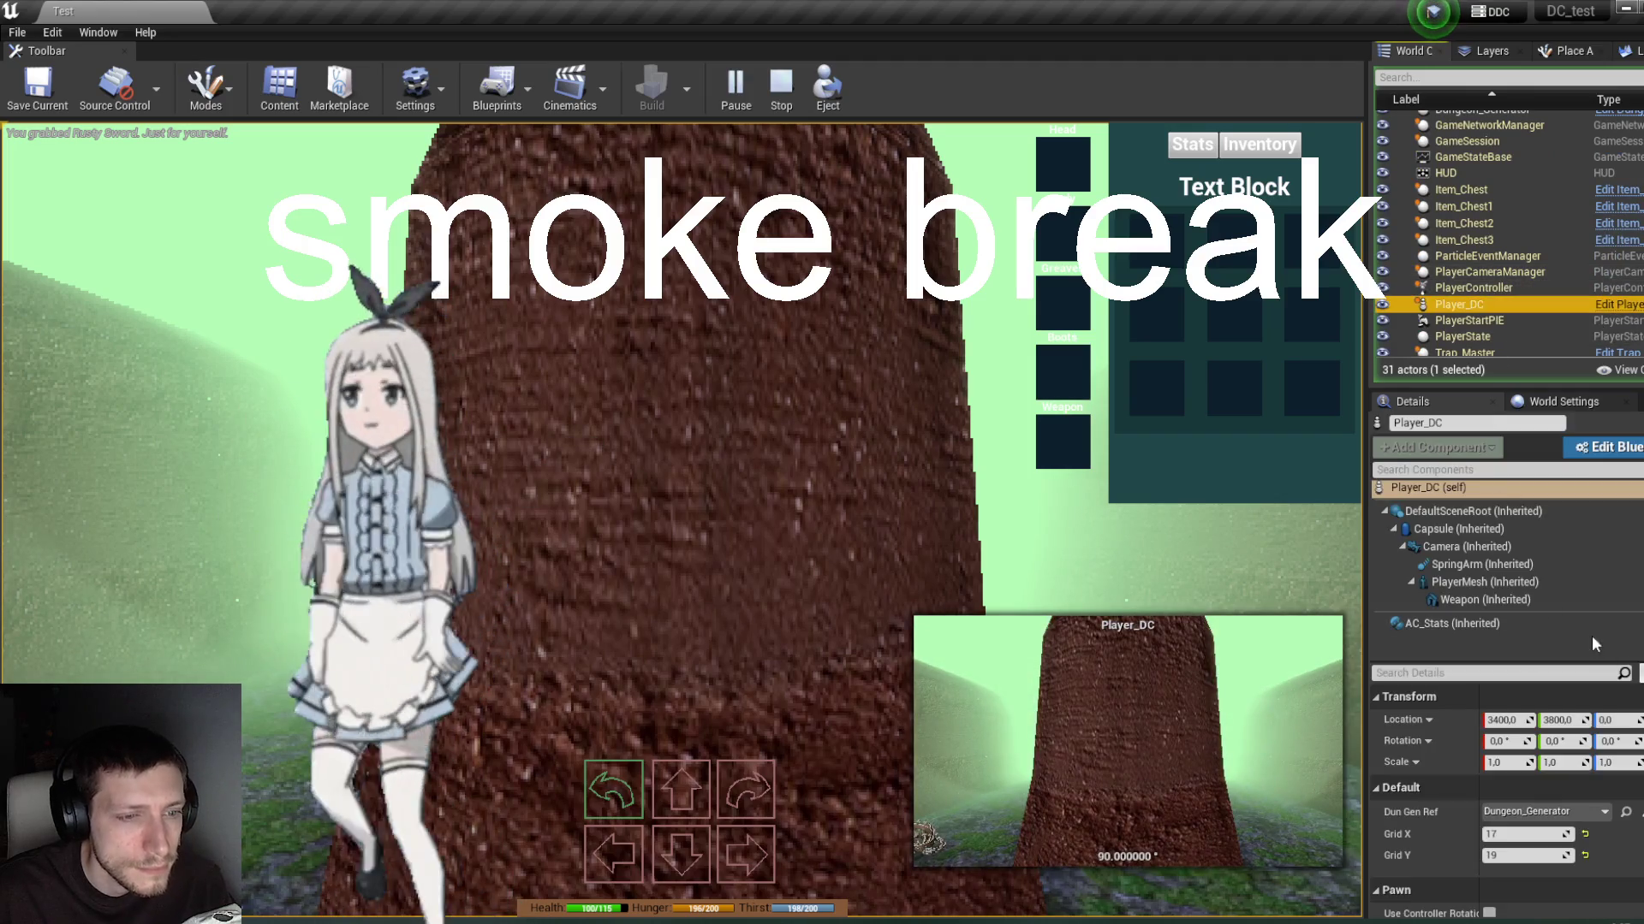
left_click(1524, 624)
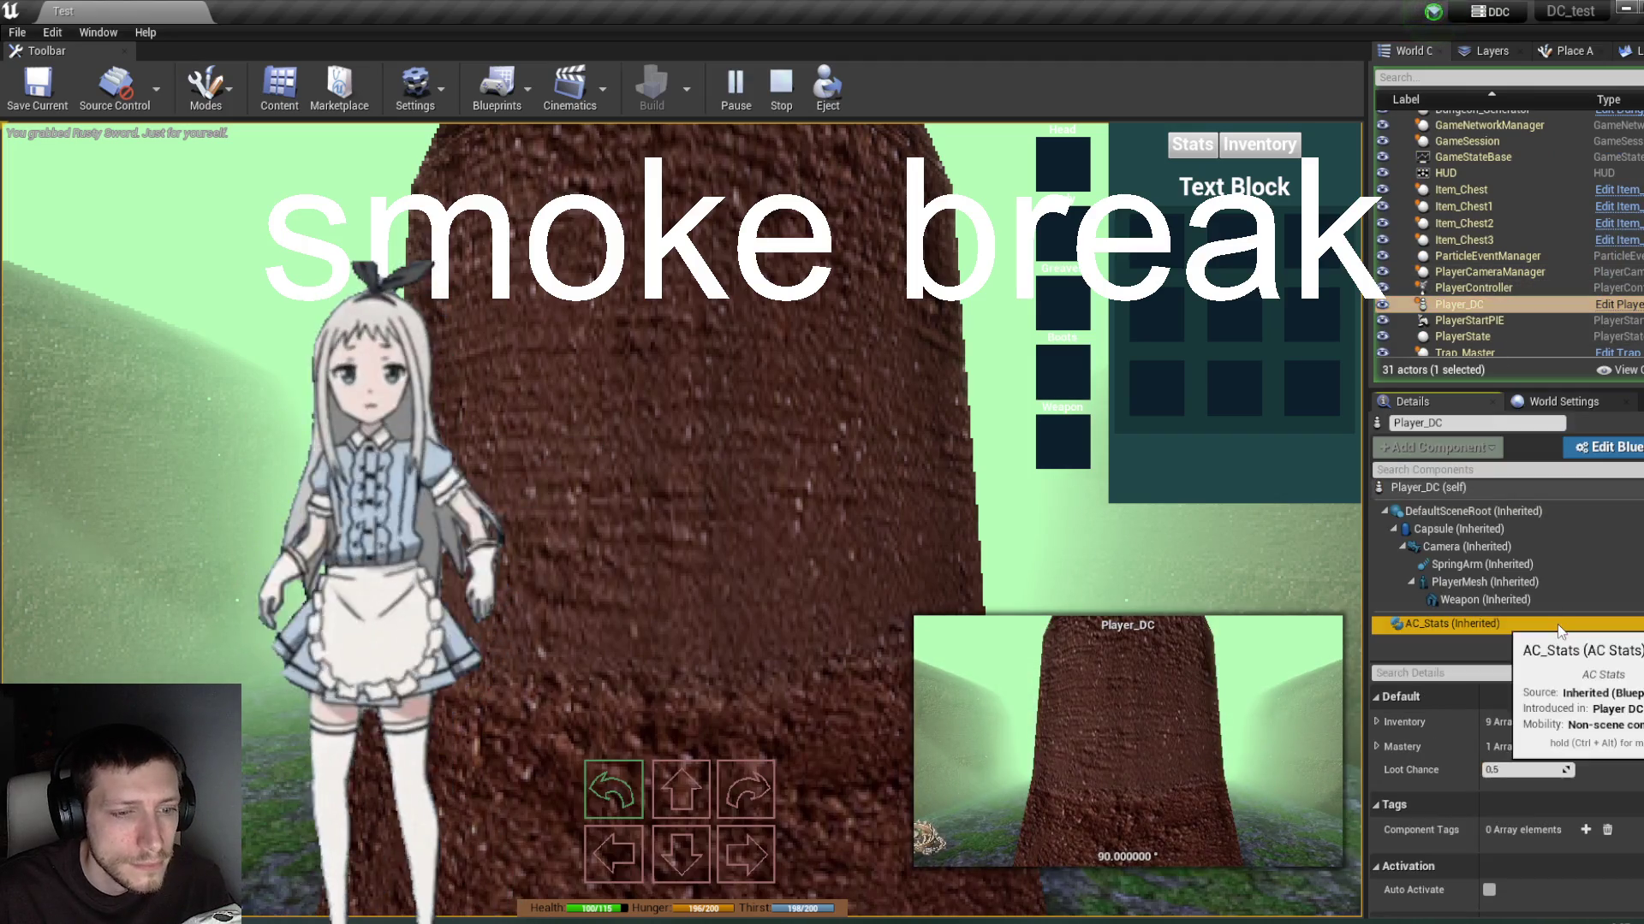
left_click(1375, 722)
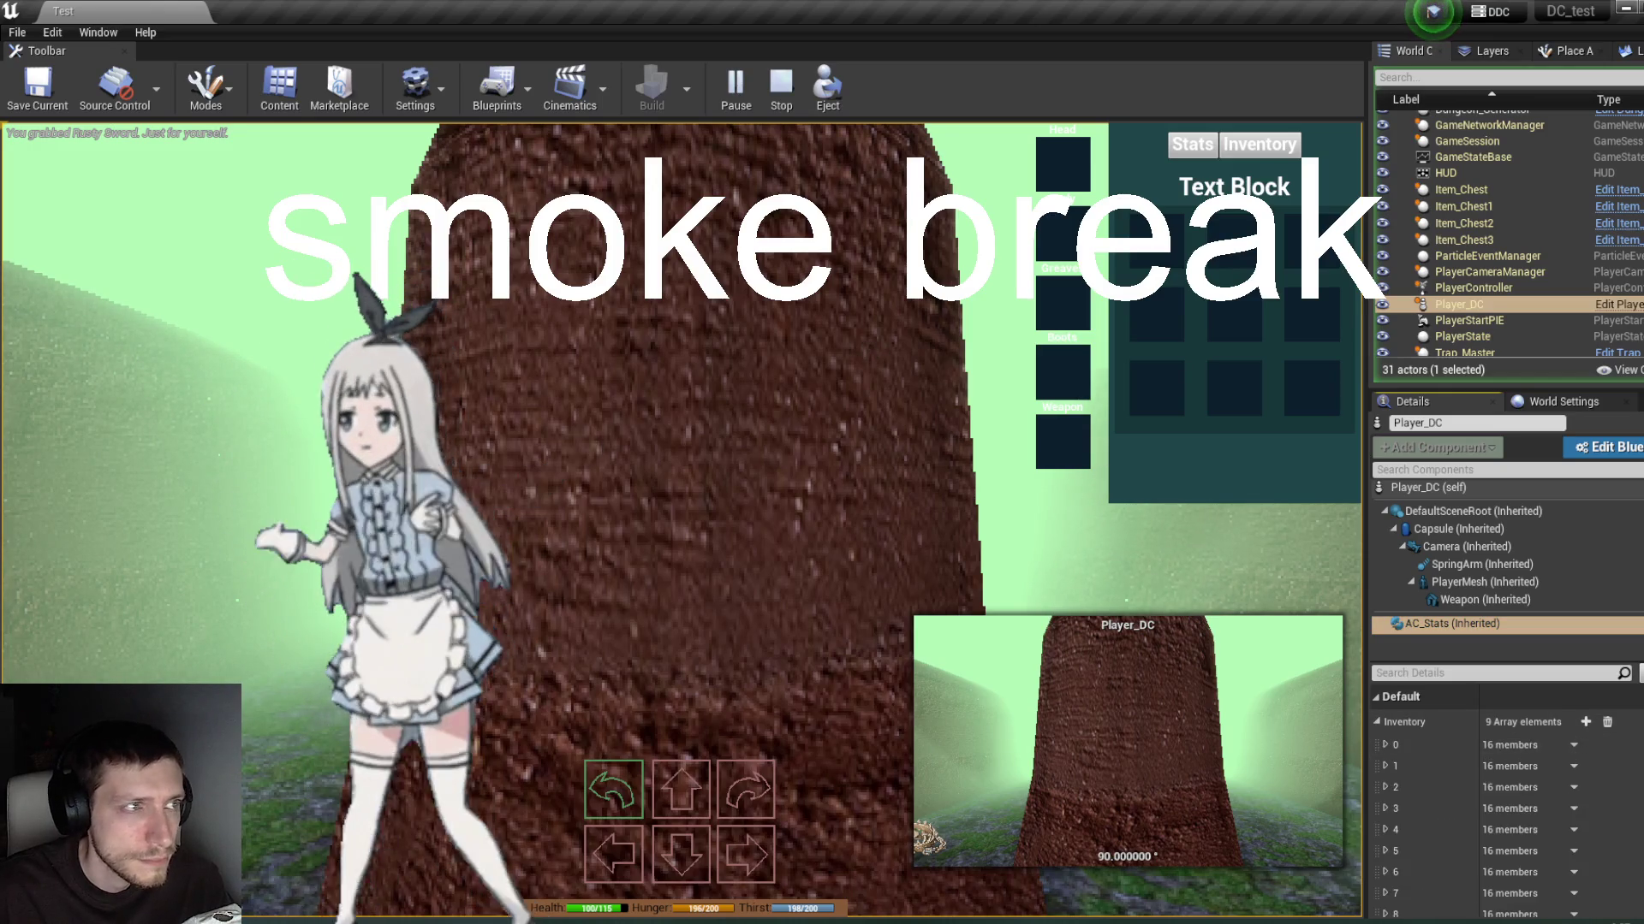
left_click(781, 85)
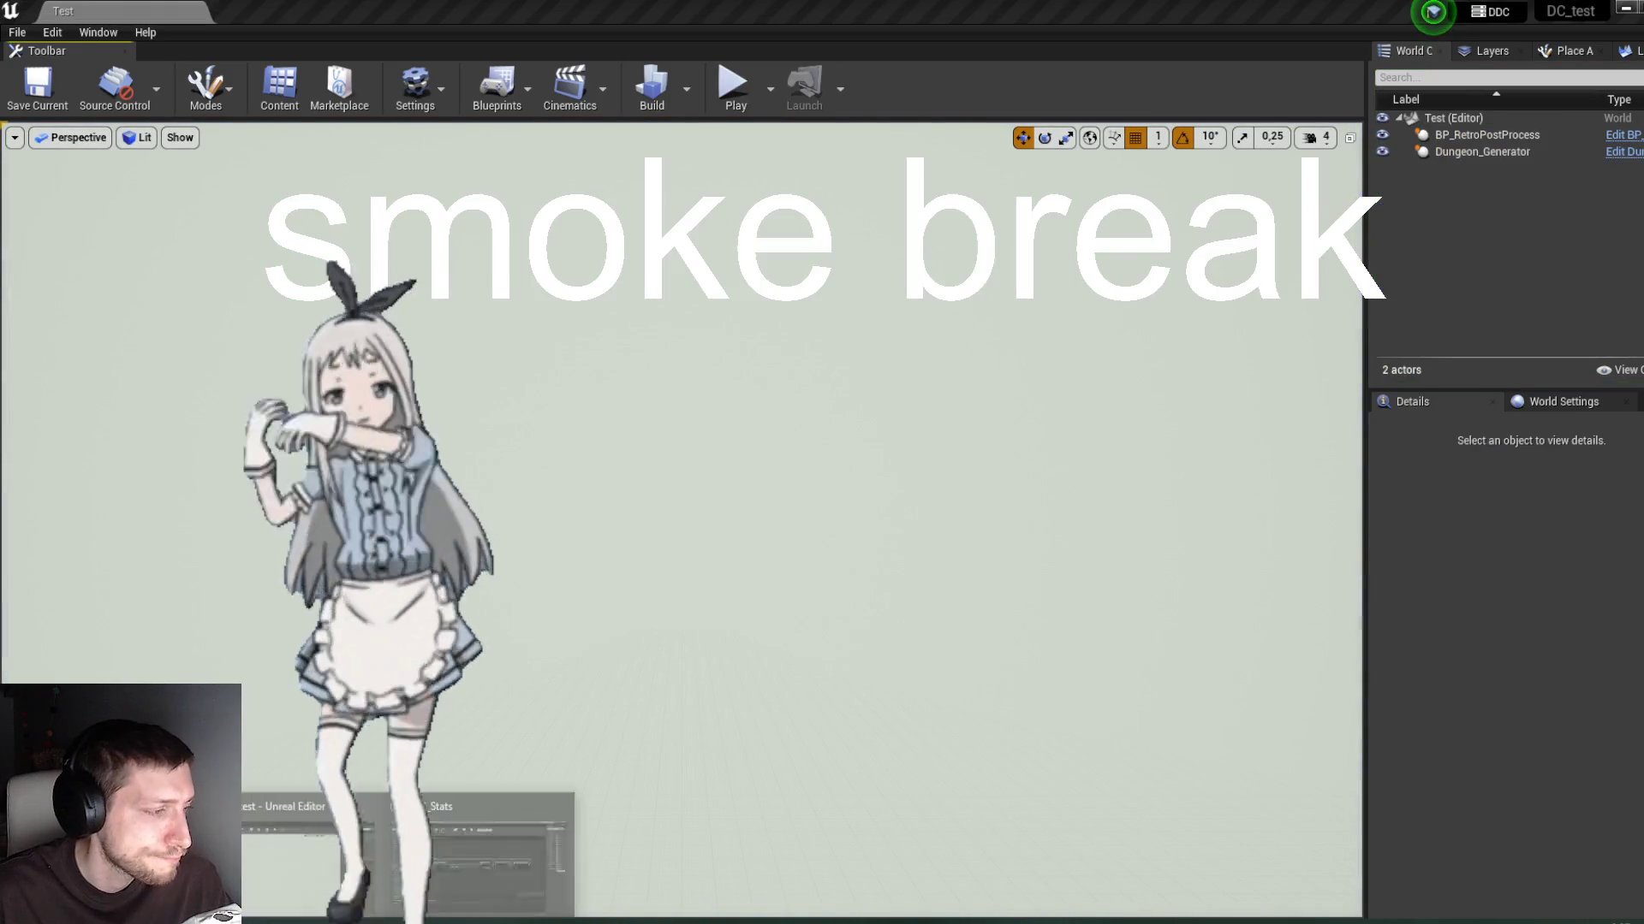
left_click(510, 836)
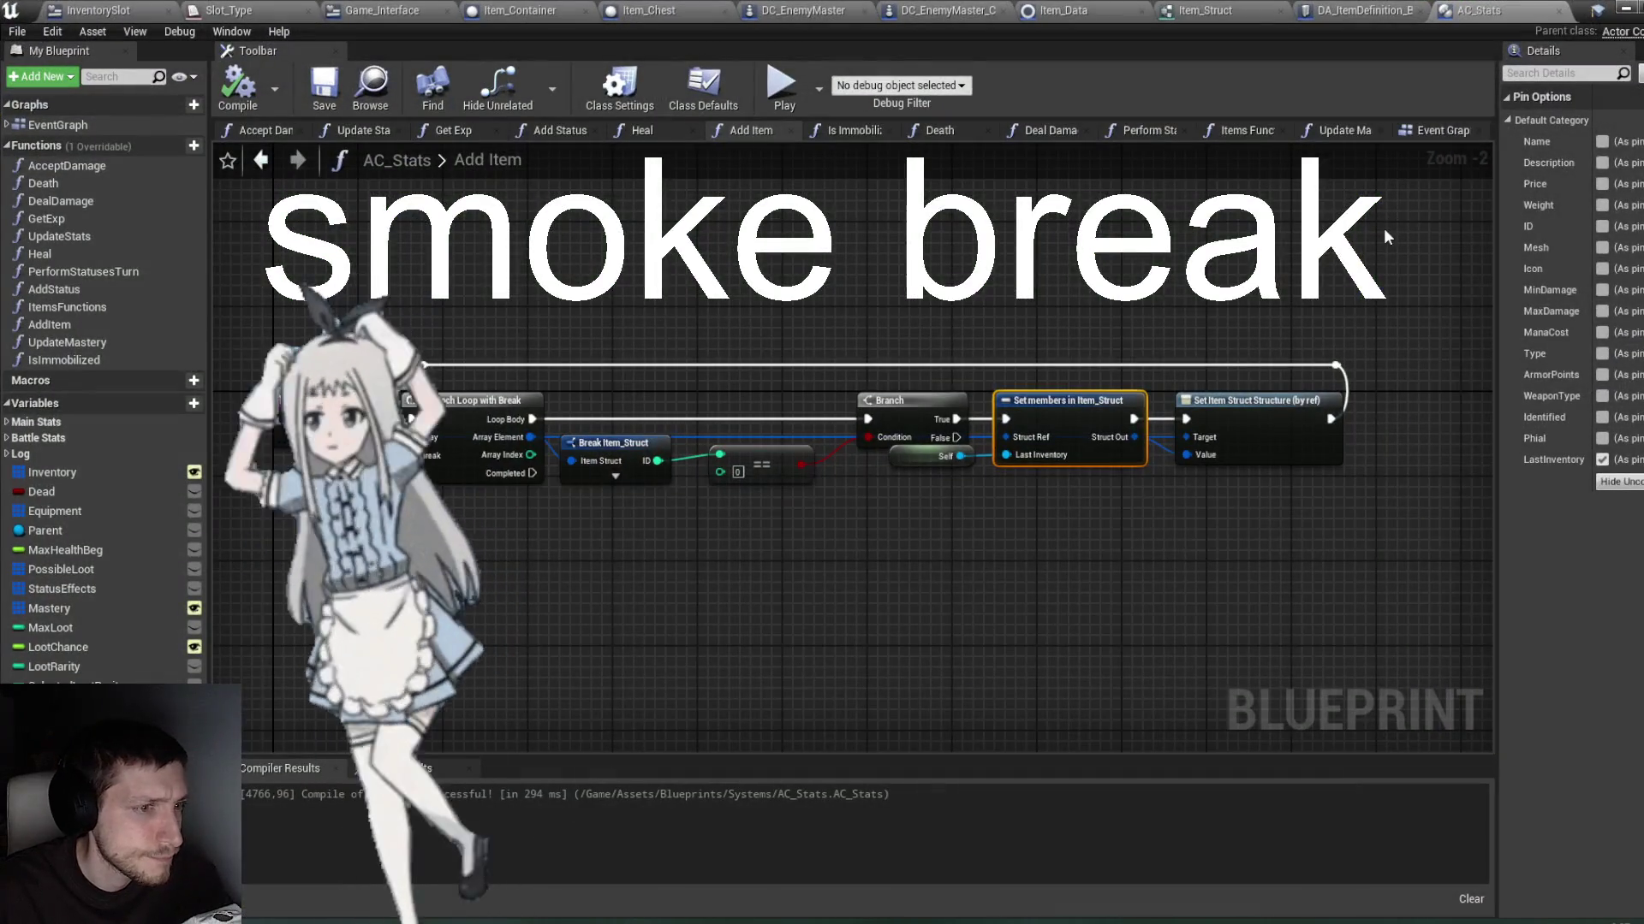
Step: Test-play again, expand Player_DC's first AC_Stats inventory item in Details, then stop
left_click(1625, 9)
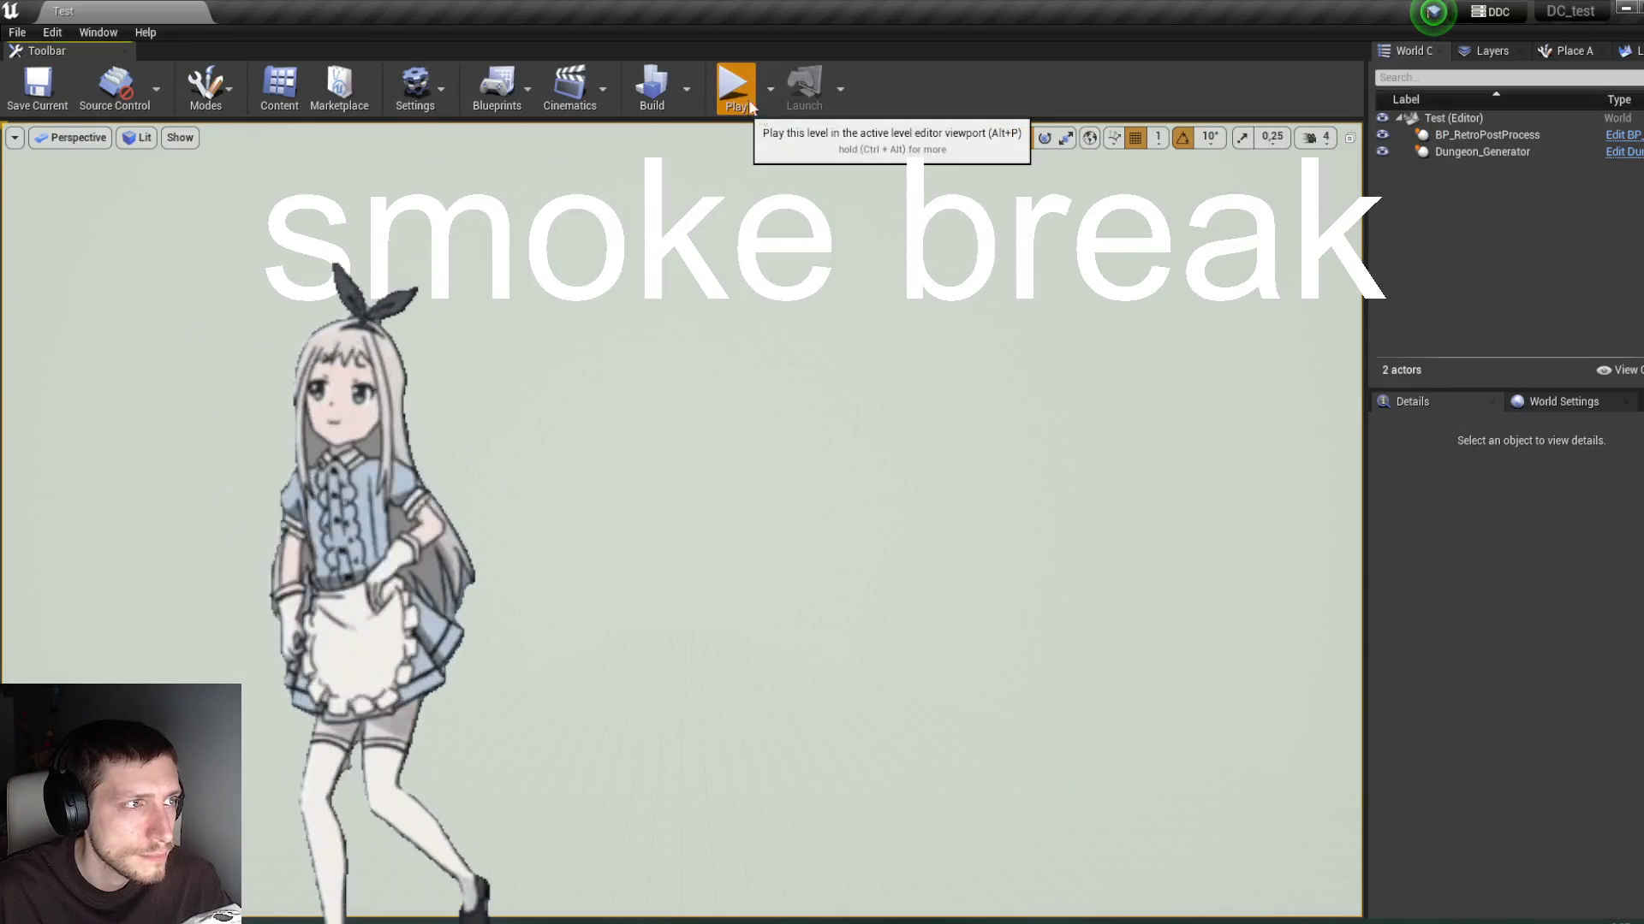
left_click(735, 86)
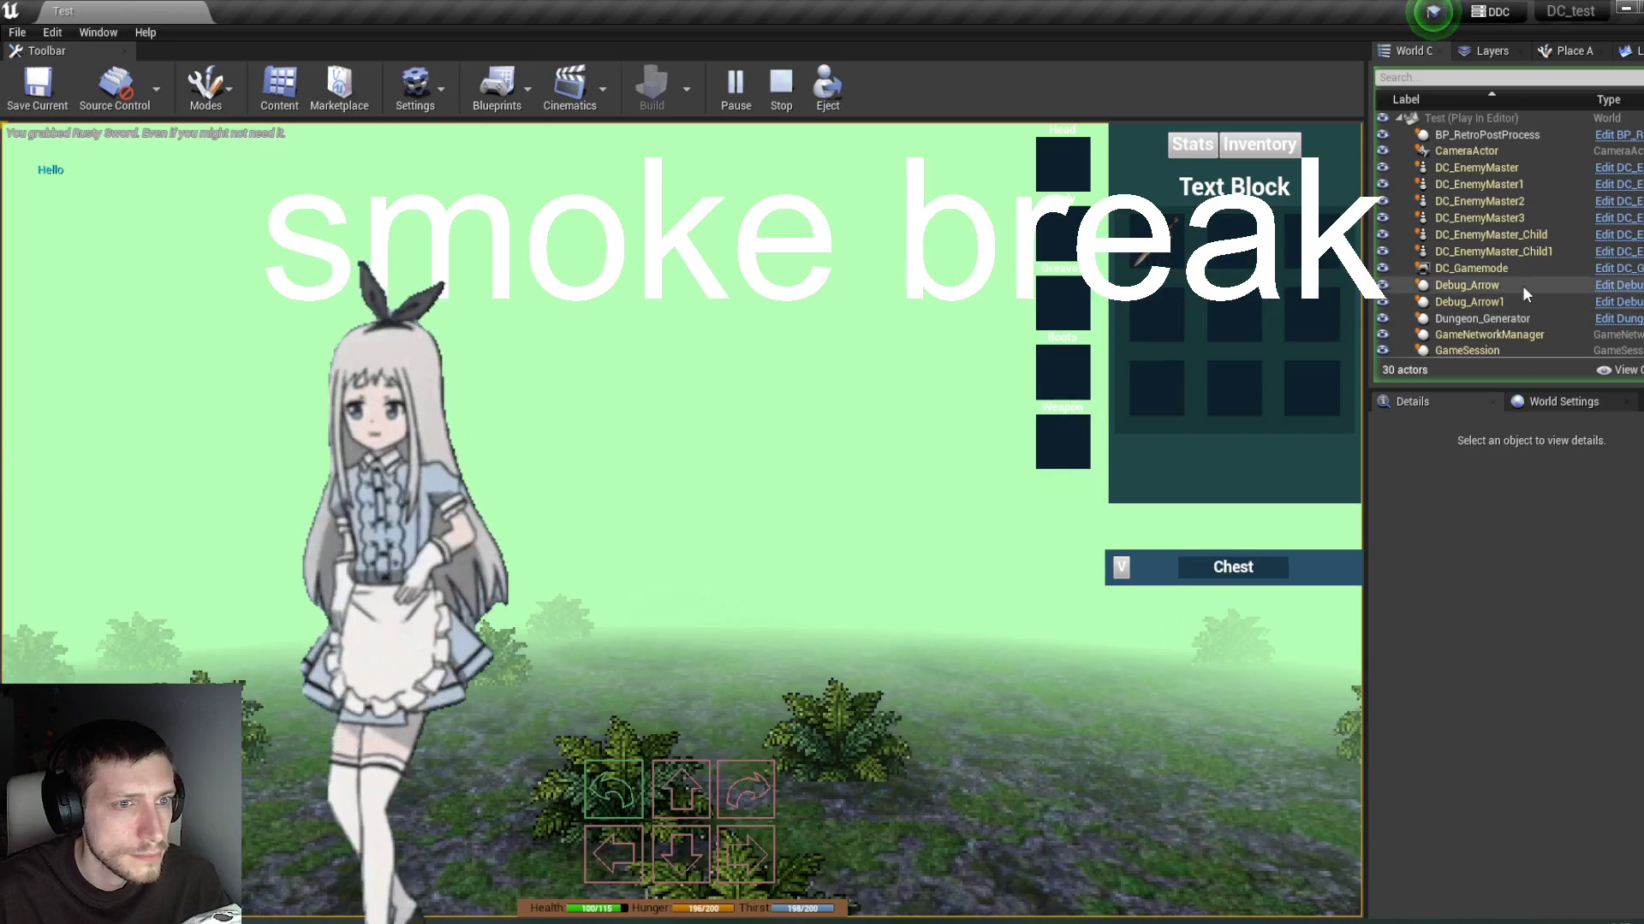
scroll(1522, 285, "down", 4)
left_click(1459, 316)
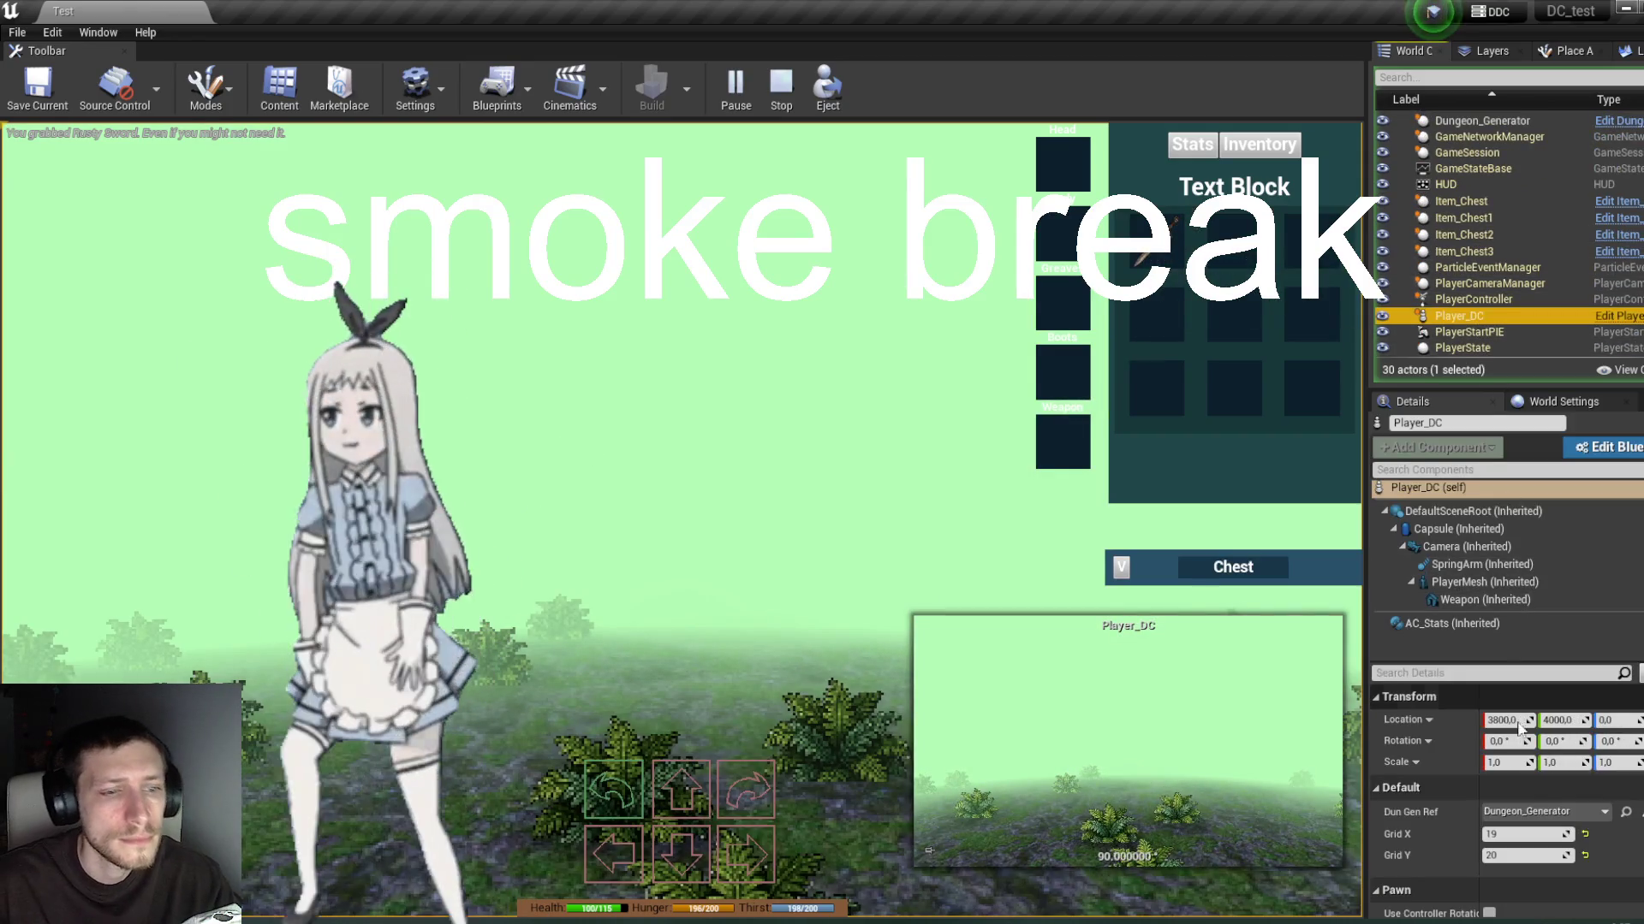
scroll(1436, 771, "down", 1)
left_click(1472, 625)
left_click(1384, 717)
scroll(1540, 770, "down", 10)
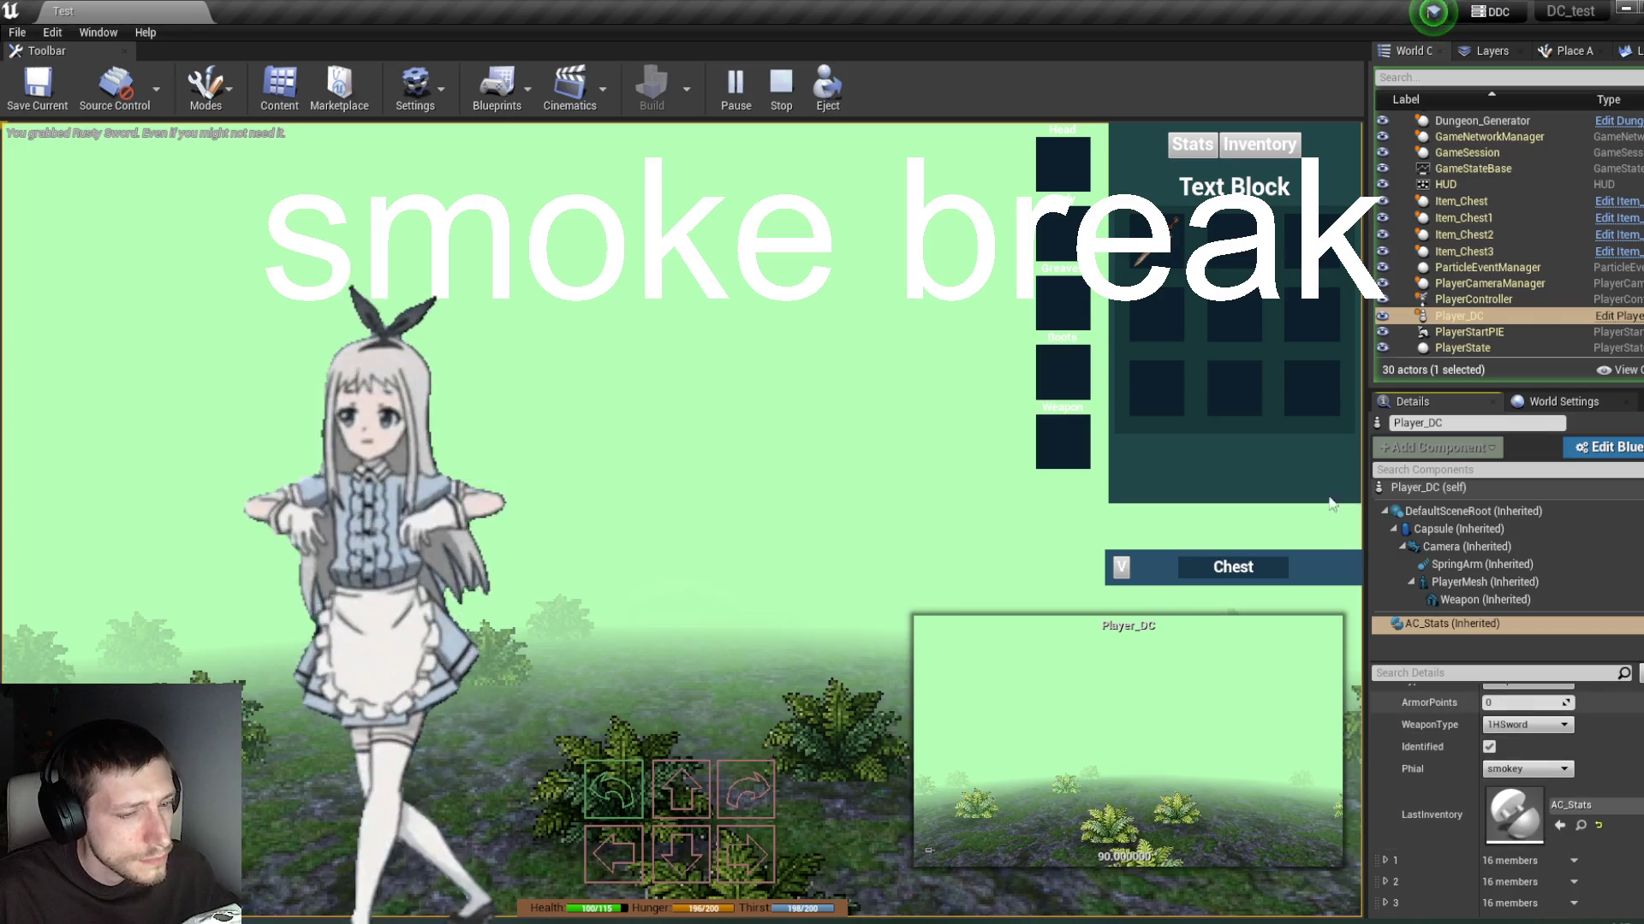
left_click(782, 90)
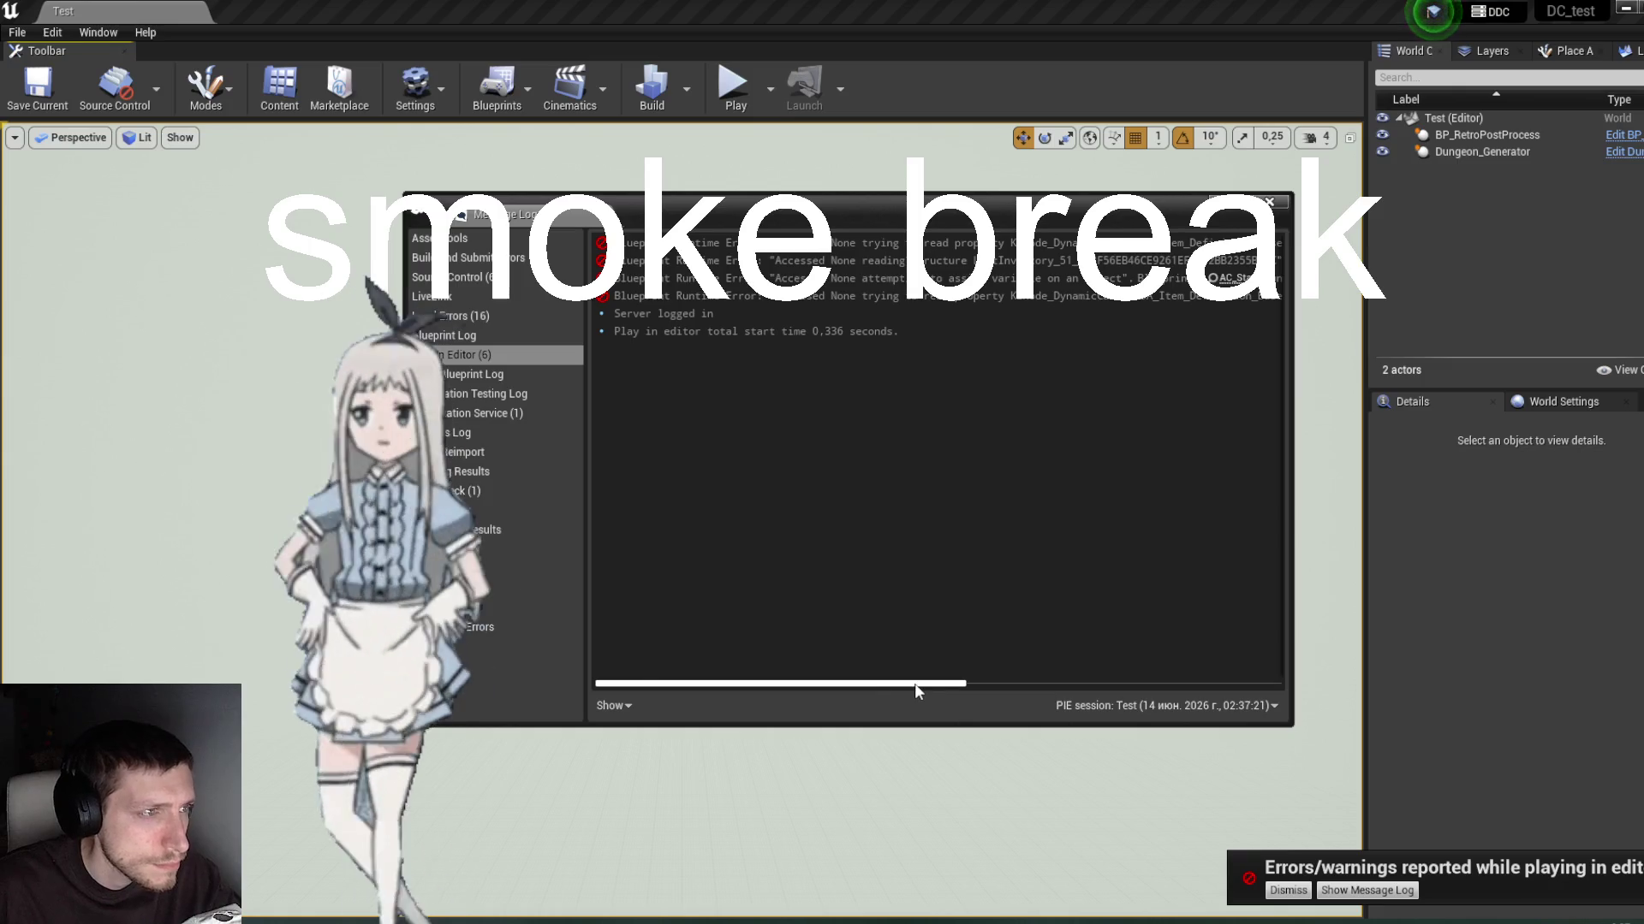
Step: Close the Message Log of Accessed None errors and switch to the AC_Stats blueprint
left_click_drag(914, 683, 968, 687)
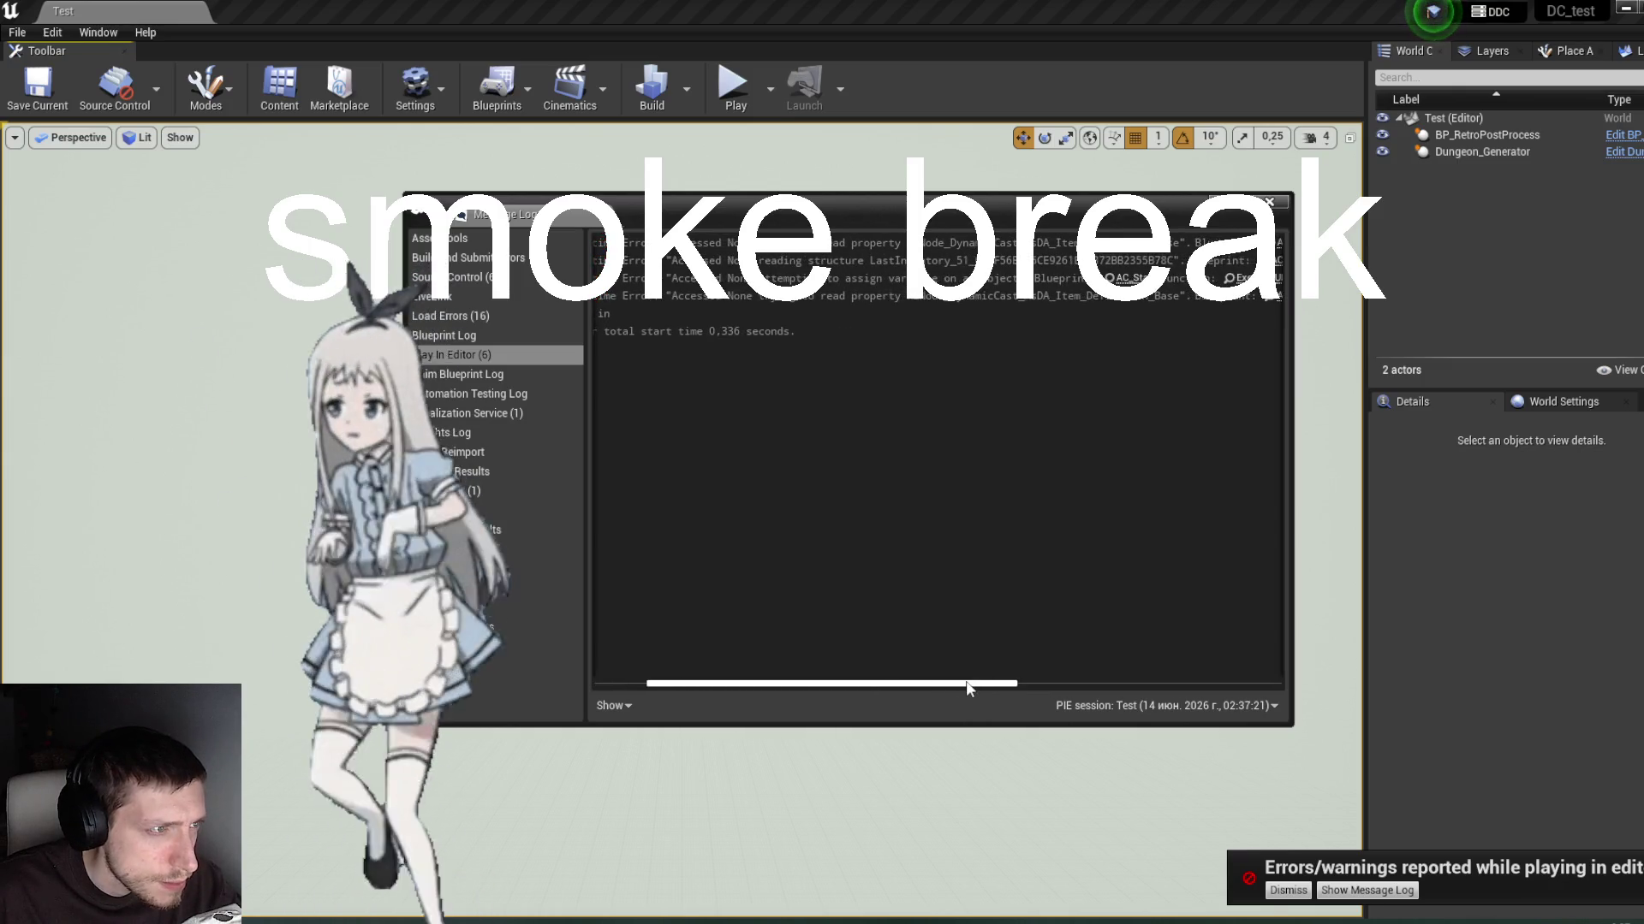
mouse_move(968, 688)
left_mouse_down()
mouse_move(1073, 683)
mouse_move(987, 687)
left_mouse_up()
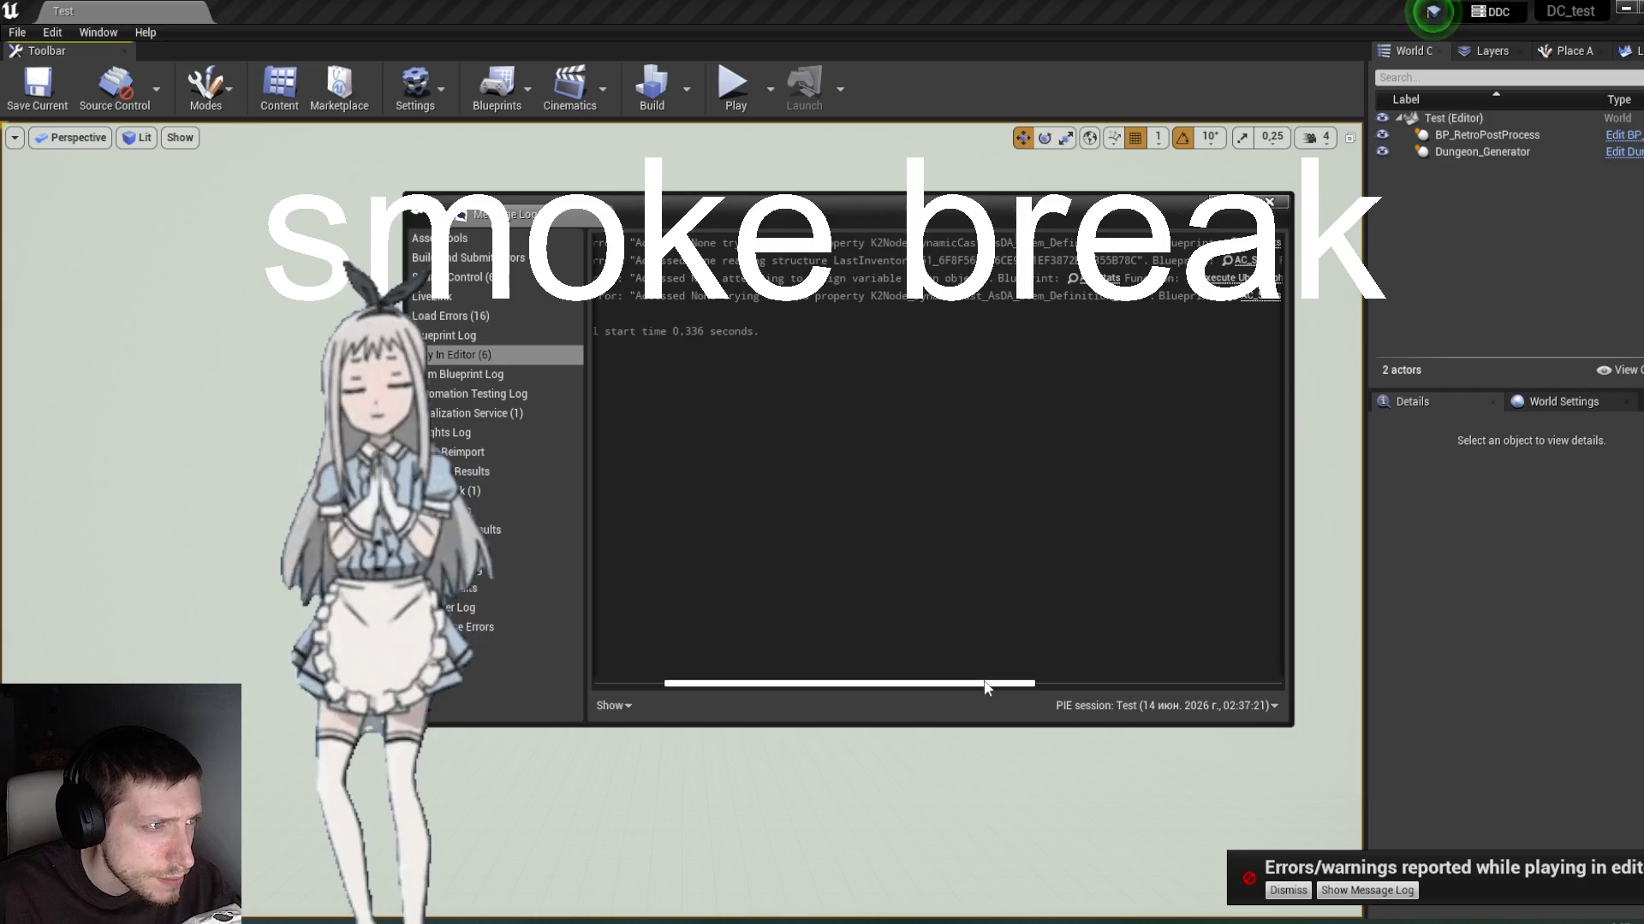
left_click_drag(986, 687, 1207, 684)
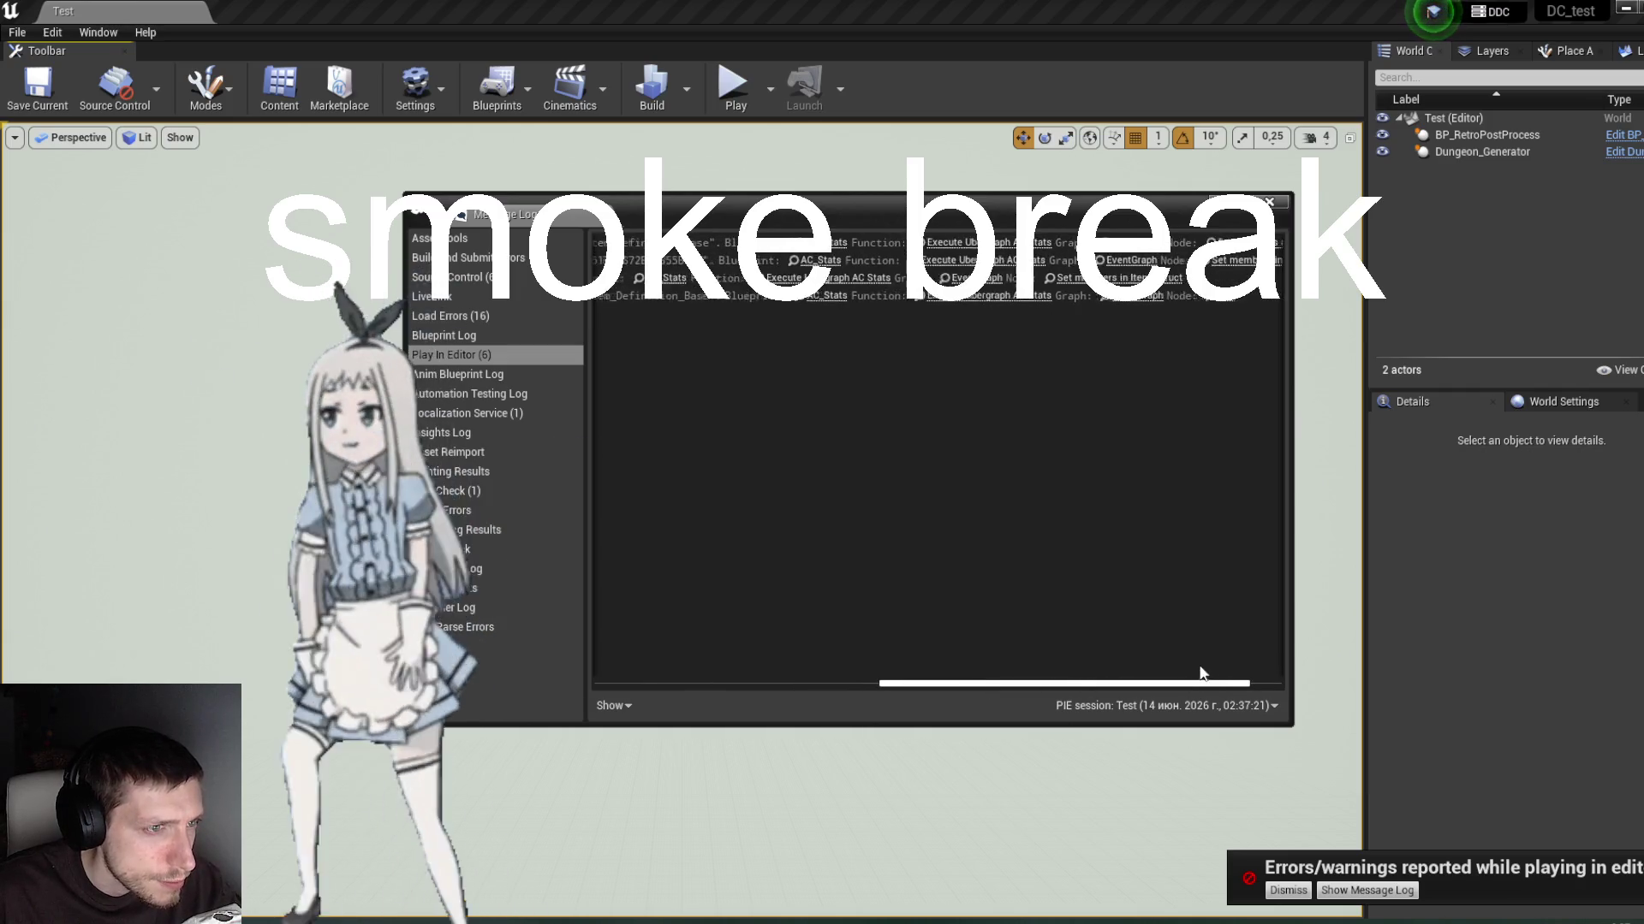
left_click(1283, 204)
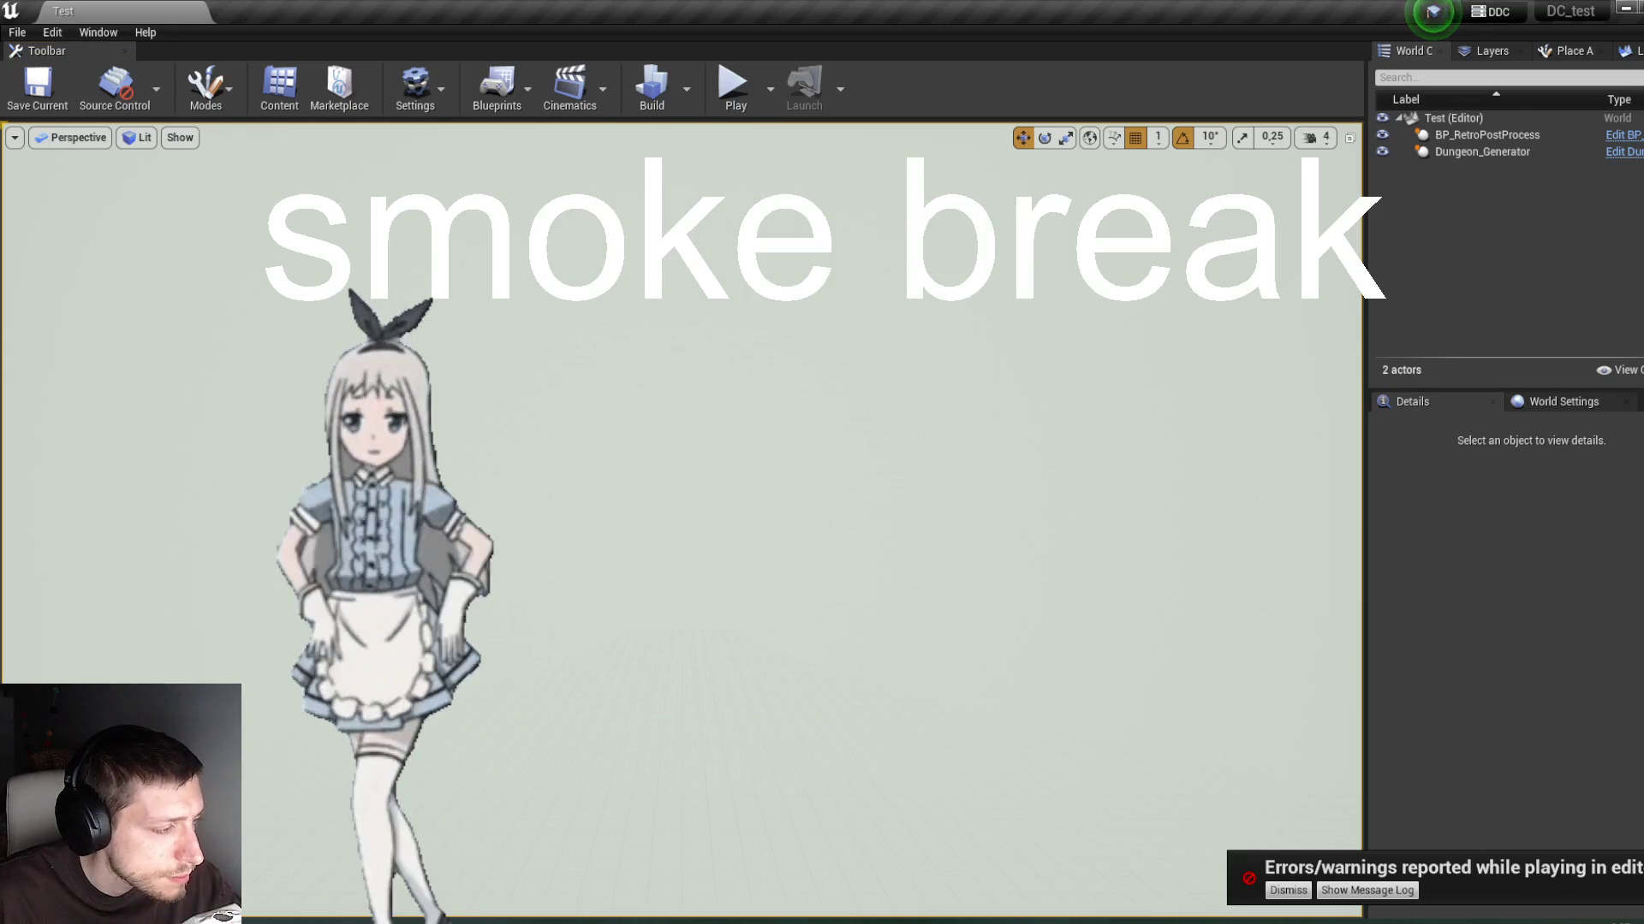
key("alt+Tab")
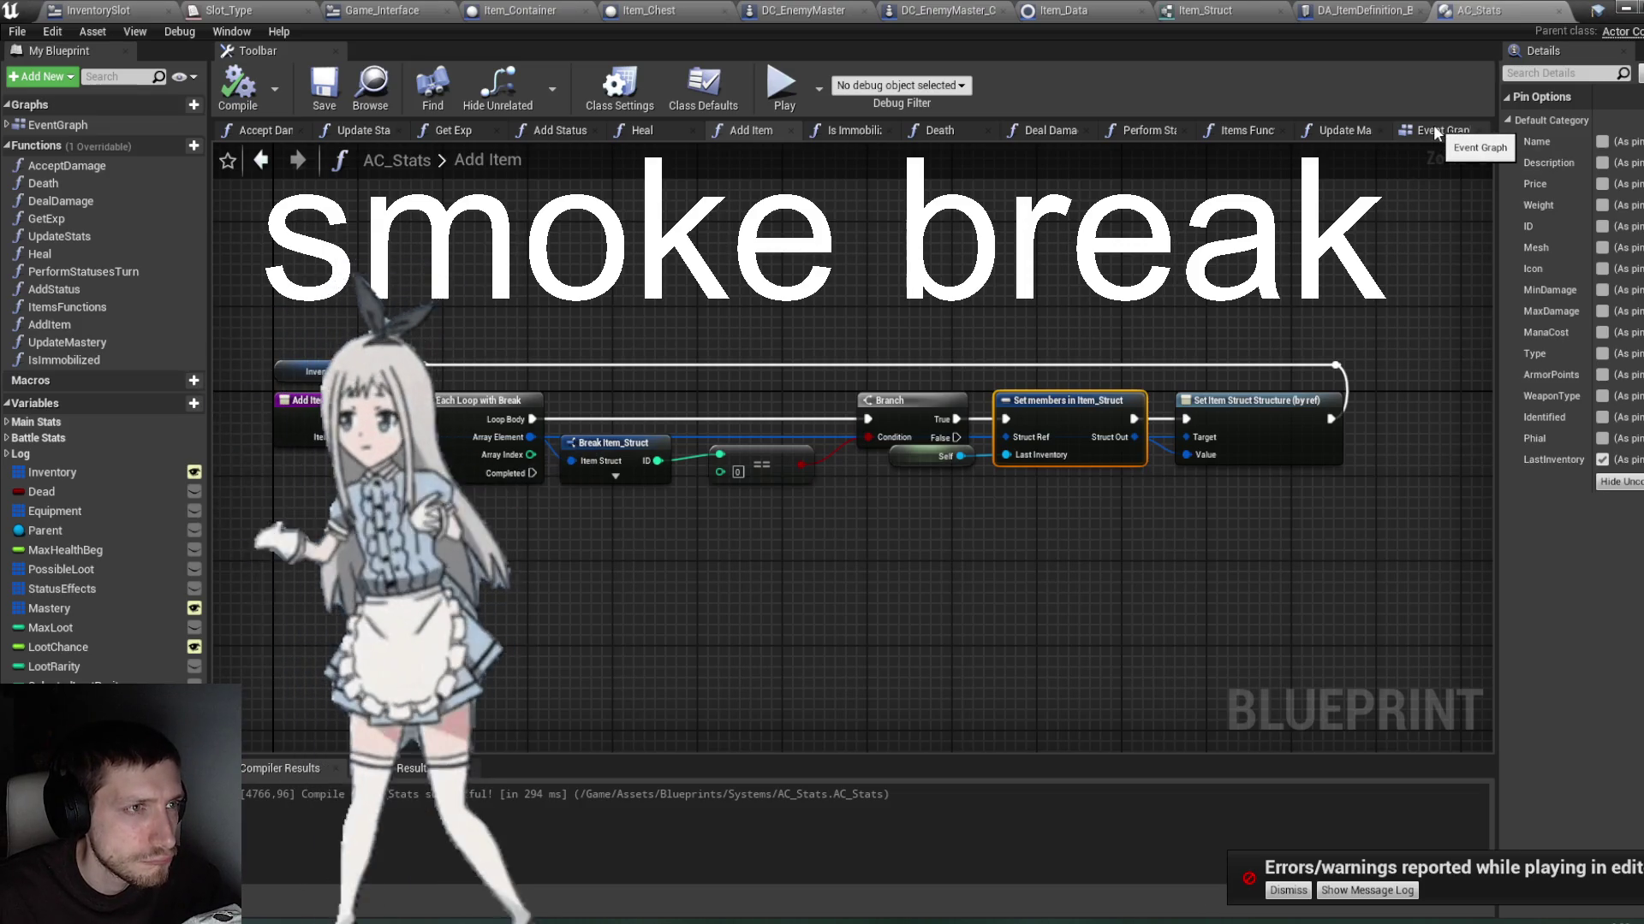
left_click(99, 10)
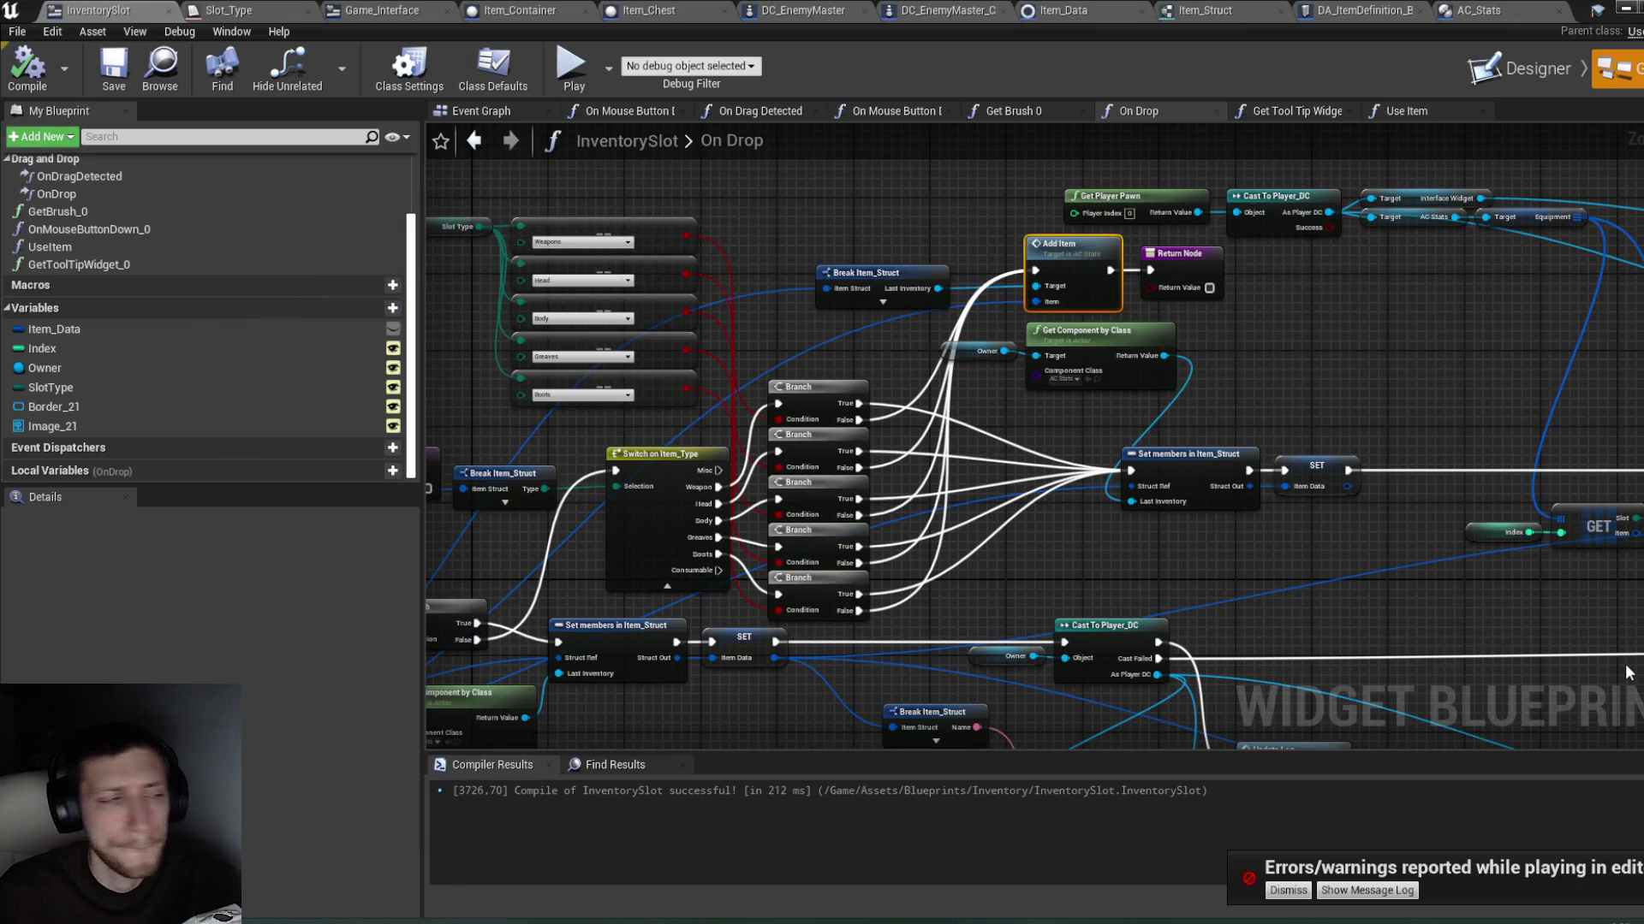
left_click_drag(1092, 529, 1048, 534)
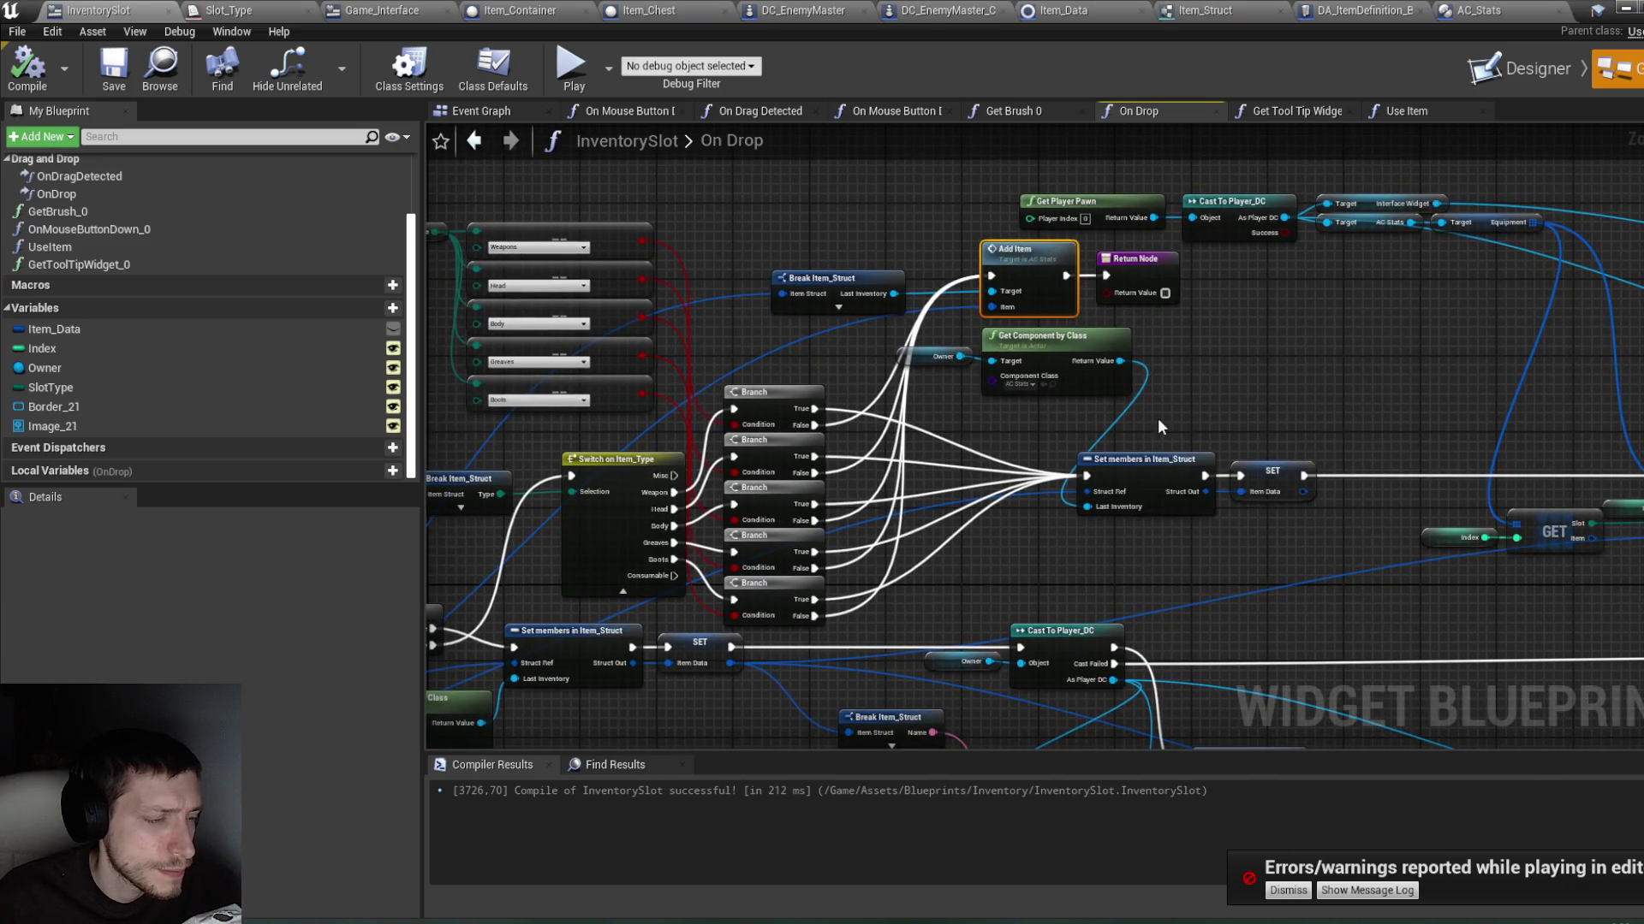
mouse_move(994, 600)
left_mouse_down()
mouse_move(1064, 541)
mouse_move(1076, 584)
left_mouse_up()
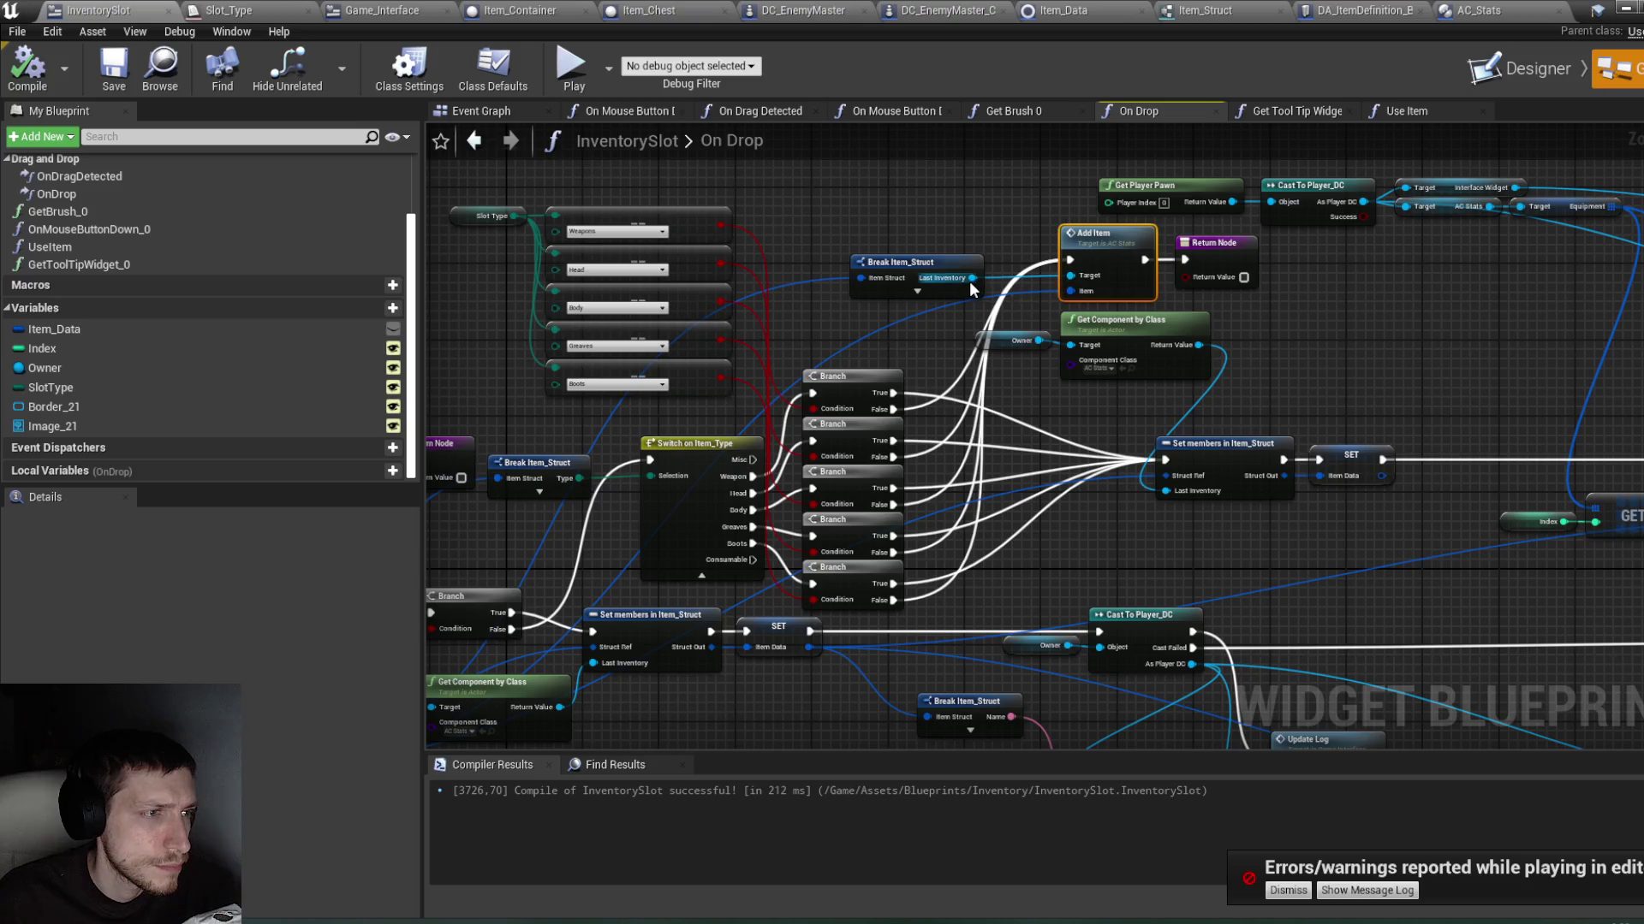
double_click(1123, 258)
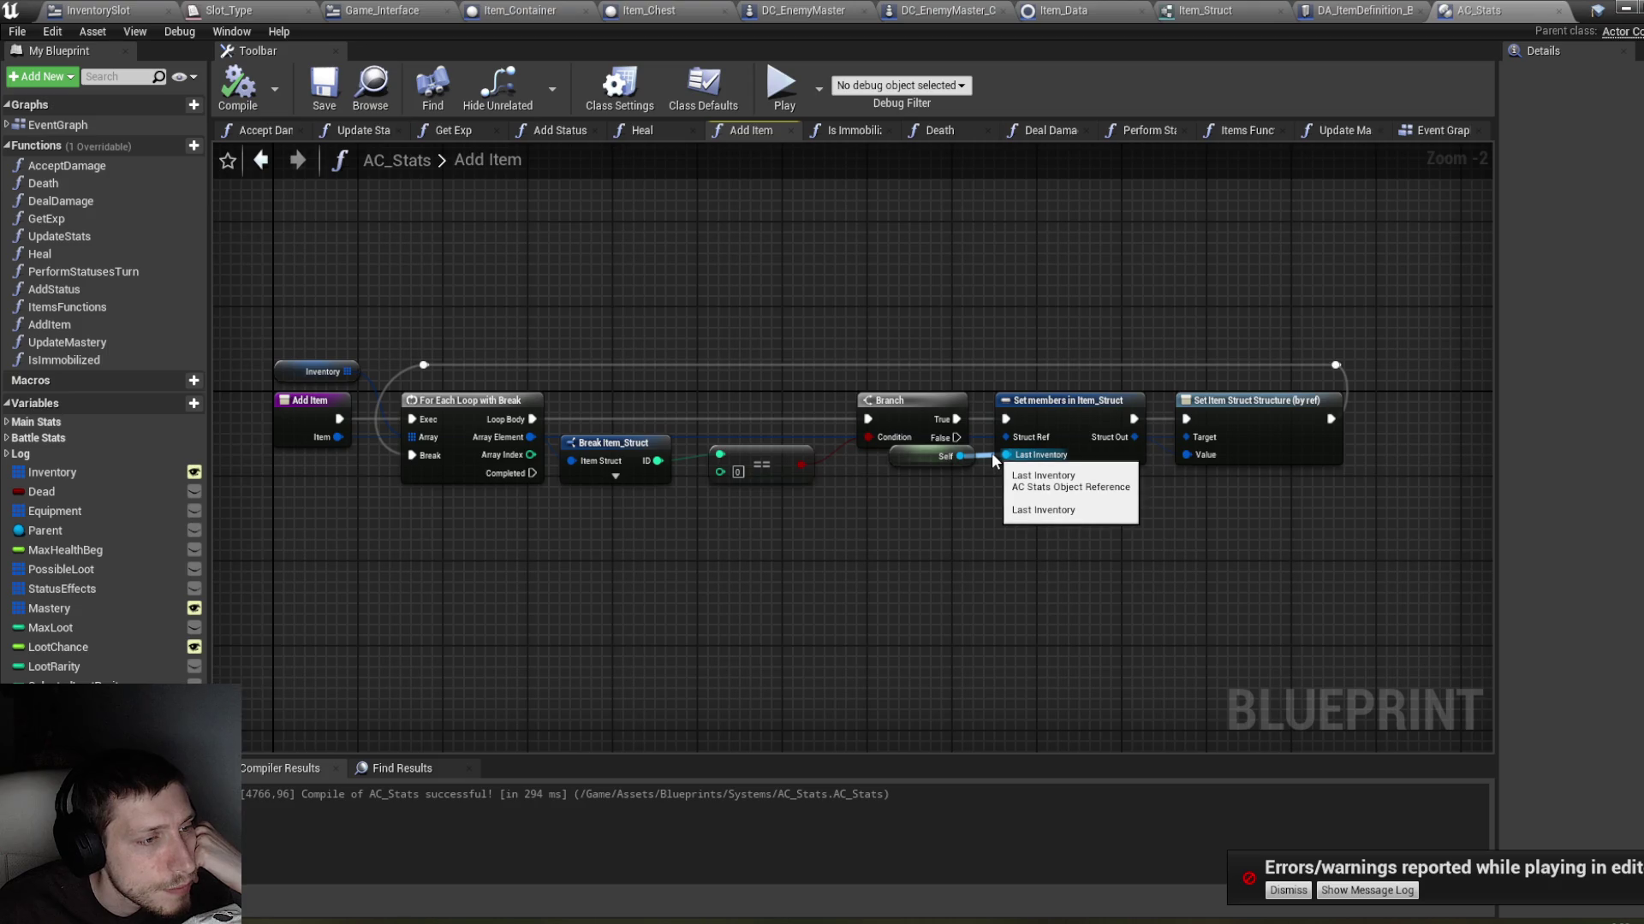
Step: Align Set members in Item_Struct into the main exec row, compile, and revisit InventorySlot's On Drop
left_click(1020, 455)
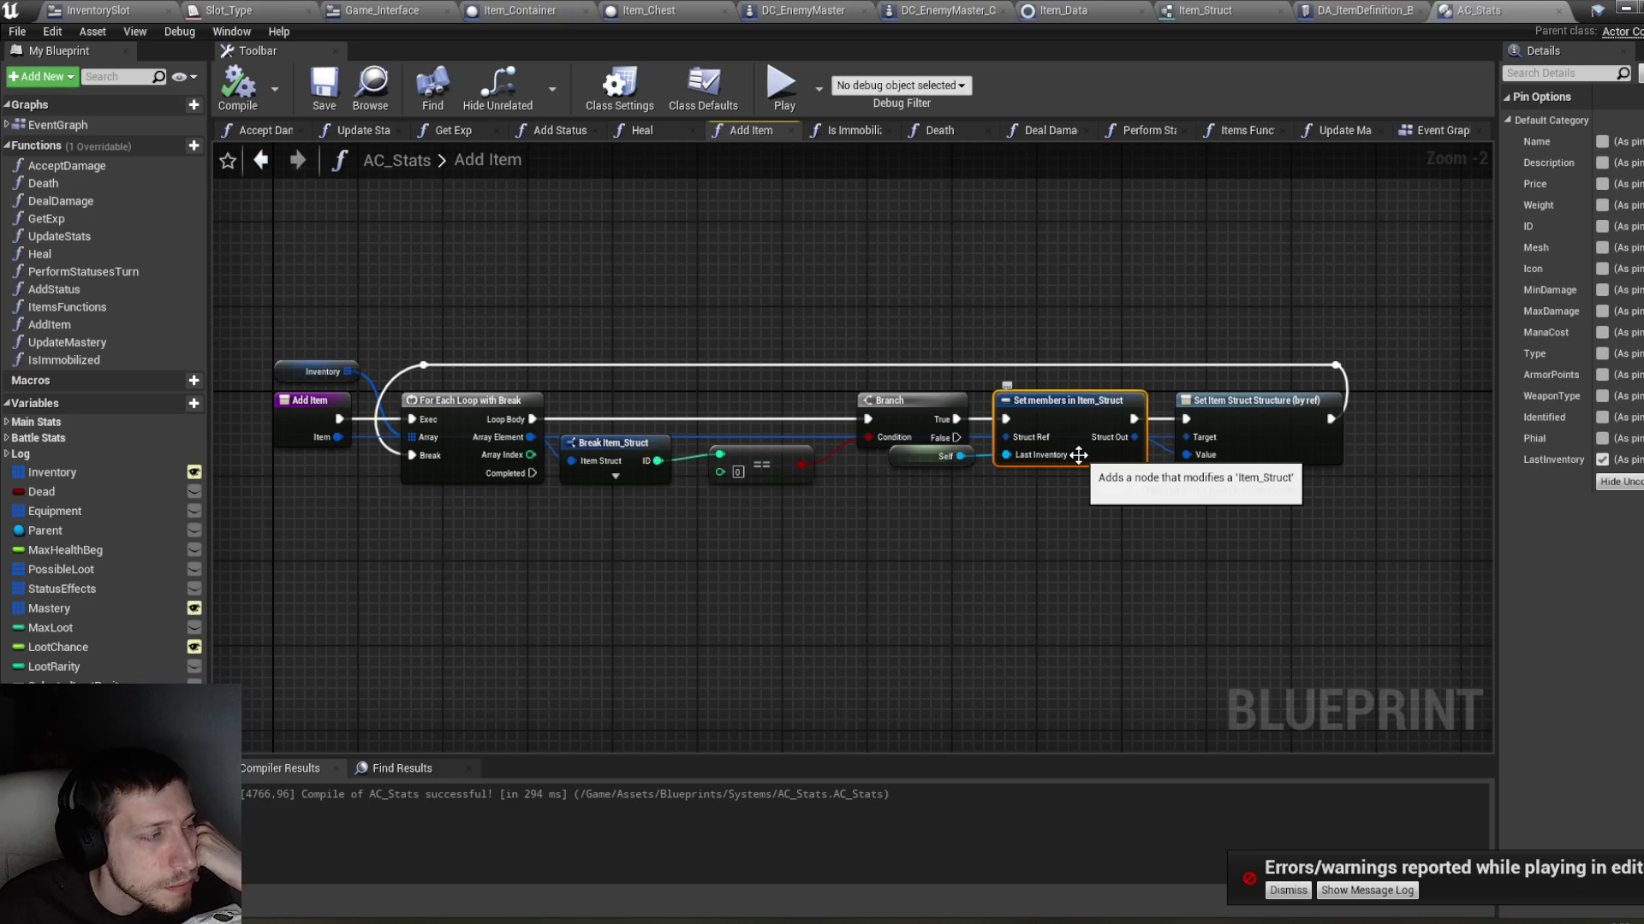
left_click_drag(1043, 422, 1054, 279)
left_click_drag(1051, 363, 1041, 459)
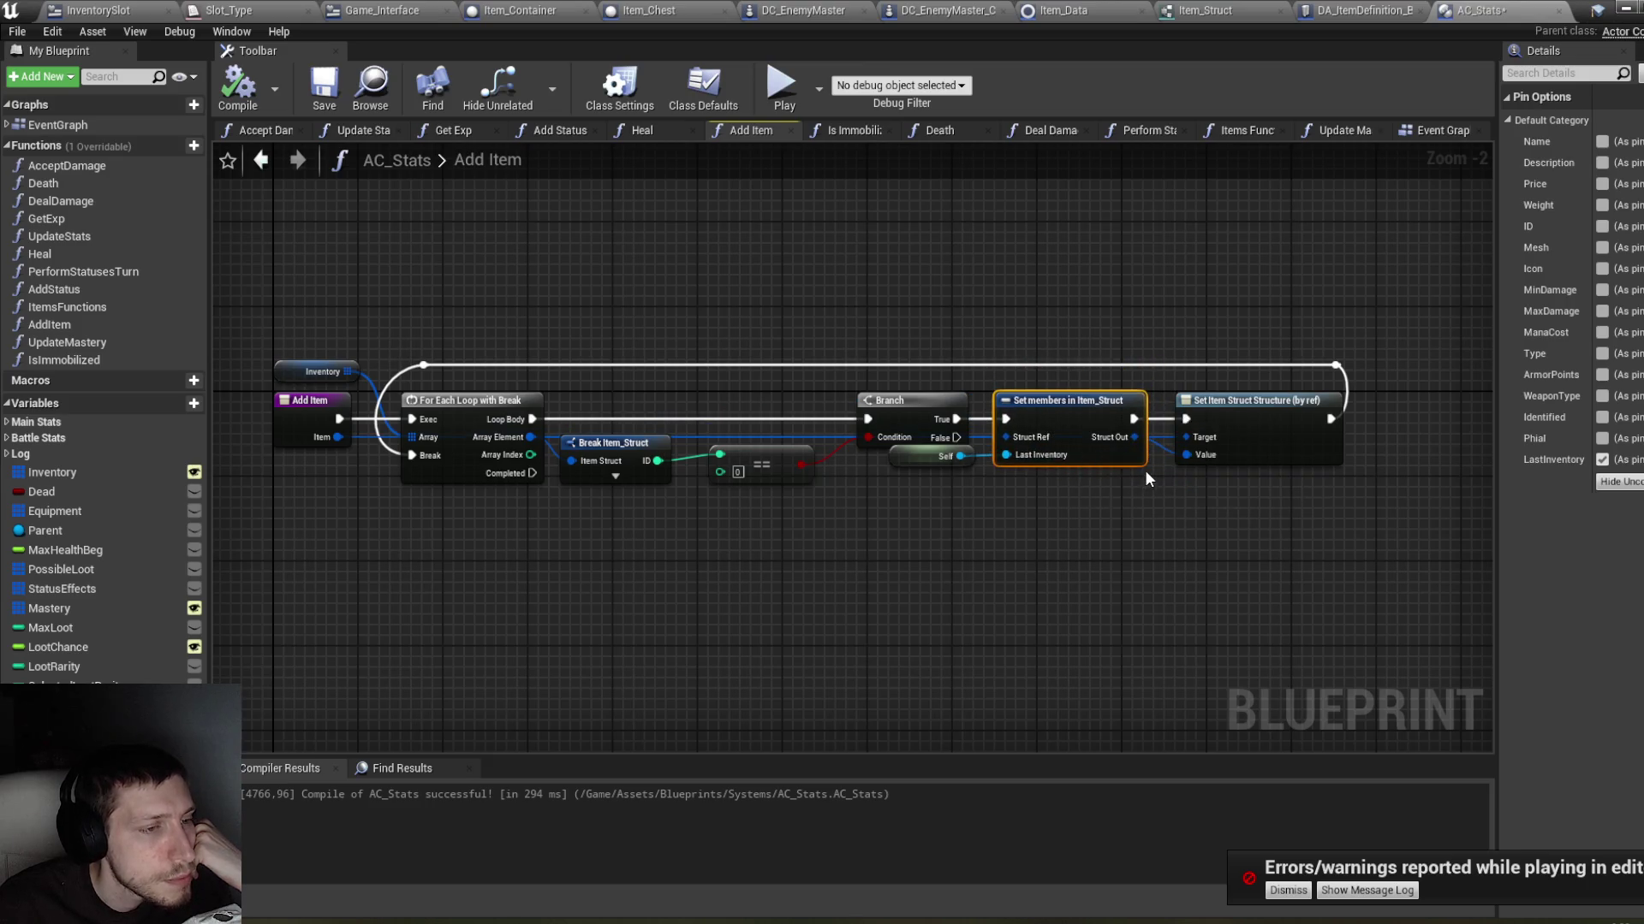
left_click_drag(1121, 435, 1123, 449)
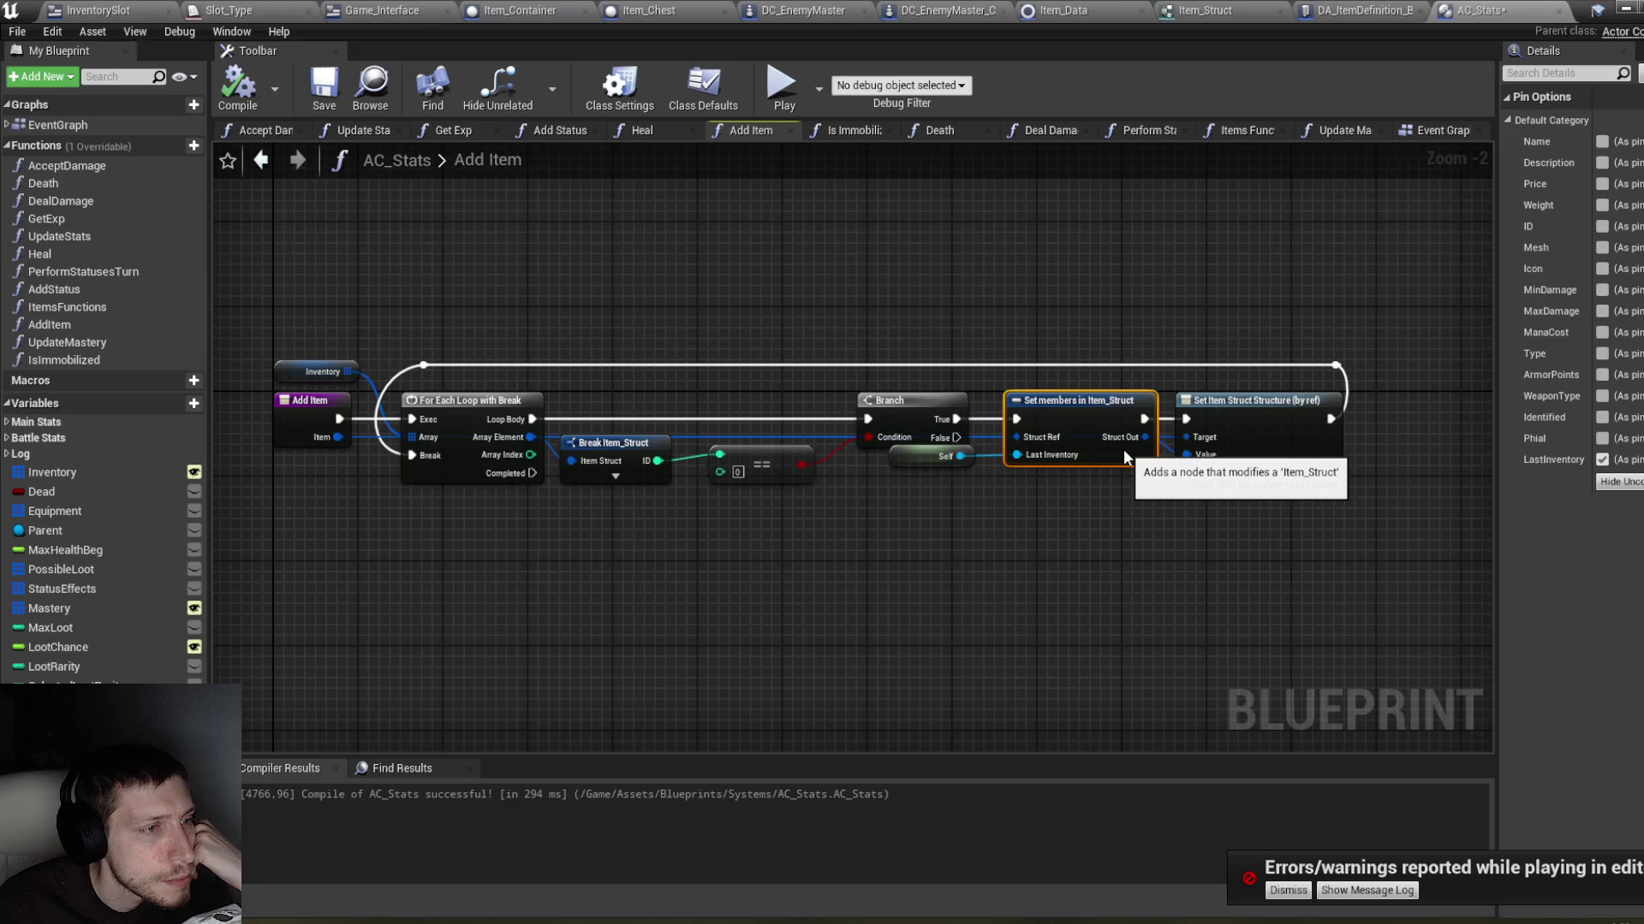
left_click(236, 84)
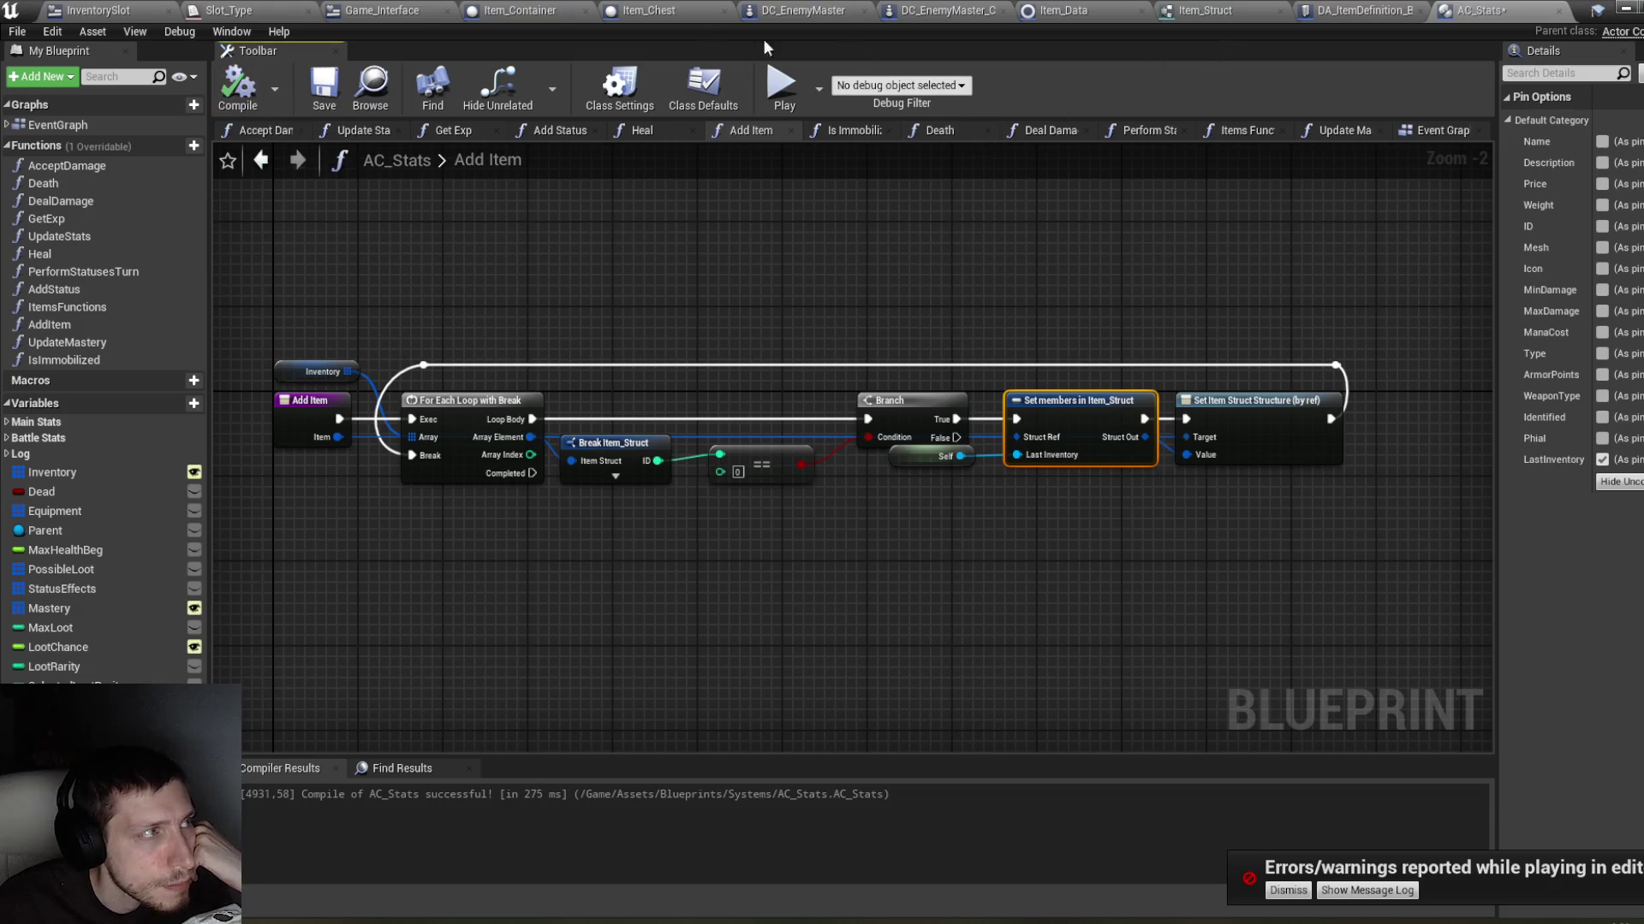
left_click(121, 9)
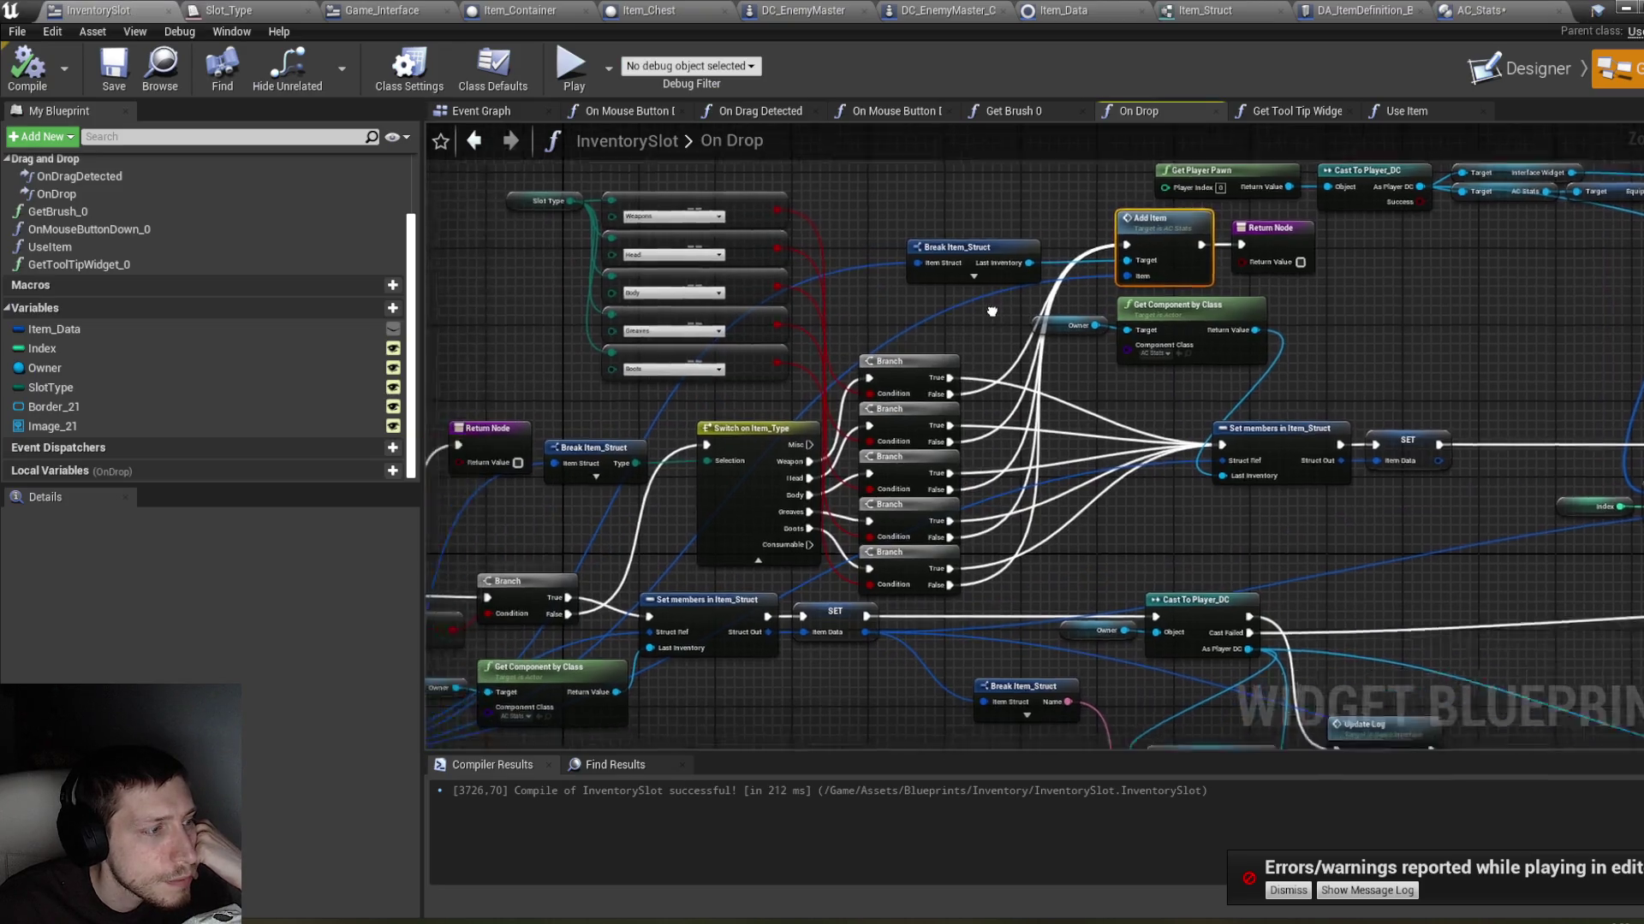
left_click_drag(1094, 300, 1123, 310)
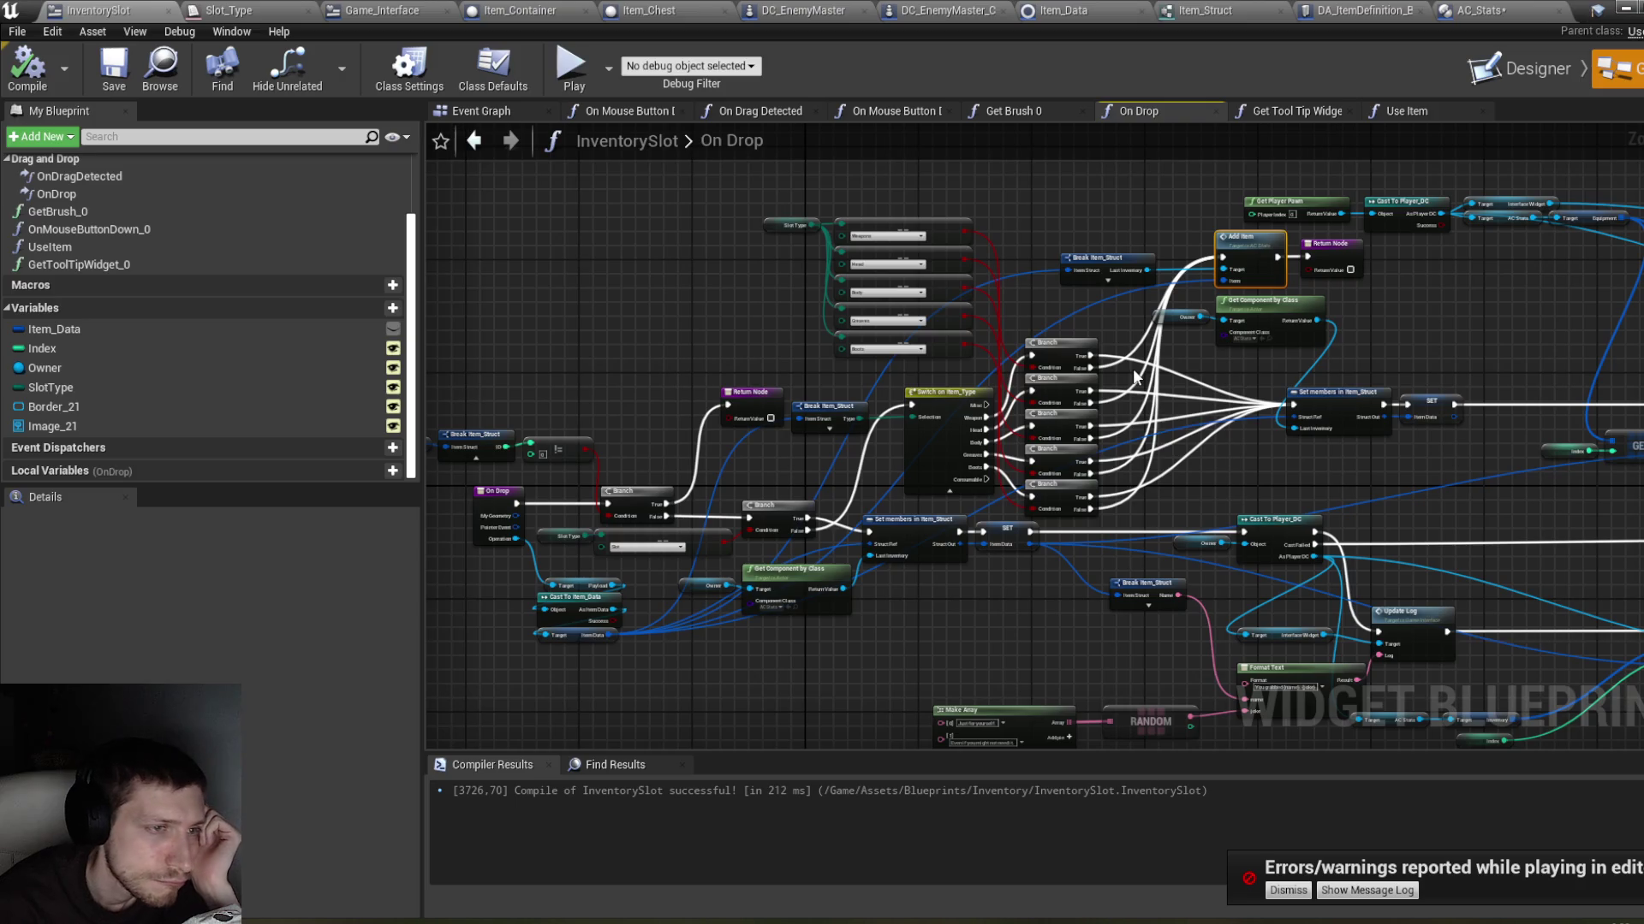
Step: Tick Return Value on the On Drop Return Node and compile InventorySlot
left_click(1351, 270)
key("F7")
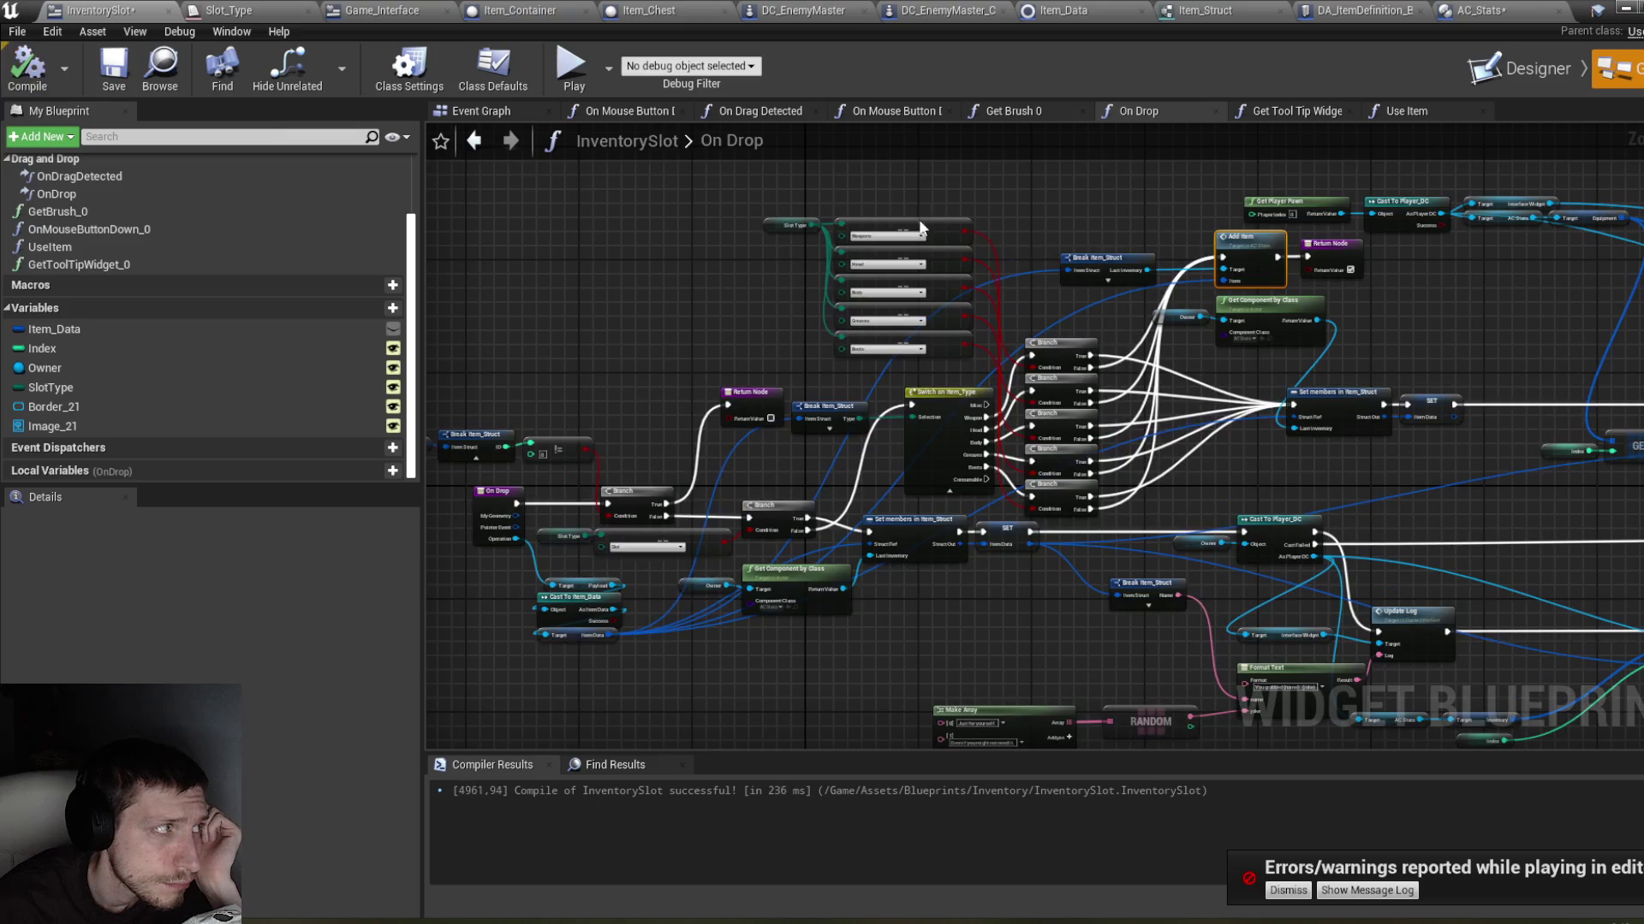
left_click(1623, 12)
Step: Test-play by dragging the Rusty Sword into the inventory grid, then stop and bring InventorySlot back
left_click(736, 86)
left_click(1259, 144)
mouse_move(1137, 391)
left_mouse_down()
mouse_move(1148, 382)
mouse_move(1058, 165)
left_mouse_up()
left_click(1195, 145)
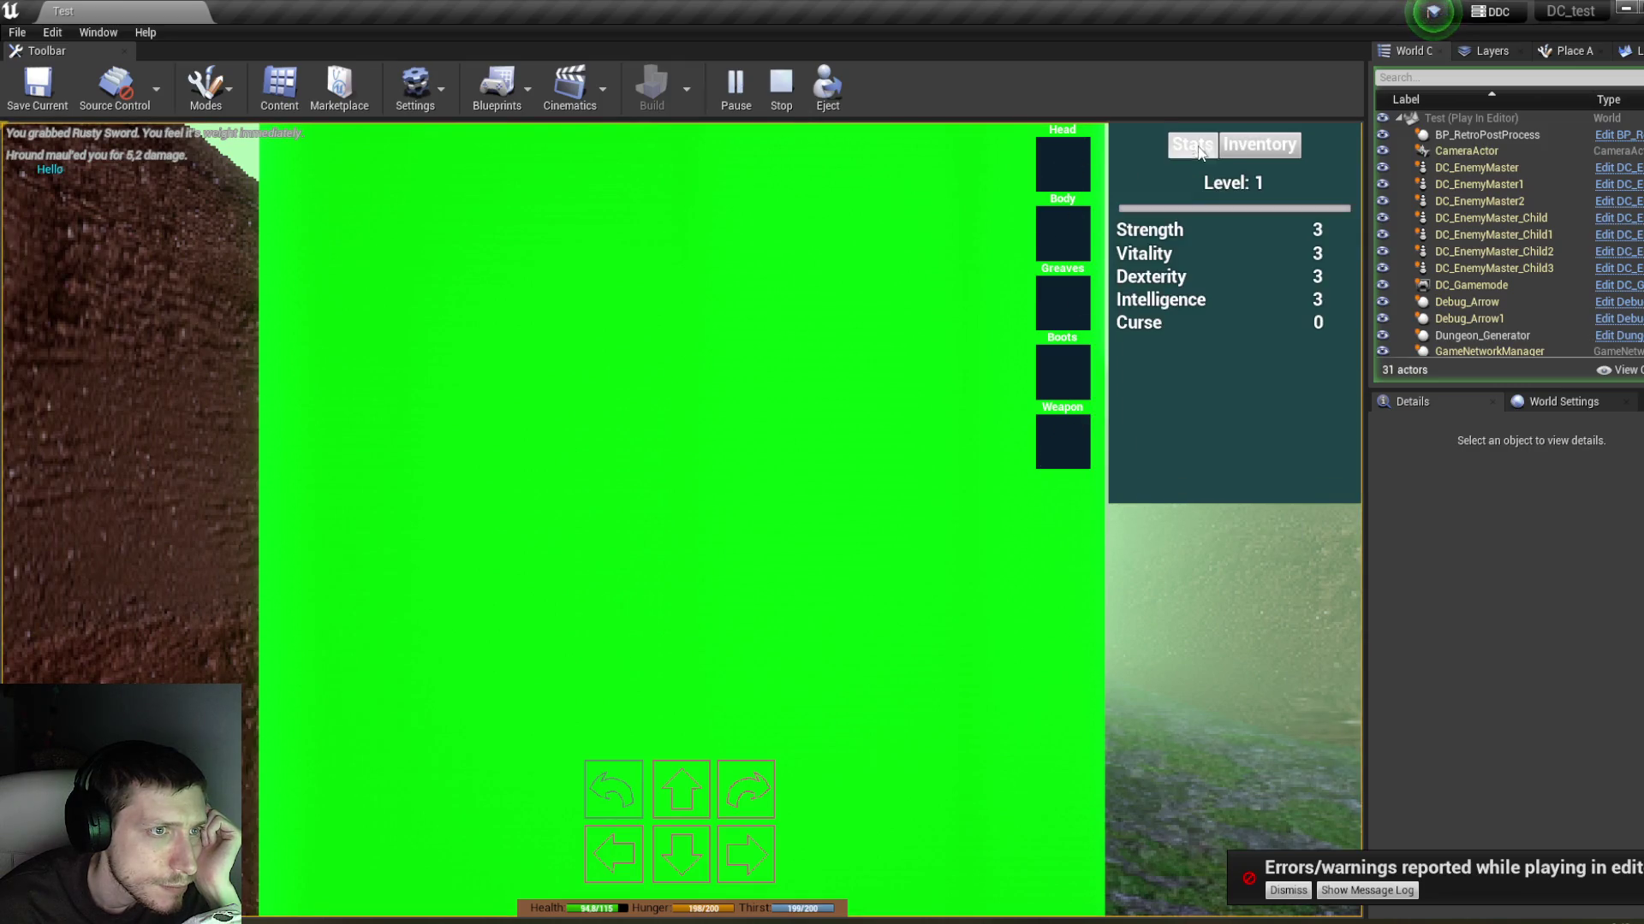
left_click(781, 85)
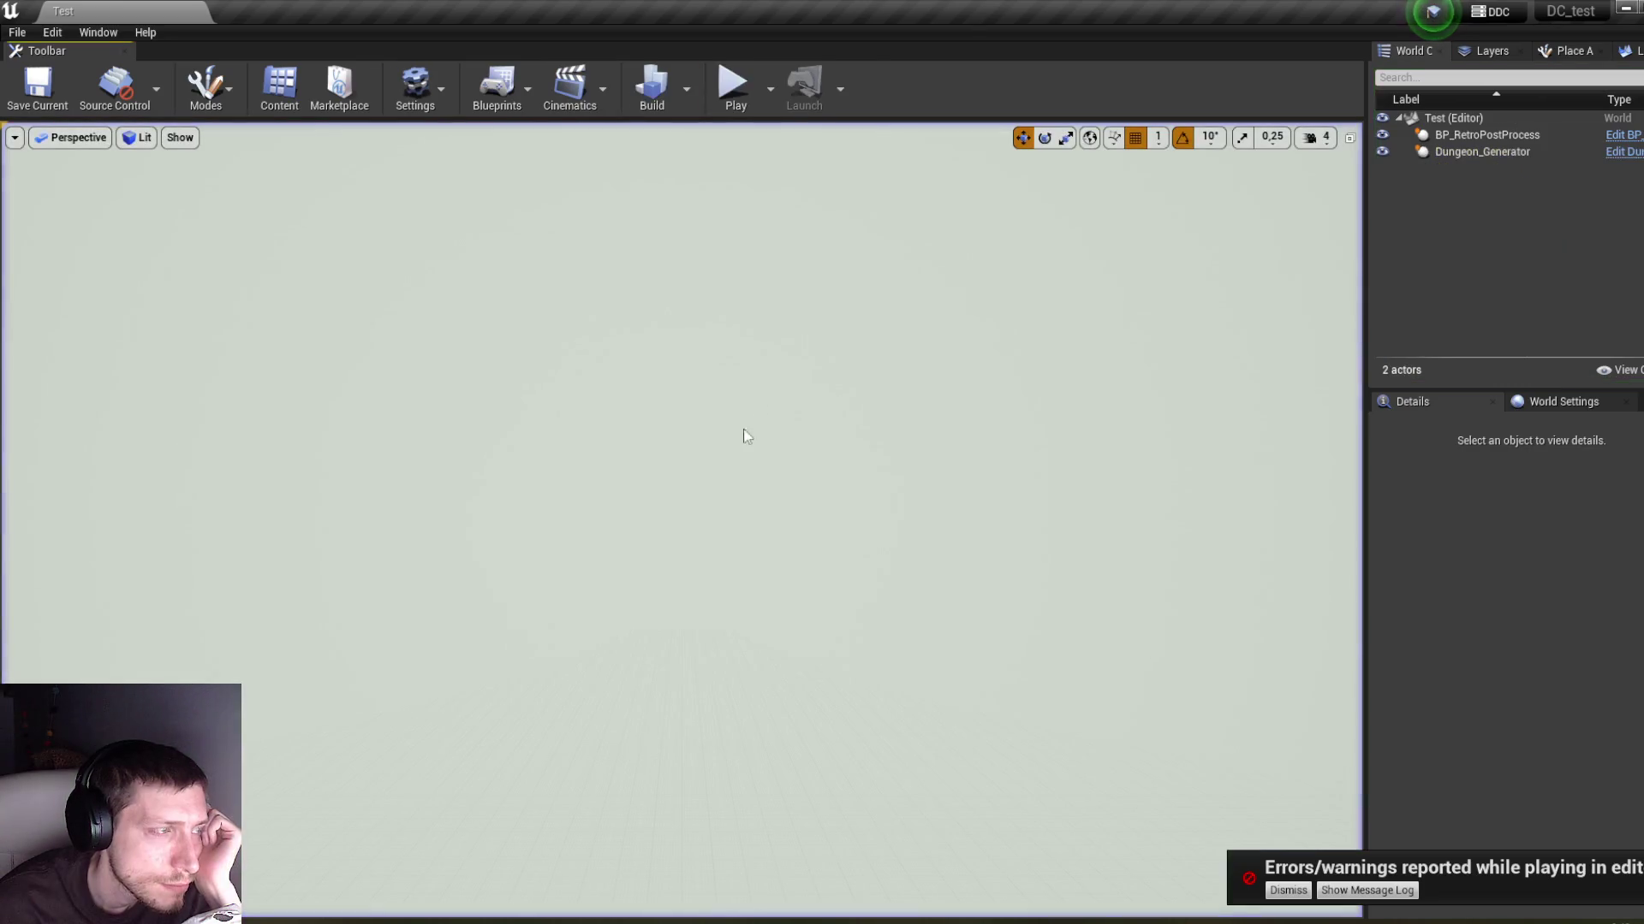
mouse_move(390, 895)
left_click(579, 819)
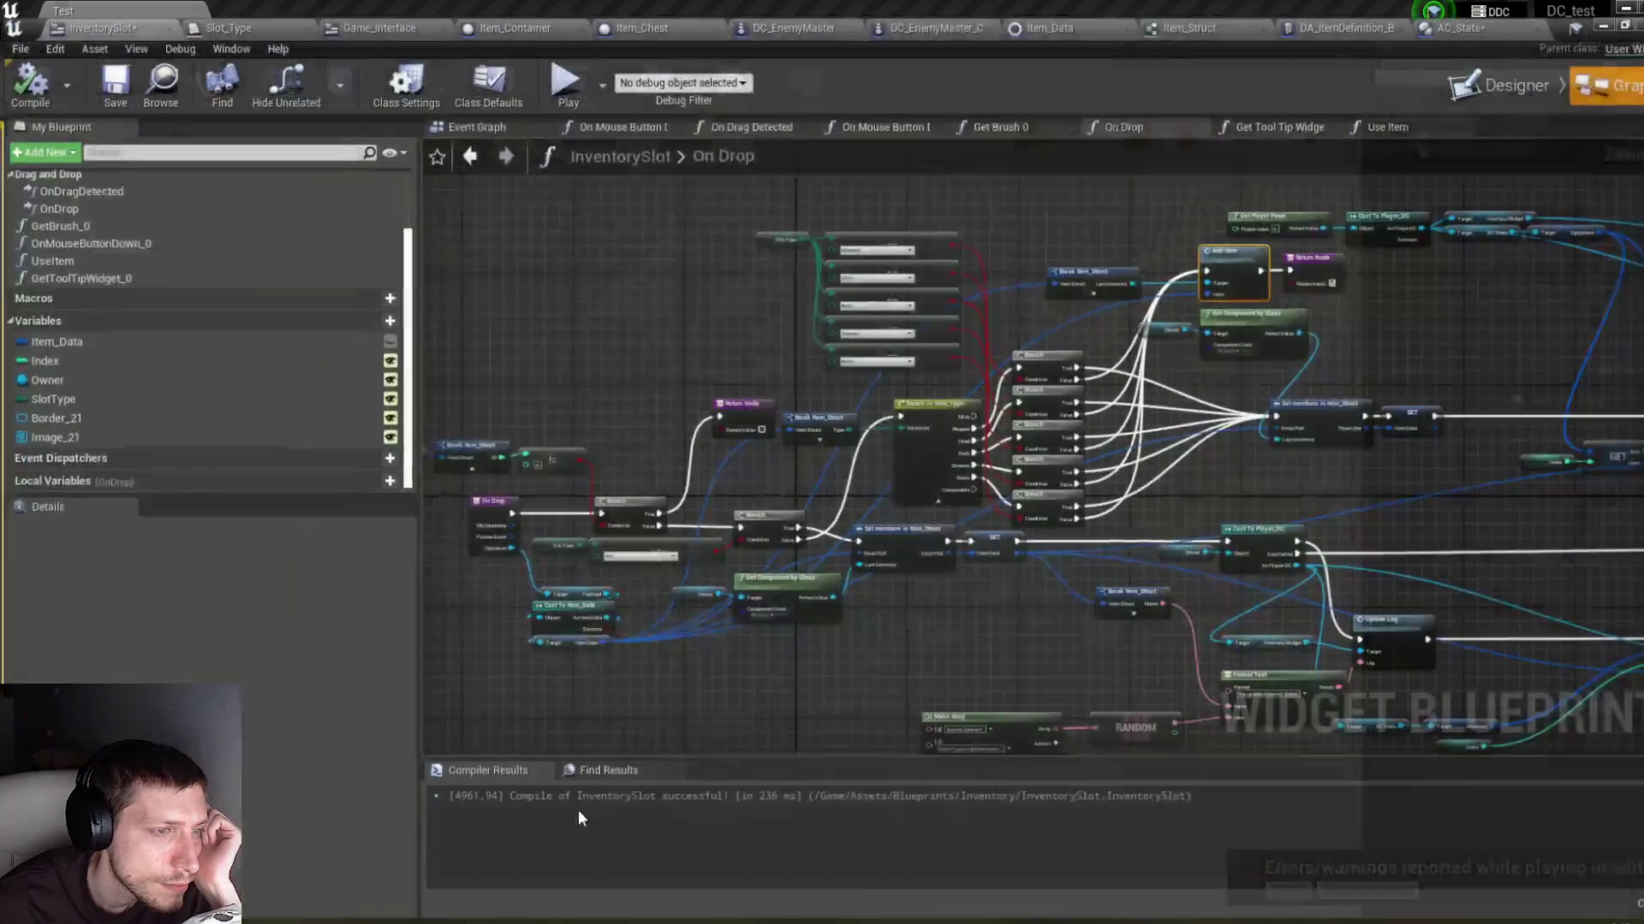
Step: Wire the exec pins into the Set members node and compile InventorySlot
left_click_drag(1254, 400, 1281, 387)
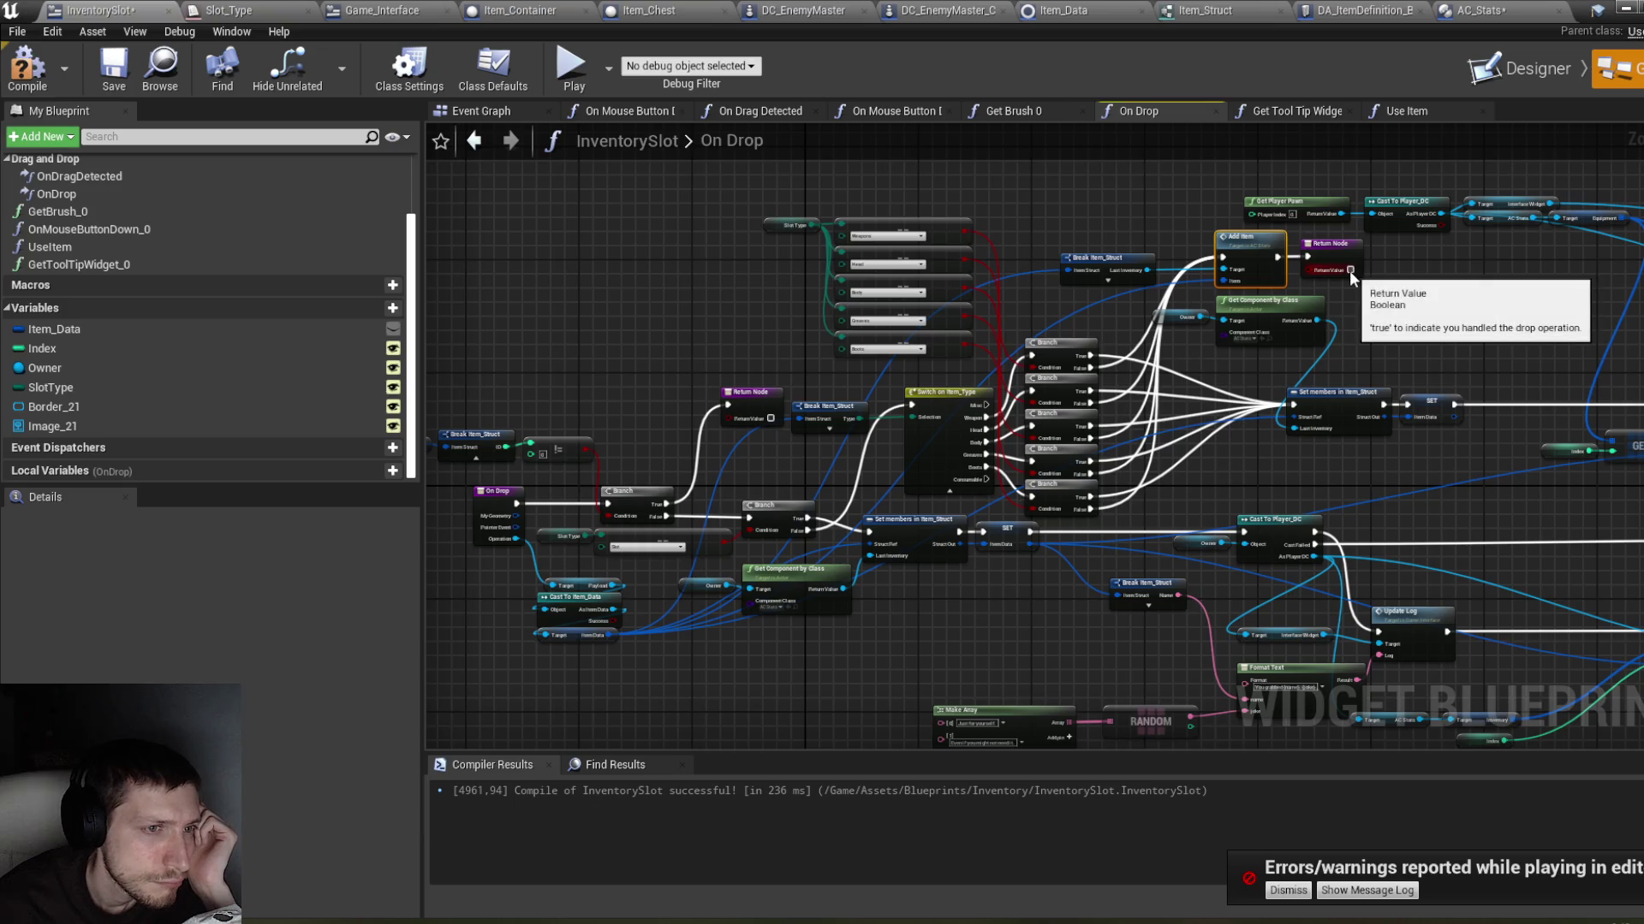
left_click(28, 69)
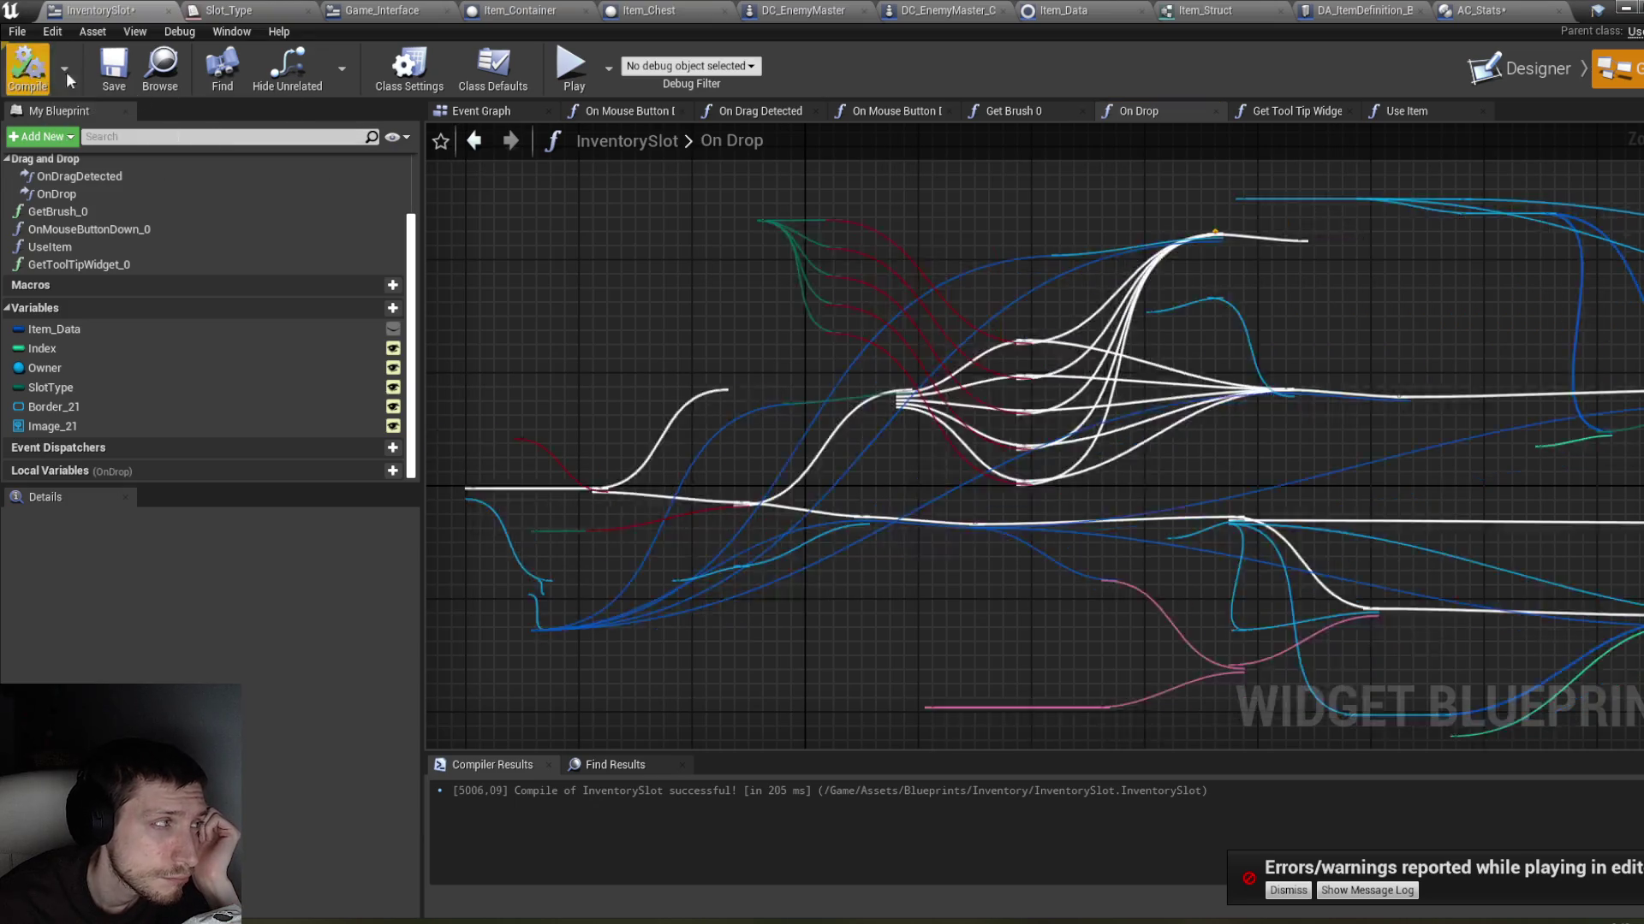
left_click_drag(1156, 214, 1096, 224)
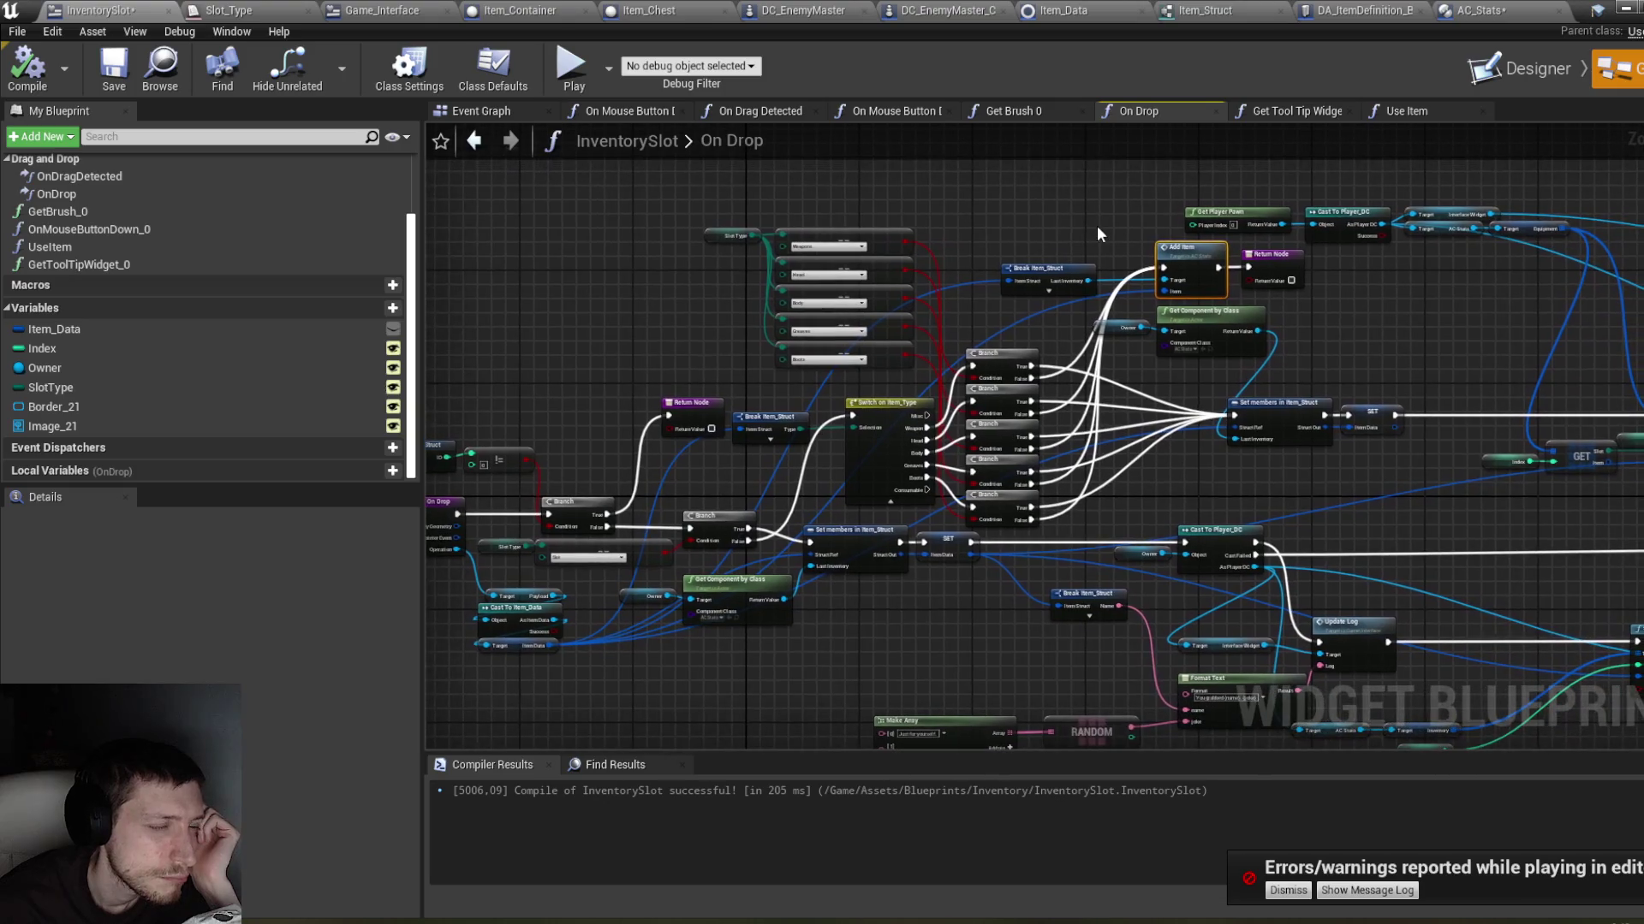
Step: Move the Get Player Pawn and cast nodes up-right in the On Drop graph
left_click_drag(1484, 579, 1161, 469)
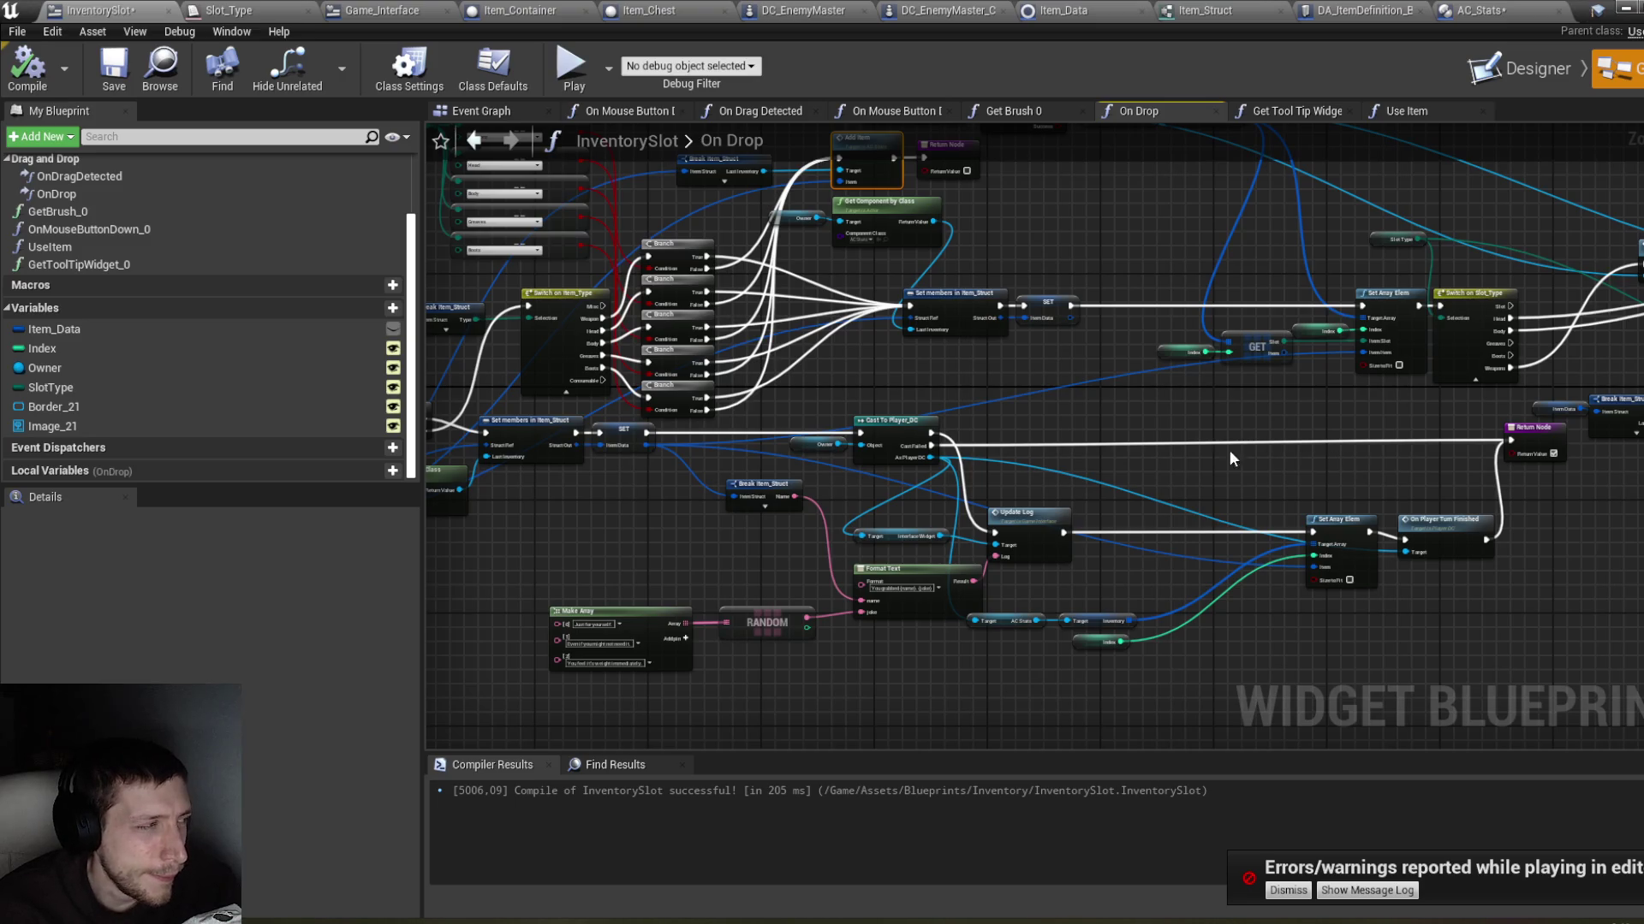
left_click_drag(951, 395, 1129, 406)
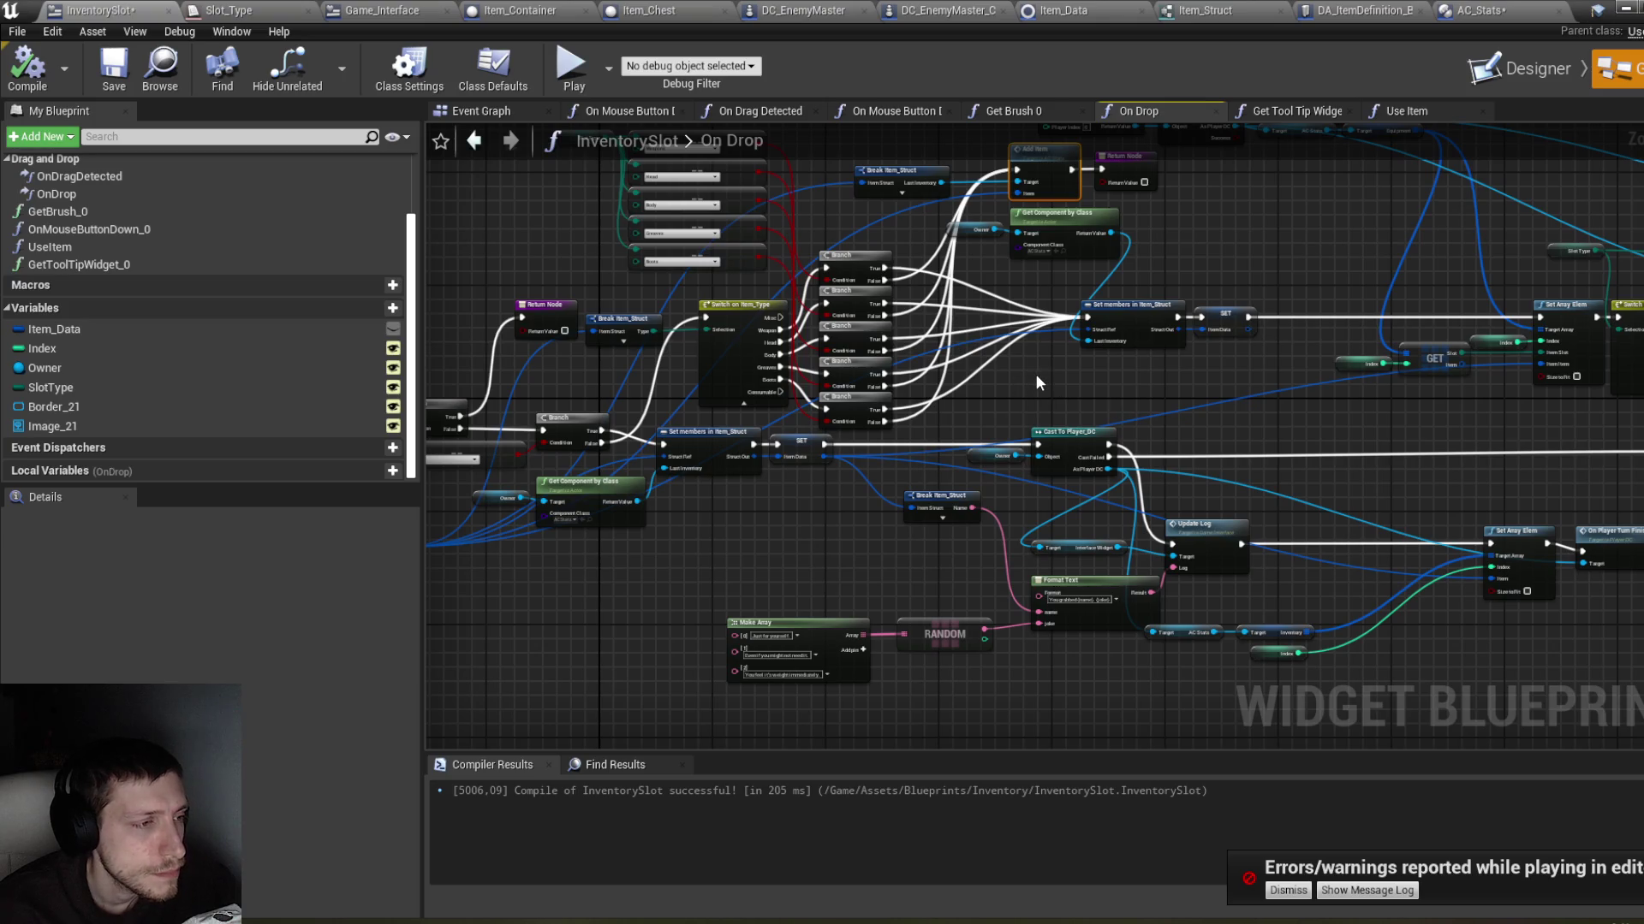
mouse_move(1014, 383)
left_mouse_down()
mouse_move(1184, 392)
mouse_move(1177, 479)
left_mouse_up()
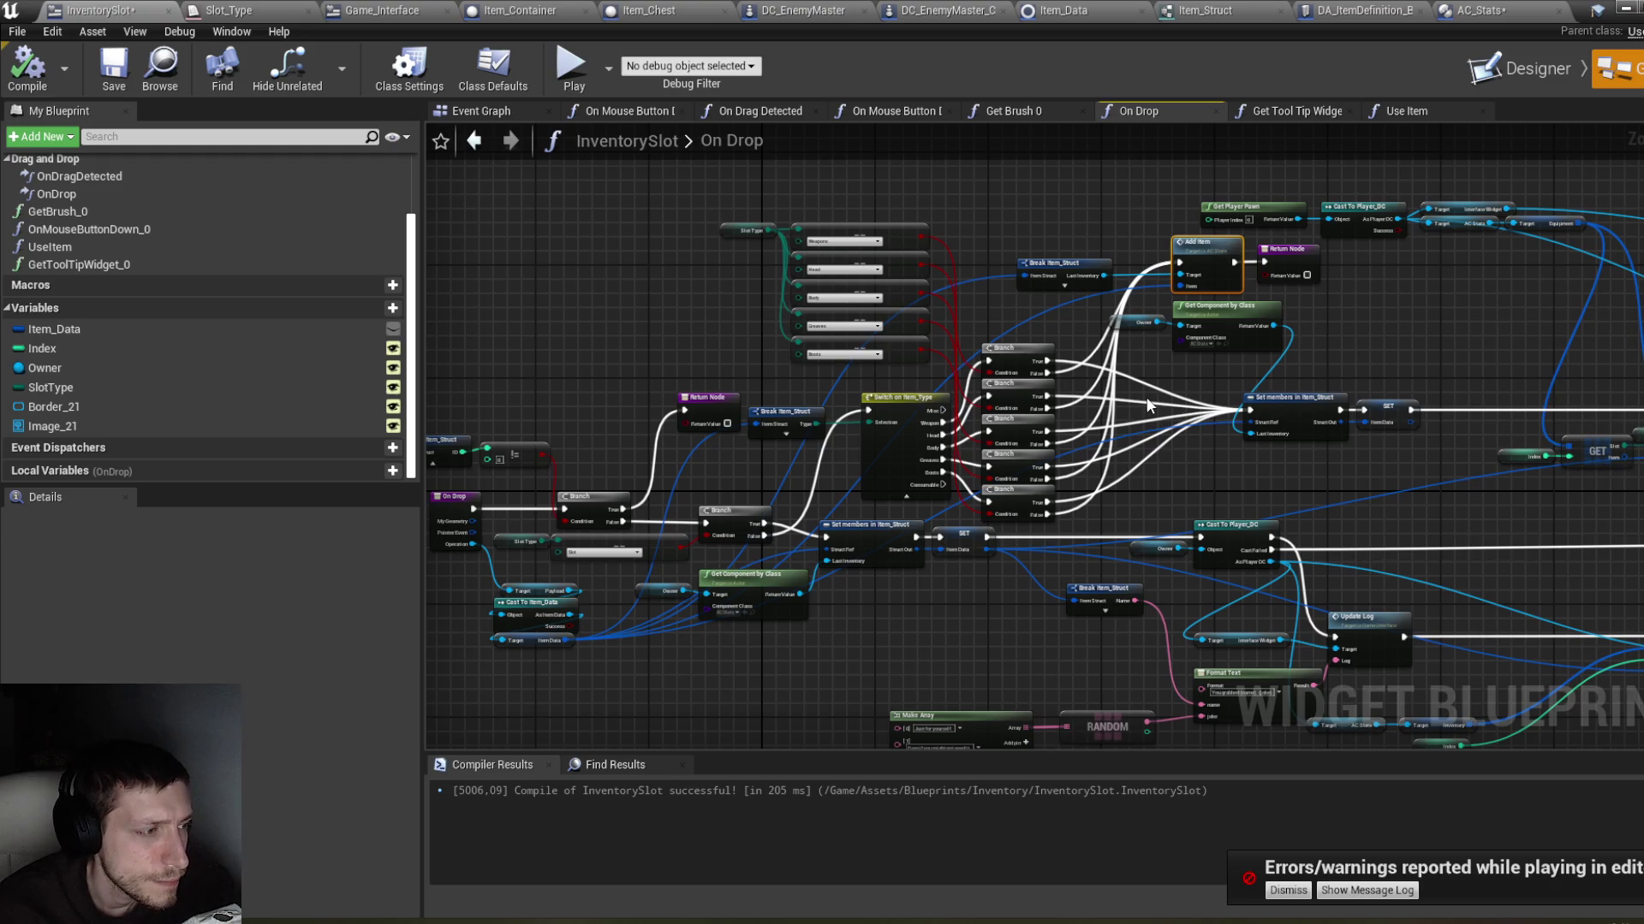
left_click_drag(1280, 389, 1075, 404)
mouse_move(1040, 171)
left_mouse_down()
mouse_move(1295, 233)
mouse_move(1313, 258)
mouse_move(1397, 187)
left_mouse_up()
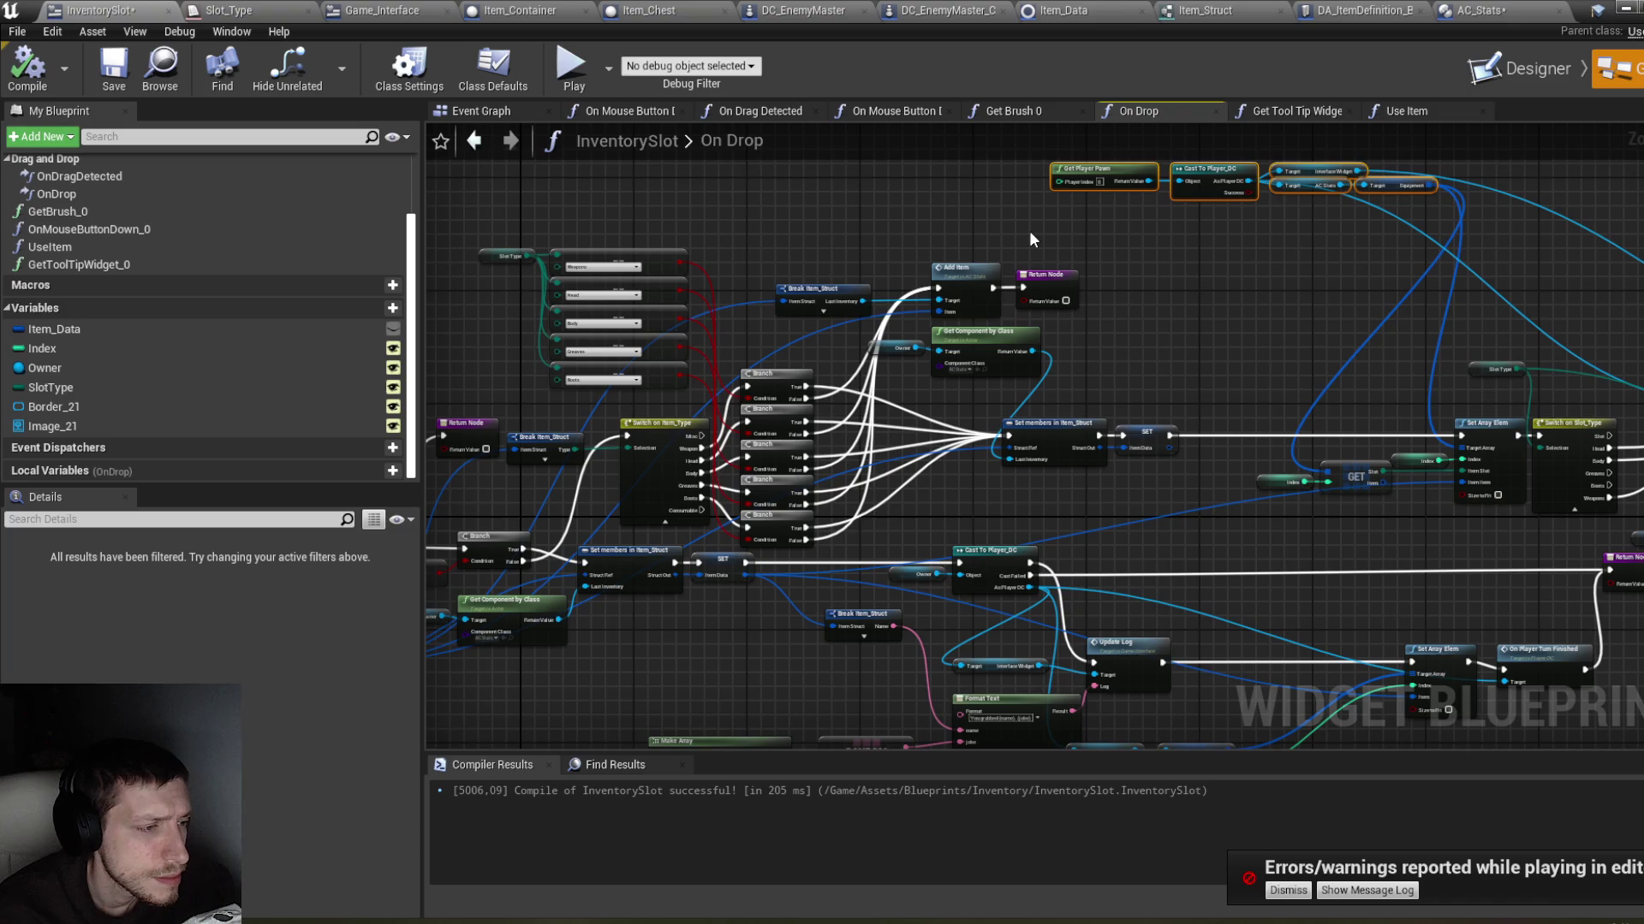
left_click_drag(889, 223, 1098, 193)
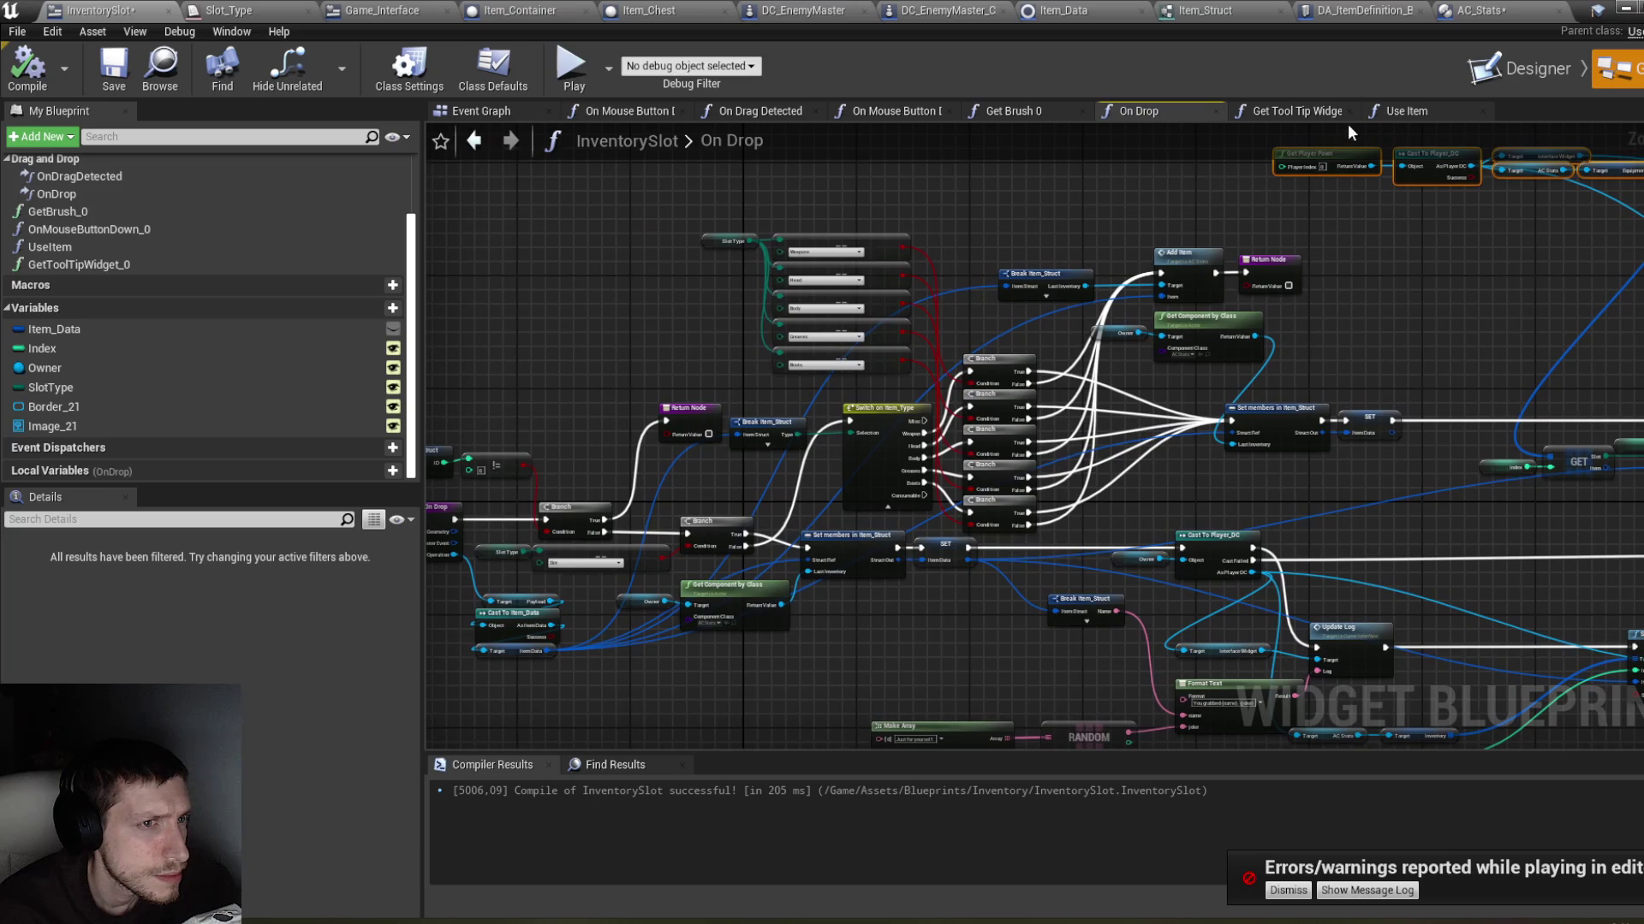
left_click(785, 113)
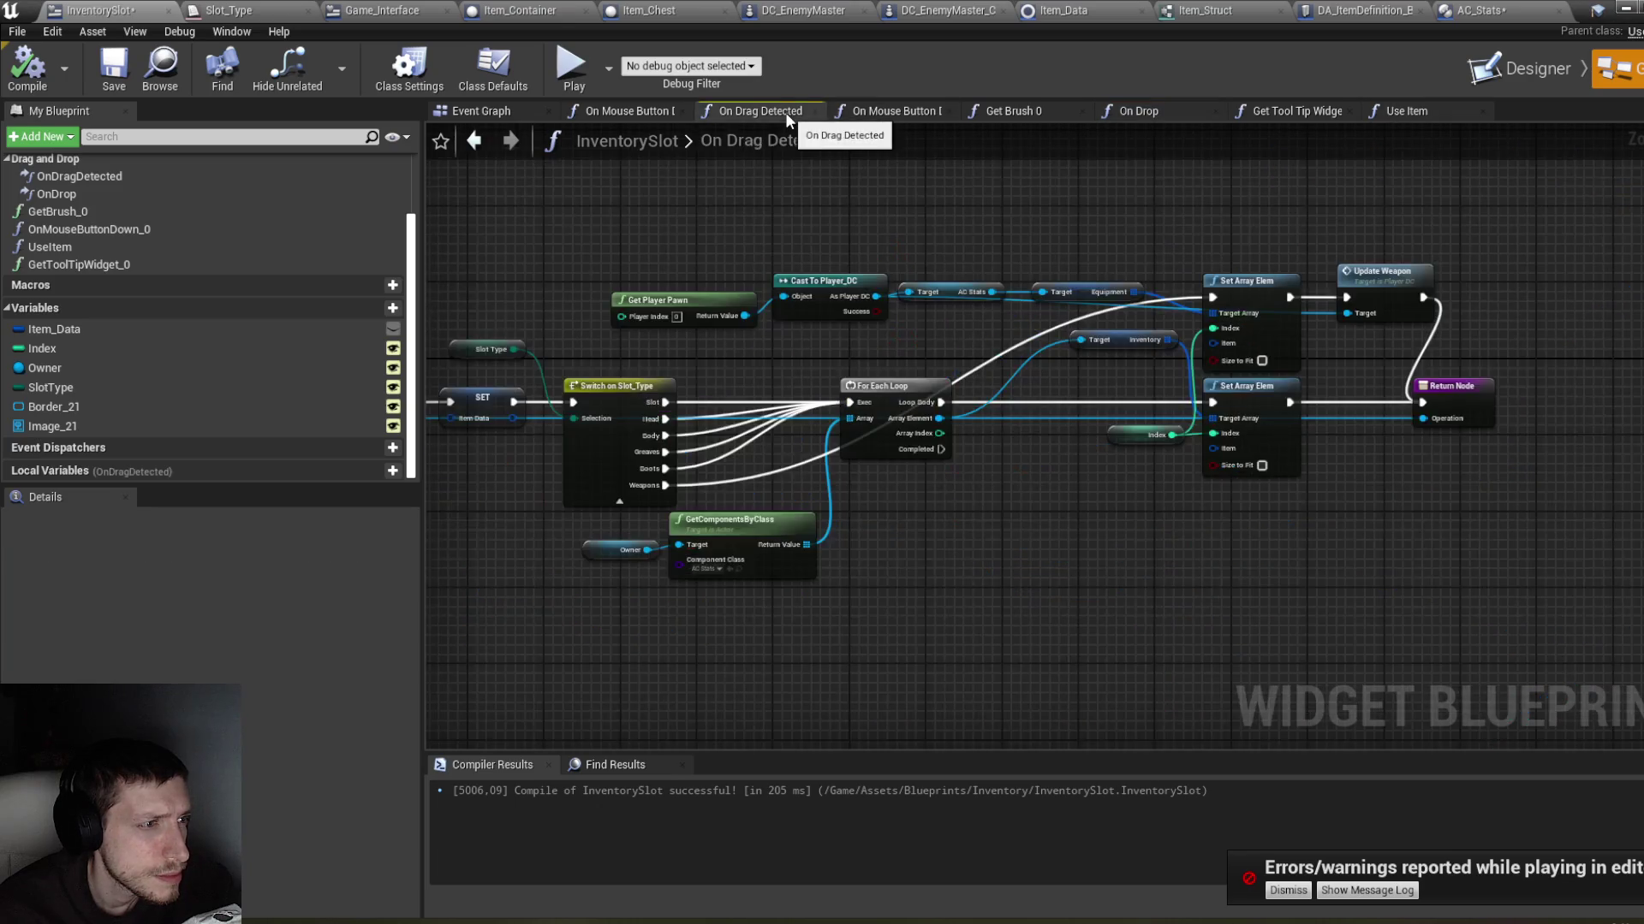
Step: Raise the Get Player Pawn node slightly and review the On Drag Detected drag logic
left_click_drag(979, 475, 1107, 518)
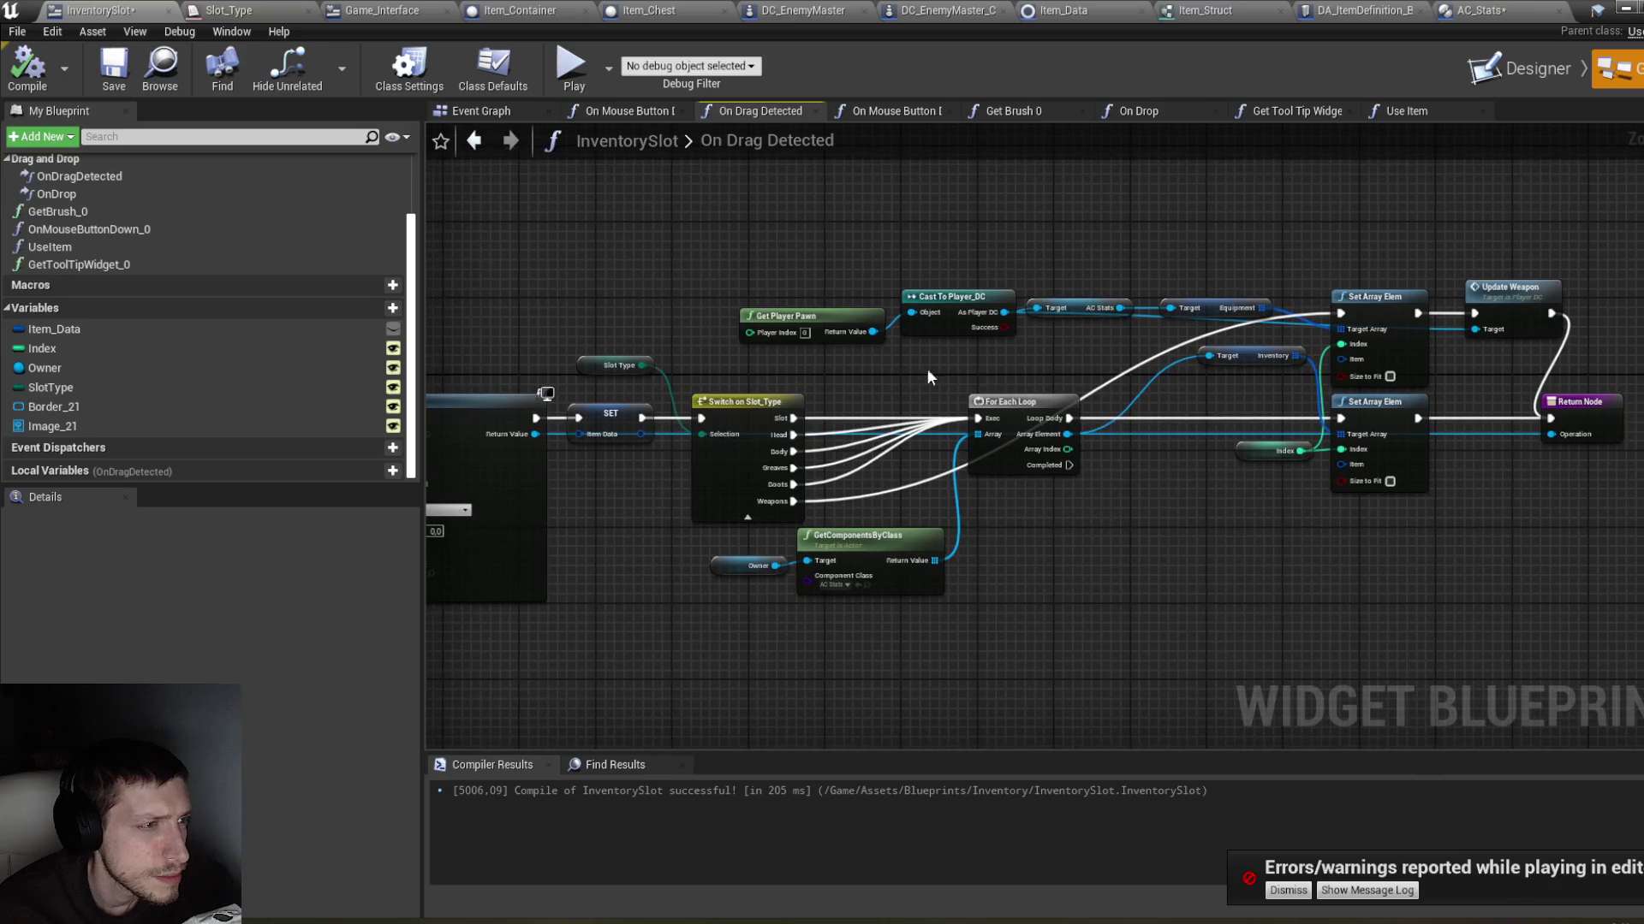
left_click_drag(825, 319, 829, 300)
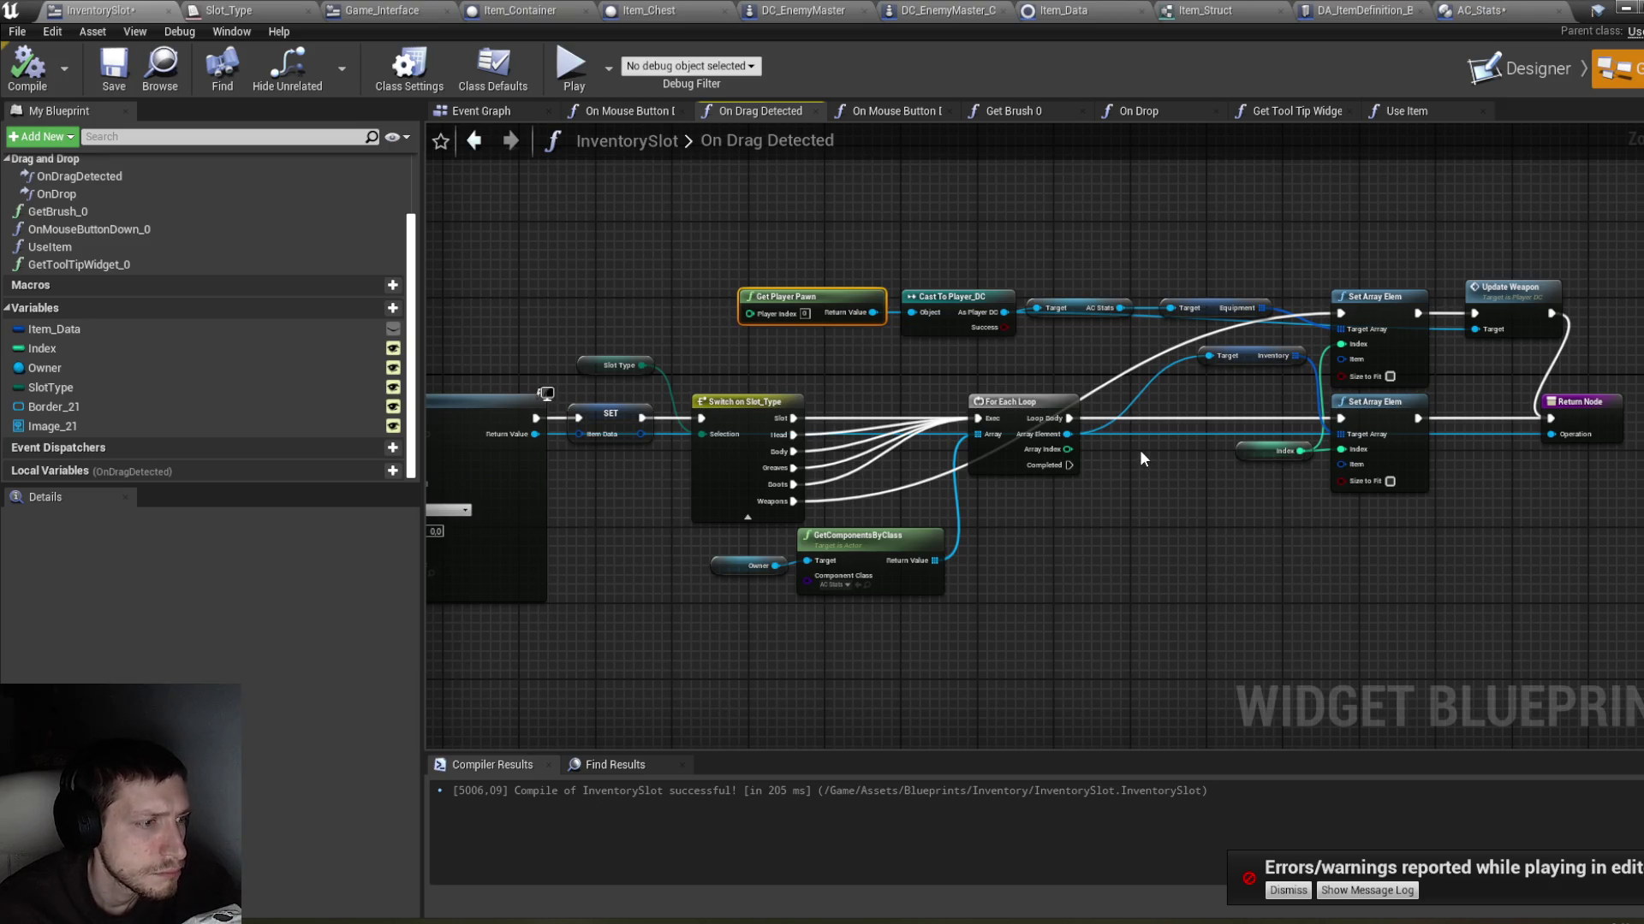
left_click_drag(1140, 451, 1510, 433)
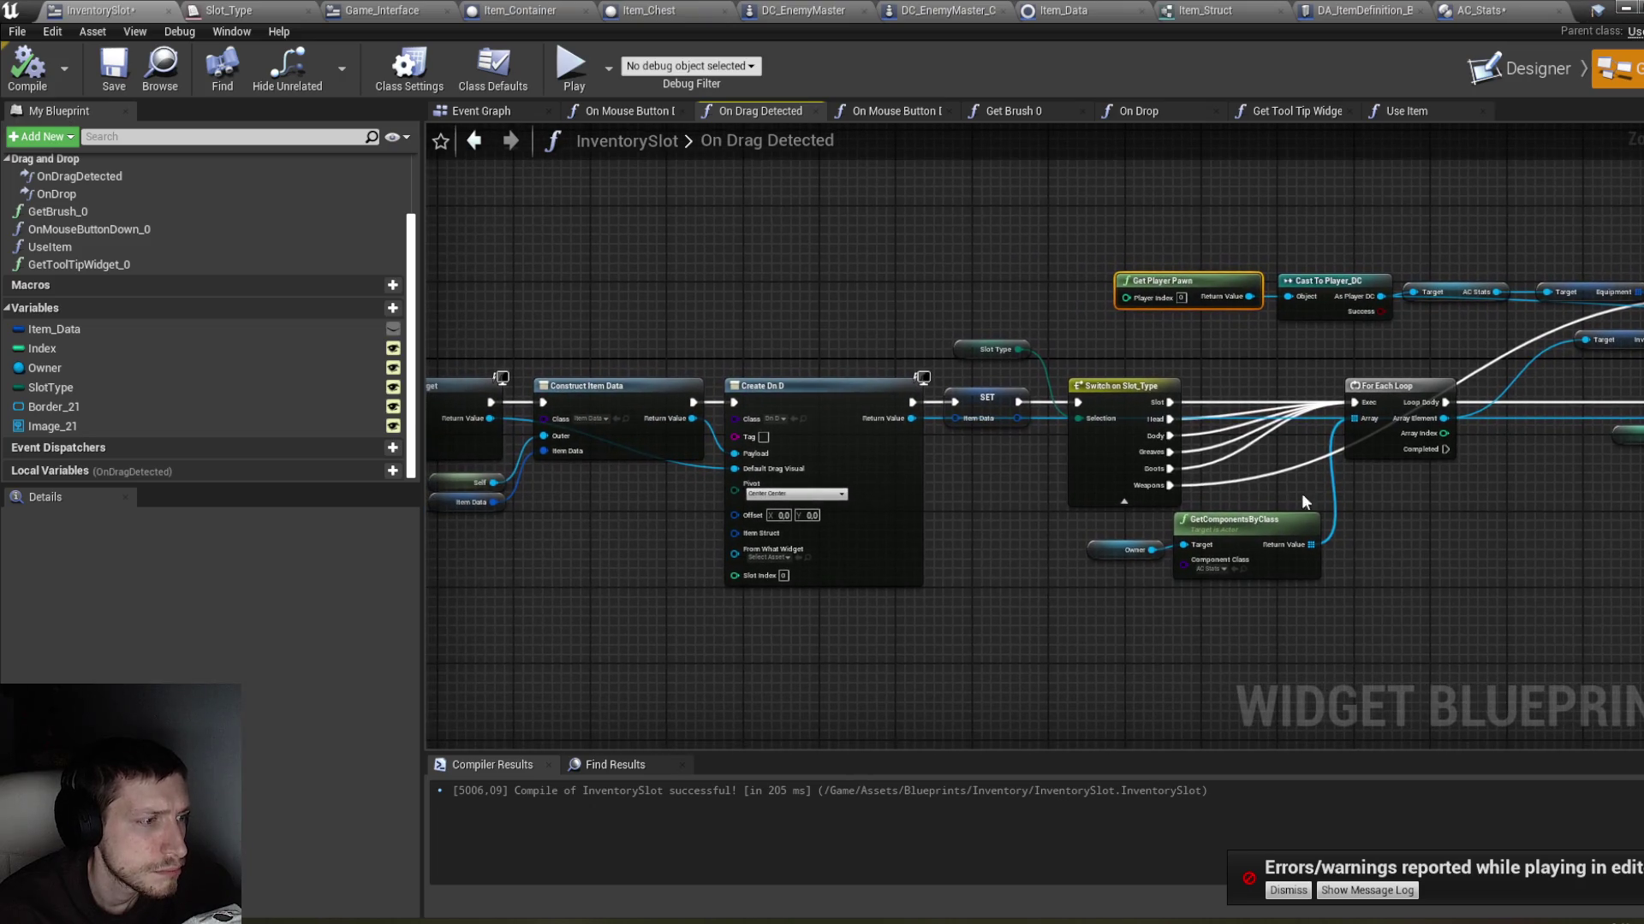
left_click_drag(881, 655, 1087, 642)
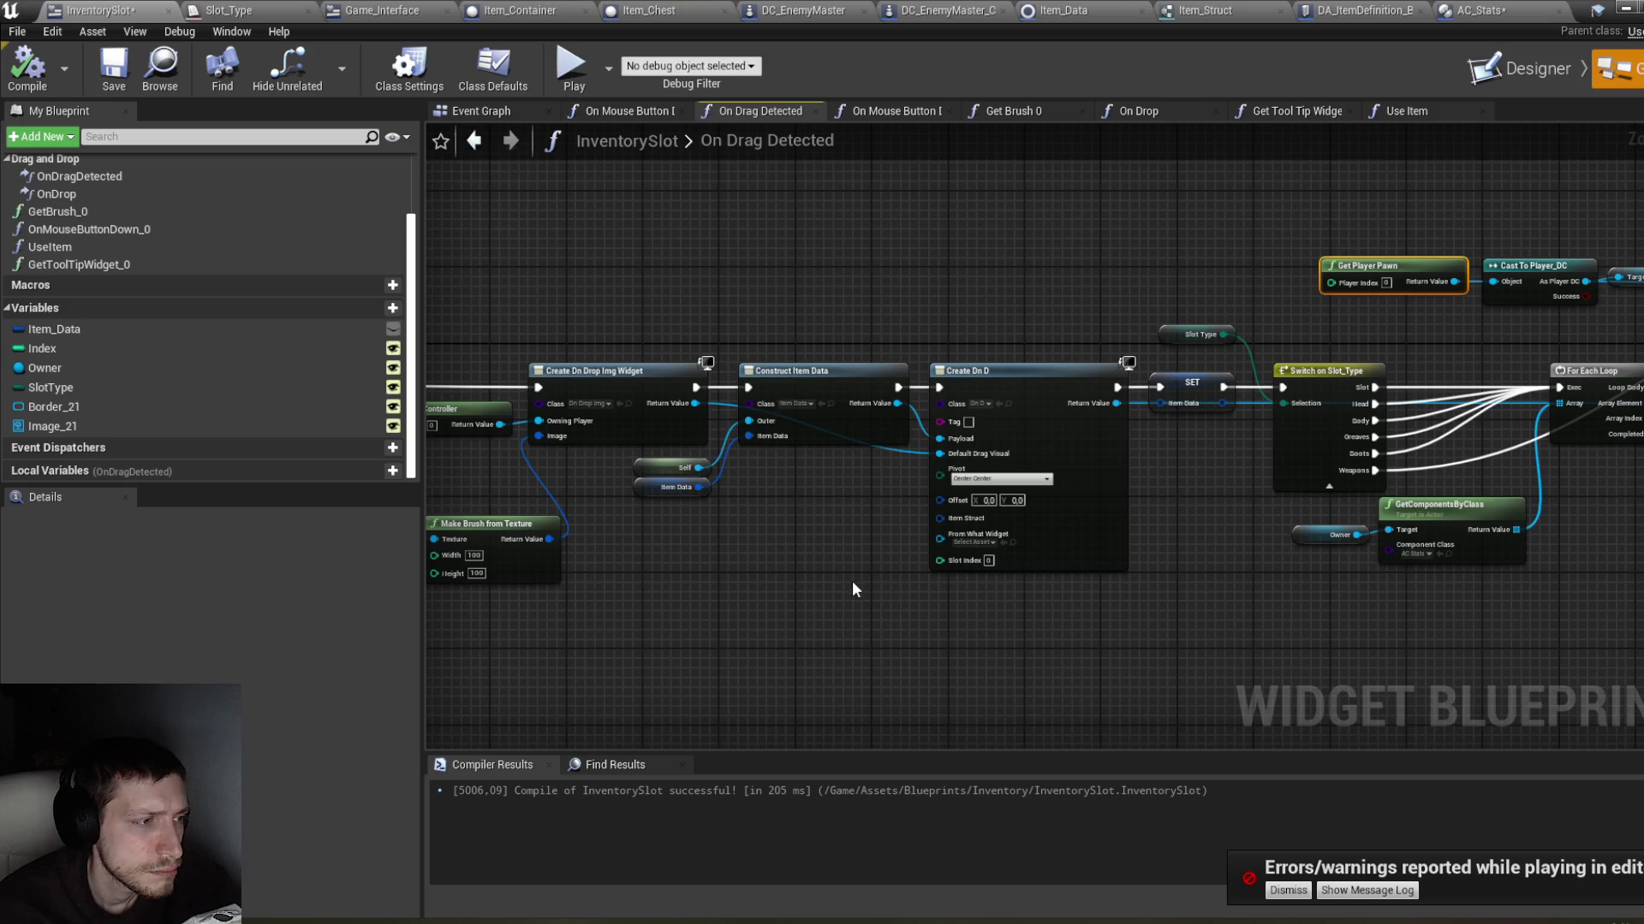
left_click_drag(828, 582, 984, 596)
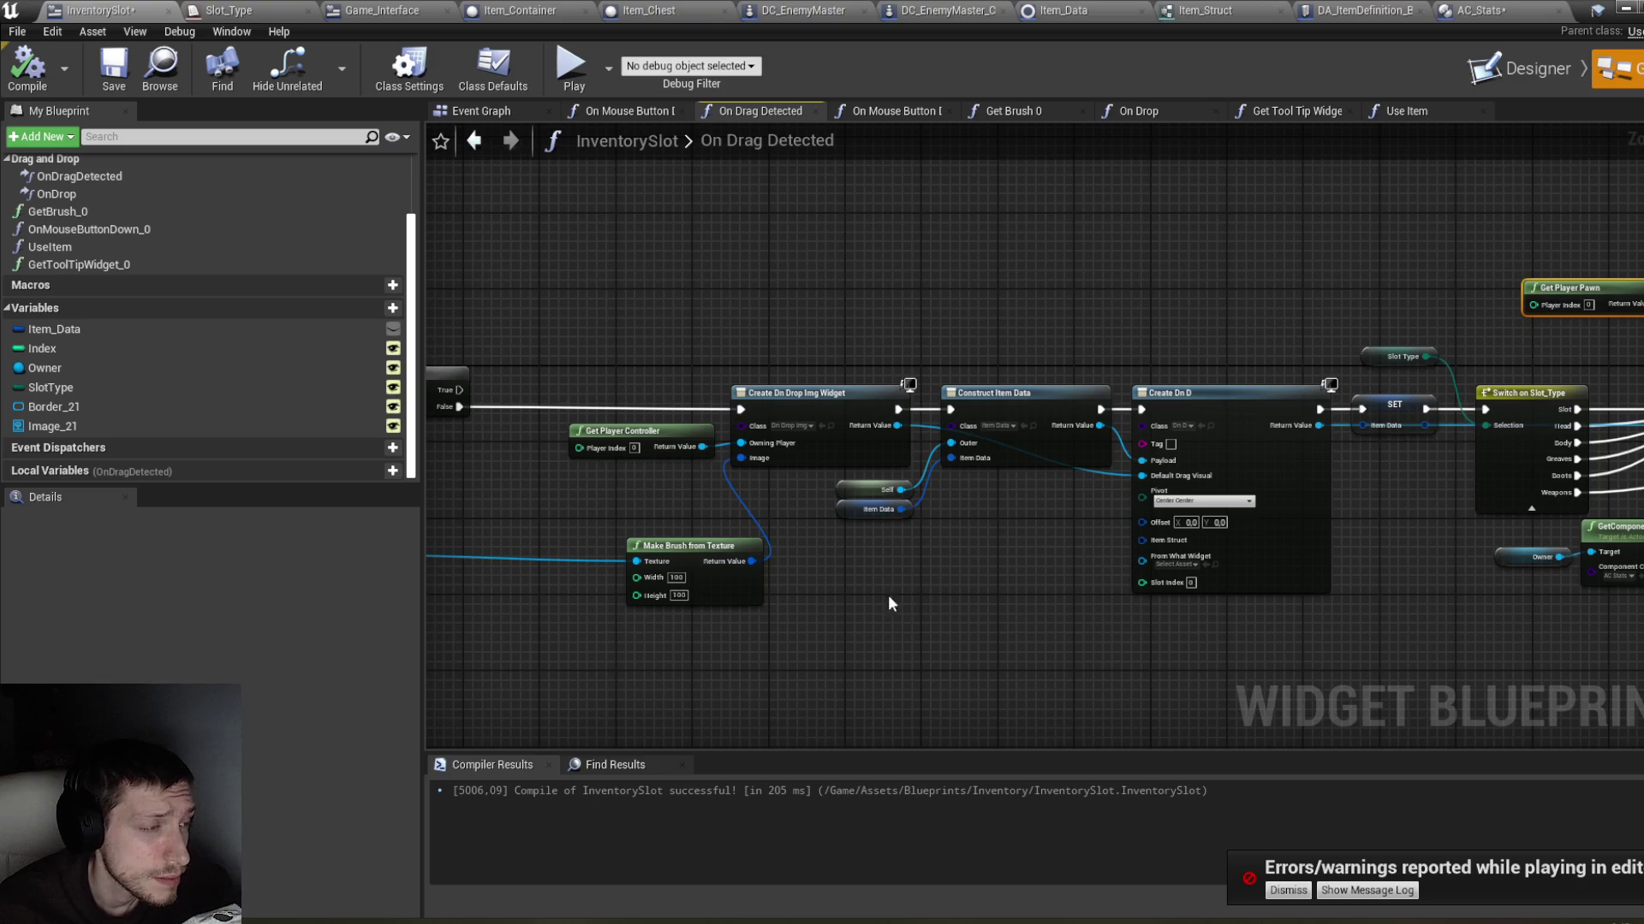
left_click_drag(852, 591, 1167, 581)
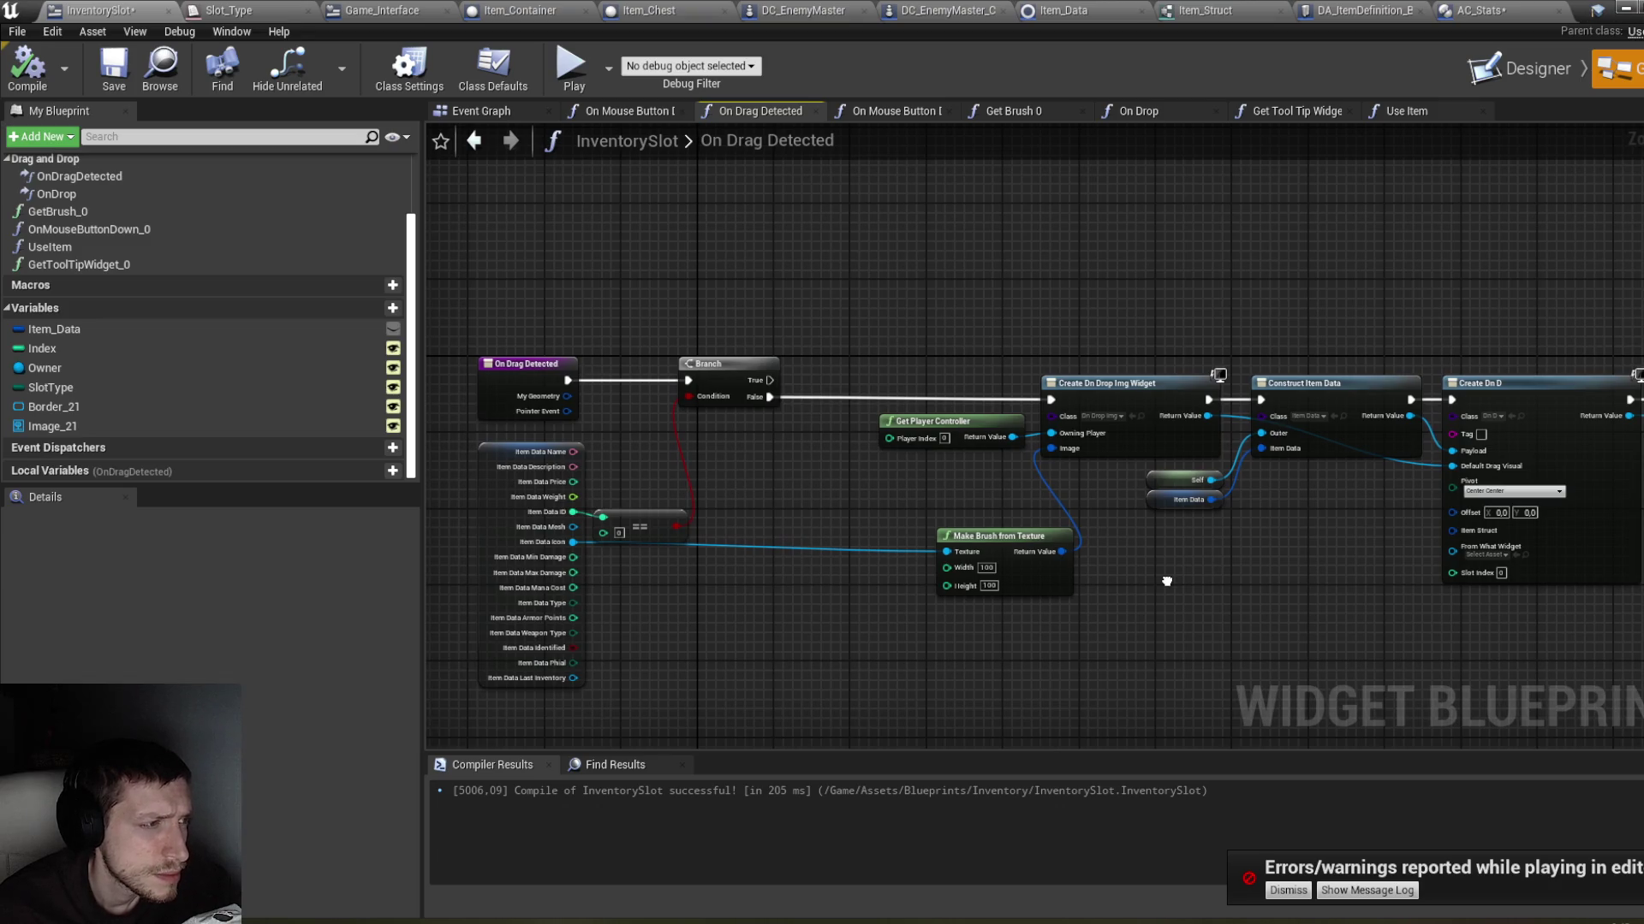
left_click_drag(1167, 582, 1125, 588)
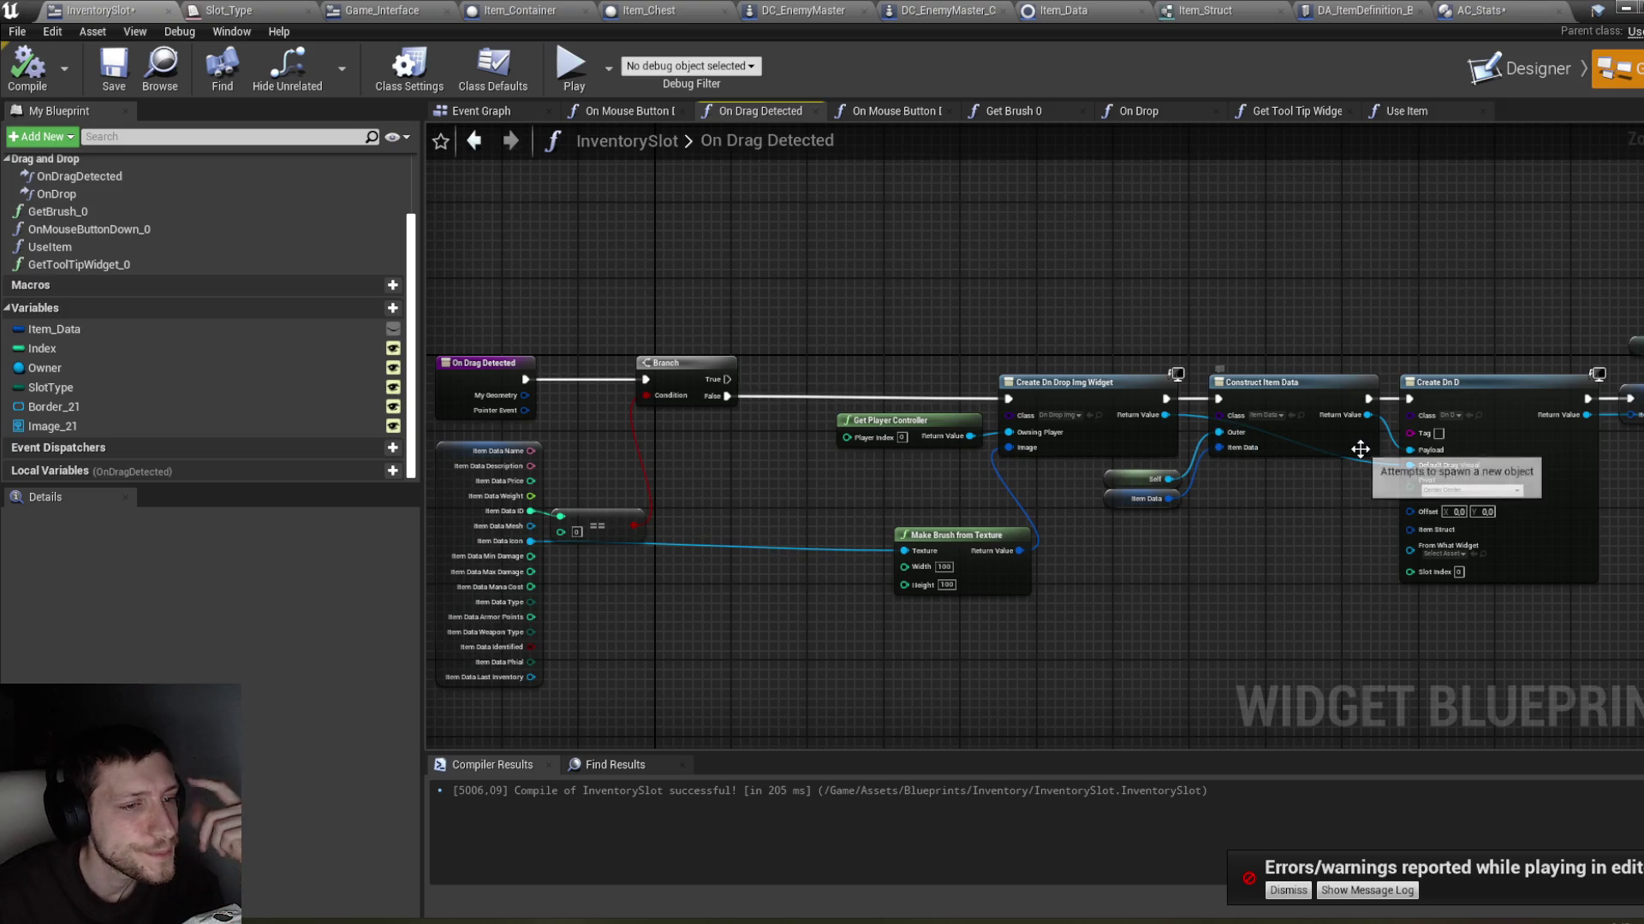
mouse_move(1485, 340)
left_mouse_down()
mouse_move(1252, 351)
mouse_move(1260, 368)
left_mouse_up()
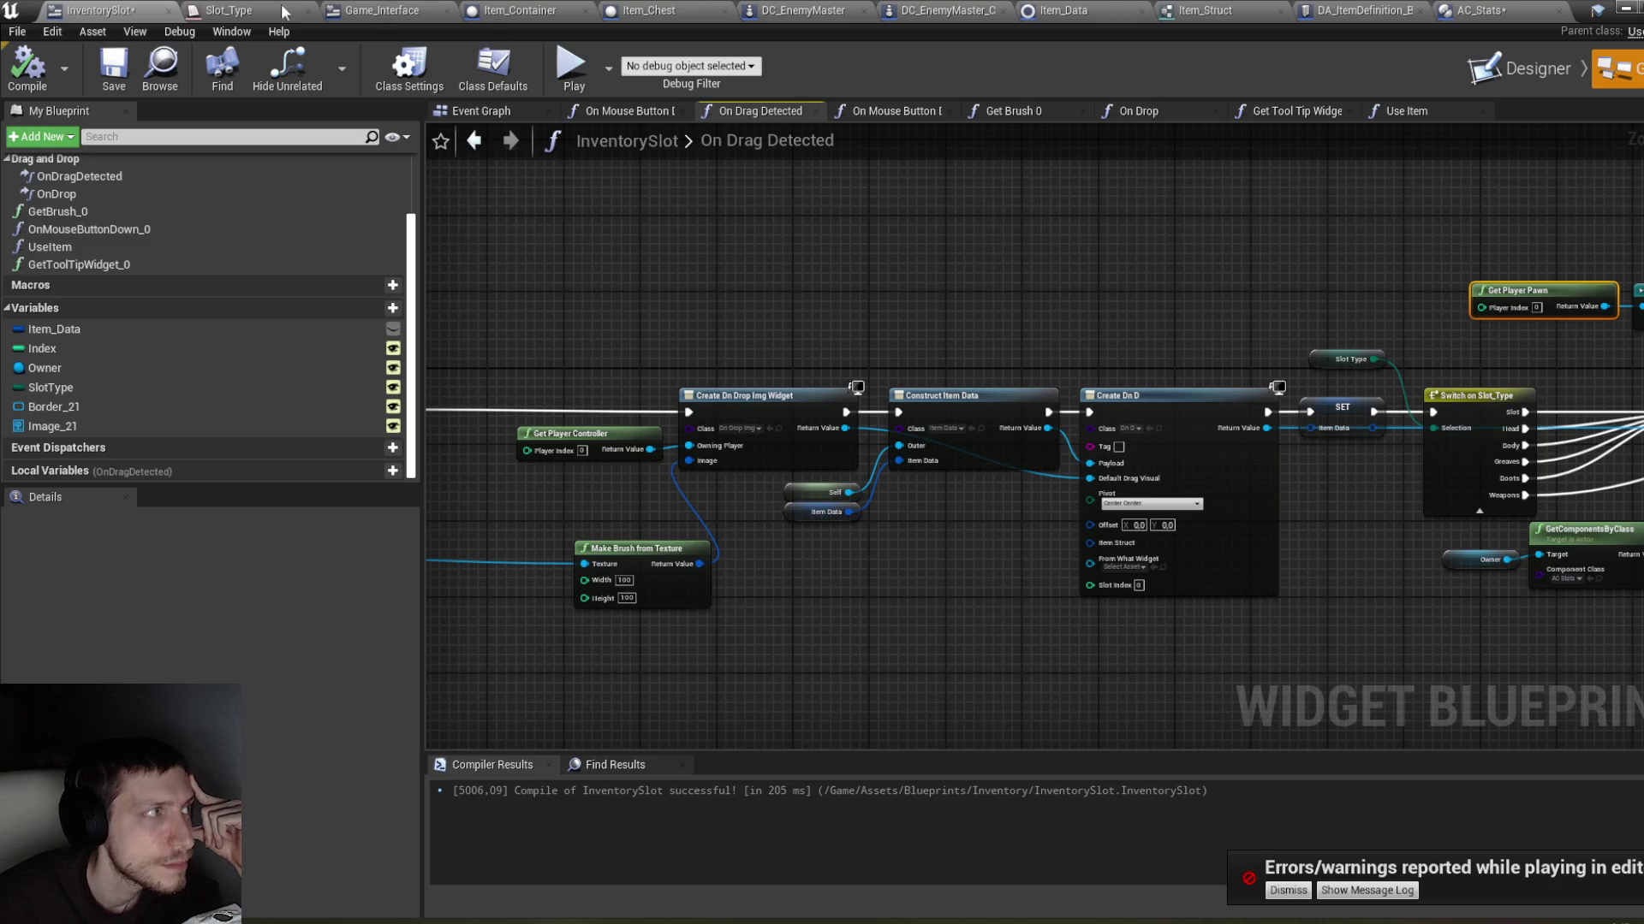
Step: Compile and save InventorySlot, and bring up the AC_Stats Add Item function
left_click(28, 68)
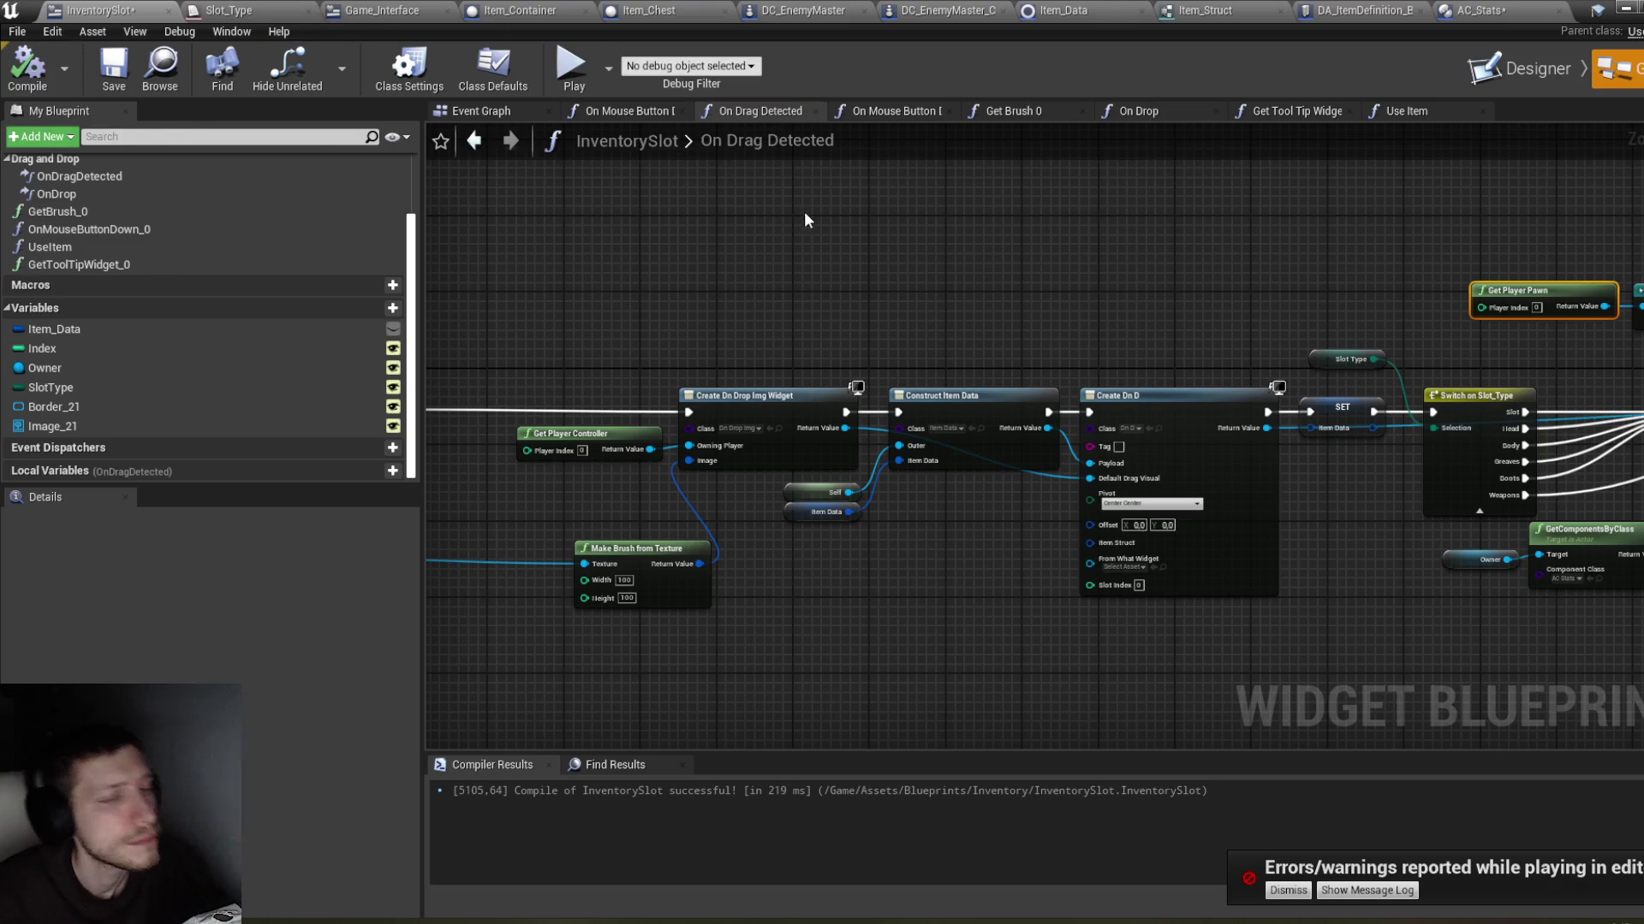
left_click_drag(803, 212, 669, 233)
key("ctrl+s")
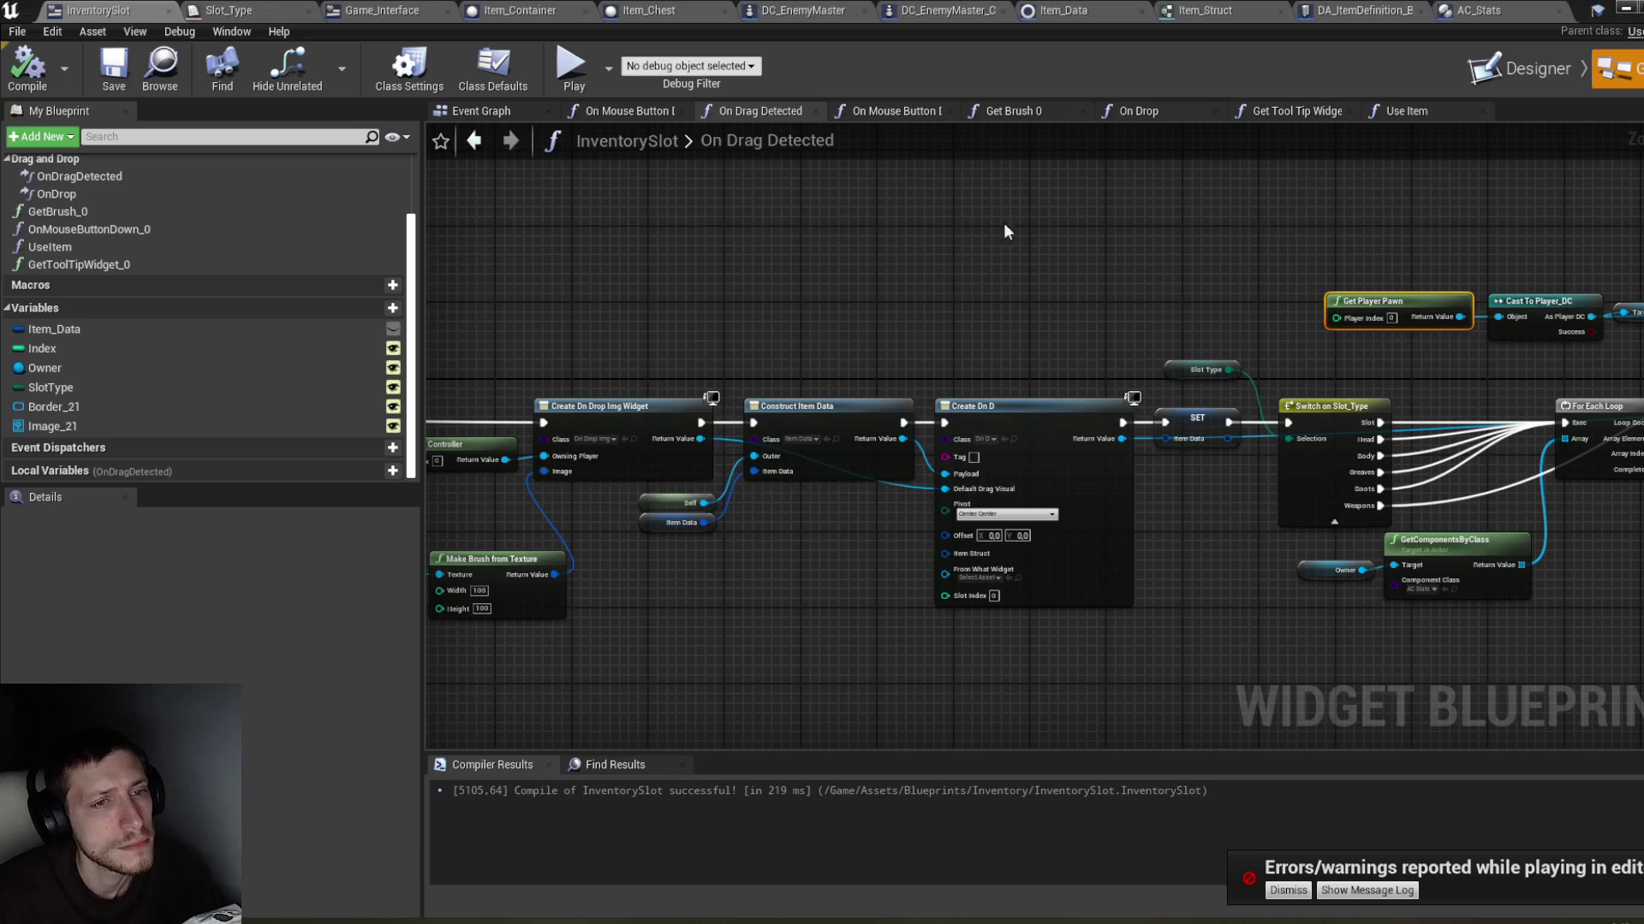
left_click_drag(1210, 233, 728, 293)
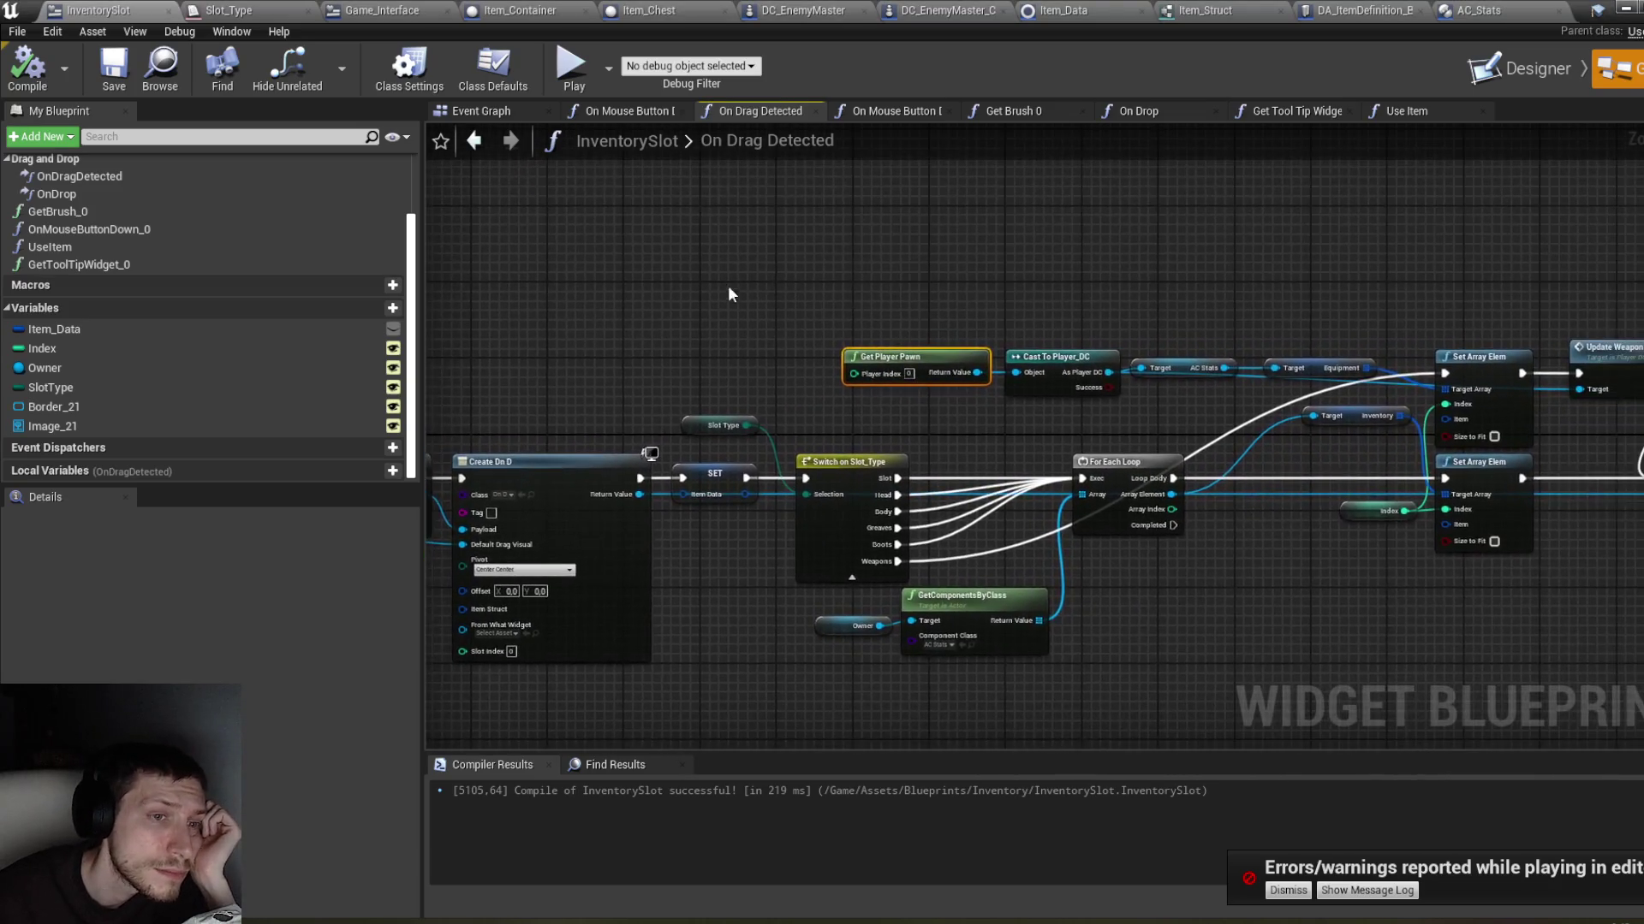
left_click_drag(1202, 219, 998, 221)
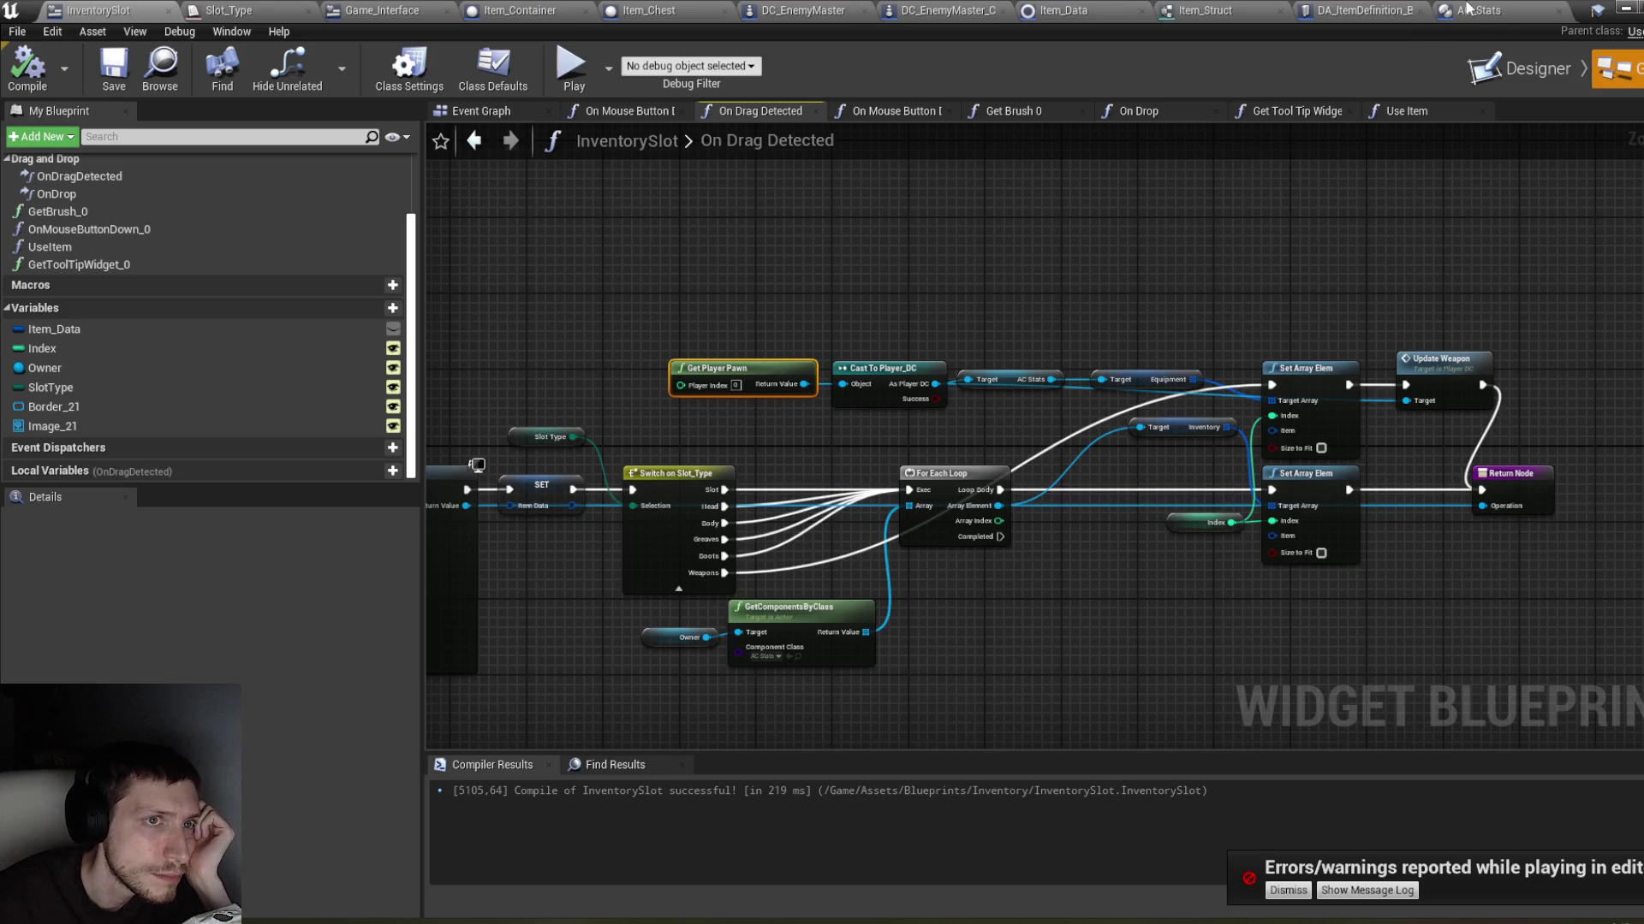
left_click(1466, 9)
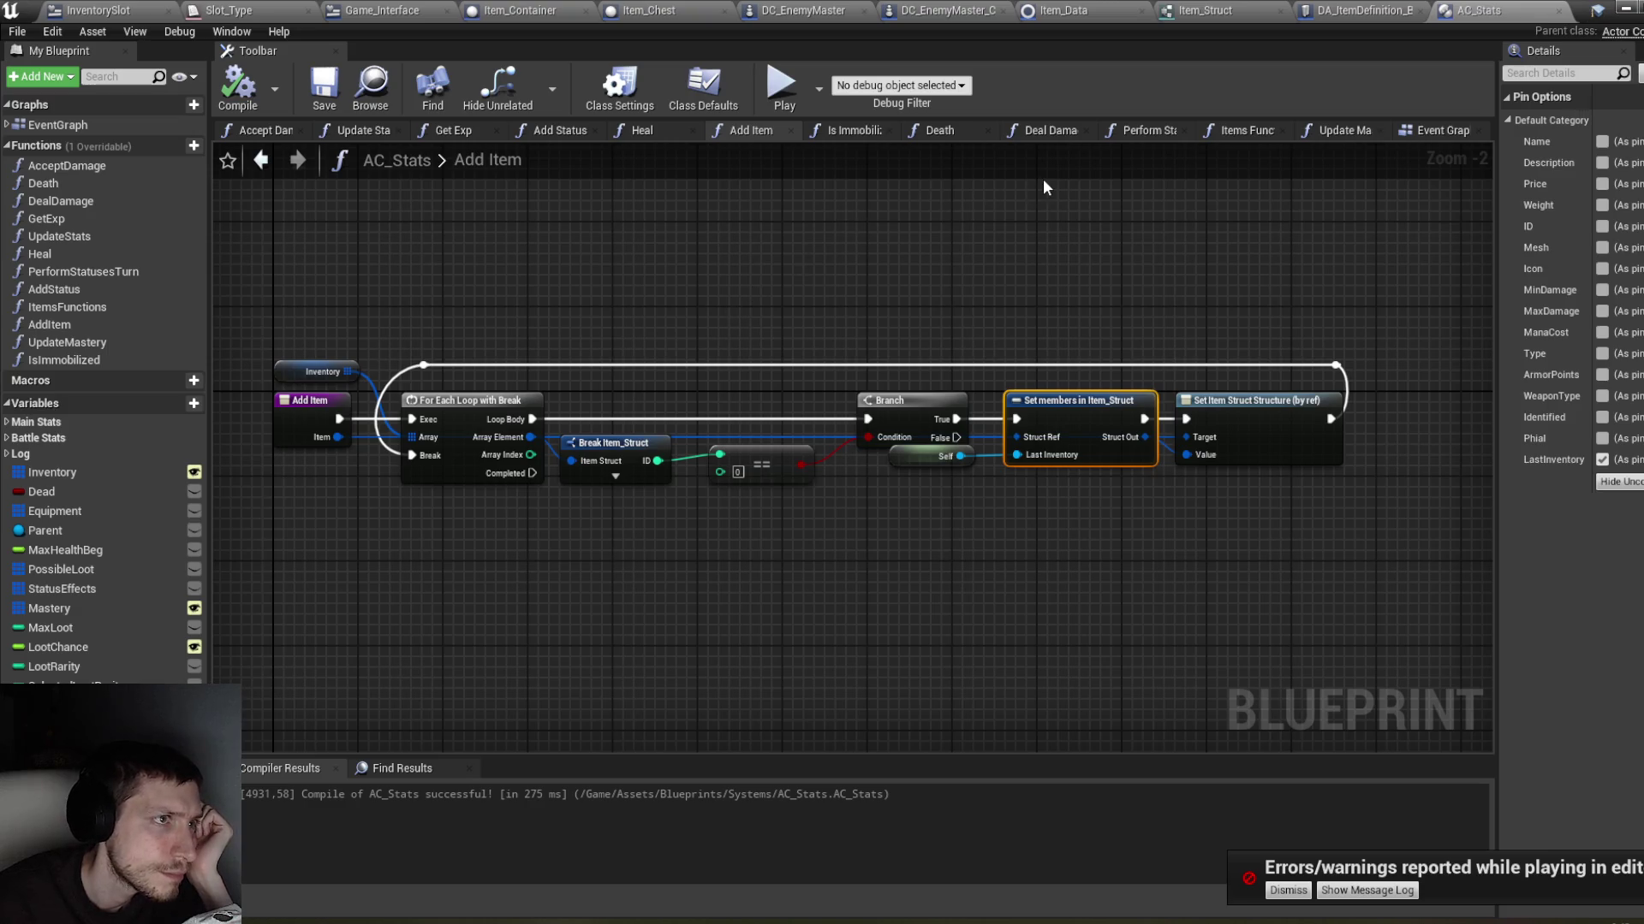
Step: Return to InventorySlot and inspect the On Drop graph around the Add Item node
left_click(96, 10)
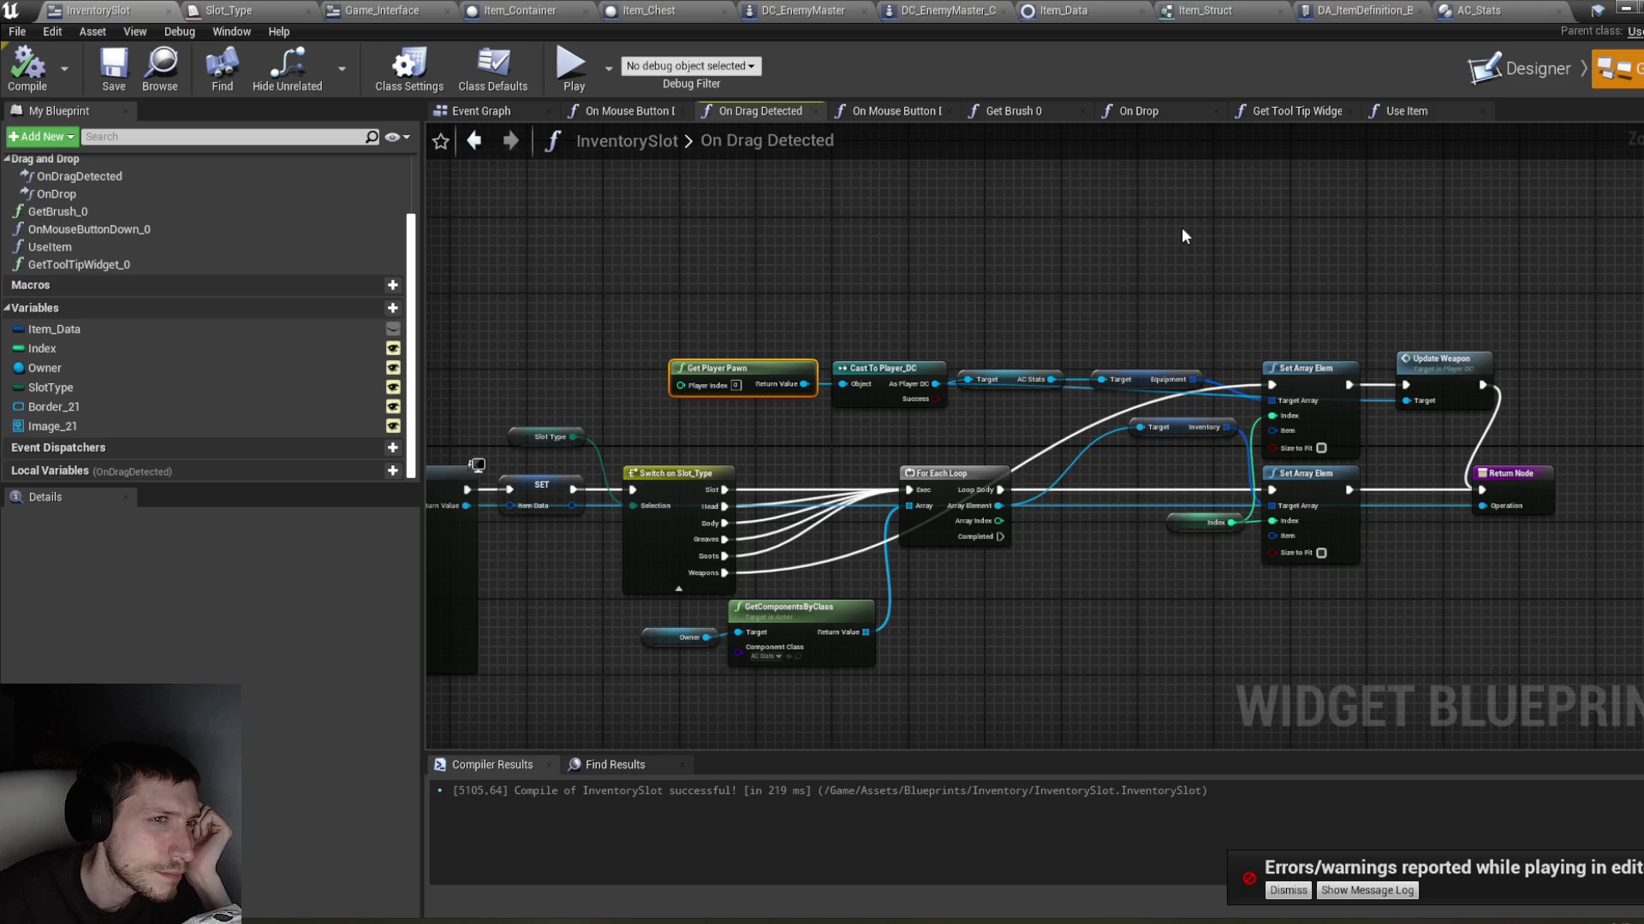
left_click(1153, 111)
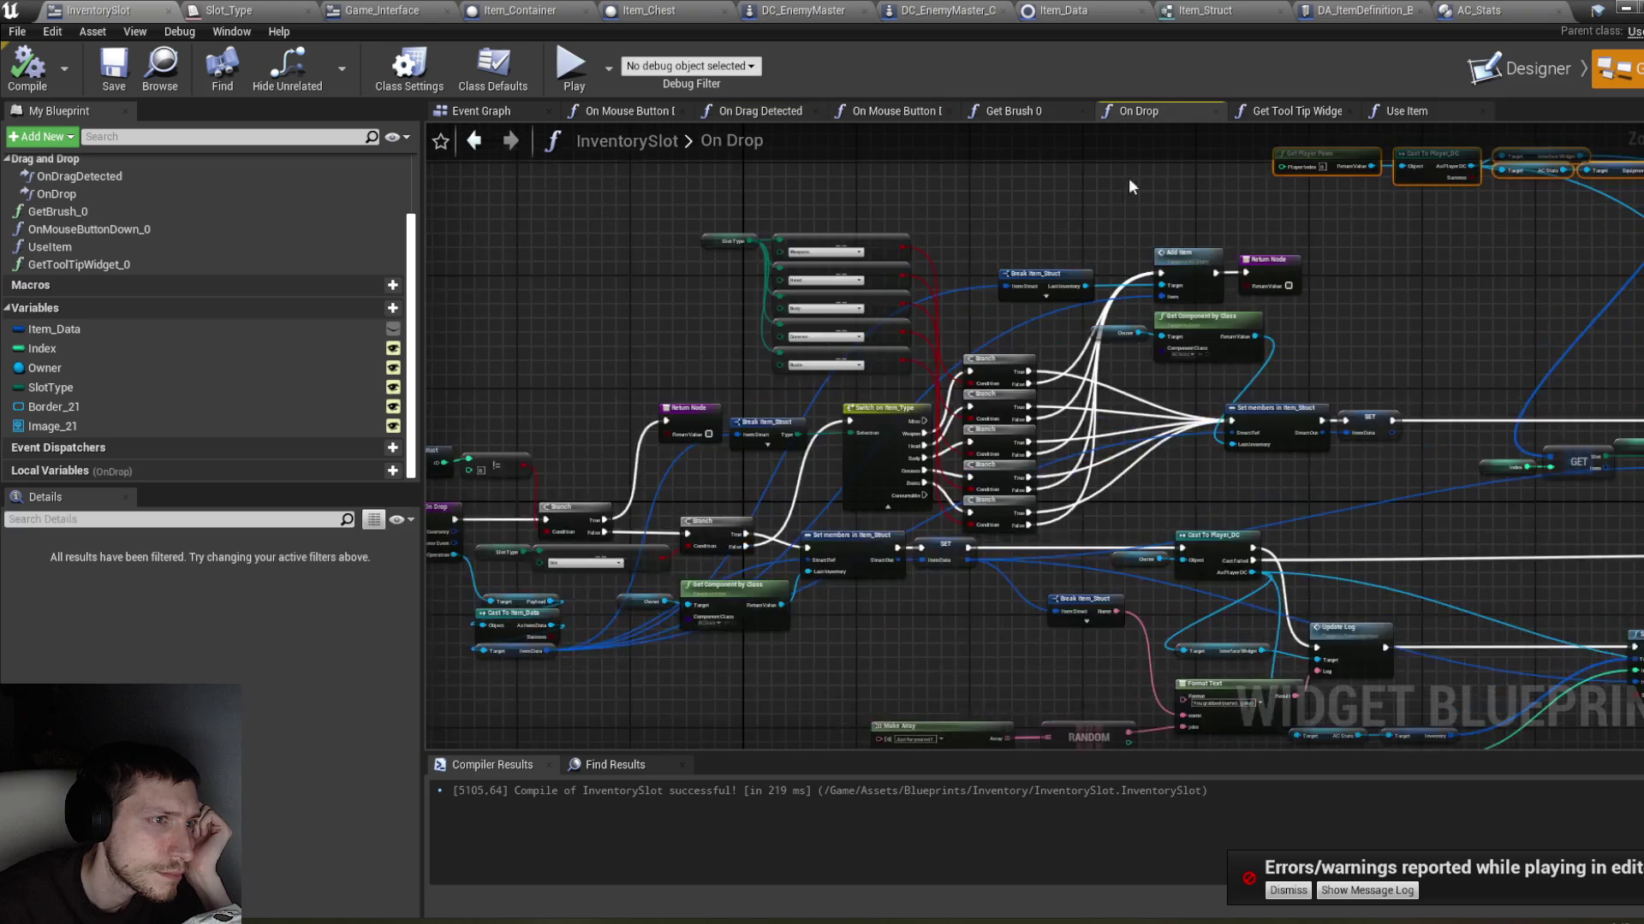
scroll(1065, 222, "up", 3)
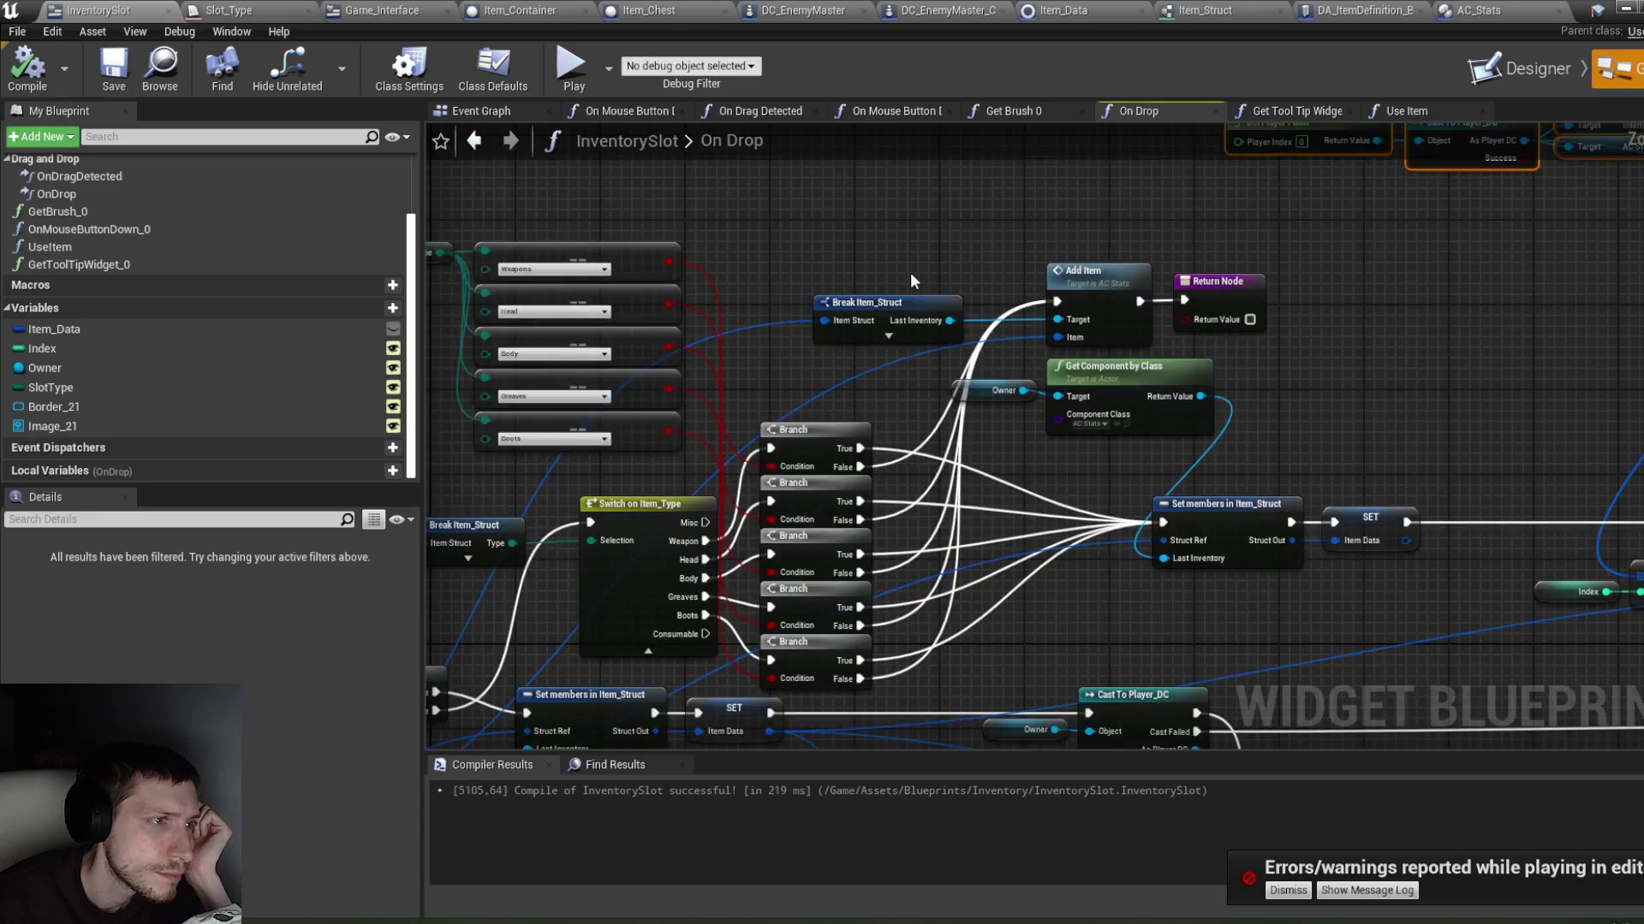
left_click_drag(911, 272, 1062, 234)
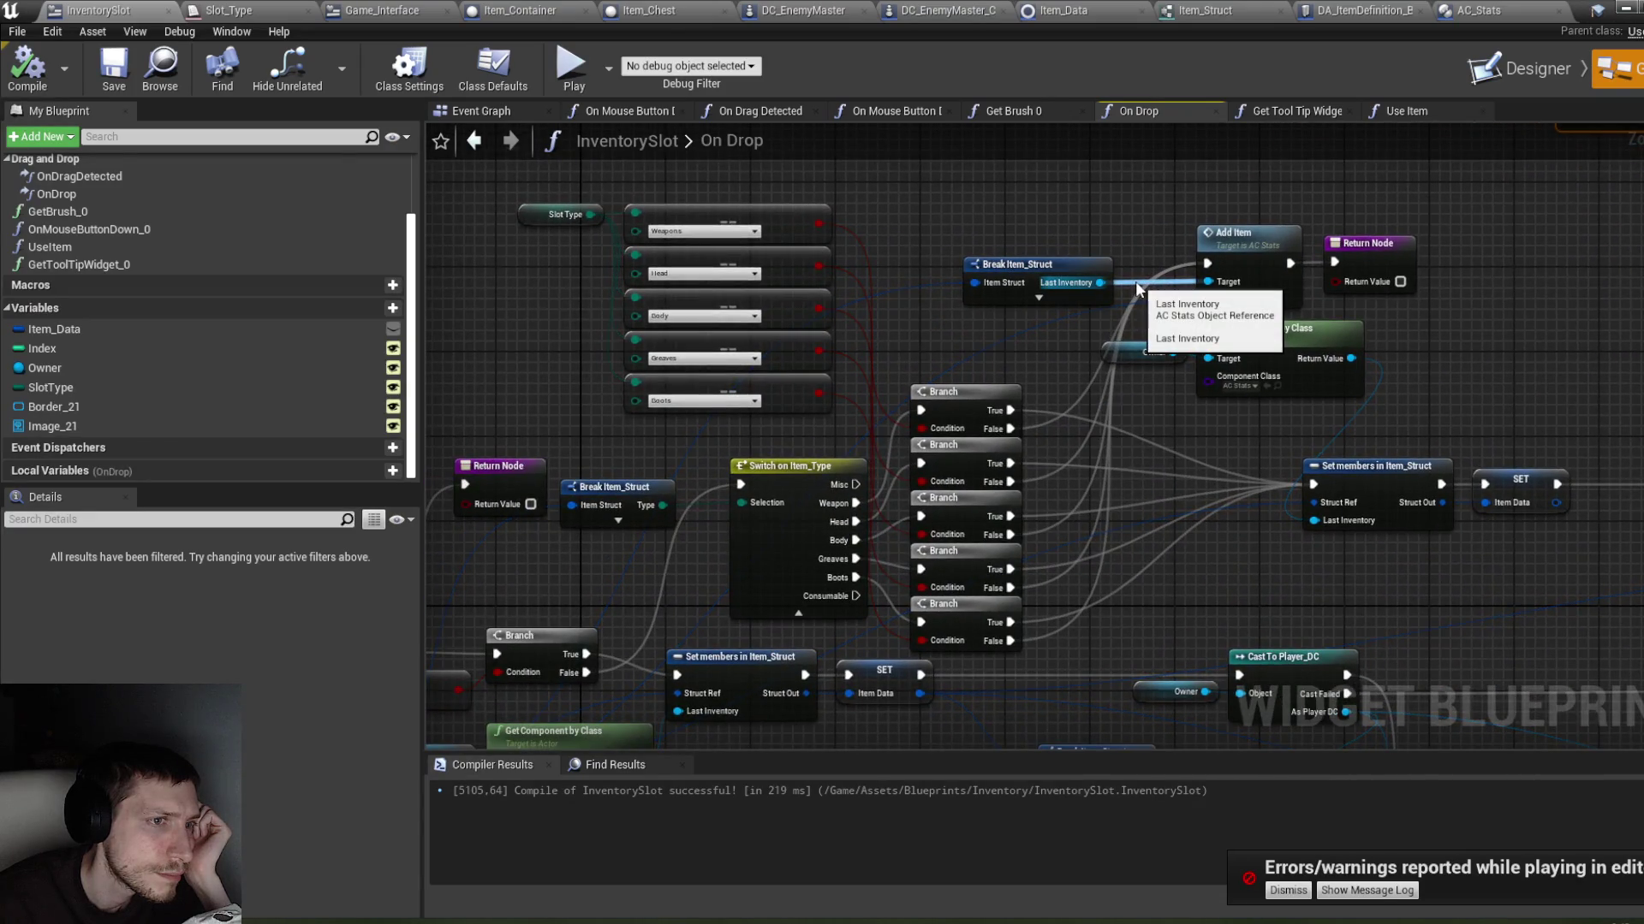
left_click_drag(1135, 281, 1201, 224)
scroll(1108, 290, "down", 1)
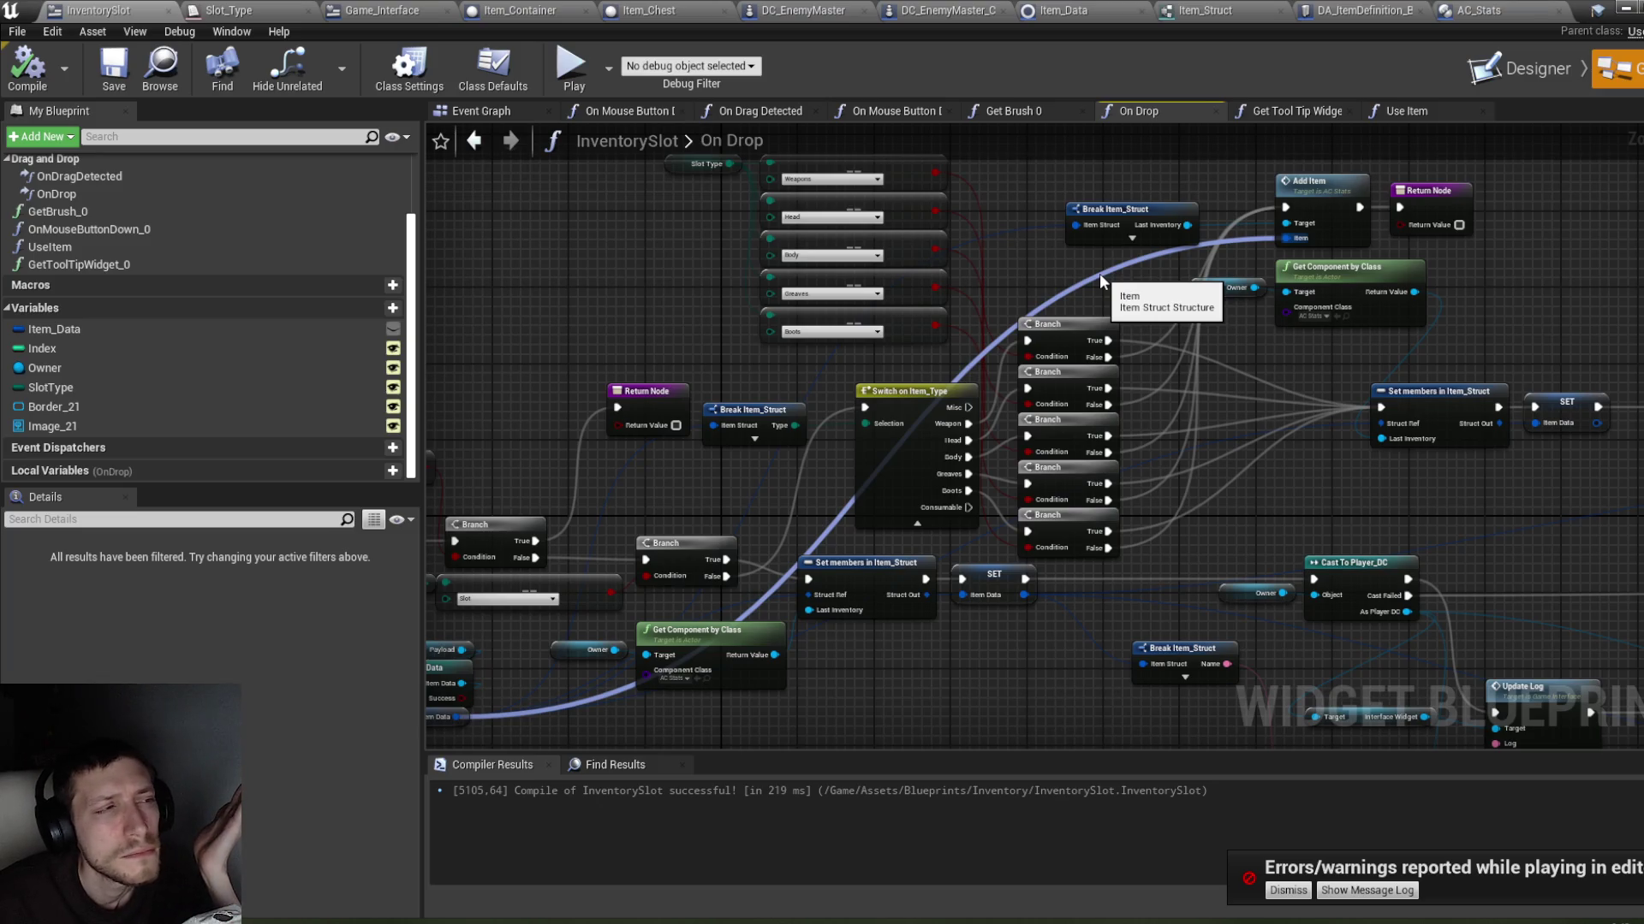
right_click(1476, 264)
Step: Switch to the level editor and start a play-in-editor test
key("alt+Tab")
left_click(735, 103)
scroll(1534, 316, "down", 3)
scroll(1533, 317, "down", 4)
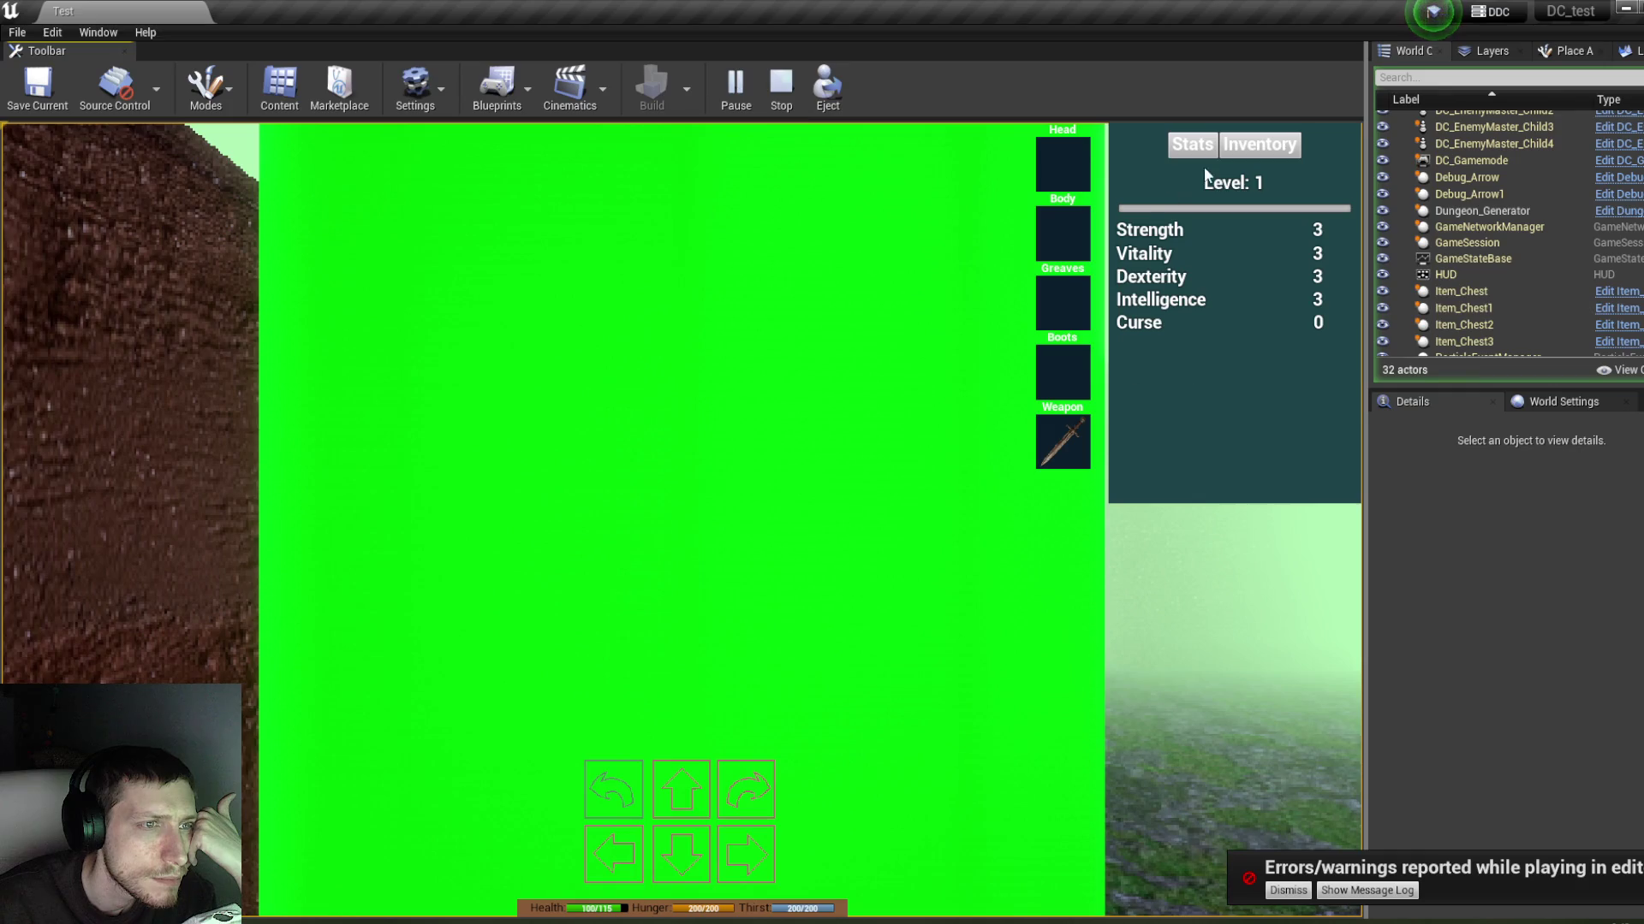
left_click(1259, 144)
left_click_drag(1063, 441, 1160, 248)
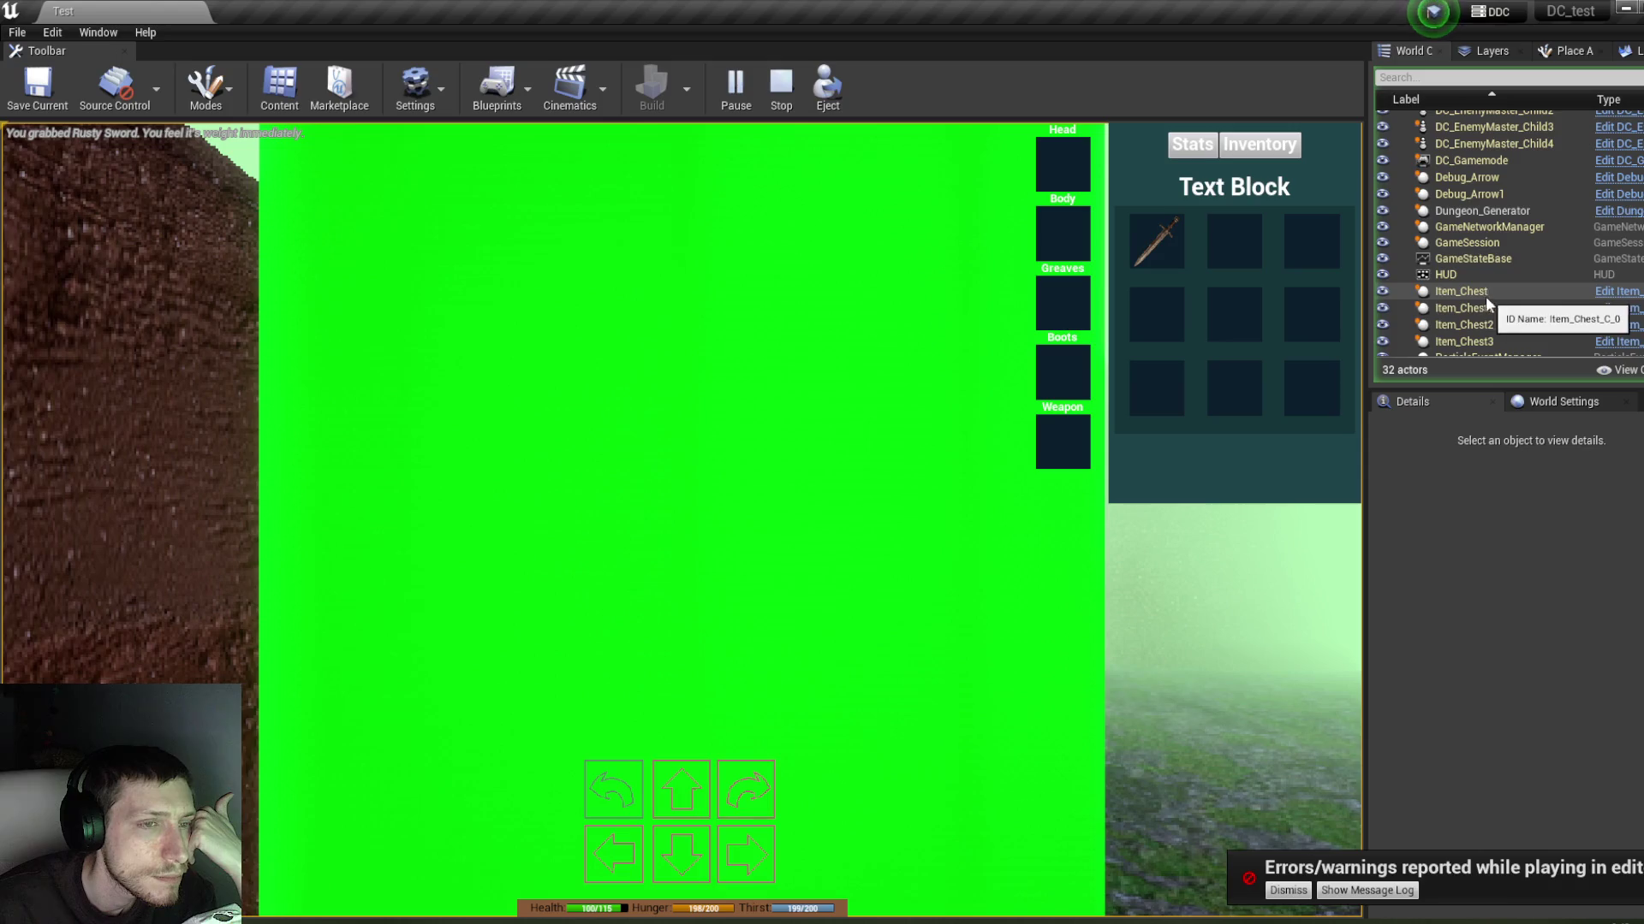
scroll(1513, 288, "down", 5)
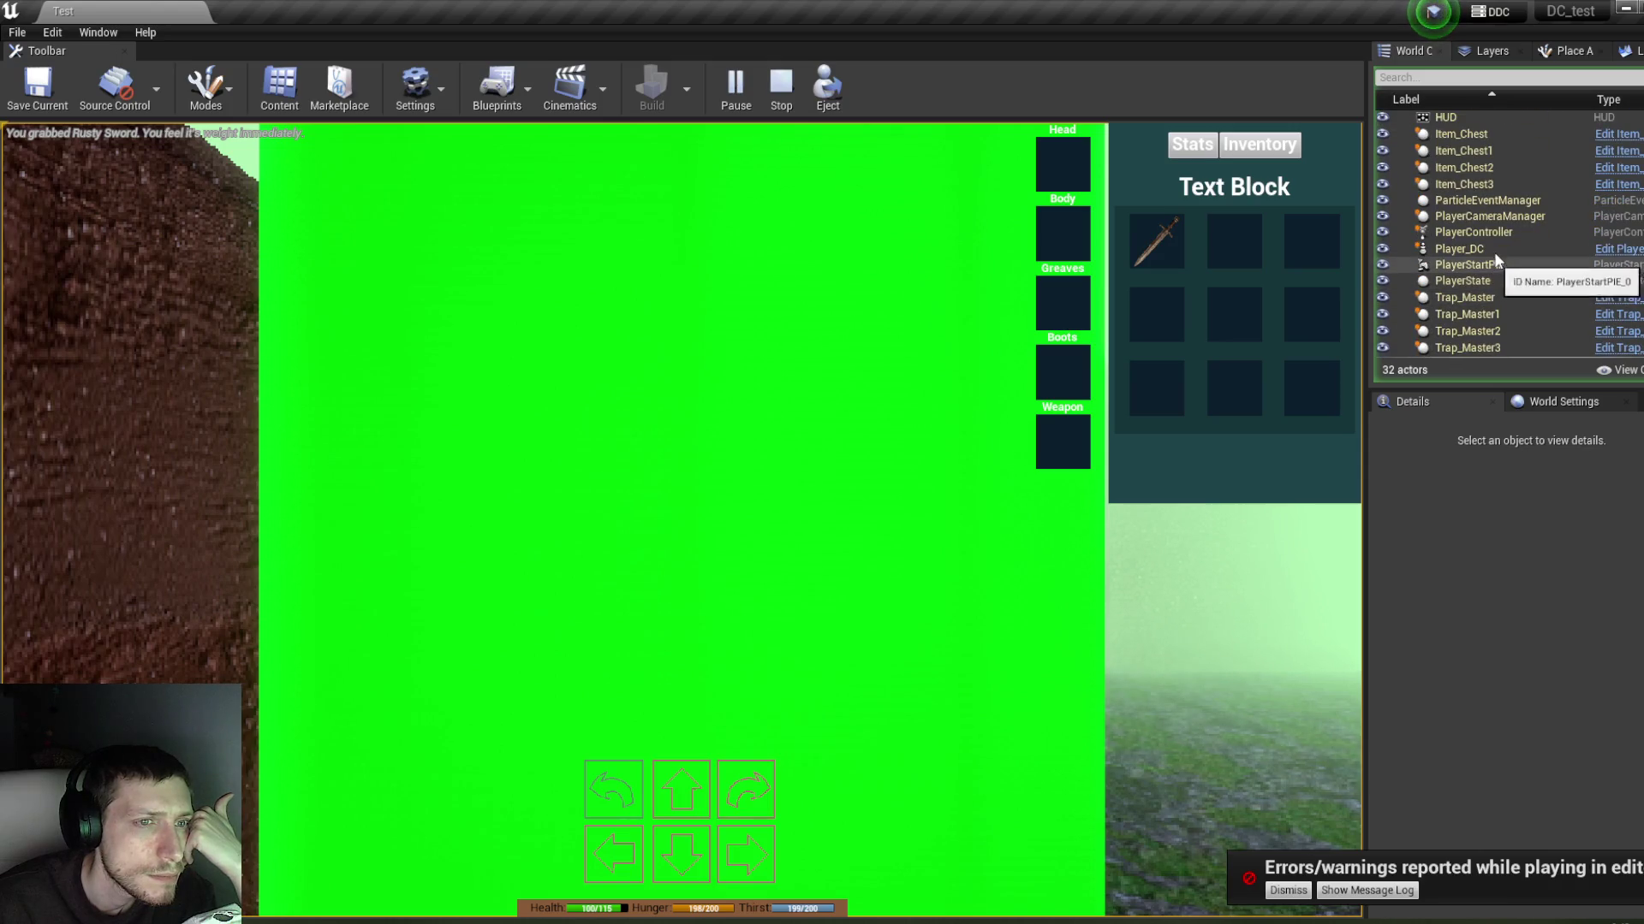
left_click(1493, 248)
left_click(1456, 624)
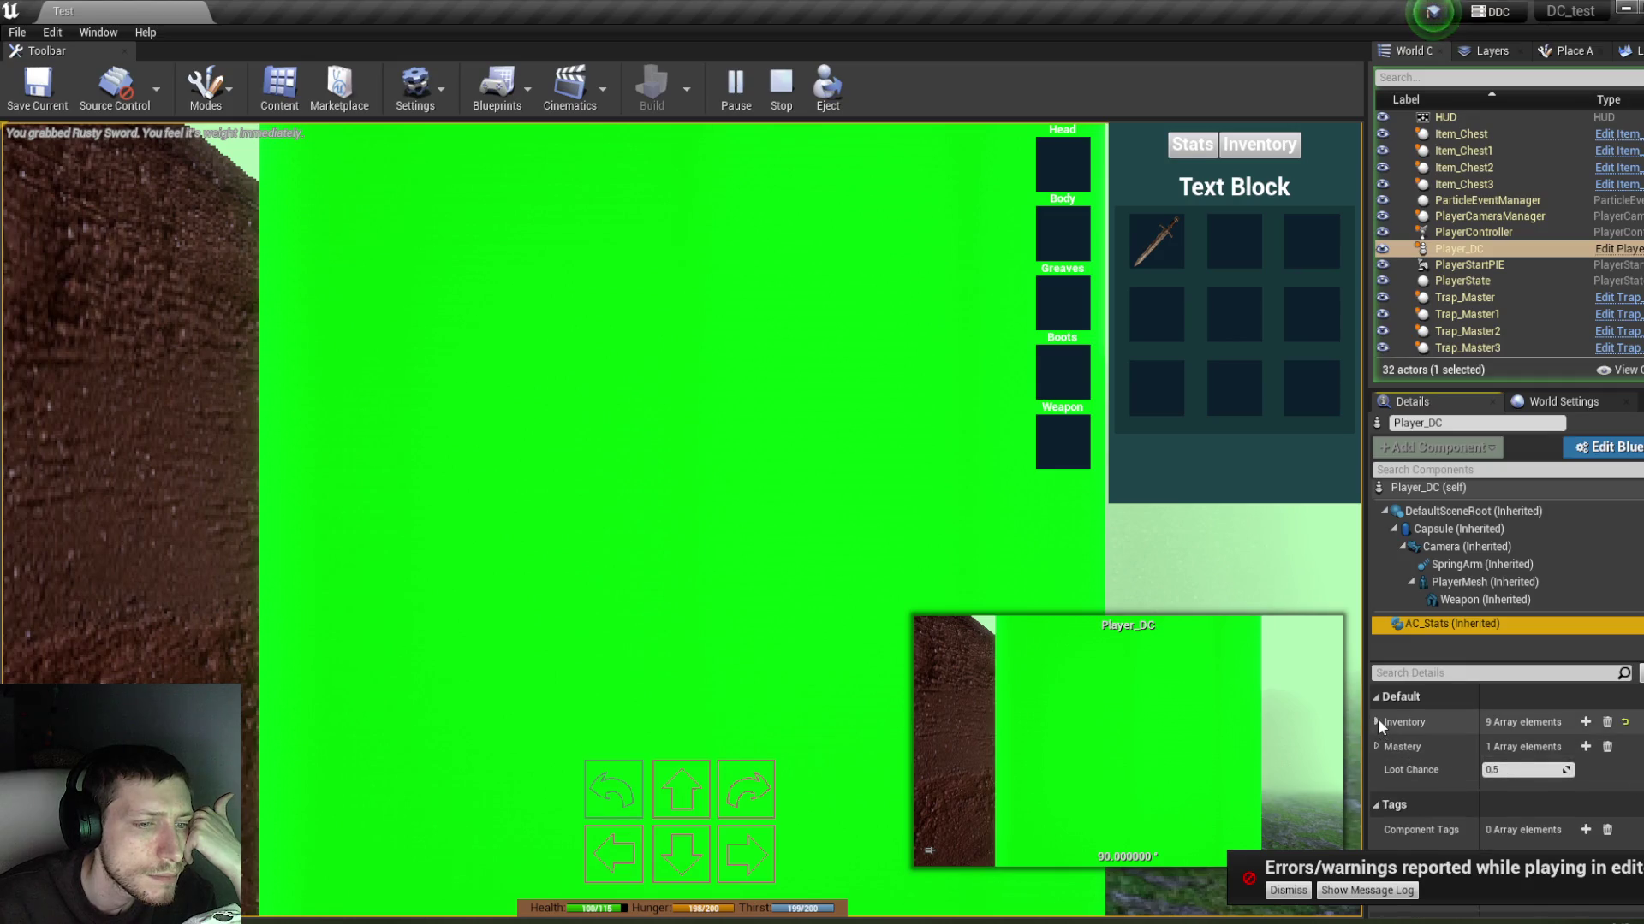
left_click(1378, 722)
left_click(1416, 748)
scroll(1420, 752, "down", 4)
scroll(1420, 752, "down", 2)
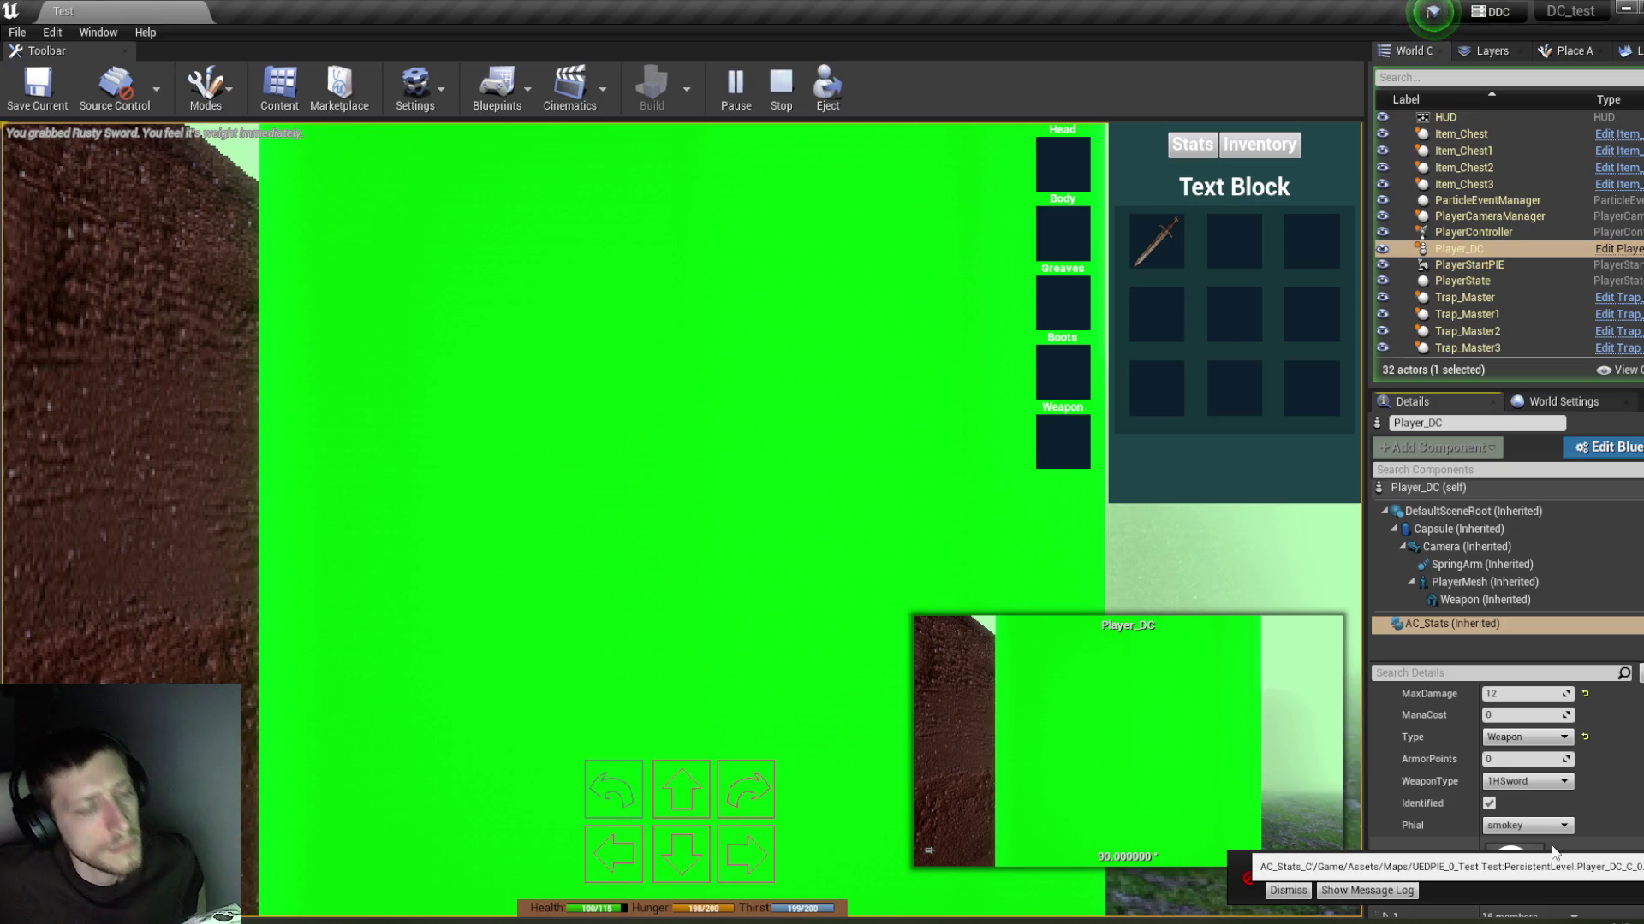
mouse_move(1159, 242)
left_click_drag(1160, 243, 1070, 436)
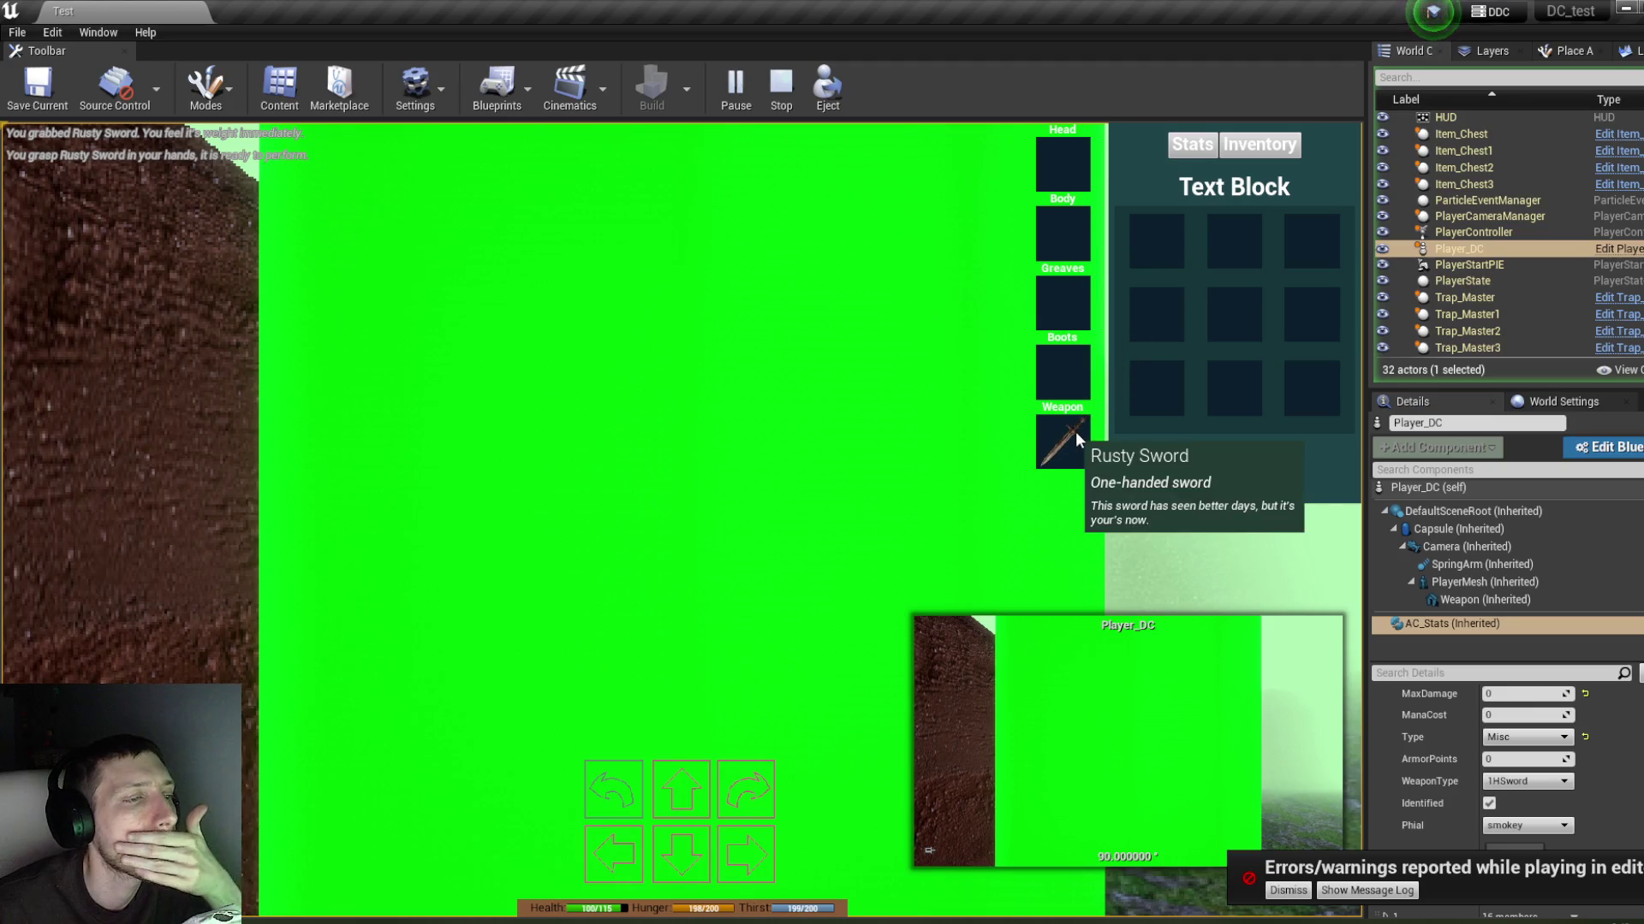
mouse_move(1075, 431)
left_mouse_down()
mouse_move(1161, 380)
mouse_move(1070, 428)
mouse_move(1154, 248)
left_mouse_up()
scroll(1637, 784, "up", 3)
scroll(1636, 785, "up", 3)
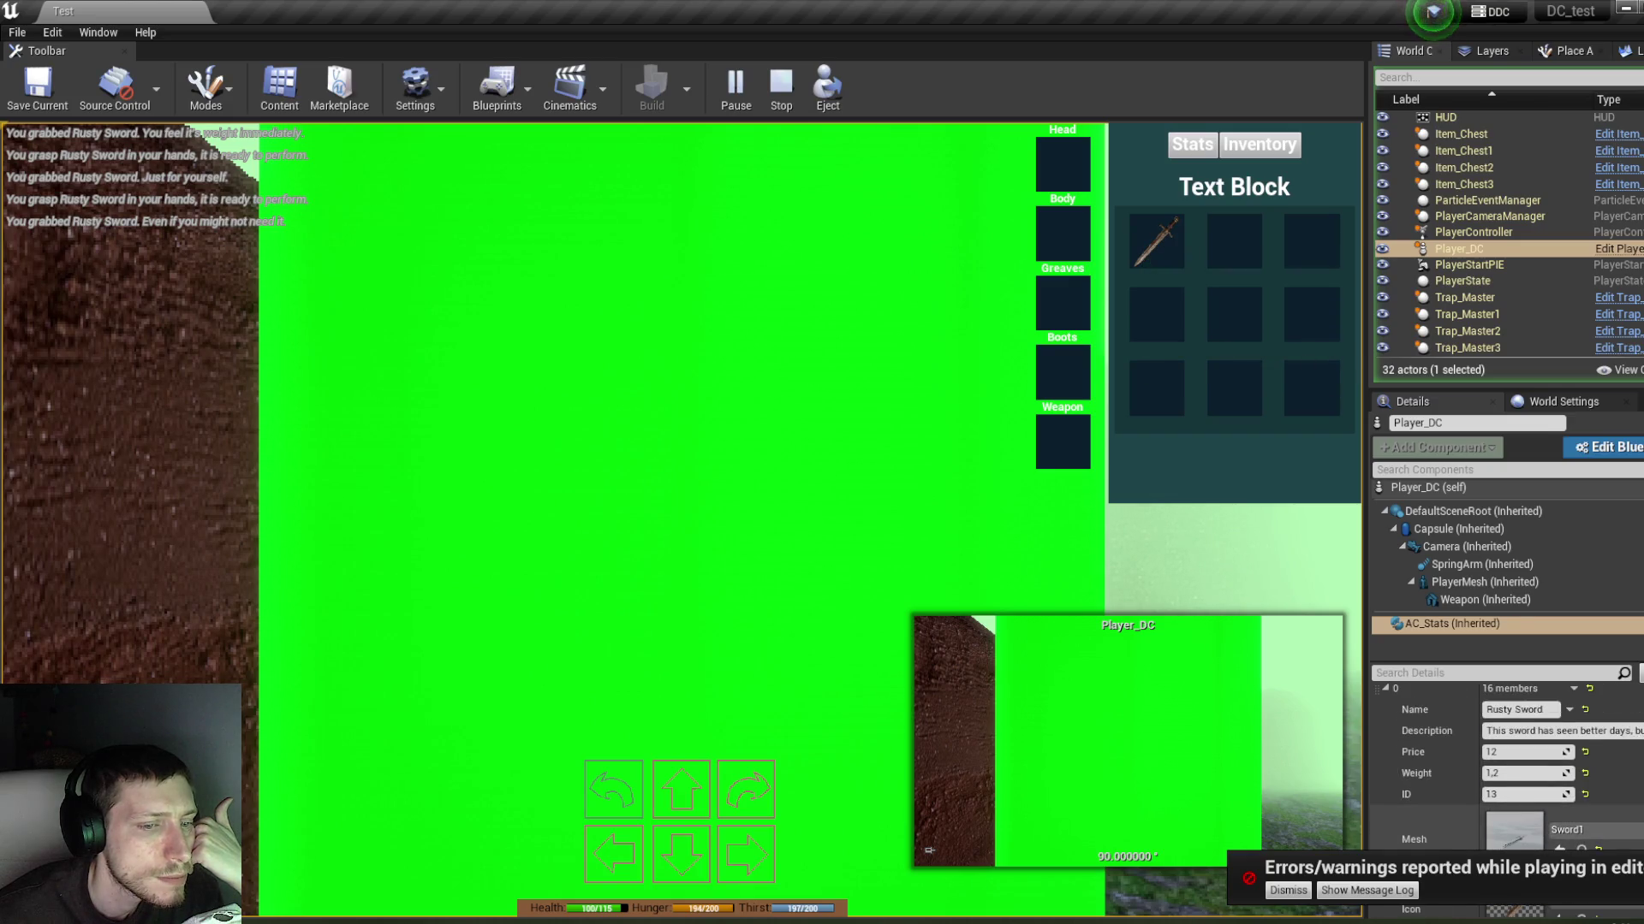
scroll(1637, 785, "up", 1)
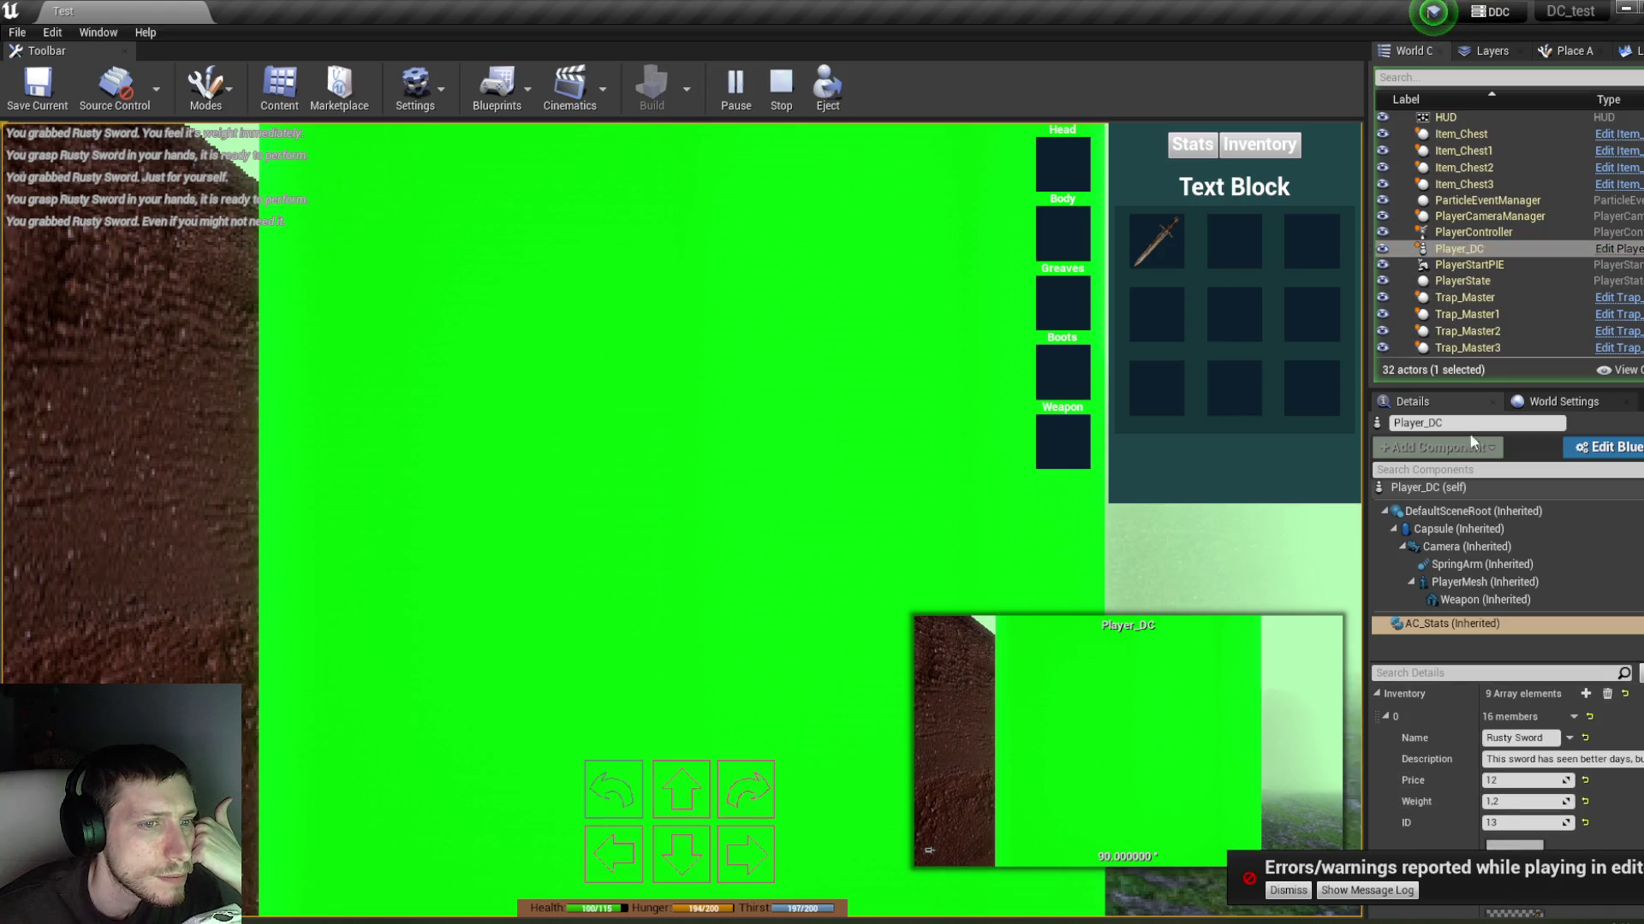
left_click_drag(1162, 255, 1067, 441)
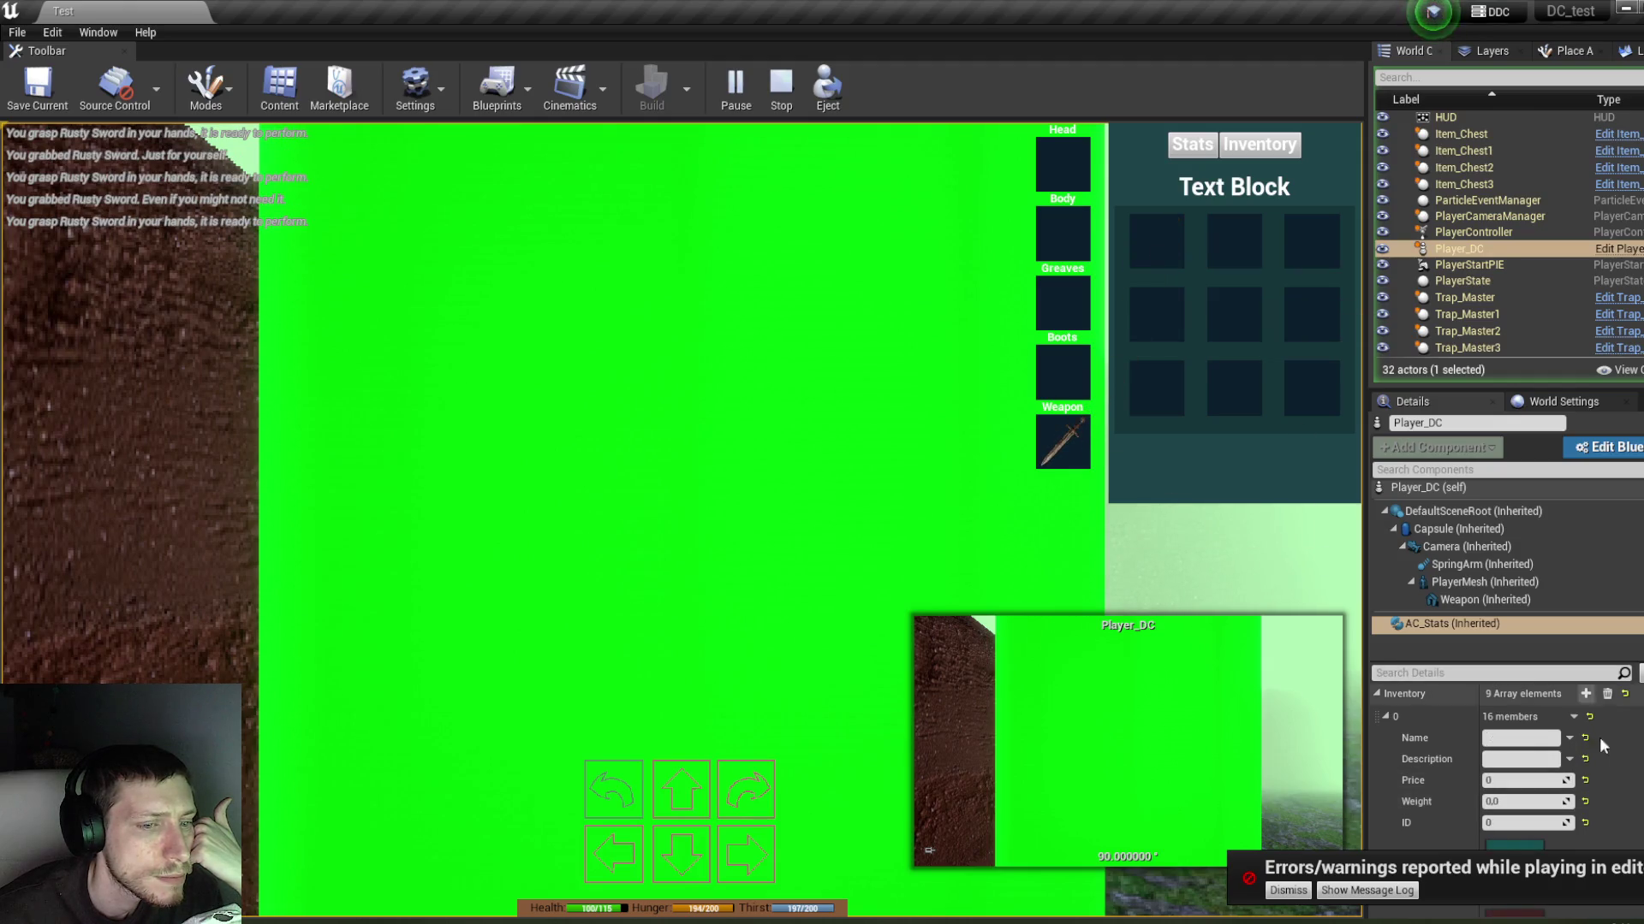
scroll(1604, 747, "up", 1)
left_click(1375, 722)
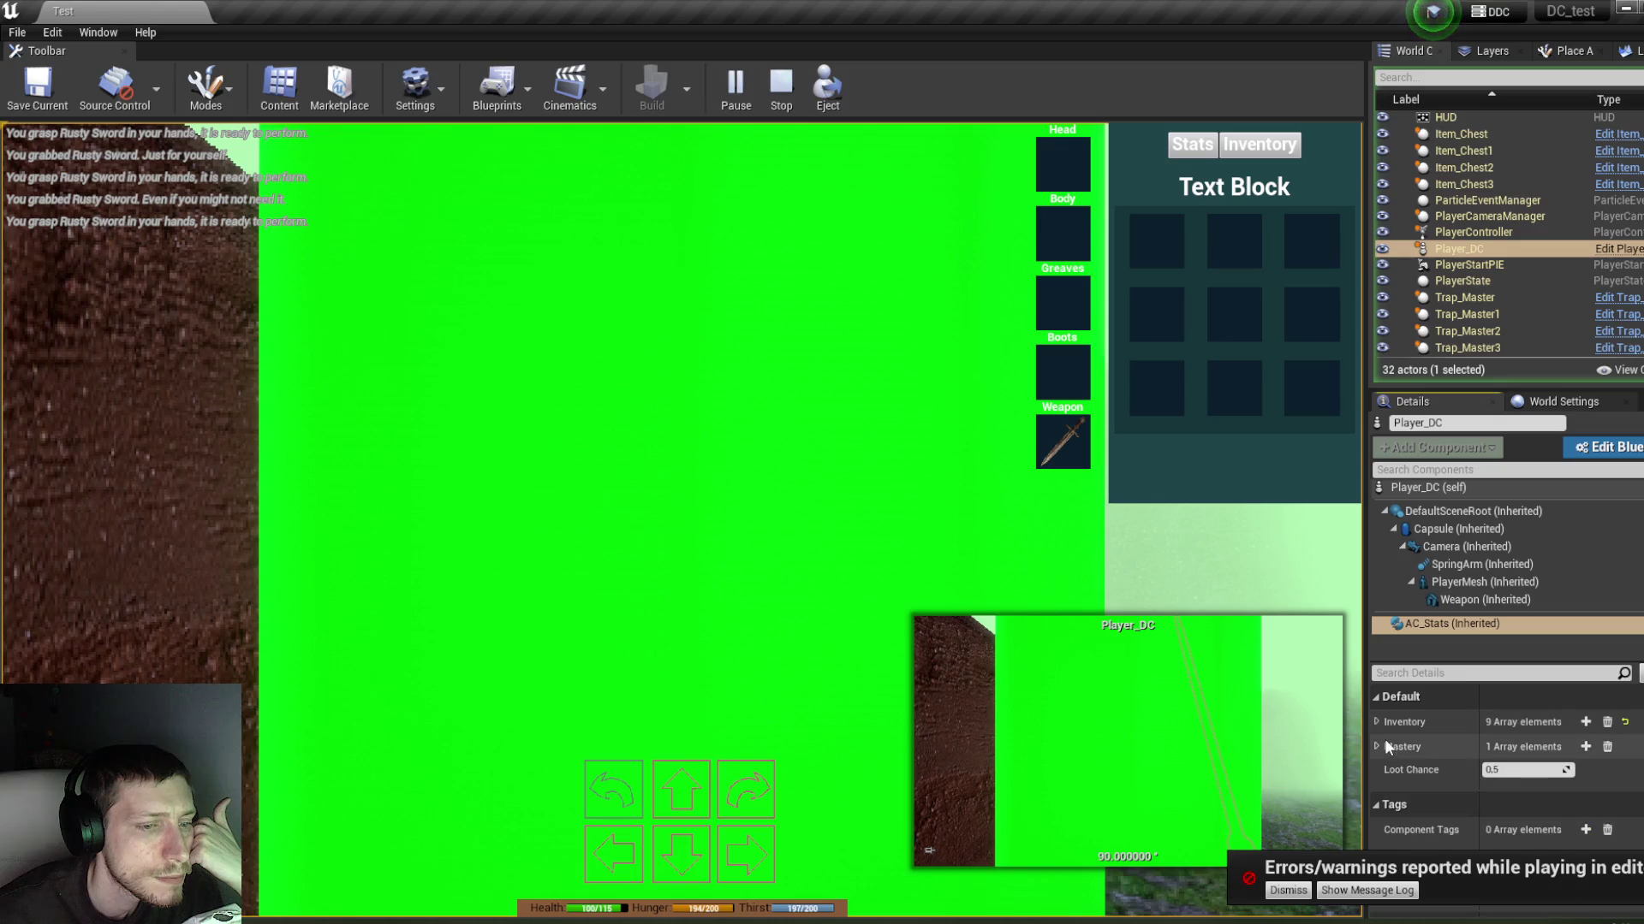
left_click(1386, 769)
left_click(1387, 768)
left_click(1387, 768)
left_click(1378, 747)
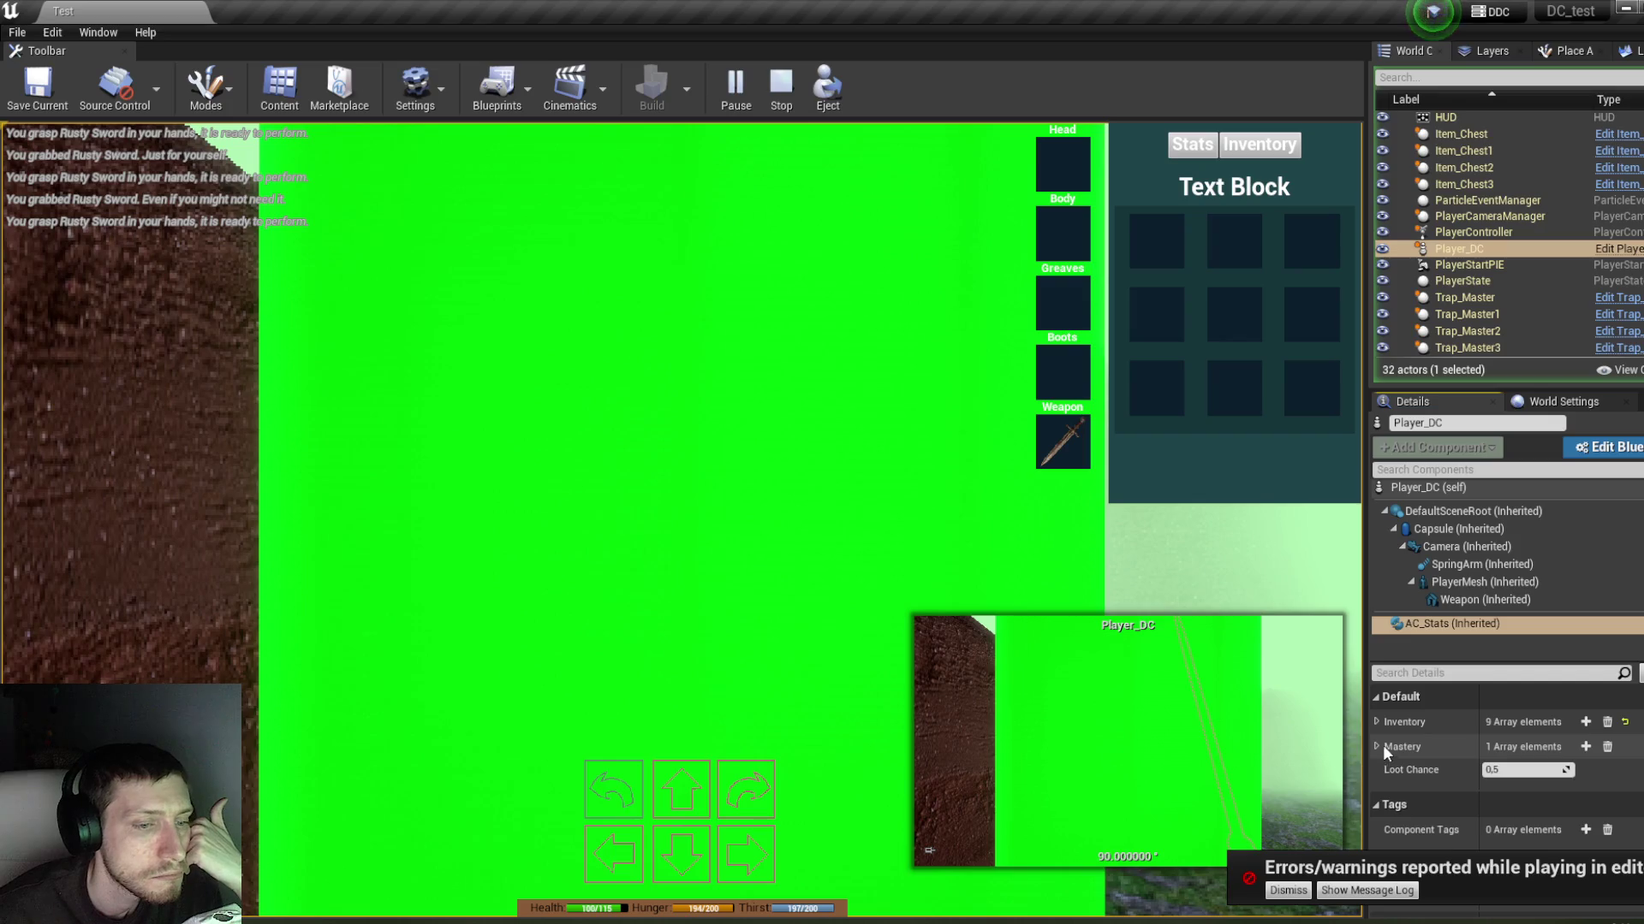
left_click(1474, 489)
scroll(1435, 784, "down", 10)
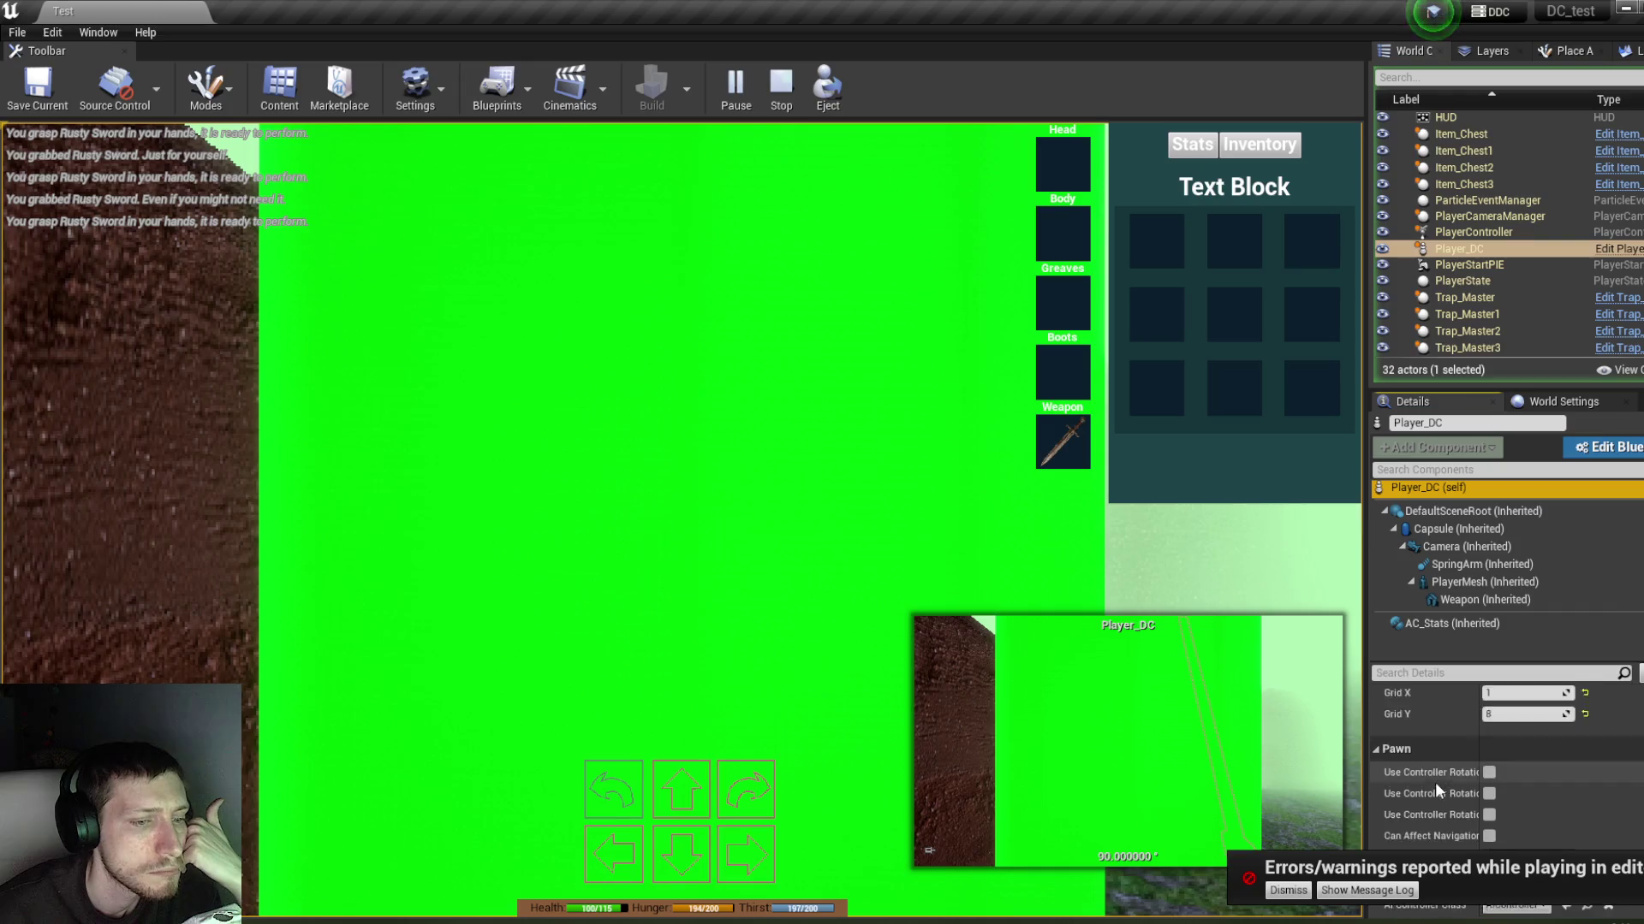
scroll(1440, 773, "up", 5)
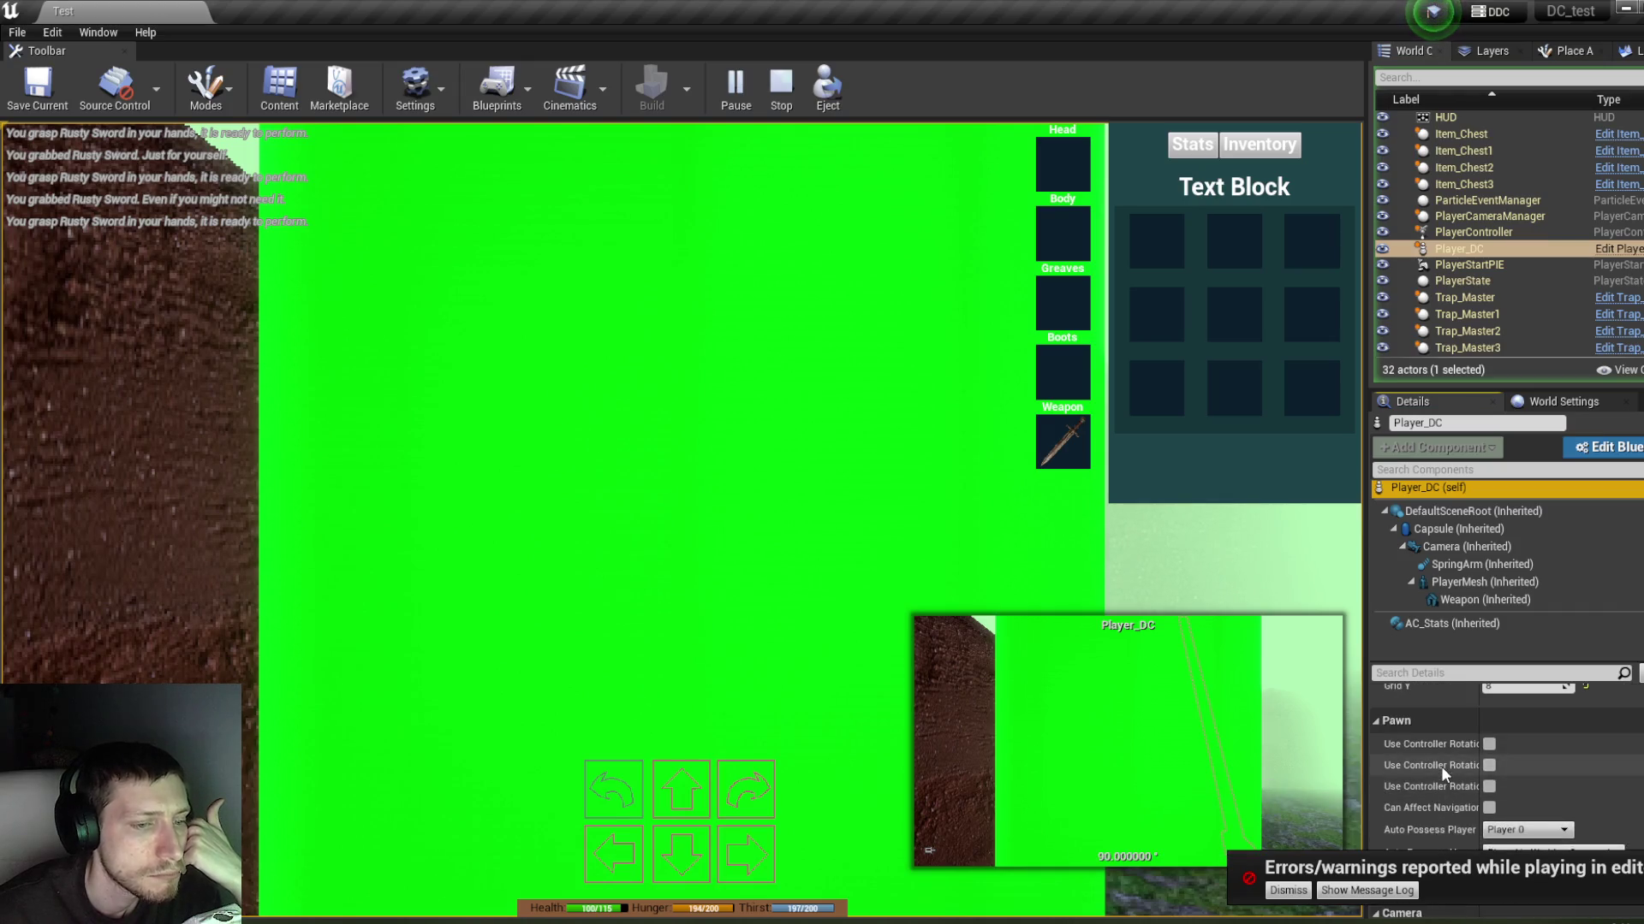
left_click(774, 100)
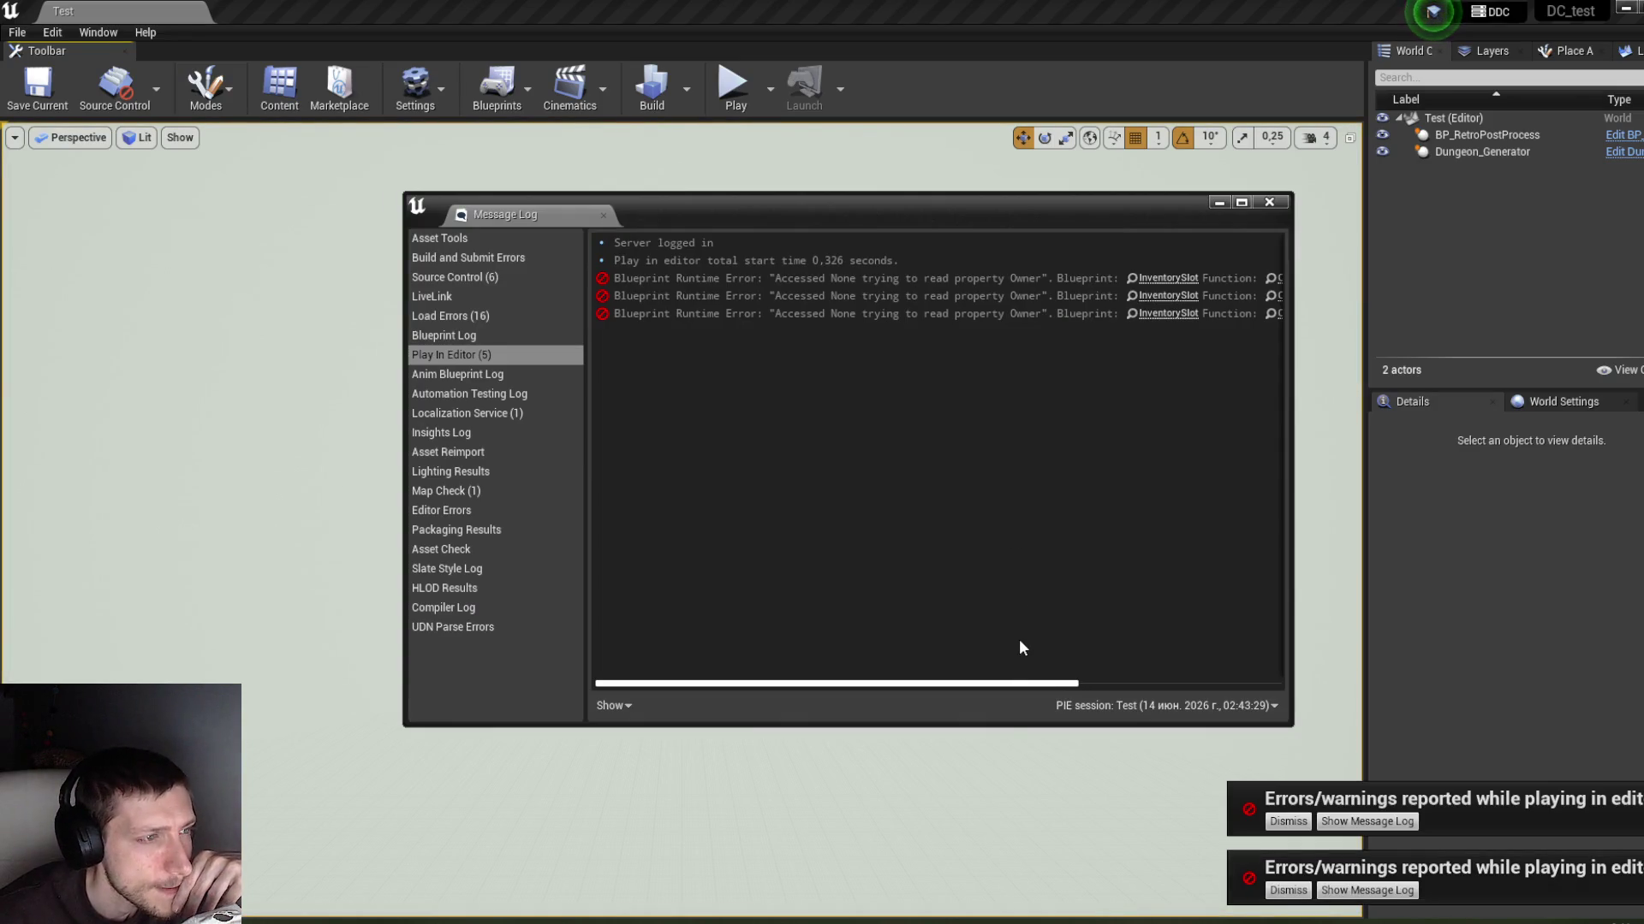
Step: Scroll the Message Log and jump to the Set members in Item_Struct node behind the Owner error
left_click_drag(992, 688, 1273, 685)
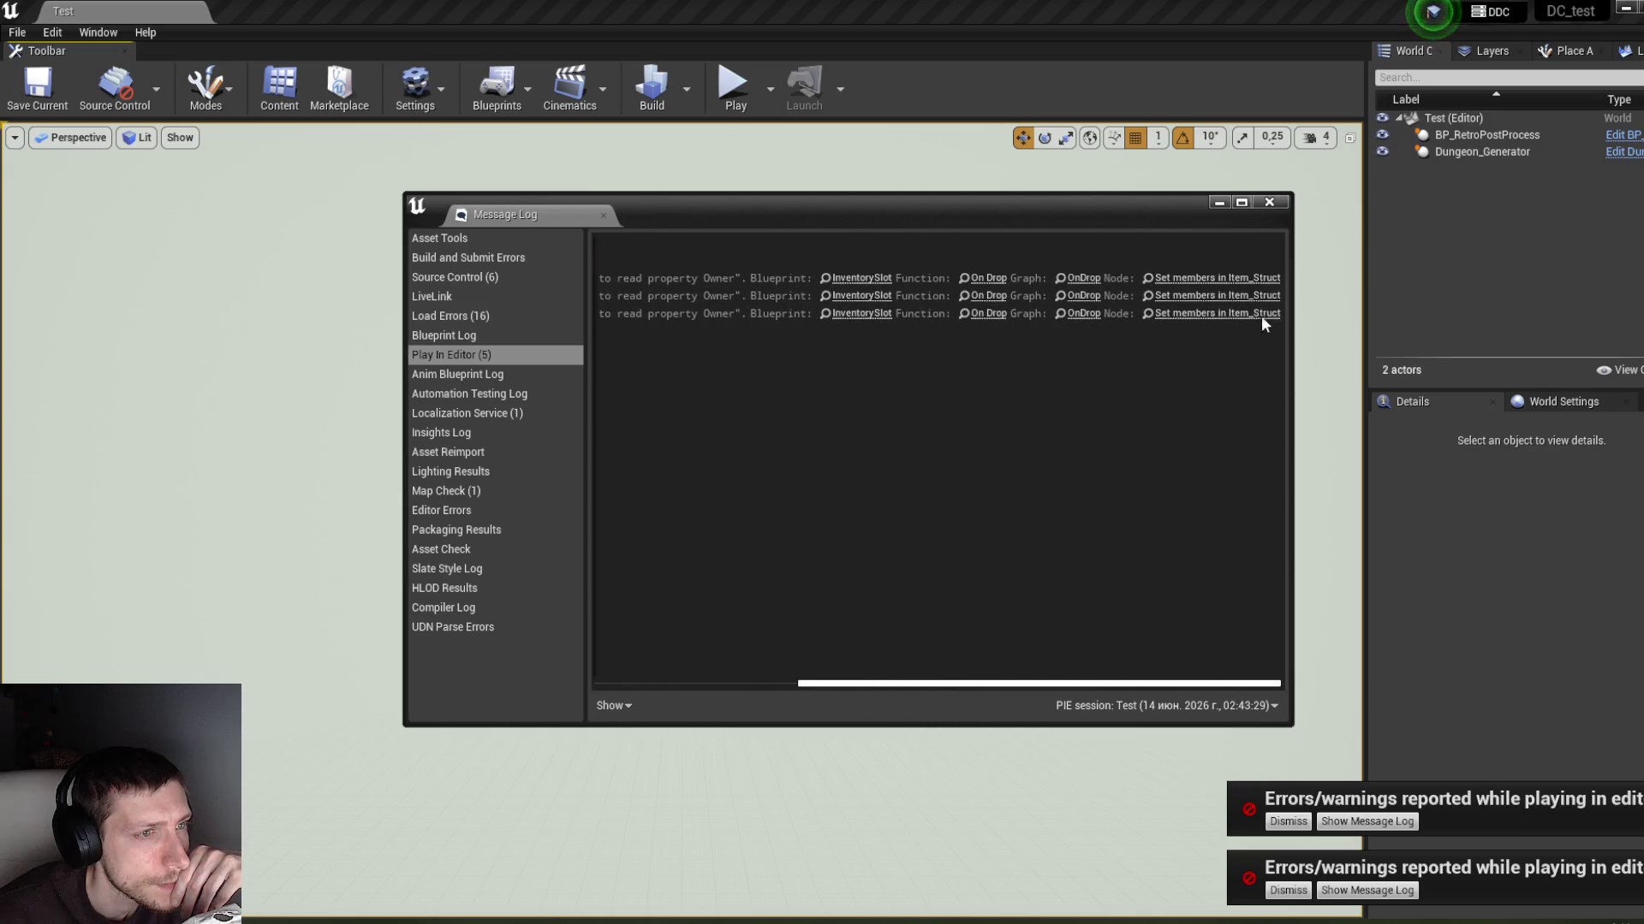
left_click(1249, 278)
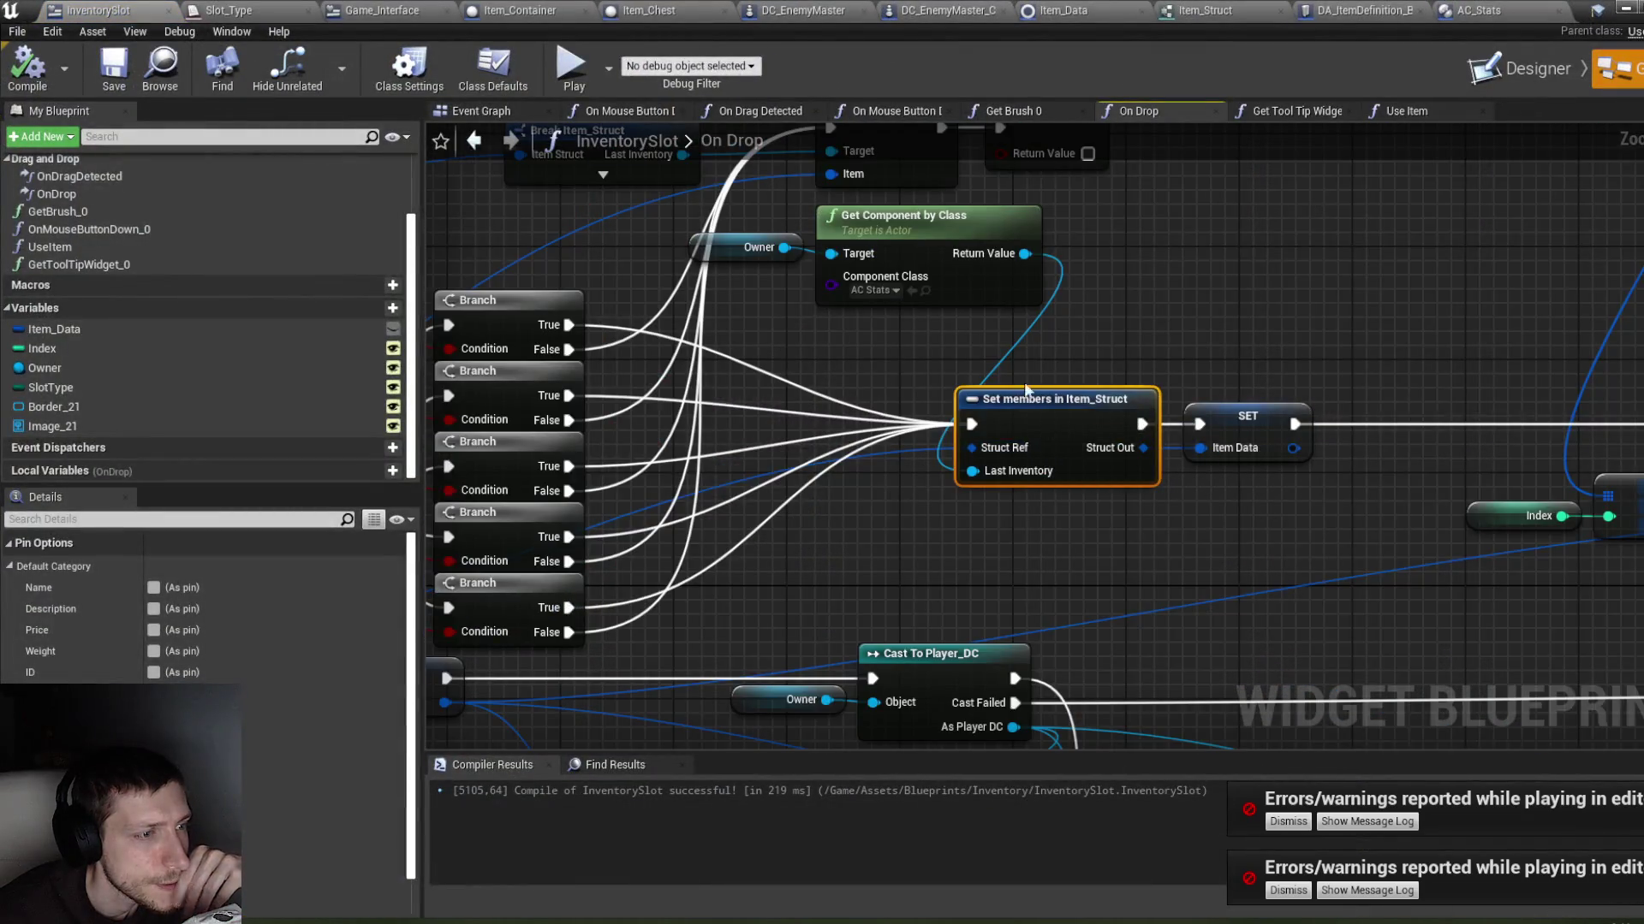
Step: Move the Owner and Get Component by Class nodes down-left and recompile InventorySlot
scroll(1164, 332, "down", 1)
left_click_drag(1161, 335, 1171, 358)
left_click_drag(944, 298, 948, 294)
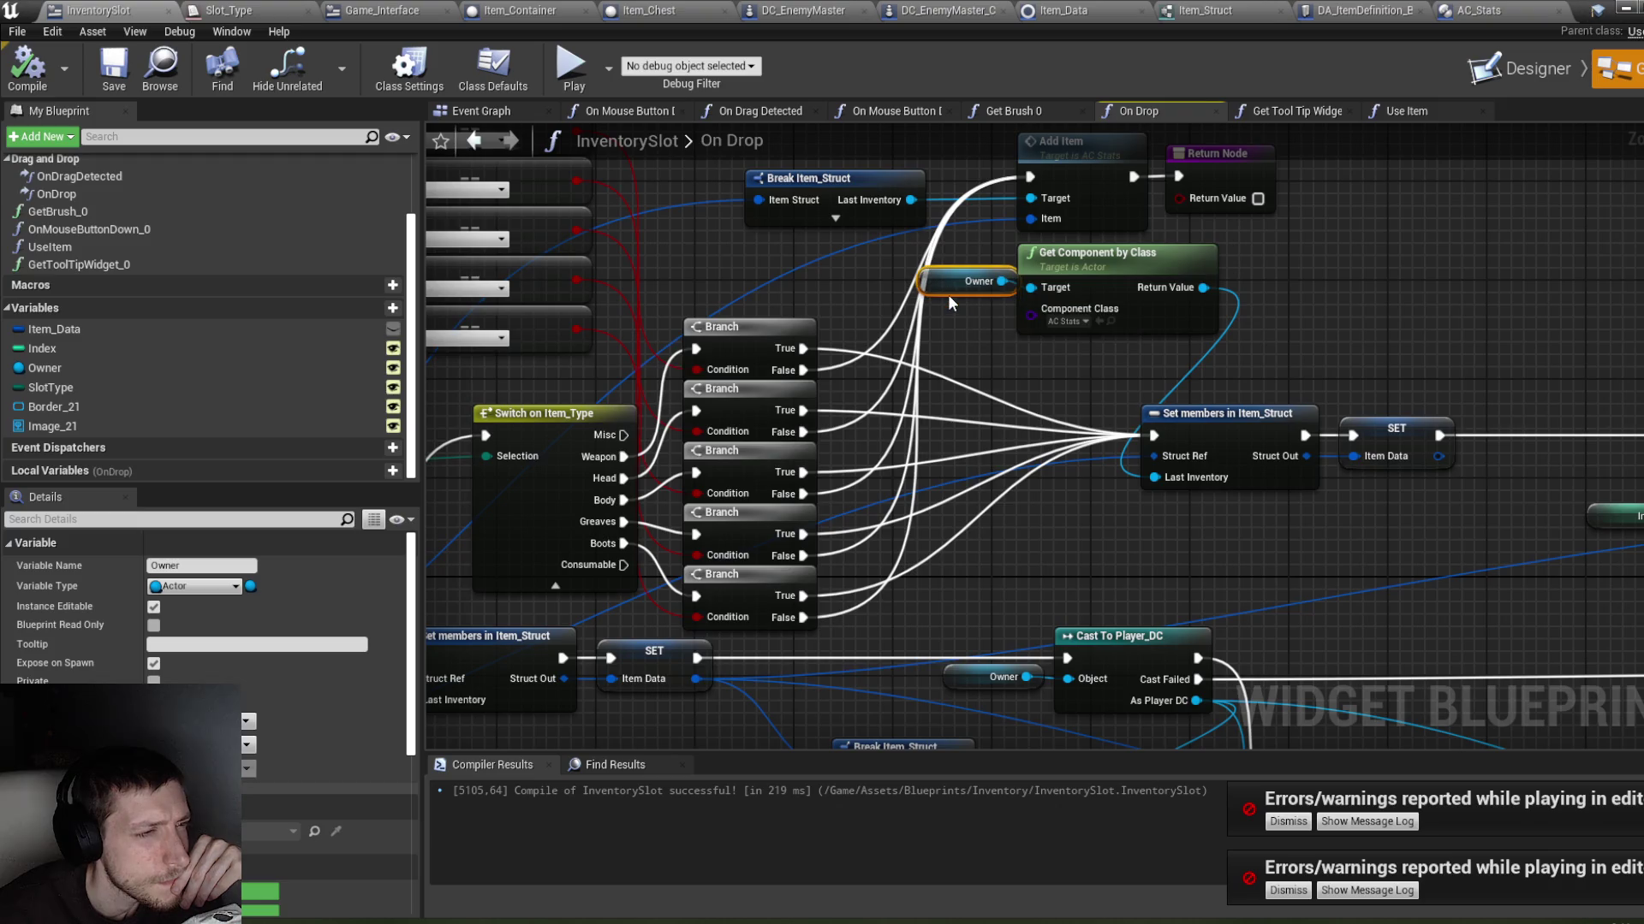
left_click(1128, 289, "ctrl")
mouse_move(1129, 289)
left_mouse_down()
mouse_move(1077, 341)
mouse_move(1046, 341)
left_mouse_up()
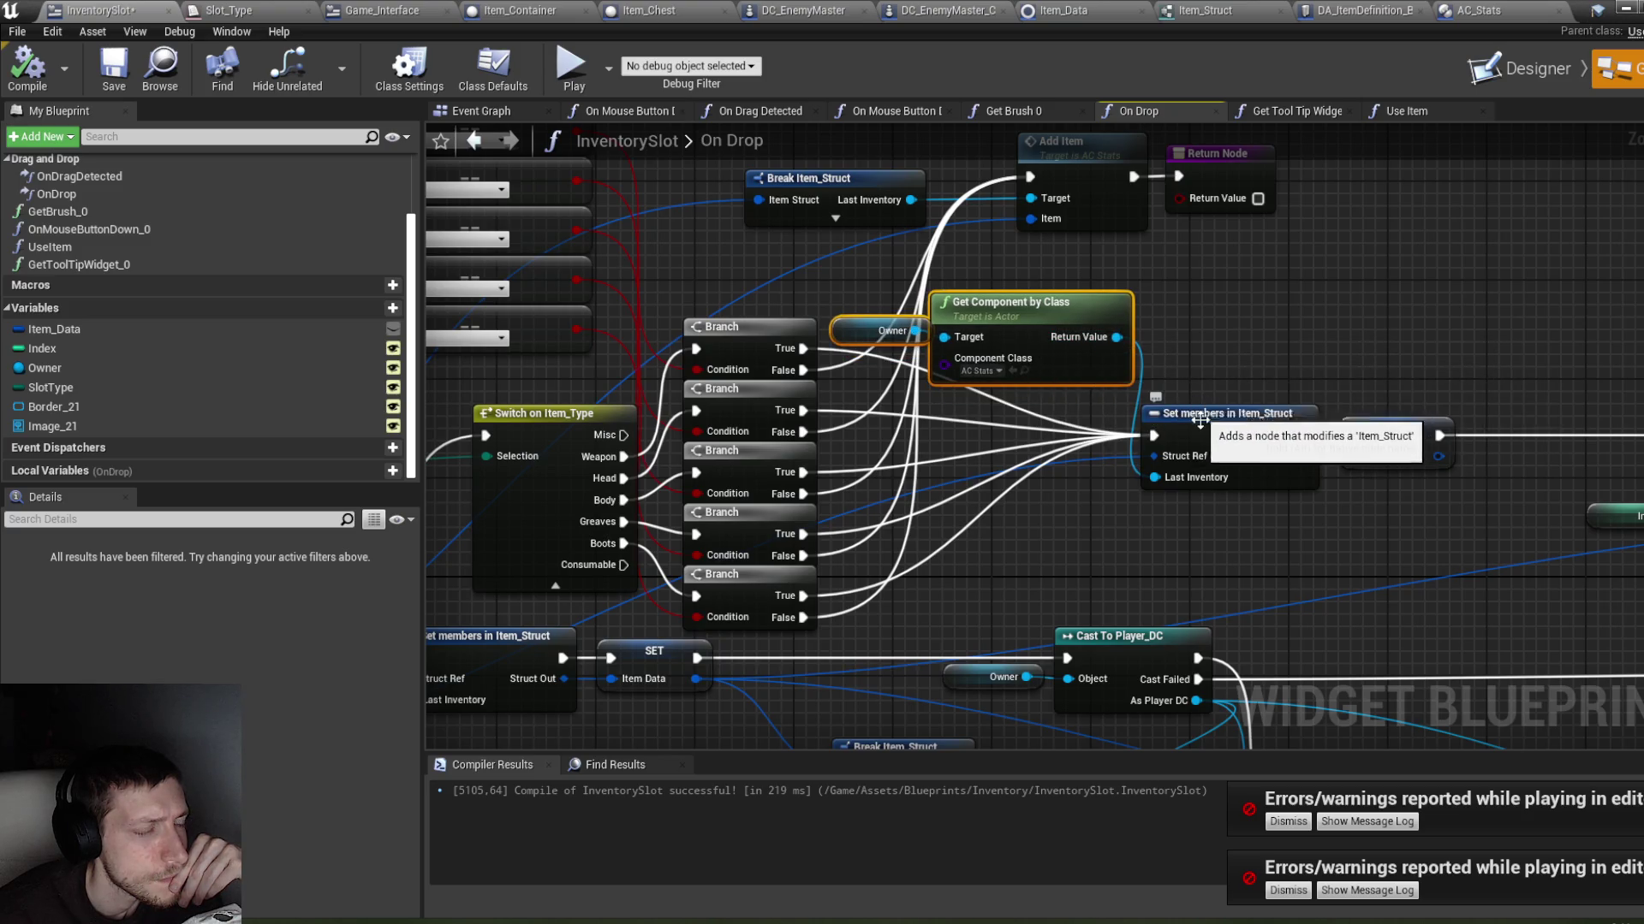
key("F7")
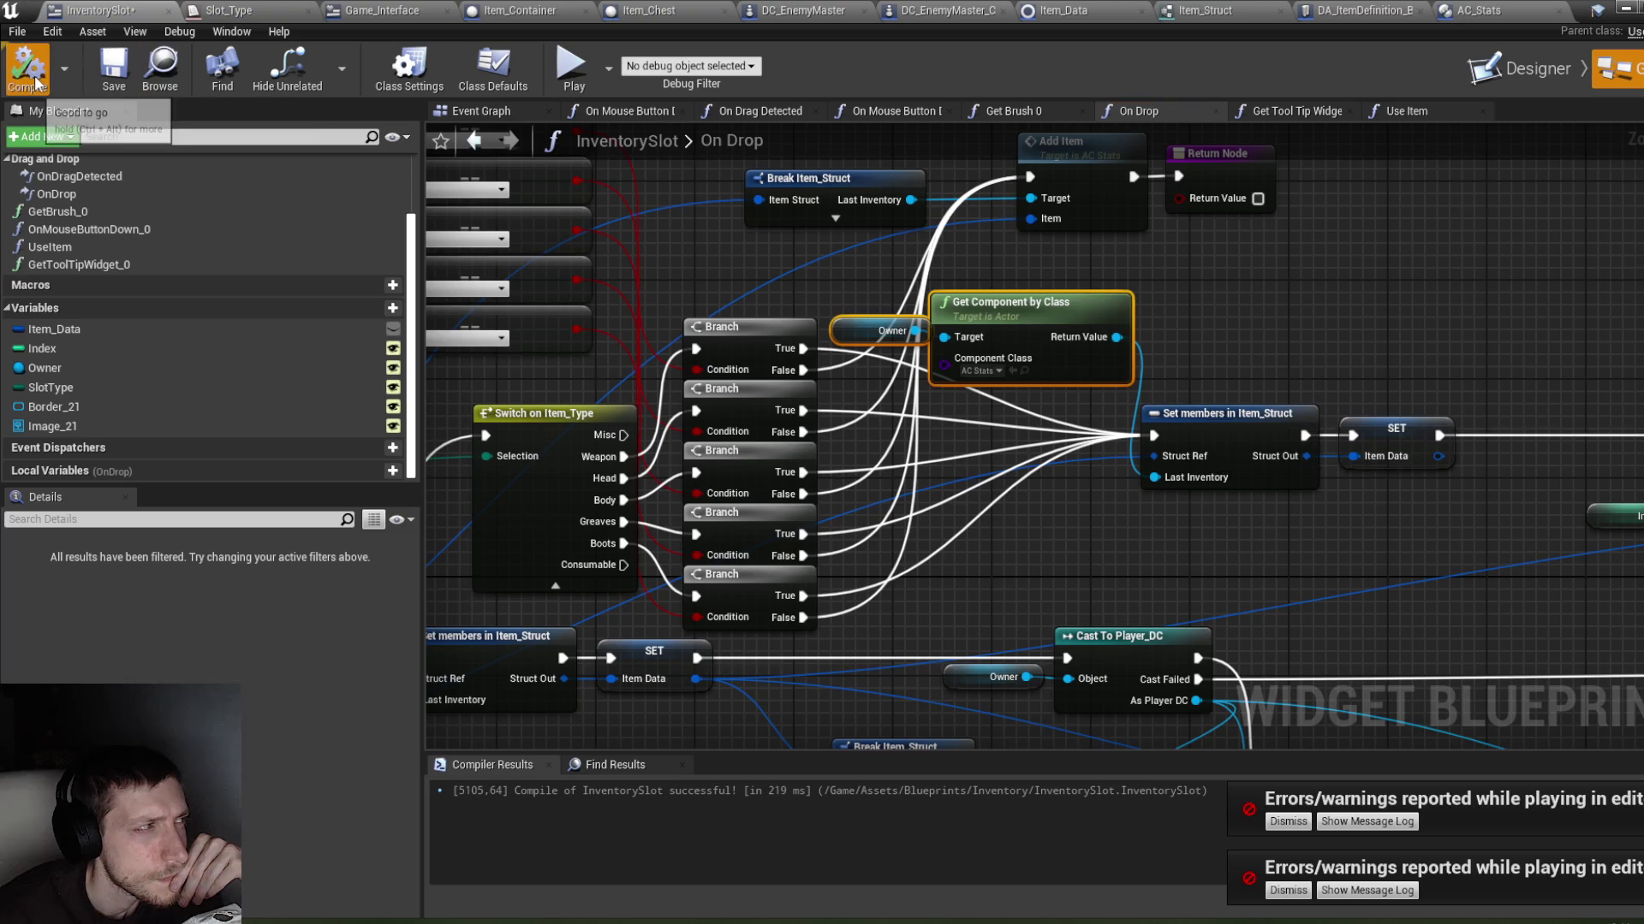
Step: Minimize the Blueprint editor and close the Message Log
left_click_drag(1261, 330, 1332, 332)
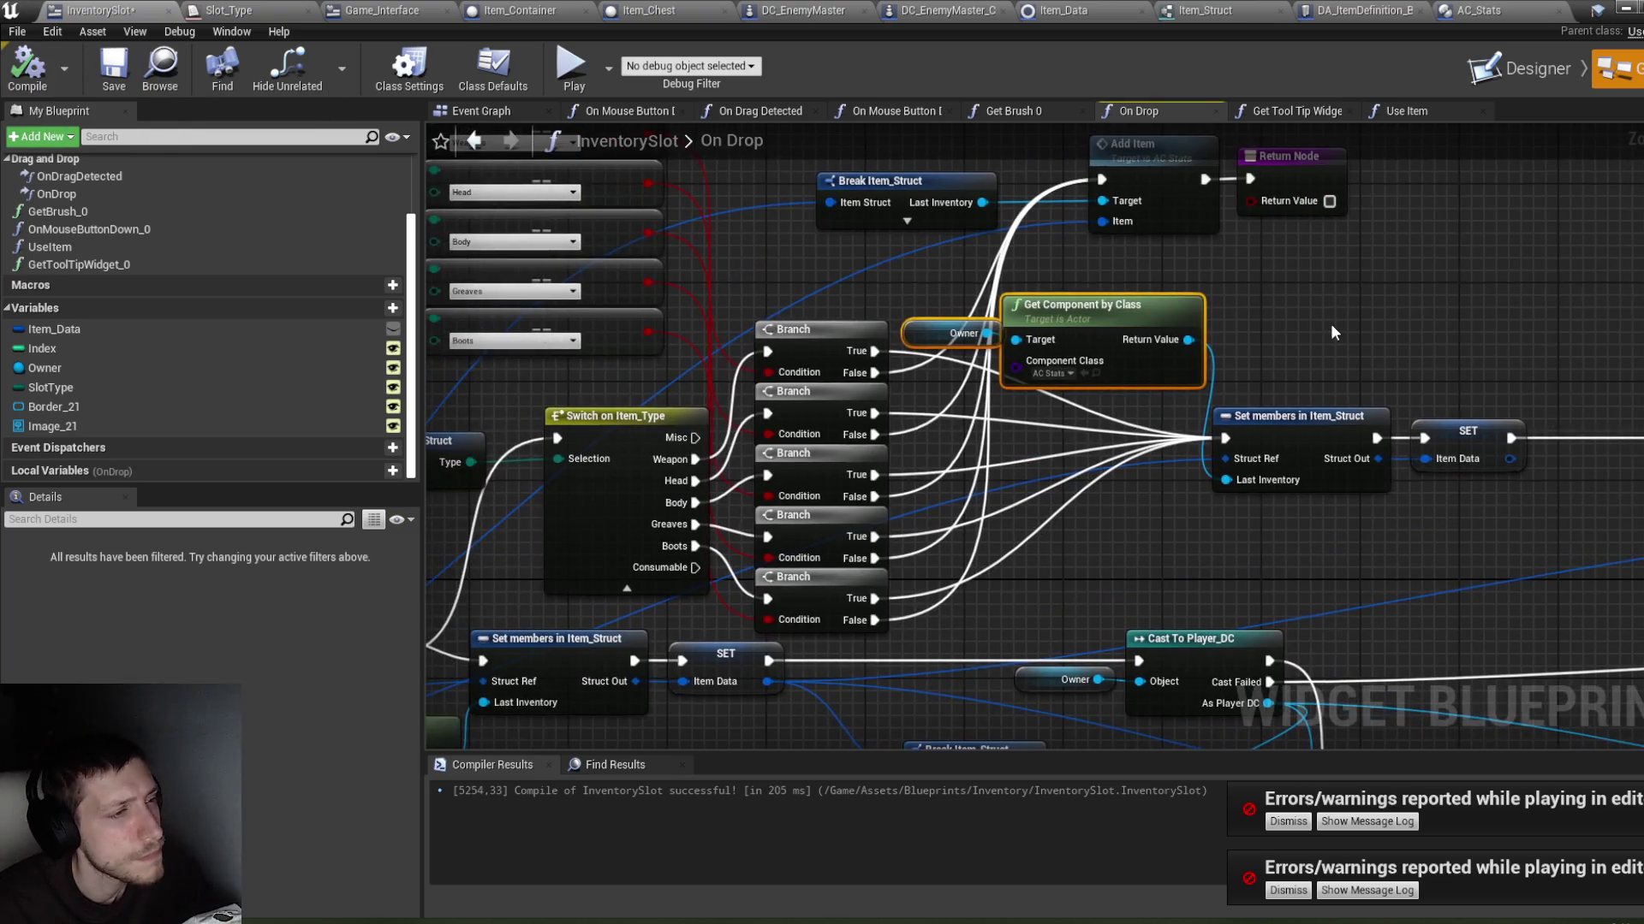
left_click(1625, 8)
left_click(1269, 202)
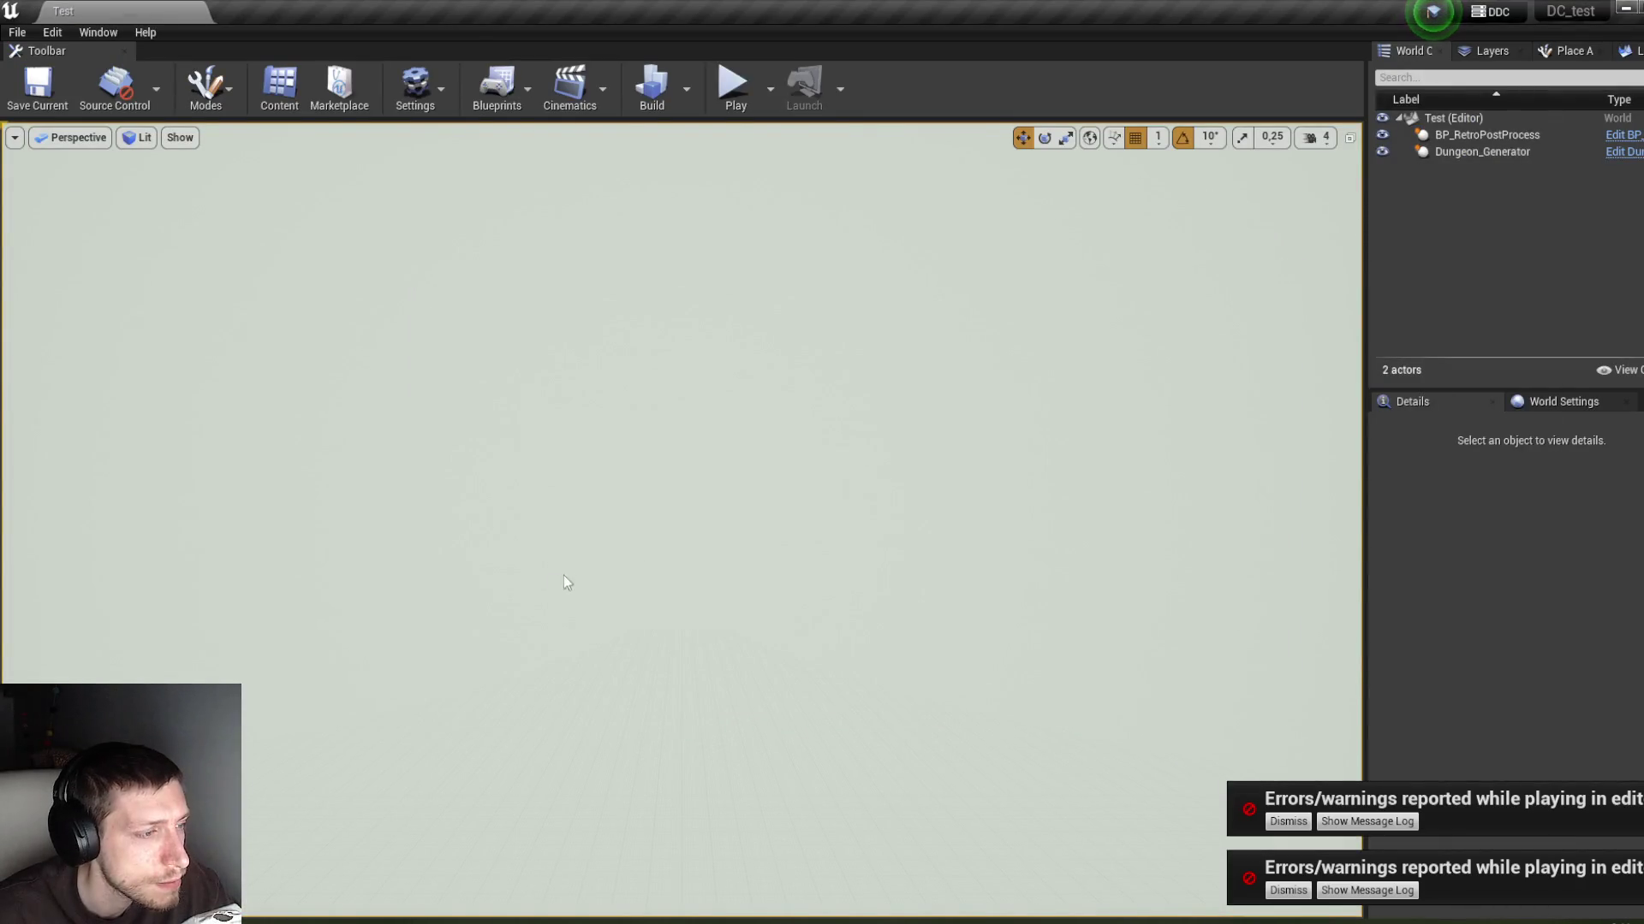
mouse_move(402, 918)
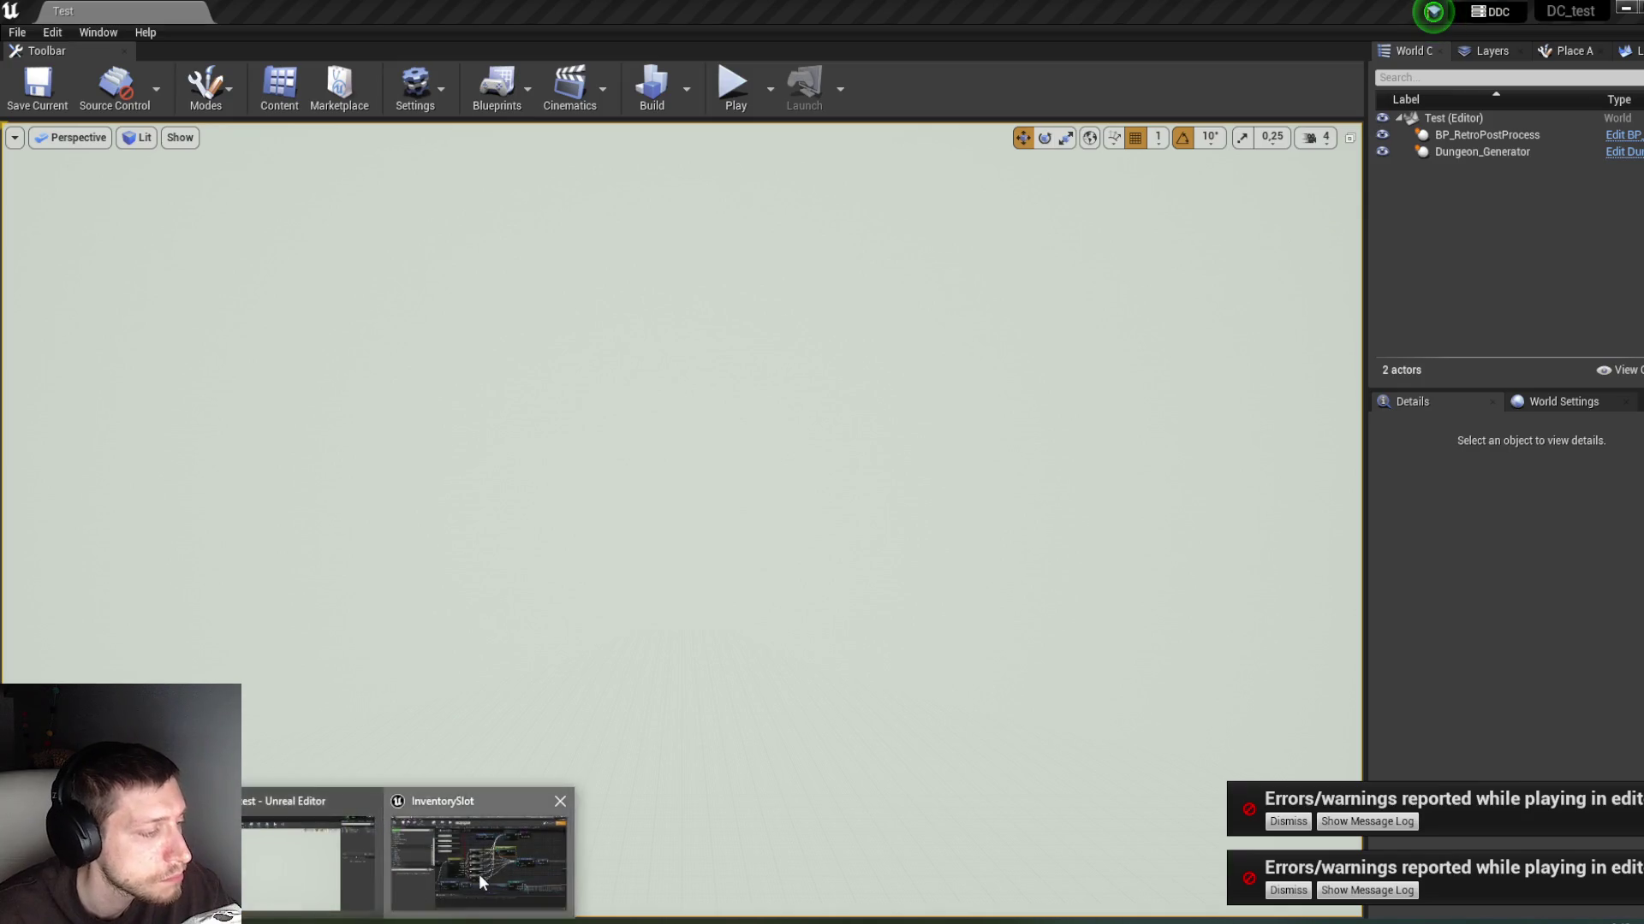
left_click(480, 875)
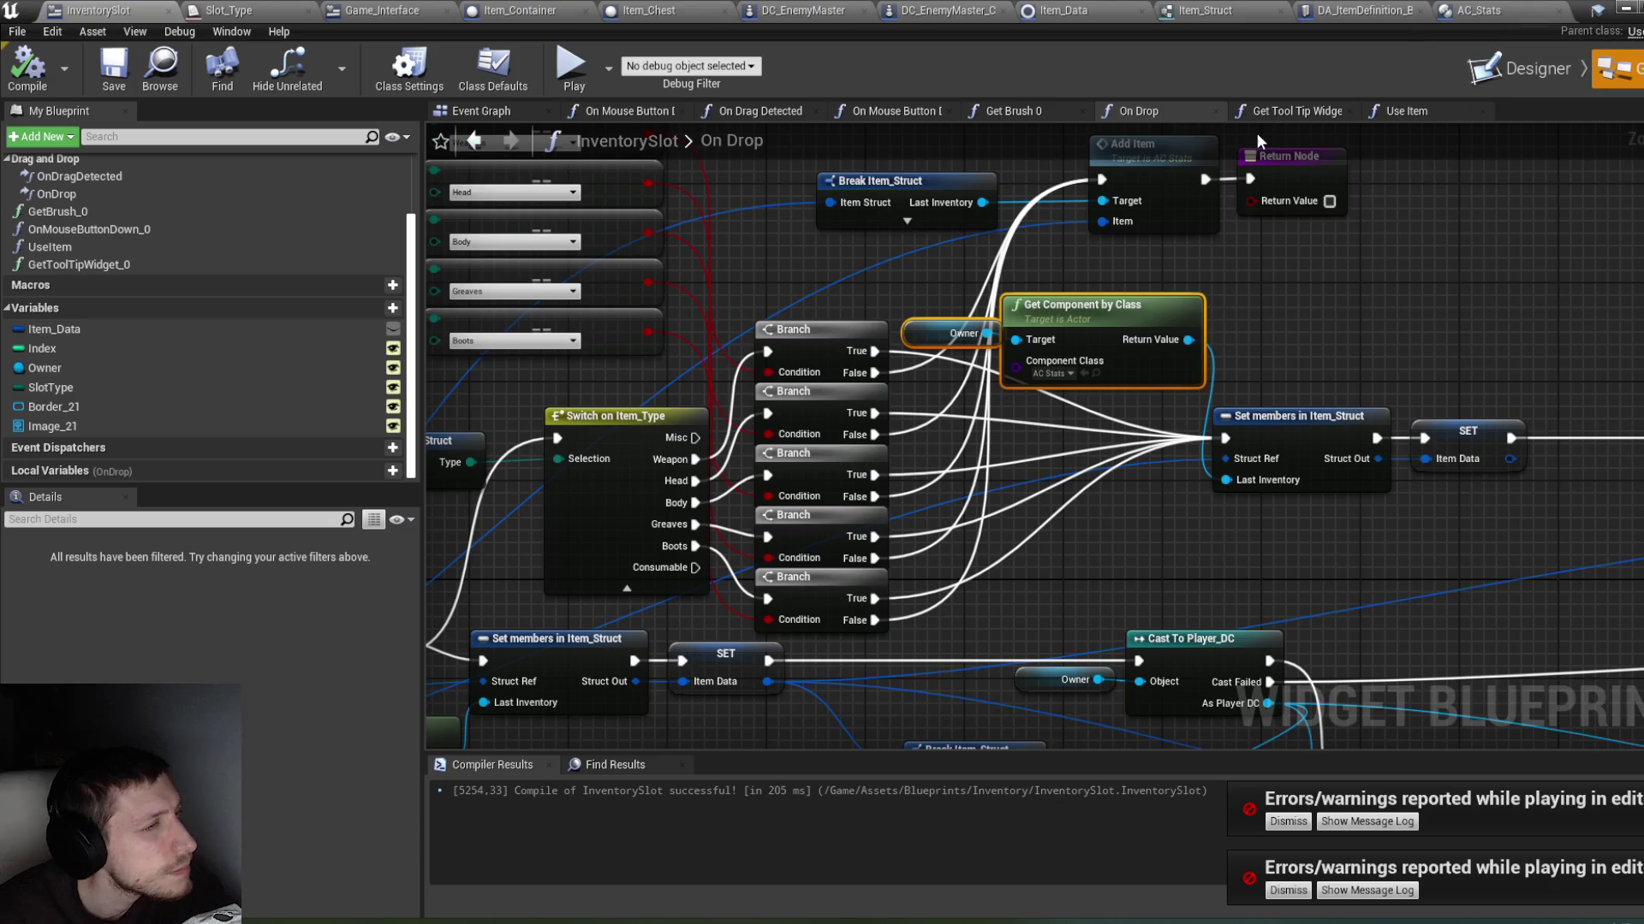
scroll(1295, 294, "down", 4)
left_click_drag(1294, 295, 1124, 128)
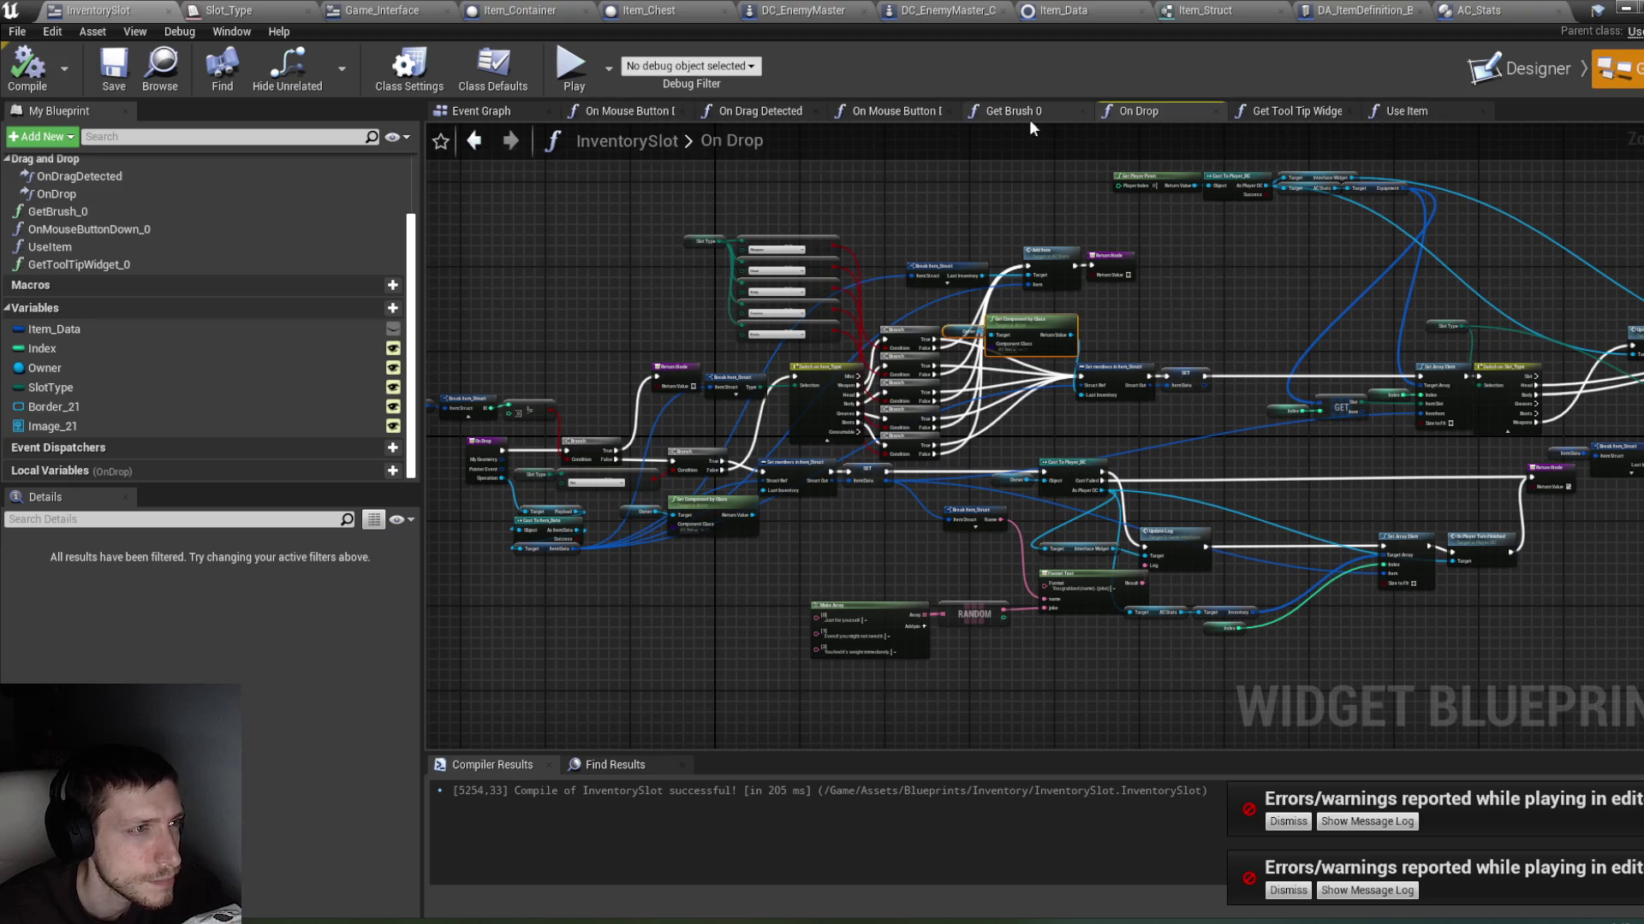
left_click(767, 110)
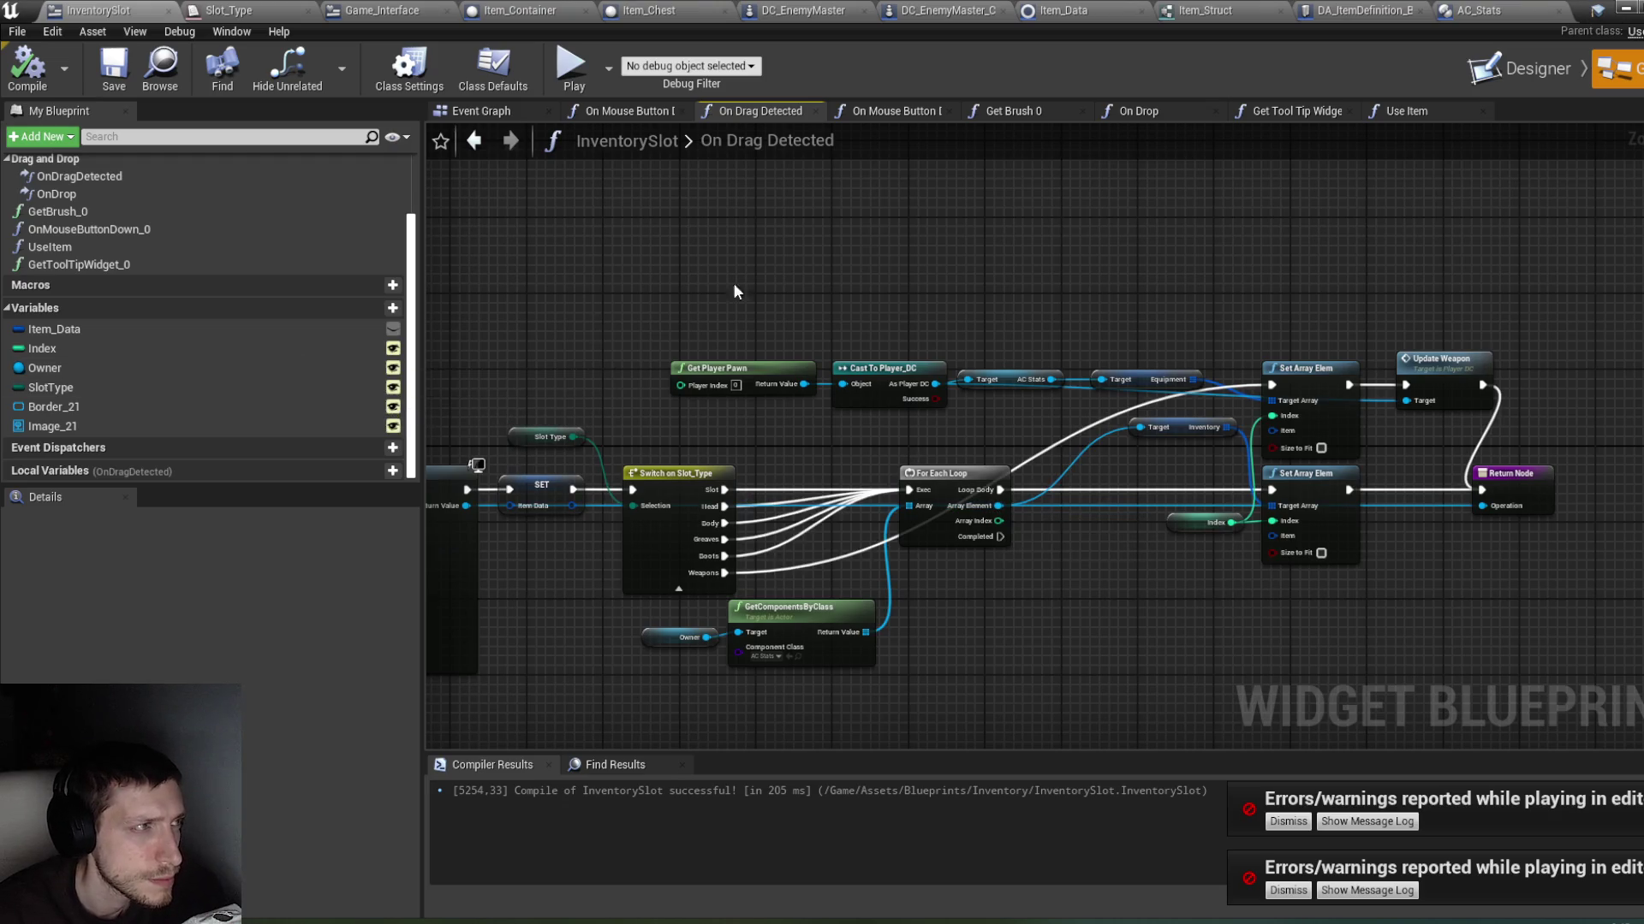
left_click(1622, 12)
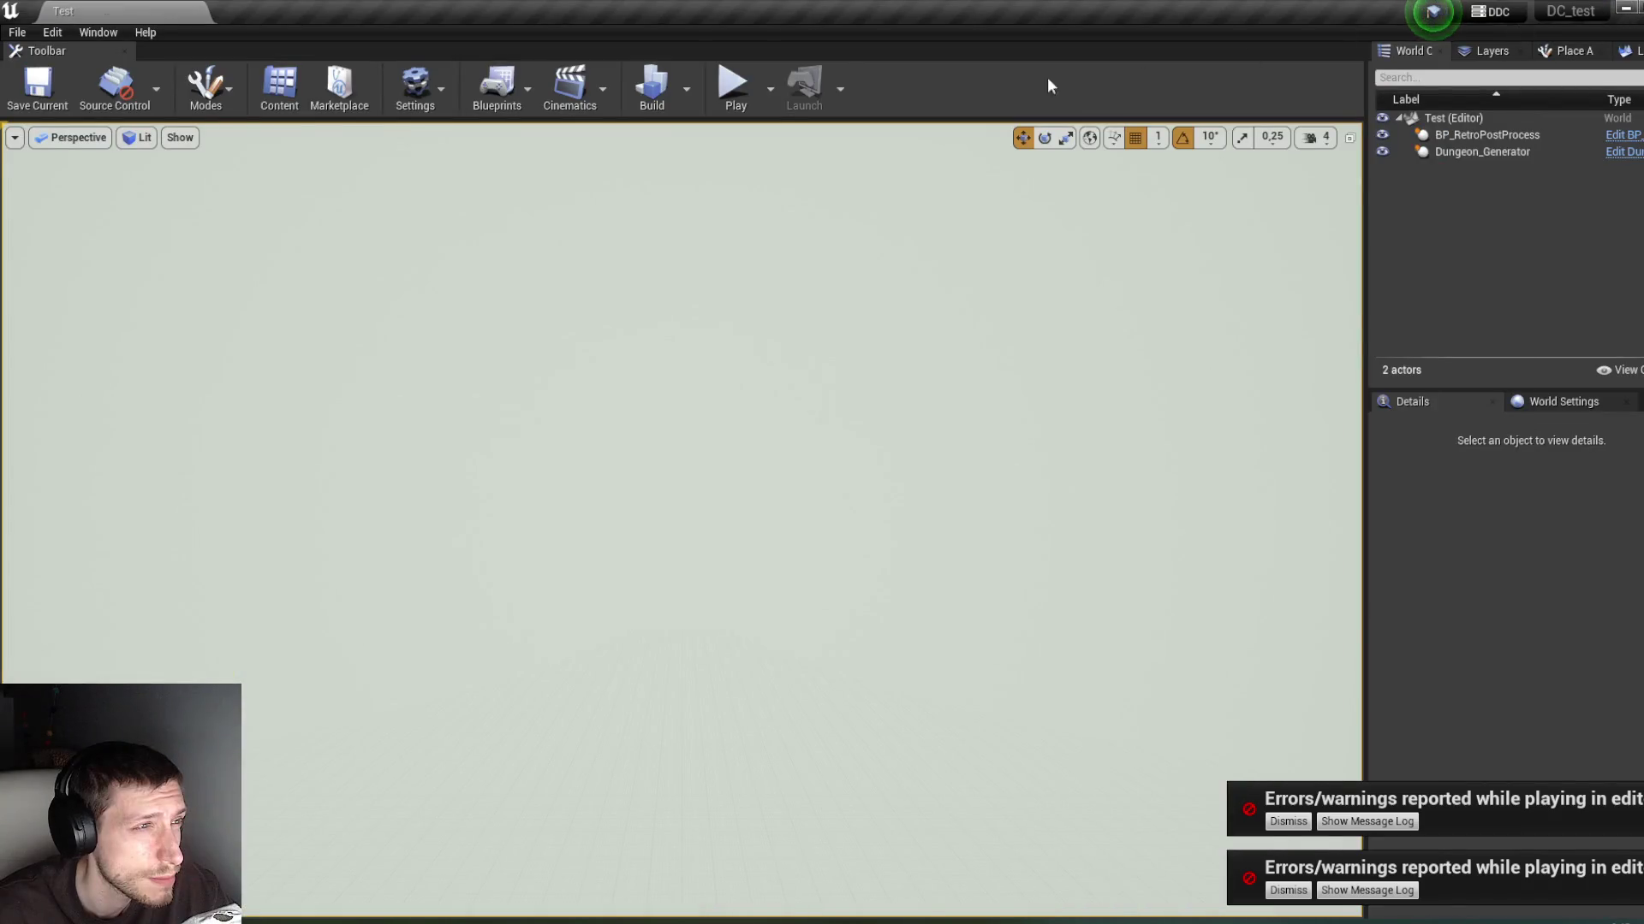
Step: Play and drag the Rusty Sword from the Weapon slot into the inventory grid, then stop
left_click(734, 96)
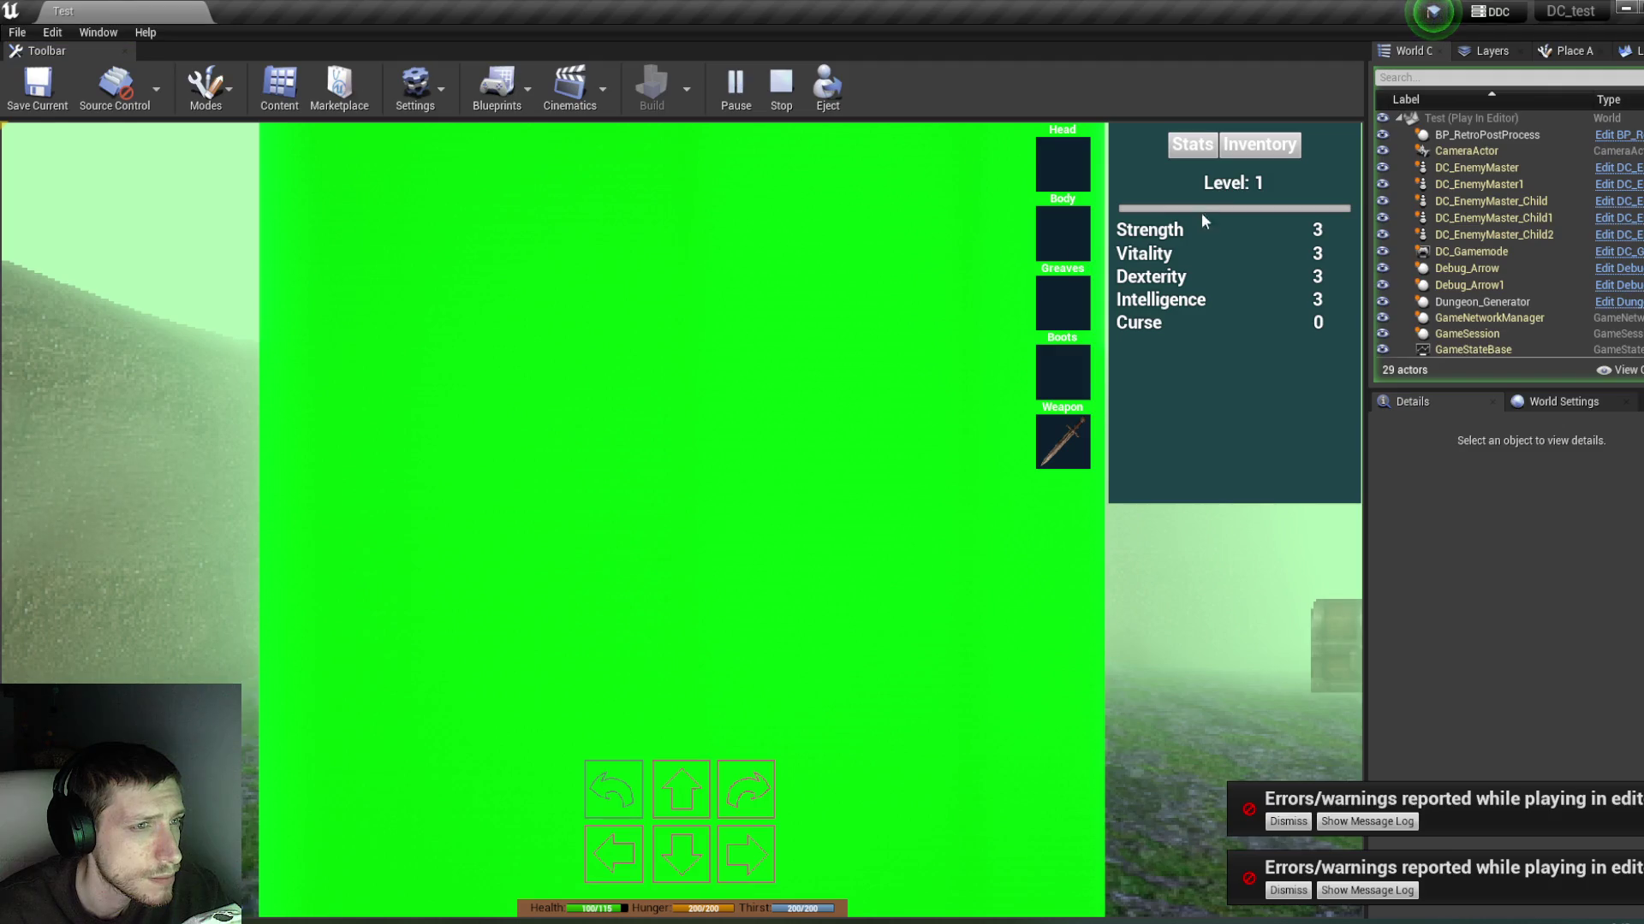
left_click(1258, 144)
left_click_drag(1062, 441, 1164, 246)
mouse_move(1143, 255)
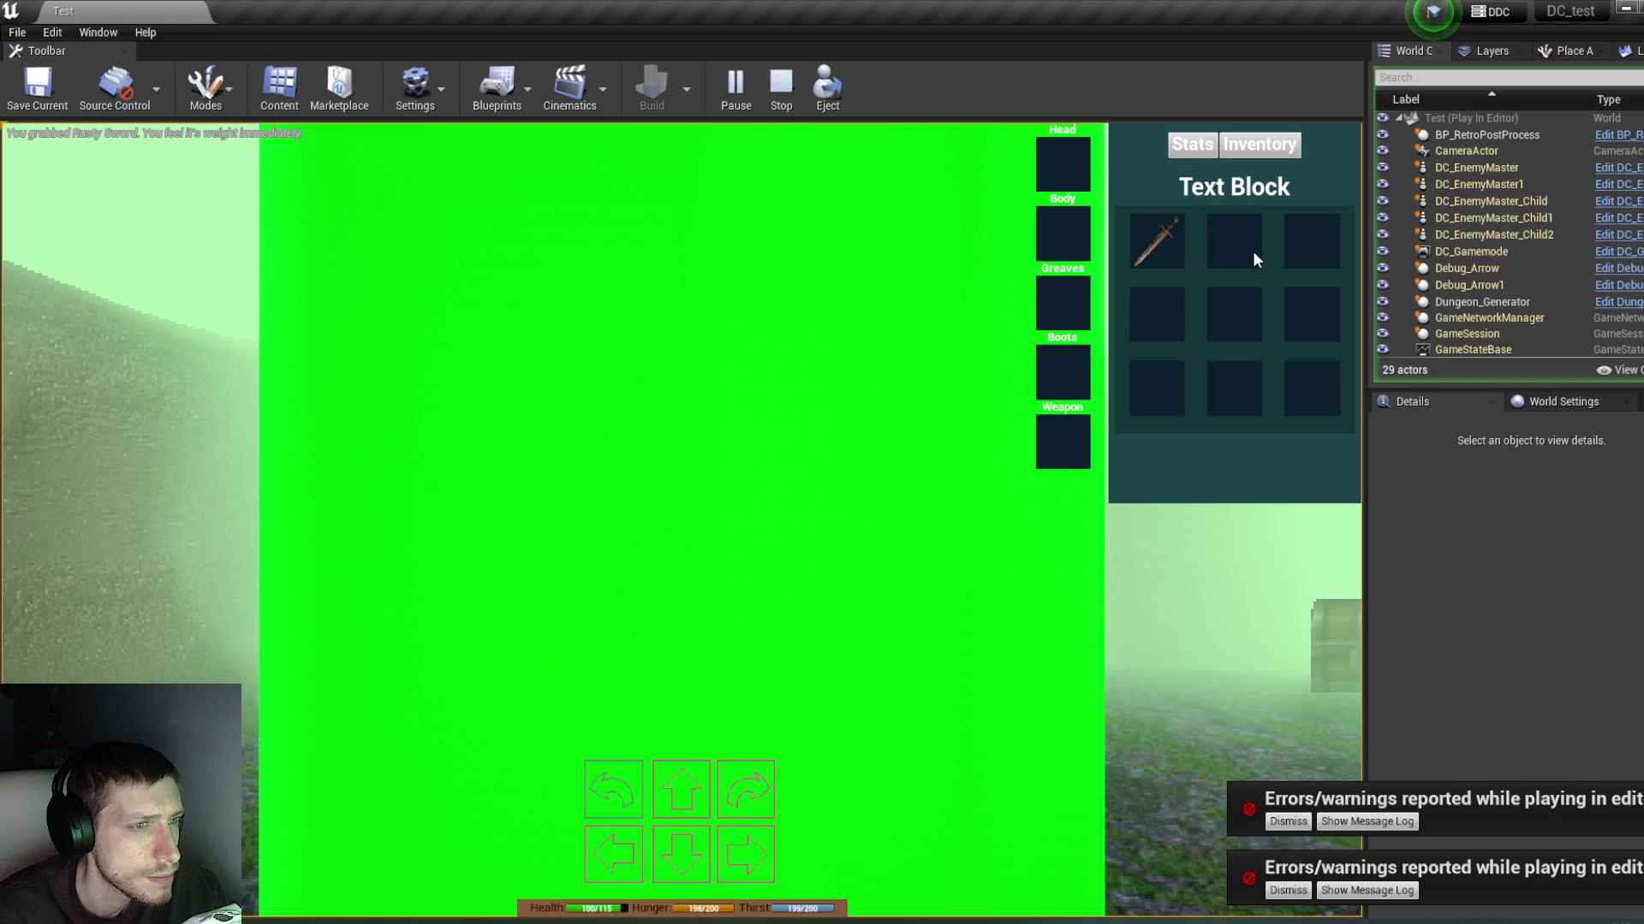
scroll(1555, 293, "down", 6)
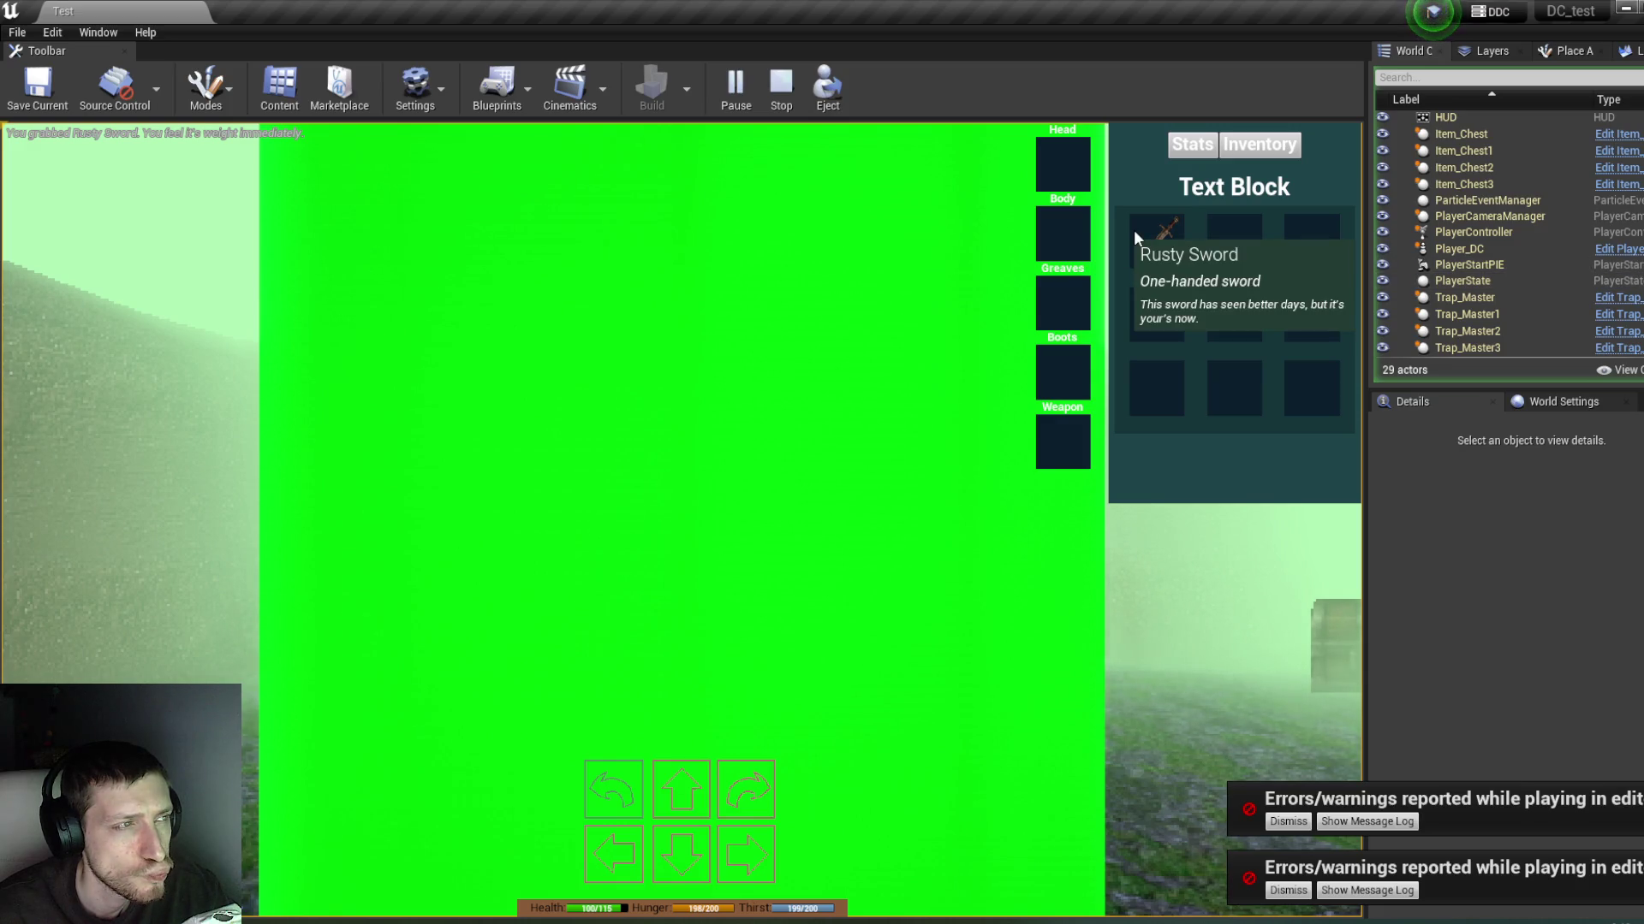
left_click(781, 86)
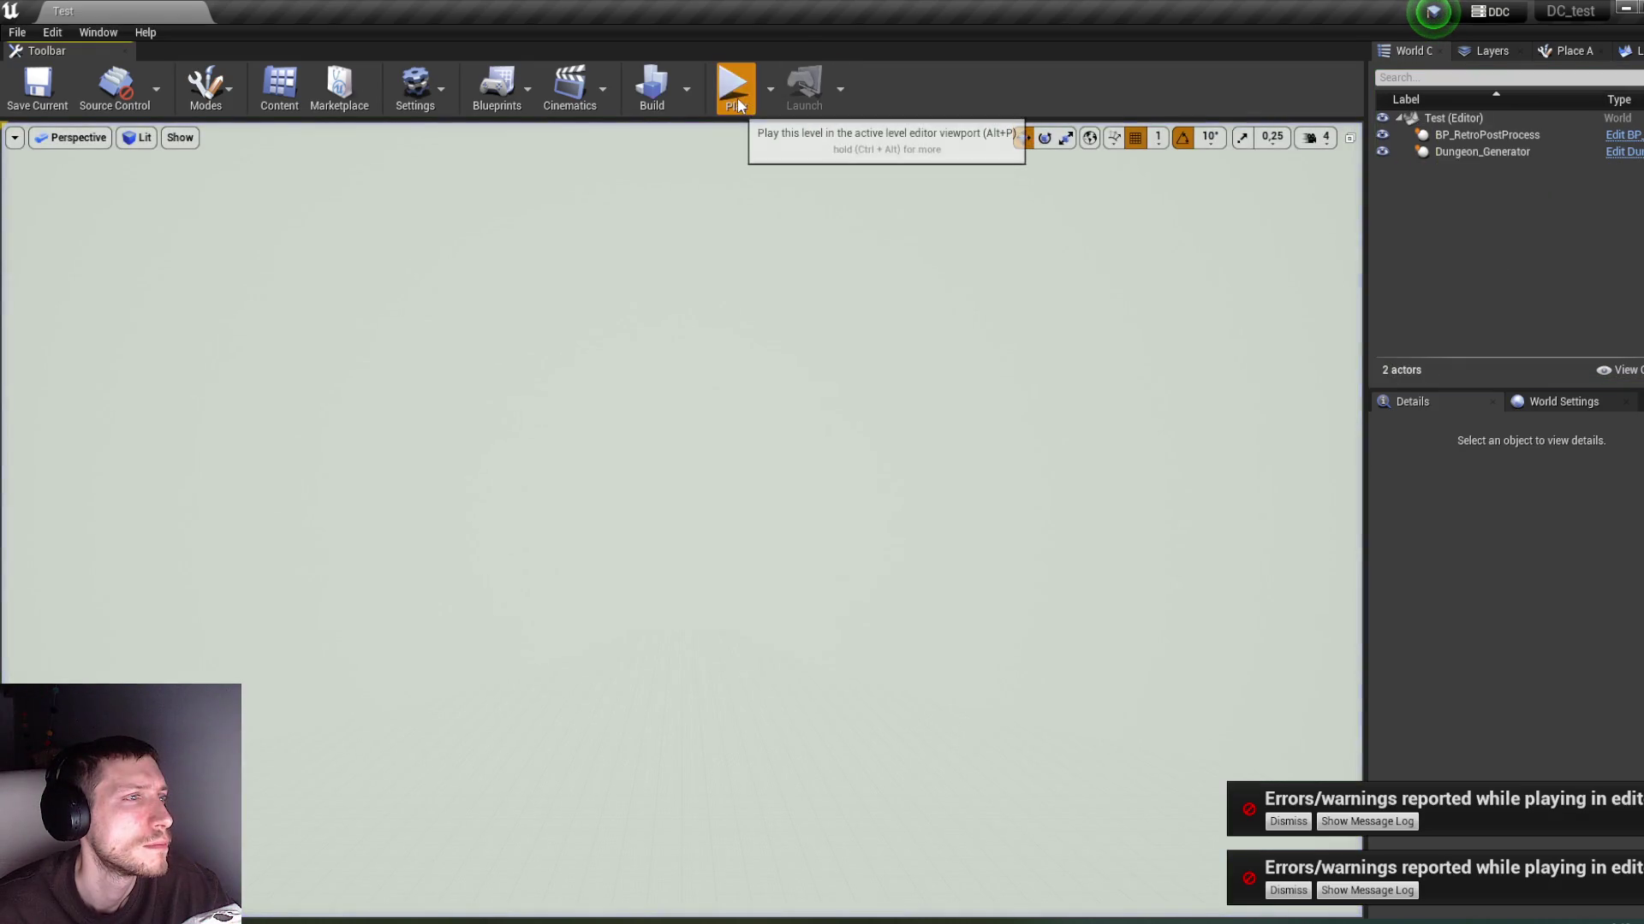
Step: Repeat the Rusty Sword drag test in two more play sessions, then stop to review errors
left_click(734, 83)
left_click(1254, 145)
mouse_move(1080, 446)
mouse_move(1081, 446)
left_mouse_down()
mouse_move(1153, 250)
mouse_move(1148, 306)
left_mouse_up()
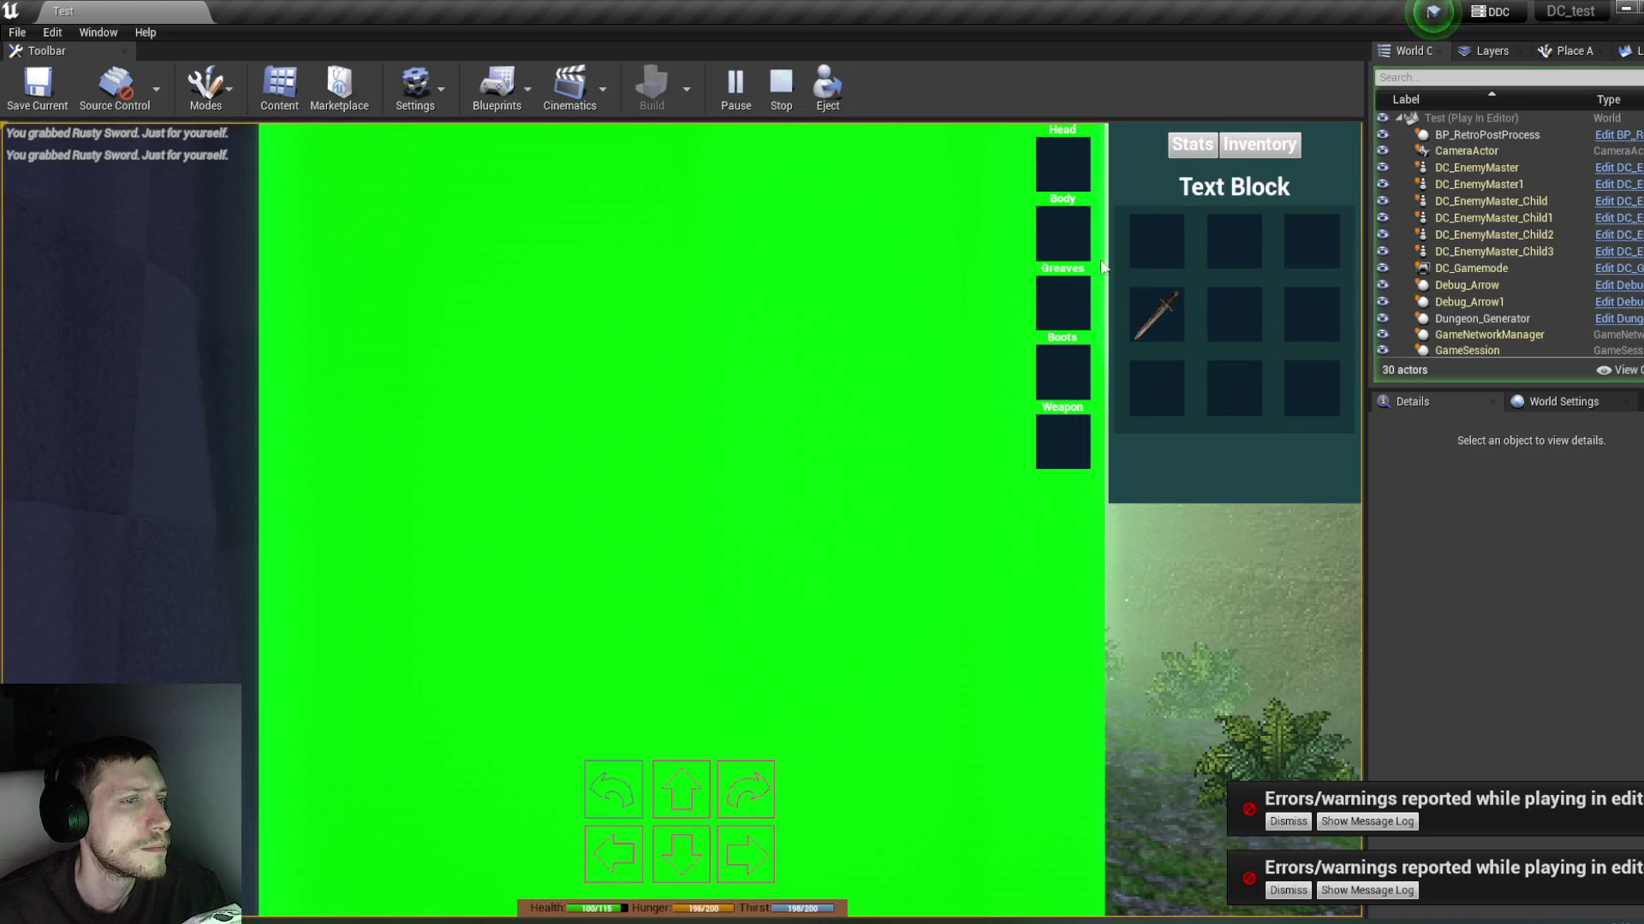
left_click(780, 86)
left_click(734, 83)
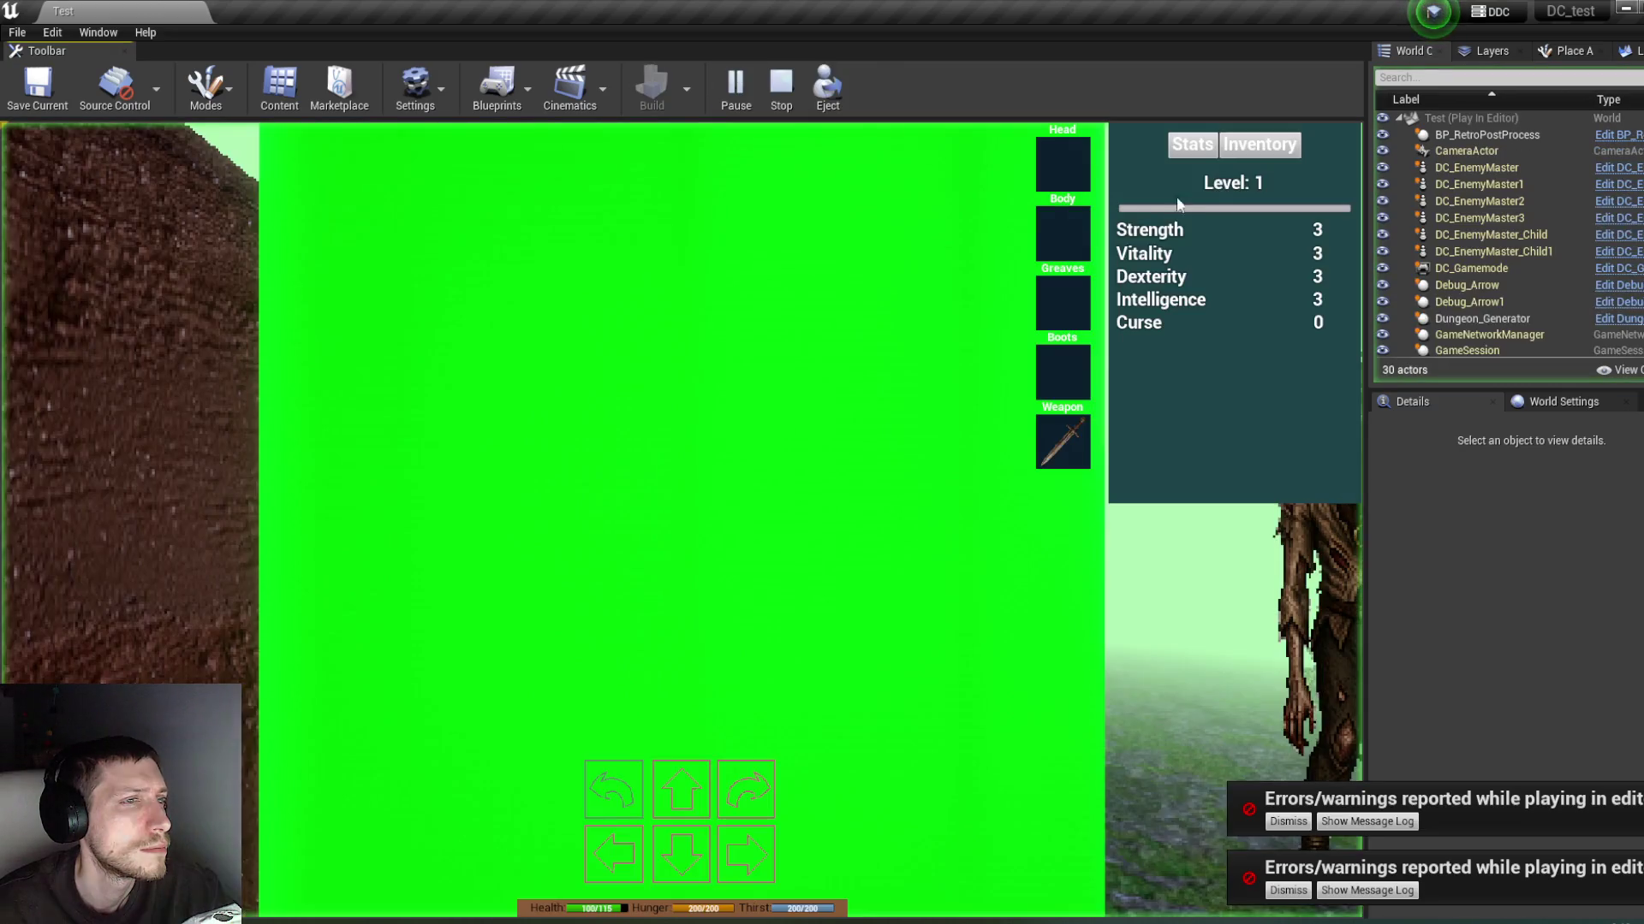
left_click(1254, 146)
mouse_move(1067, 438)
left_mouse_down()
mouse_move(1158, 244)
mouse_move(1077, 435)
left_mouse_up()
left_click(781, 86)
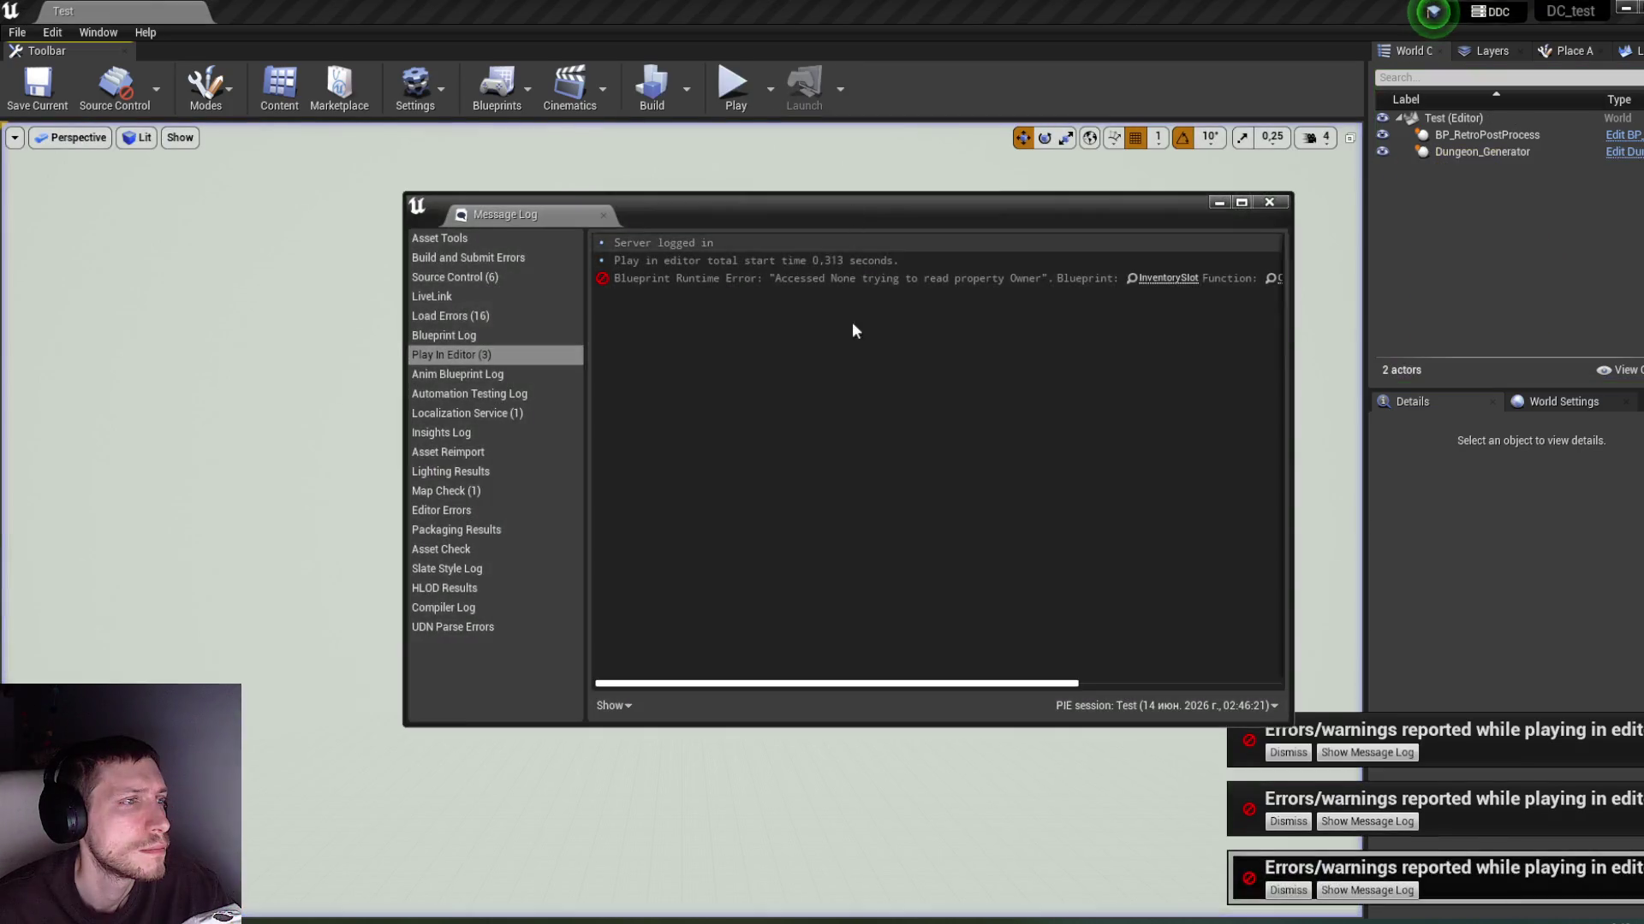
Step: Jump from the Message Log to Set members in Item_Struct and inspect the Owner variable's settings
left_click_drag(907, 683, 1147, 670)
left_click(1209, 278)
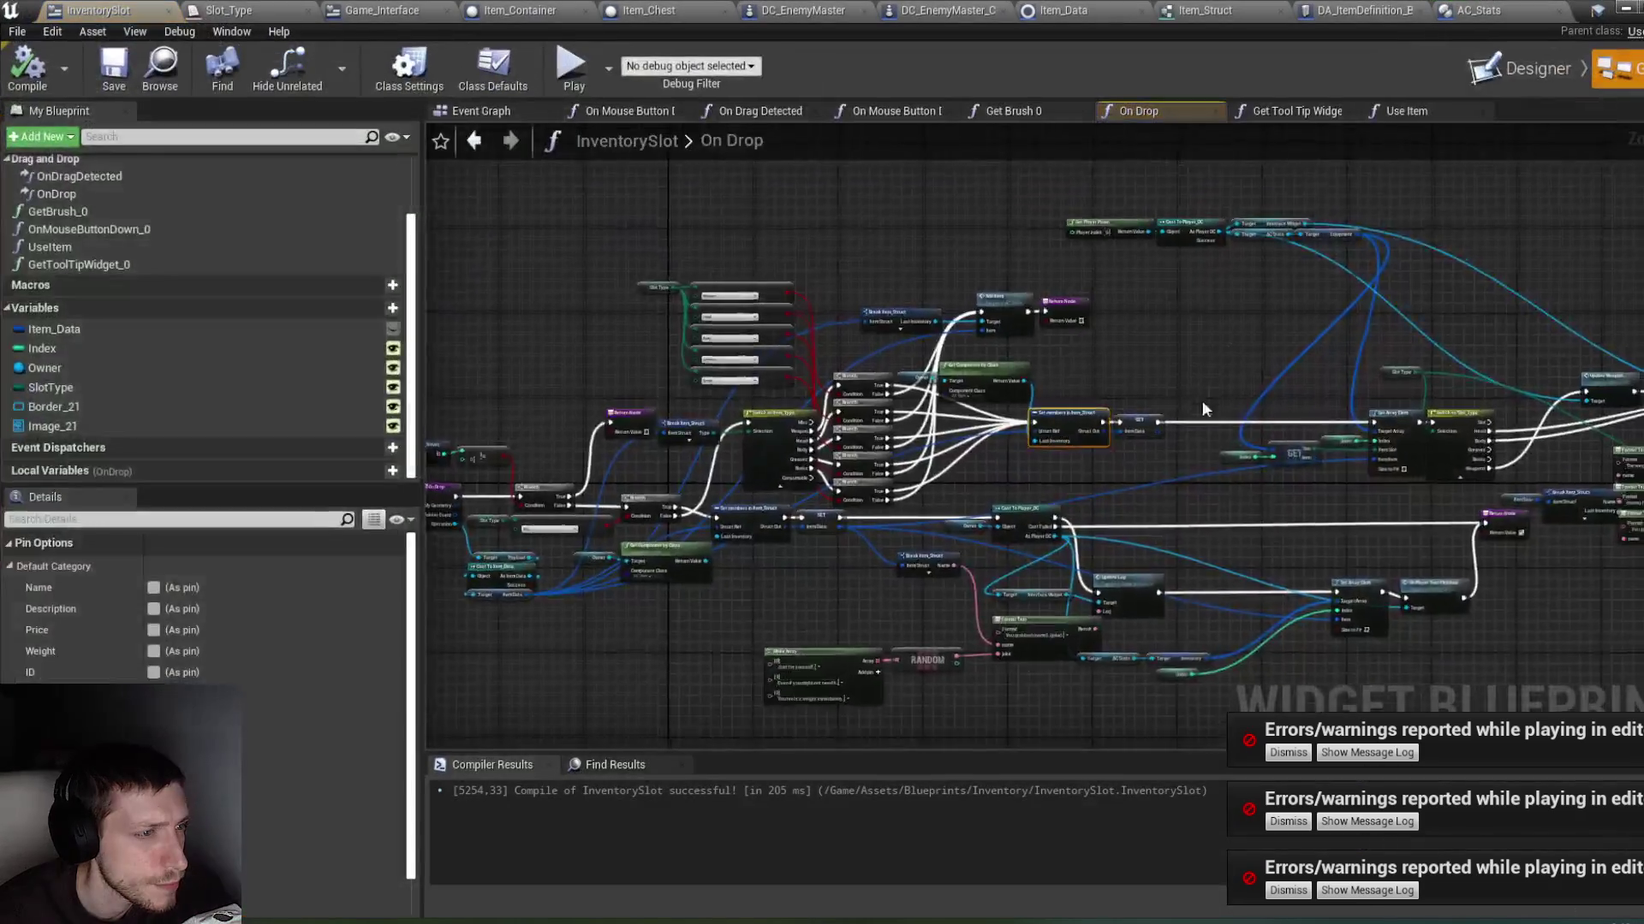
scroll(1124, 536, "down", 3)
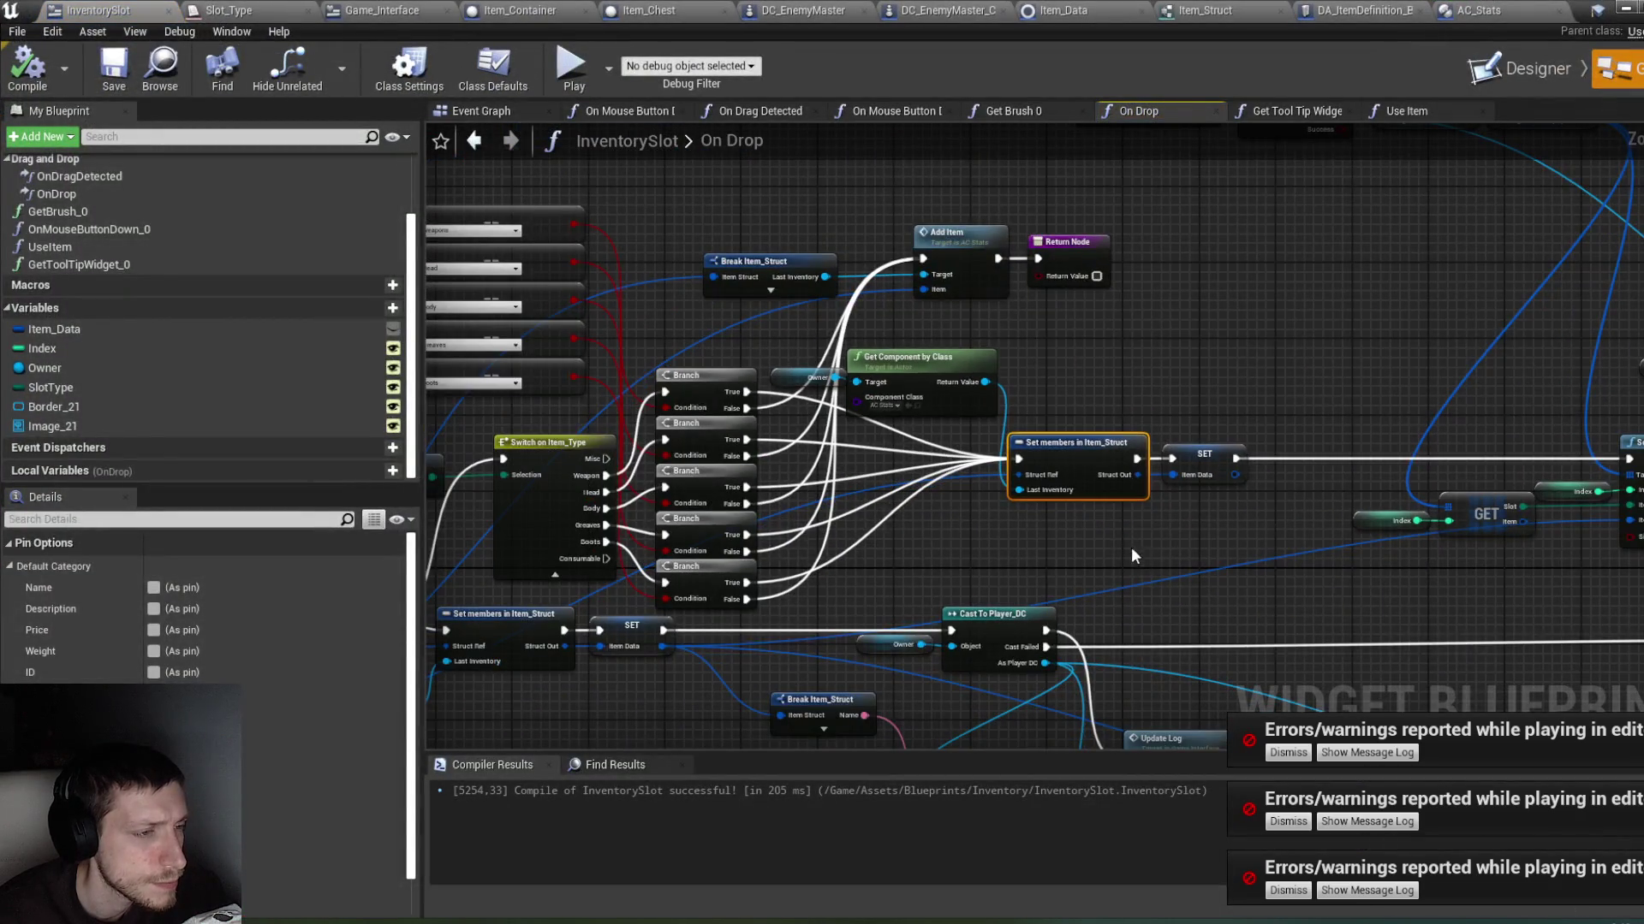
left_click_drag(998, 521, 1108, 520)
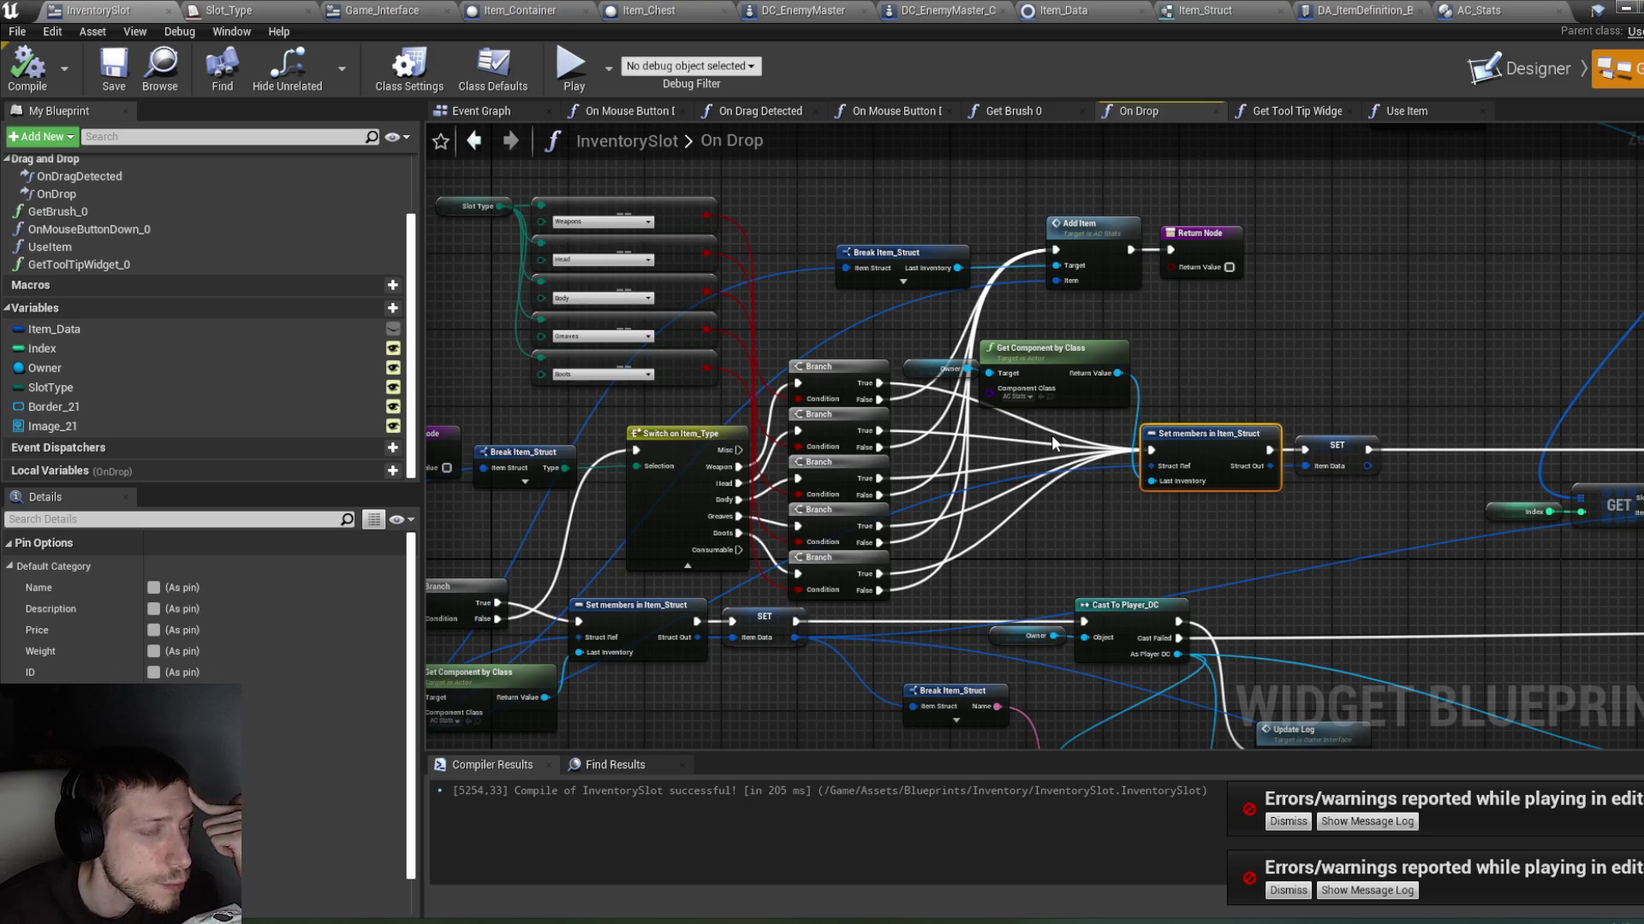
left_click(945, 368)
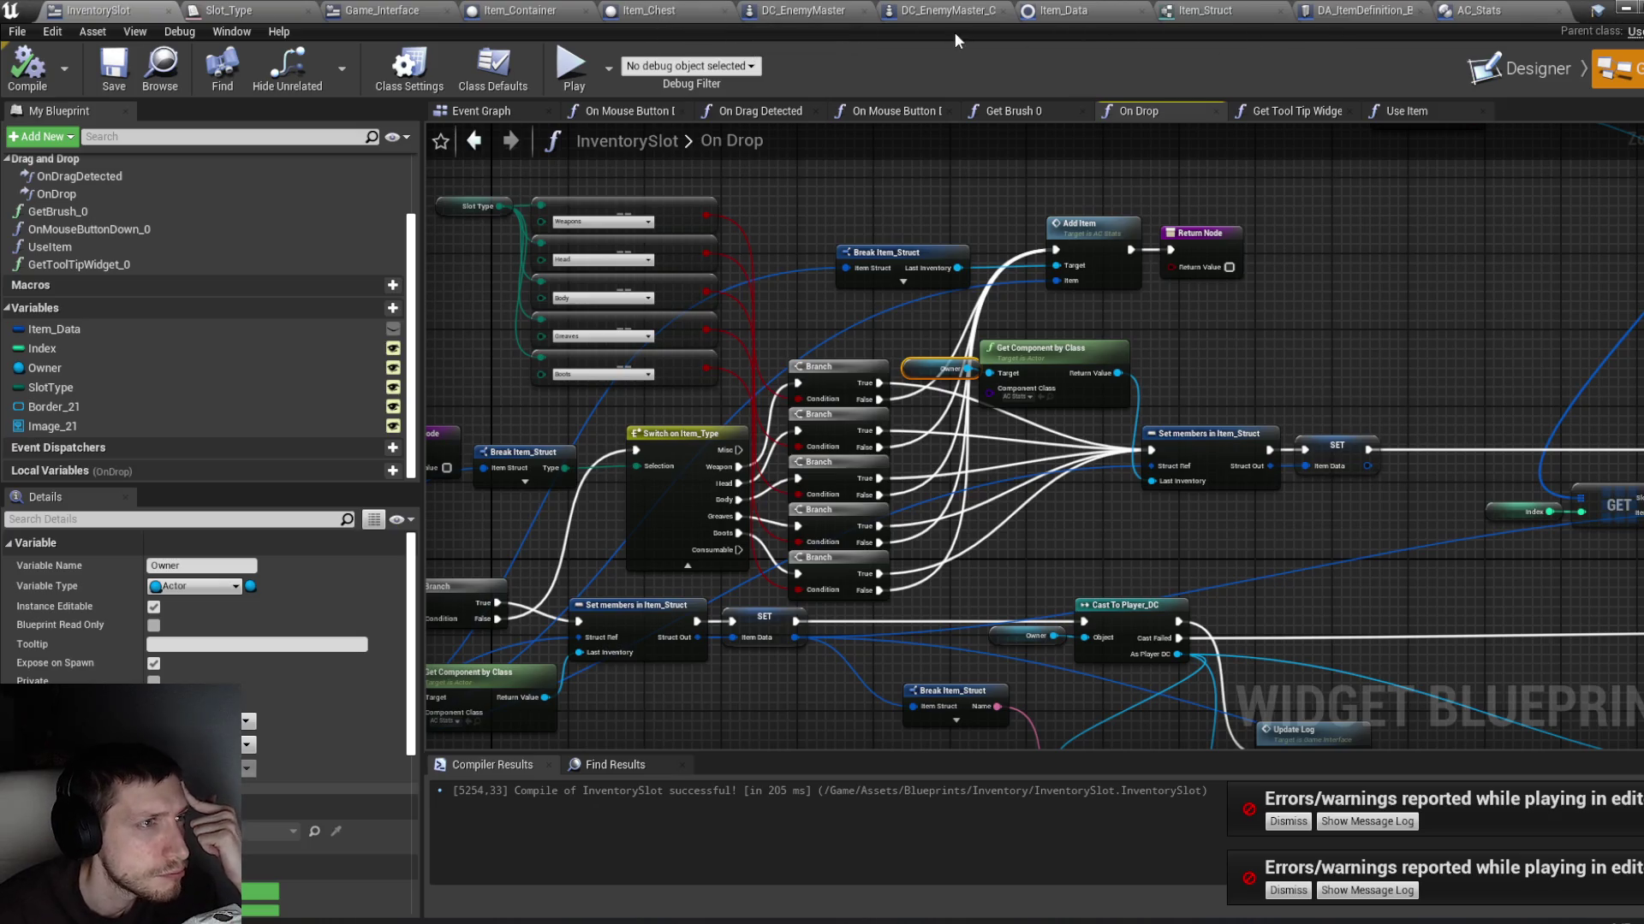
Step: Switch to Game_Interface's Designer and select the head equipment slot
left_click(378, 15)
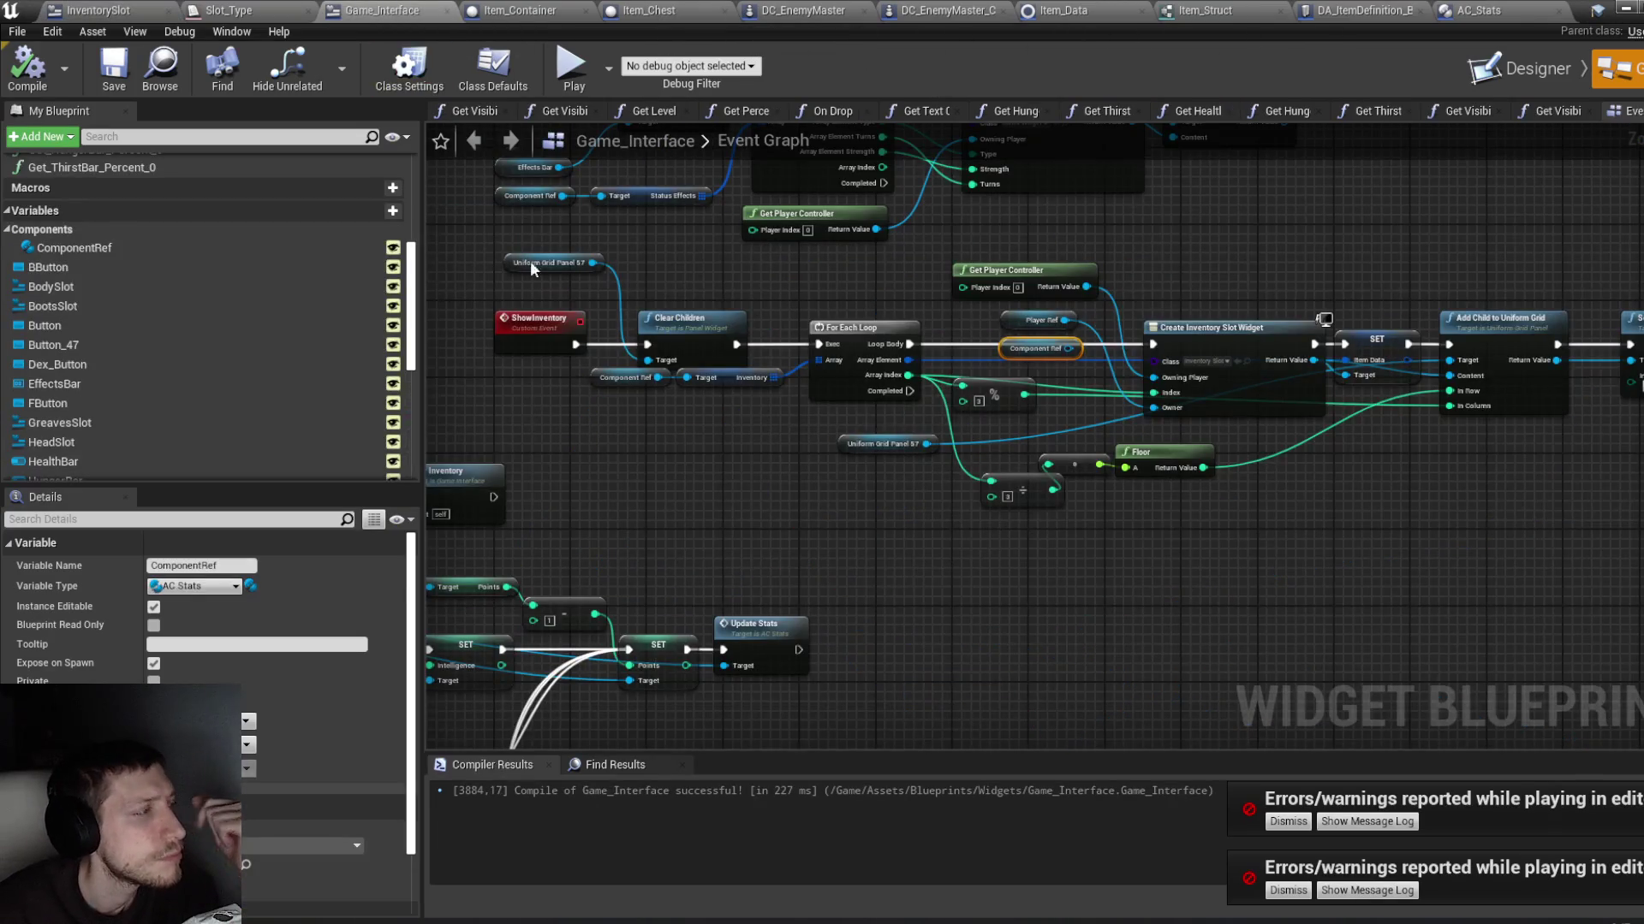
left_click(1544, 84)
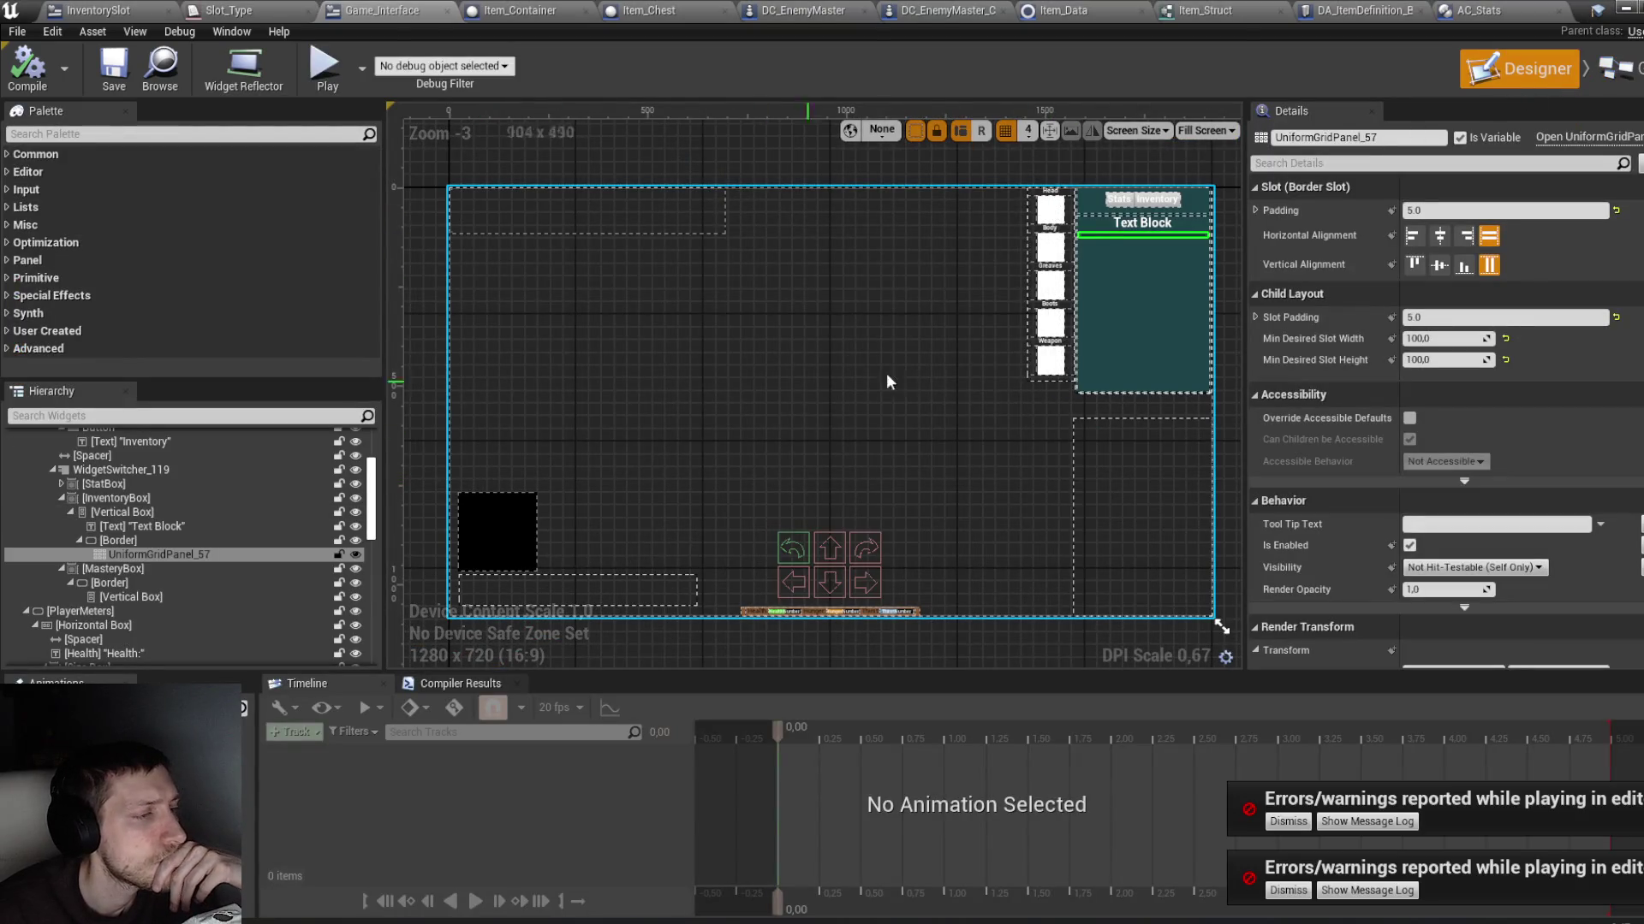
left_click(1054, 212)
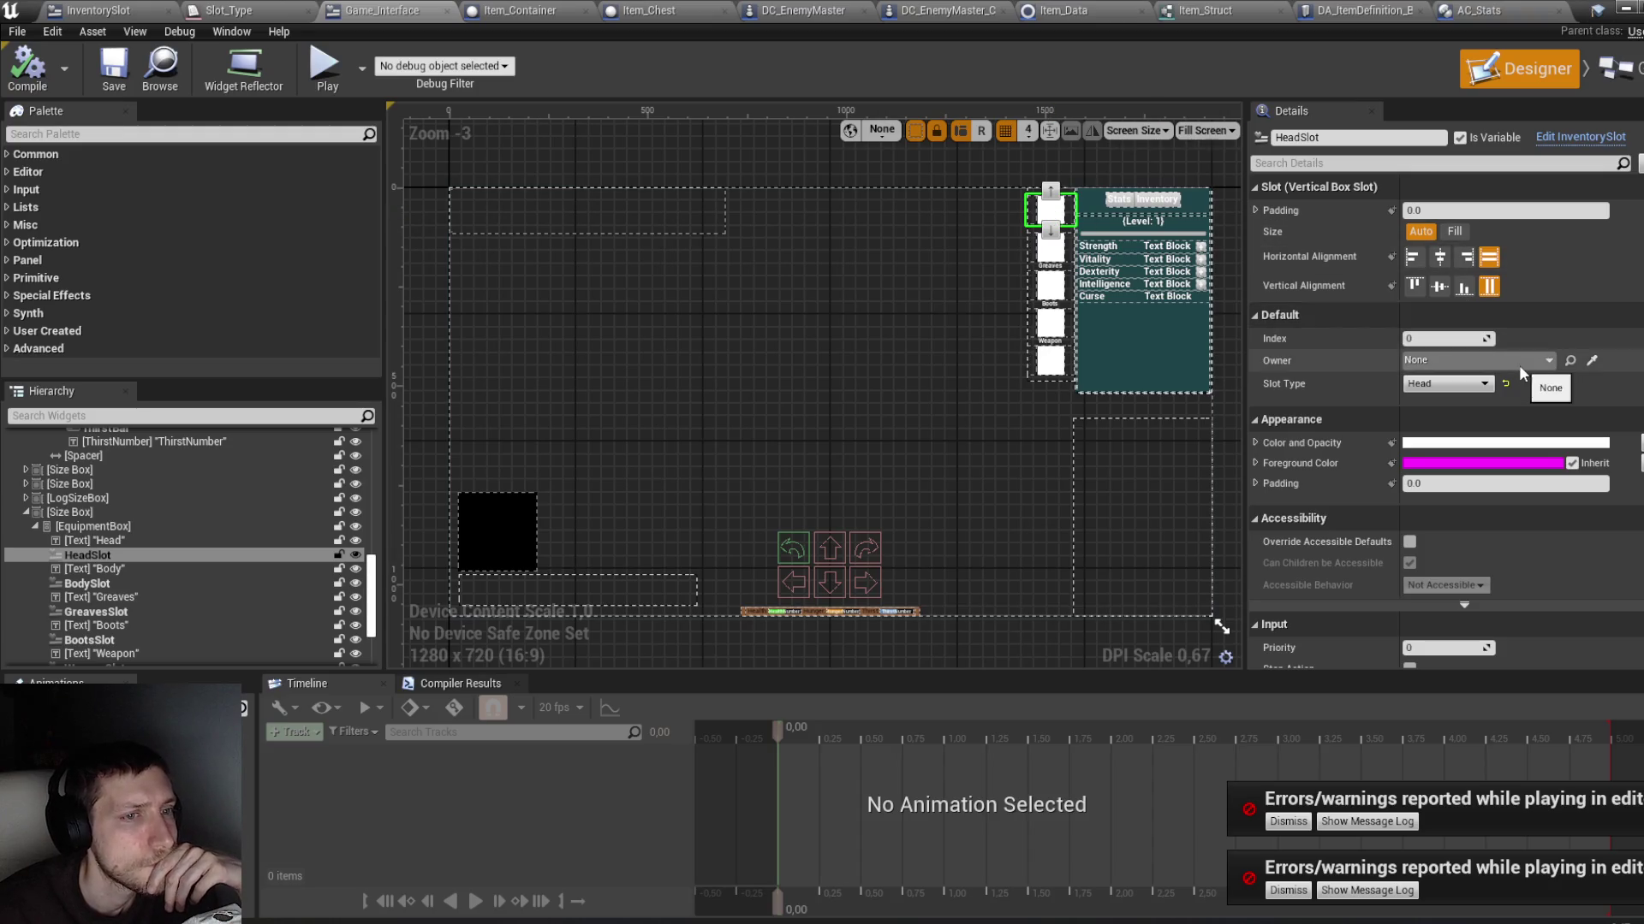
Step: Navigate the Event Graph to the Event Construct and Bind Event to On Hovered nodes
left_click(1617, 69)
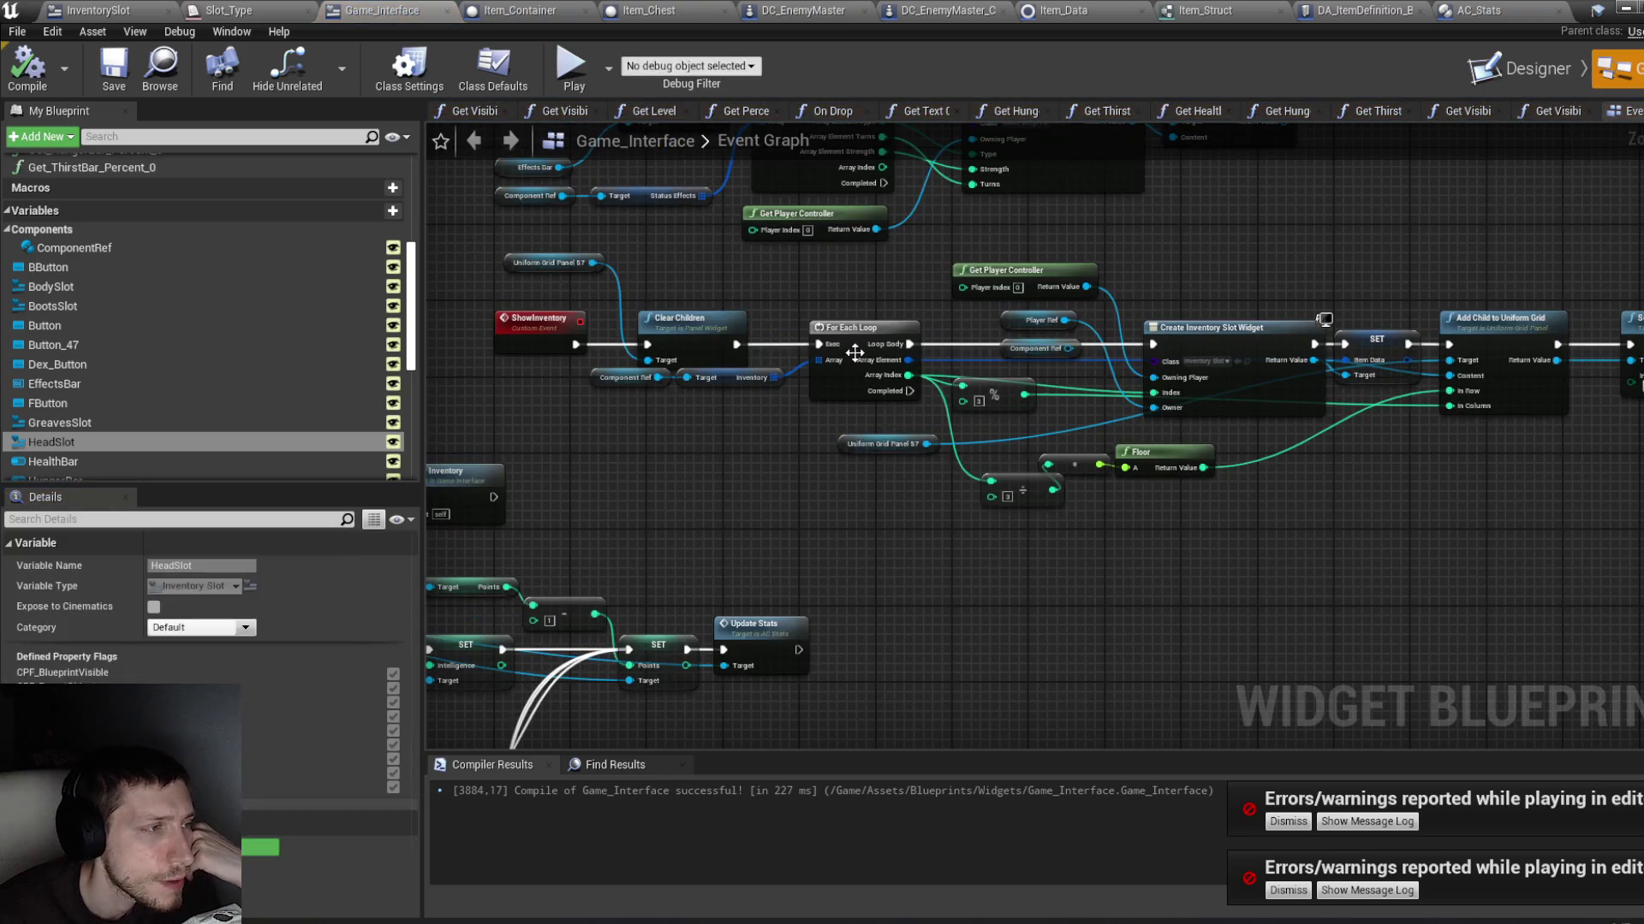
scroll(1083, 433, "down", 5)
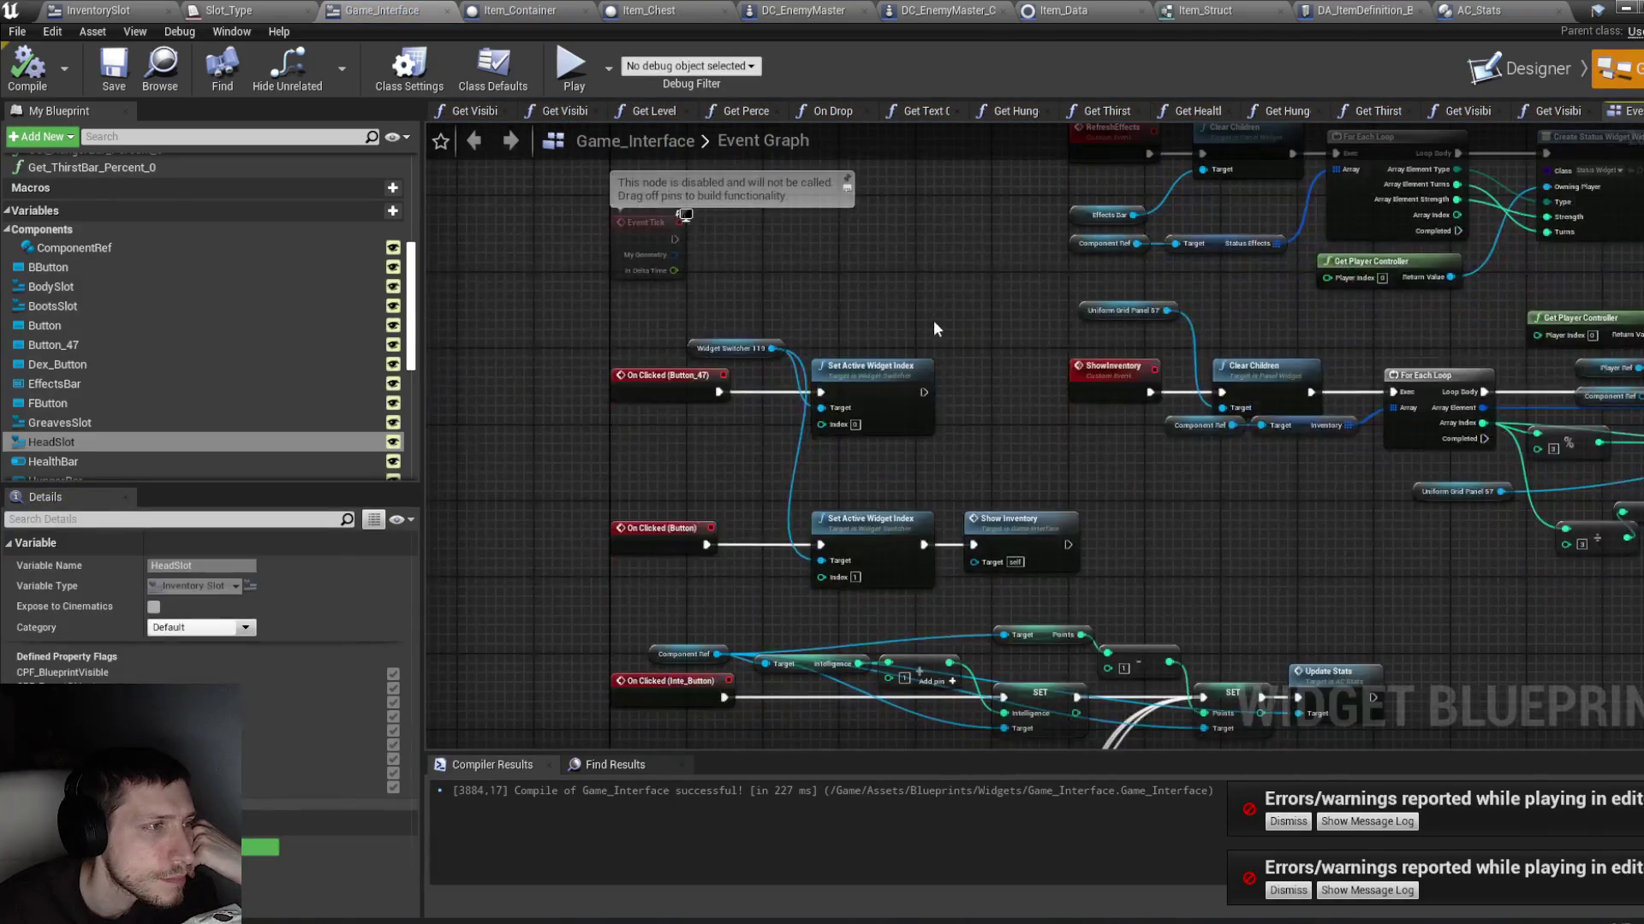
mouse_move(934, 322)
left_mouse_down()
mouse_move(905, 370)
mouse_move(839, 419)
mouse_move(855, 414)
mouse_move(881, 302)
mouse_move(877, 545)
left_mouse_up()
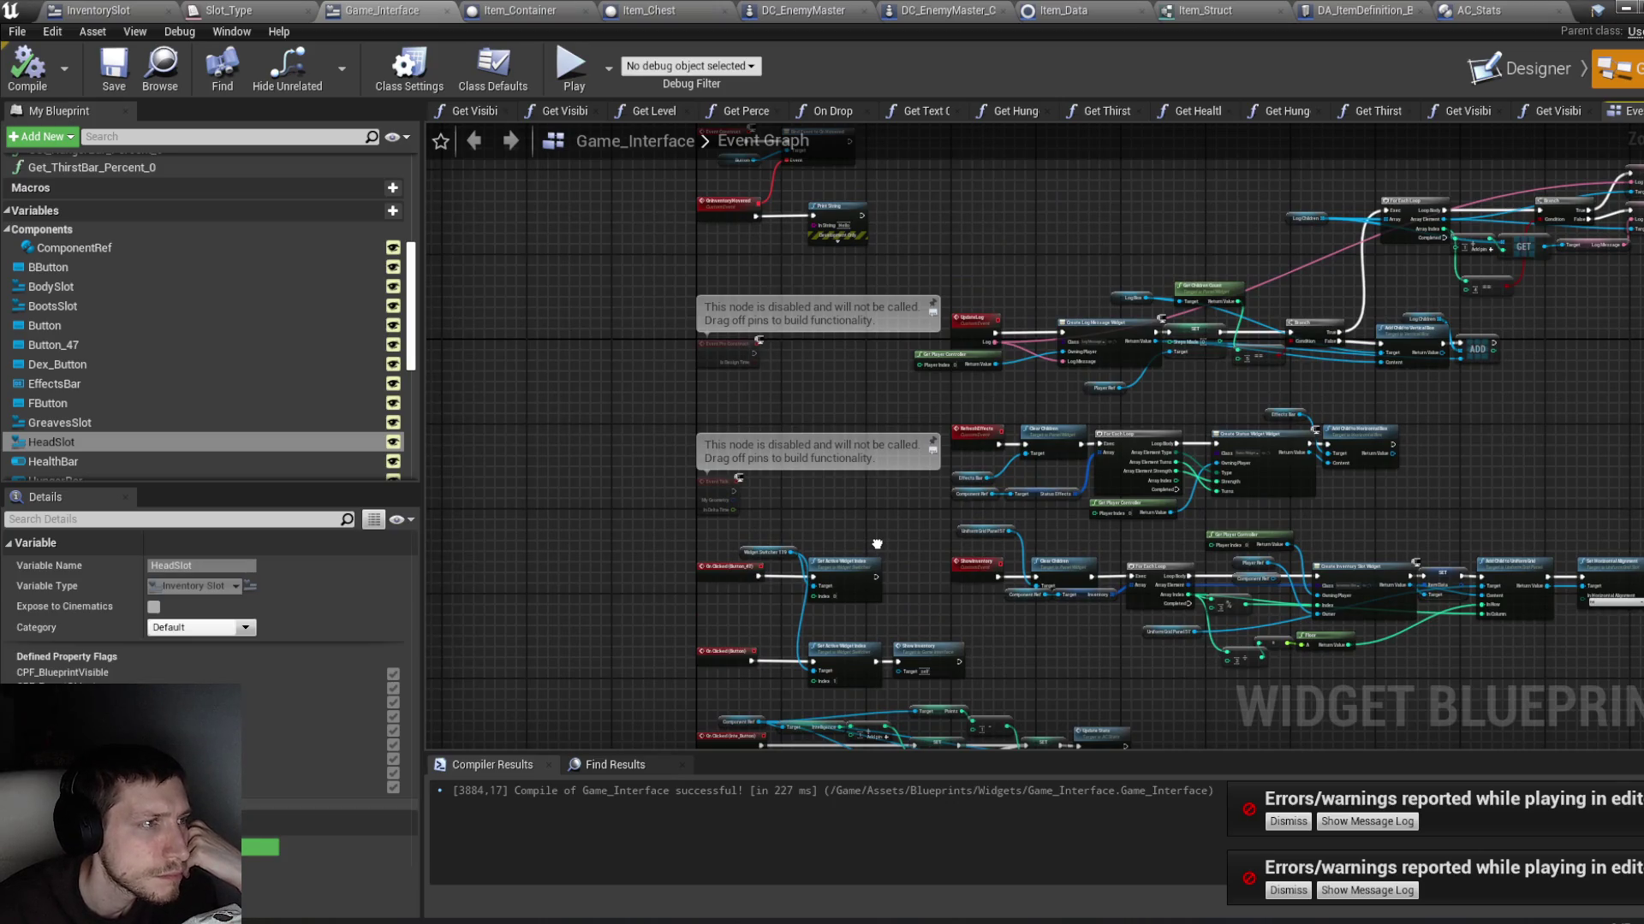
left_click_drag(877, 544, 869, 631)
scroll(851, 338, "up", 4)
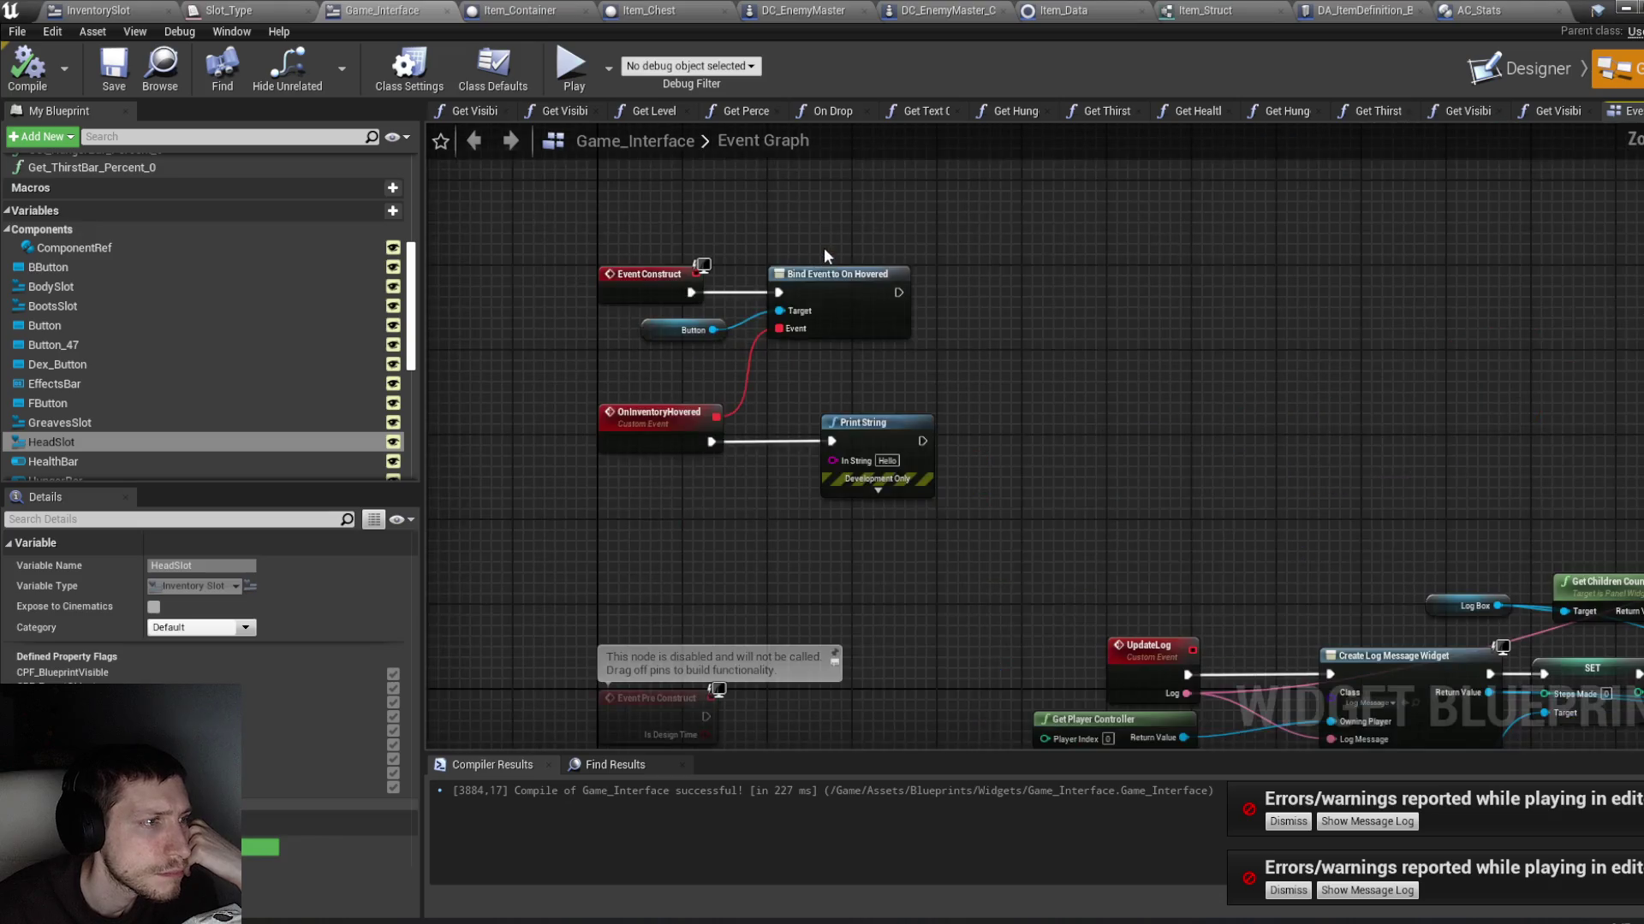
scroll(866, 310, "up", 3)
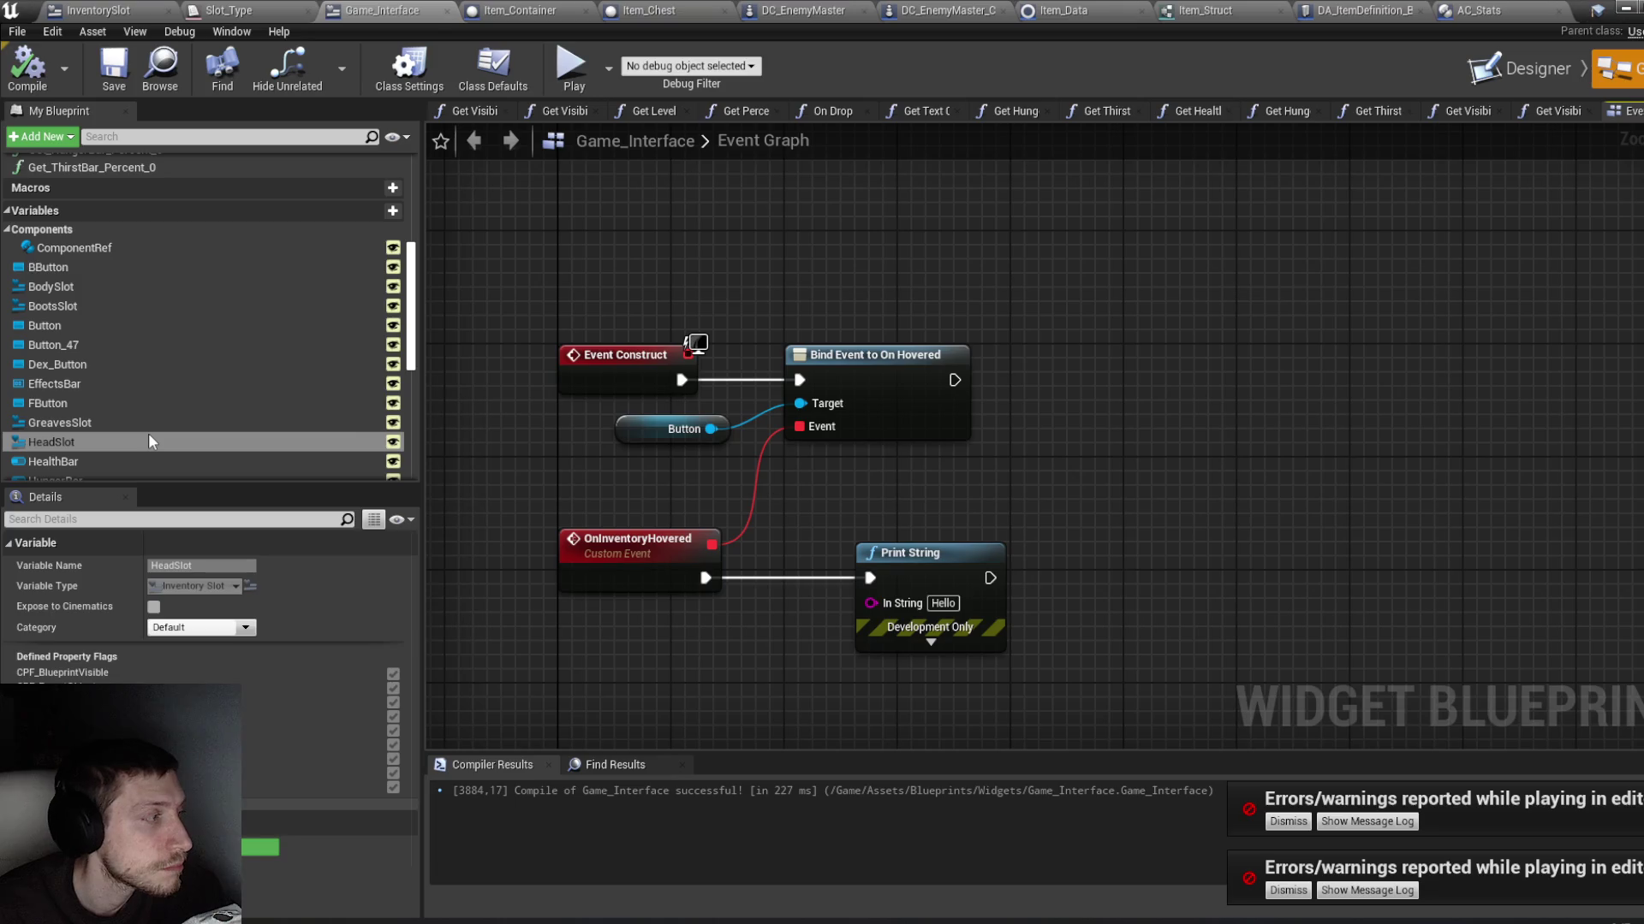
mouse_move(115, 249)
left_mouse_down()
mouse_move(481, 258)
mouse_move(685, 285)
mouse_move(301, 257)
mouse_move(348, 255)
left_mouse_up()
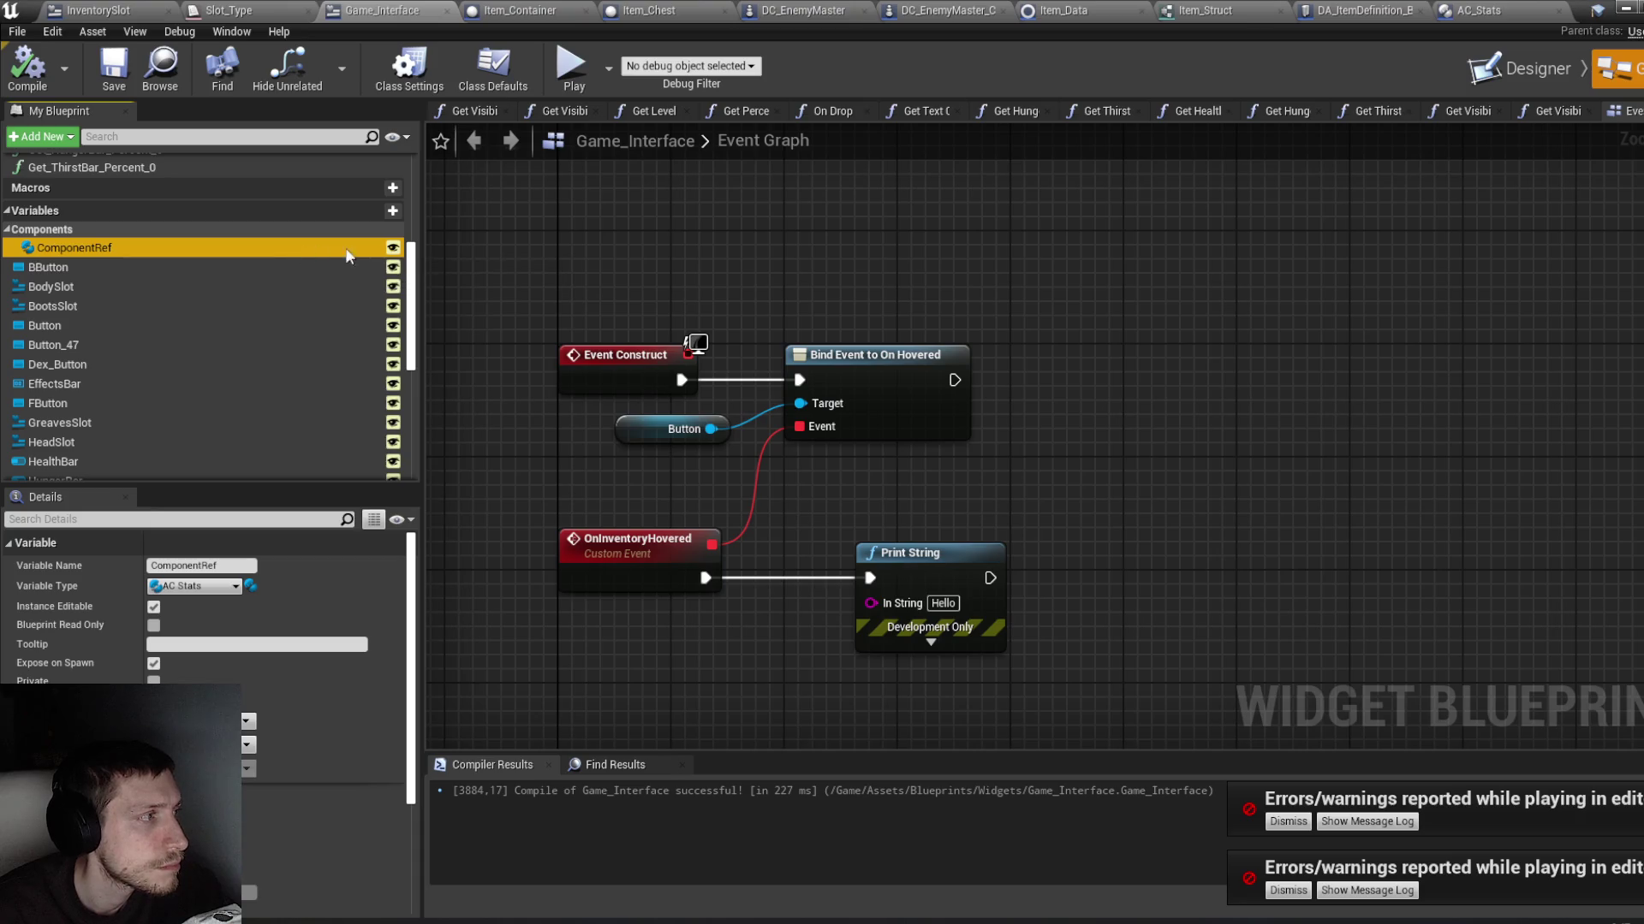
right_click(738, 264)
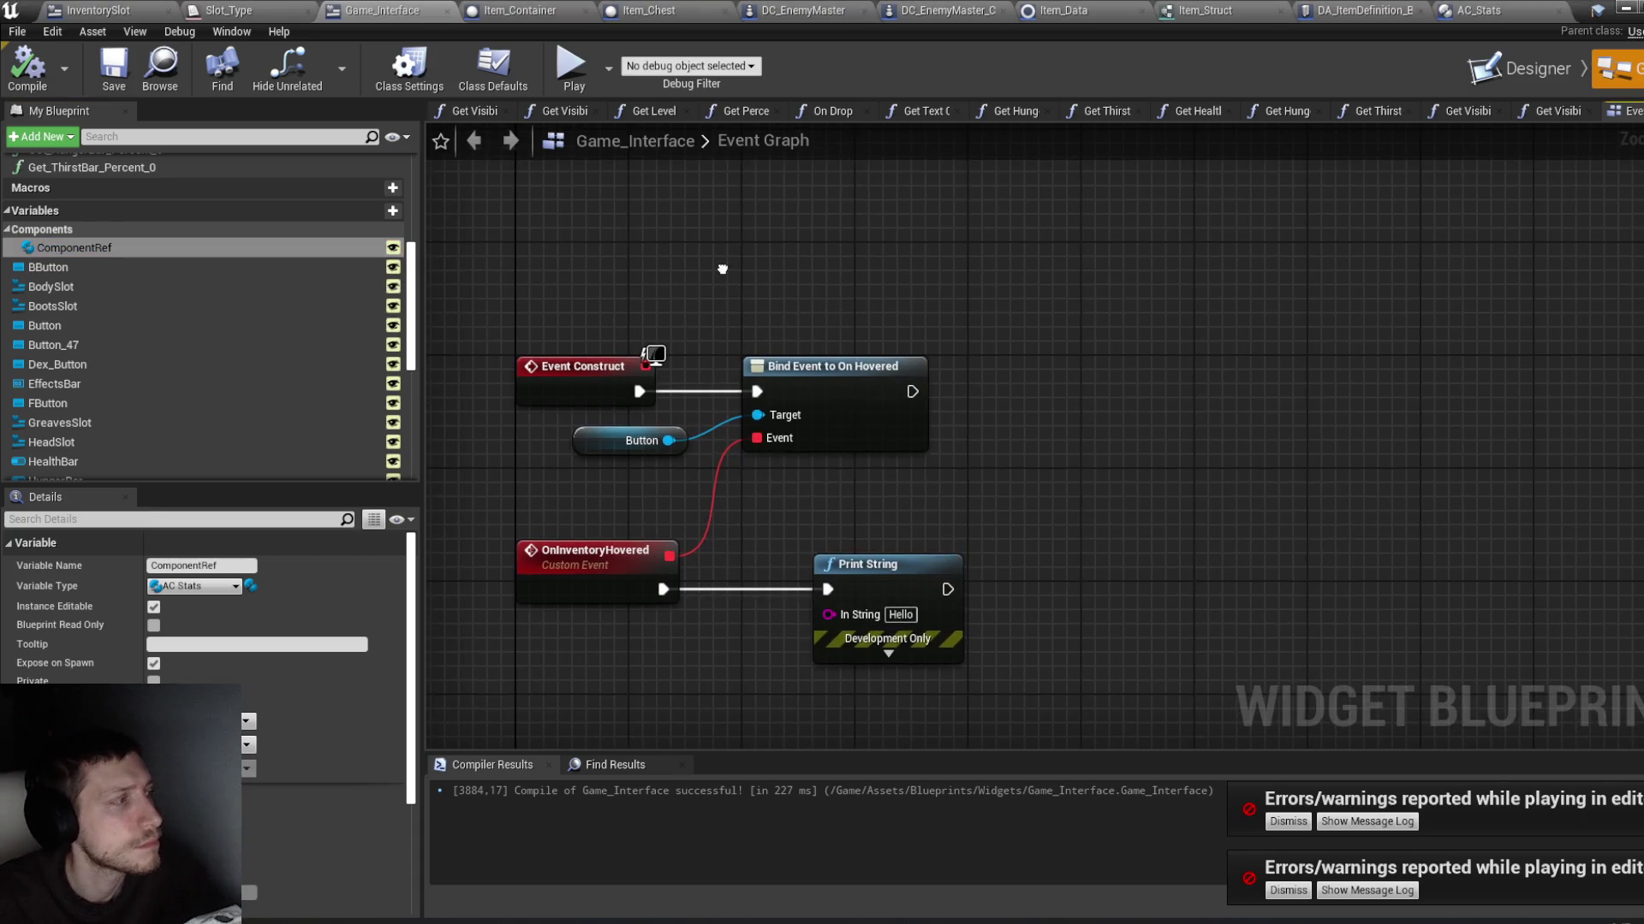
scroll(95, 424, "down", 2)
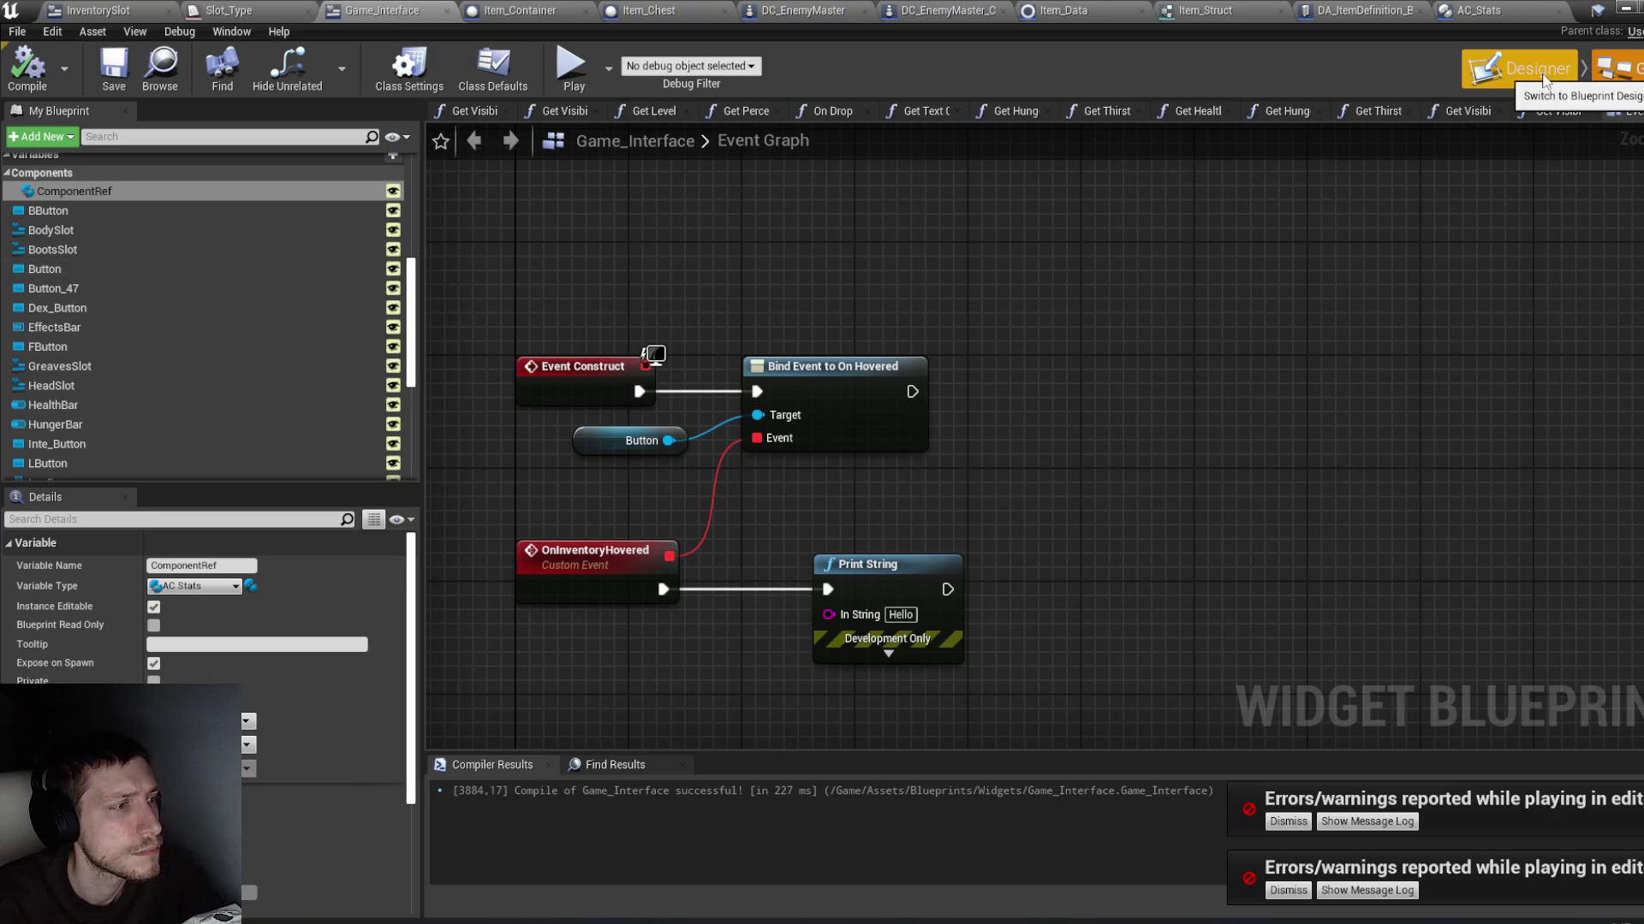
Step: Close the stray SequencerGraphEditor, check the BodySlot and HeadSlot widgets, and pick the HeadSlot variable
left_click(1523, 67)
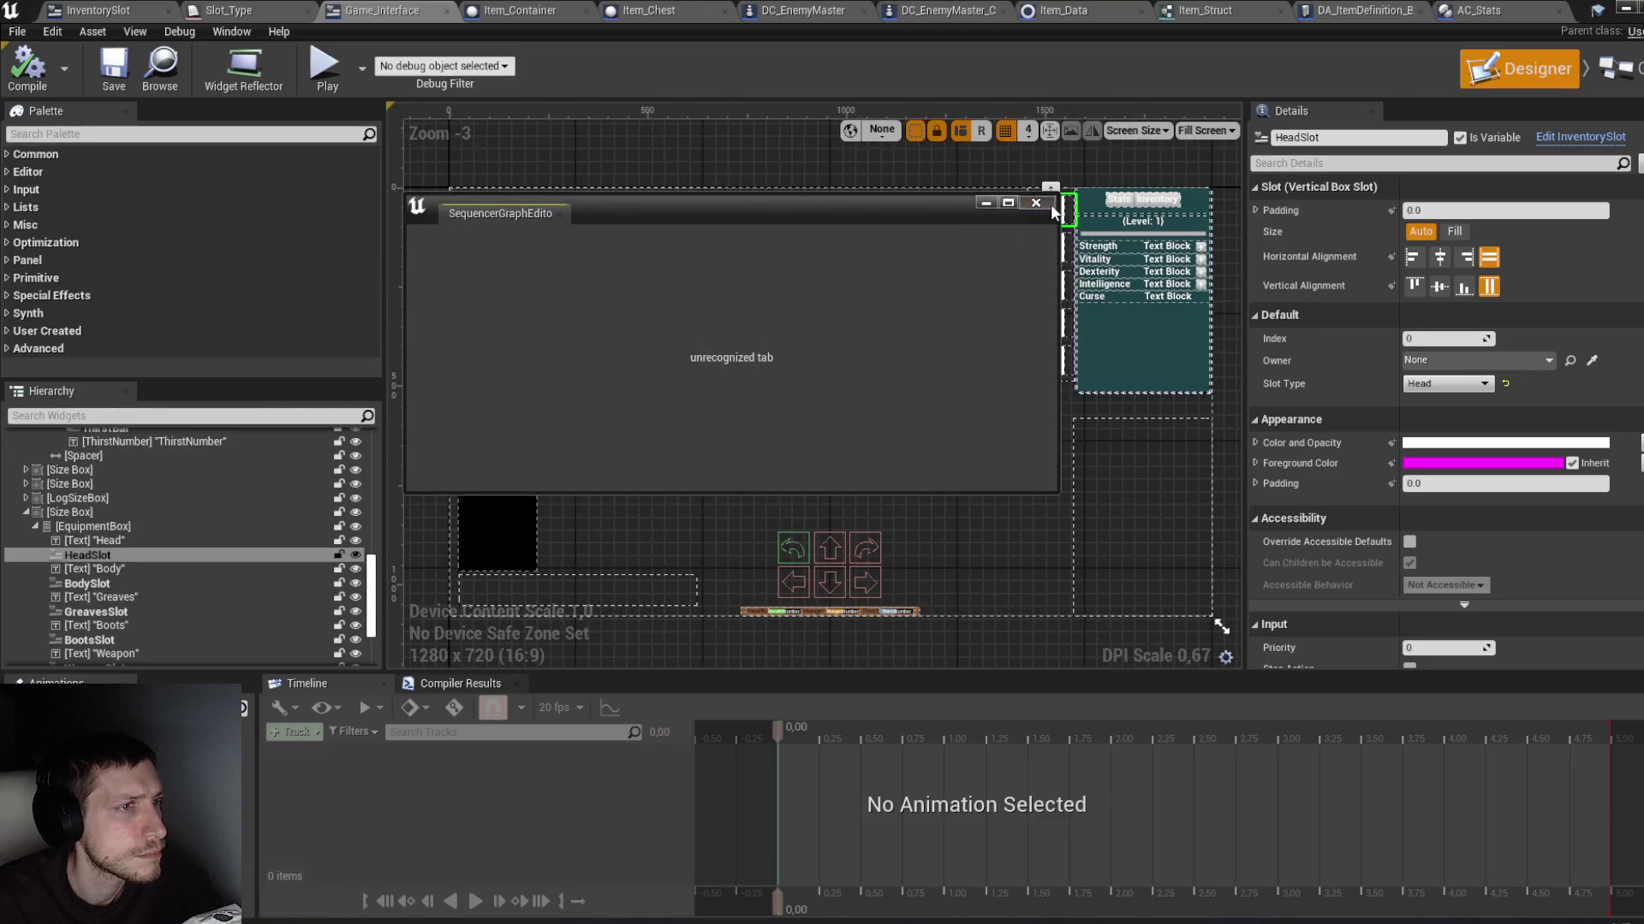
left_click(1038, 204)
left_click(1052, 256)
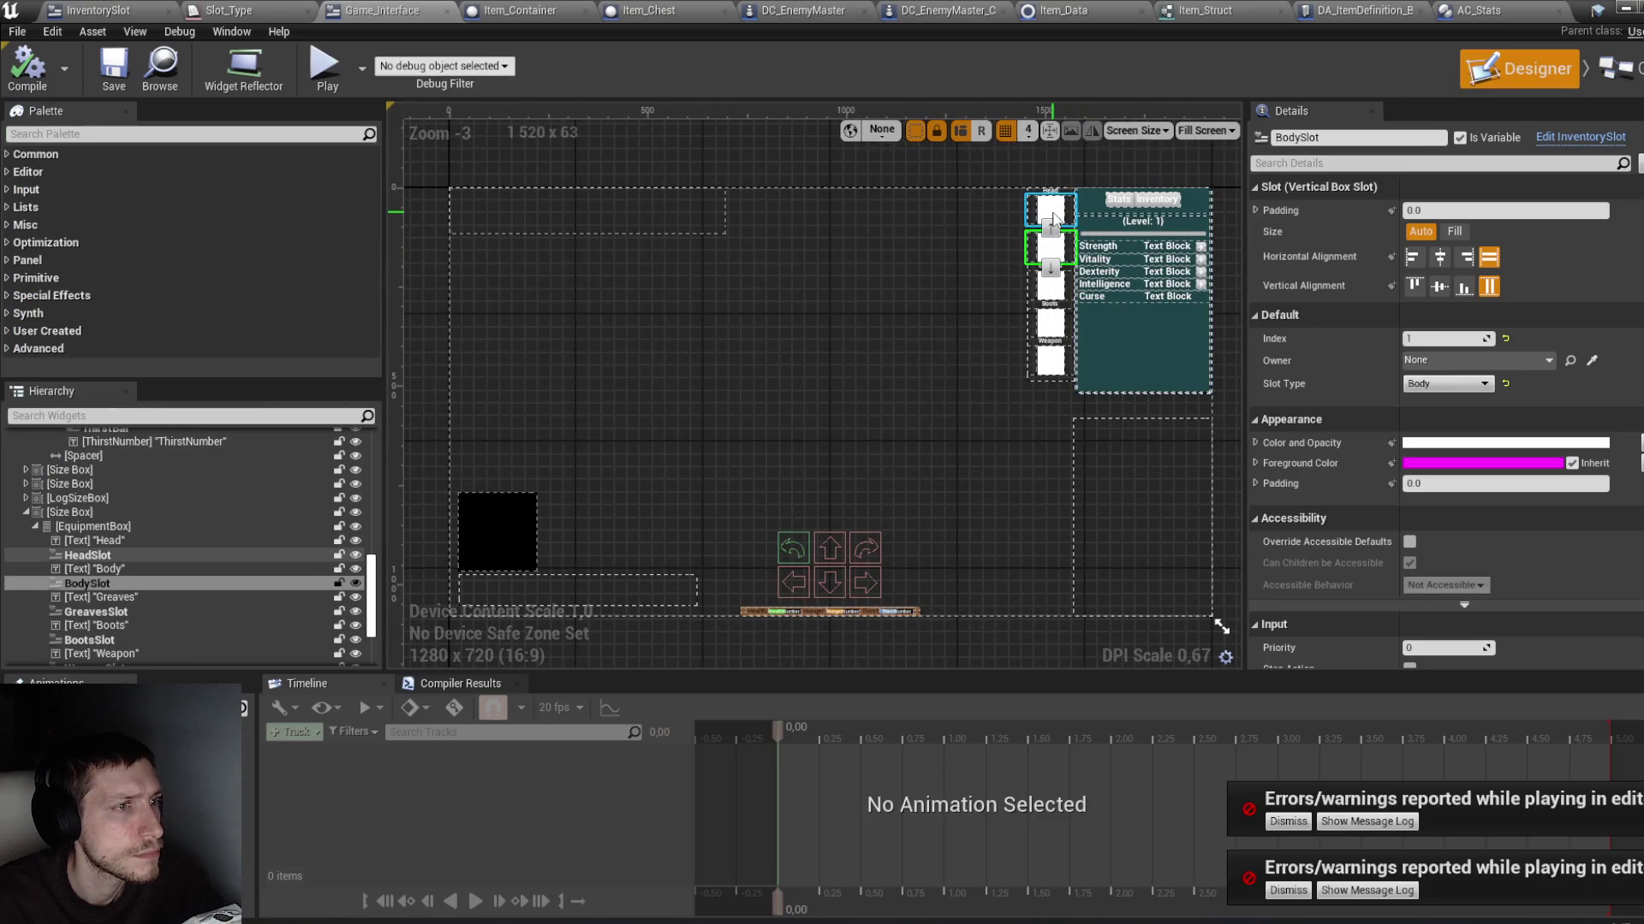
left_click(1054, 219)
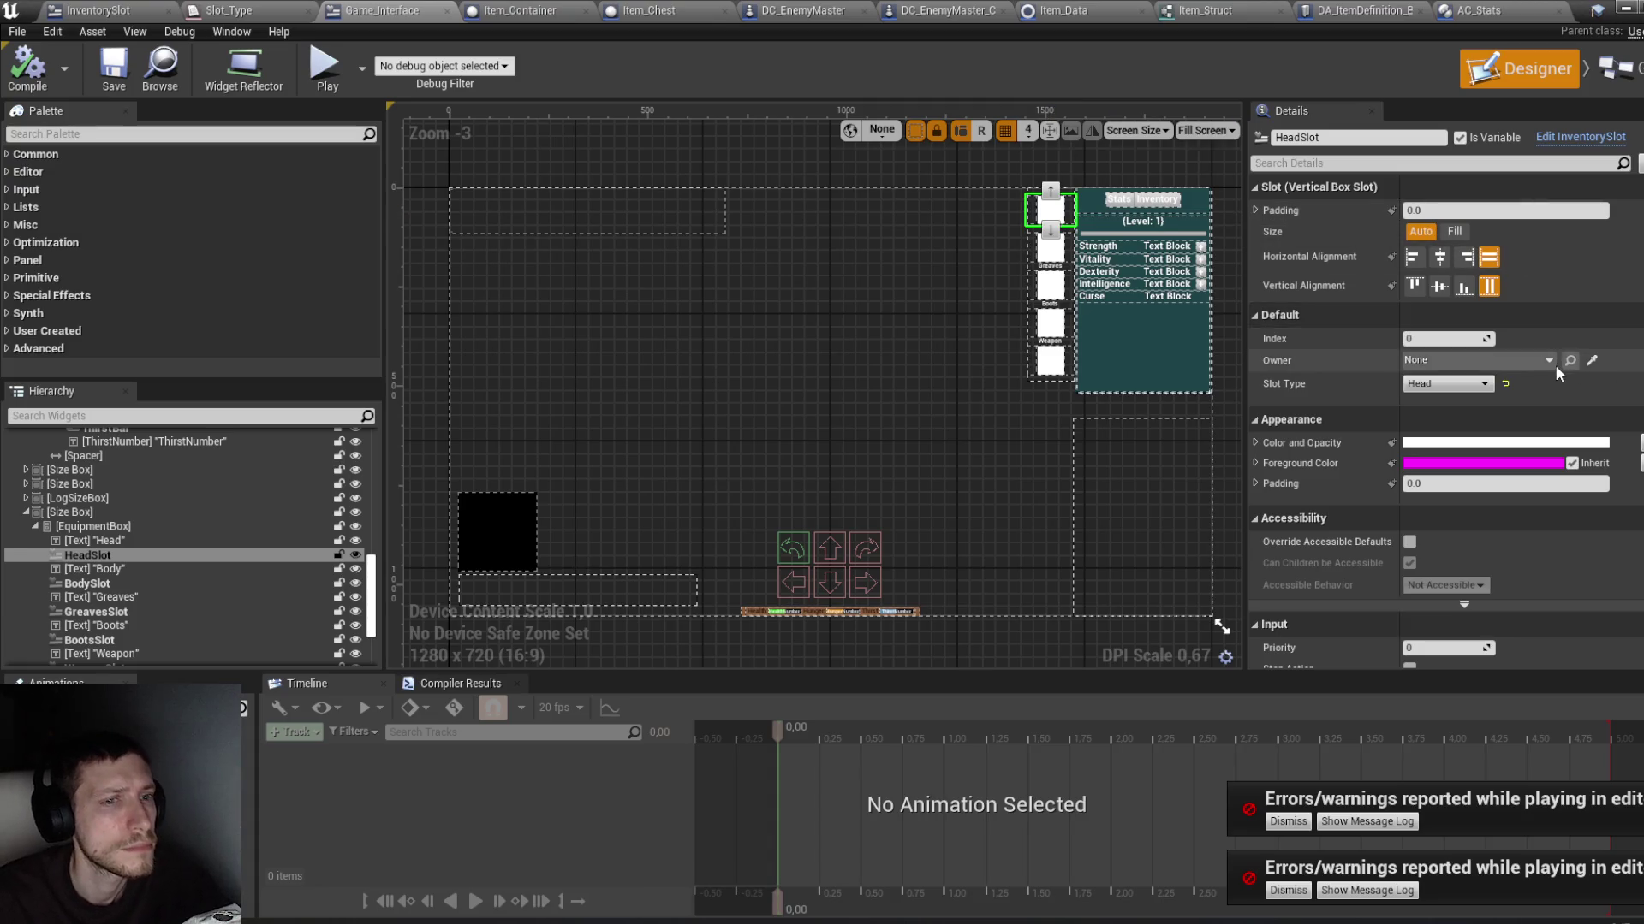
left_click(1613, 68)
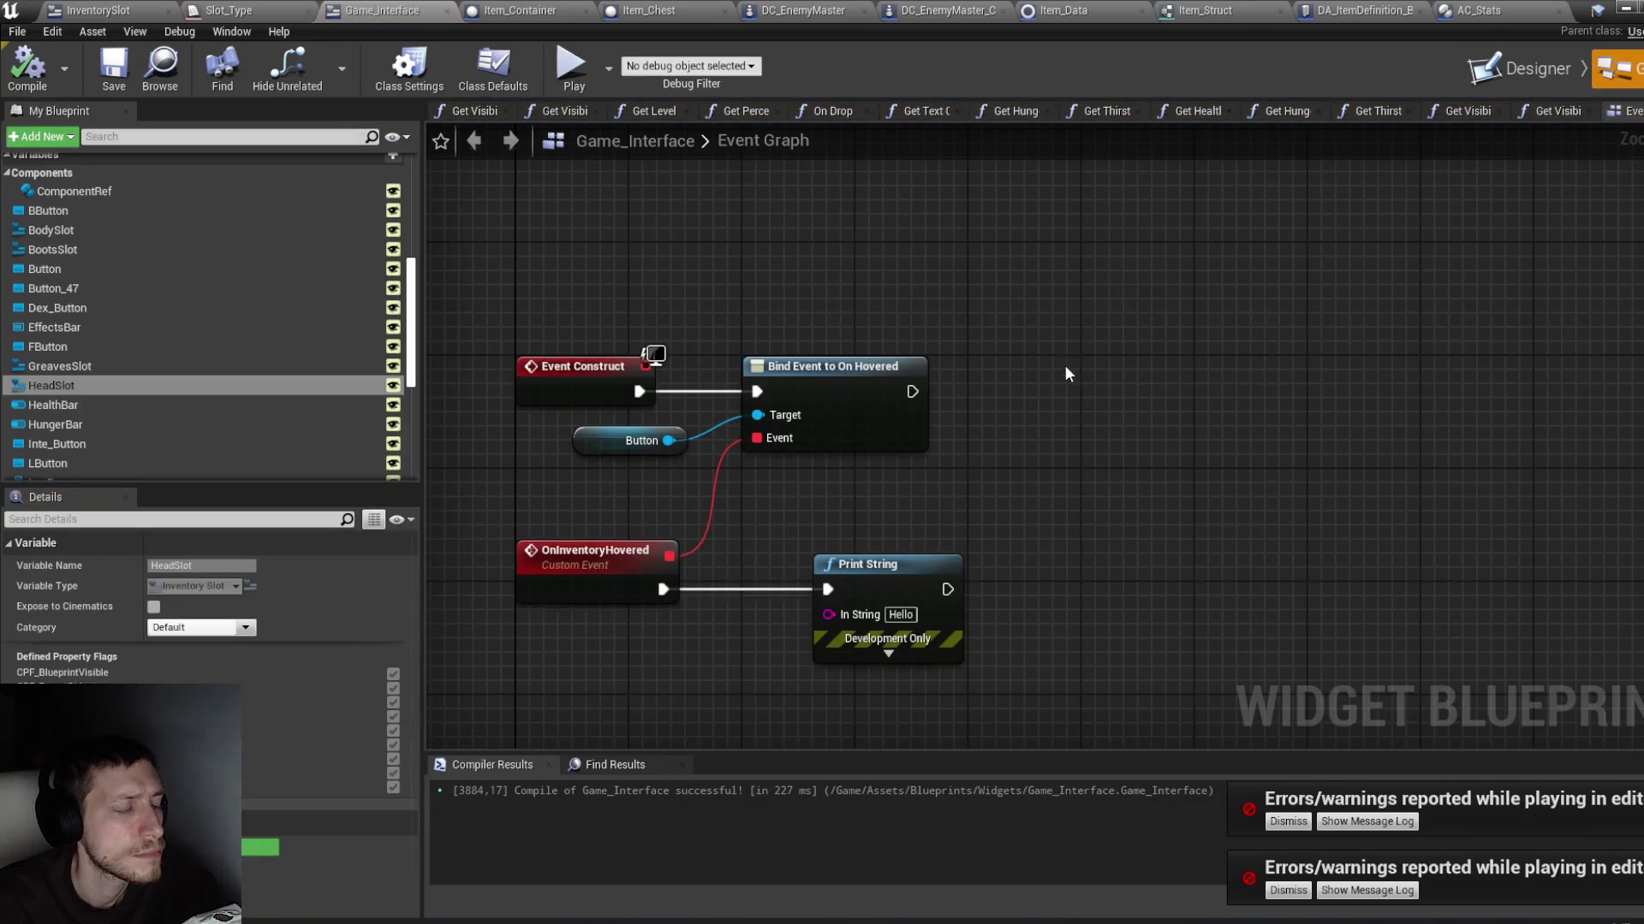
left_click(172, 387)
Step: Place getter nodes for Head, Greaves, Boots, Body and Weapon Slot in the Event Graph
mouse_move(172, 387)
left_mouse_down()
mouse_move(692, 284)
mouse_move(720, 305)
left_mouse_up()
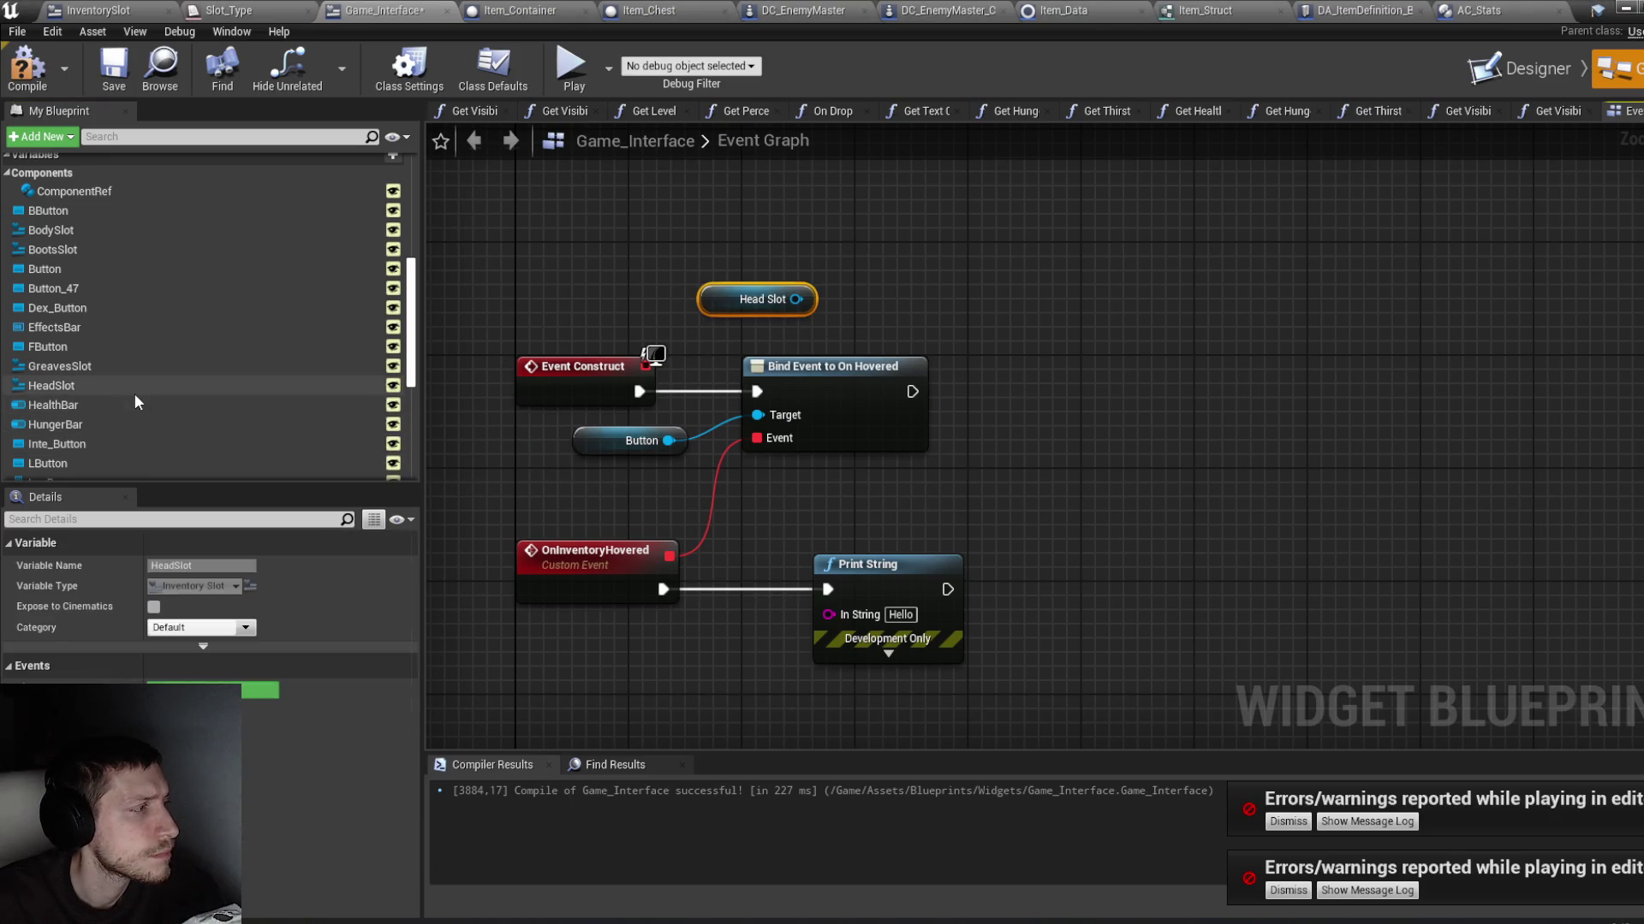
mouse_move(95, 371)
left_mouse_down()
mouse_move(604, 293)
mouse_move(719, 245)
left_mouse_up()
key("Escape")
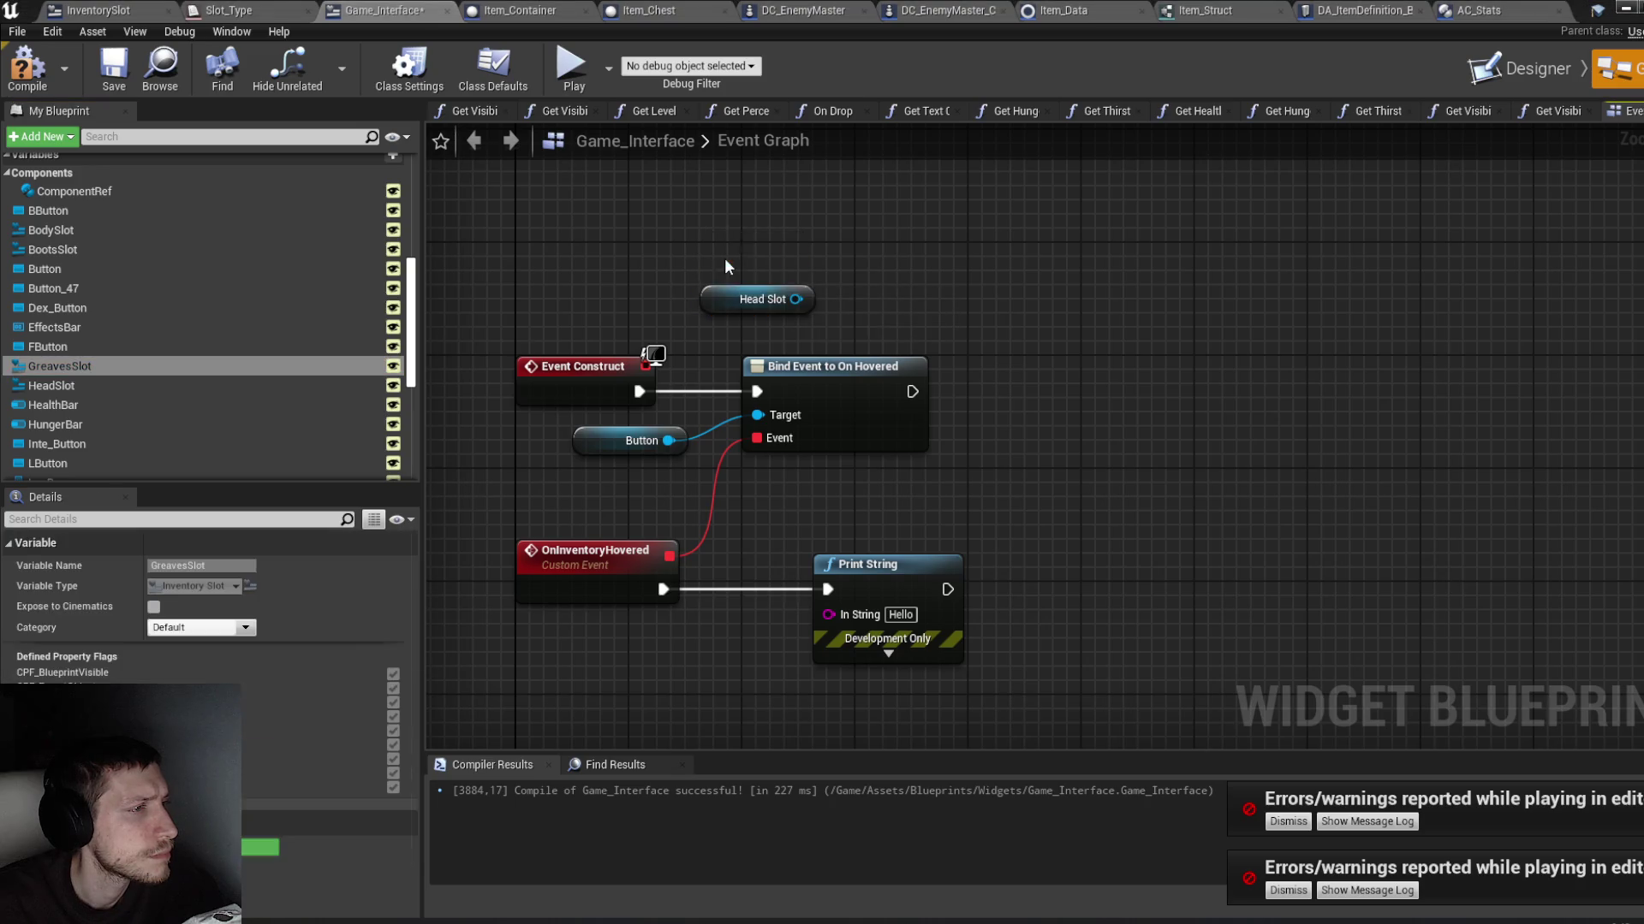
left_click(283, 249)
mouse_move(283, 249)
left_mouse_down()
mouse_move(728, 177)
mouse_move(738, 202)
left_mouse_up()
left_click(741, 202)
mouse_move(147, 229)
left_mouse_down()
mouse_move(568, 226)
mouse_move(738, 167)
left_mouse_up()
left_click(742, 170)
scroll(410, 345, "down", 1)
scroll(411, 345, "down", 5)
mouse_move(58, 397)
left_mouse_down()
mouse_move(733, 328)
mouse_move(735, 350)
mouse_move(933, 348)
left_mouse_up()
left_click(761, 348)
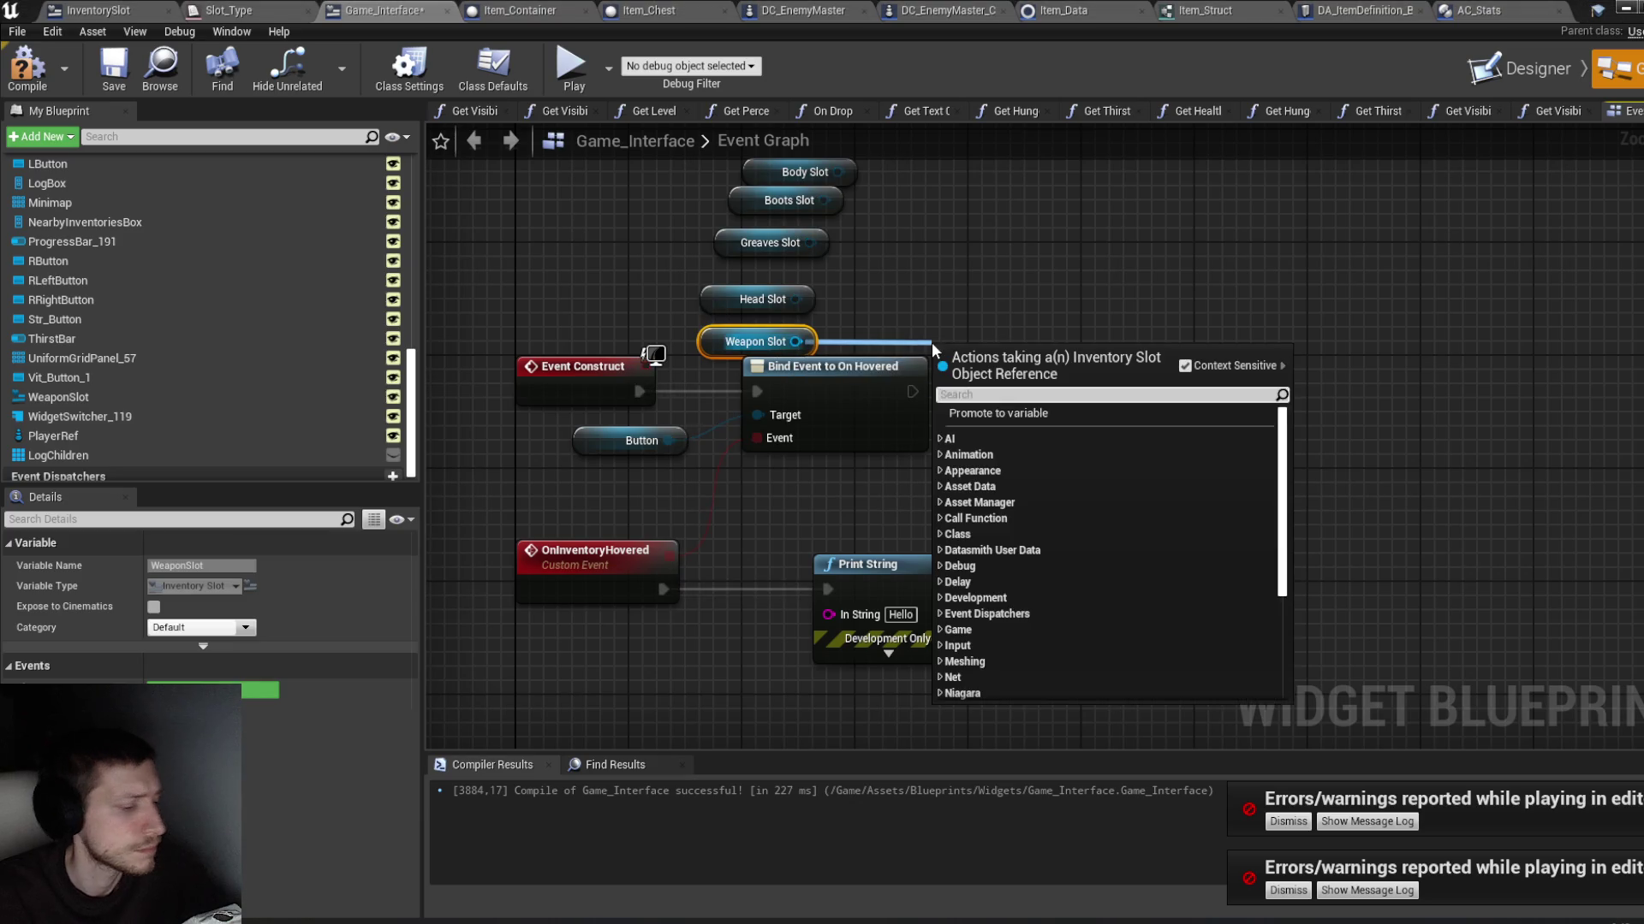
Step: Add a SET Owner node targeting Weapon Slot
type("set player")
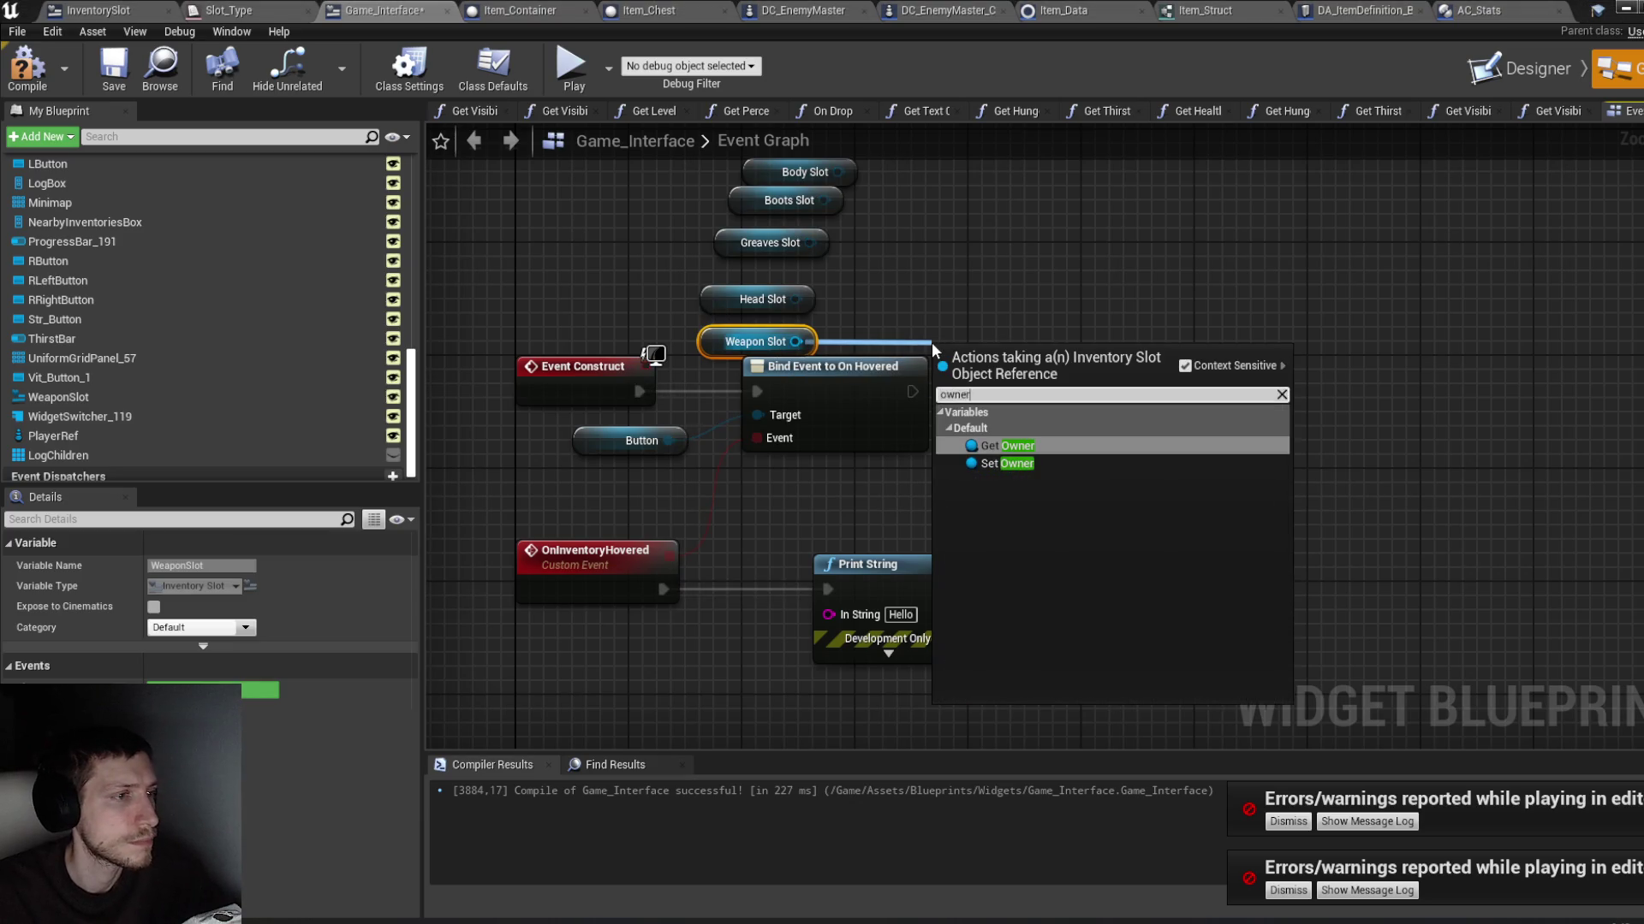
key("Escape")
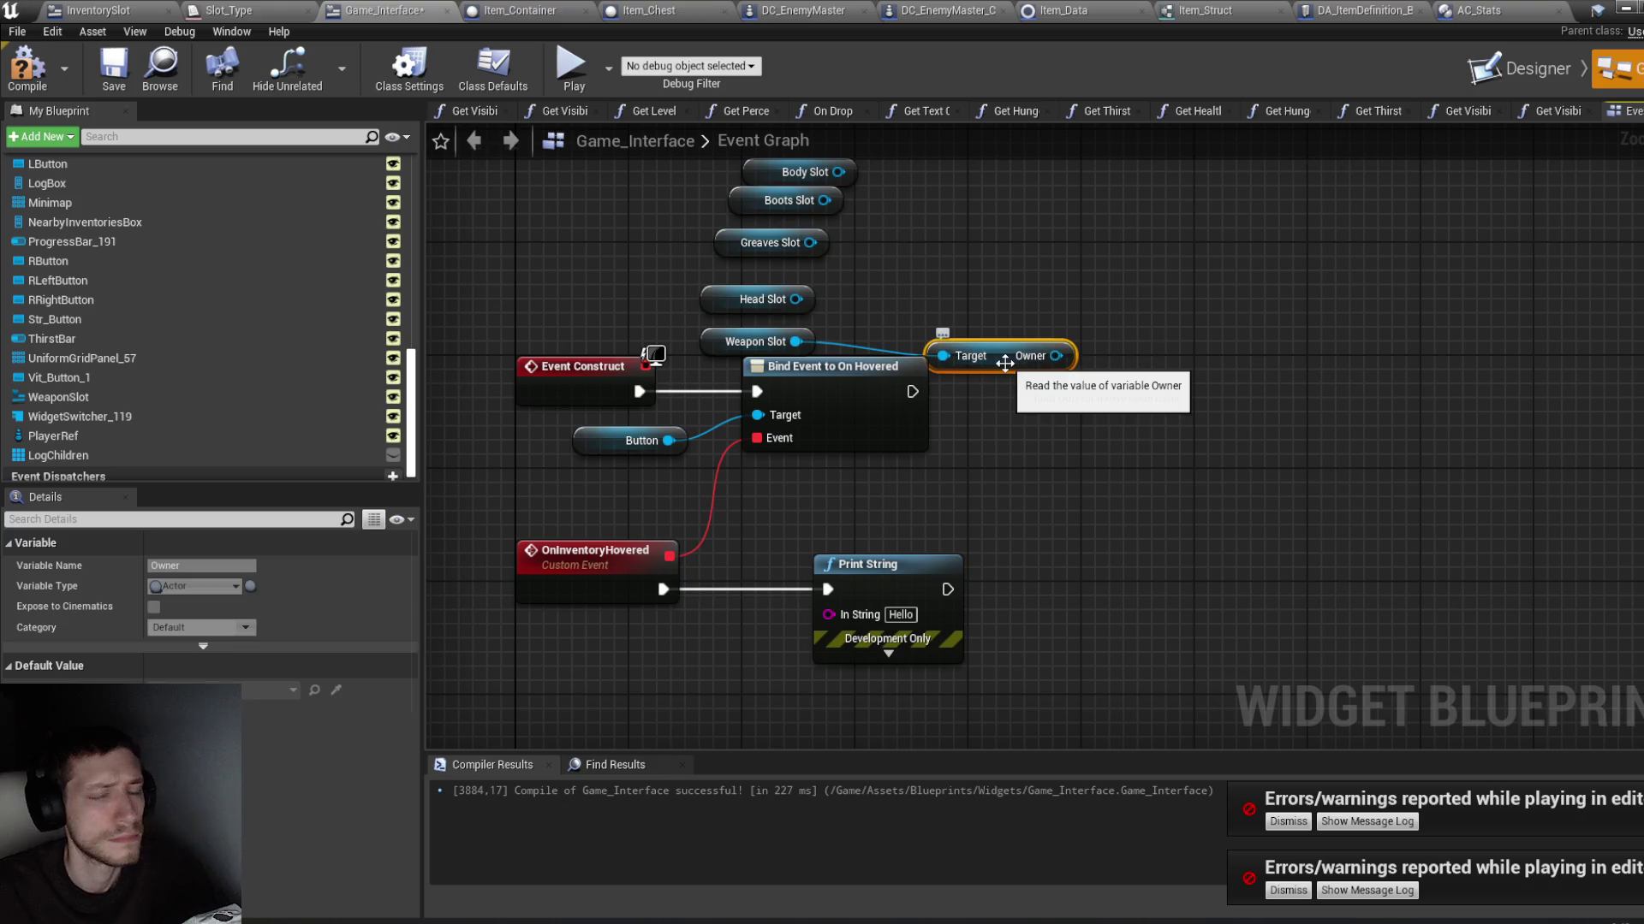
left_click(1001, 392)
left_click_drag(795, 341, 942, 345)
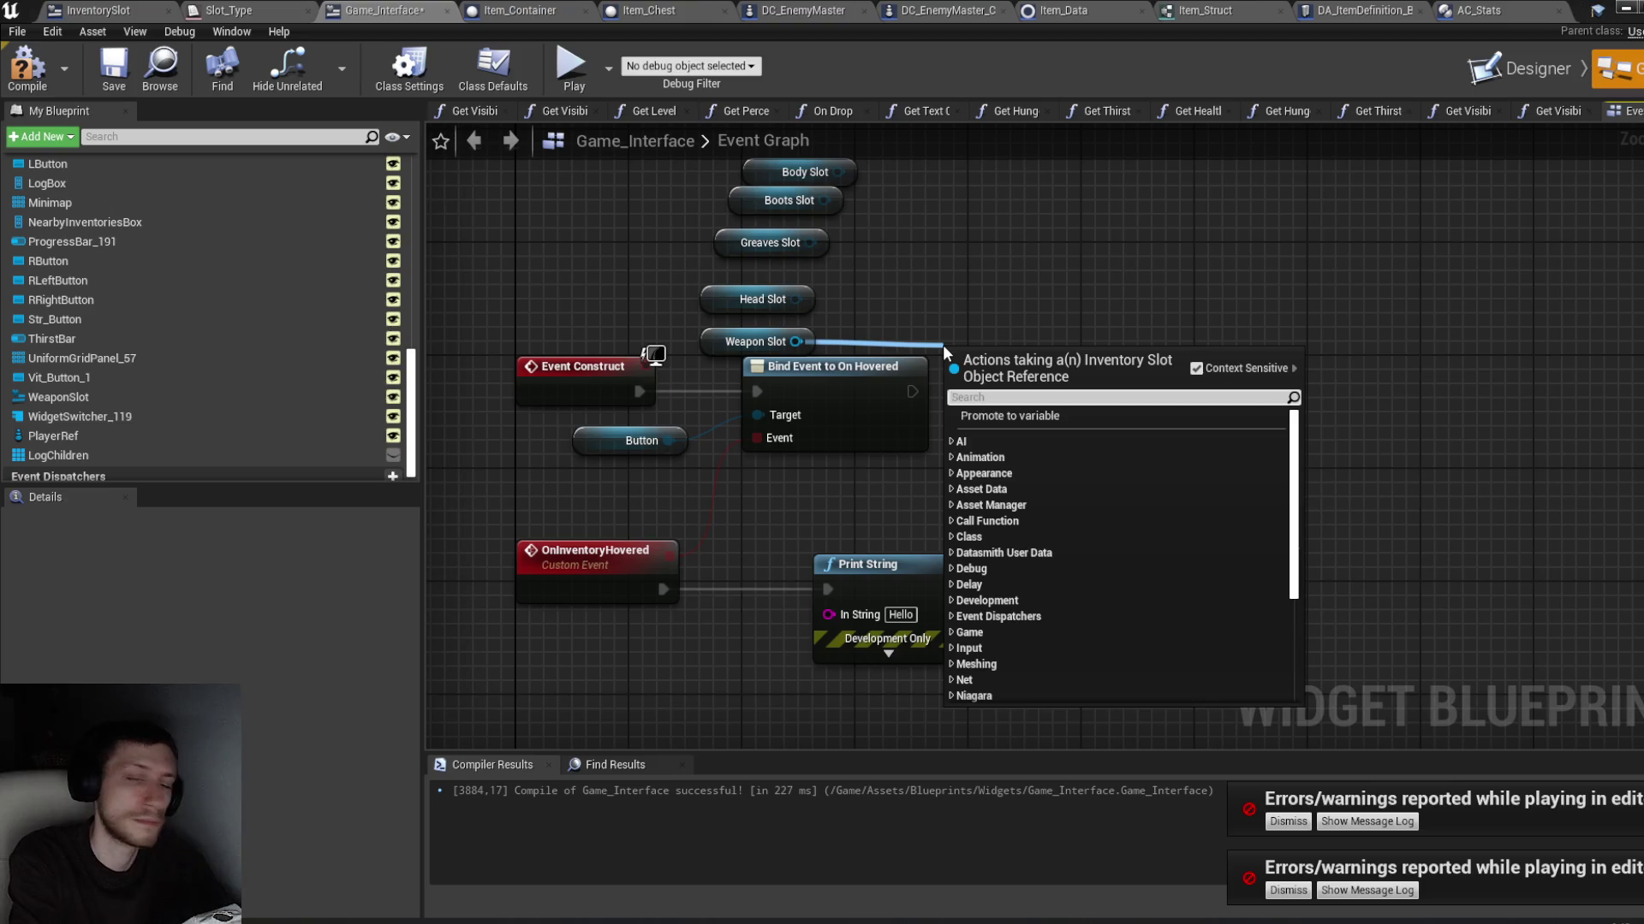
type("oi")
key("BackSpace")
type("wner")
key("Down")
key("Return")
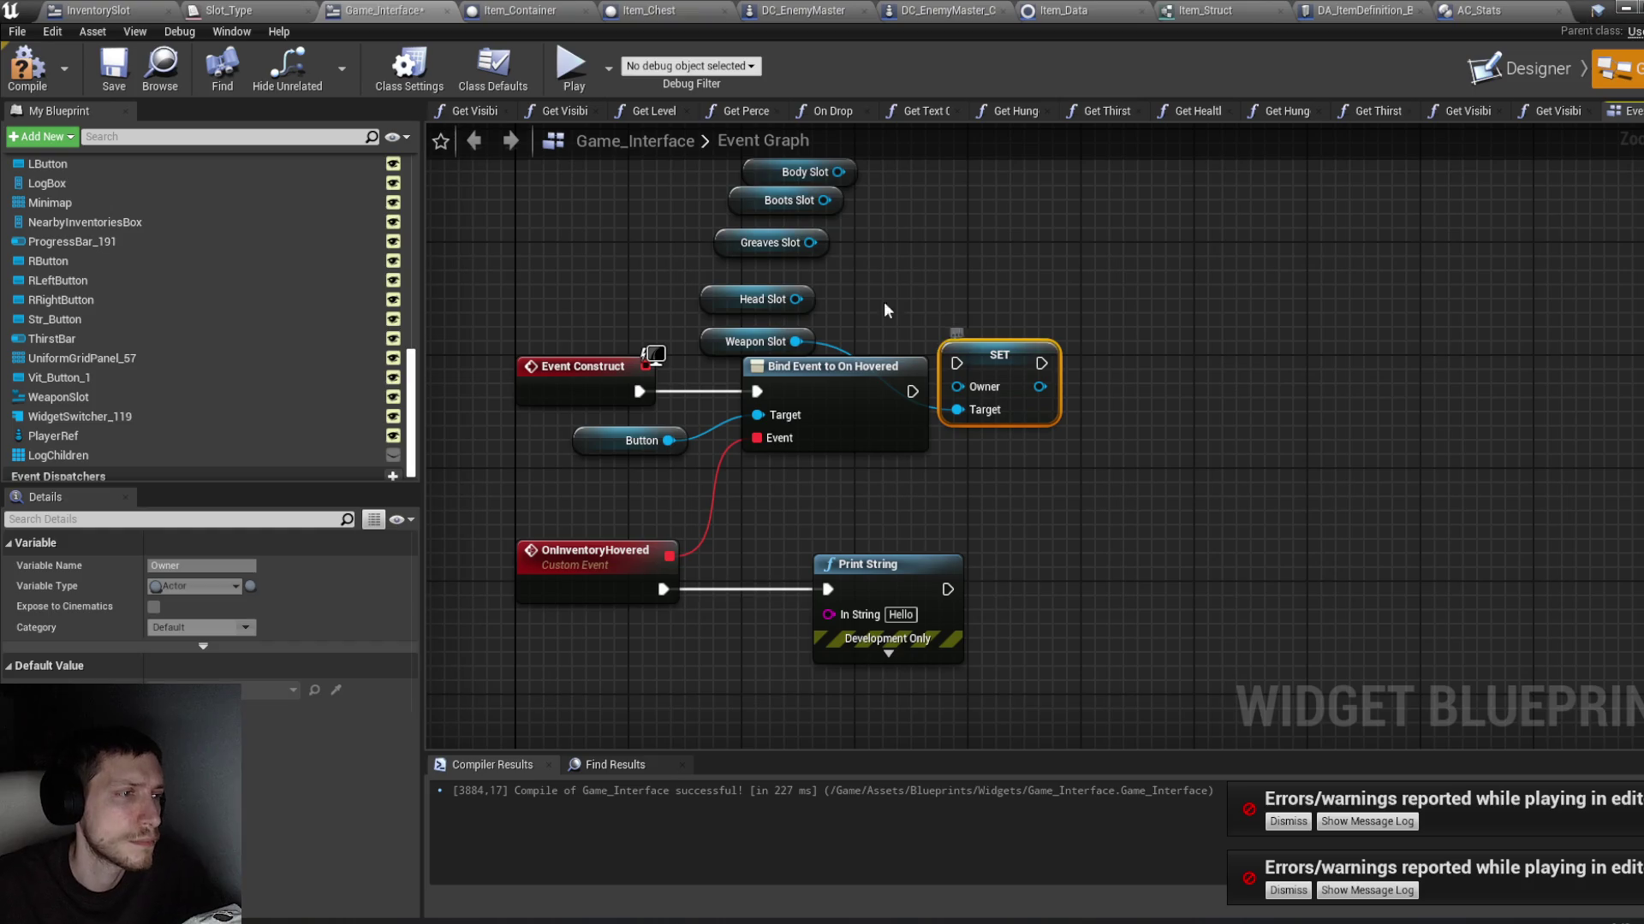
left_click_drag(794, 299, 961, 411)
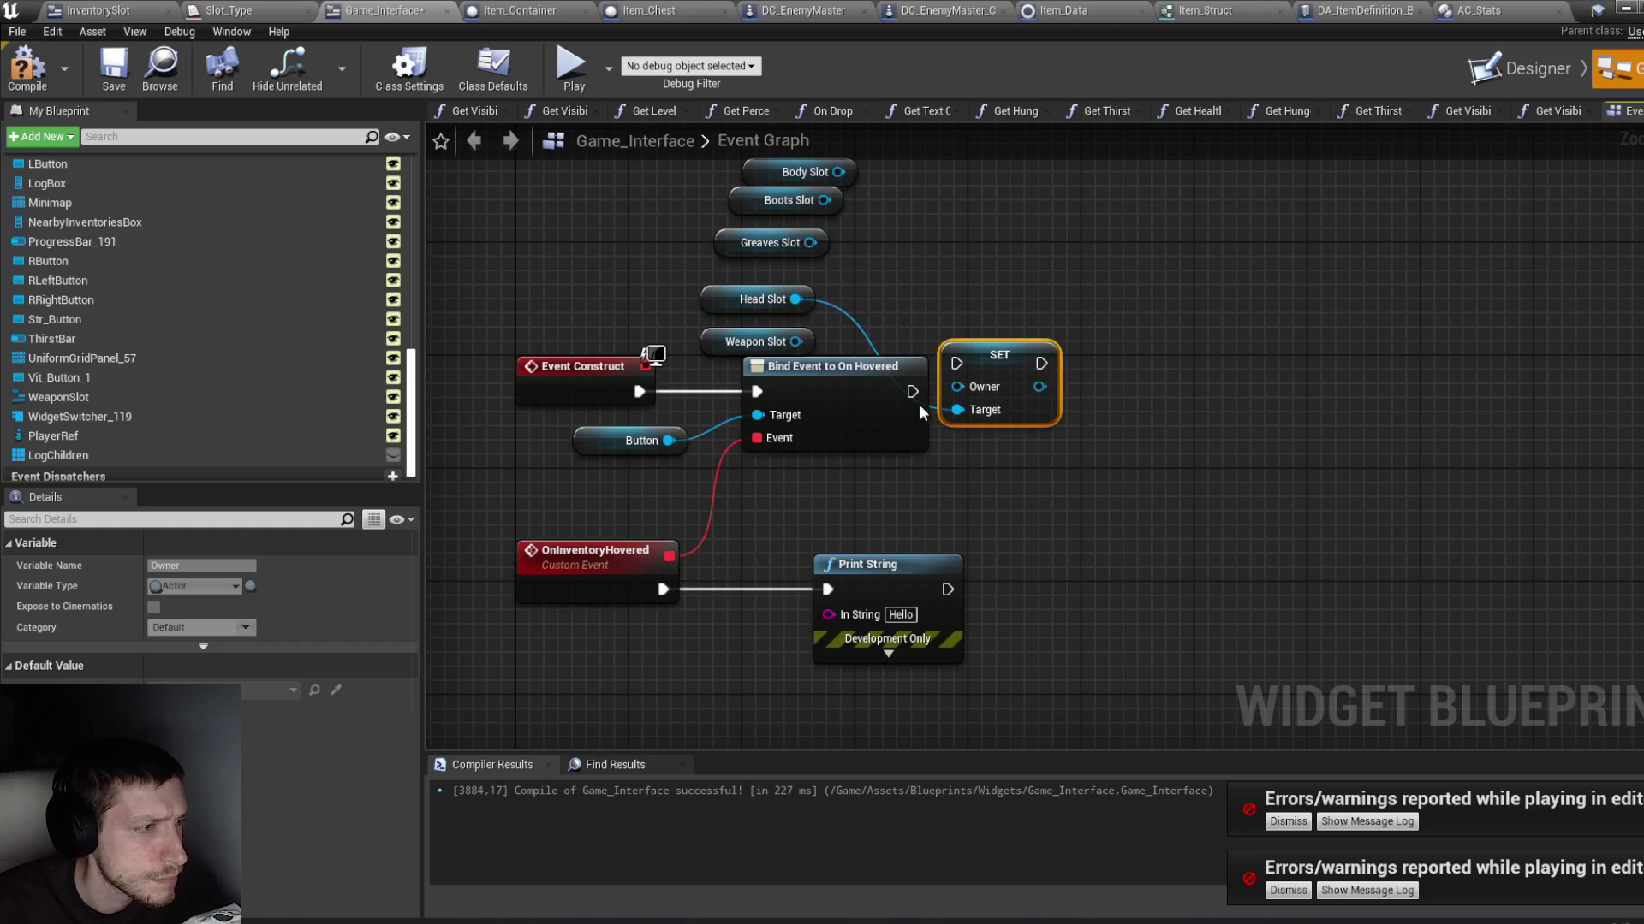
left_click_drag(795, 341, 958, 410)
Step: Duplicate SET Owner twice, targeting Head Slot and Greaves Slot
key("ctrl+w")
mouse_move(1190, 428)
left_mouse_down()
mouse_move(1101, 392)
mouse_move(1098, 363)
left_mouse_up()
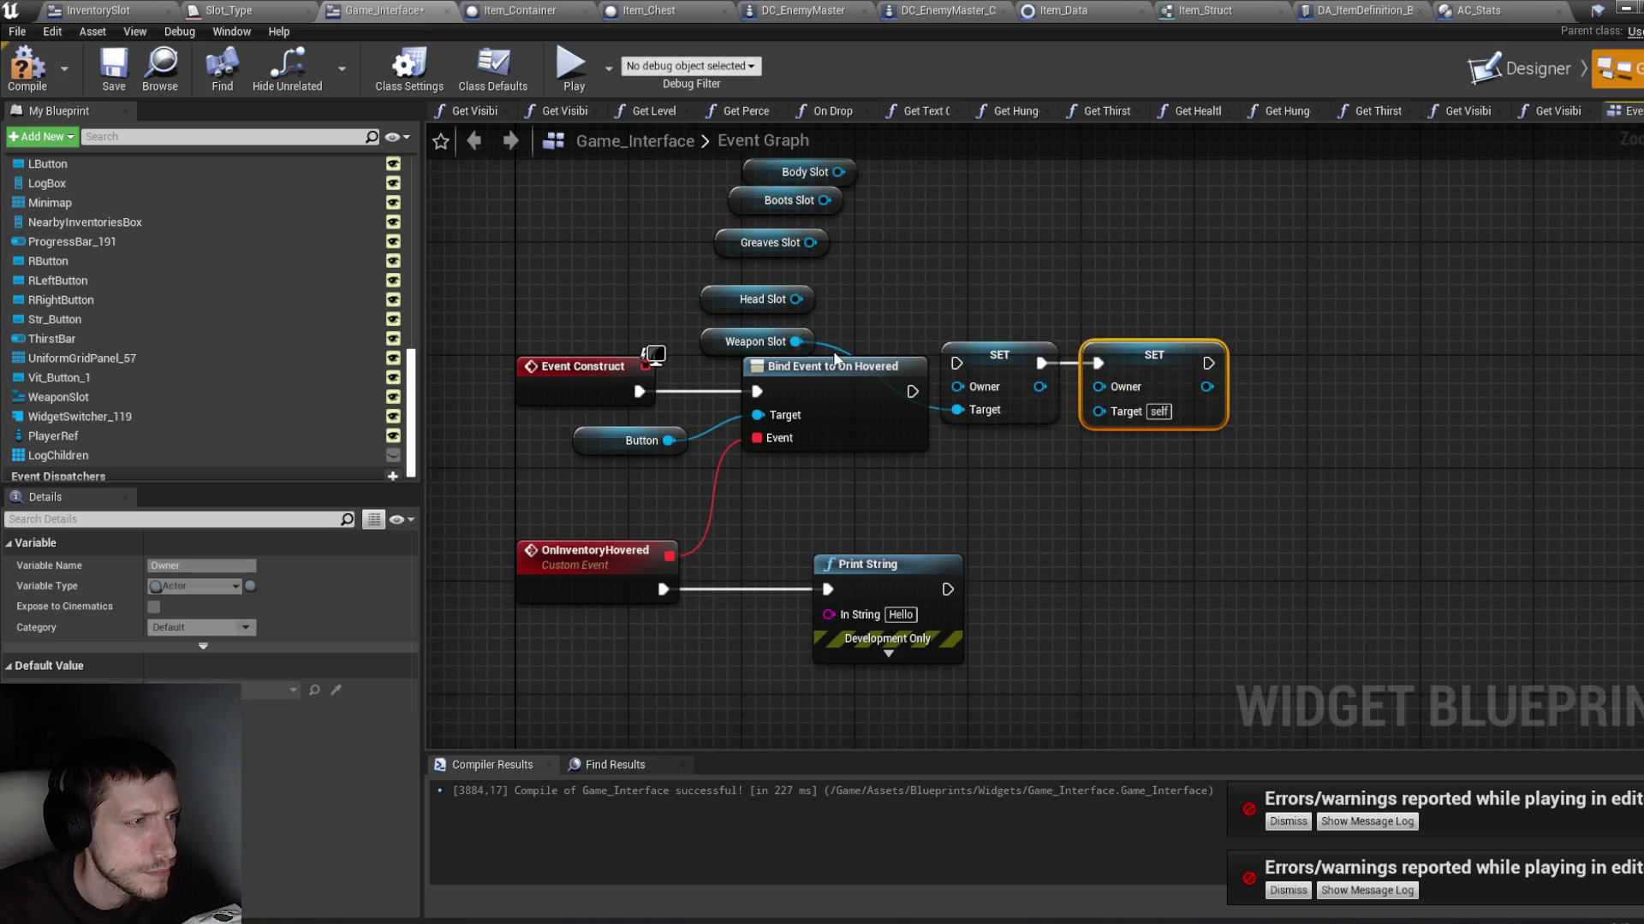
left_click_drag(795, 299, 1098, 410)
key("ctrl+w")
mouse_move(1225, 367)
left_mouse_down()
mouse_move(1328, 386)
mouse_move(1271, 357)
mouse_move(1182, 363)
left_mouse_up()
mouse_move(809, 243)
left_mouse_down()
mouse_move(1224, 383)
mouse_move(1240, 411)
left_mouse_up()
Step: Add two more SET Owner copies for Boots Slot and Body Slot and chain their execution
key("ctrl+w")
left_click_drag(1460, 397, 1378, 390)
mouse_move(824, 201)
left_mouse_down()
mouse_move(1321, 359)
mouse_move(1380, 411)
left_mouse_up()
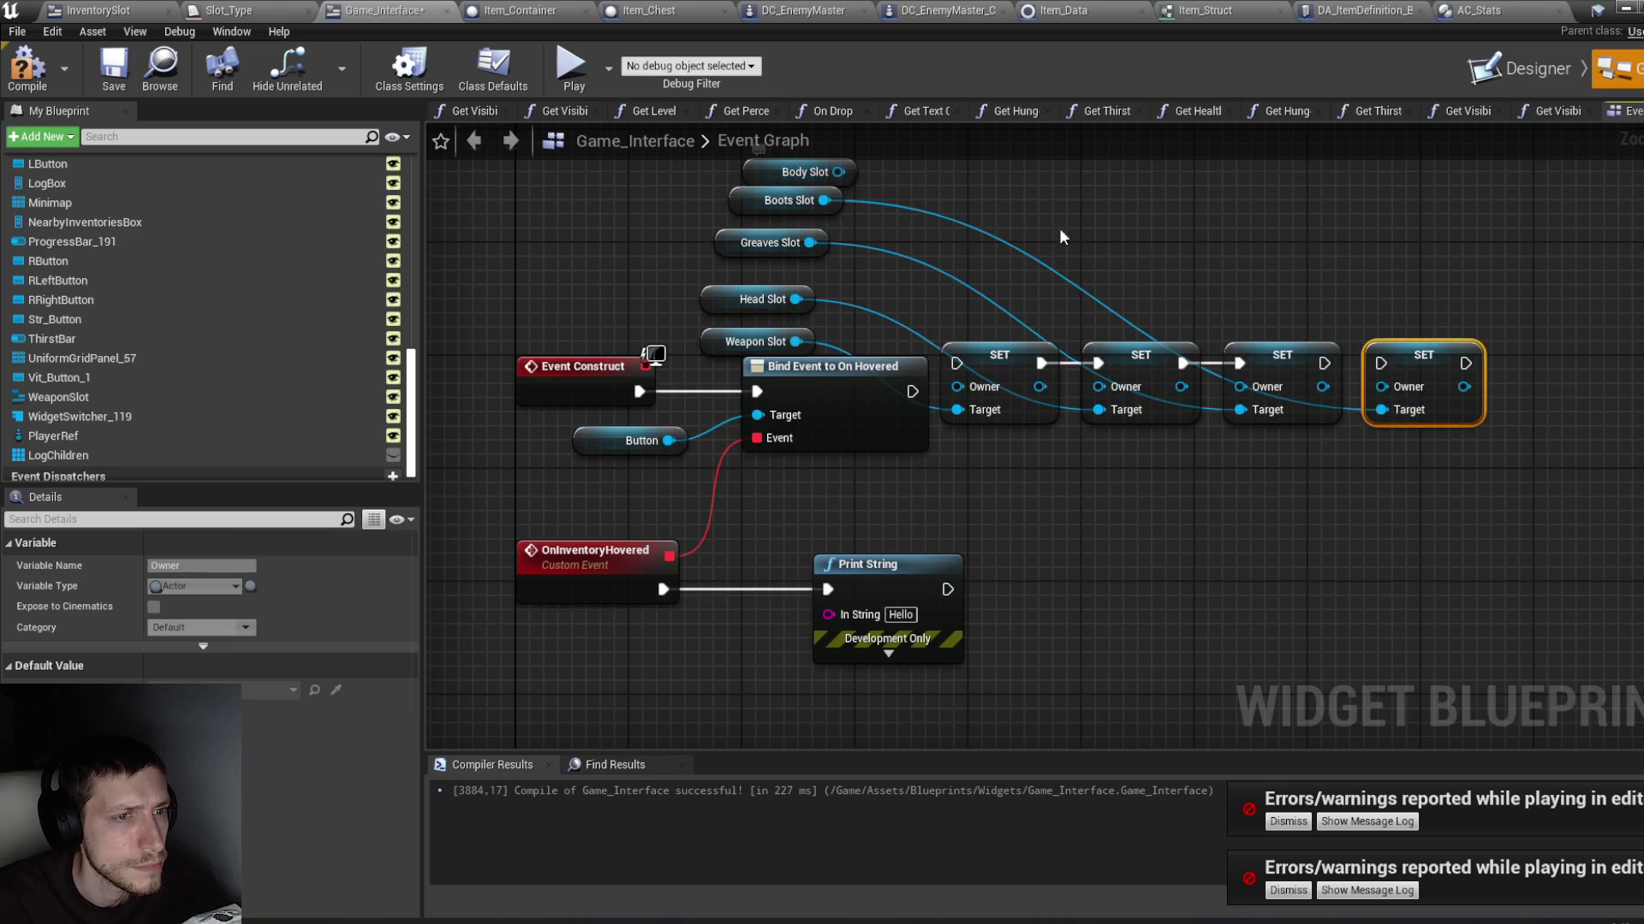
key("ctrl+w")
left_click_drag(1607, 404, 1539, 376)
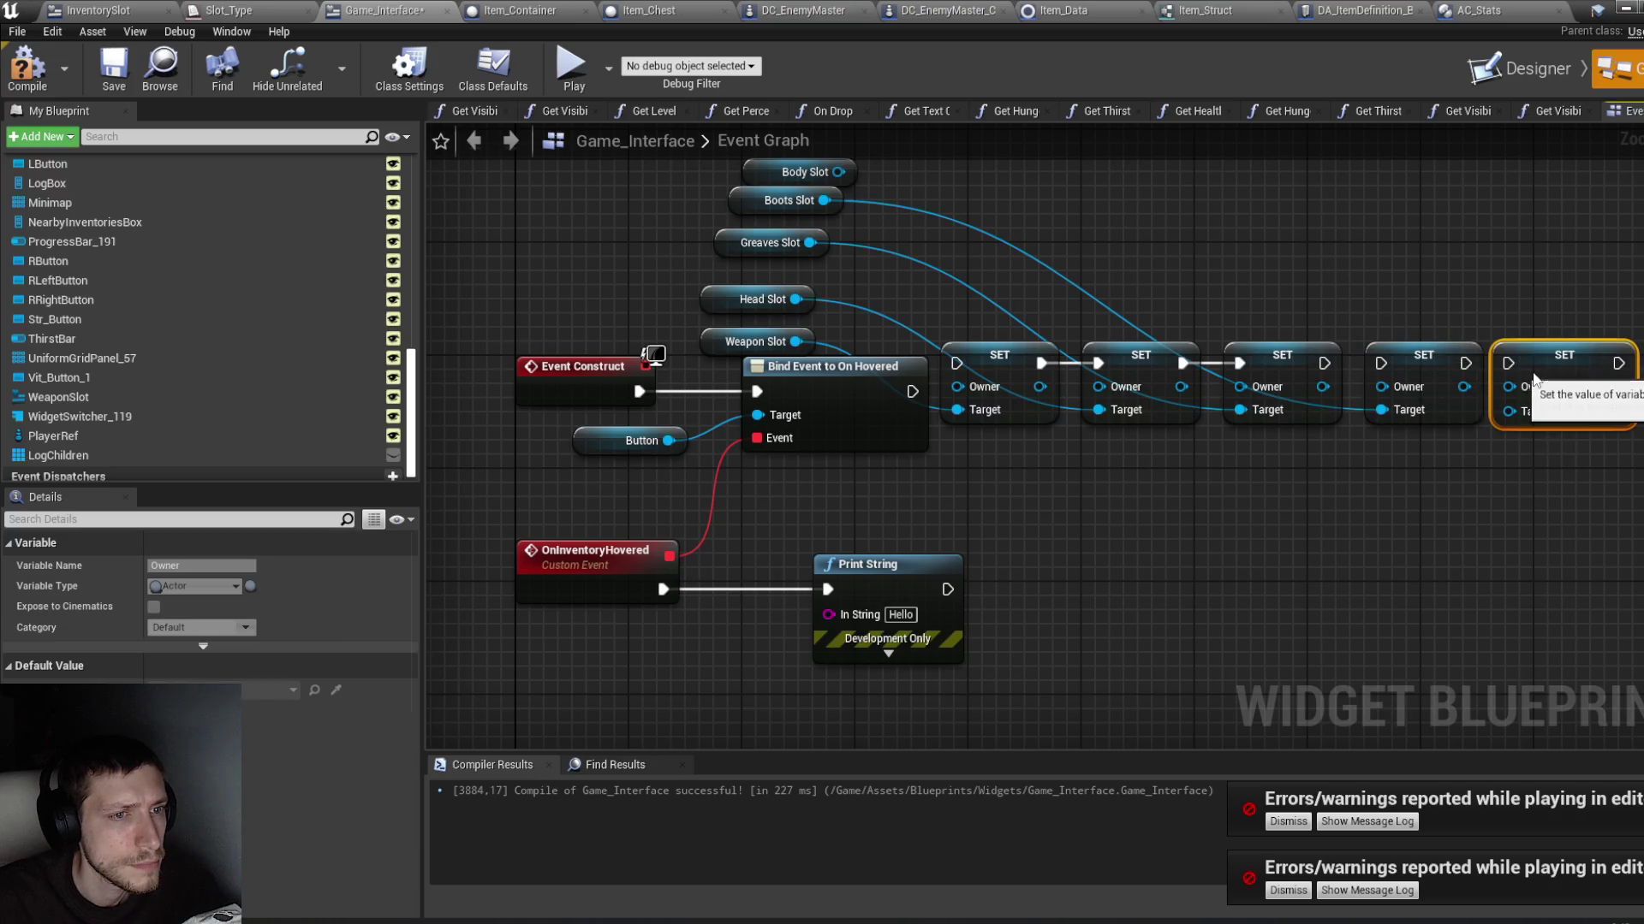
left_click_drag(835, 176, 1508, 411)
left_click_drag(1324, 363, 1509, 363)
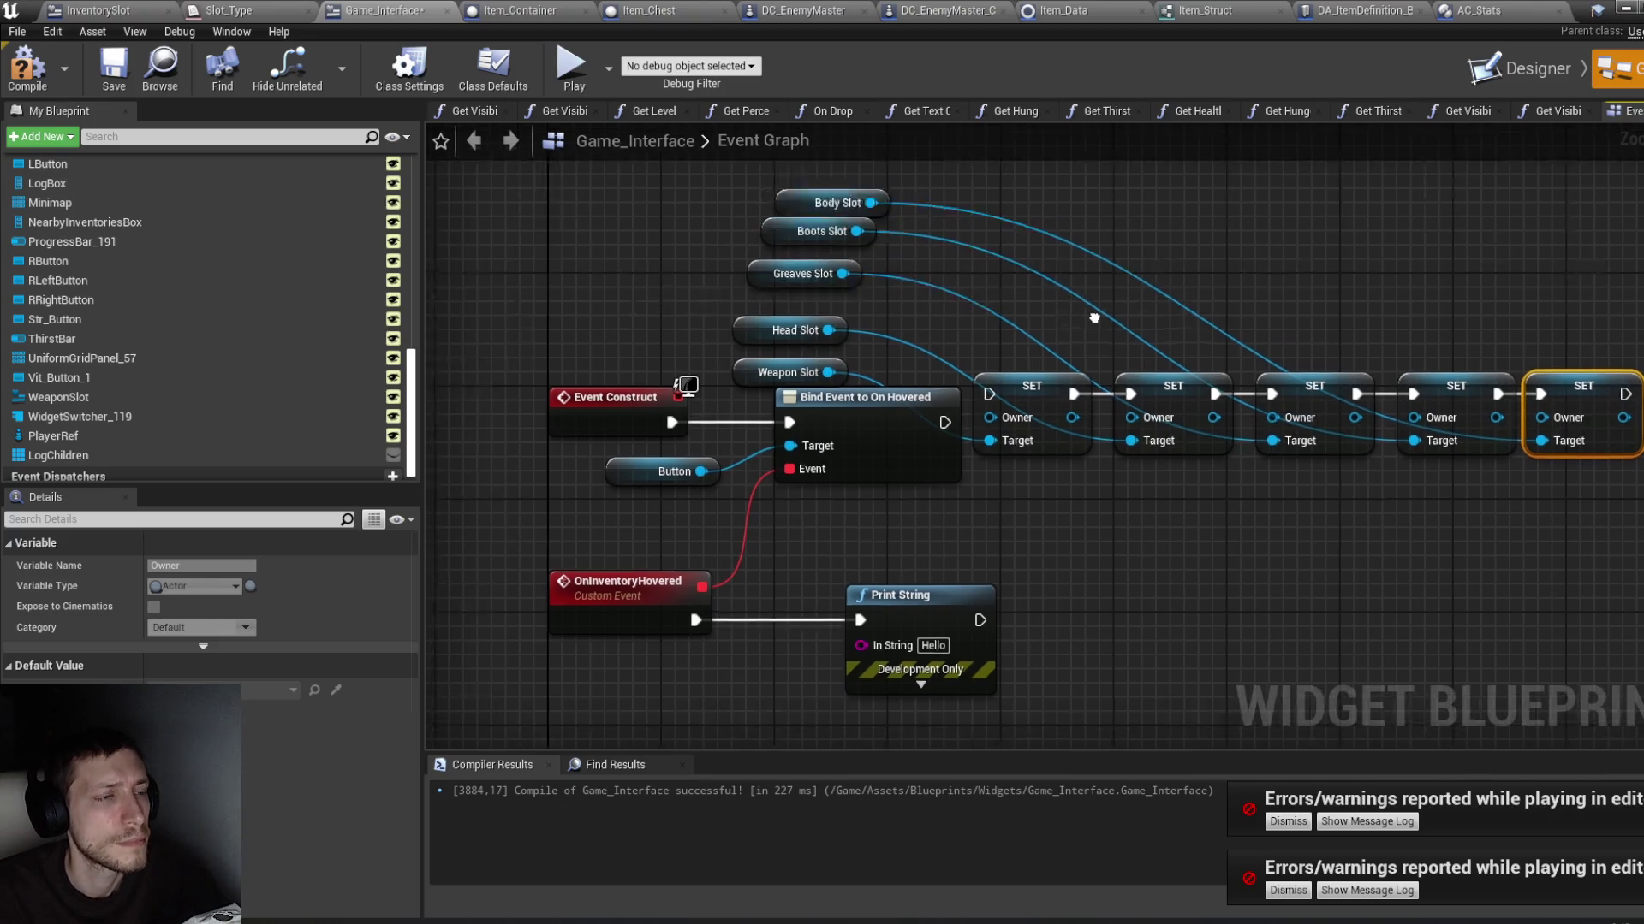
Step: Add a Get Player Pawn node and wire it into all five SET nodes' Owner inputs
right_click(1216, 281)
type("get")
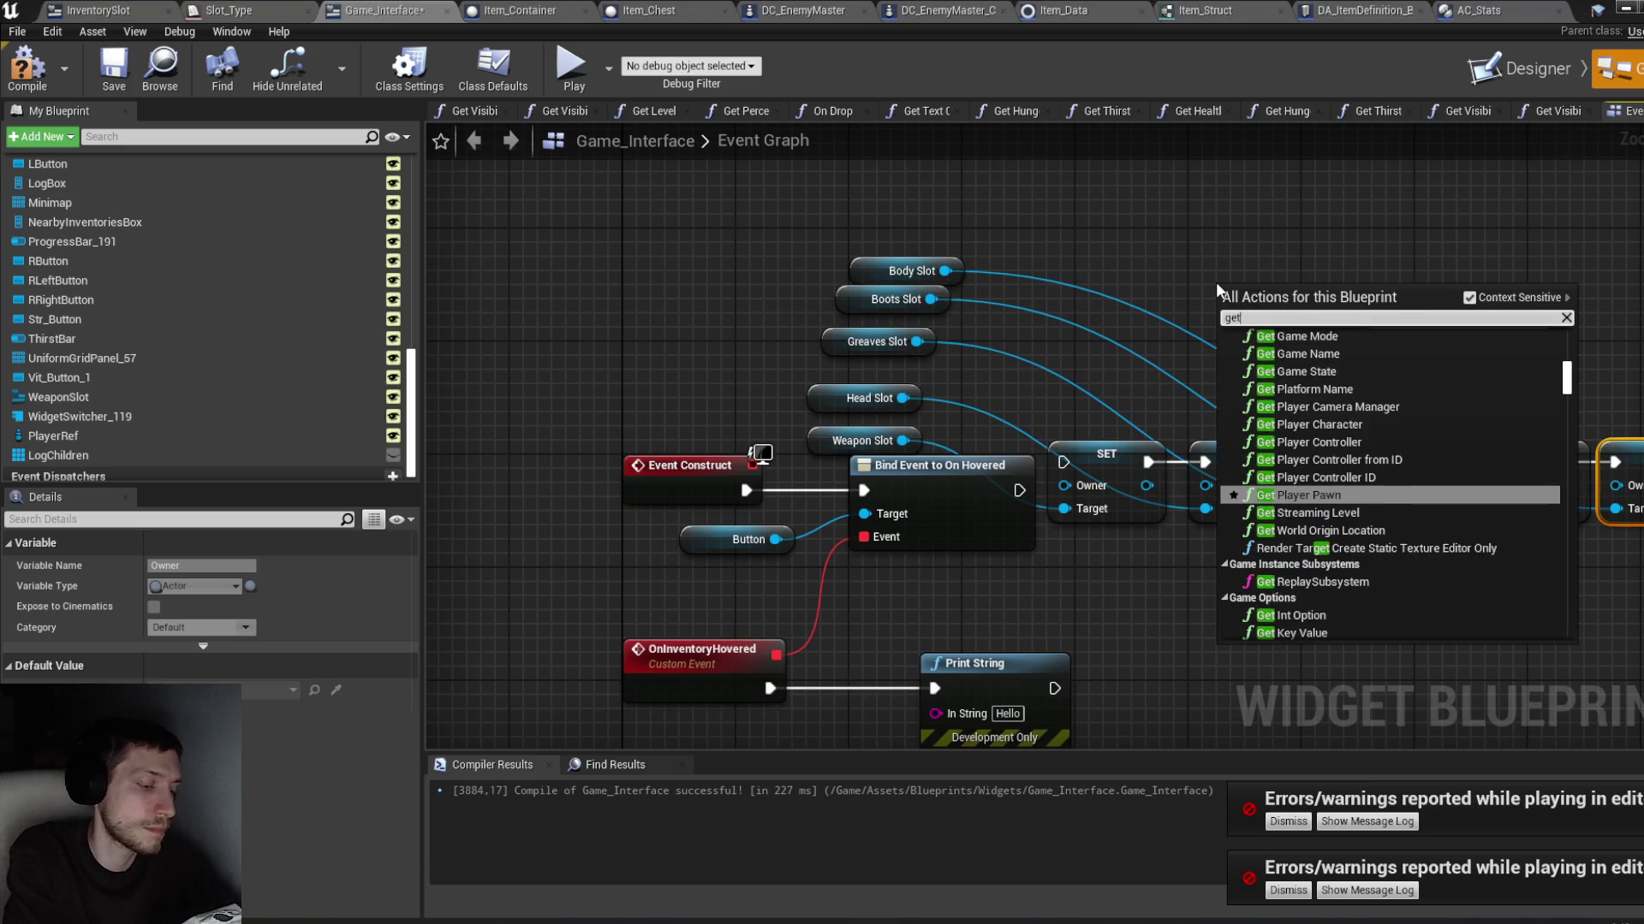
type(" player pawn")
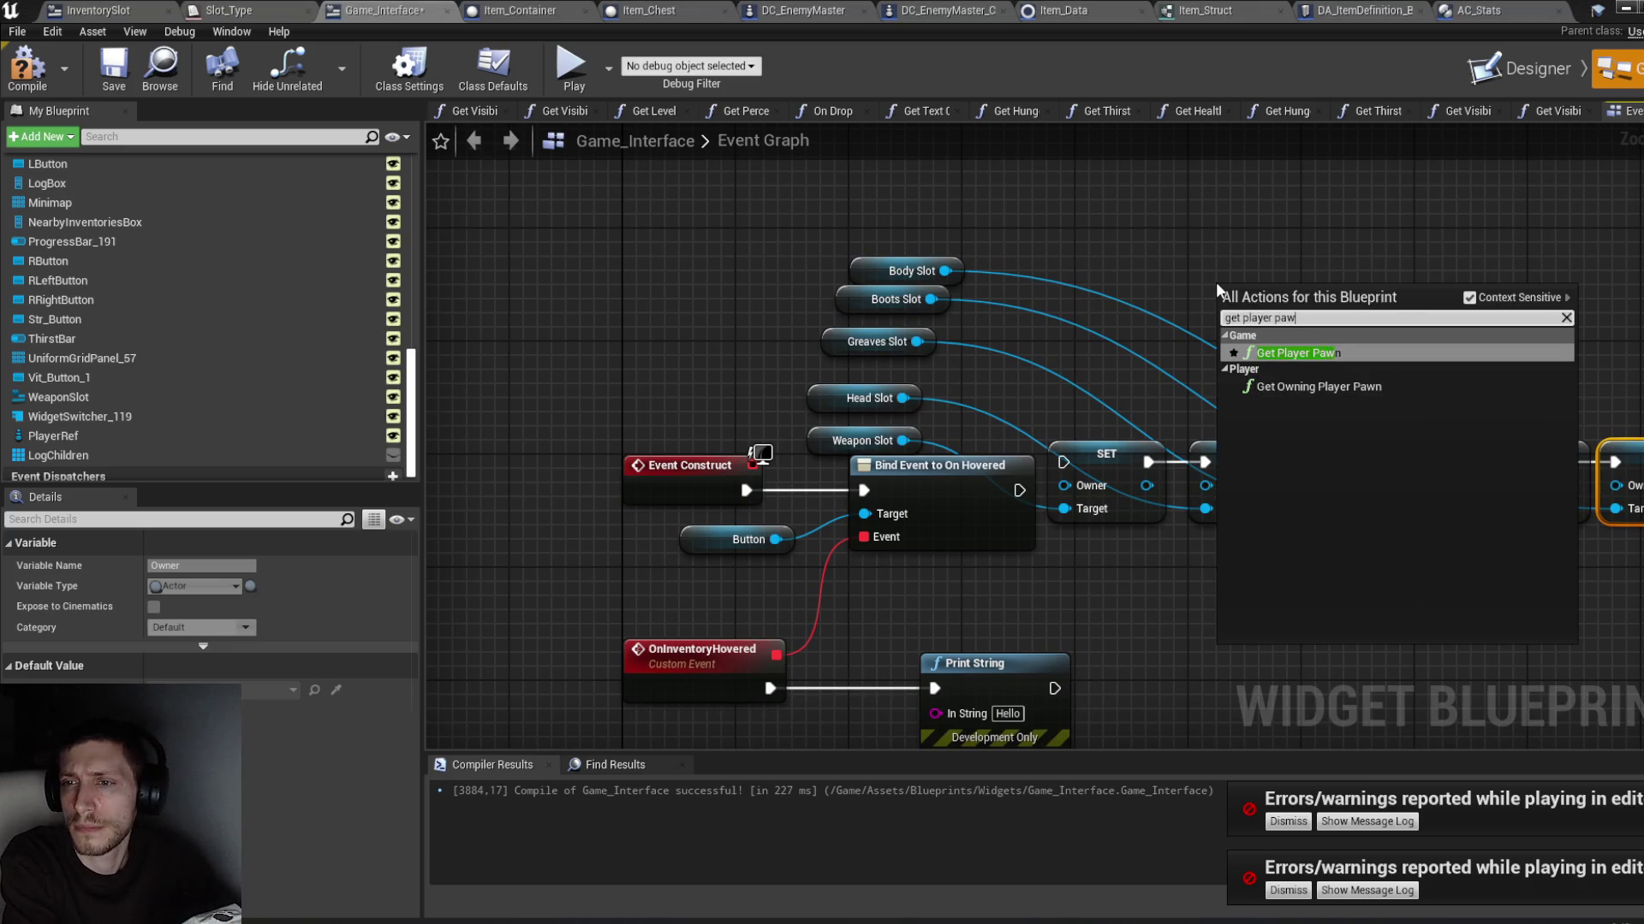
key("Return")
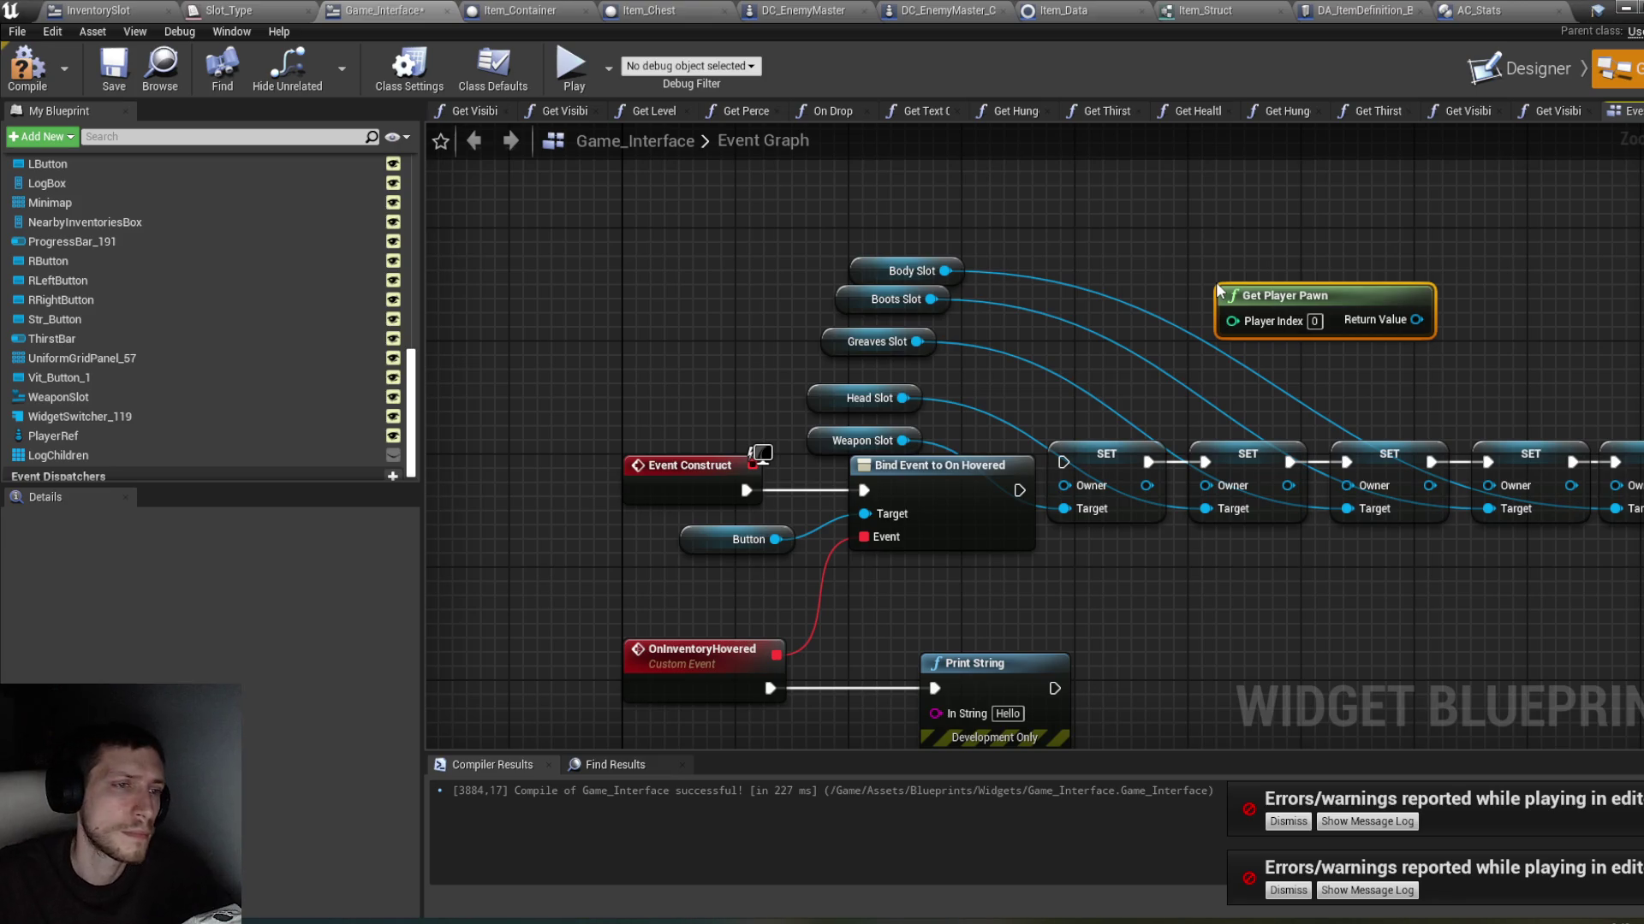
left_click_drag(1267, 296, 799, 184)
mouse_move(950, 206)
left_mouse_down()
mouse_move(1021, 278)
mouse_move(1121, 505)
mouse_move(1051, 483)
mouse_move(1064, 462)
left_mouse_up()
mouse_move(952, 207)
left_mouse_down()
mouse_move(1162, 480)
mouse_move(1207, 486)
left_mouse_up()
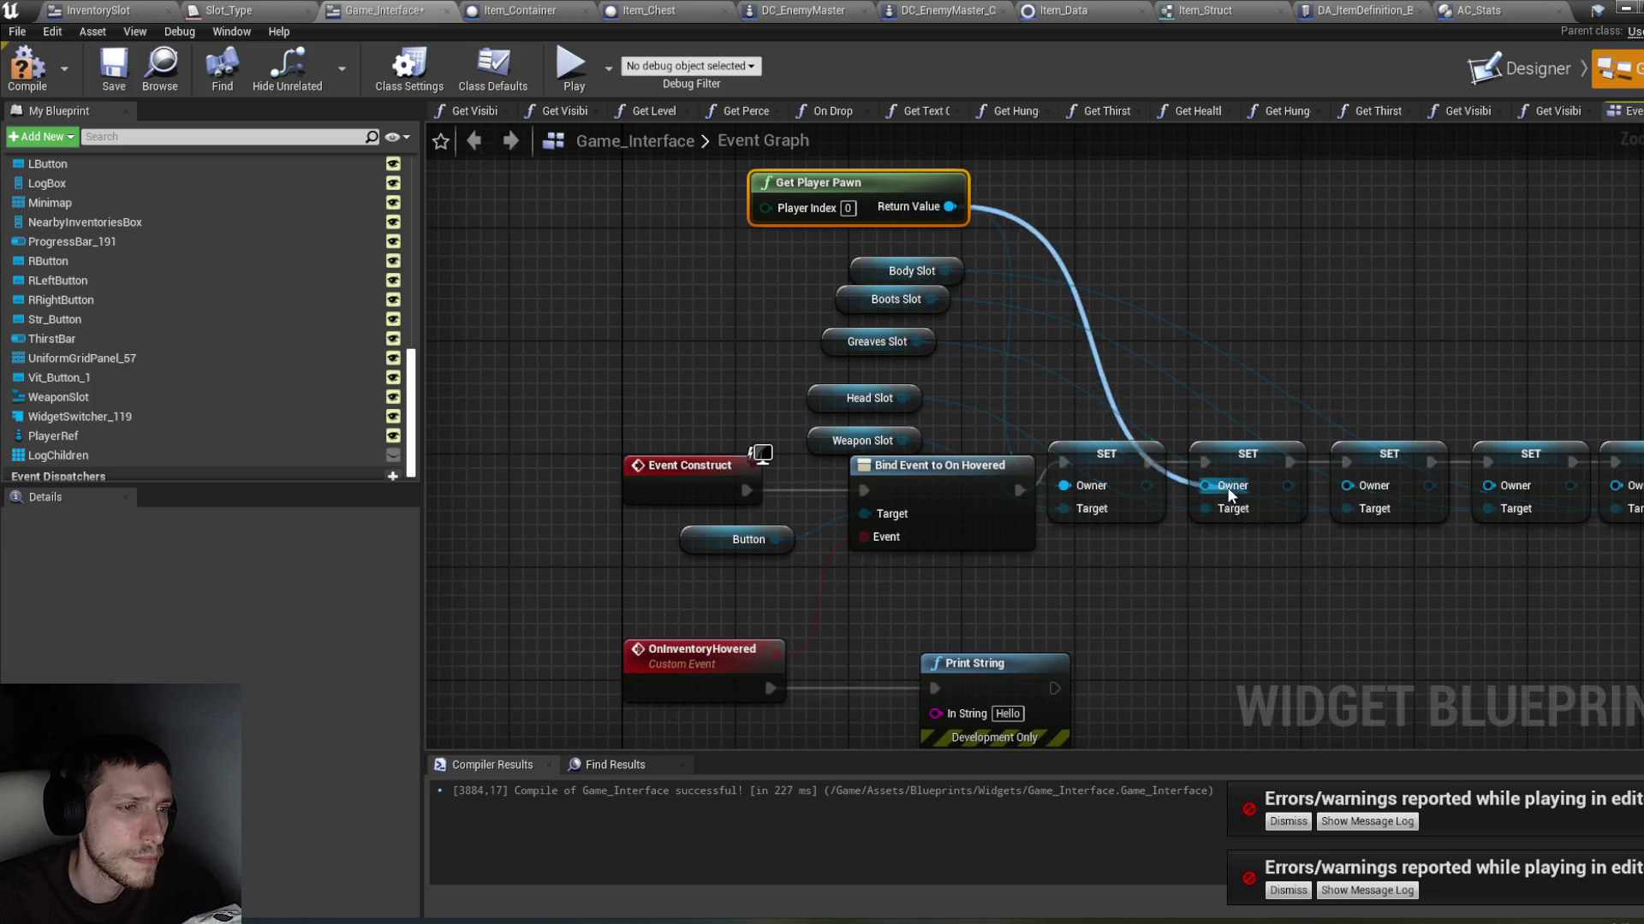
mouse_move(951, 206)
left_mouse_down()
mouse_move(1244, 396)
mouse_move(1347, 485)
mouse_move(963, 216)
mouse_move(1489, 485)
left_mouse_up()
left_click_drag(1344, 348, 1059, 325)
mouse_move(663, 184)
left_mouse_down()
mouse_move(1331, 486)
mouse_move(1332, 463)
left_mouse_up()
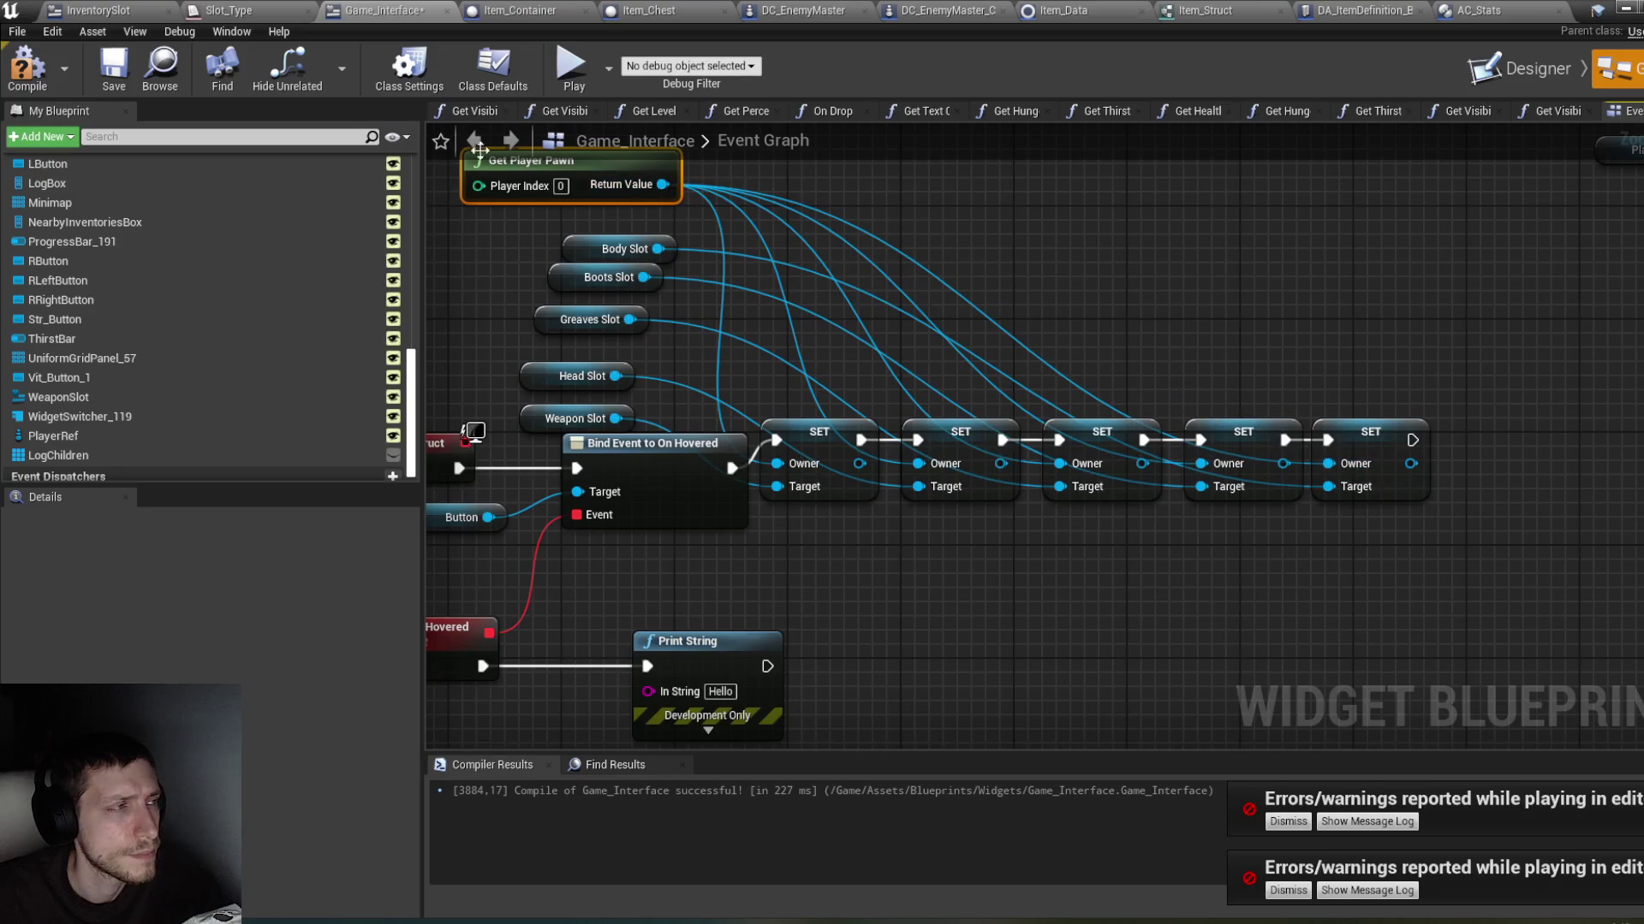
Step: Compile and save Game_Interface, then minimise the blueprint editor
left_click(46, 92)
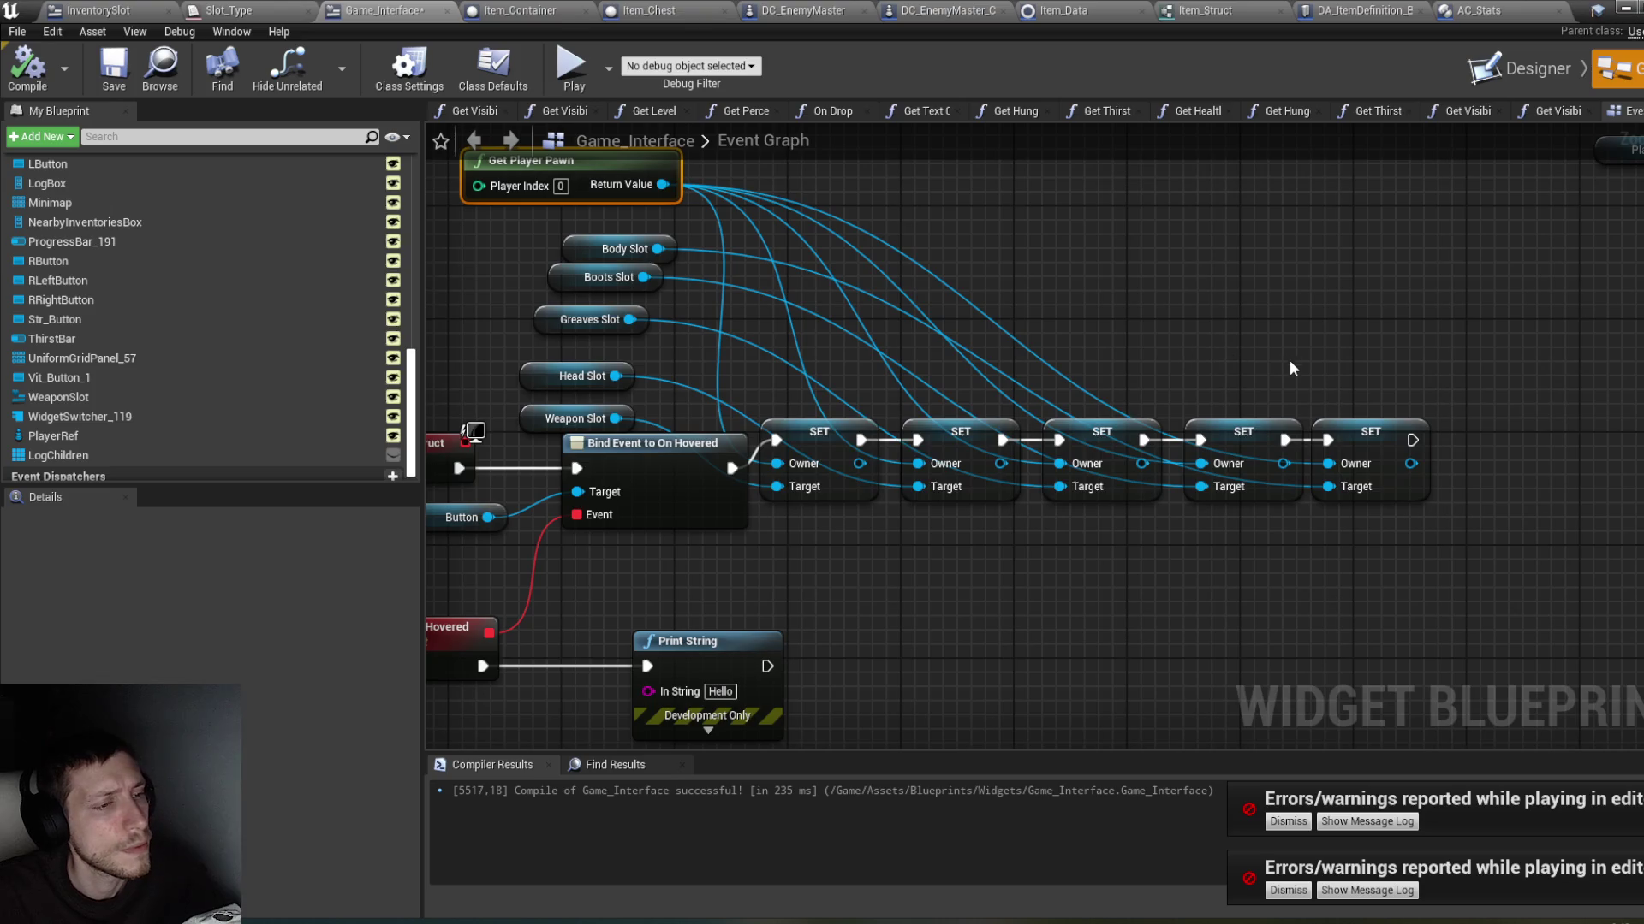
key("ctrl+s")
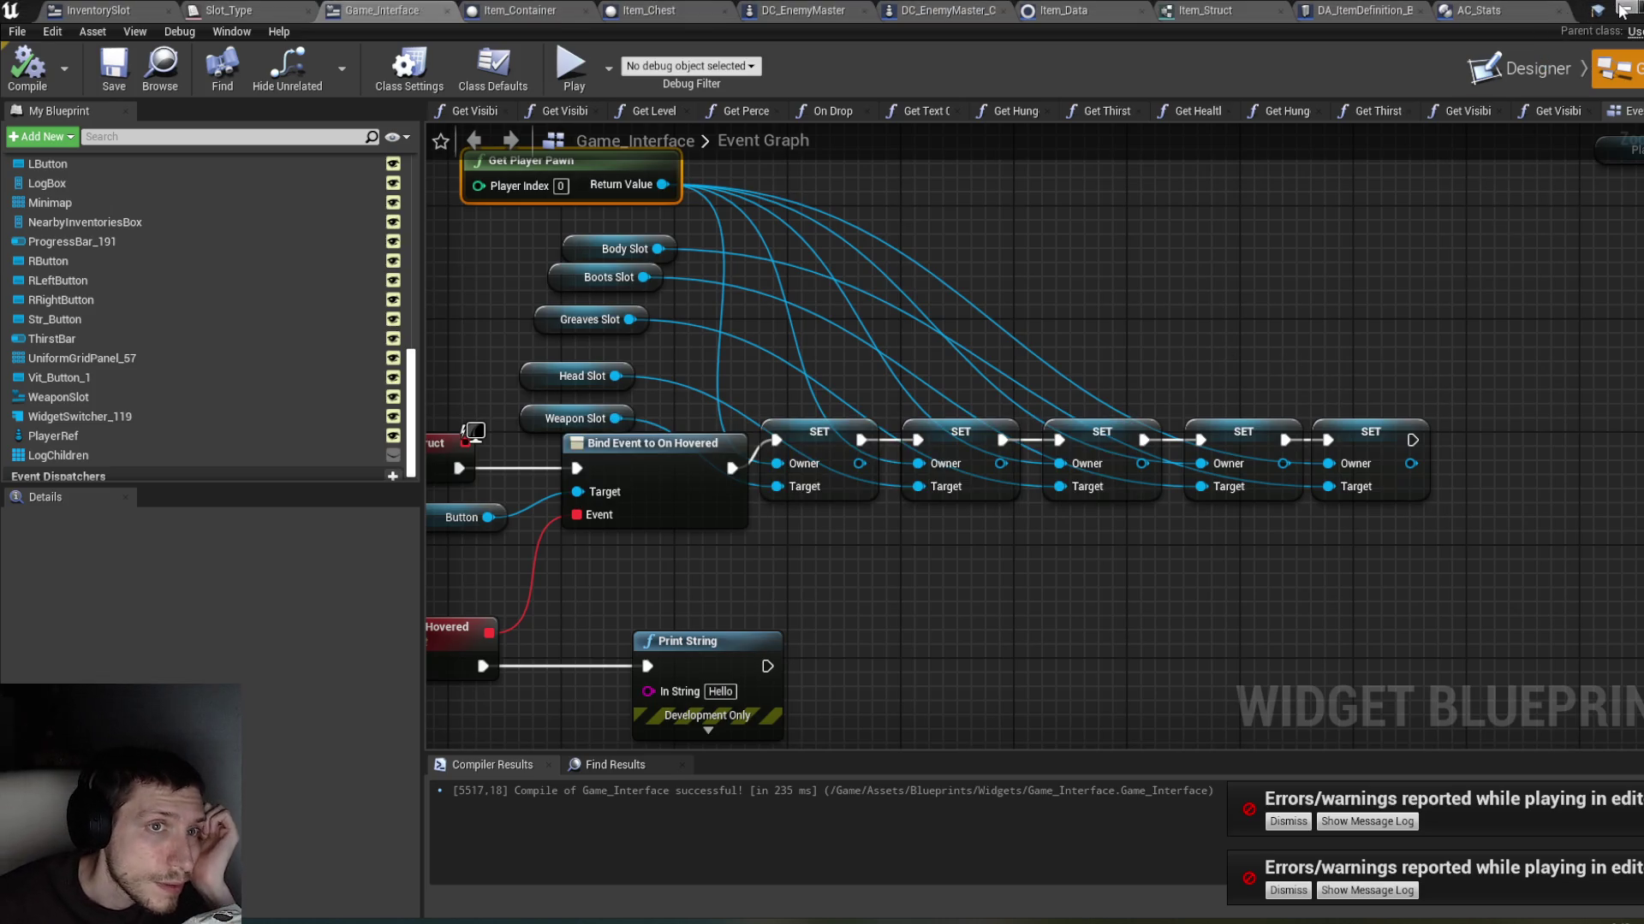
left_click(1620, 10)
Step: Play-test the level, moving the Rusty Sword into the inventory grid and back, then stop
left_click(1270, 203)
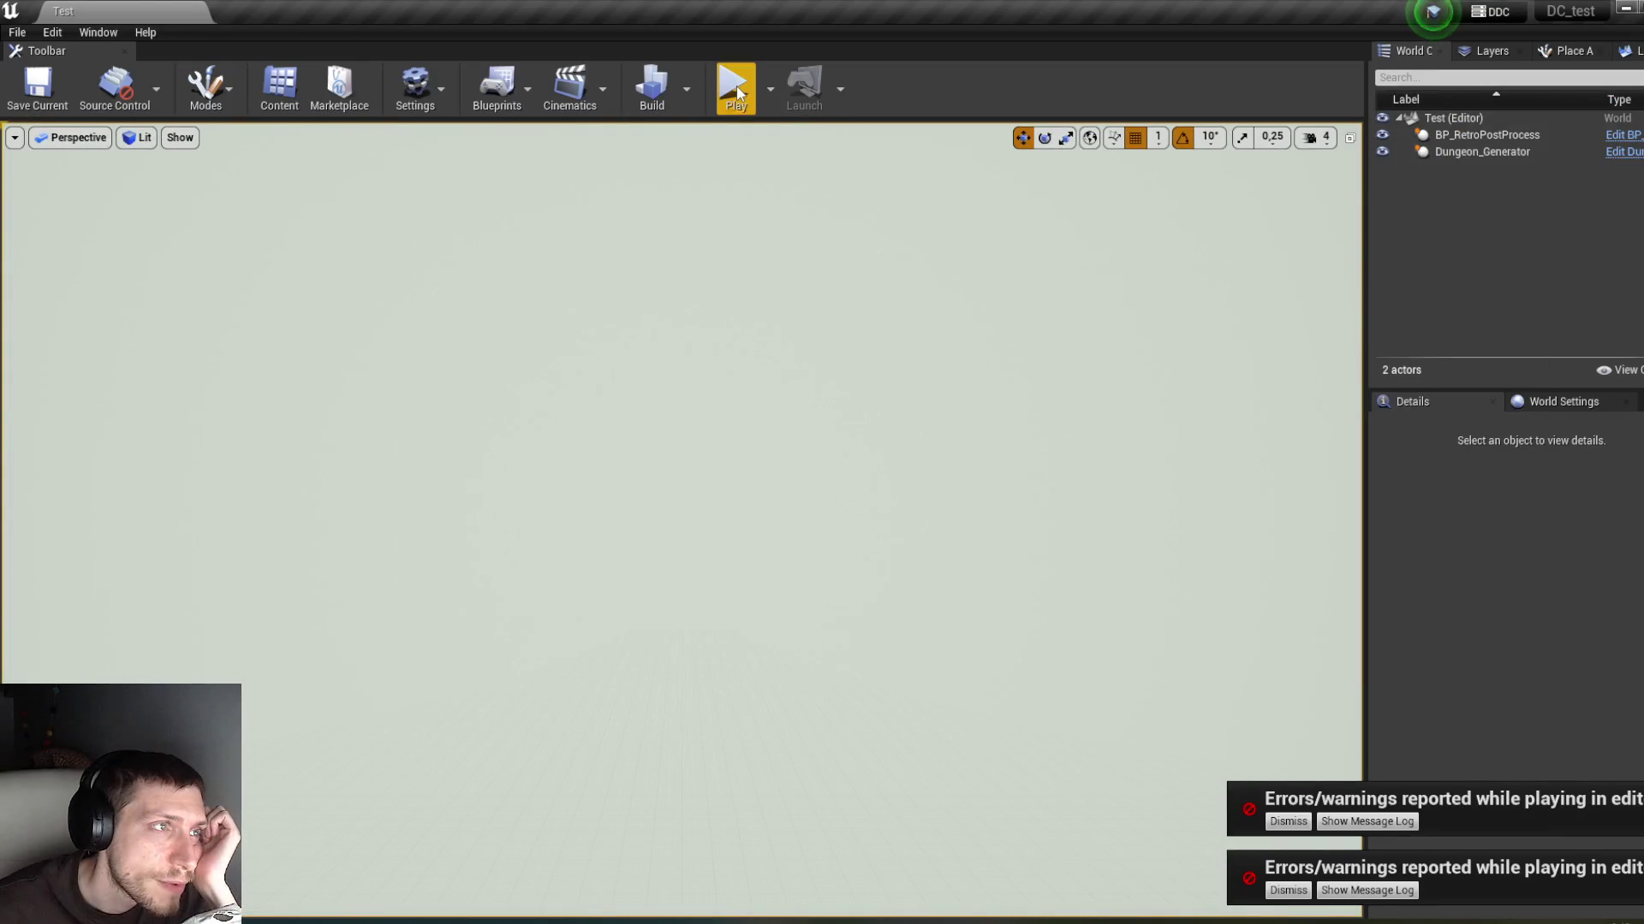
left_click(736, 90)
left_click(1282, 154)
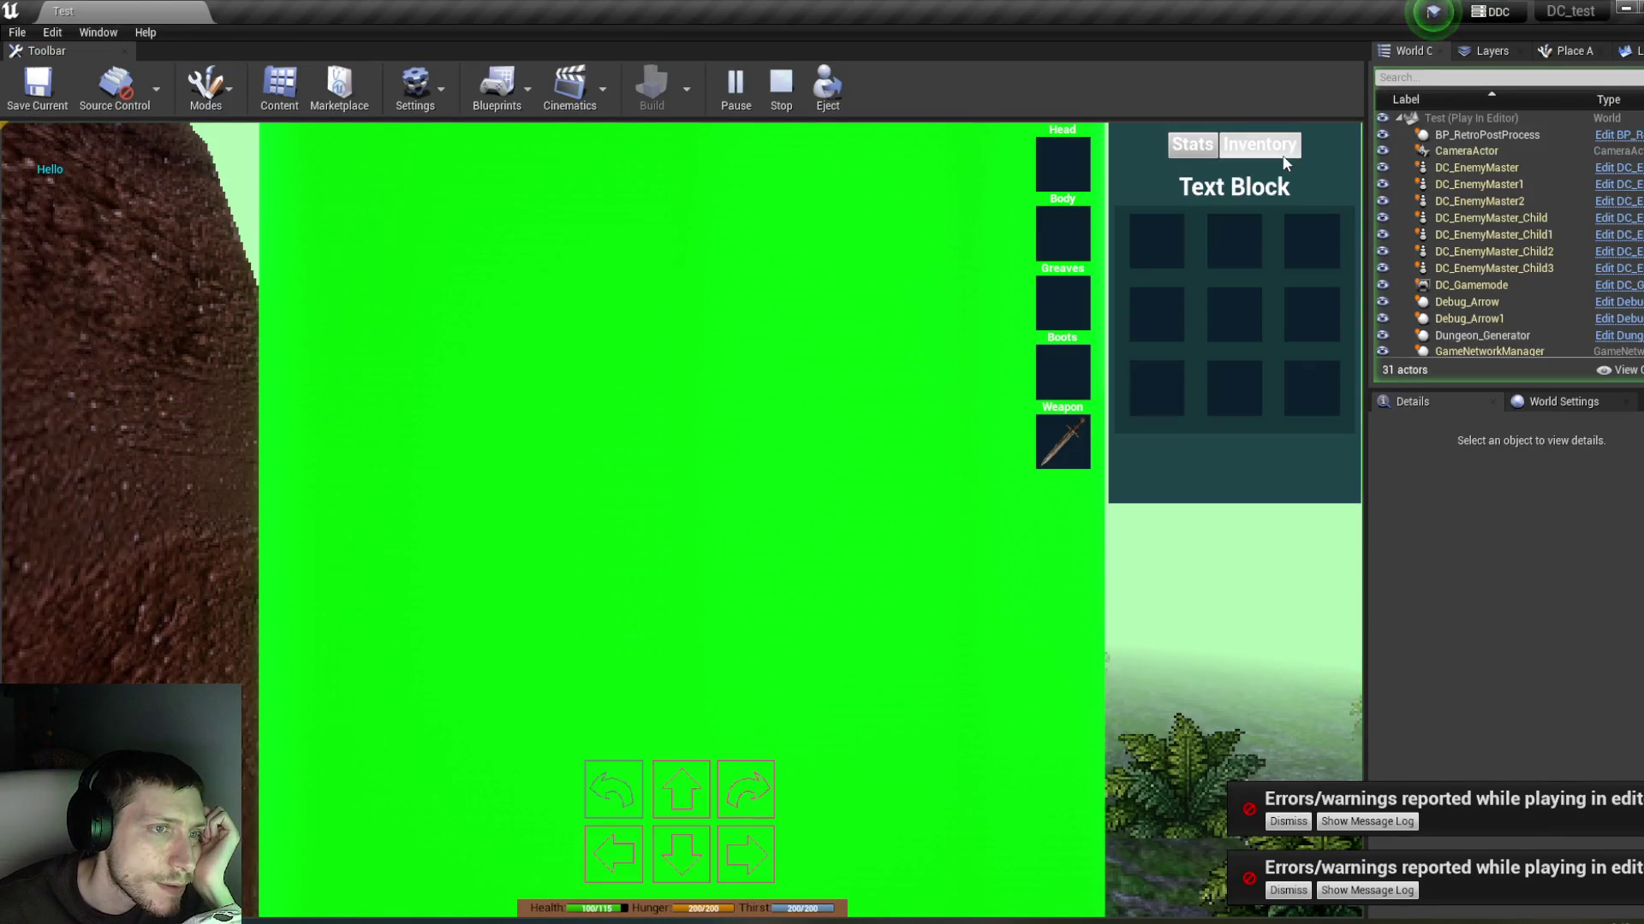
mouse_move(1076, 435)
left_mouse_down()
mouse_move(1169, 253)
mouse_move(1062, 459)
mouse_move(1164, 249)
mouse_move(1110, 274)
left_mouse_up()
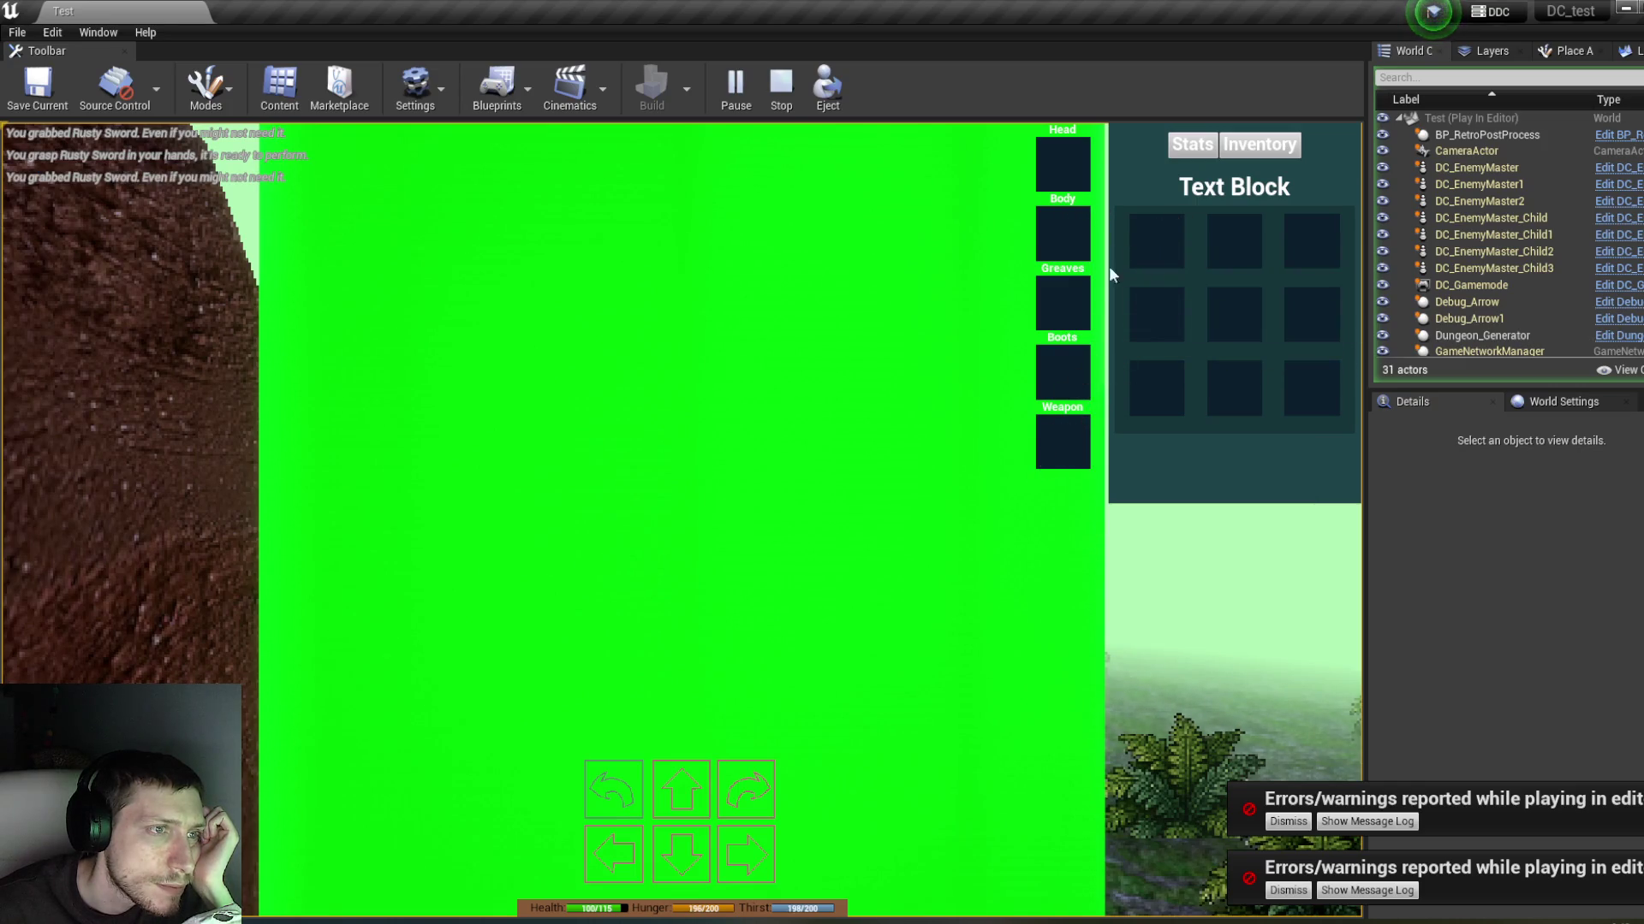
left_click(1189, 158)
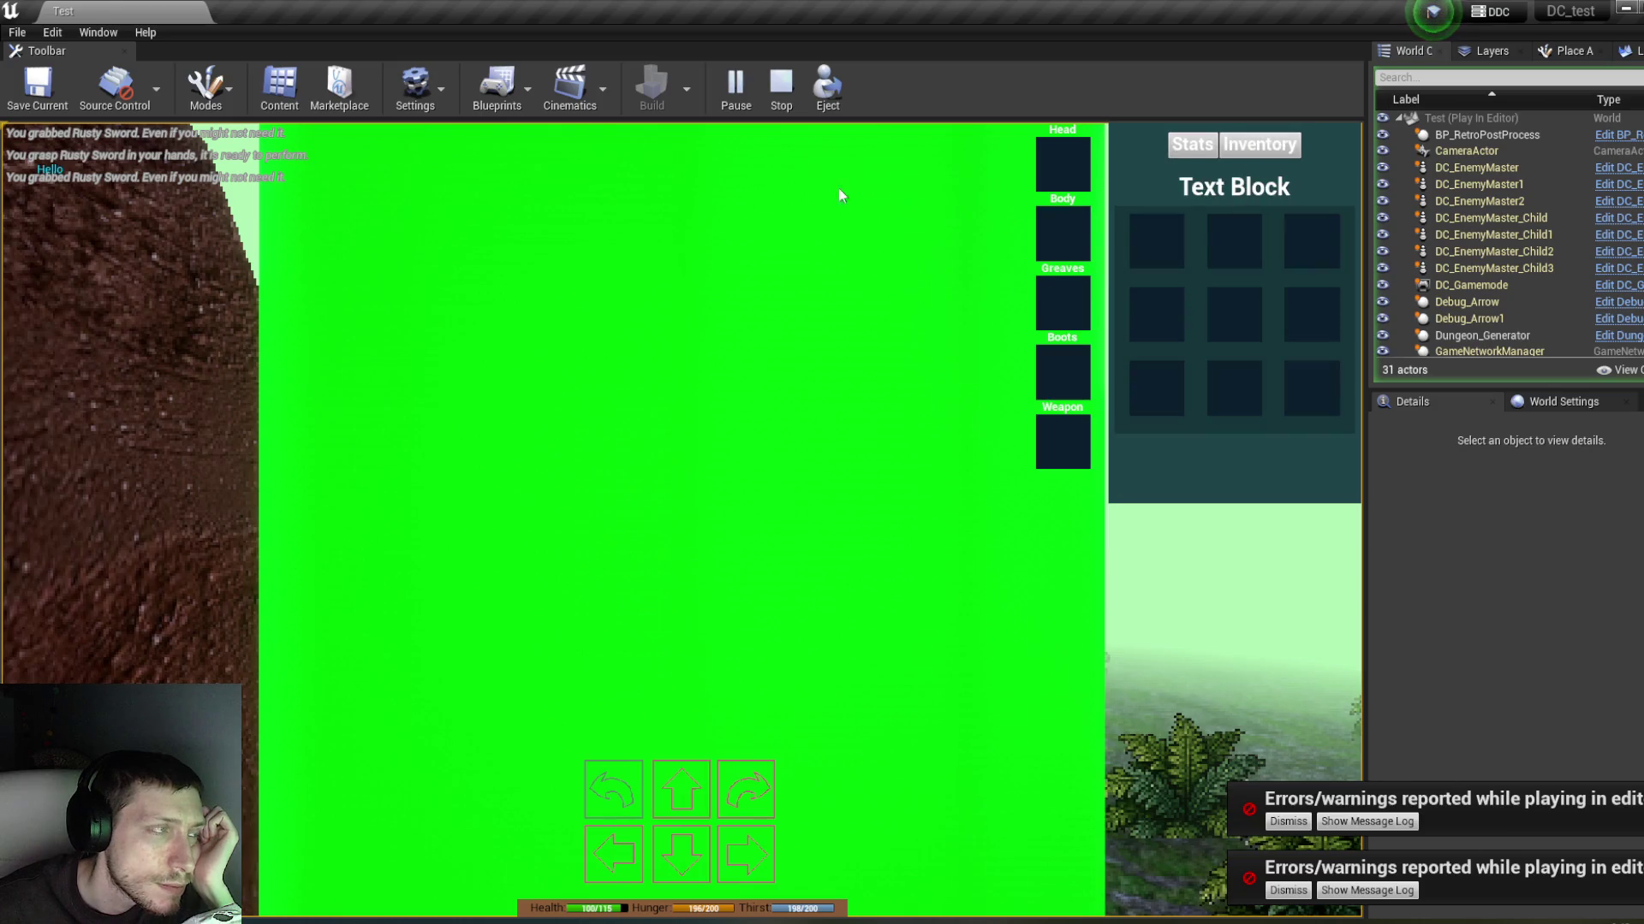
left_click(779, 94)
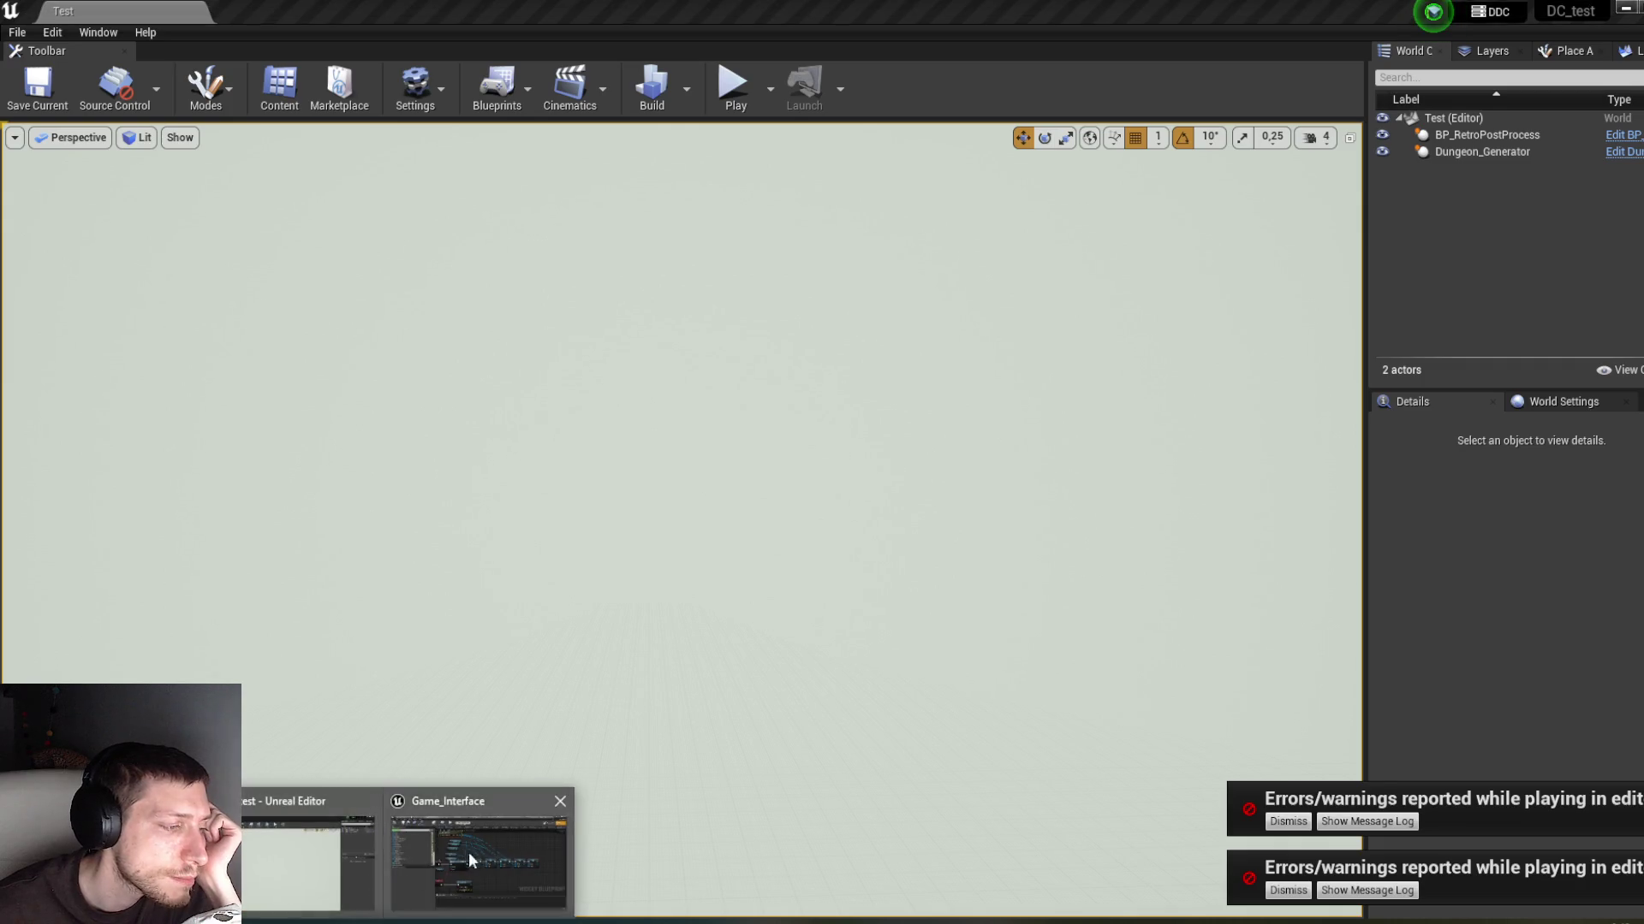
left_click(505, 844)
Step: Shift the five SET nodes down and right, recompile Game_Interface, and go to AC_Stats' Add Item graph
left_click_drag(880, 664, 875, 656)
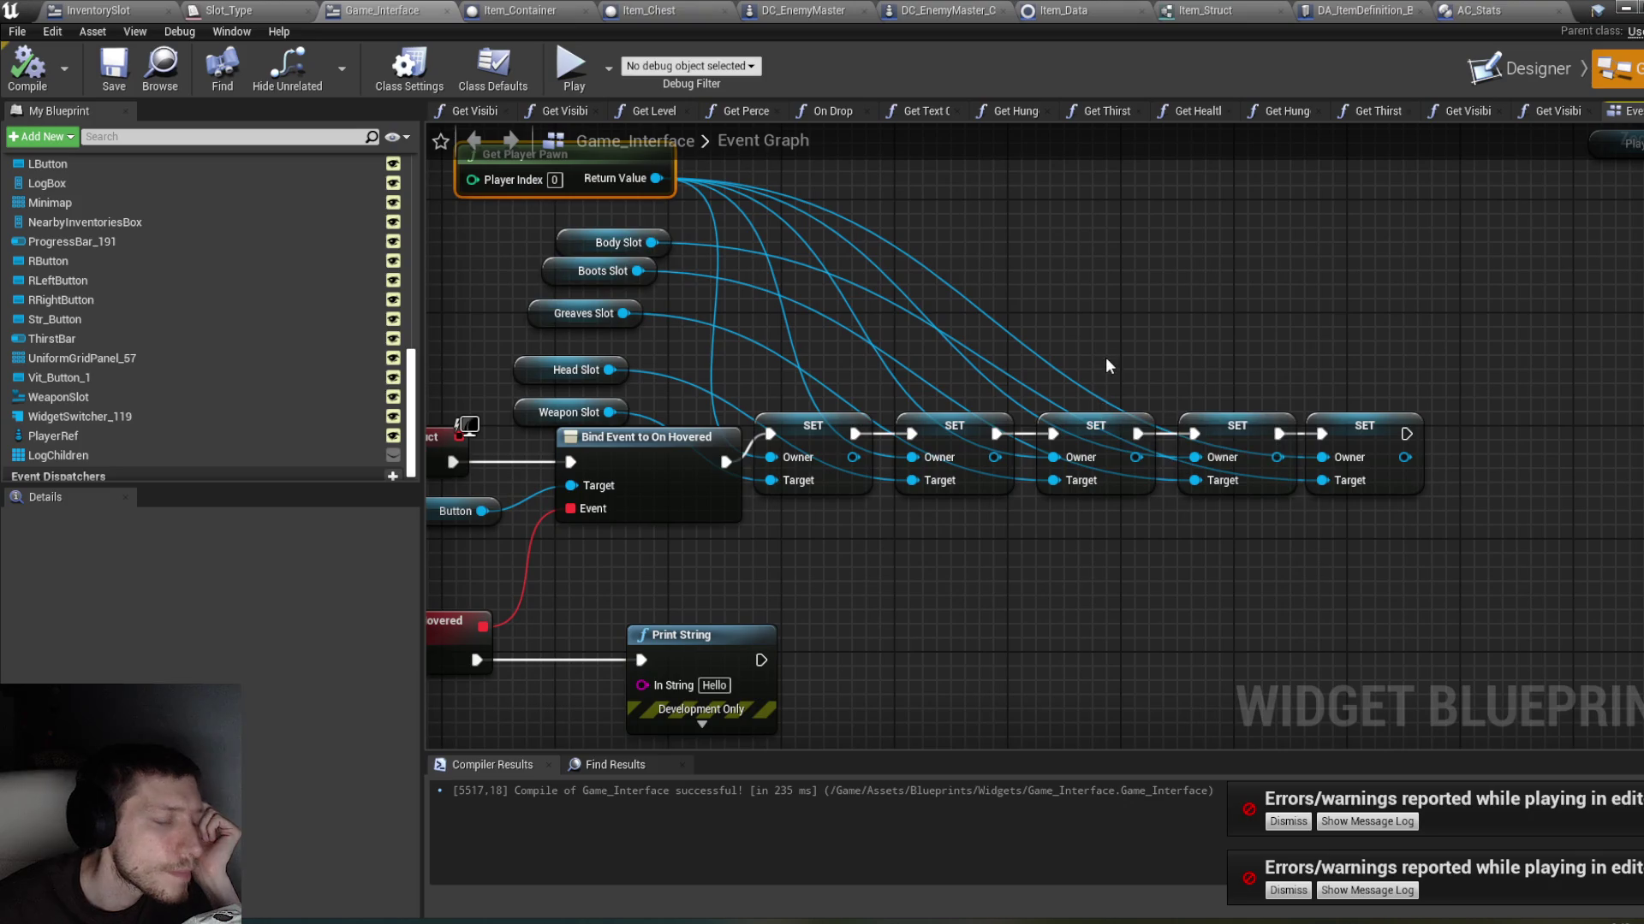
mouse_move(1404, 564)
left_mouse_down()
mouse_move(753, 399)
mouse_move(831, 456)
left_mouse_up()
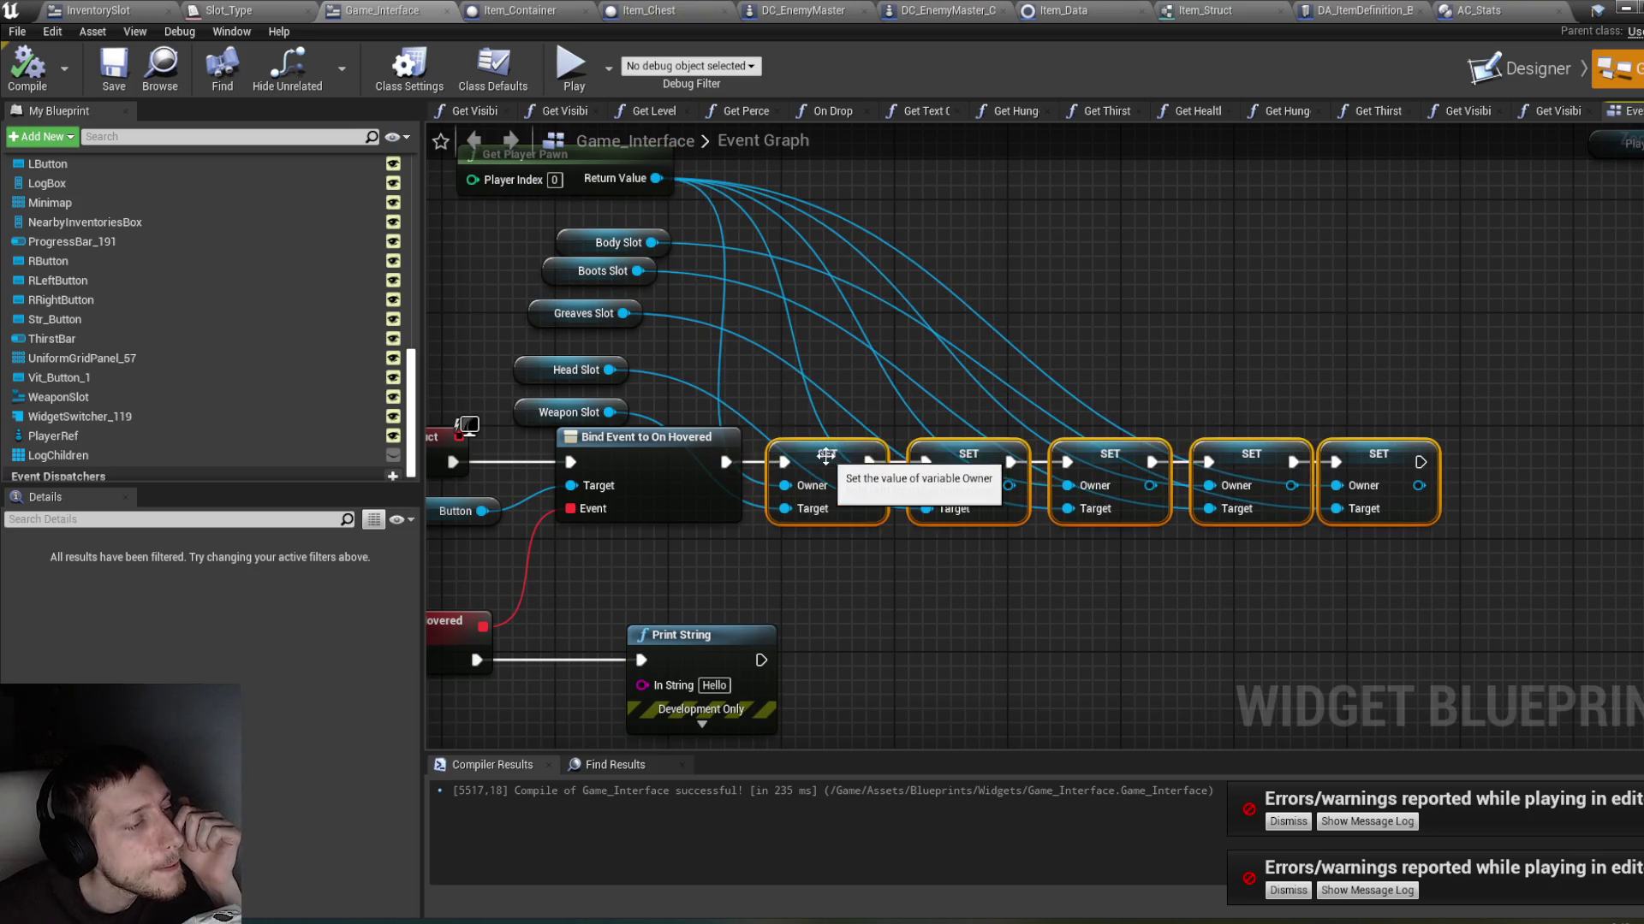
left_click(28, 84)
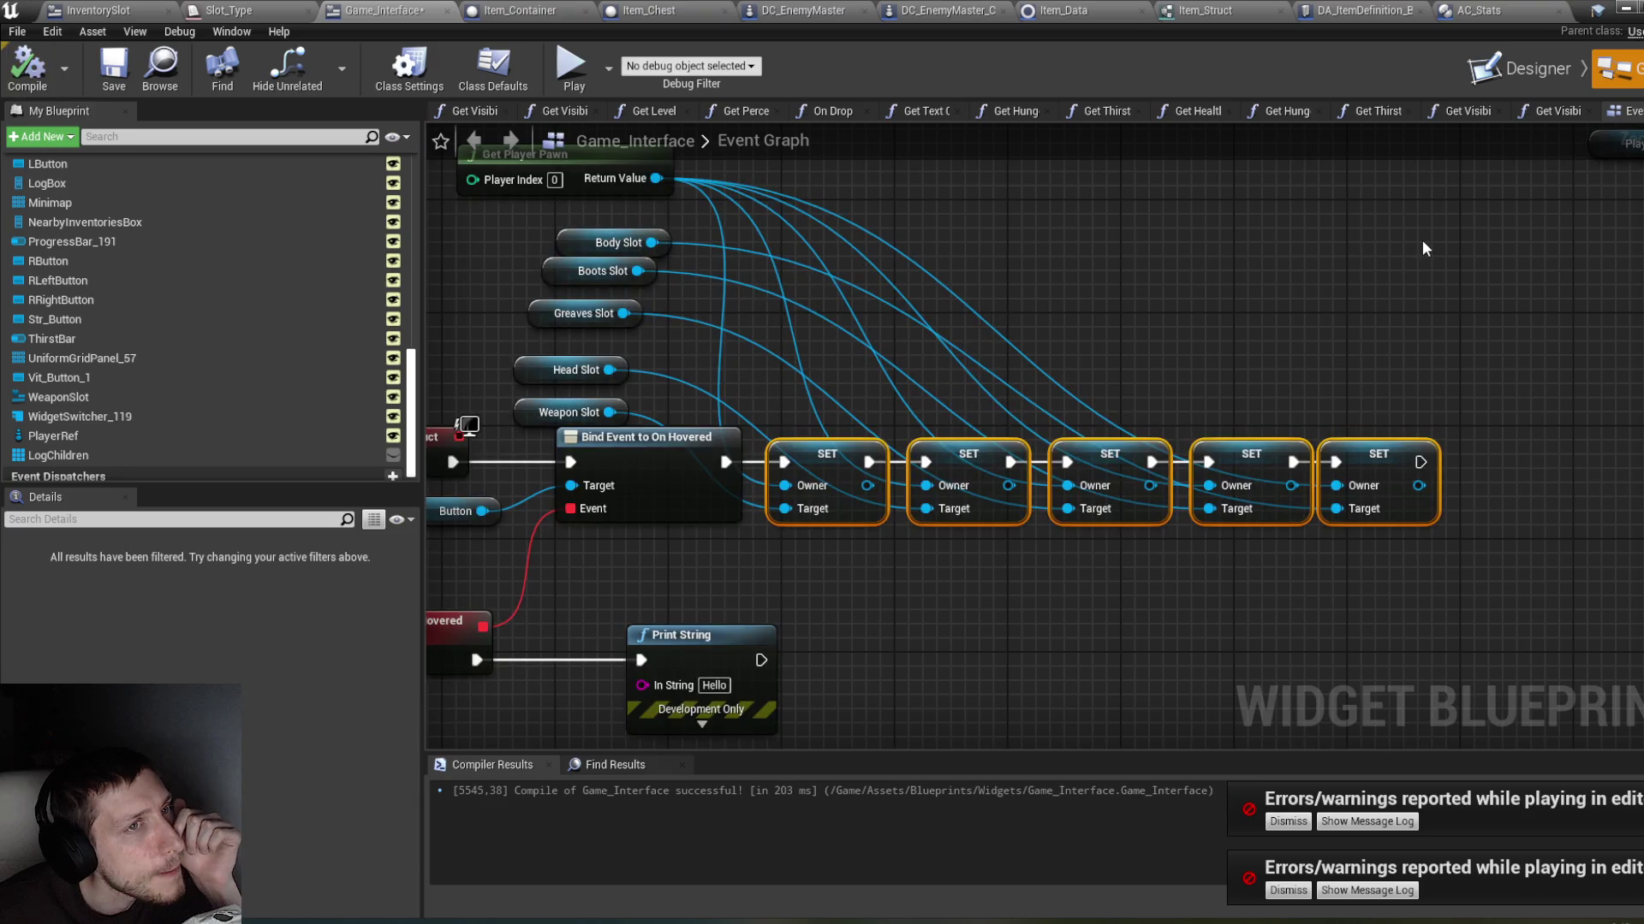
left_click(1492, 9)
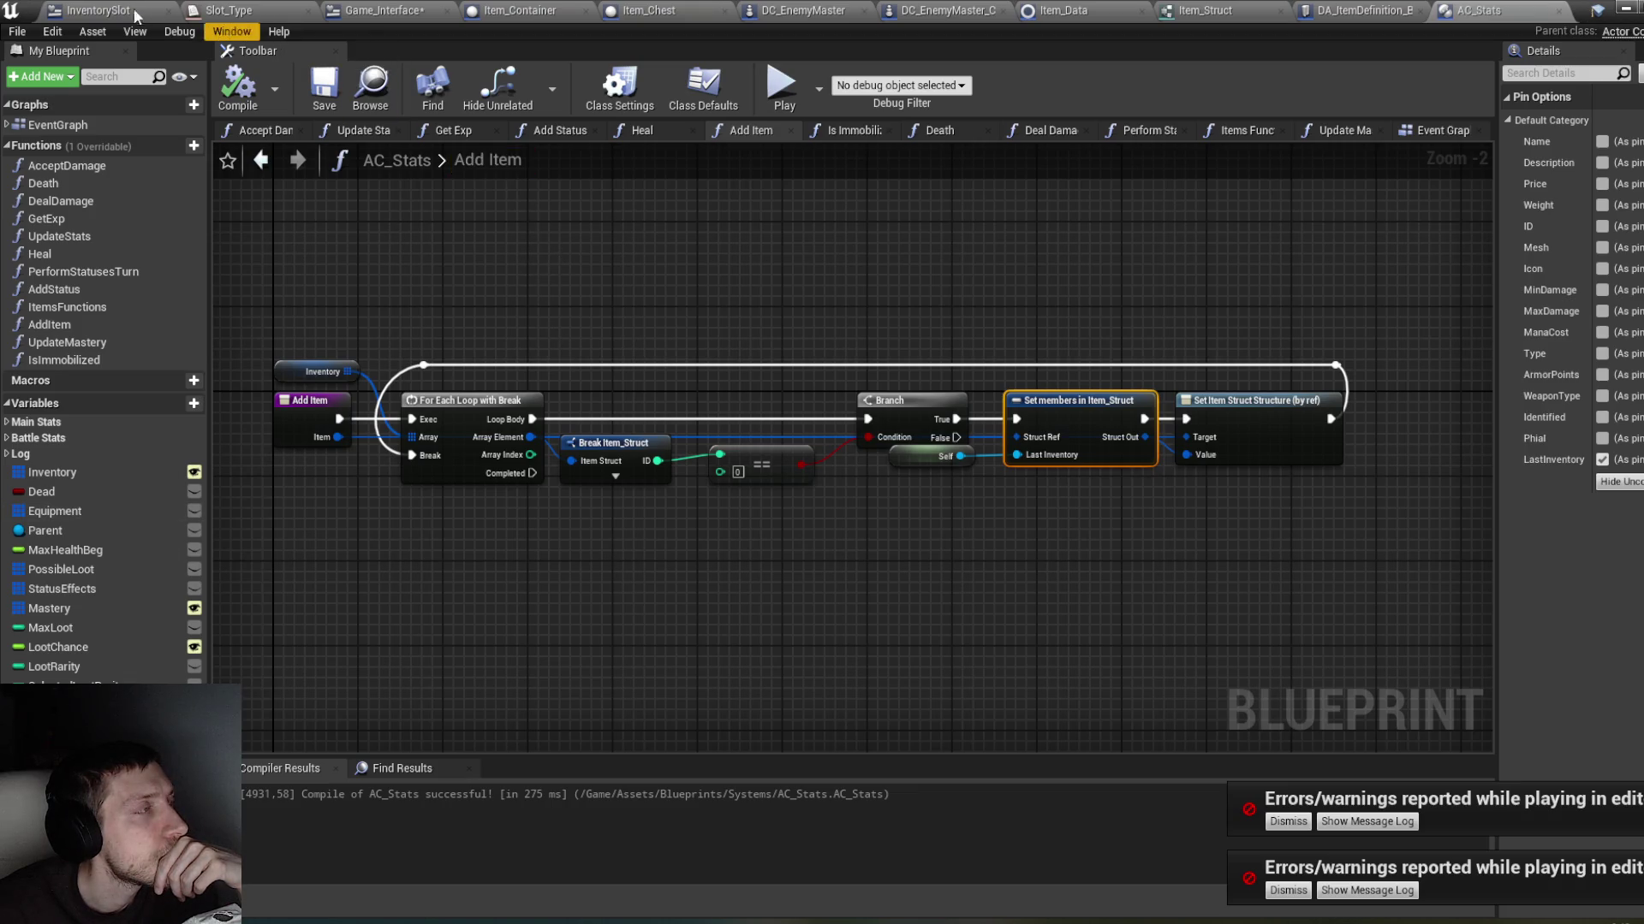
Step: In InventorySlot's On Drop graph, try connecting Branch True to Add Item's Target and compile
left_click(98, 10)
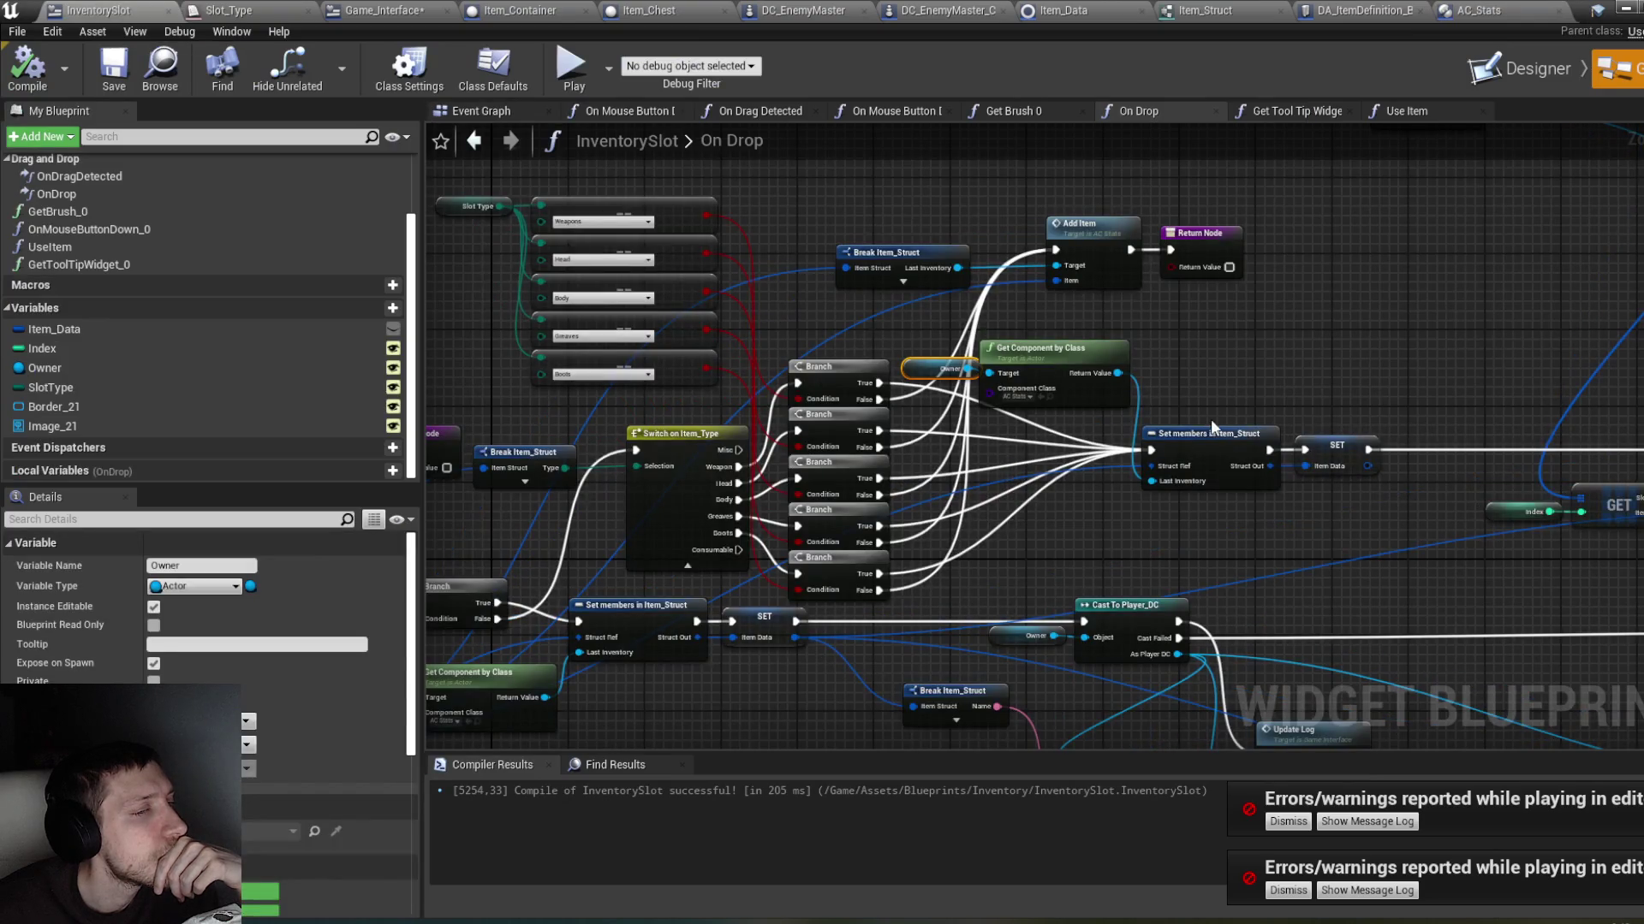
mouse_move(1219, 393)
left_mouse_down()
mouse_move(1117, 352)
mouse_move(1100, 387)
mouse_move(1397, 363)
left_mouse_up()
left_click_drag(598, 361, 847, 310)
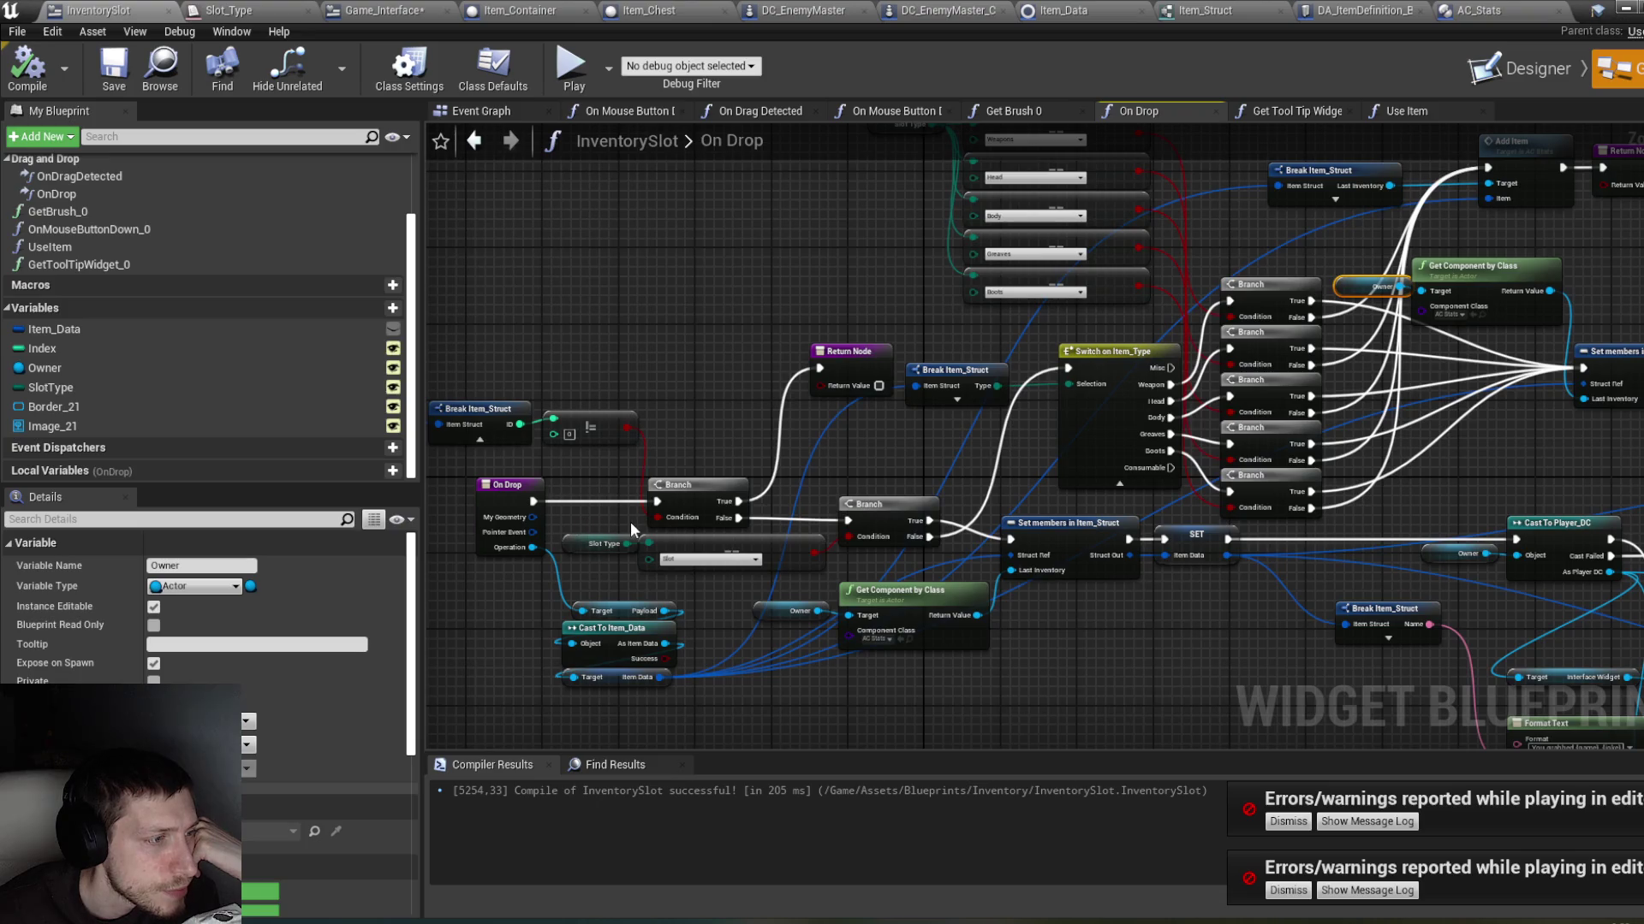
mouse_move(625, 512)
left_mouse_down()
mouse_move(623, 475)
mouse_move(668, 479)
left_mouse_up()
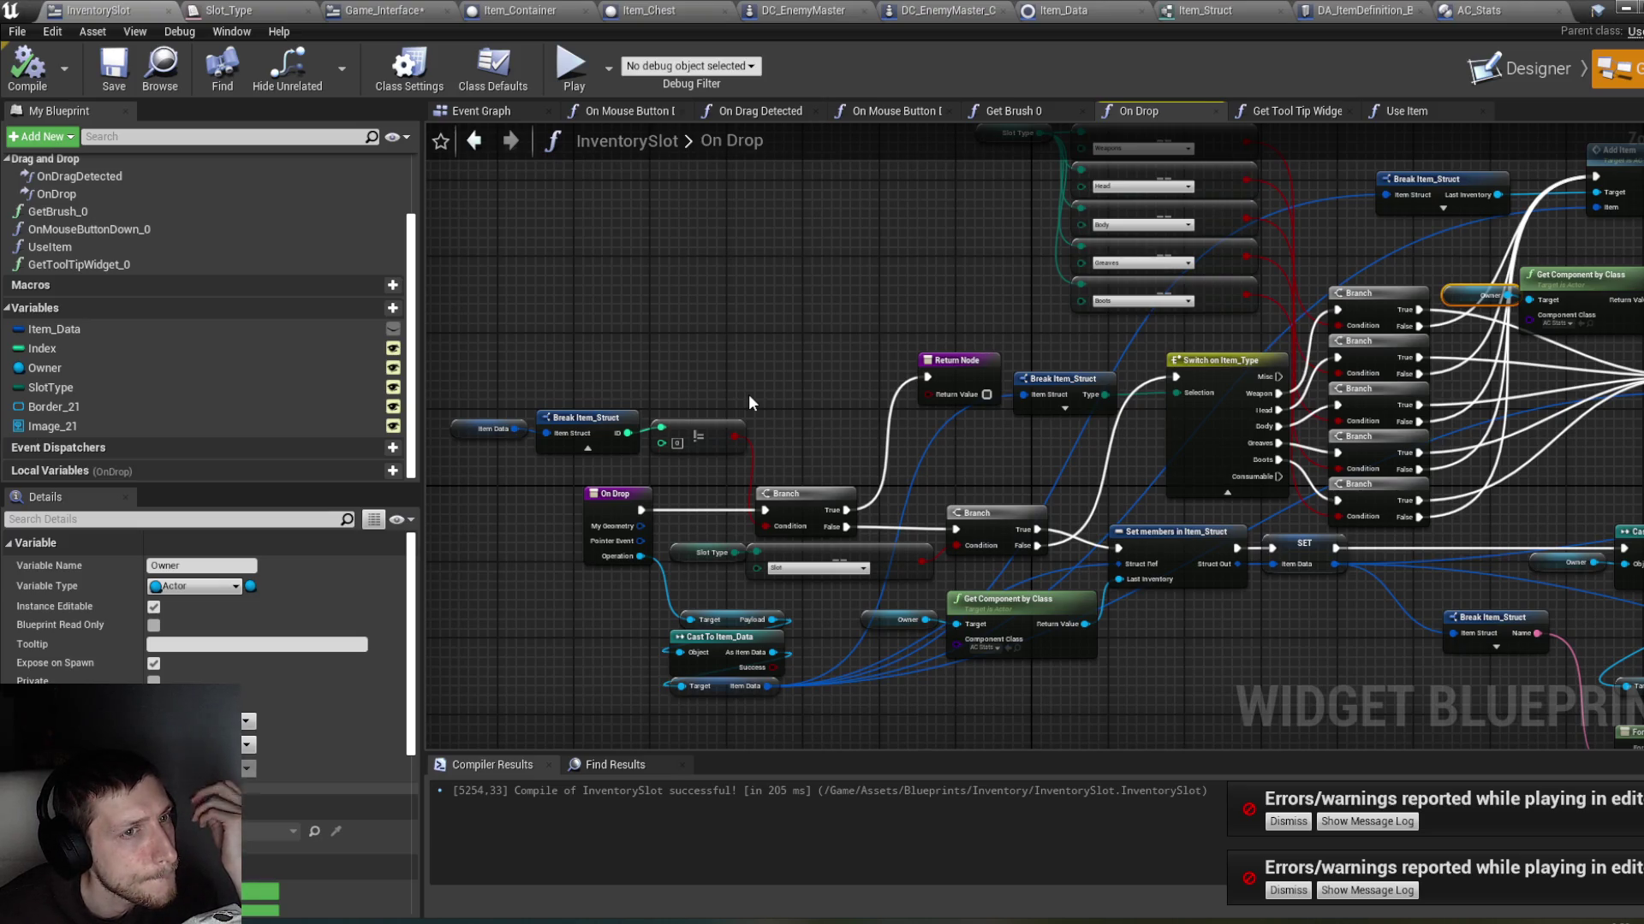
left_click_drag(789, 383, 678, 425)
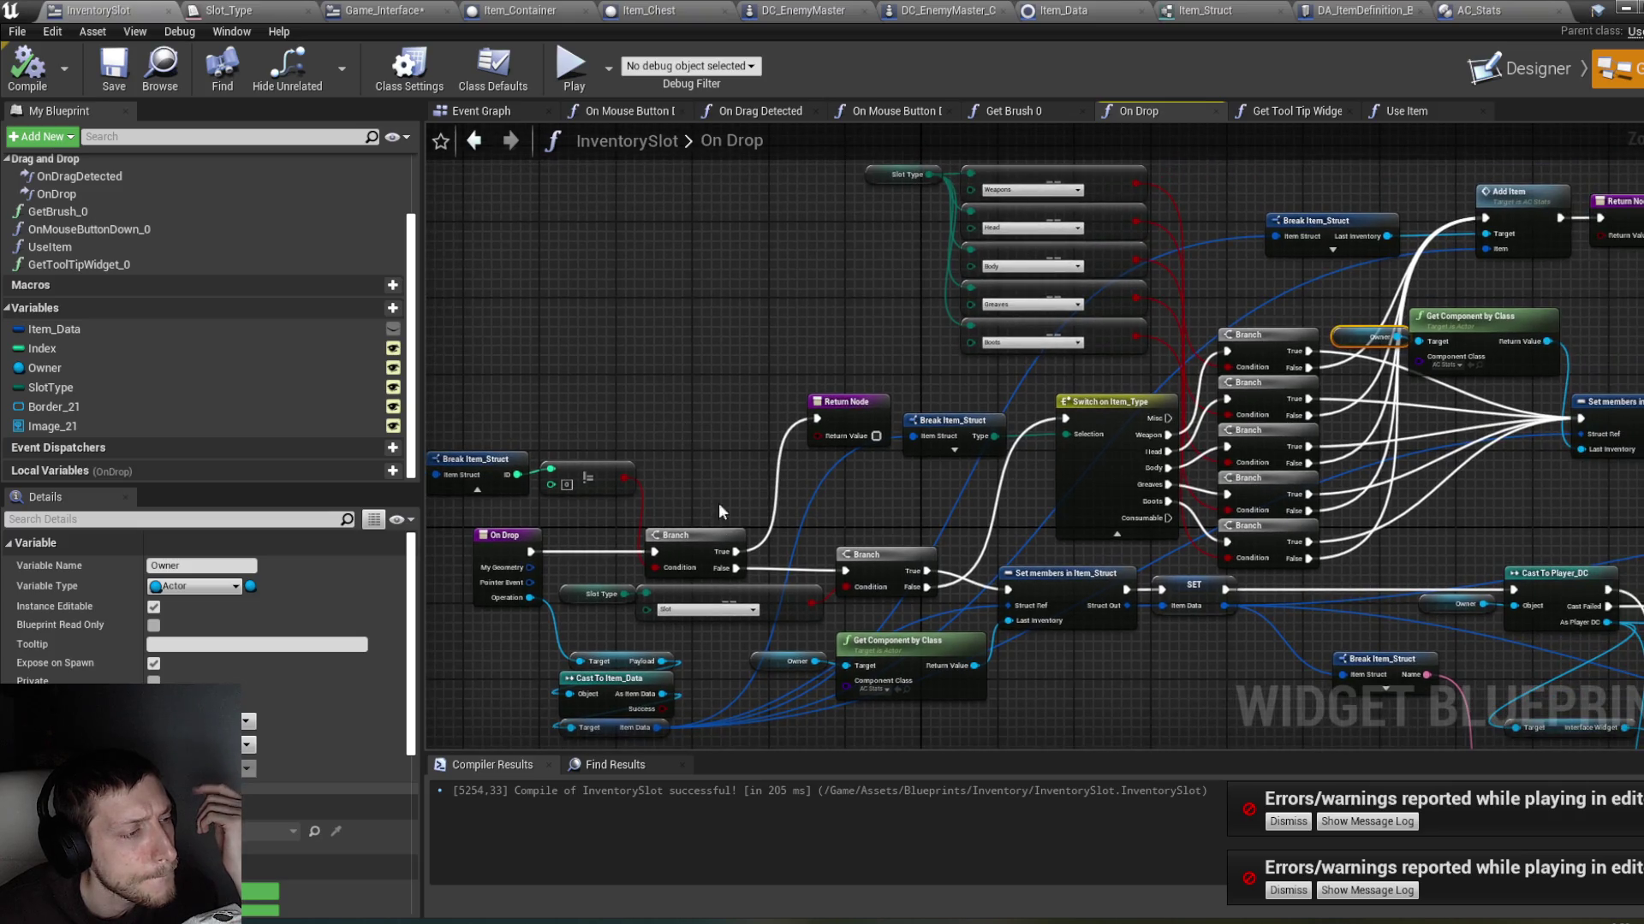
left_click_drag(736, 551, 1489, 219)
left_click(57, 79)
Step: Delete the On Drop Return Node, recompile and save InventorySlot, then start a play test
left_click(841, 400)
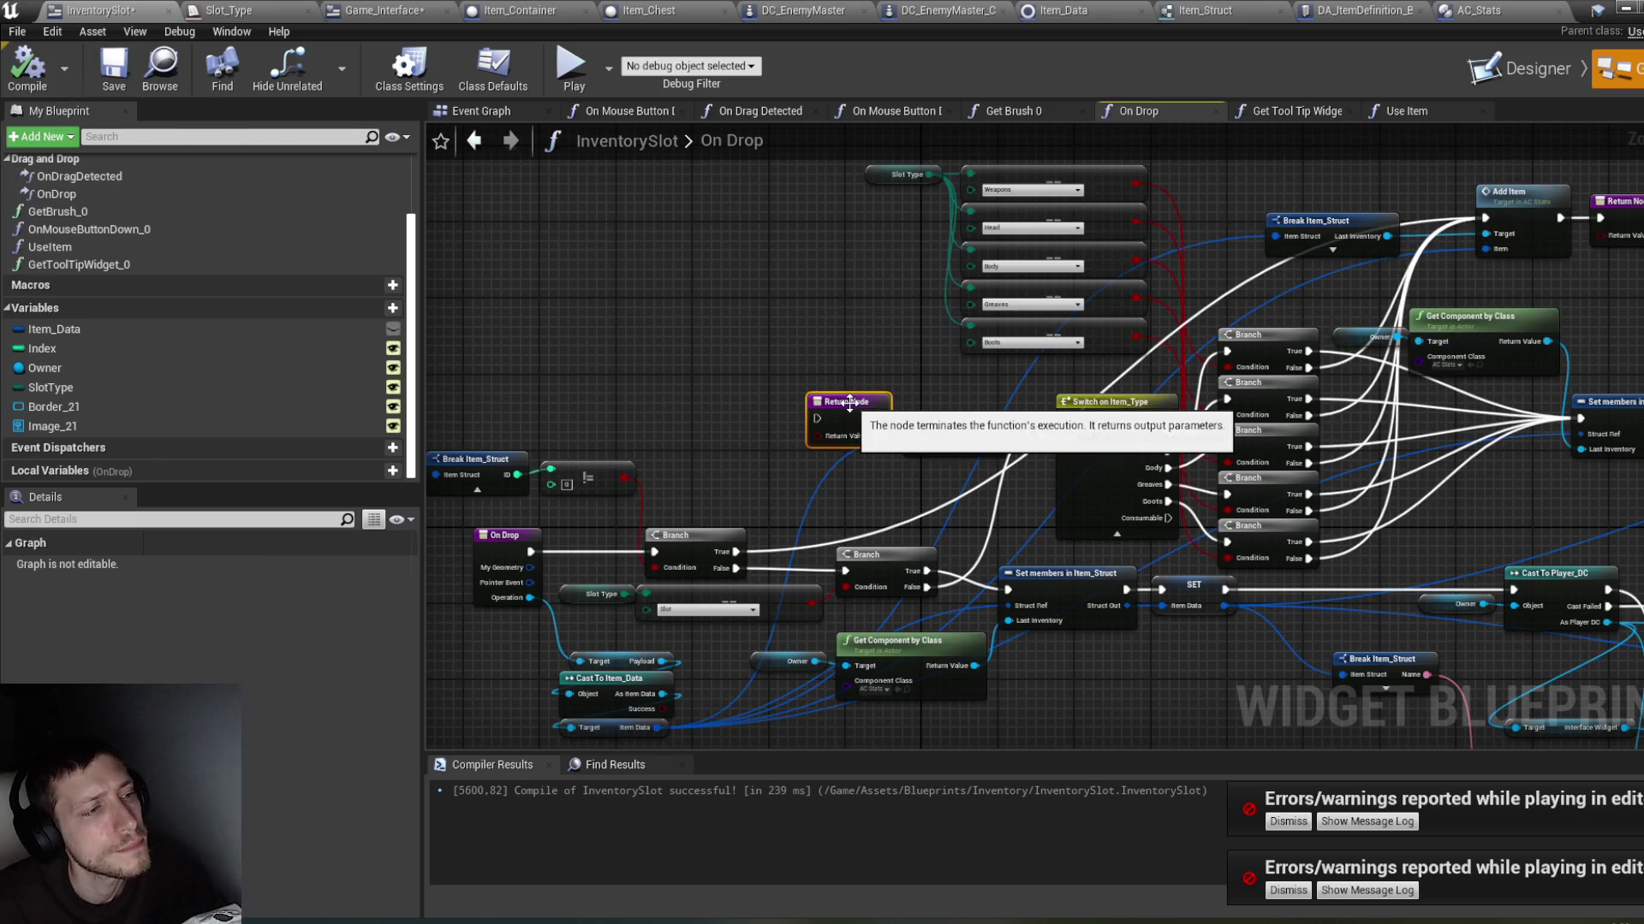
key("Delete")
left_click(27, 68)
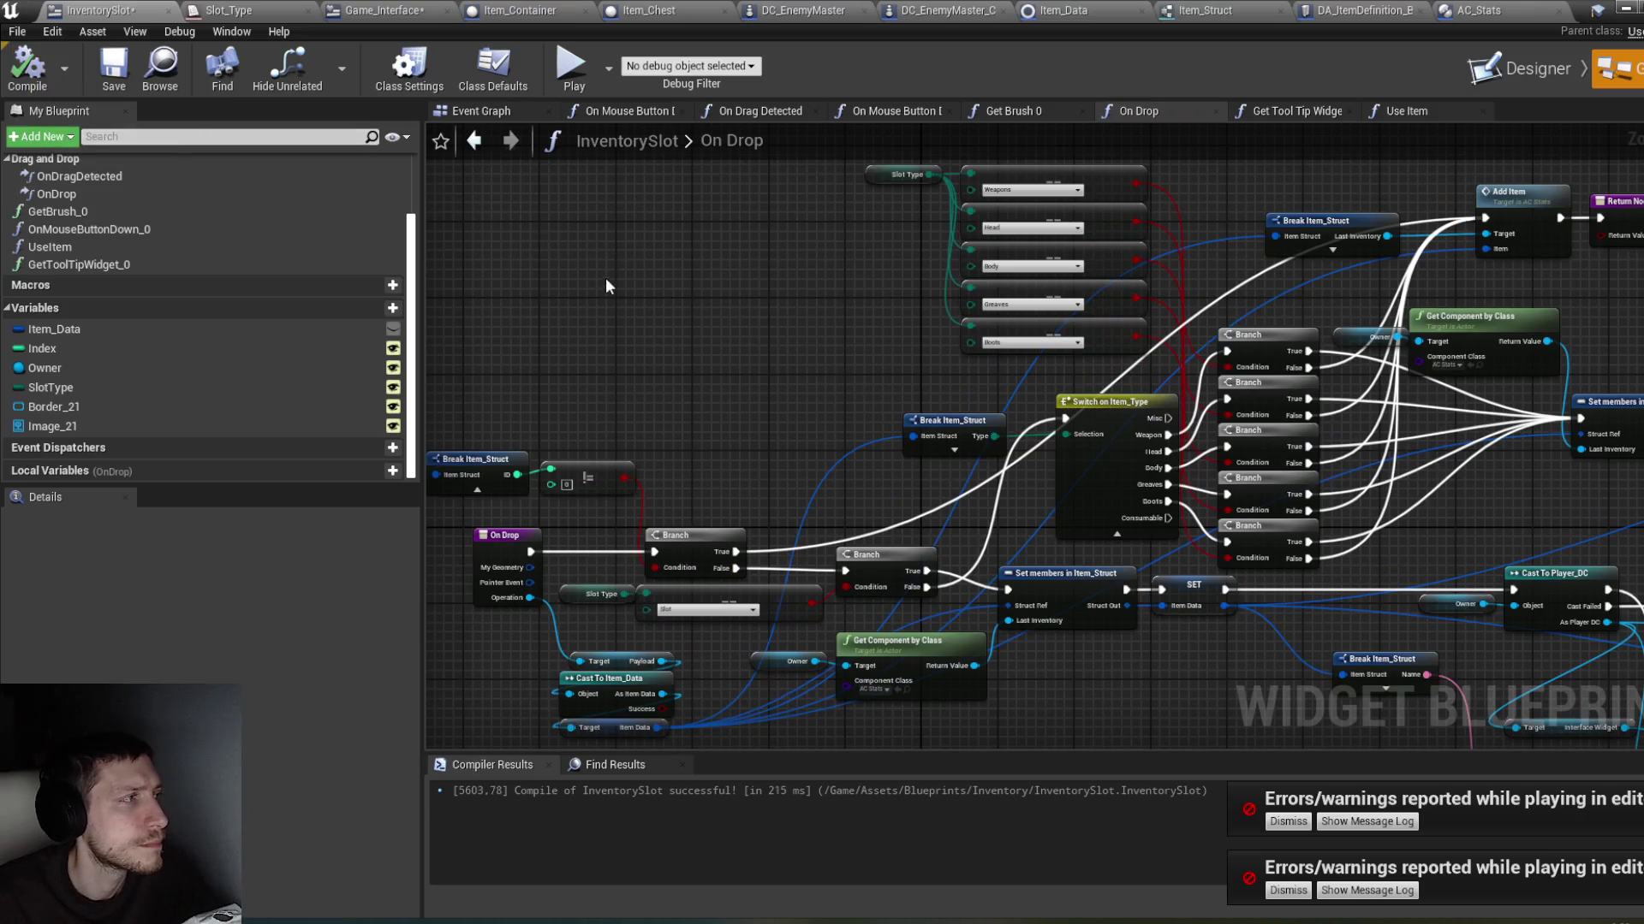
key("ctrl+s")
left_click(1631, 10)
left_click(734, 81)
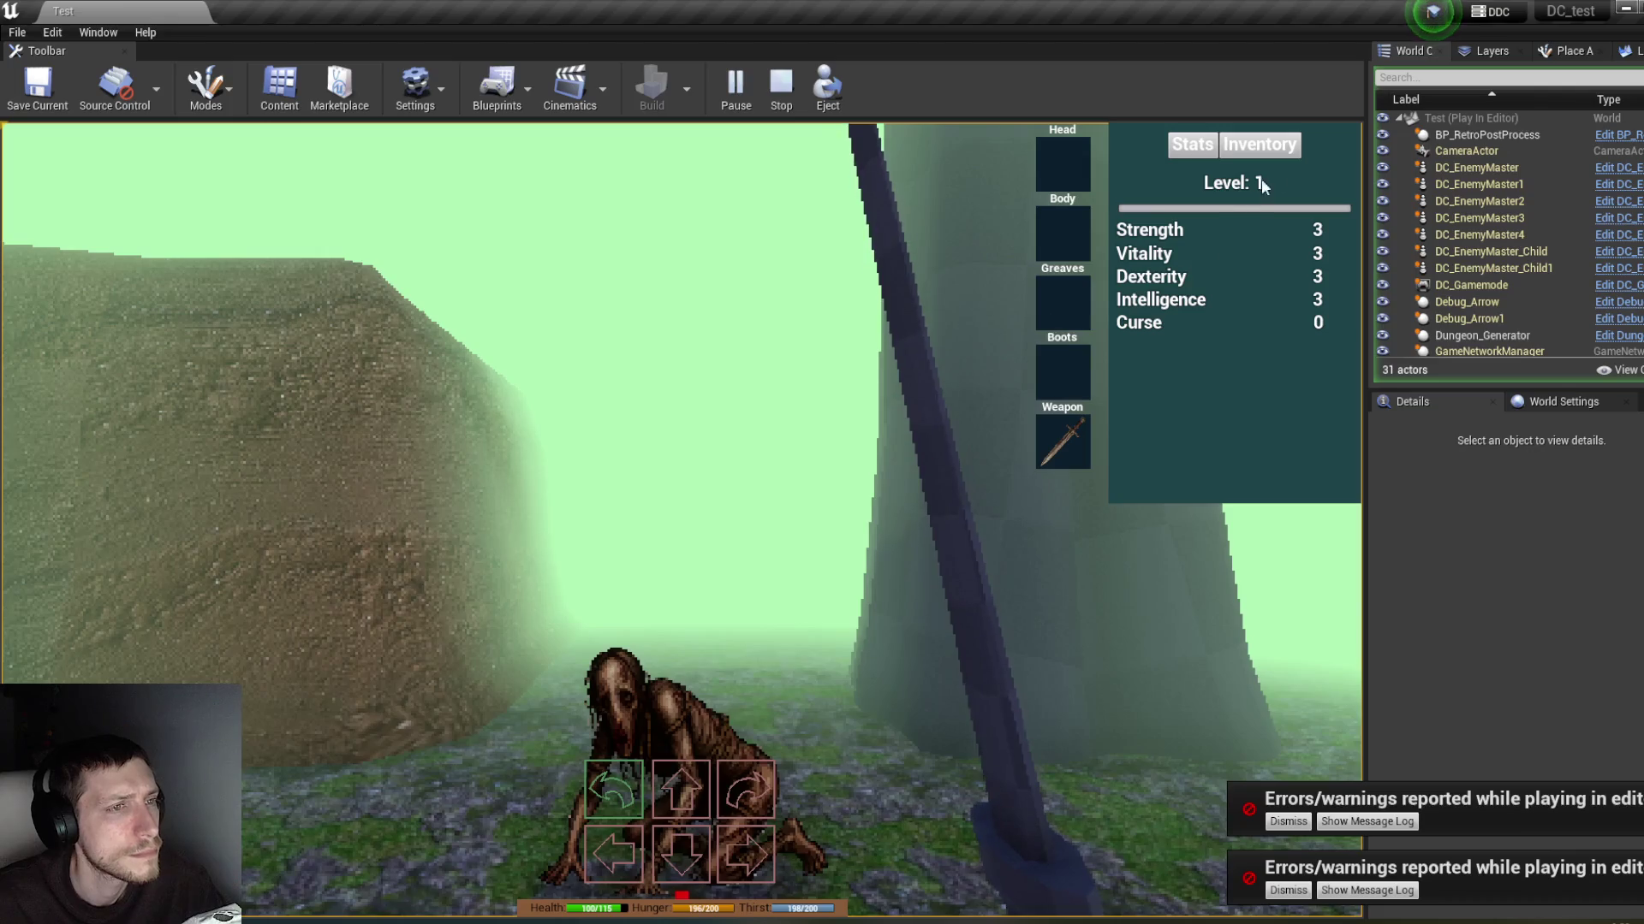
Step: Pick up the Rusty Sword and equip it in the Weapon slot
left_click(1258, 145)
left_click(1080, 381)
mouse_move(1148, 265)
left_mouse_down()
mouse_move(1075, 423)
mouse_move(1158, 250)
mouse_move(1061, 171)
left_mouse_up()
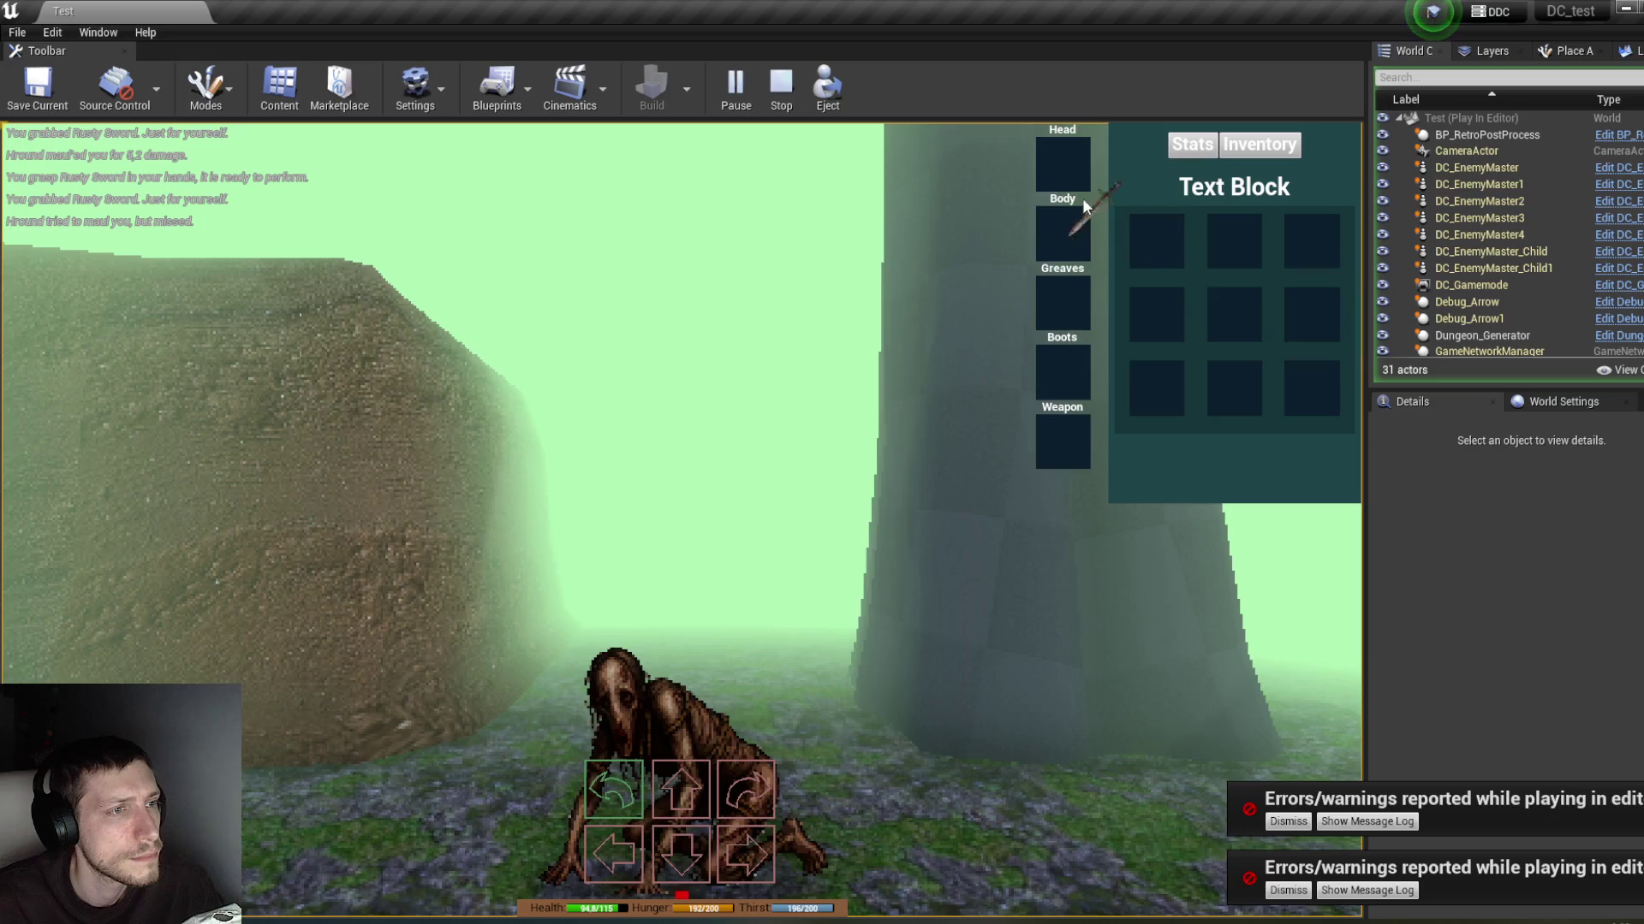
left_click(1244, 151)
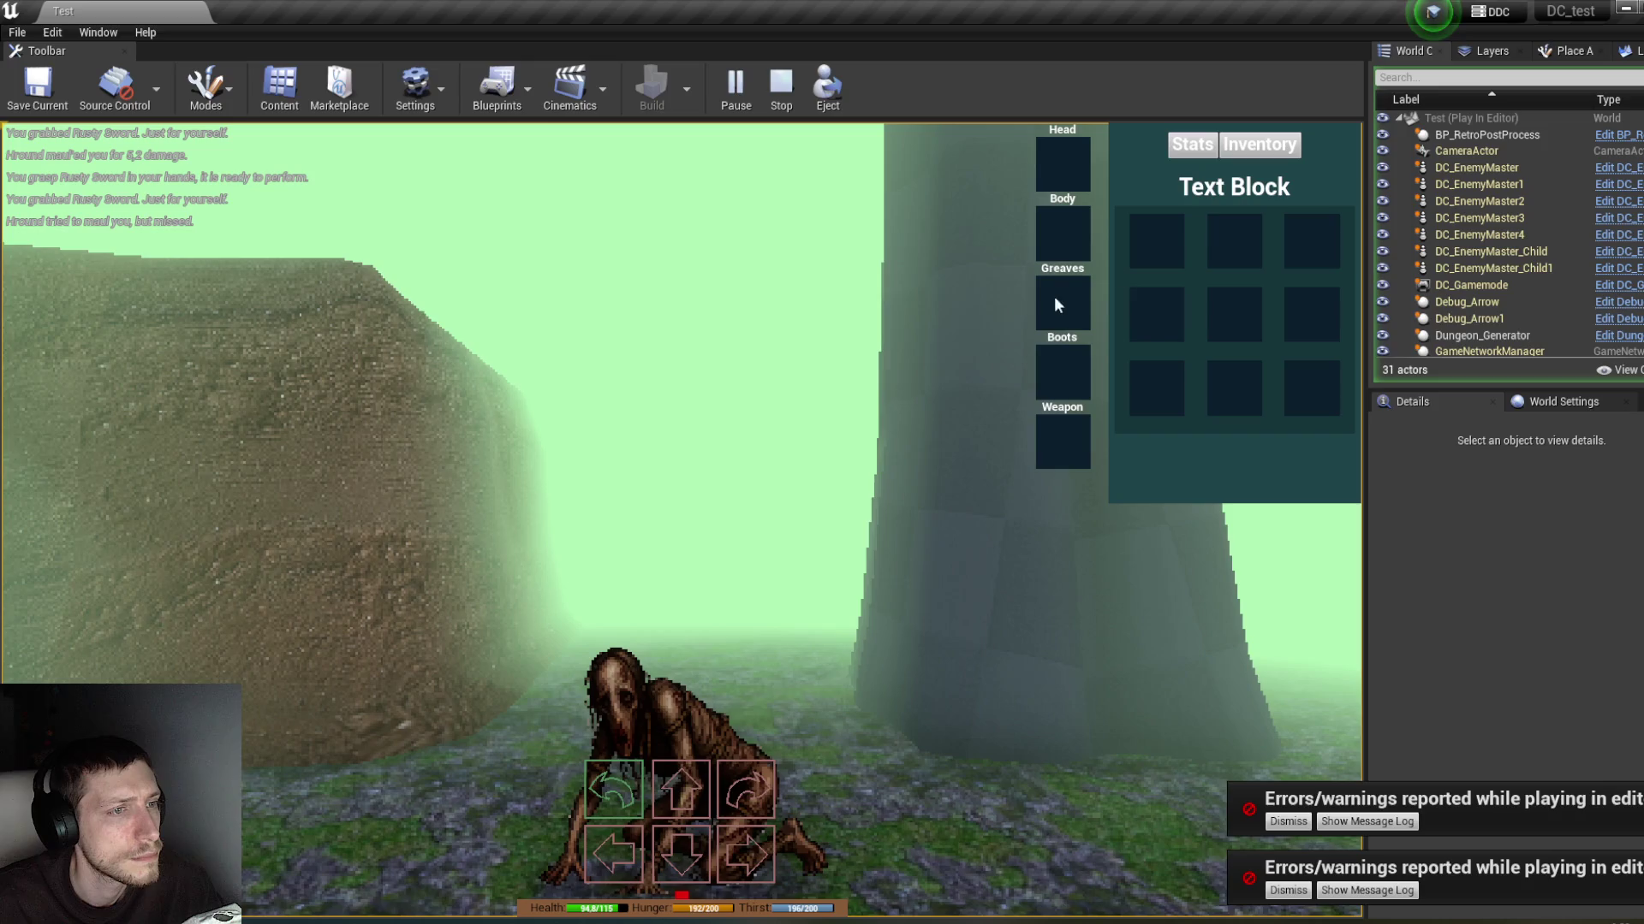
Step: Turn between the creatures and defeat the Hround enemy
key("e")
key("q")
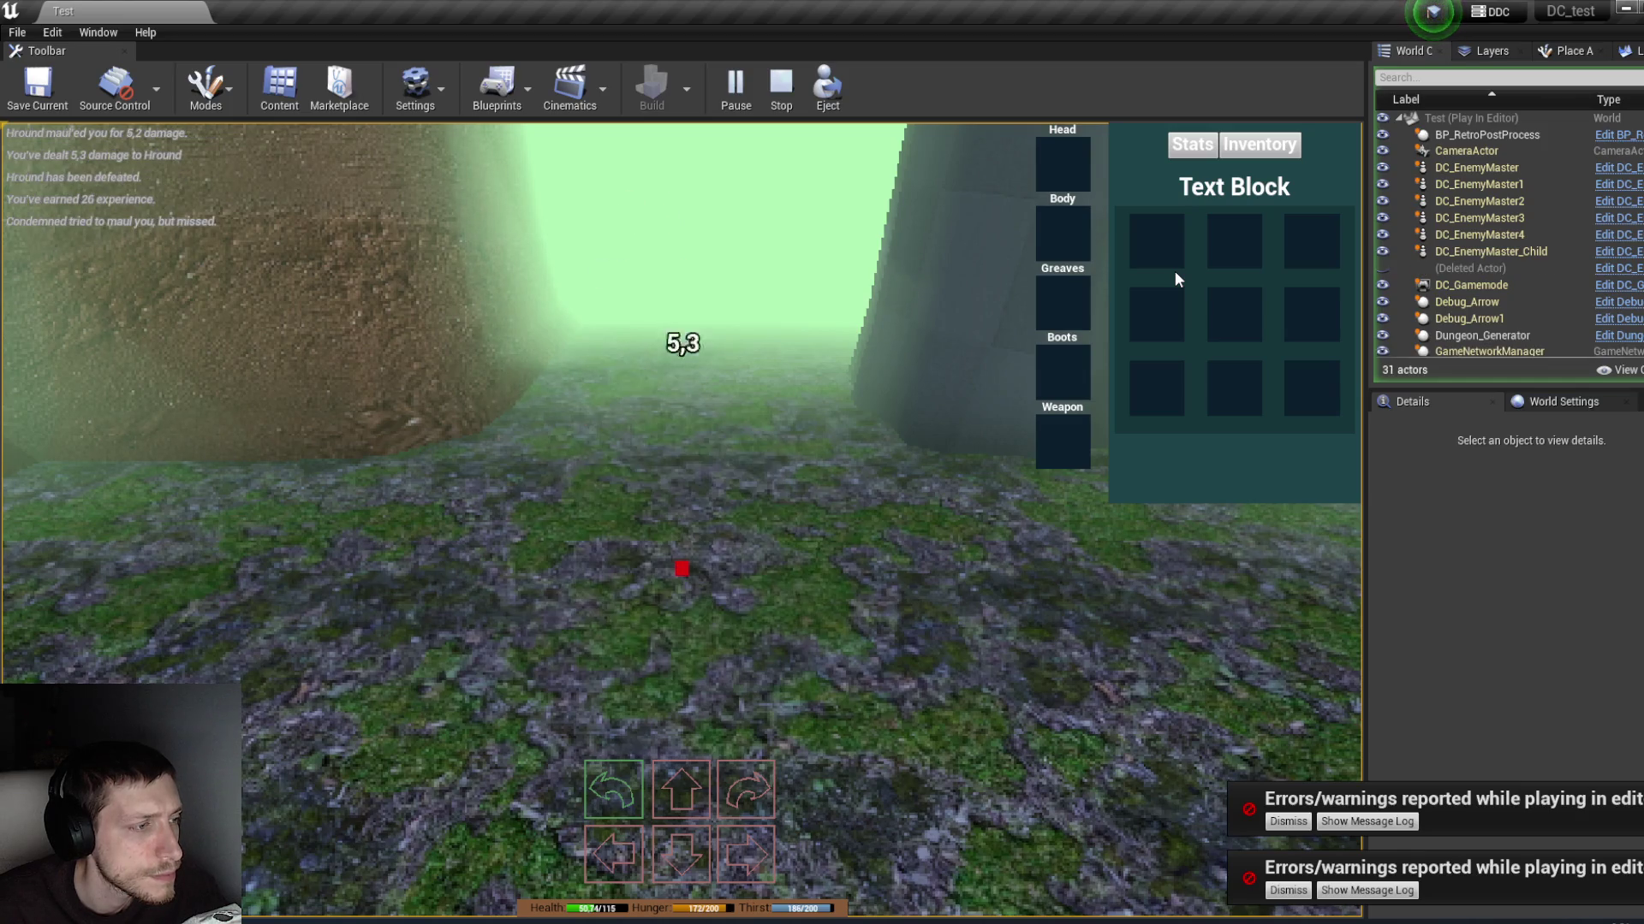
key("w")
key("q")
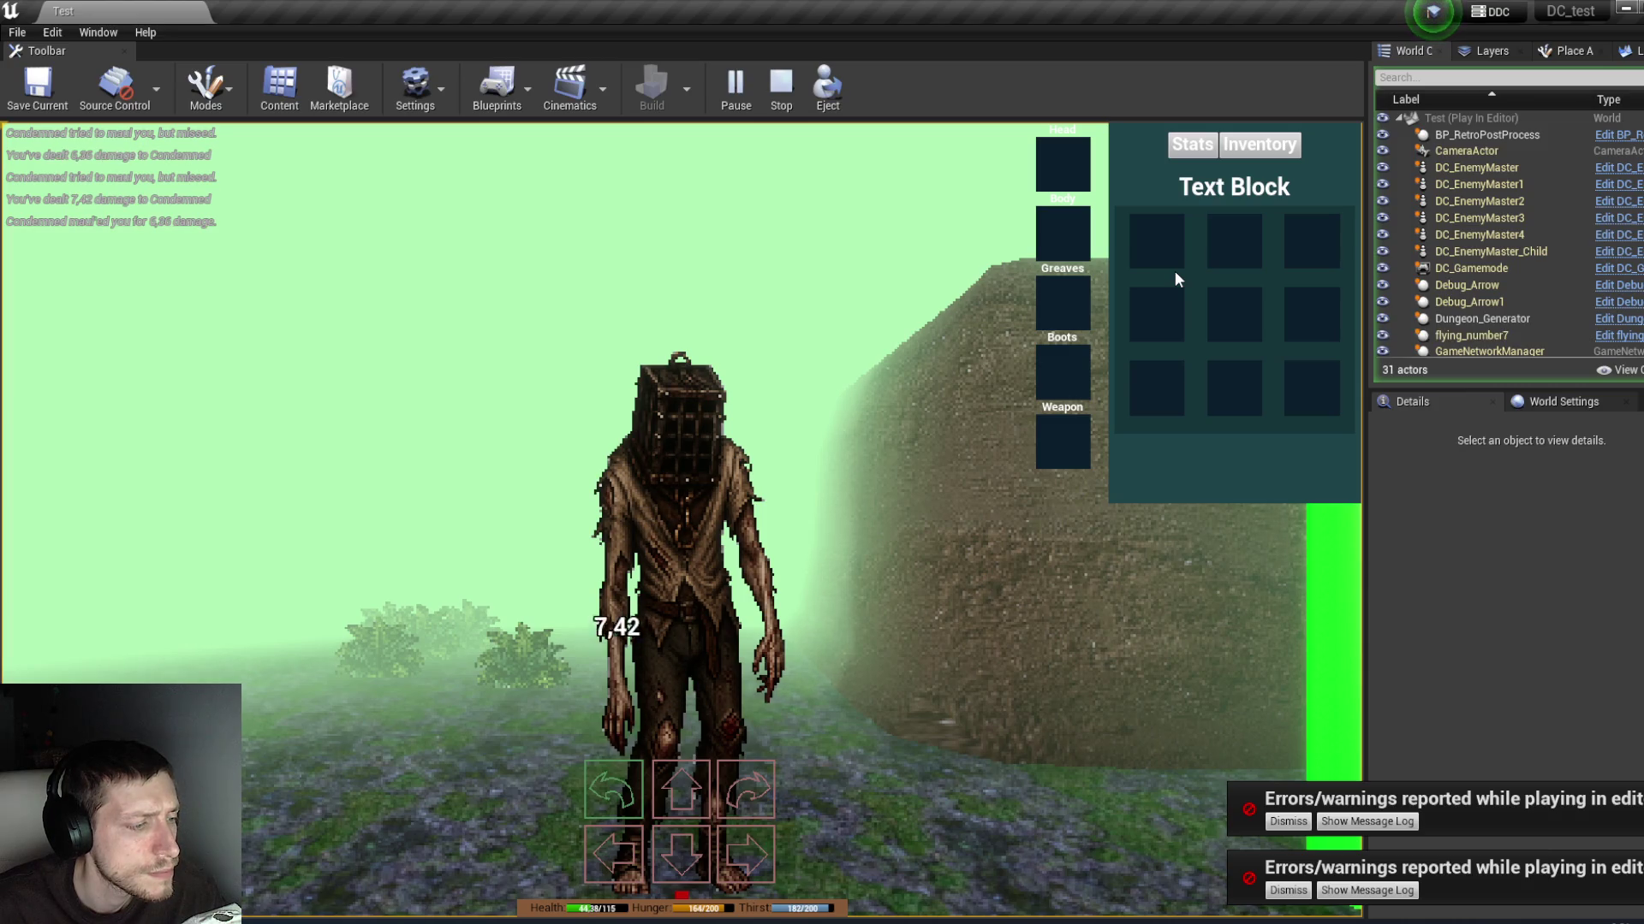
Step: Move both Dry Apples from the Pile of Flesh loot into the inventory grid
left_click(1130, 565)
left_click_drag(1154, 683, 1170, 257)
left_click(1123, 568)
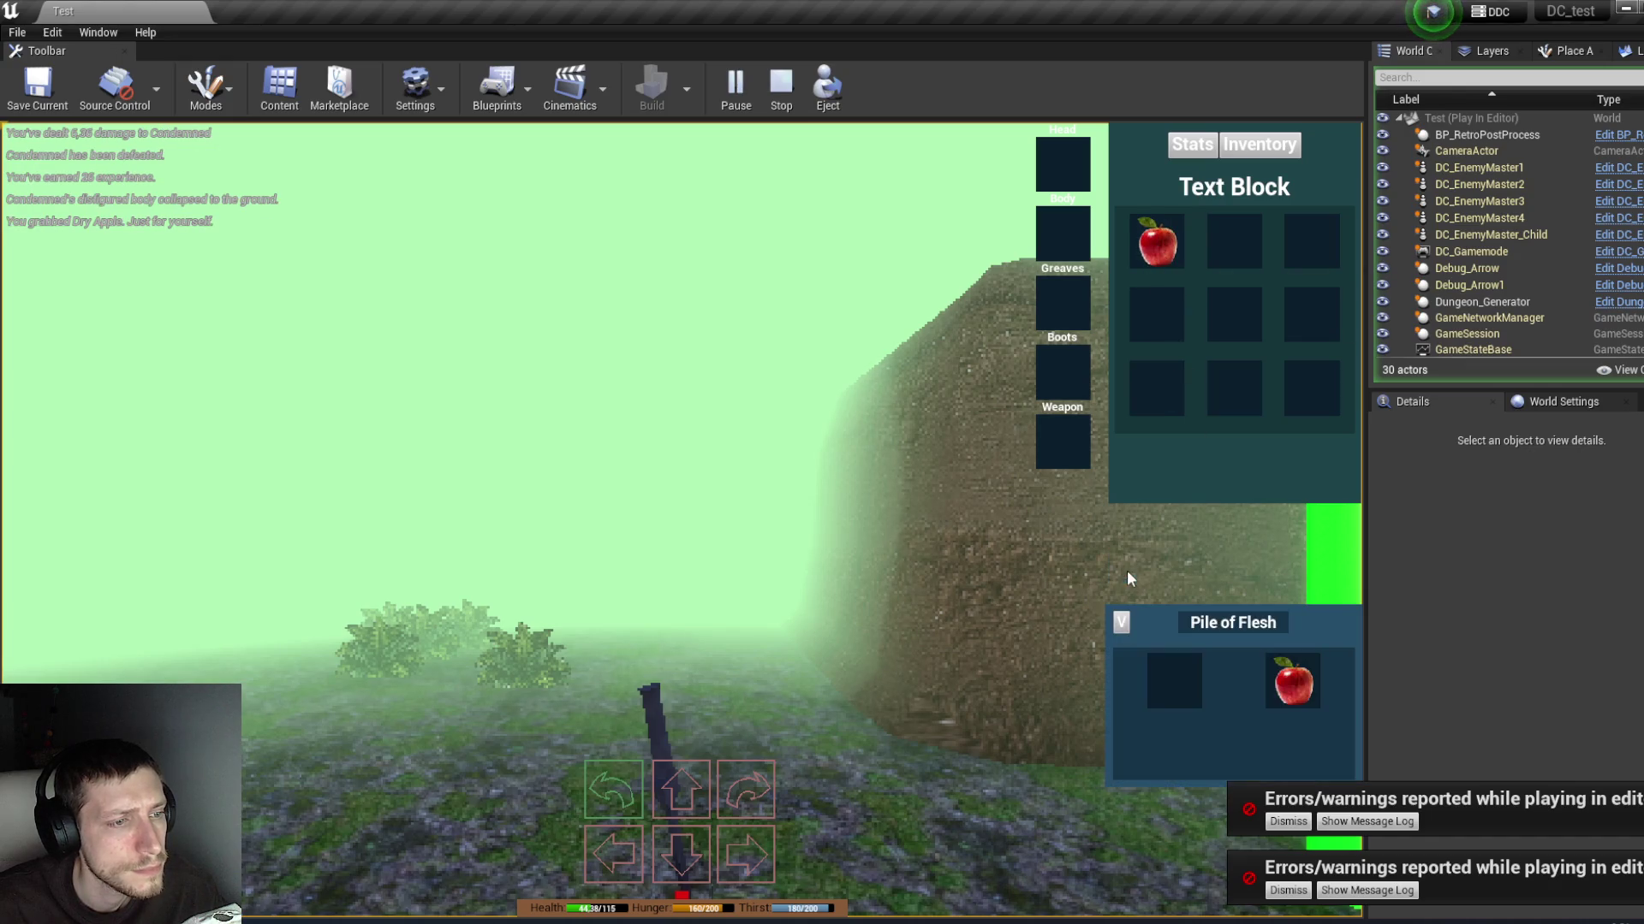
left_click_drag(1296, 675, 1236, 244)
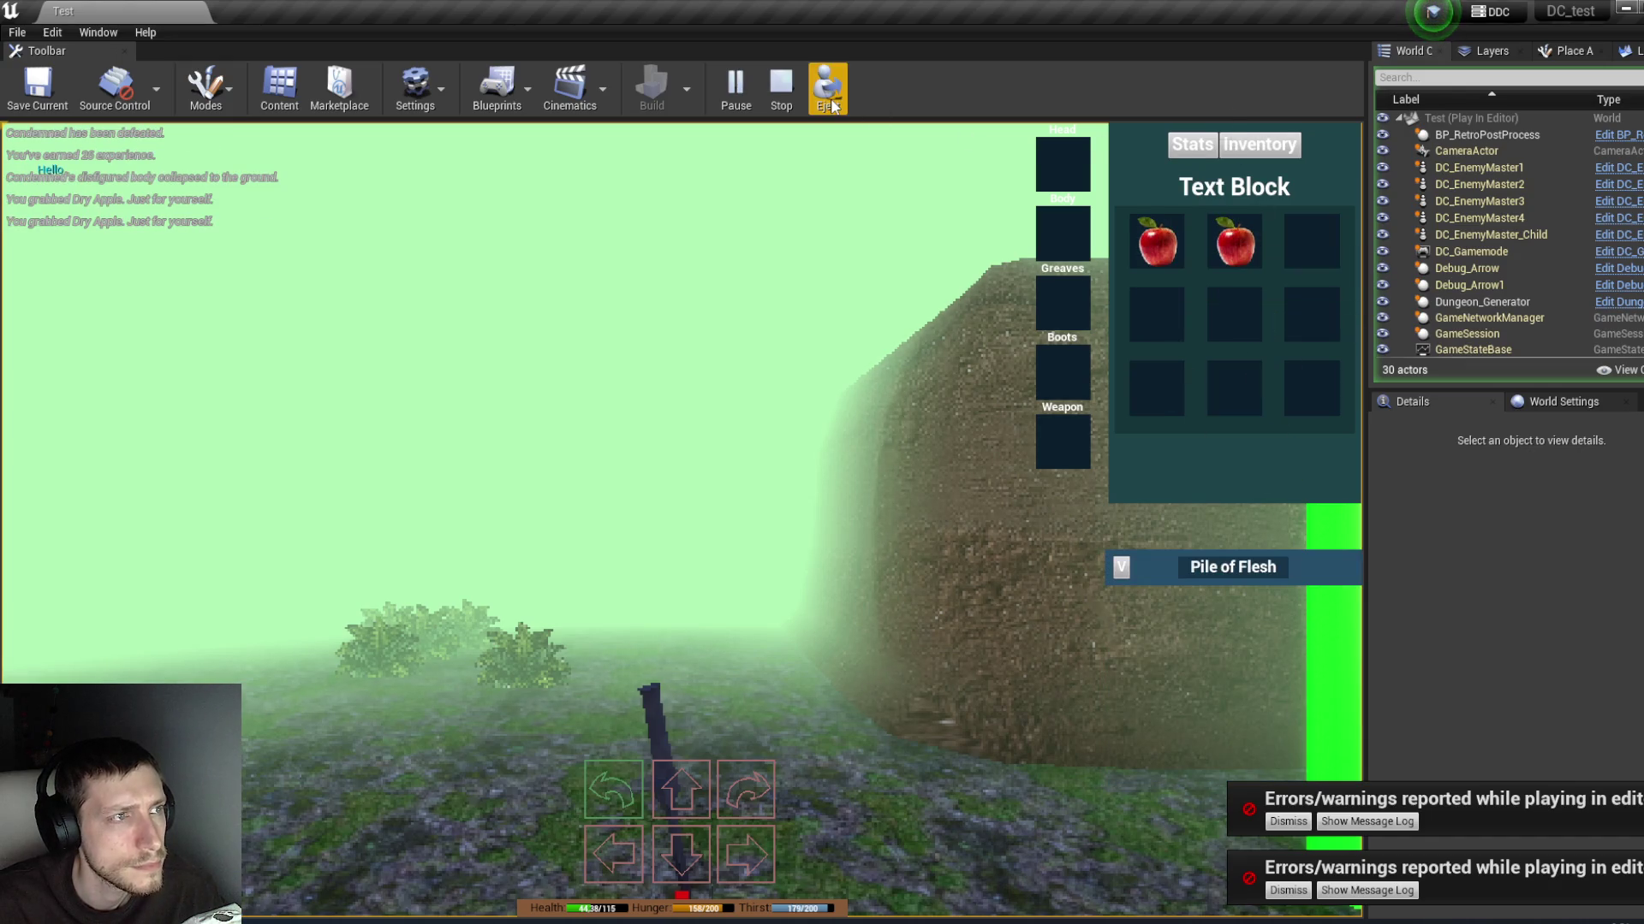
Step: Eject from the player and select the Player_DC actor in the Outliner
left_click(827, 85)
scroll(1469, 313, "down", 3)
scroll(1468, 313, "down", 1)
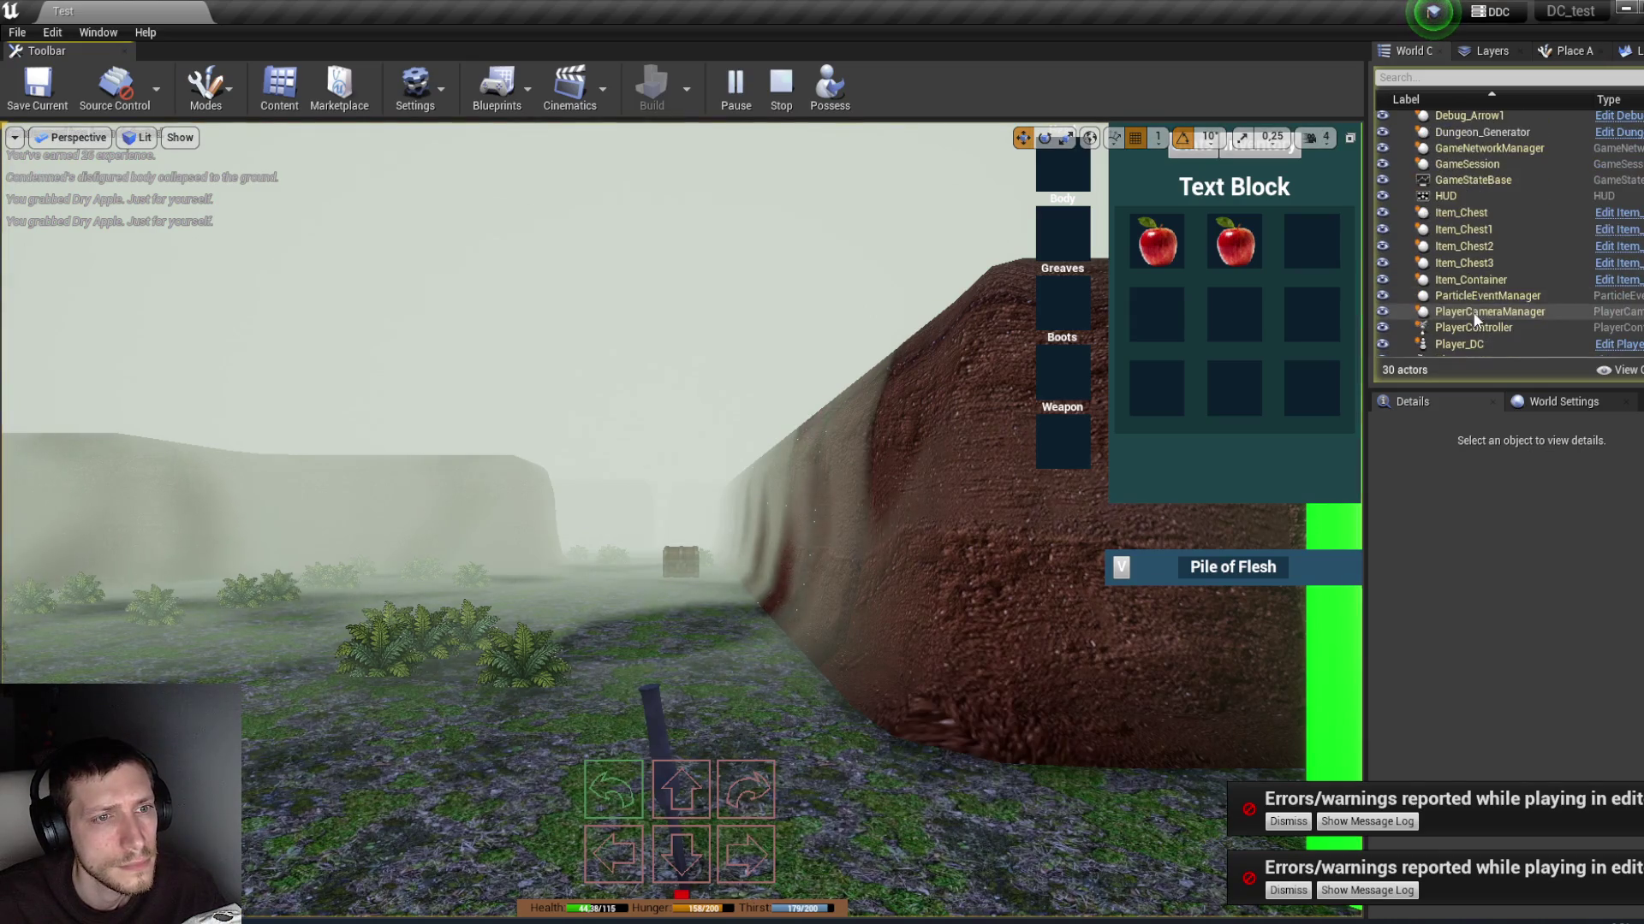
left_click(1459, 344)
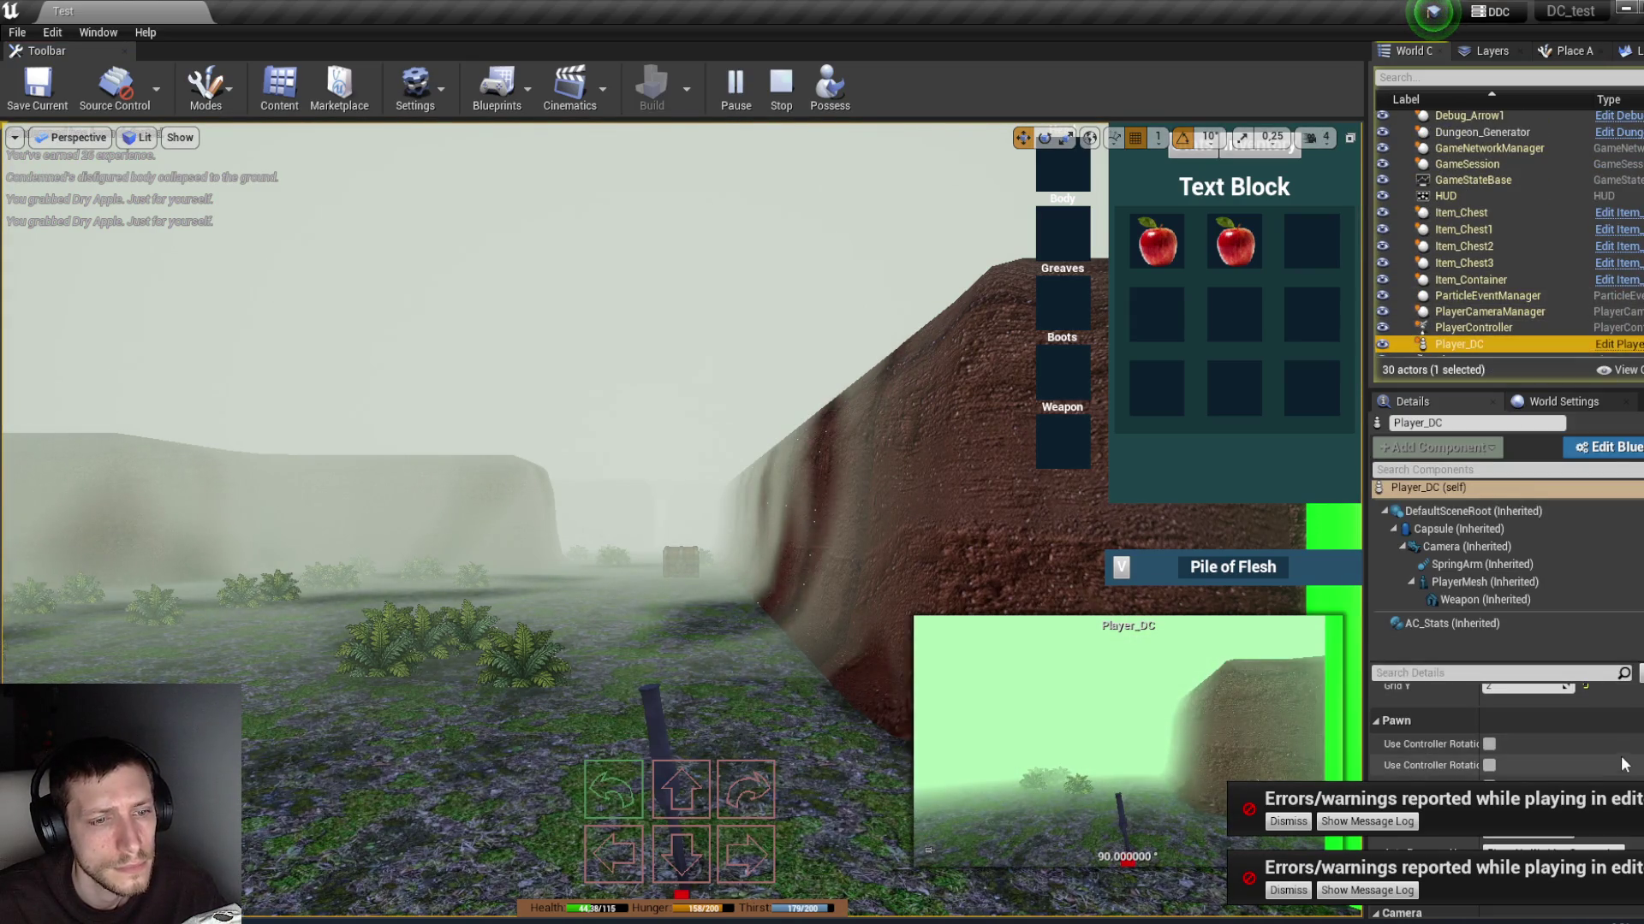
Step: Select Player_DC's AC_Stats component and inspect Inventory element 0 in Details
left_click(1452, 623)
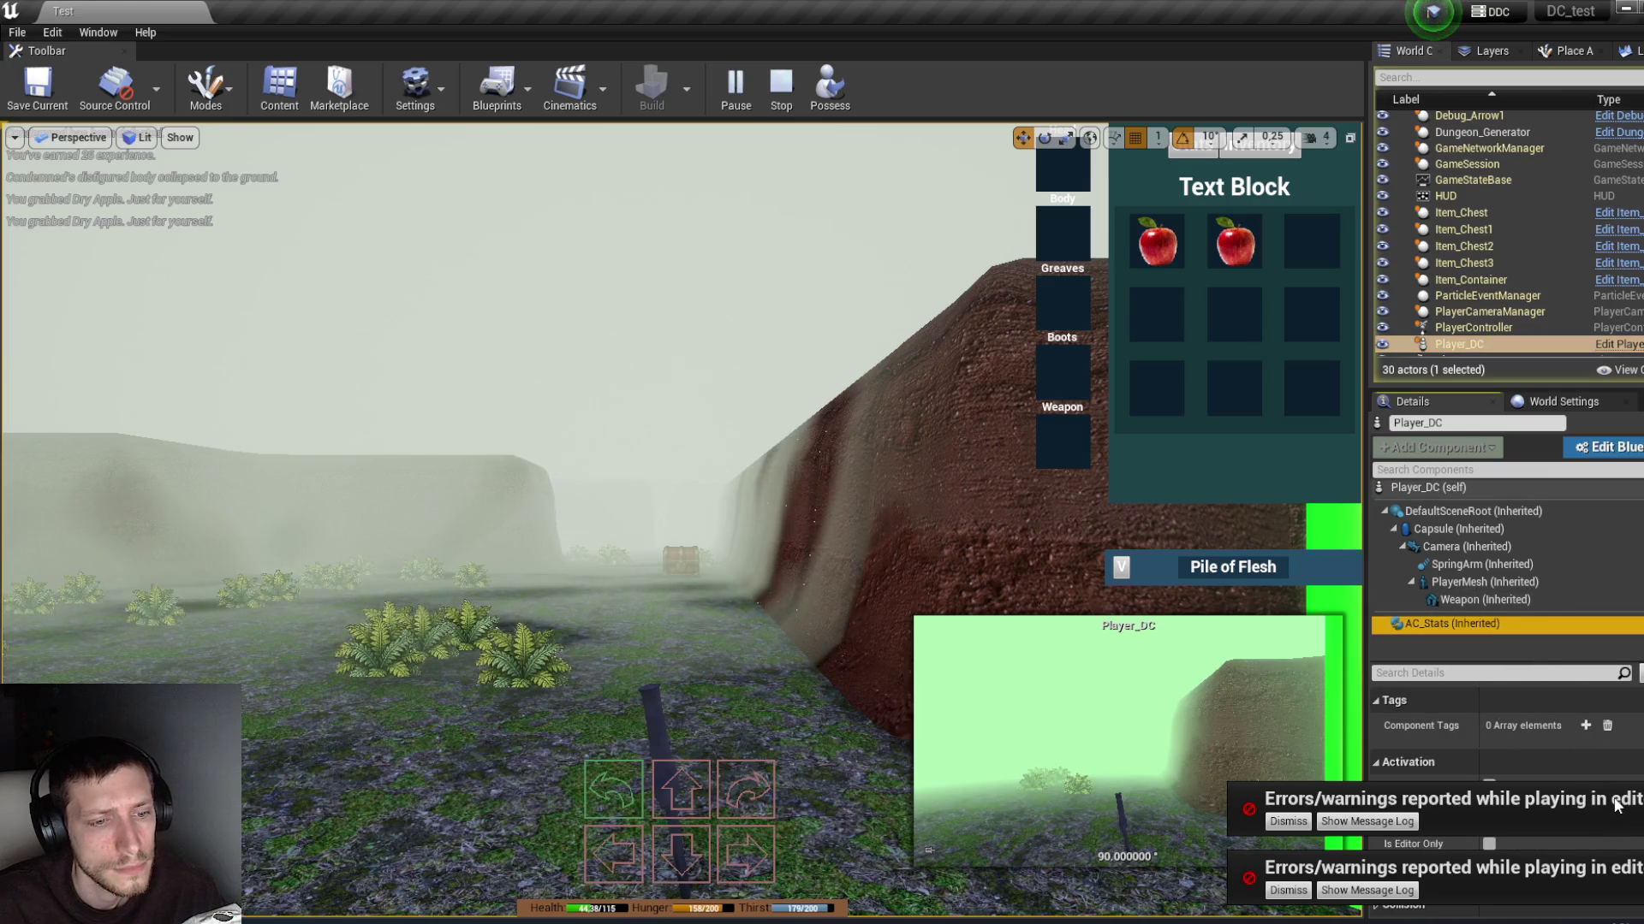
scroll(1438, 753, "up", 3)
left_click(1378, 719)
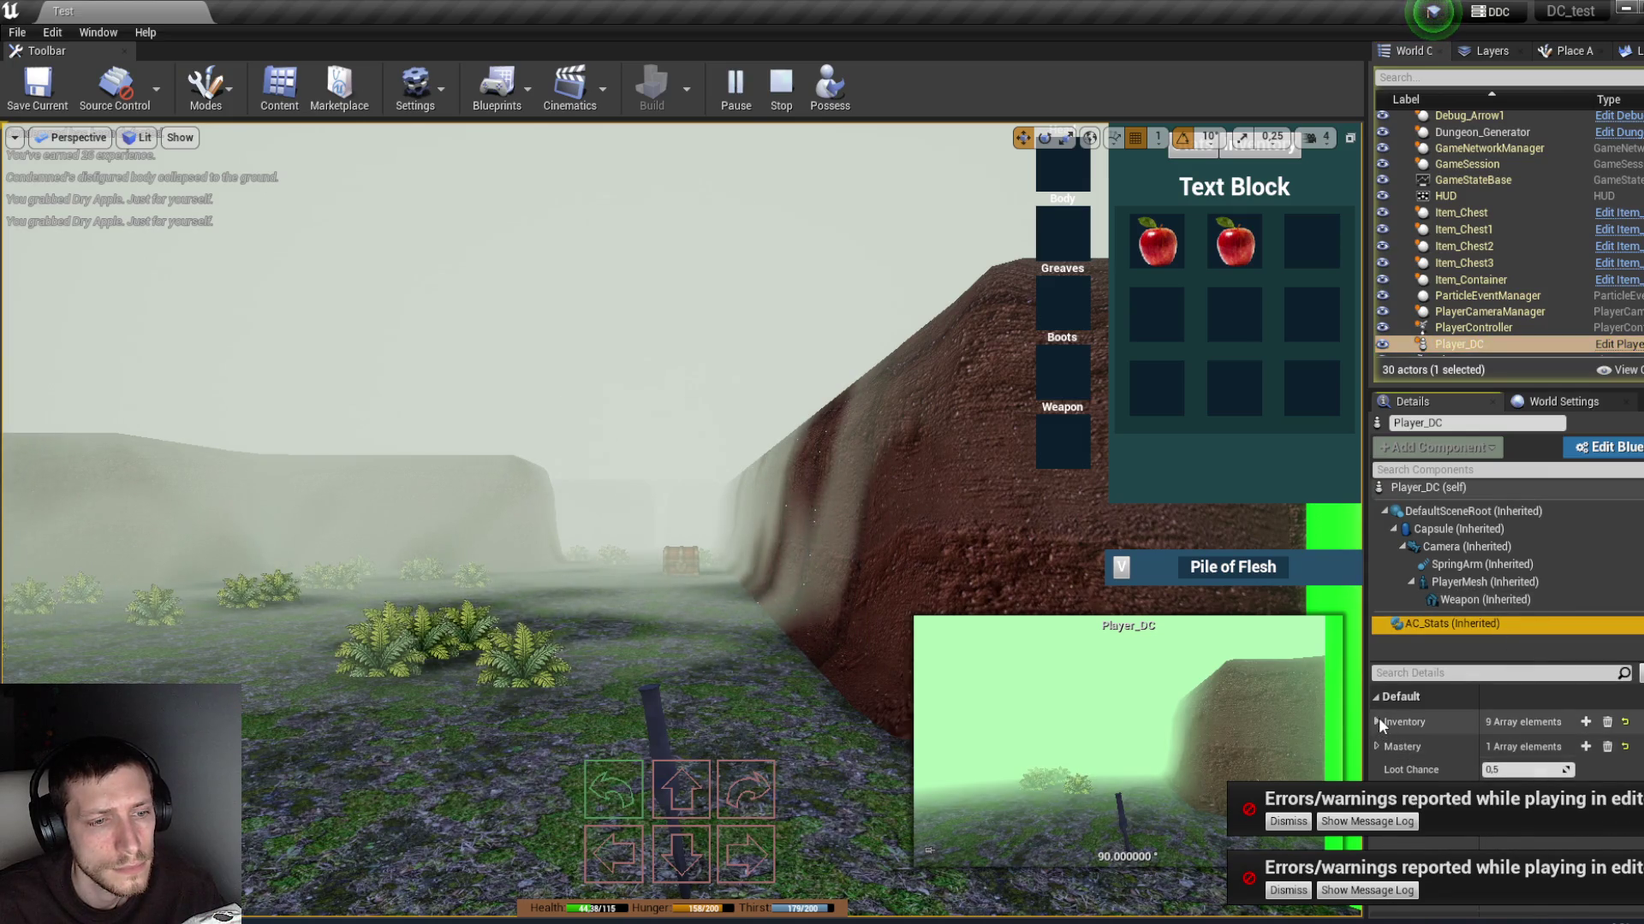
left_click(1387, 745)
left_click(1385, 744)
left_click(1378, 721)
Step: Check Mastery element 0, then Inventory elements 0 (Dry Apple) and 1
left_click(1378, 747)
left_click(1386, 768)
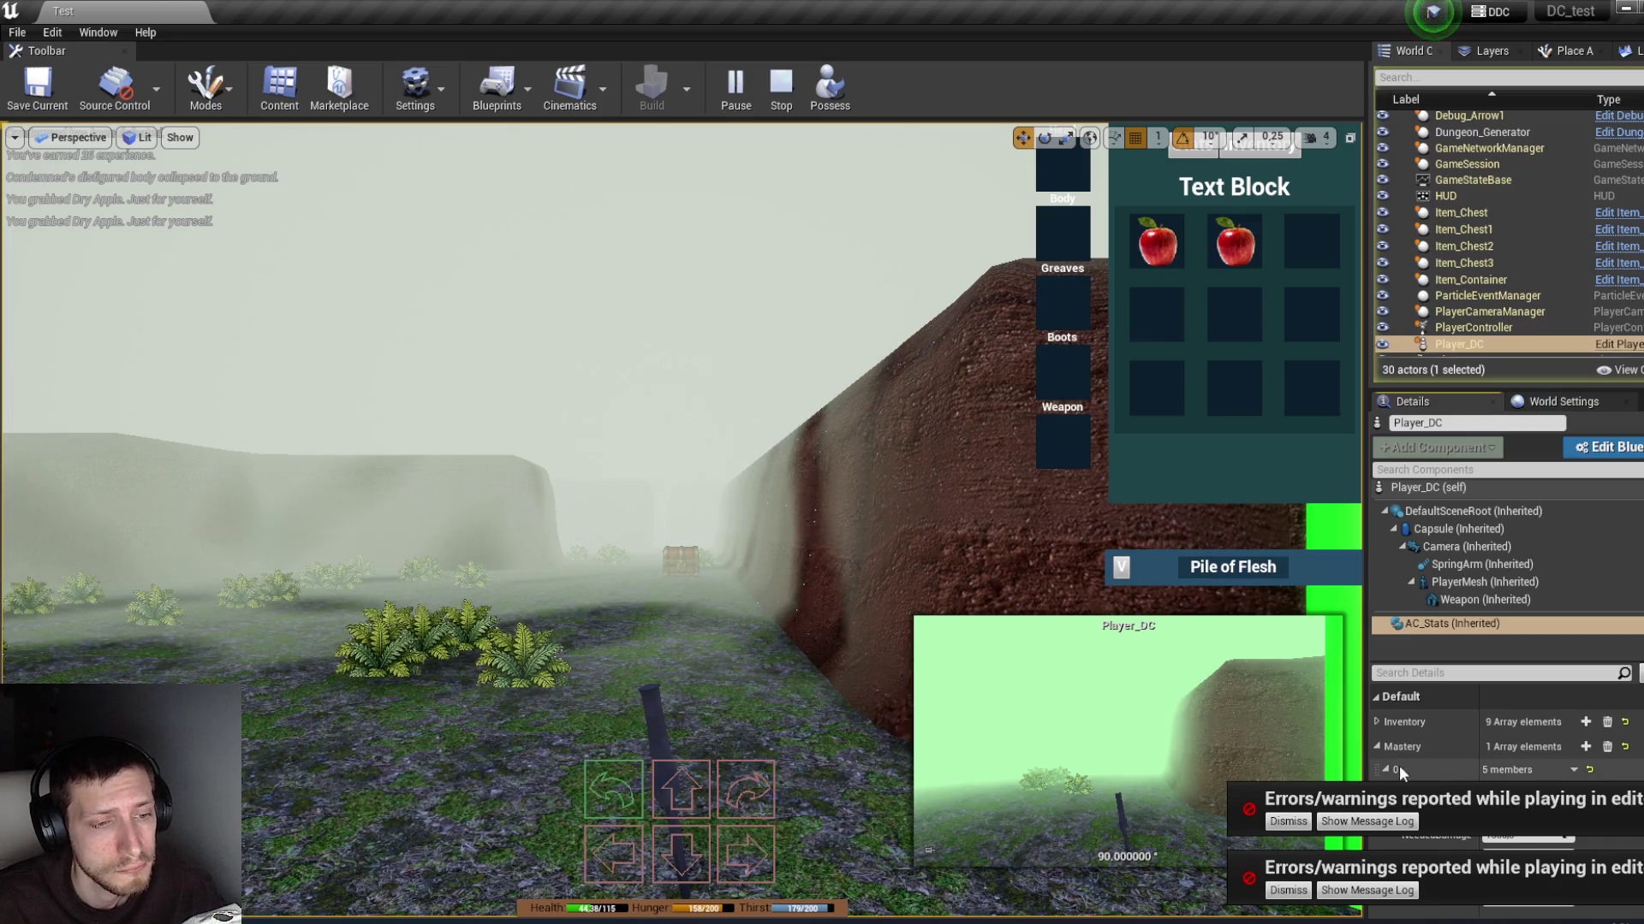
left_click(1378, 747)
left_click(1378, 720)
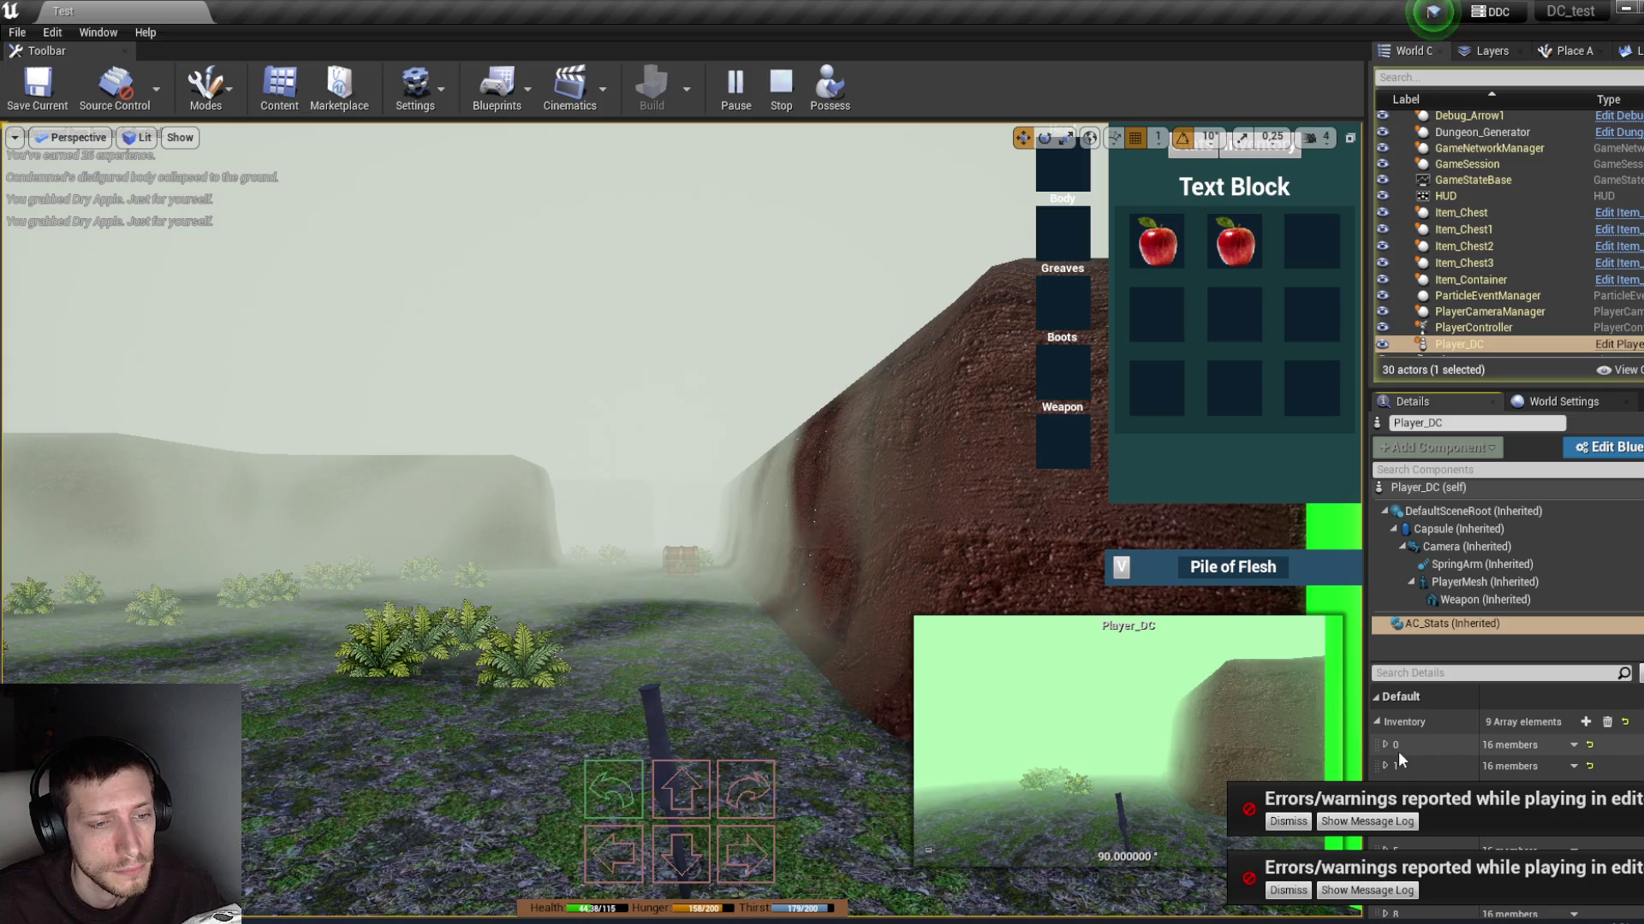
left_click(1385, 745)
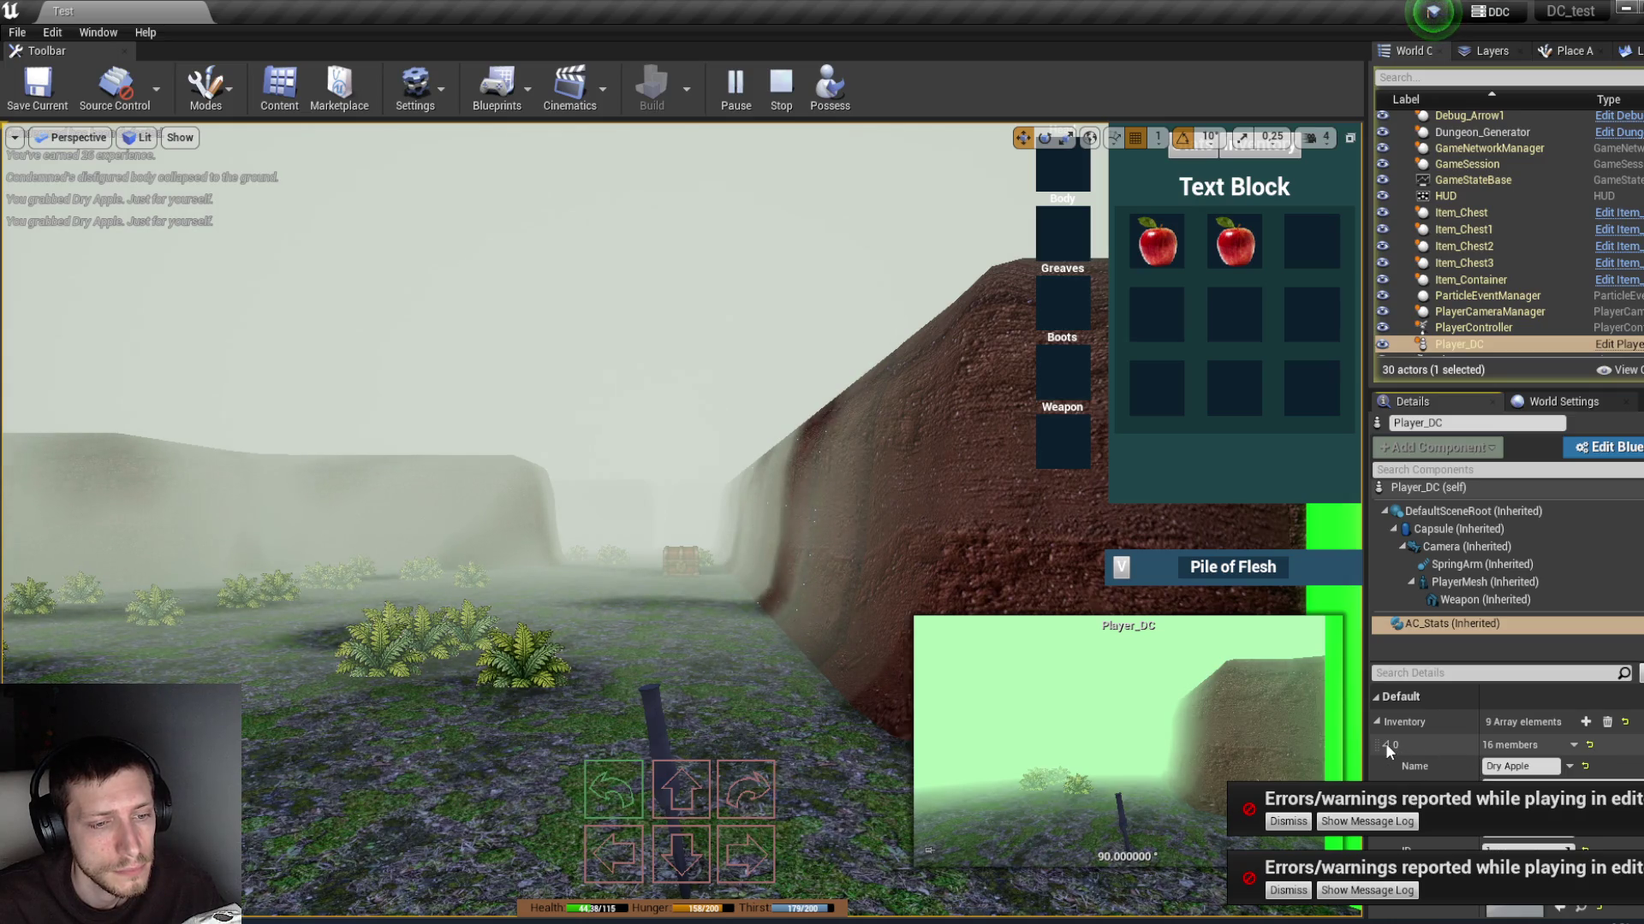
left_click(1385, 743)
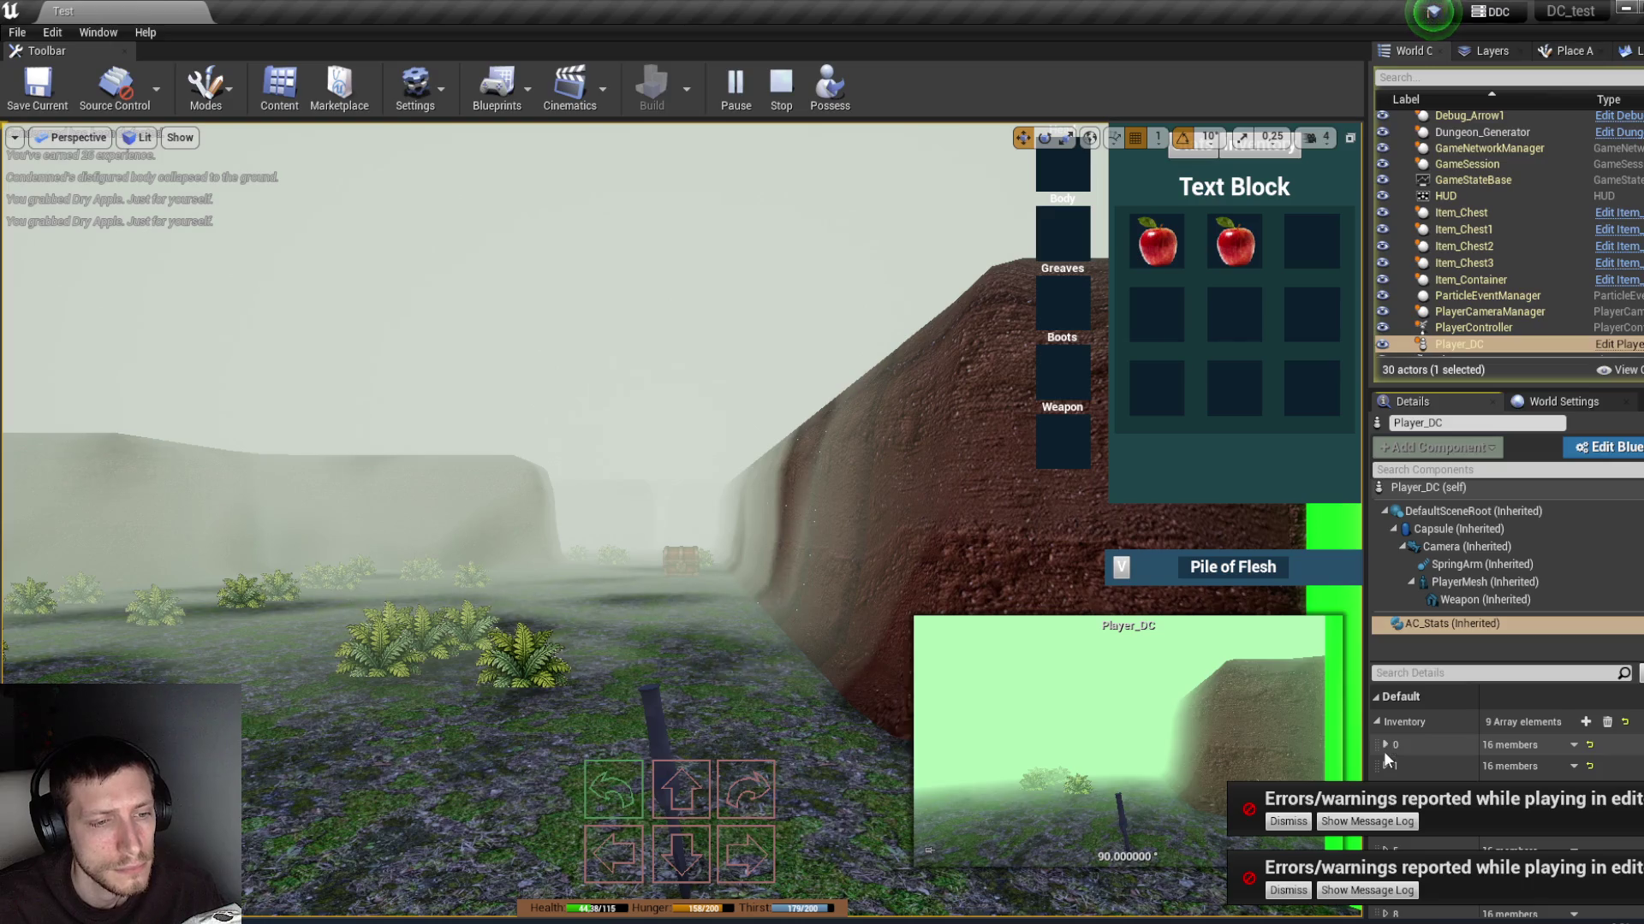
left_click(1386, 764)
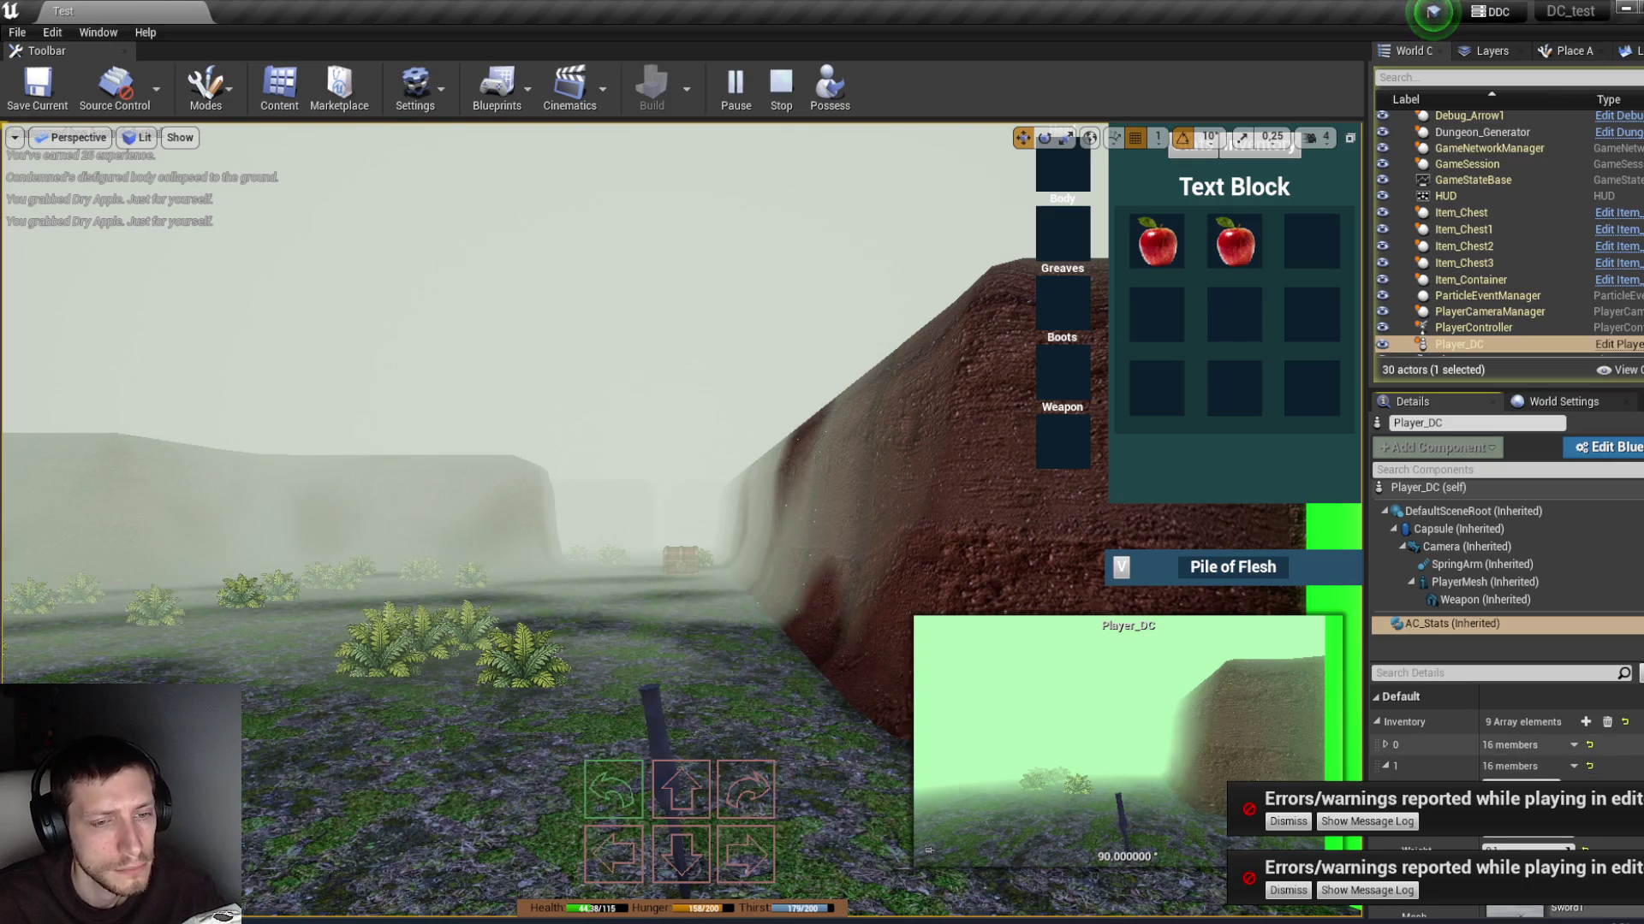
Step: Stop the play-in-editor session
scroll(1387, 763, "down", 5)
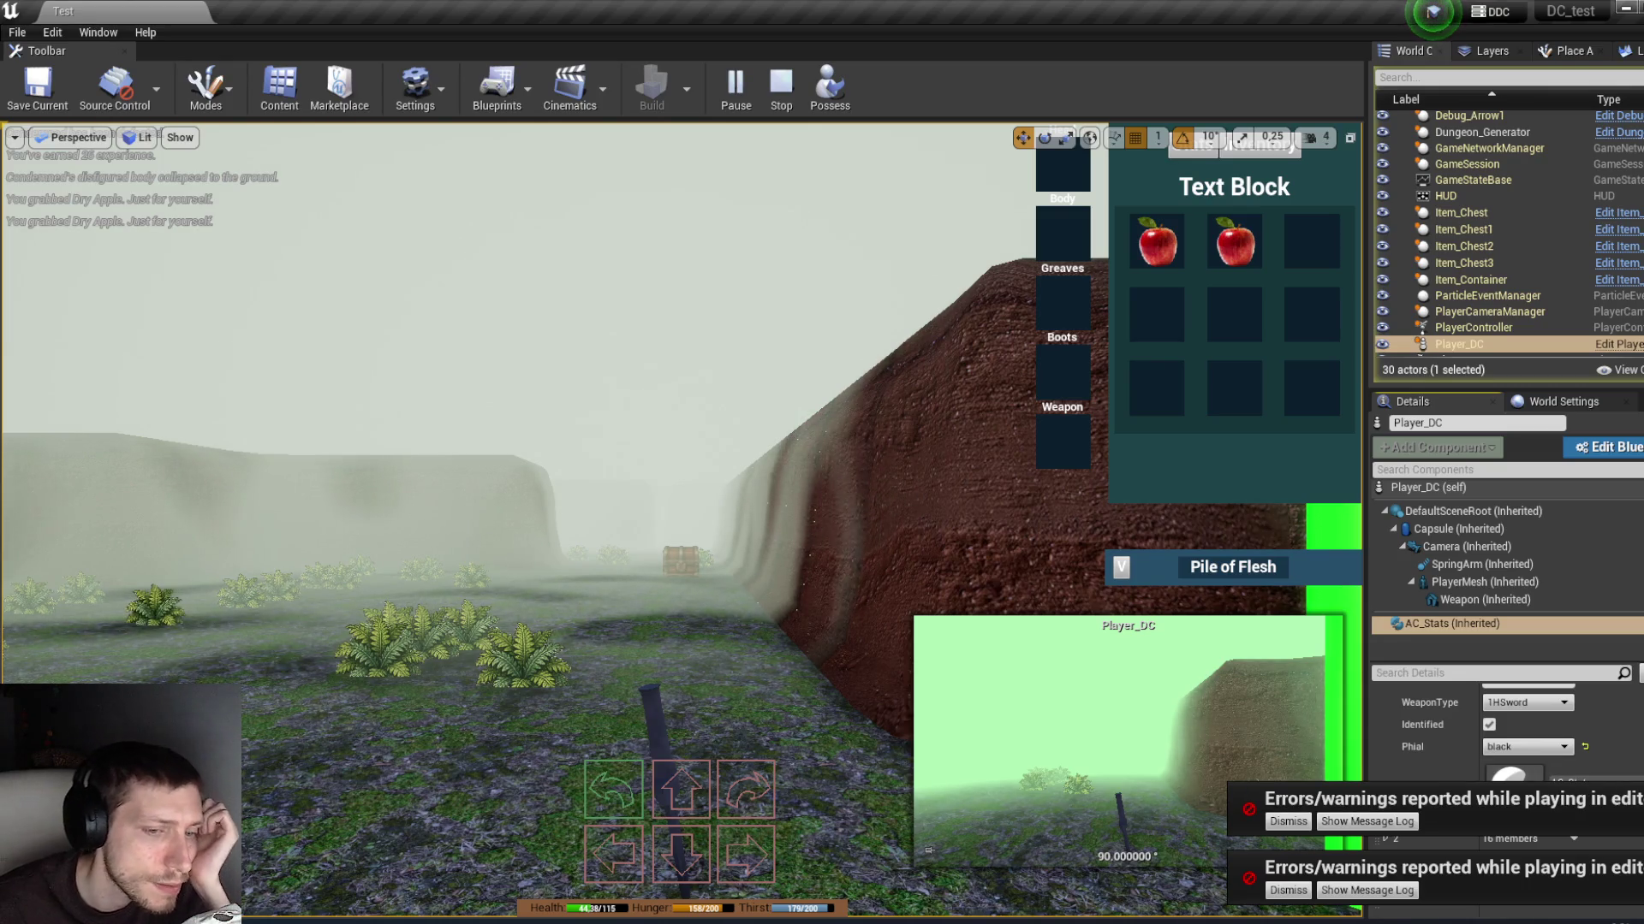
scroll(1506, 736, "up", 5)
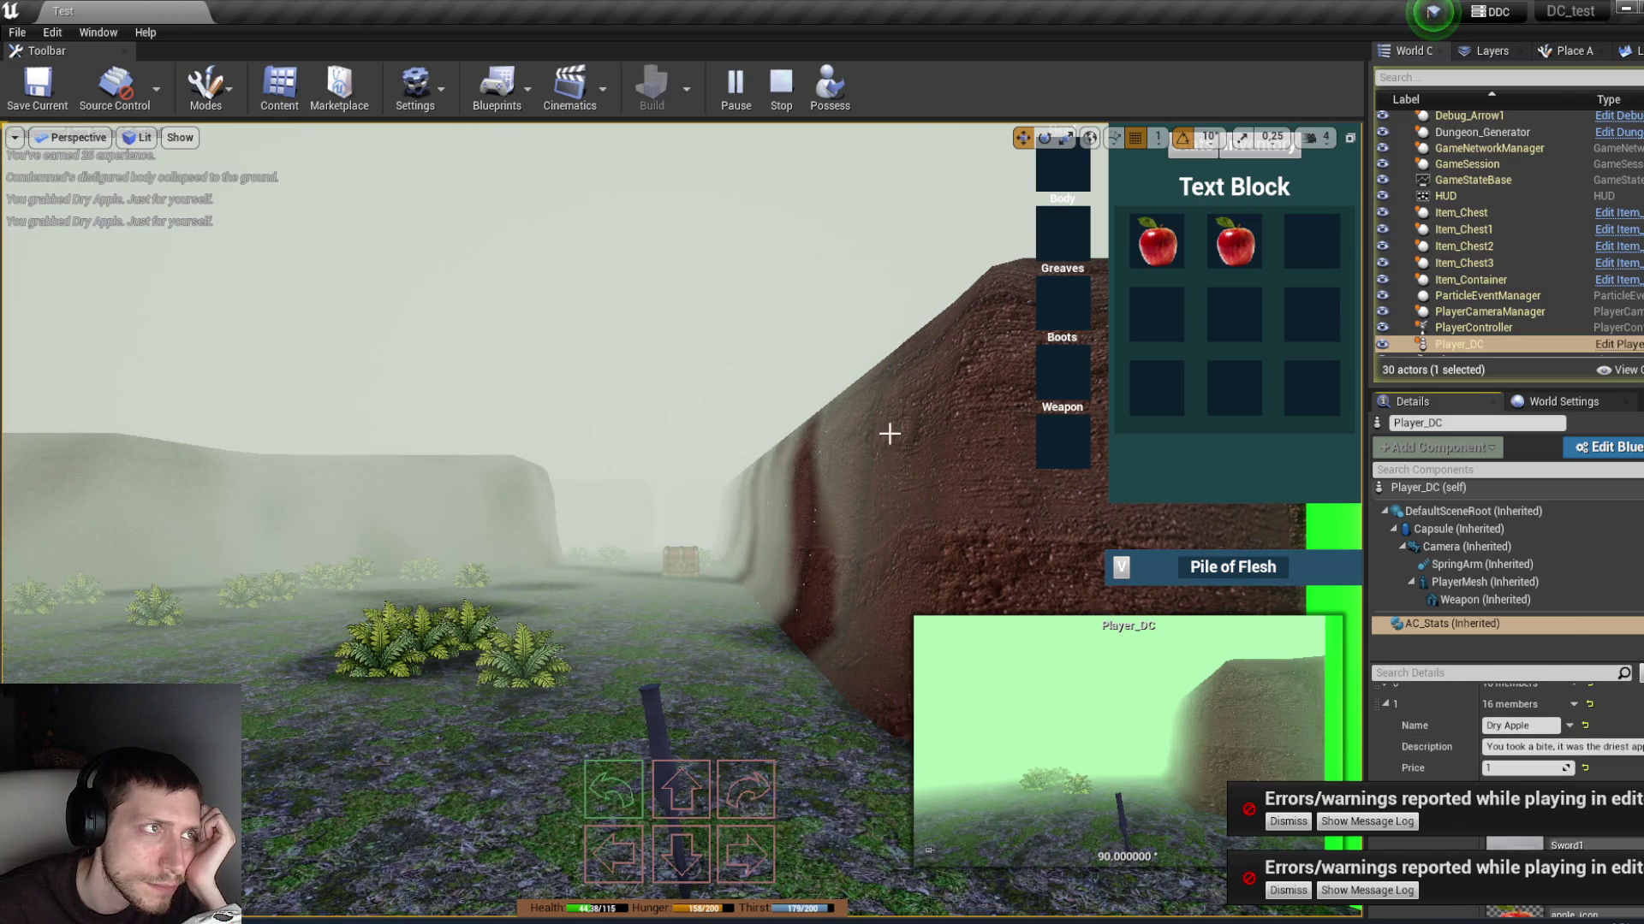
left_click(781, 86)
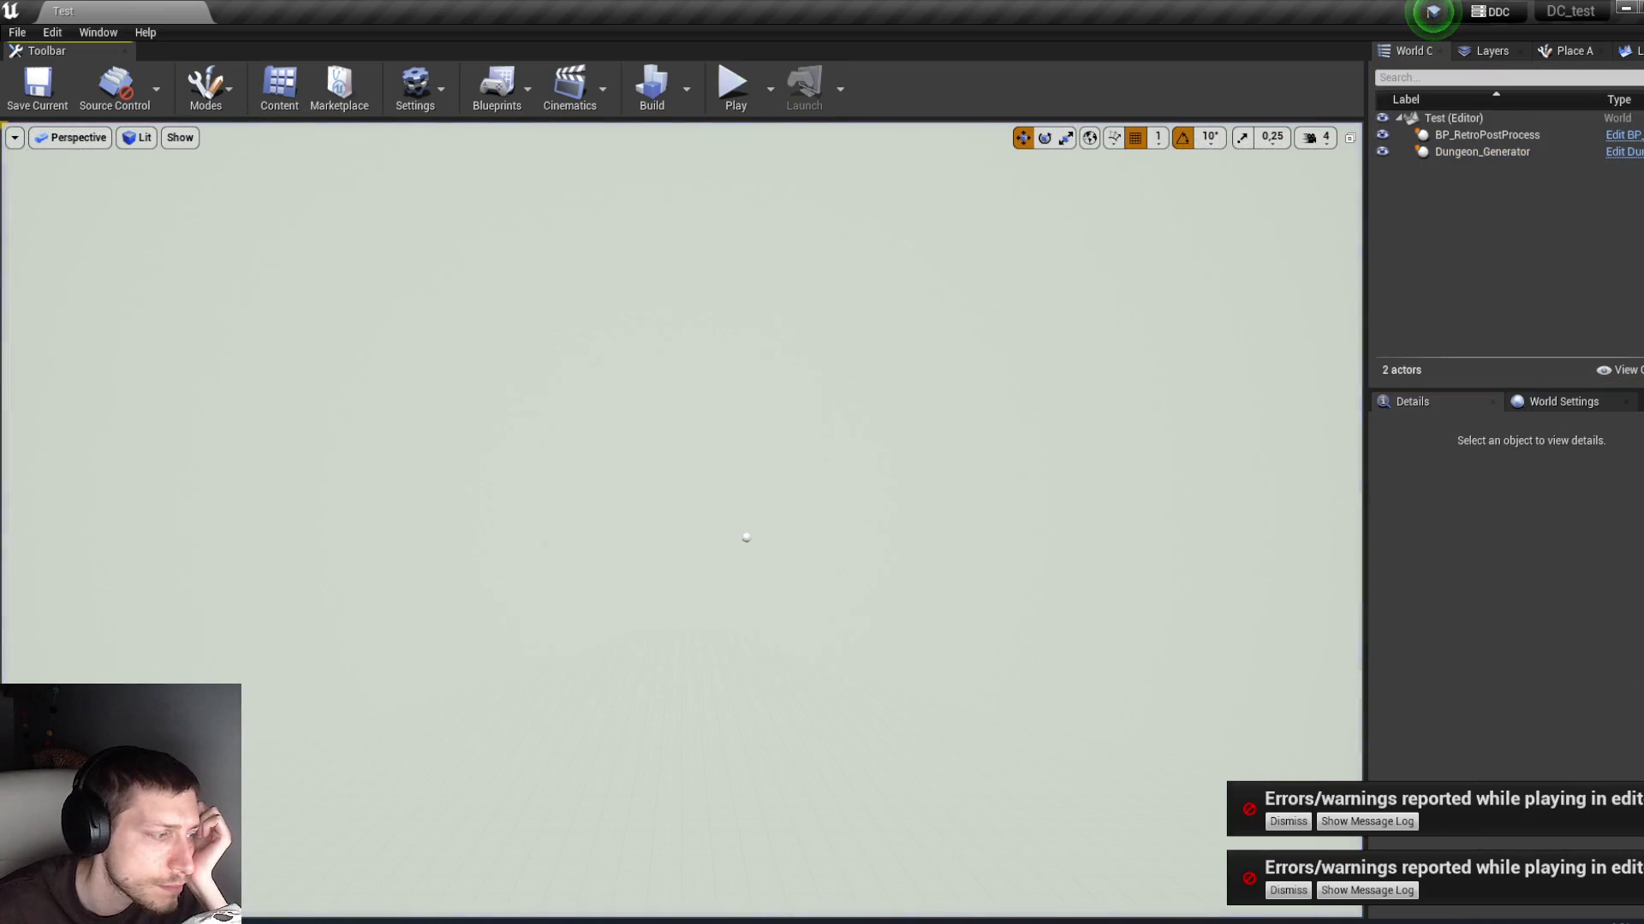
Step: Pan around InventorySlot's On Drop graph and double-click Add Item to open it in AC_Stats
left_click(466, 840)
left_click_drag(1264, 284, 946, 351)
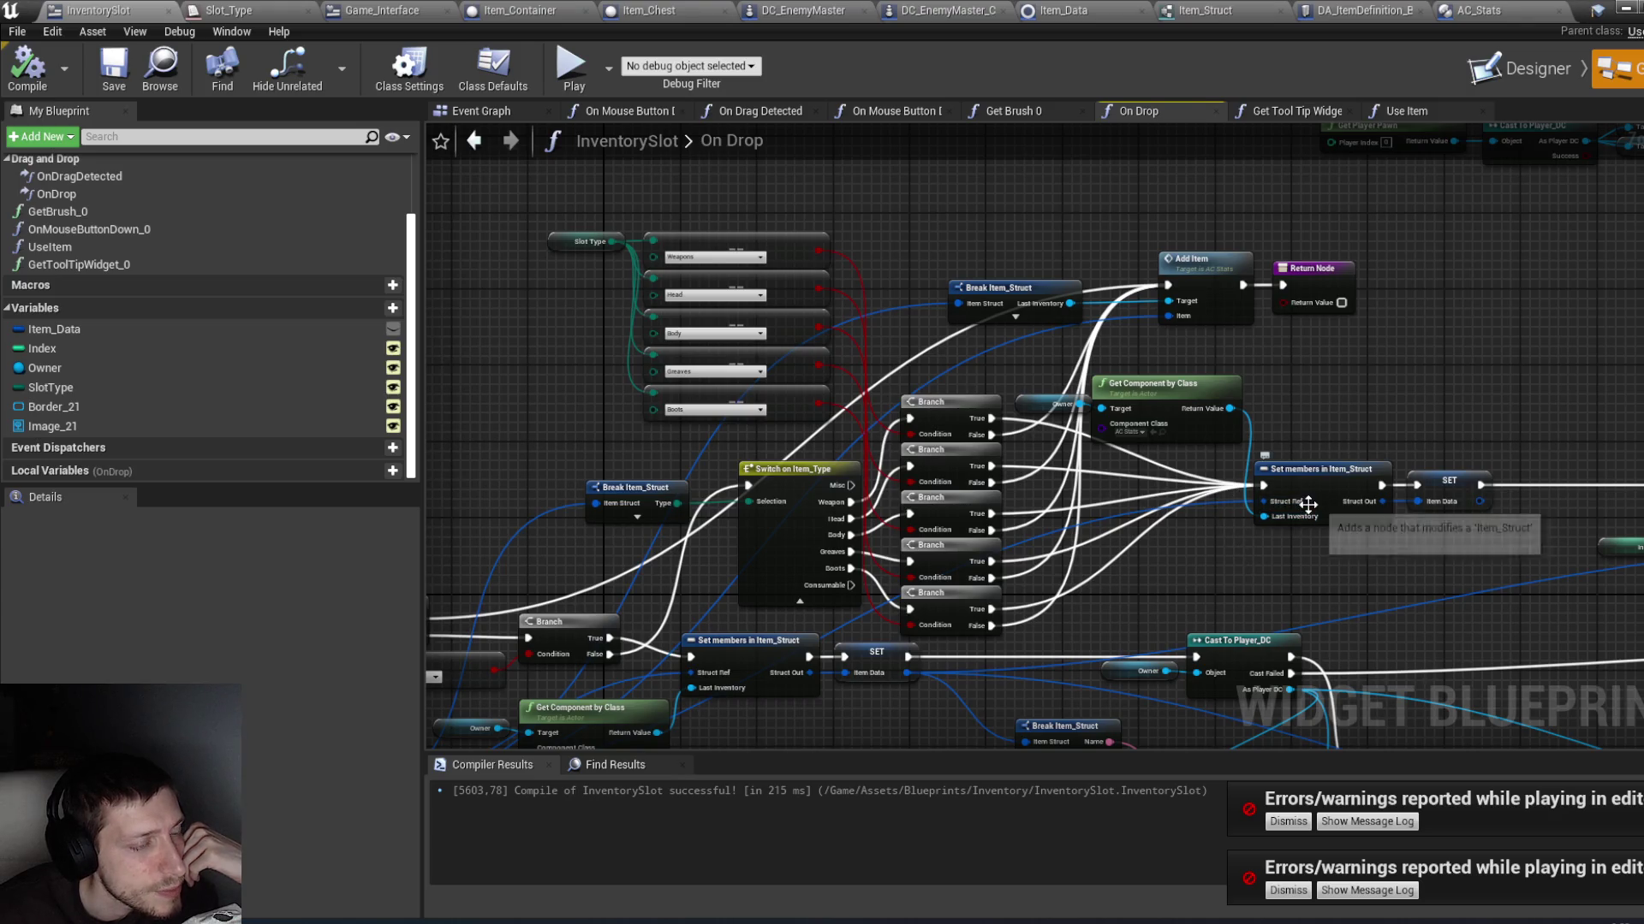
left_click_drag(1258, 454, 1250, 301)
left_click_drag(1256, 452, 1402, 453)
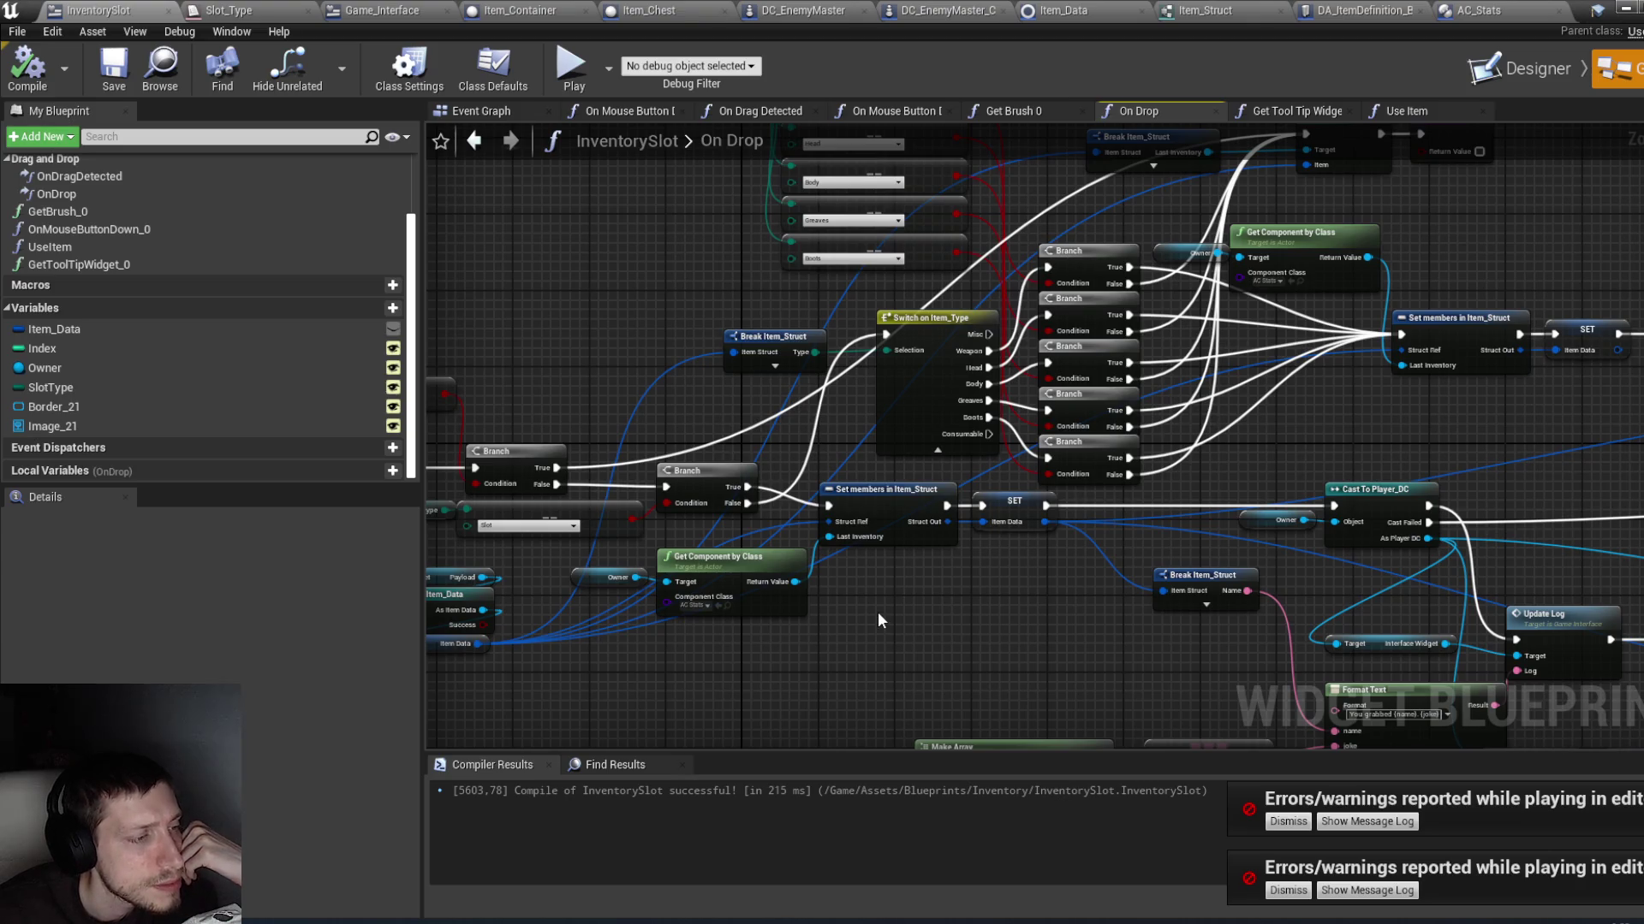
left_click_drag(1203, 444, 1187, 516)
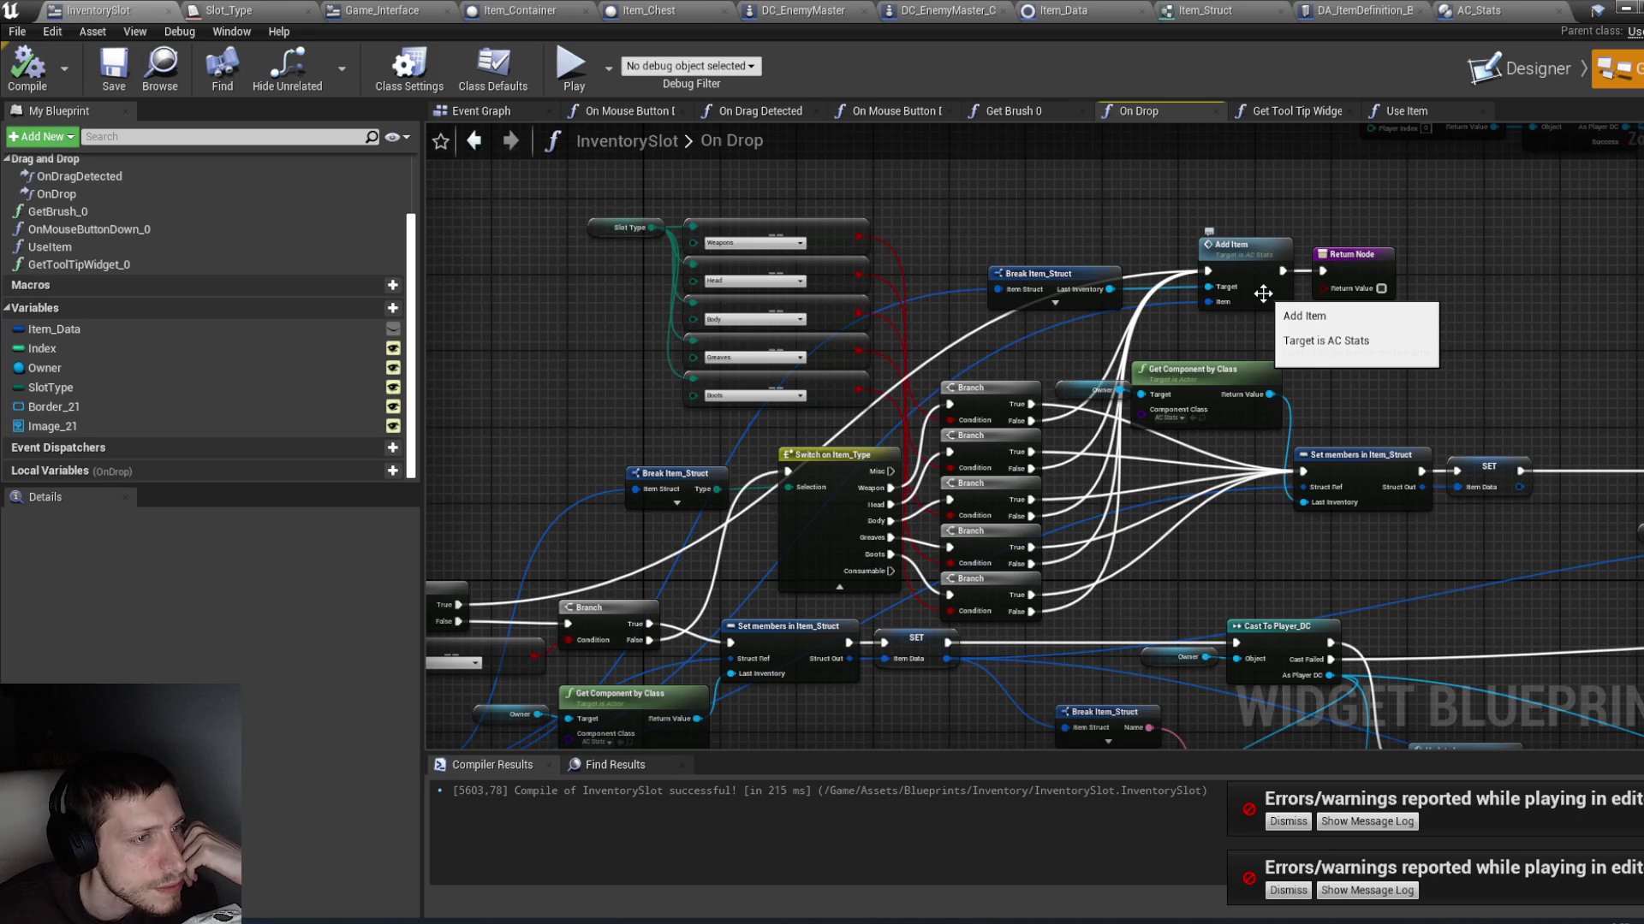
double_click(1262, 294)
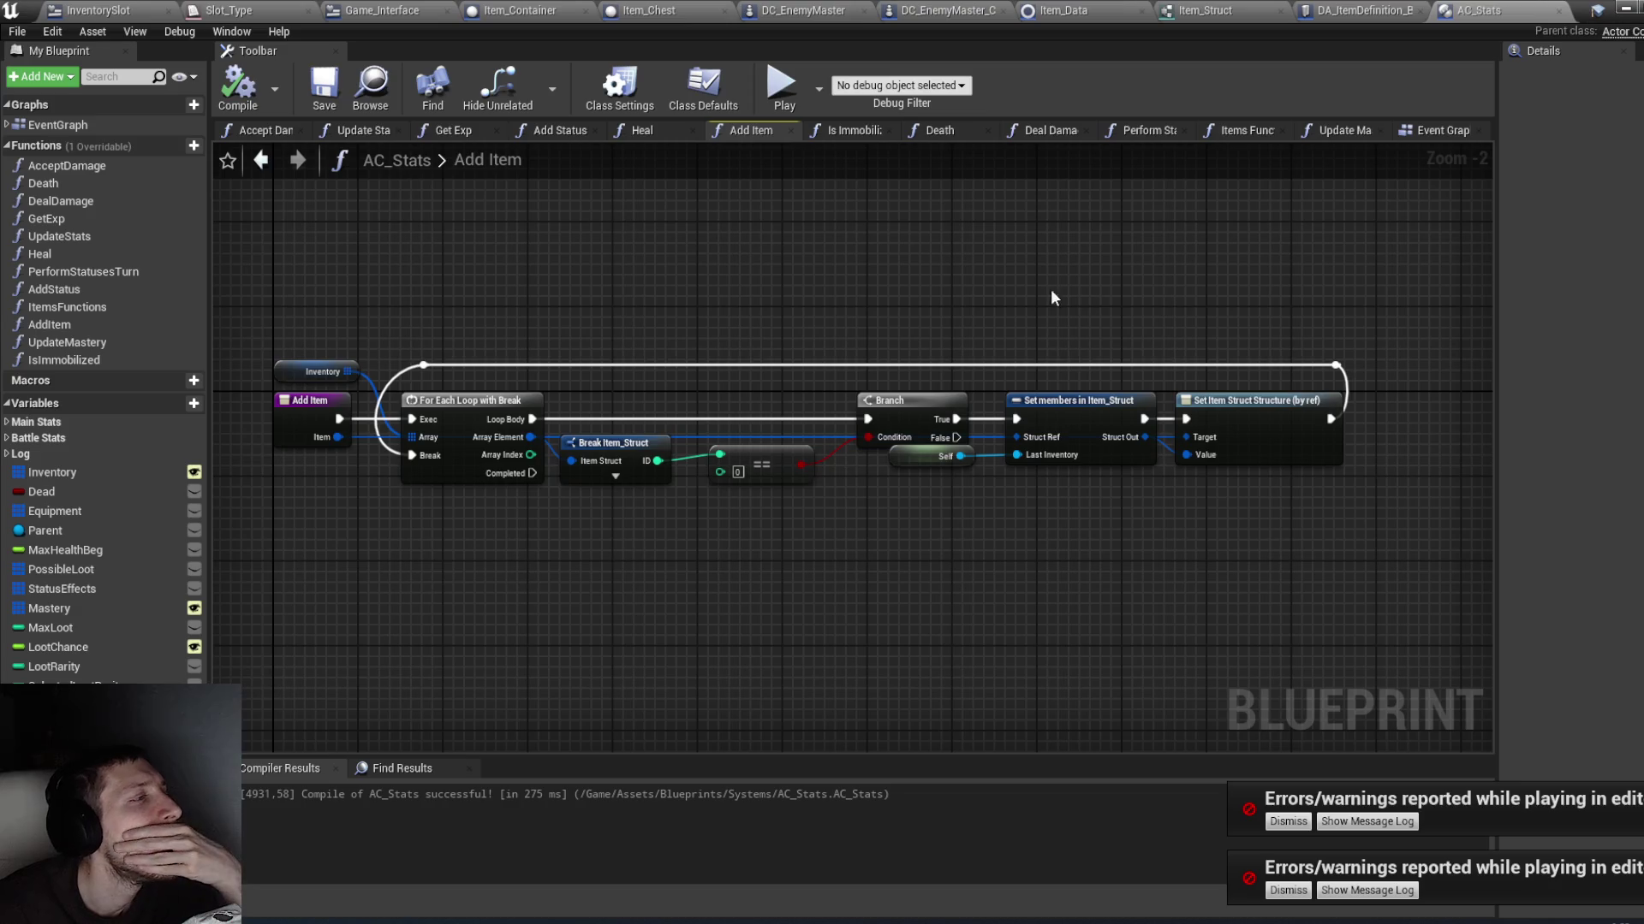
Step: Recompile AC_Stats and DA_ItemDefinition_Base, ending back on InventorySlot's On Drop graph
left_click(237, 86)
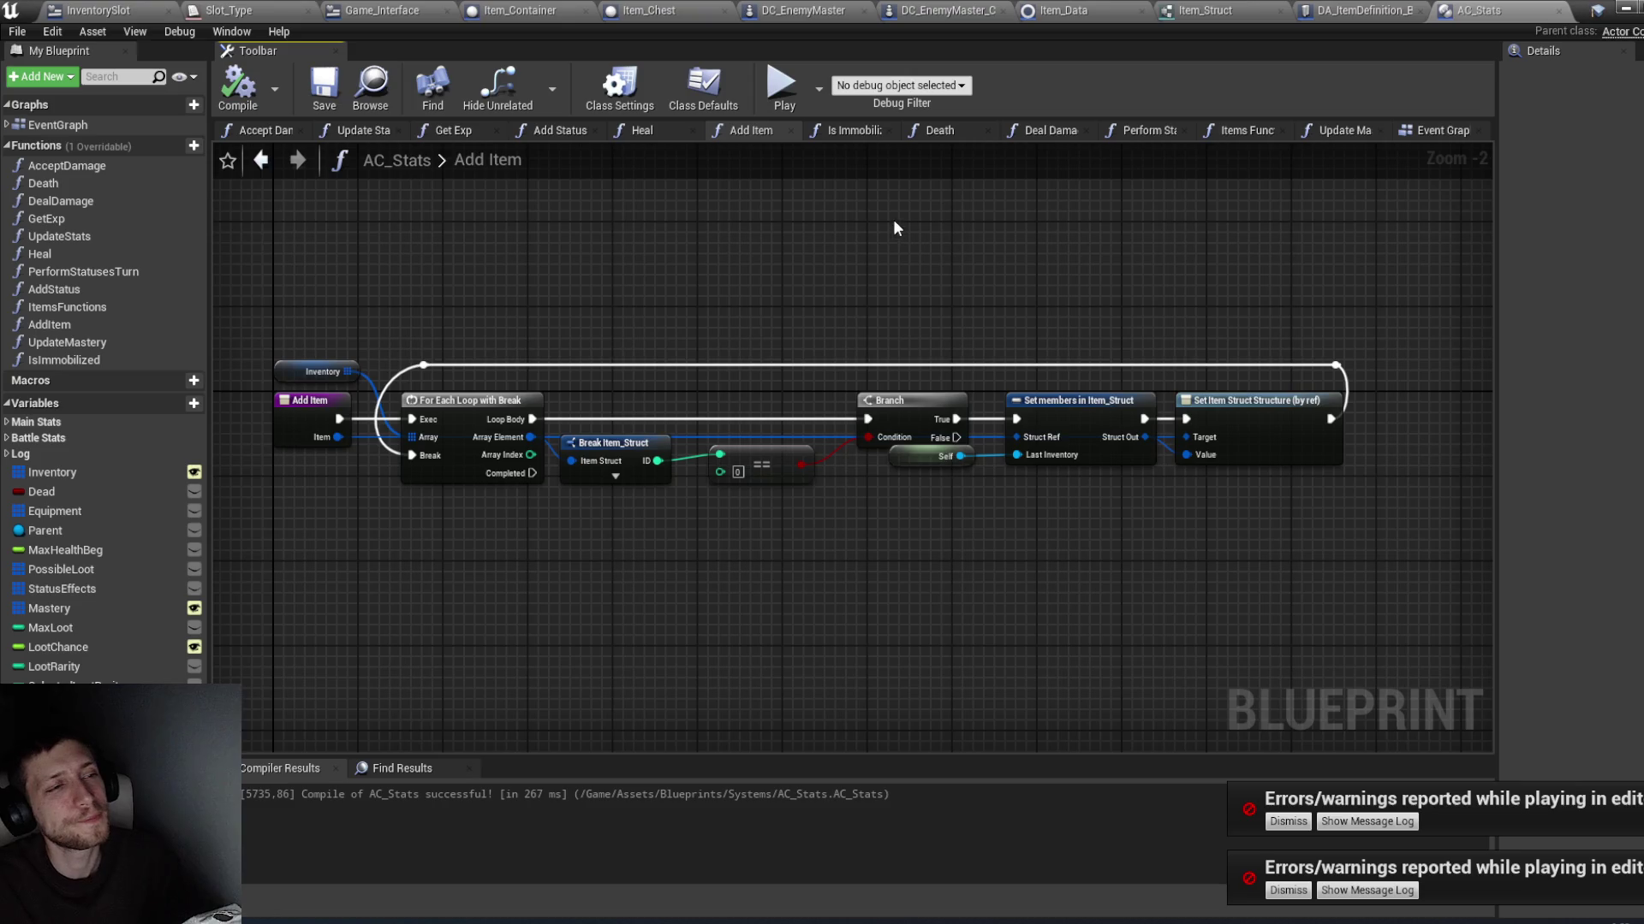
left_click(99, 10)
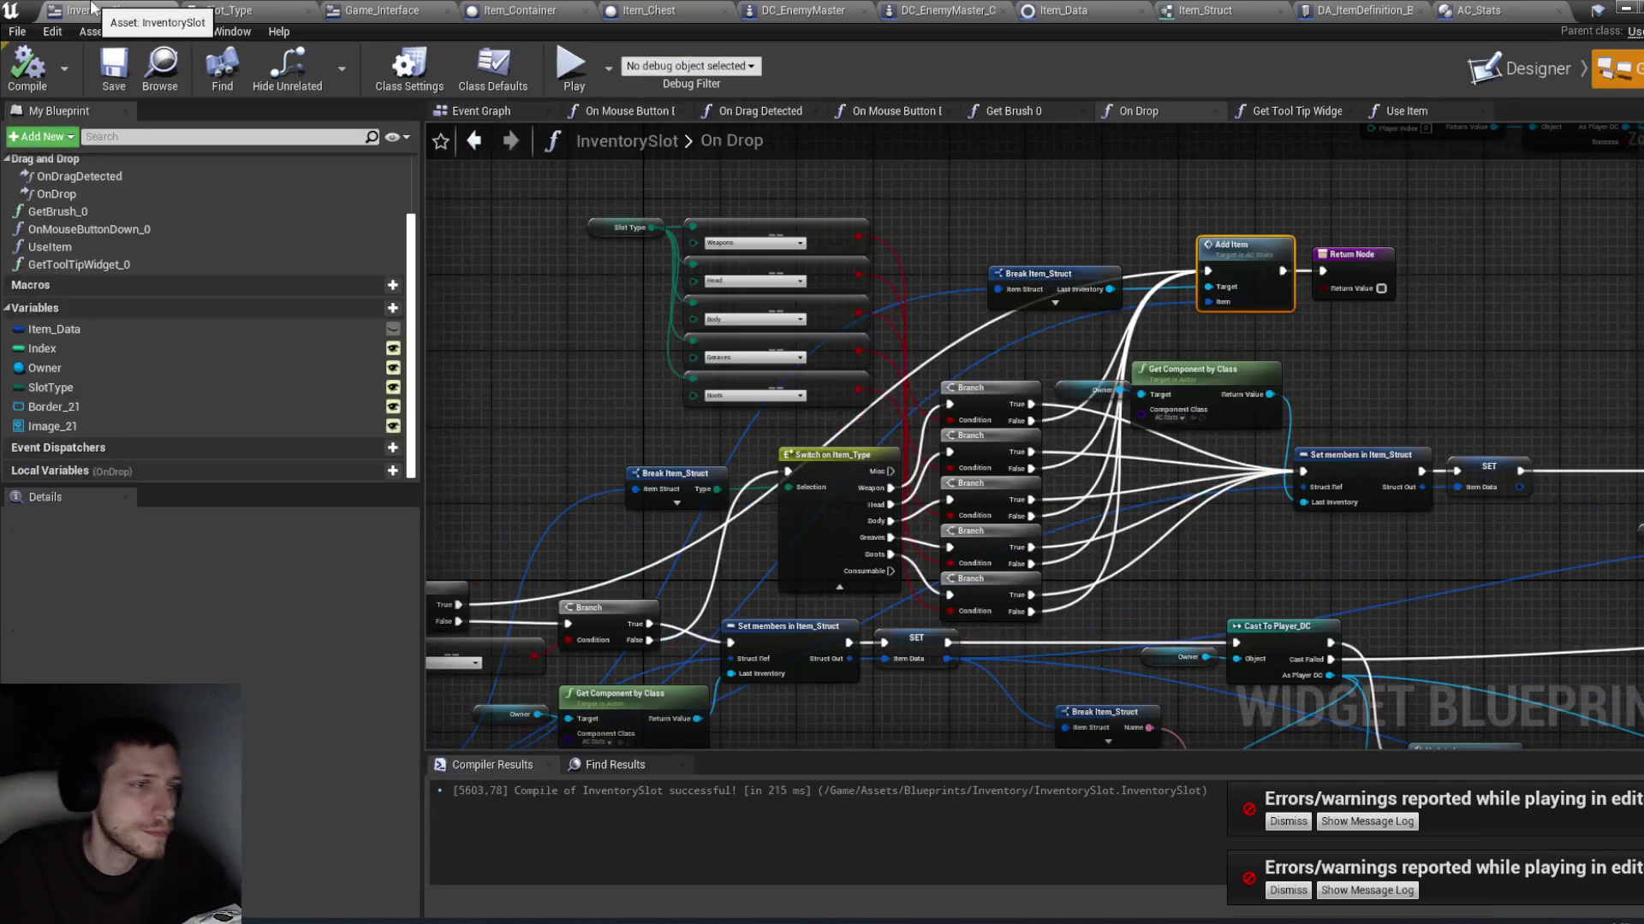
left_click(1400, 9)
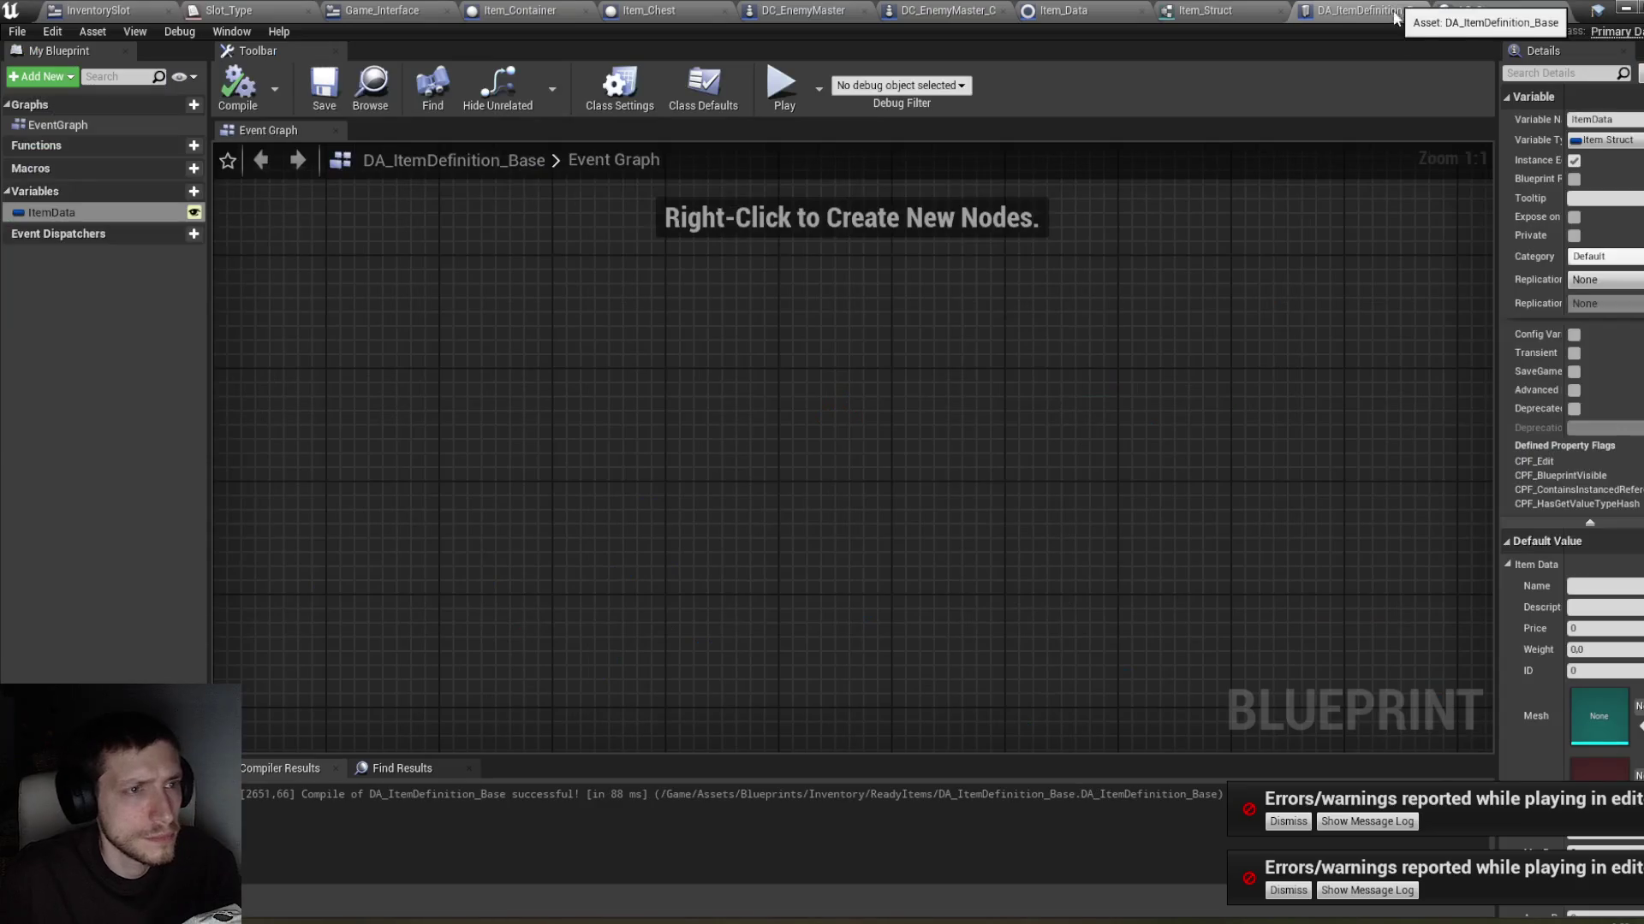
scroll(1506, 624, "down", 4)
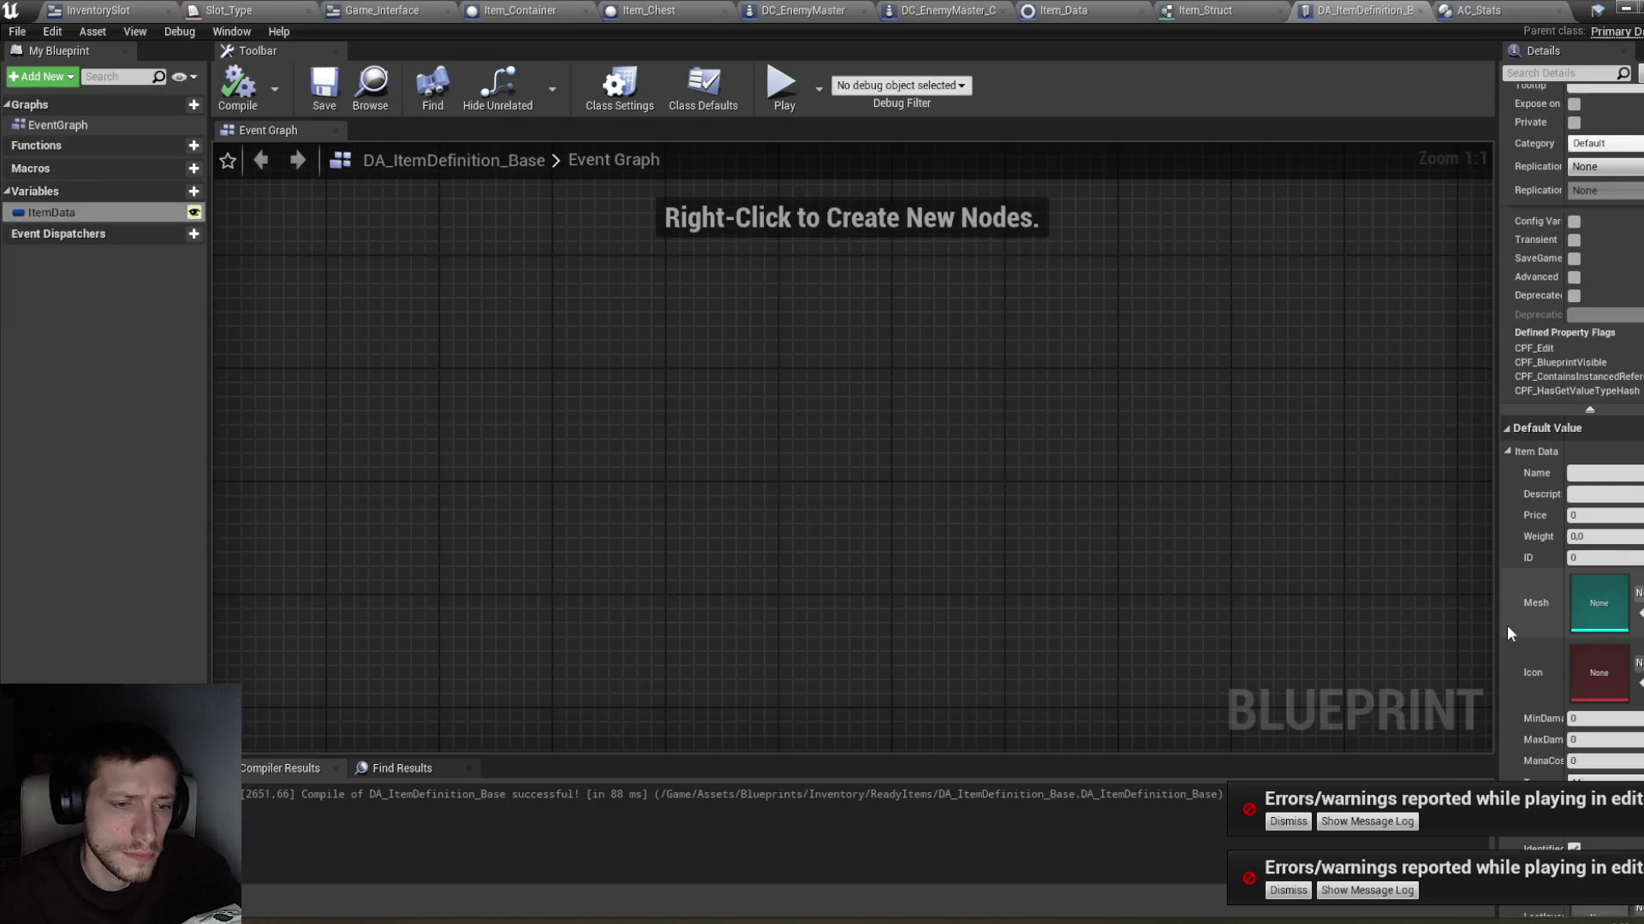
left_click(237, 86)
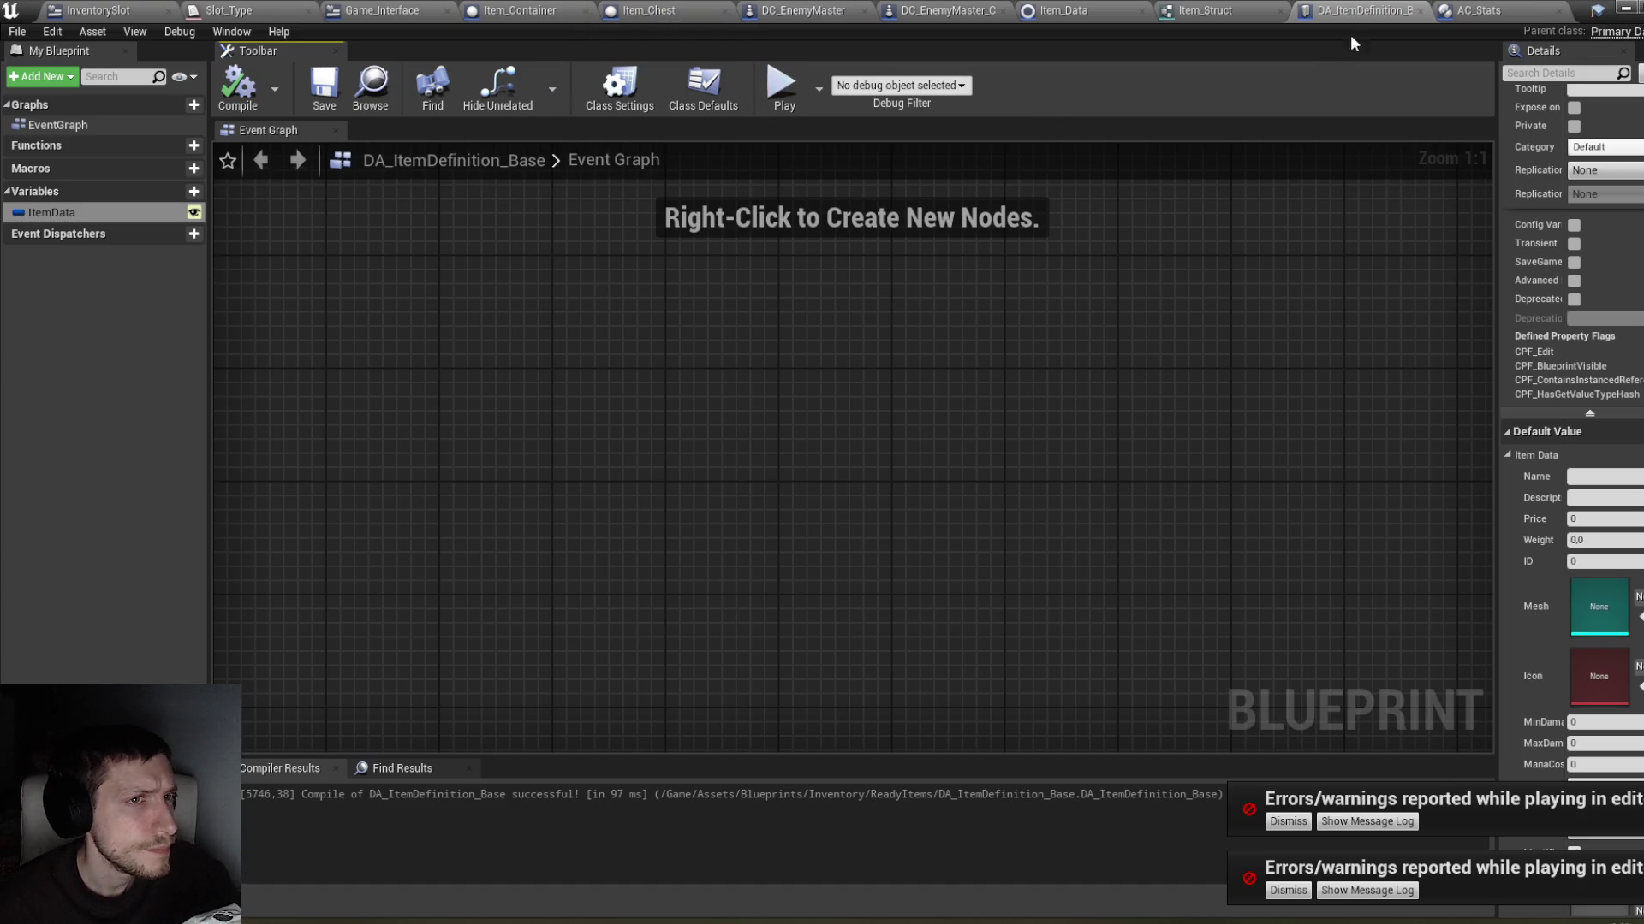
left_click(94, 11)
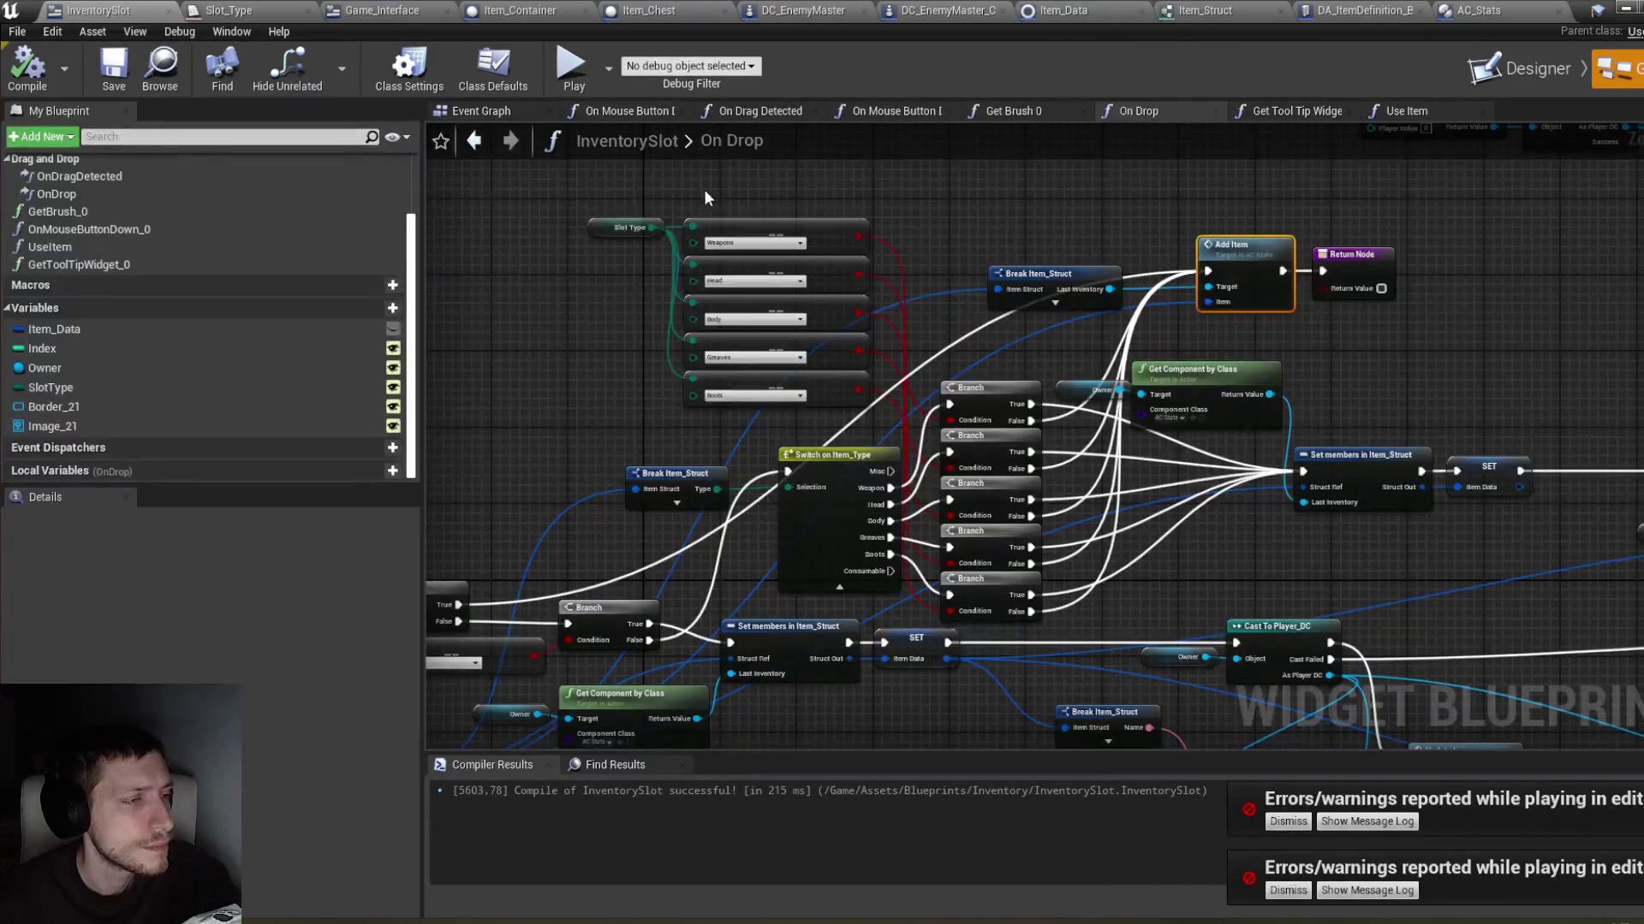
Step: Review Cast To Player_DC and Update Log, recompile InventorySlot, then pan to Switch on Slot_Type and Select
left_click_drag(1291, 341, 1077, 274)
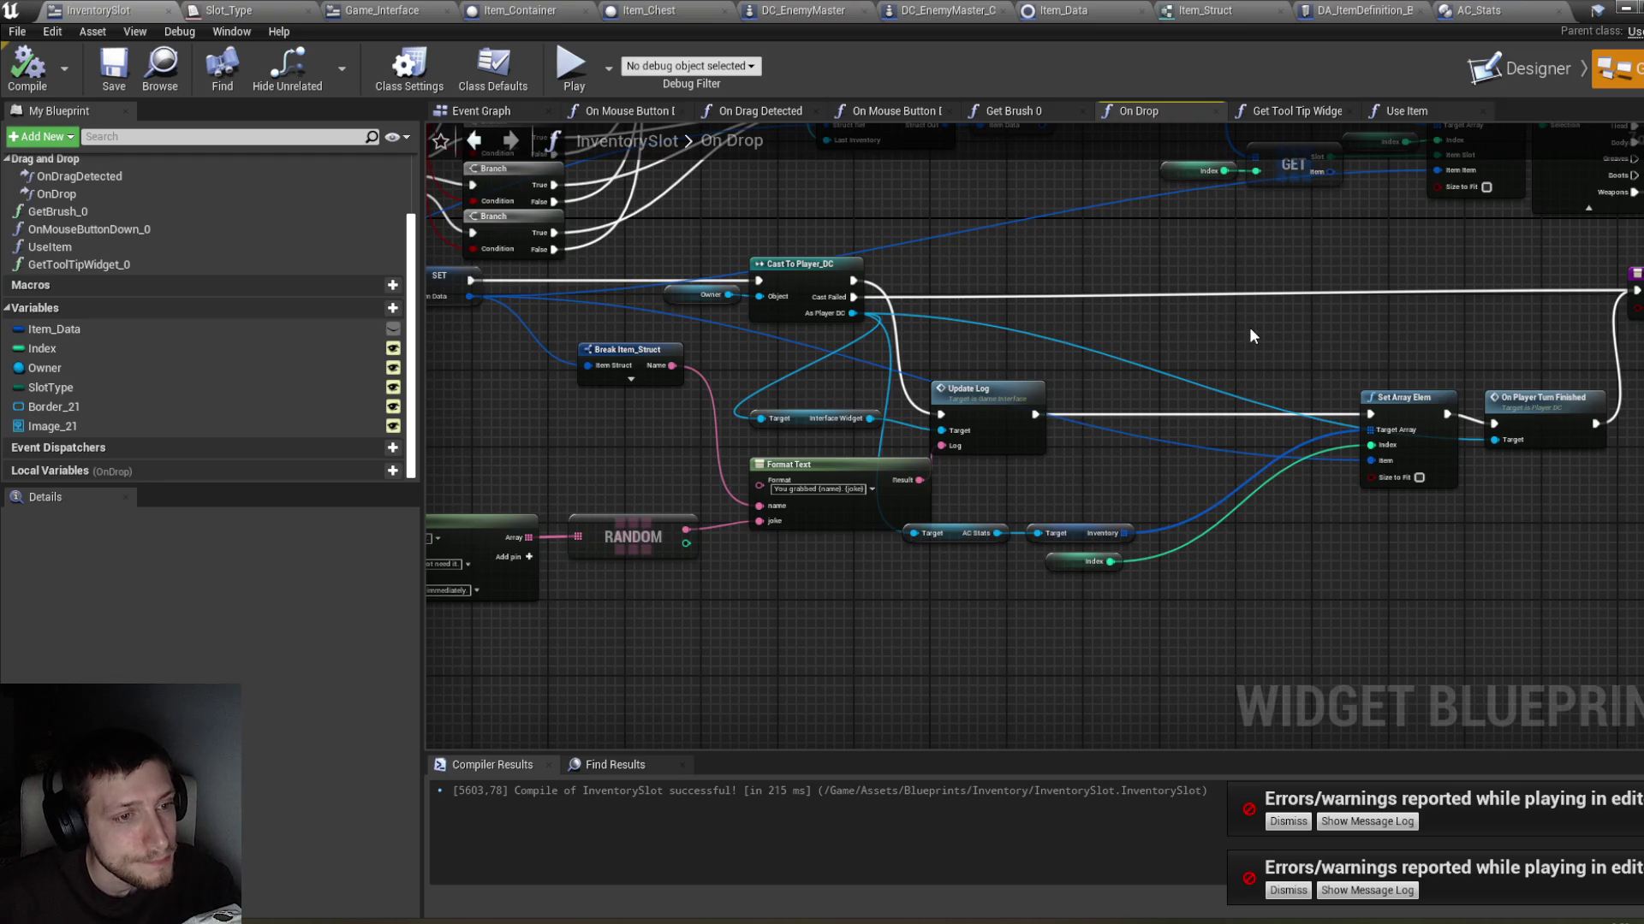
left_click_drag(1248, 324, 1157, 353)
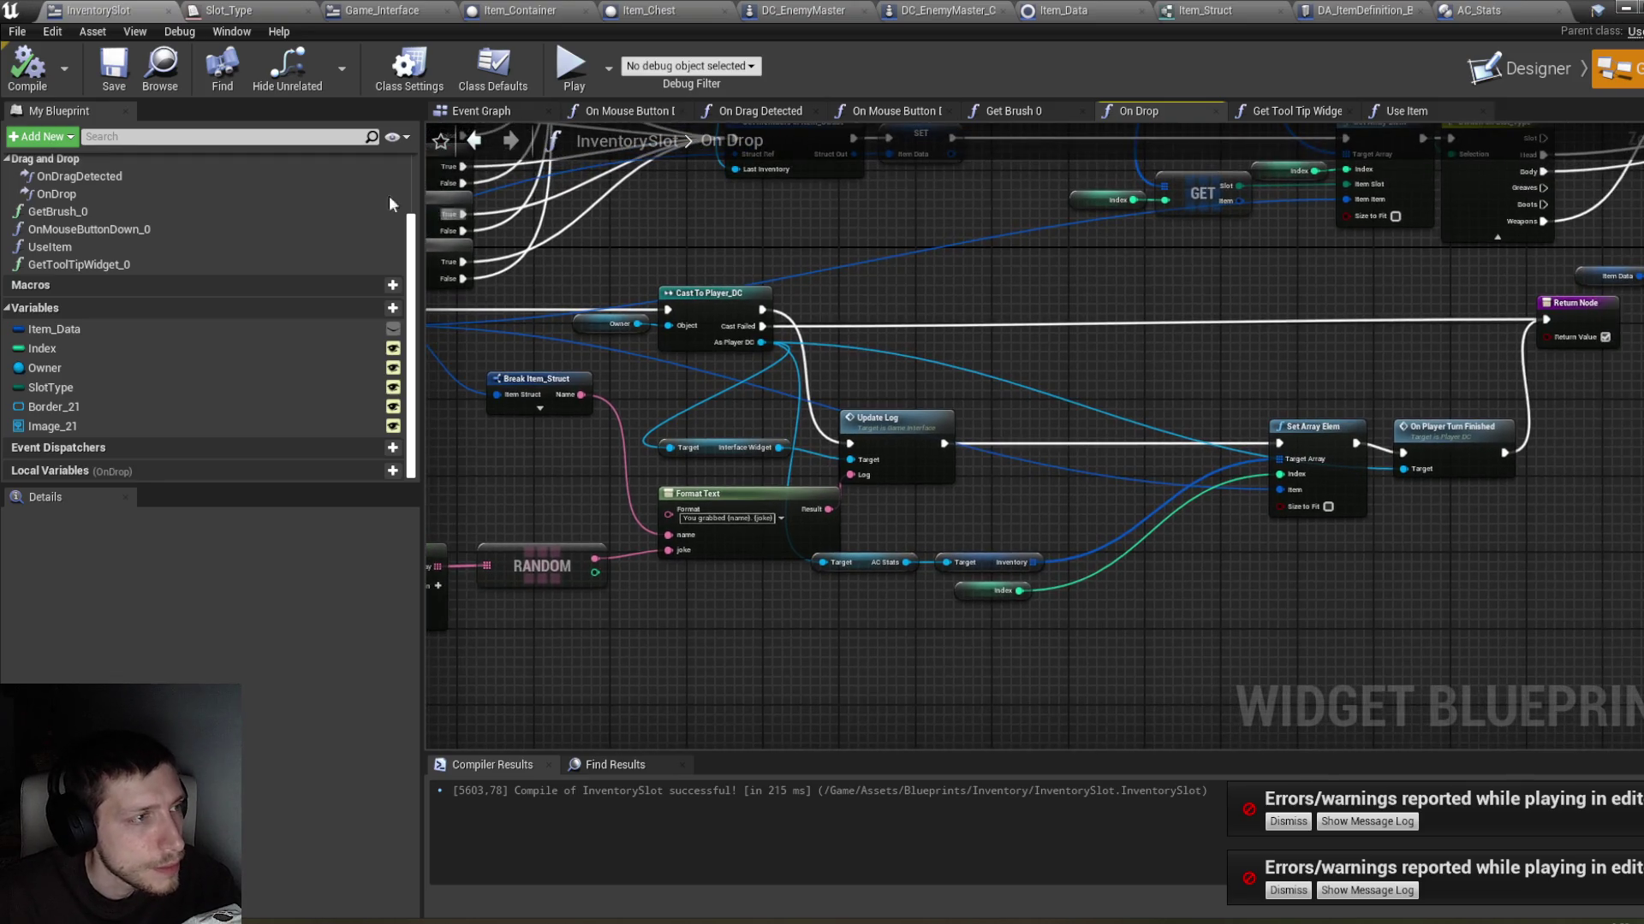
left_click(27, 68)
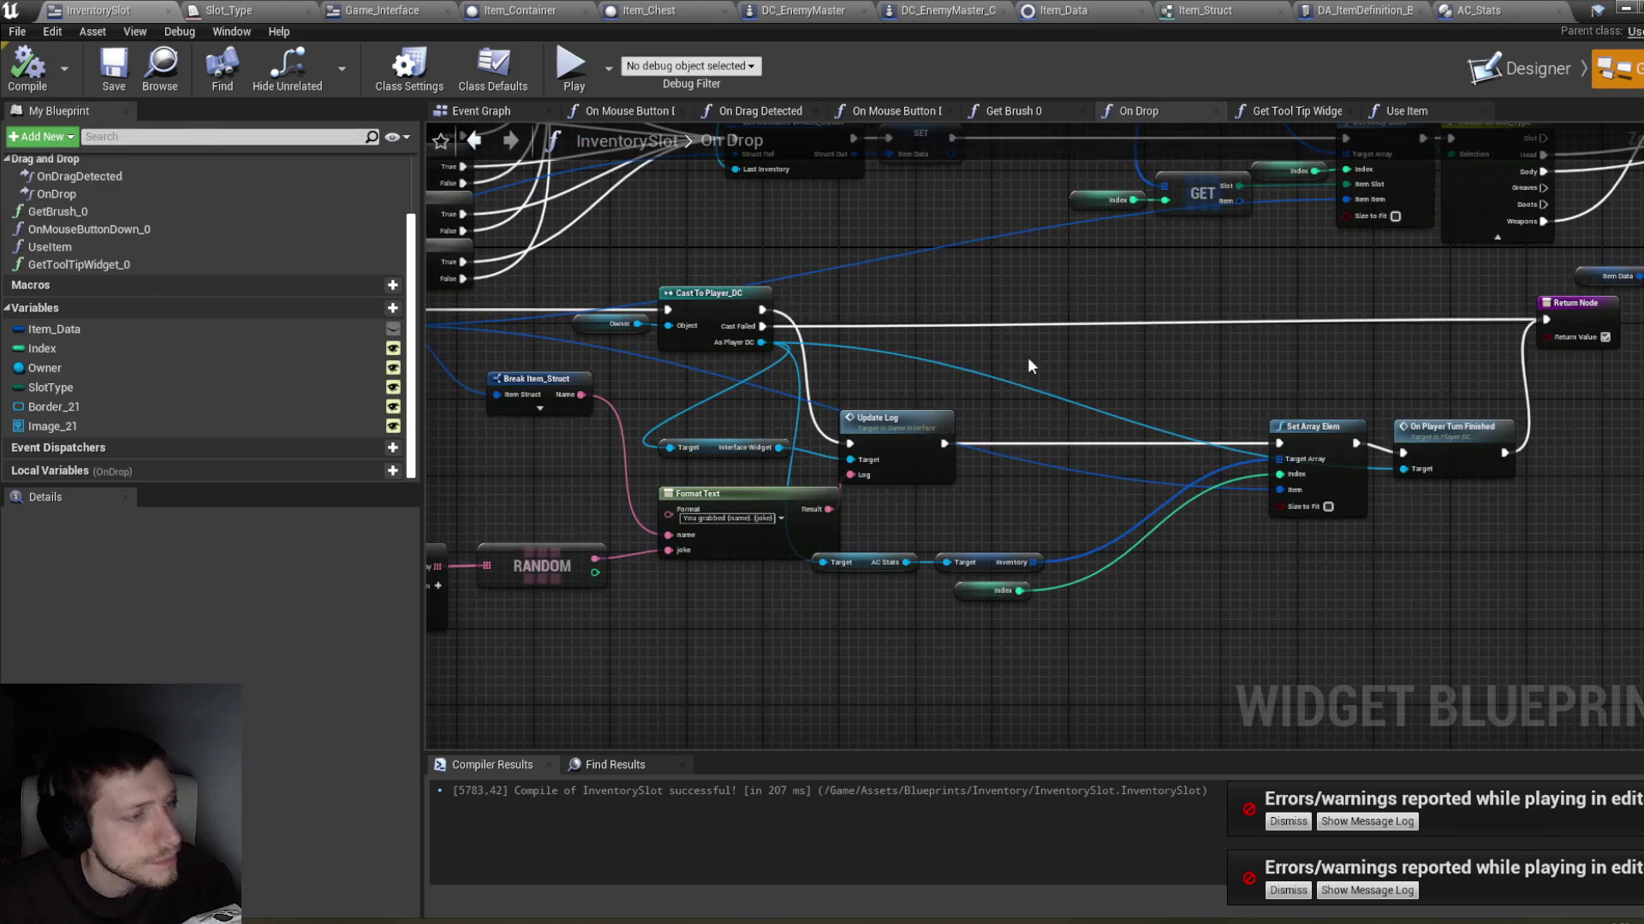
left_click_drag(1027, 357, 1025, 317)
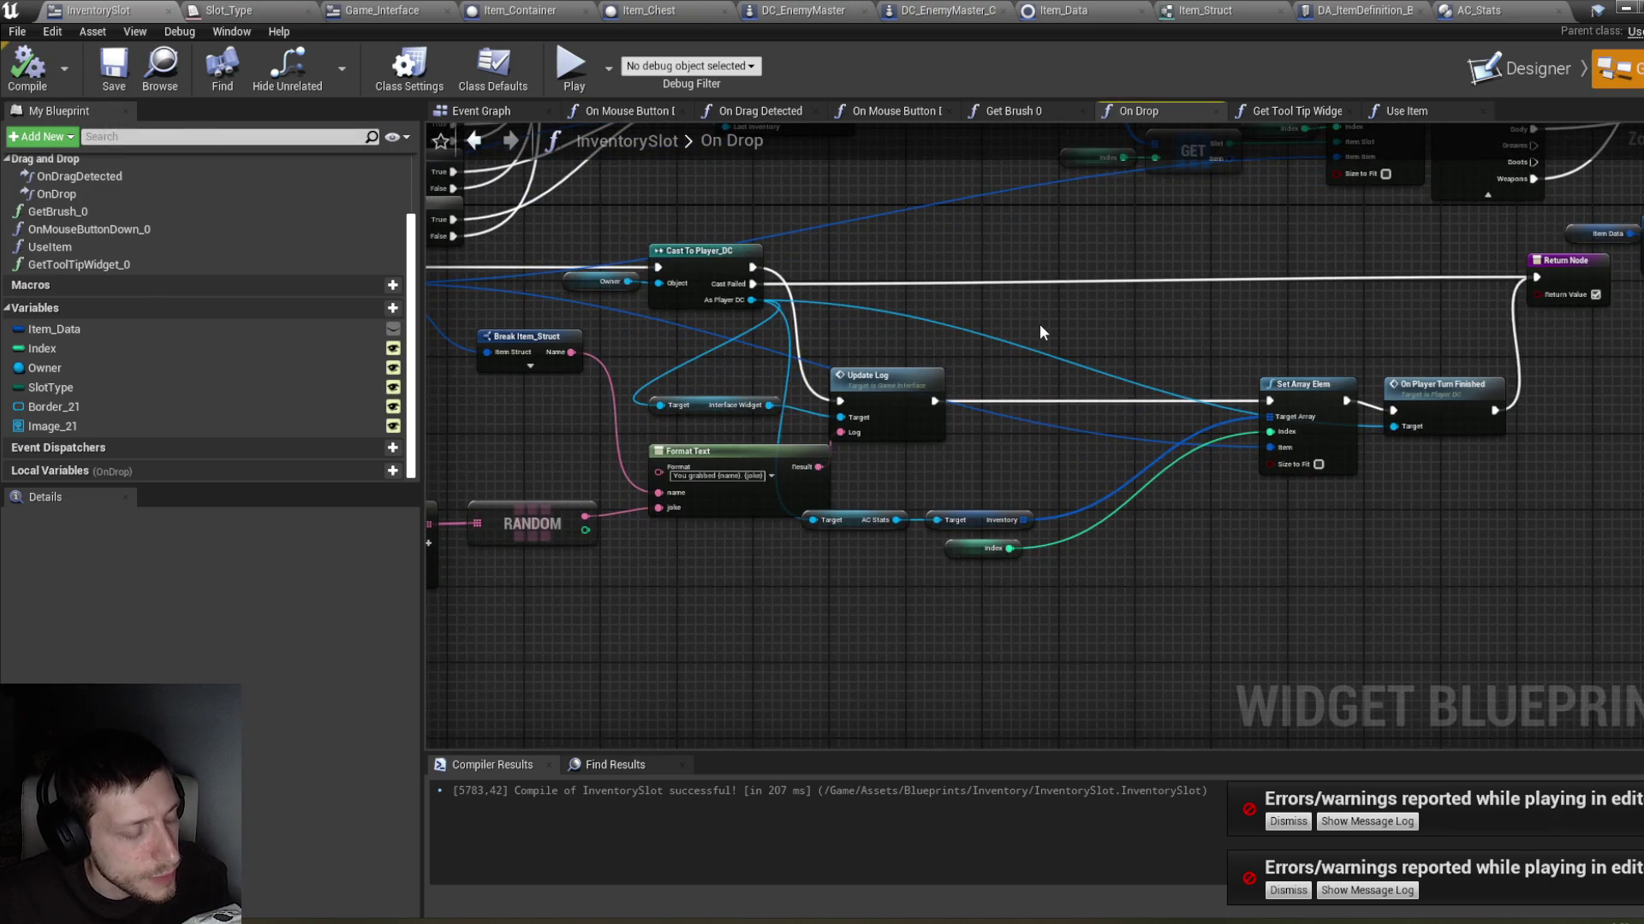
mouse_move(1188, 253)
left_mouse_down()
mouse_move(1070, 333)
mouse_move(1163, 324)
mouse_move(1162, 388)
left_mouse_up()
mouse_move(1413, 360)
left_mouse_down()
mouse_move(1168, 337)
mouse_move(964, 357)
left_mouse_up()
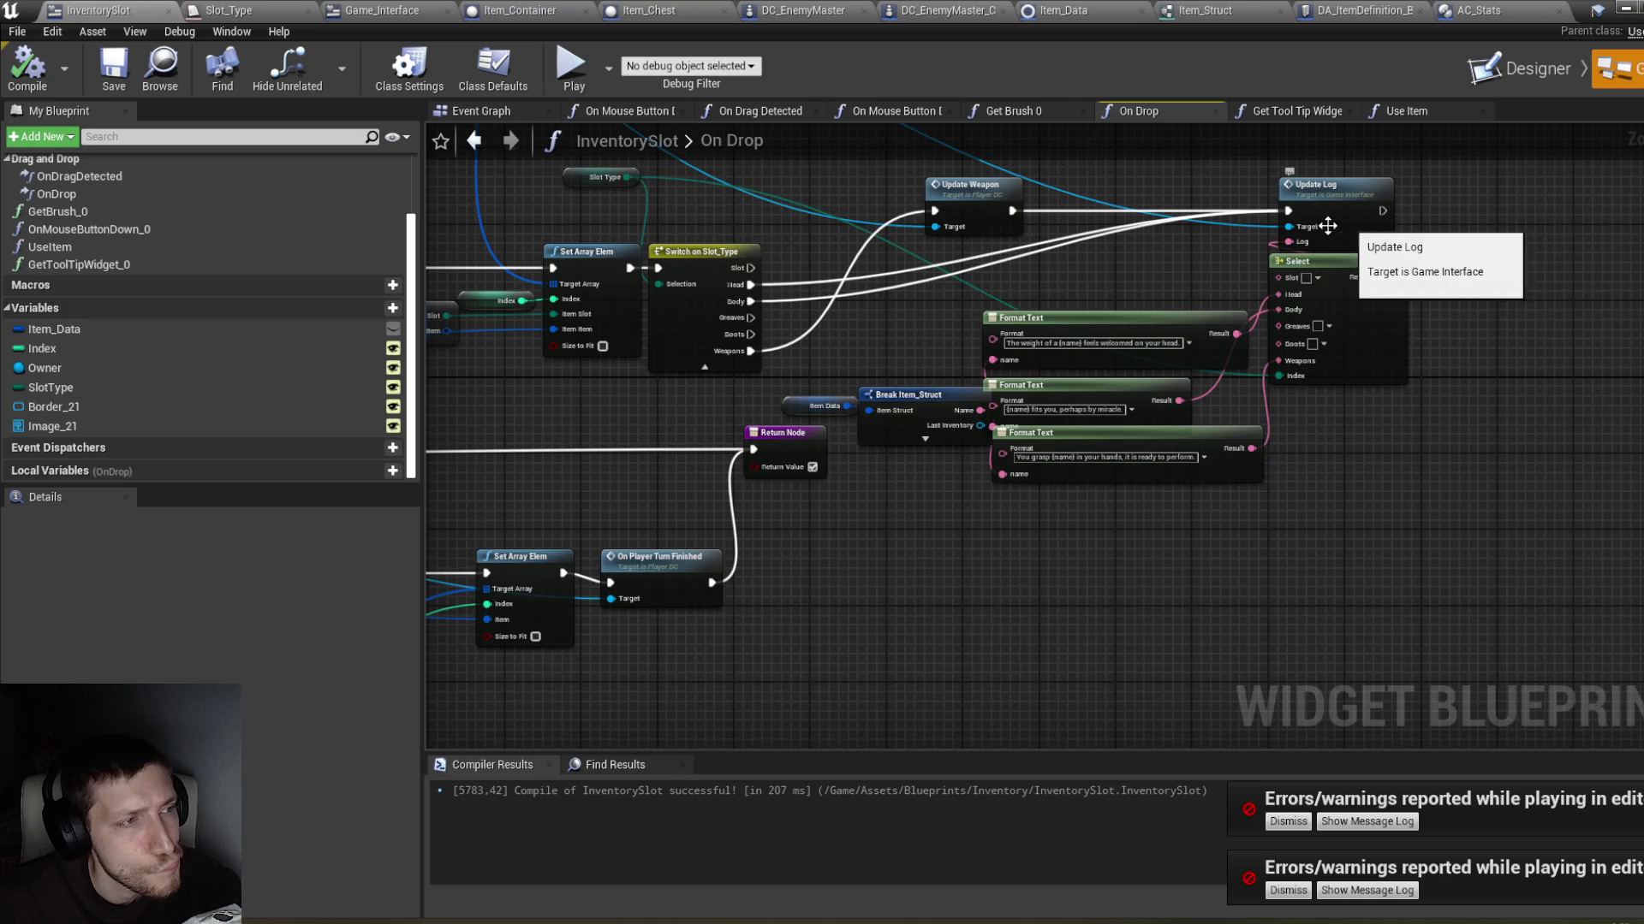
Step: Box-select the Get Player Pawn, Cast To Player_DC and equipment nodes and move them lower
left_click_drag(1121, 236, 1236, 364)
mouse_move(746, 150)
left_mouse_down()
mouse_move(1073, 286)
mouse_move(1231, 383)
left_mouse_up()
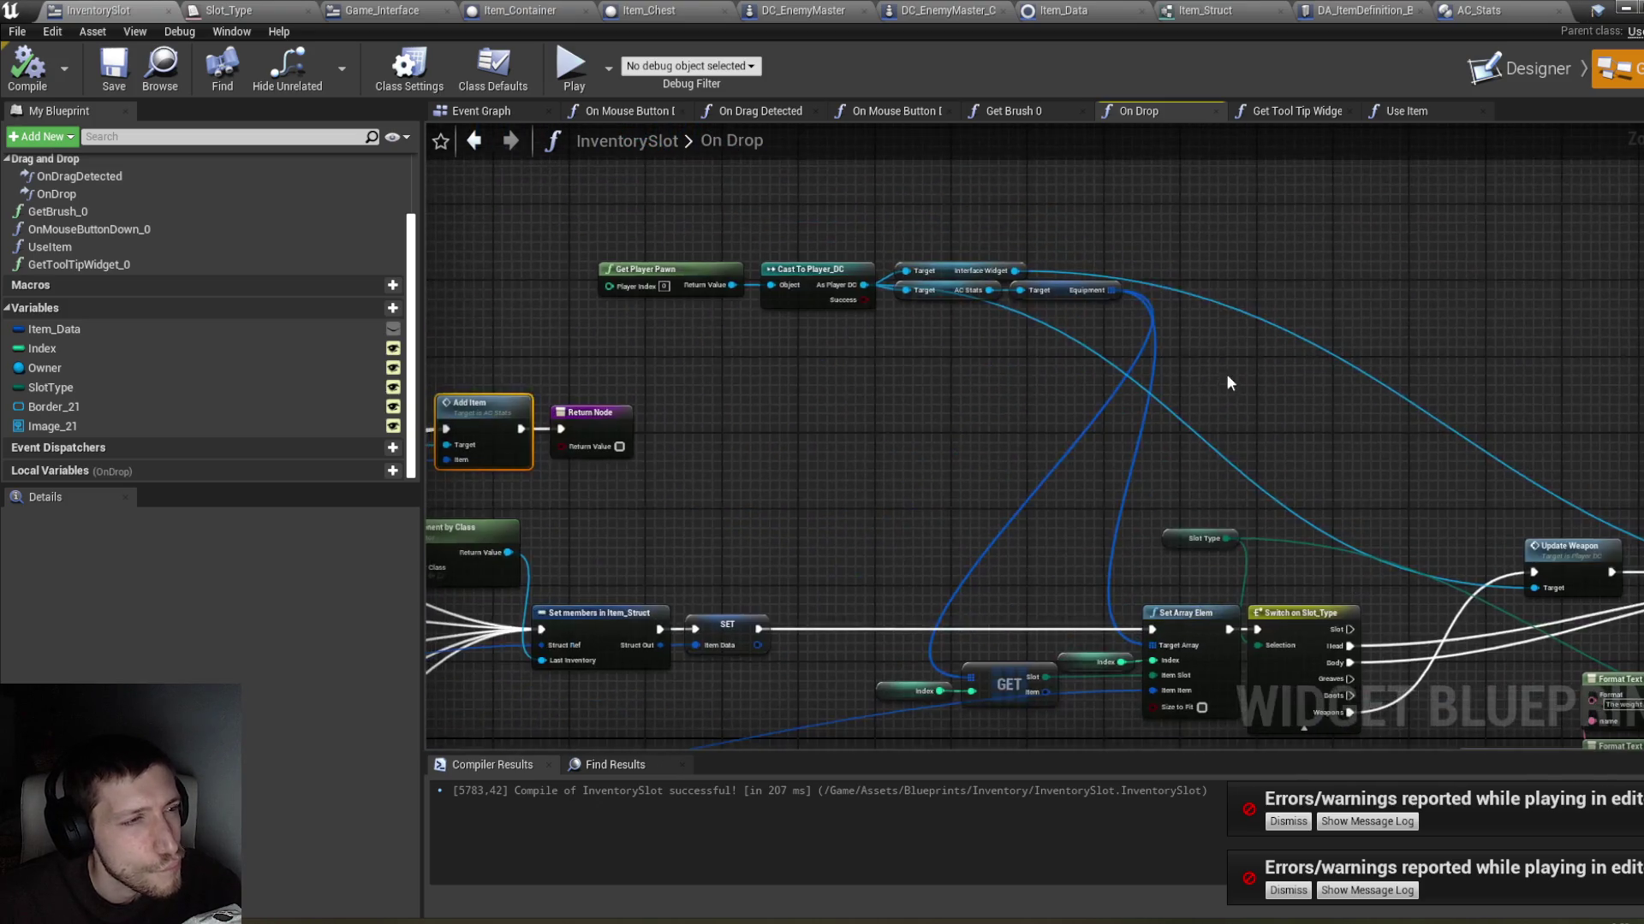
left_click_drag(655, 235, 1138, 359)
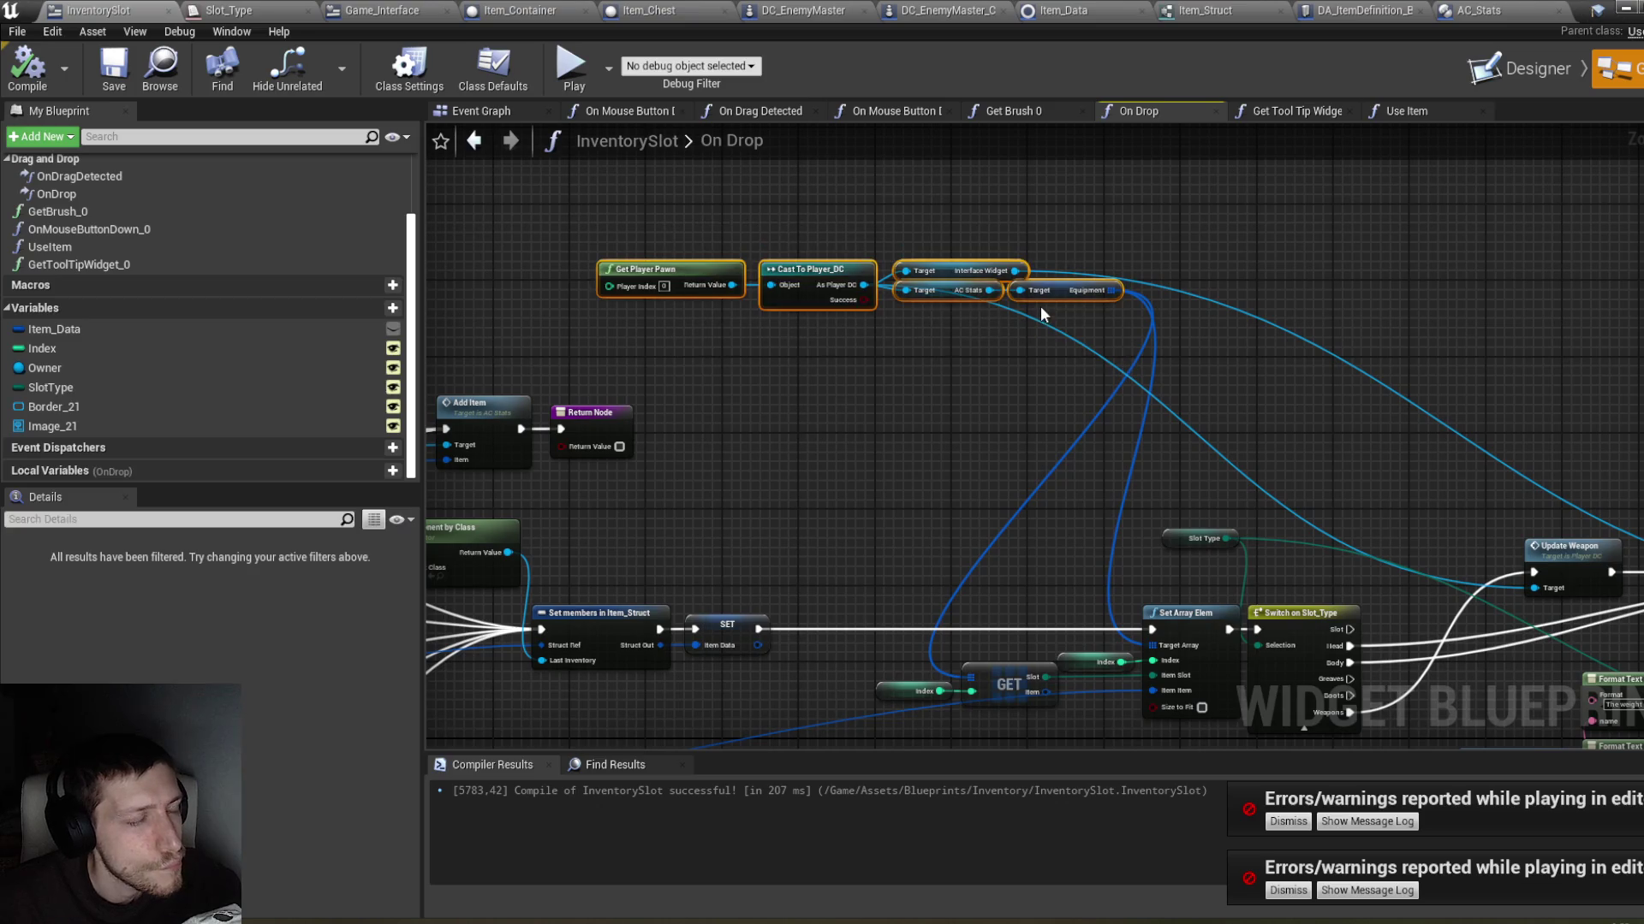
left_click_drag(1052, 296, 1030, 376)
Step: Pan across the Branch, Switch, Format Text and Add Item nodes to the On Drop entry node
mouse_move(961, 459)
left_mouse_down()
mouse_move(1145, 441)
mouse_move(1100, 428)
left_mouse_up()
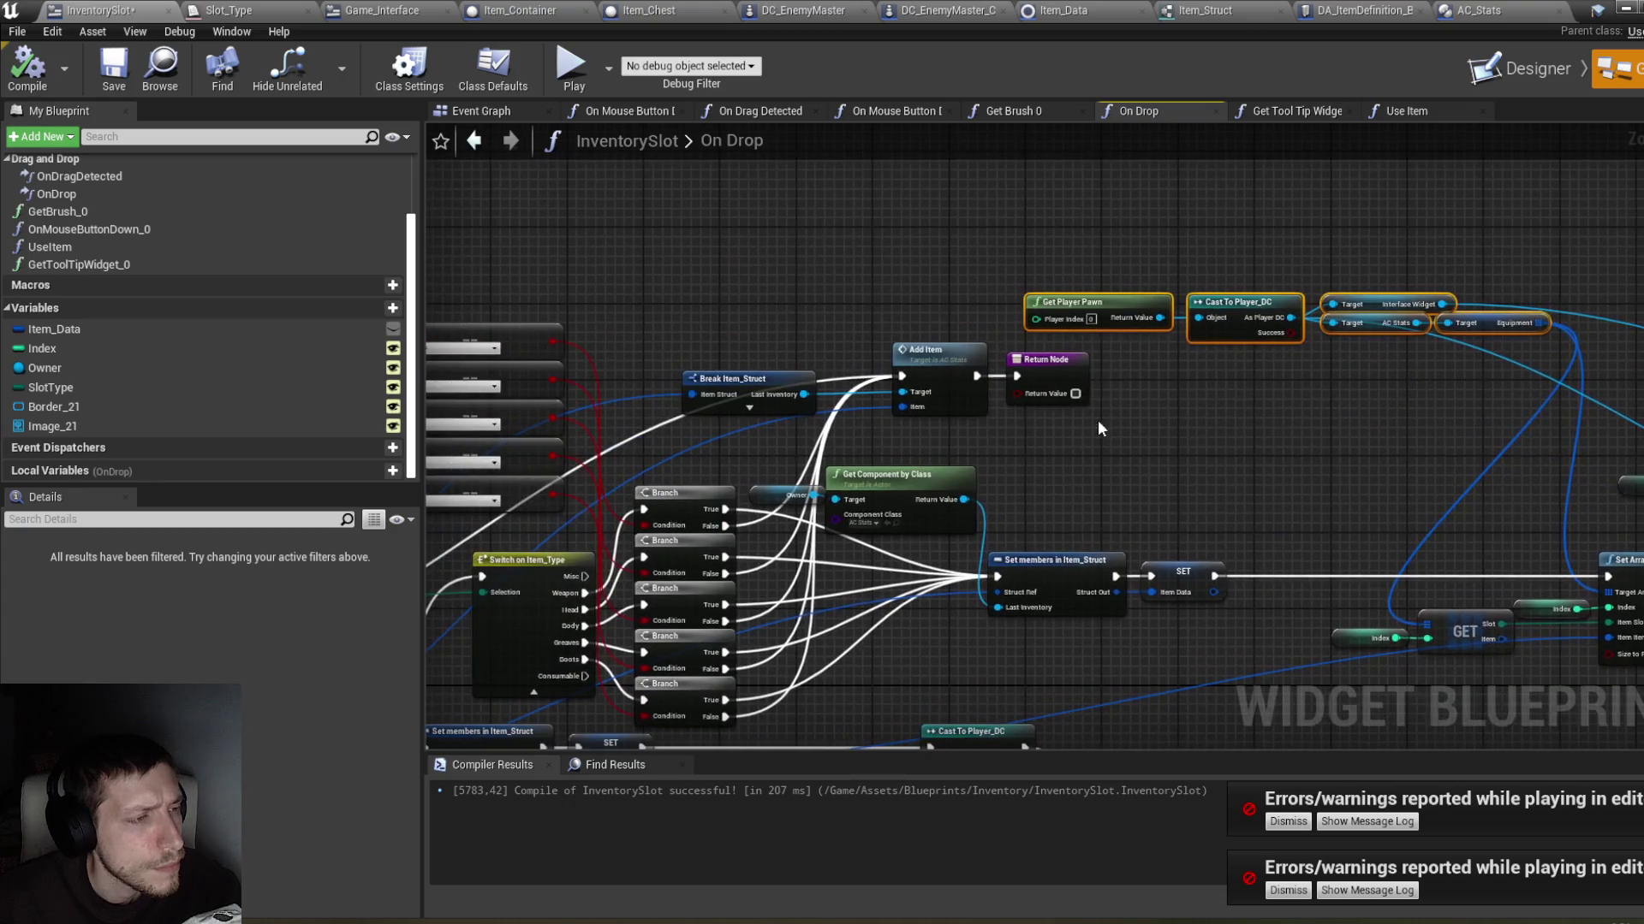
left_click(989, 452)
mouse_move(989, 452)
left_mouse_down()
mouse_move(1141, 432)
mouse_move(1149, 280)
left_mouse_up()
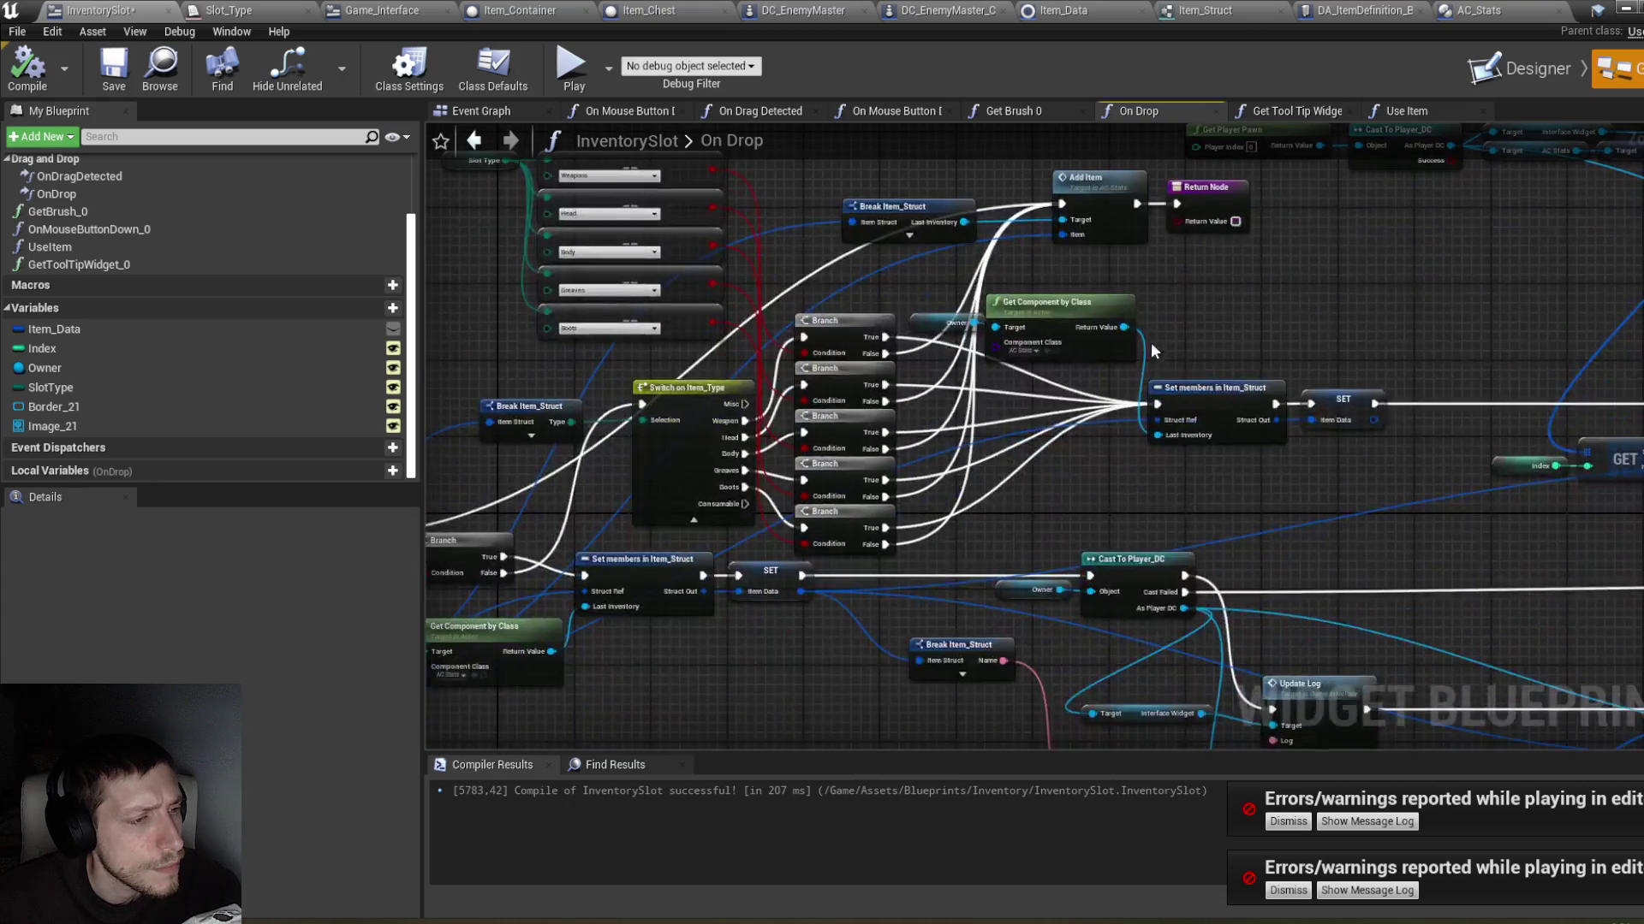
left_click_drag(1249, 513, 1174, 368)
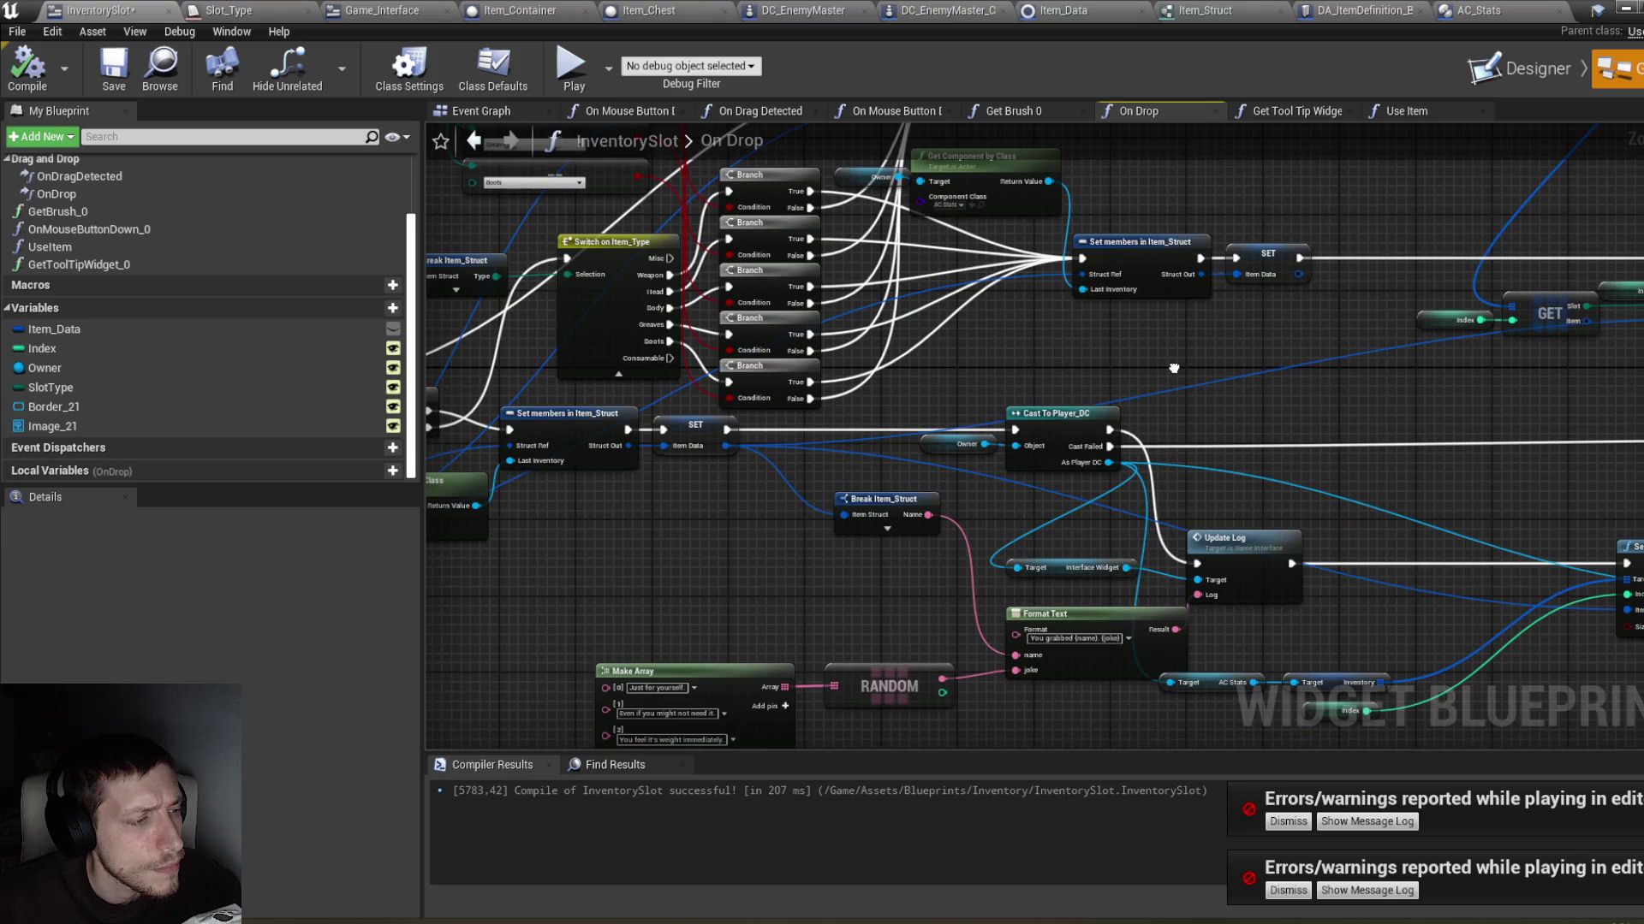
mouse_move(1173, 368)
left_mouse_down()
mouse_move(1190, 464)
mouse_move(1225, 454)
mouse_move(1258, 480)
mouse_move(1268, 429)
left_mouse_up()
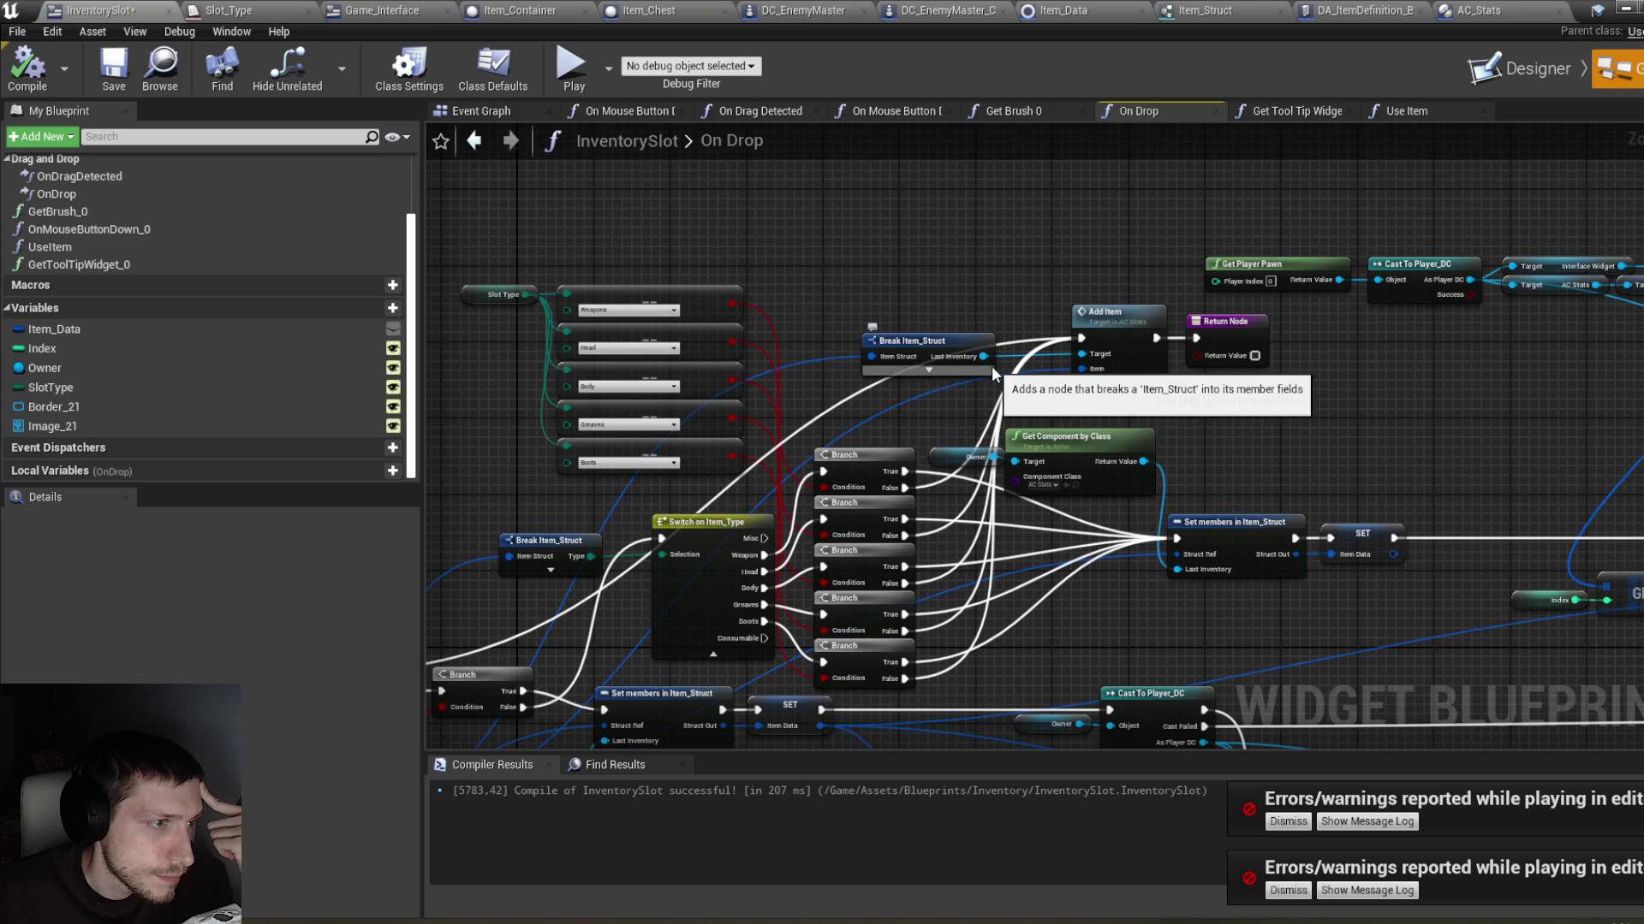
left_click_drag(820, 655, 1059, 437)
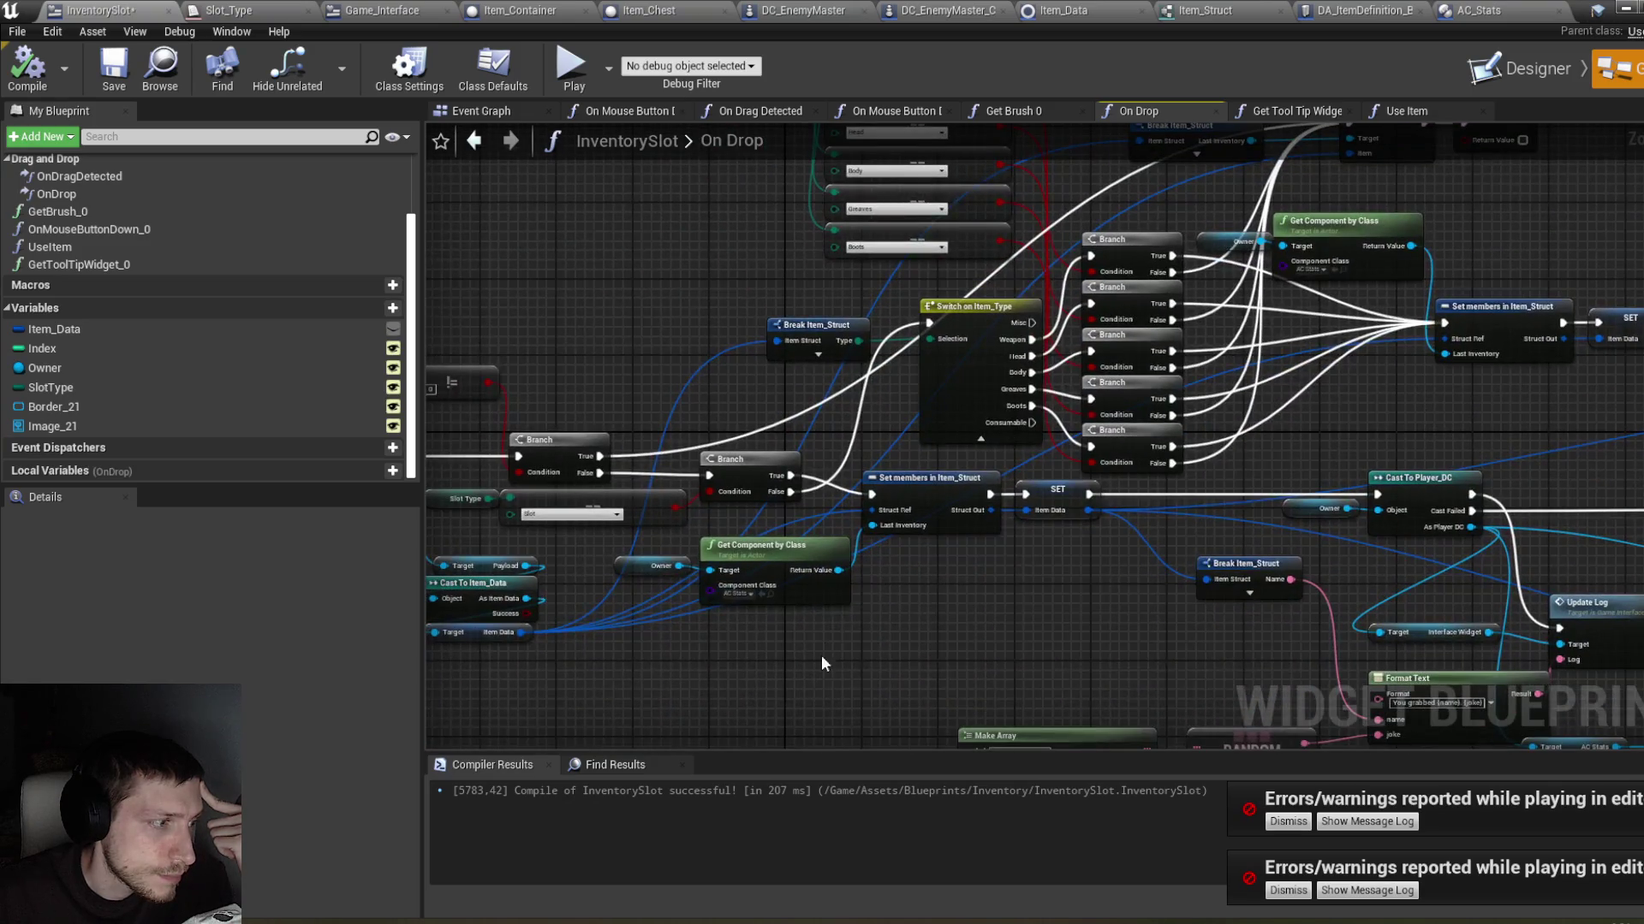
left_click_drag(820, 655, 1035, 718)
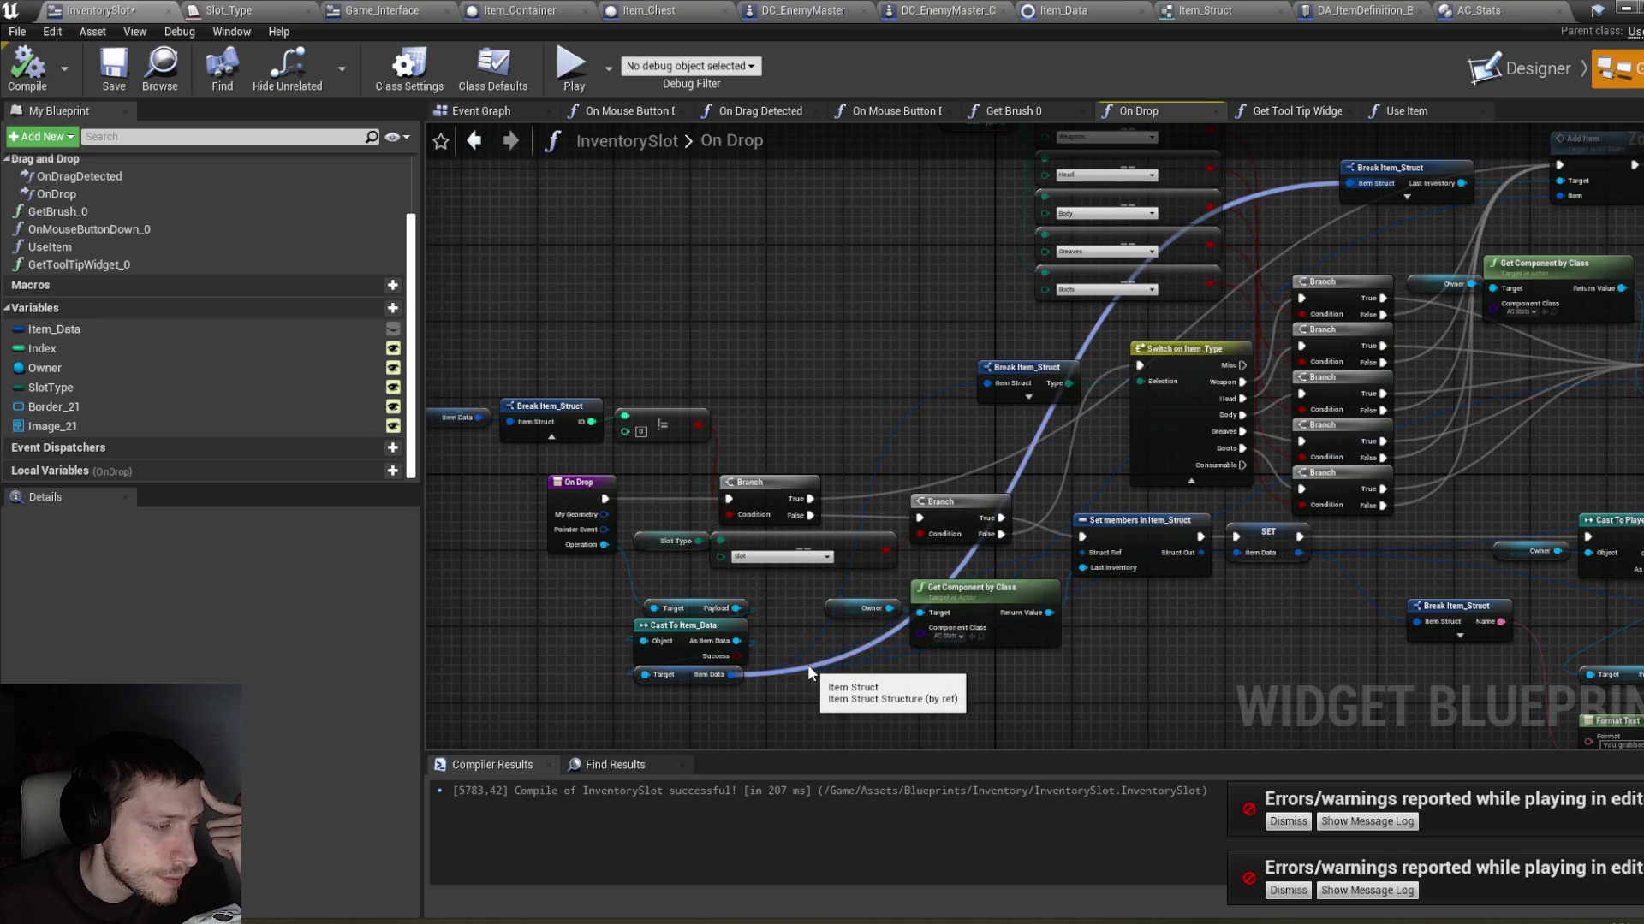
Step: Return to InventorySlot's On Drag Detected graph and inspect its drag-creation, Branch and Switch on Slot_Type nodes
left_click(786, 111)
mouse_move(947, 260)
left_mouse_down()
mouse_move(1075, 249)
mouse_move(847, 254)
left_mouse_up()
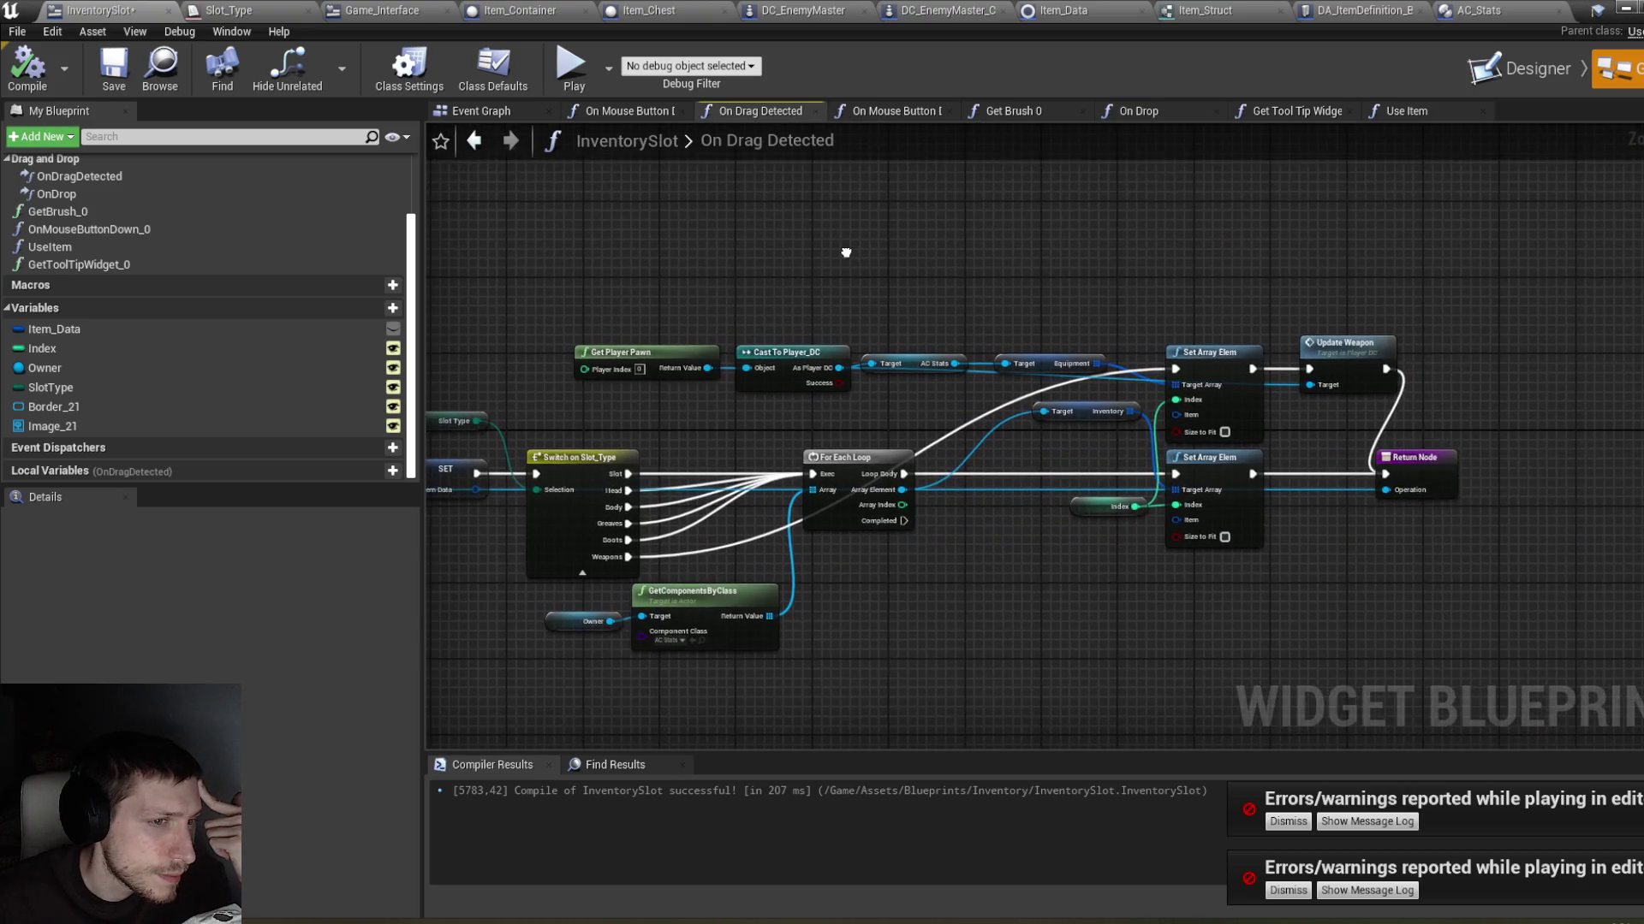
left_click_drag(683, 284, 1039, 243)
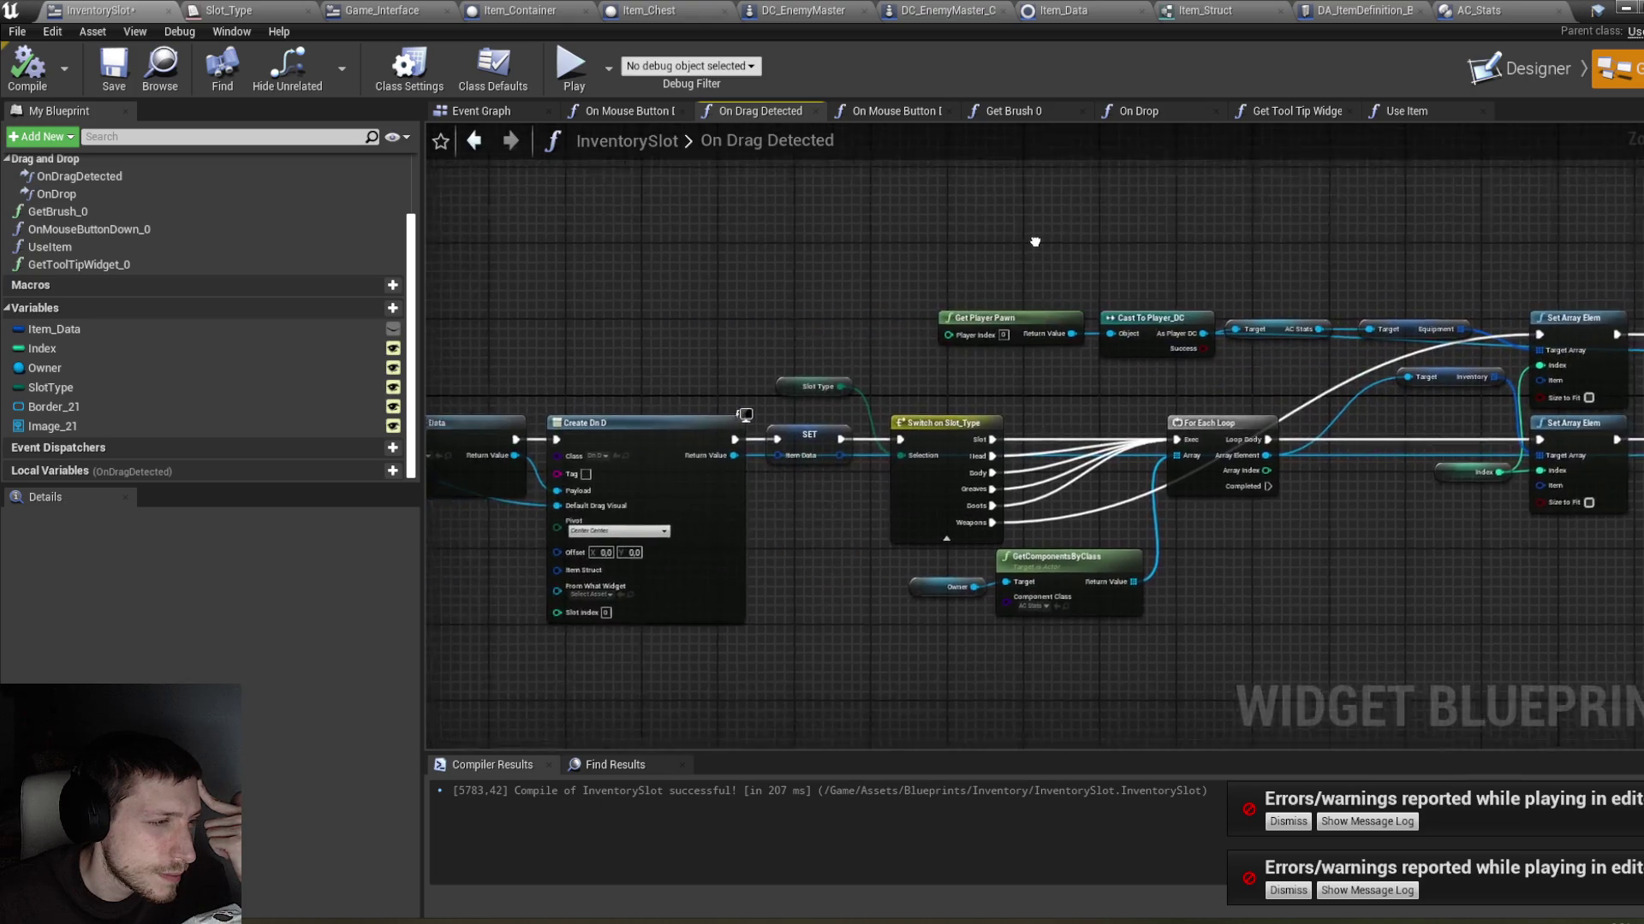
left_click_drag(911, 254, 1174, 254)
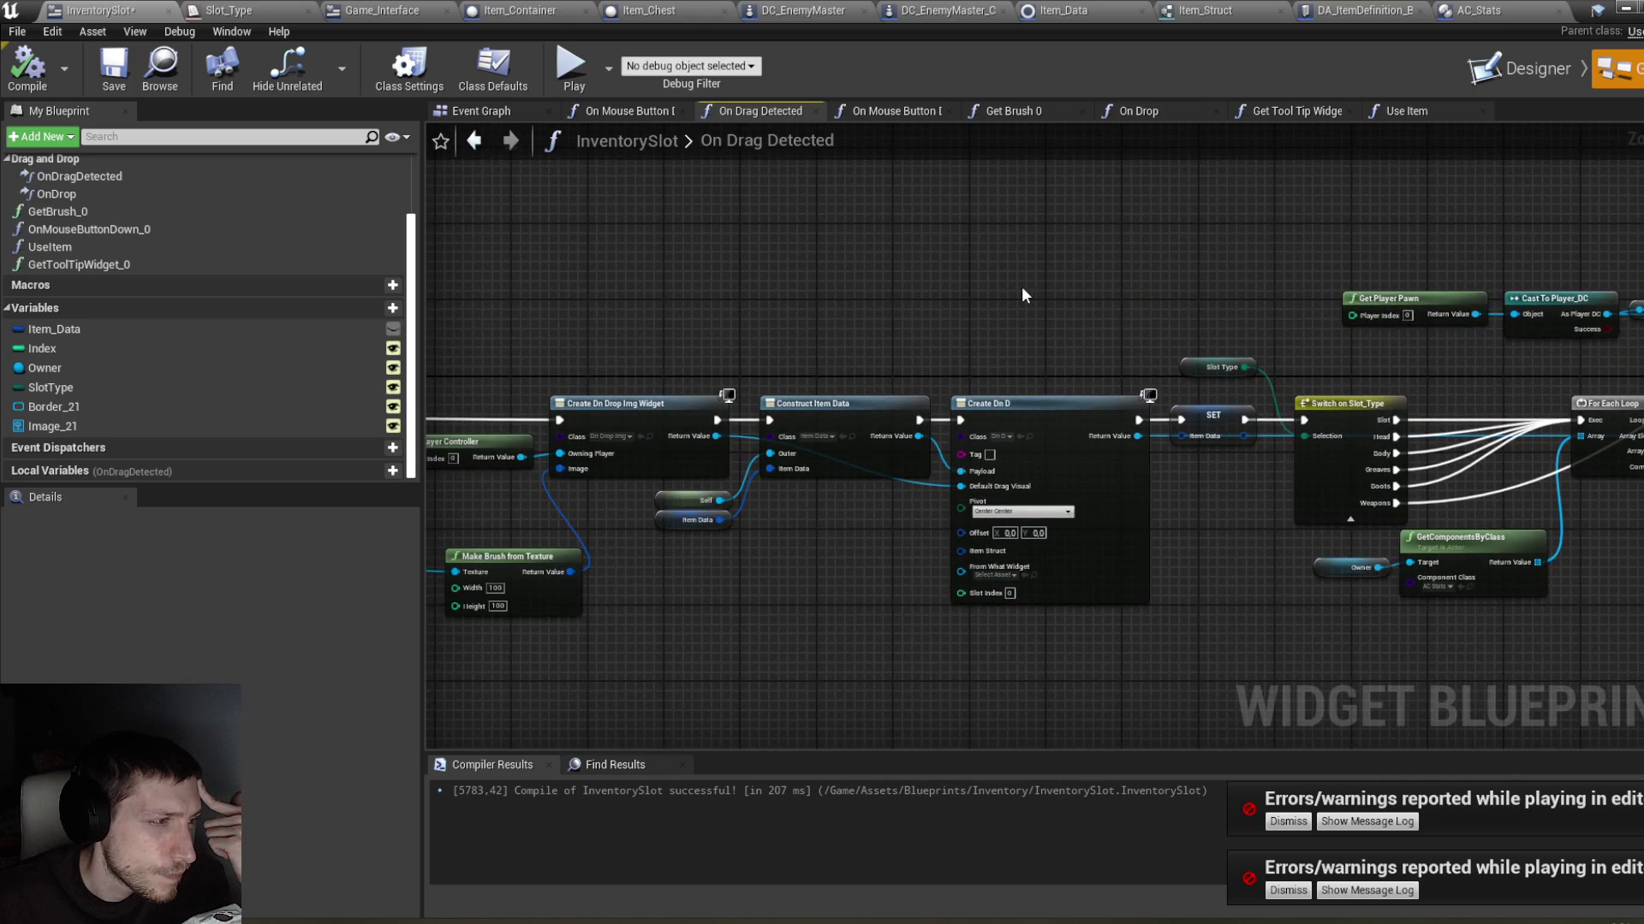
mouse_move(885, 325)
left_mouse_down()
mouse_move(1222, 305)
mouse_move(1430, 323)
left_mouse_up()
left_click_drag(1321, 317, 149, 311)
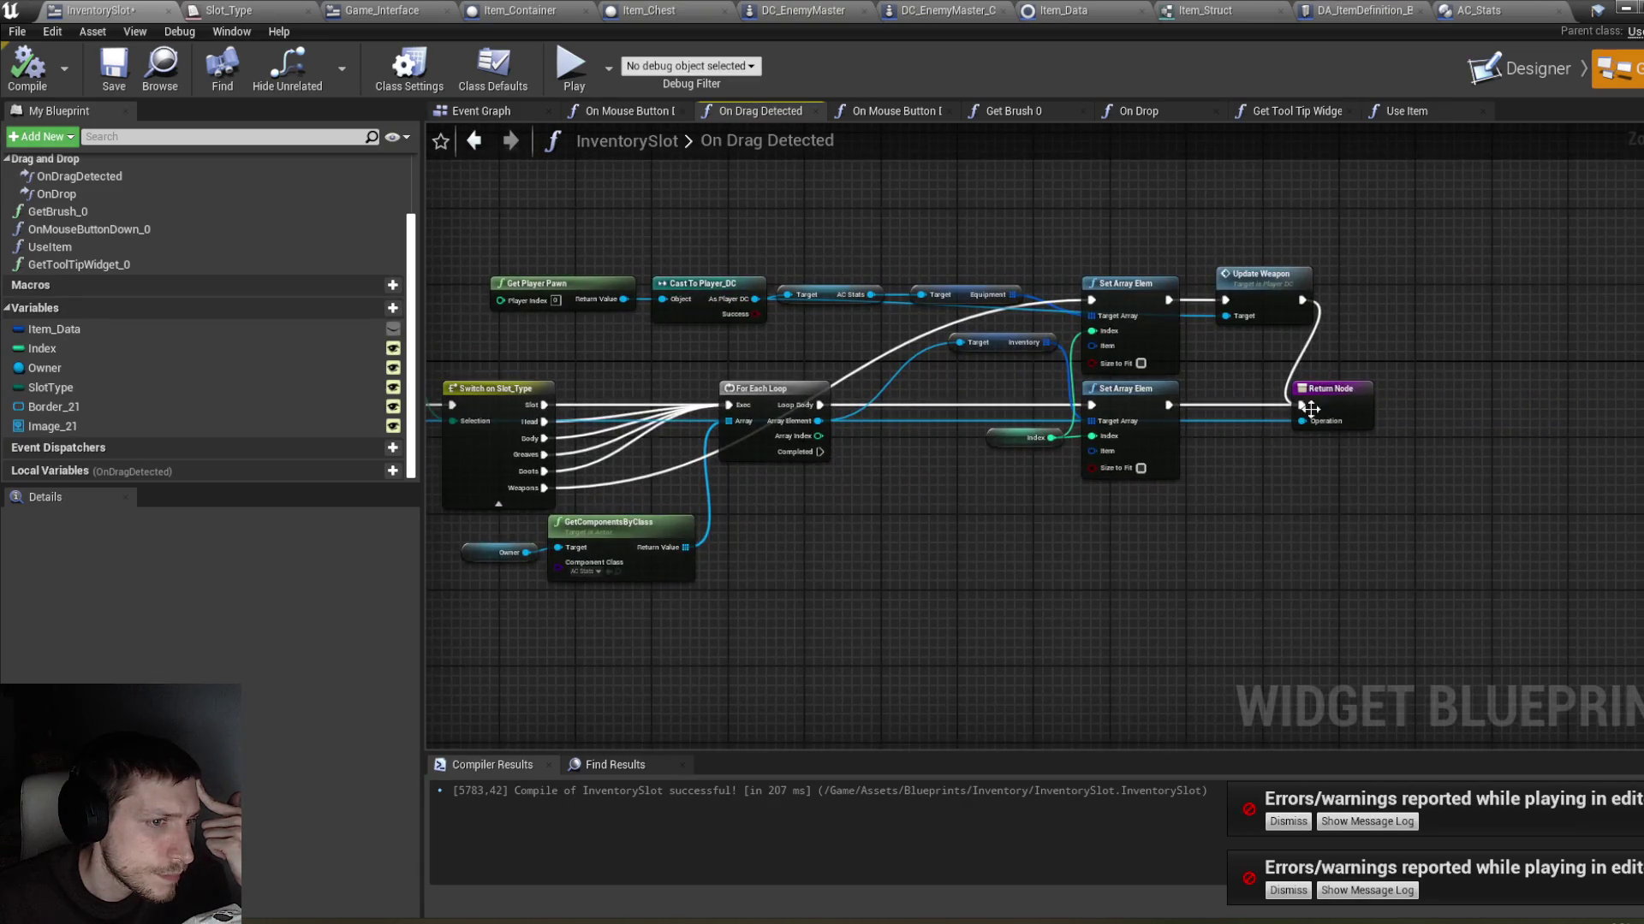
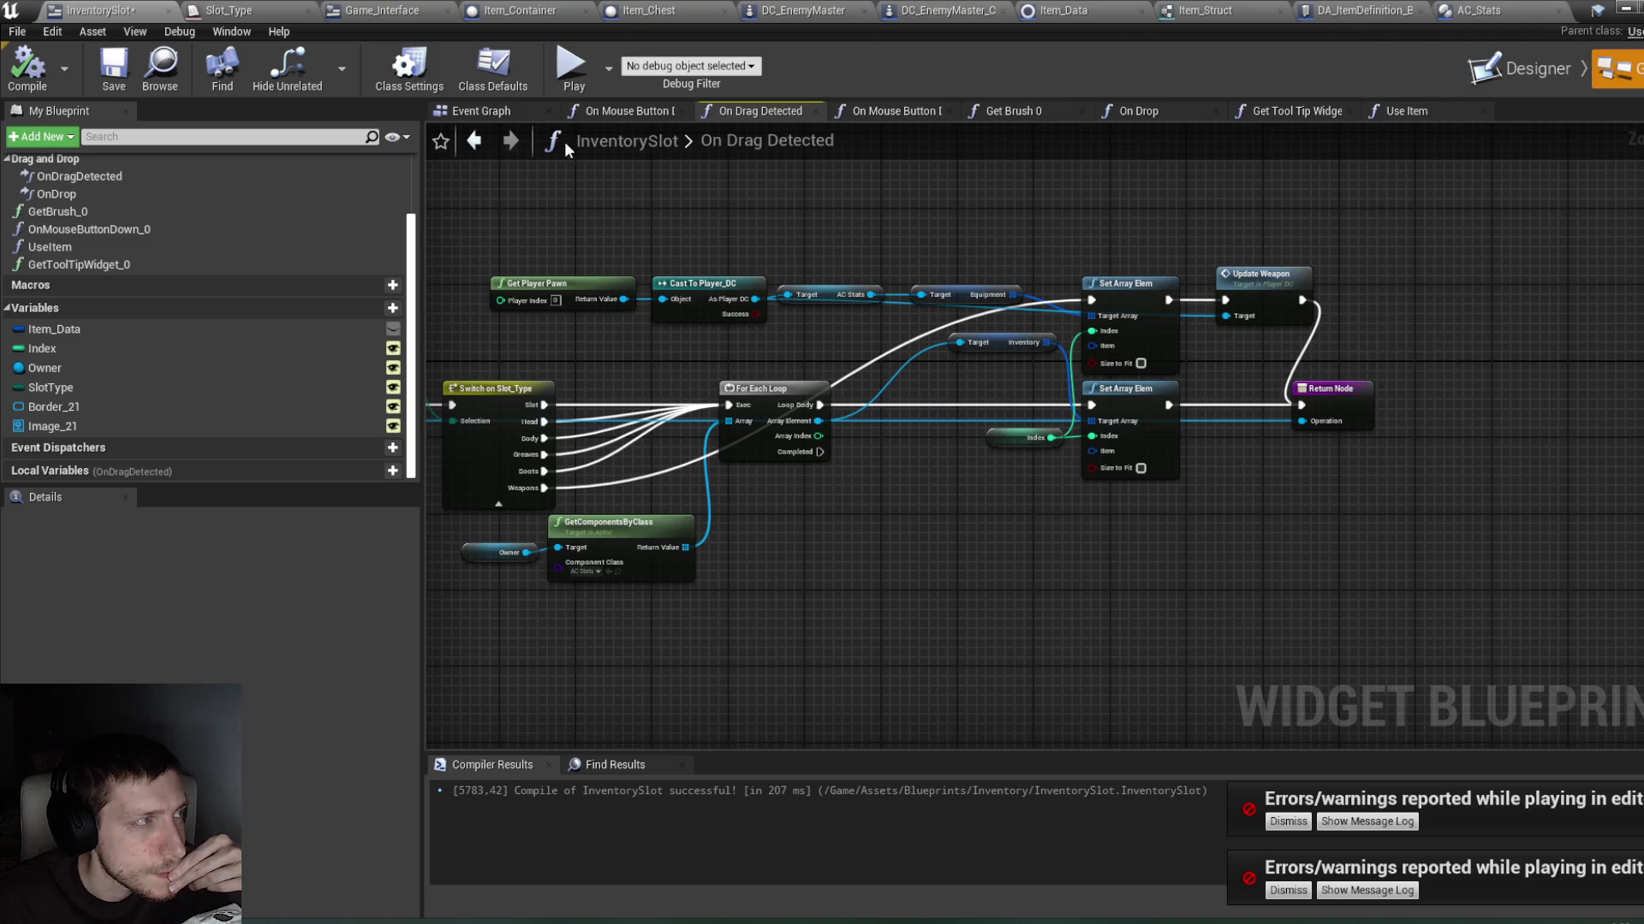
Step: From the On Drop graph, open AC_Stats' Add Item function via its Add Item node
left_click(1183, 112)
mouse_move(1158, 227)
left_mouse_down()
mouse_move(919, 223)
mouse_move(955, 218)
left_mouse_up()
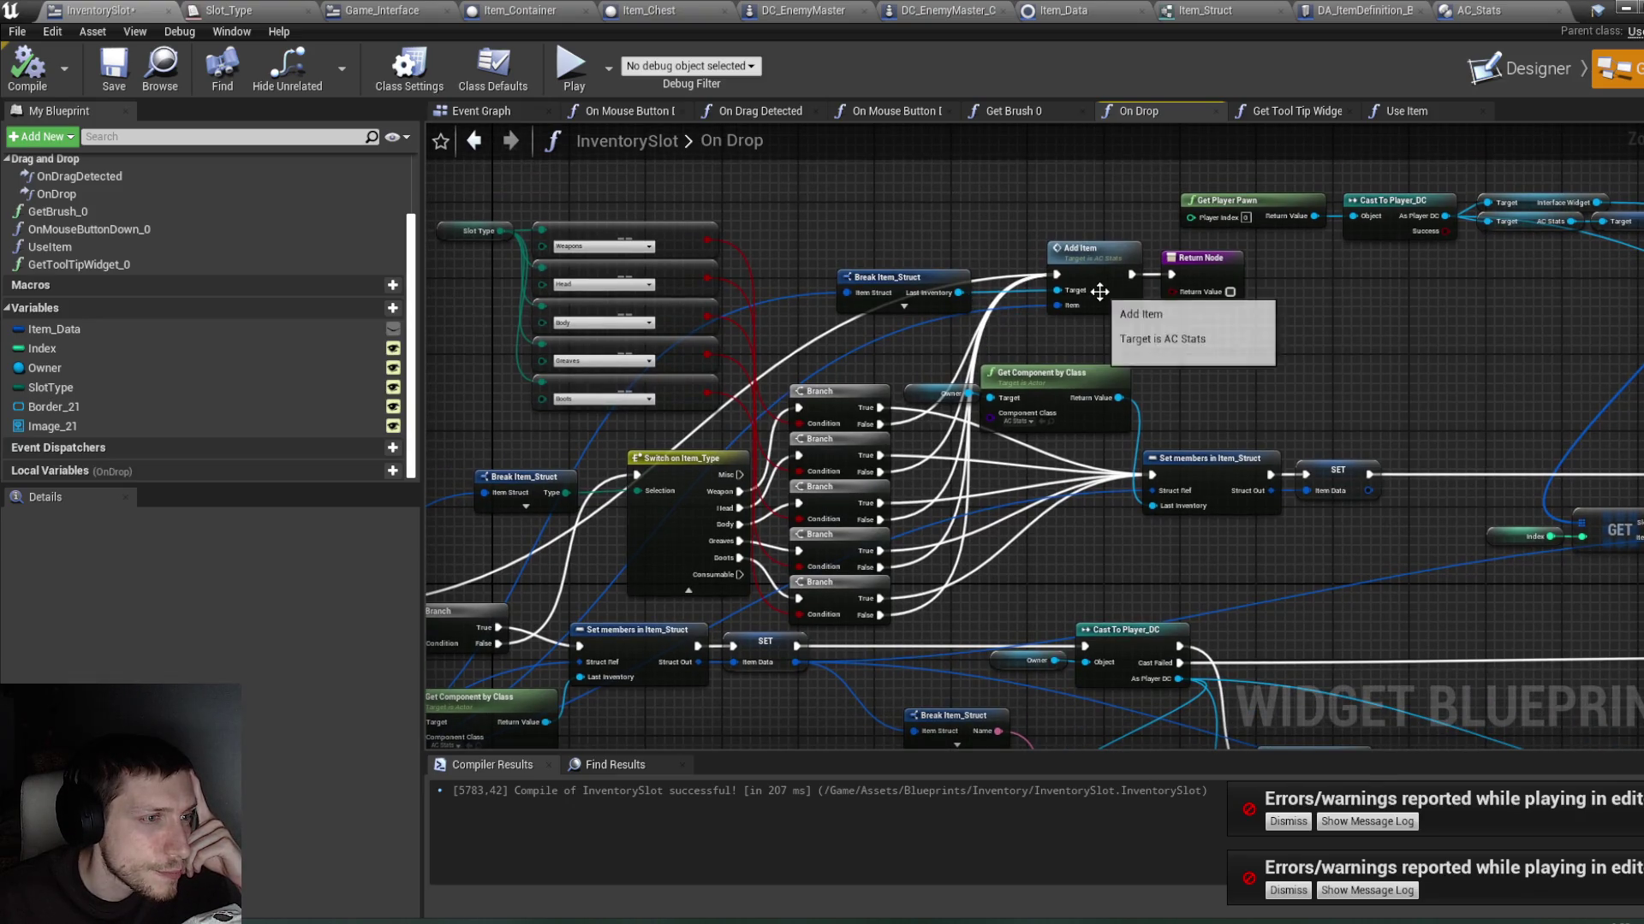
double_click(1082, 257)
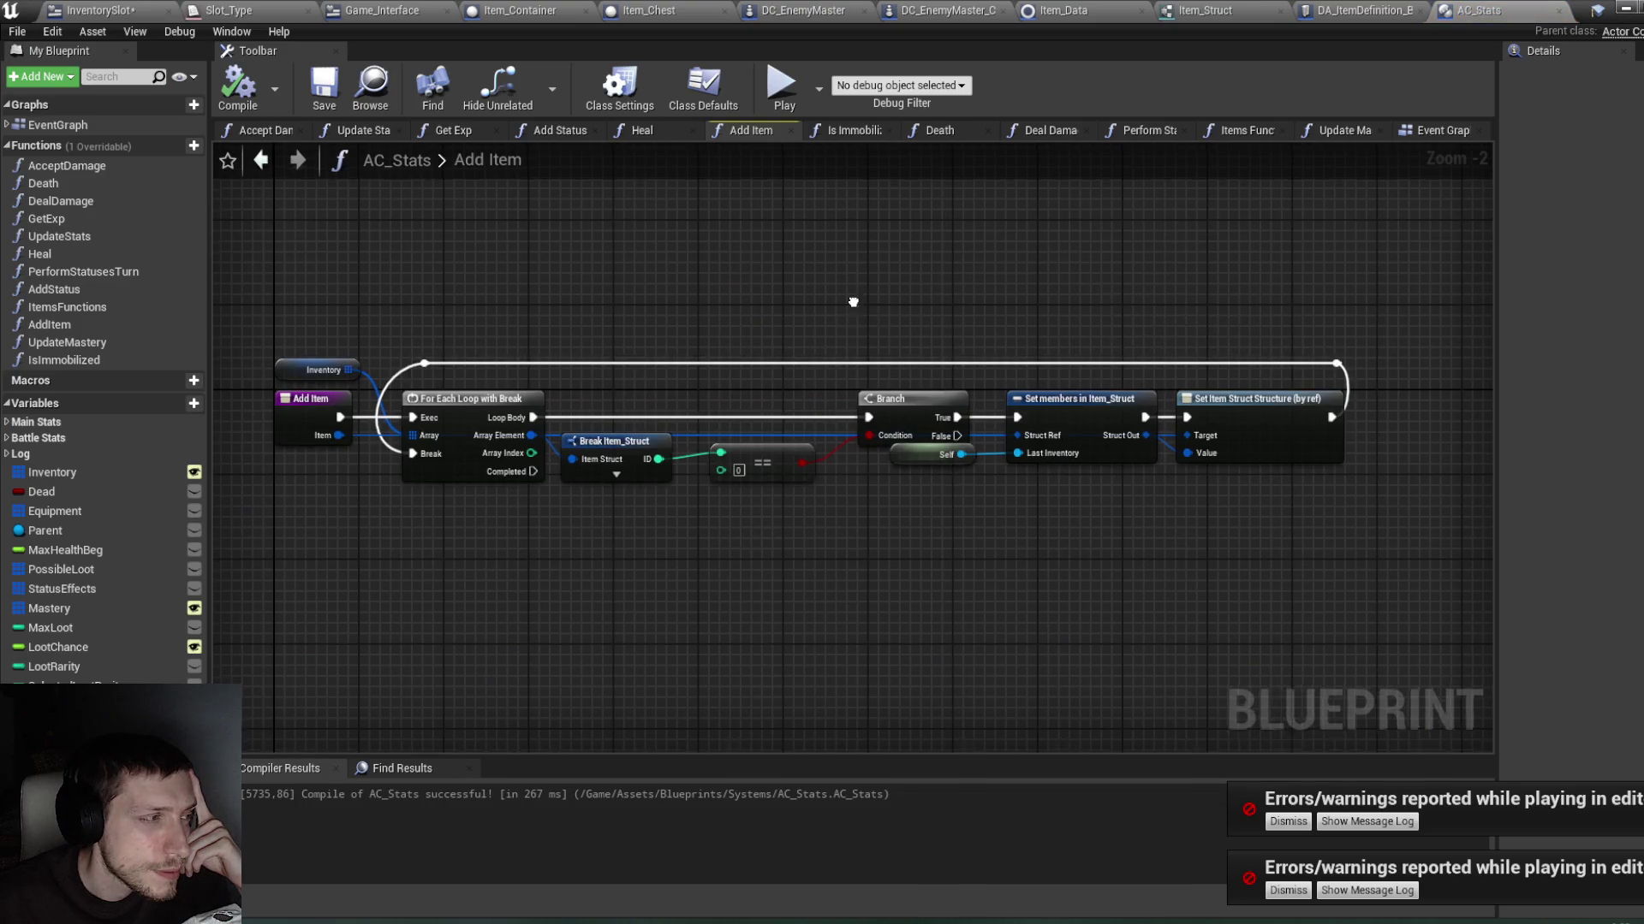
Step: Tidy the == node in Add Item and rewire Struct Out into Set Item Struct's Value input
left_click_drag(719, 332, 897, 317)
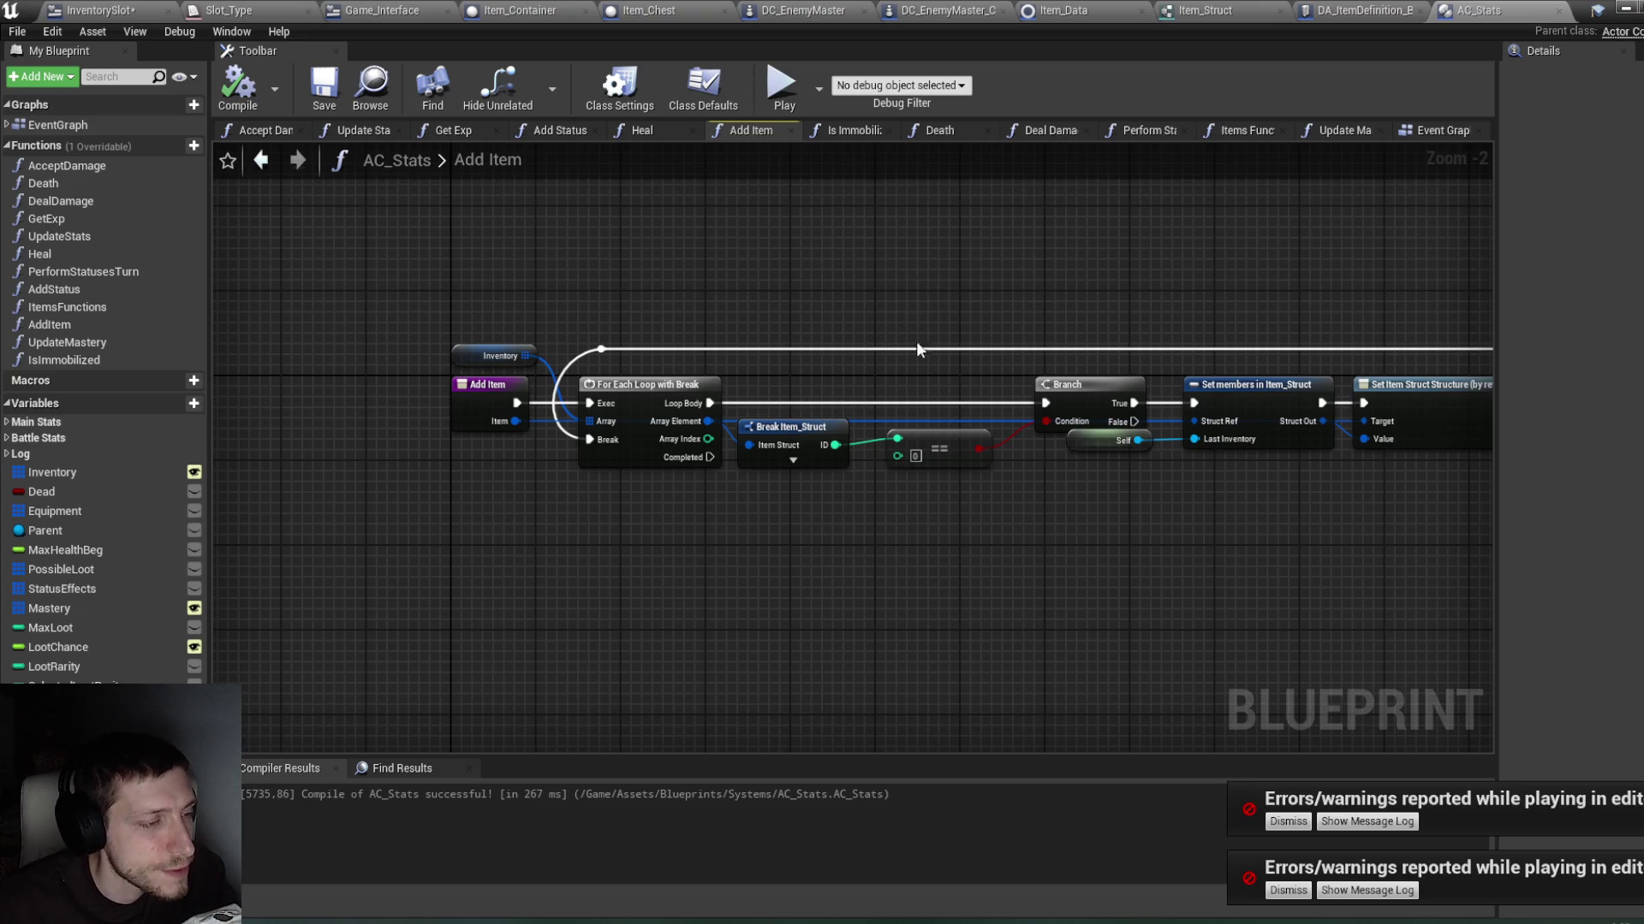
left_click_drag(1026, 315, 874, 318)
left_click(774, 447)
left_click_drag(776, 454, 774, 447)
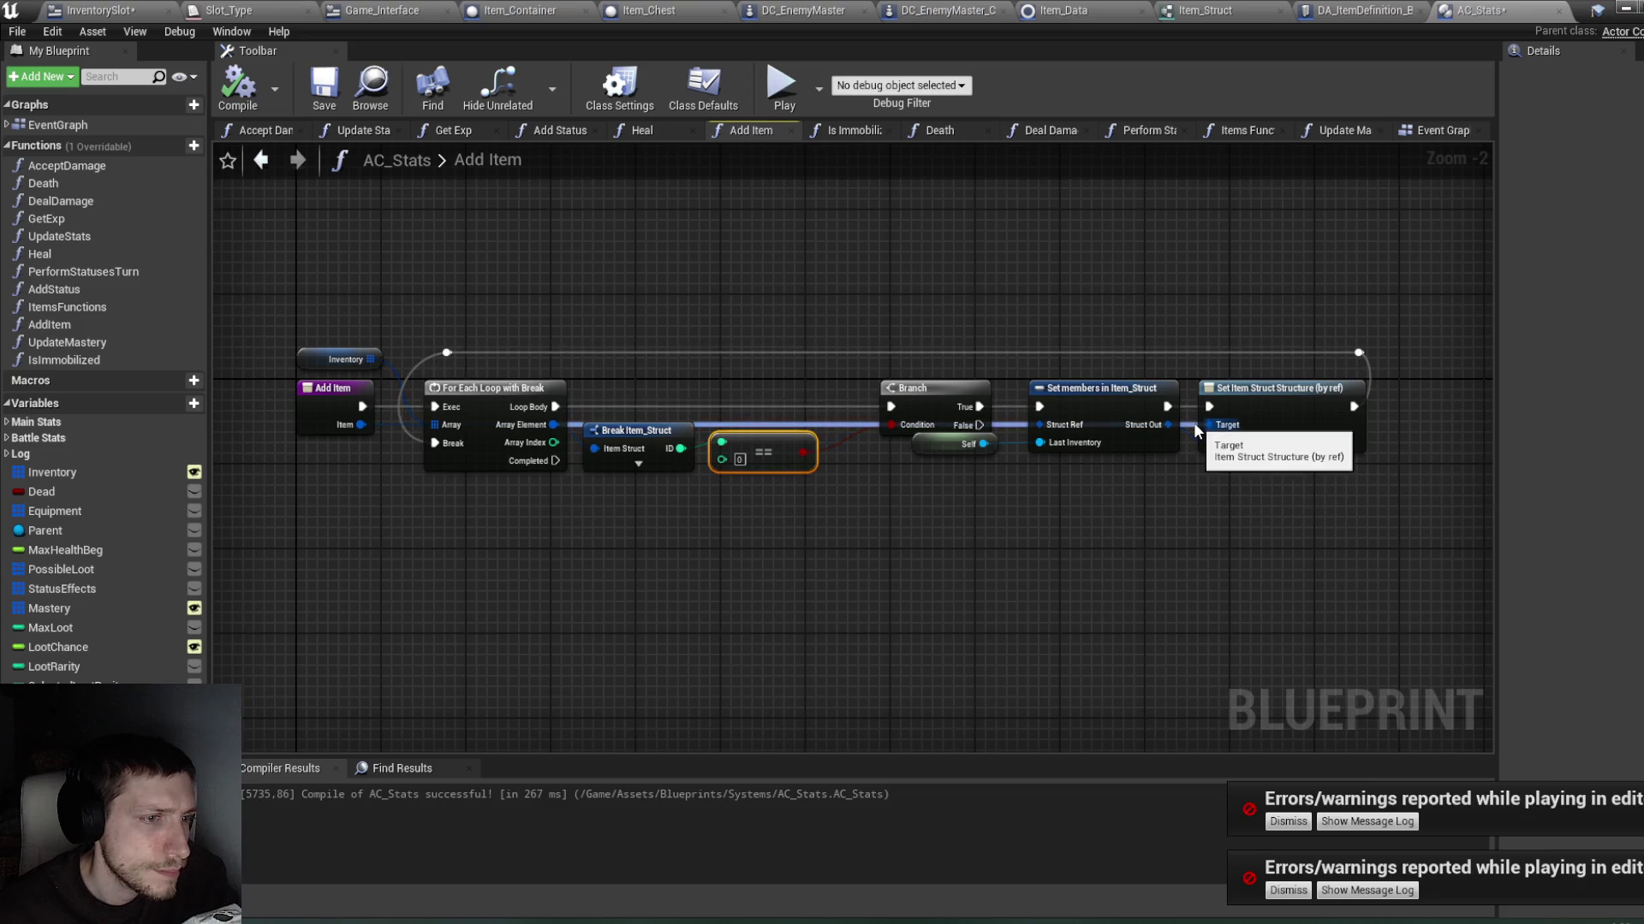
left_click_drag(1194, 423, 1194, 435)
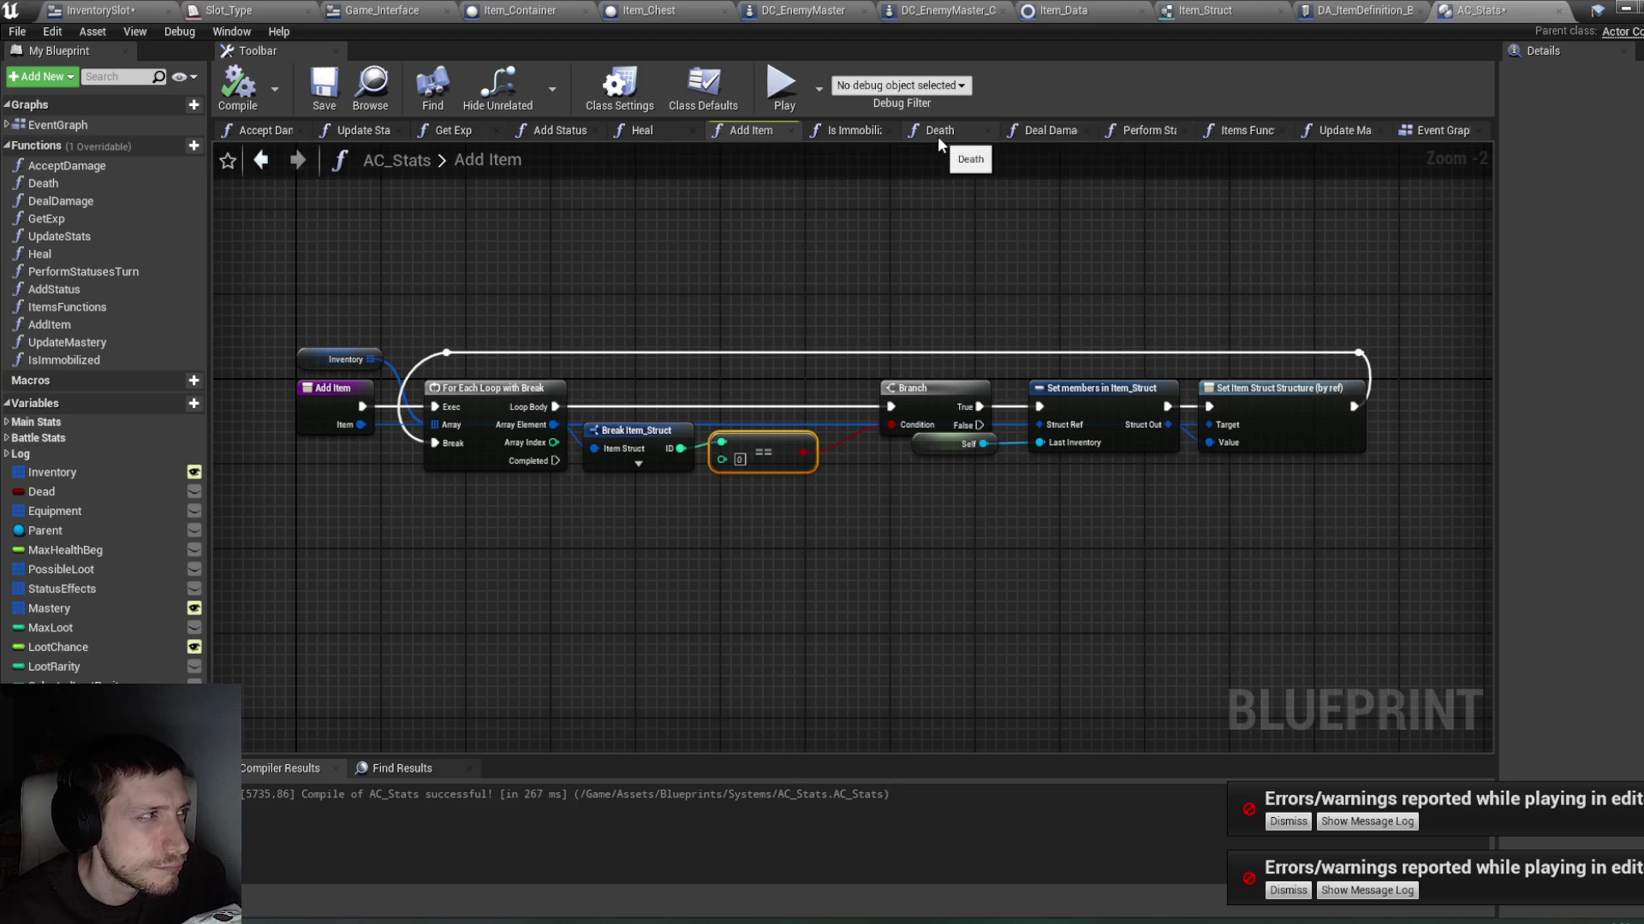
left_click(107, 11)
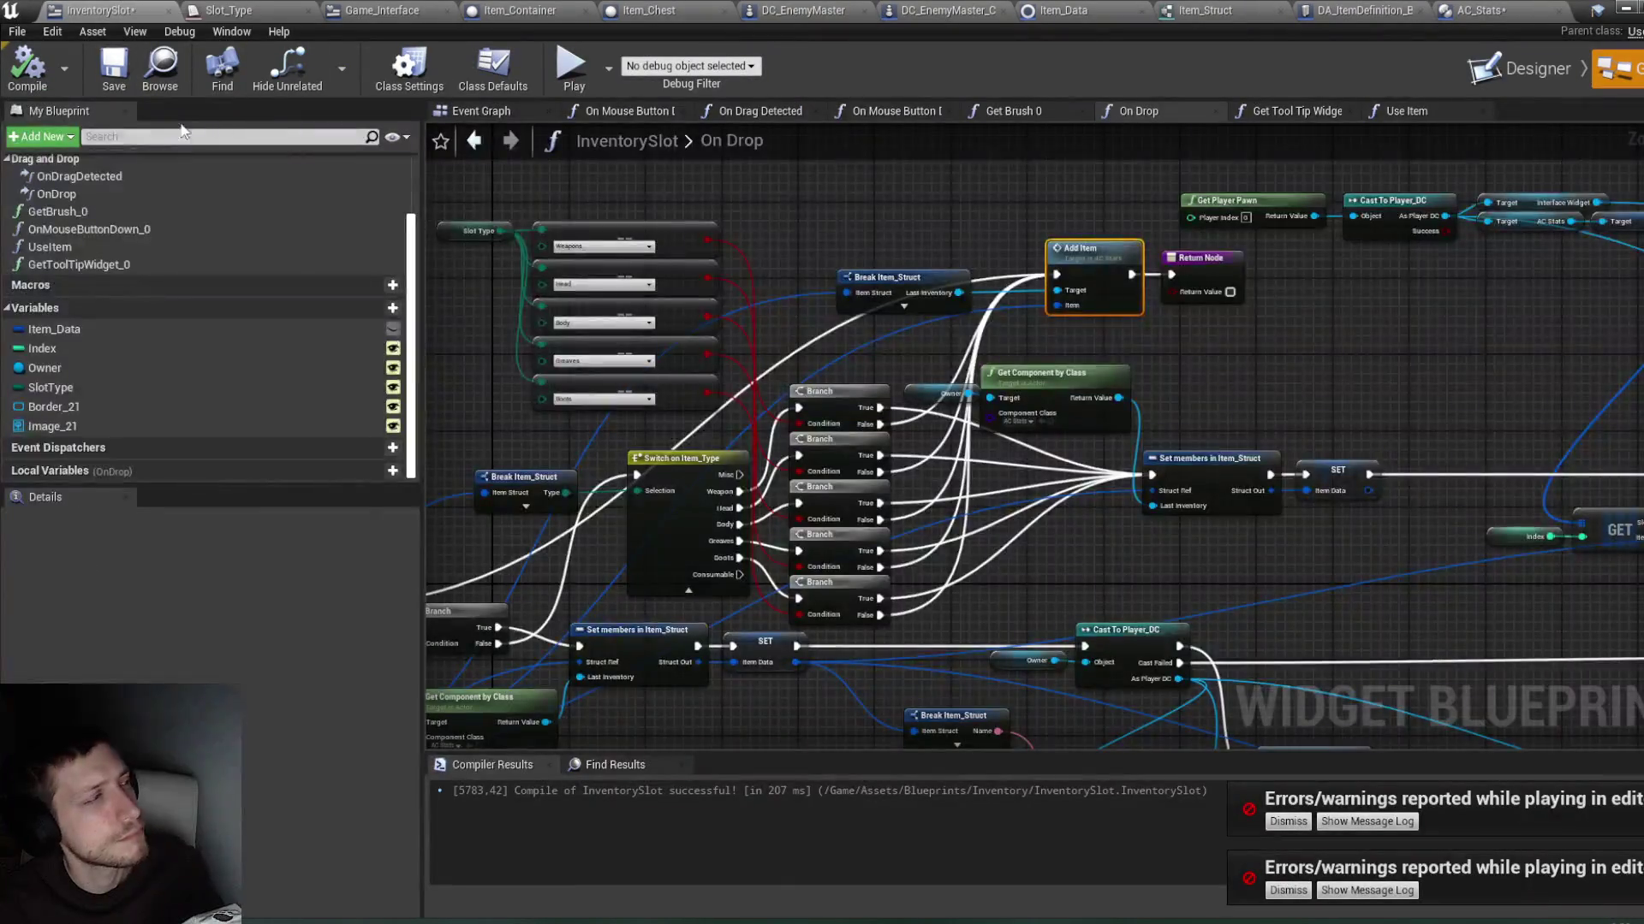
Step: Compile and save InventorySlot, then frame the Switch on Item_Type and Add Item nodes
left_click(27, 65)
key("ctrl+s")
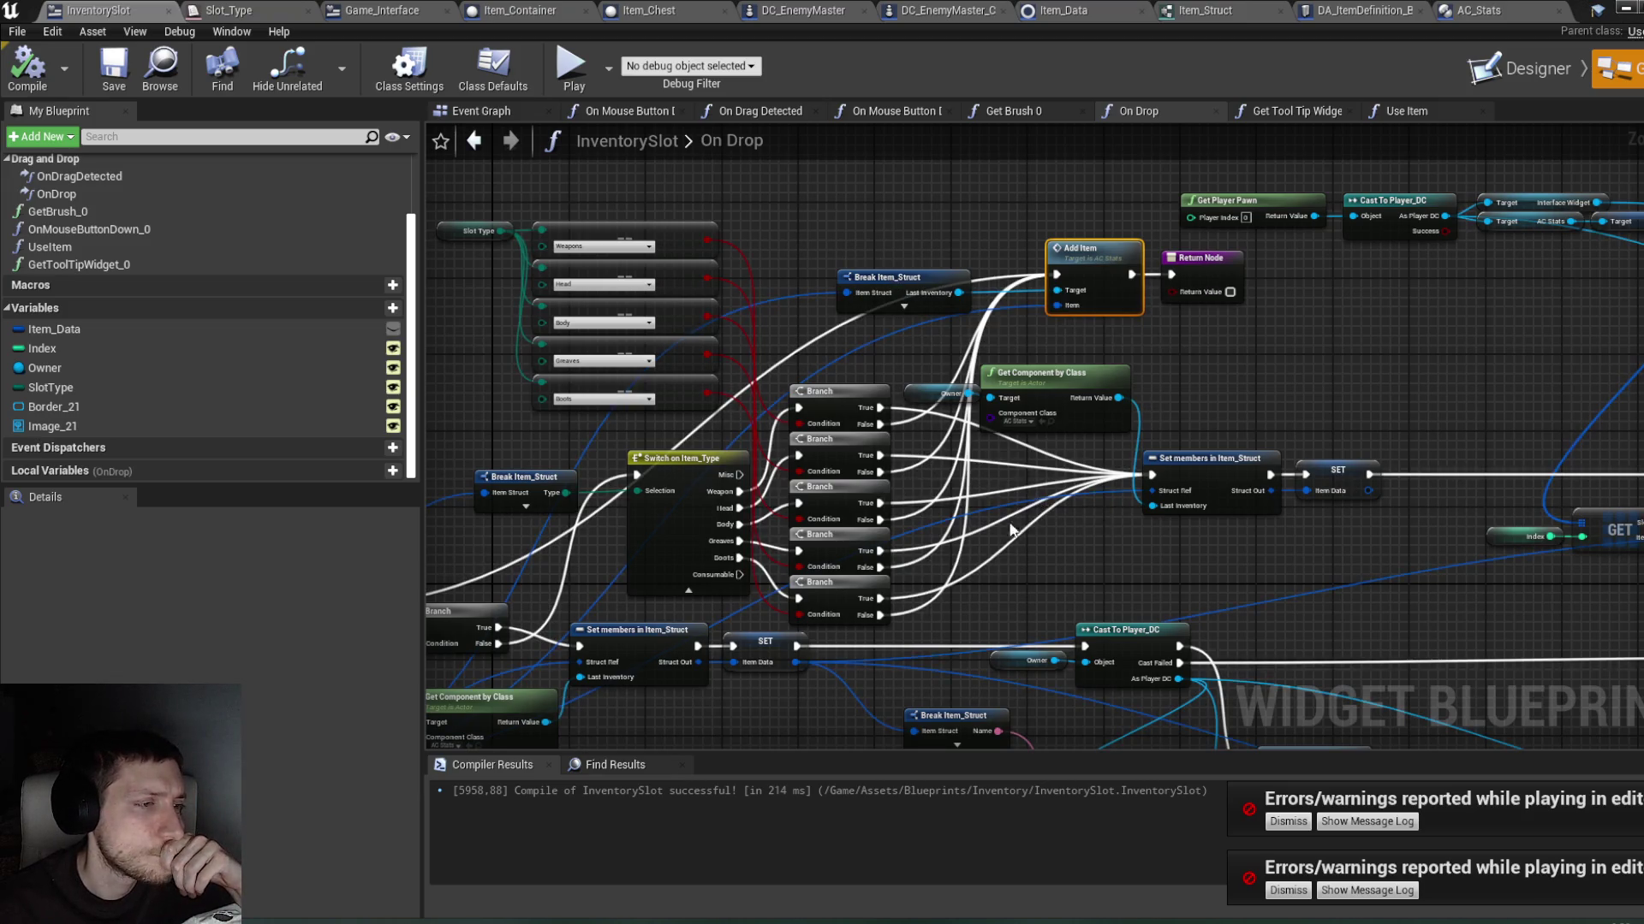
left_click_drag(1014, 580, 1203, 514)
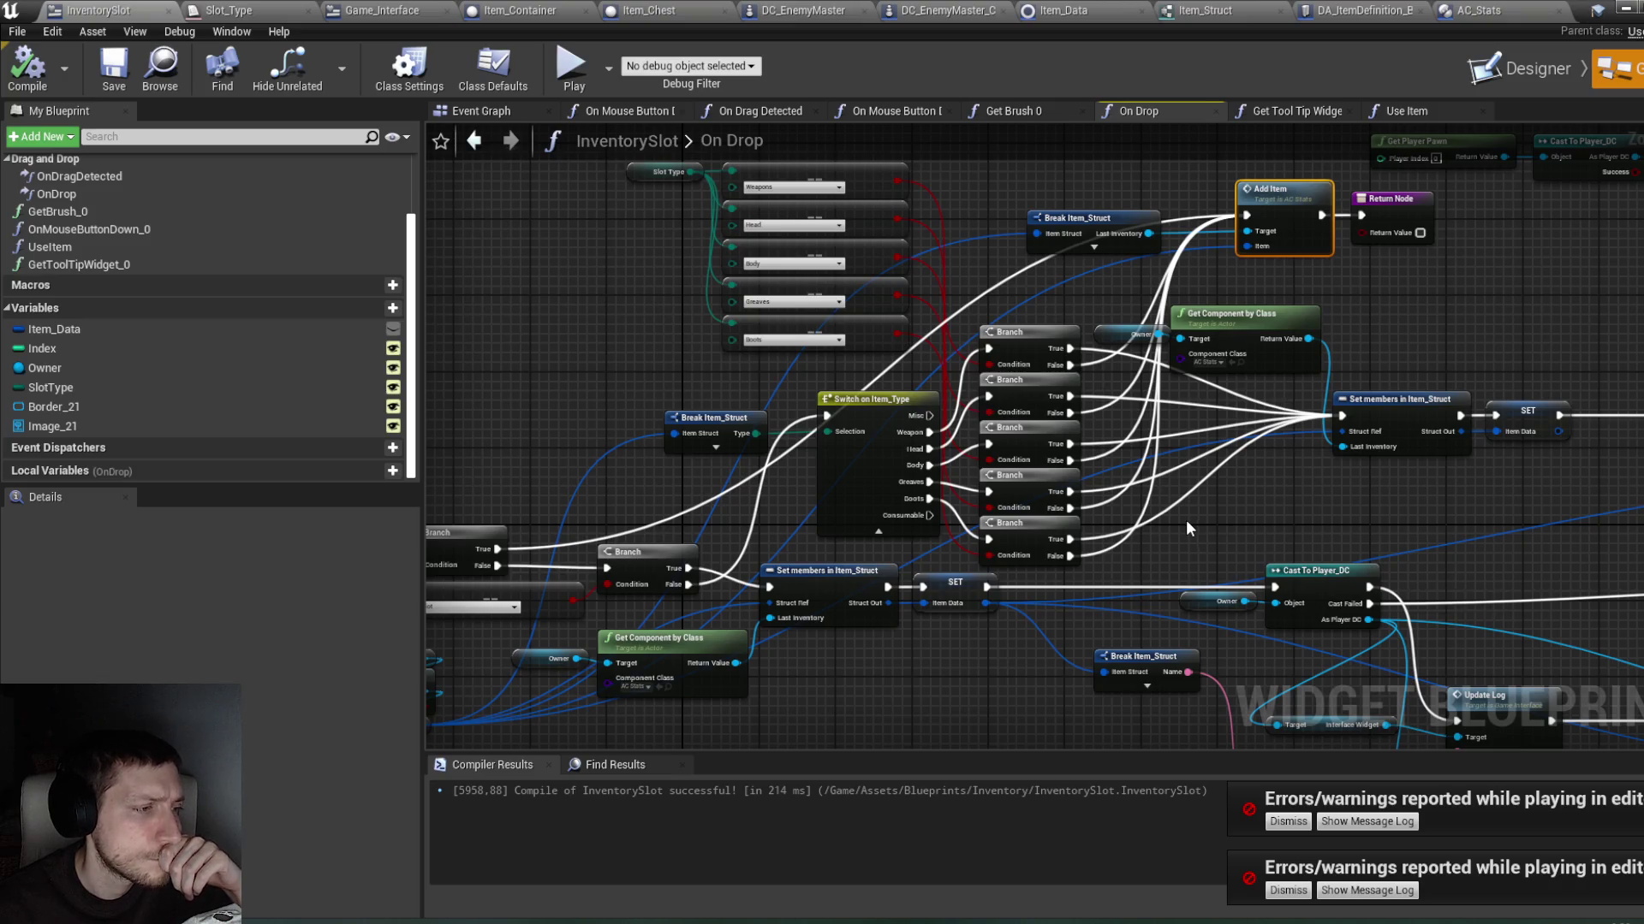
mouse_move(635, 505)
left_mouse_down()
mouse_move(753, 454)
mouse_move(935, 433)
mouse_move(604, 495)
left_mouse_up()
Step: Wire the Switch on Item_Type Consumable case into Add Item's exec input
mouse_move(931, 406)
left_mouse_down()
mouse_move(983, 332)
mouse_move(1248, 208)
left_mouse_up()
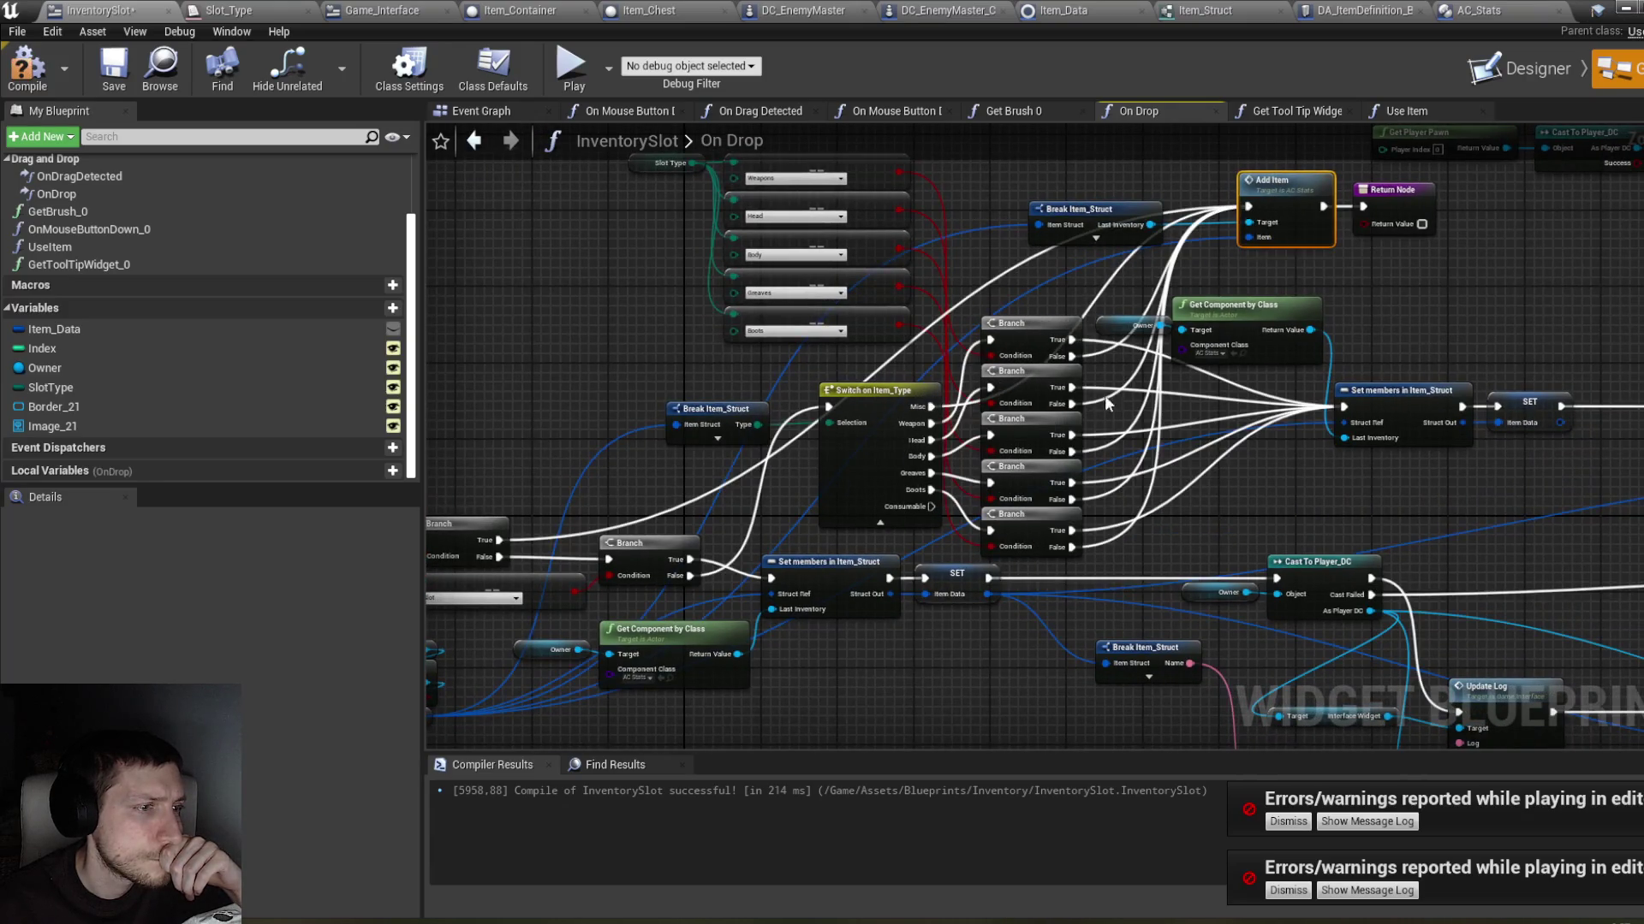
mouse_move(930, 512)
left_mouse_down()
mouse_move(1199, 282)
mouse_move(1248, 207)
left_mouse_up()
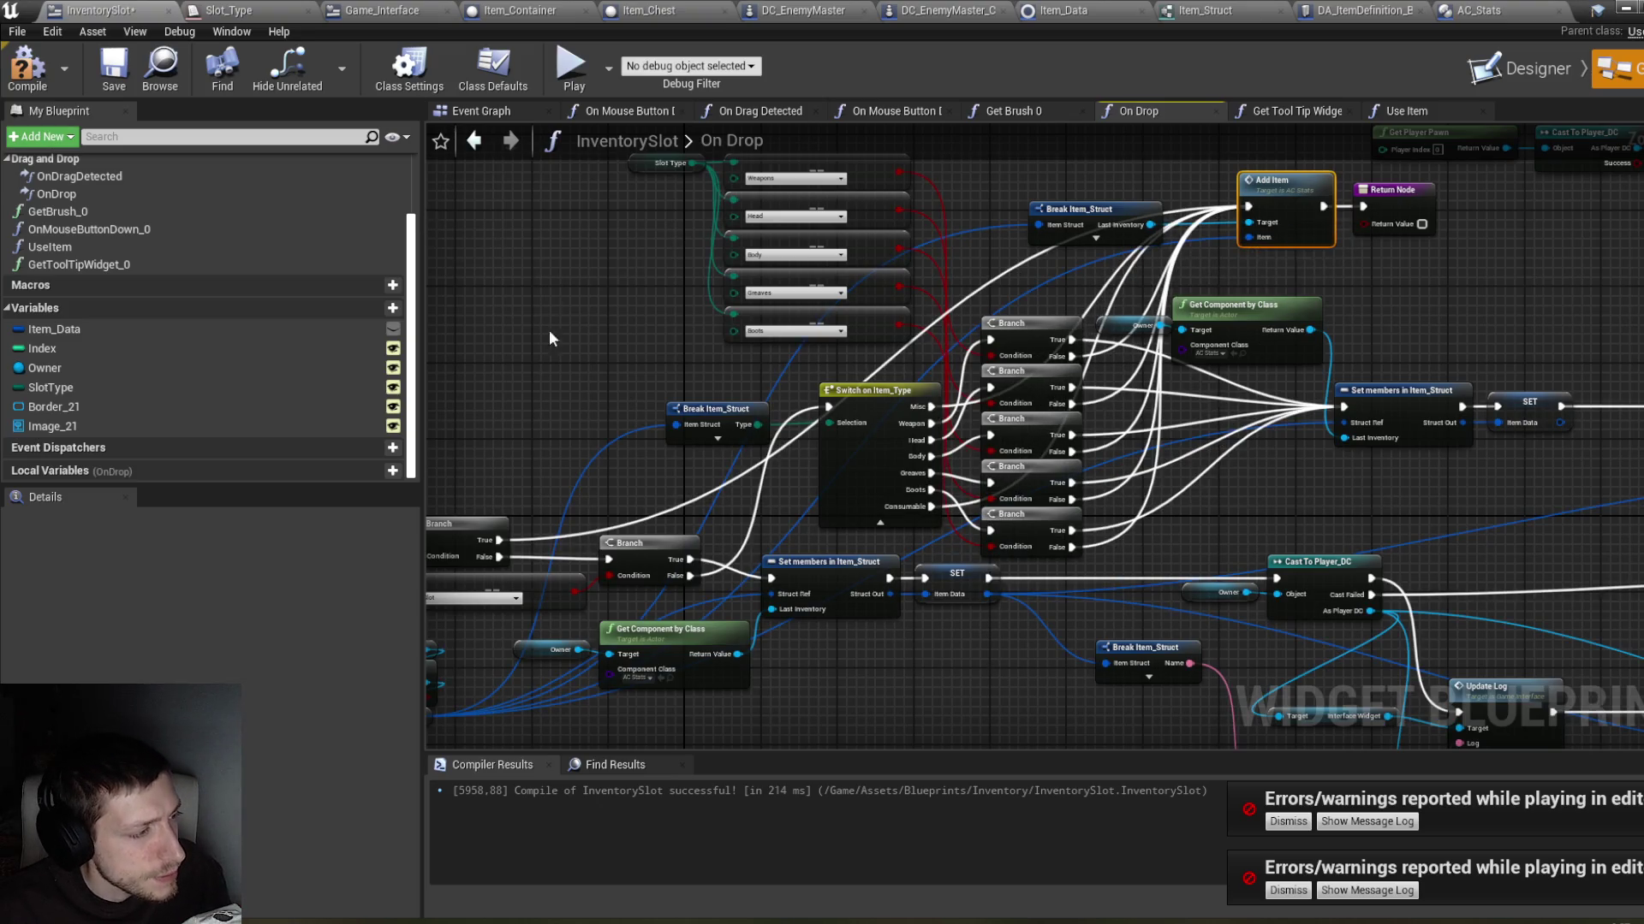
left_click_drag(550, 339, 835, 275)
left_click_drag(583, 442, 657, 433)
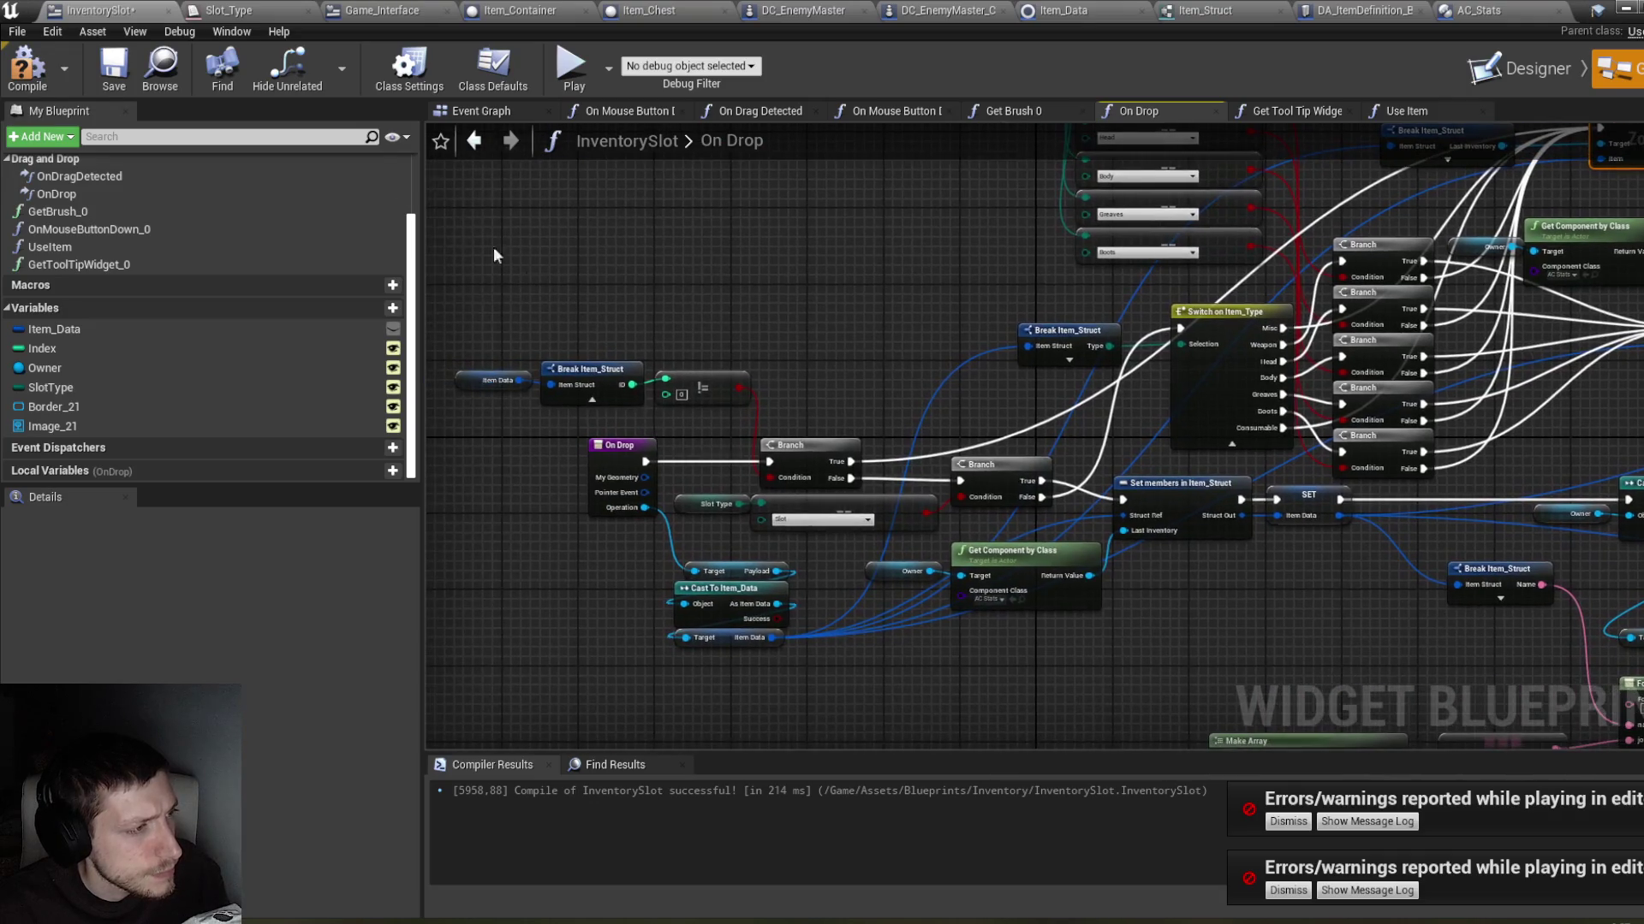
Step: Paste a second Return Node, wire the first Branch's True output to it, compile and save
mouse_move(833, 443)
left_mouse_down()
mouse_move(741, 453)
mouse_move(650, 515)
left_mouse_up()
key("ctrl+c")
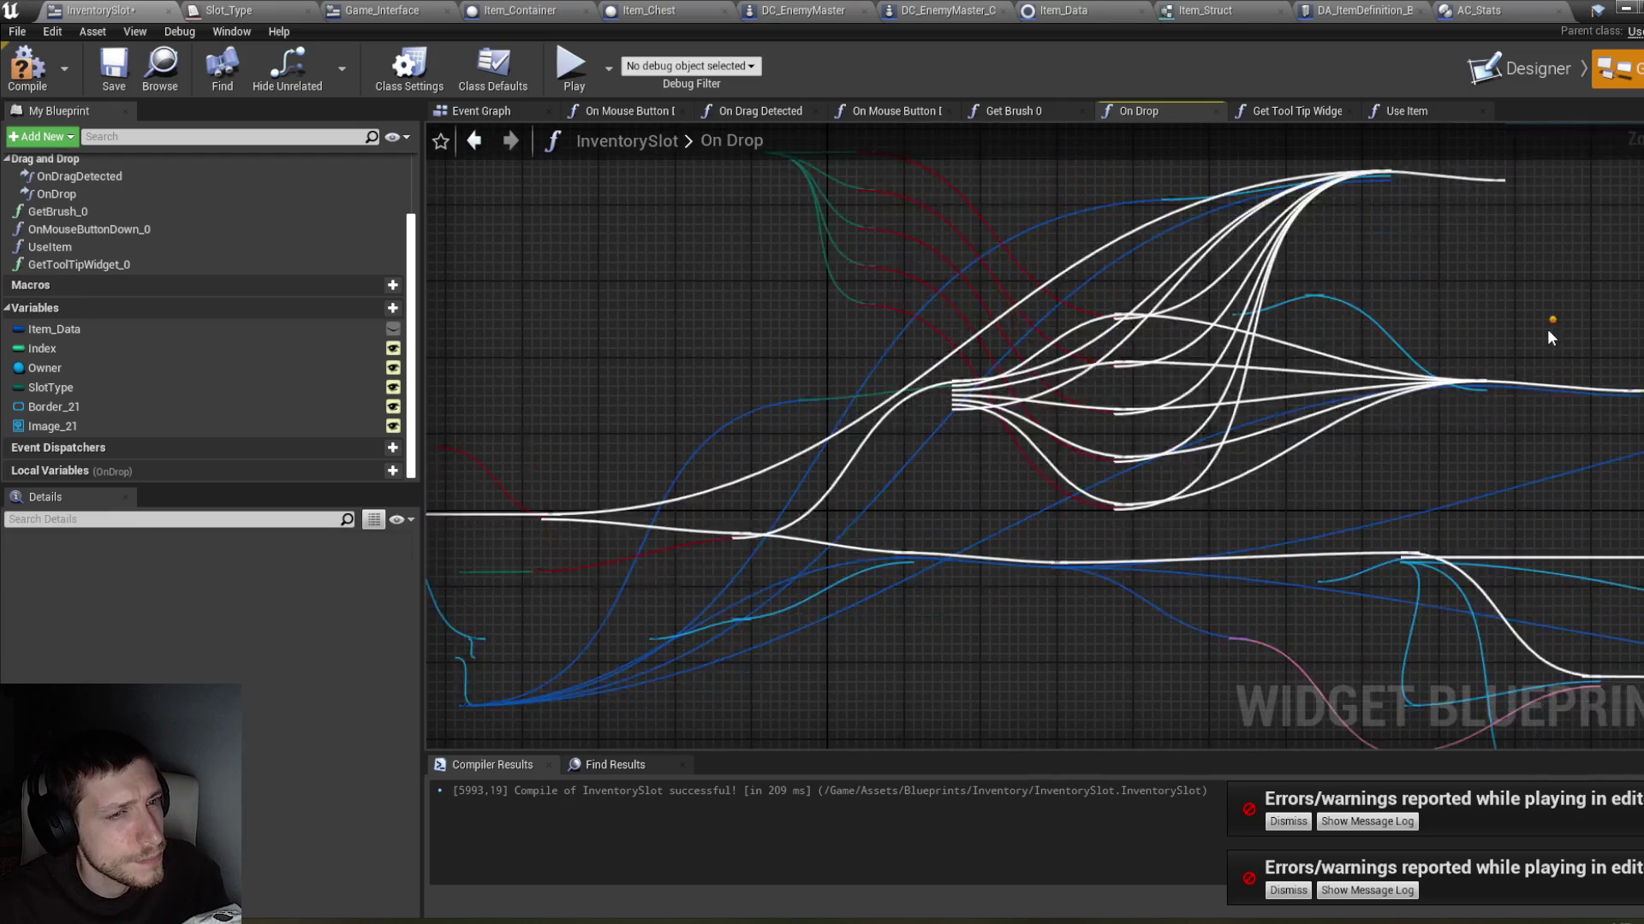
key("ctrl+v")
left_click_drag(701, 485, 711, 465)
mouse_move(642, 535)
left_mouse_down()
mouse_move(672, 567)
mouse_move(684, 469)
mouse_move(756, 410)
left_mouse_up()
key("F7")
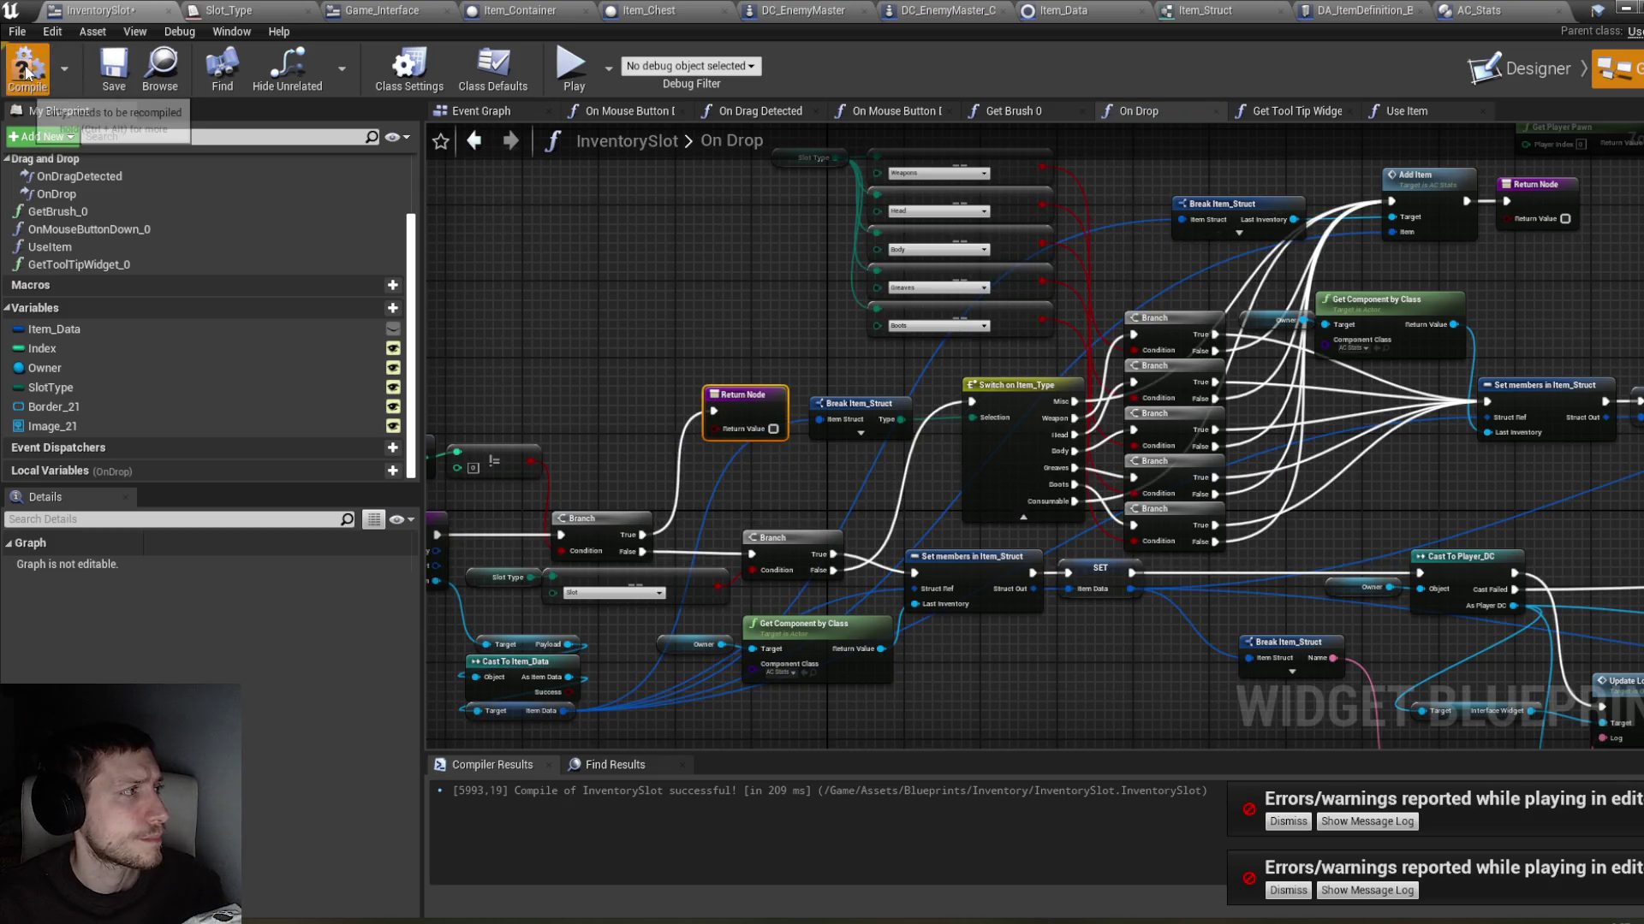
key("ctrl+s")
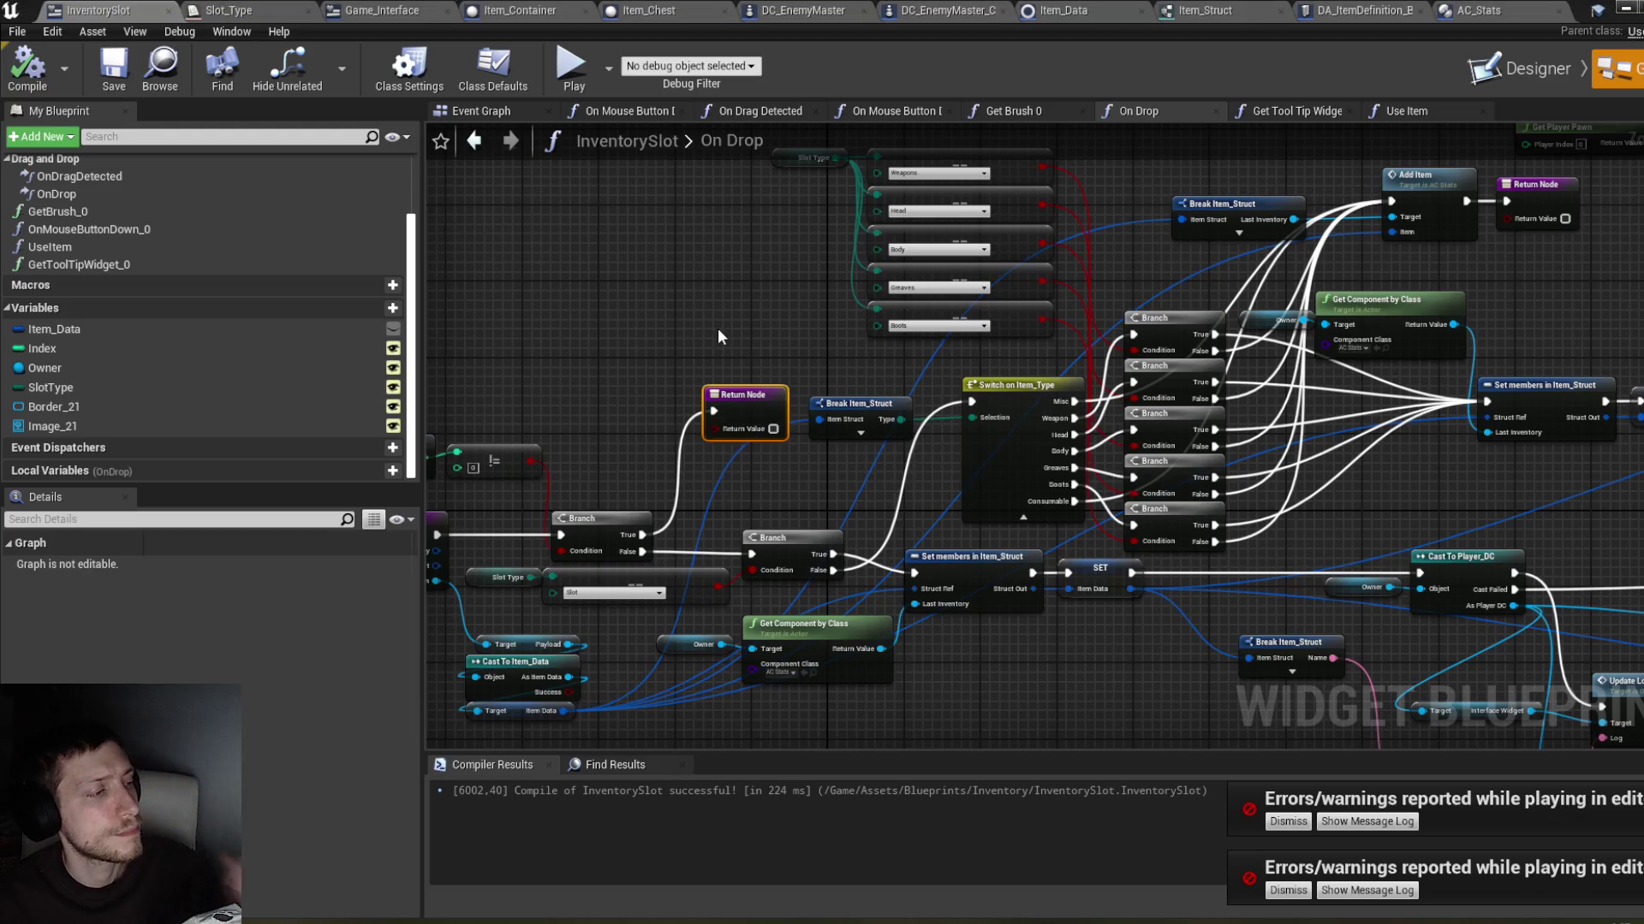
Step: Delete the extra Return Node, wire Branch True straight to Add Item, then compile and save
left_click_drag(719, 321, 874, 327)
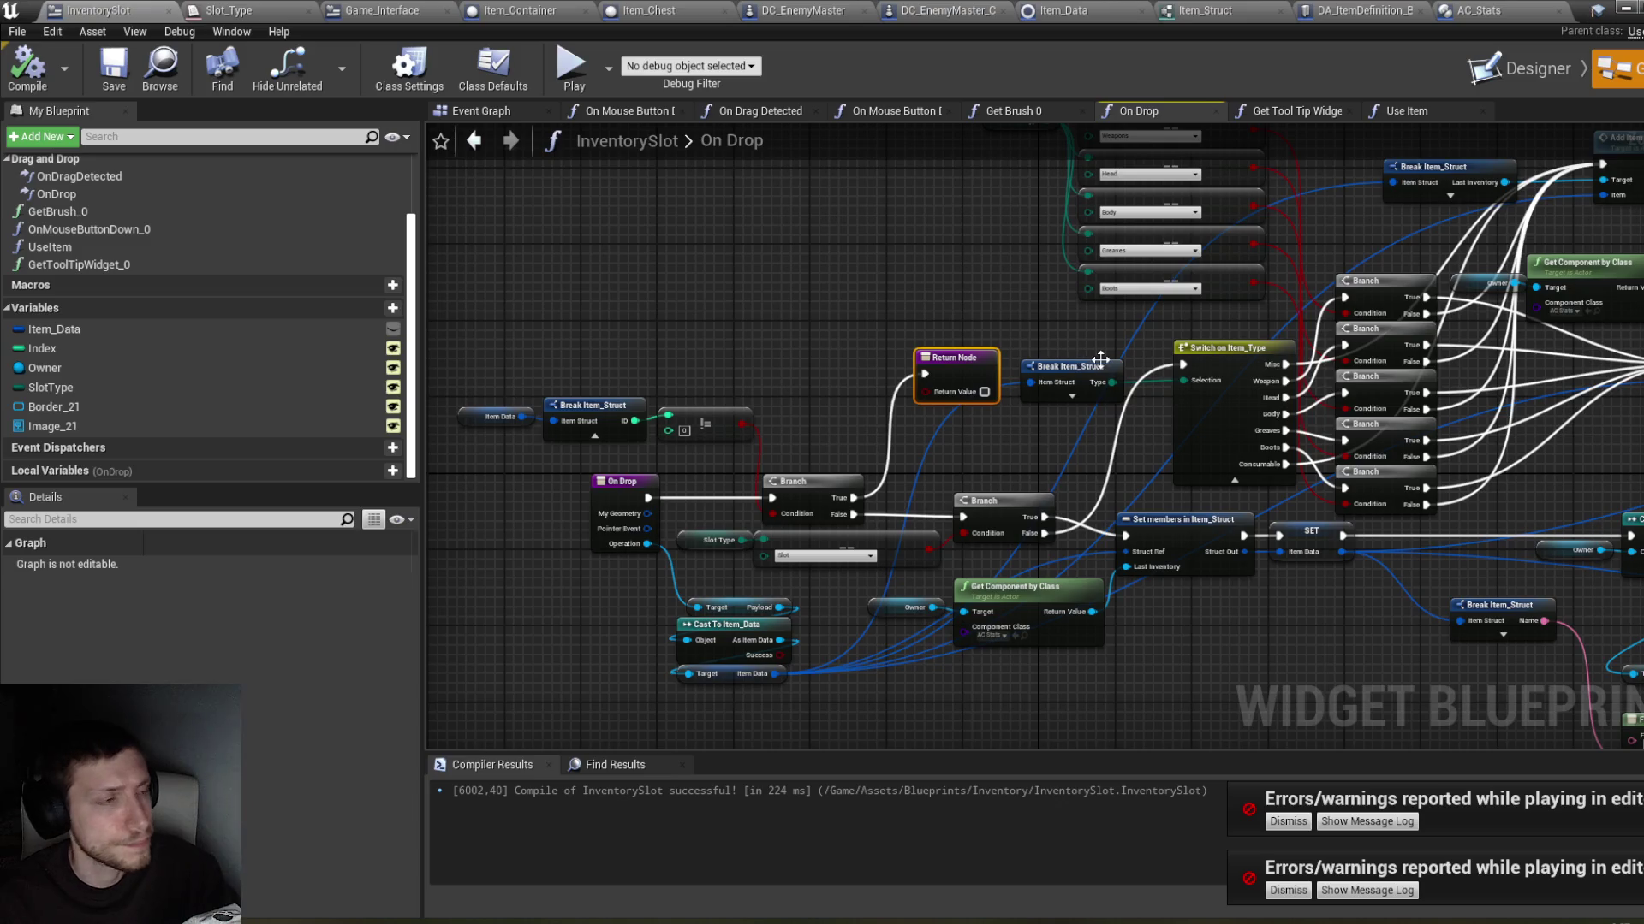
left_click_drag(967, 319, 1062, 320)
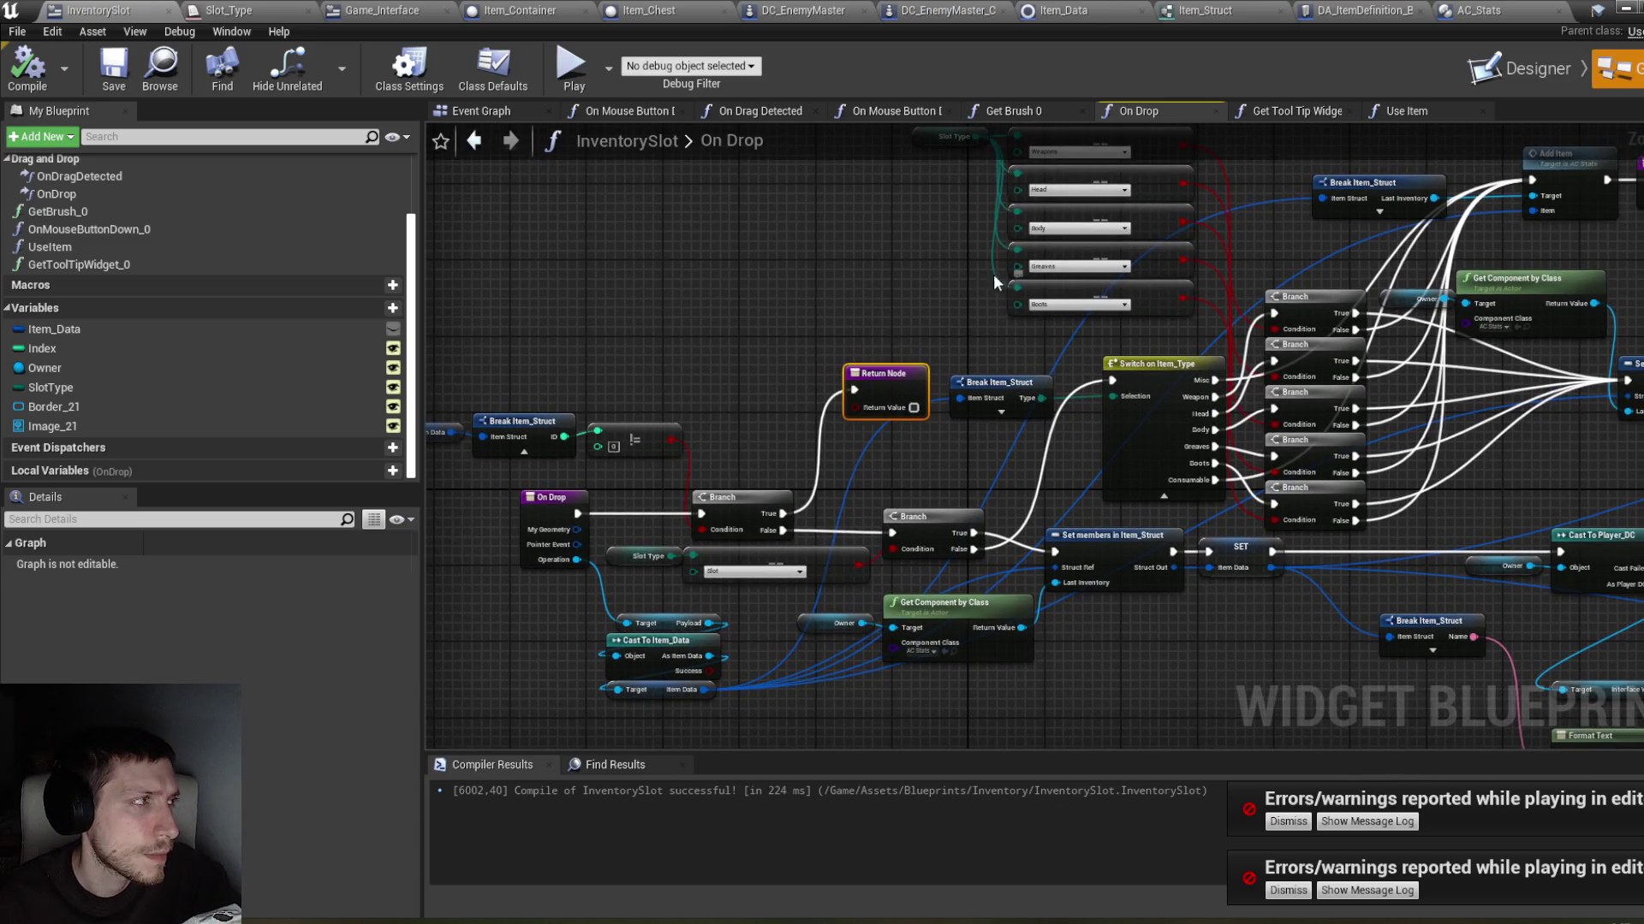
left_click_drag(794, 410, 831, 406)
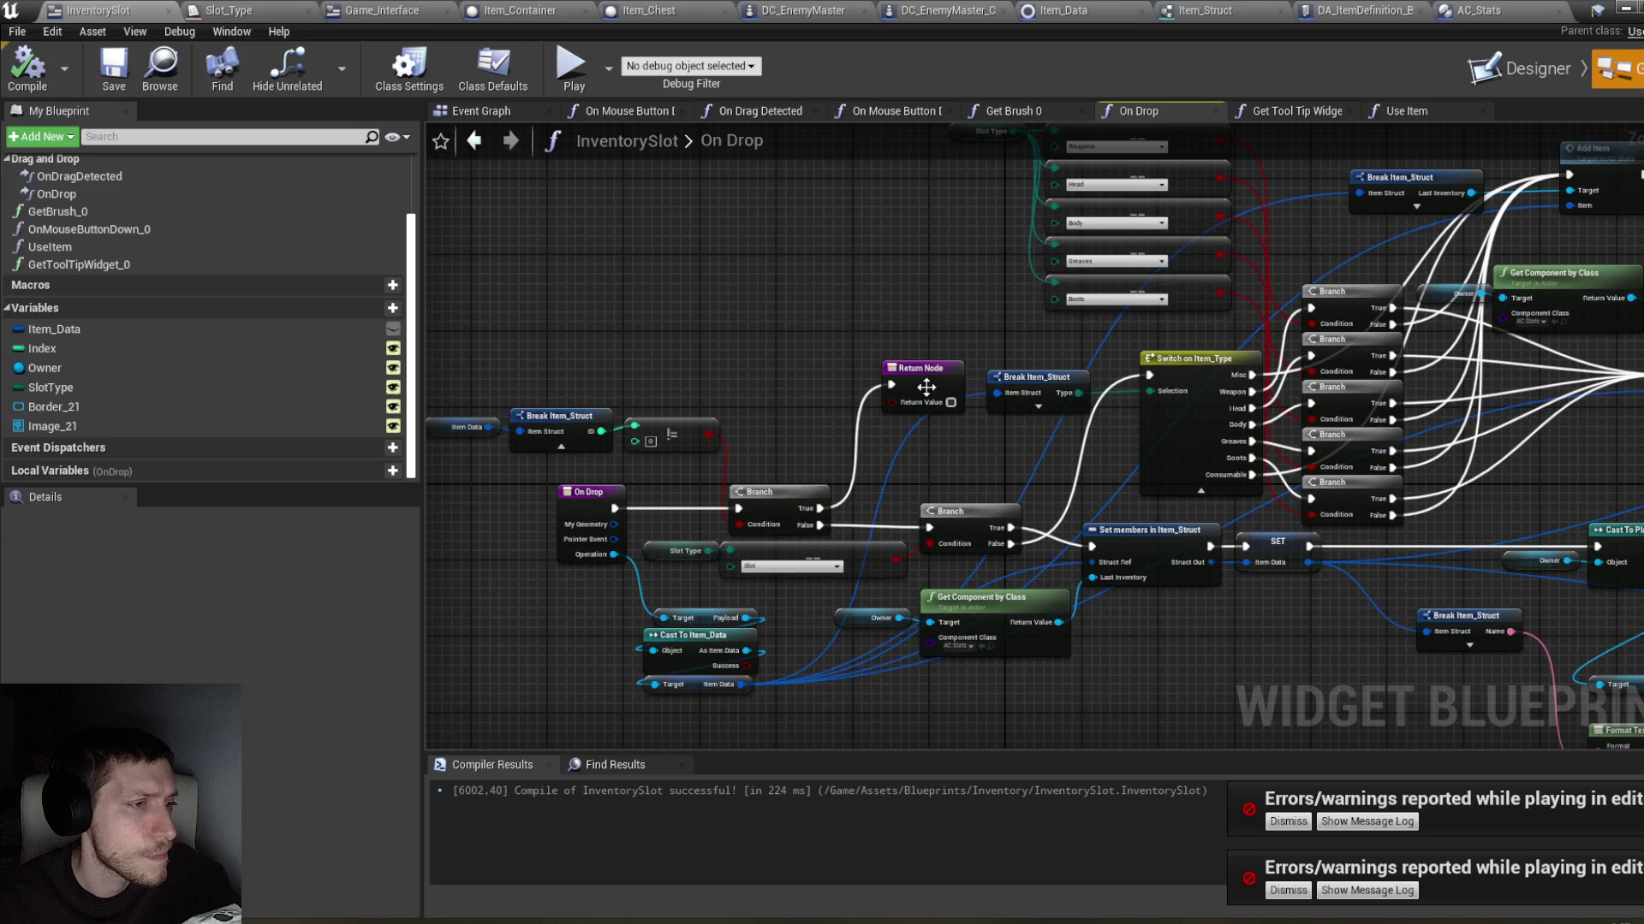
key("Delete")
mouse_move(819, 509)
left_mouse_down()
mouse_move(1138, 384)
mouse_move(1490, 189)
mouse_move(1573, 174)
left_mouse_up()
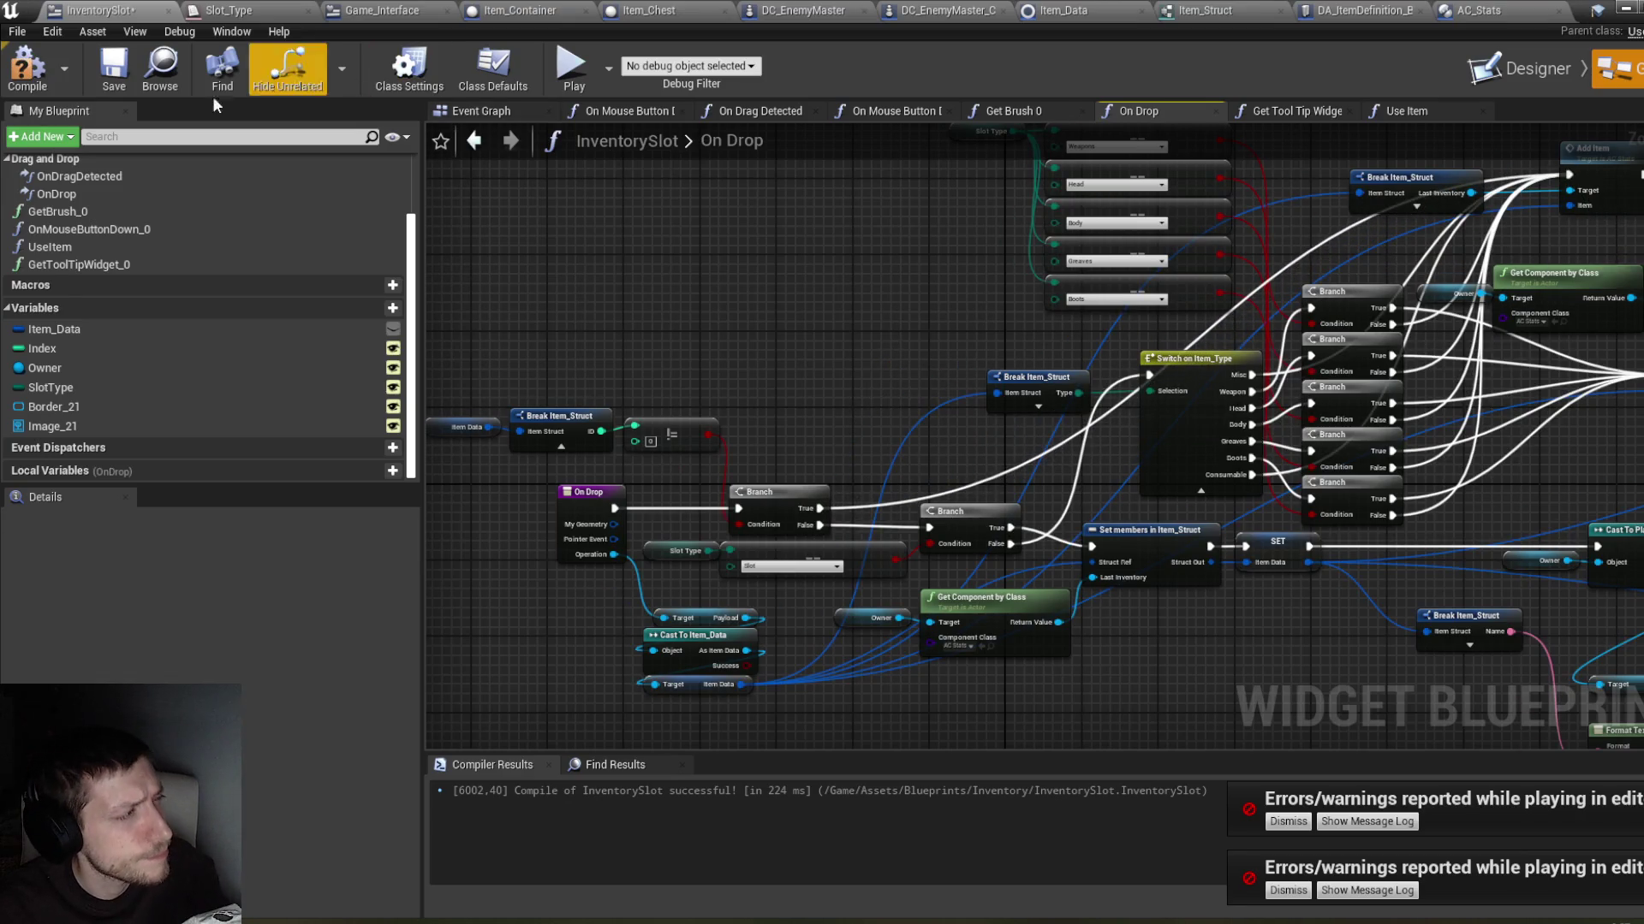
left_click(28, 67)
key("ctrl+s")
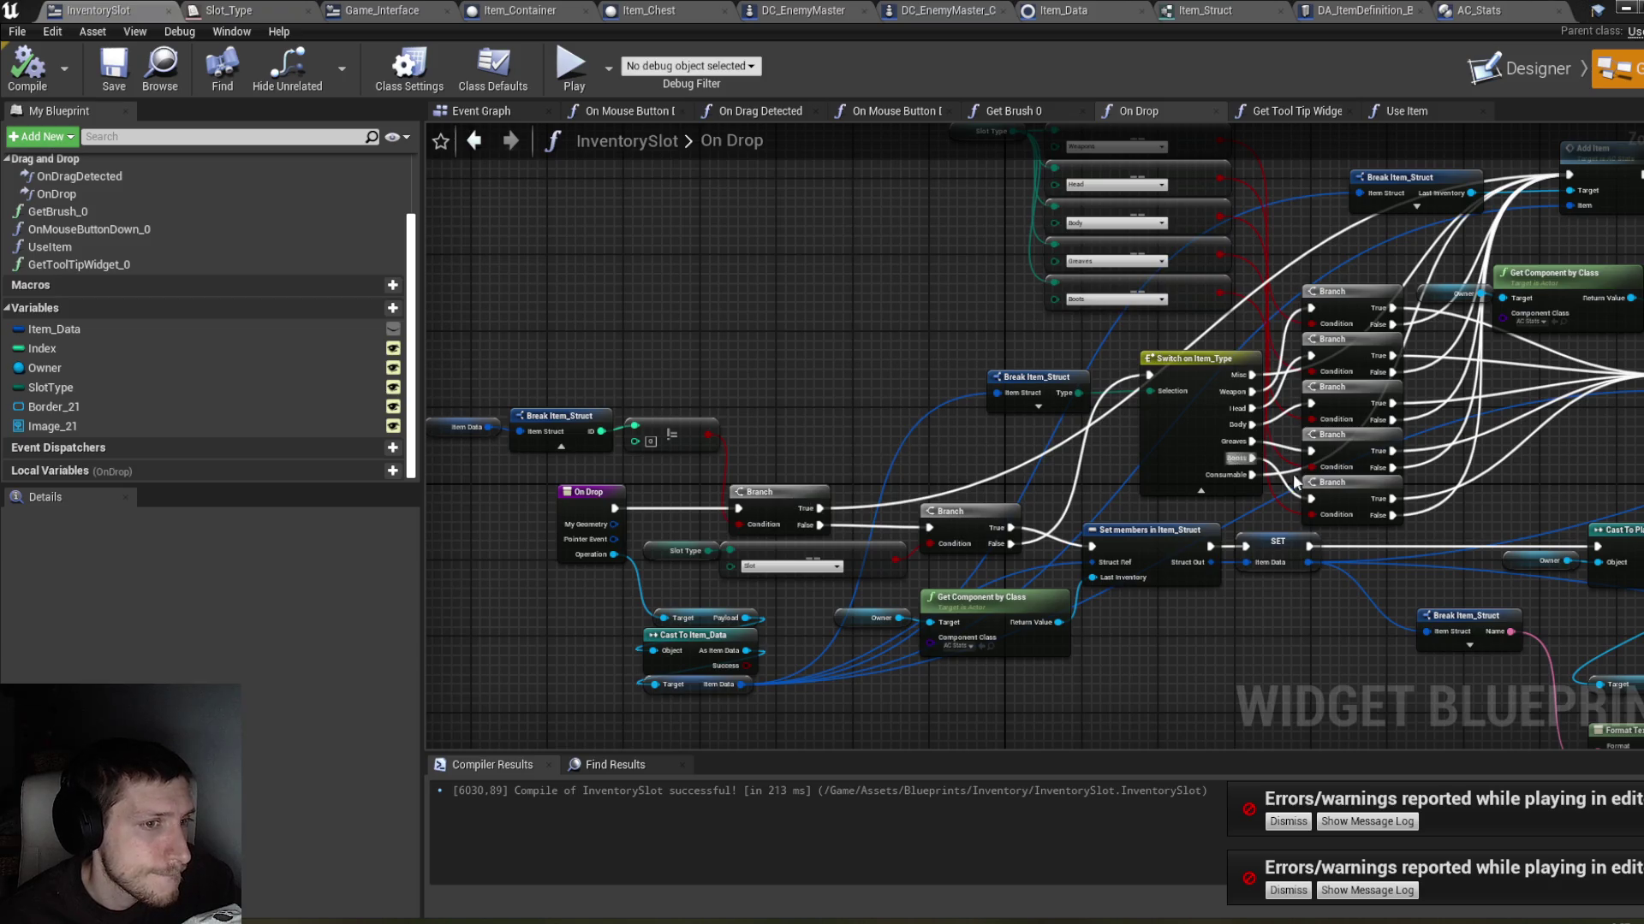
left_click_drag(1306, 666, 1061, 739)
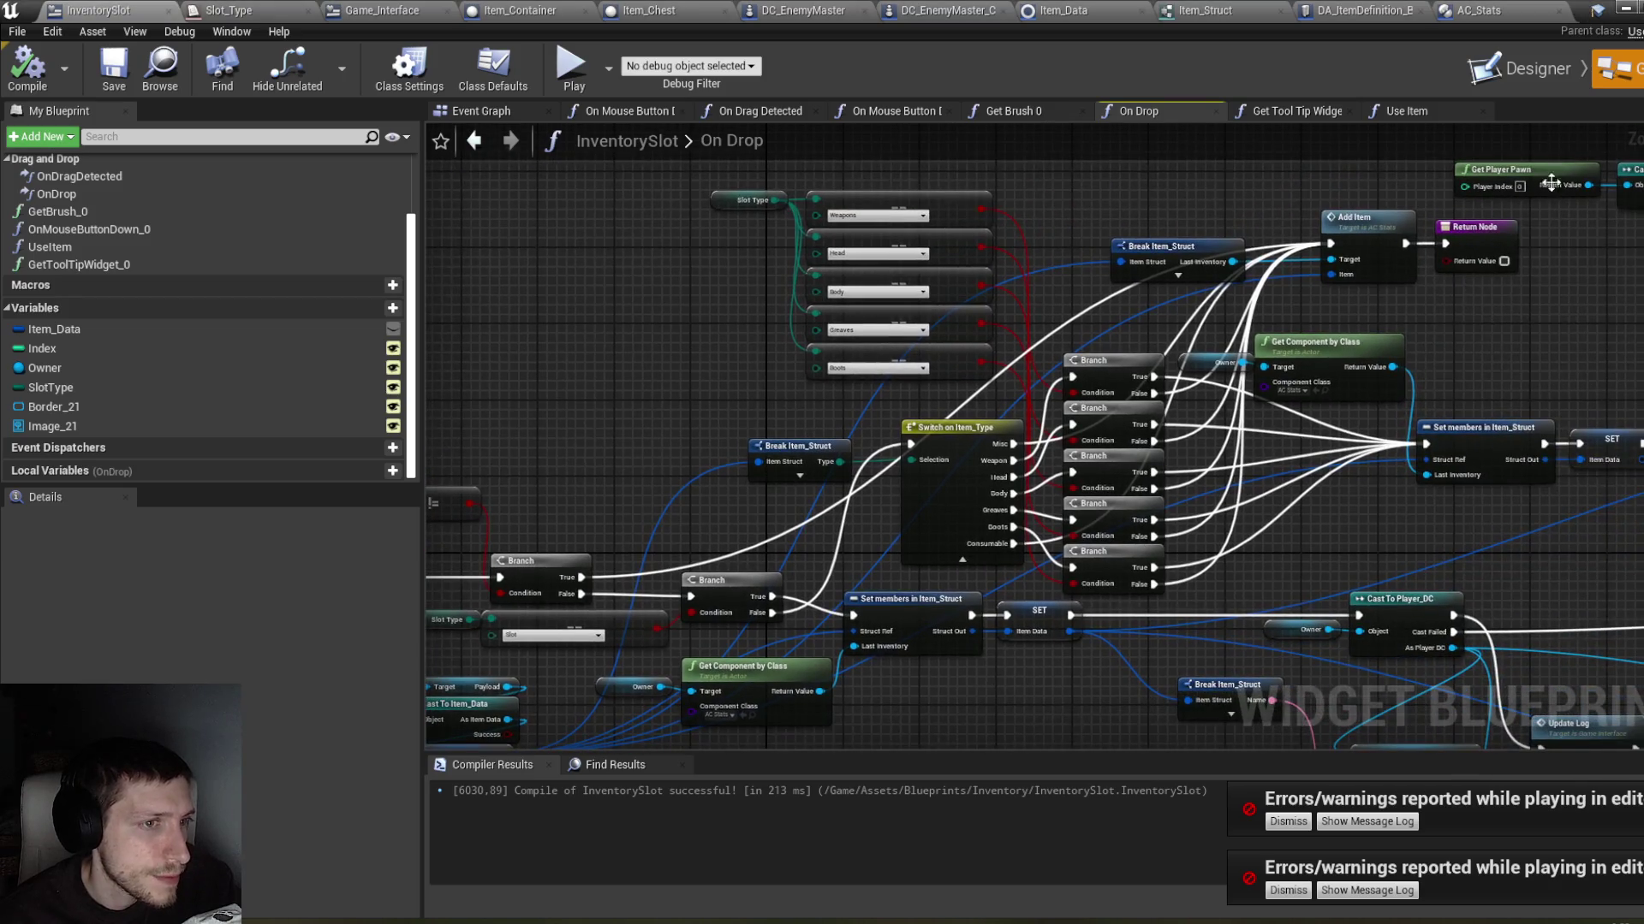
Step: Play the game and move the Rusty Sword from the weapon slot to another inventory slot
left_click(1627, 9)
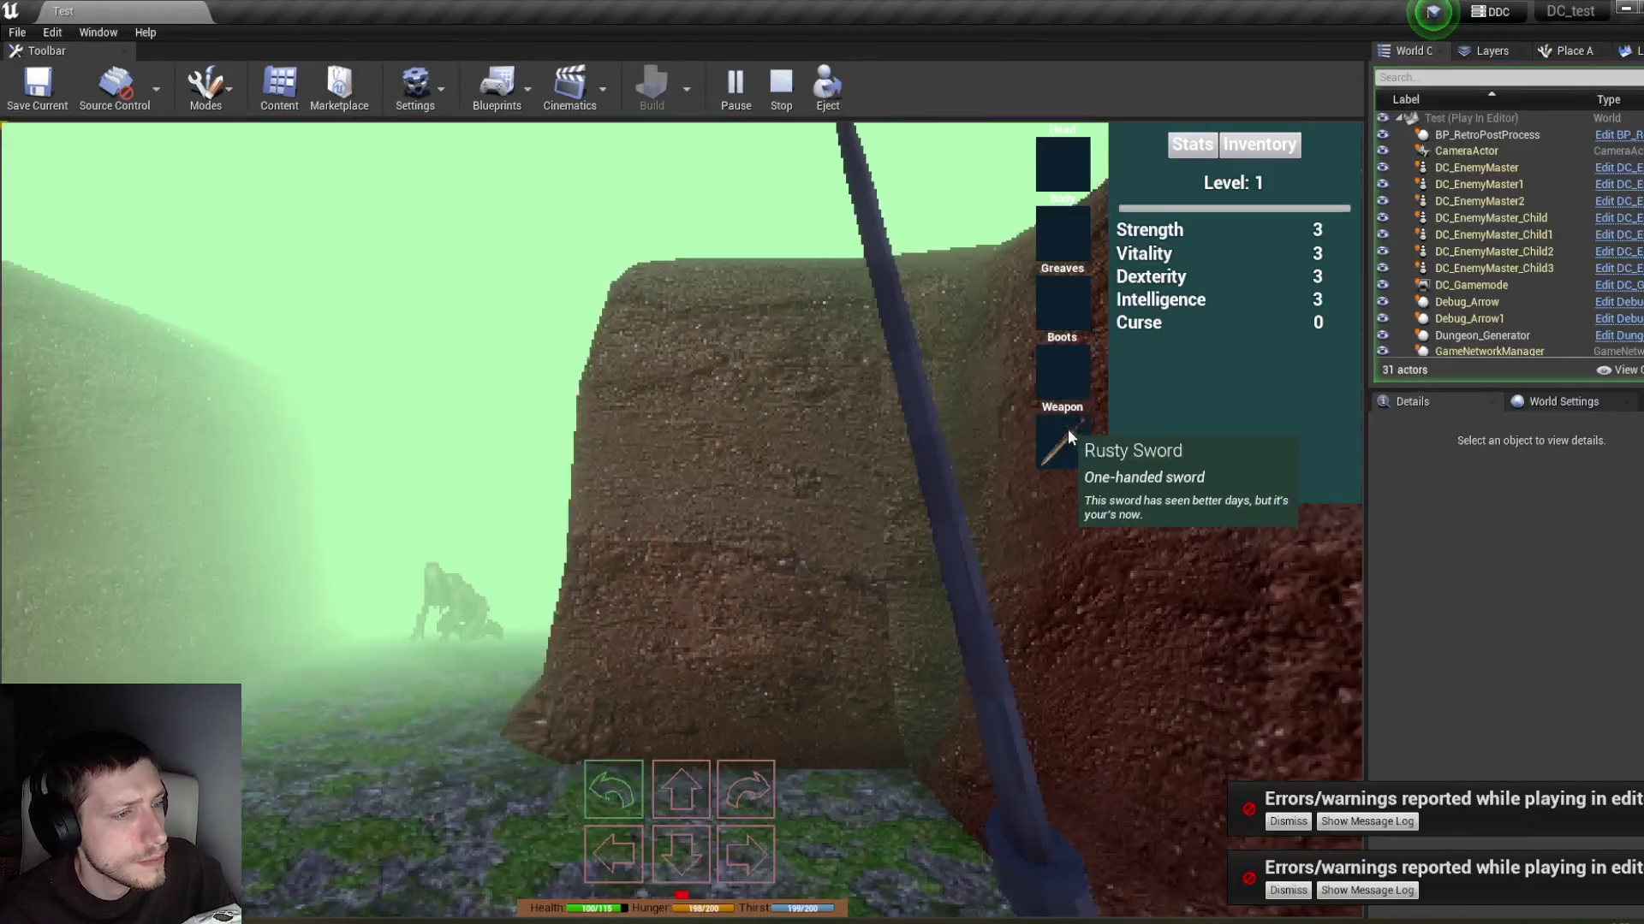
left_click(1272, 151)
left_click(1061, 439)
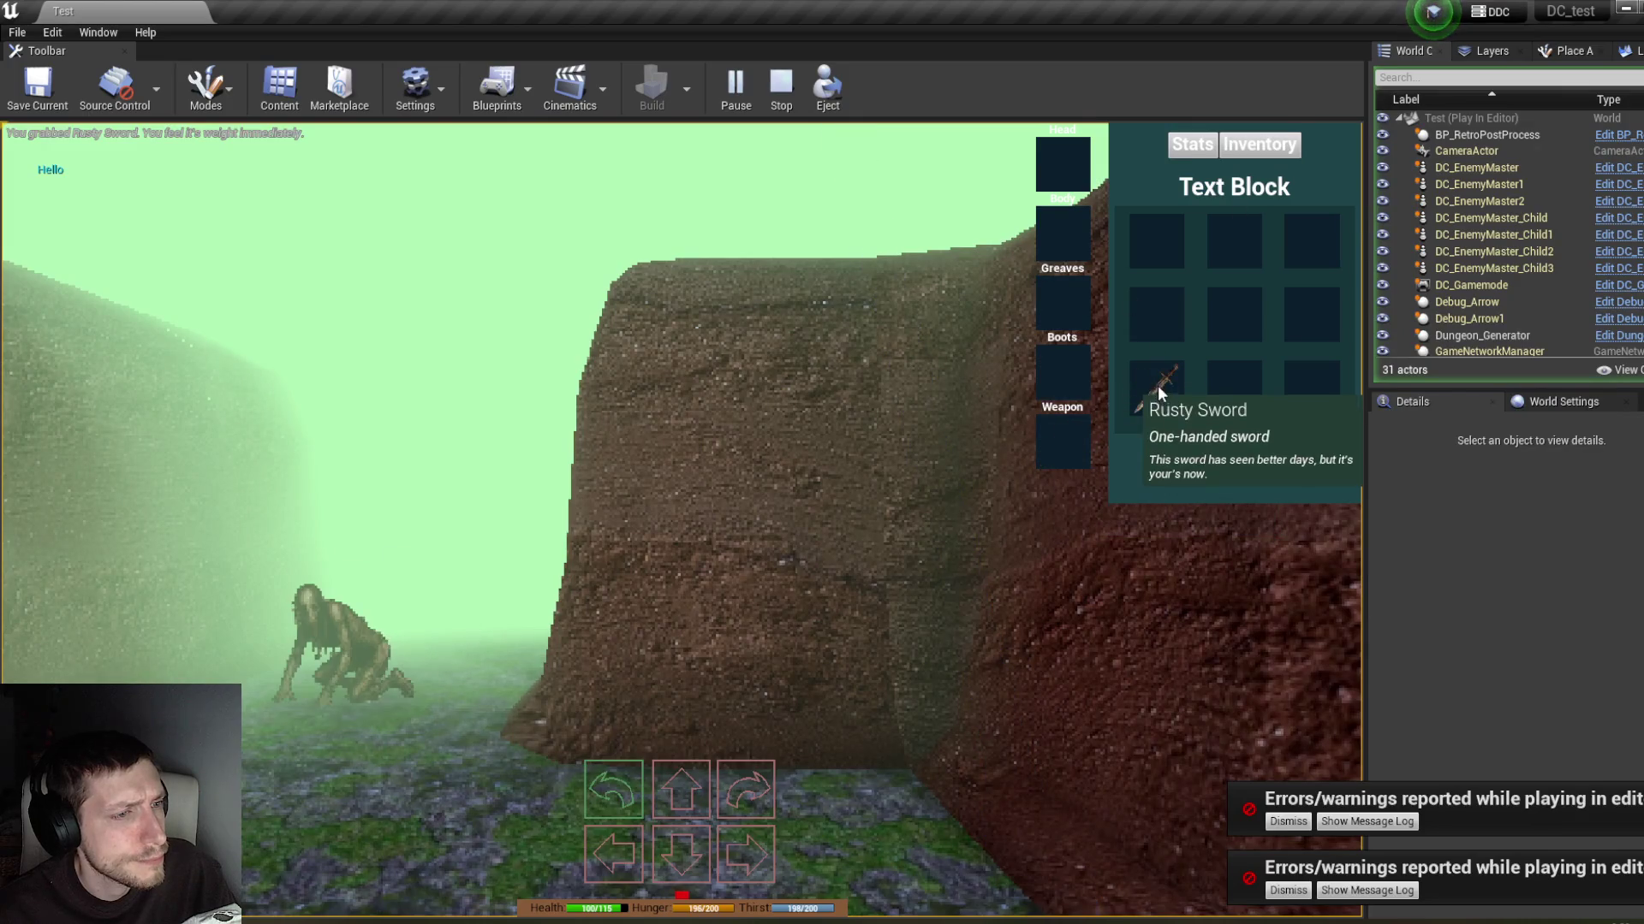
left_click_drag(1159, 320, 1118, 363)
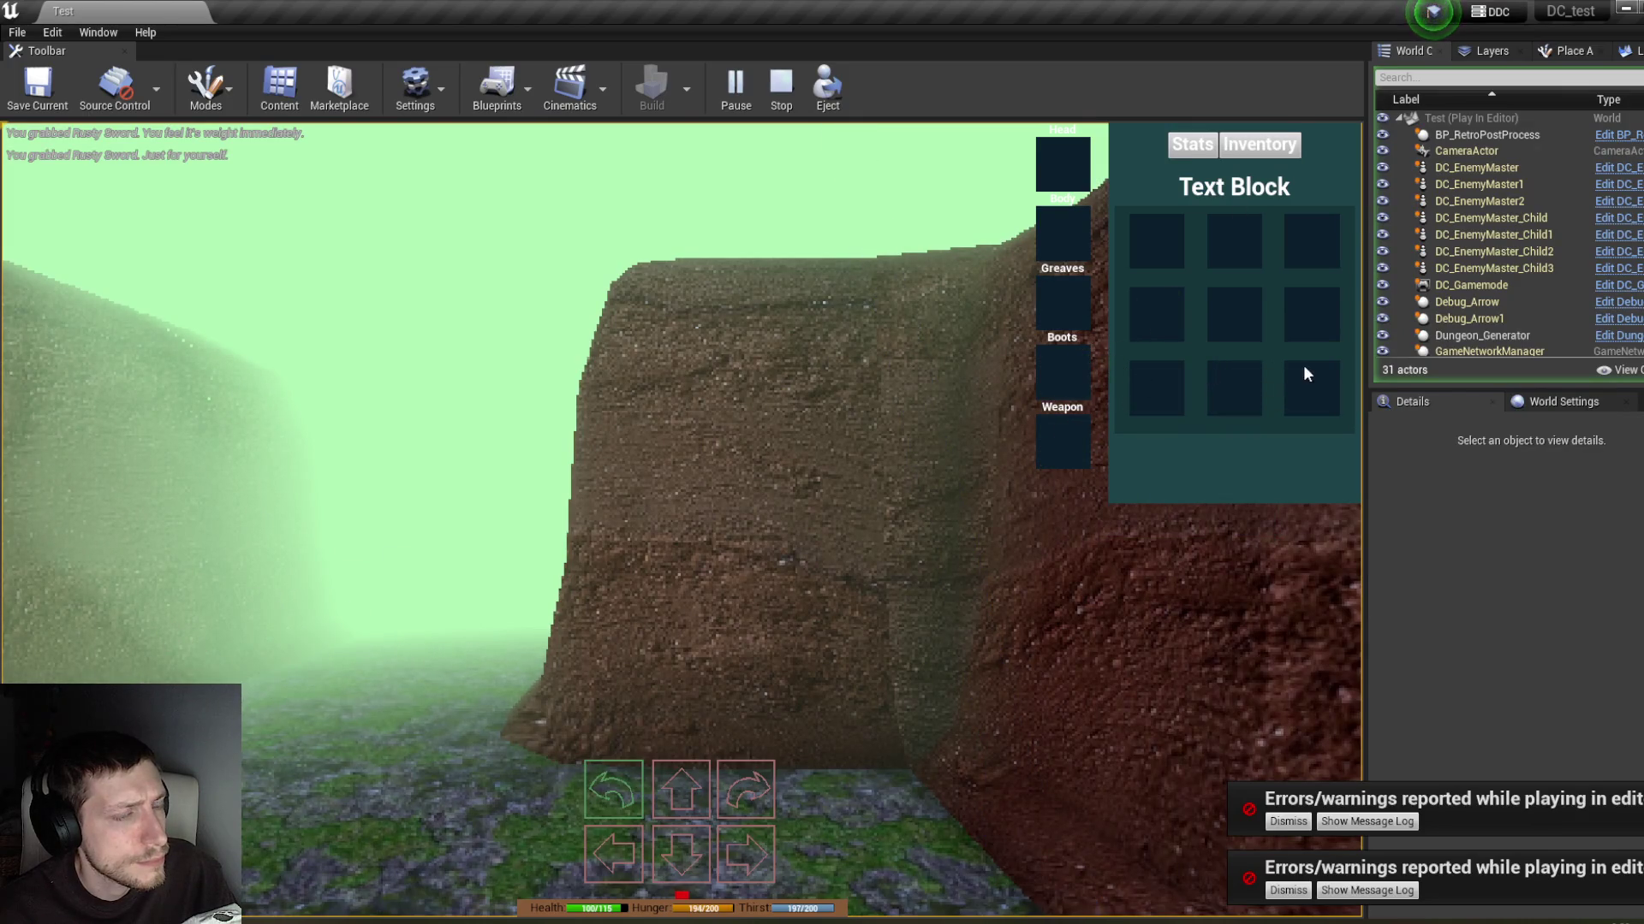
left_click(1192, 144)
left_click(1258, 144)
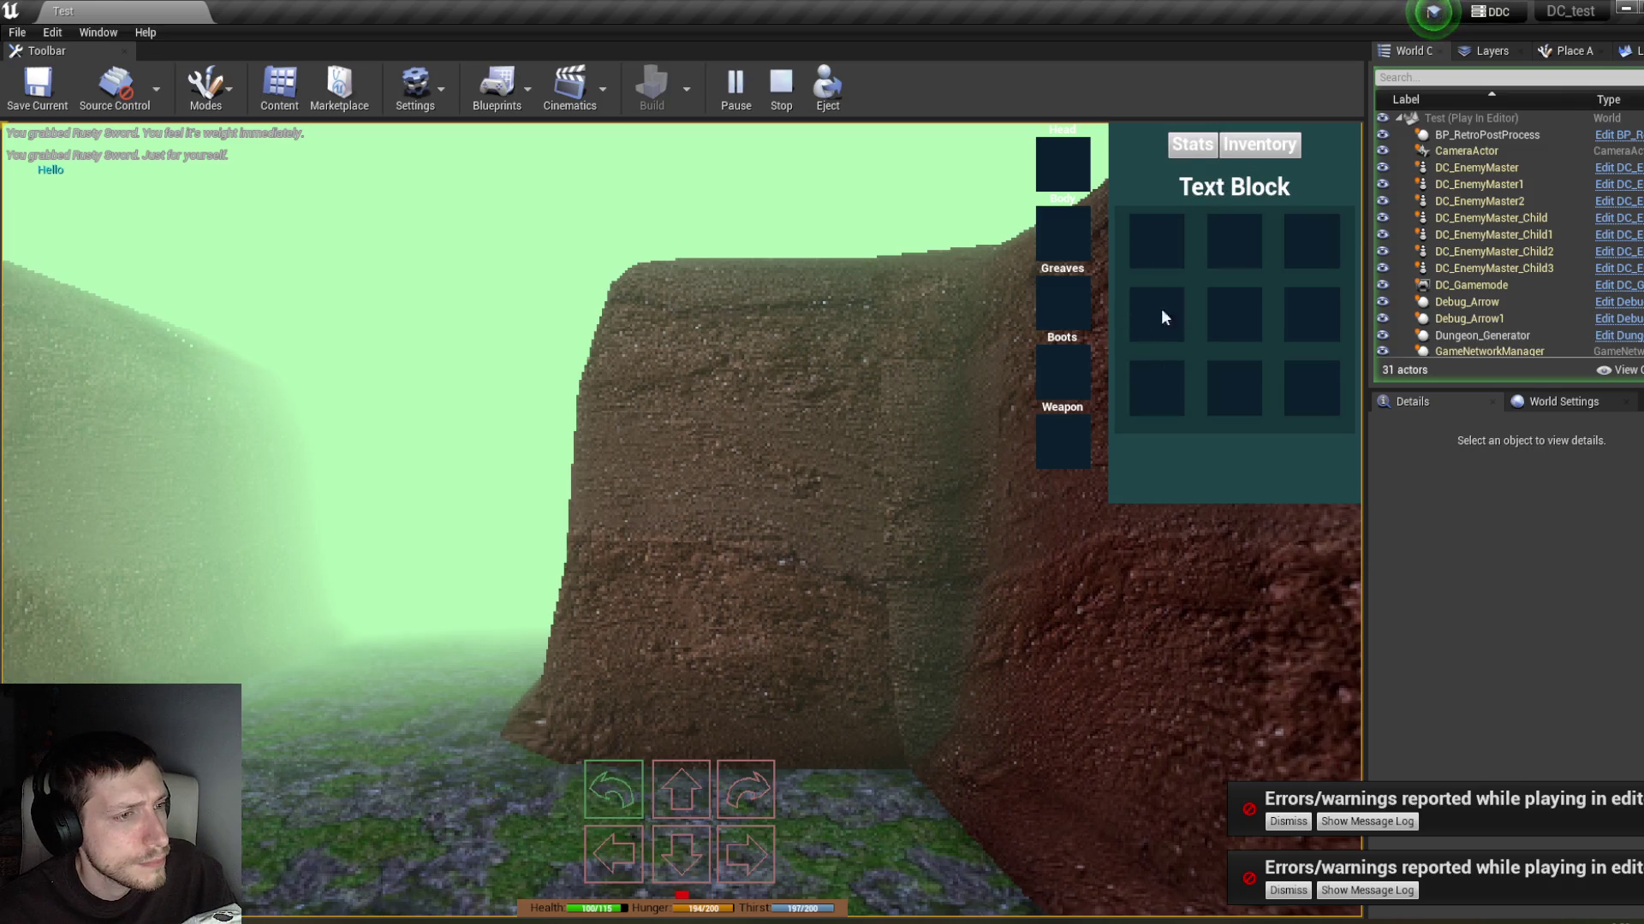
Step: Select the player character and expand its AC_Stats Inventory array in Details
scroll(1481, 320, "down", 3)
scroll(1498, 317, "down", 3)
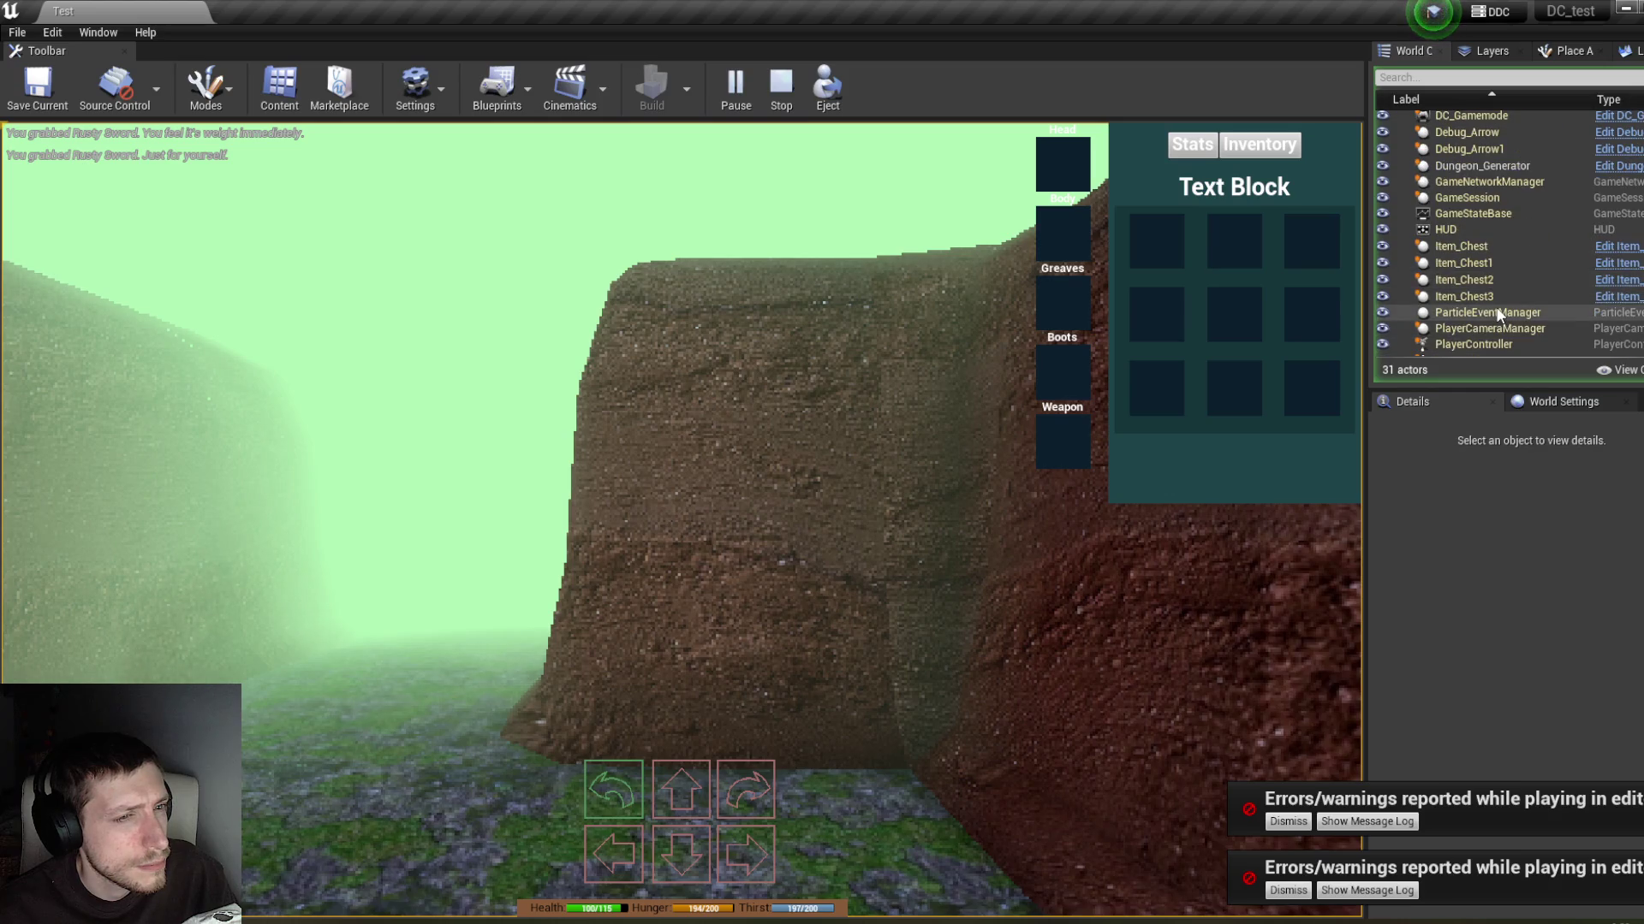
scroll(1498, 316, "down", 1)
left_click(1459, 332)
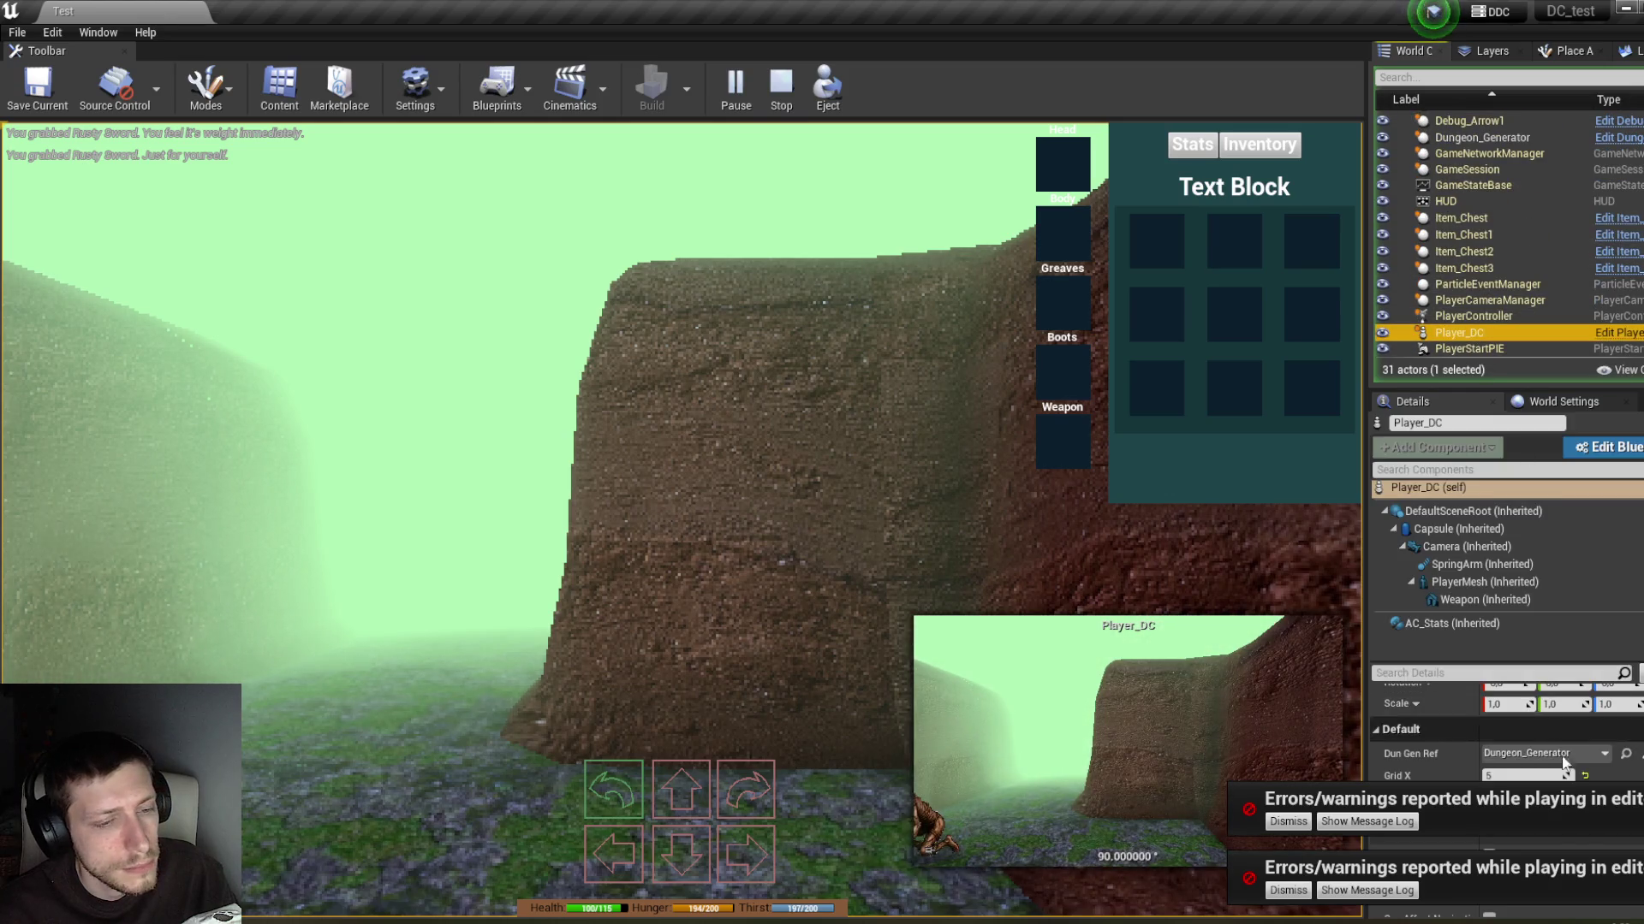
left_click(1455, 623)
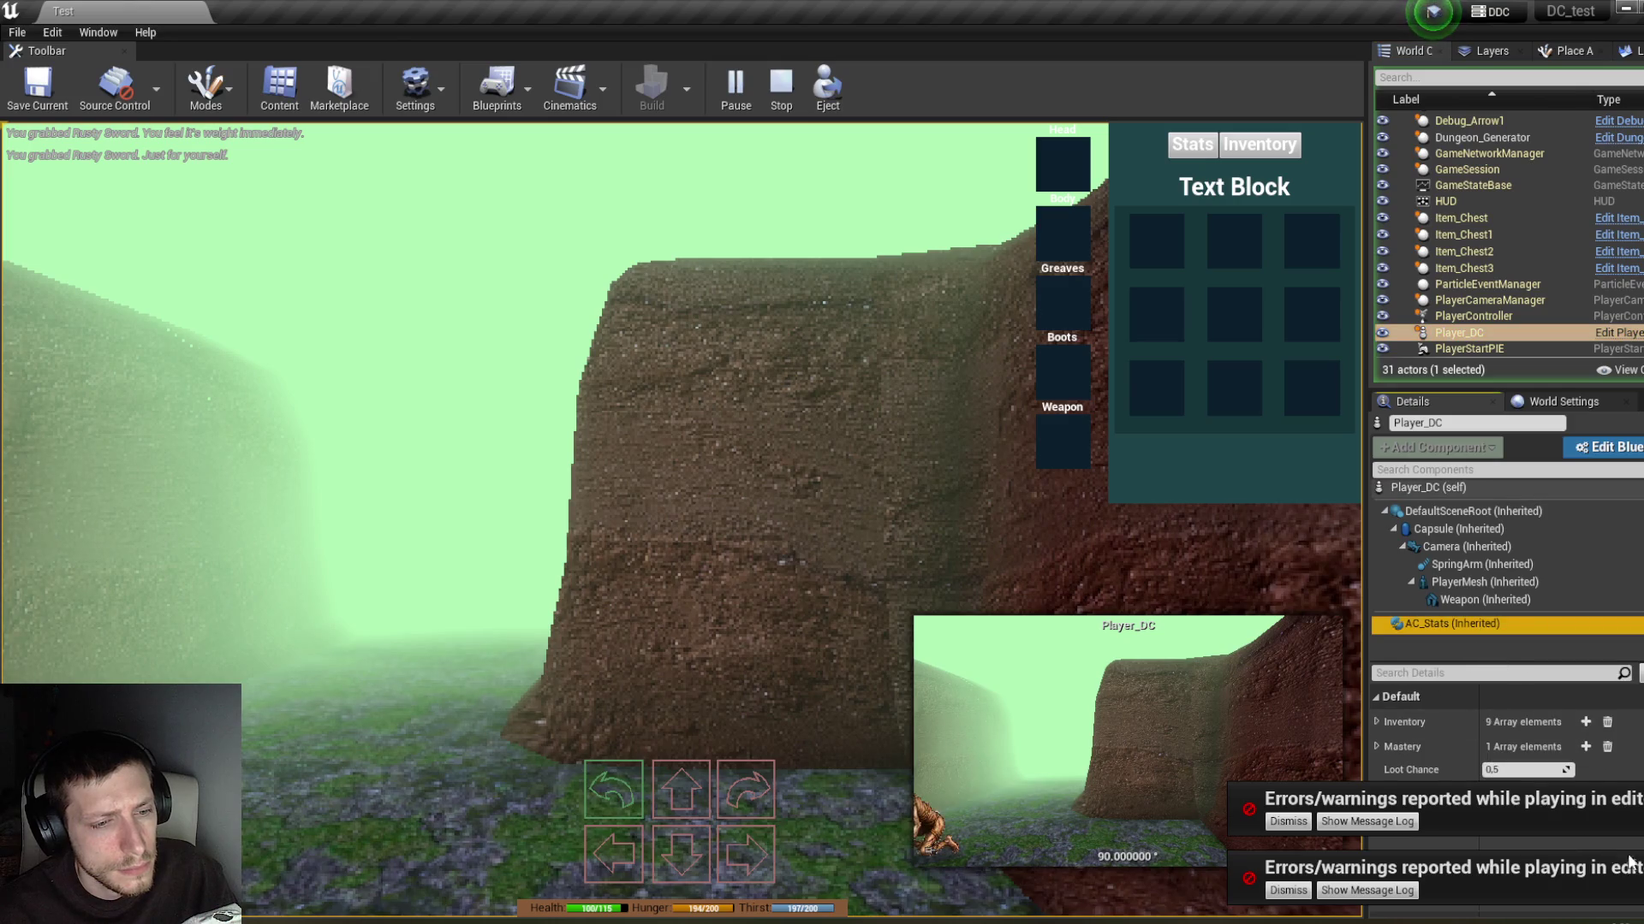
left_click(1382, 697)
left_click(1381, 697)
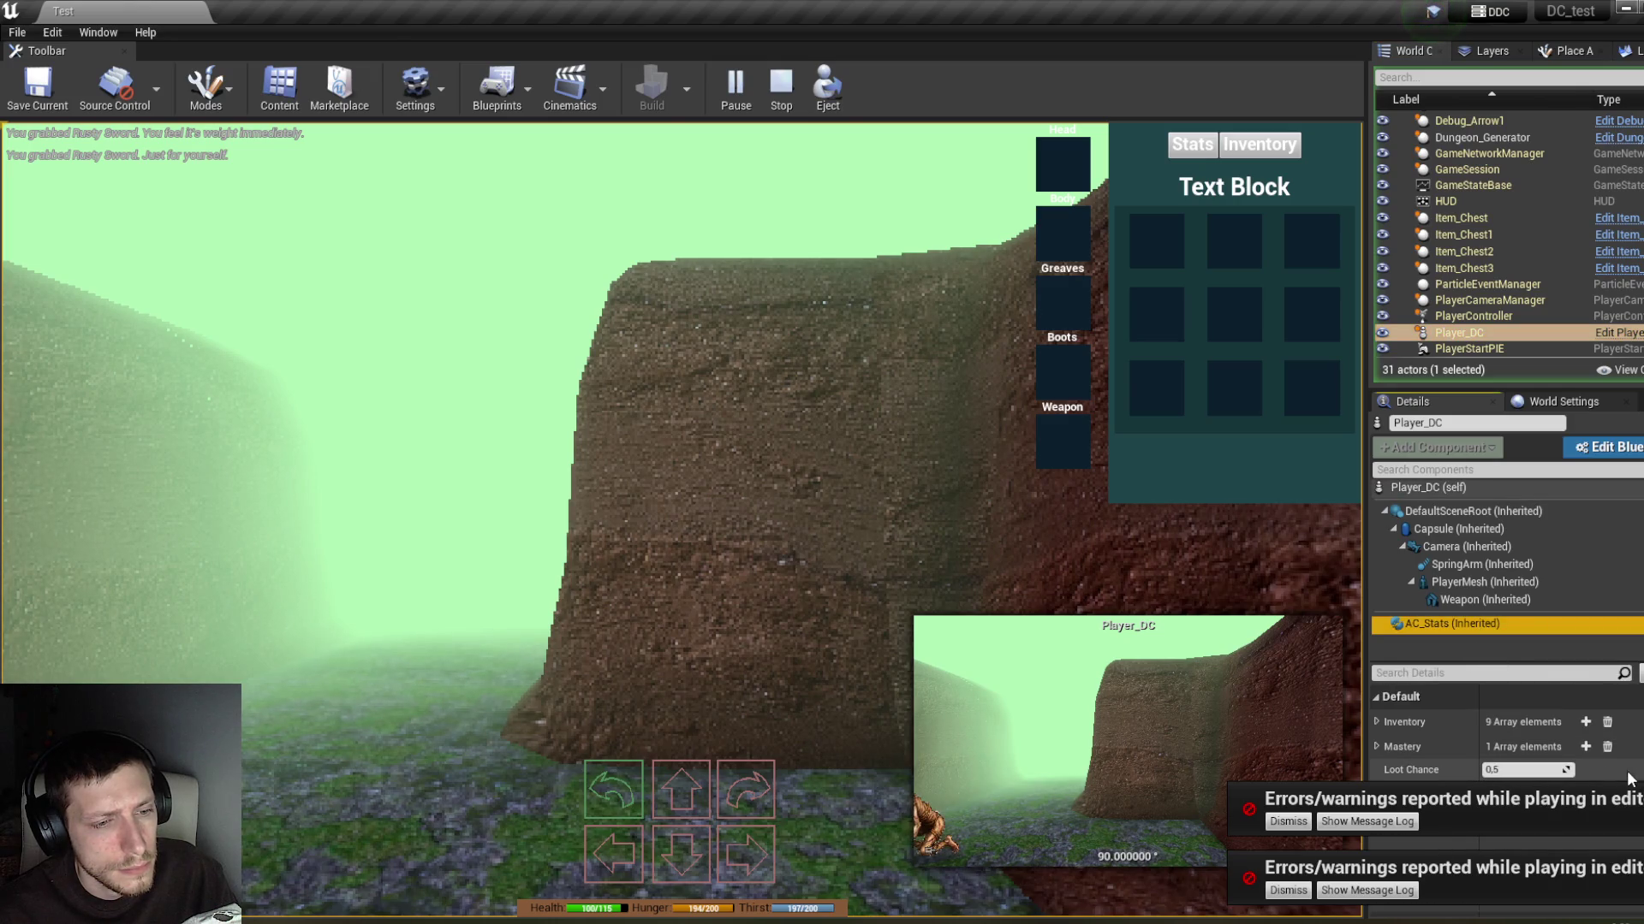
left_click(1378, 719)
Step: Expand and collapse Inventory elements 0 and 1 to inspect them, then stop play
left_click(1384, 743)
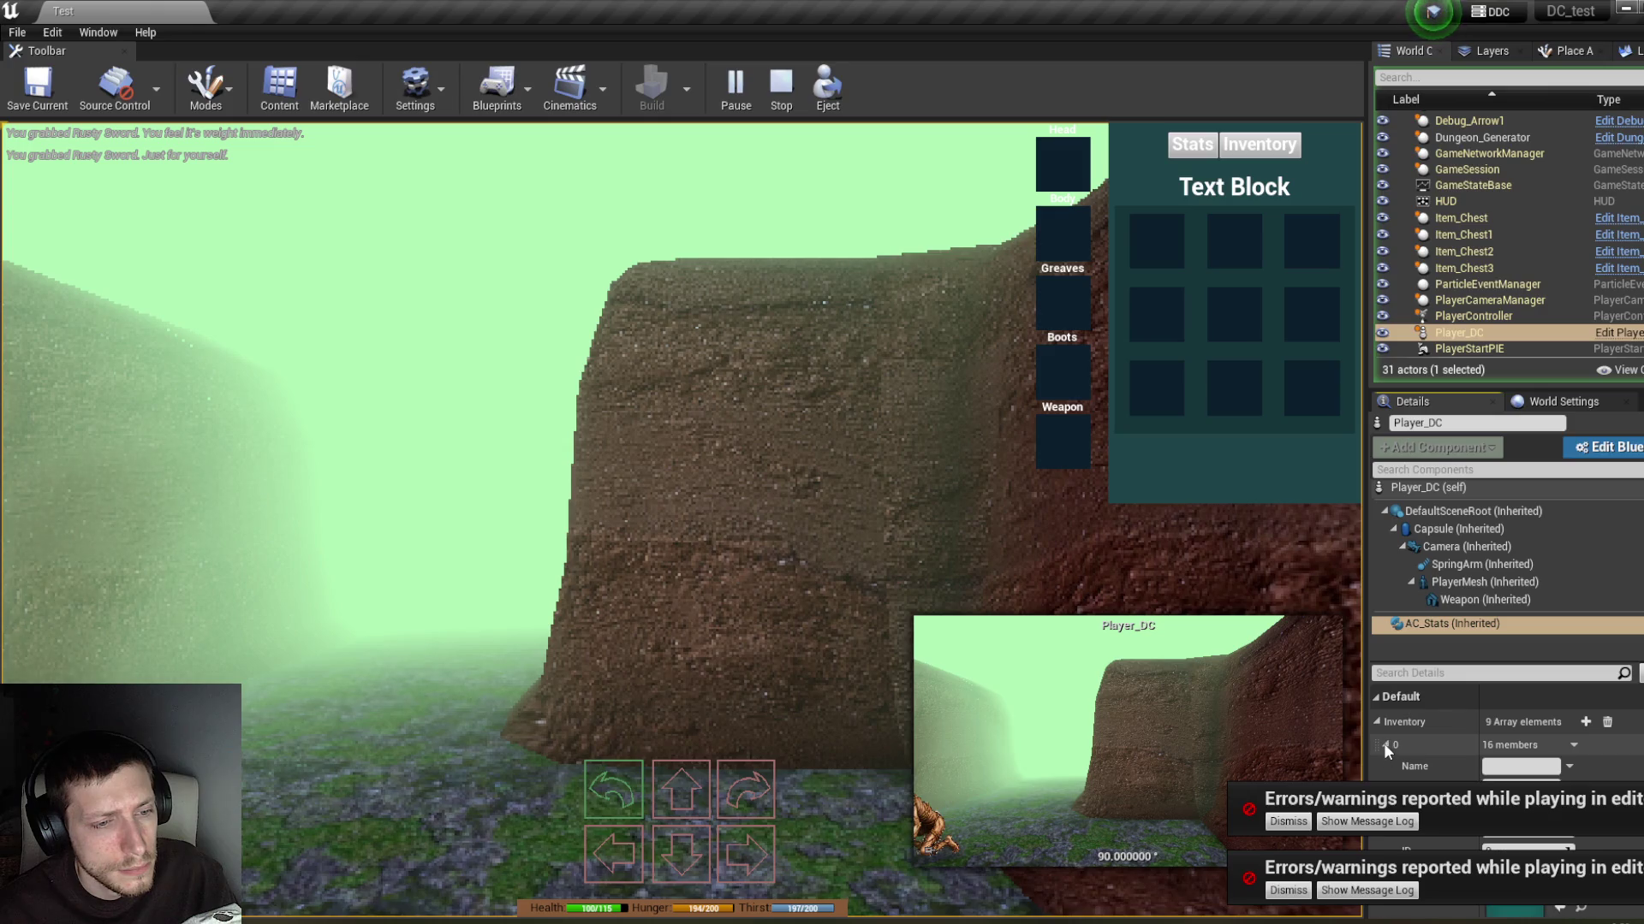
left_click(1385, 743)
left_click(1385, 762)
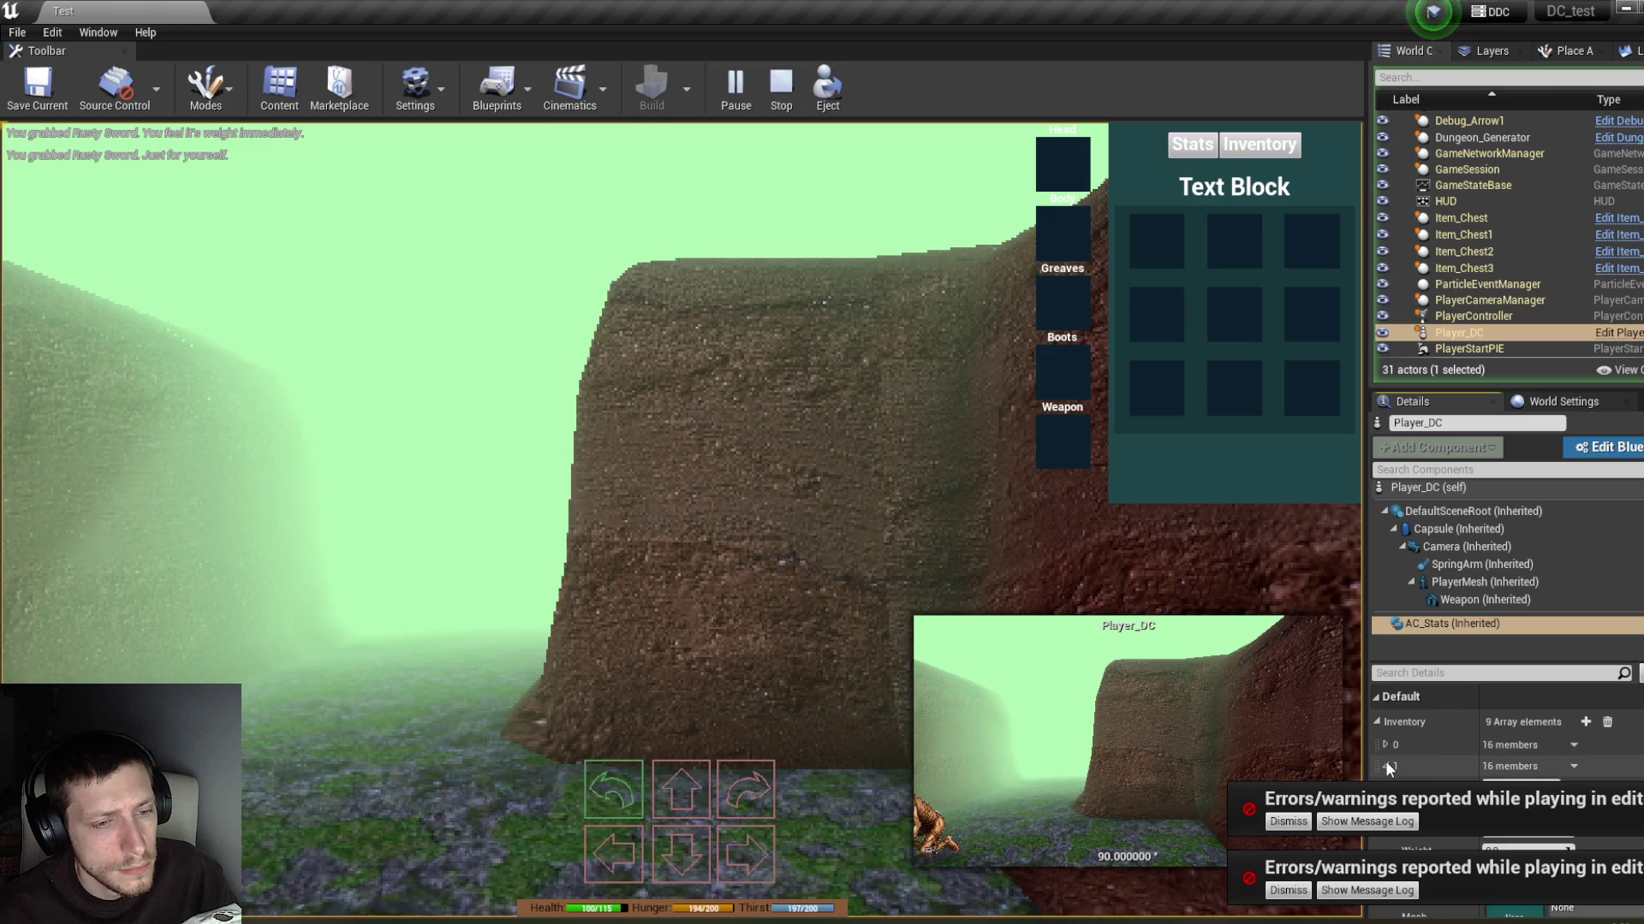
left_click(1385, 764)
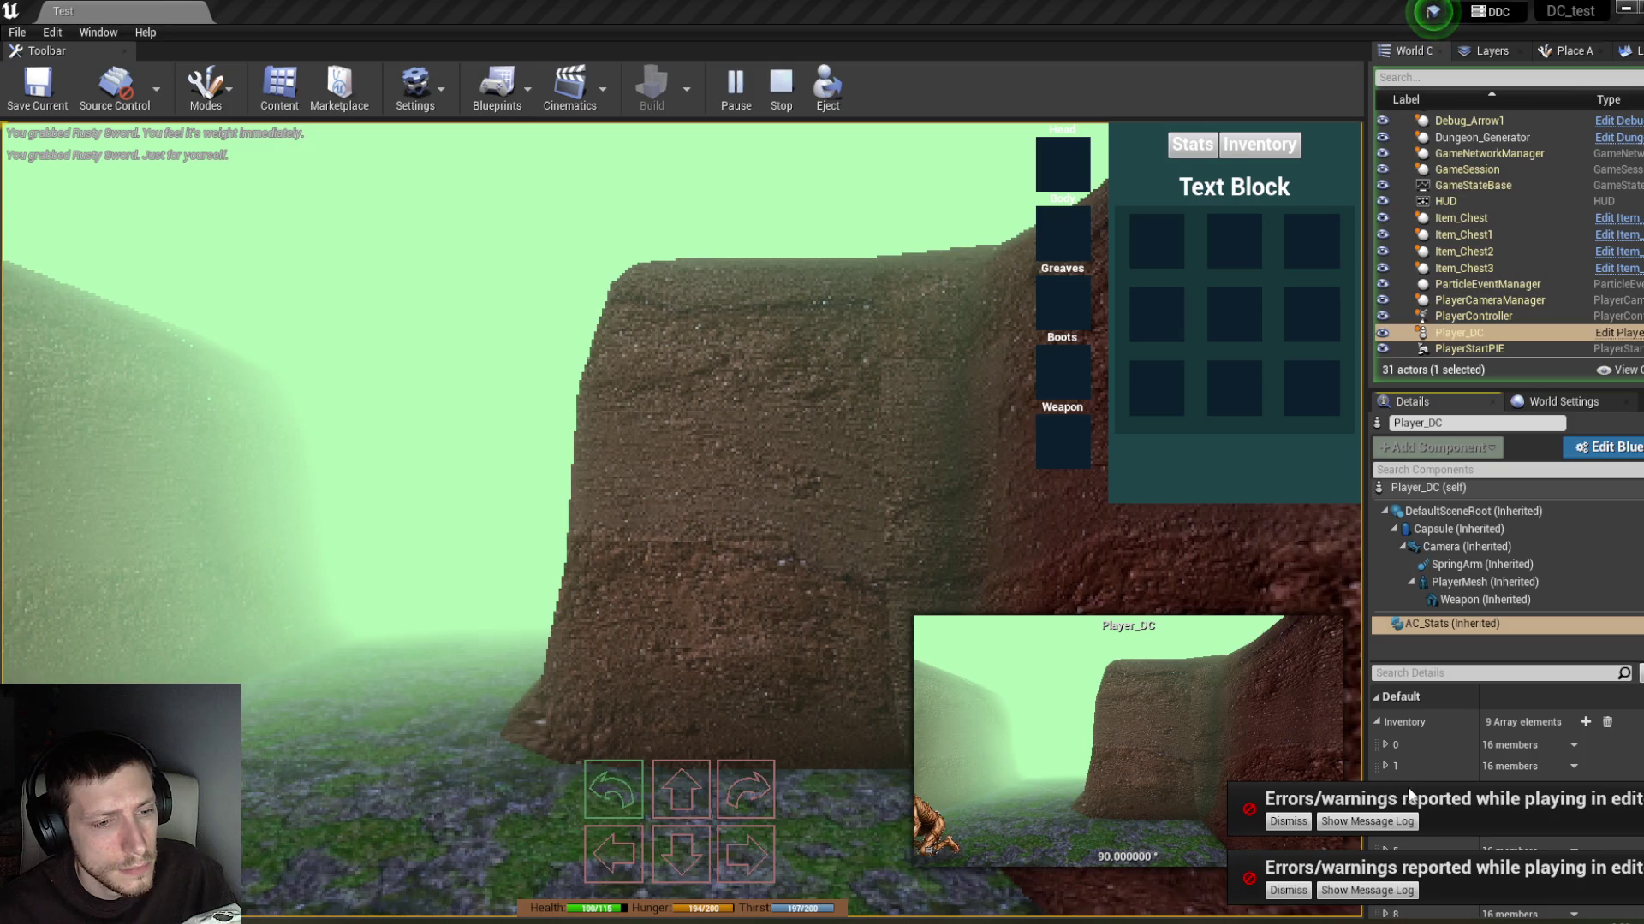
left_click(1387, 744)
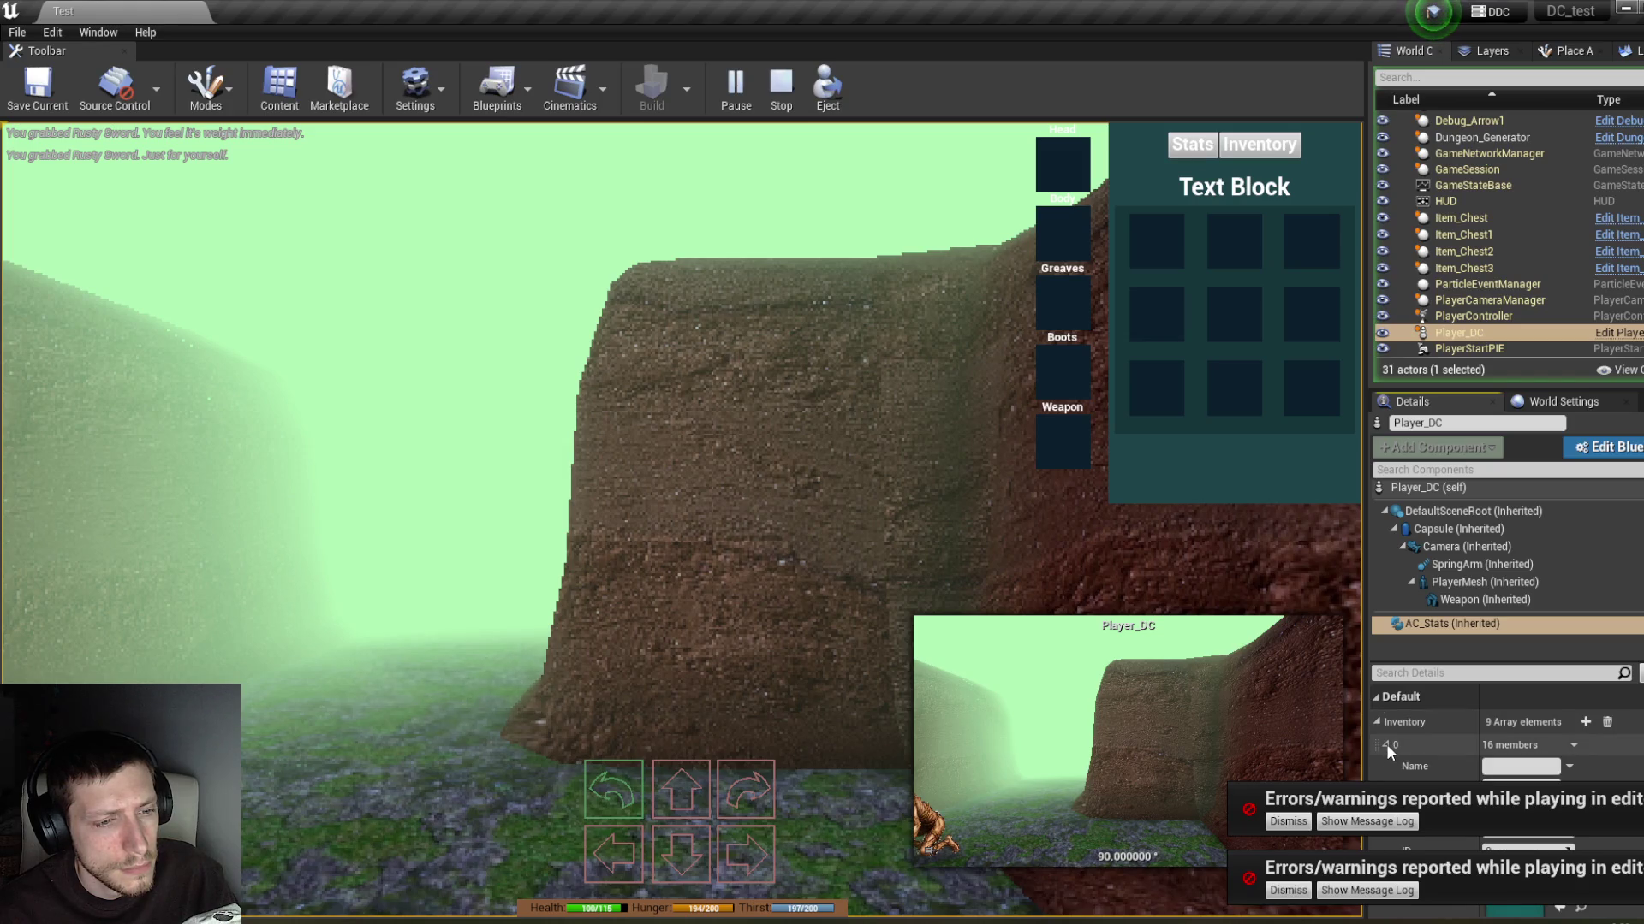
left_click(1385, 743)
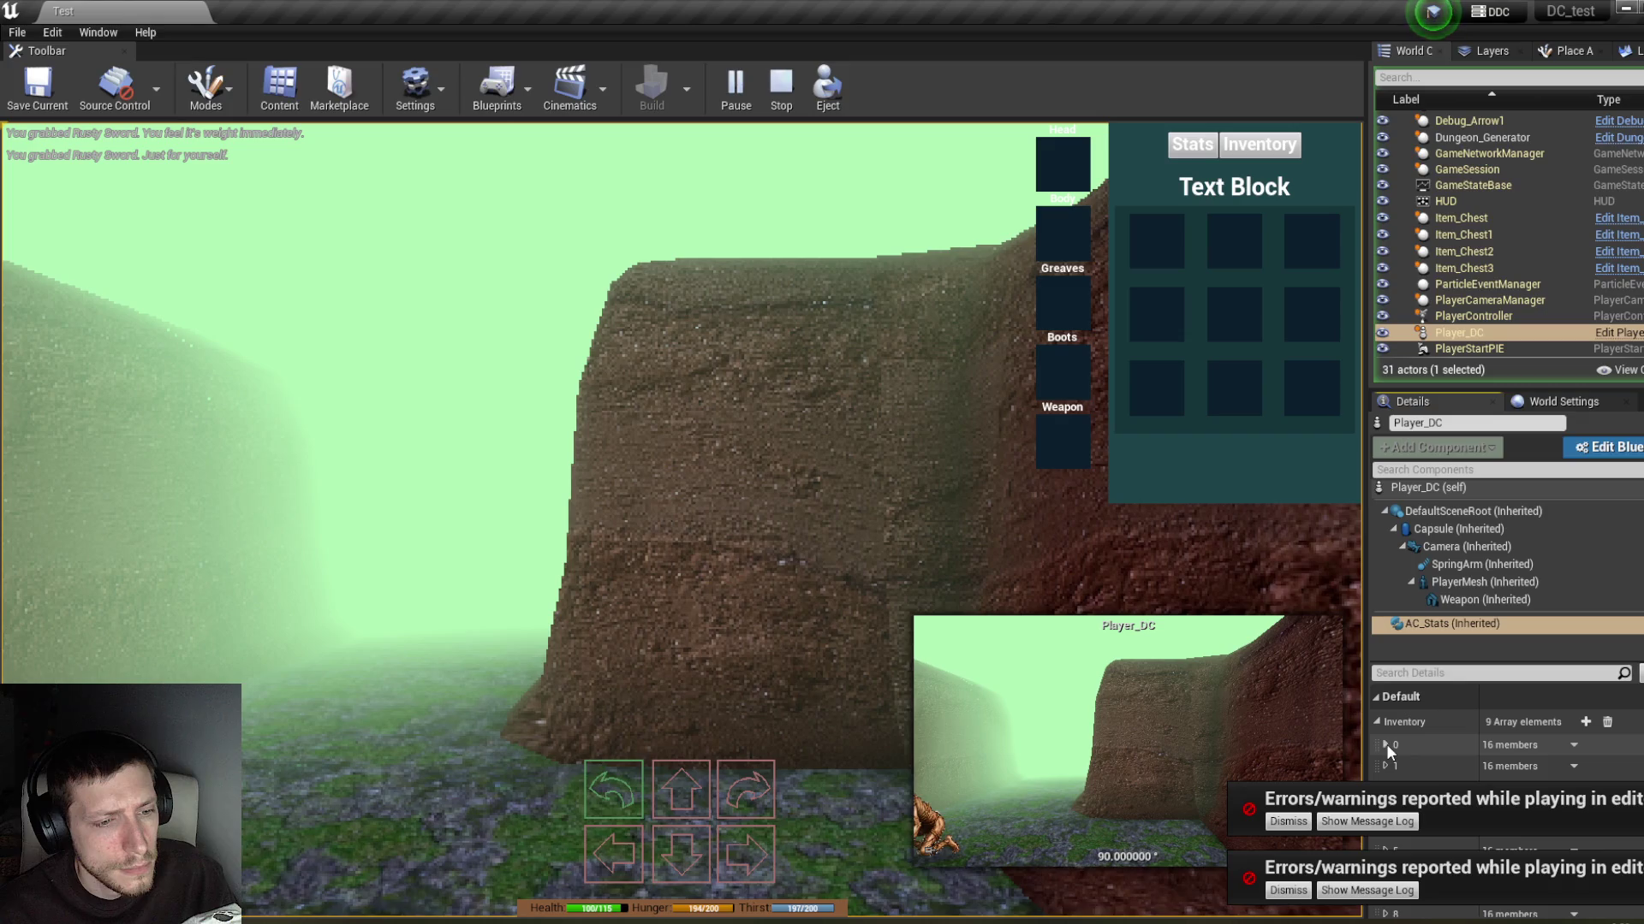
left_click(1387, 765)
left_click(1386, 766)
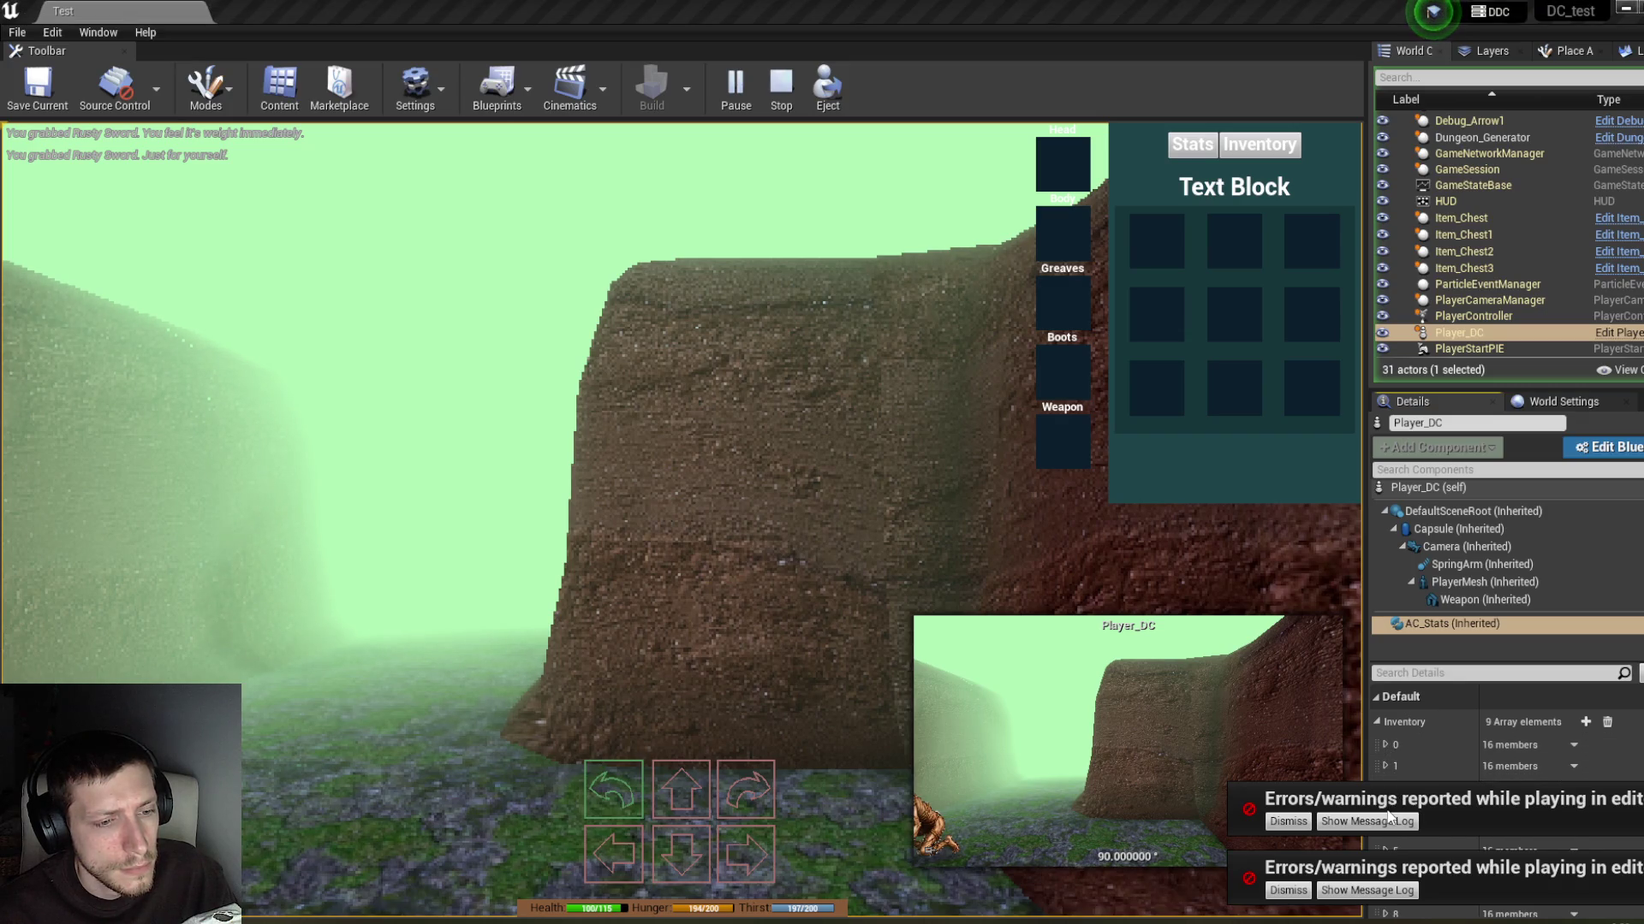
scroll(1391, 818, "down", 3)
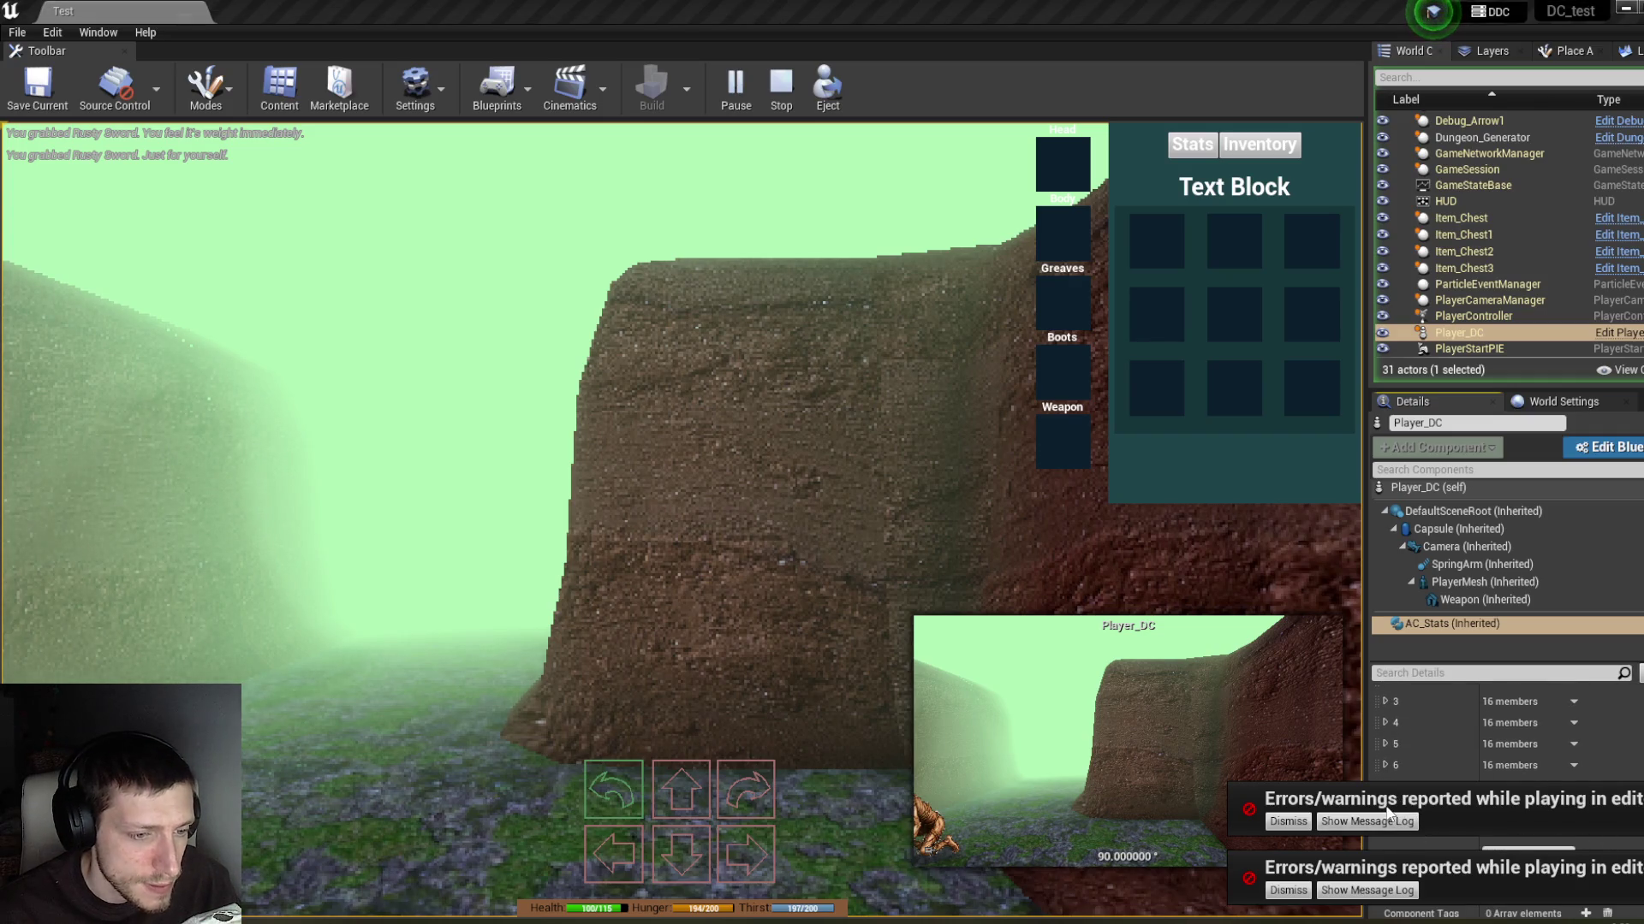
scroll(1575, 752, "up", 3)
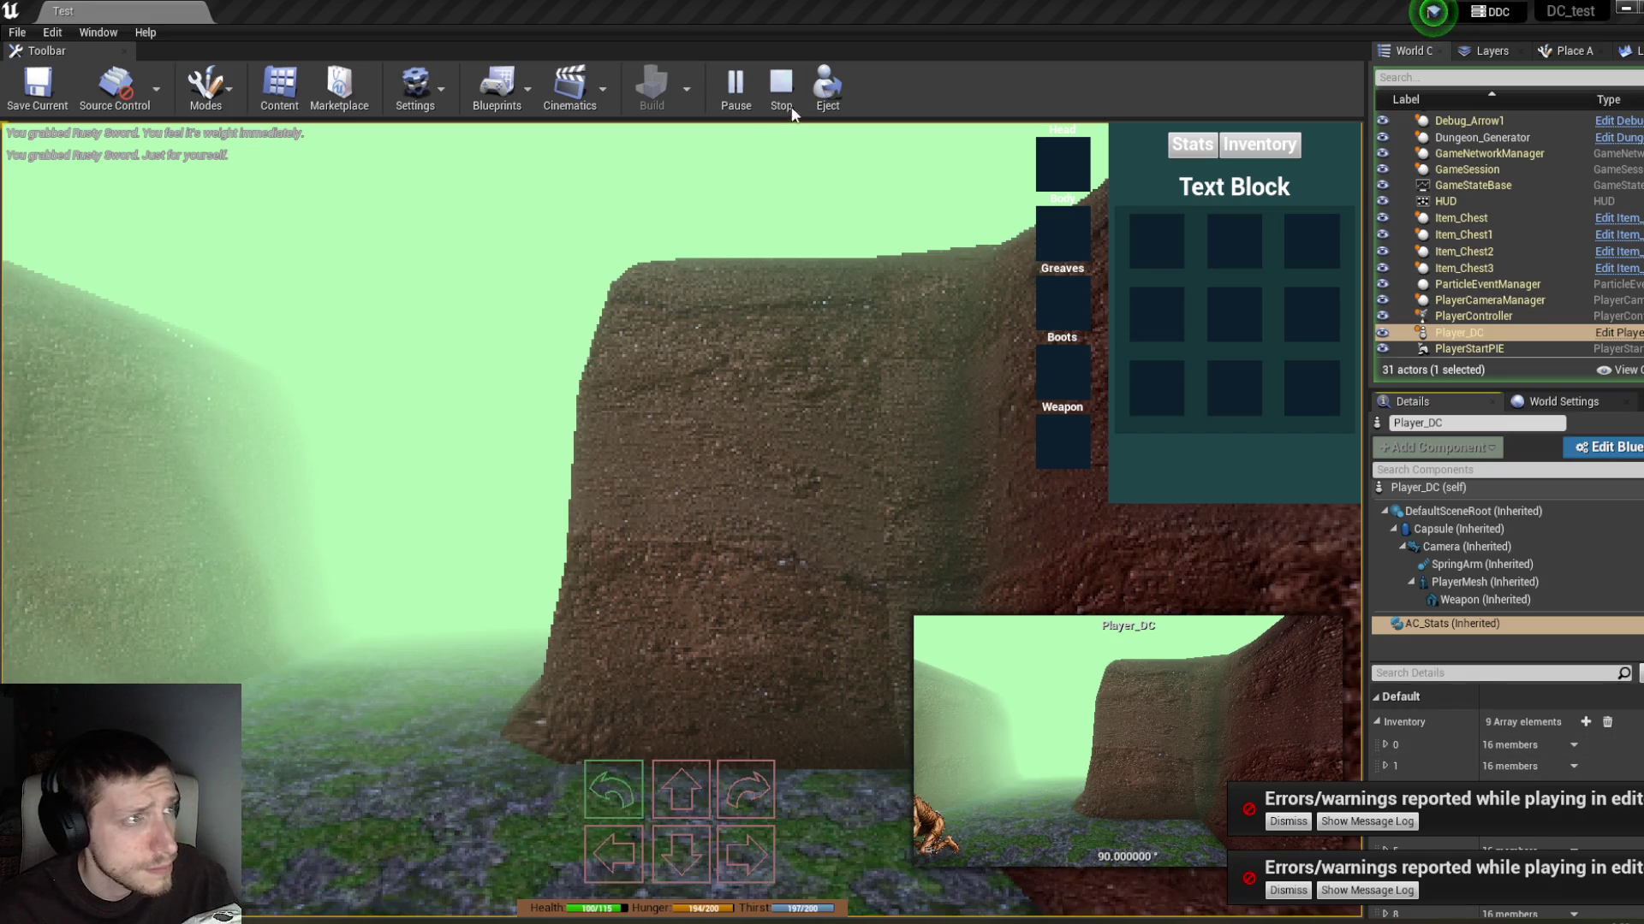
left_click(791, 110)
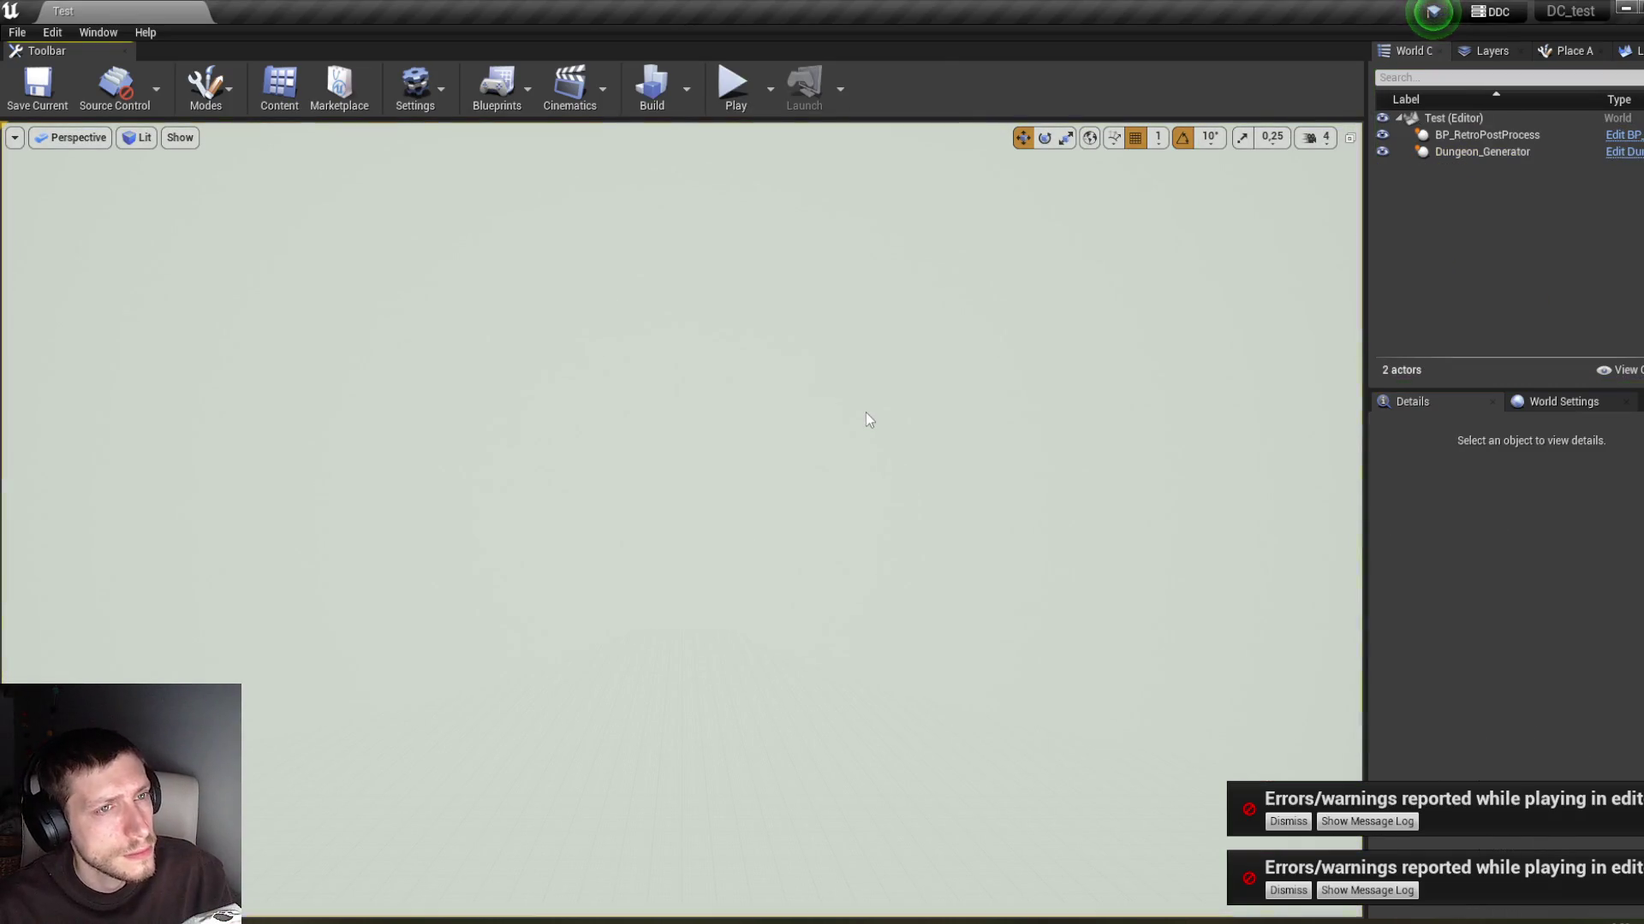
Step: Start a play session and move the Rusty Sword from the weapon slot into the inventory
left_click(733, 86)
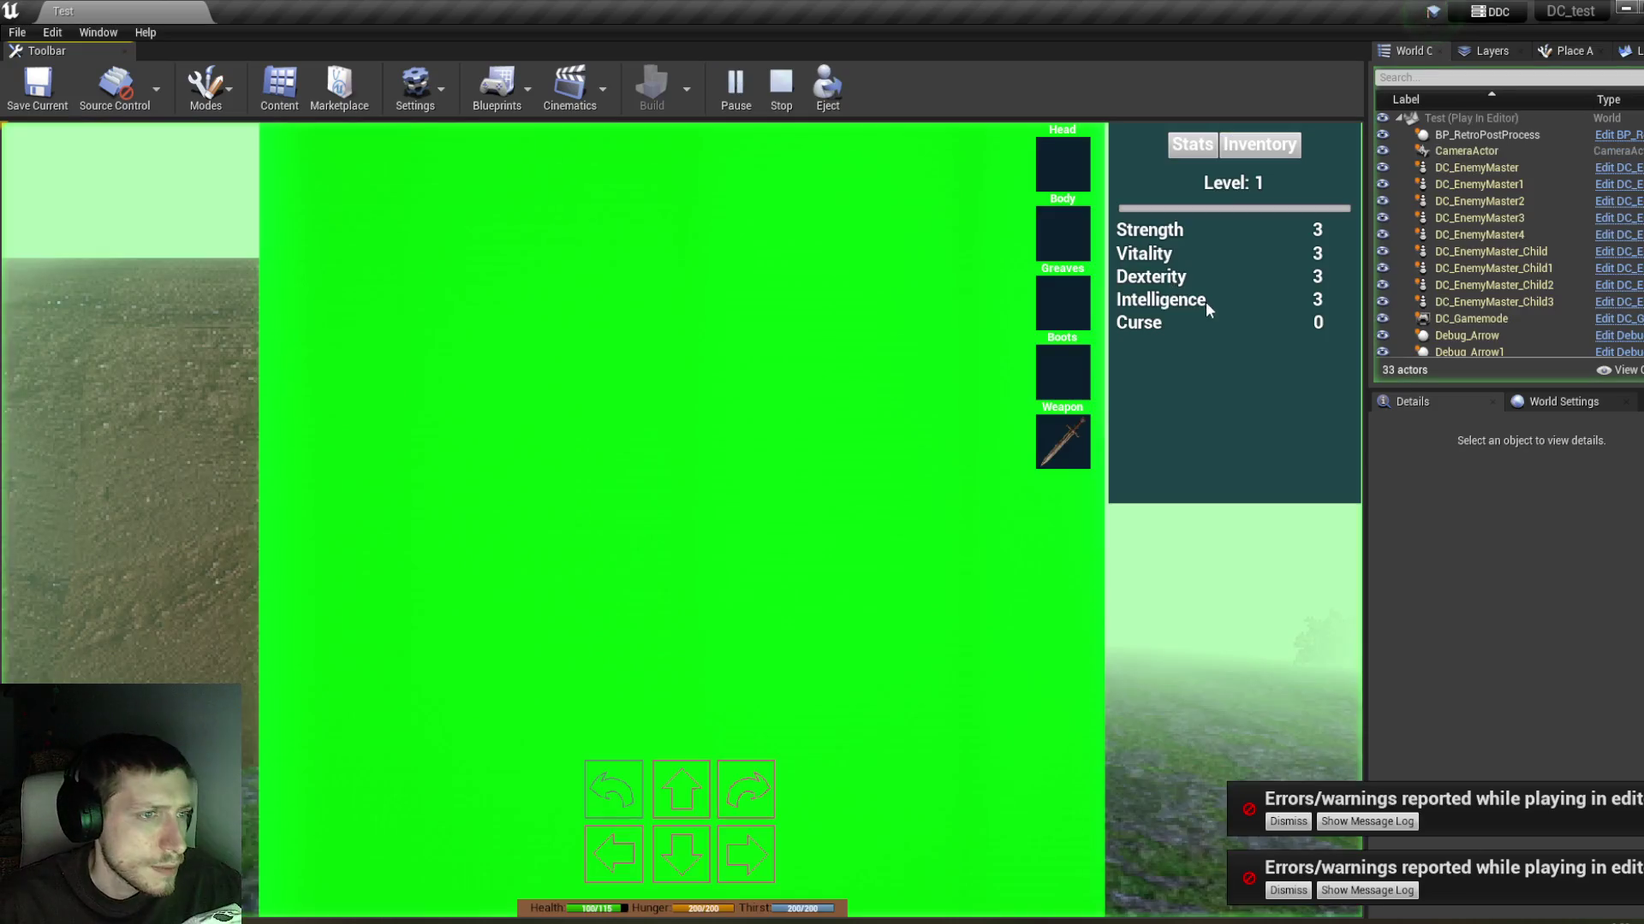
left_click(1251, 150)
left_click_drag(1064, 440, 1165, 233)
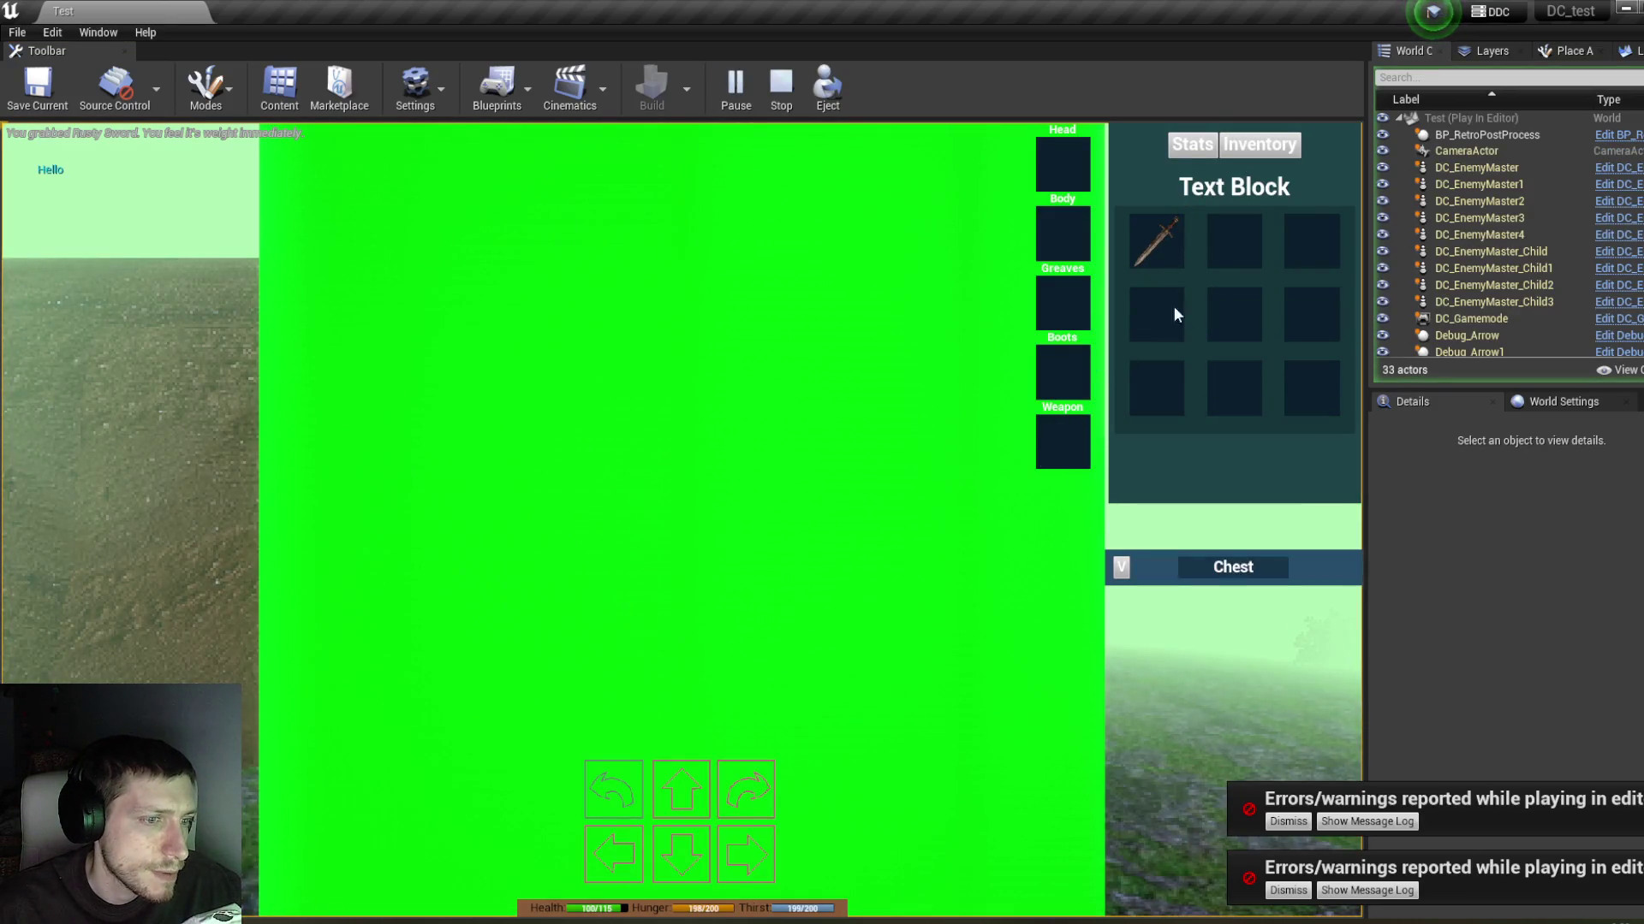
Step: Take the Dry Apple and Blue Potion out of the chest
left_click(1122, 567)
left_click(1188, 703)
left_click(1122, 568)
left_click(1294, 685)
left_click(1121, 567)
Step: Put the Rusty Sword and Dry Apple into the chest, then close and reopen it to check
mouse_move(1161, 244)
left_click_drag(1161, 245, 1163, 663)
mouse_move(1233, 240)
left_mouse_down()
mouse_move(1246, 454)
mouse_move(1299, 692)
left_mouse_up()
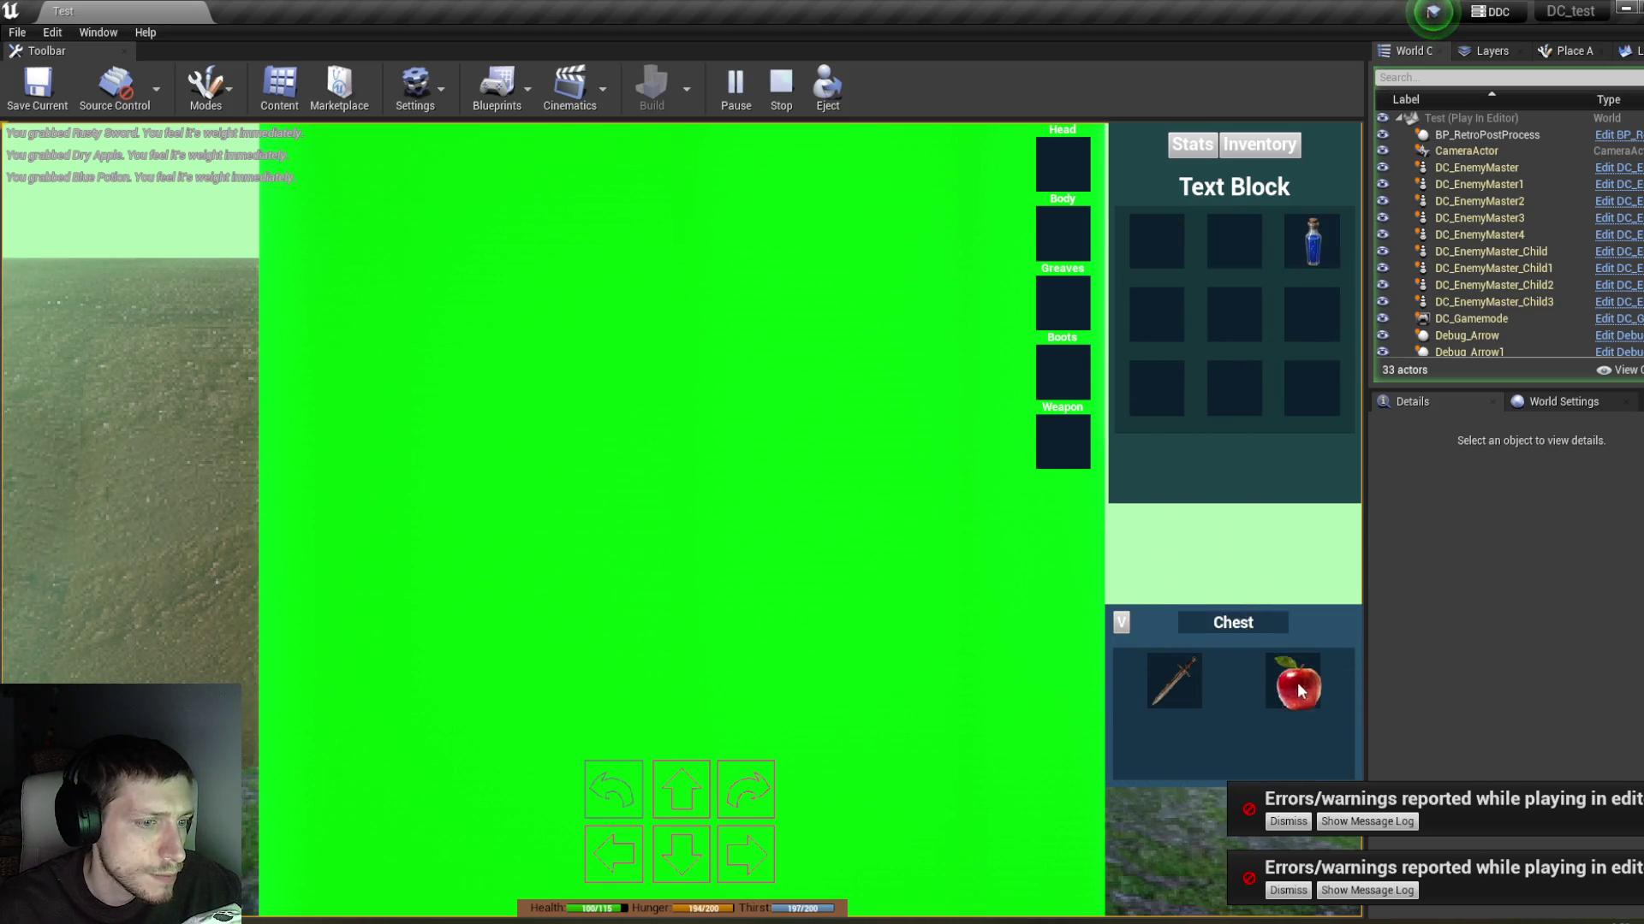
left_click(1123, 622)
left_click(1122, 569)
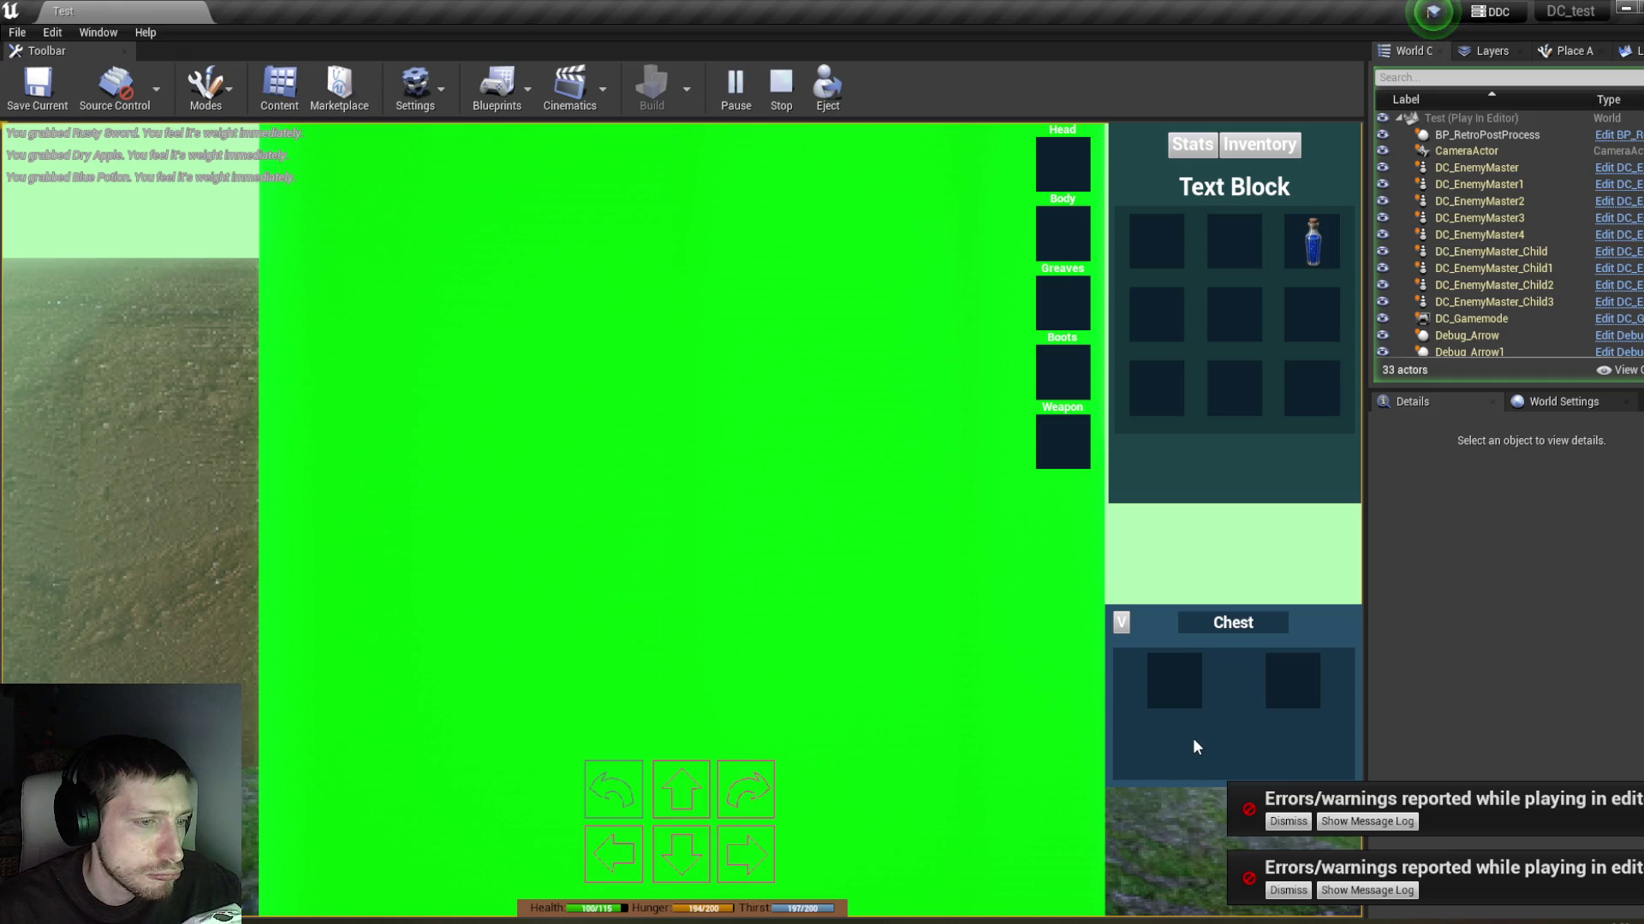
left_click(1122, 623)
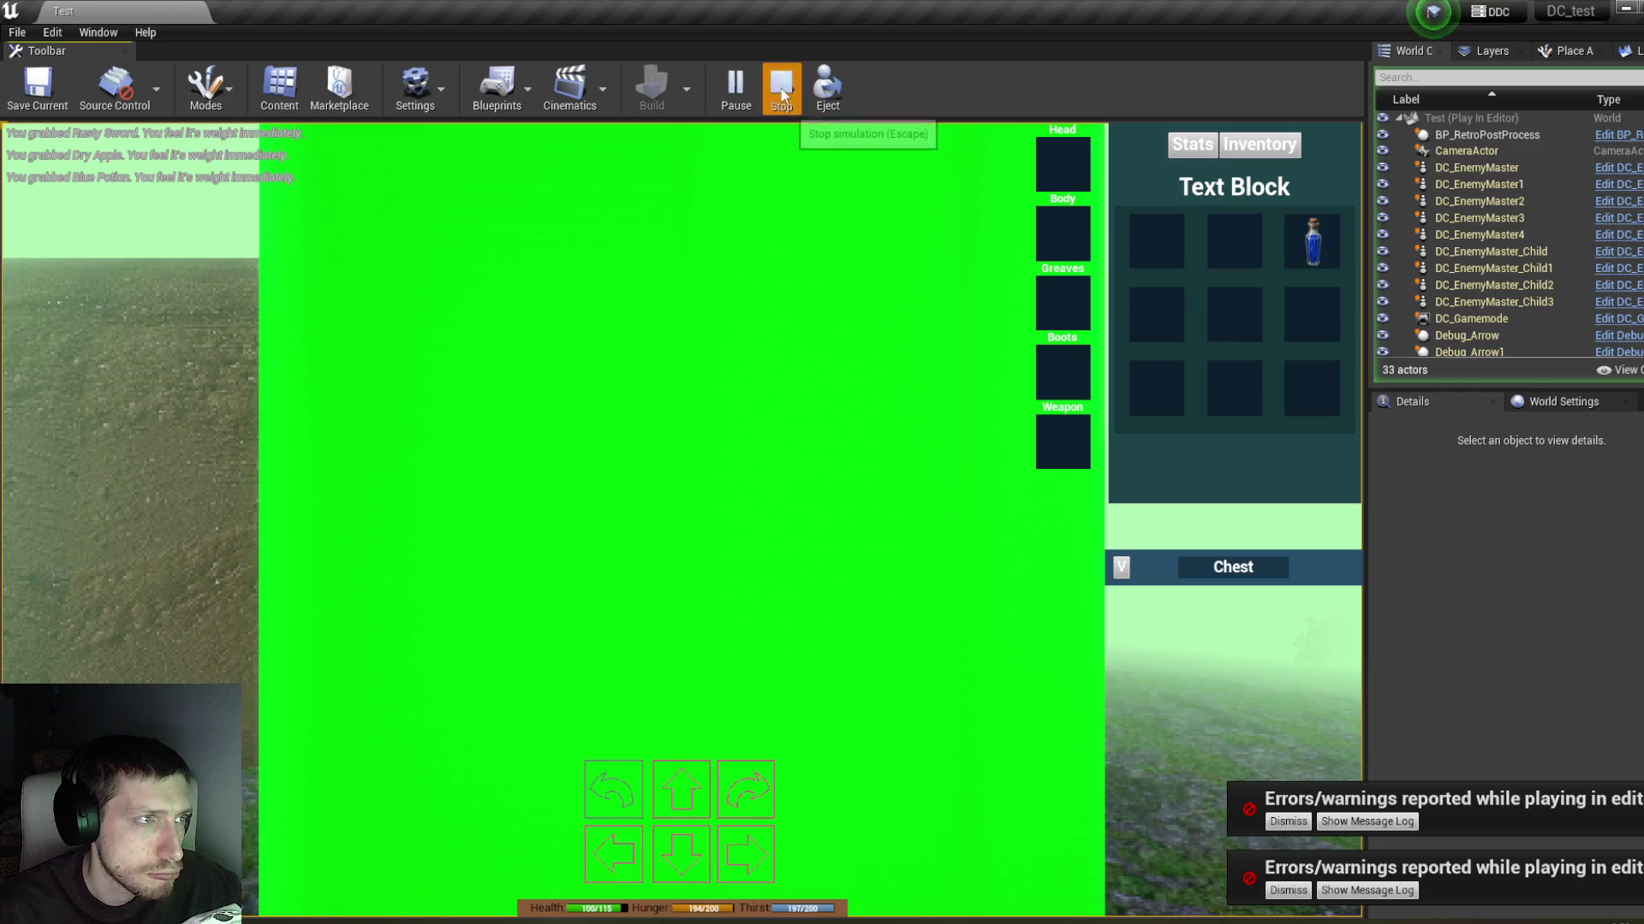
Step: Stop play, review InventorySlot's On Drop graph and its item ID != 0 check, then minimize it
left_click(781, 95)
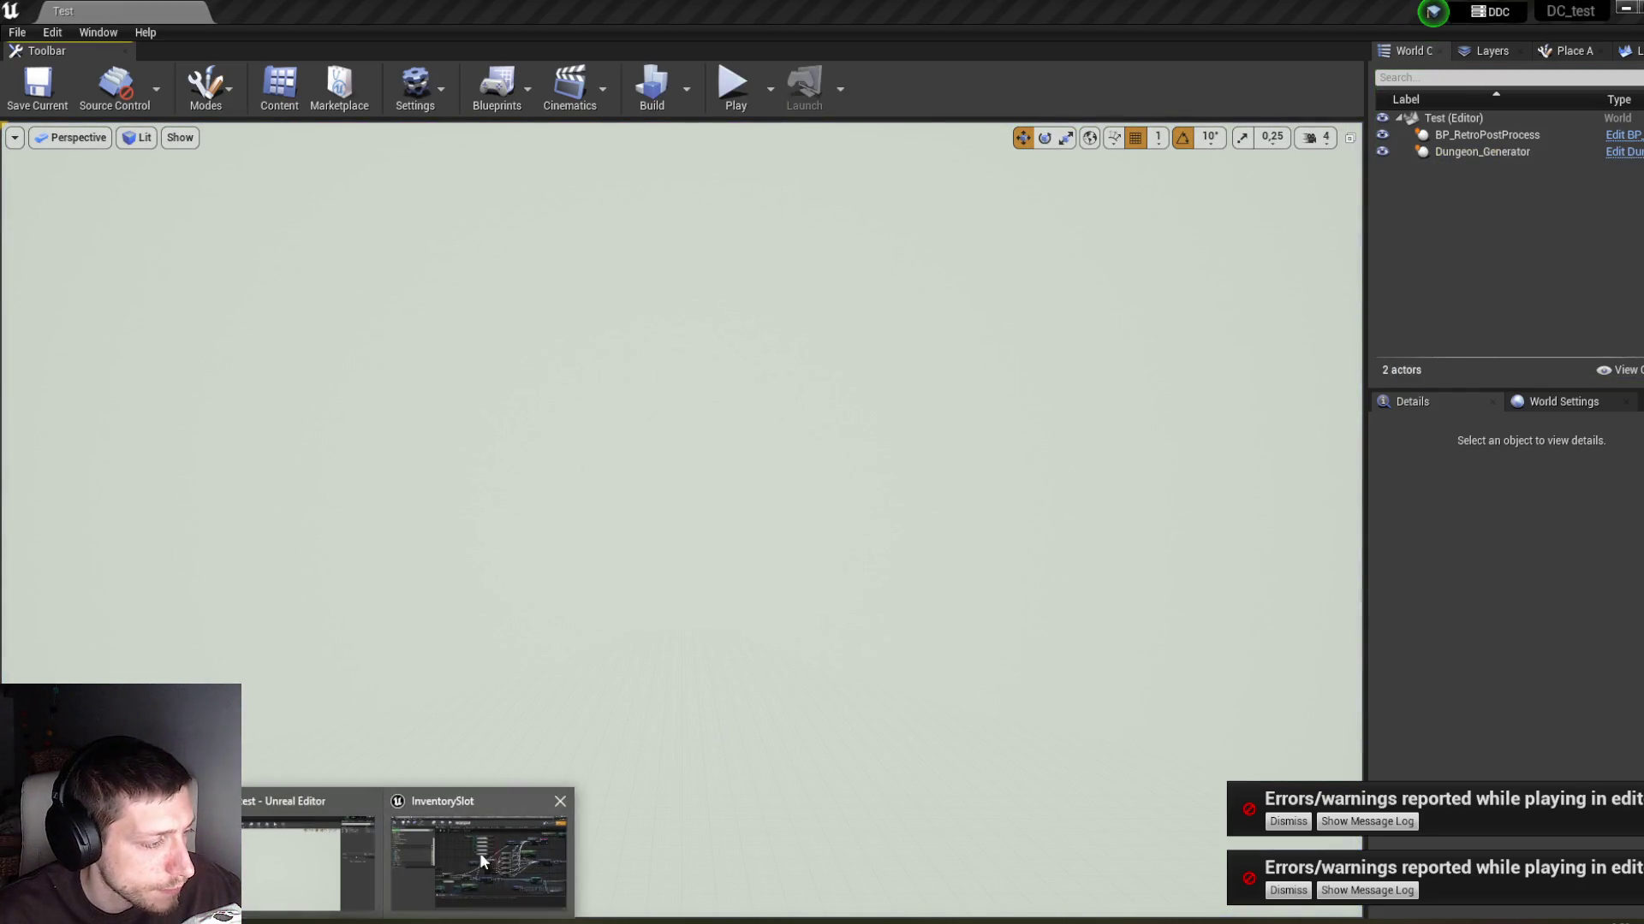
left_click(479, 859)
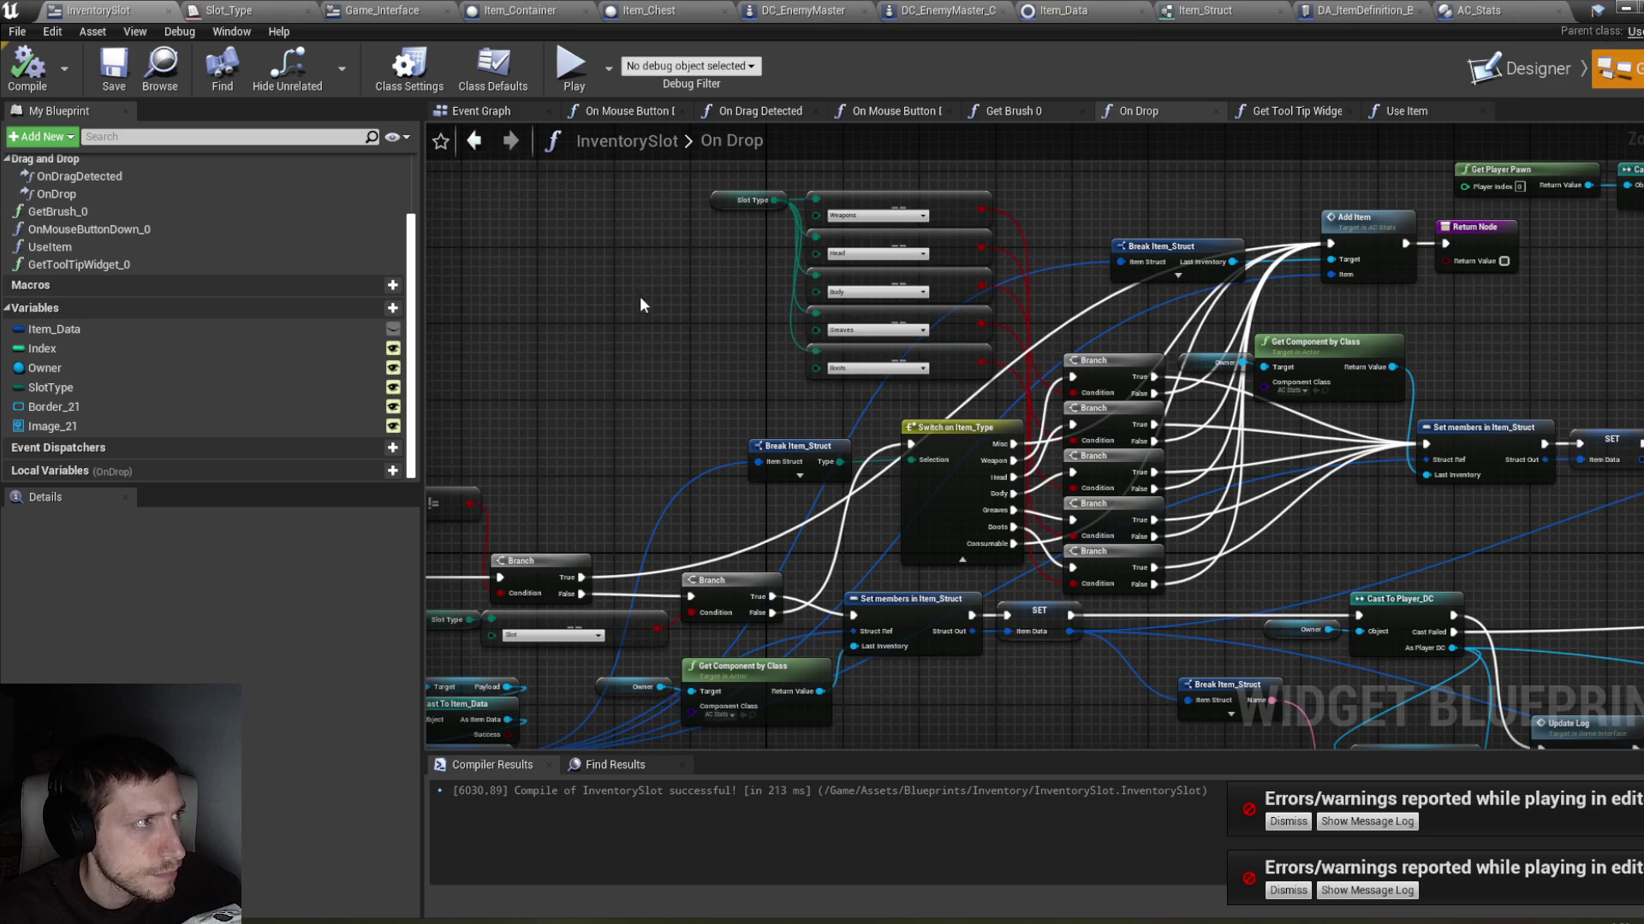
mouse_move(1035, 229)
left_mouse_down()
mouse_move(1344, 101)
mouse_move(1430, 93)
left_mouse_up()
scroll(912, 343, "up", 3)
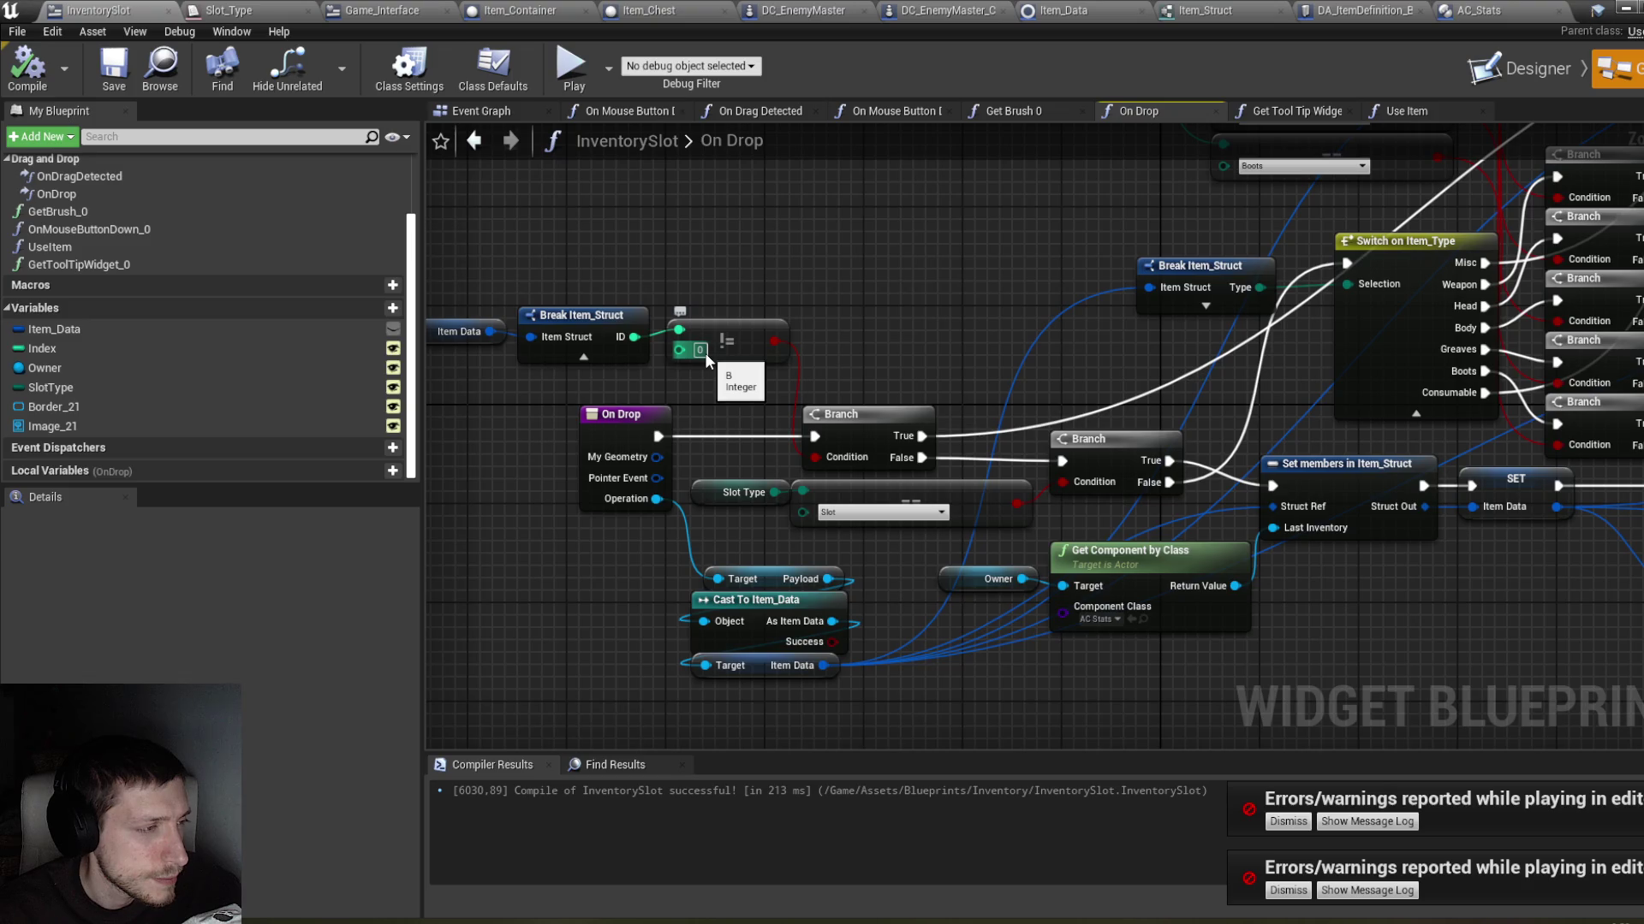
left_click(1624, 9)
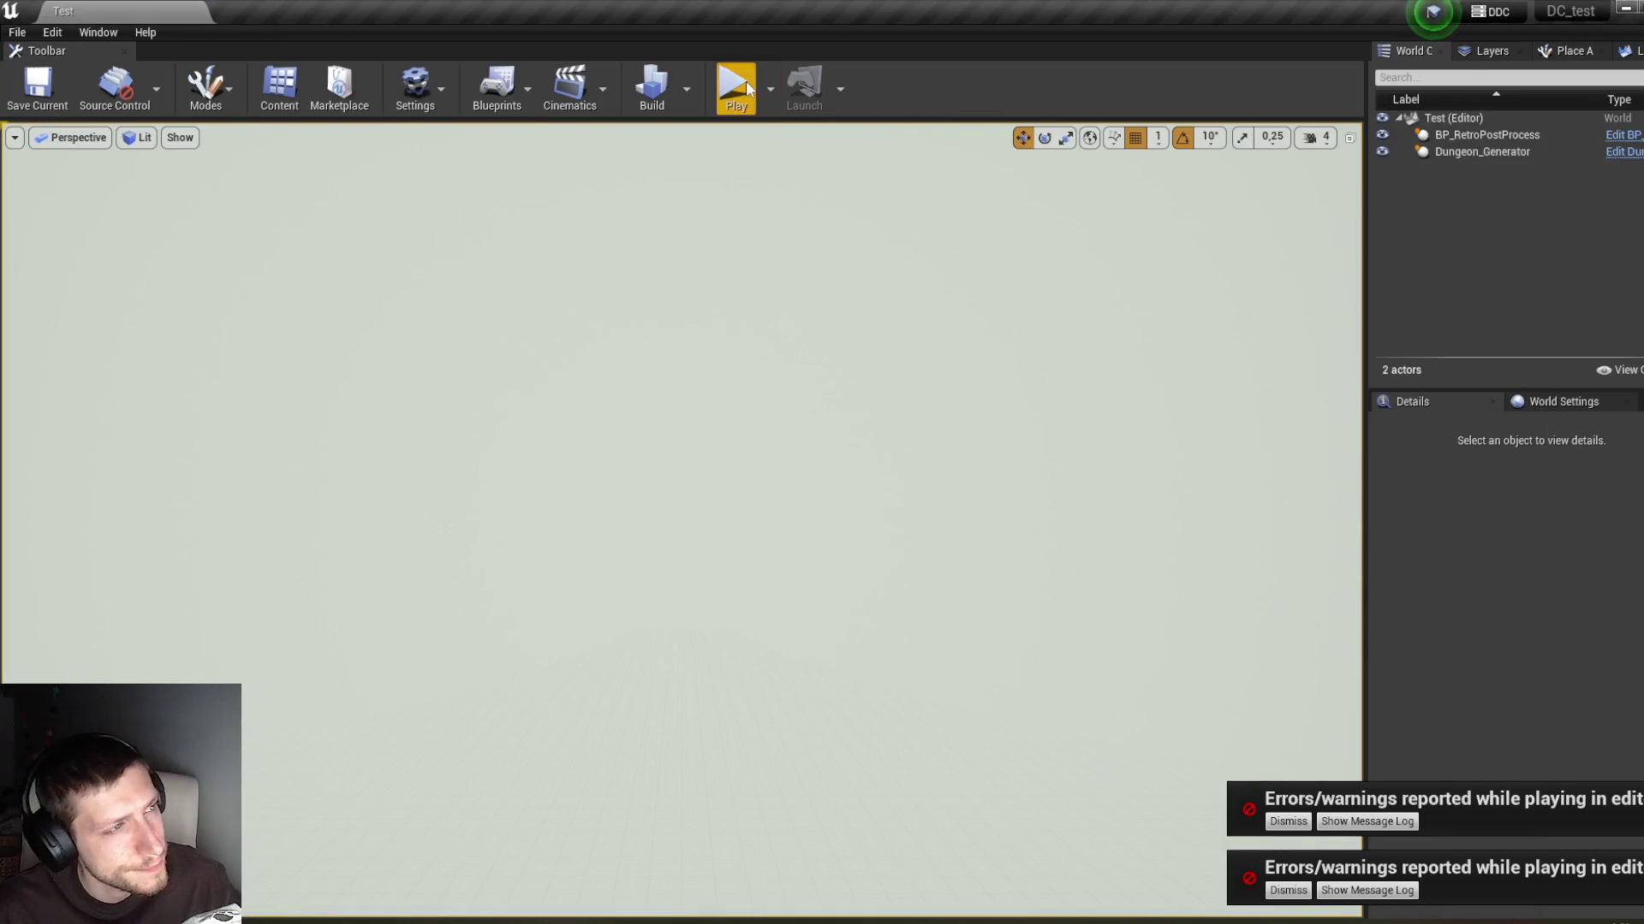
Step: Play, kill the Condemned, and move the Black Potion from the Pile of Flesh into the inventory
left_click(741, 83)
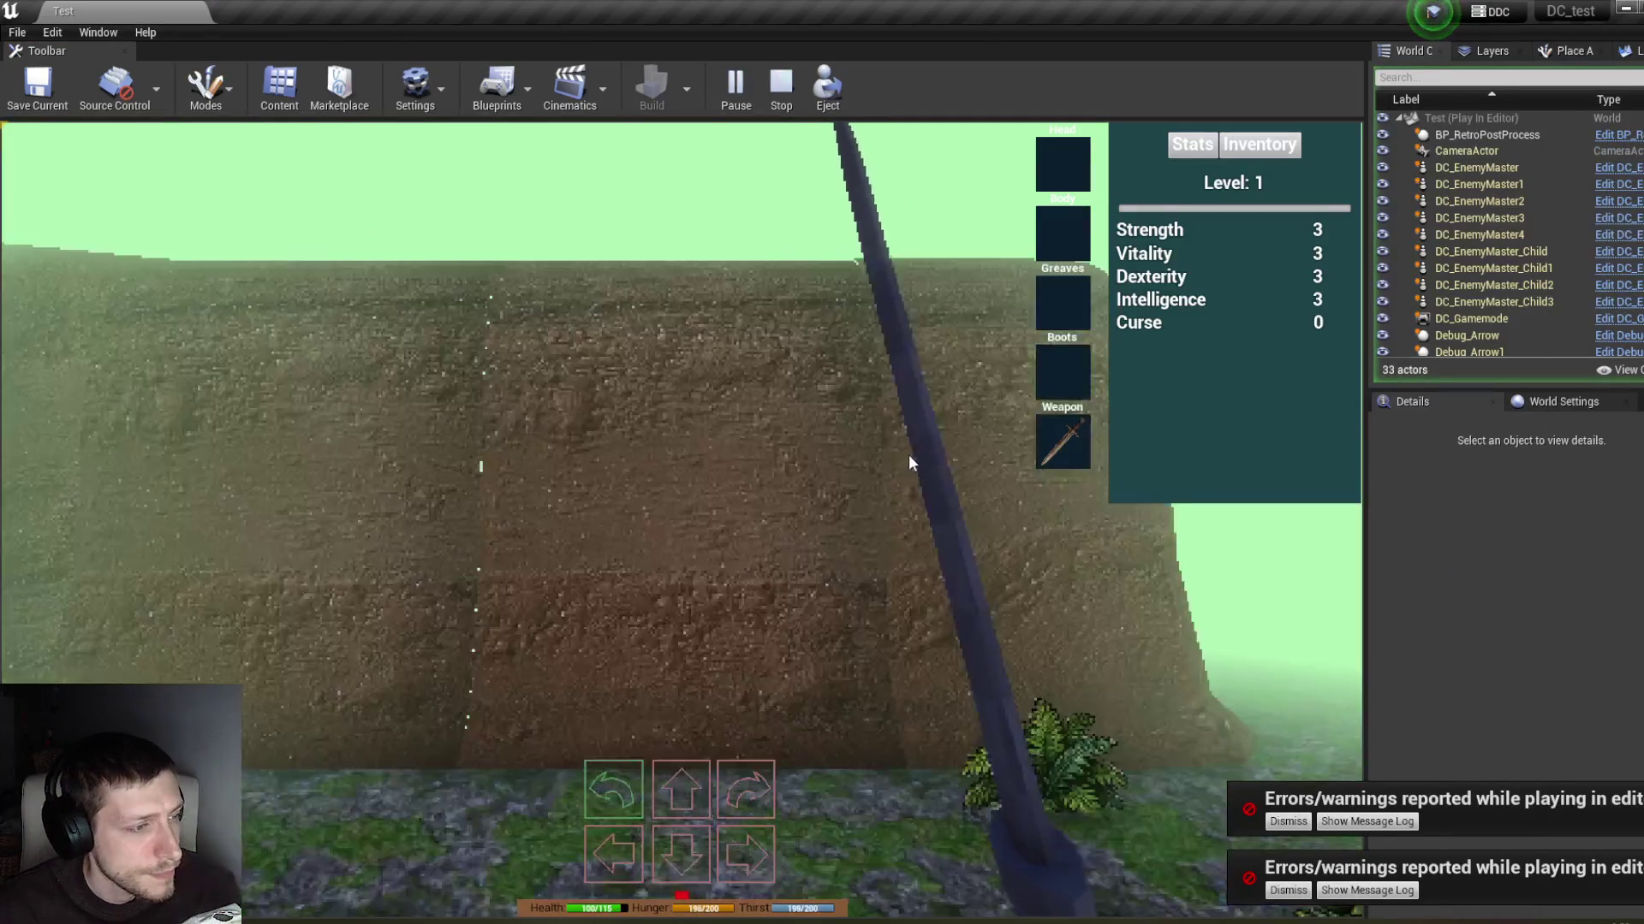
key("e")
key("w")
key("w")
key("w")
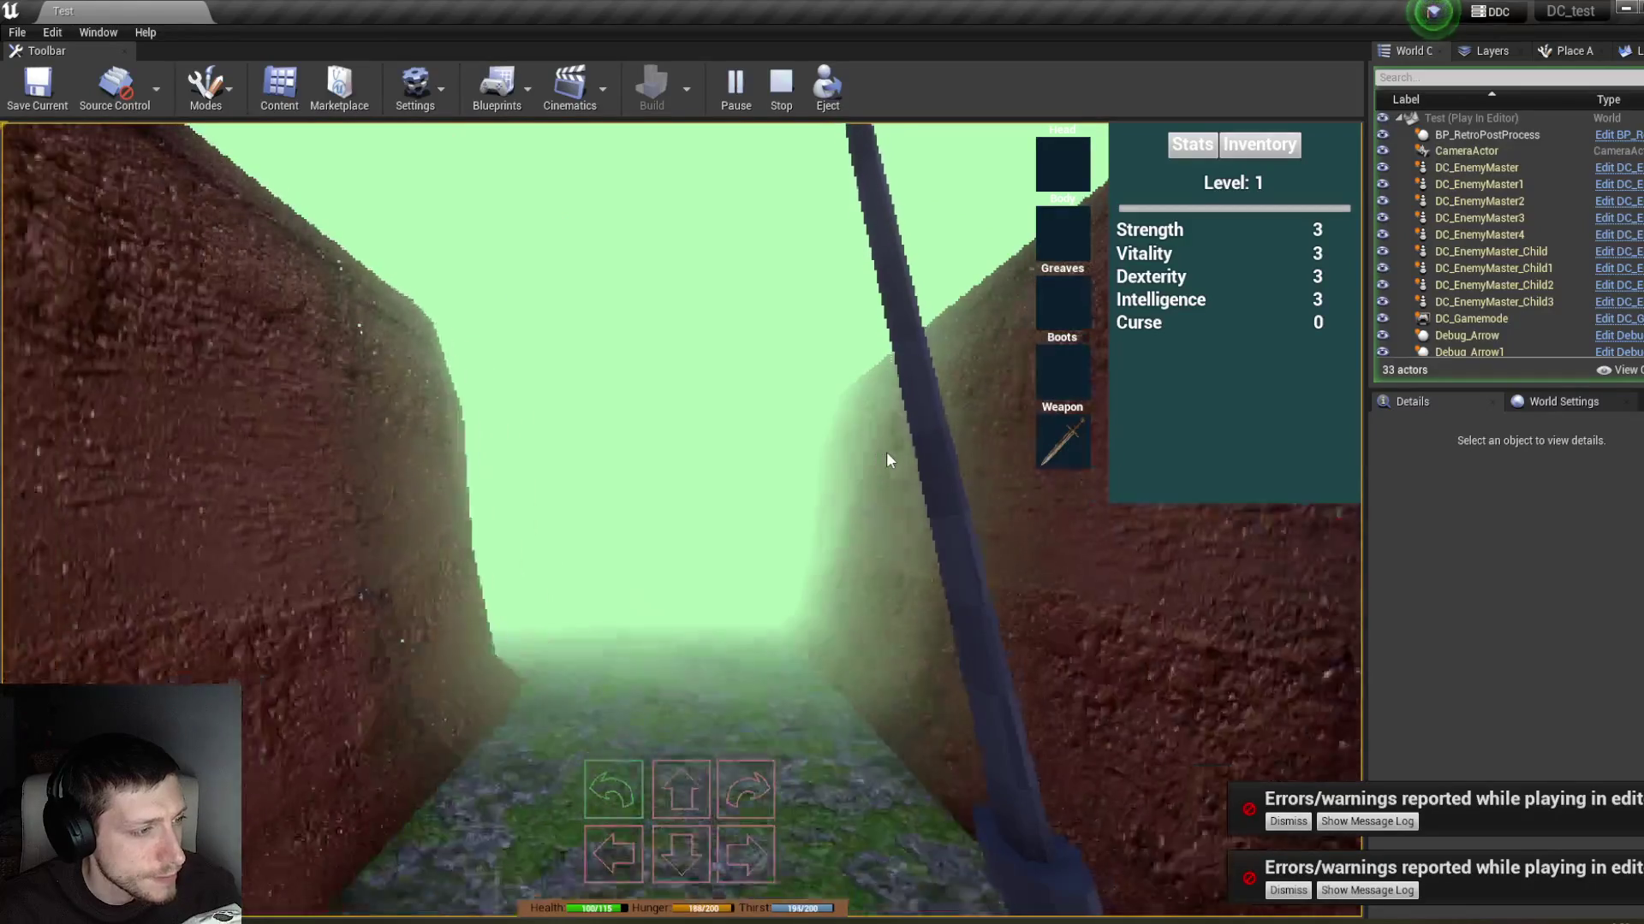
left_click(886, 460)
left_click(886, 460)
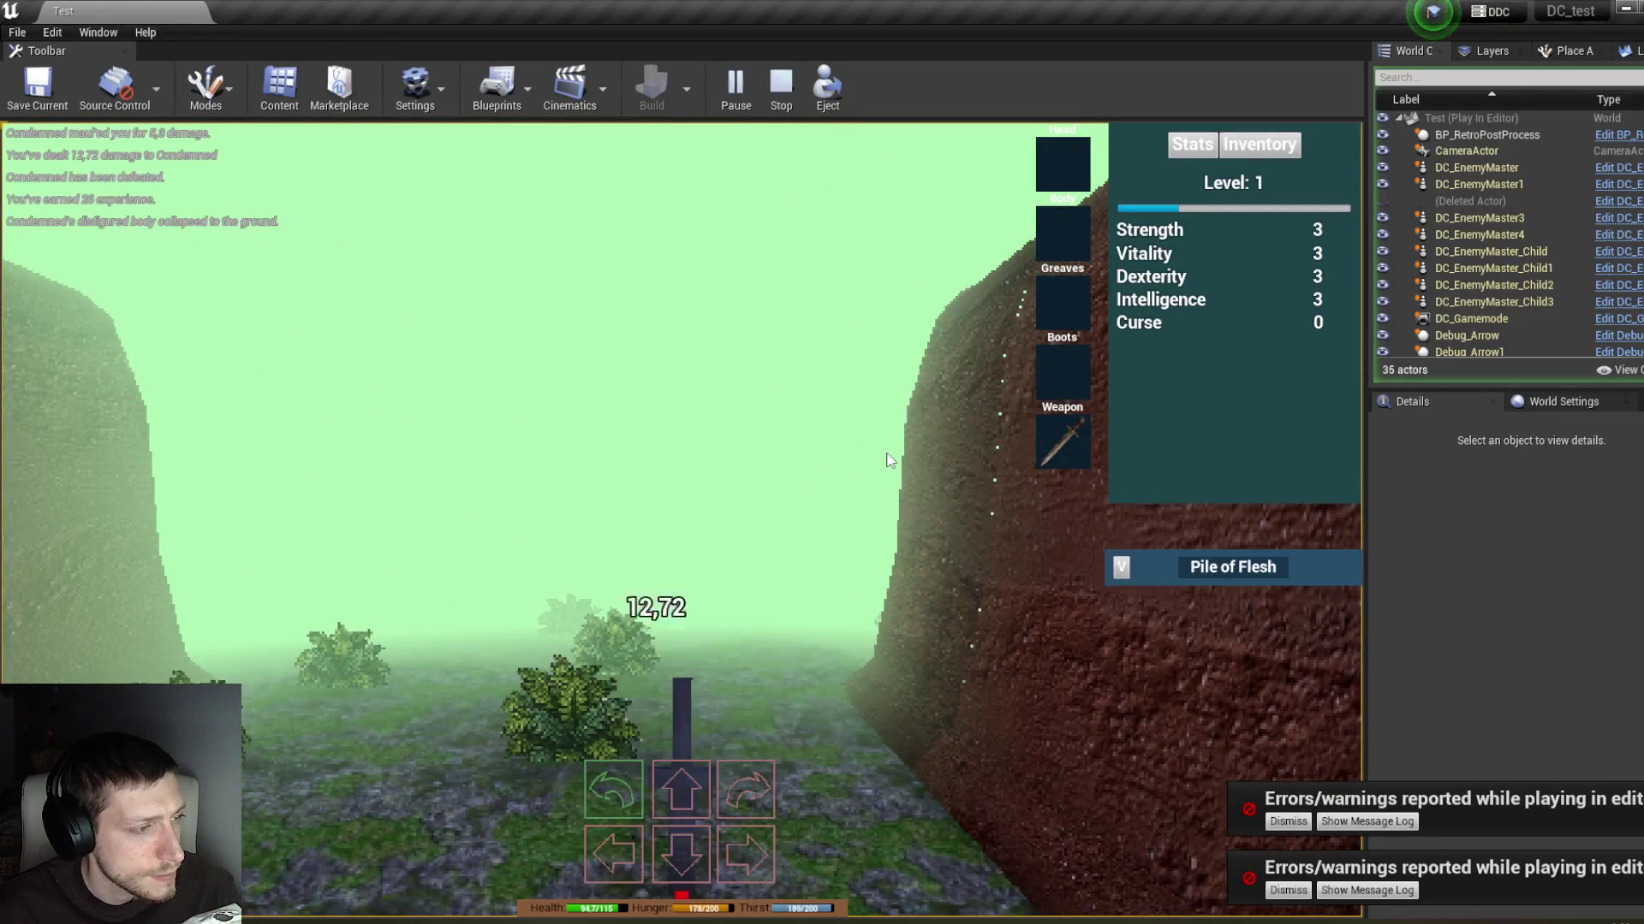
left_click(1124, 568)
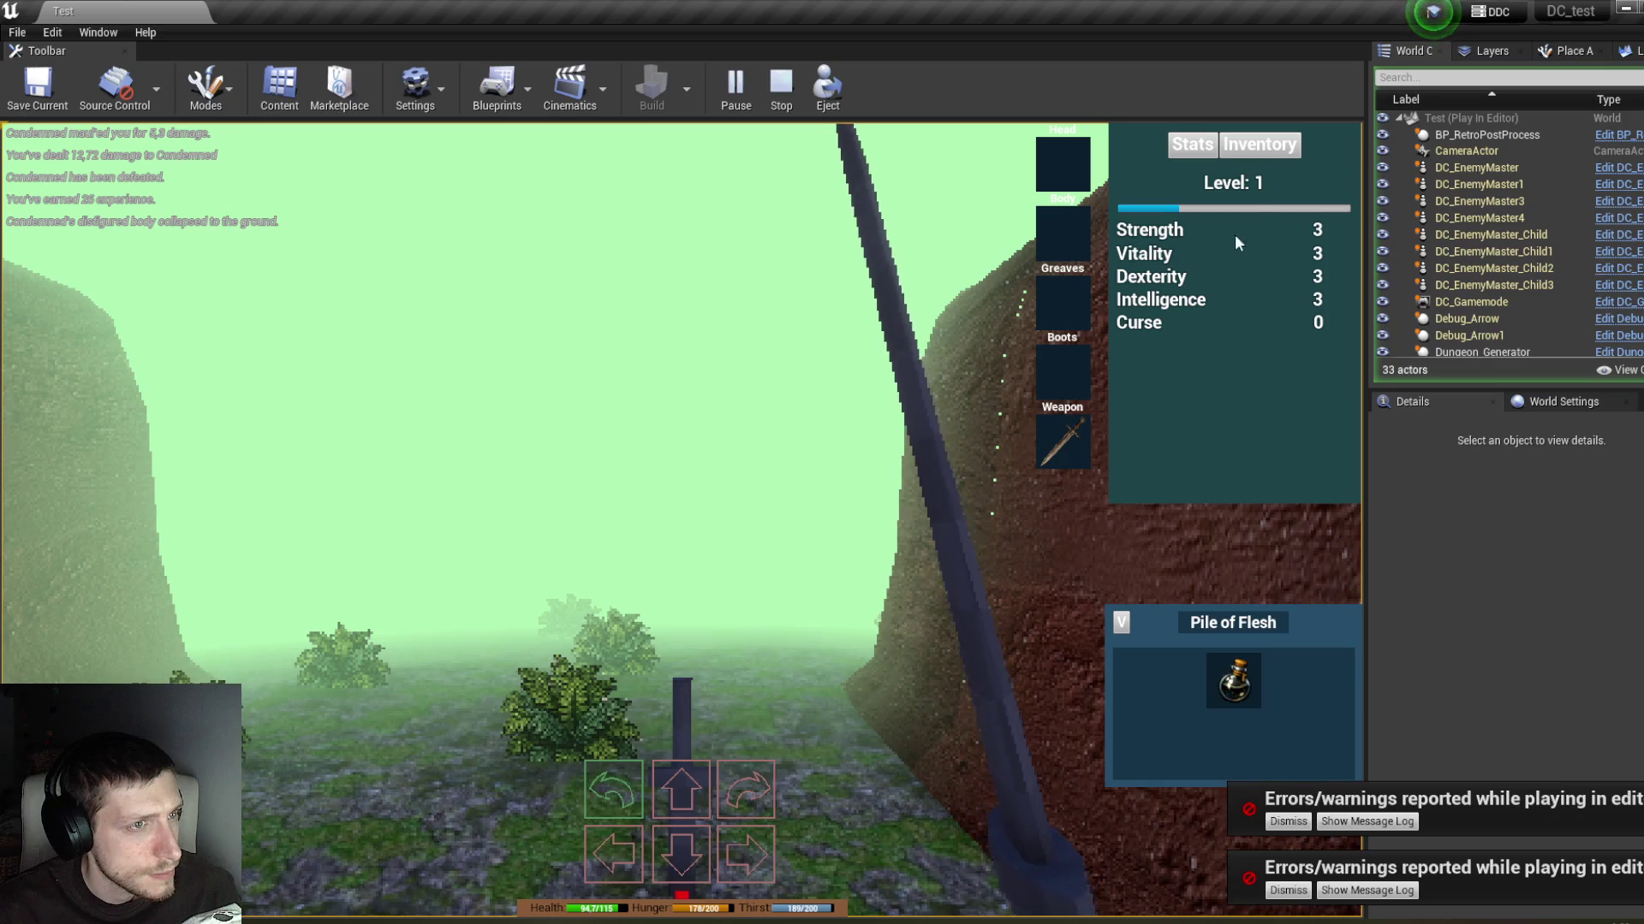
left_click(1259, 144)
left_click_drag(1234, 676, 1168, 240)
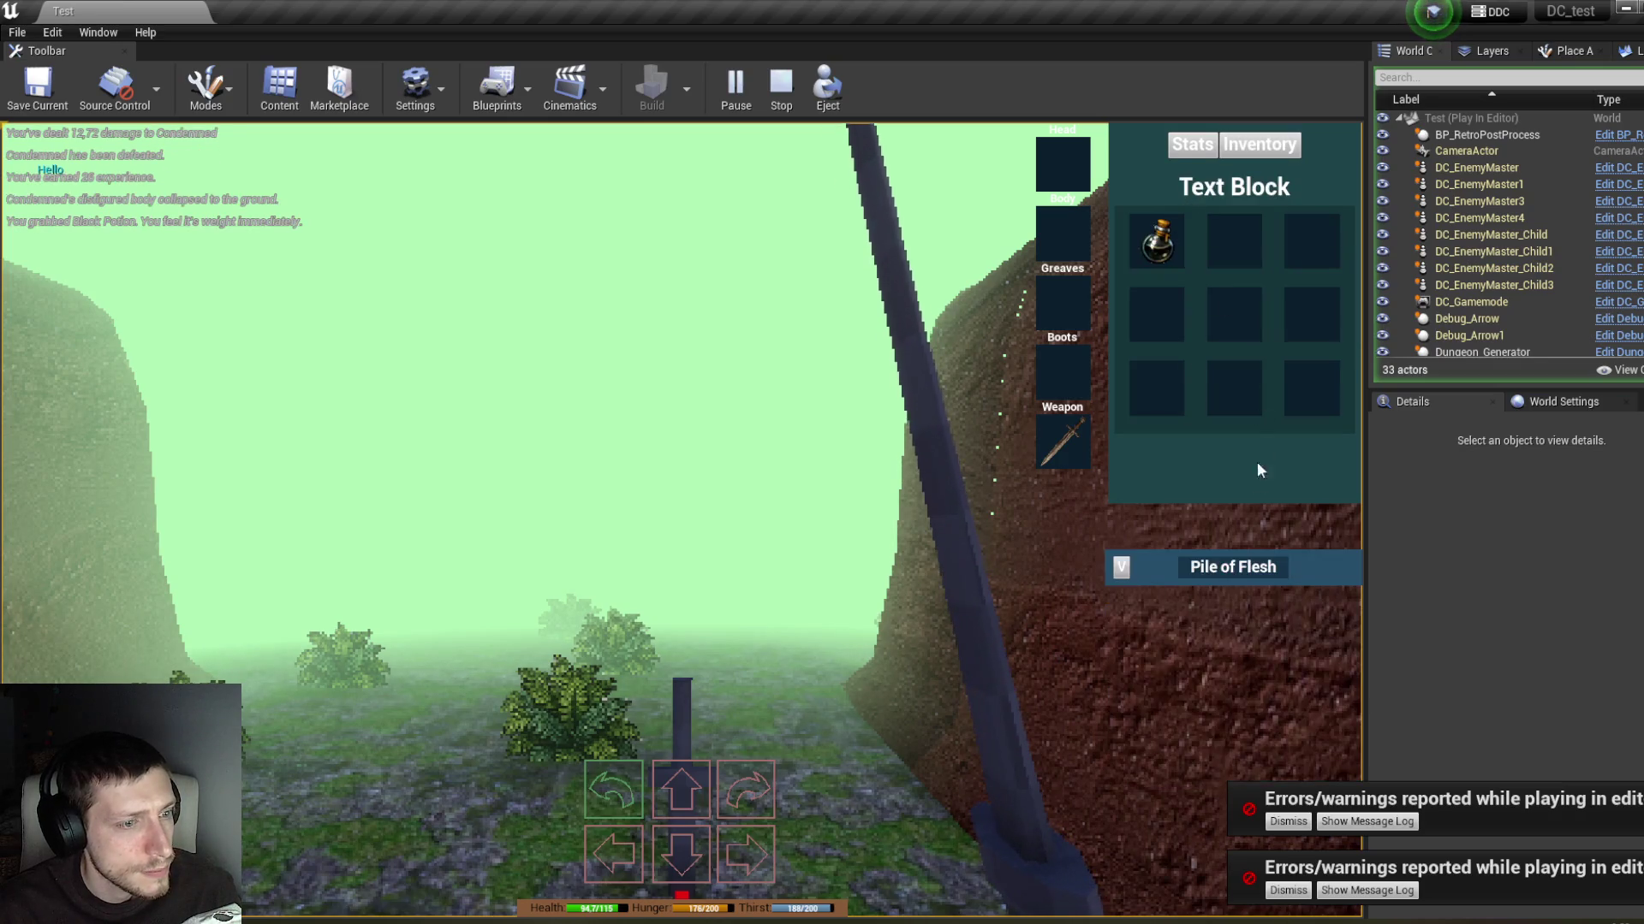
Step: Detach from the player and inspect the Item_Container's AC_Stats inventory entries in Details
left_click(824, 90)
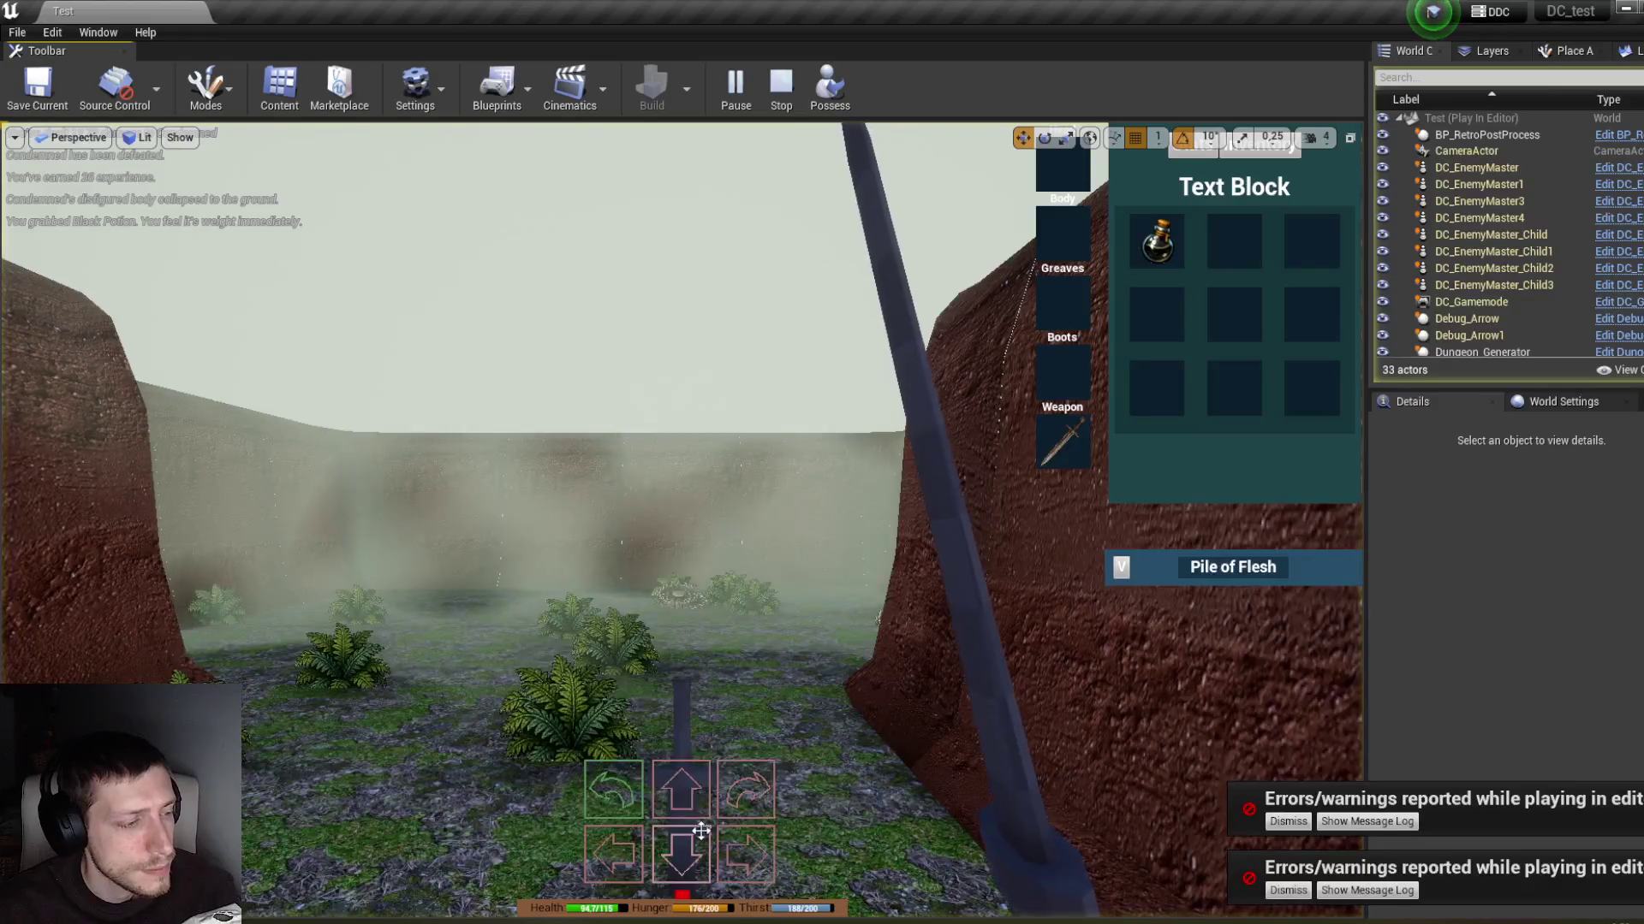
left_click(1083, 563)
left_click(1455, 570)
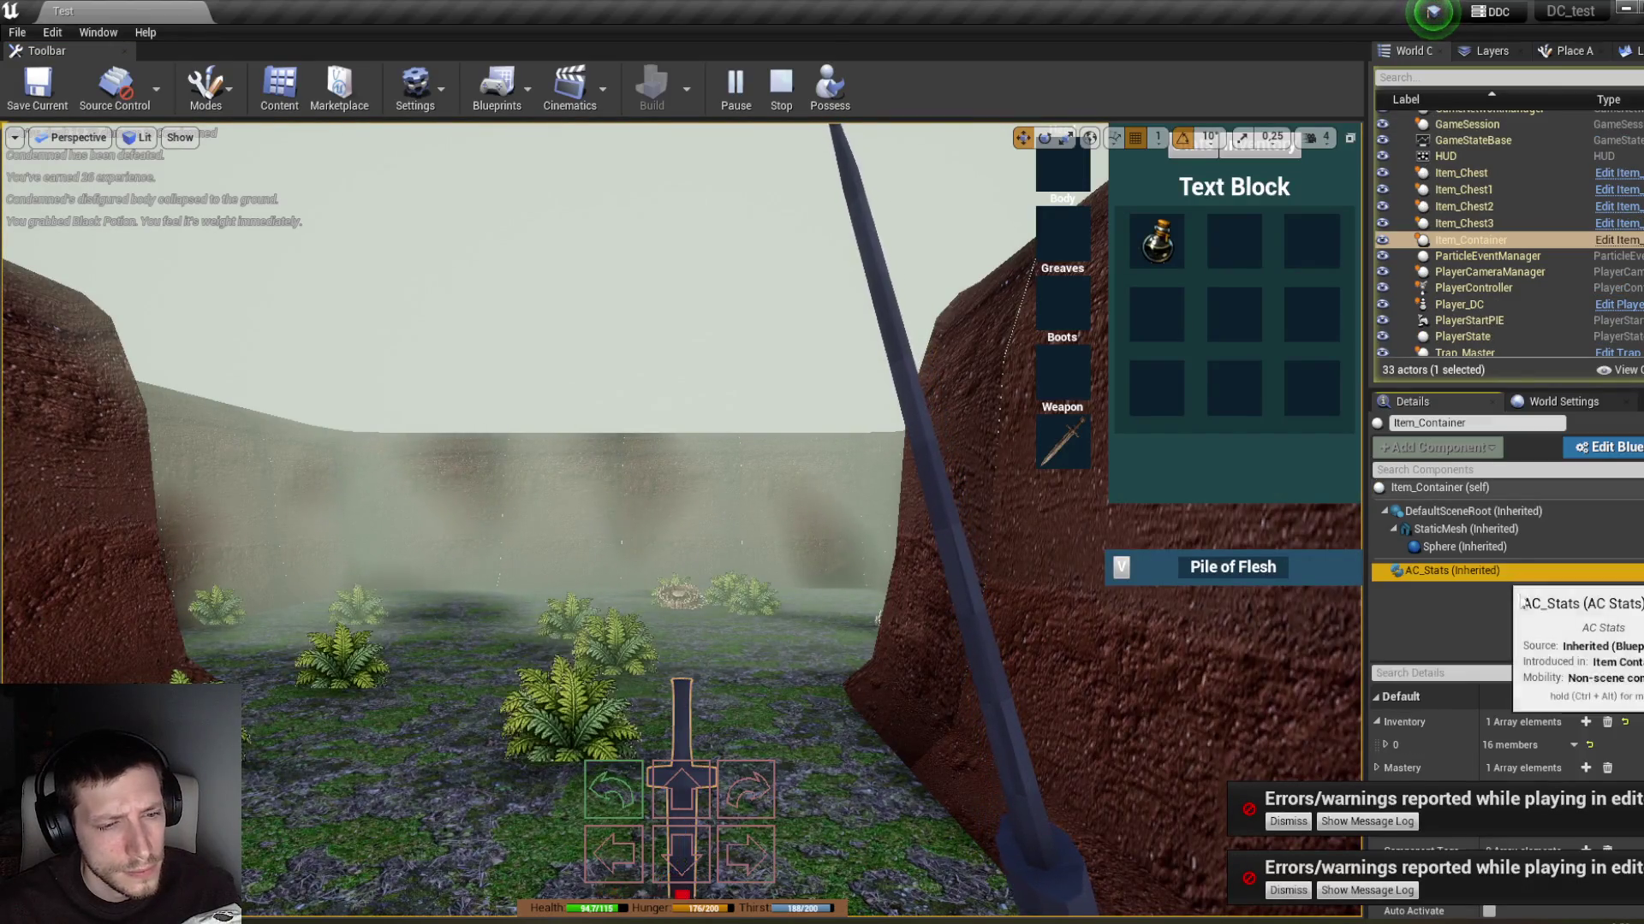
left_click(1387, 746)
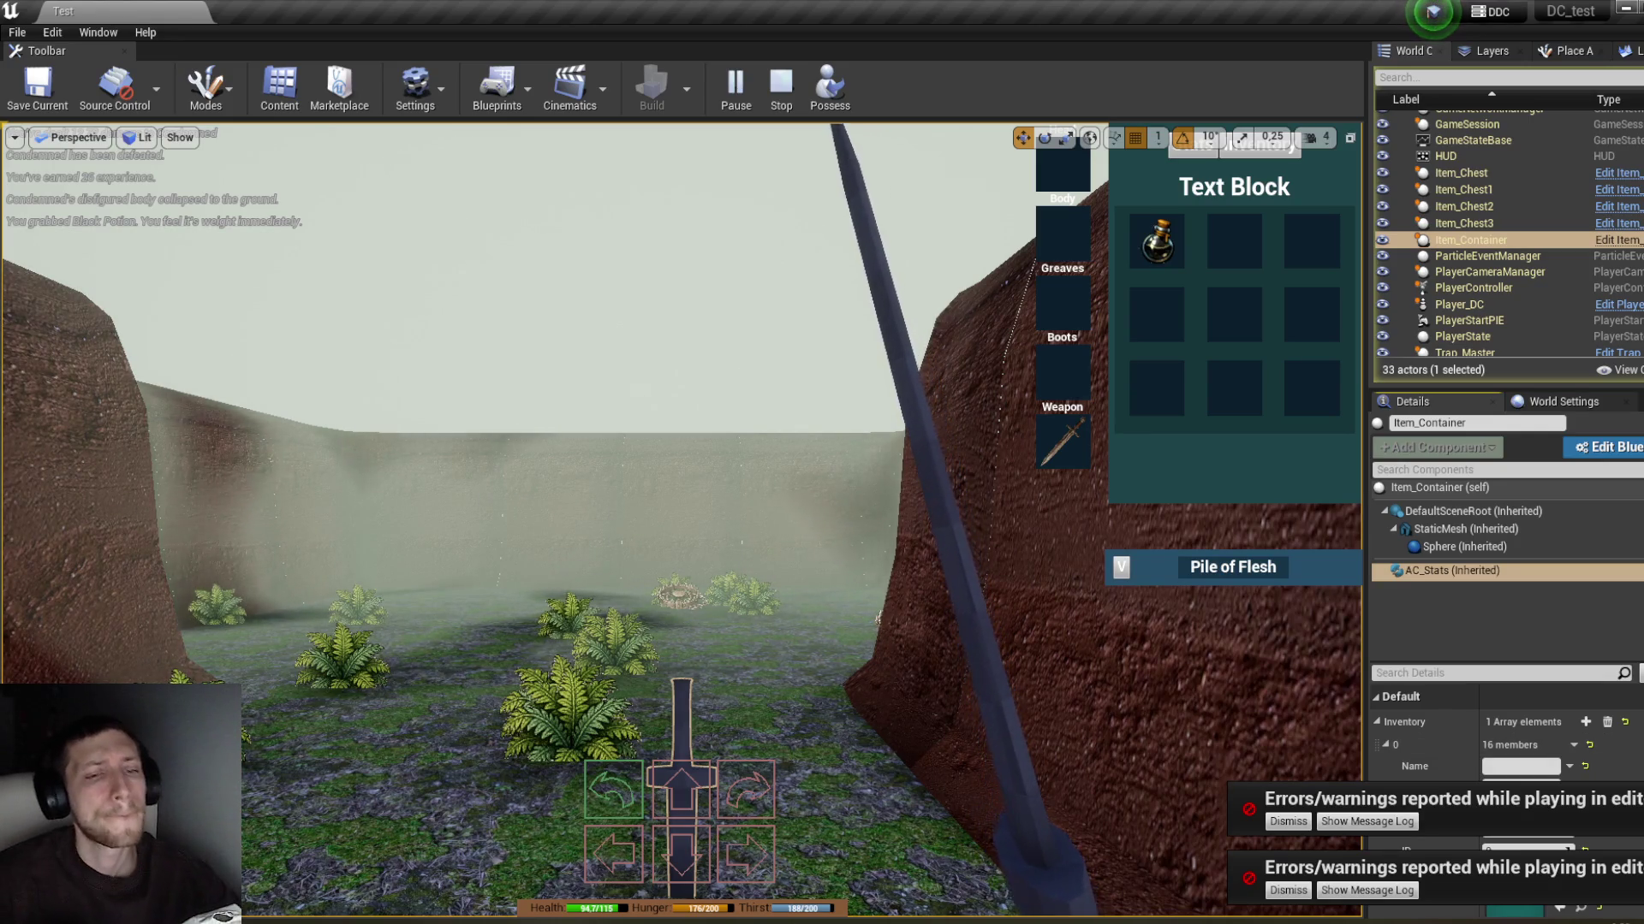
scroll(1506, 728, "down", 5)
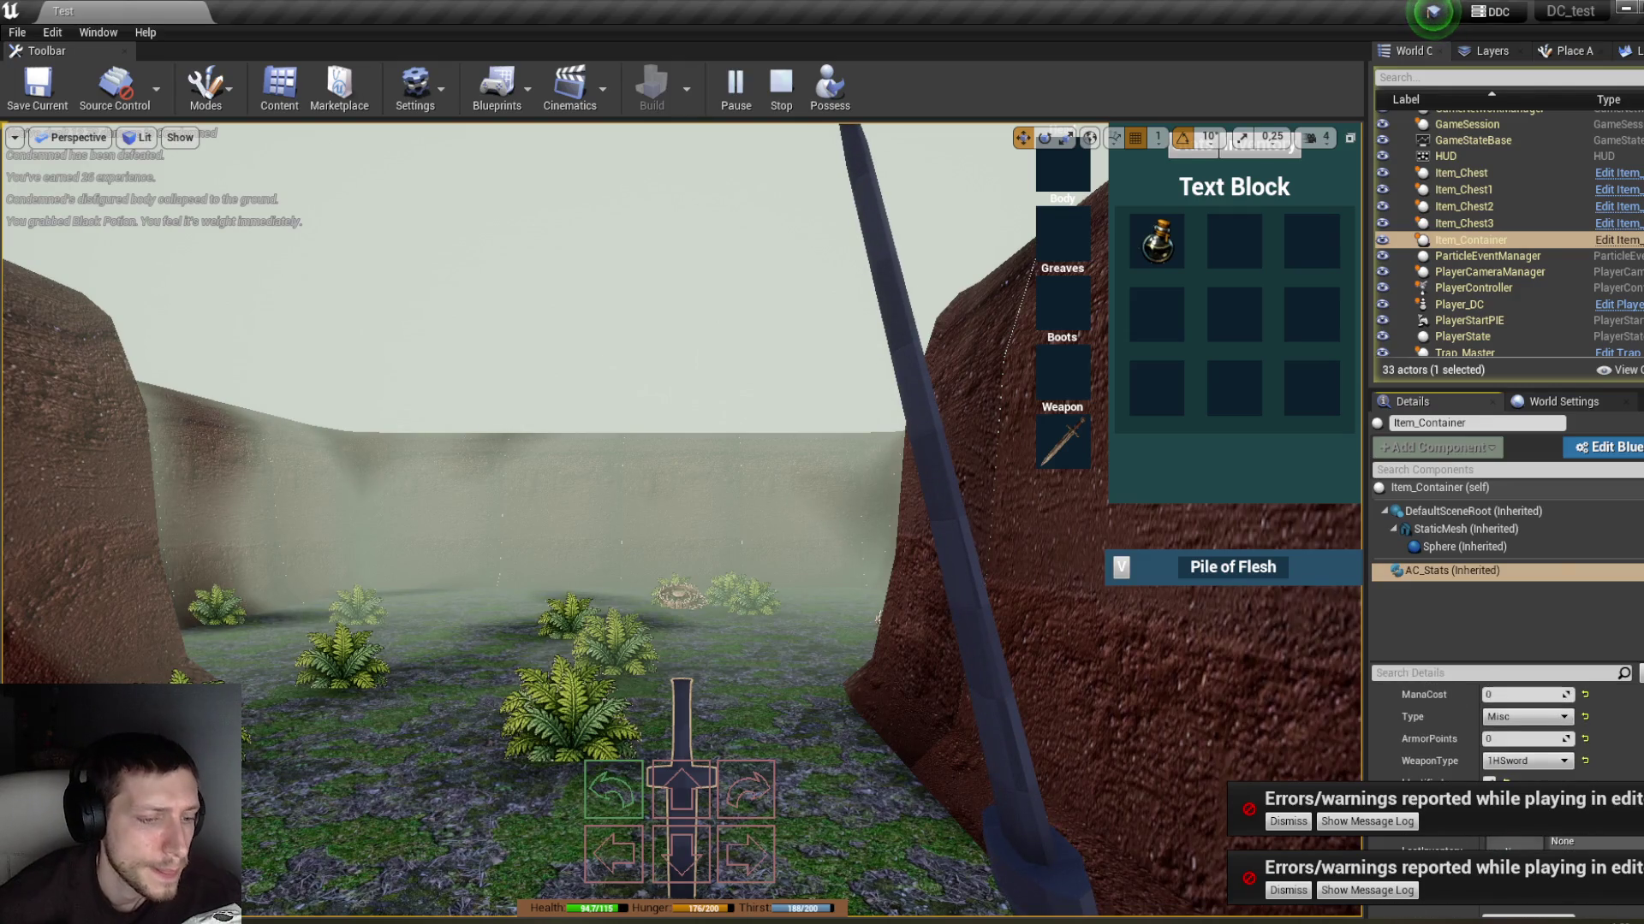
scroll(1507, 728, "down", 1)
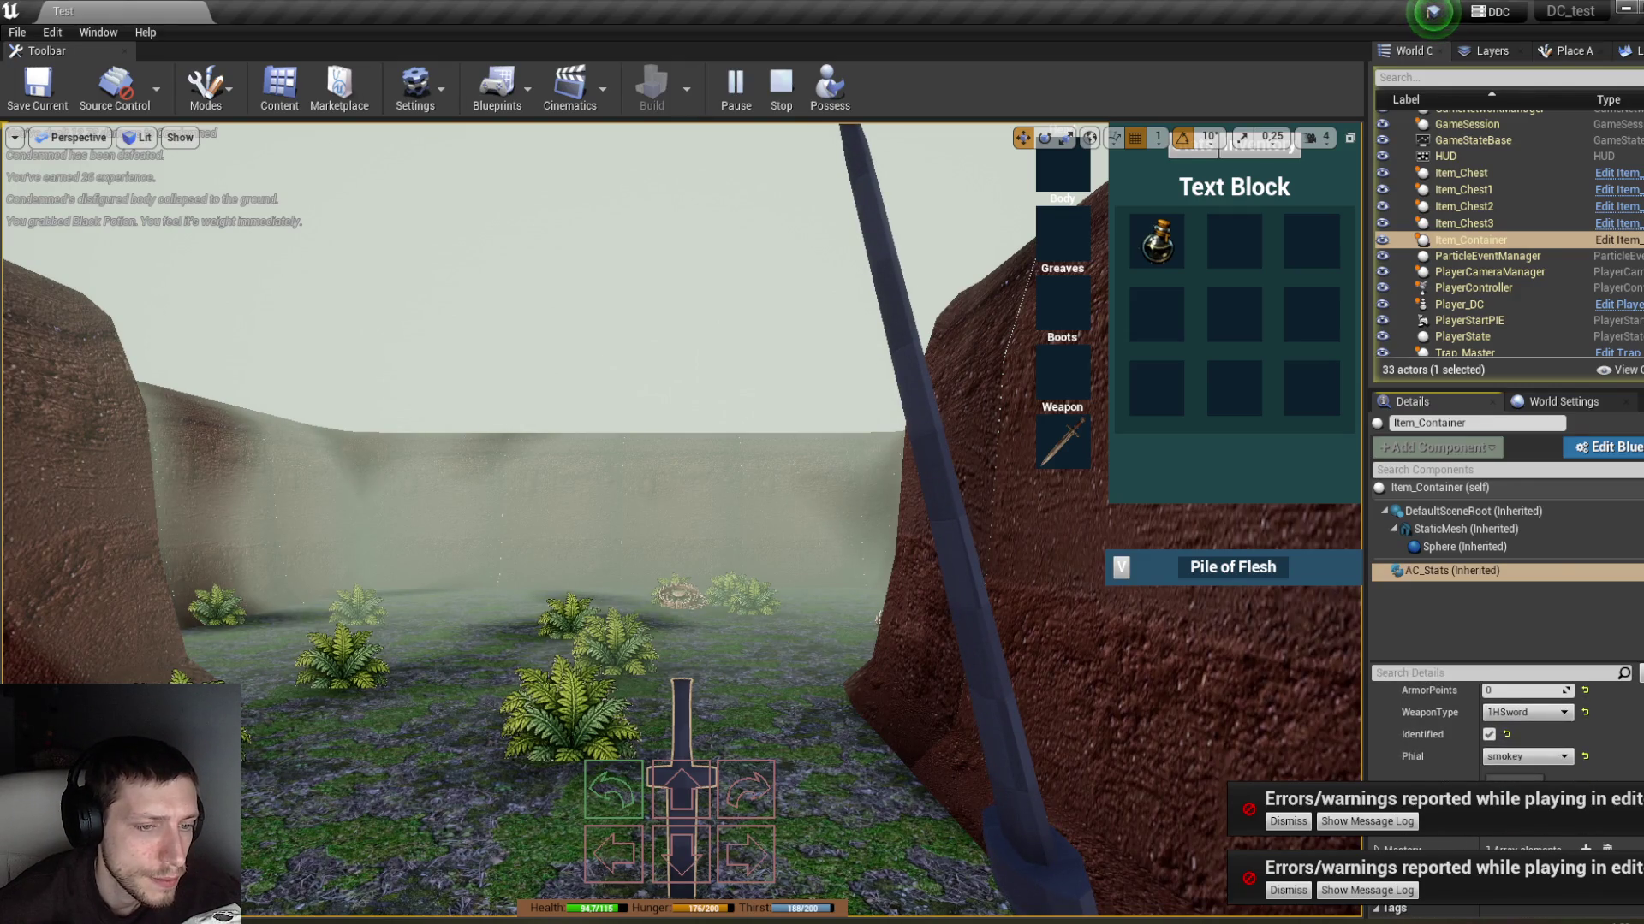
scroll(1507, 727, "down", 5)
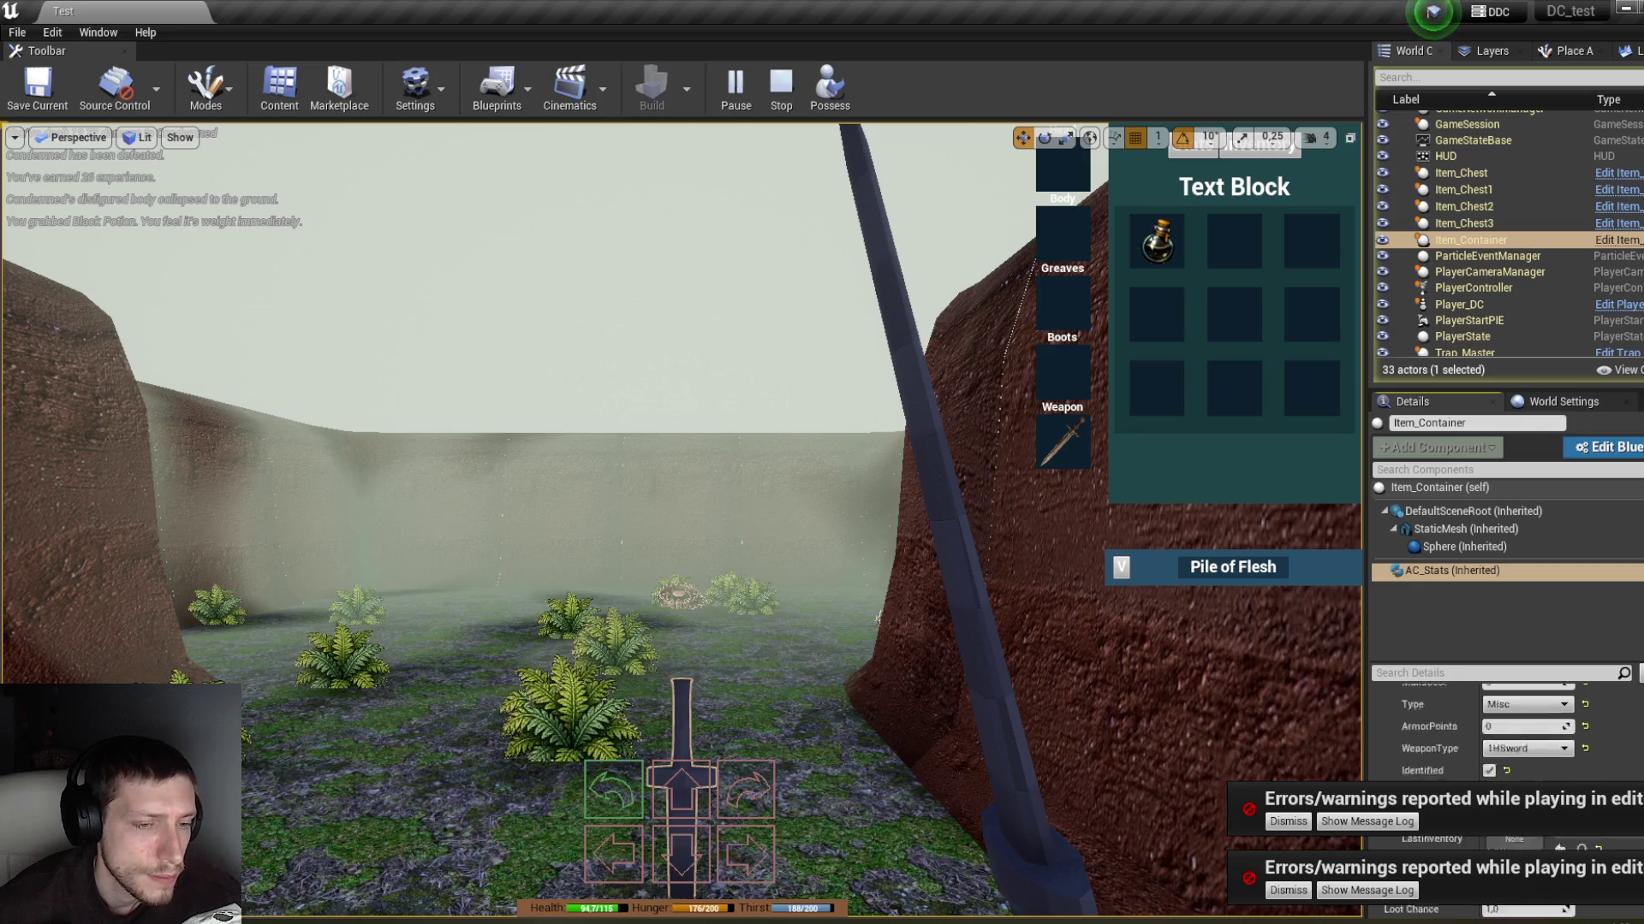
scroll(1507, 728, "up", 10)
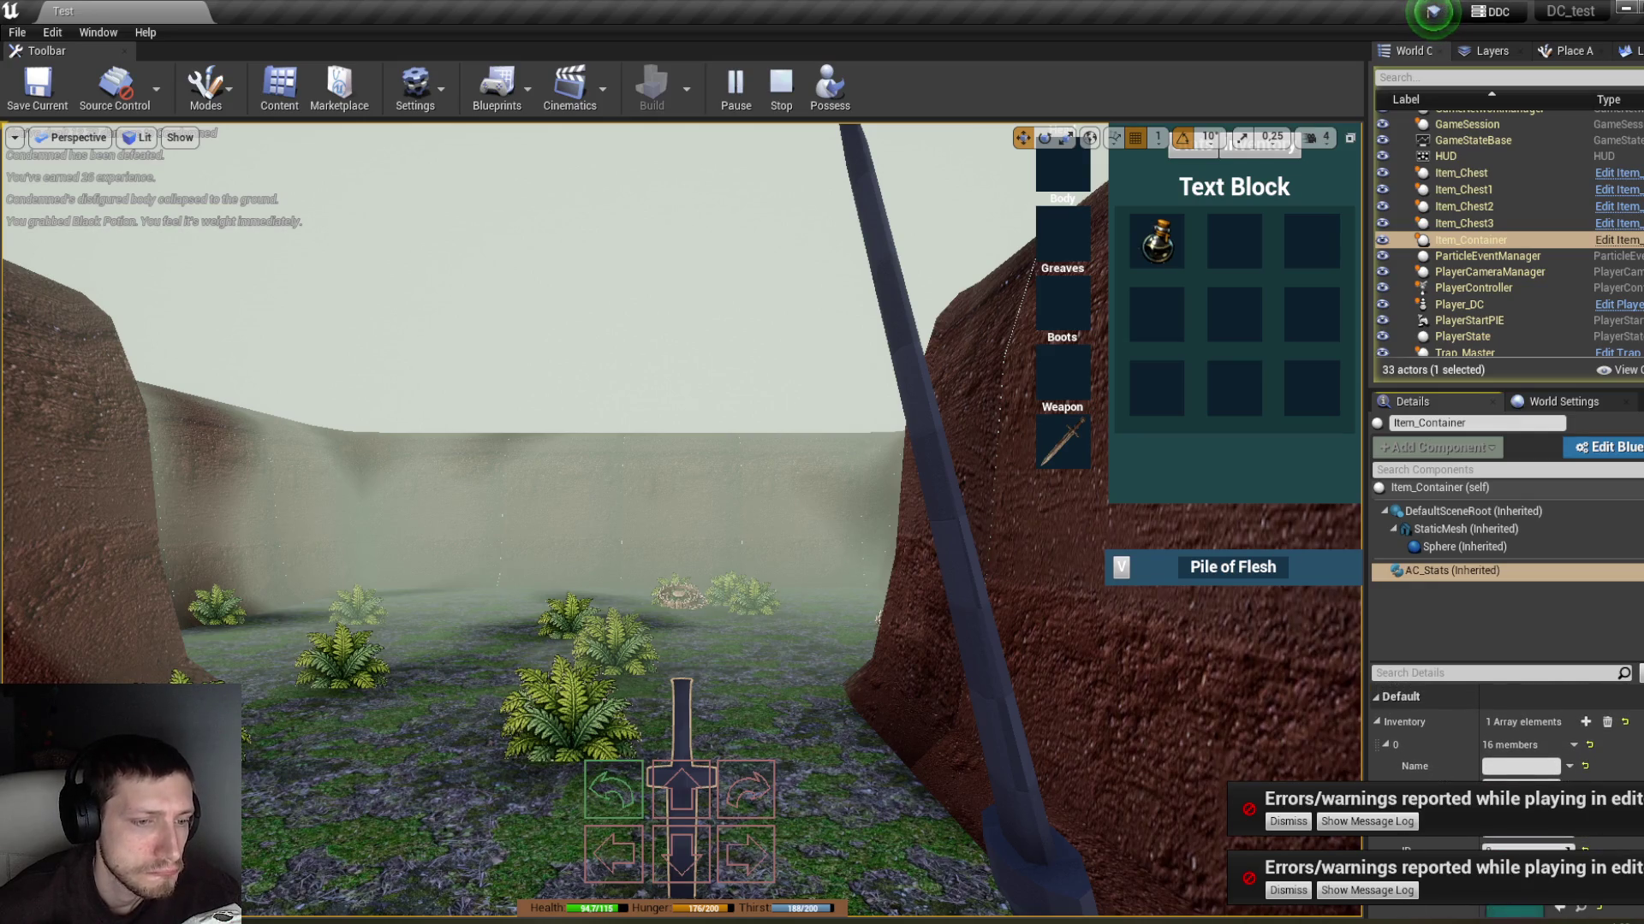
left_click(1125, 563)
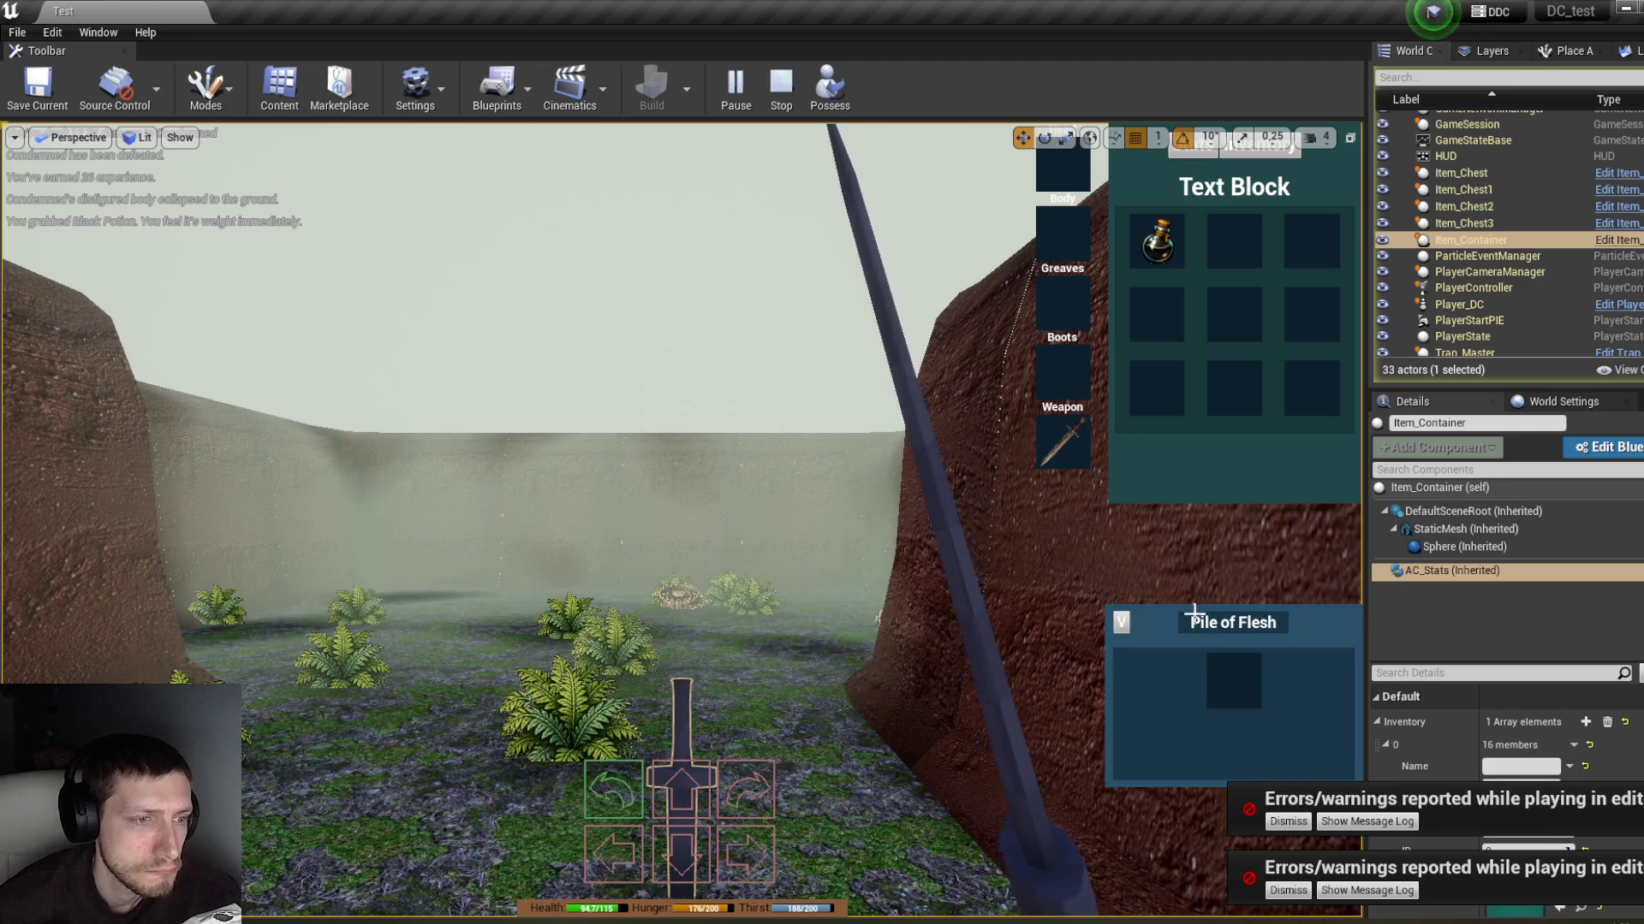
Step: Return the Black Potion to the Pile of Flesh, recheck the container's inventory, and stop play with Esc
left_click(828, 85)
left_click(1164, 295)
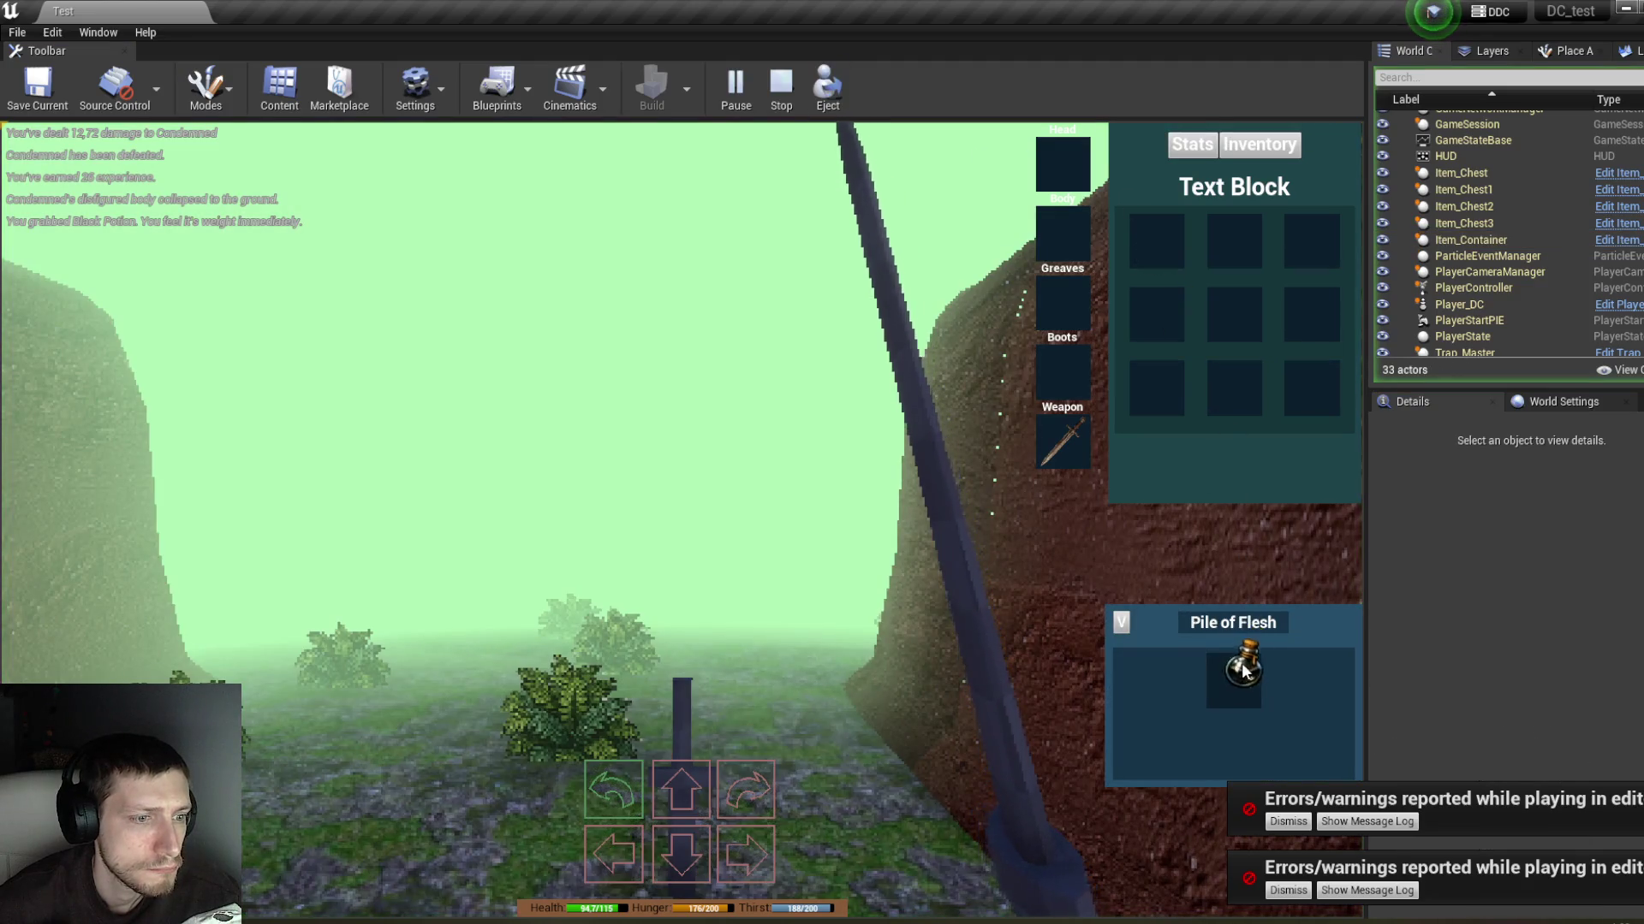
left_click(845, 99)
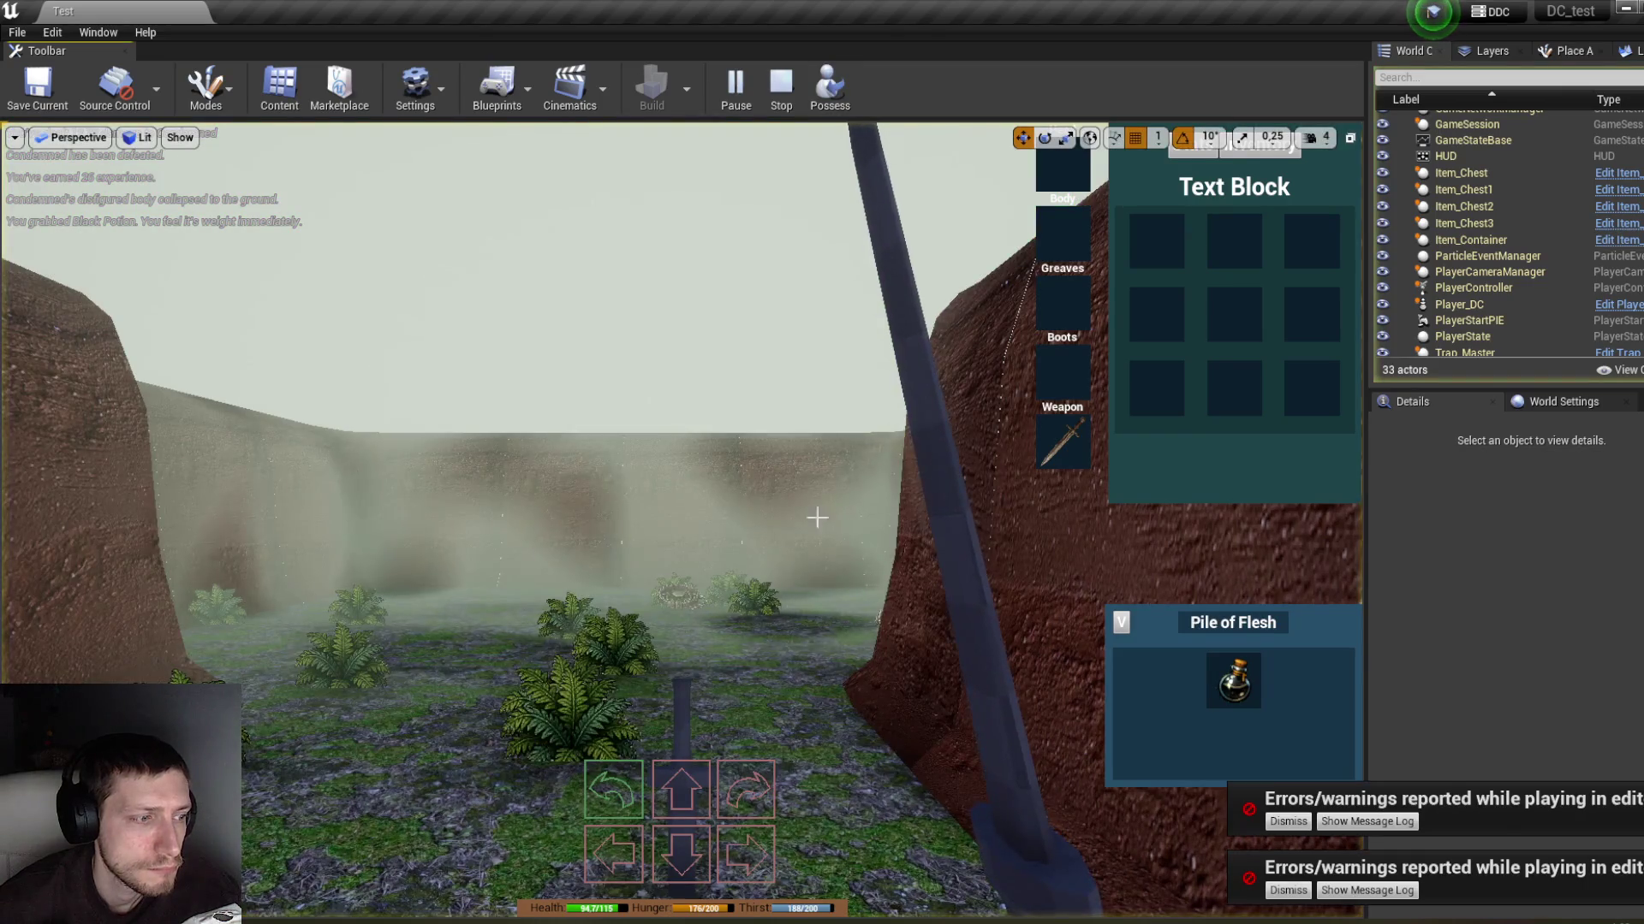
left_click(678, 690)
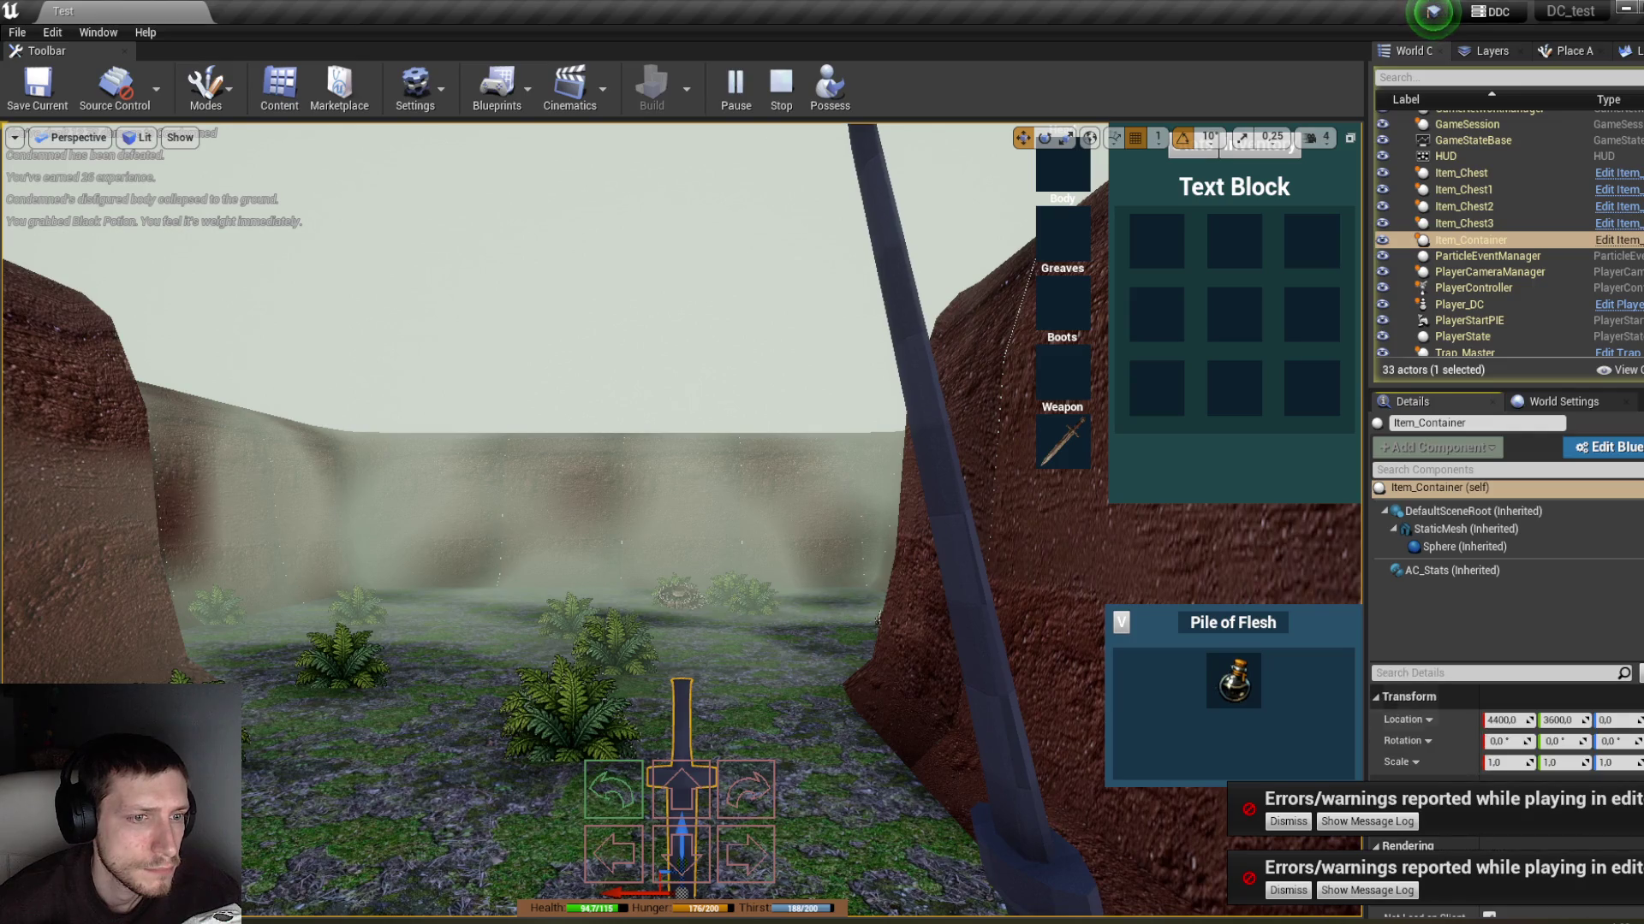
left_click(1452, 570)
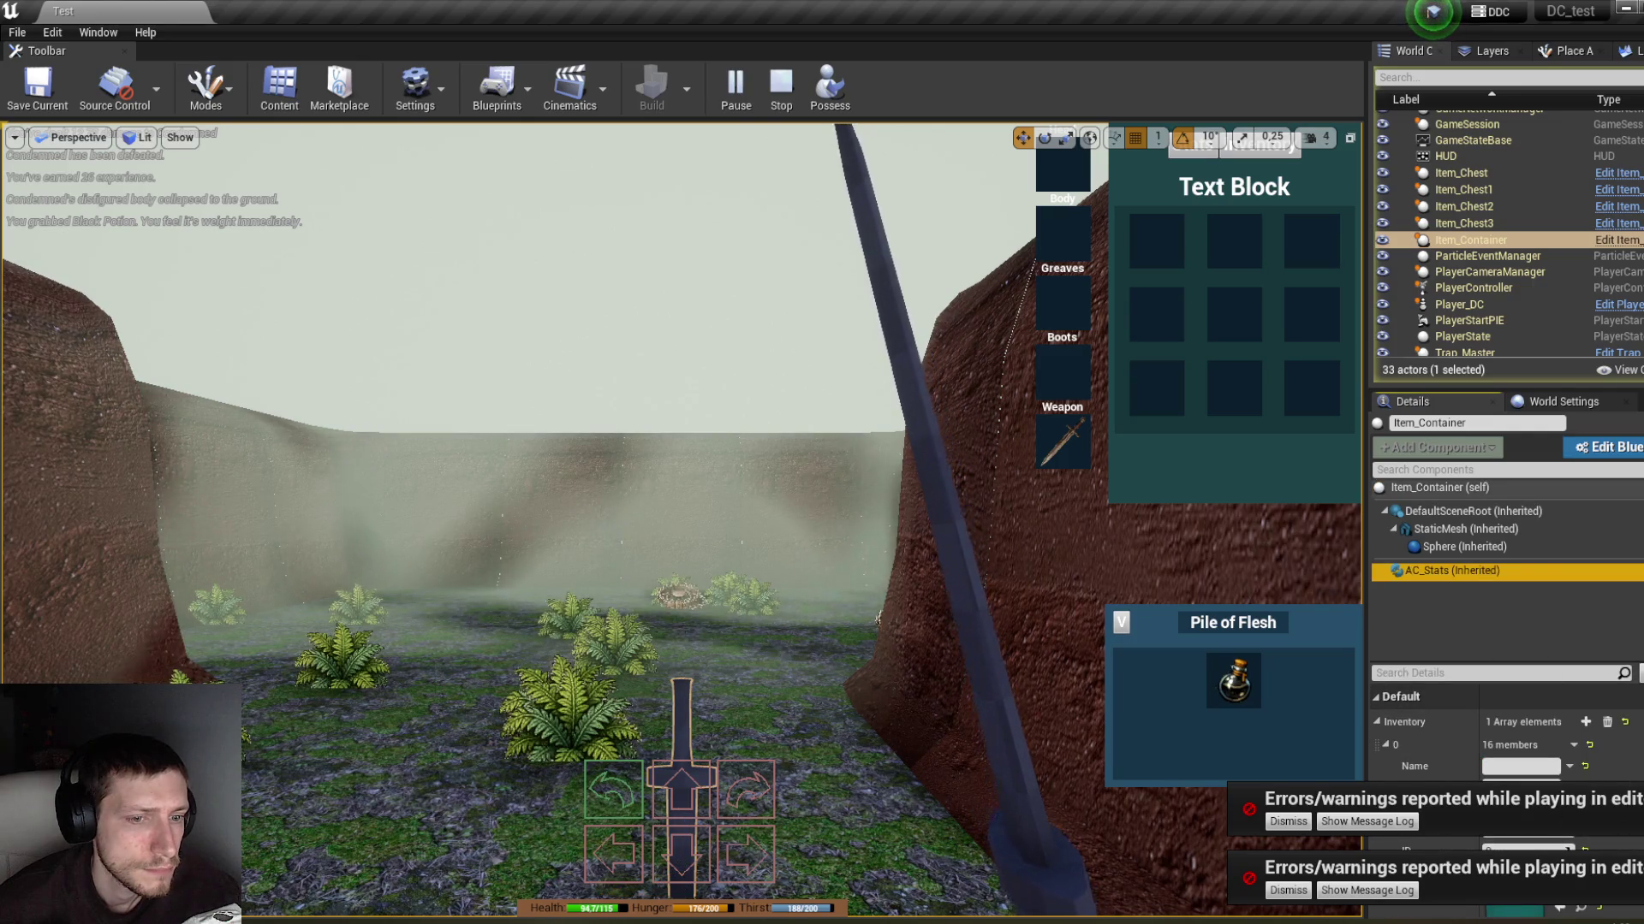
mouse_move(1224, 685)
scroll(1507, 753, "down", 5)
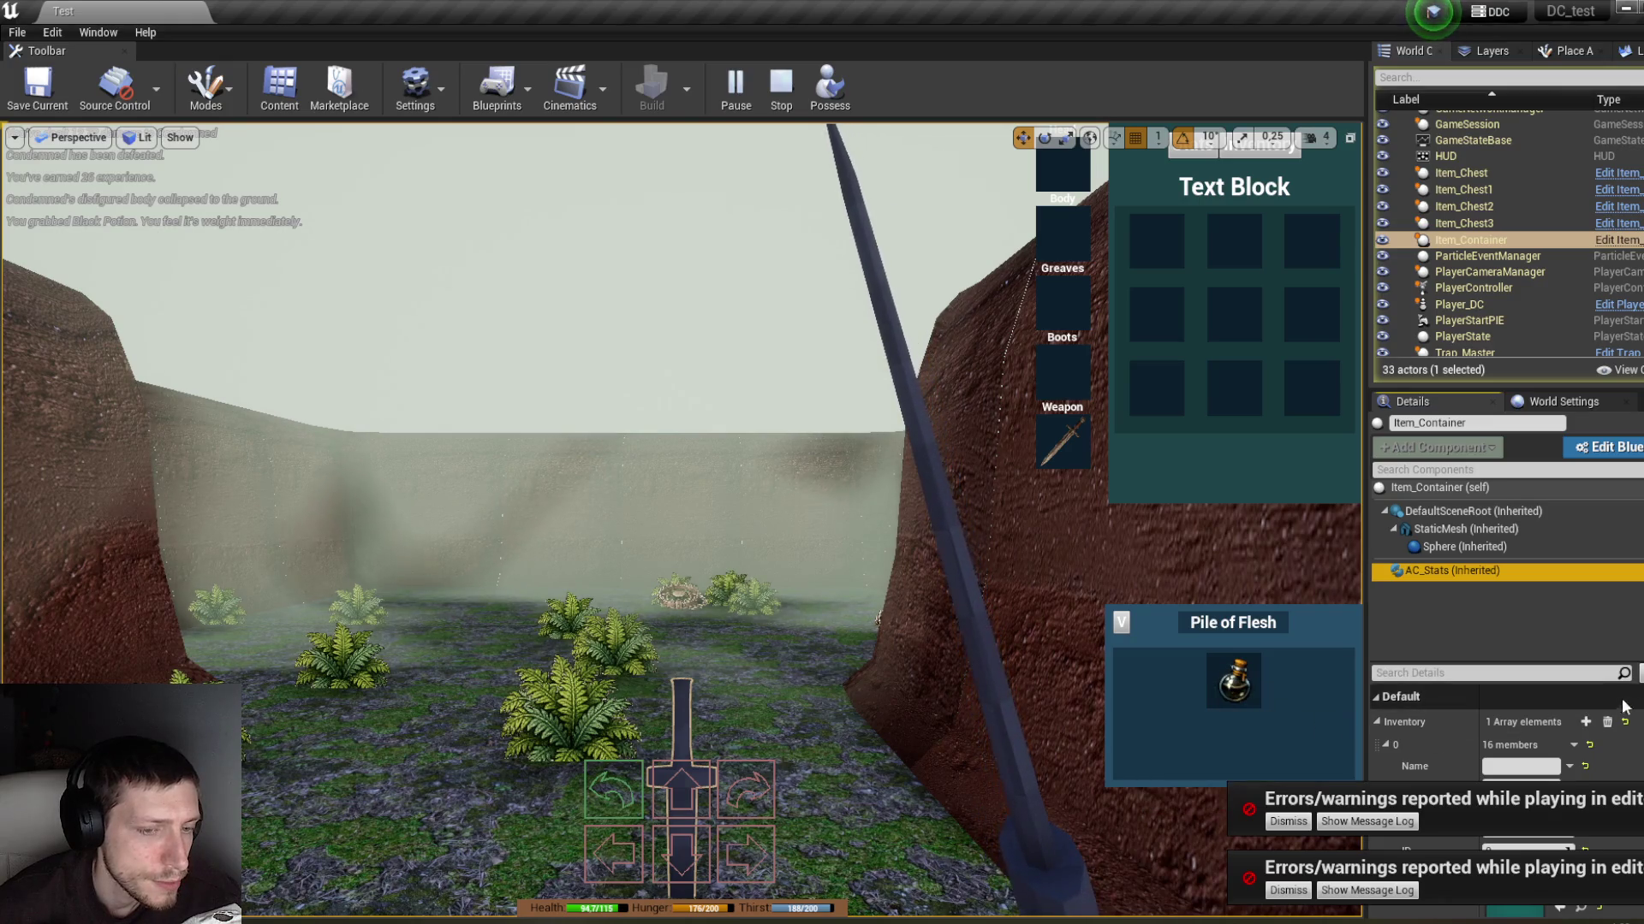
scroll(1506, 754, "down", 3)
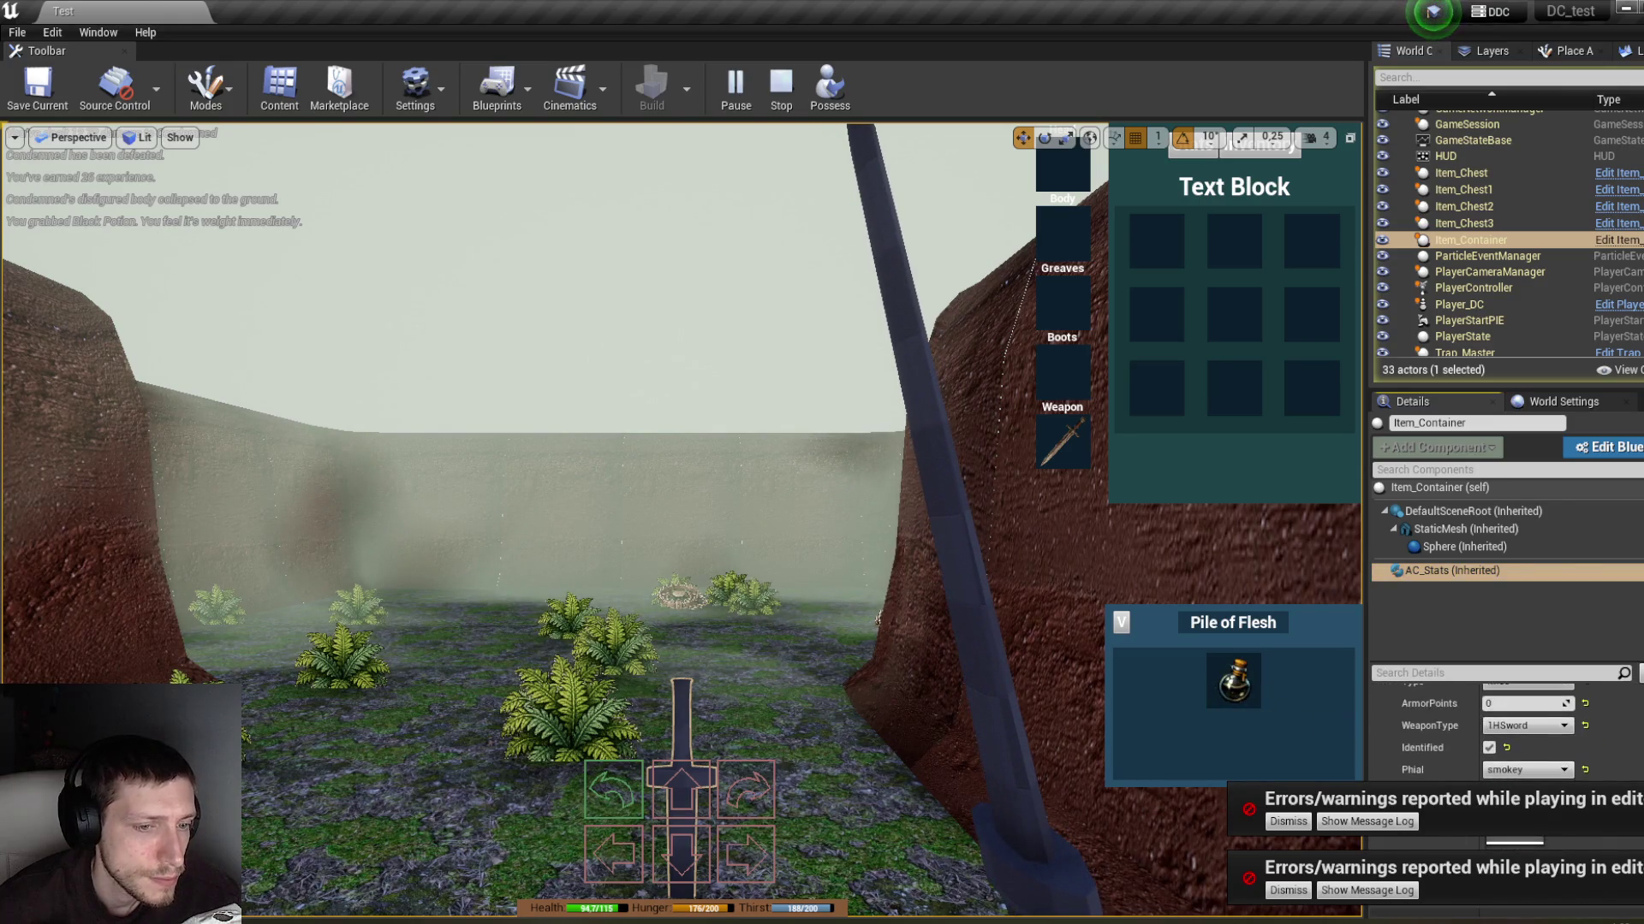
key("Escape")
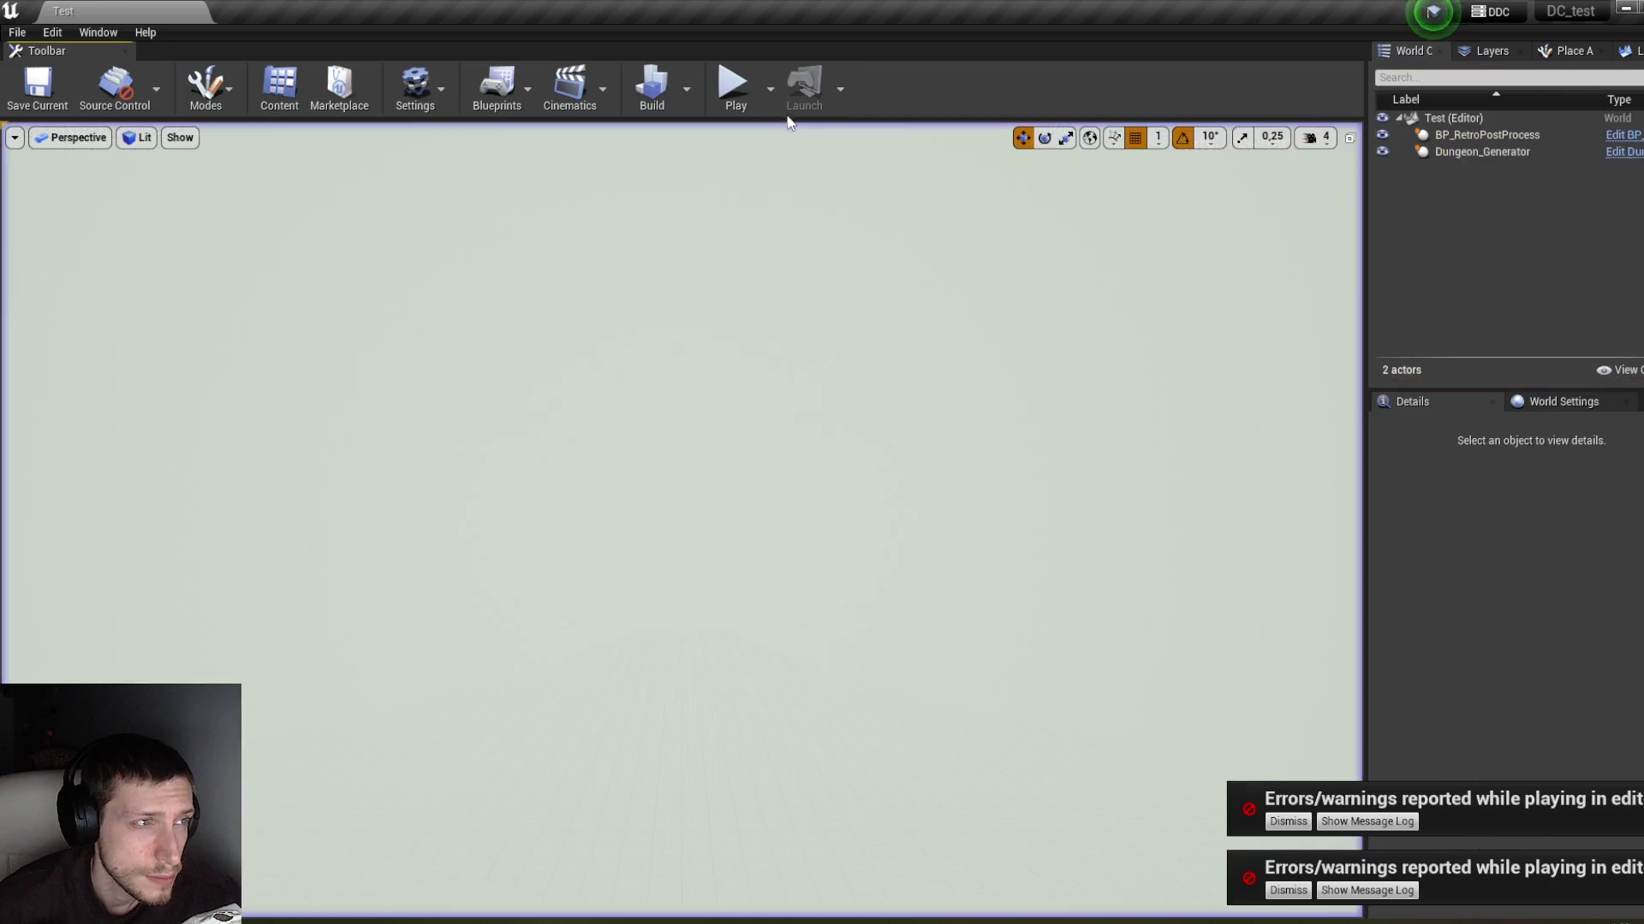
Step: Minimize the InventorySlot editor and open InventoryContainer from the Content Browser's Inventory folder
mouse_move(310, 909)
left_click(475, 856)
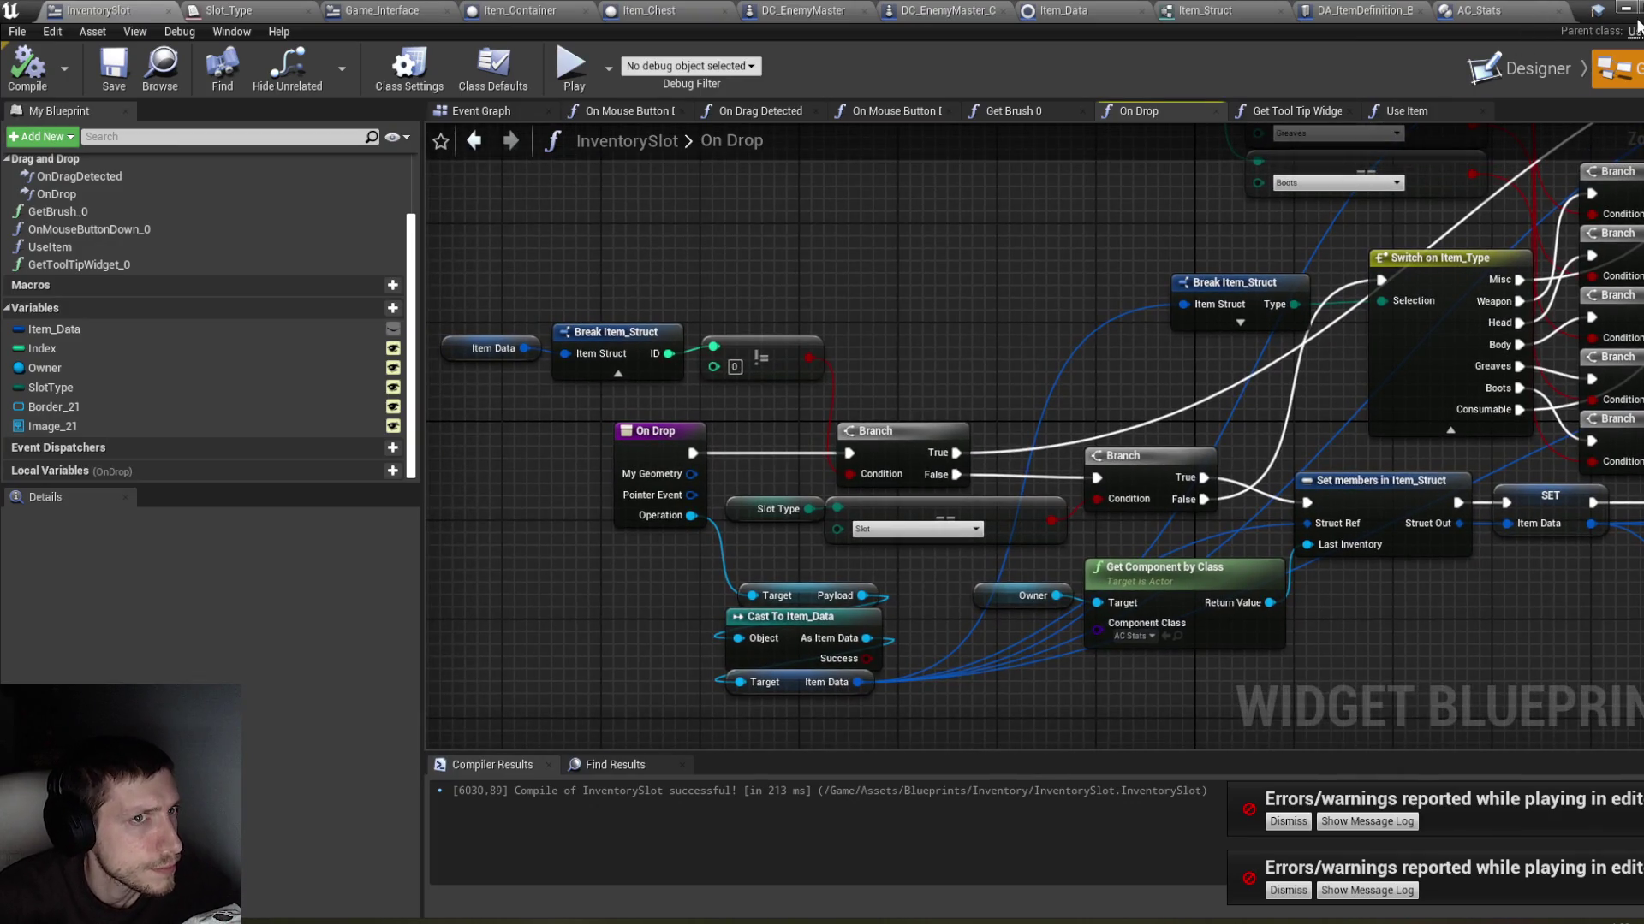
left_click(1624, 8)
mouse_move(417, 920)
left_click(326, 848)
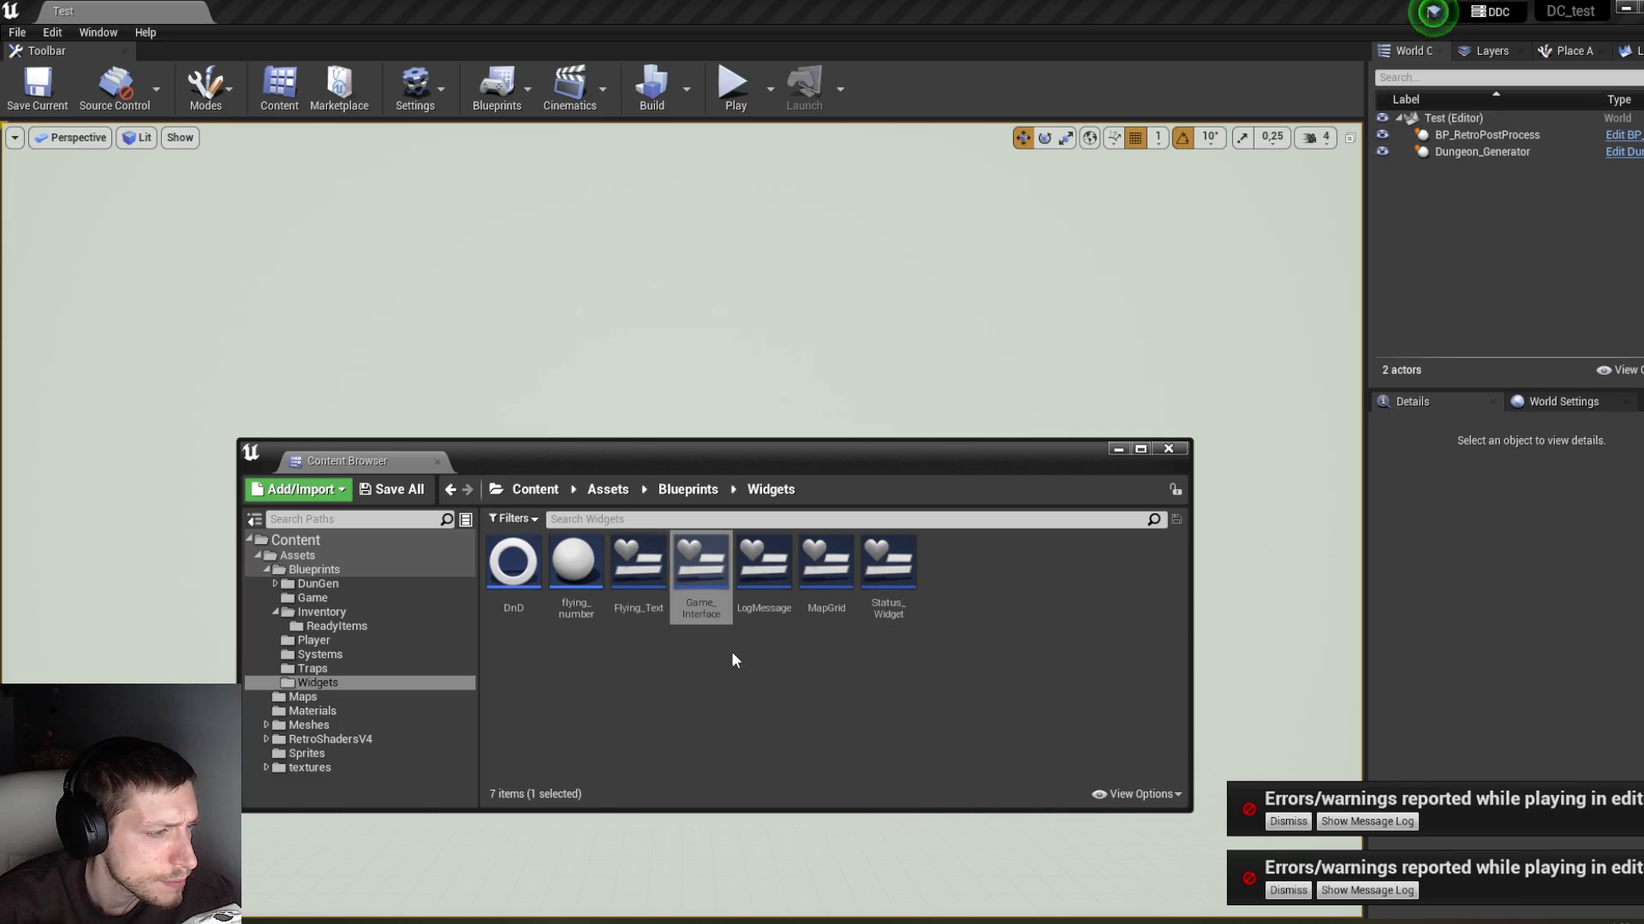
left_click(385, 614)
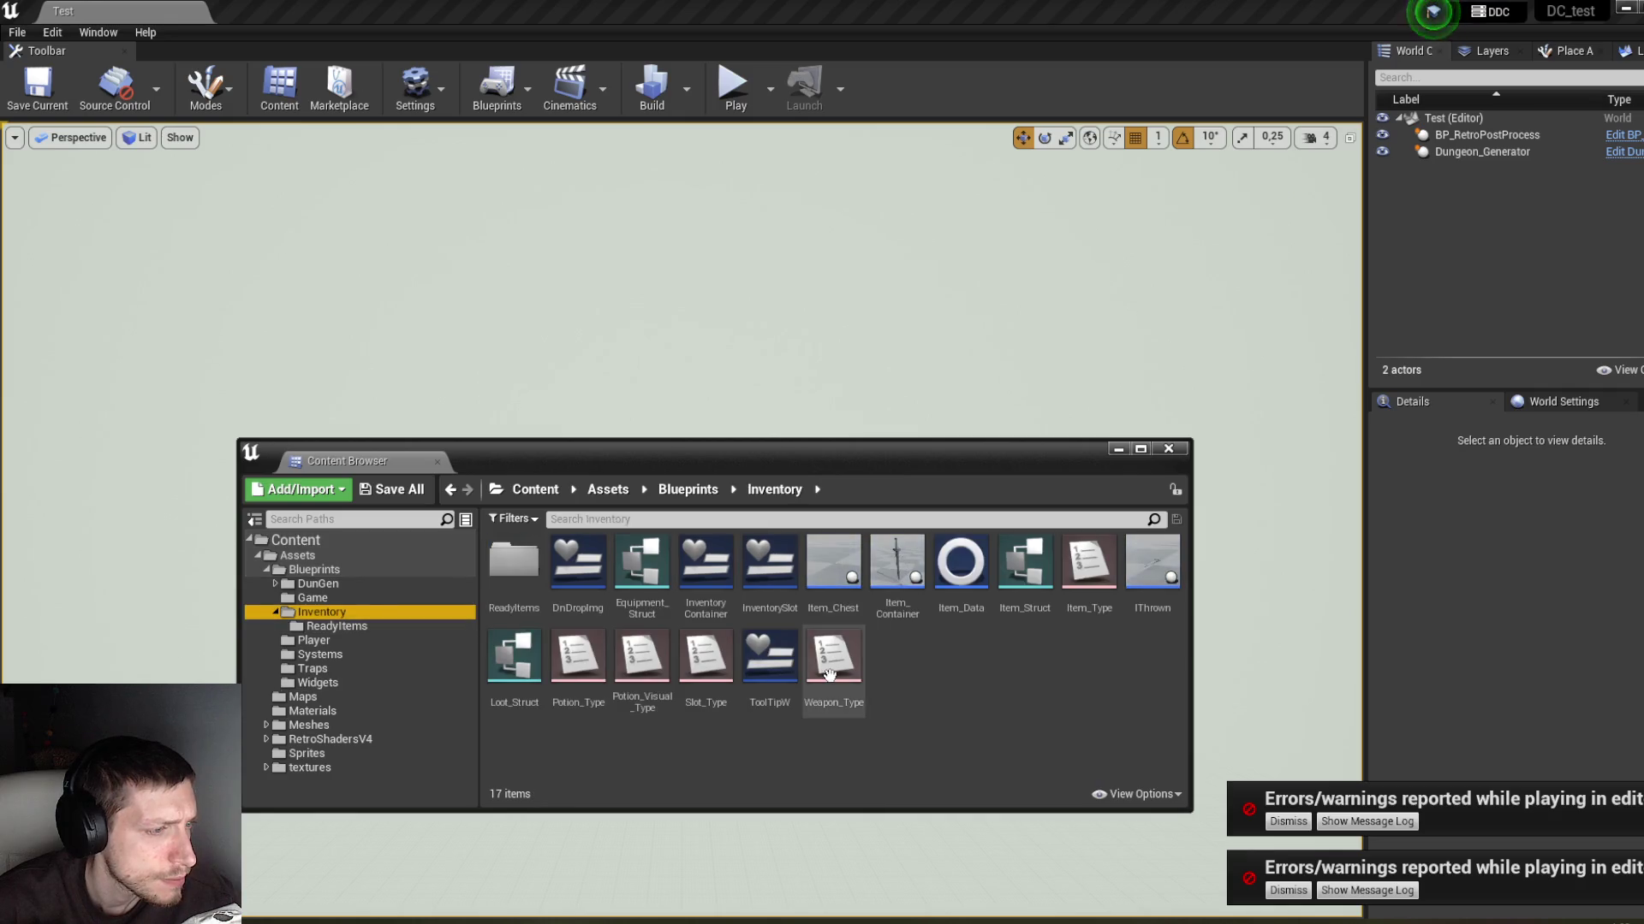
double_click(712, 599)
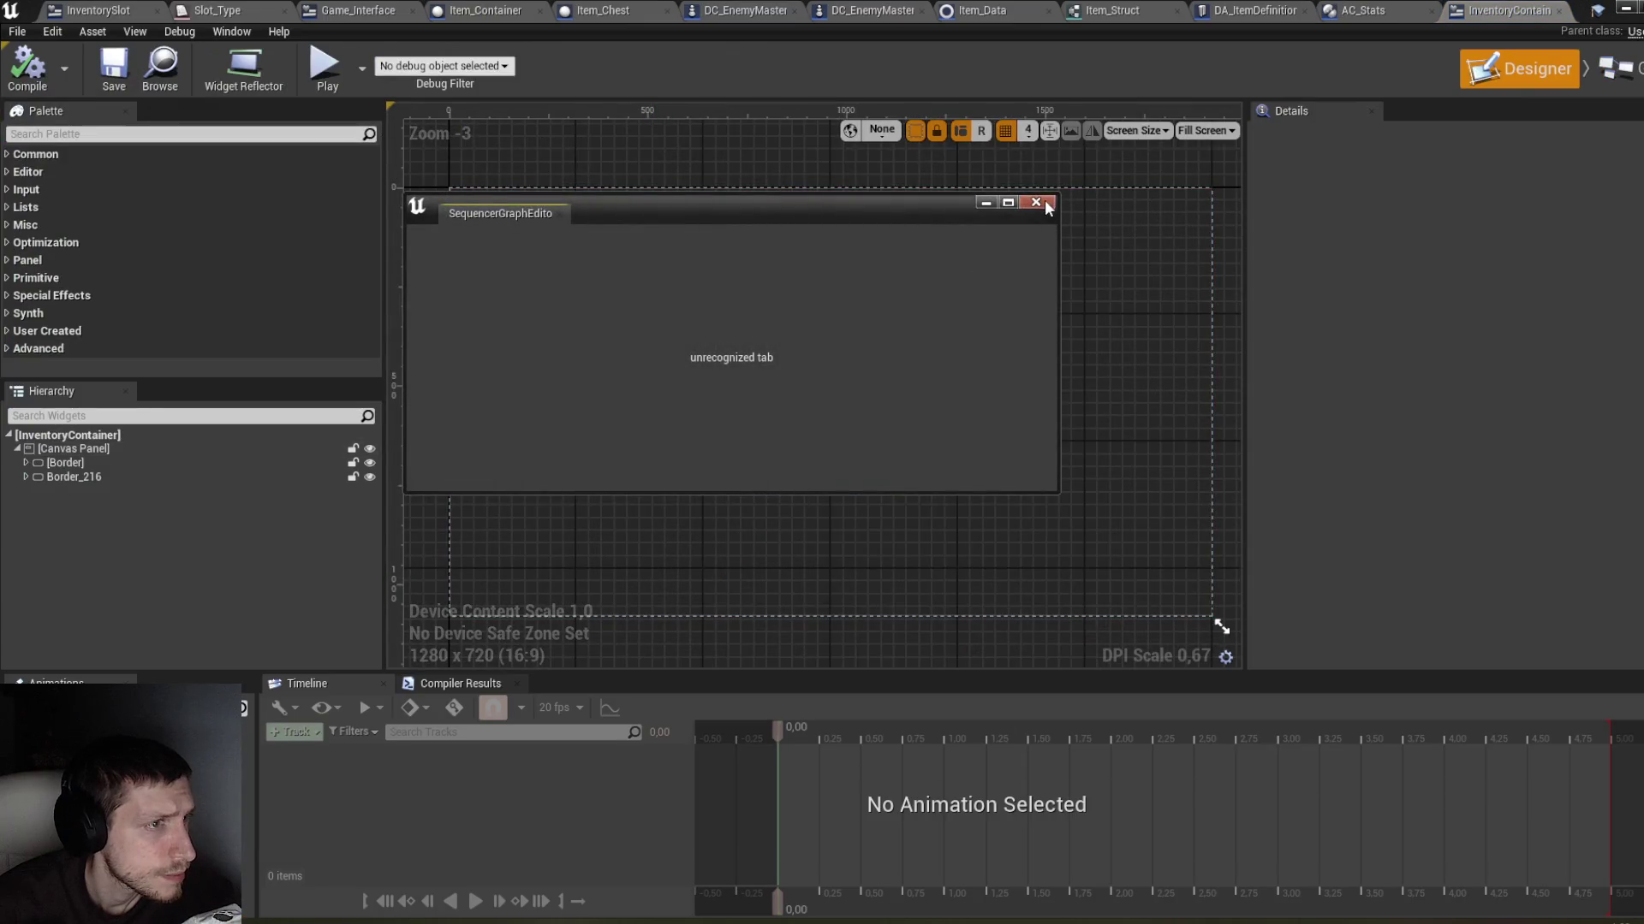
Step: Expand the Hierarchy borders to reveal UniformGridPanel_42, the name text and Button_54, then open the Graph
left_click(1044, 202)
left_click(25, 477)
left_click(34, 492)
left_click(75, 506)
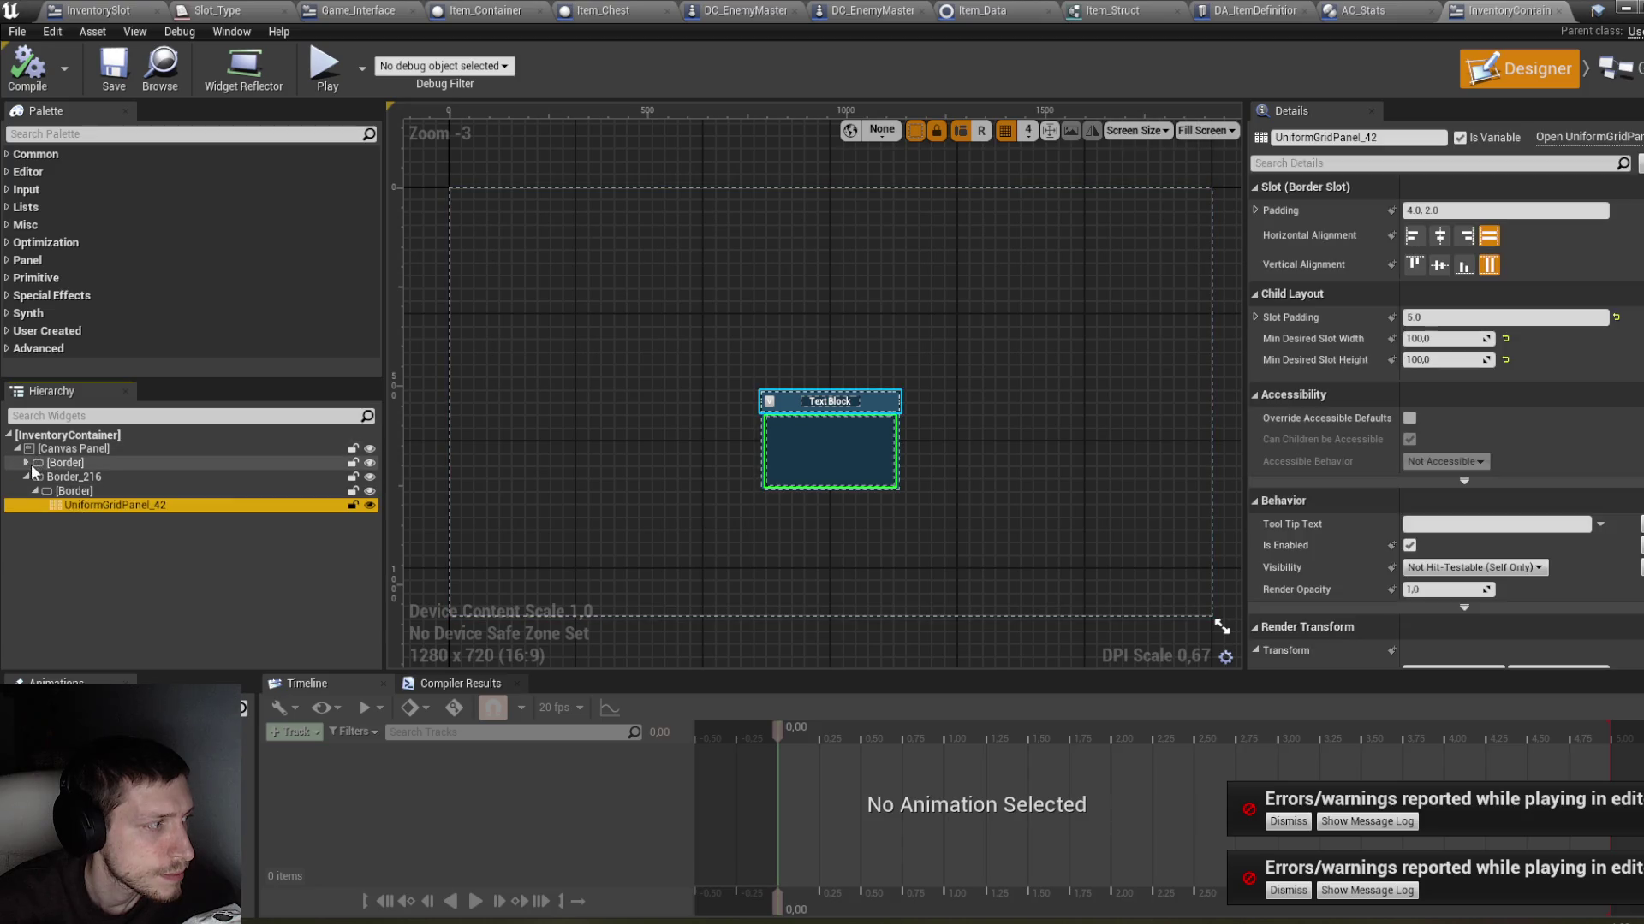
left_click(28, 463)
left_click(35, 476)
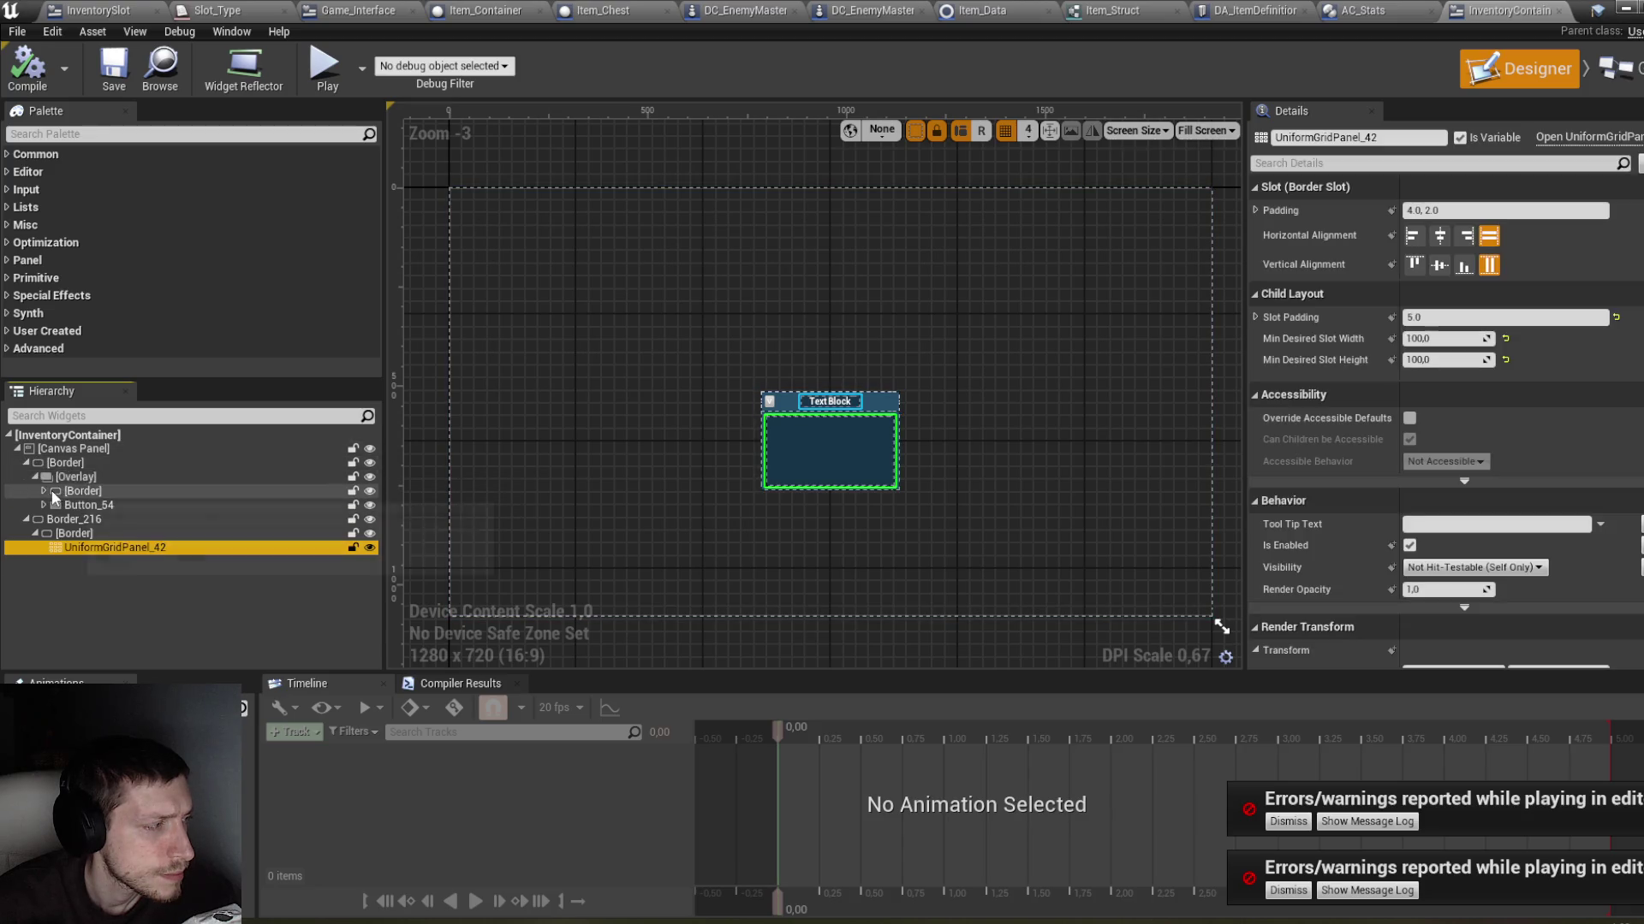
left_click(43, 491)
left_click(44, 519)
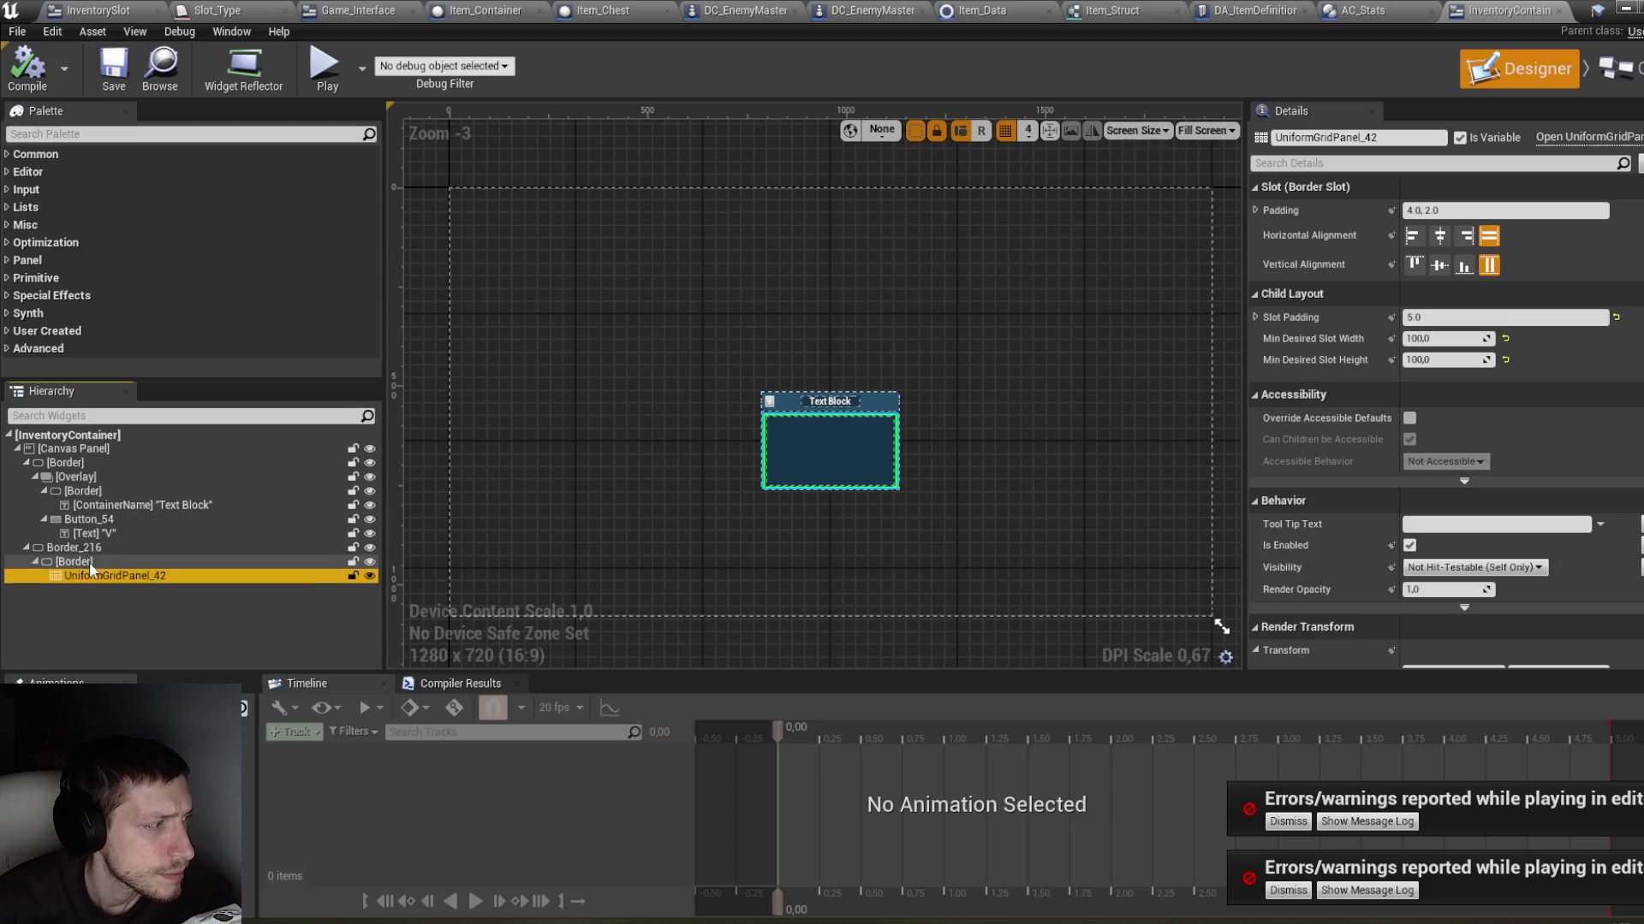
left_click(1617, 68)
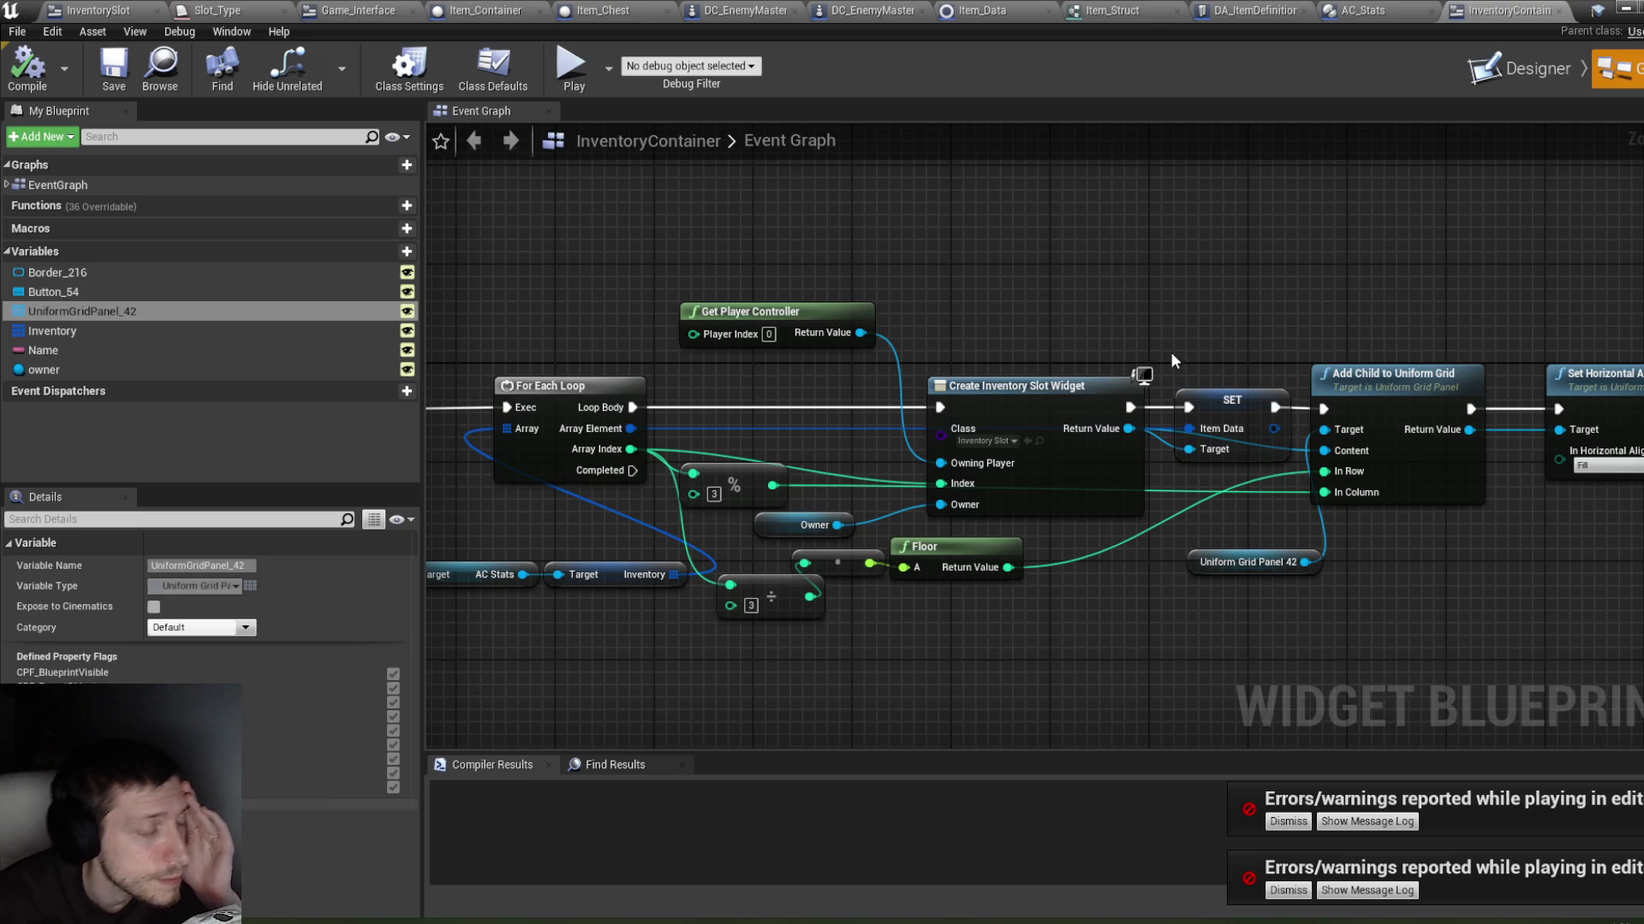
Step: Pan and zoom the Event Graph to the slot-creation loop, checking the Owner variable's properties
mouse_move(1204, 288)
left_mouse_down()
mouse_move(998, 281)
mouse_move(1295, 277)
left_mouse_up()
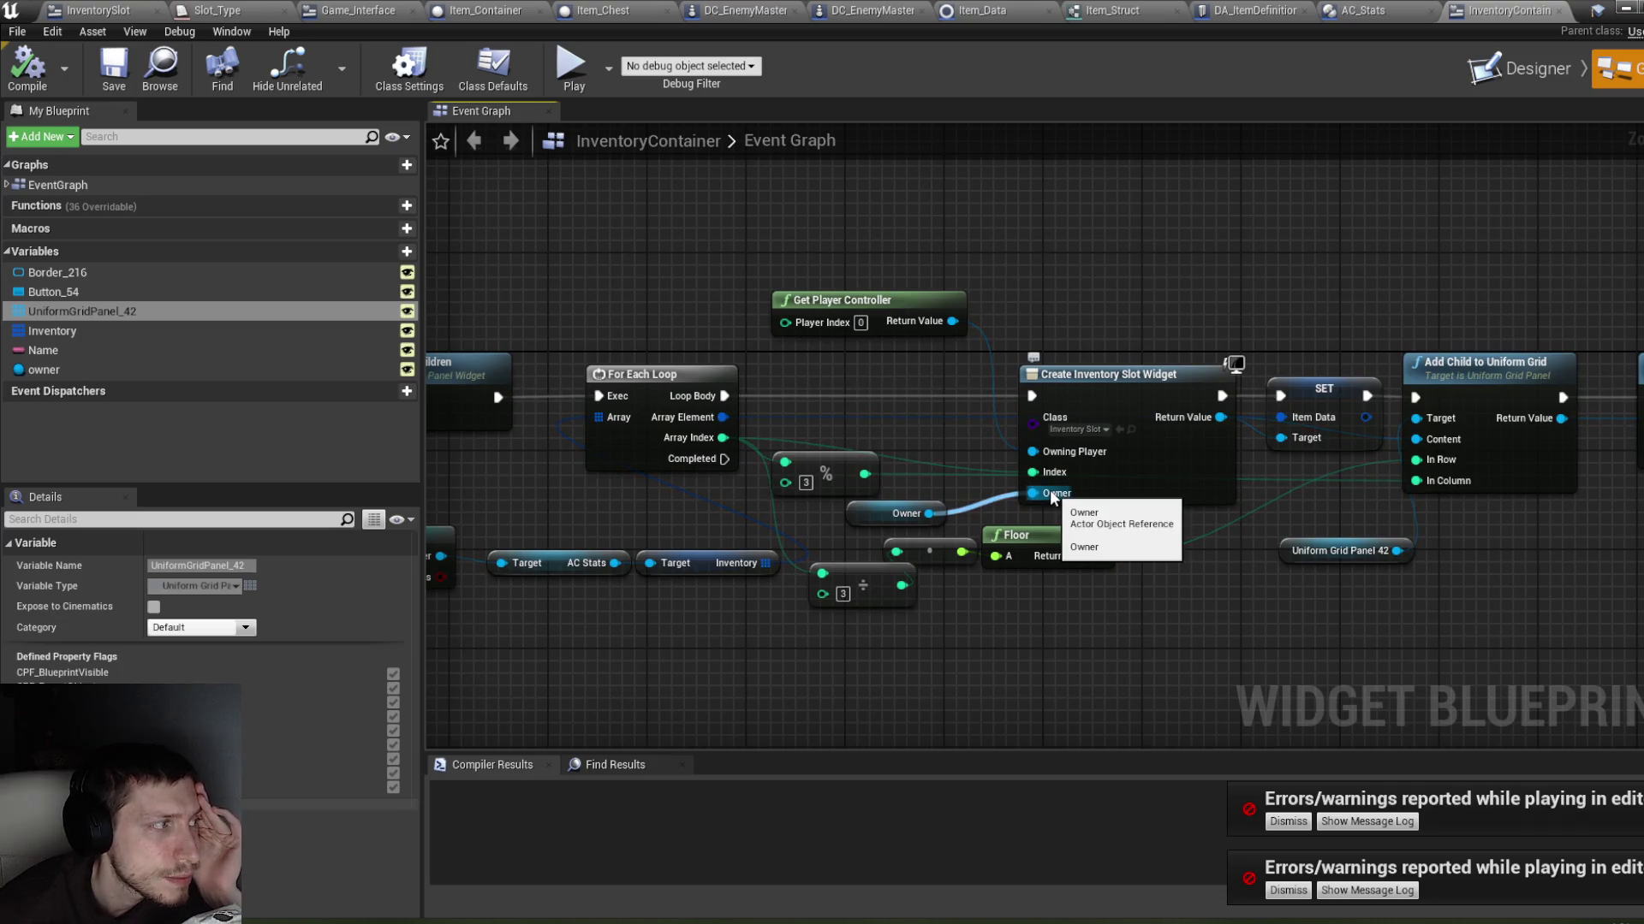
left_click(173, 372)
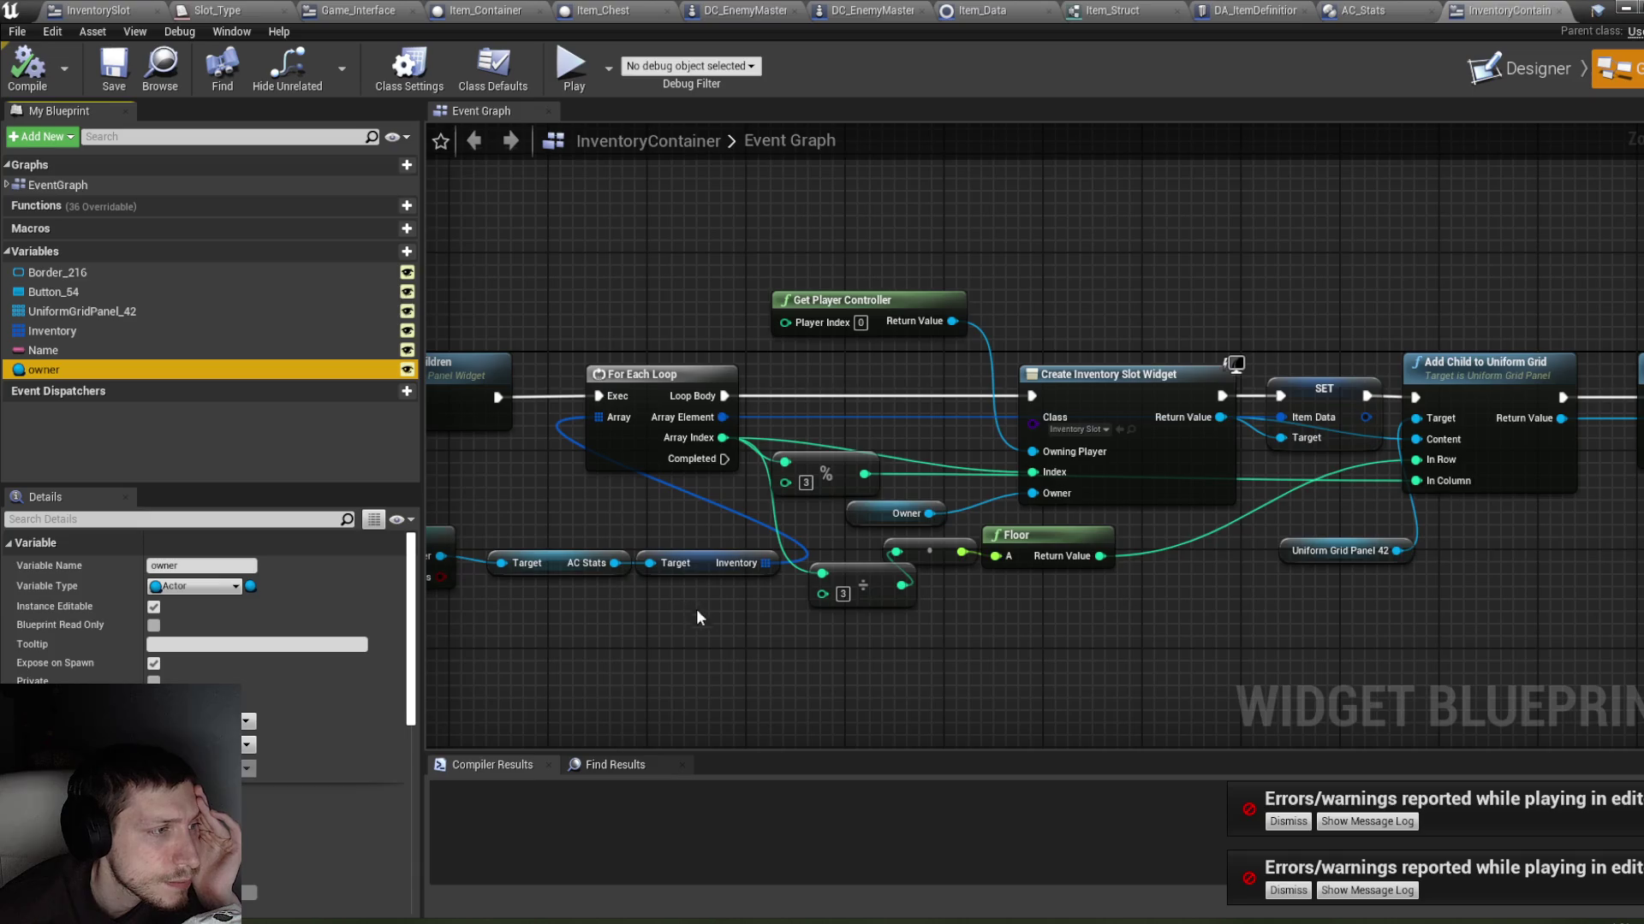
left_click_drag(696, 608, 1034, 625)
scroll(1025, 605, "down", 1)
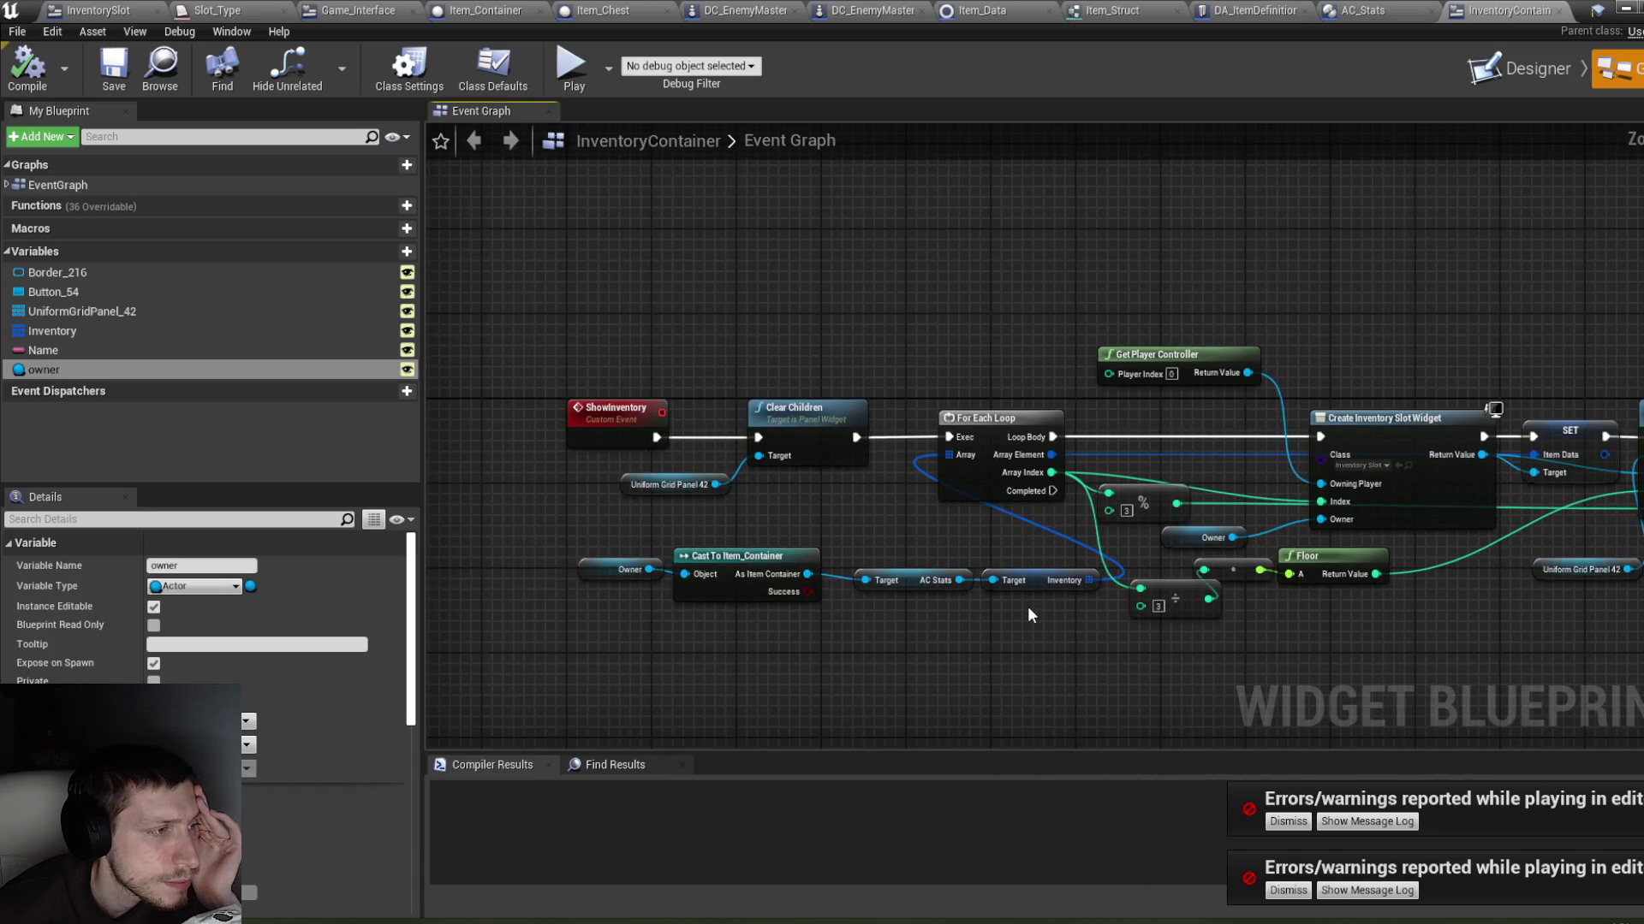
left_click_drag(971, 277, 907, 354)
scroll(859, 407, "down", 5)
scroll(777, 537, "up", 3)
left_click_drag(710, 503, 781, 472)
scroll(781, 472, "up", 1)
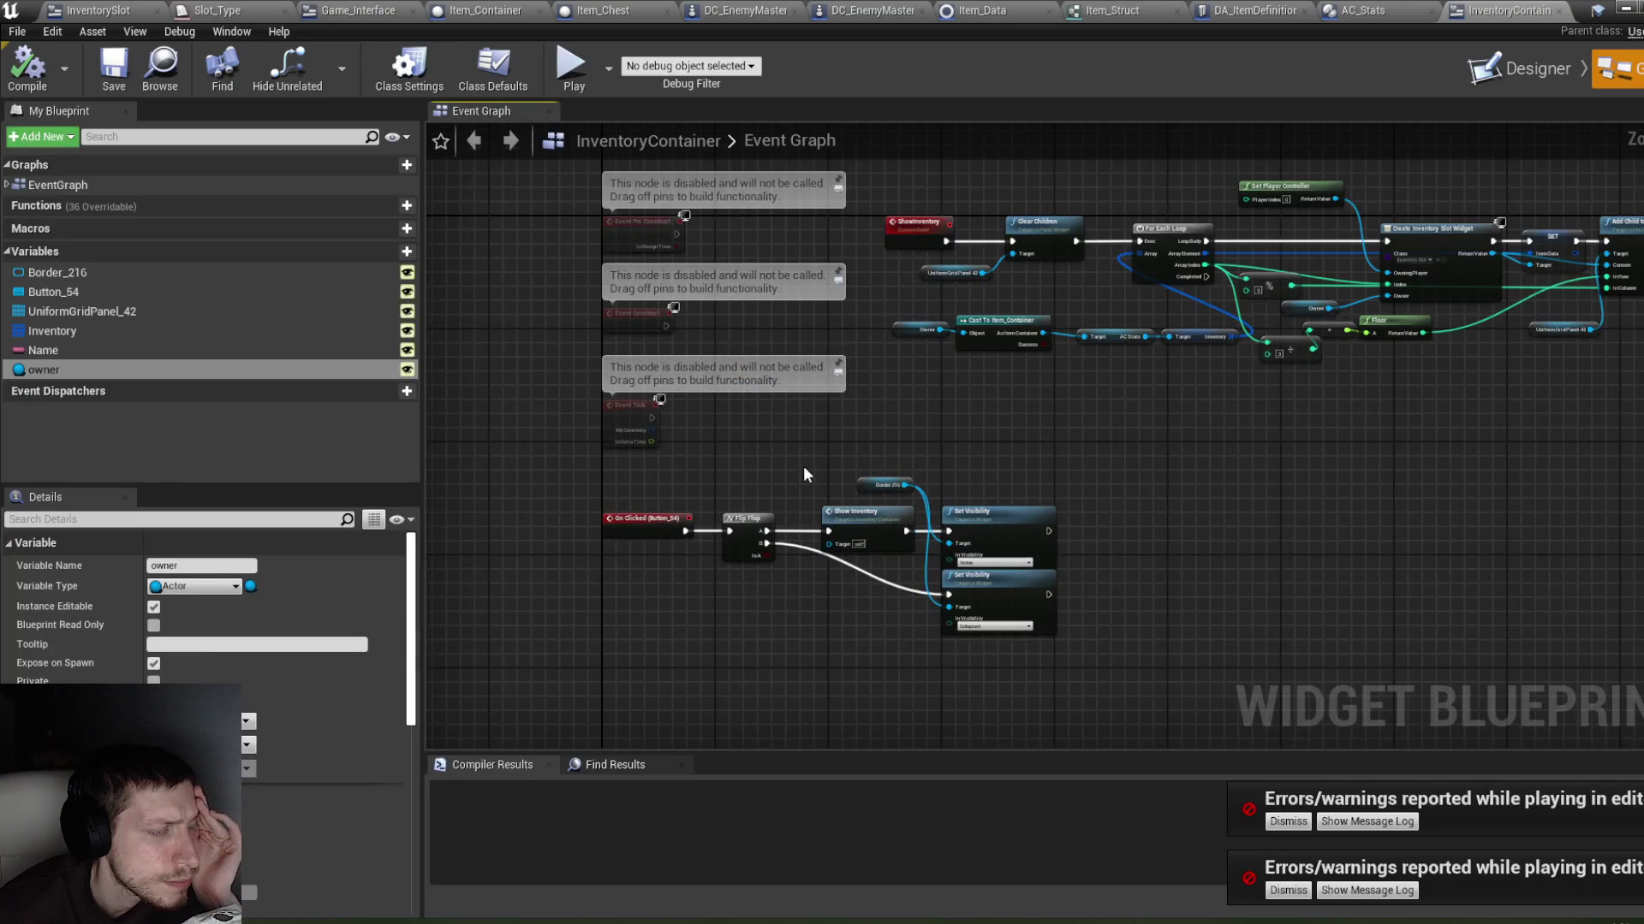
left_click_drag(903, 429, 815, 587)
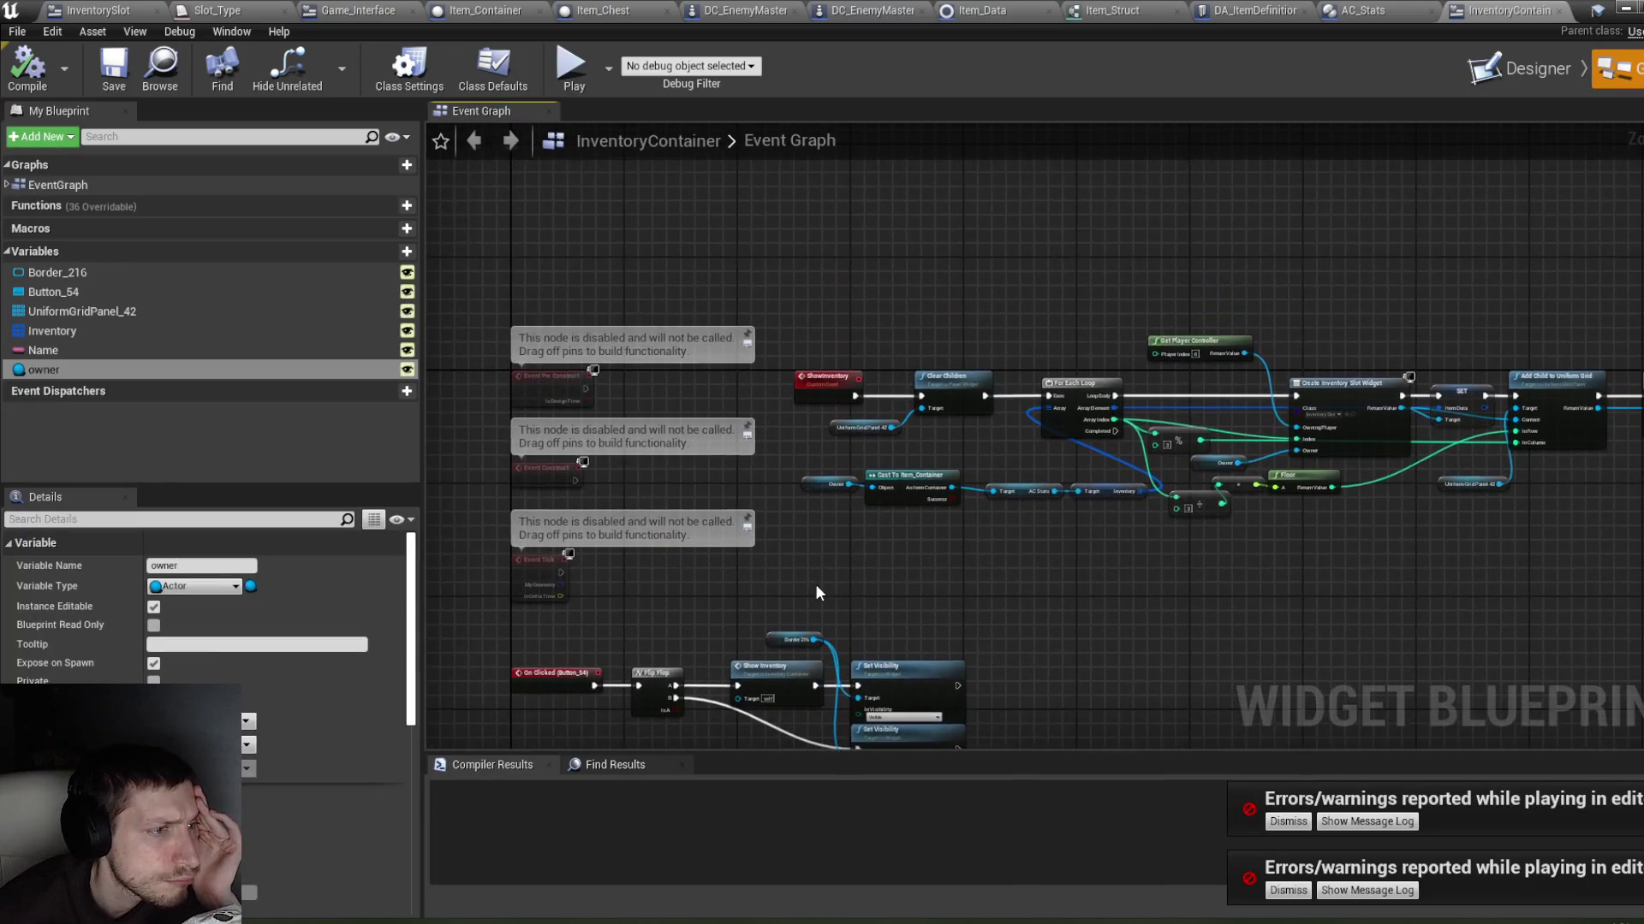
left_click_drag(1019, 438, 870, 466)
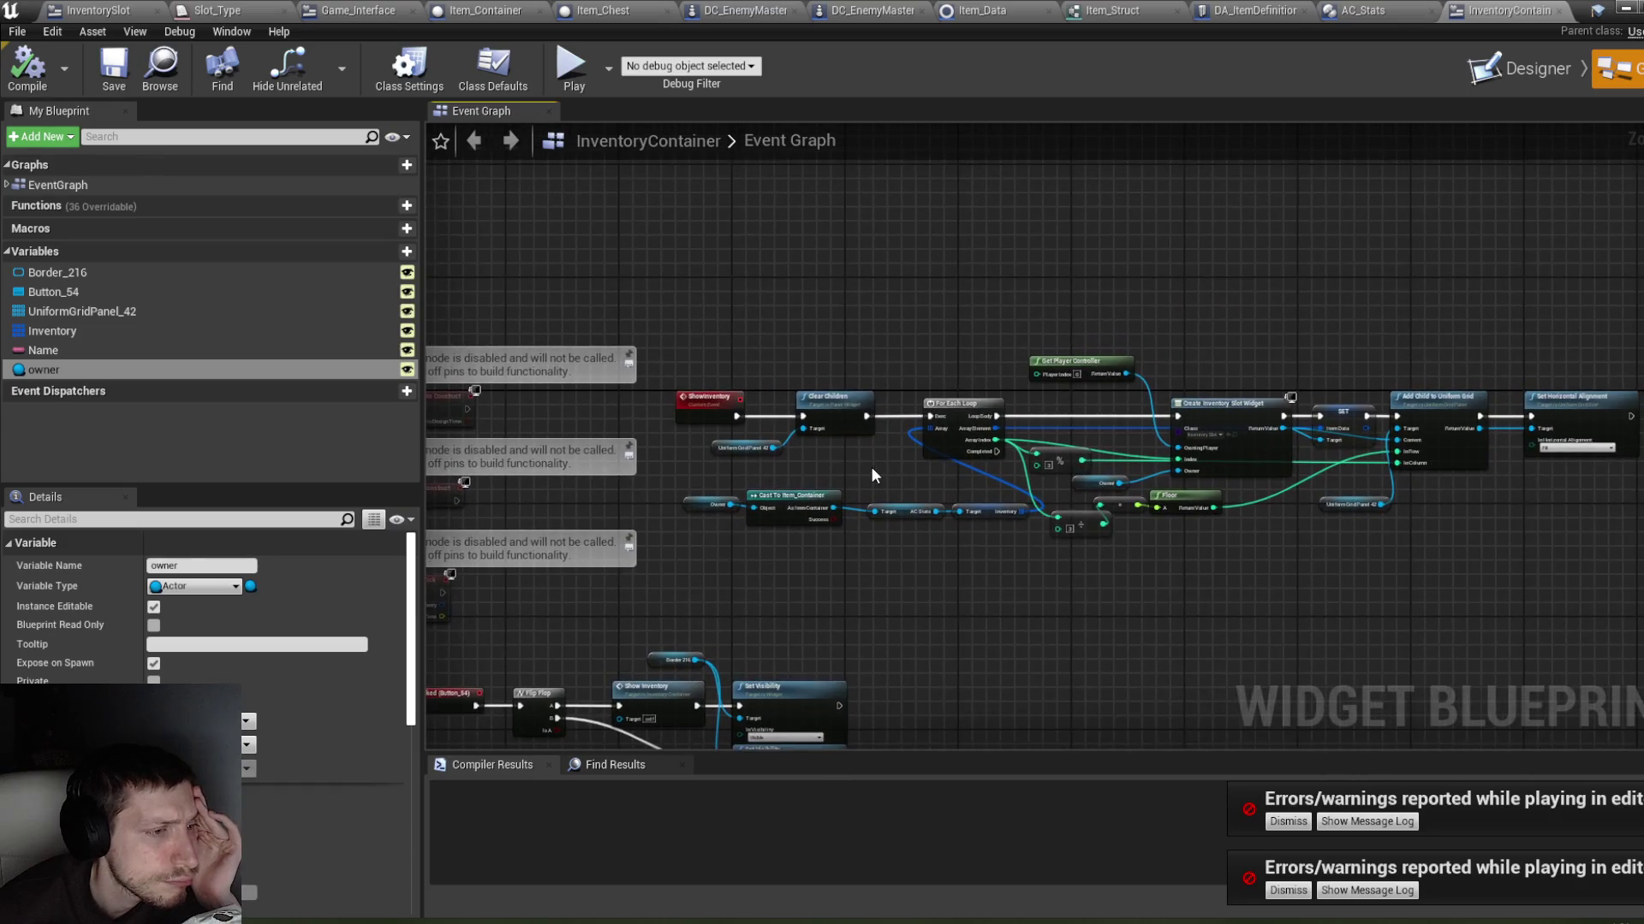
scroll(920, 539, "up", 2)
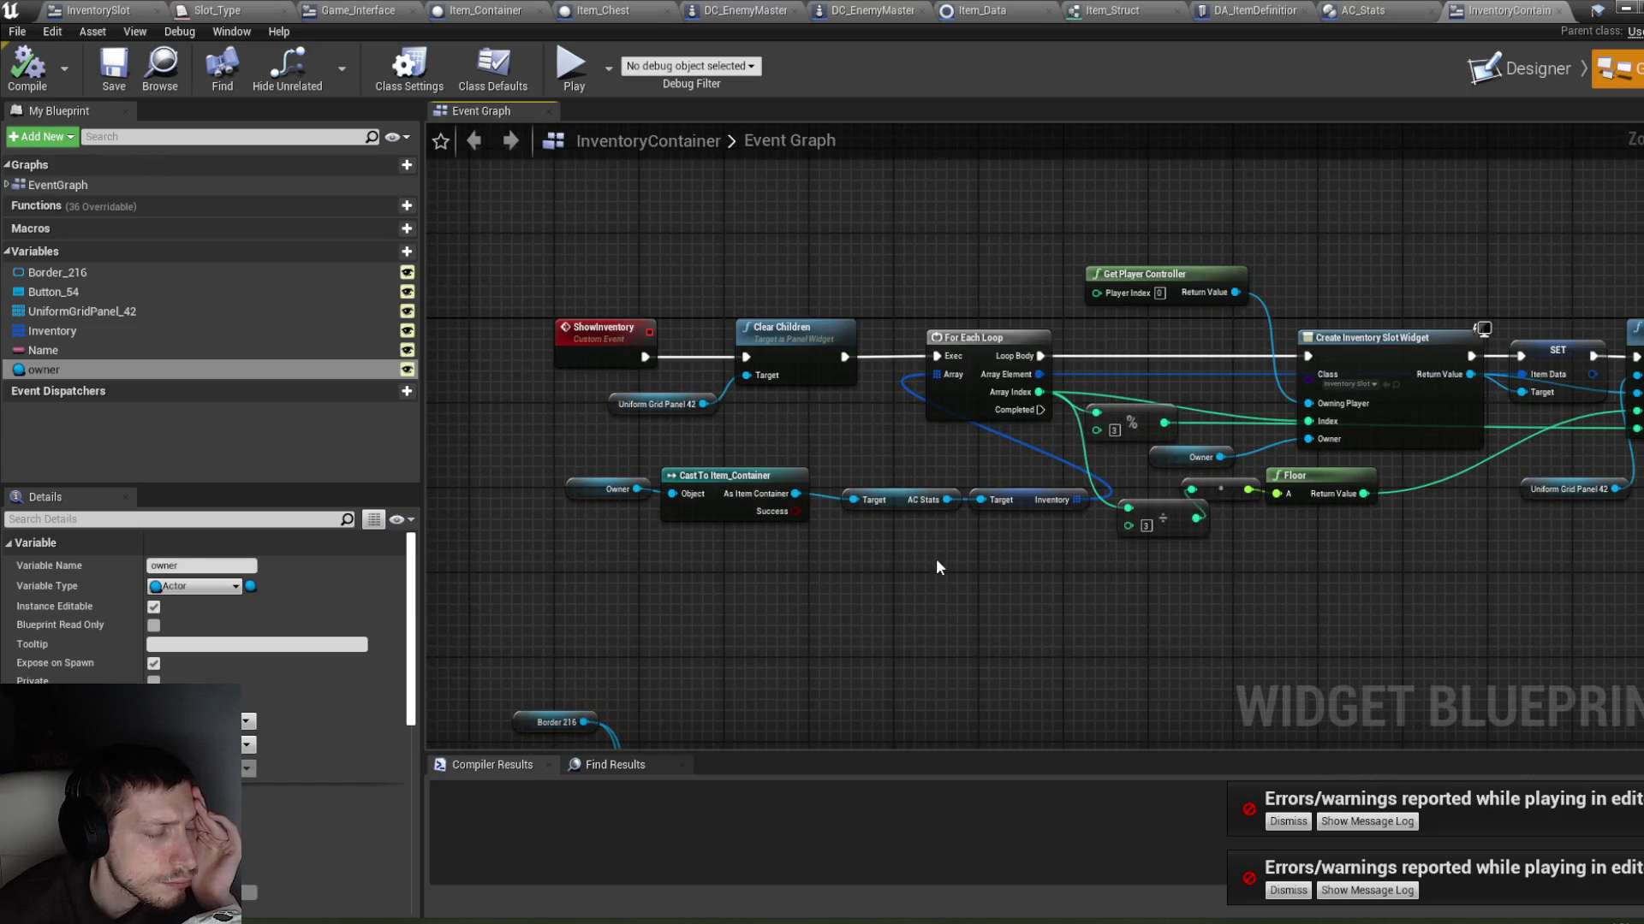
Step: Try wiring AC Stats to the slot widget's Owner and place the Owner getter beside that pin
mouse_move(1058, 562)
left_mouse_down()
mouse_move(1116, 597)
mouse_move(950, 531)
left_mouse_up()
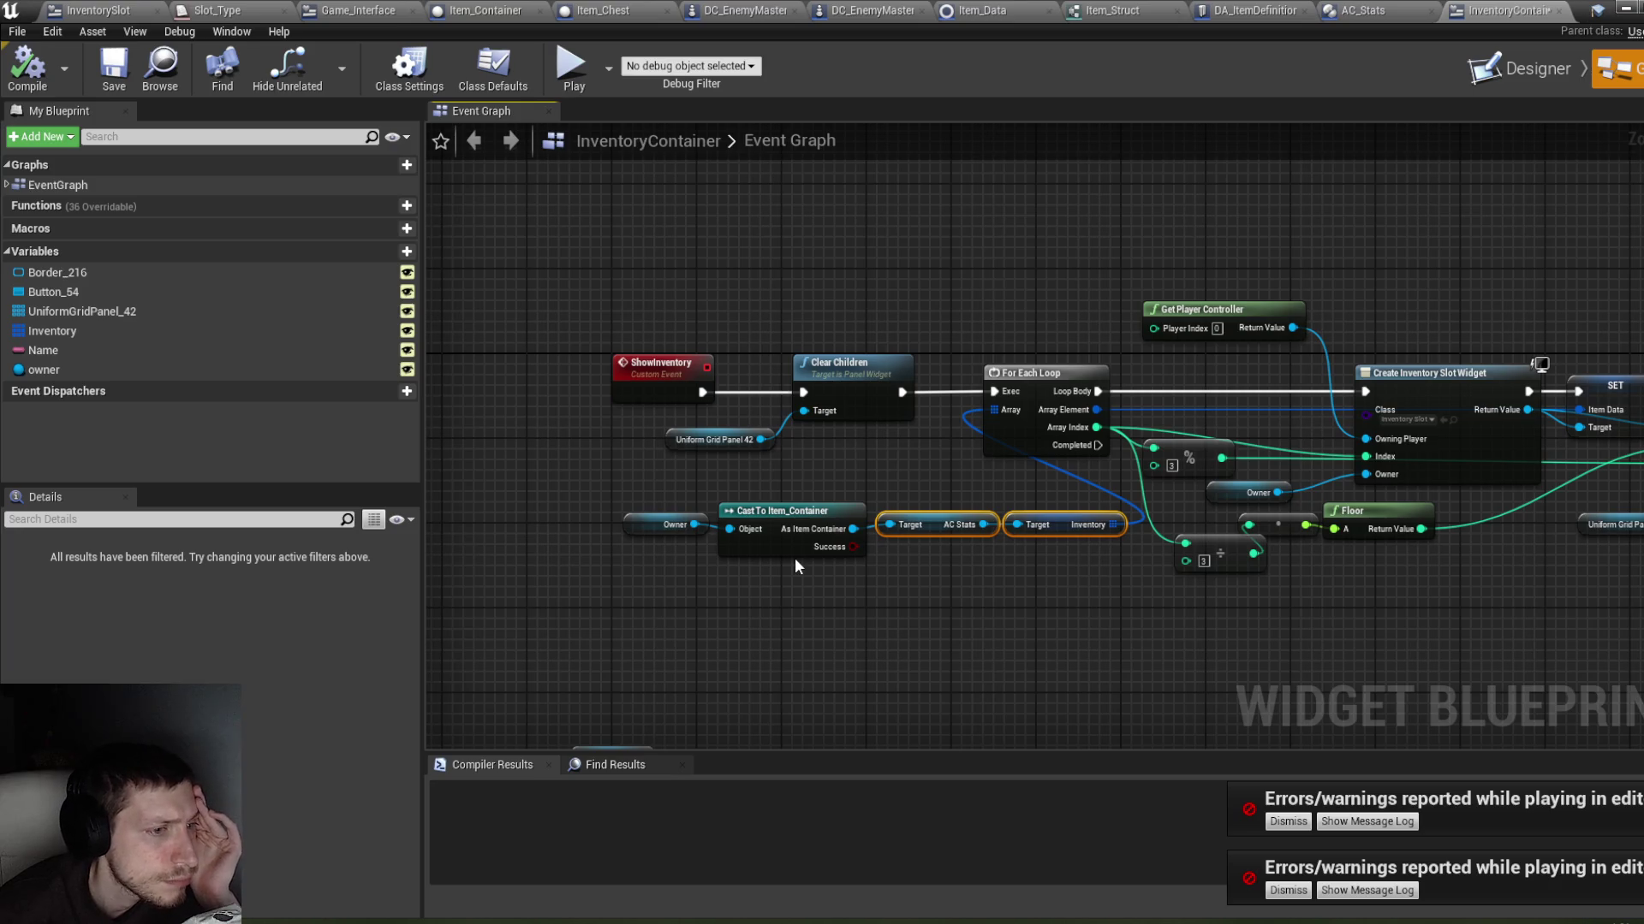
mouse_move(984, 531)
left_mouse_down()
mouse_move(1366, 482)
mouse_move(1388, 512)
mouse_move(1341, 512)
left_mouse_up()
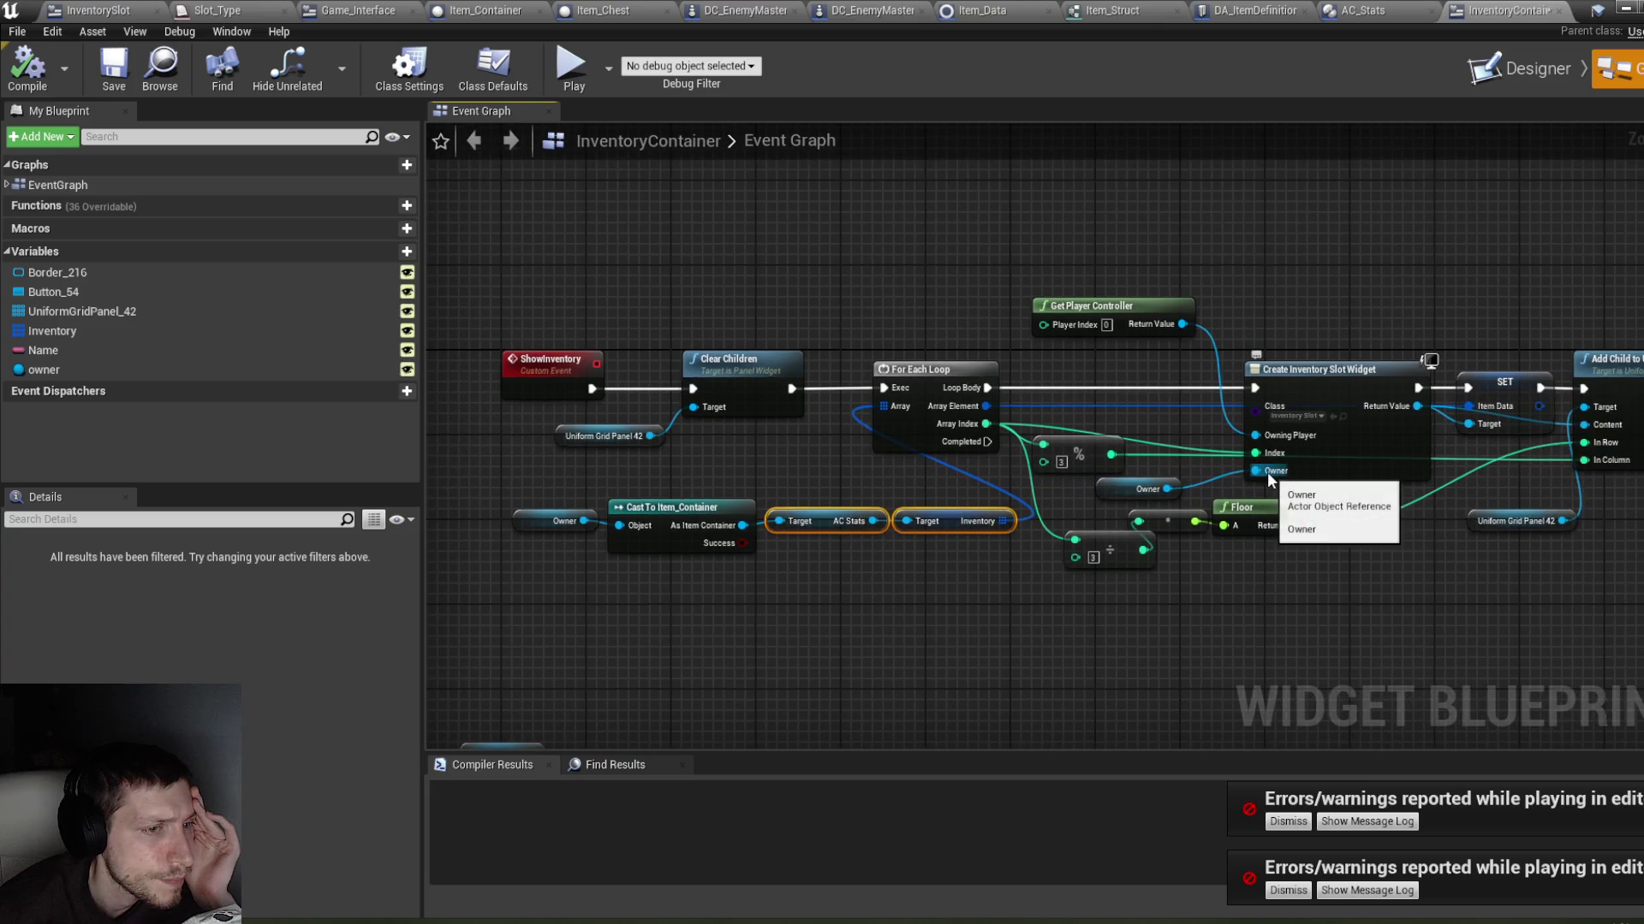
left_click_drag(1117, 500, 1162, 488)
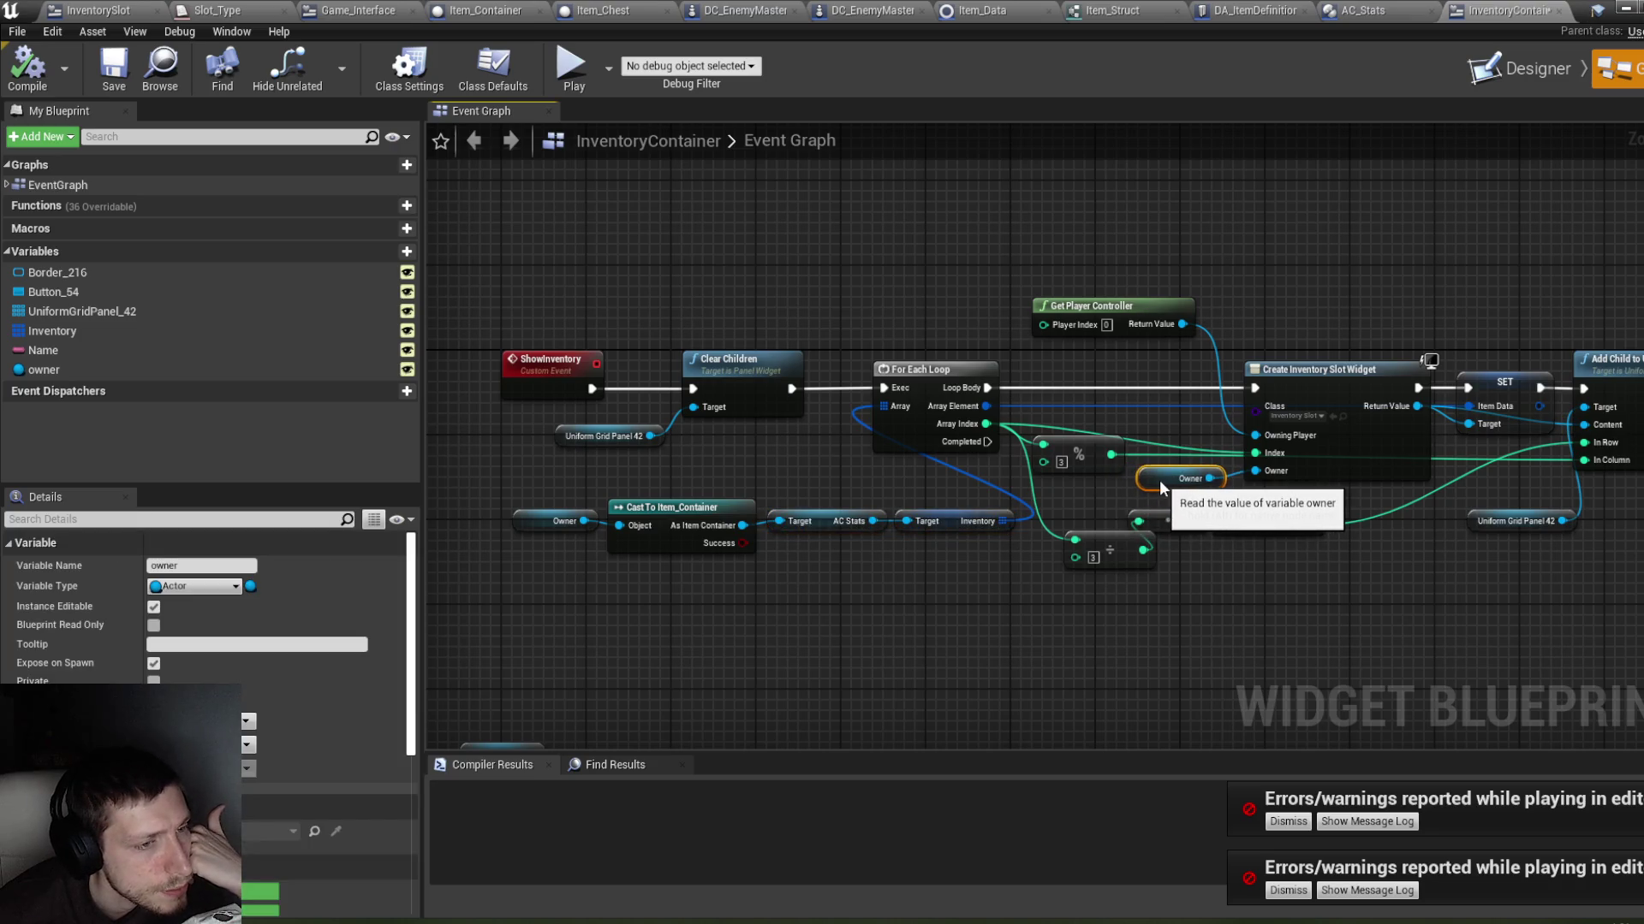
mouse_move(1353, 569)
left_mouse_down()
mouse_move(1117, 573)
mouse_move(1233, 548)
mouse_move(1326, 480)
mouse_move(1195, 532)
mouse_move(1144, 500)
mouse_move(1296, 535)
left_mouse_up()
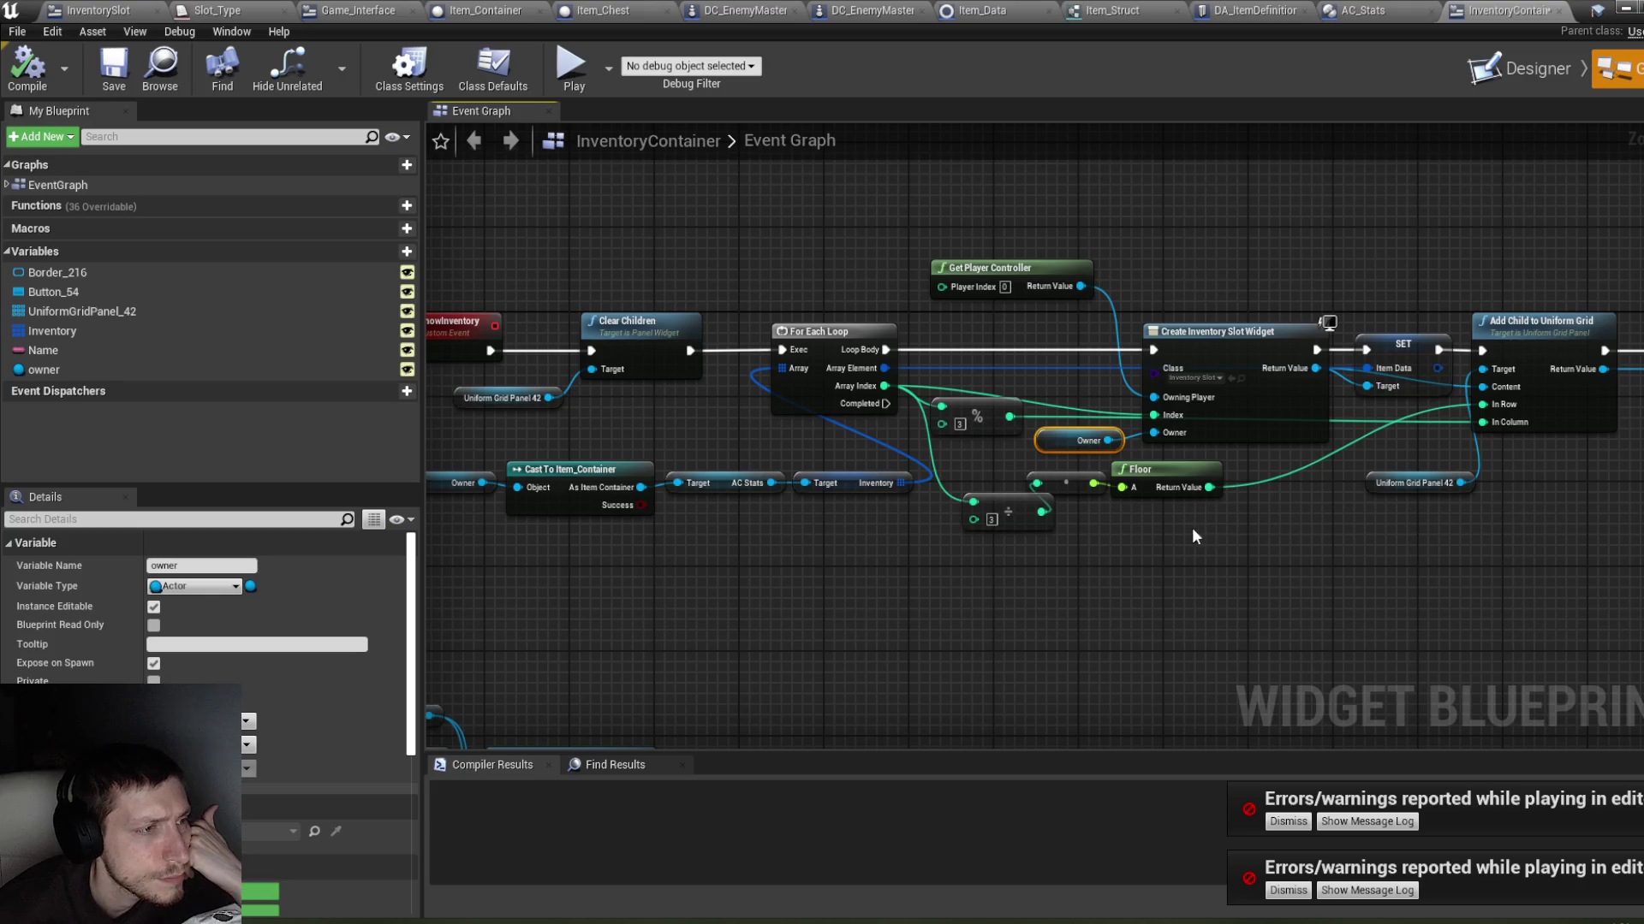
Step: Marquee-select the Owner and Cast To Item_Container nodes and move them up beside the loop
left_click_drag(805, 547, 855, 569)
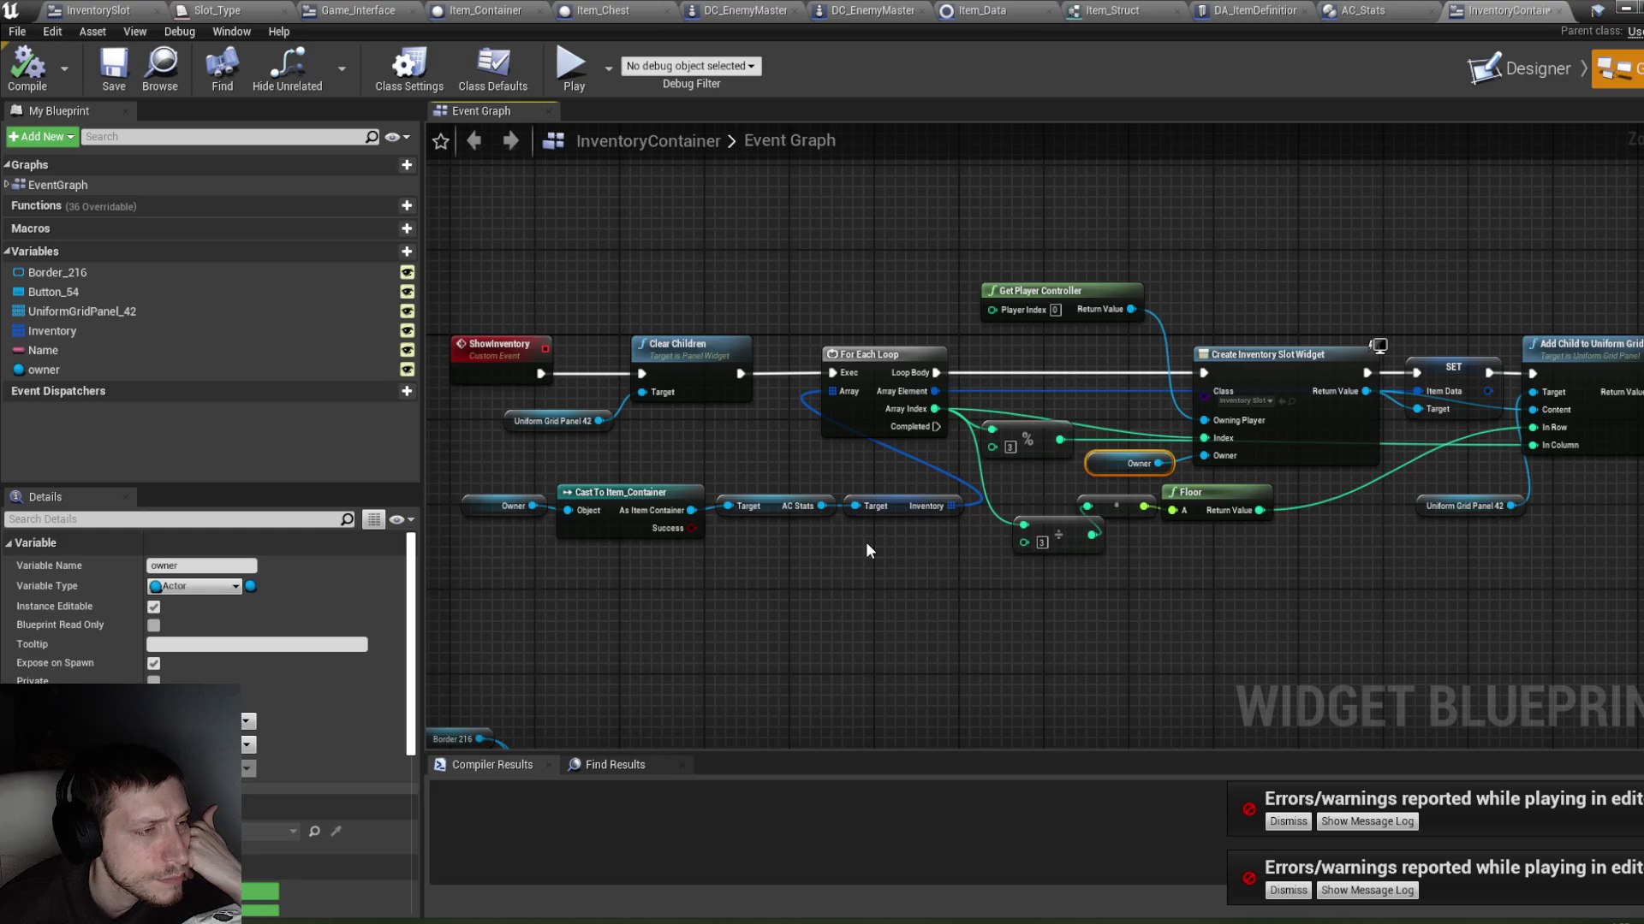
left_click_drag(868, 541, 941, 548)
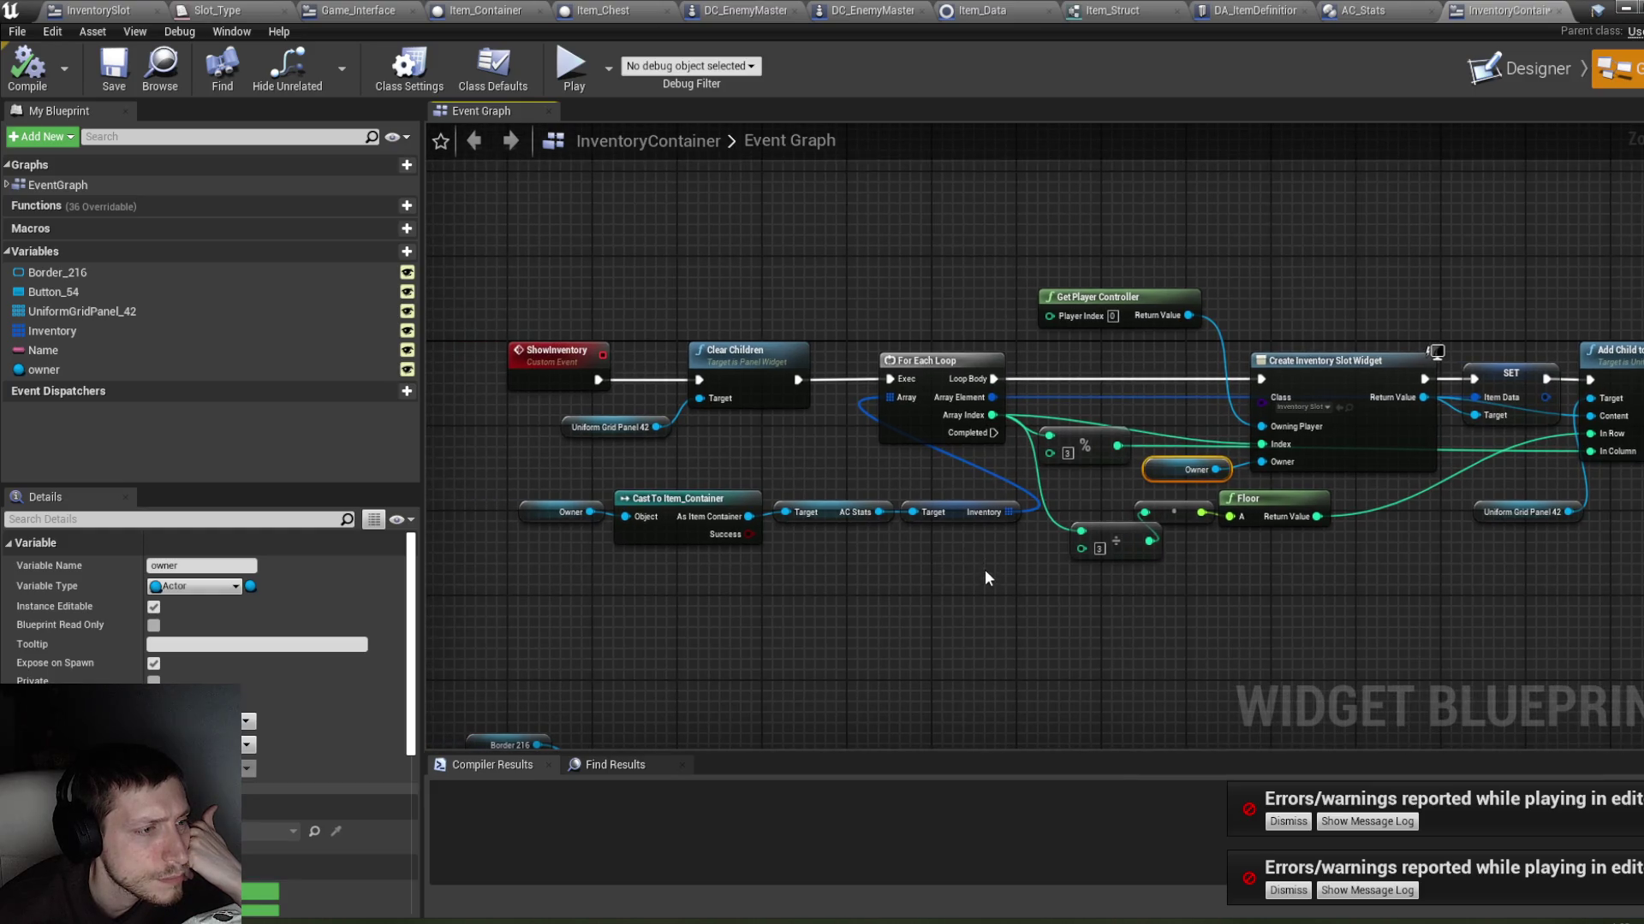
left_click_drag(754, 535, 518, 494)
left_click_drag(704, 502, 573, 459)
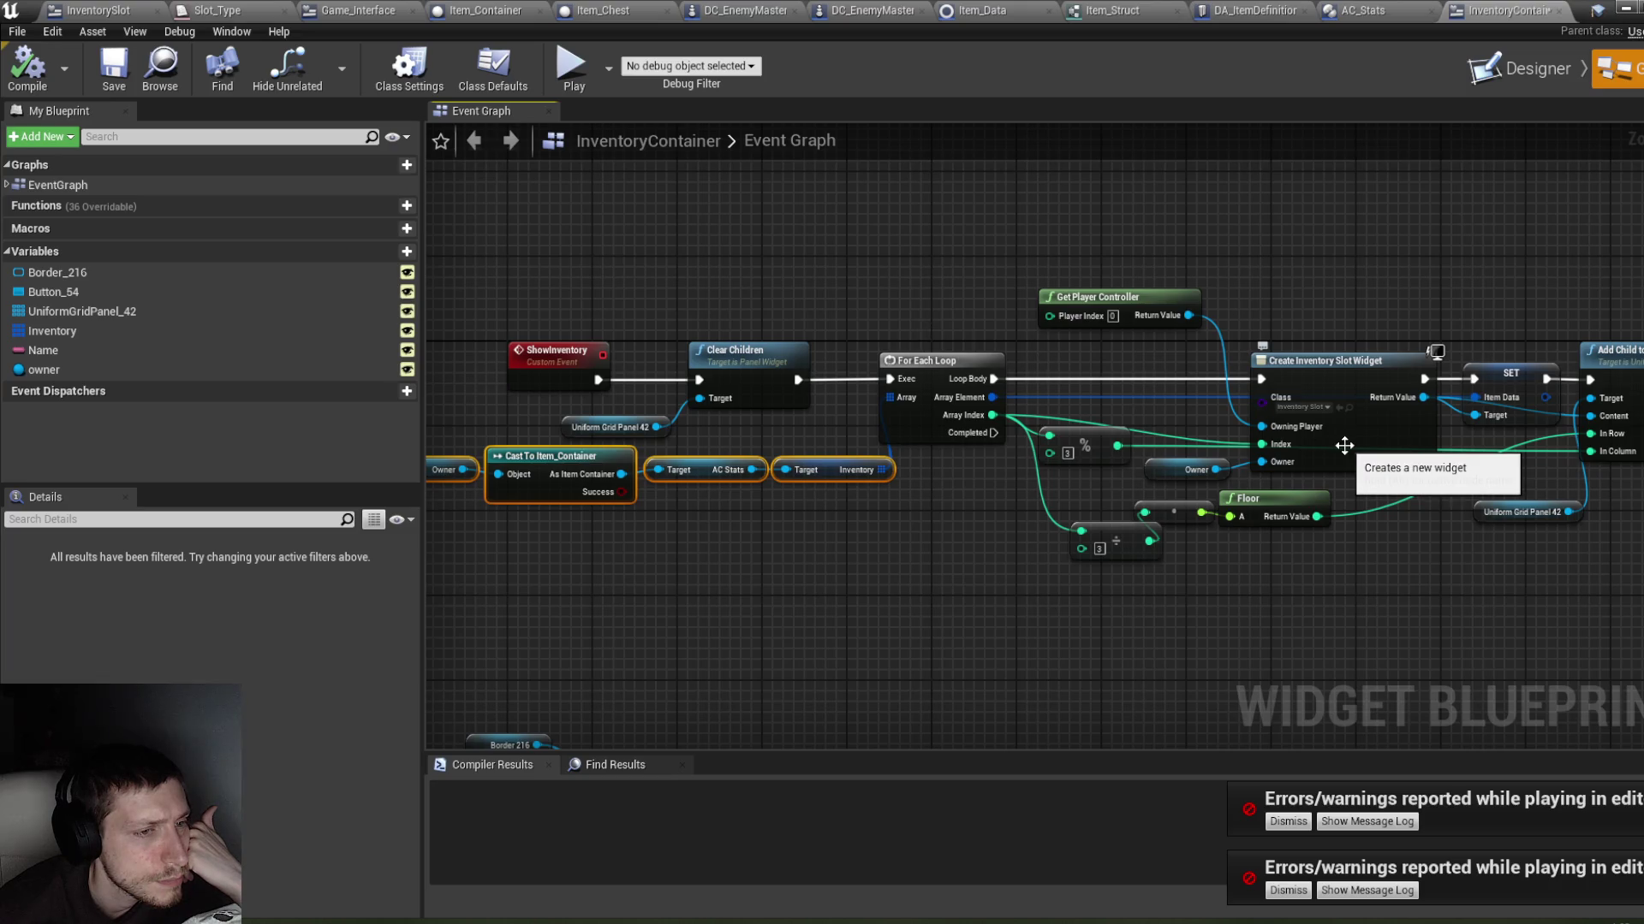
left_click_drag(807, 495, 887, 529)
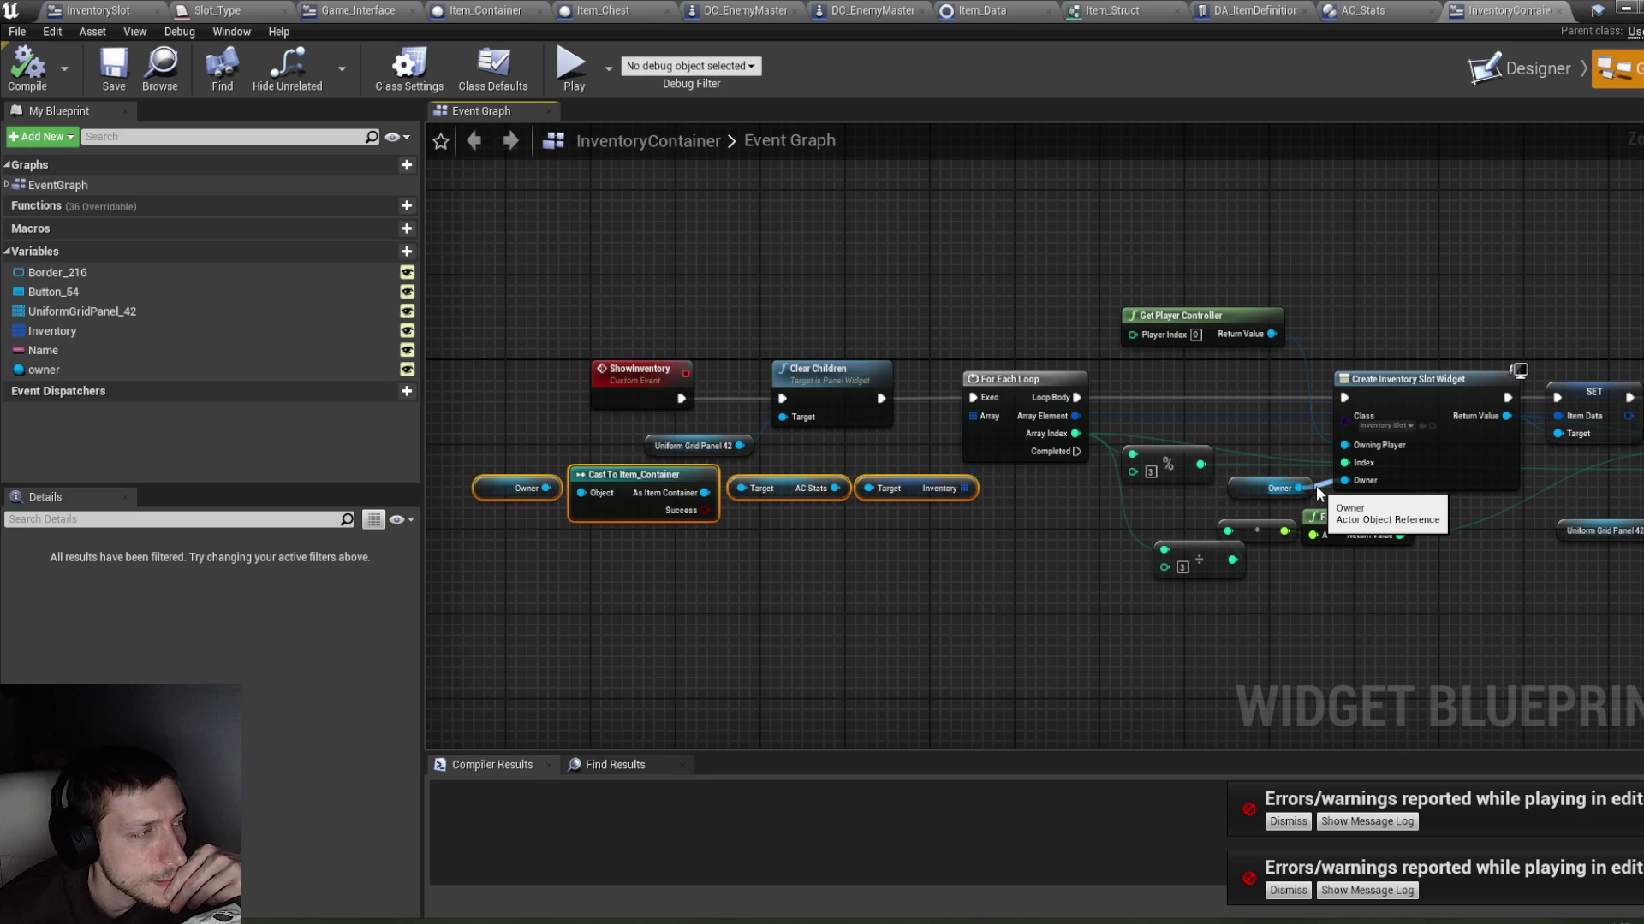
Step: Compile InventoryContainer, check the owner variable's settings, then view the Item_Container Event Graph
left_click(27, 66)
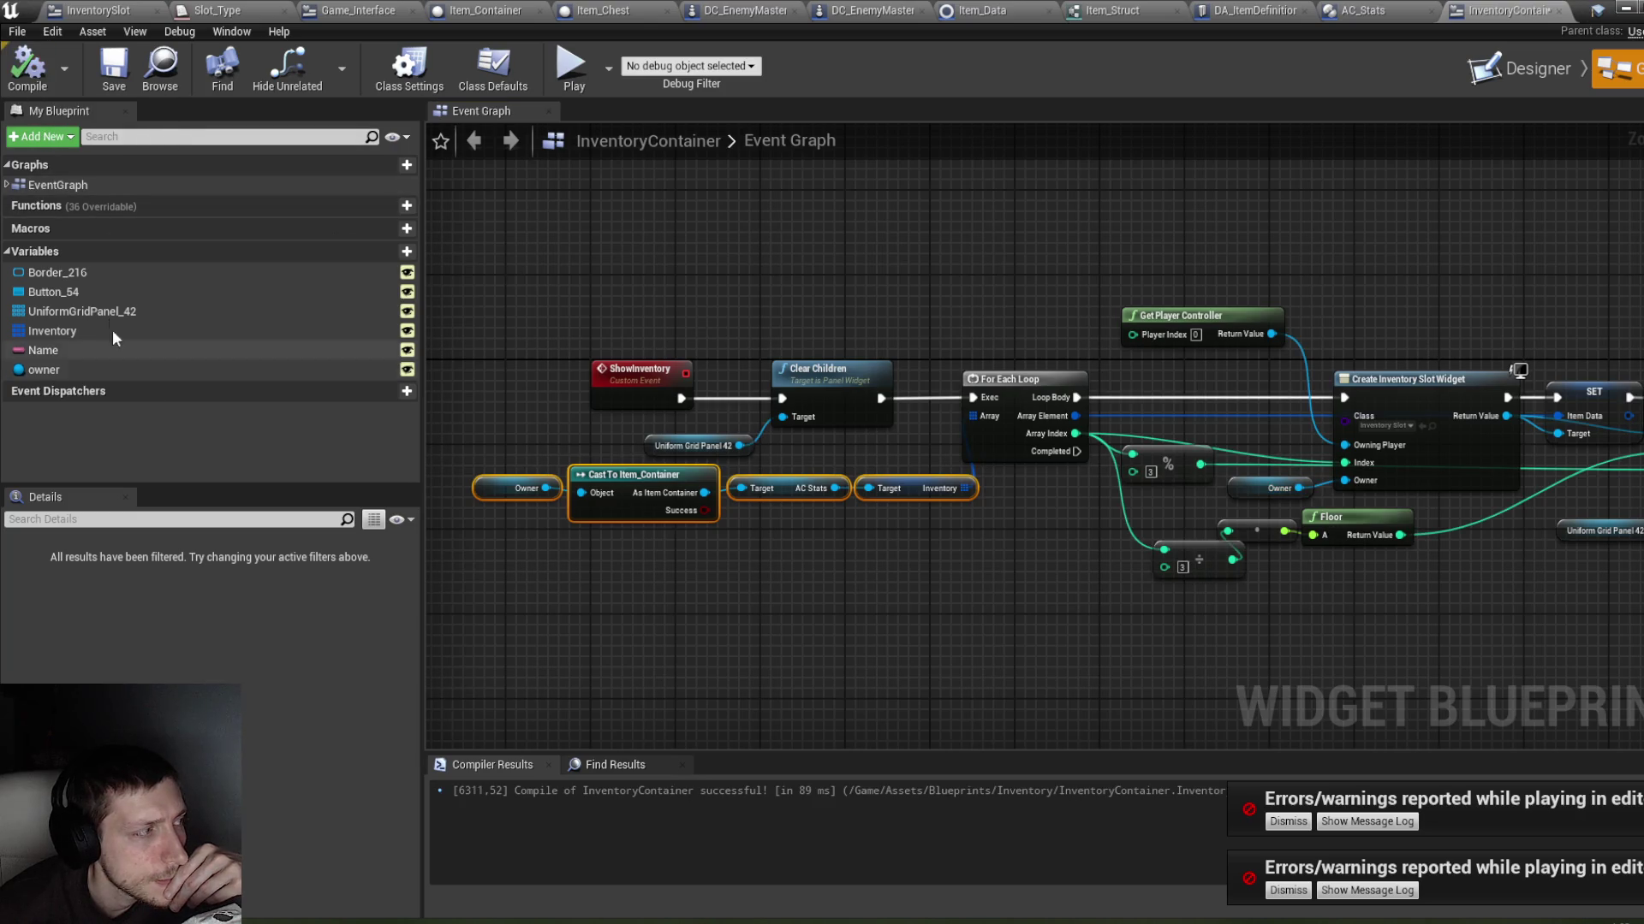
left_click(108, 369)
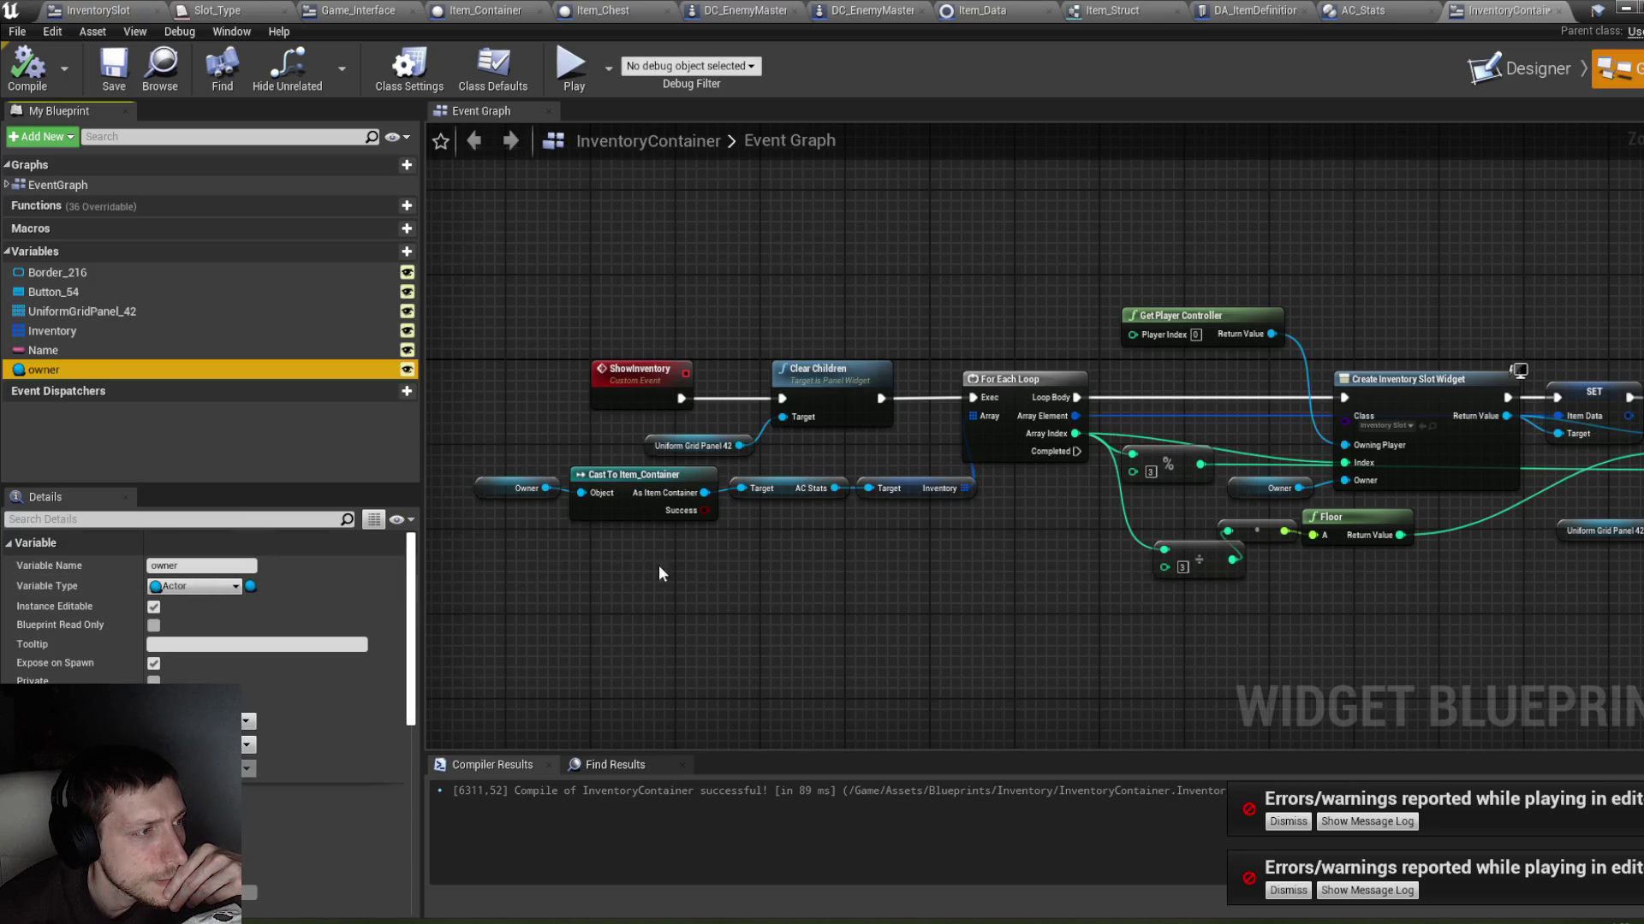
scroll(685, 567, "down", 4)
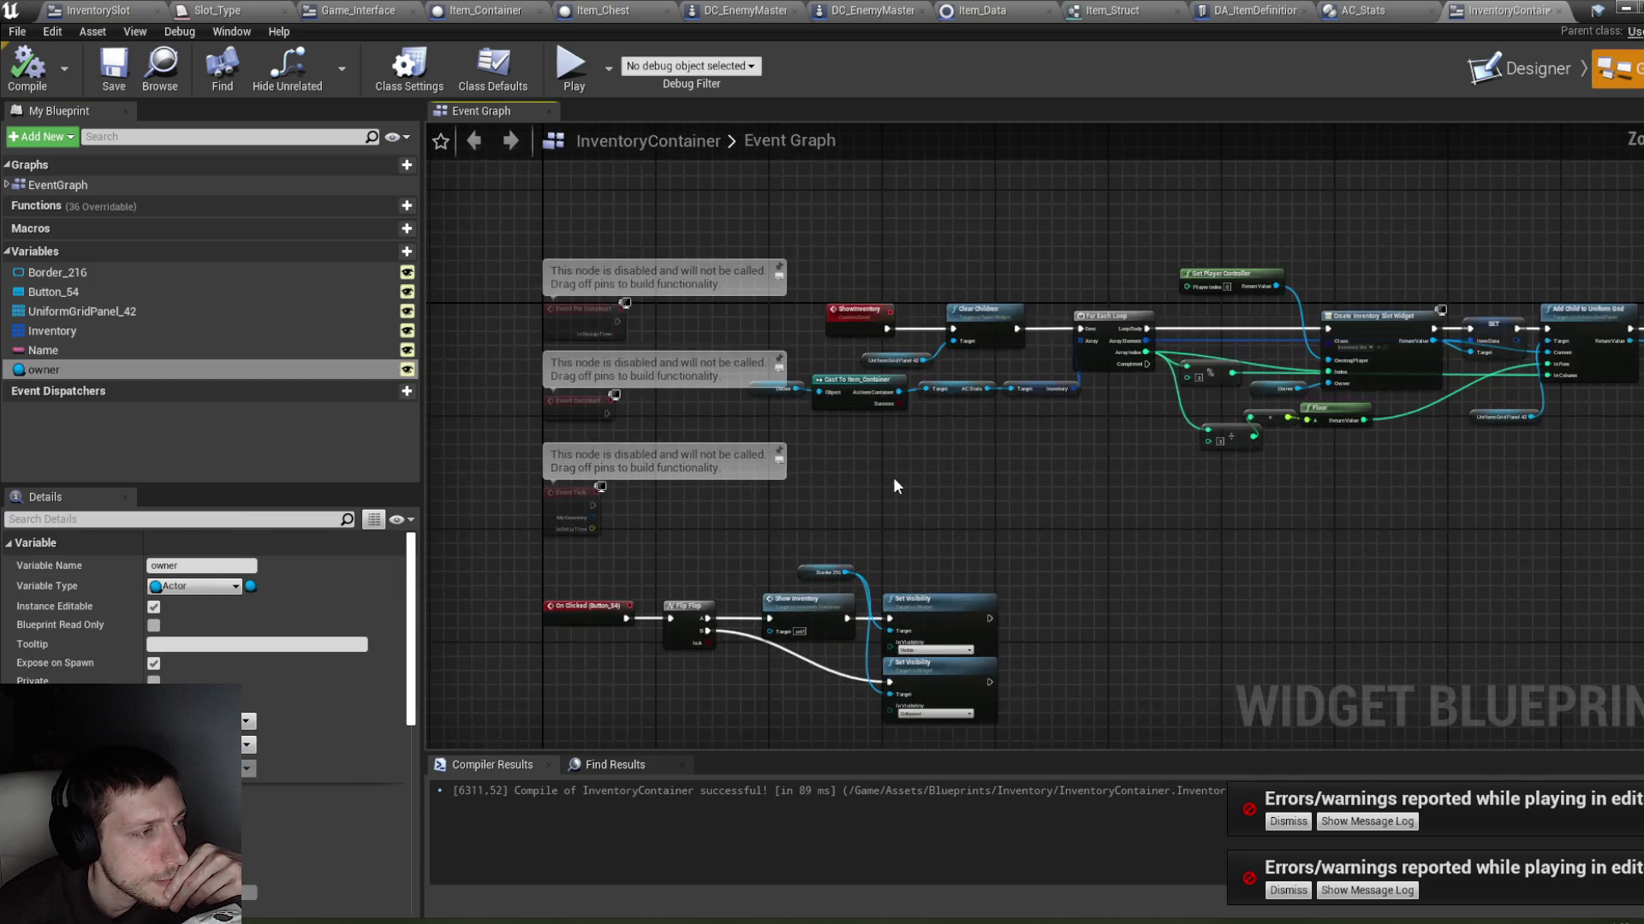
scroll(892, 483, "up", 4)
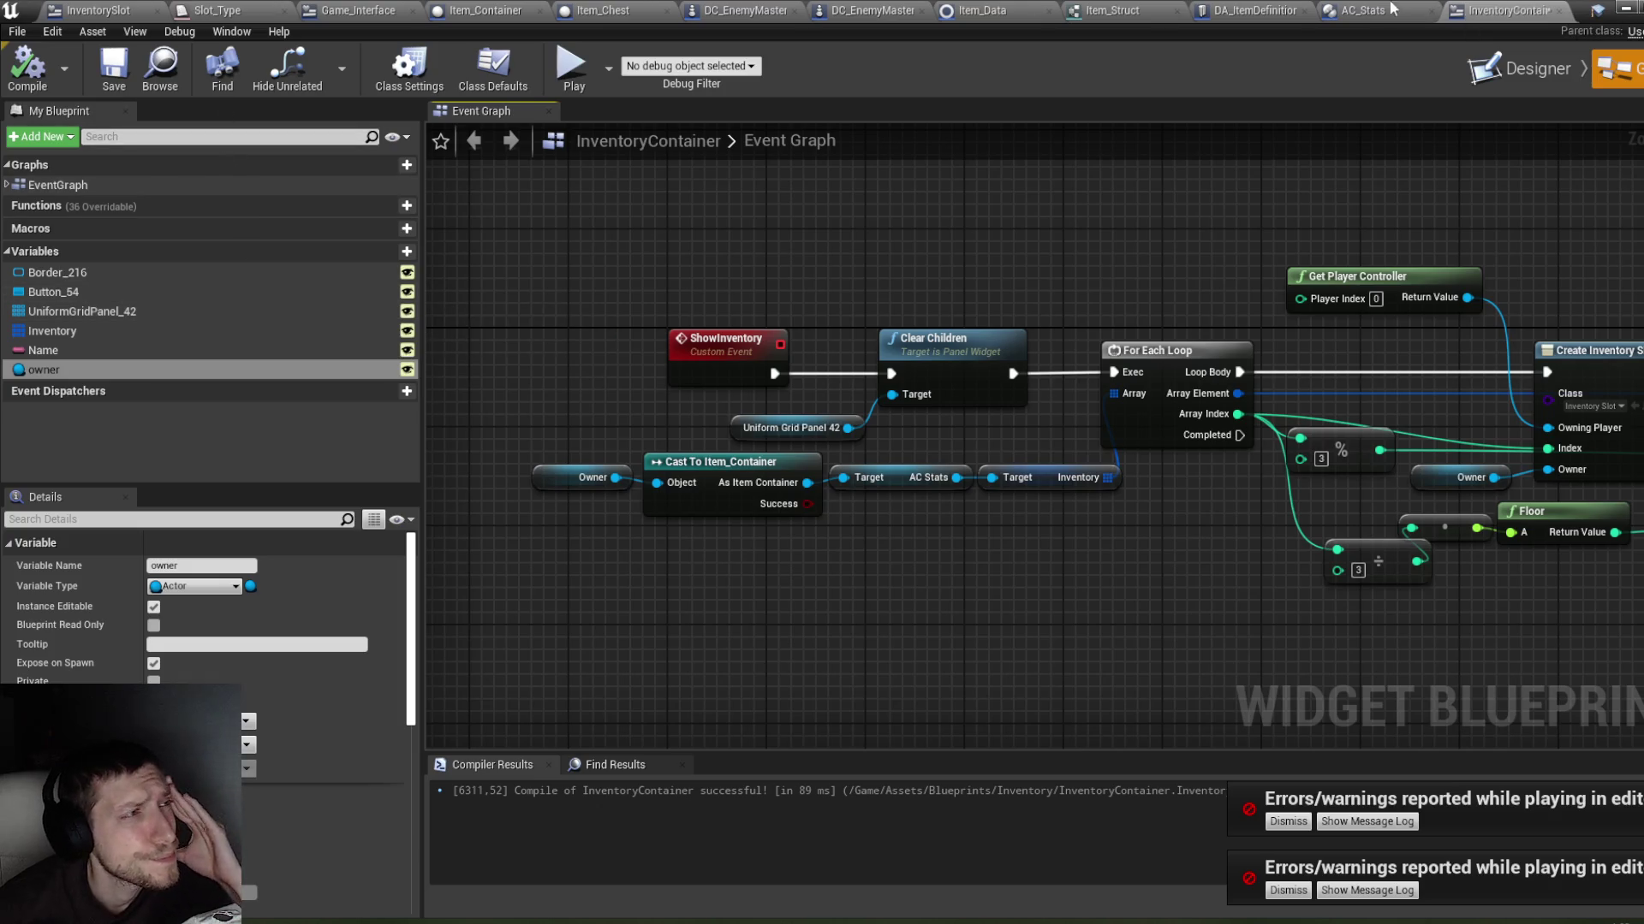
left_click(532, 10)
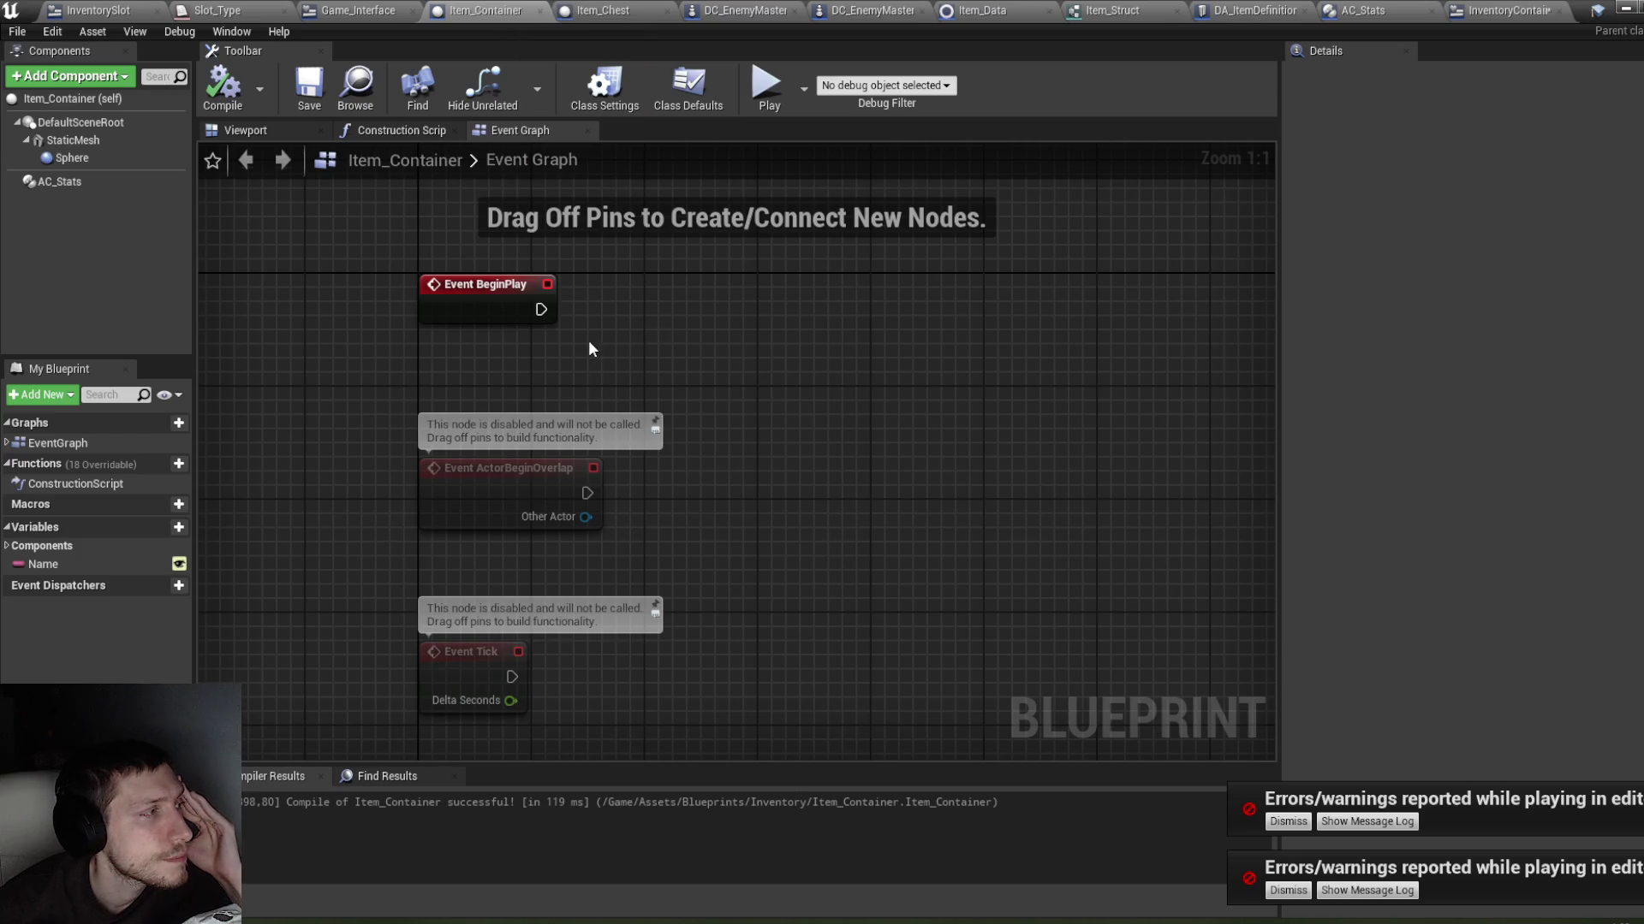
Step: Review the Item_Container event nodes and AC_Stats Add Item, then minimize the blueprint editor
scroll(589, 340, "down", 2)
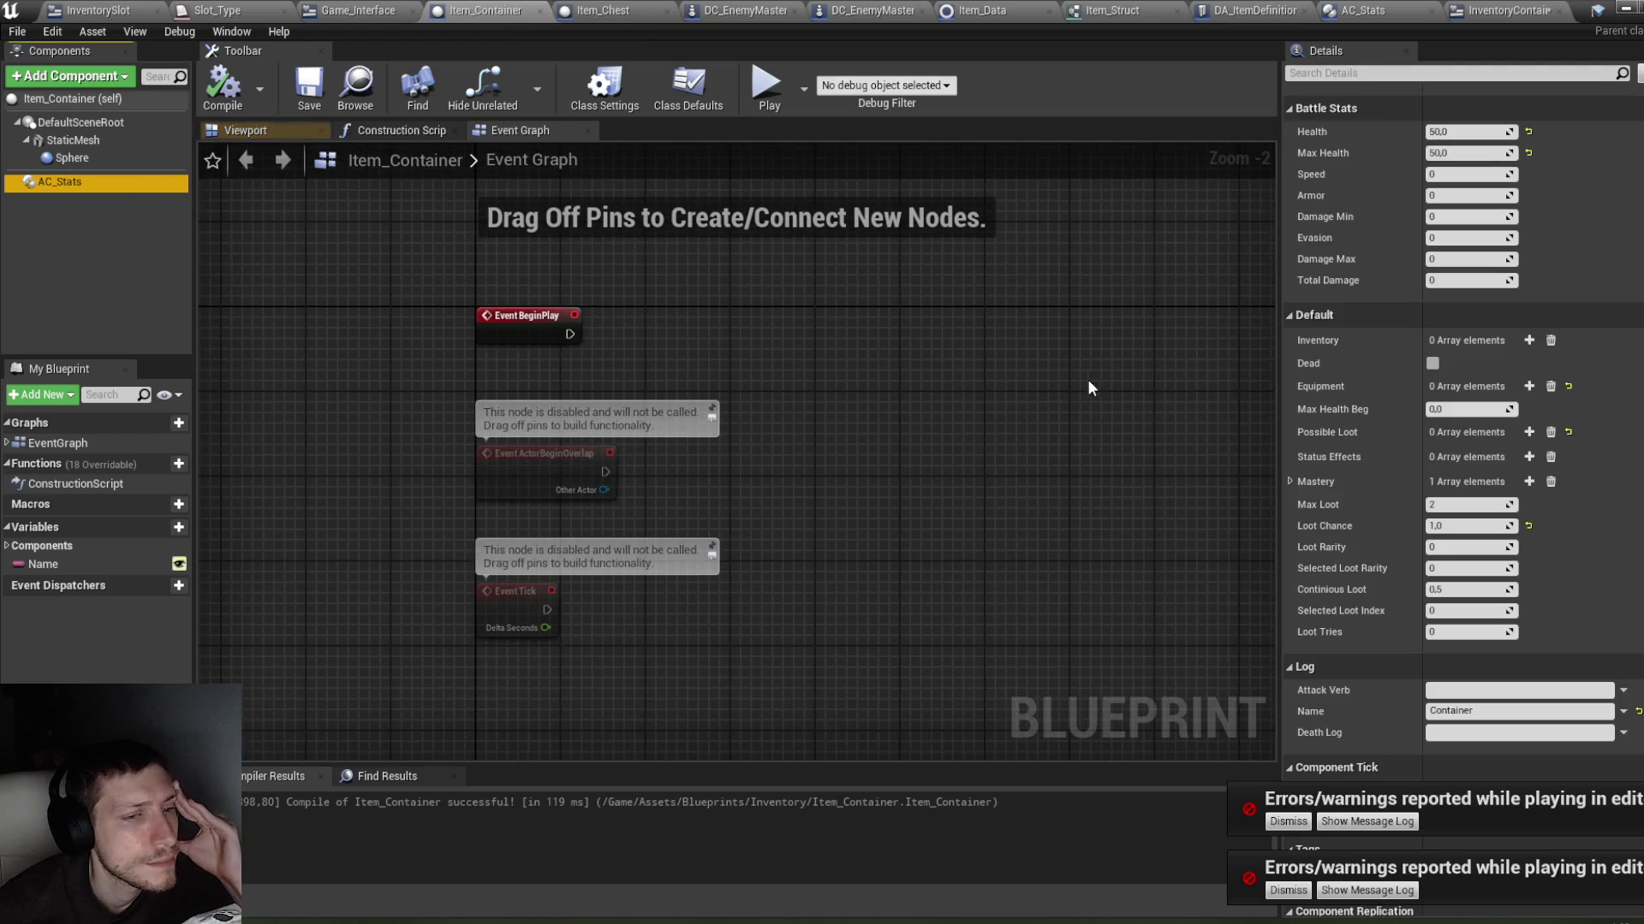
mouse_move(834, 351)
left_mouse_down()
mouse_move(893, 390)
mouse_move(899, 378)
left_mouse_up()
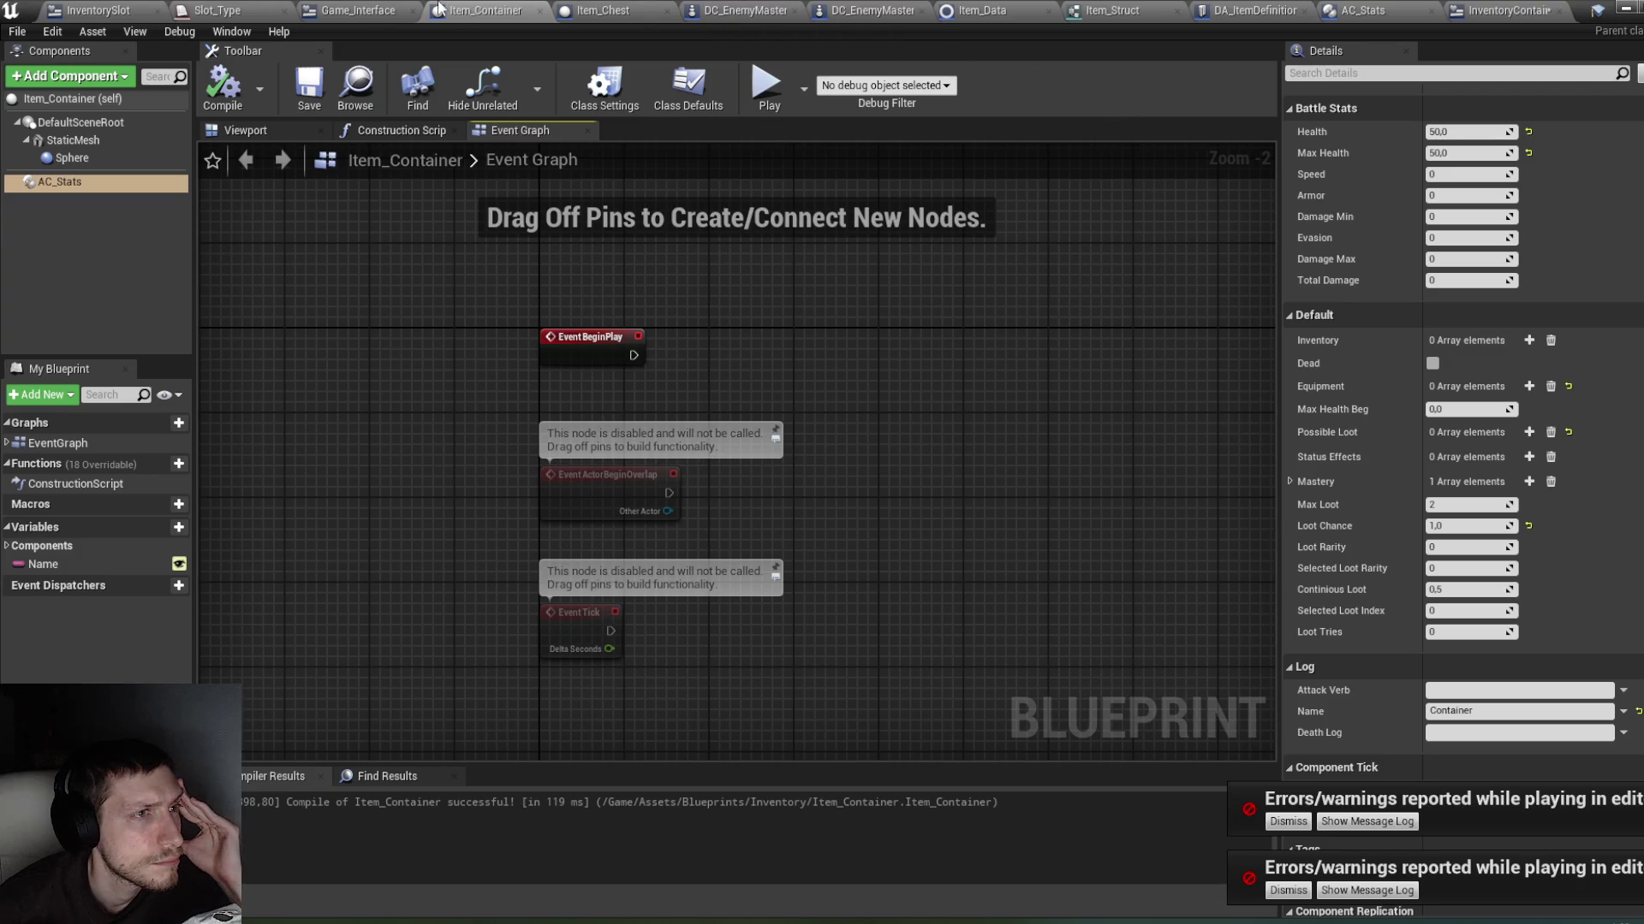
left_click(1376, 19)
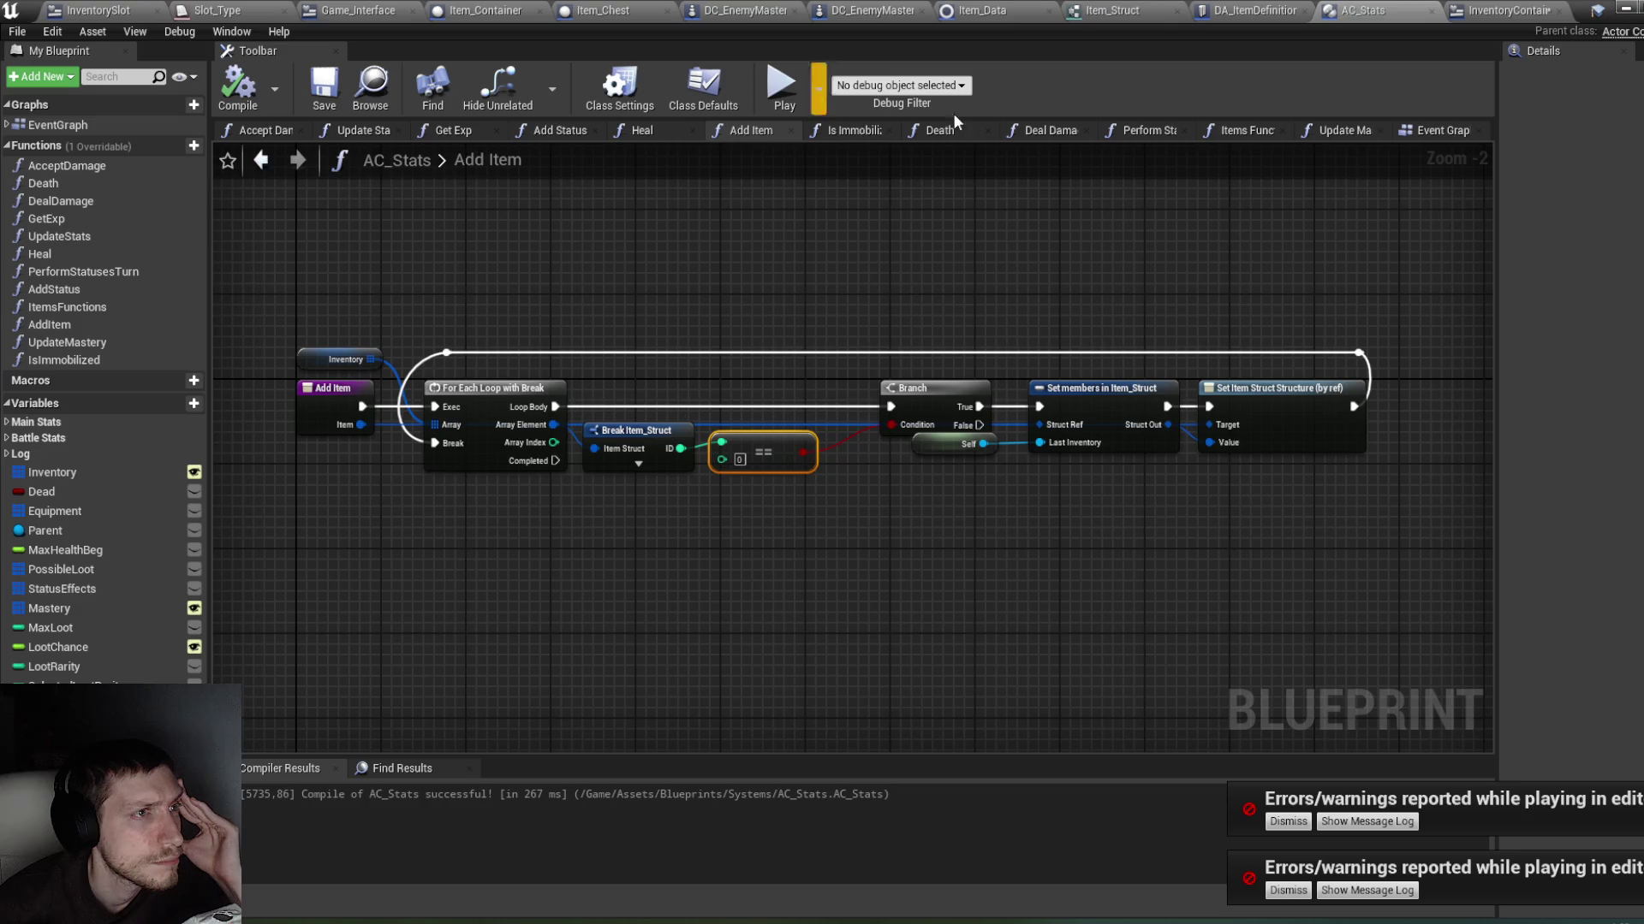
left_click(1624, 9)
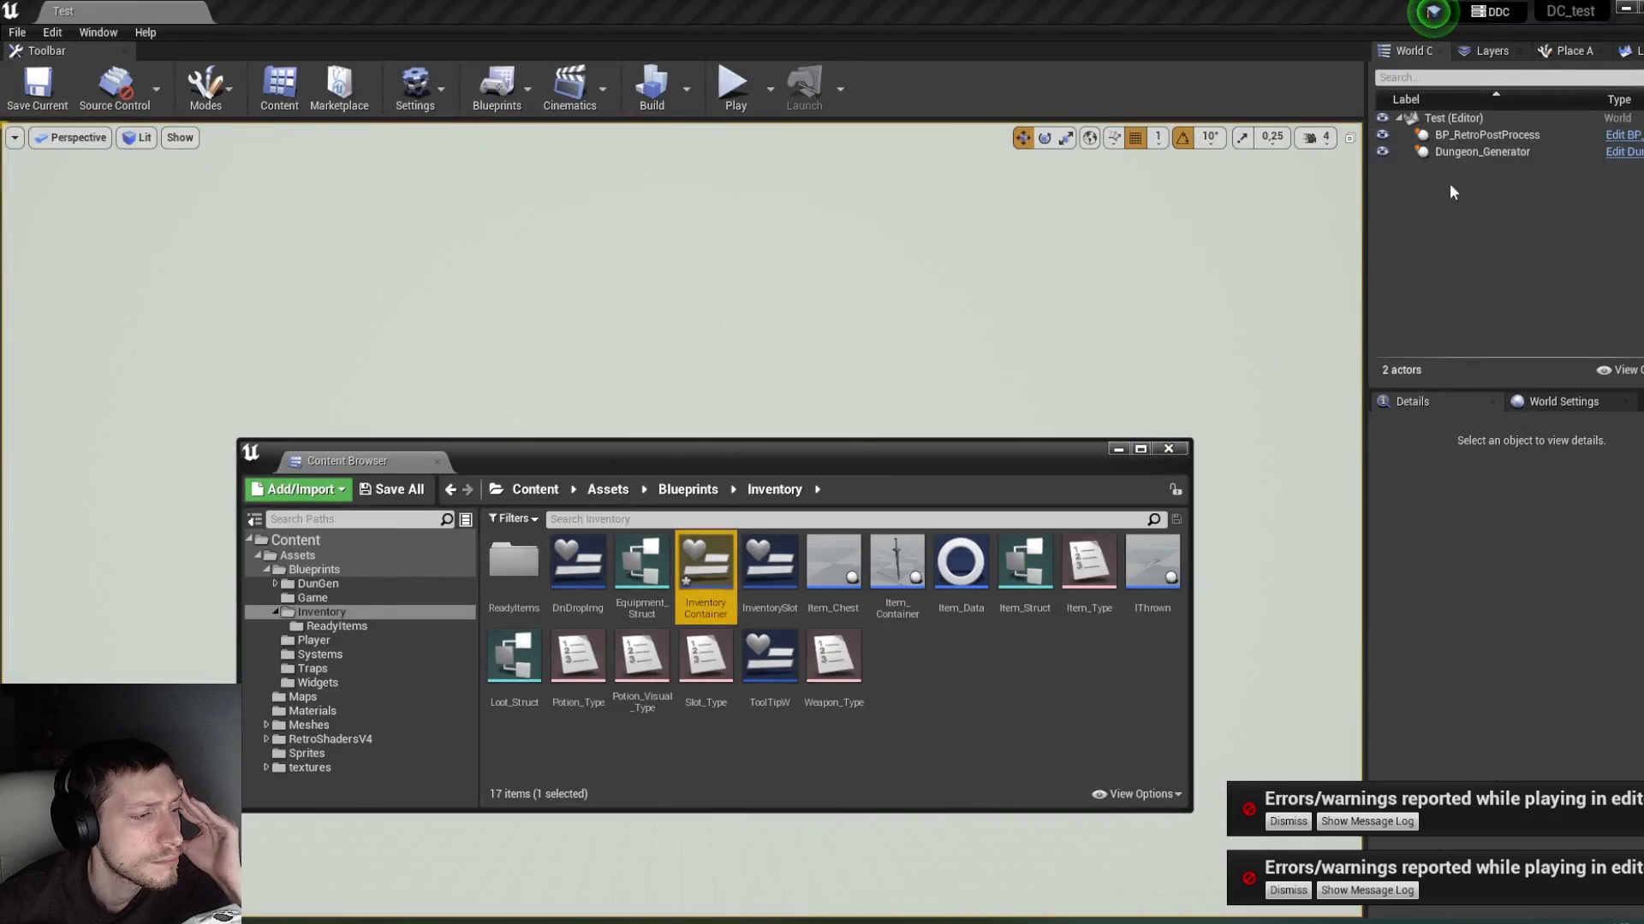
Step: Inspect Player_DC's Create Inventory Container Widget node, then recompile the InventoryContainer widget
left_click(313, 640)
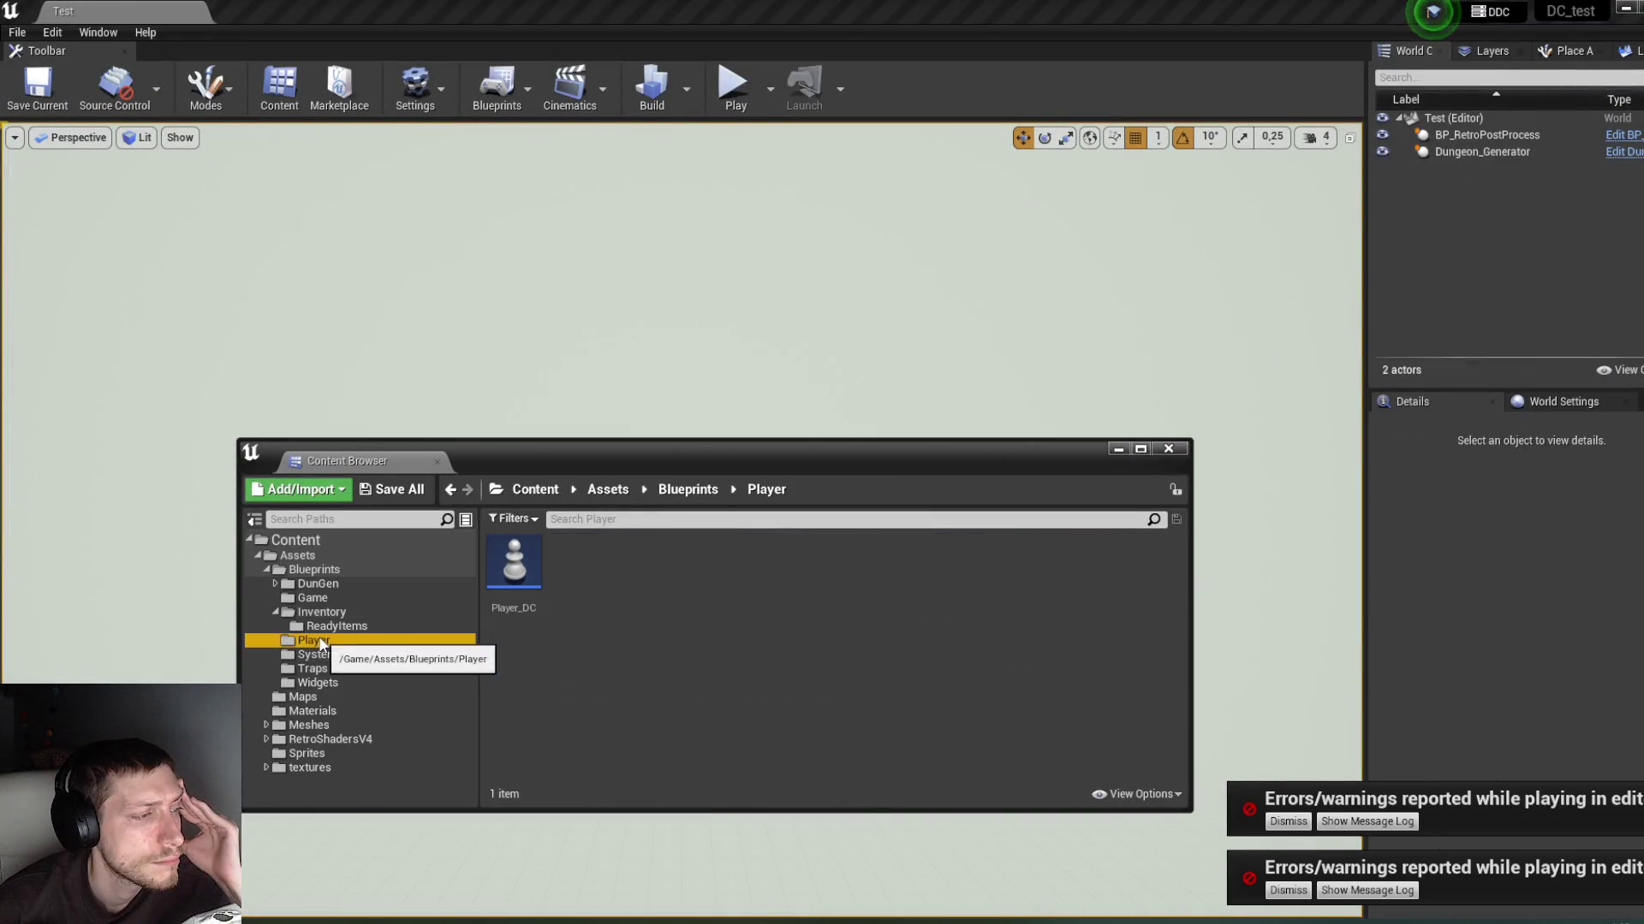
double_click(513, 565)
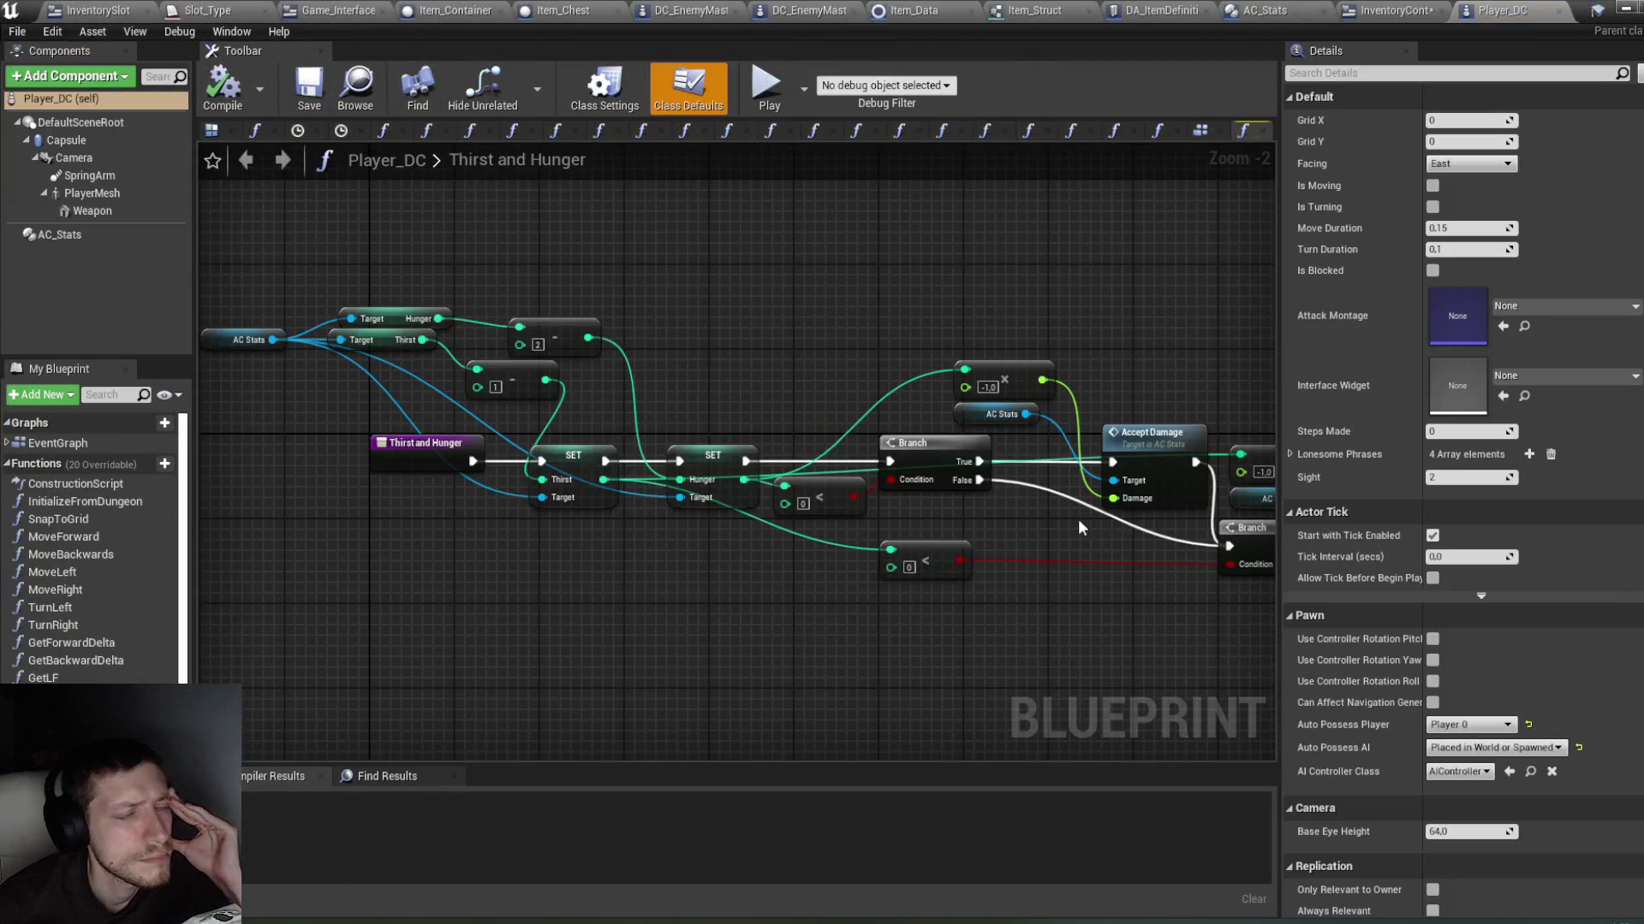
scroll(911, 345, "down", 5)
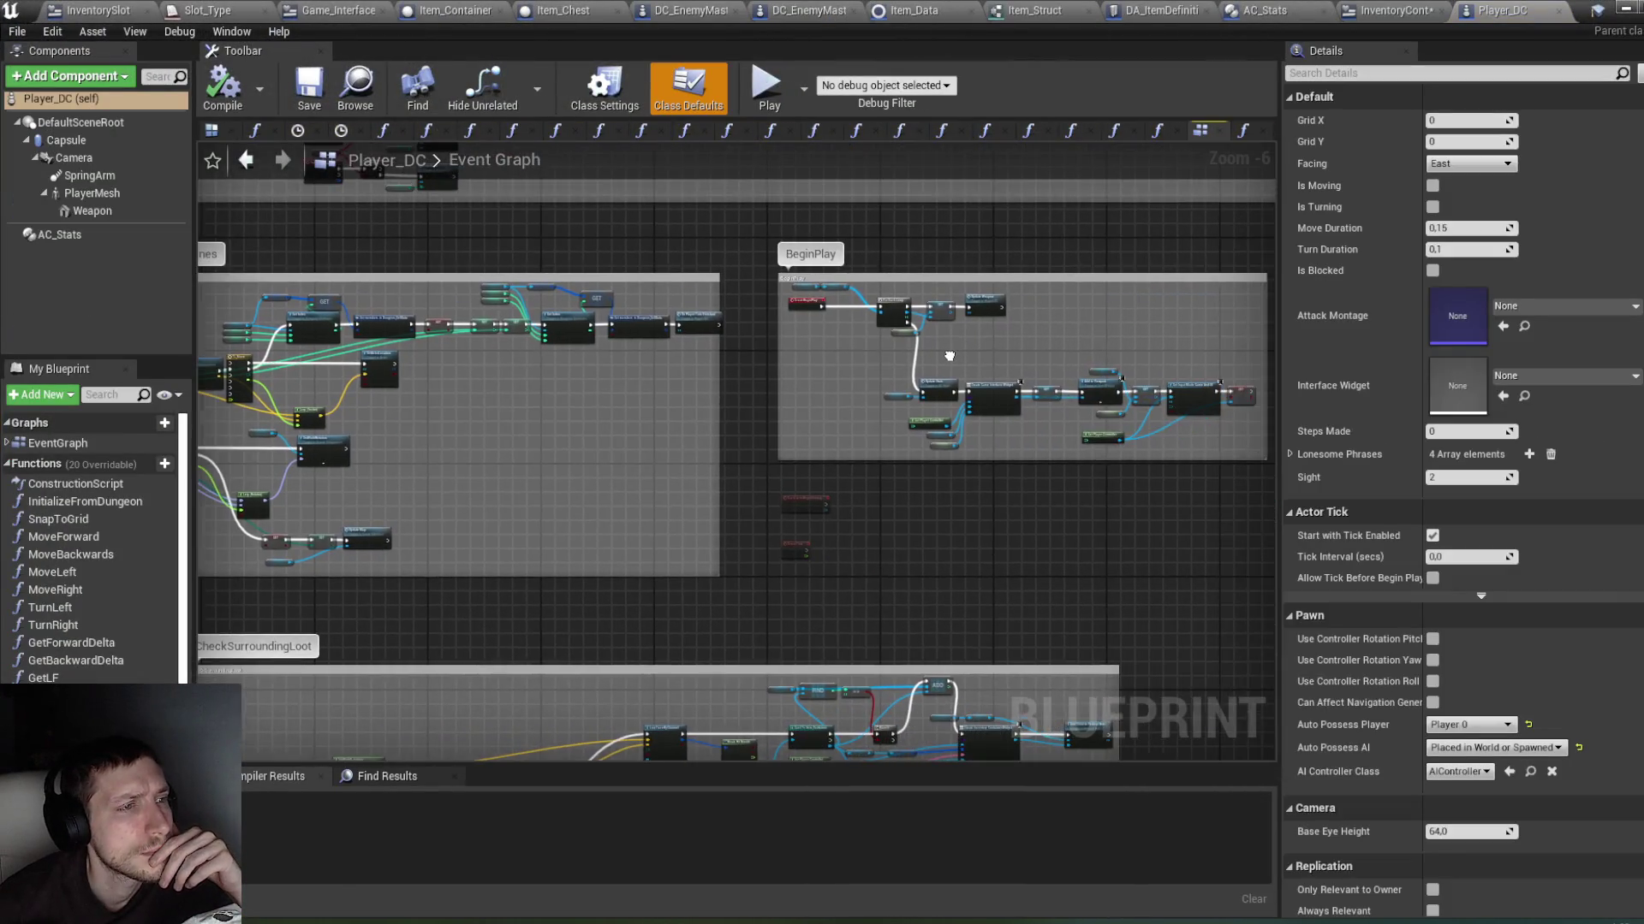
scroll(912, 342, "up", 5)
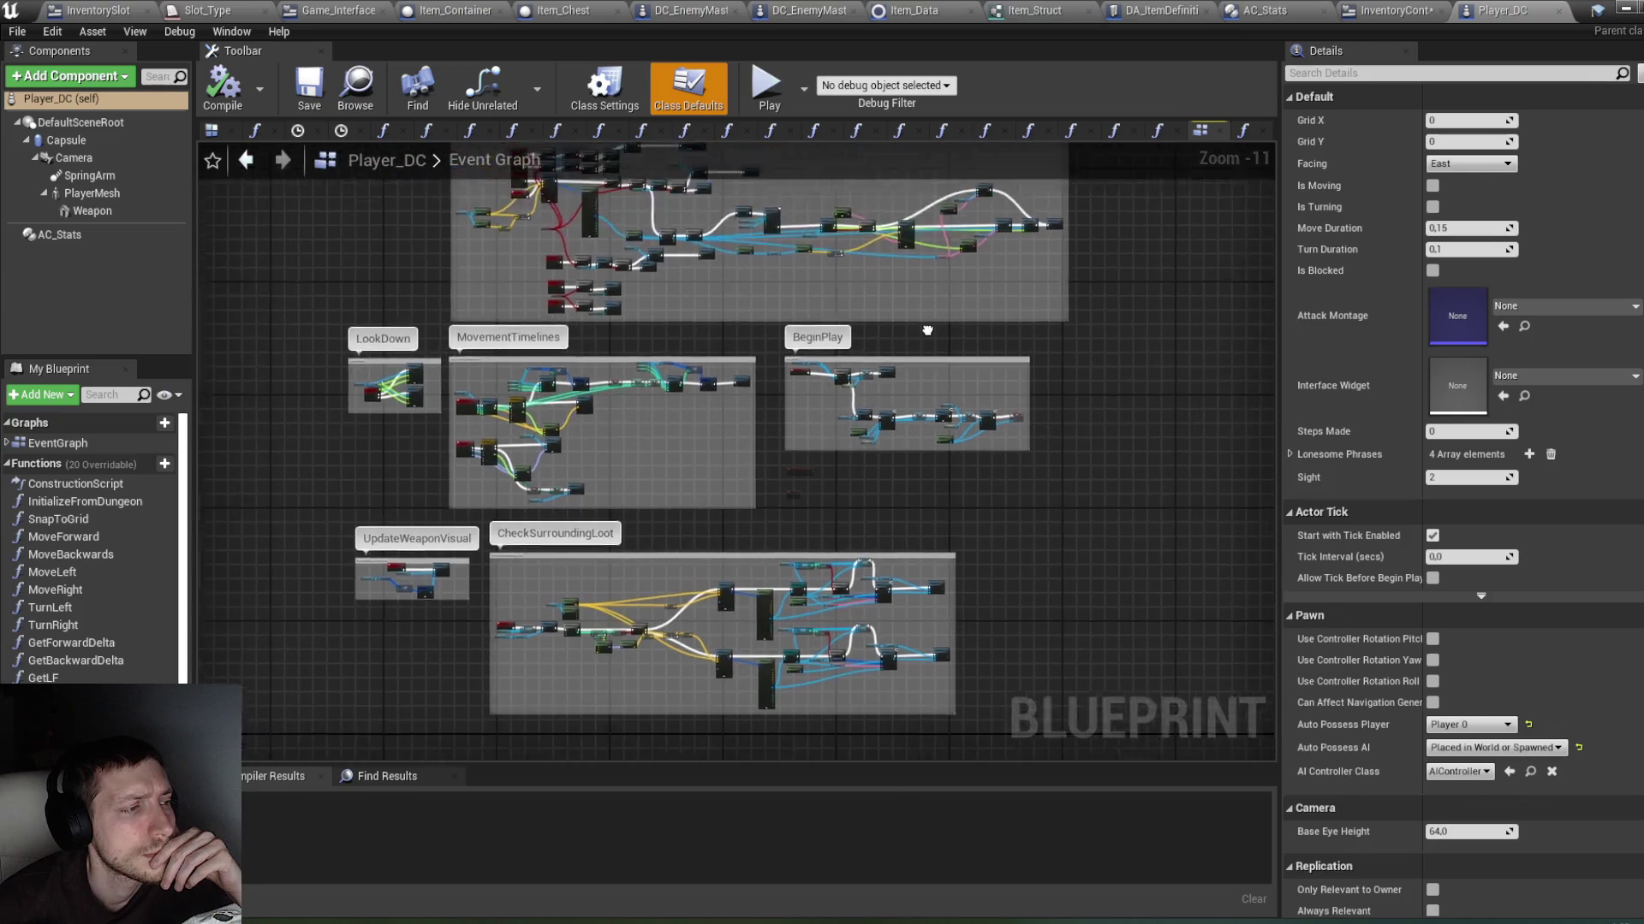
scroll(890, 401, "up", 5)
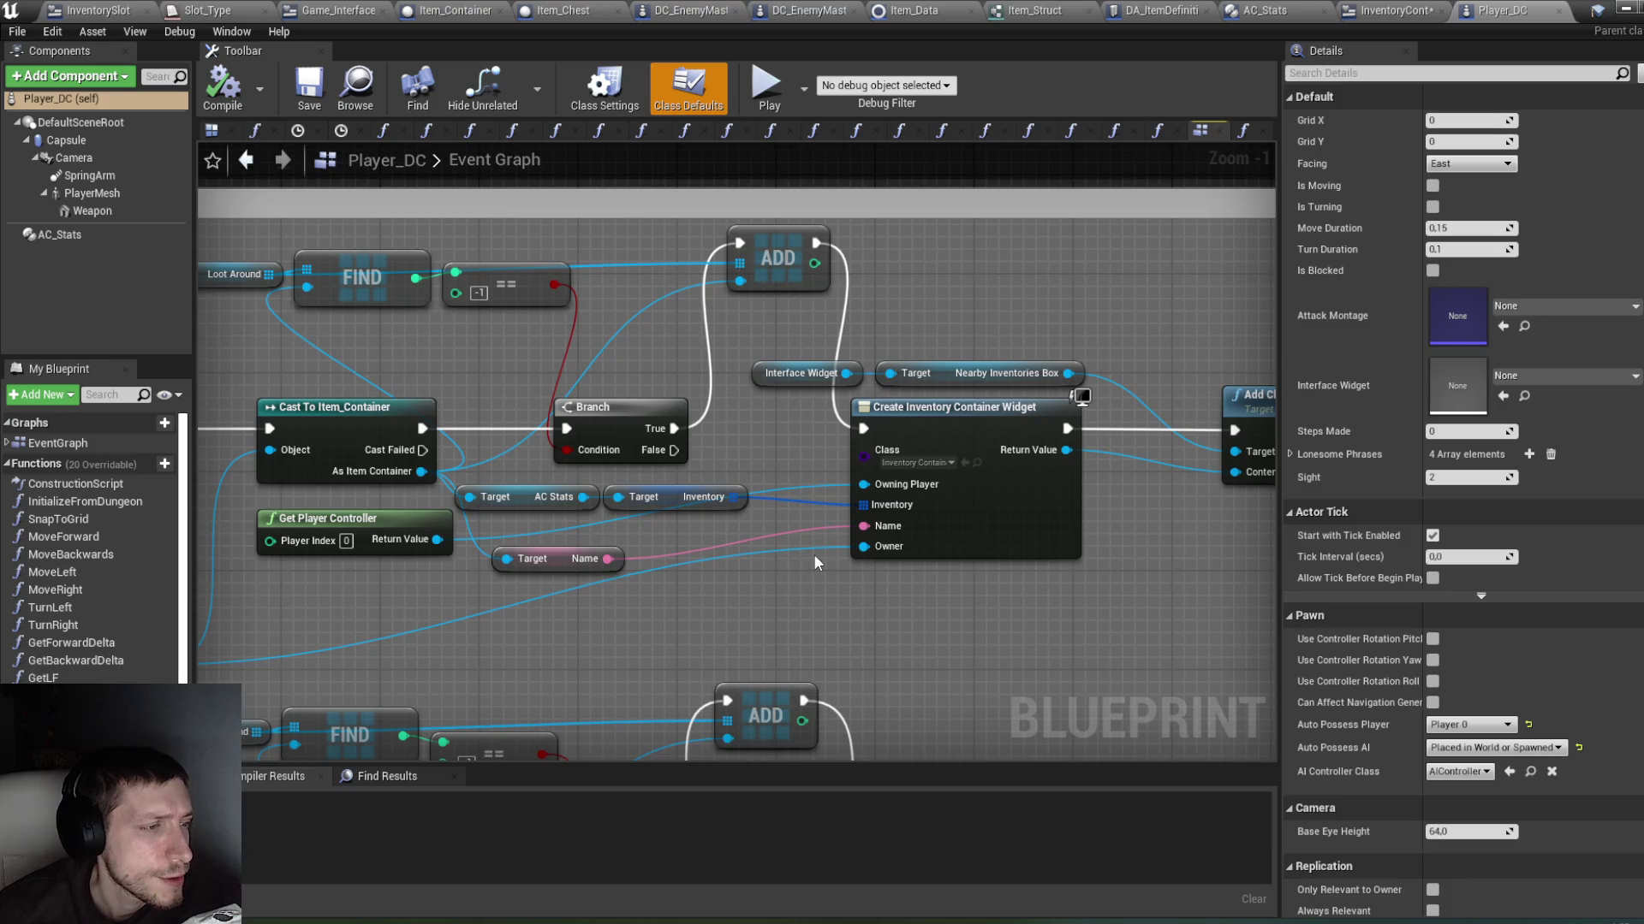
left_click_drag(750, 607, 918, 570)
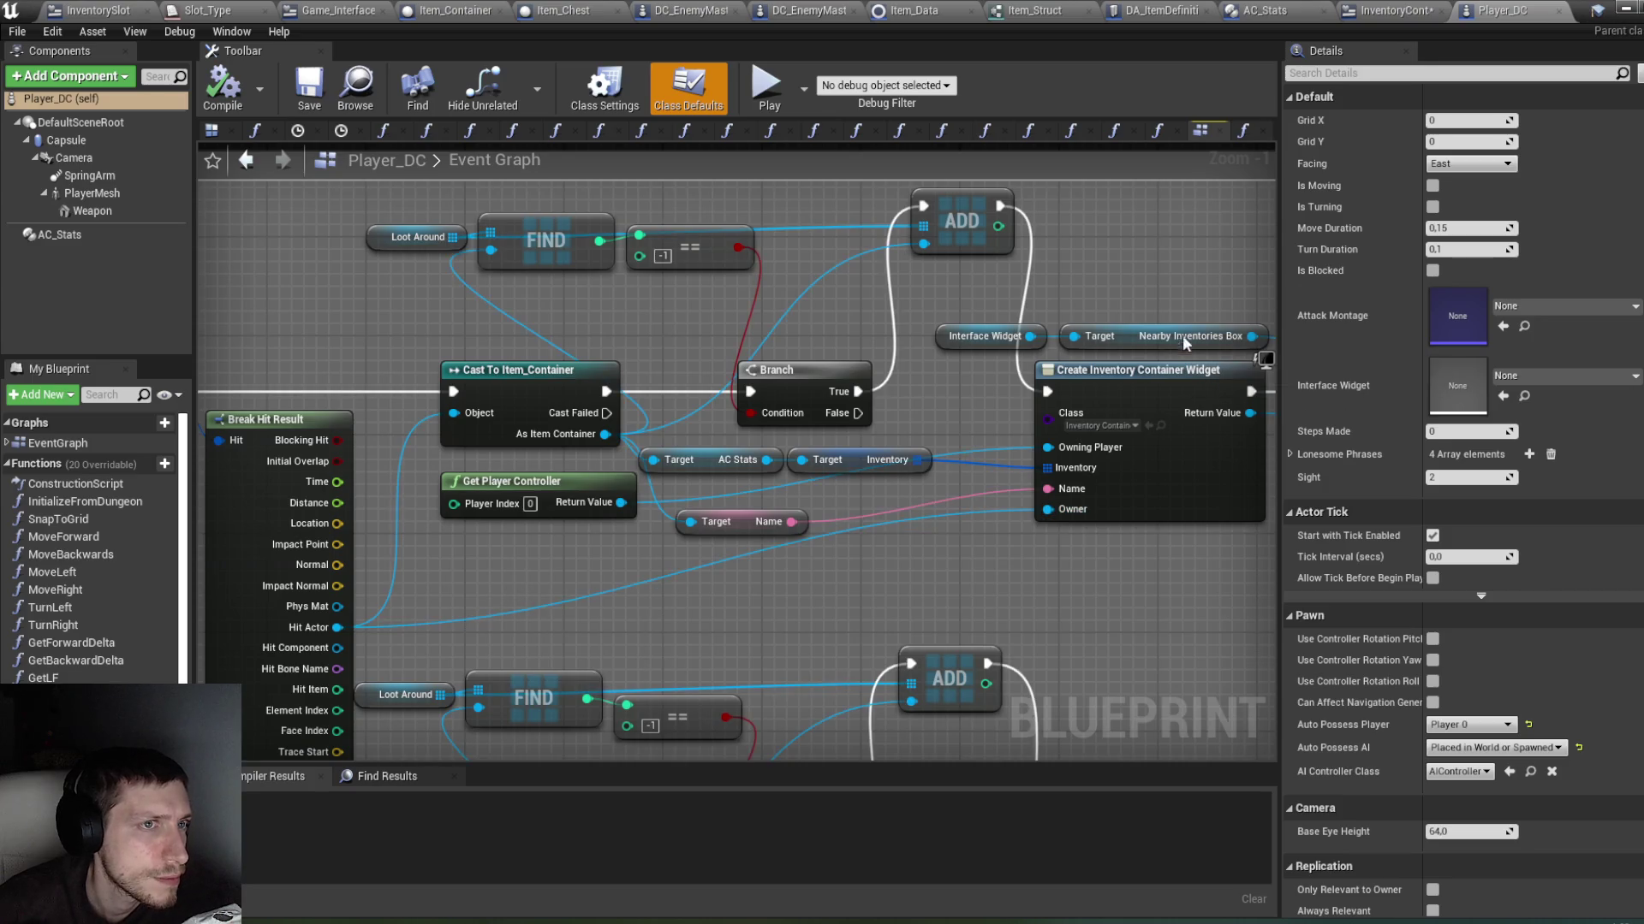
left_click(1395, 10)
left_click(39, 77)
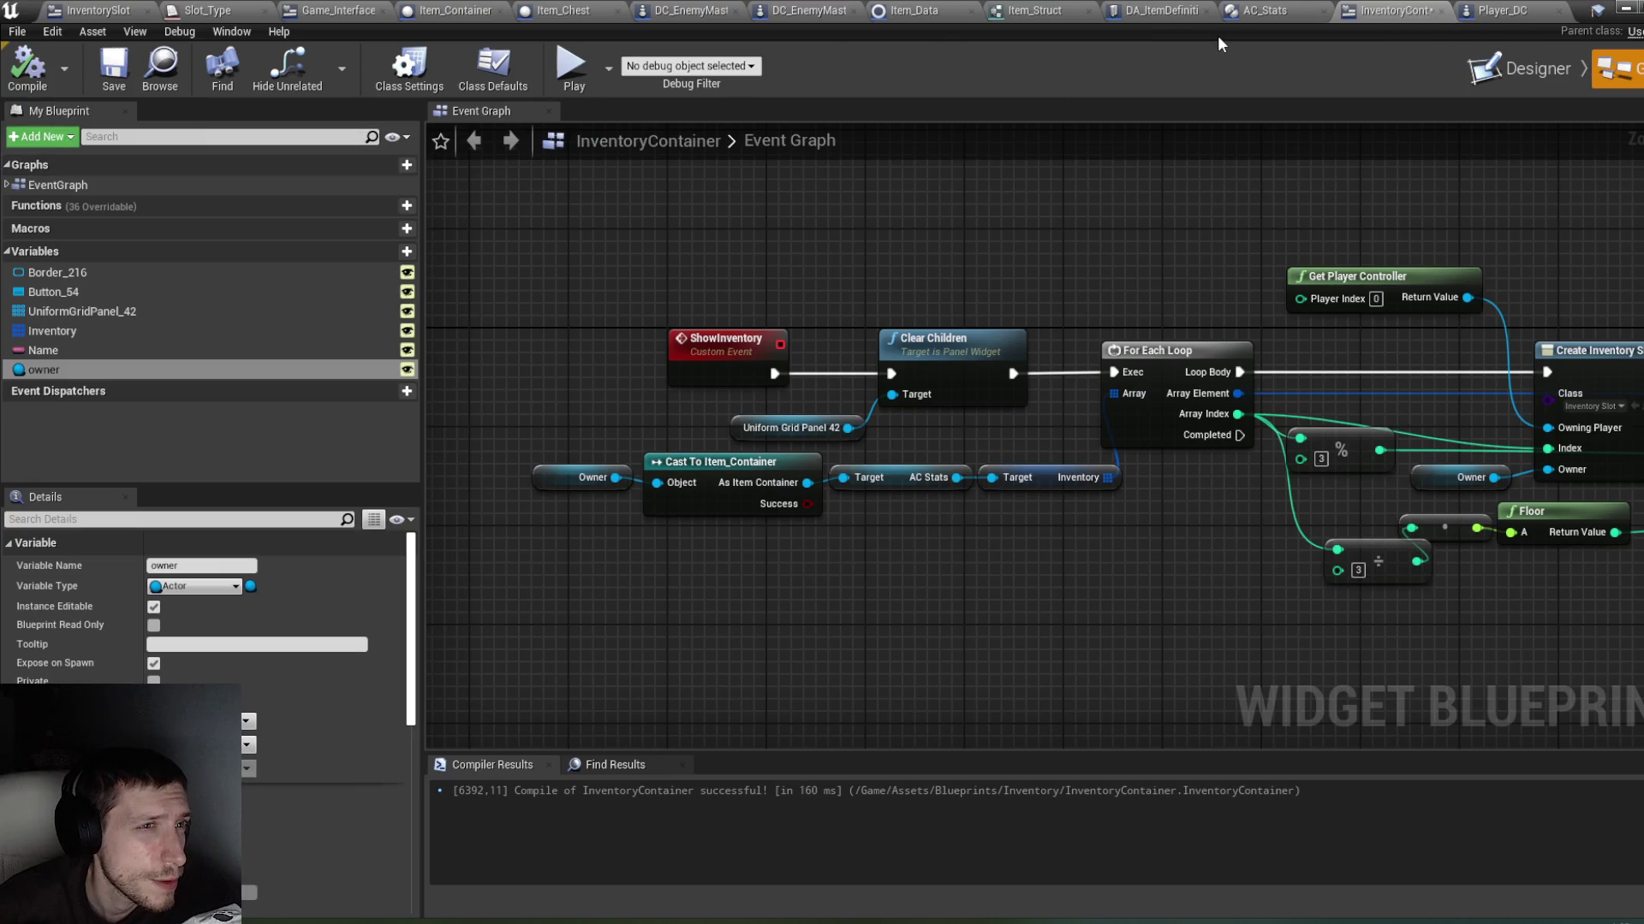
Step: Review the AC_Stats, Item_Chest and Item_Container tabs, briefly minimizing and restoring the editor
left_click(1267, 10)
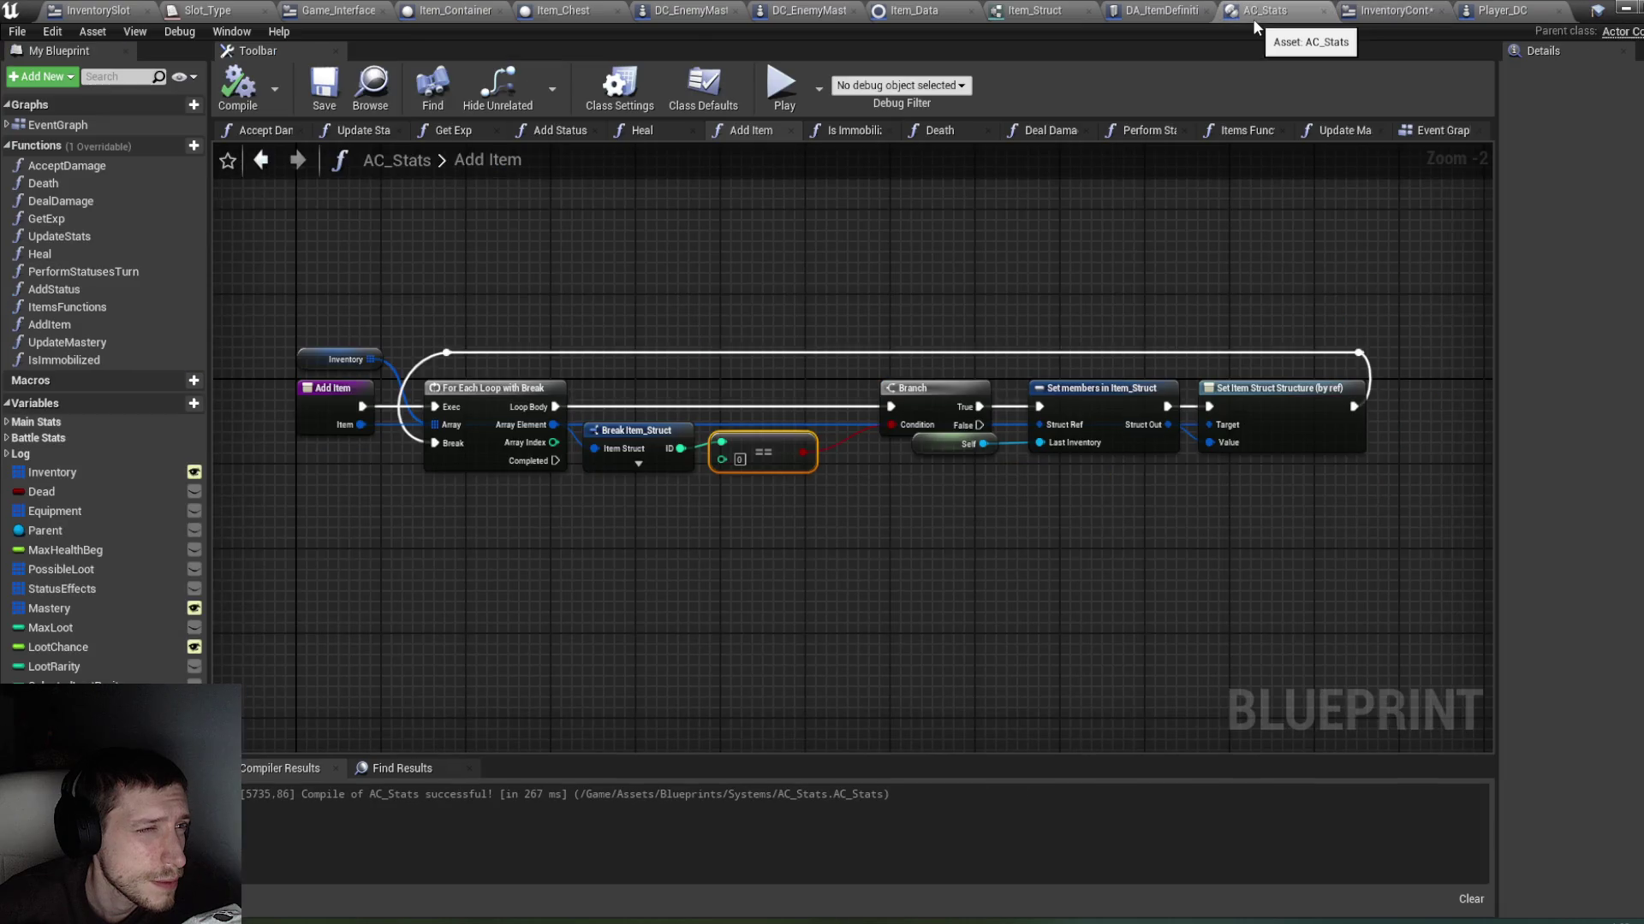
left_click(560, 10)
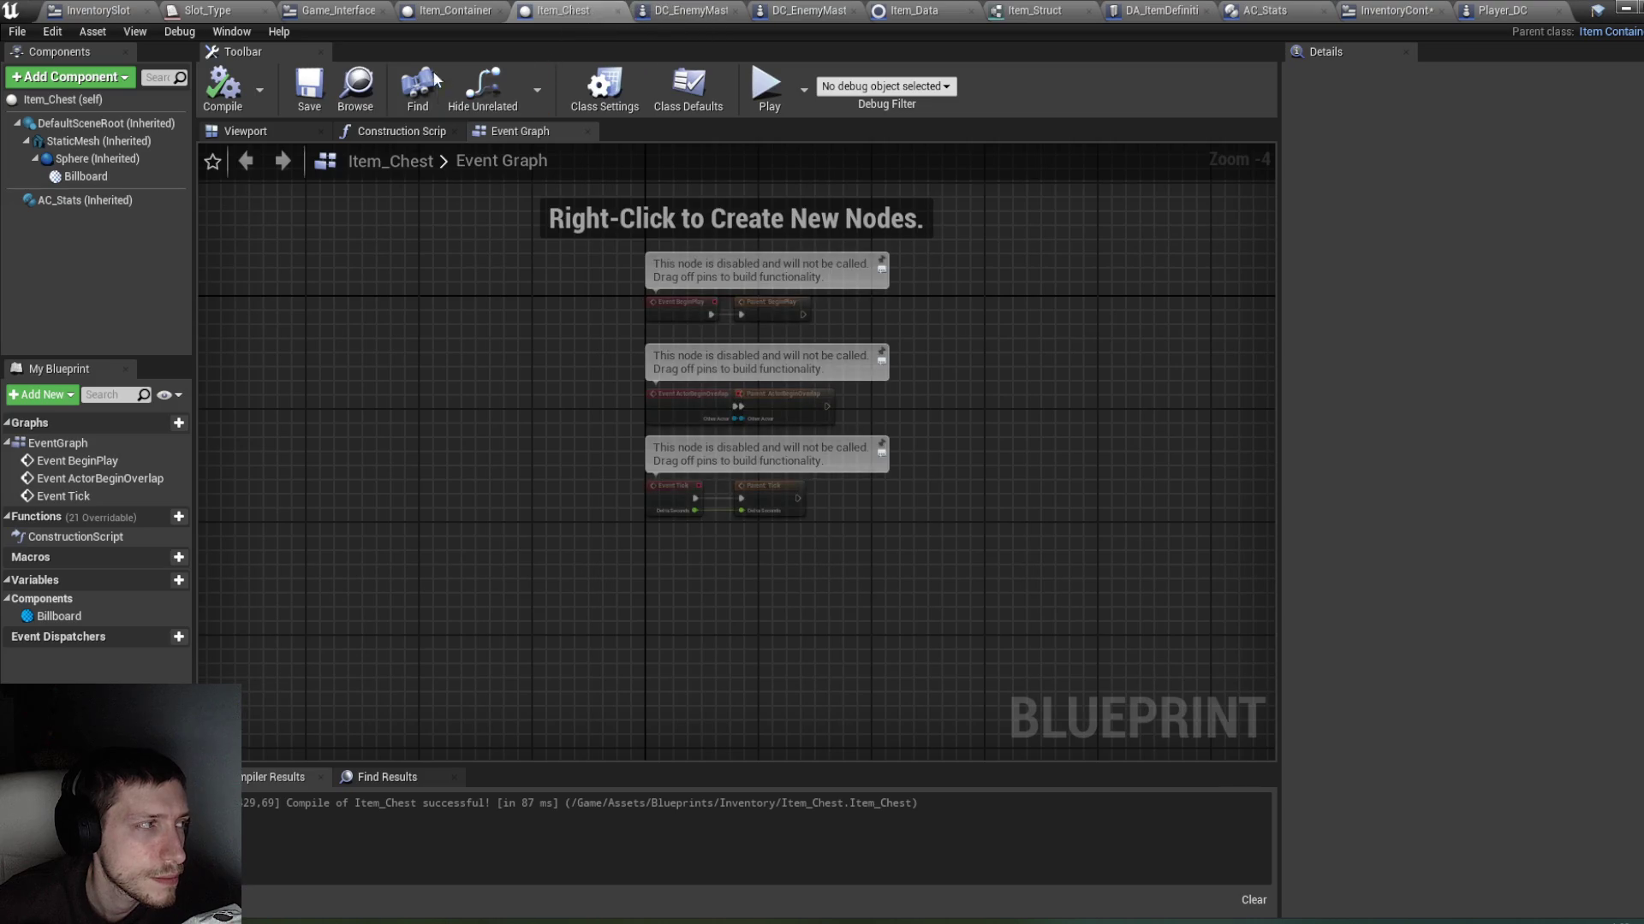
left_click(452, 10)
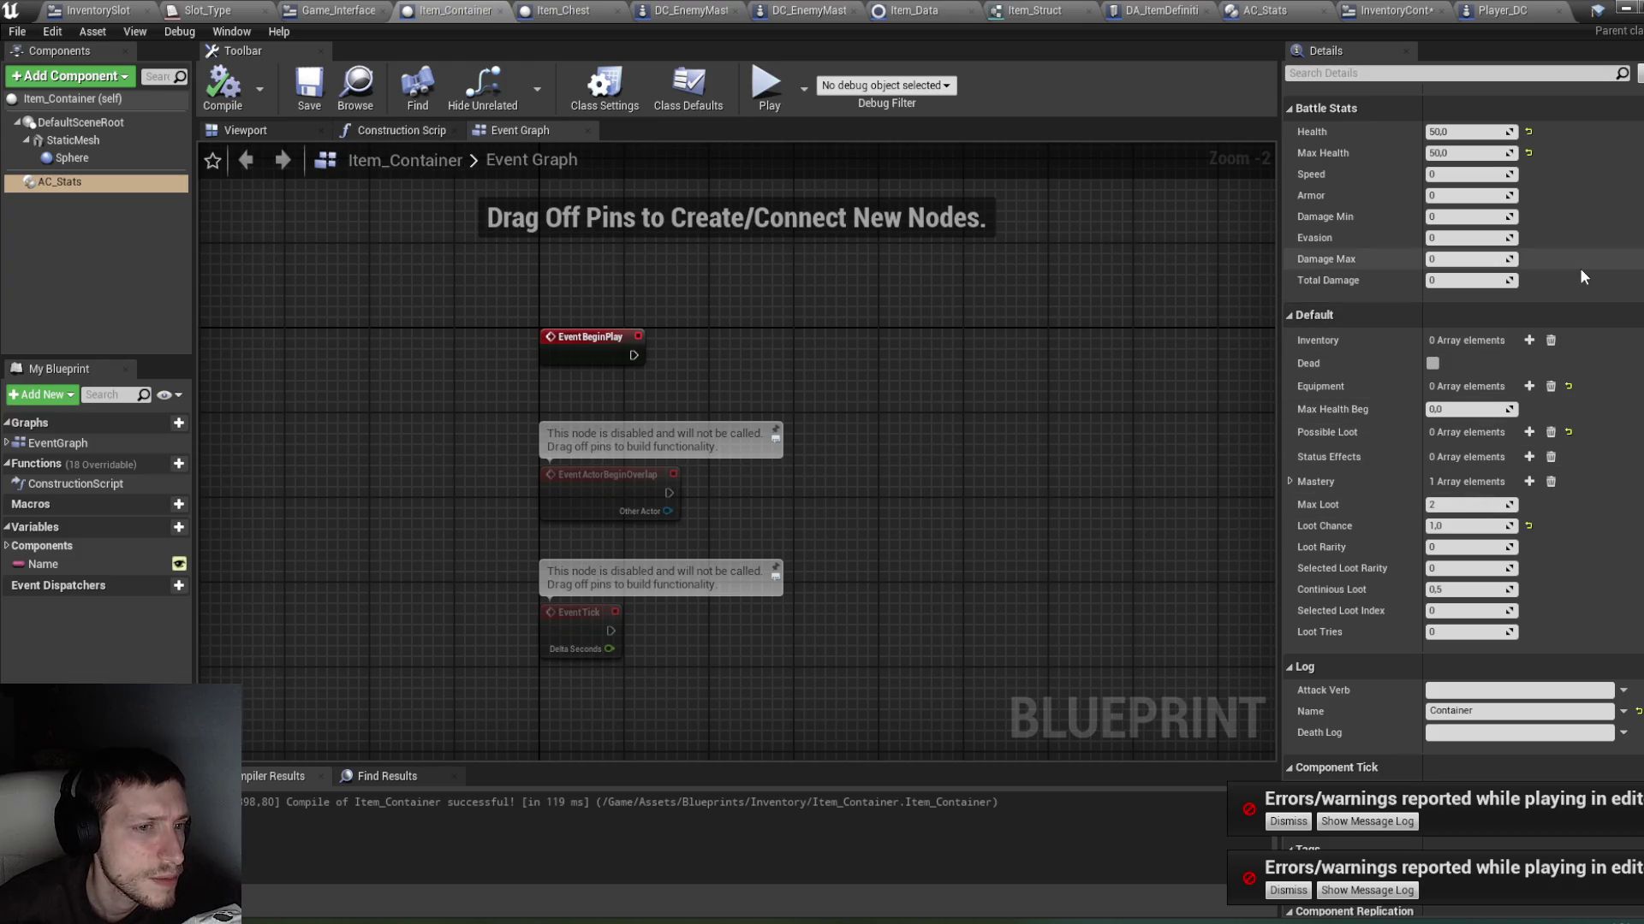
left_click(1626, 9)
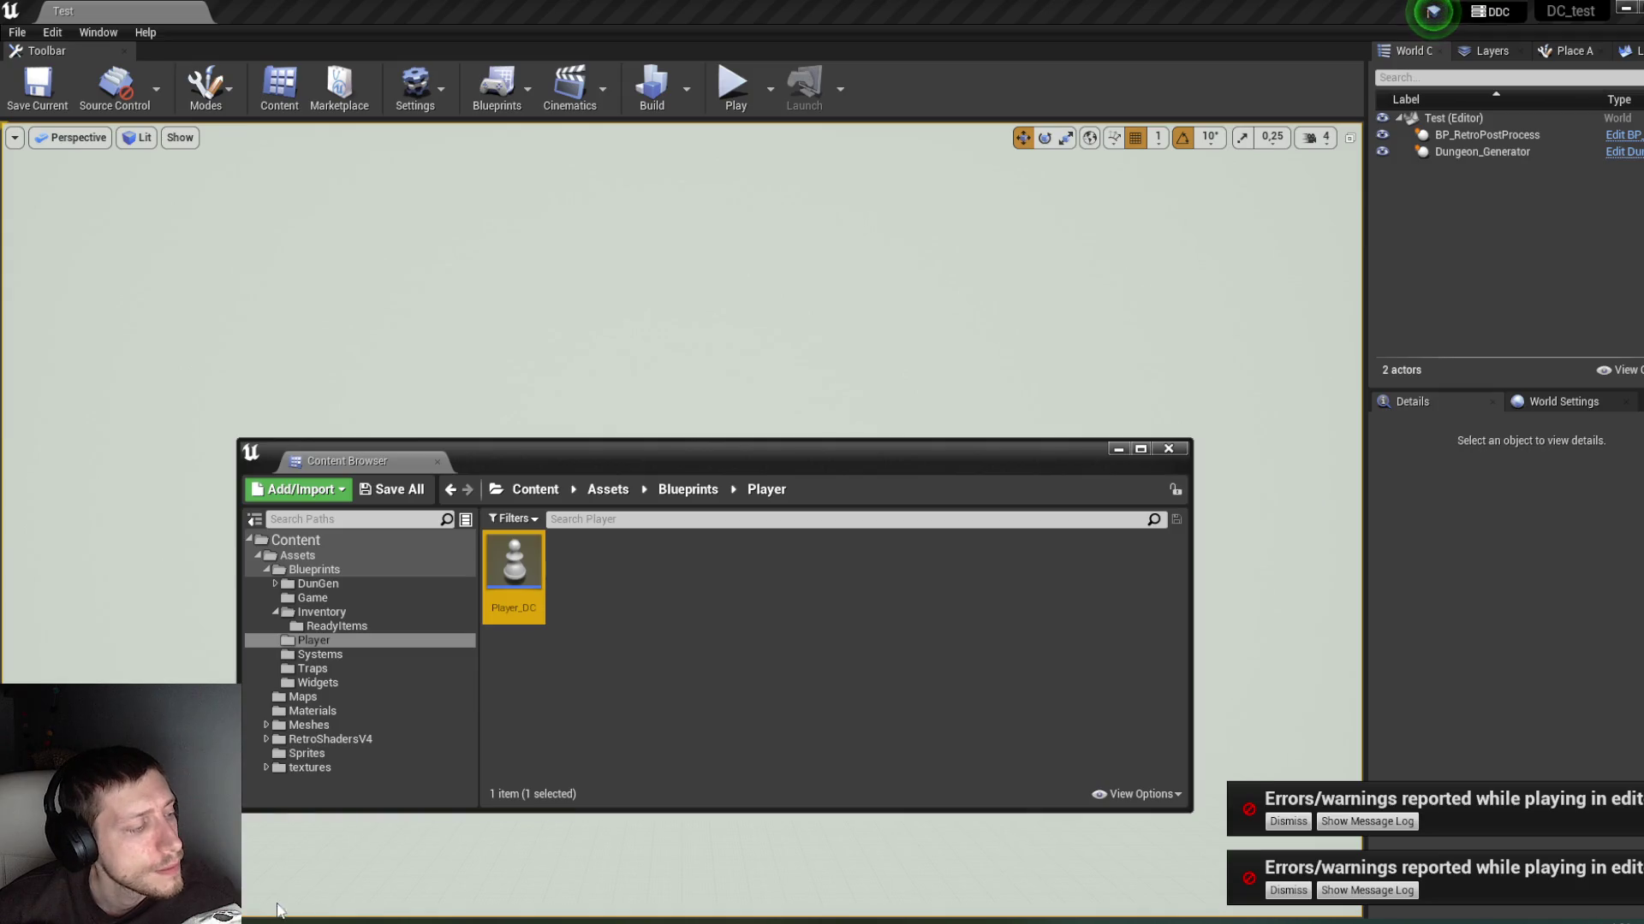
mouse_move(283, 914)
left_click(505, 839)
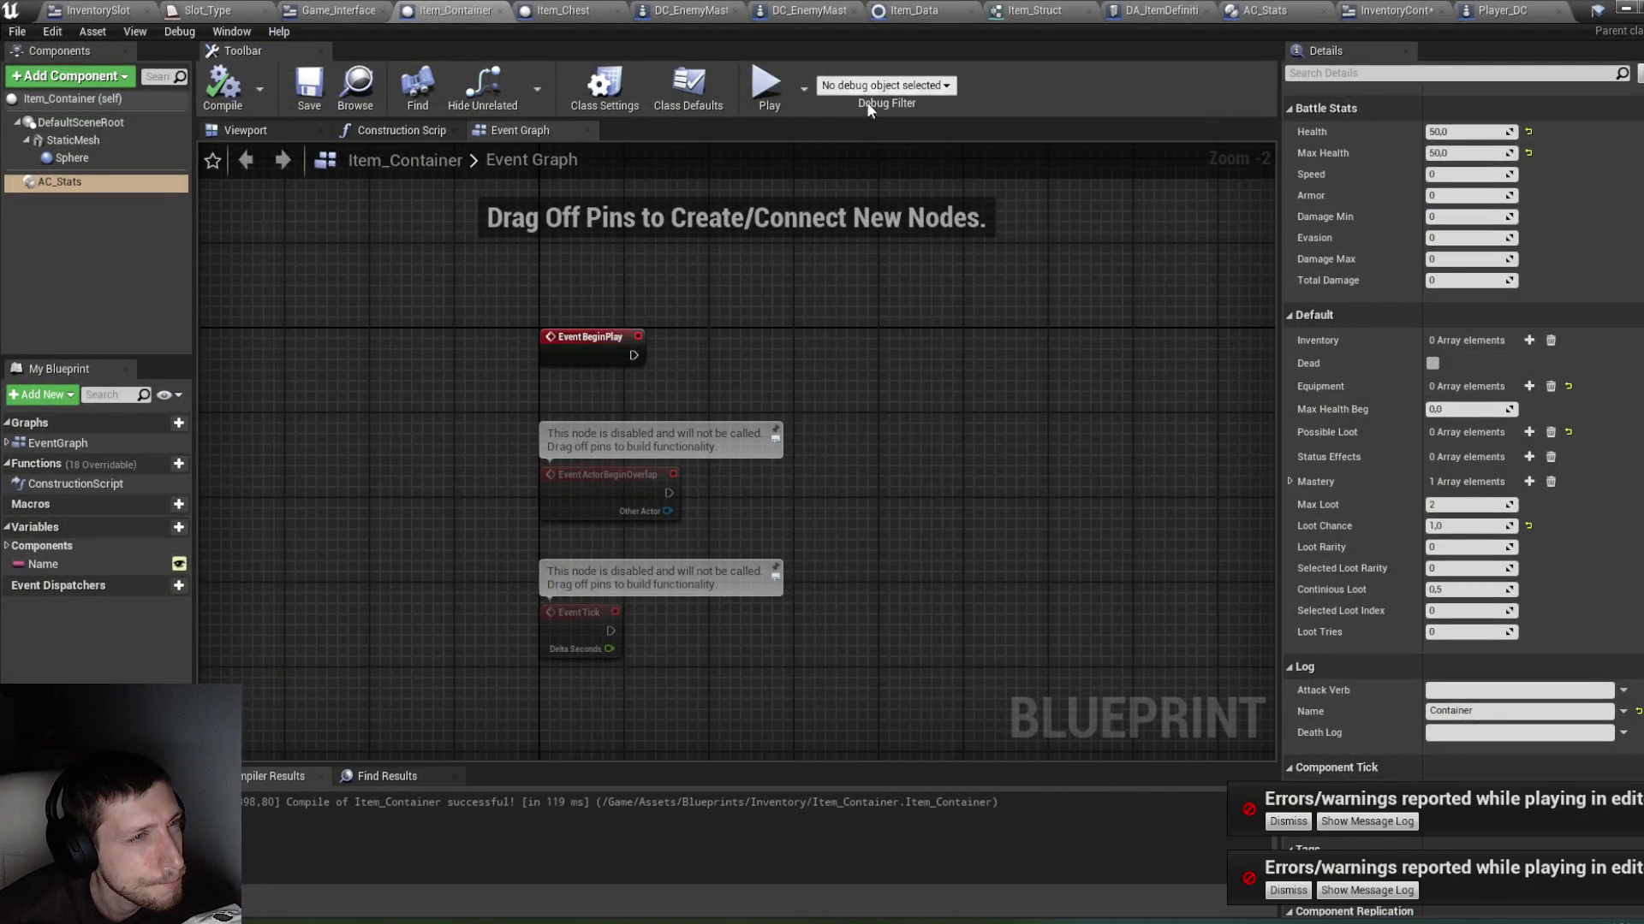
Step: Compile and save InventoryContainer, then bring up the InventorySlot On Drop graph
left_click(1387, 10)
left_click(27, 64)
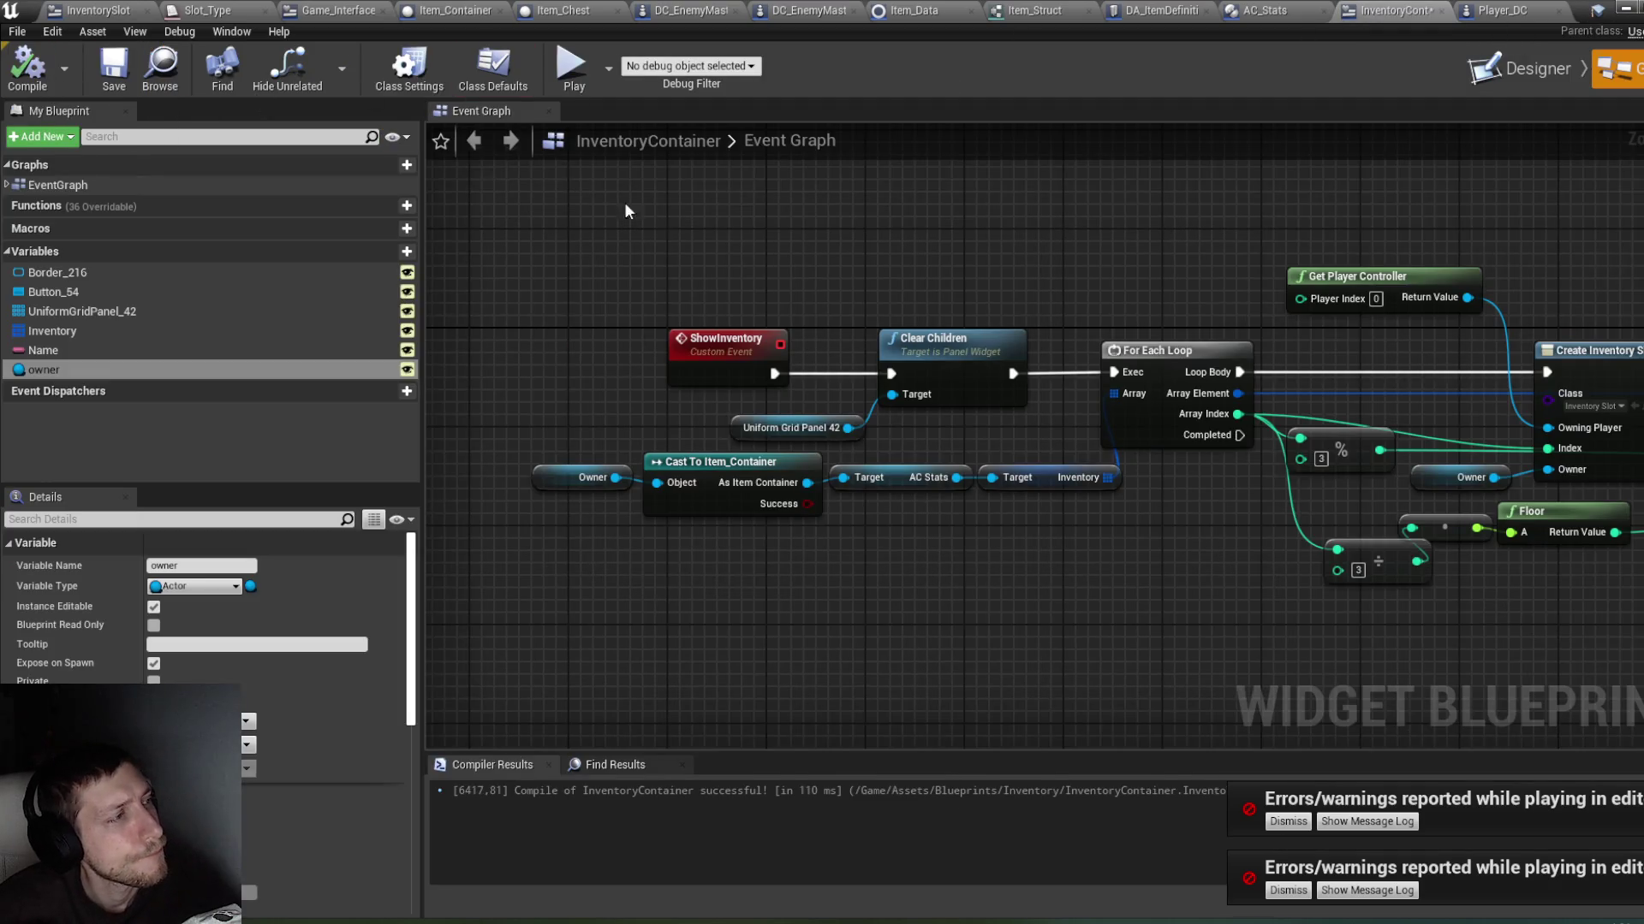
key("ctrl+s")
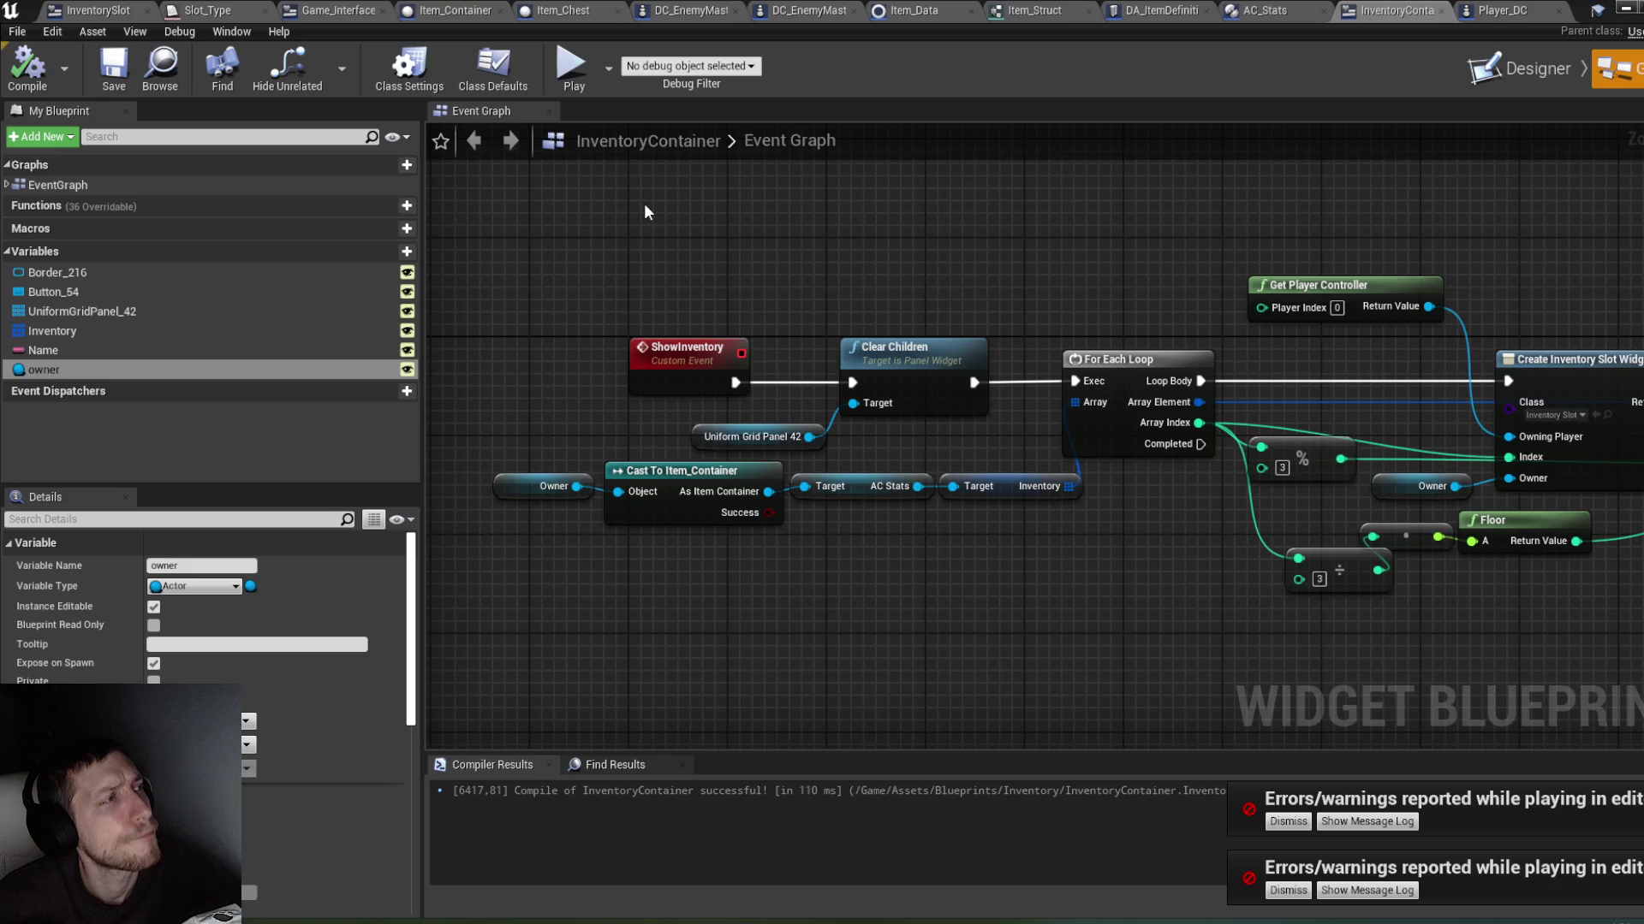
left_click(1255, 11)
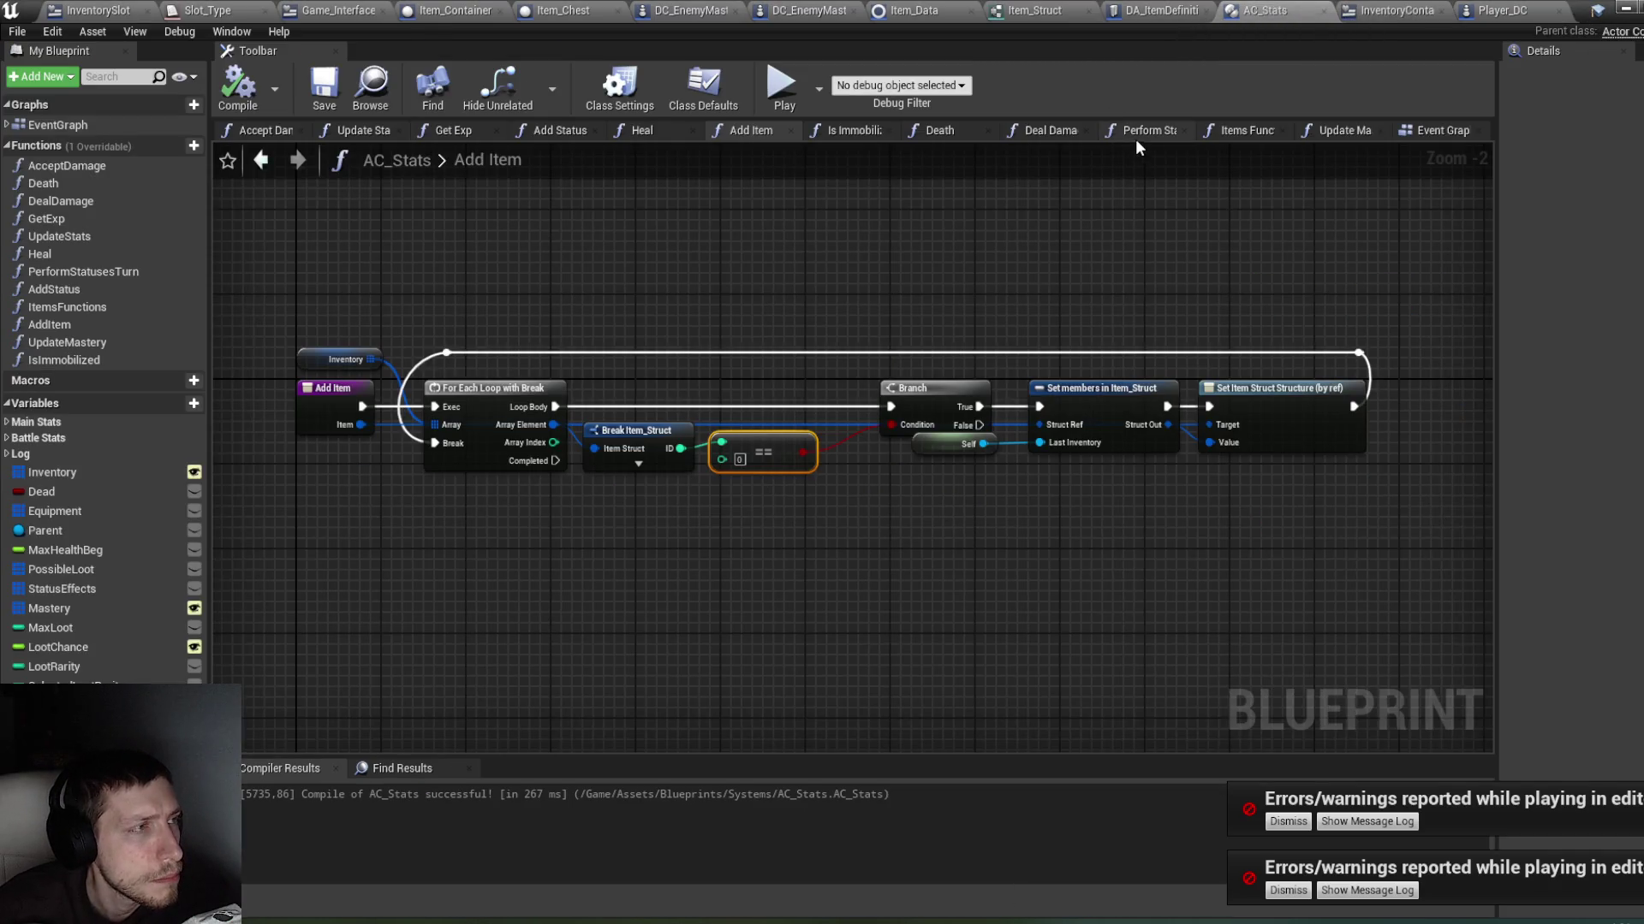
left_click(98, 10)
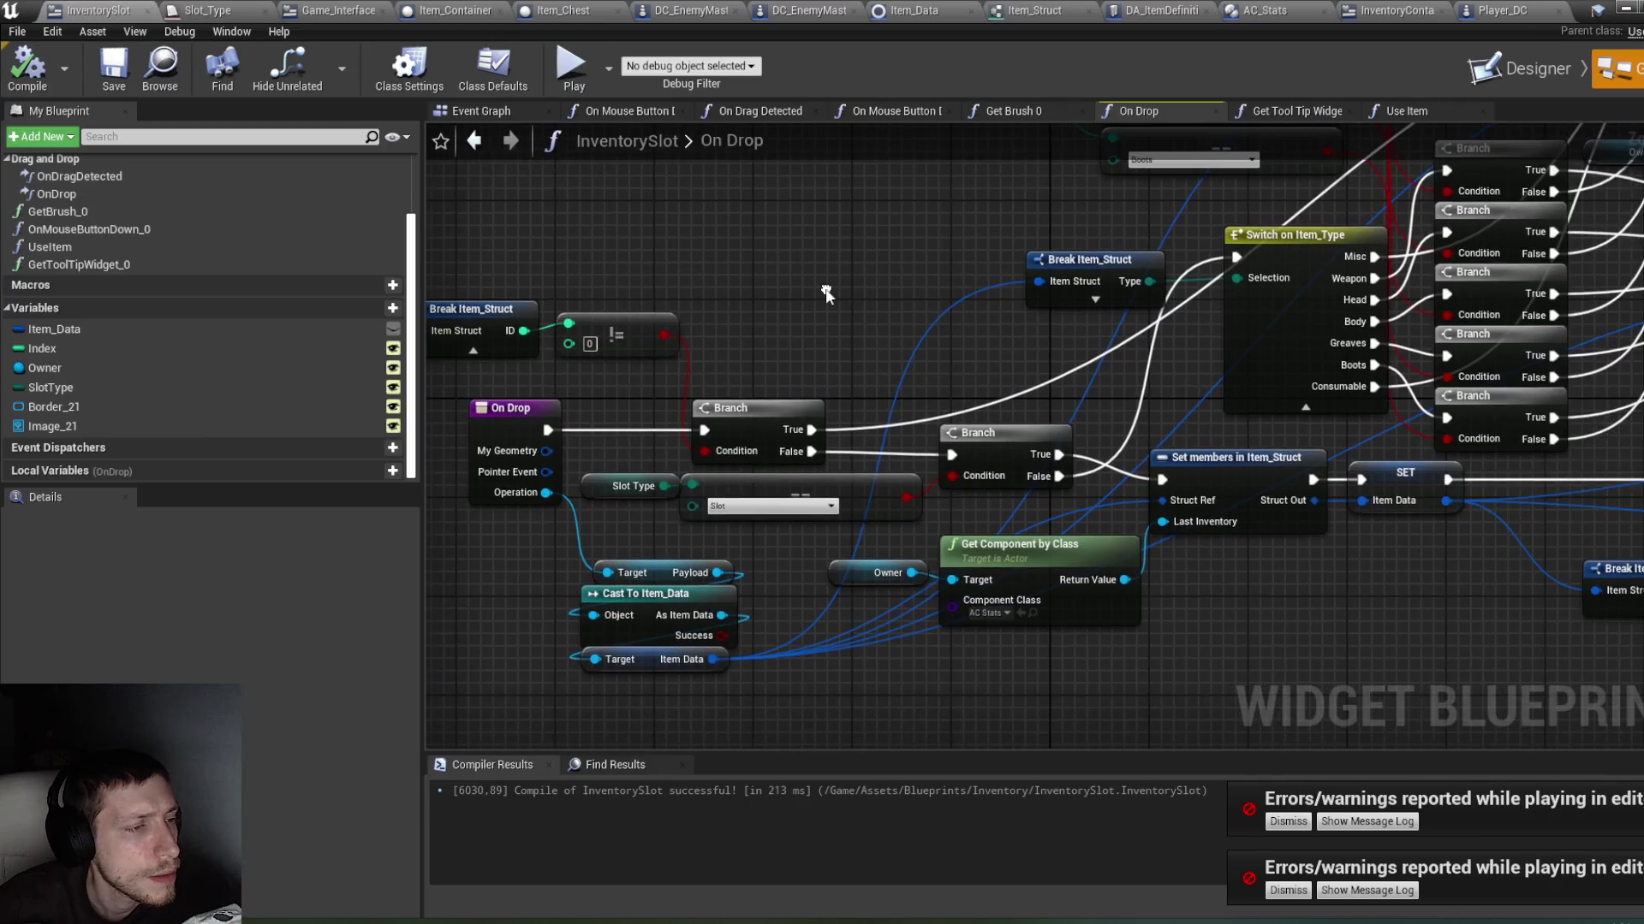
mouse_move(875, 293)
left_mouse_down()
mouse_move(751, 273)
mouse_move(803, 271)
left_mouse_up()
left_click_drag(1101, 372, 942, 376)
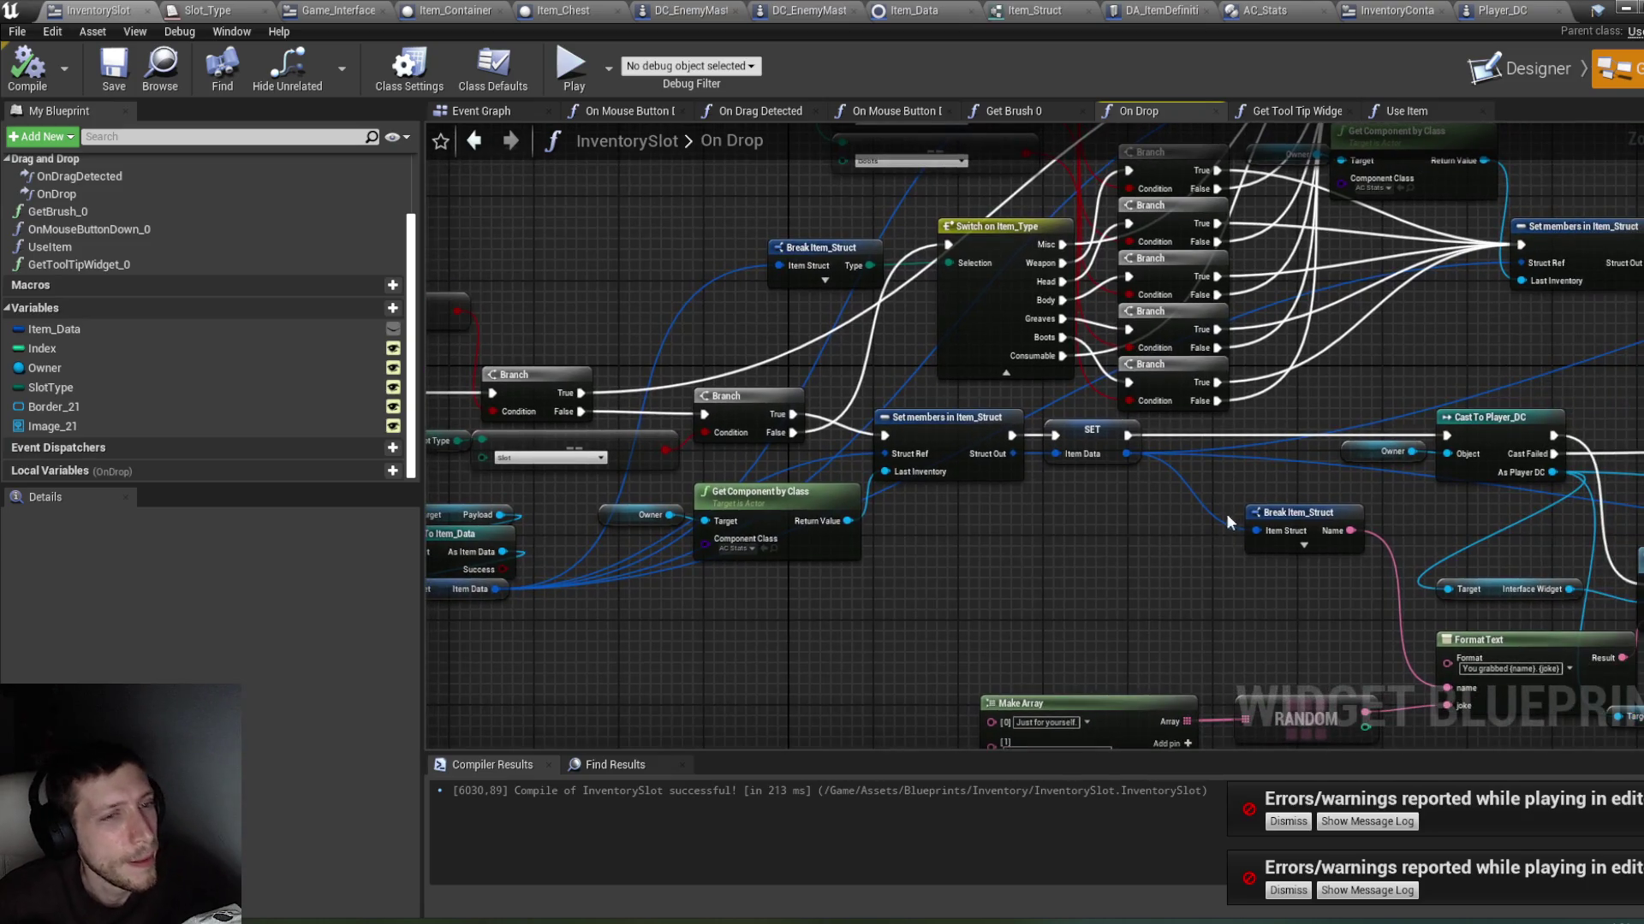
left_click_drag(1244, 521, 883, 562)
mouse_move(1326, 529)
left_mouse_down()
mouse_move(1084, 507)
mouse_move(1096, 477)
mouse_move(1274, 476)
left_mouse_up()
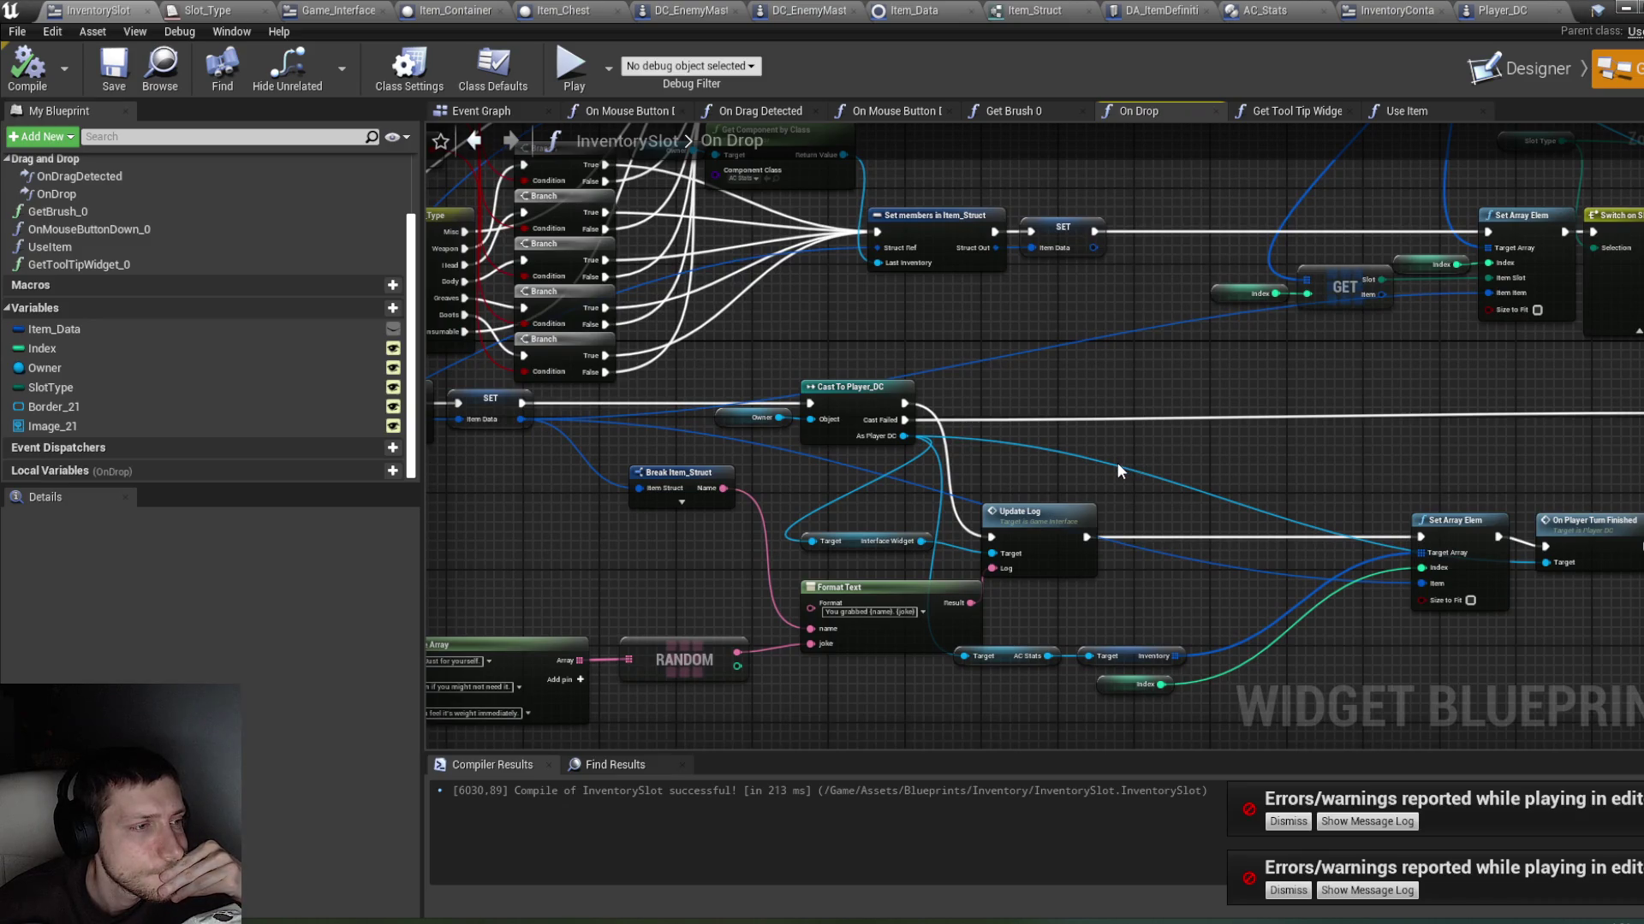
mouse_move(1126, 459)
left_mouse_down()
mouse_move(929, 456)
mouse_move(1252, 458)
mouse_move(935, 455)
mouse_move(824, 476)
mouse_move(770, 456)
mouse_move(1169, 452)
mouse_move(1155, 429)
mouse_move(1247, 442)
left_mouse_up()
left_click_drag(565, 484, 781, 475)
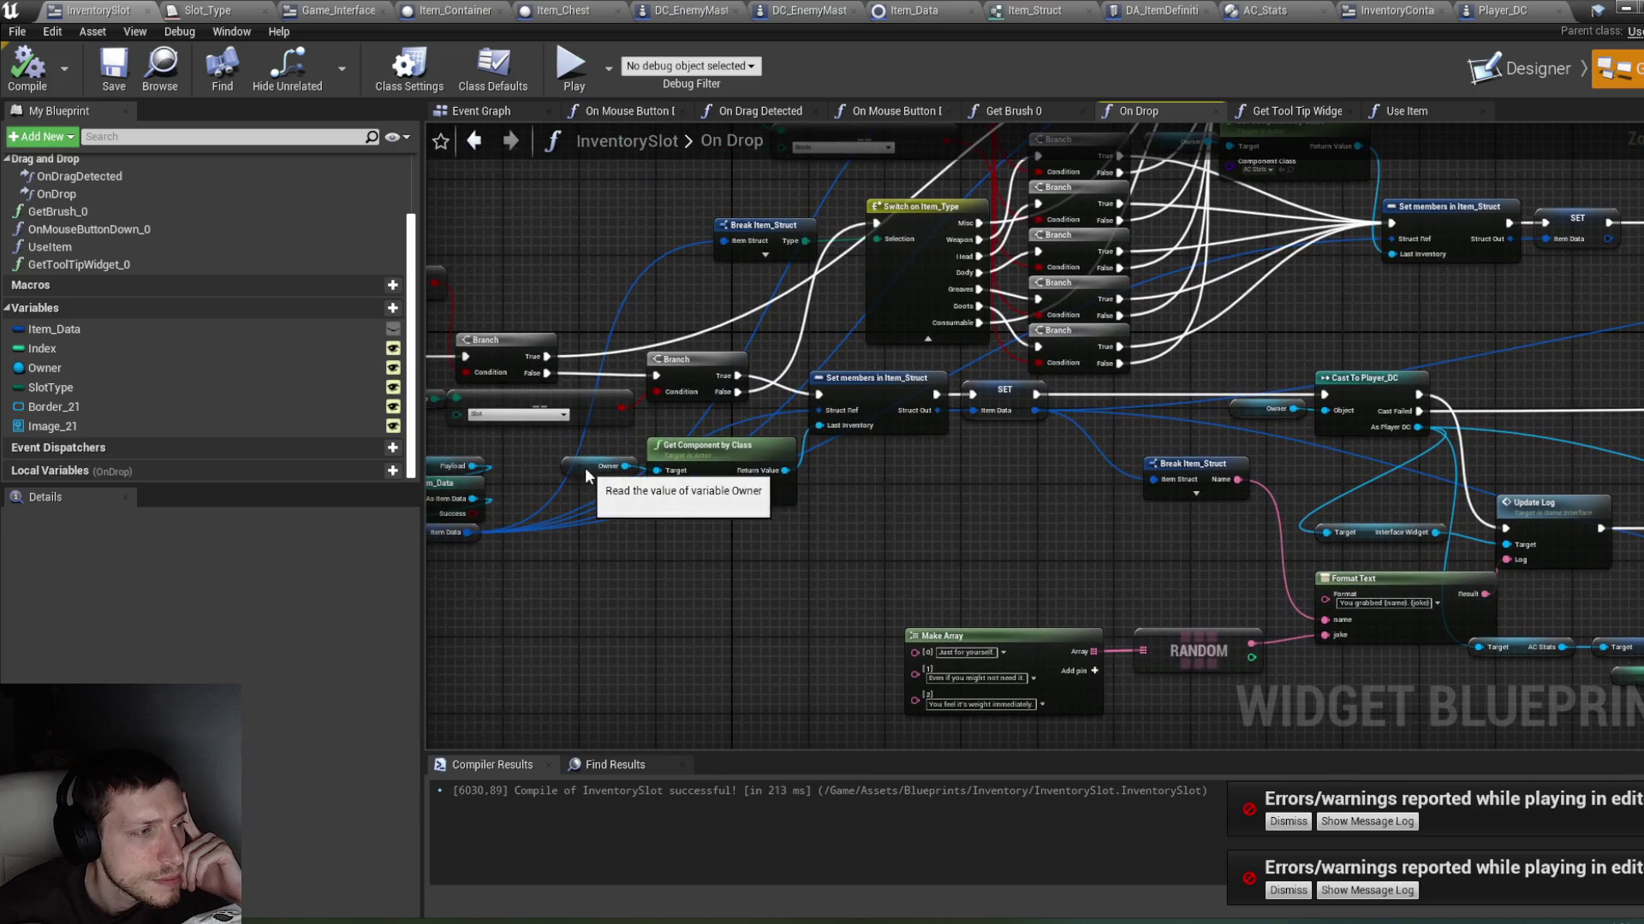
left_click_drag(586, 475, 591, 482)
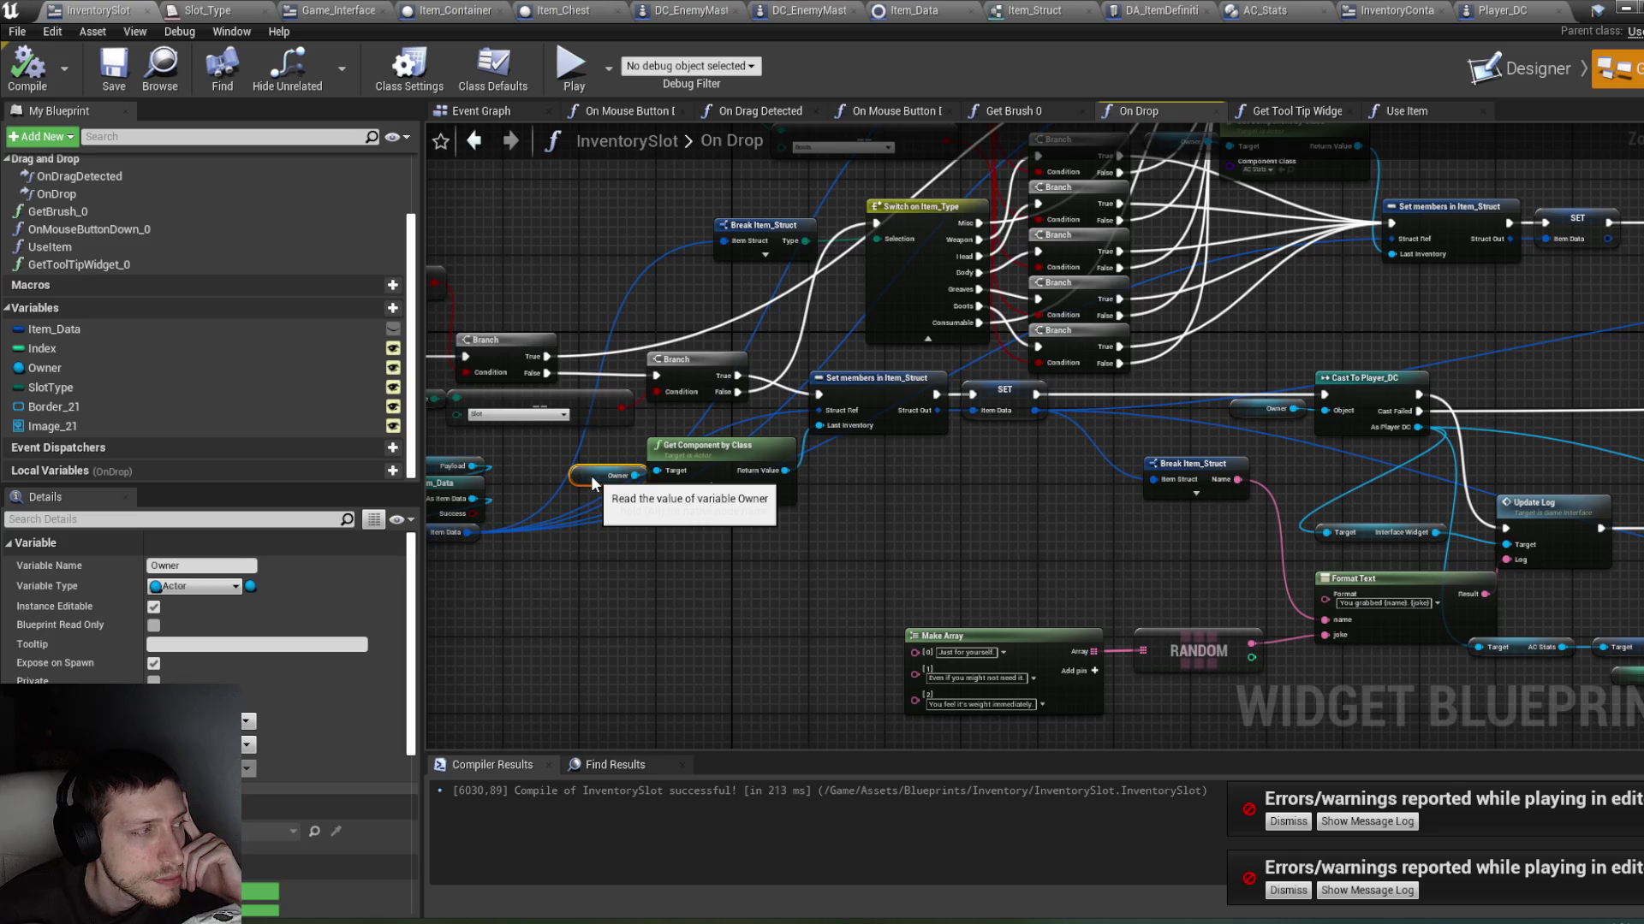
left_click_drag(592, 468, 588, 467)
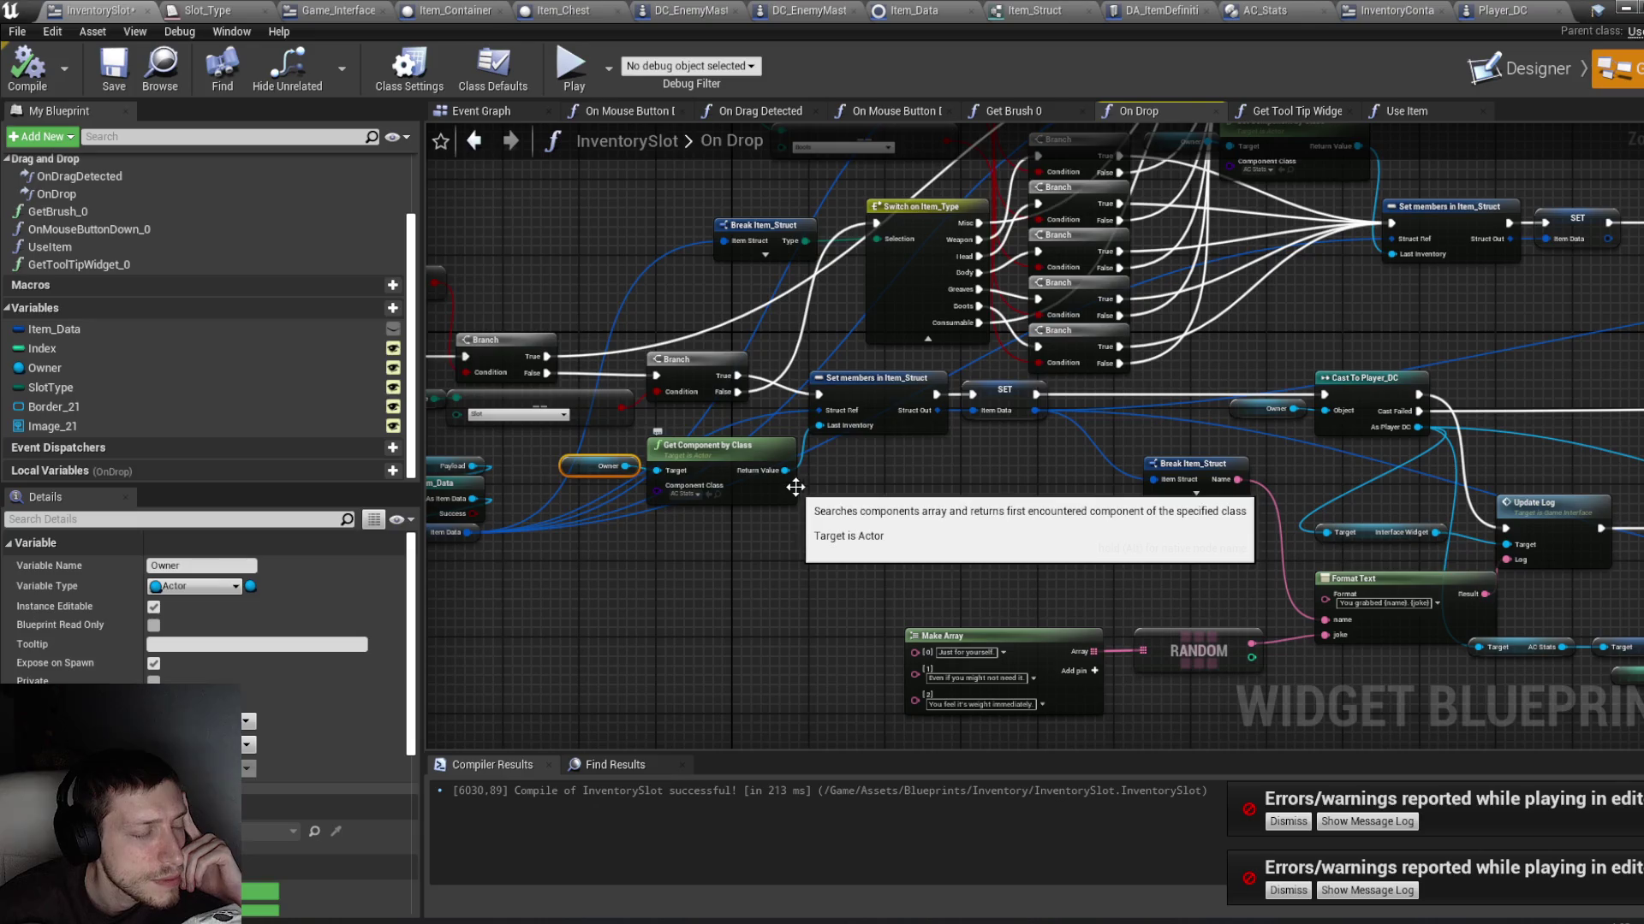
Step: Inspect the On Drop graph's Switch on Slot_Type, Format Text, Set Array Elem and Index nodes
left_click_drag(1005, 504, 554, 564)
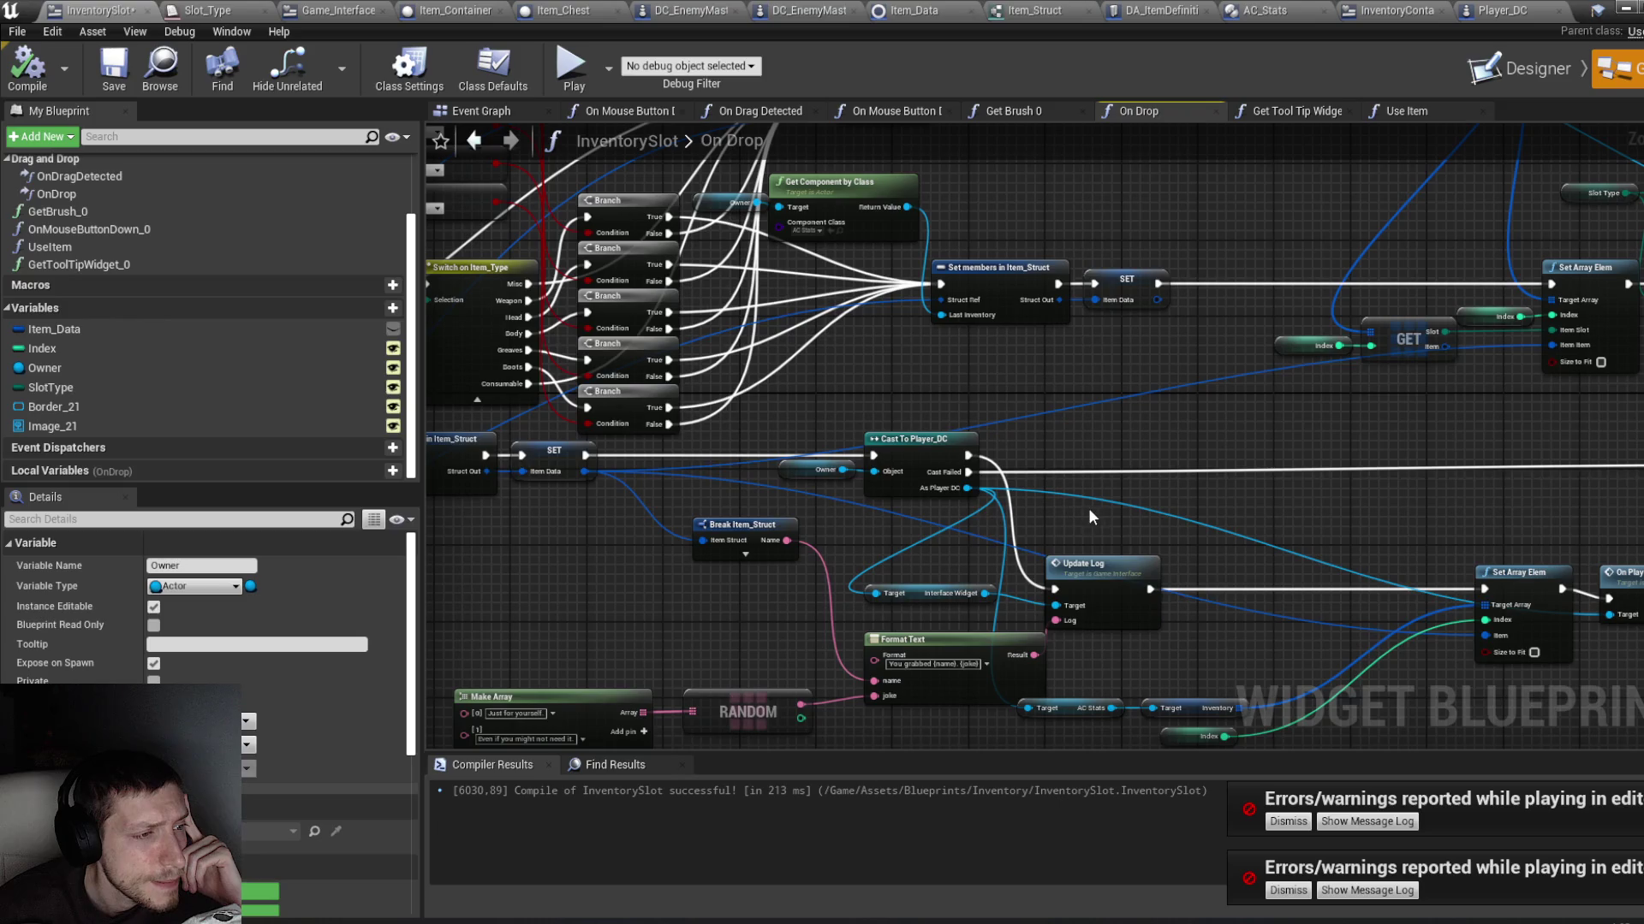
left_click_drag(1092, 507, 1024, 450)
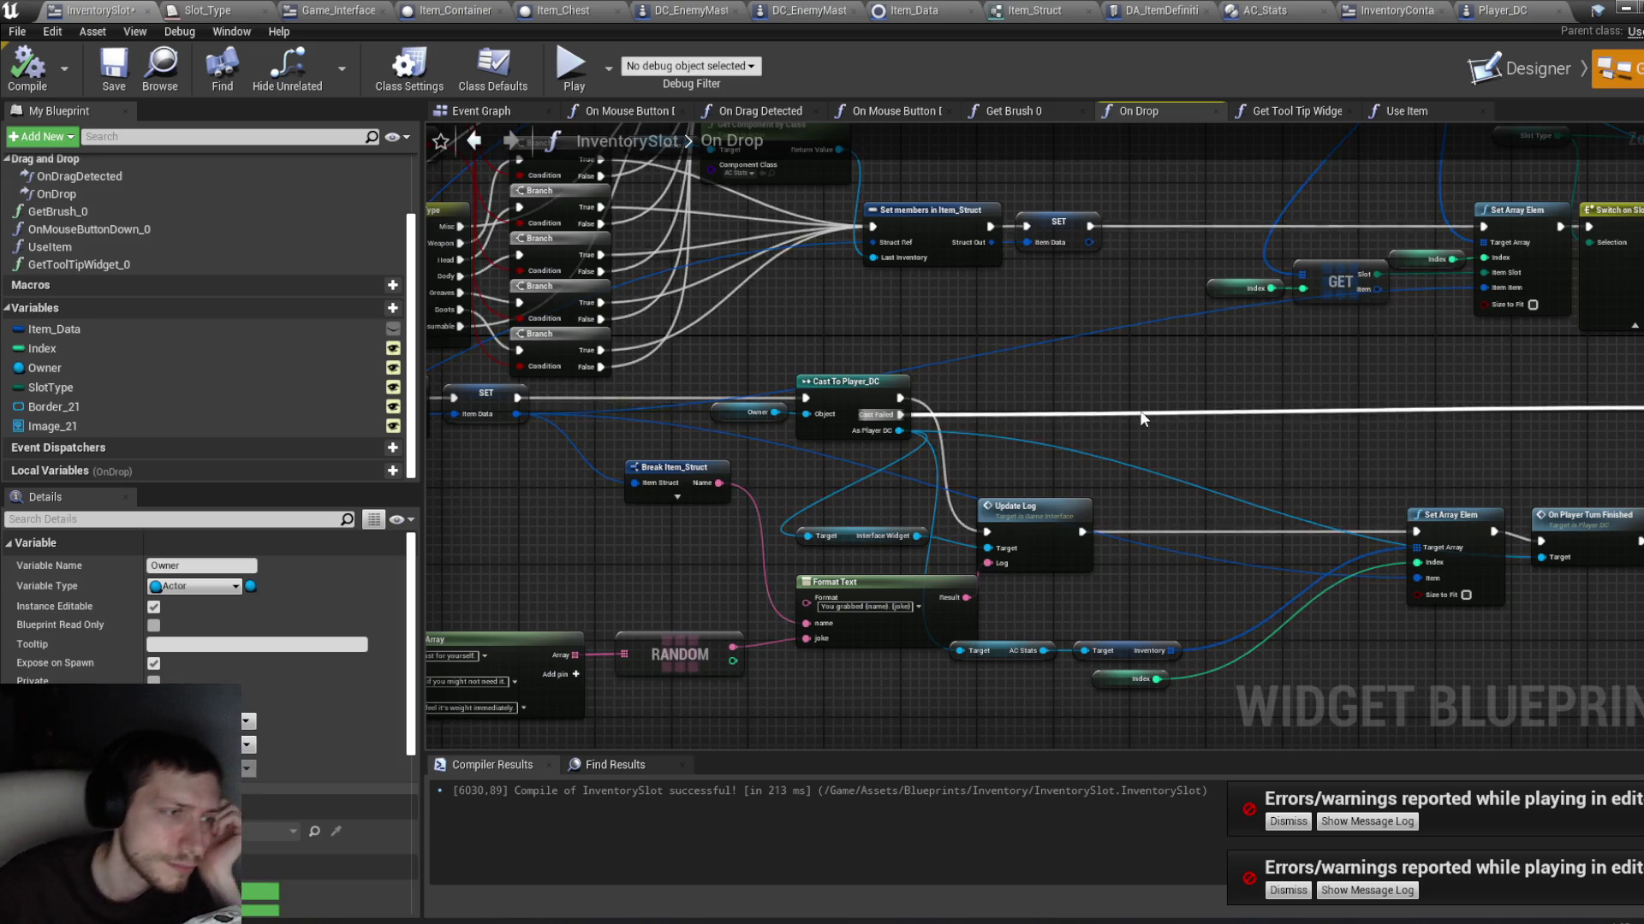
left_click_drag(1383, 414, 1050, 419)
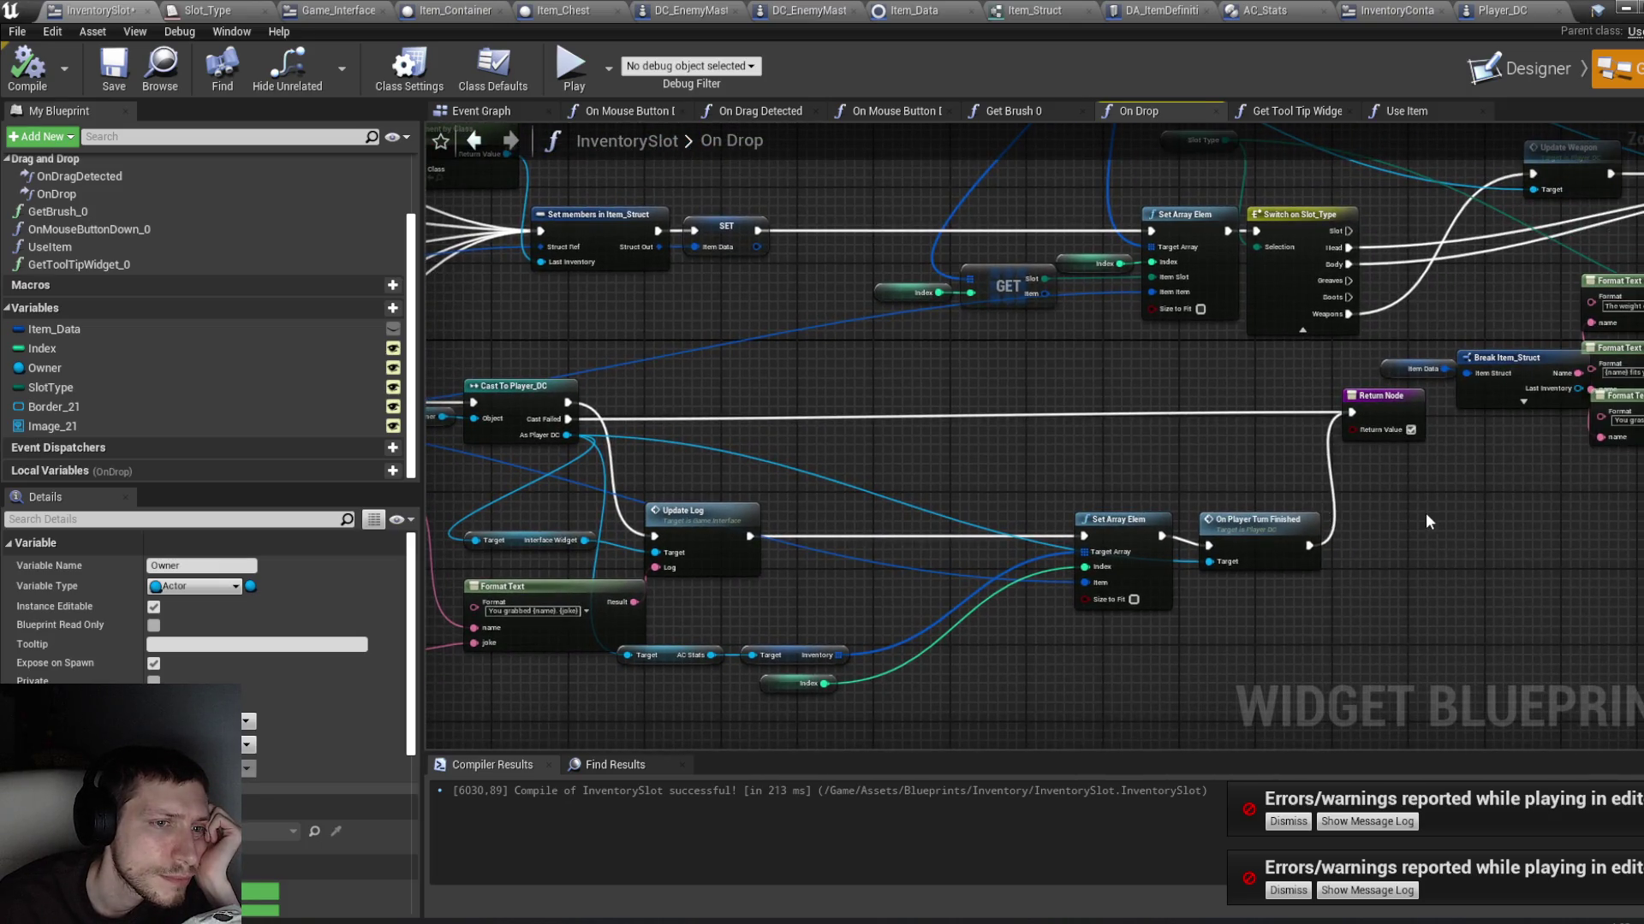
left_click_drag(1426, 520, 1196, 519)
left_click_drag(971, 476, 1097, 468)
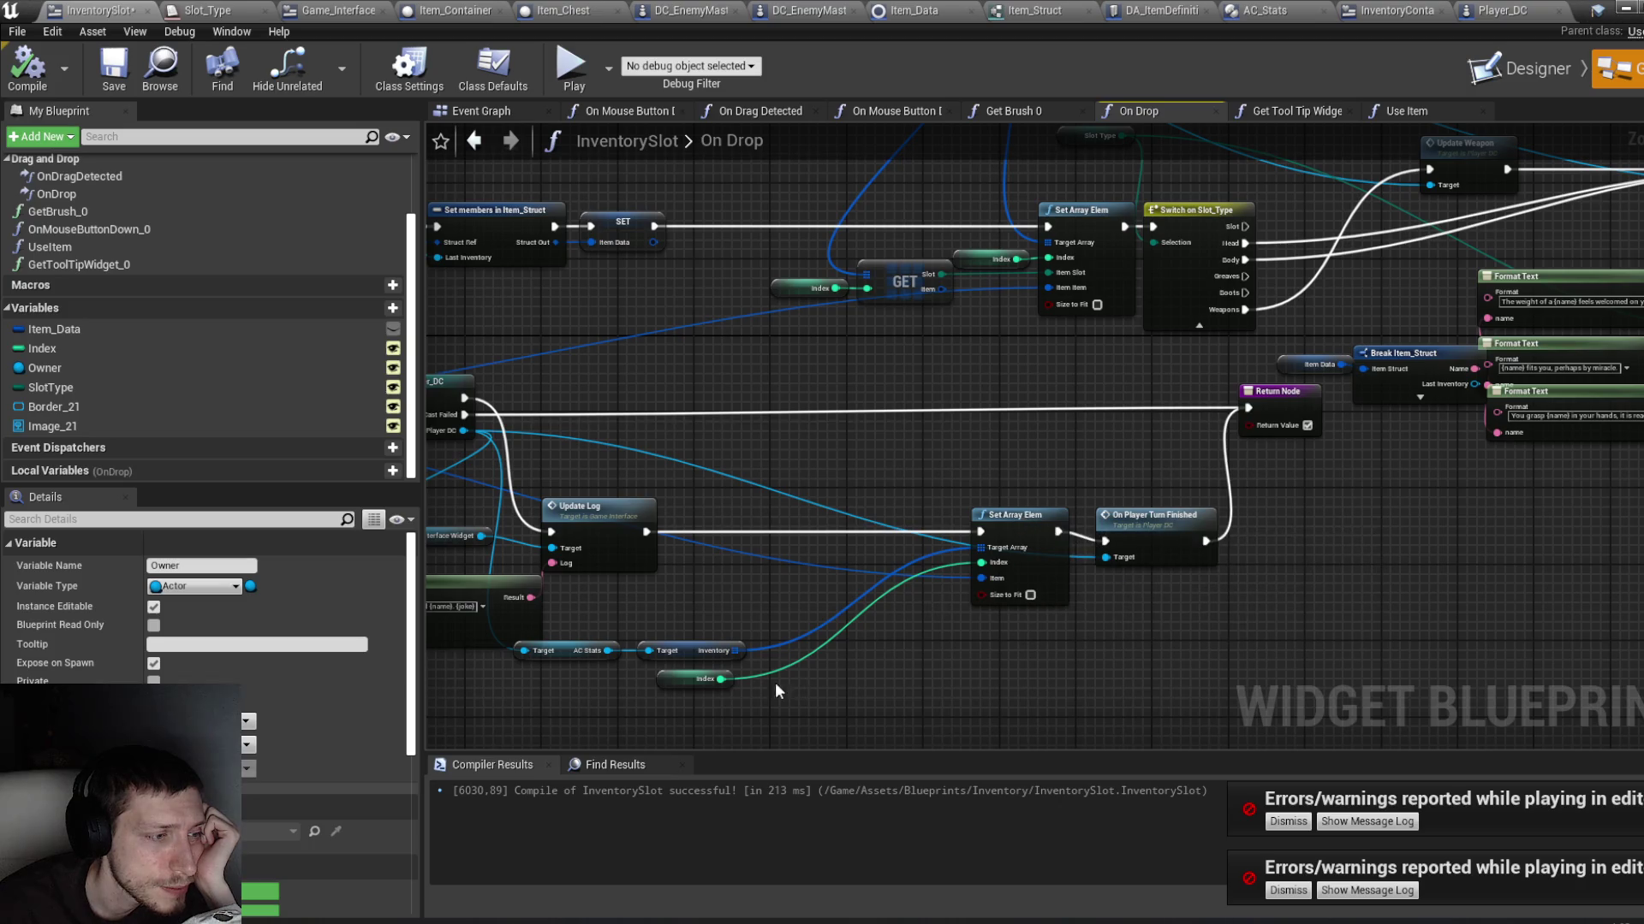
left_click_drag(697, 679, 697, 670)
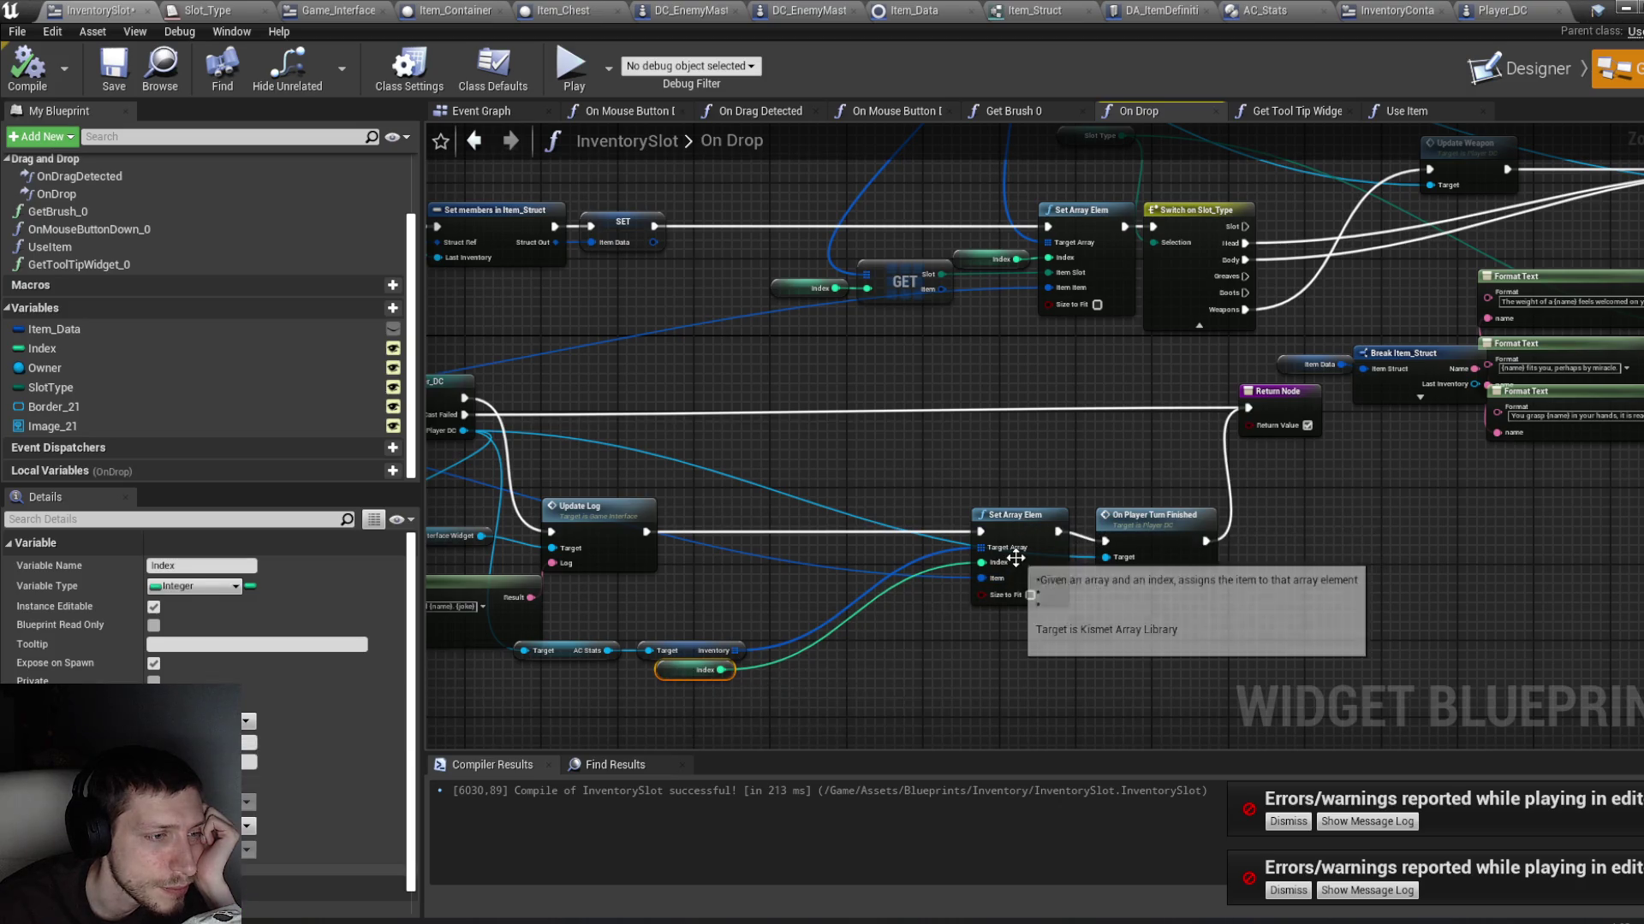
left_click_drag(876, 664, 1099, 647)
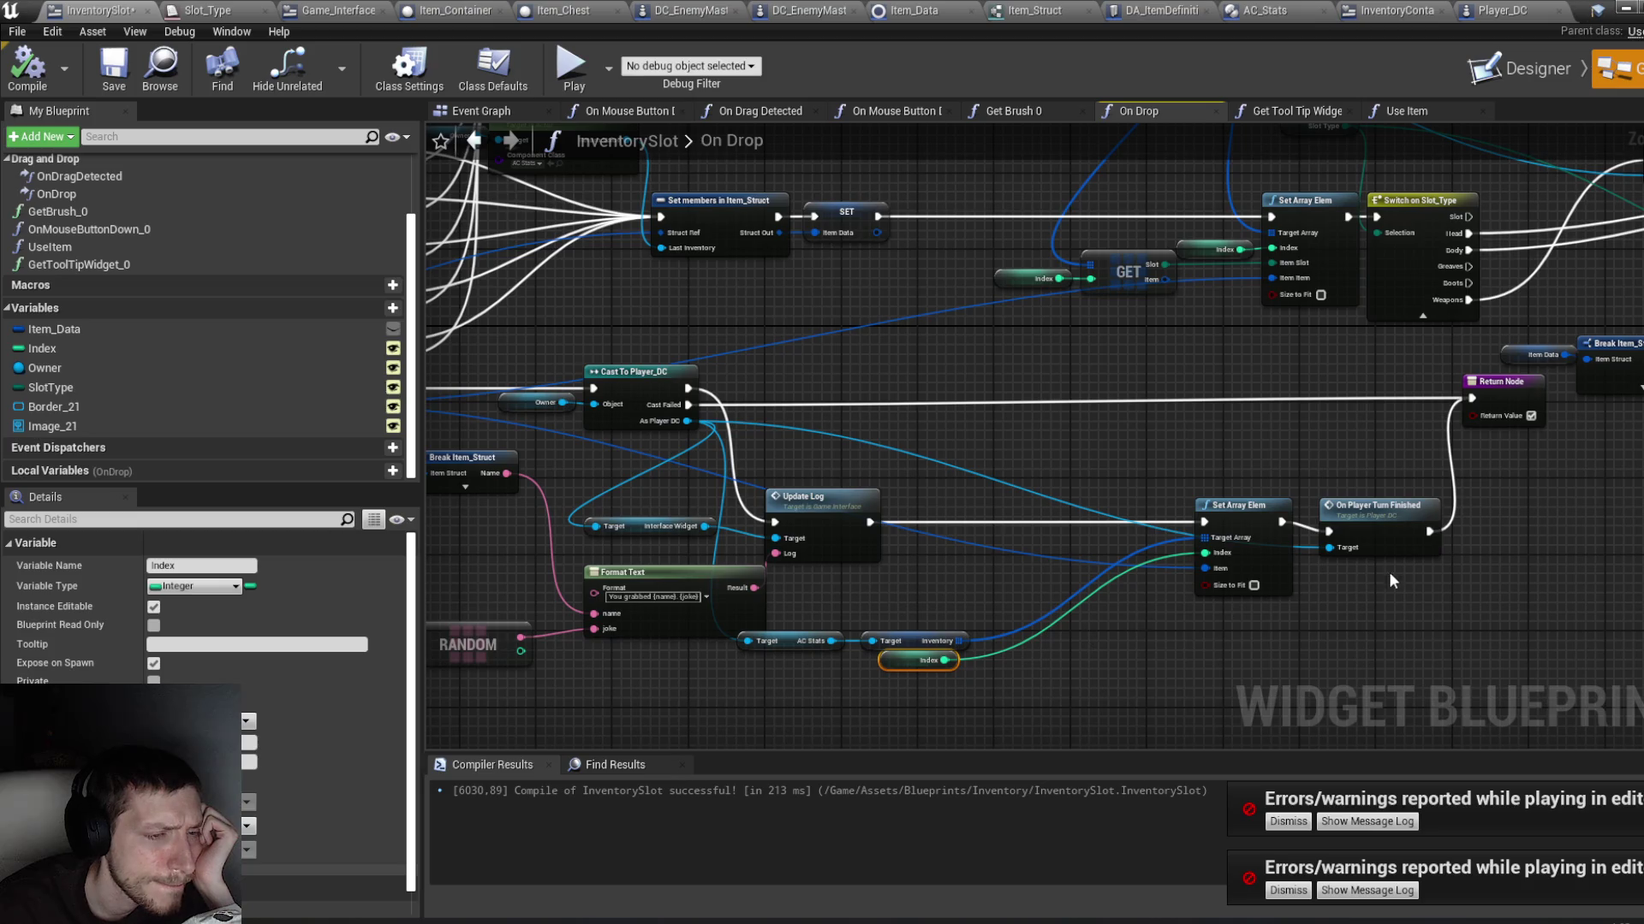
Step: Review the Item_Type branching, compile InventorySlot, and switch to the InventoryContainer Event Graph
left_click(1385, 538)
mouse_move(971, 471)
left_mouse_down()
mouse_move(1228, 614)
mouse_move(1224, 641)
left_mouse_up()
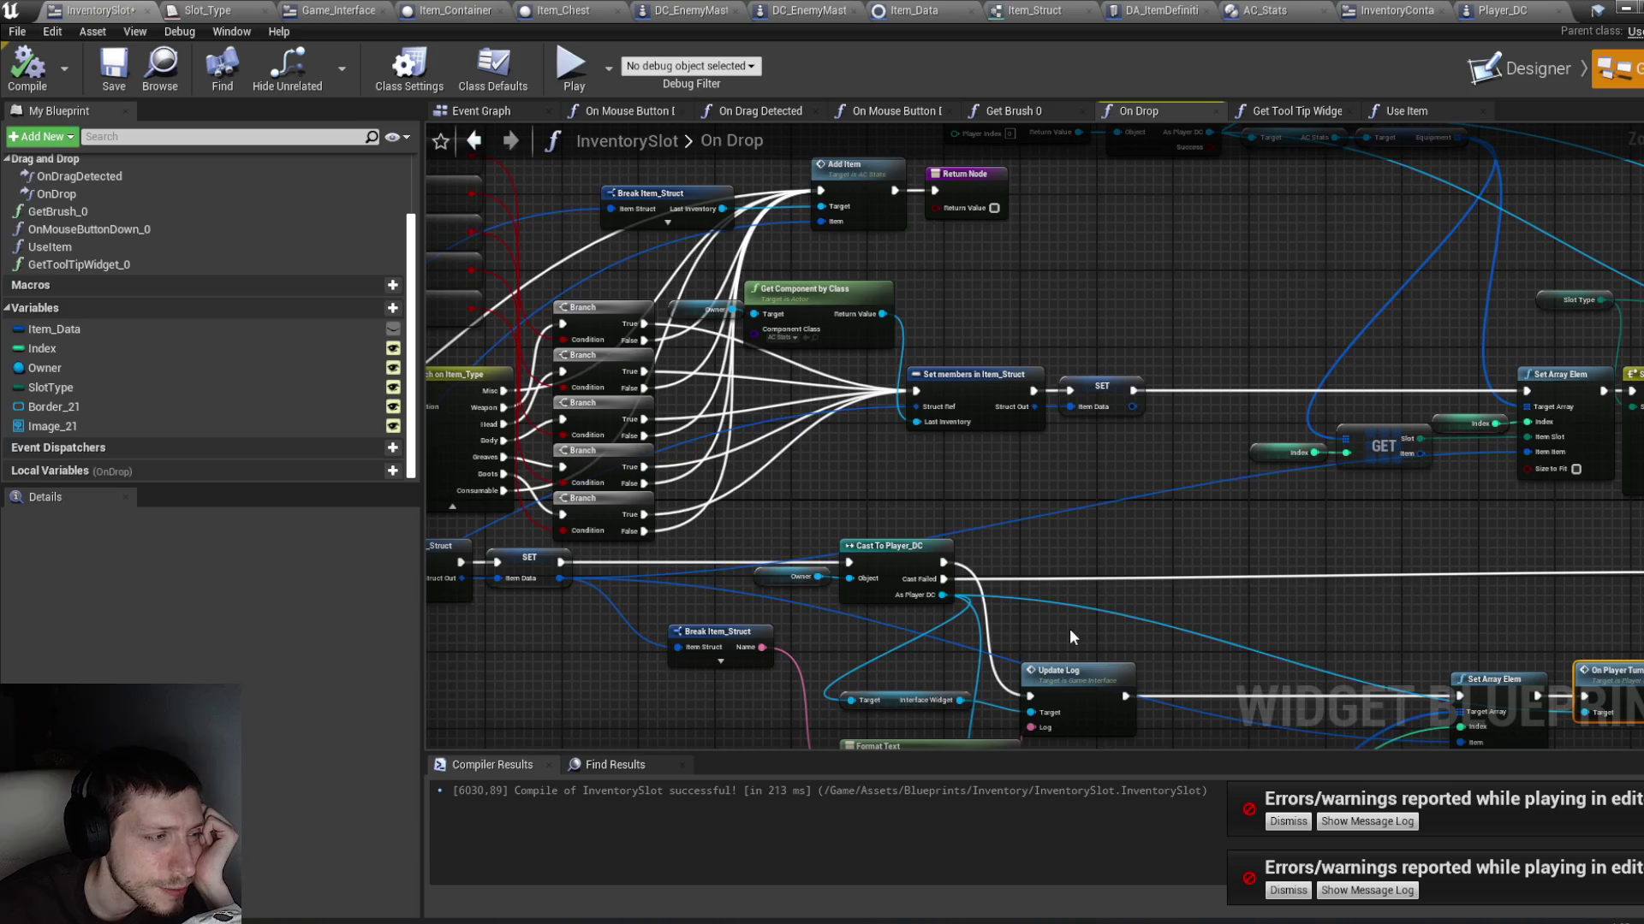
left_click_drag(770, 613, 1108, 586)
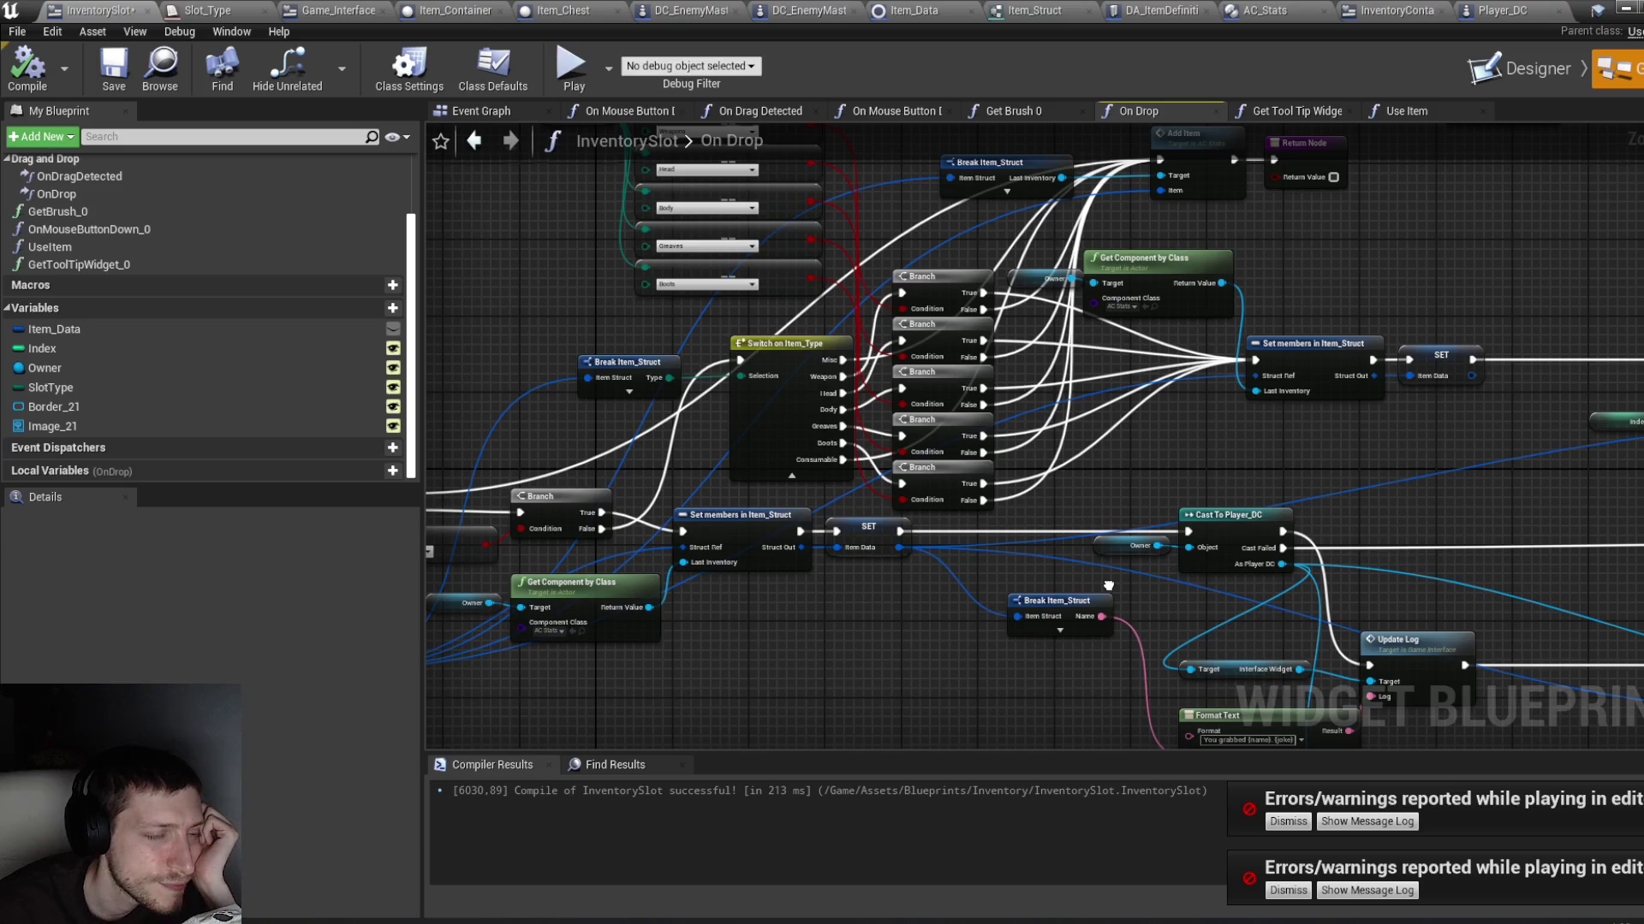
left_click_drag(1108, 585, 1111, 580)
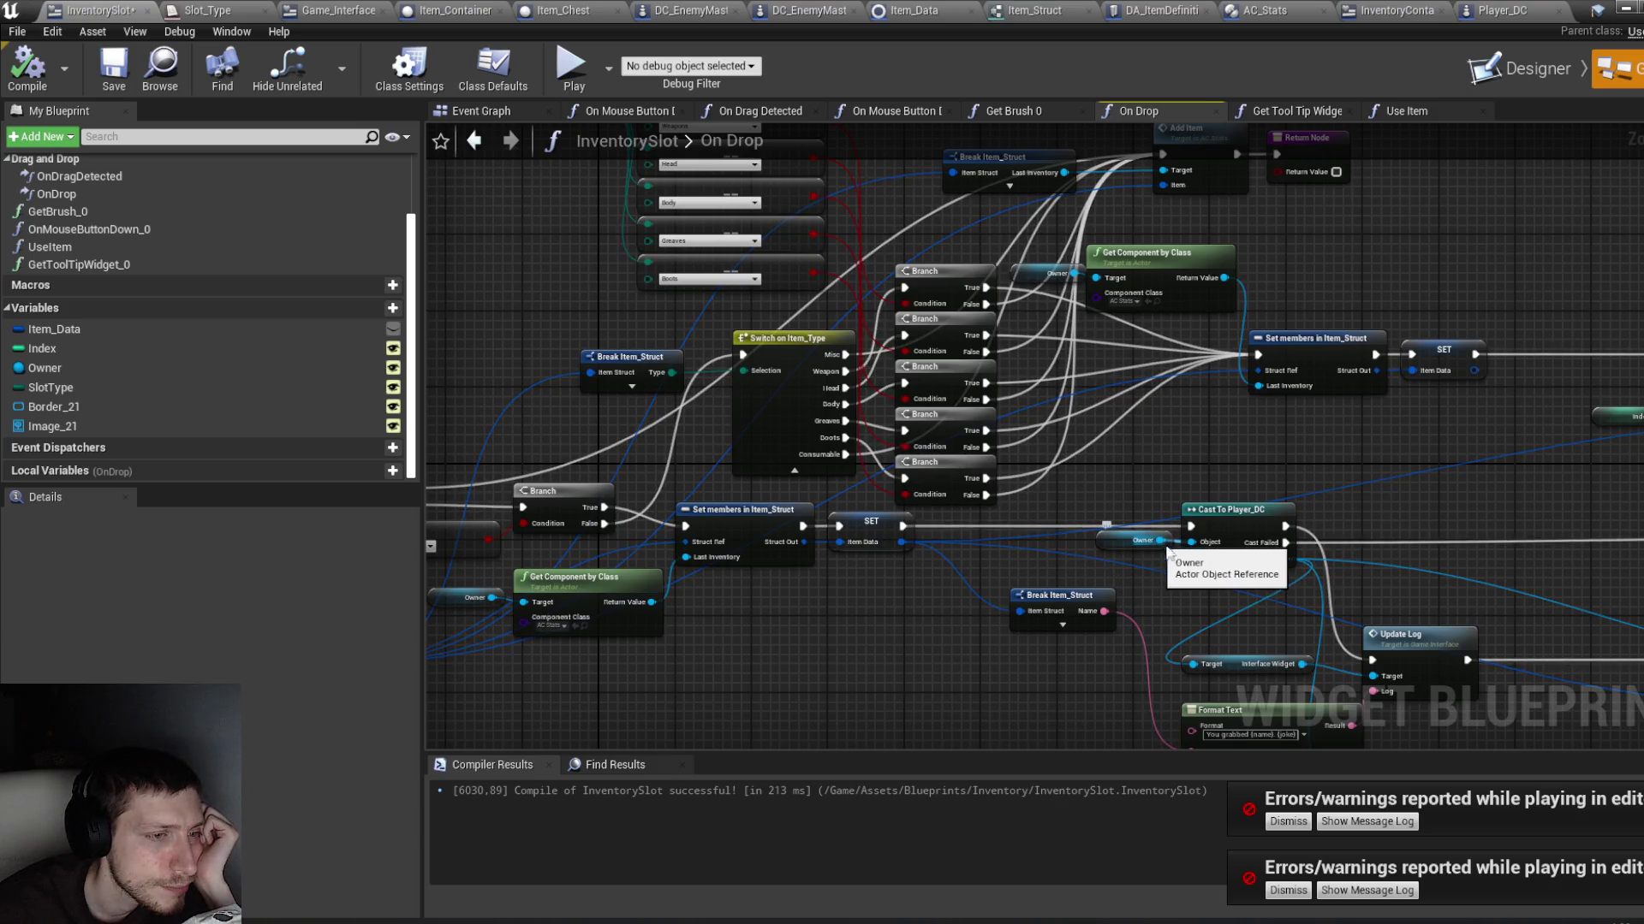
mouse_move(1368, 540)
left_mouse_down()
mouse_move(1351, 512)
mouse_move(1291, 510)
left_mouse_up()
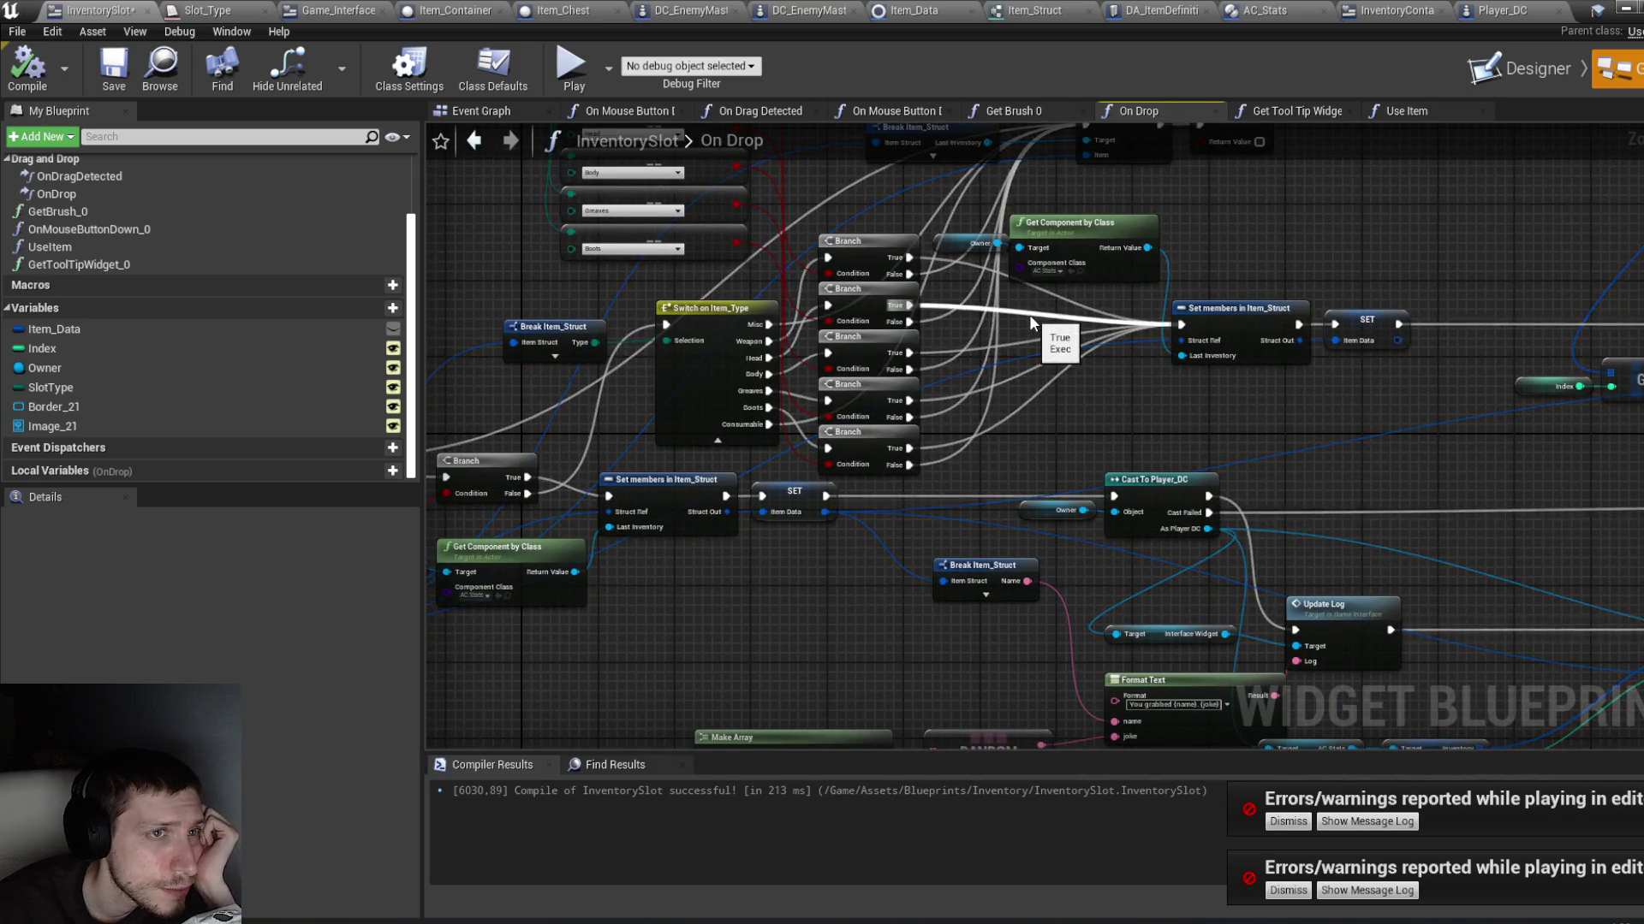
left_click(28, 67)
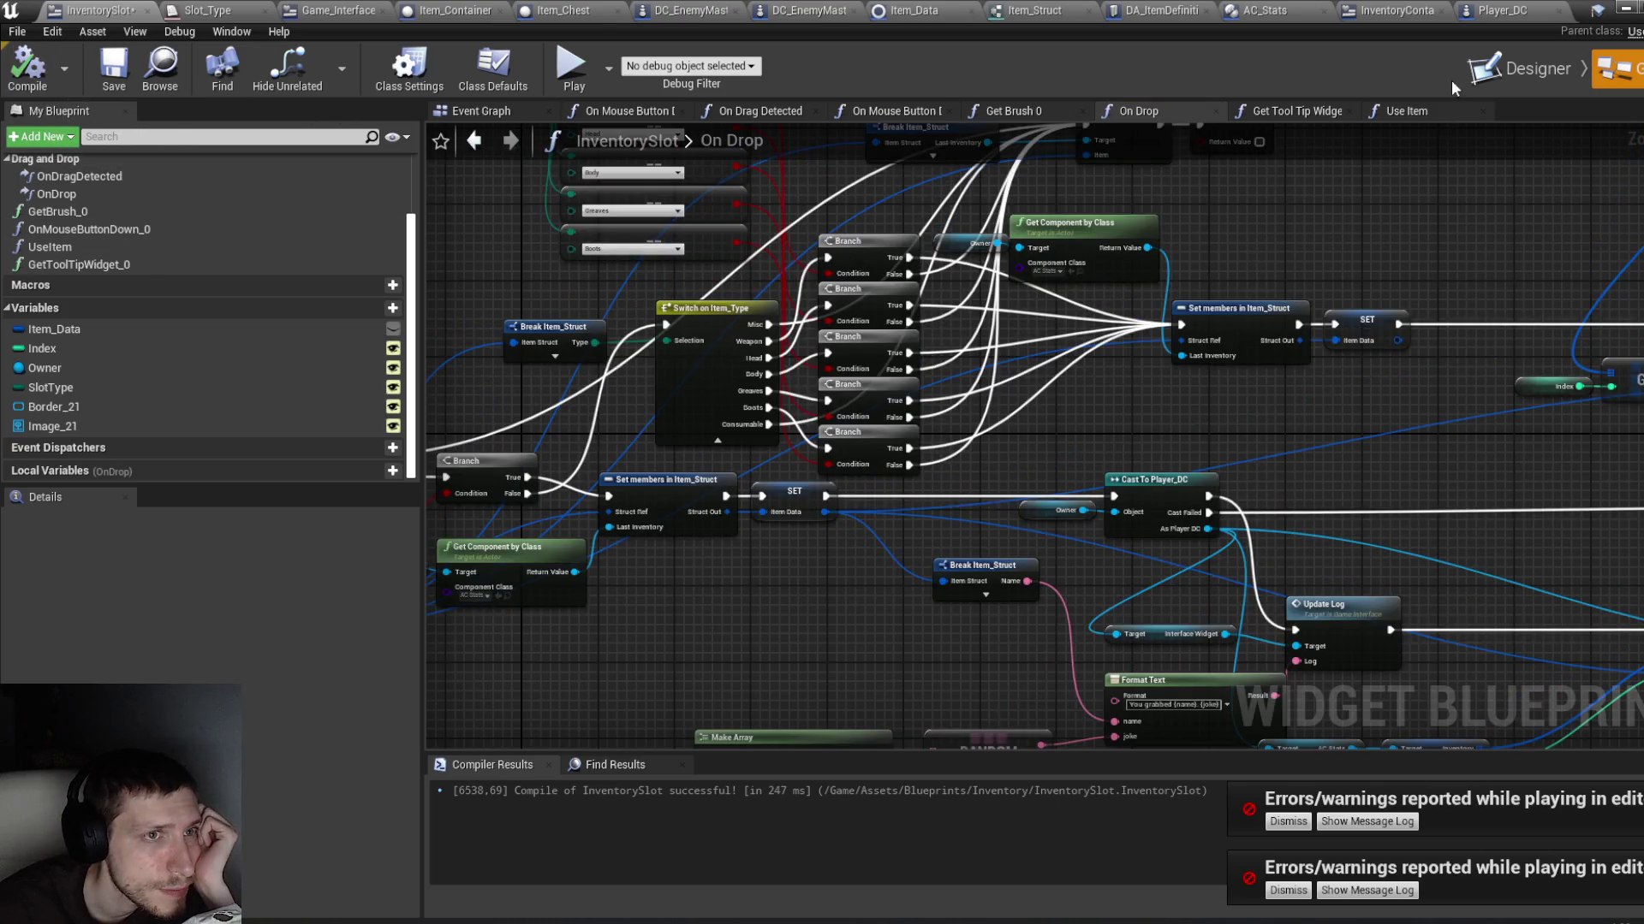
left_click(1427, 17)
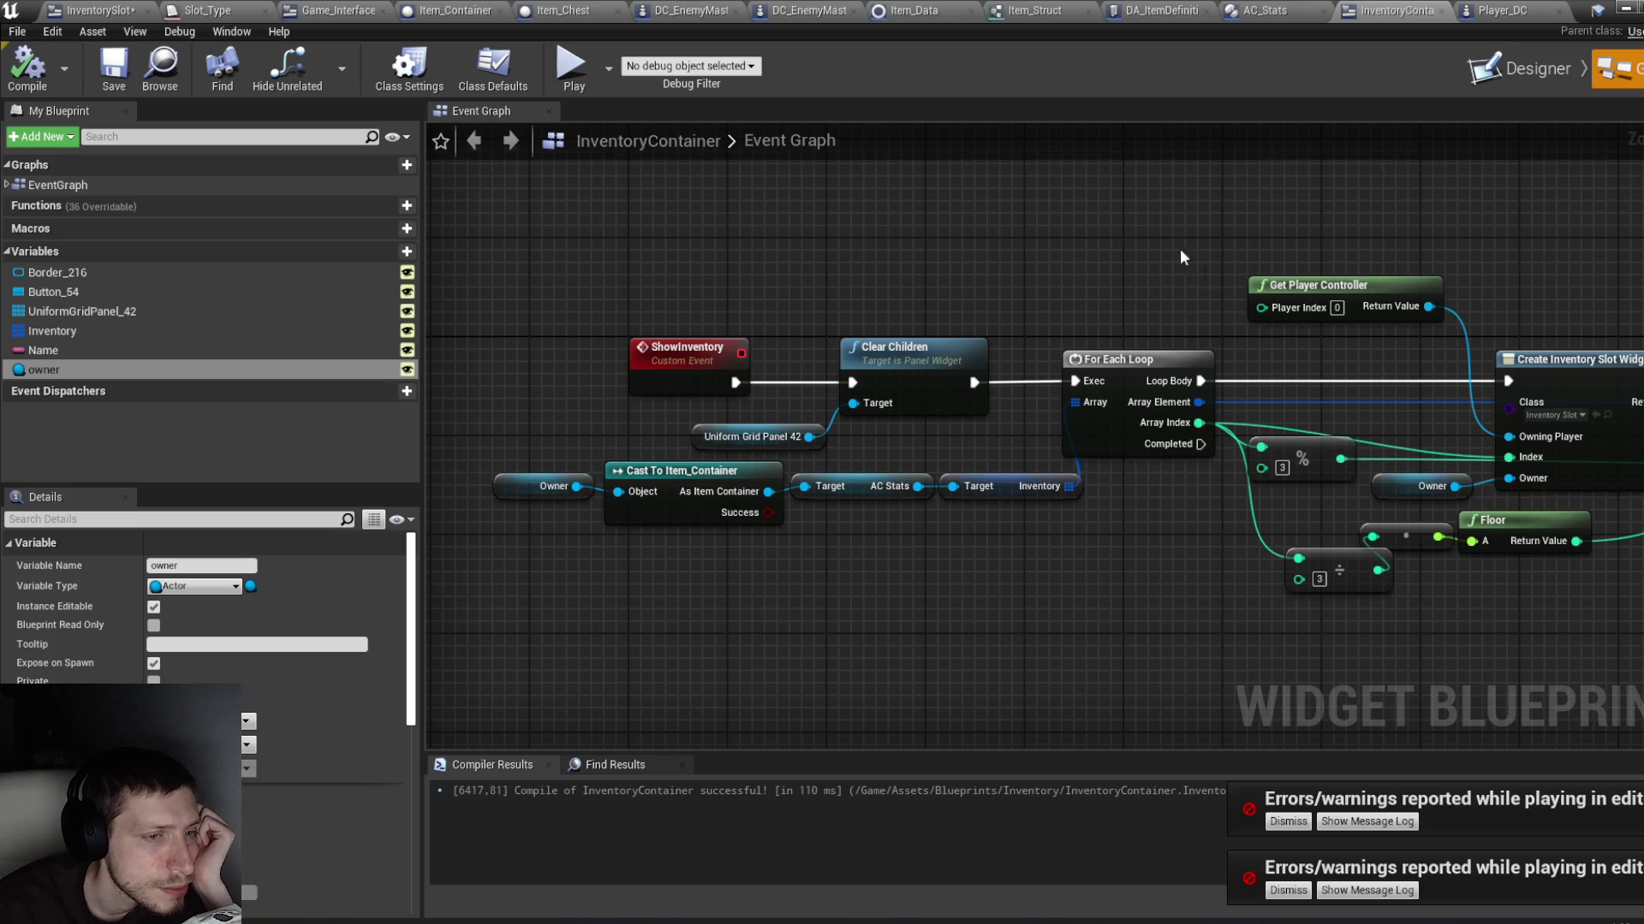
Step: Move the ÷ node beside the % node, compile and save InventoryContainer, and return to InventorySlot
left_click_drag(1354, 575, 1313, 521)
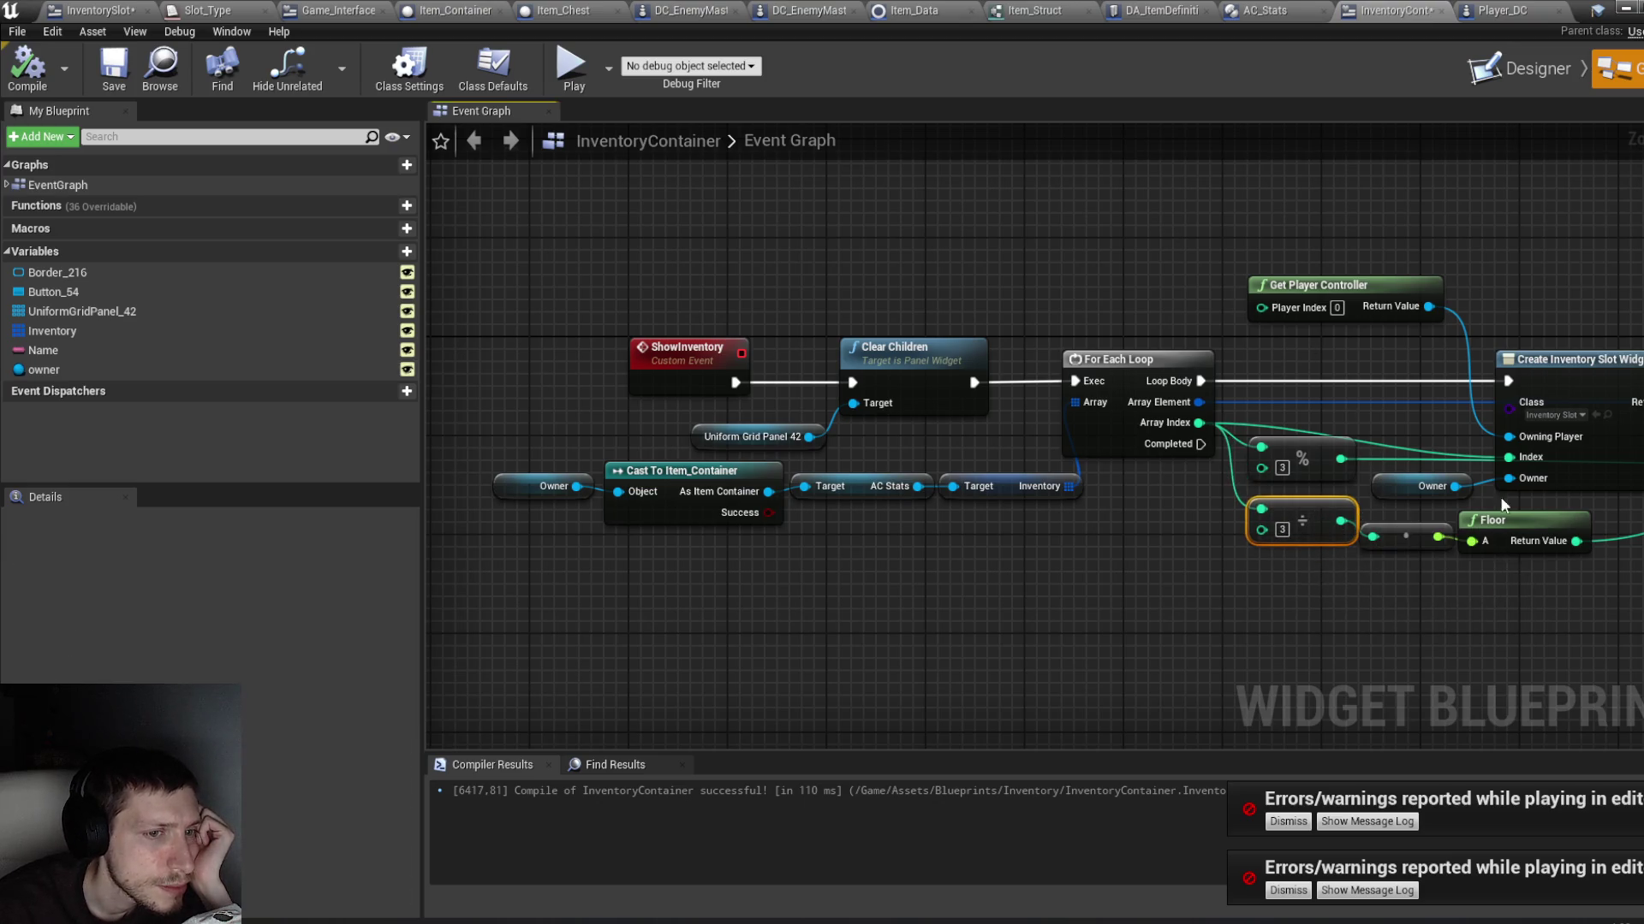
left_click_drag(1462, 193, 1193, 206)
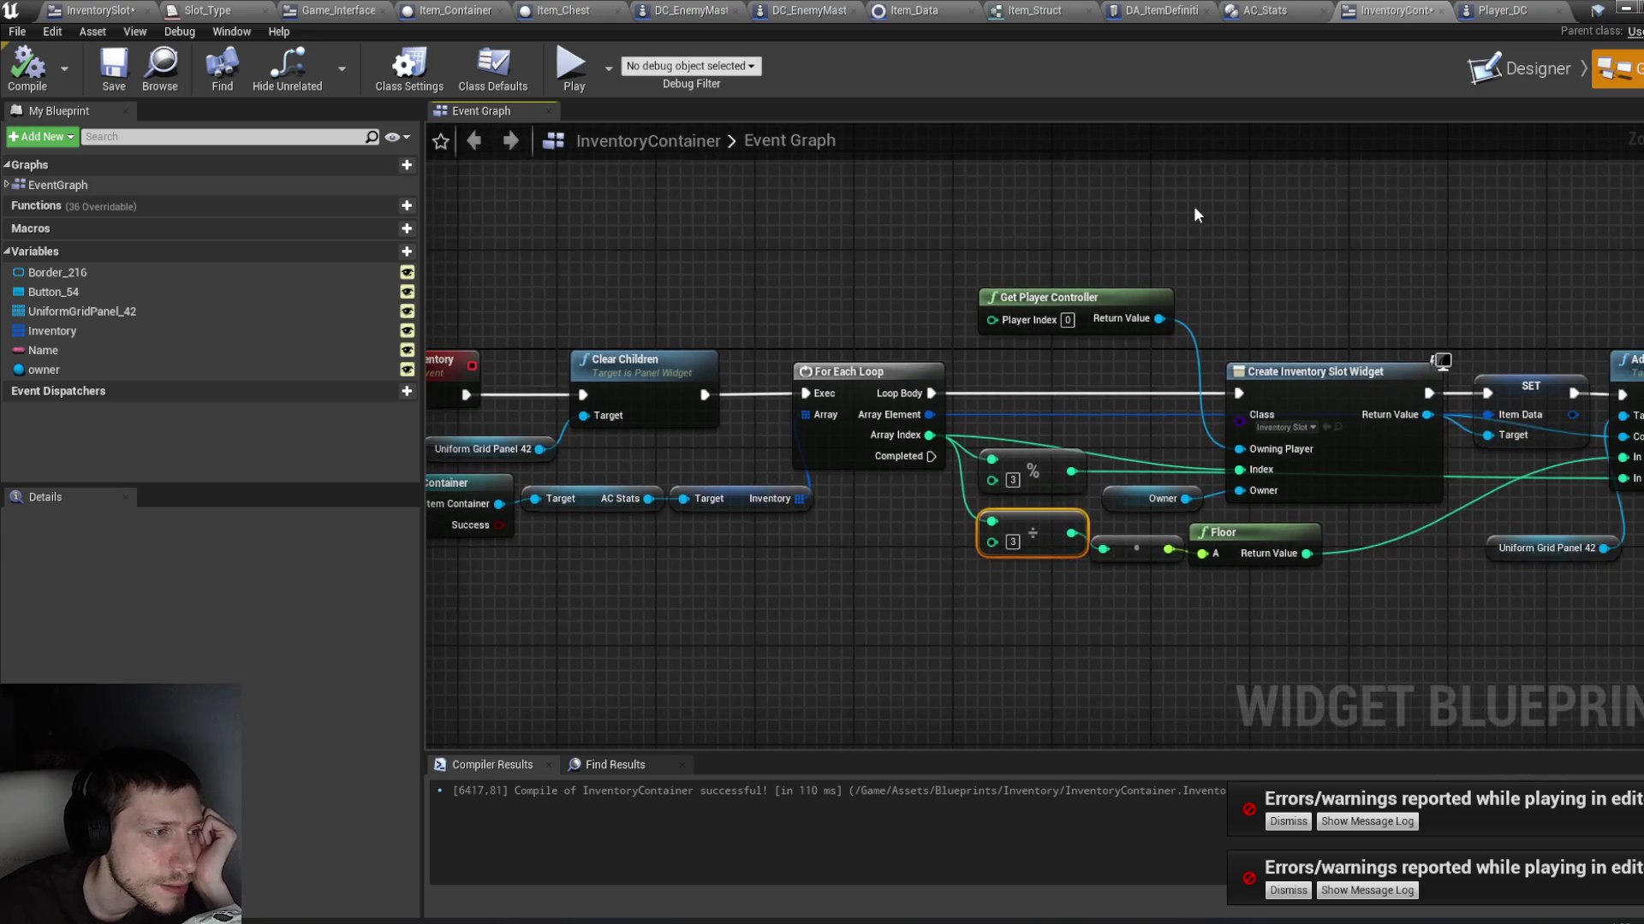
left_click(33, 64)
left_click_drag(845, 173, 885, 191)
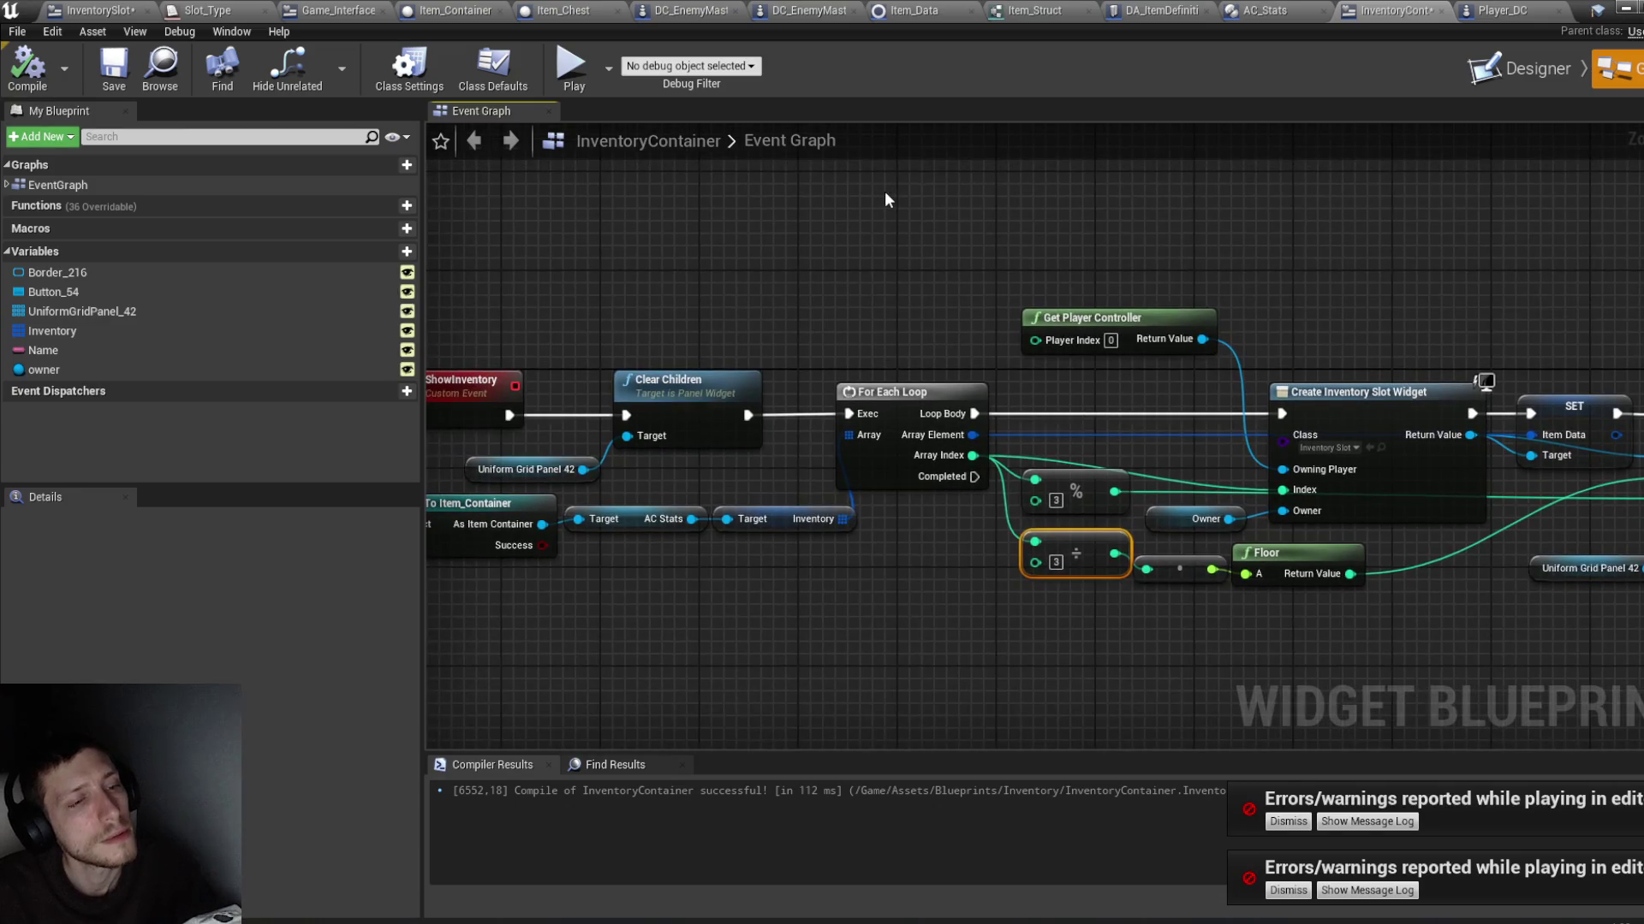
key("ctrl+shift+s")
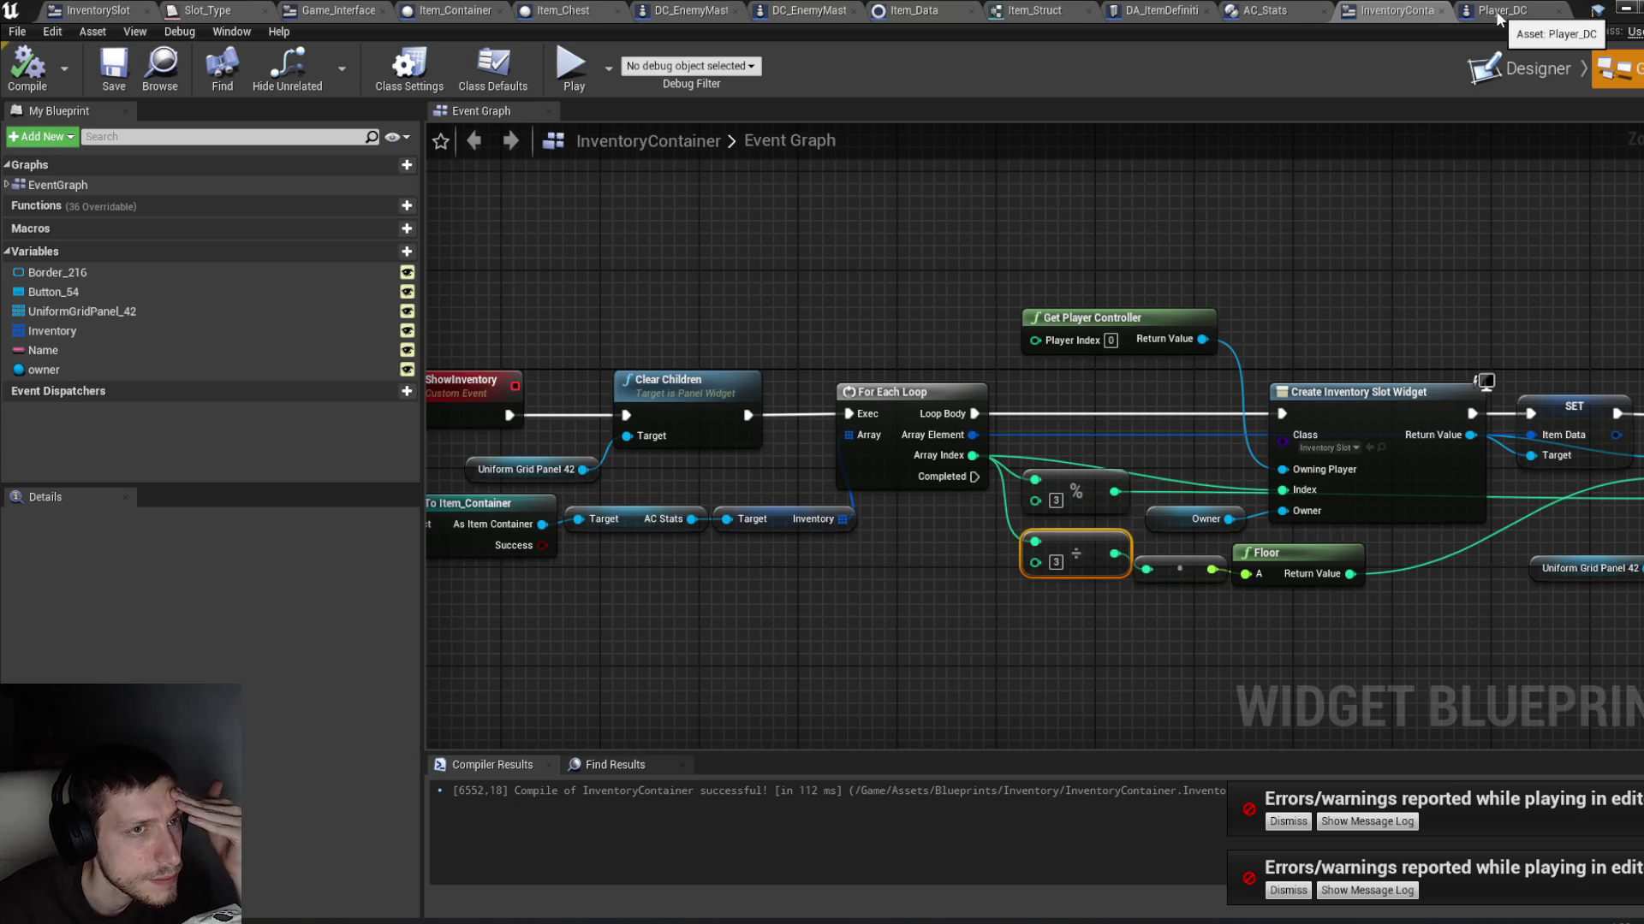
left_click(138, 8)
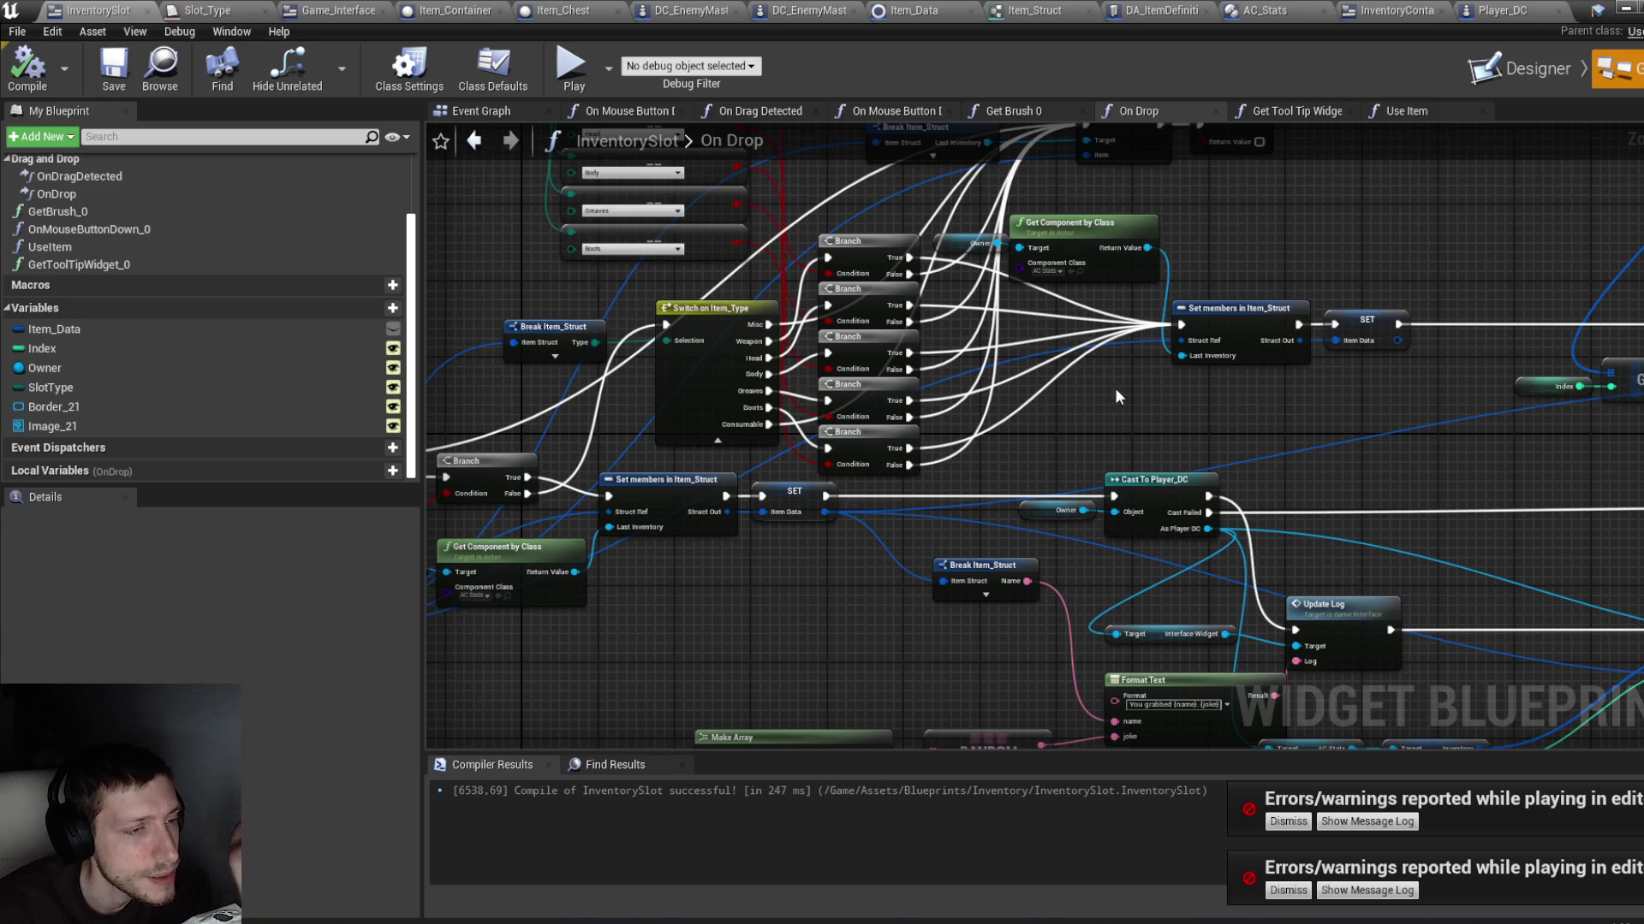
scroll(1204, 399, "up", 3)
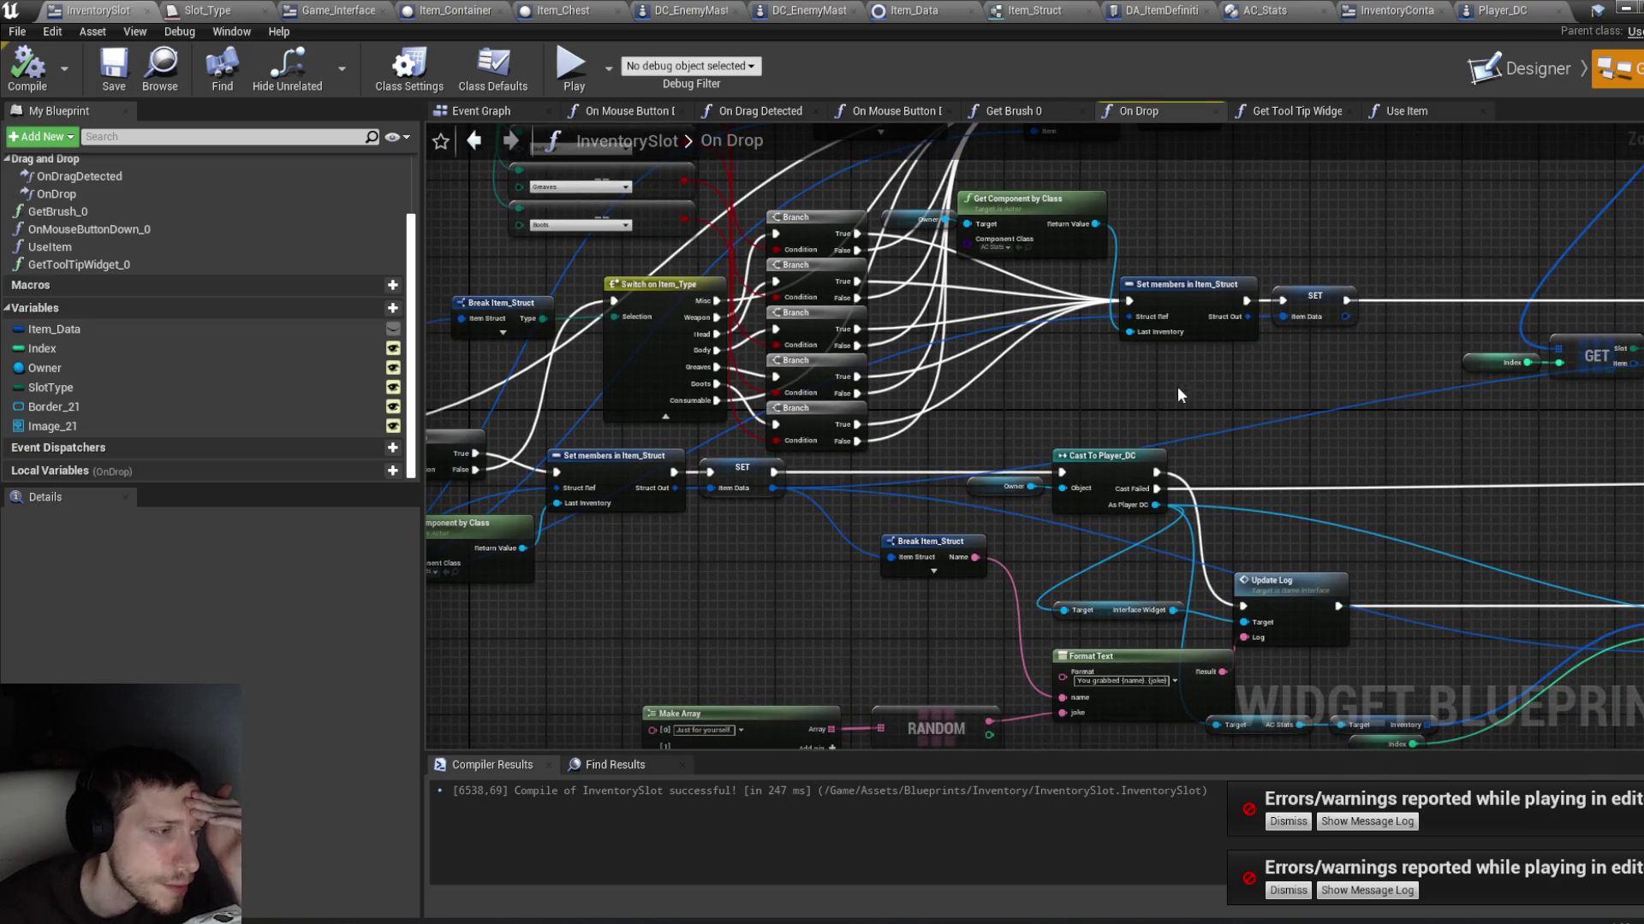
left_click_drag(963, 396, 1055, 418)
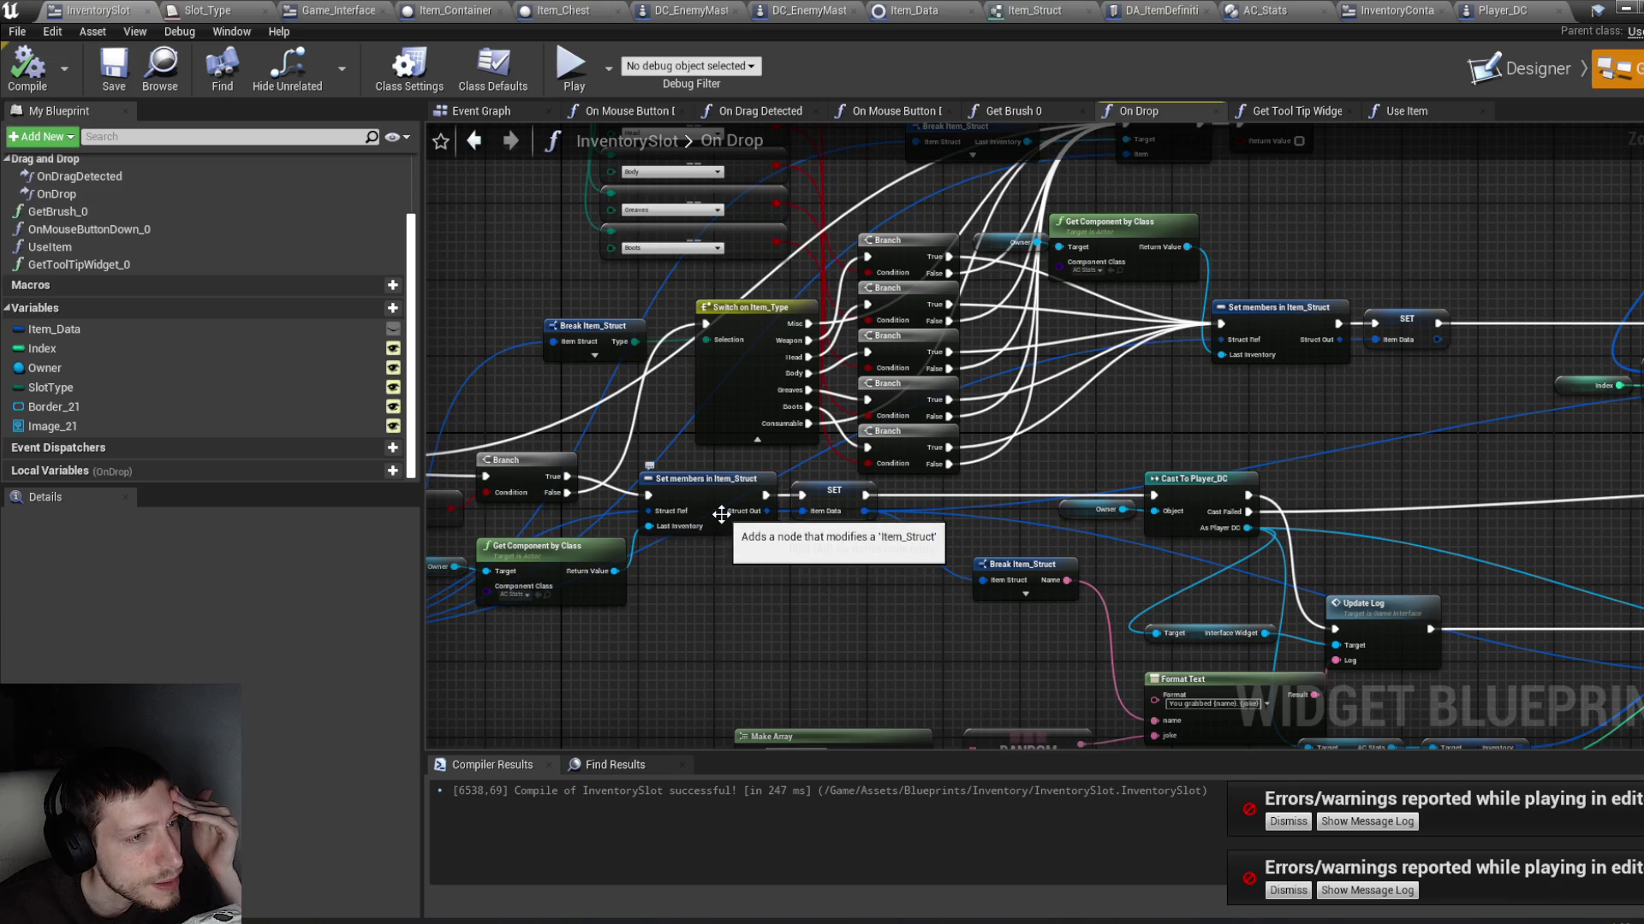
left_click(1625, 9)
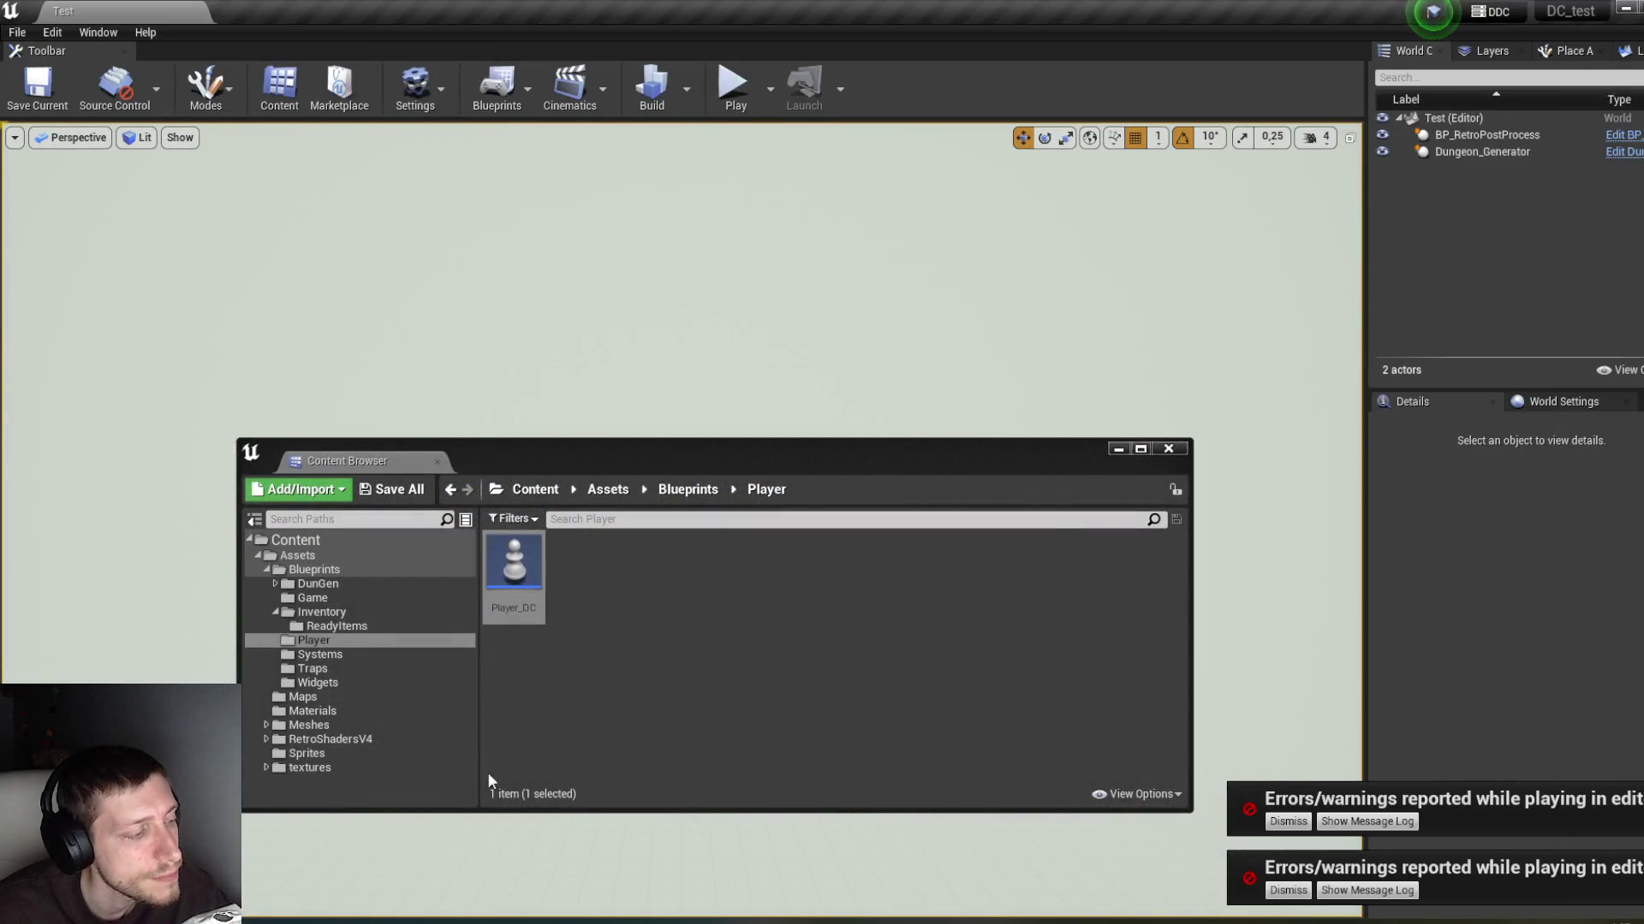
left_click(472, 865)
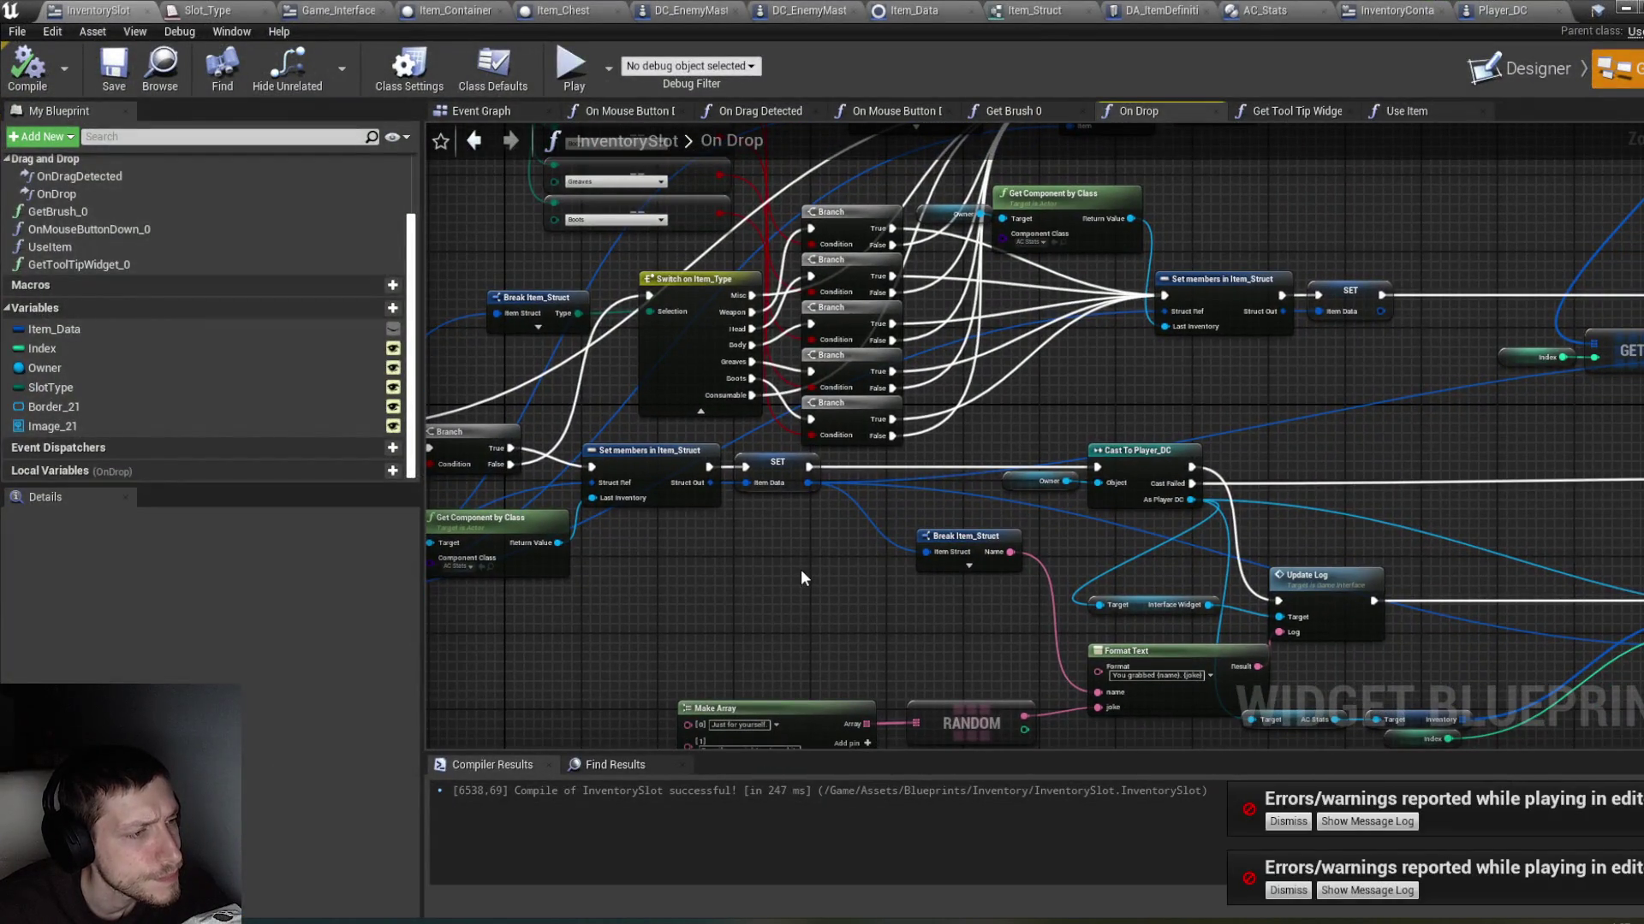
left_click_drag(836, 581, 655, 567)
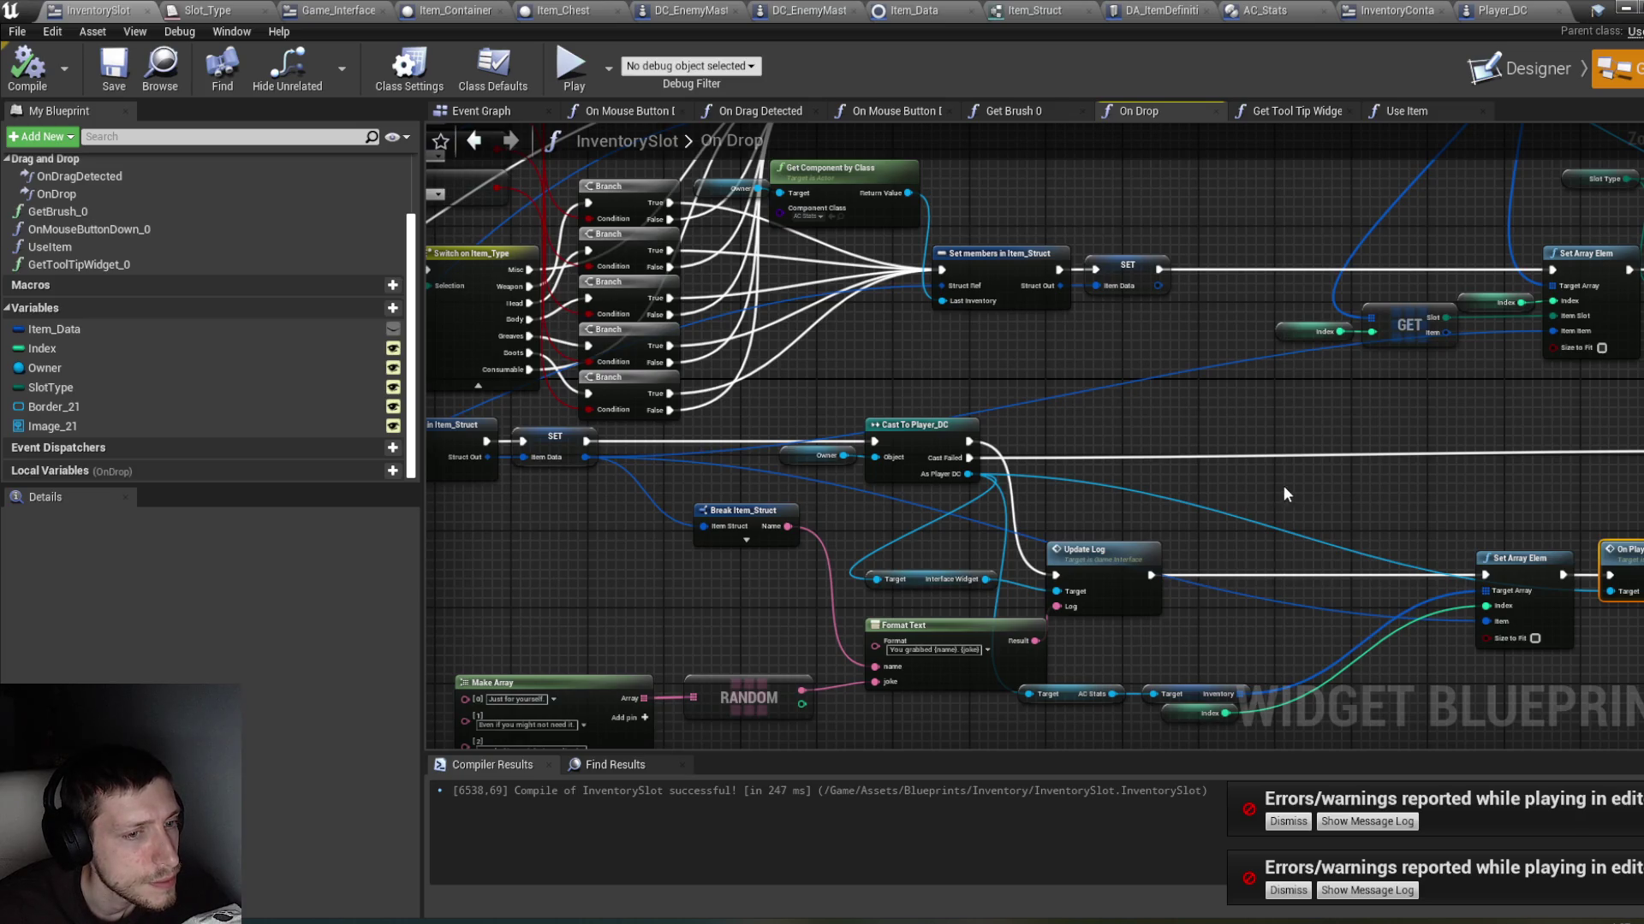
left_click_drag(1515, 690, 1277, 655)
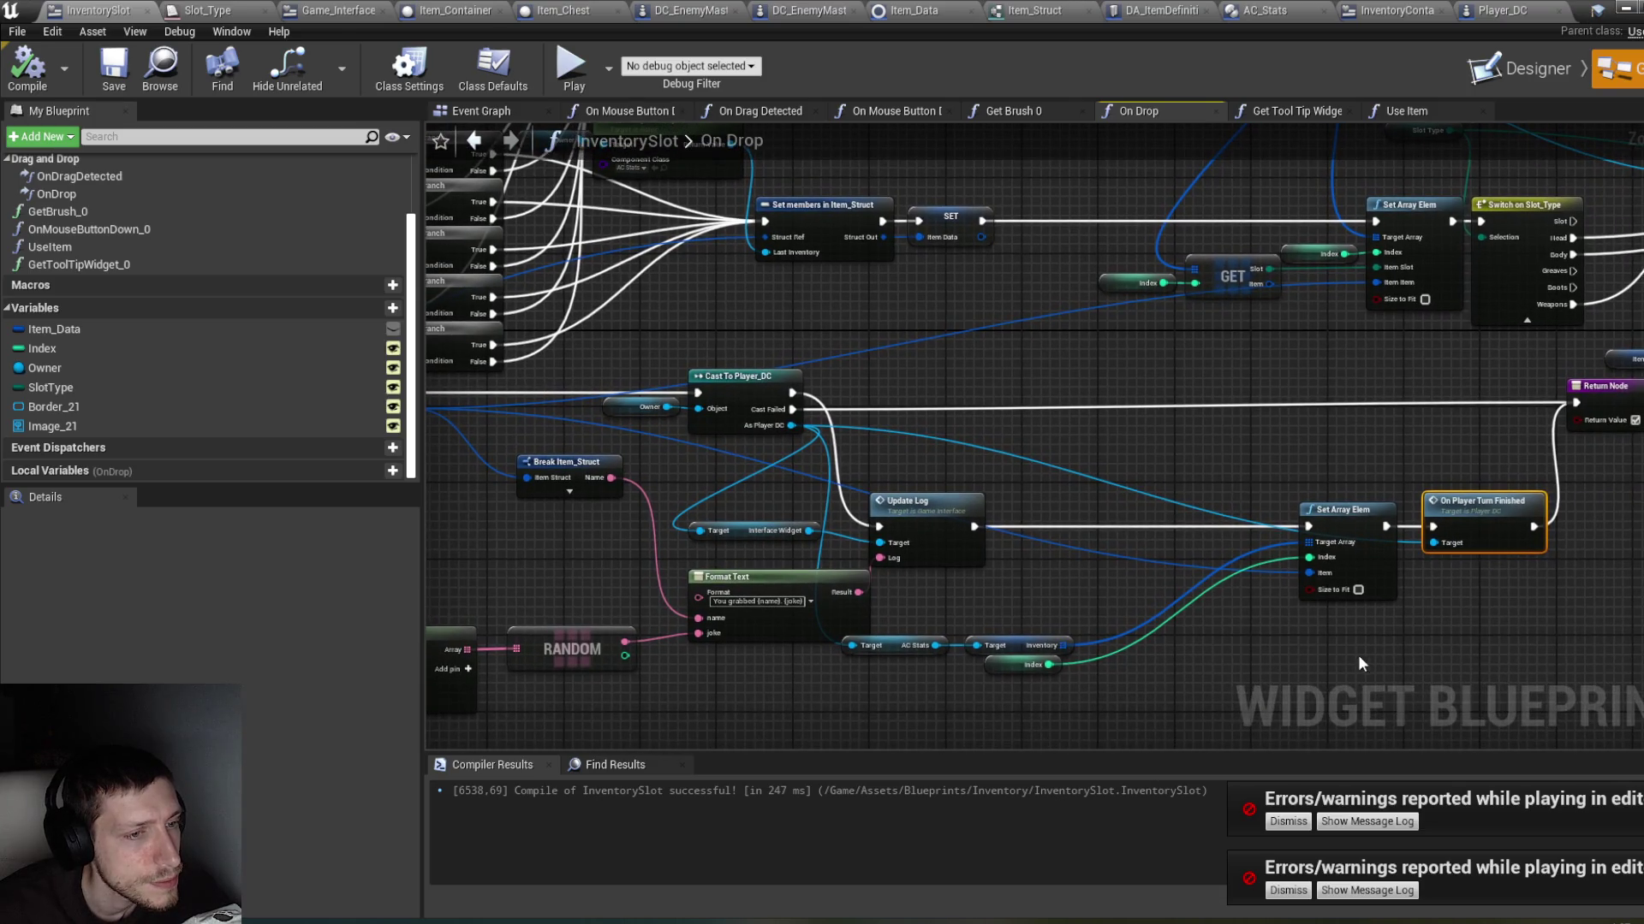
left_click(1027, 665)
left_click_drag(1006, 665, 1016, 667)
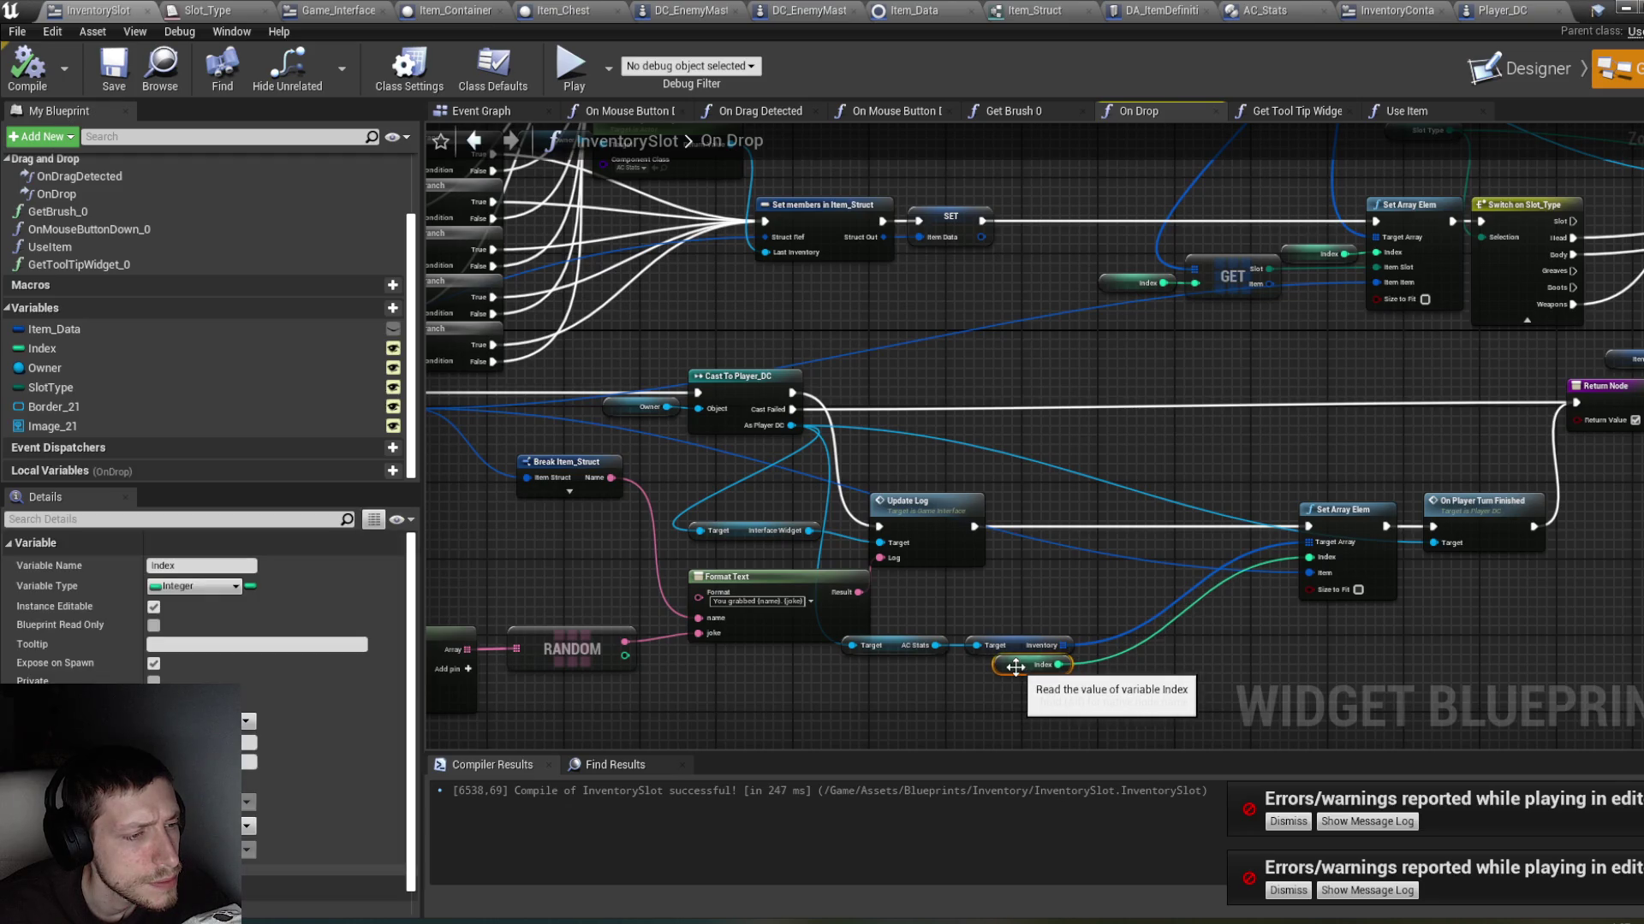
left_click(1363, 558)
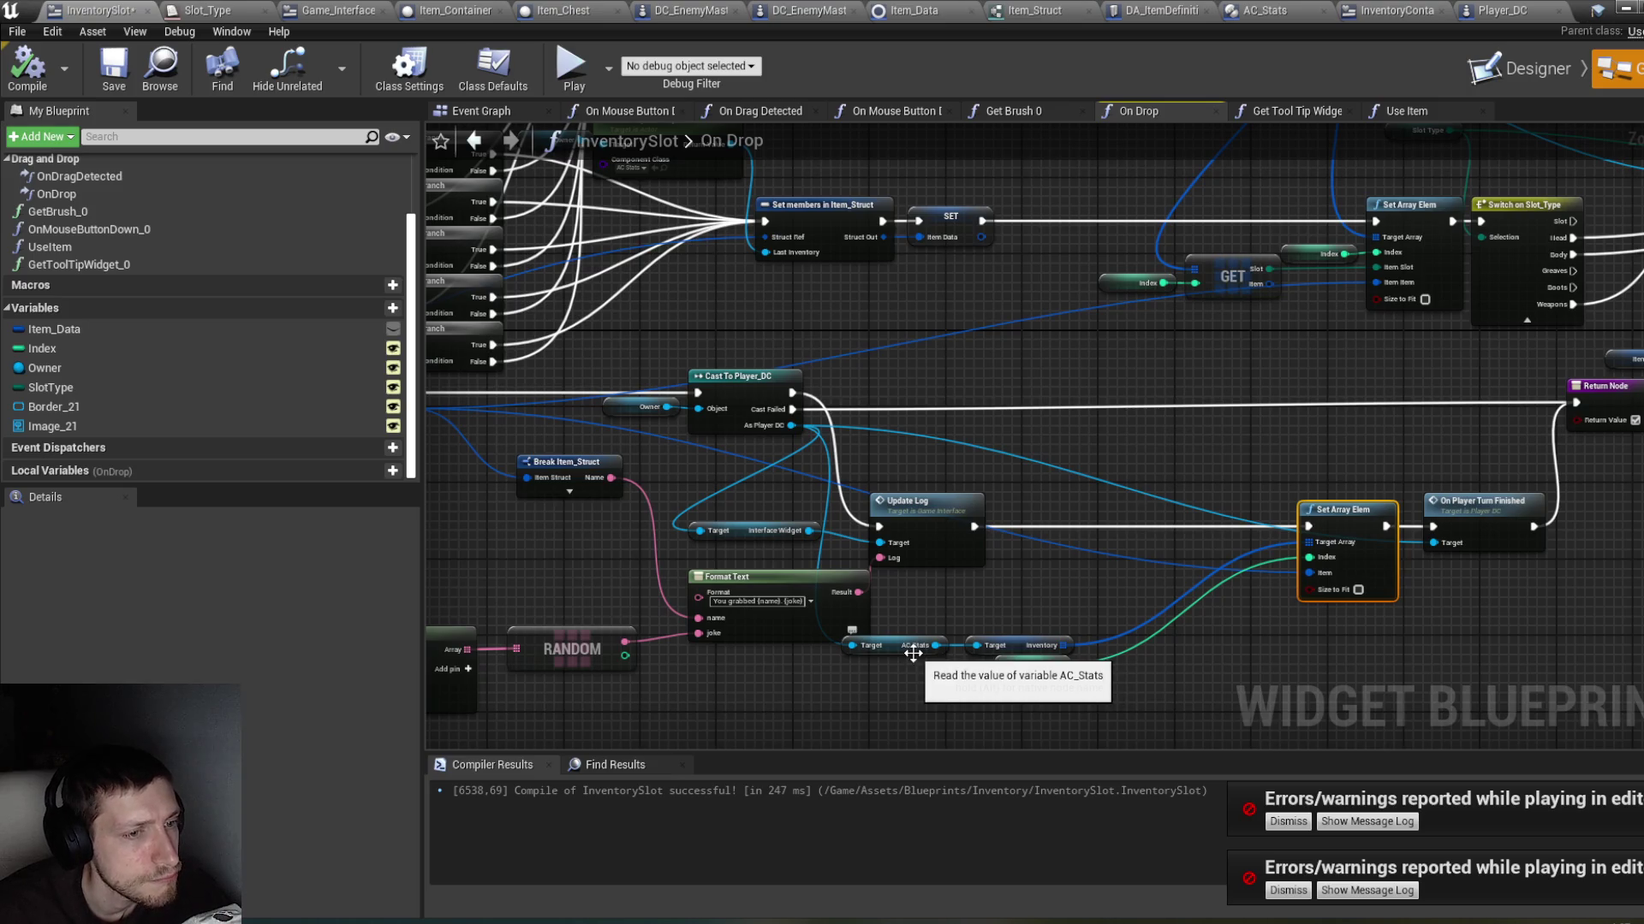
left_click_drag(925, 556, 838, 321)
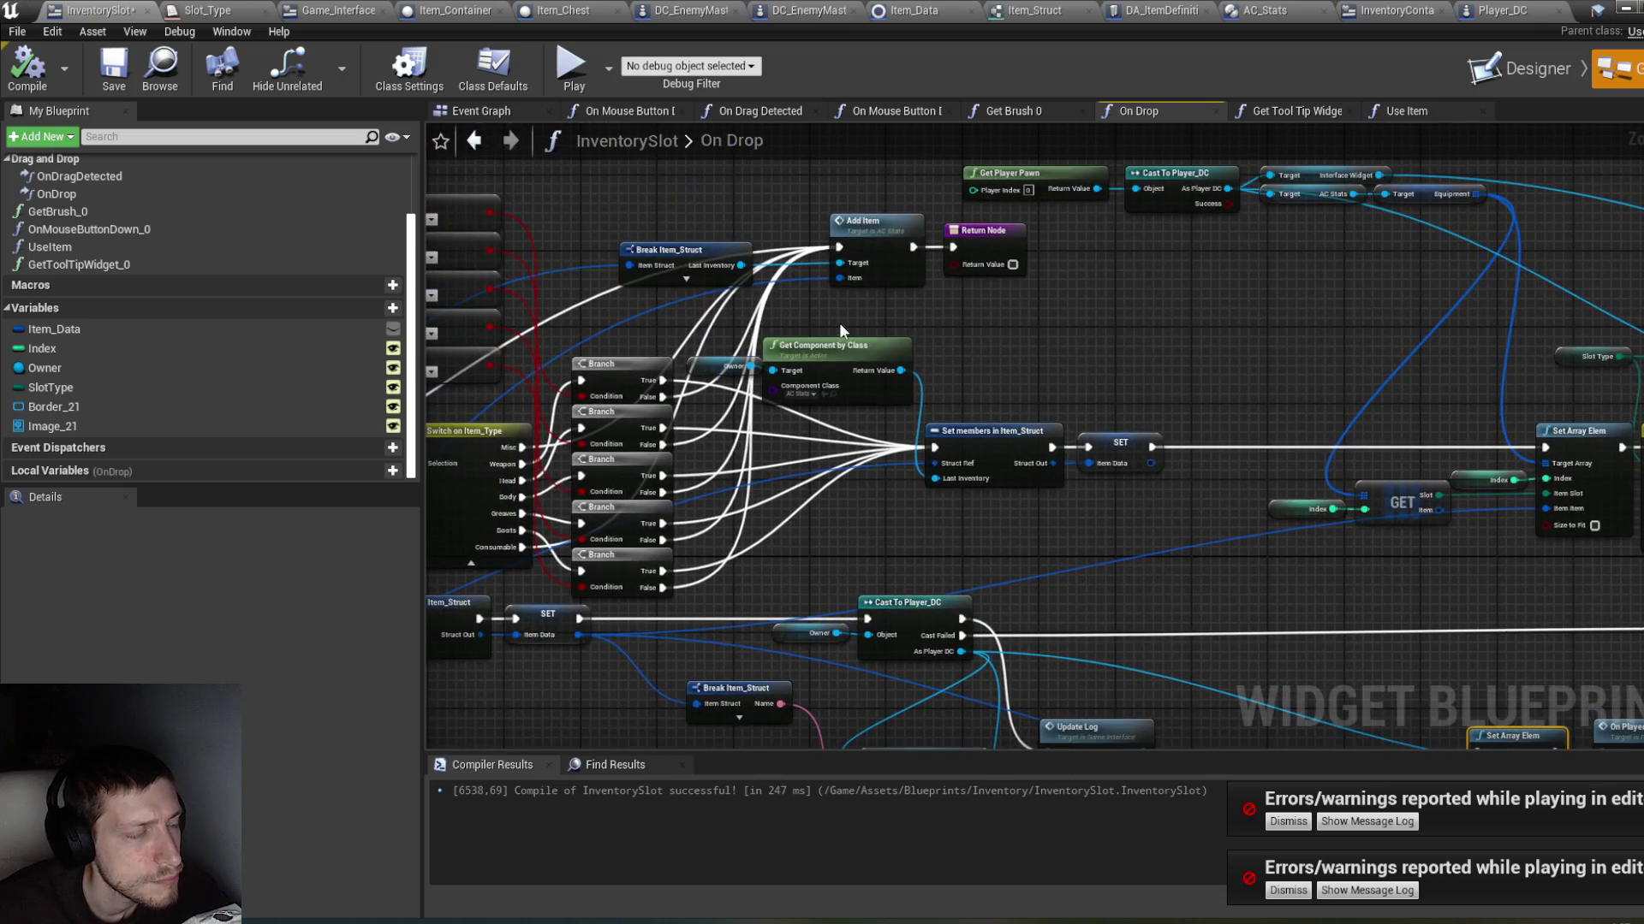
Step: Check the AC_Stats Add Item function, then recompile and save InventorySlot
double_click(884, 253)
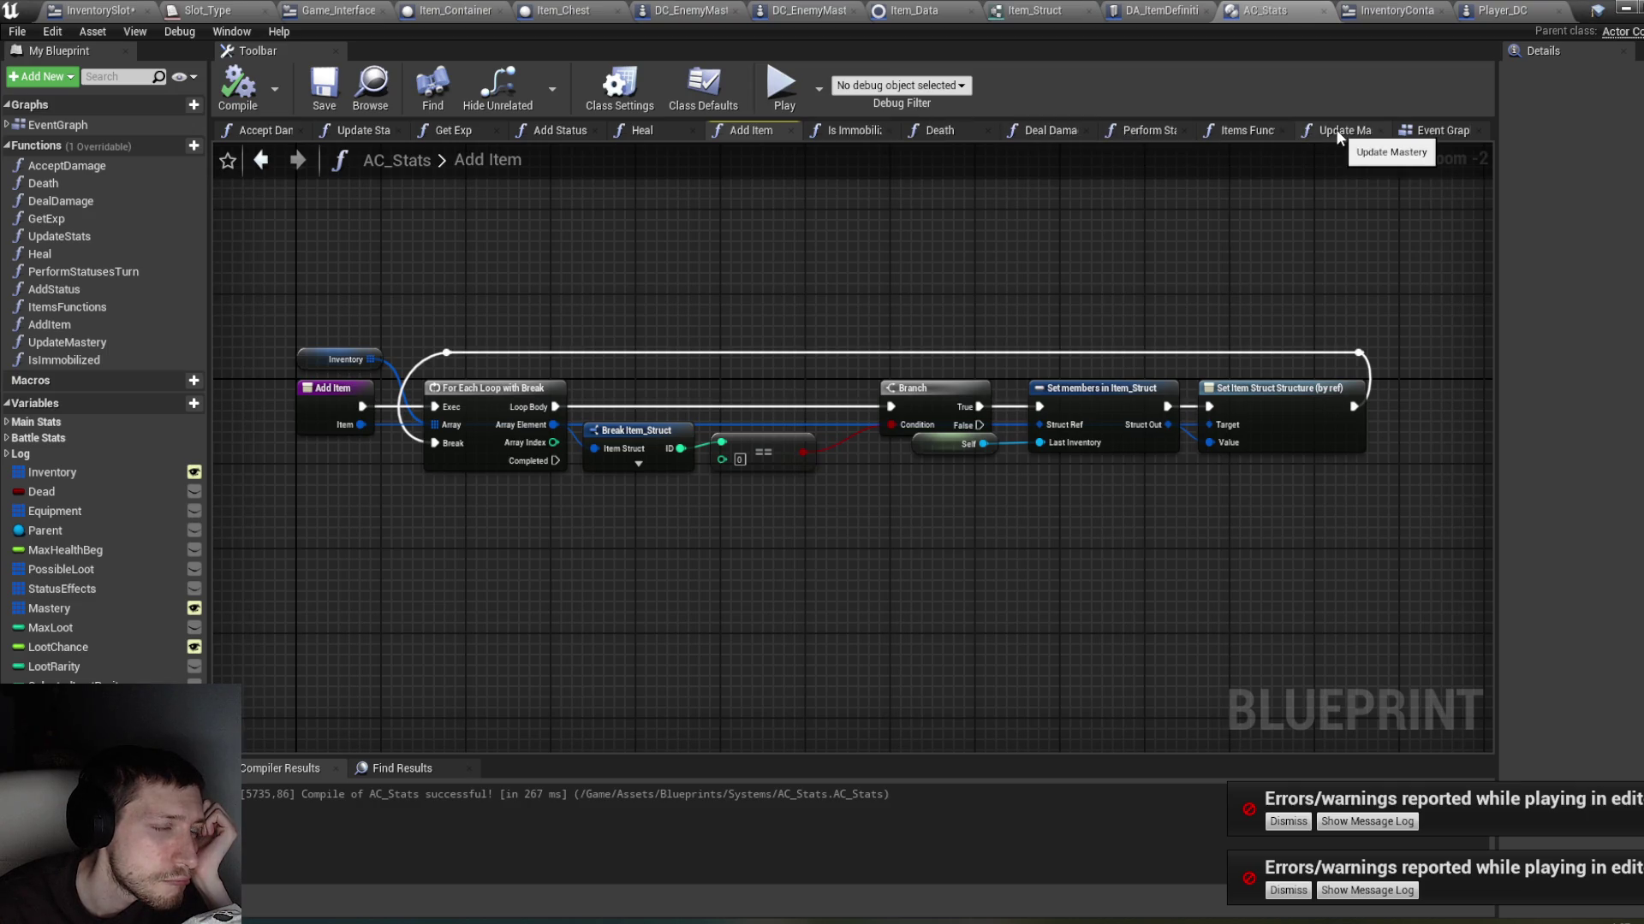
left_click(137, 10)
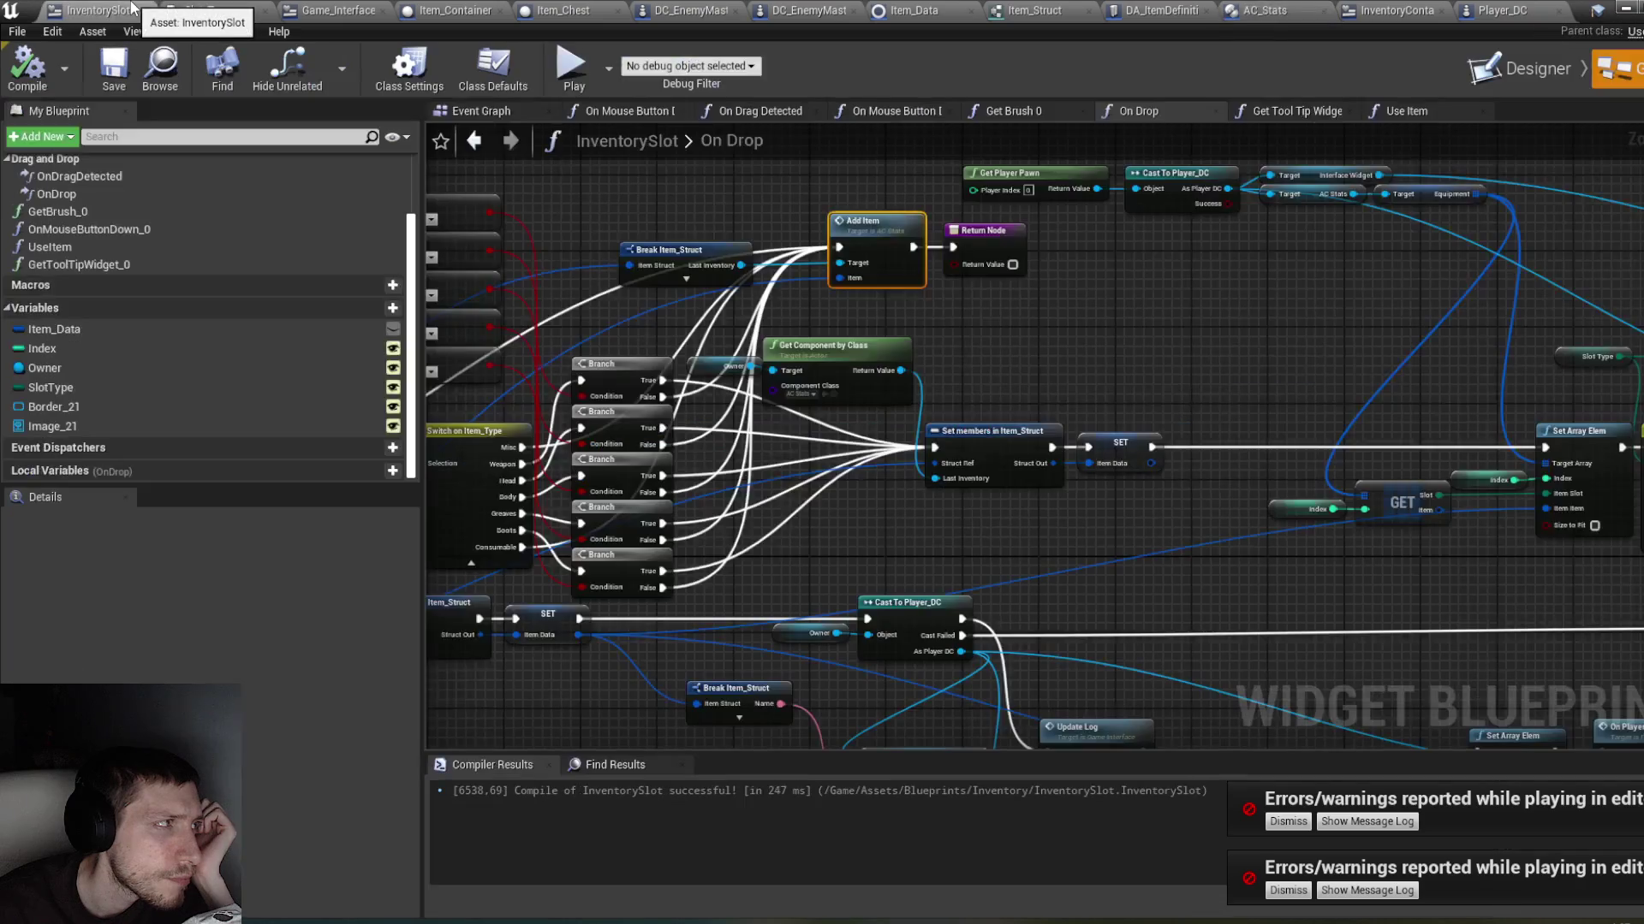
key("F7")
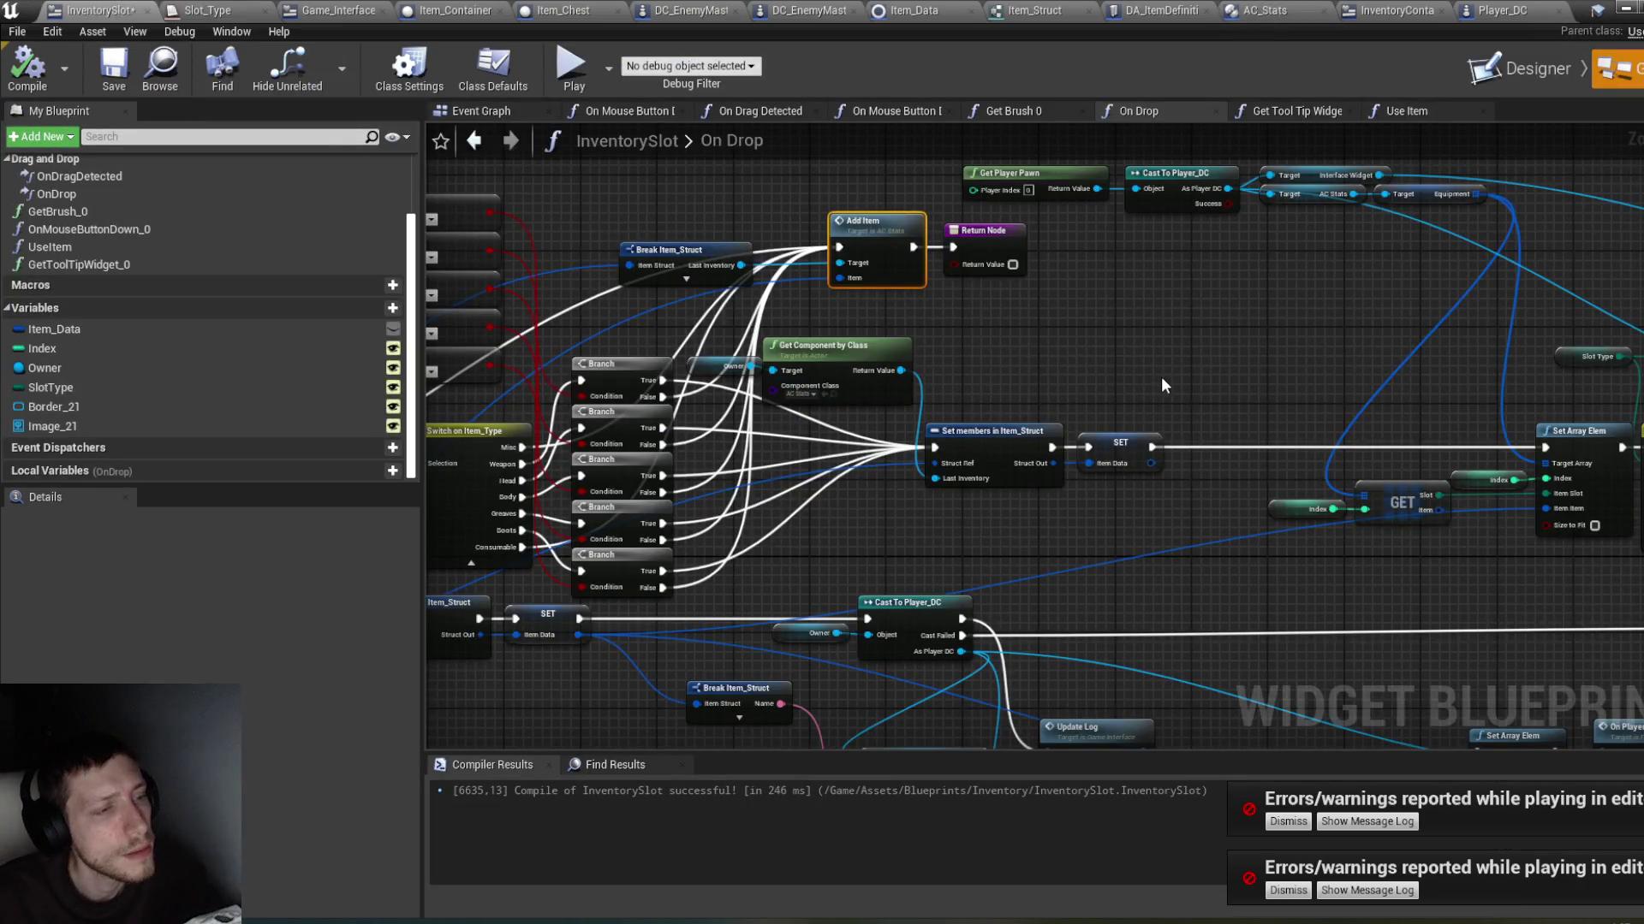
key("ctrl+s")
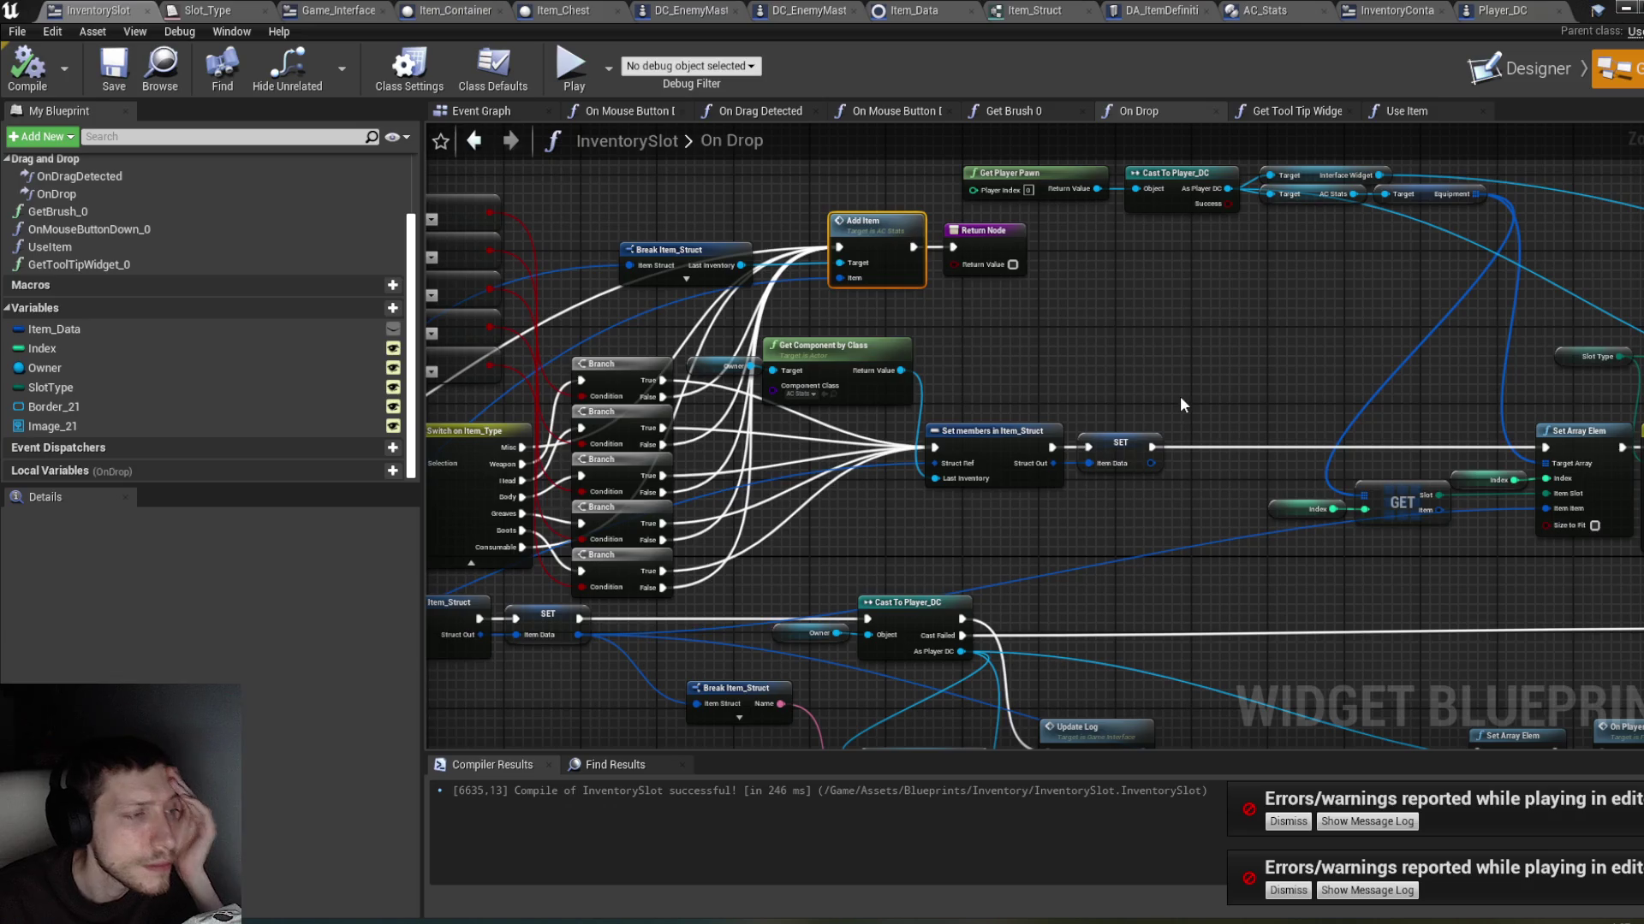
Step: Survey the On Drop graph down to the Cast To Player_DC section and select its Owner getter
mouse_move(1181, 398)
left_mouse_down()
mouse_move(995, 382)
mouse_move(878, 349)
left_mouse_up()
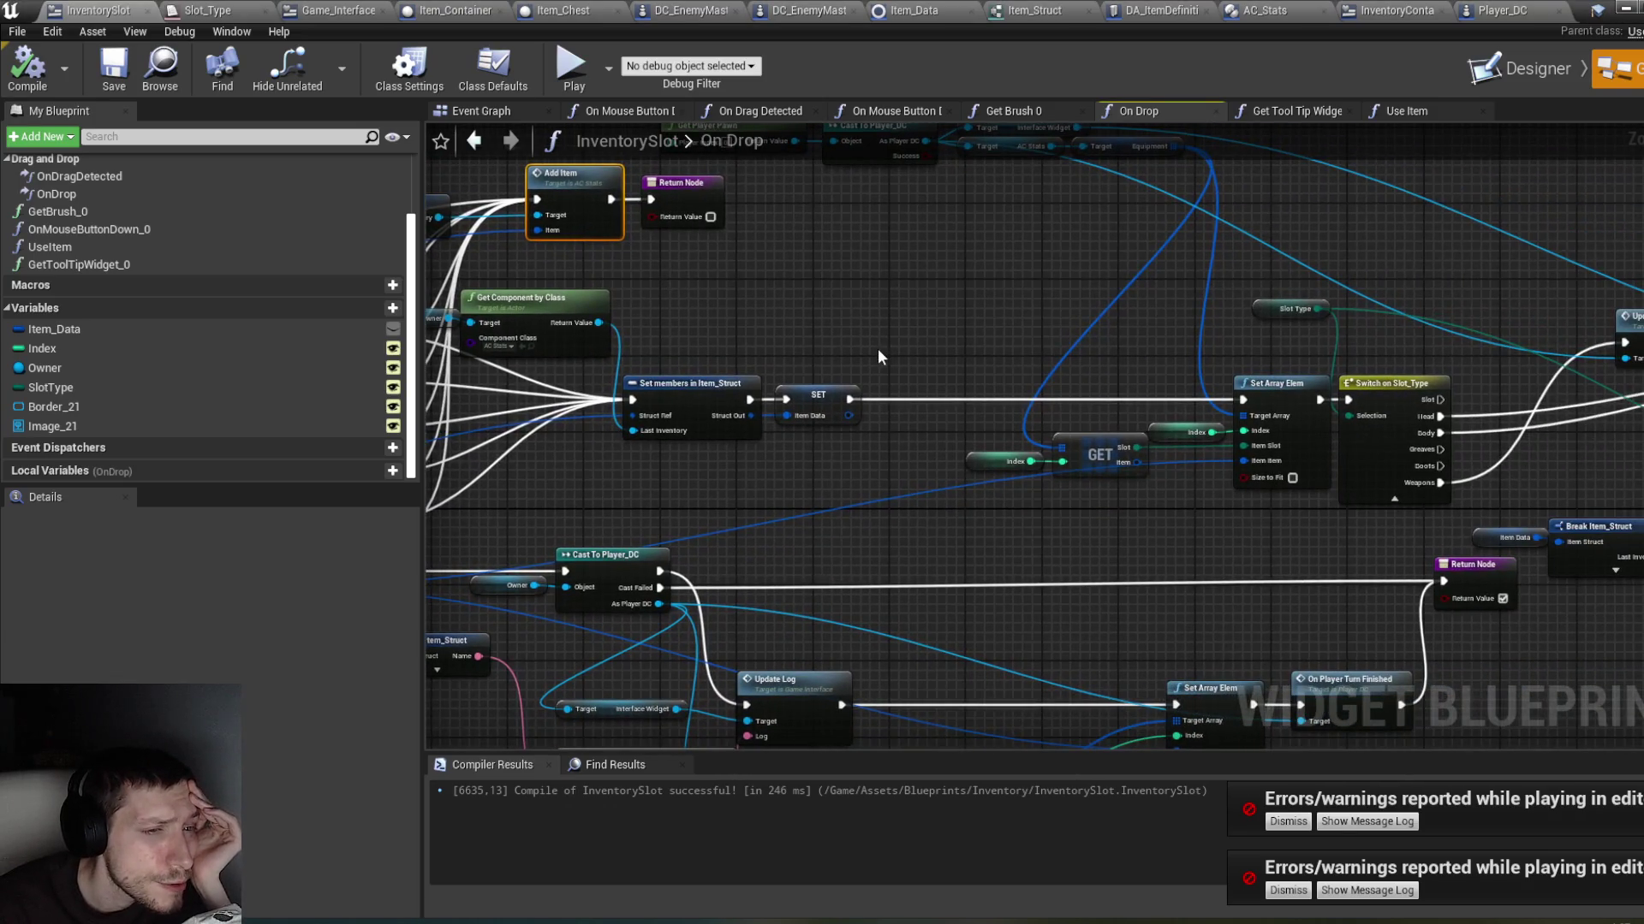
mouse_move(1103, 539)
left_mouse_down()
mouse_move(1056, 513)
mouse_move(892, 540)
mouse_move(965, 532)
mouse_move(1055, 591)
left_mouse_up()
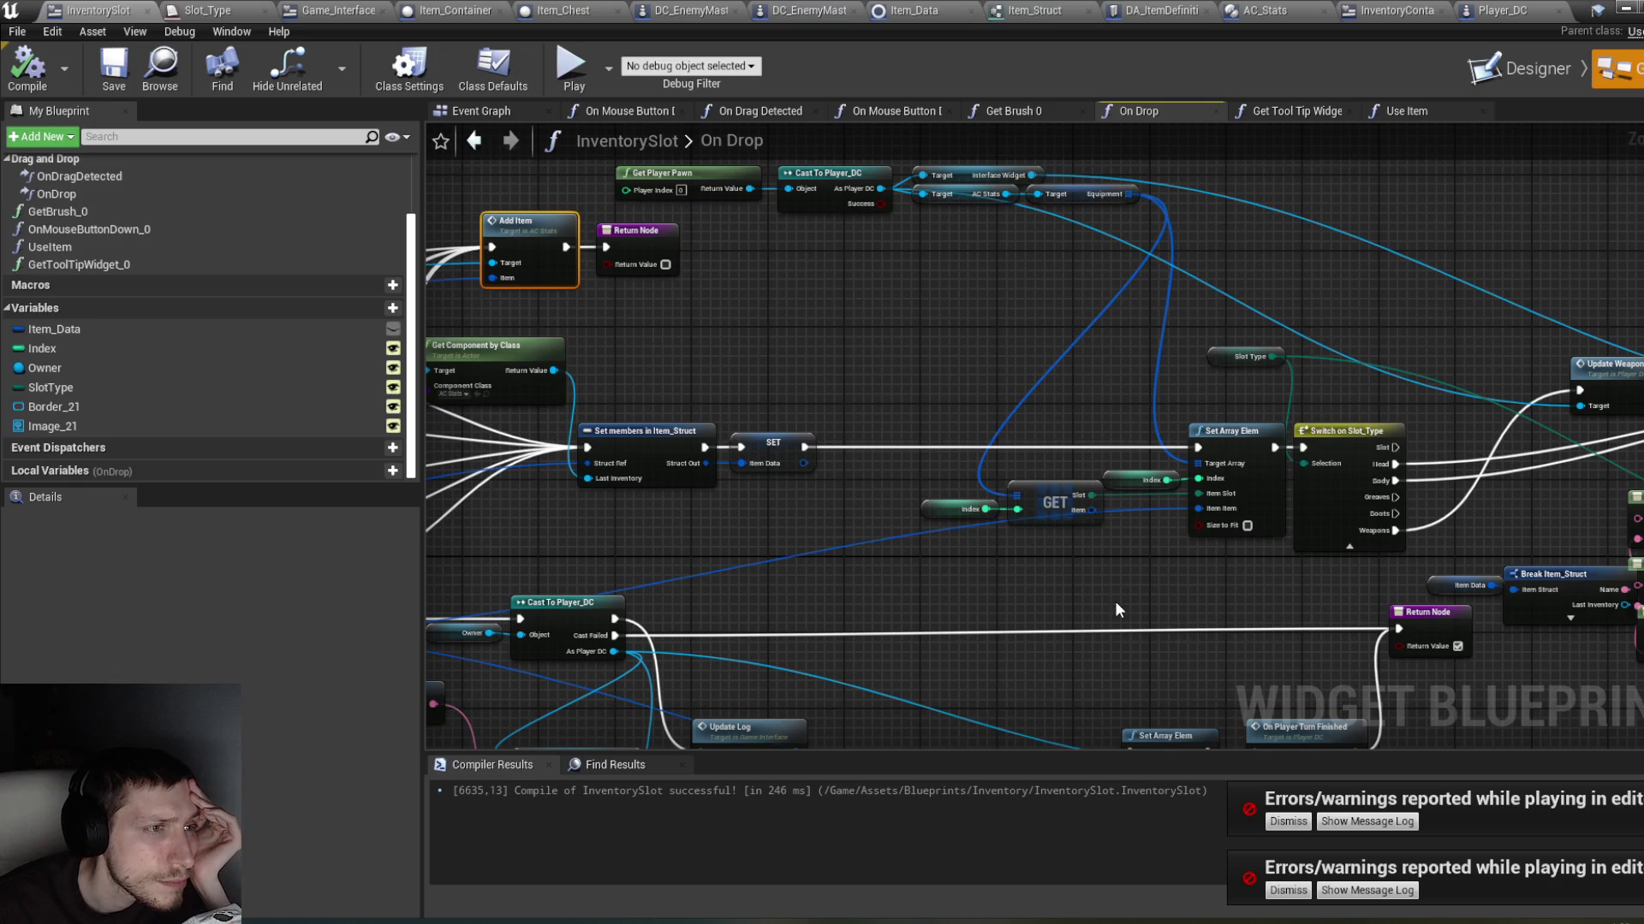
left_click_drag(1114, 600, 1107, 342)
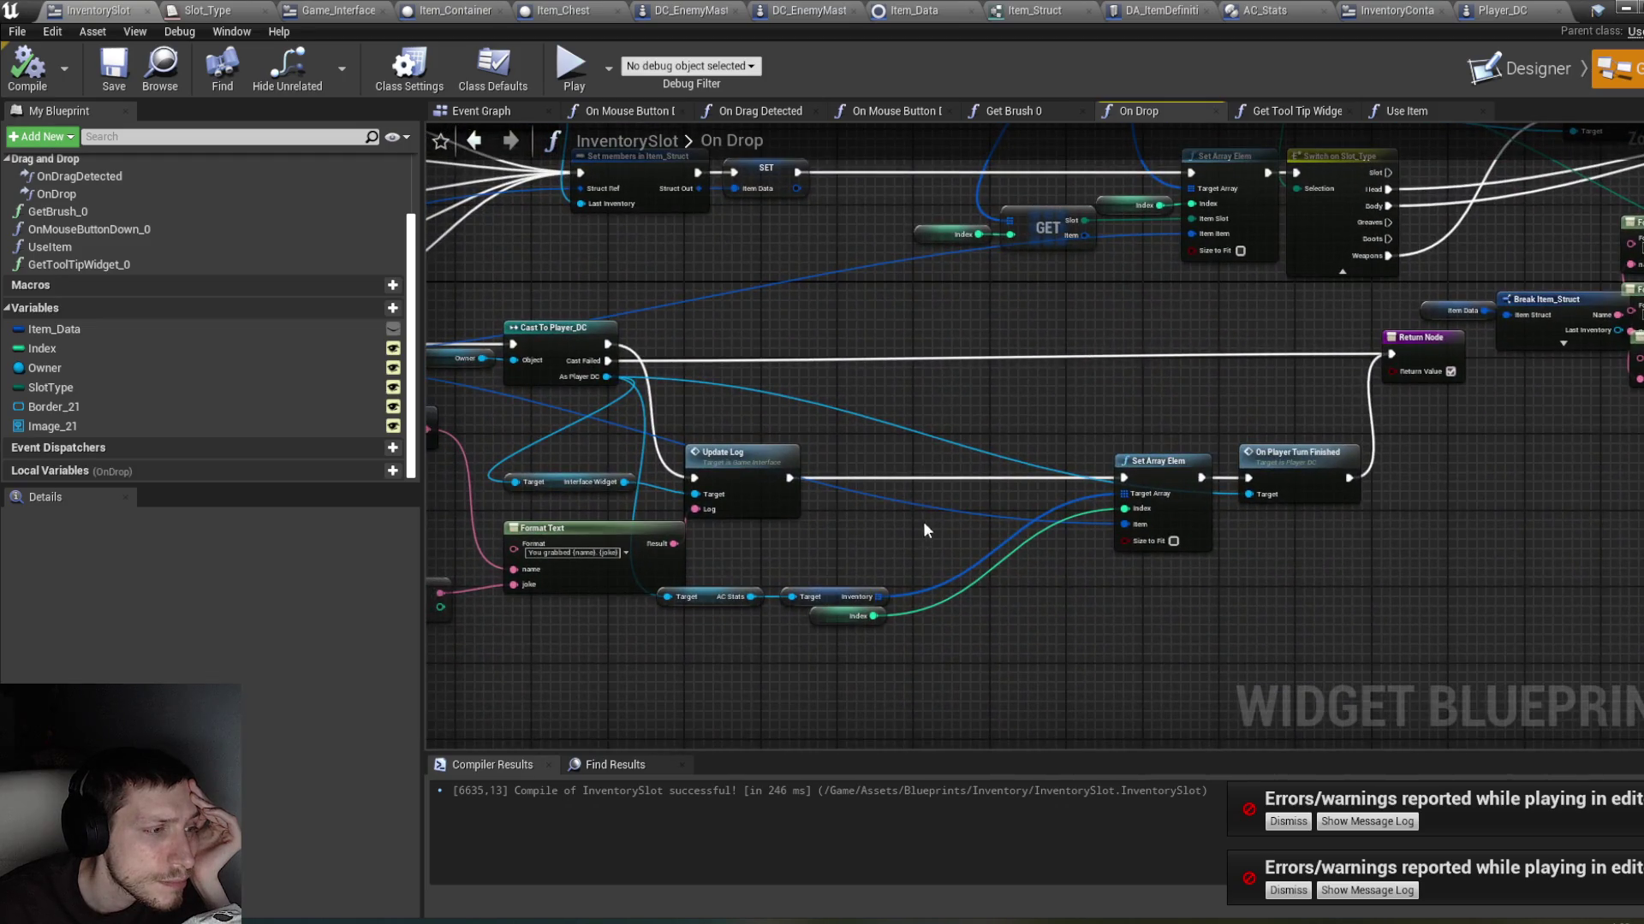
mouse_move(923, 533)
left_mouse_down()
mouse_move(1070, 520)
mouse_move(1060, 510)
left_mouse_up()
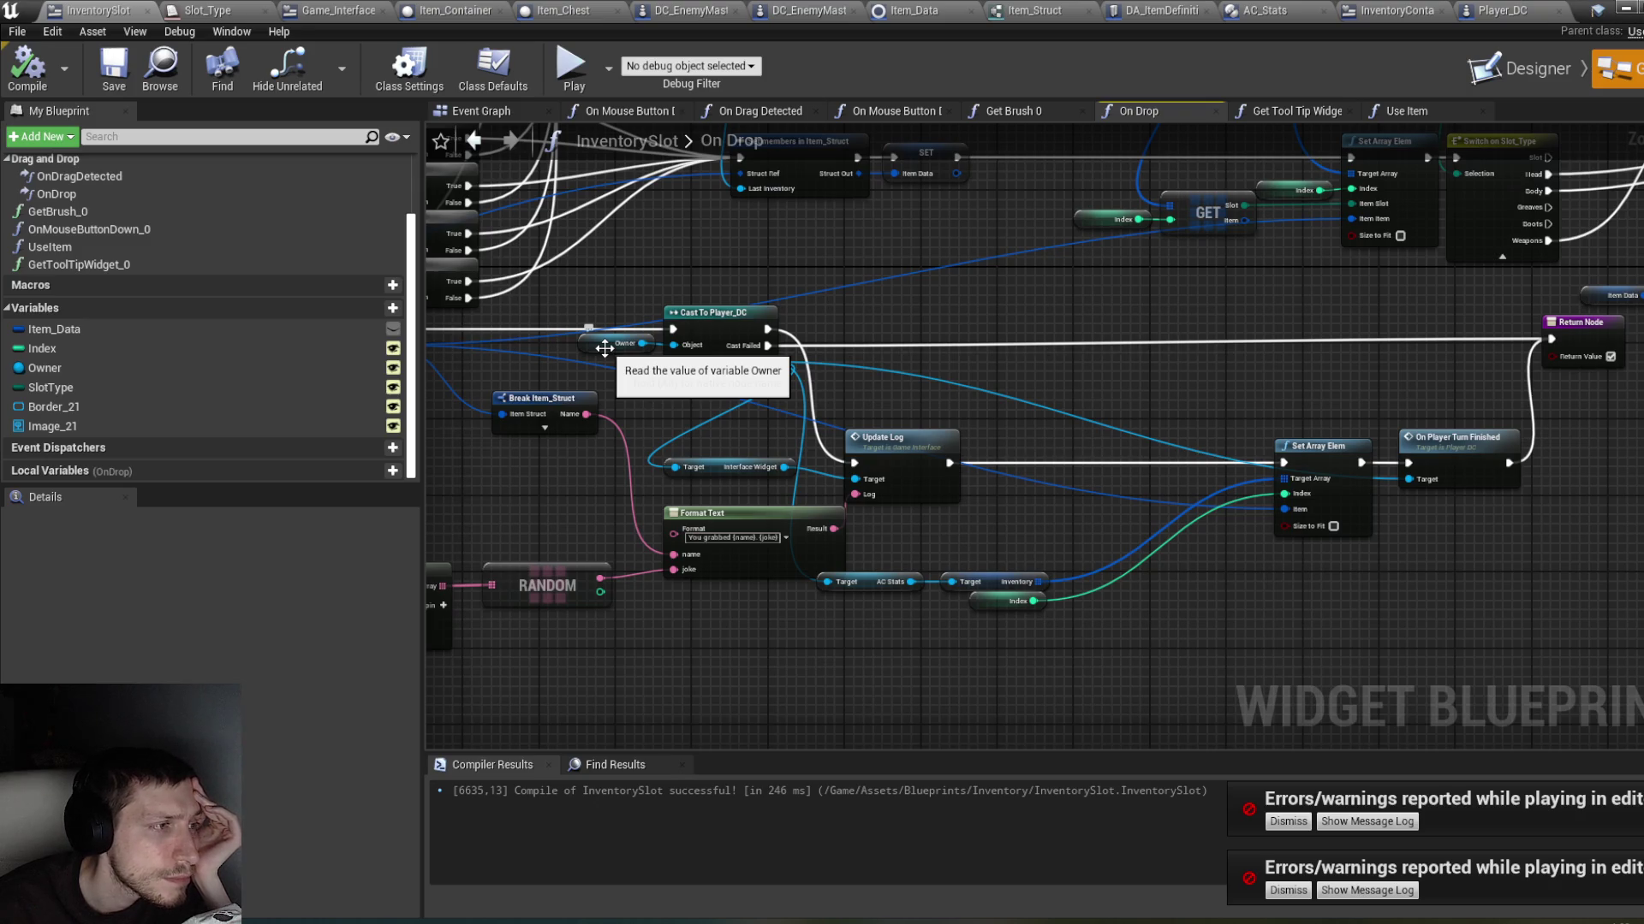
mouse_move(676, 279)
left_mouse_down()
mouse_move(829, 393)
mouse_move(766, 406)
mouse_move(697, 350)
mouse_move(655, 350)
left_mouse_up()
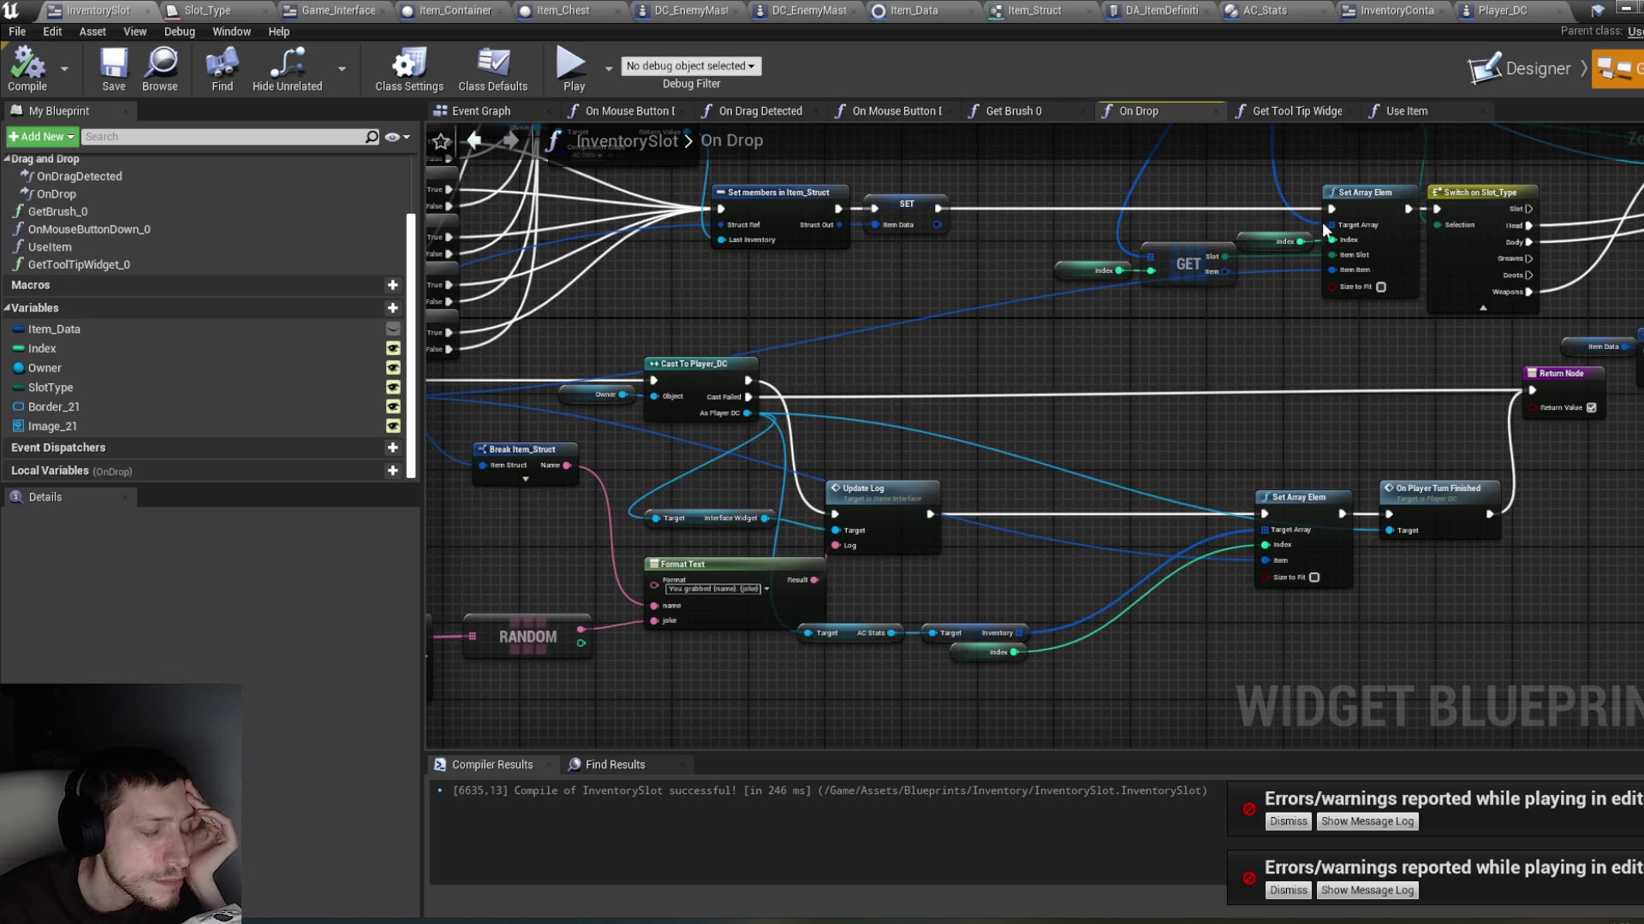
left_click(600, 394)
Step: Duplicate the Owner getter and place the copy above the Cast To Player_DC node
key("ctrl+c")
key("ctrl+v")
mouse_move(993, 407)
left_mouse_down()
mouse_move(913, 342)
mouse_move(895, 355)
left_mouse_up()
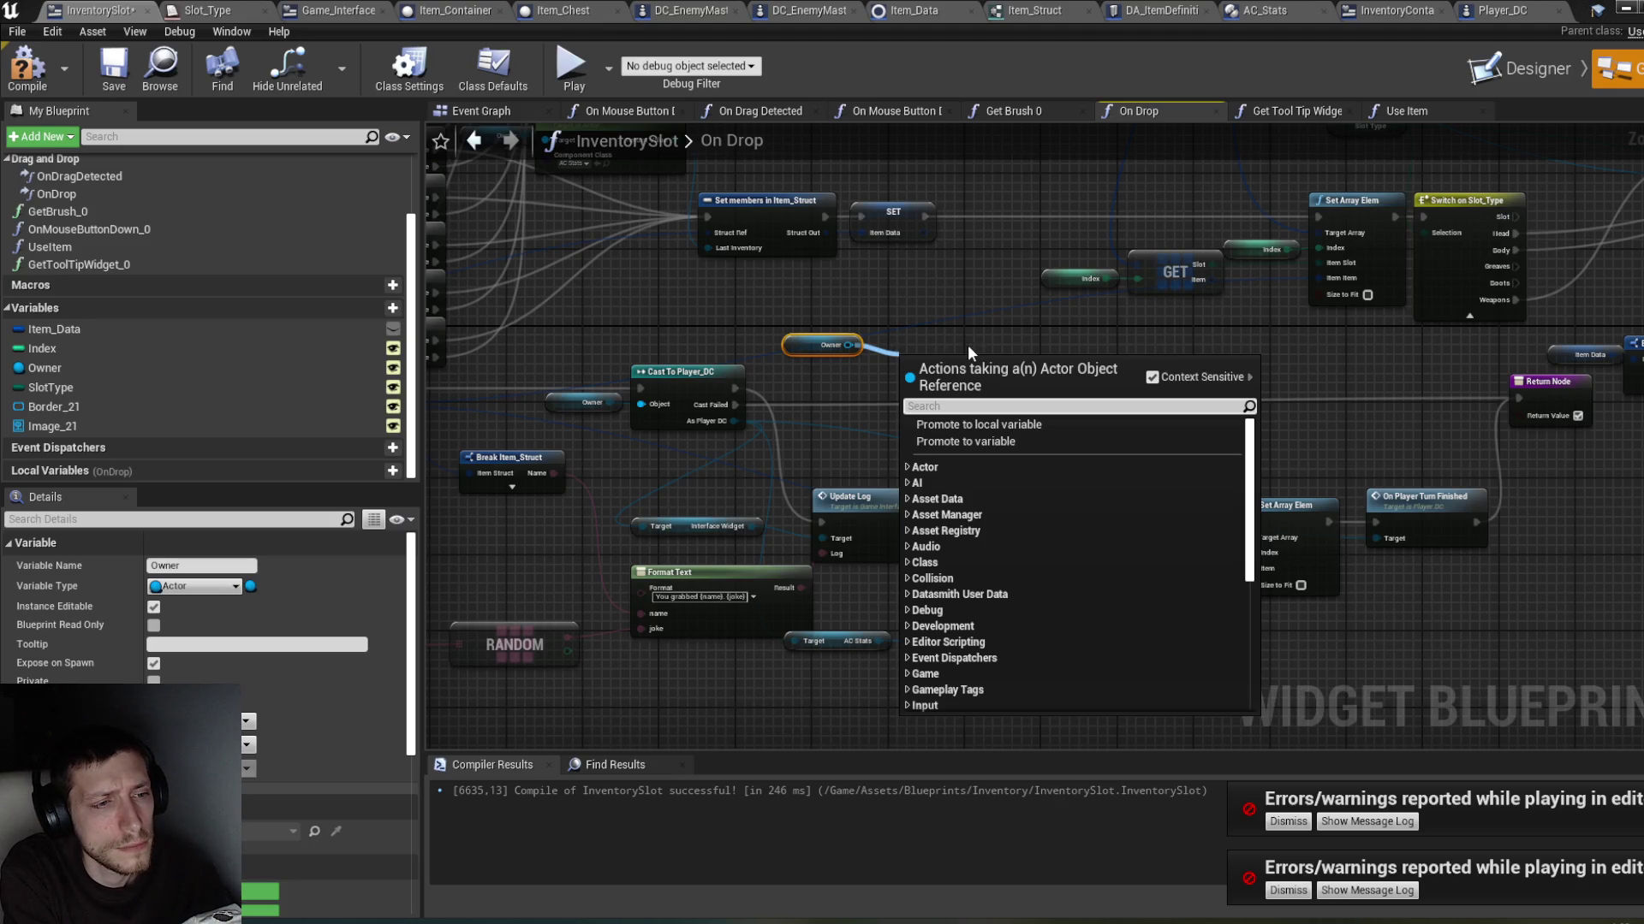
type("set arra")
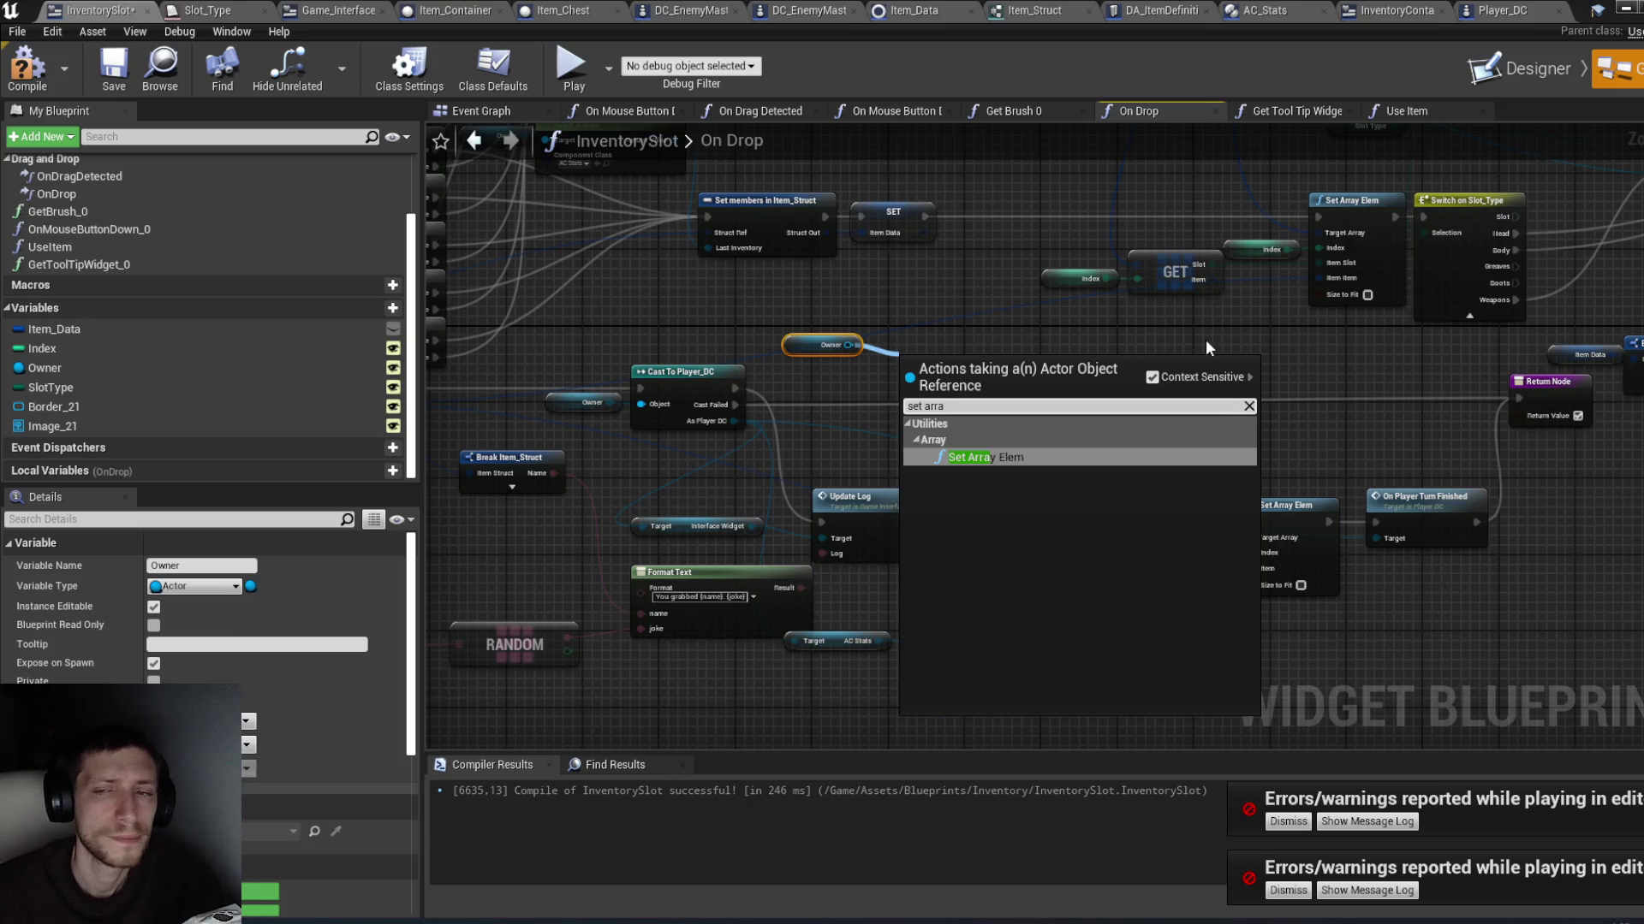
left_click(1092, 458)
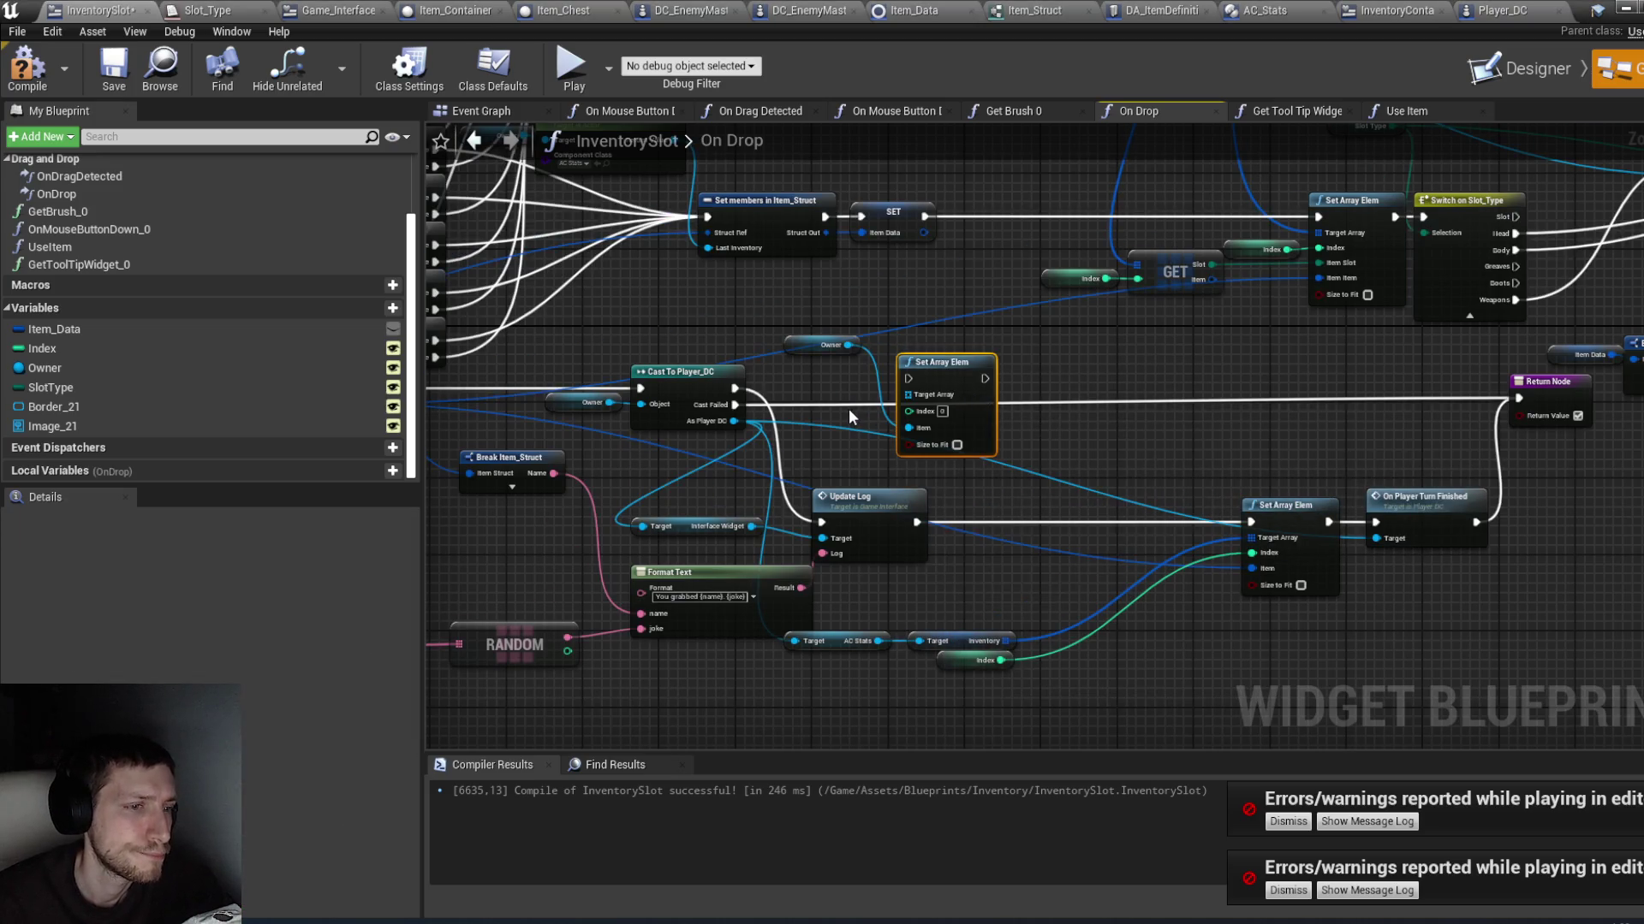
left_click_drag(824, 383, 868, 386)
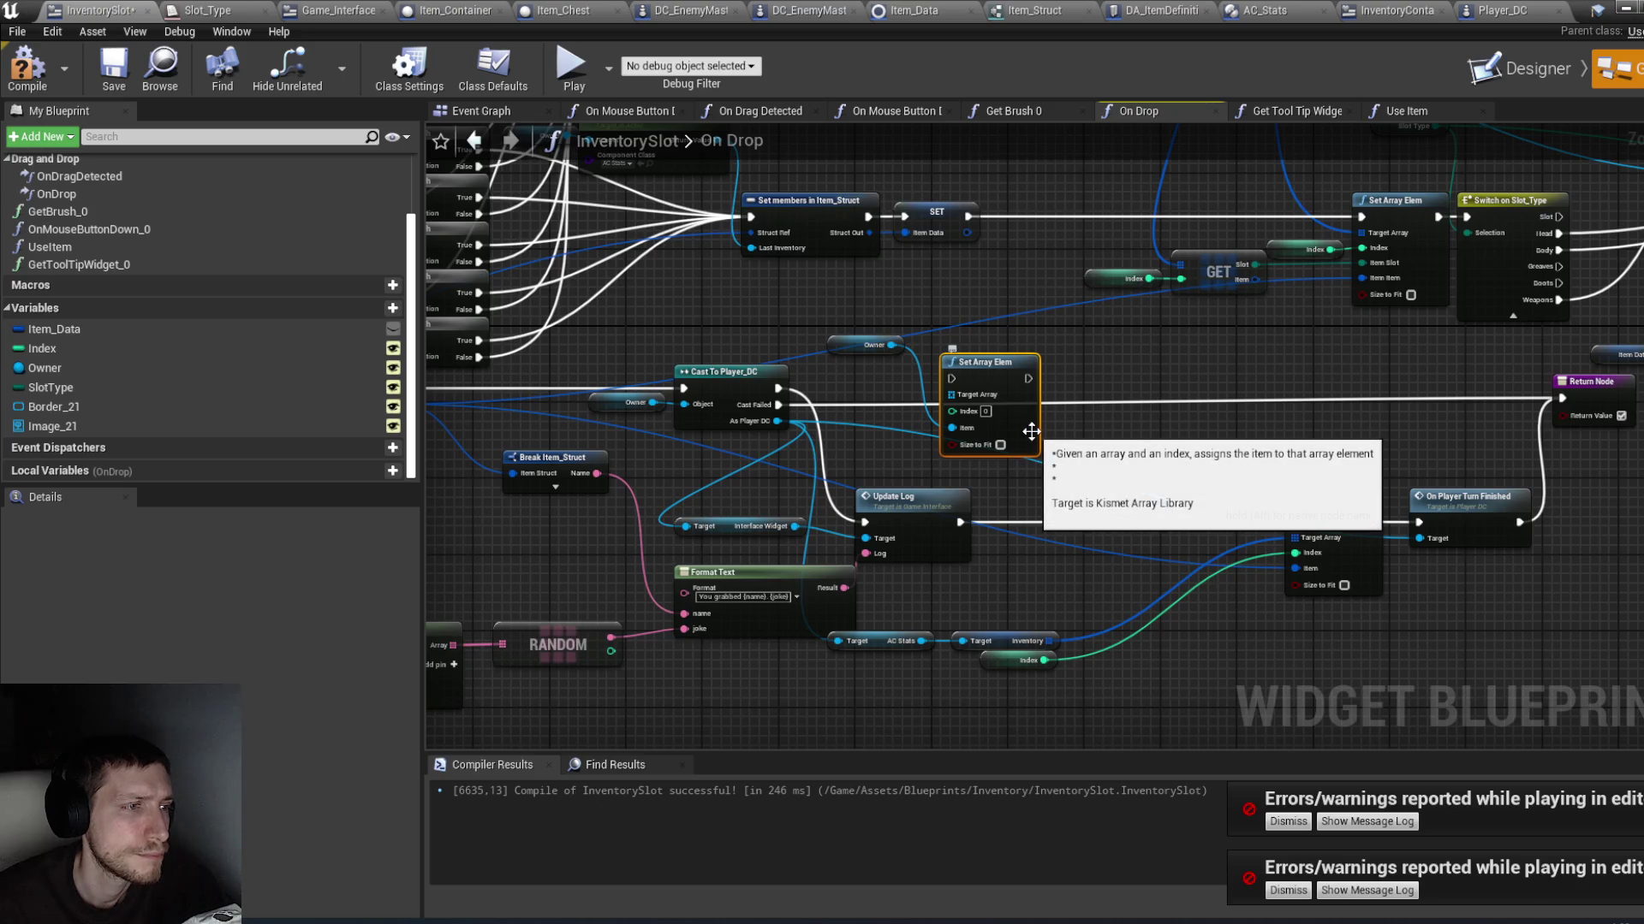
key("Delete")
Step: From the new Owner, add a Get Component by Class node with class AC Stats
left_click_drag(893, 345, 926, 351)
type("get ac")
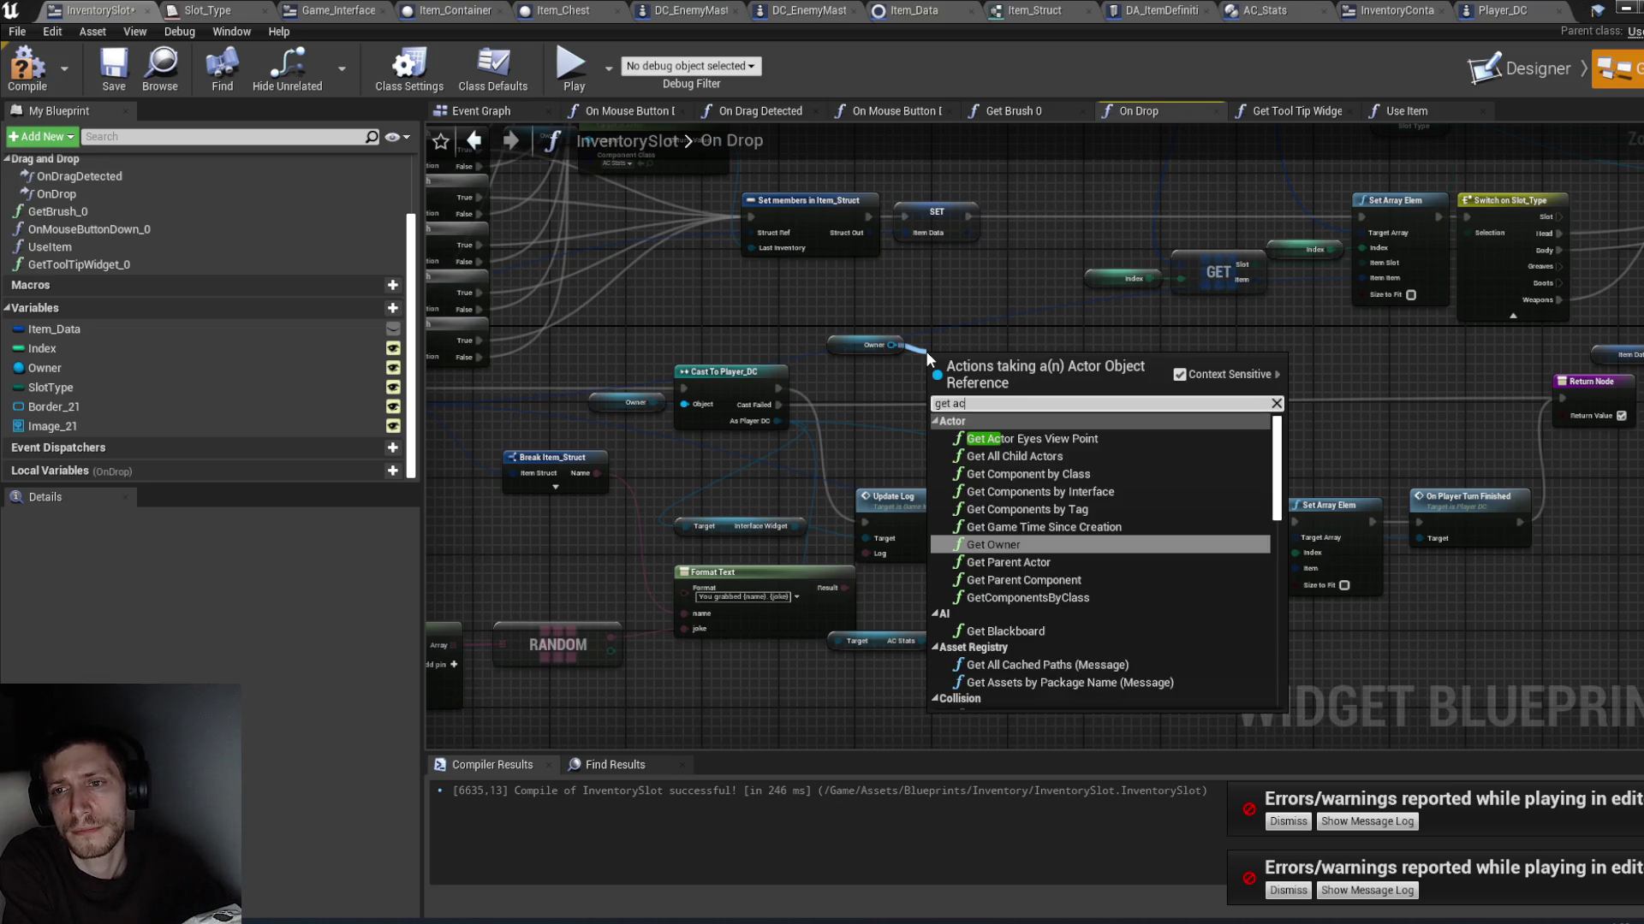
key("BackSpace")
key("BackSpace")
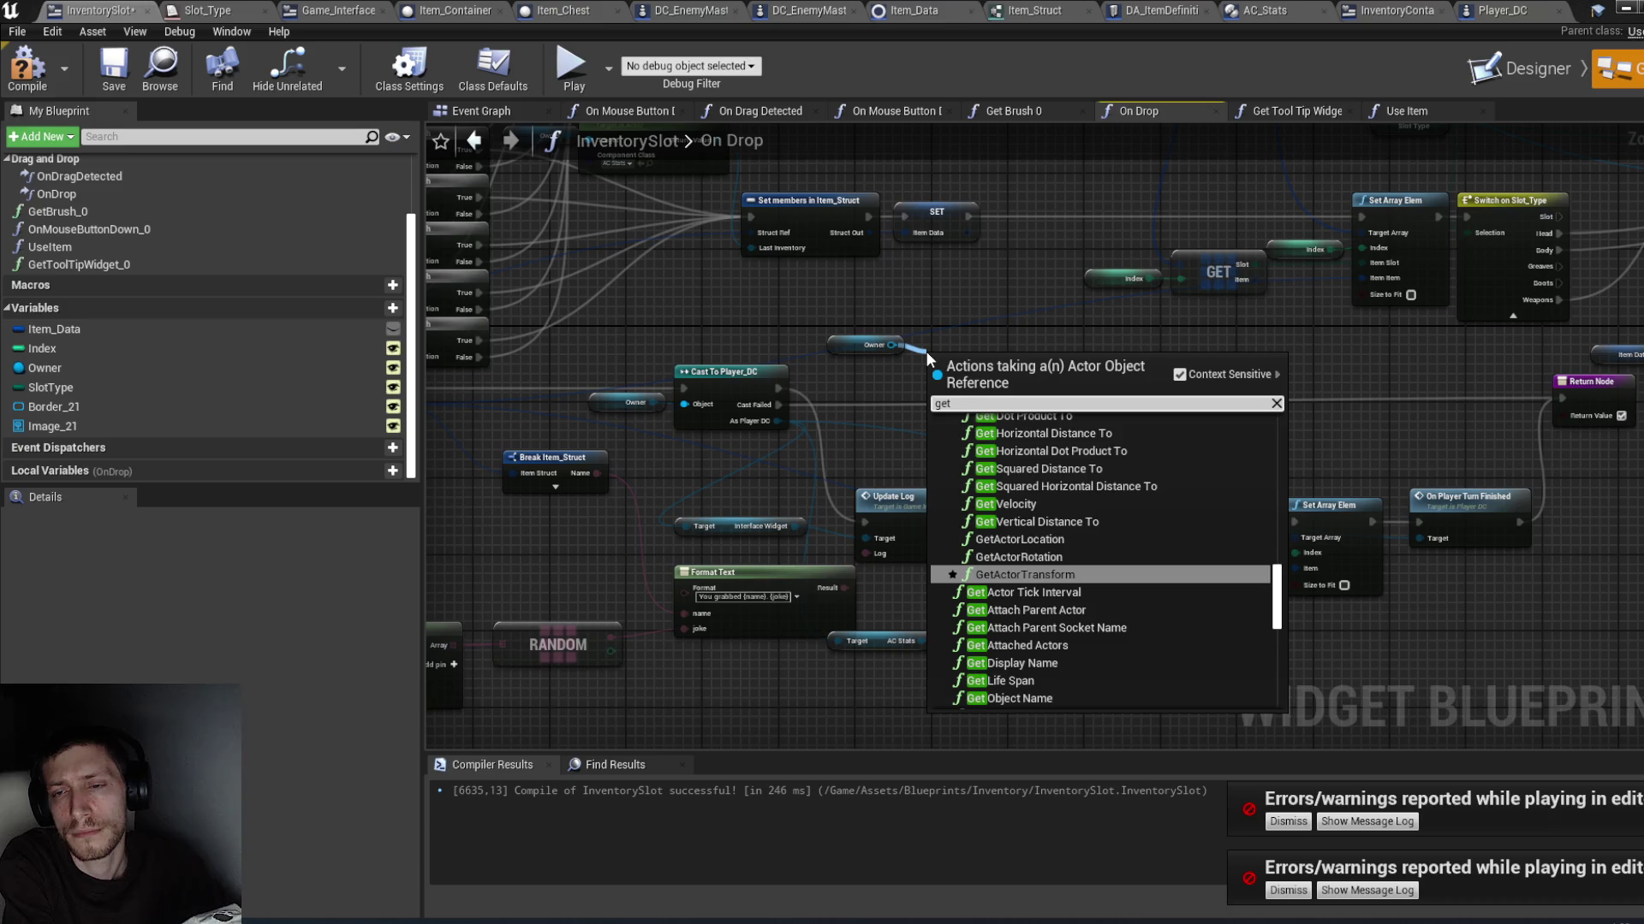
key("BackSpace")
key("BackSpace")
key("BackSpace")
type("c")
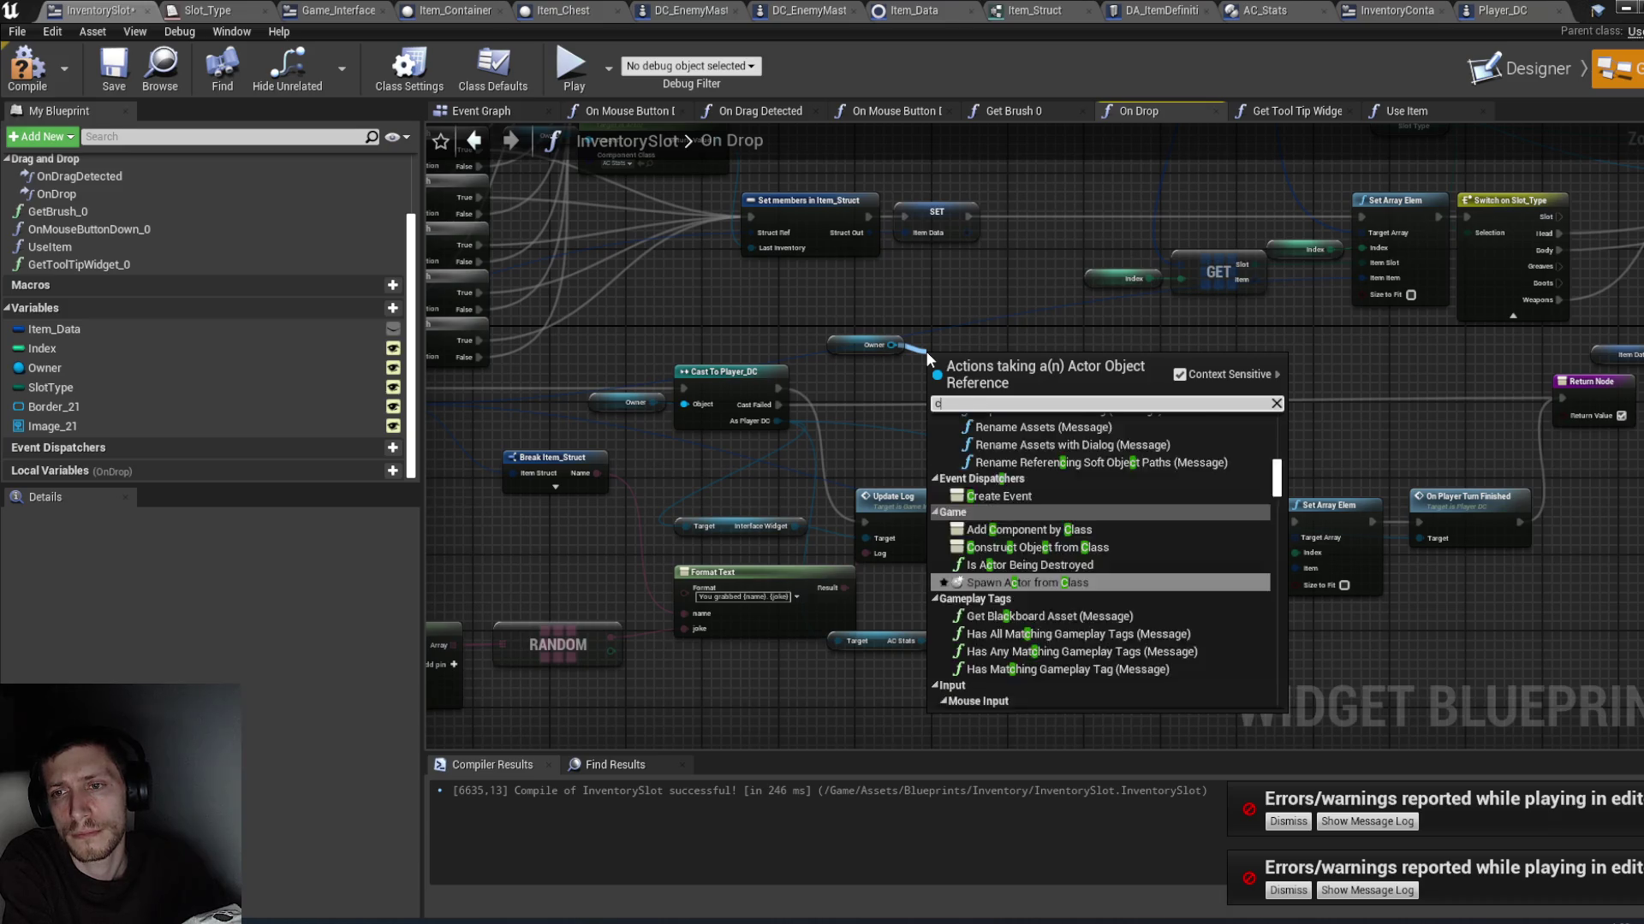
type("omponent")
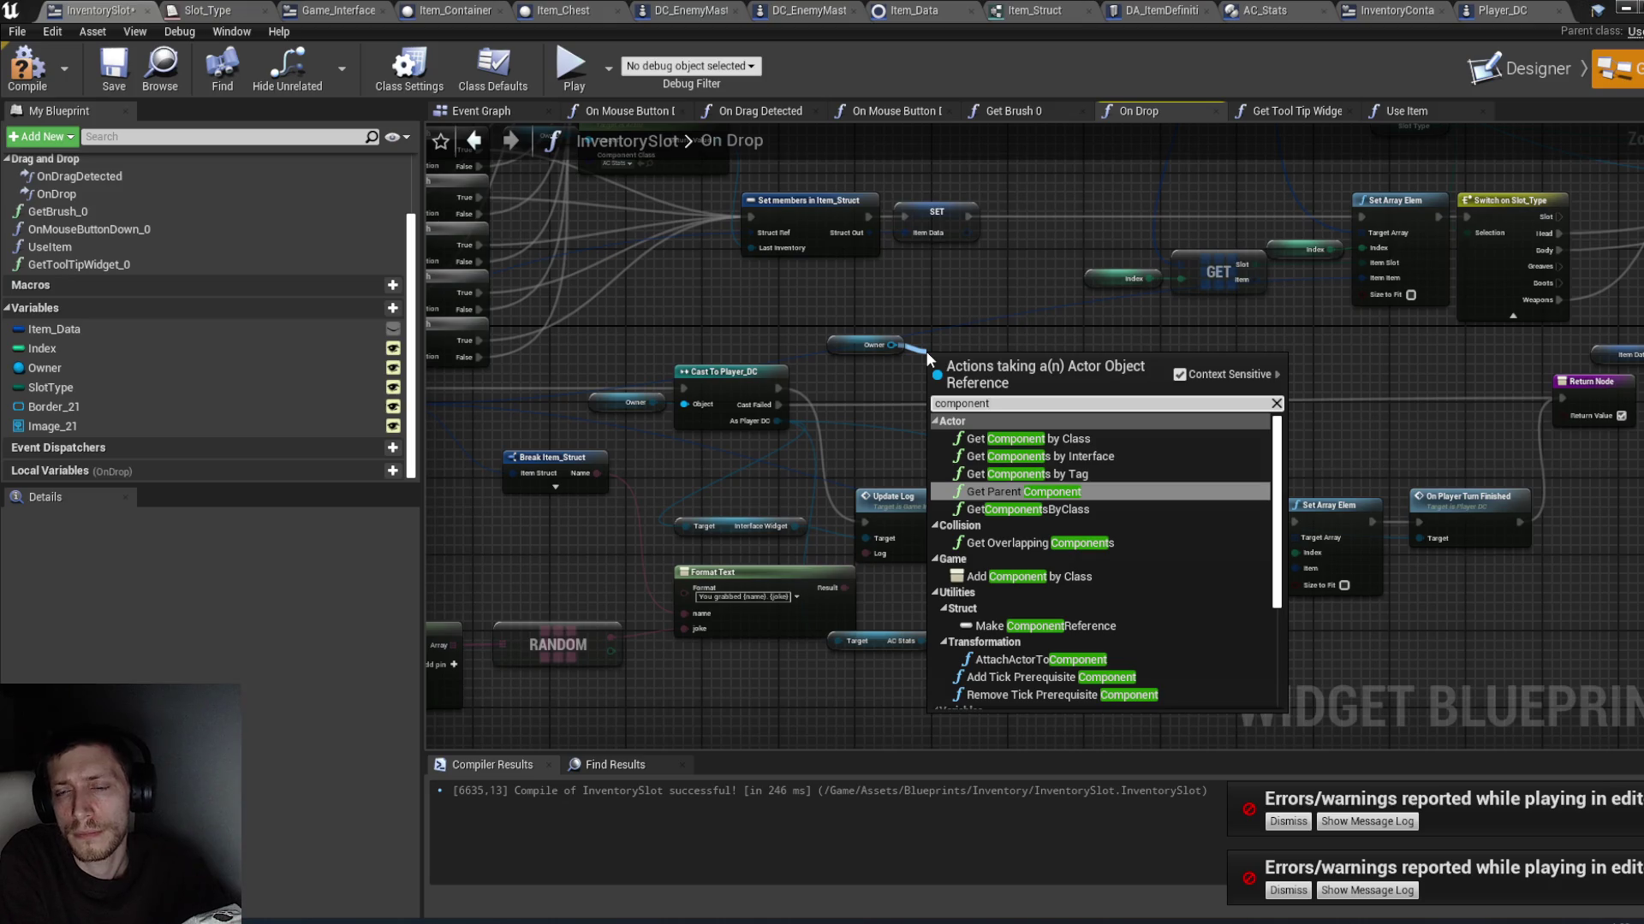
left_click(1094, 442)
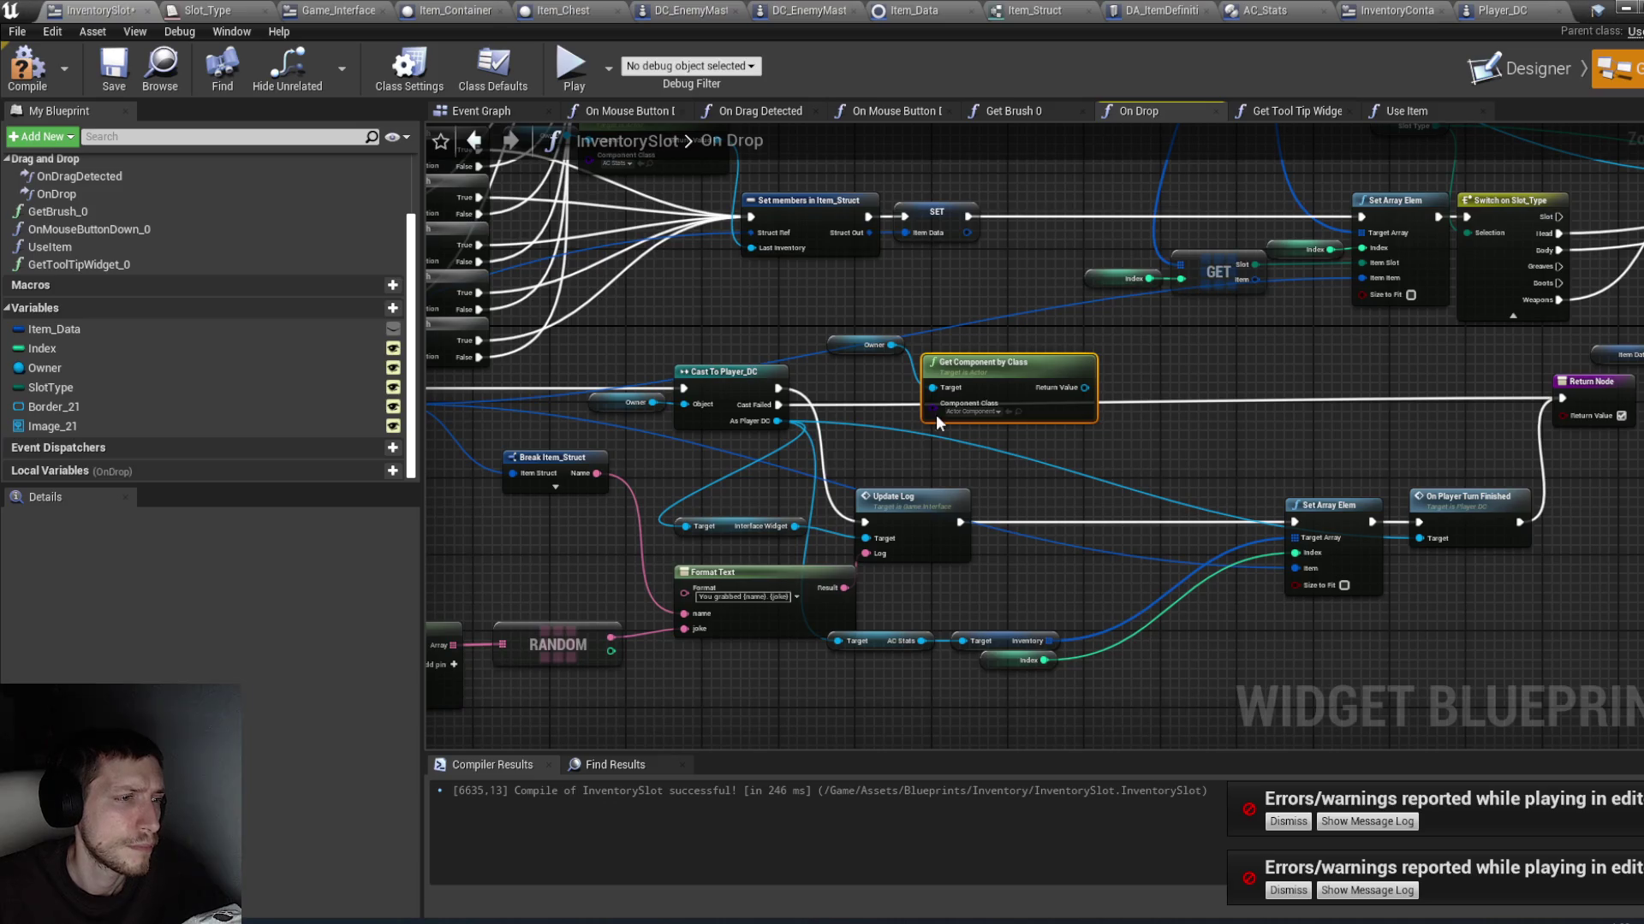
left_click(971, 412)
type("ac")
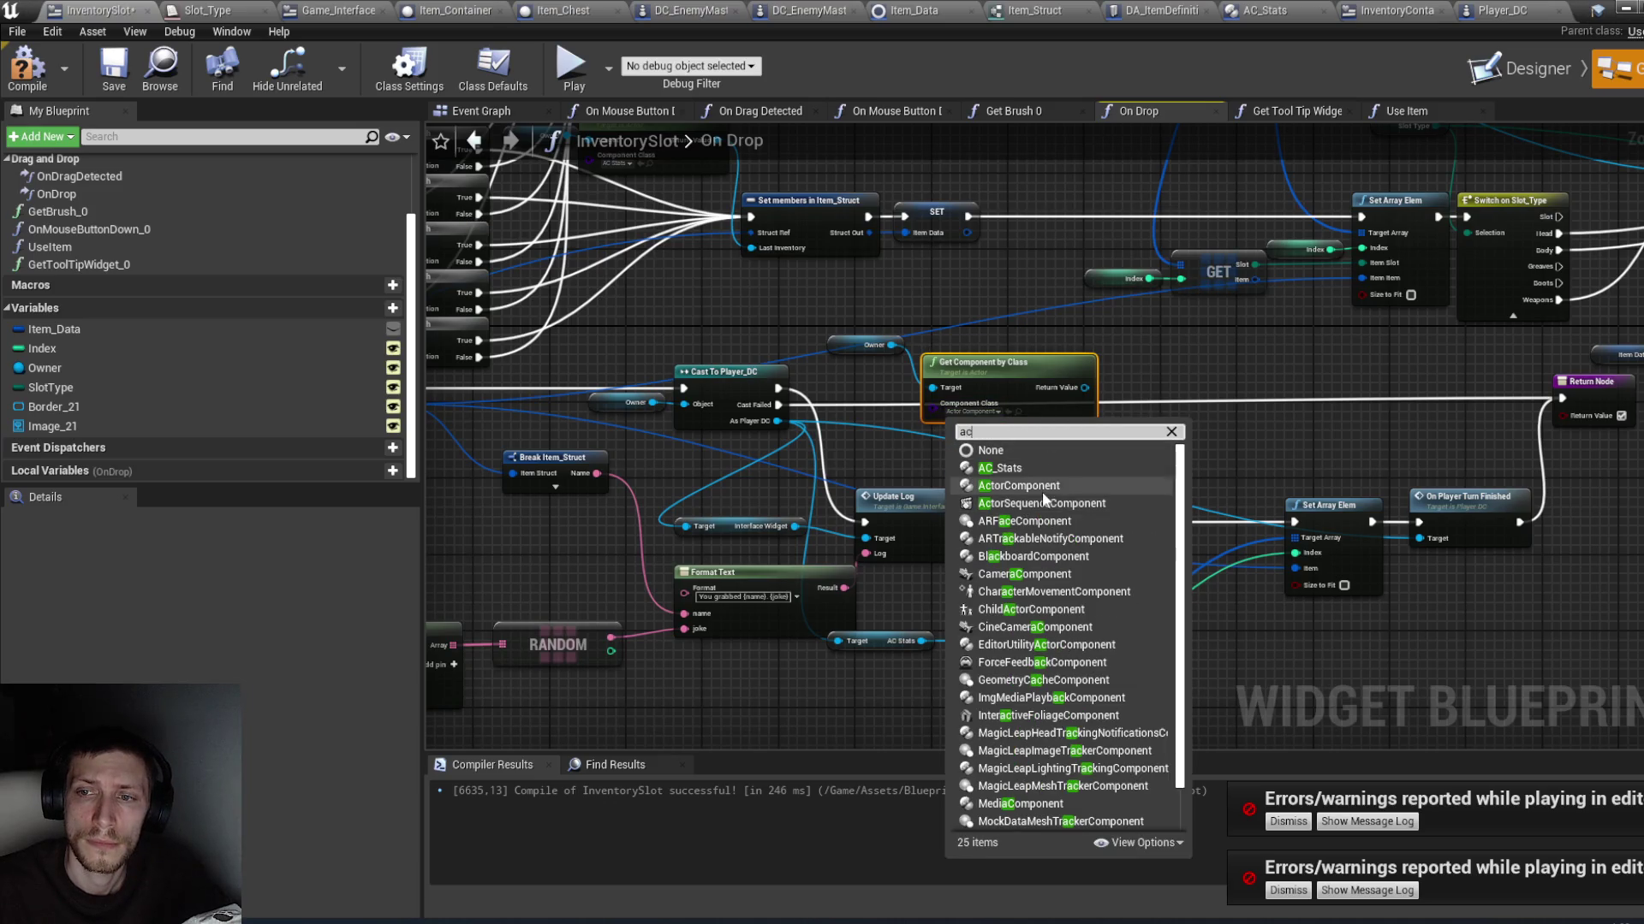
left_click(999, 469)
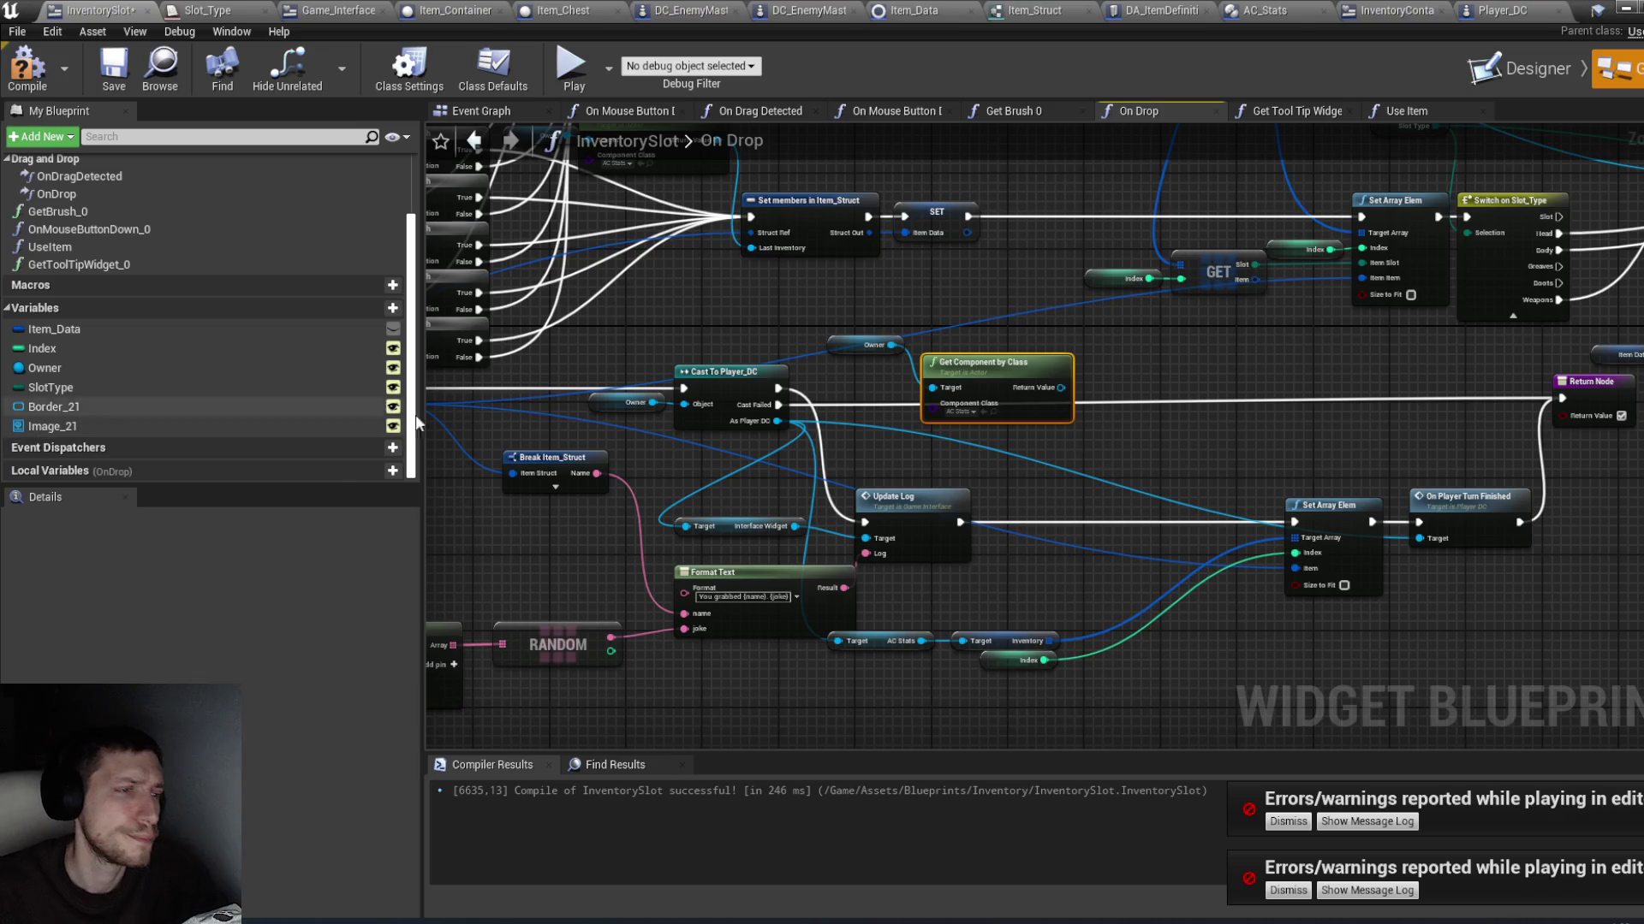
mouse_move(991, 373)
left_mouse_down()
mouse_move(979, 327)
mouse_move(1154, 371)
left_mouse_up()
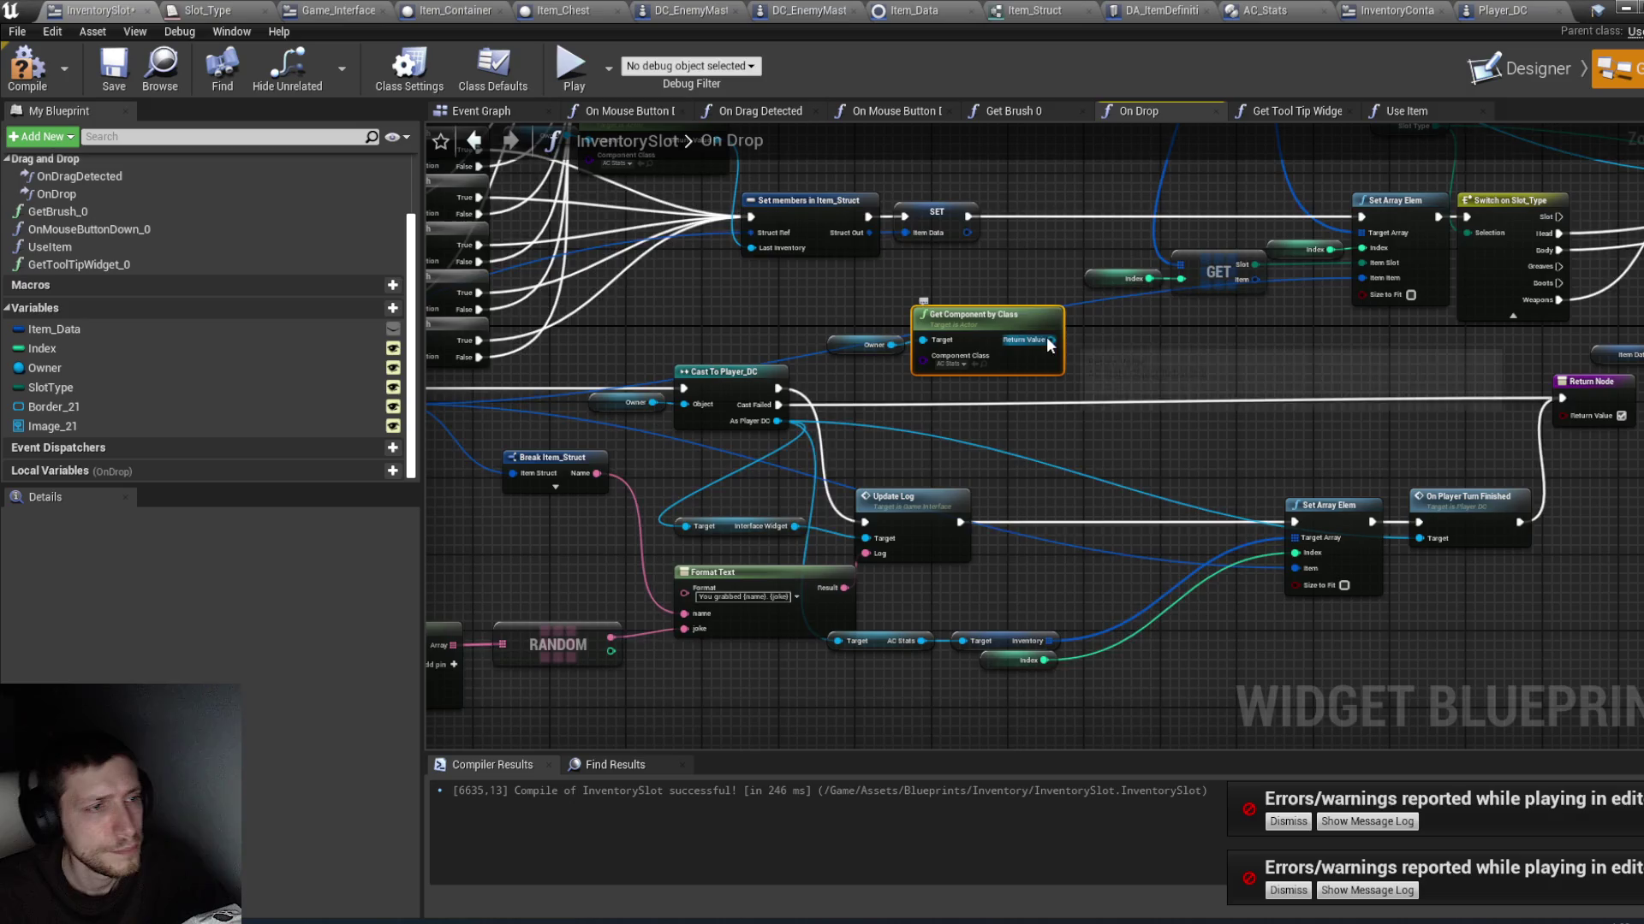
Step: Get the AC Stats component's Inventory array from its return value
type("add")
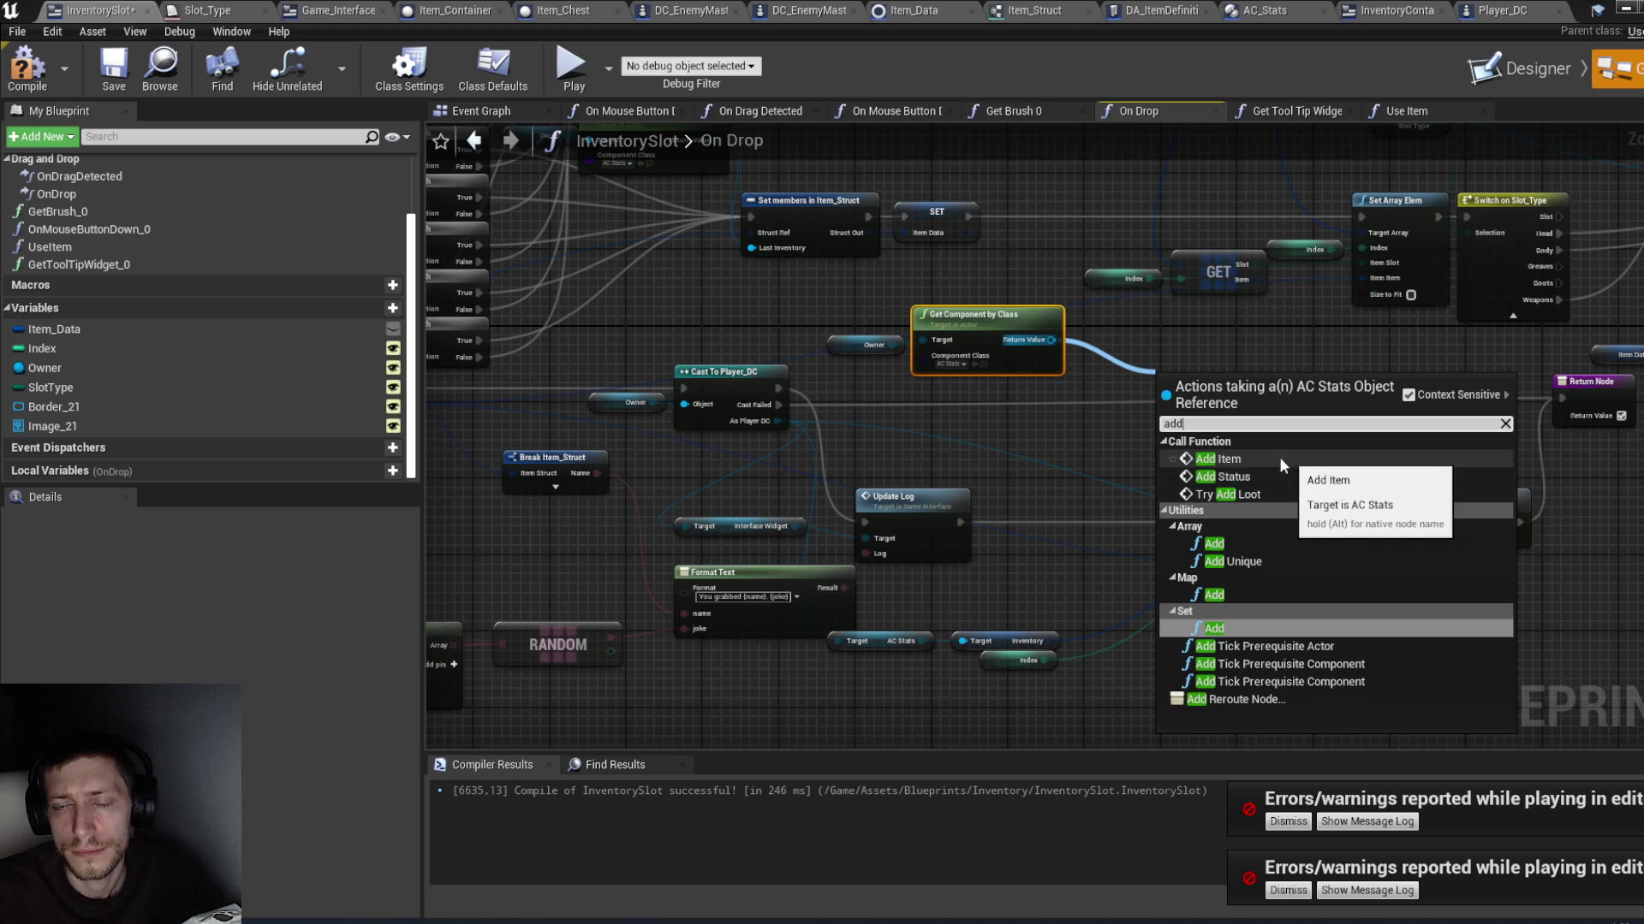
left_click(1042, 424)
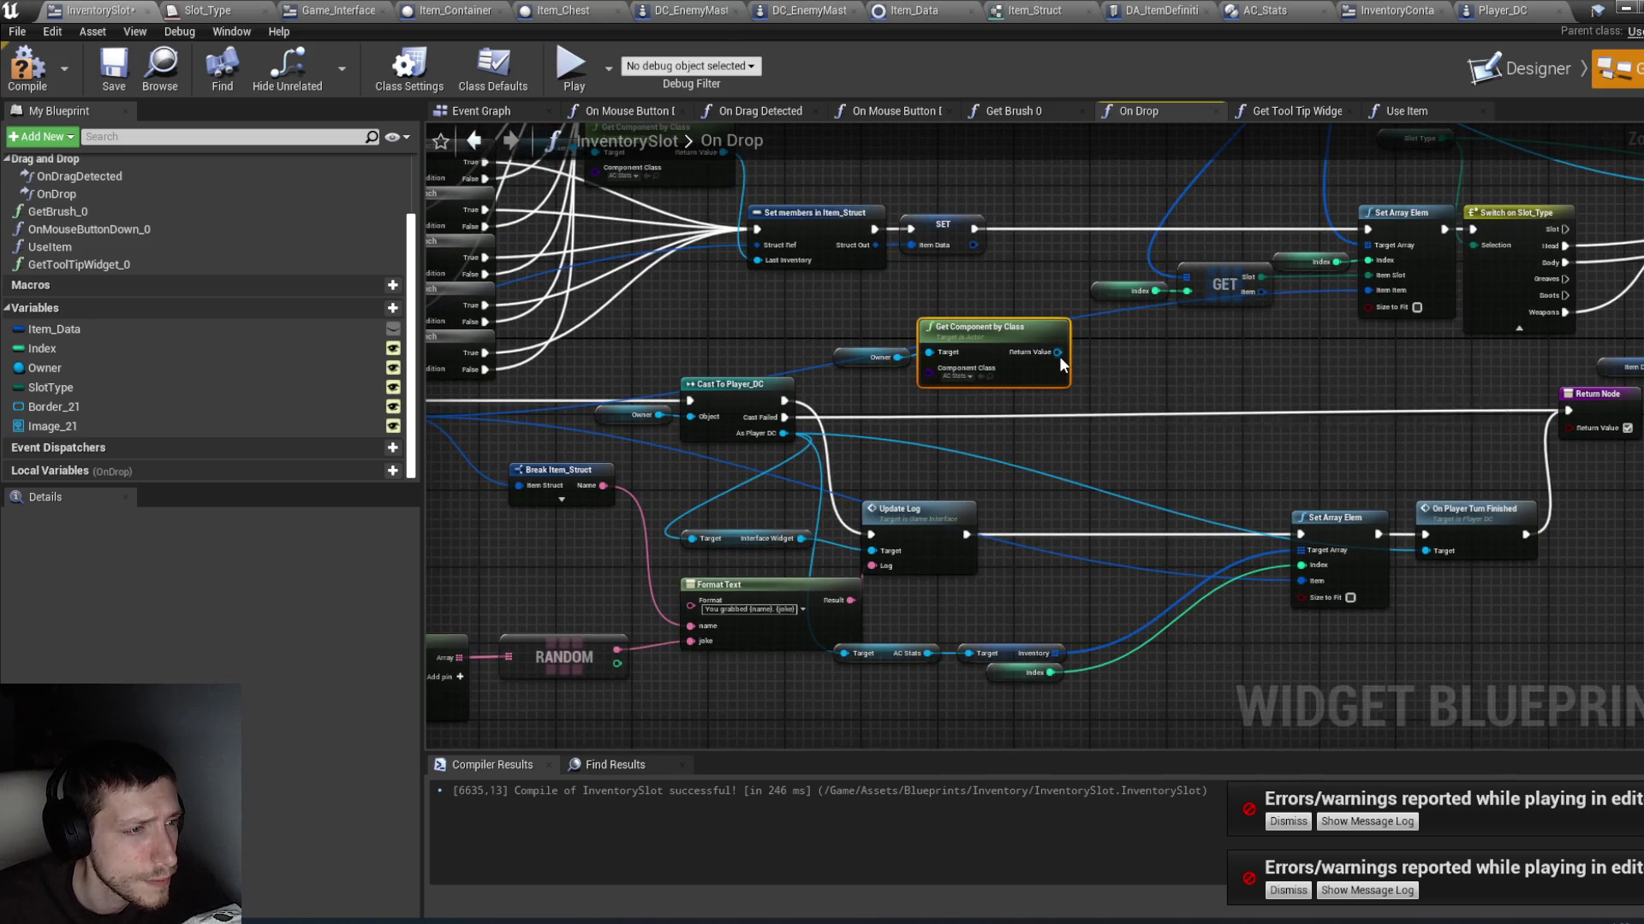
left_click_drag(1060, 357, 1201, 401)
left_click(1125, 381)
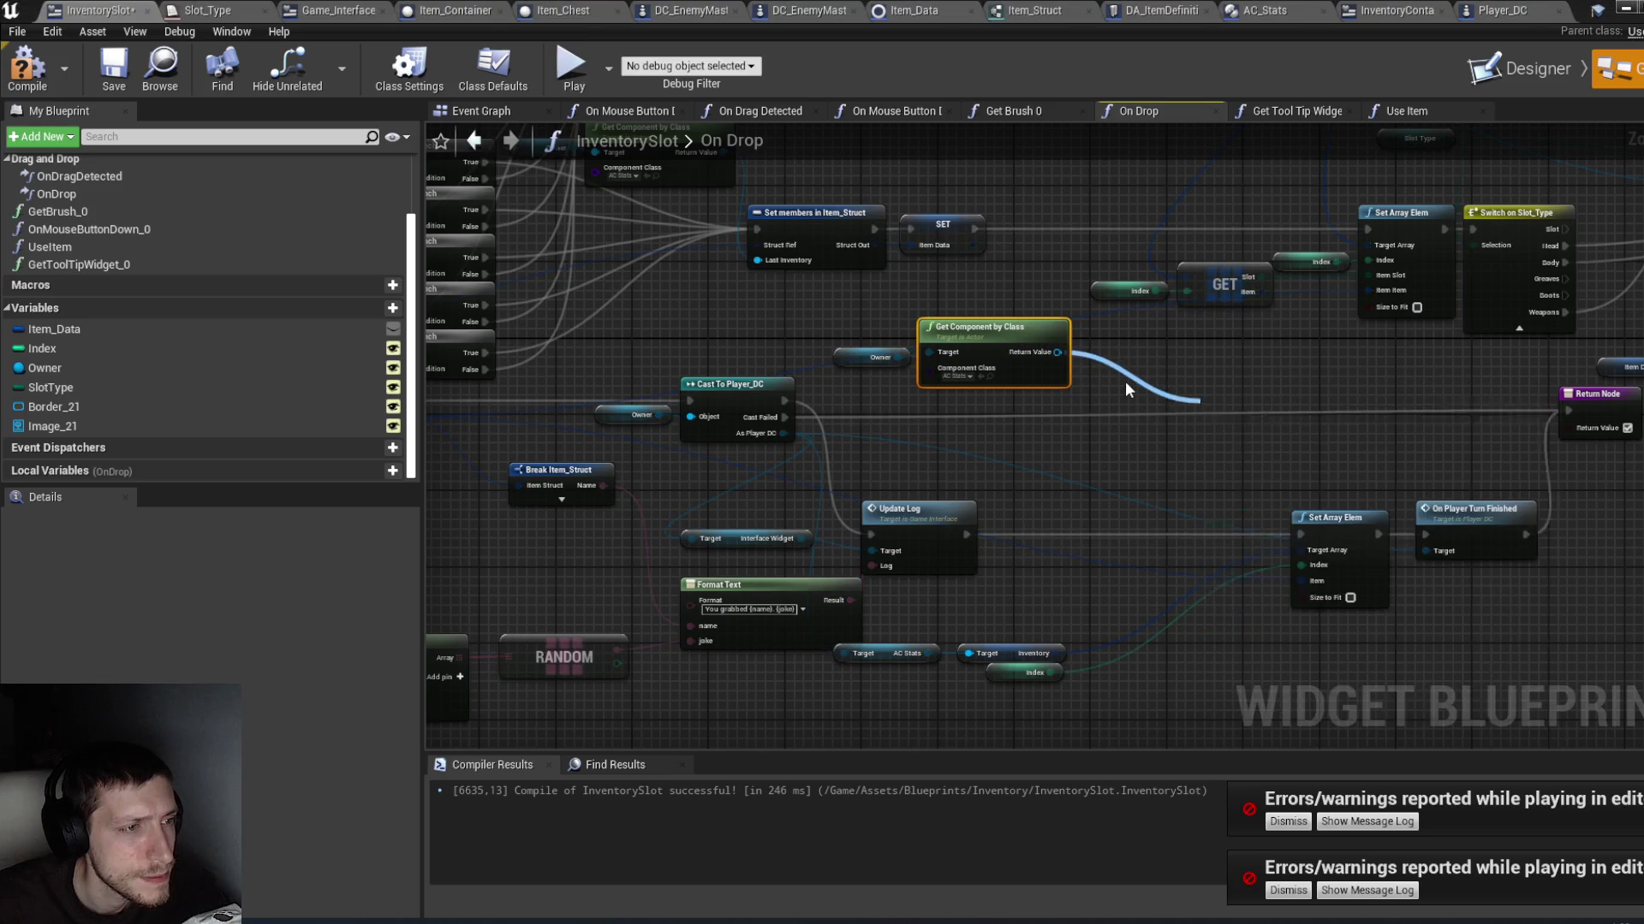
left_click_drag(1070, 356, 1122, 357)
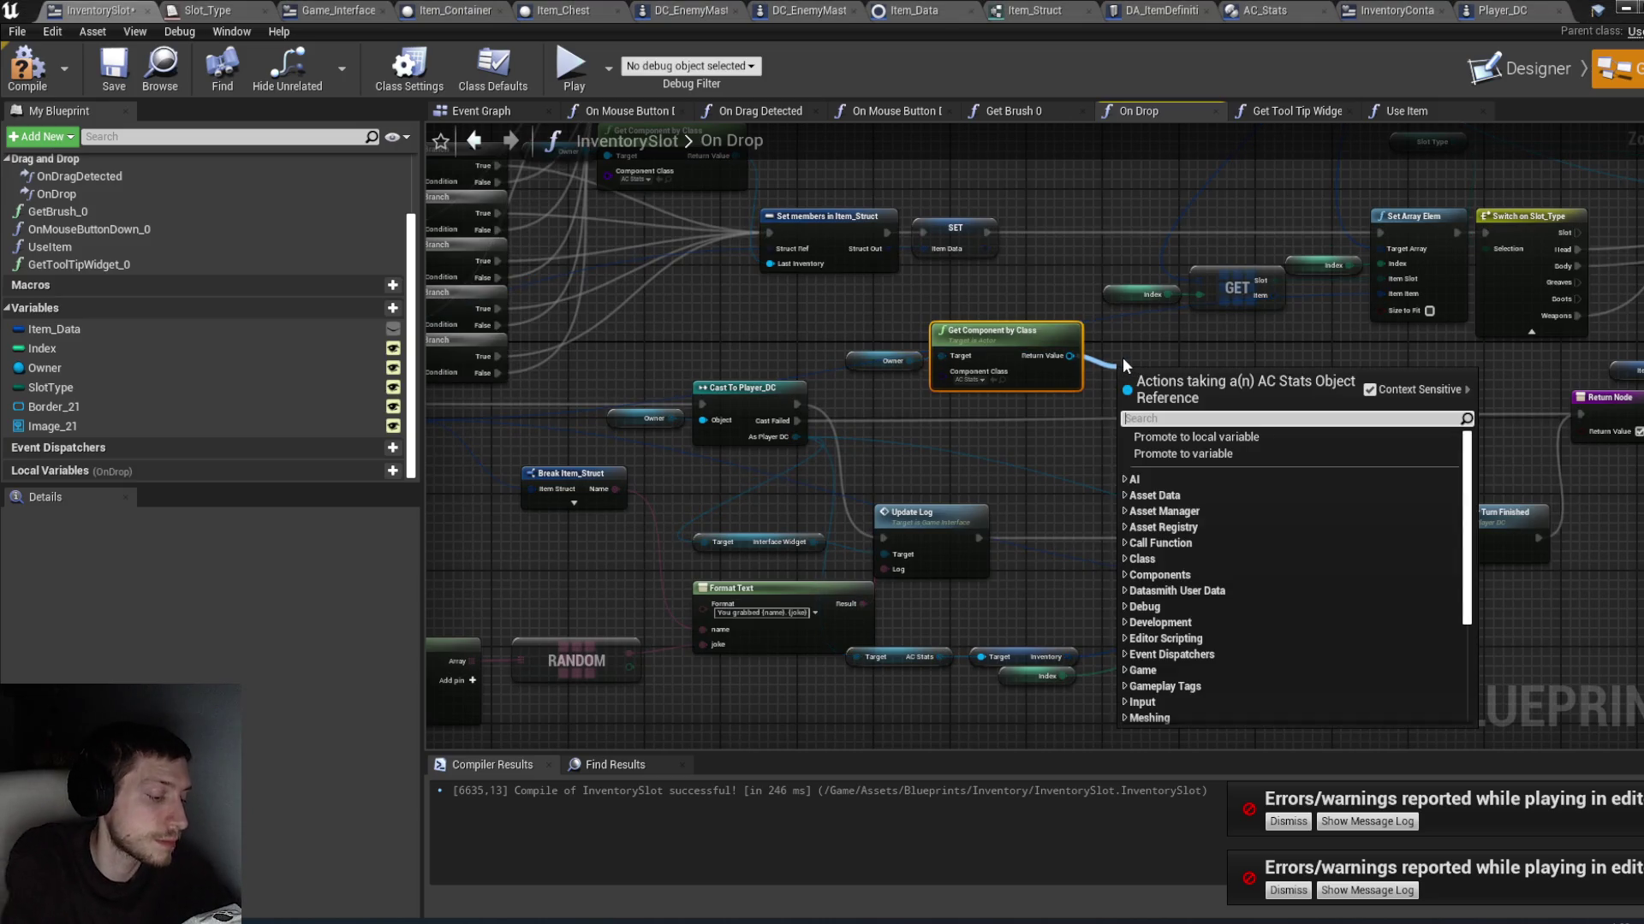
type("inventory")
key("Return")
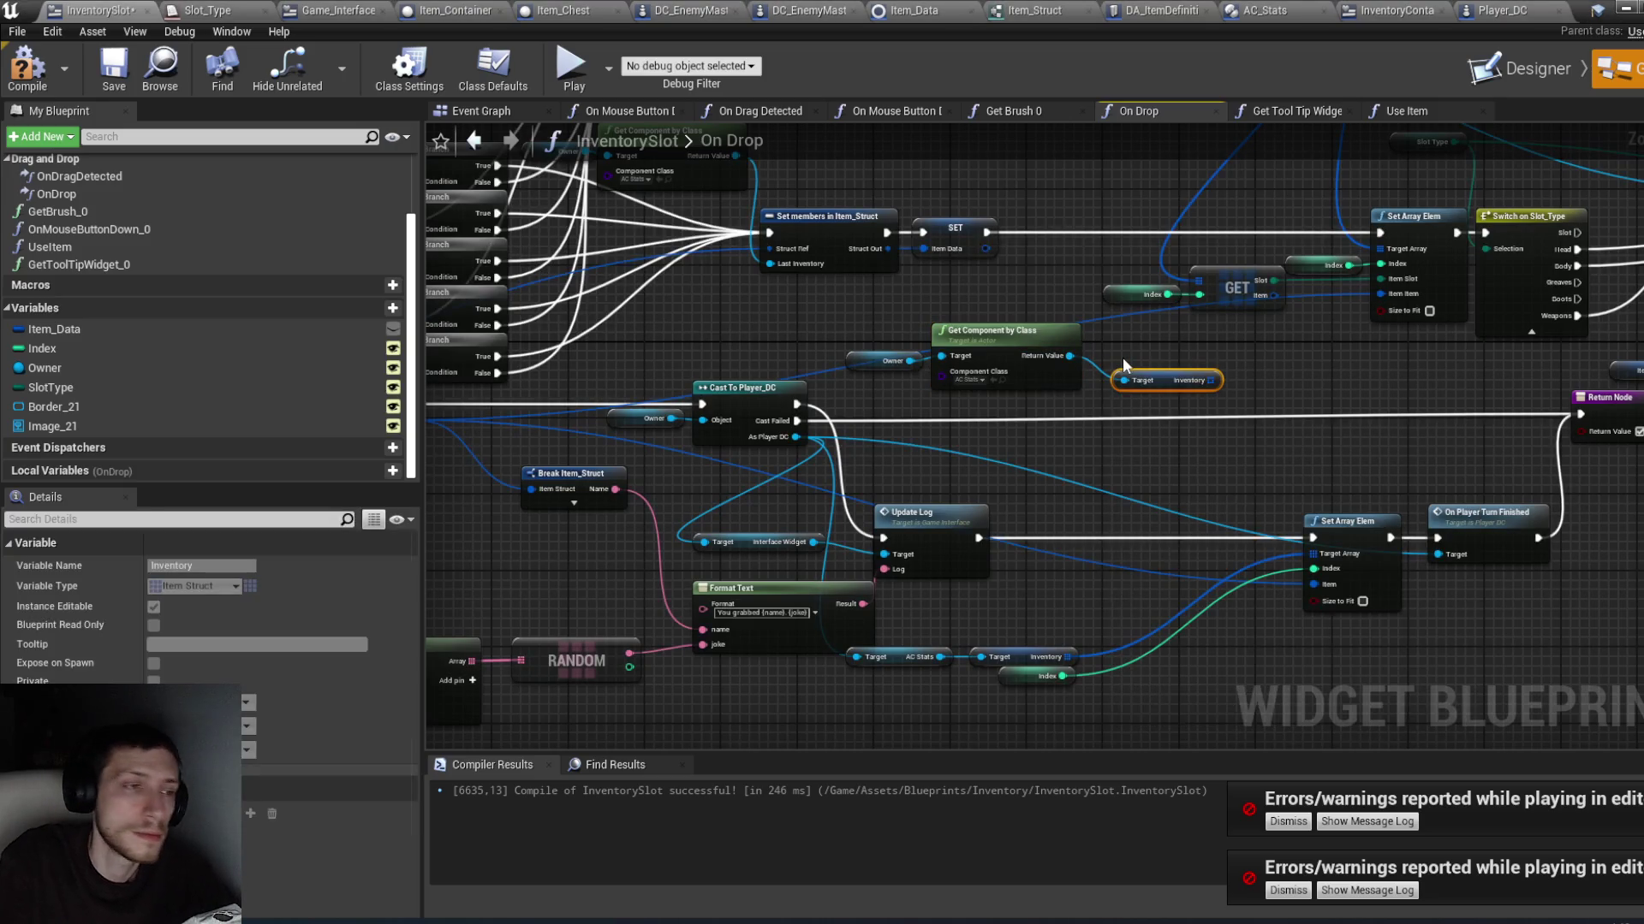
mouse_move(1167, 378)
left_mouse_down()
mouse_move(1139, 357)
mouse_move(1236, 389)
left_mouse_up()
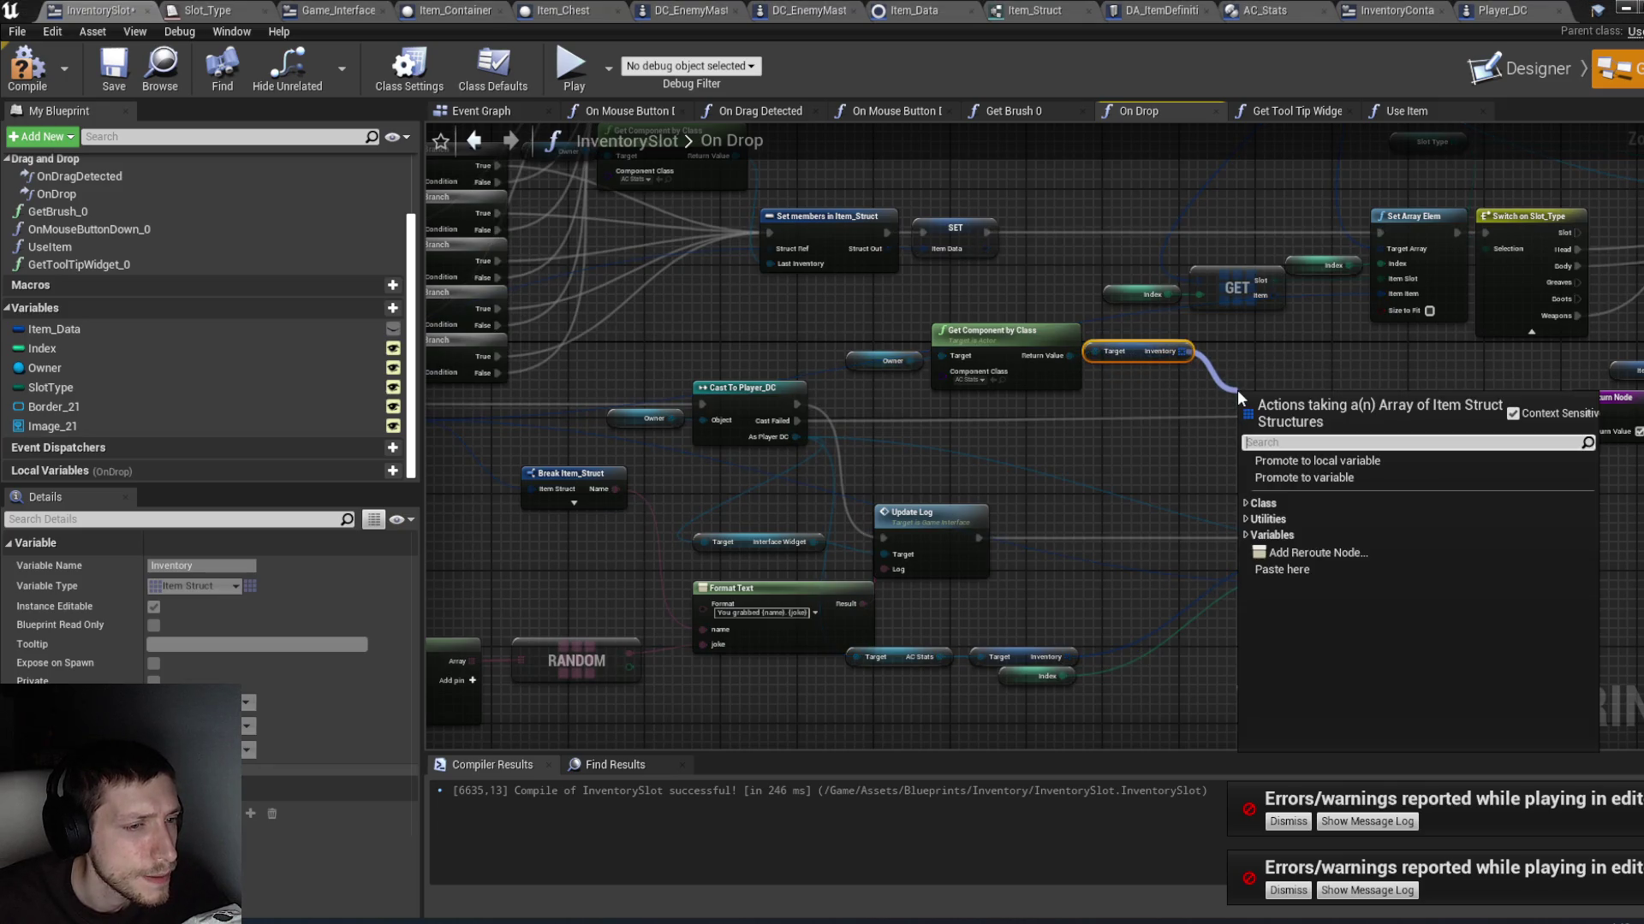
Step: Add Set Array Elem on Inventory, run it on Cast Failed with Item Data and Index, and compile
type("set")
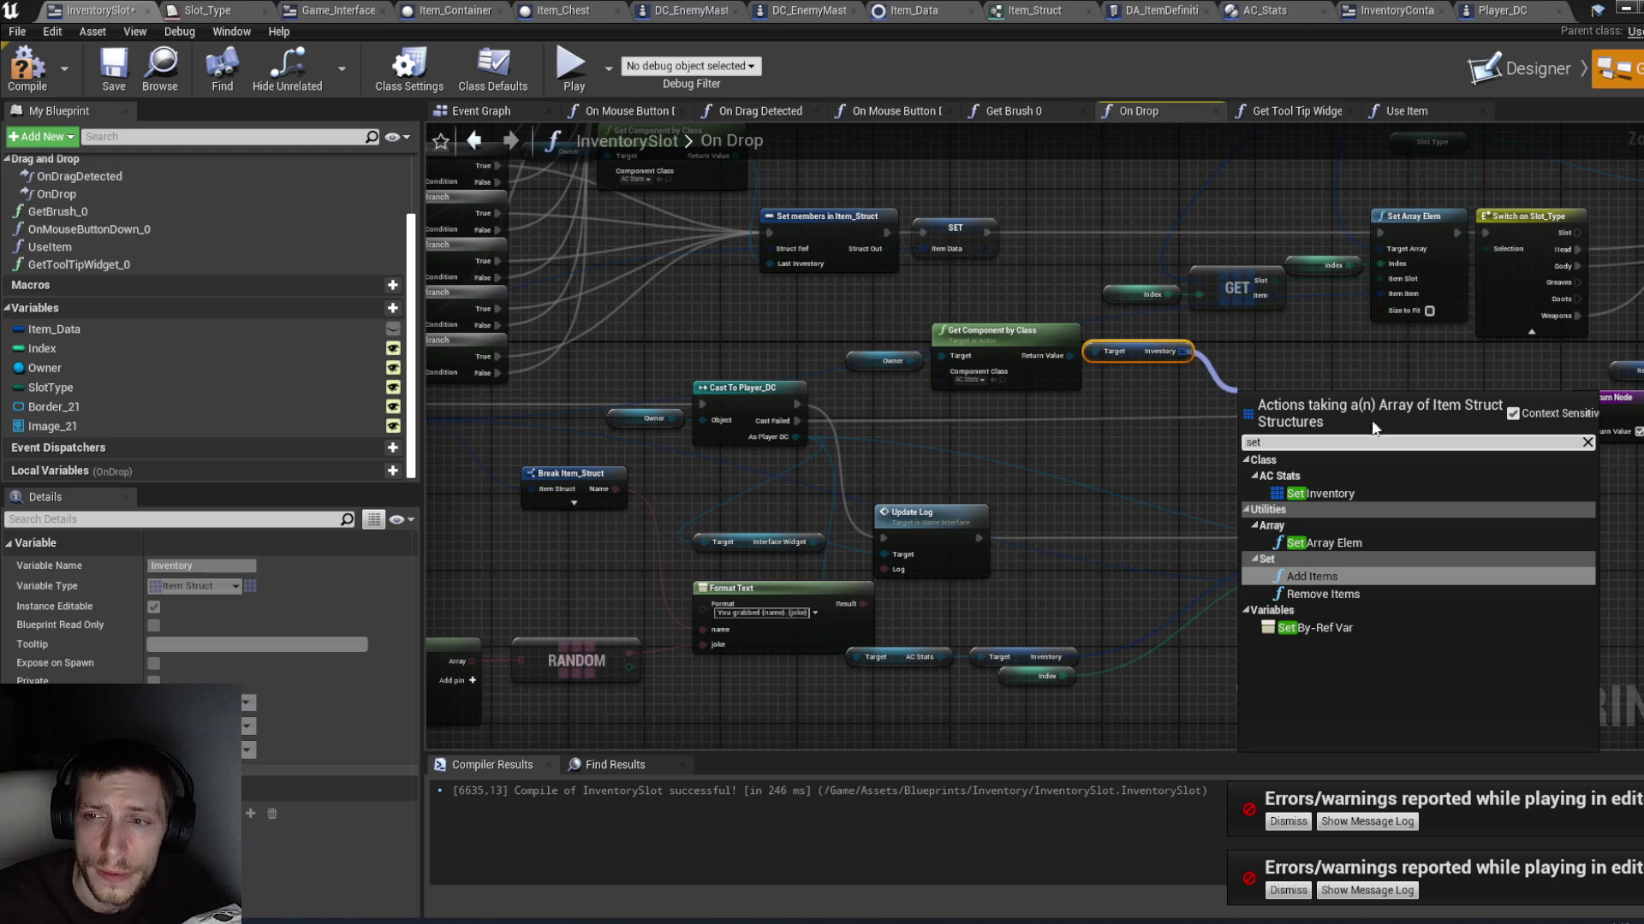
left_click(1335, 542)
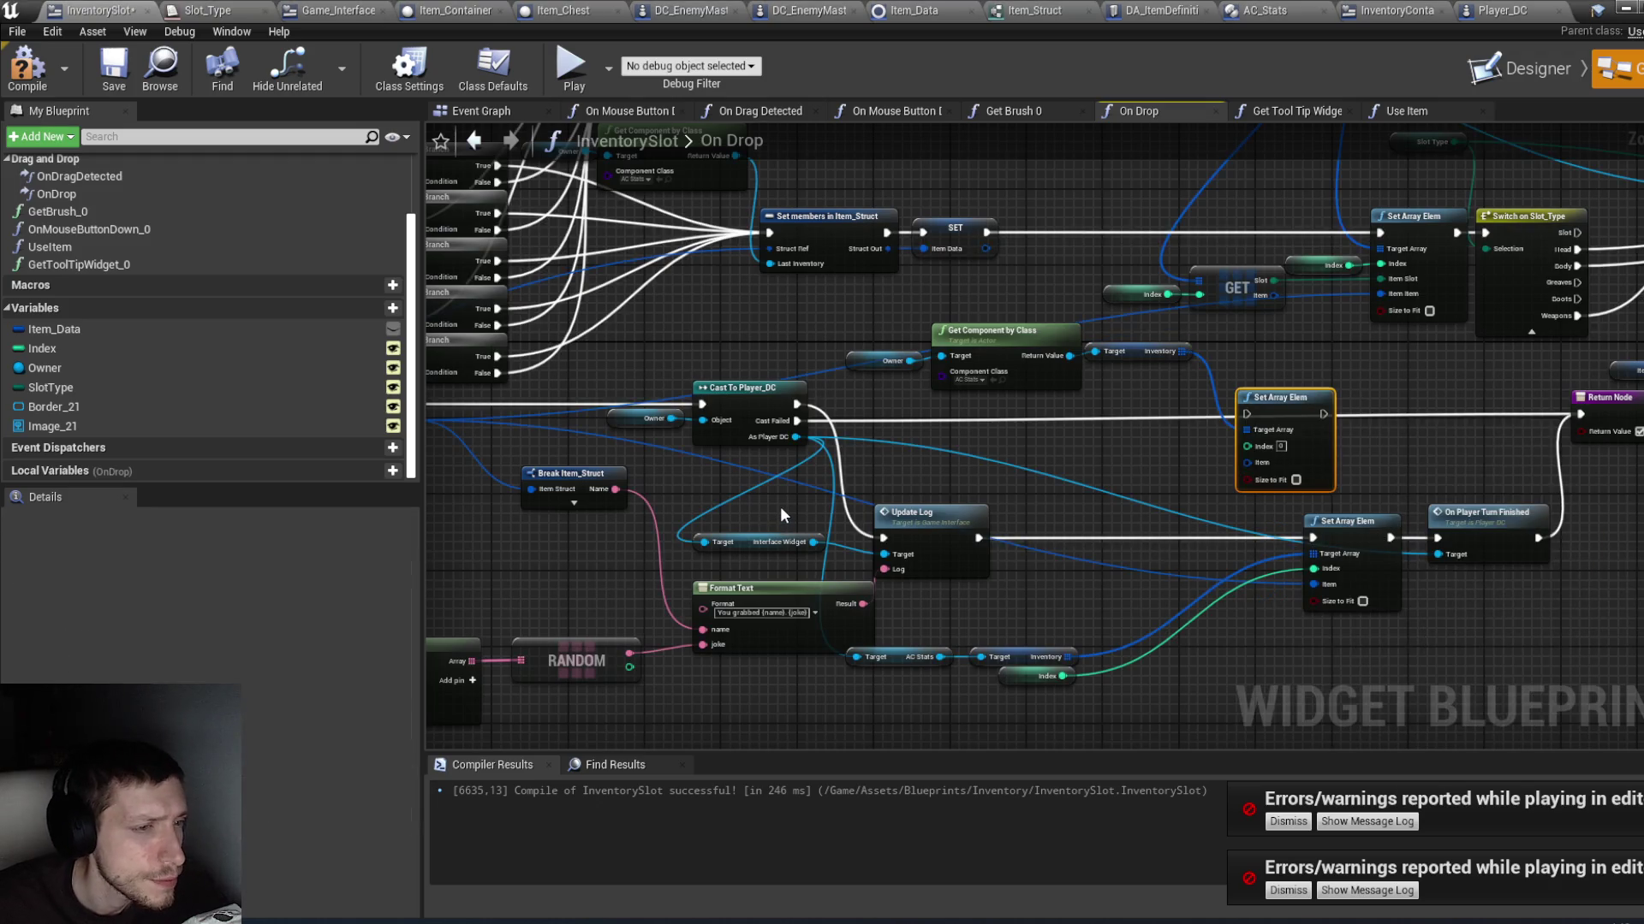
left_click_drag(793, 422, 1582, 415)
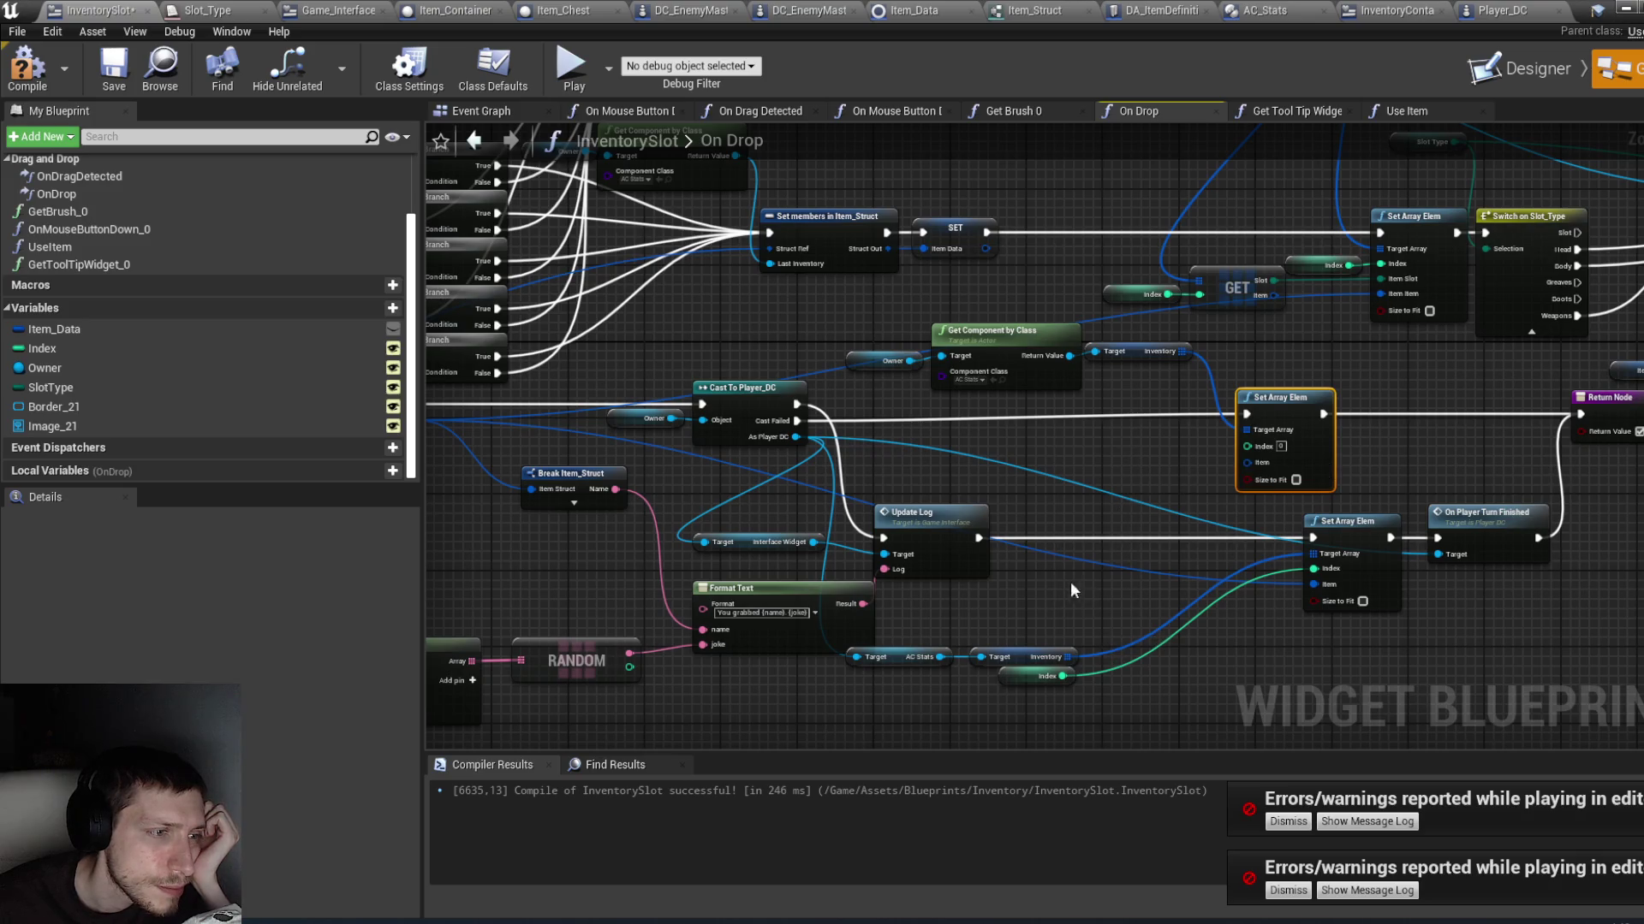
mouse_move(998, 562)
left_mouse_down()
mouse_move(1144, 571)
mouse_move(1121, 572)
left_mouse_up()
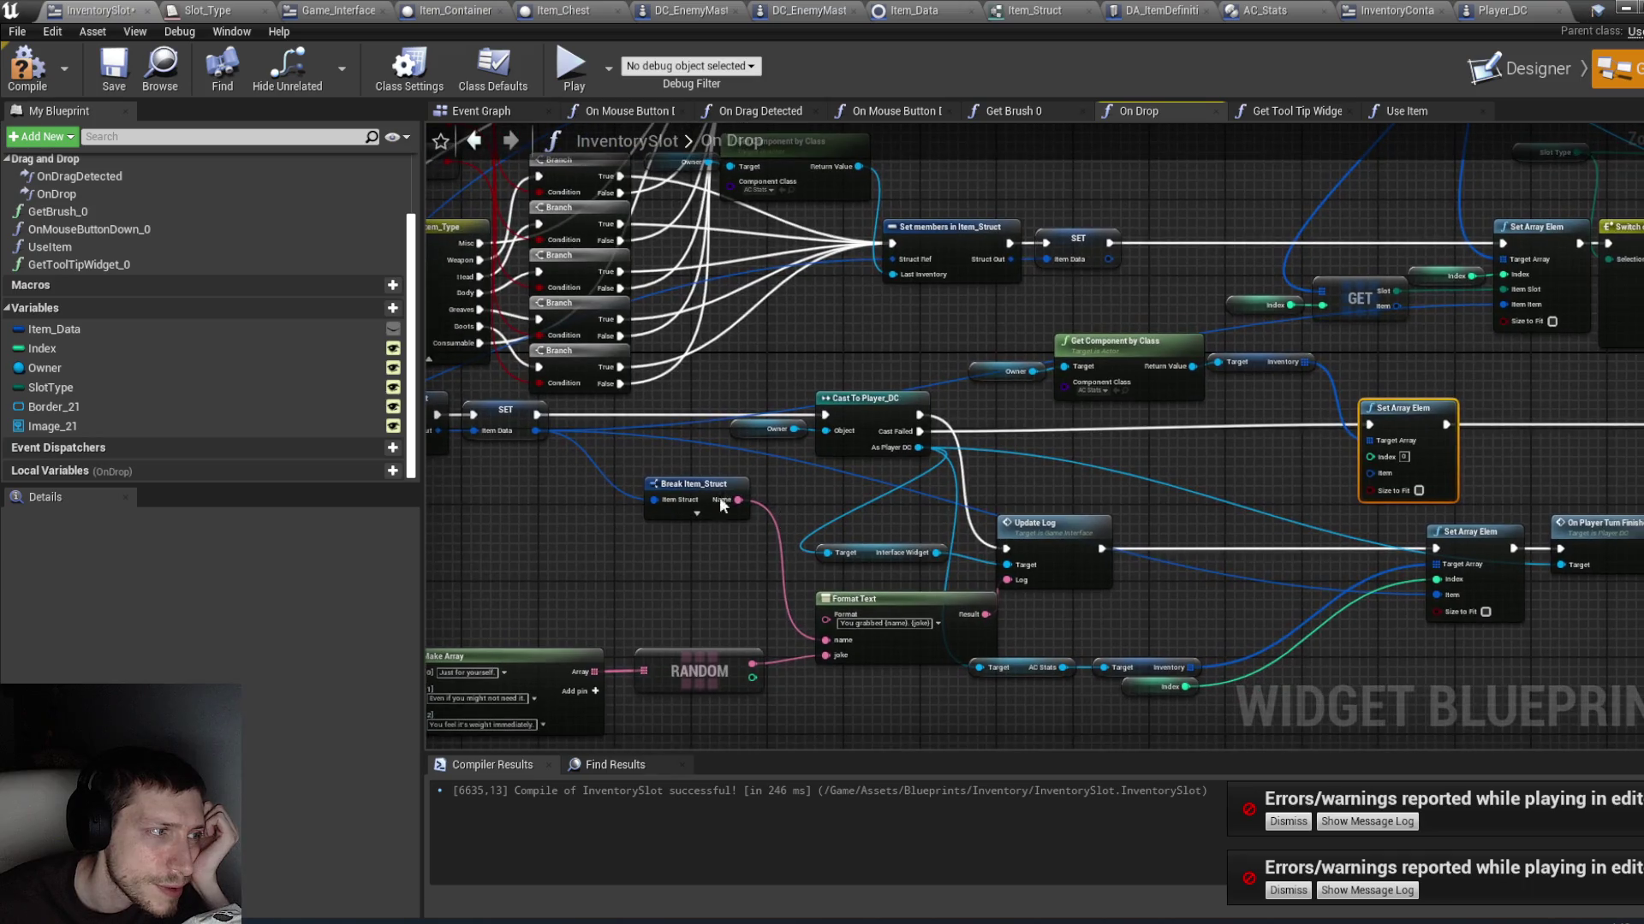
mouse_move(537, 430)
left_mouse_down()
mouse_move(1394, 469)
mouse_move(1381, 476)
left_mouse_up()
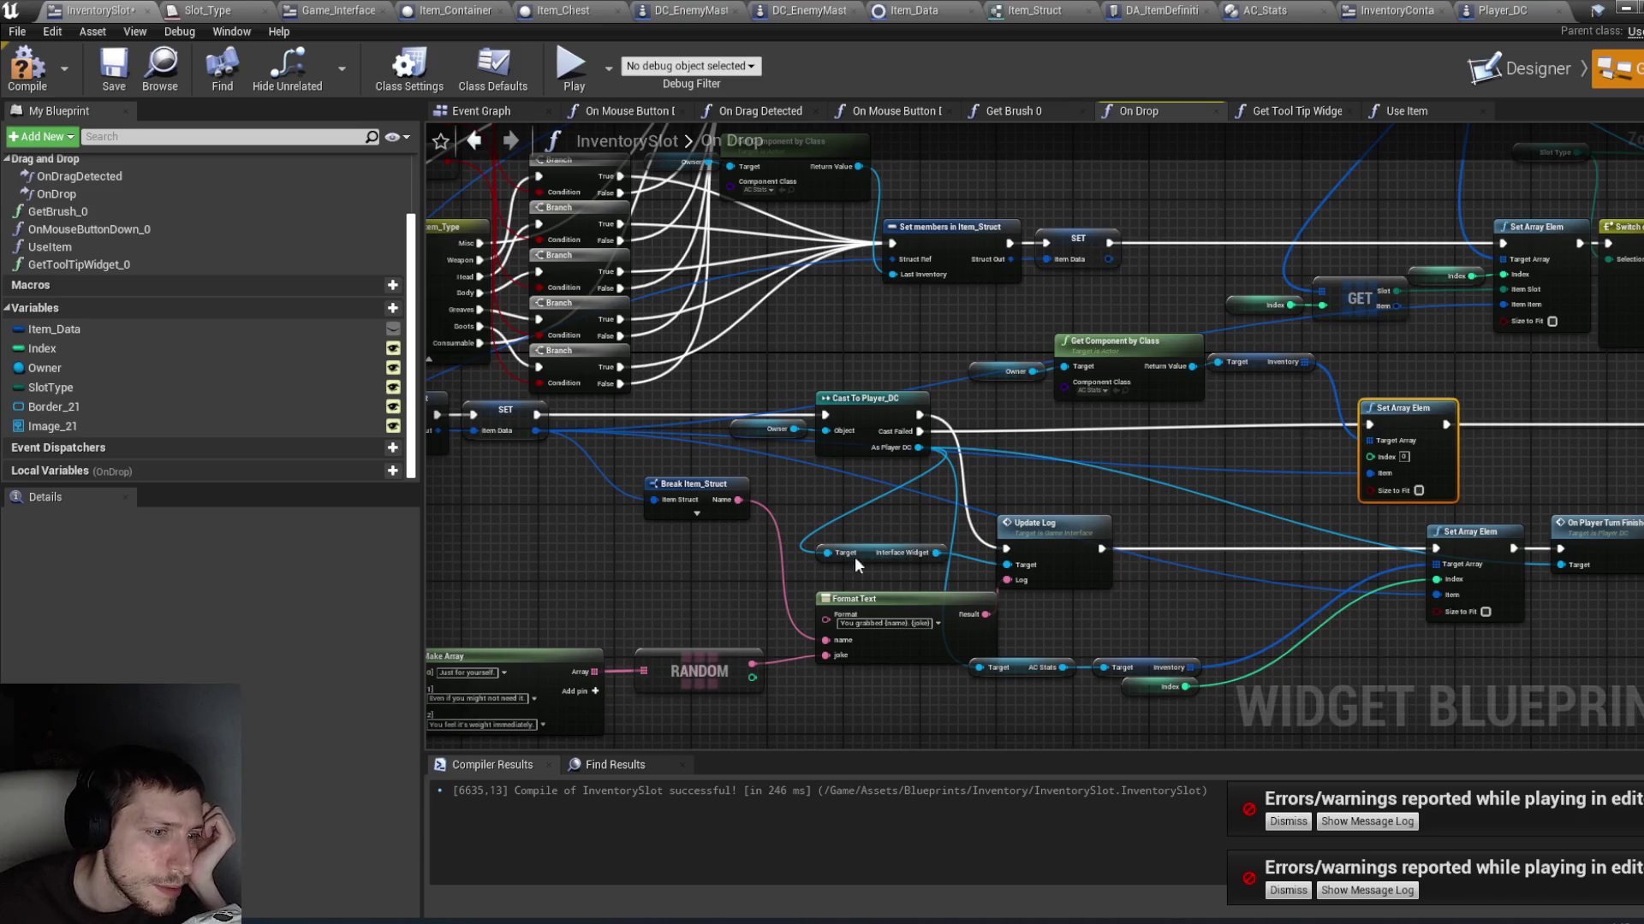
left_click_drag(1185, 687, 1375, 459)
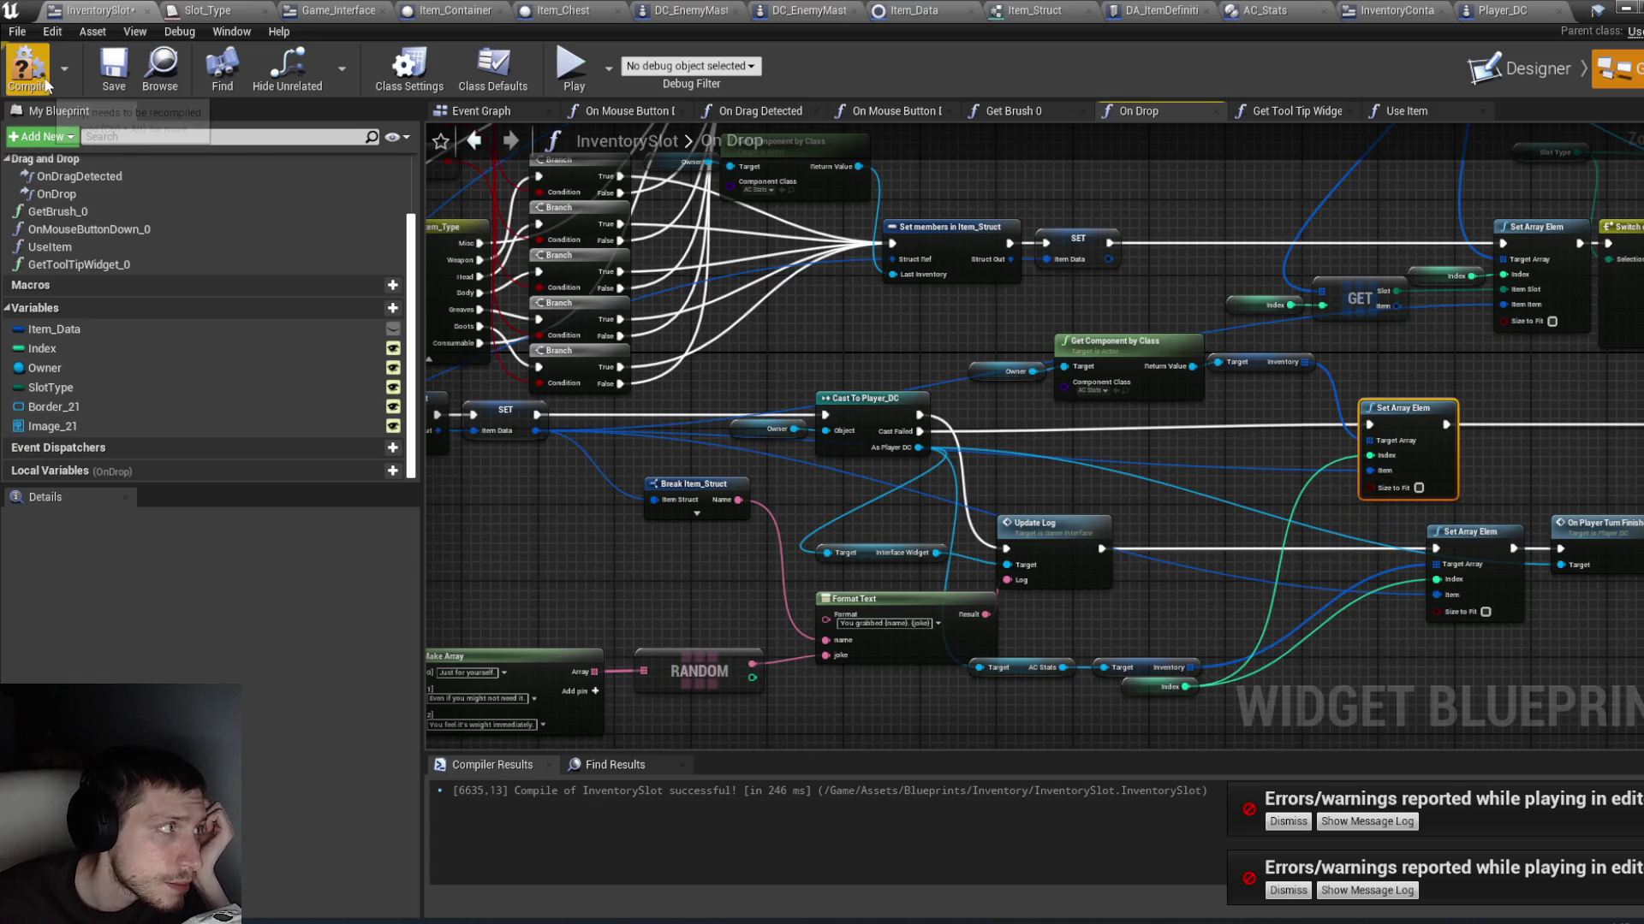
key("F7")
left_click_drag(836, 475, 878, 487)
left_click(1624, 10)
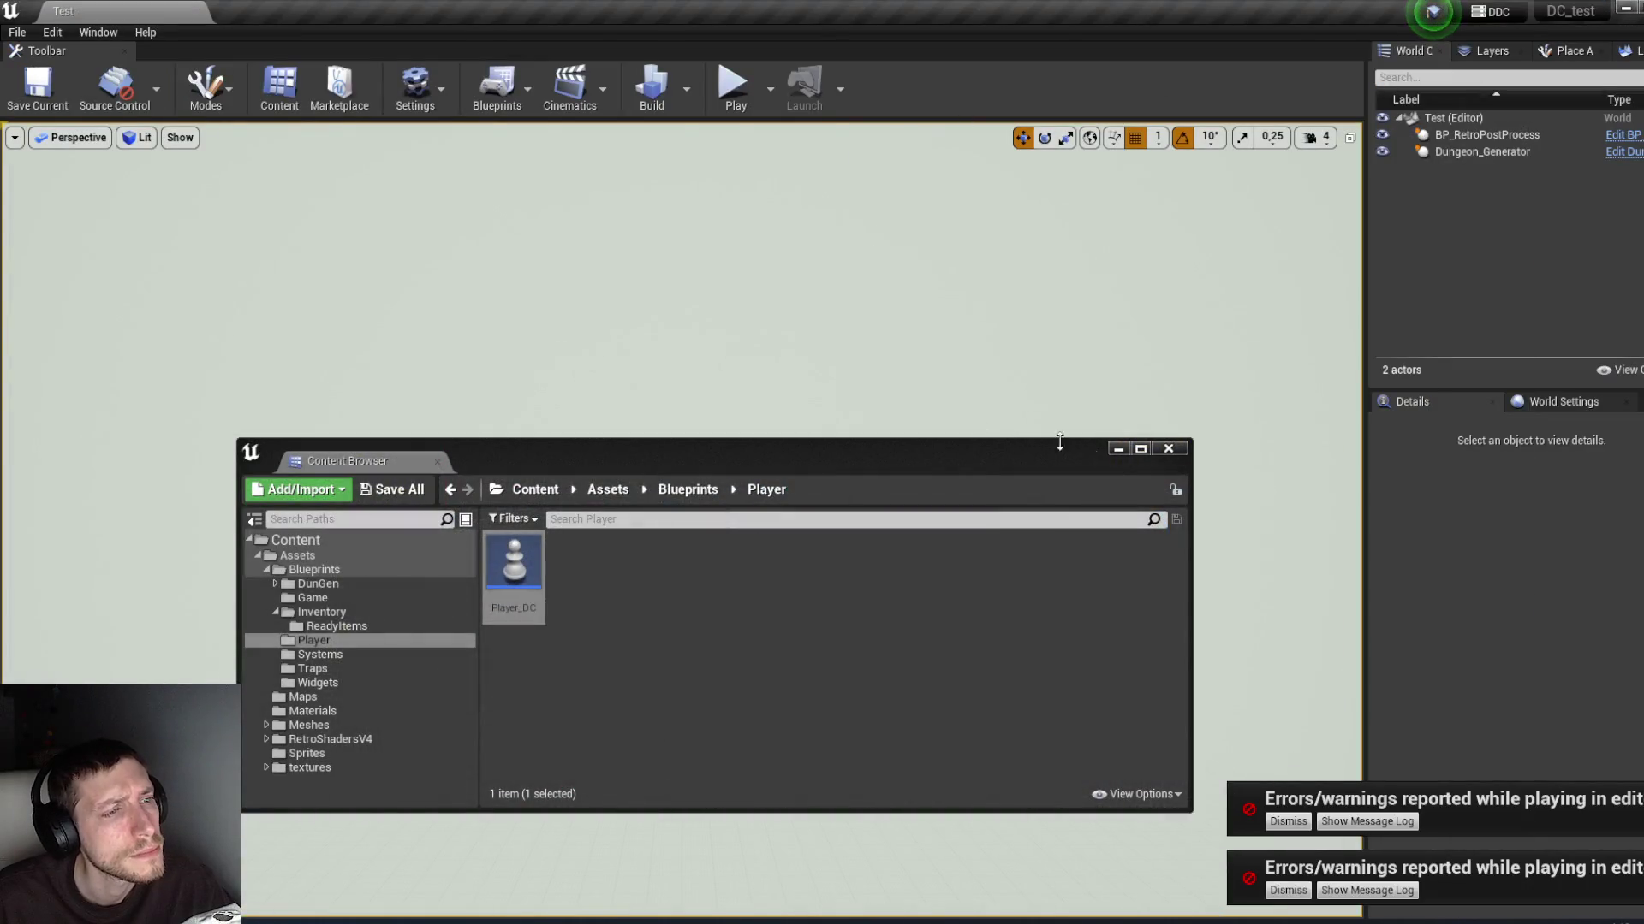
left_click(733, 85)
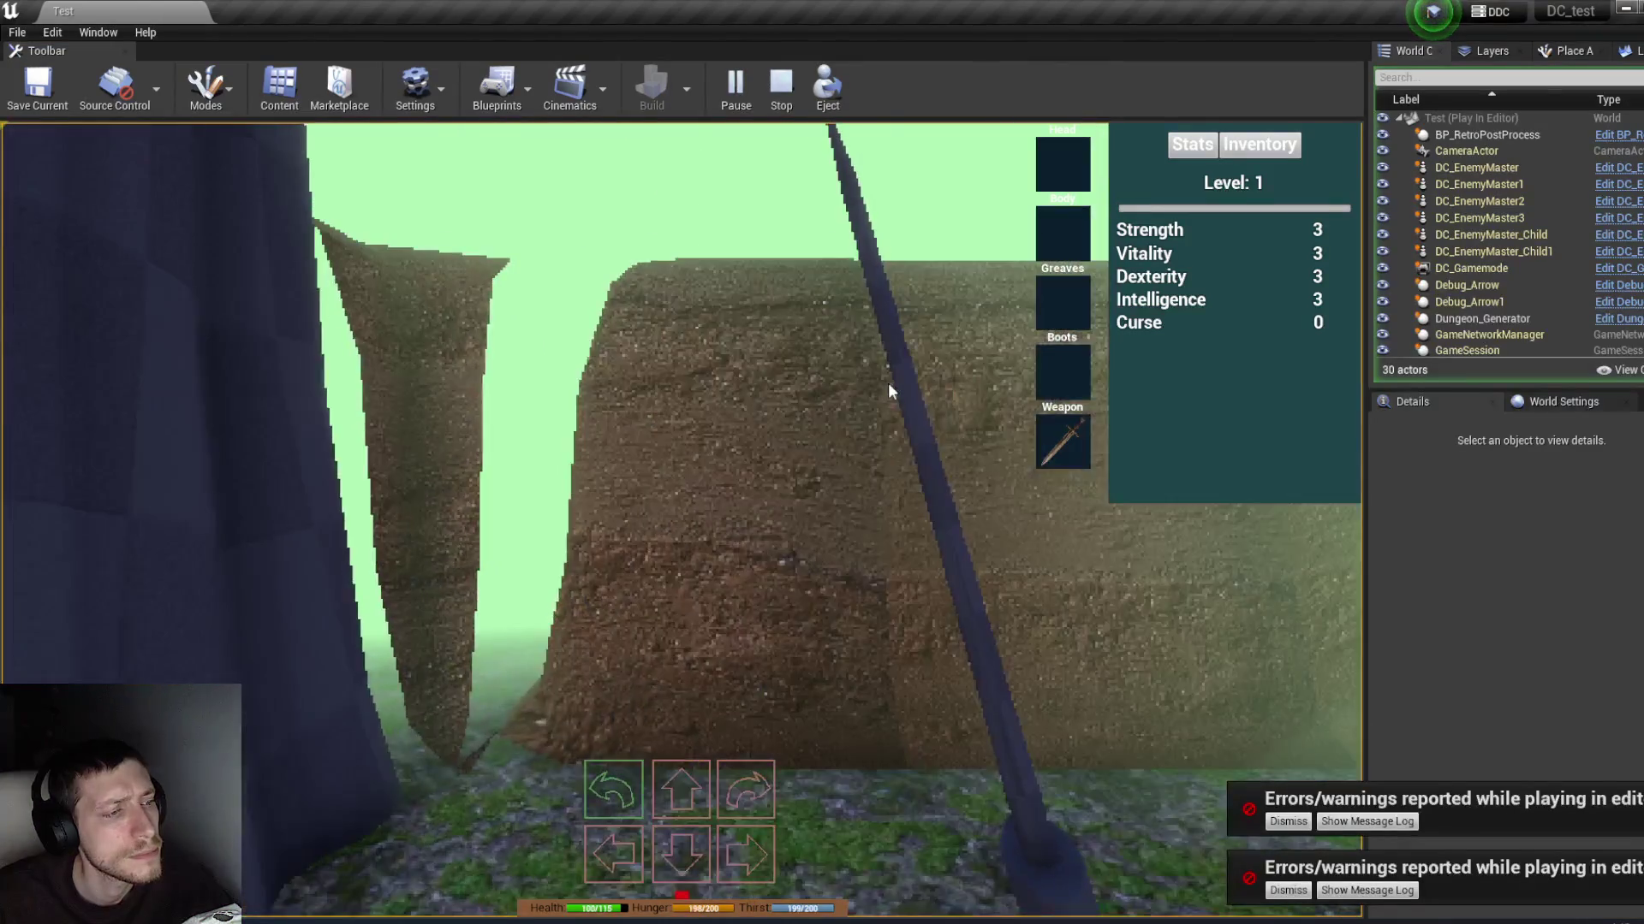
key("e")
key("e")
key("e")
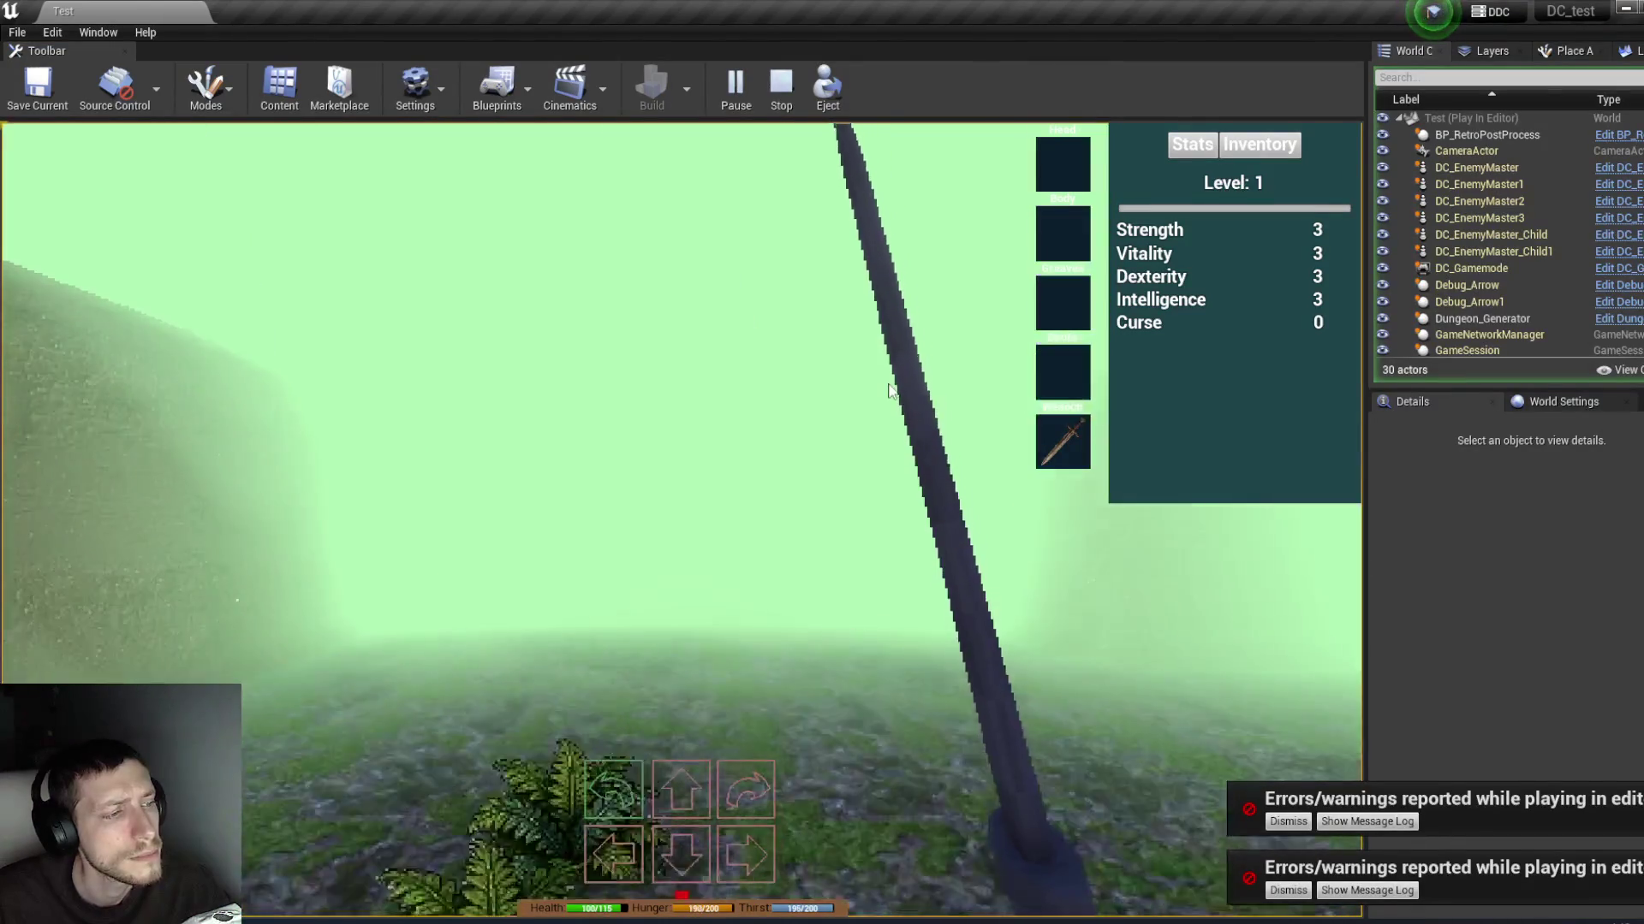
key("w")
key("w")
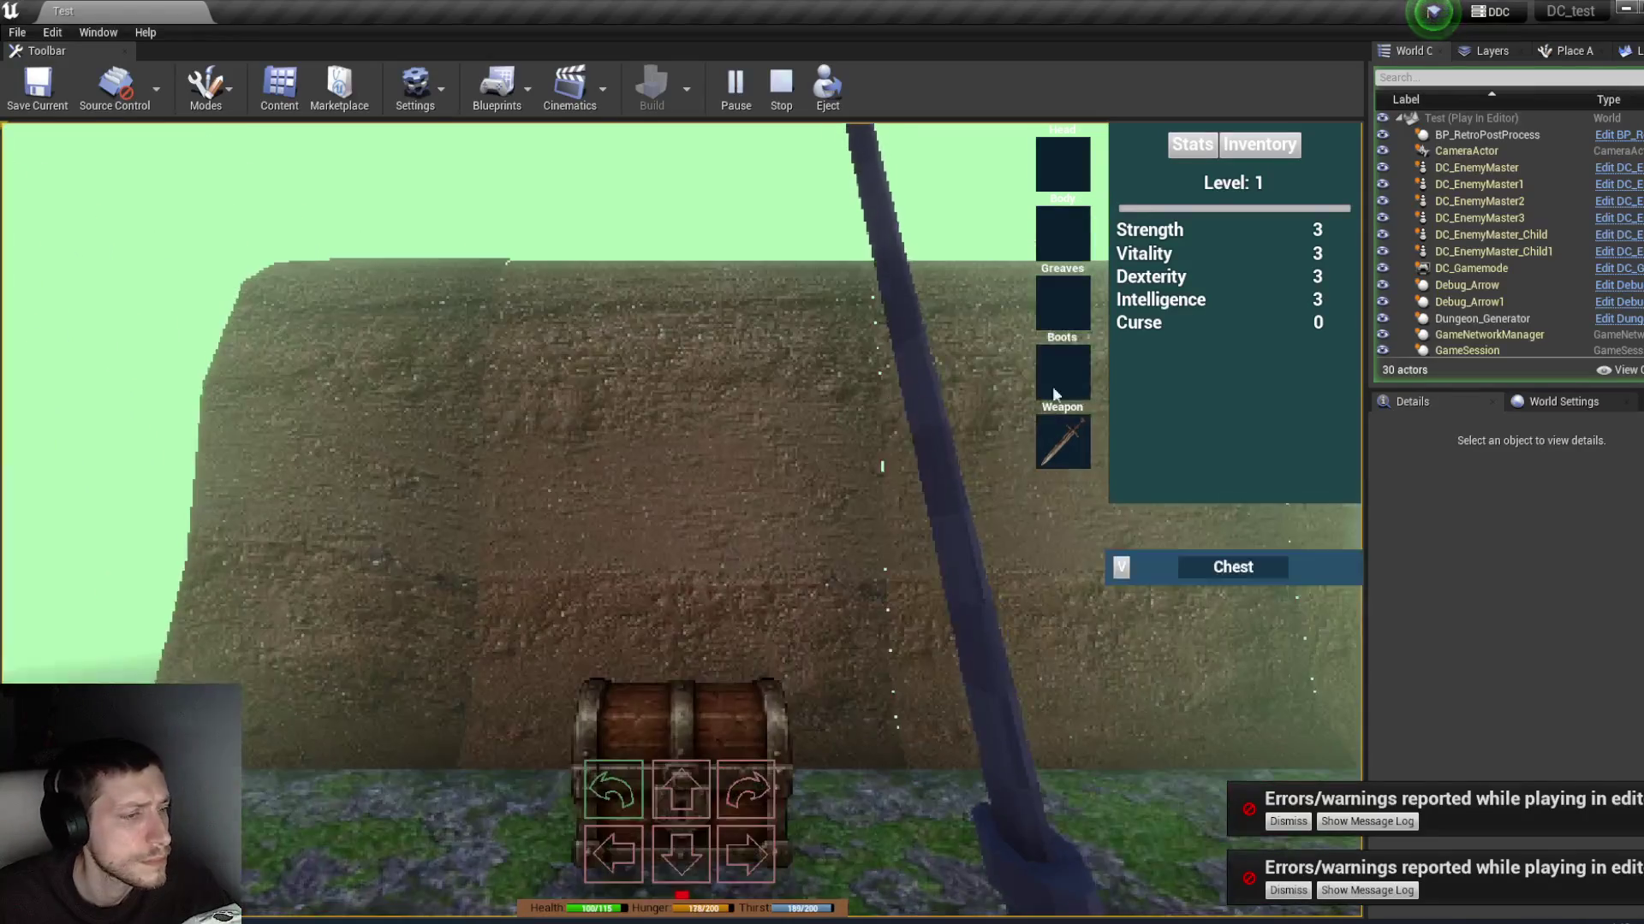
left_click(1232, 565)
left_click(1259, 144)
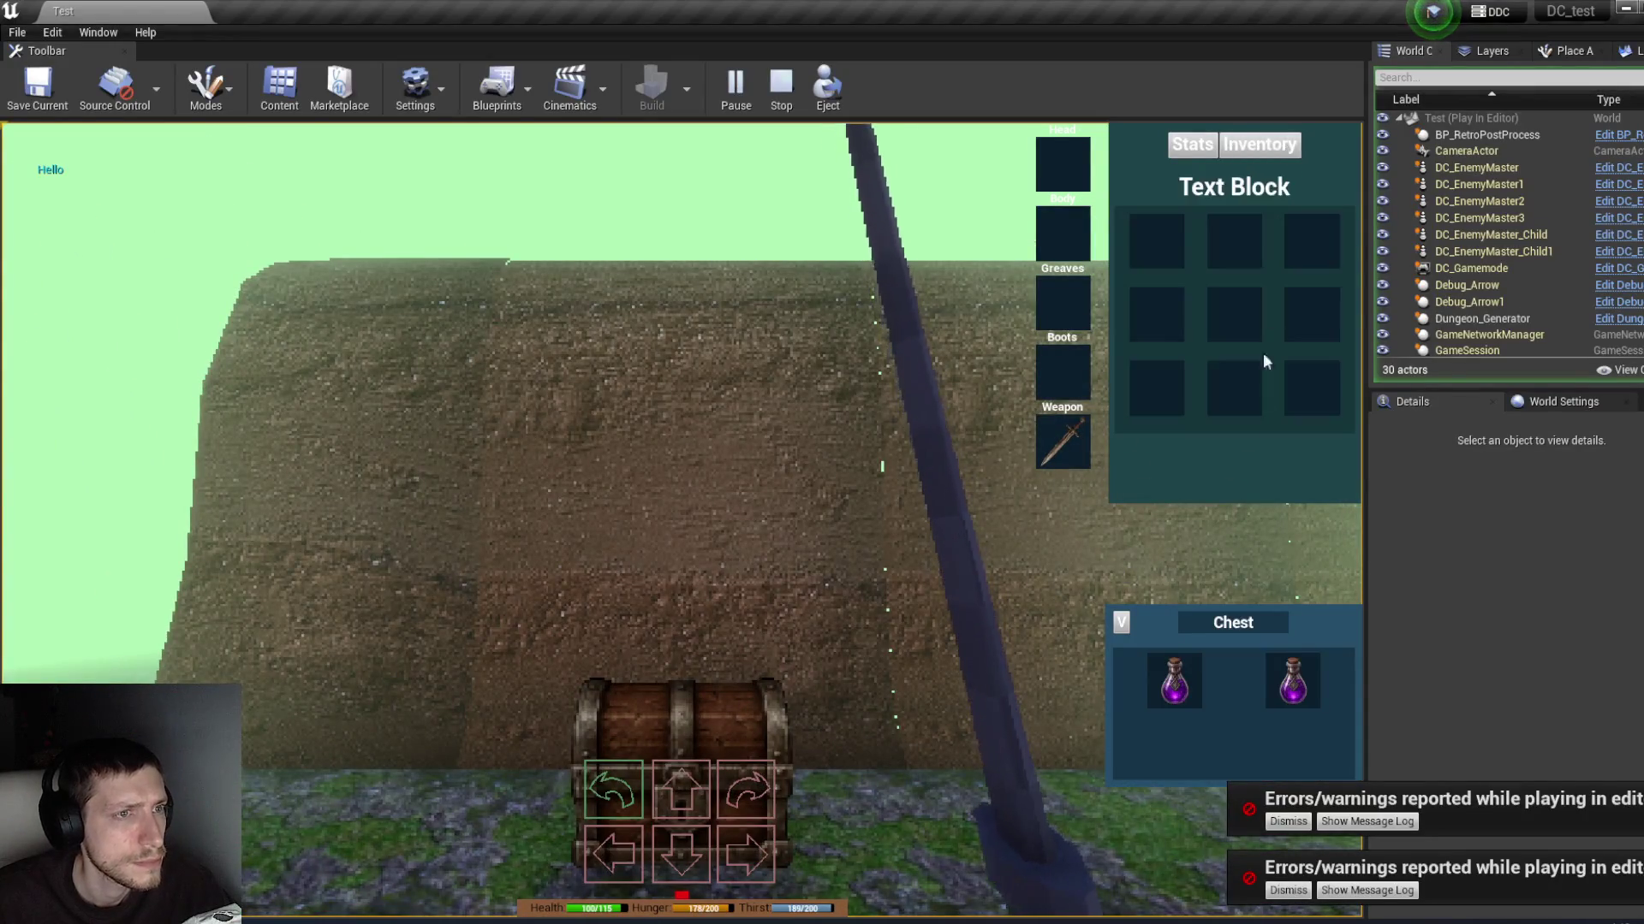
left_click_drag(1175, 680, 1164, 269)
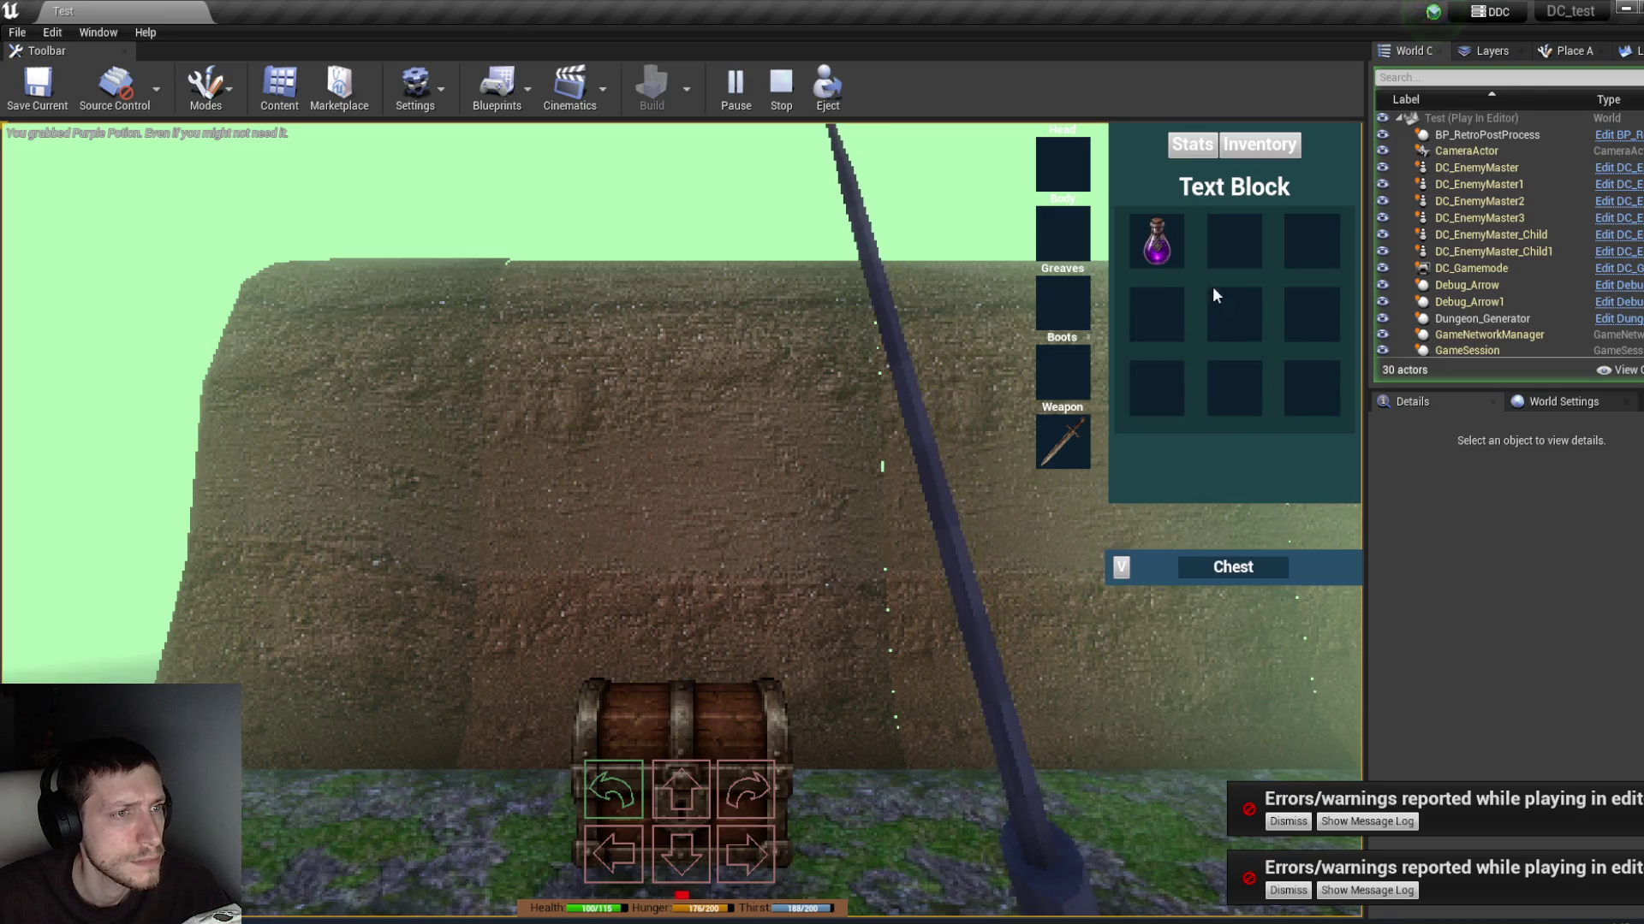
left_click(1192, 144)
left_click(1258, 144)
mouse_move(1137, 260)
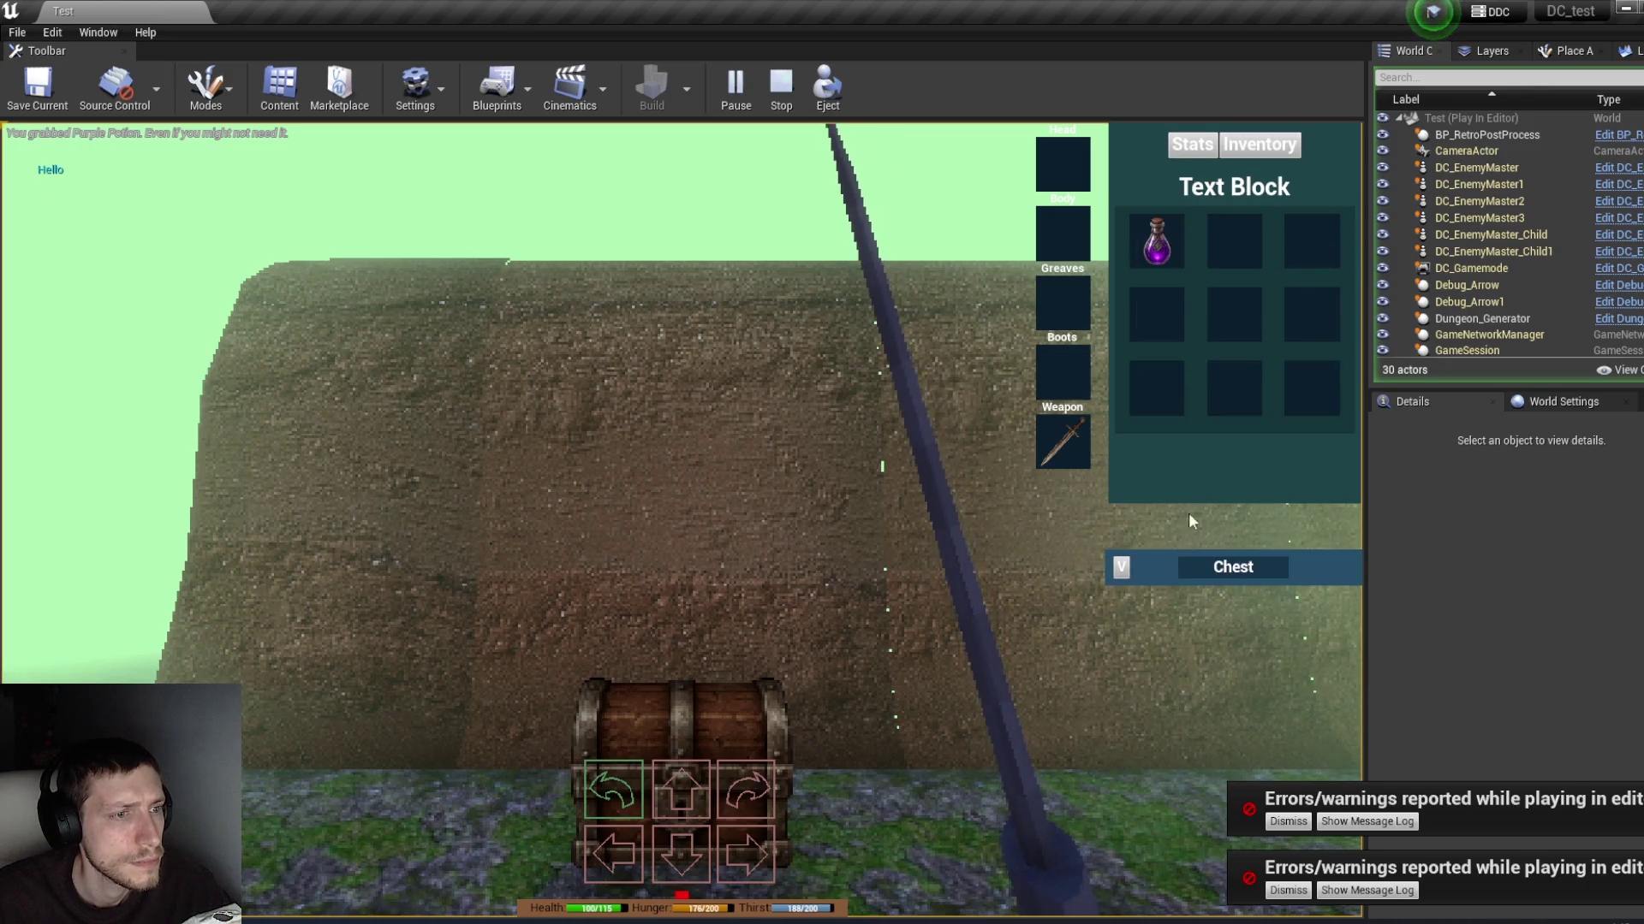
left_click(1233, 567)
scroll(1502, 296, "down", 5)
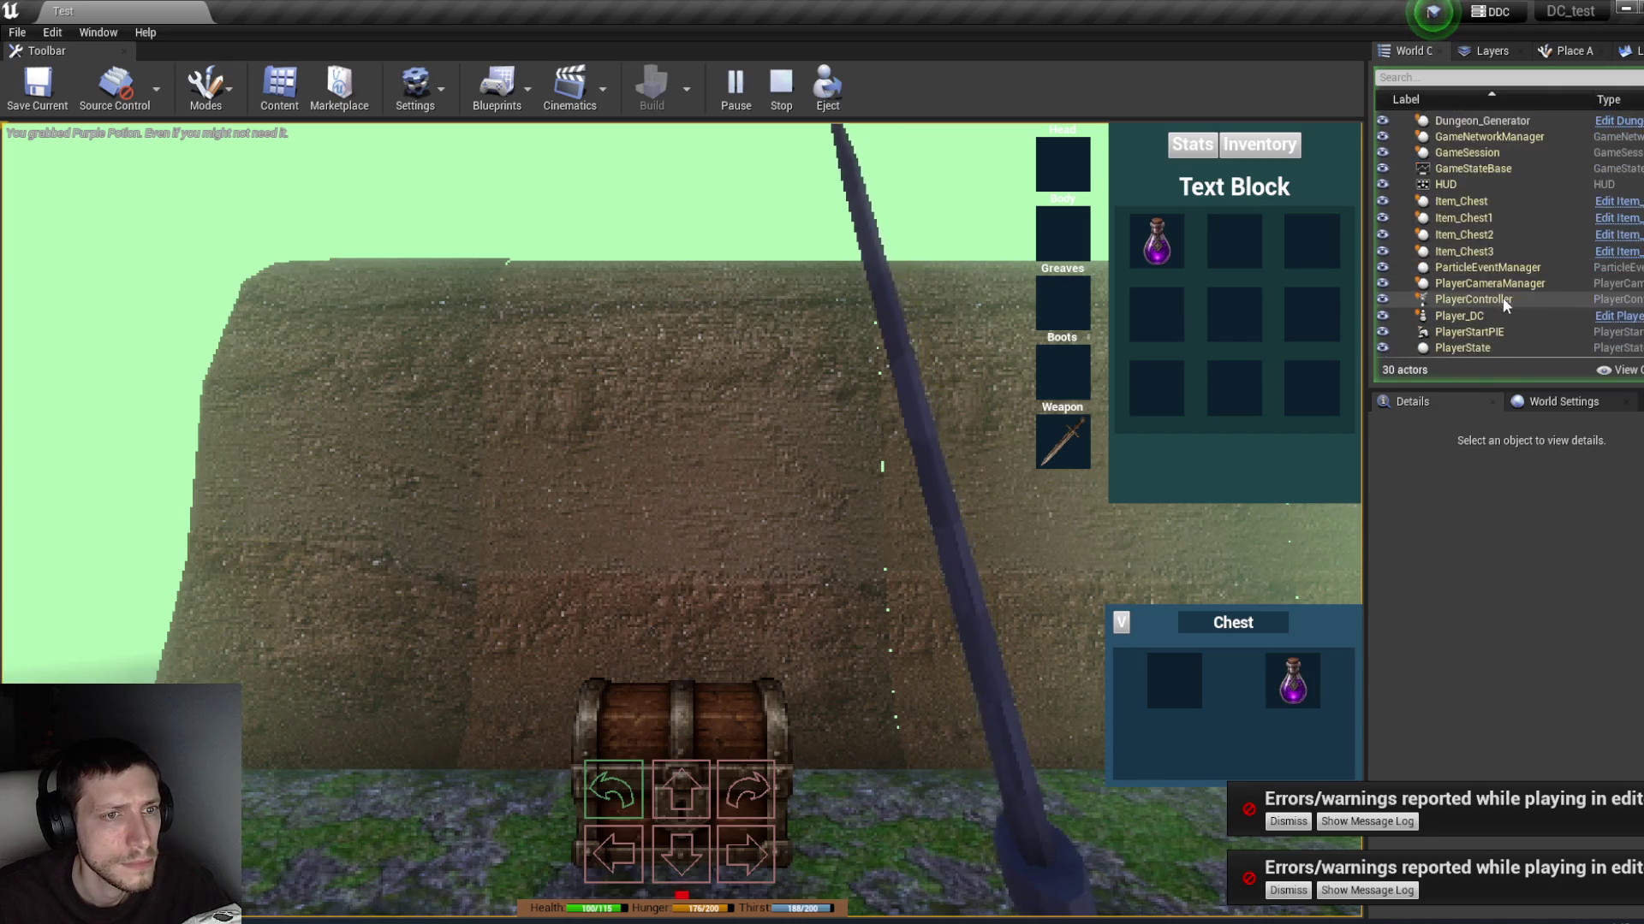
scroll(1507, 267, "down", 1)
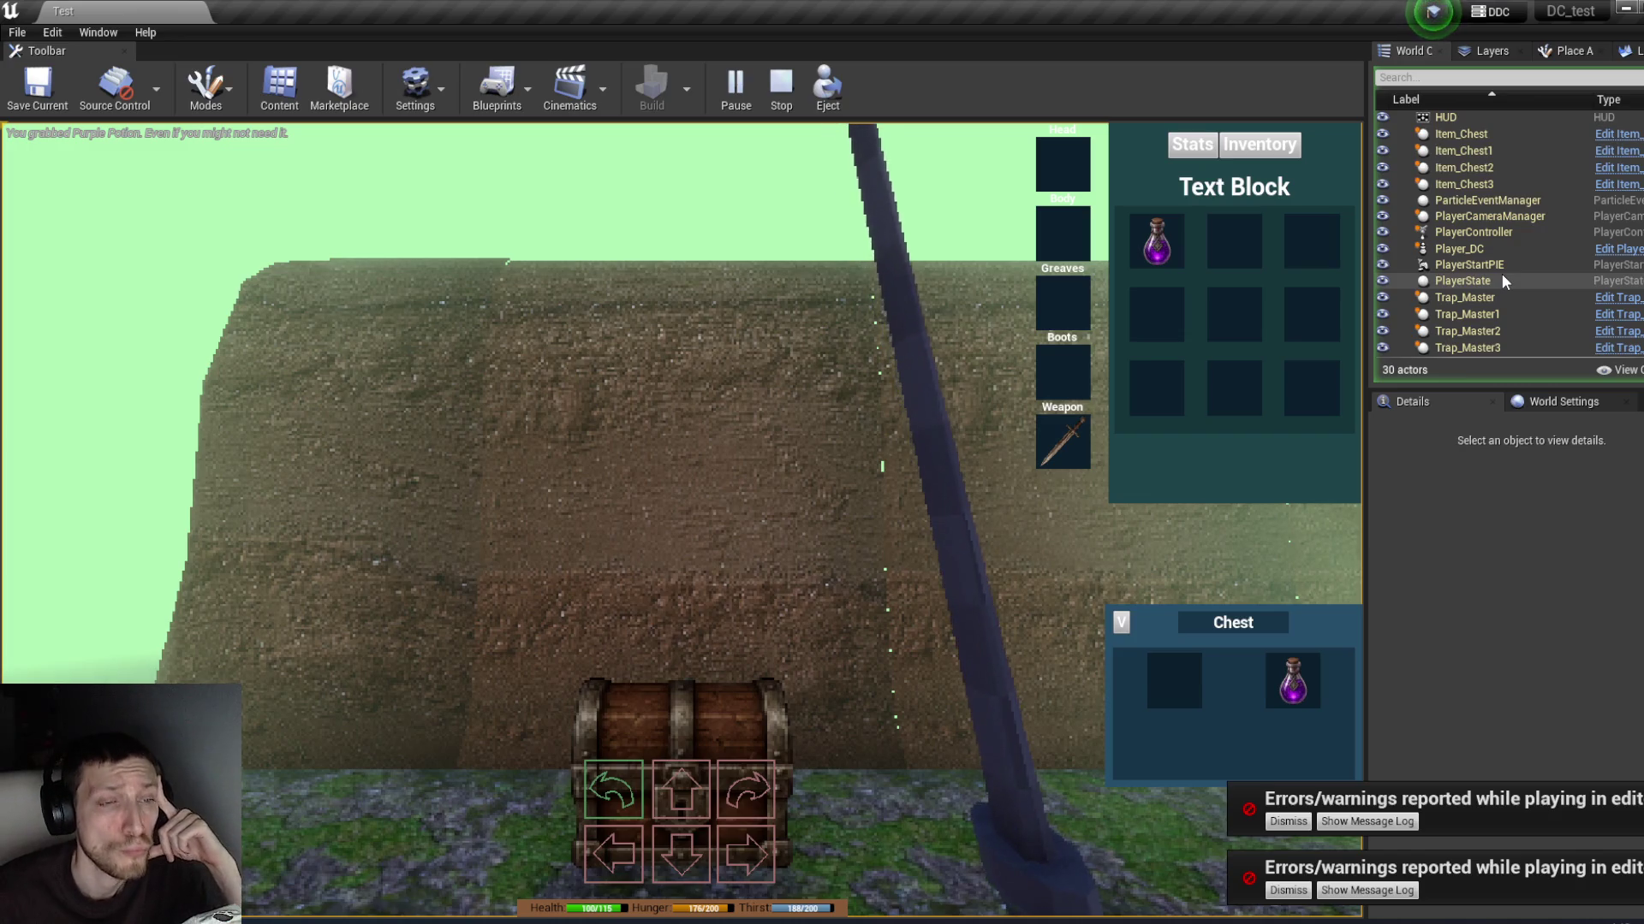
left_click(1468, 249)
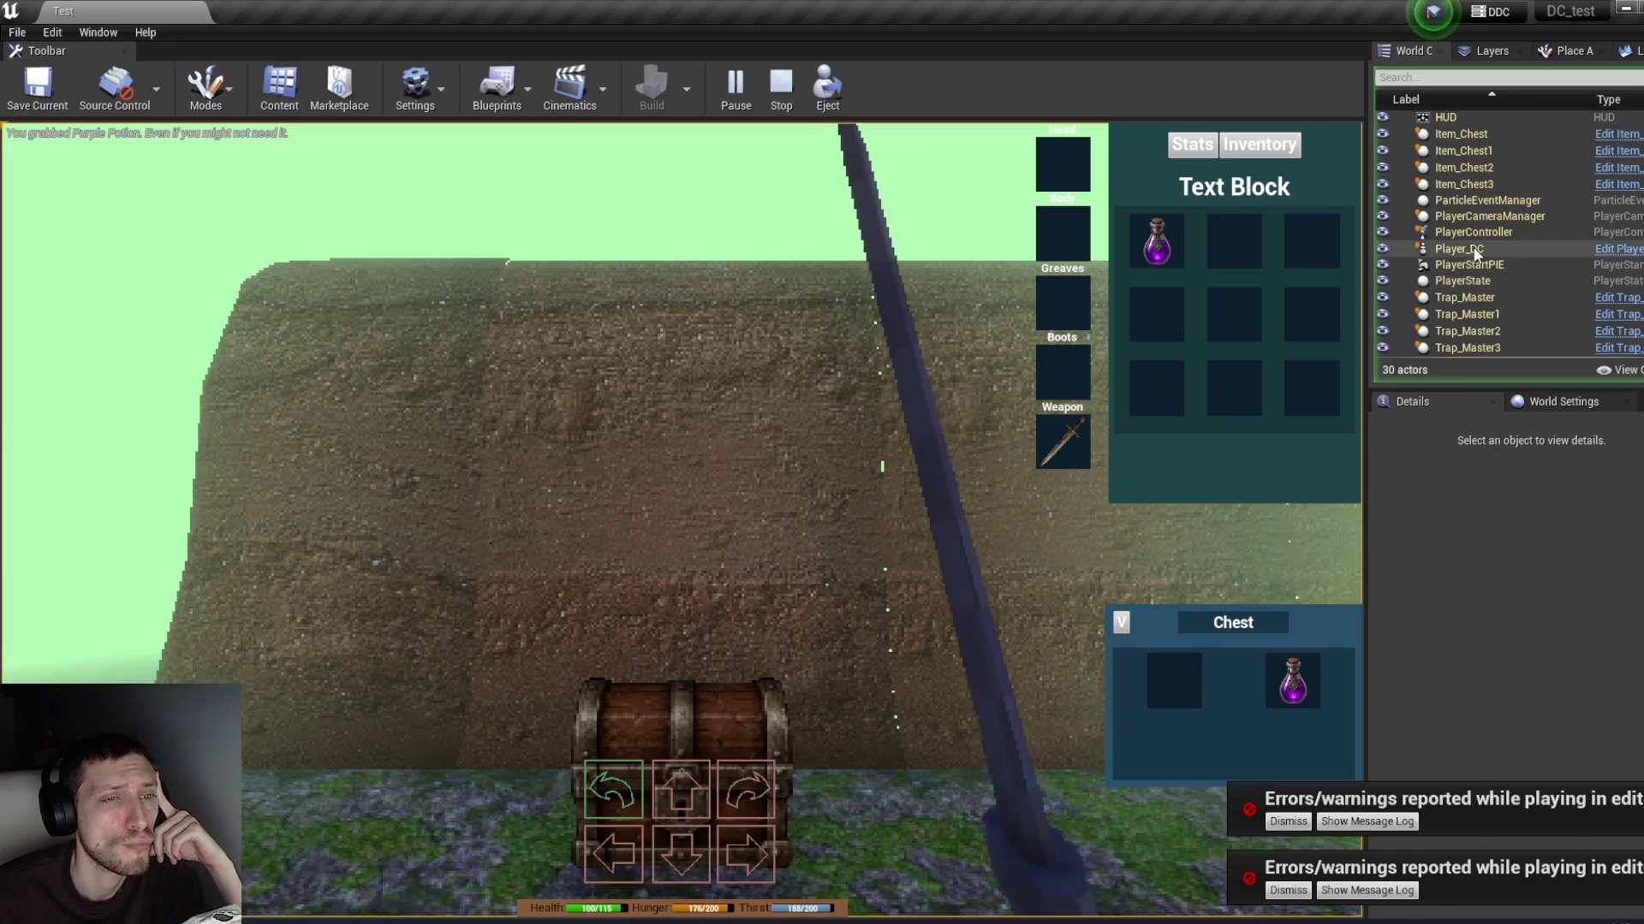
left_click(1508, 623)
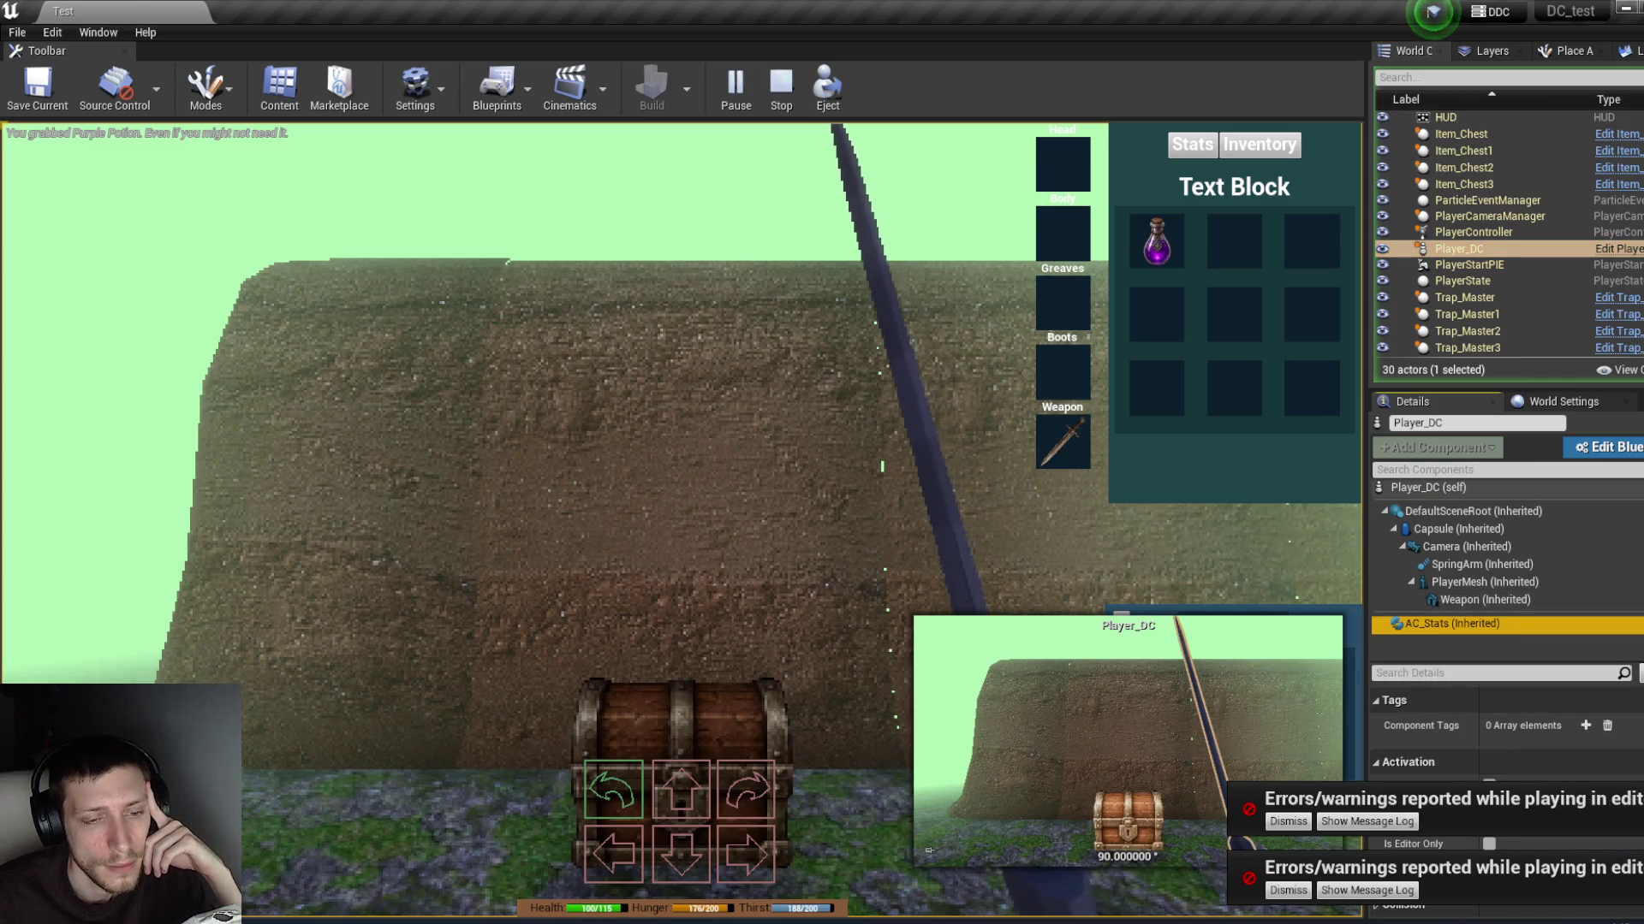
left_click(1378, 722)
left_click(1386, 744)
scroll(1387, 744, "down", 5)
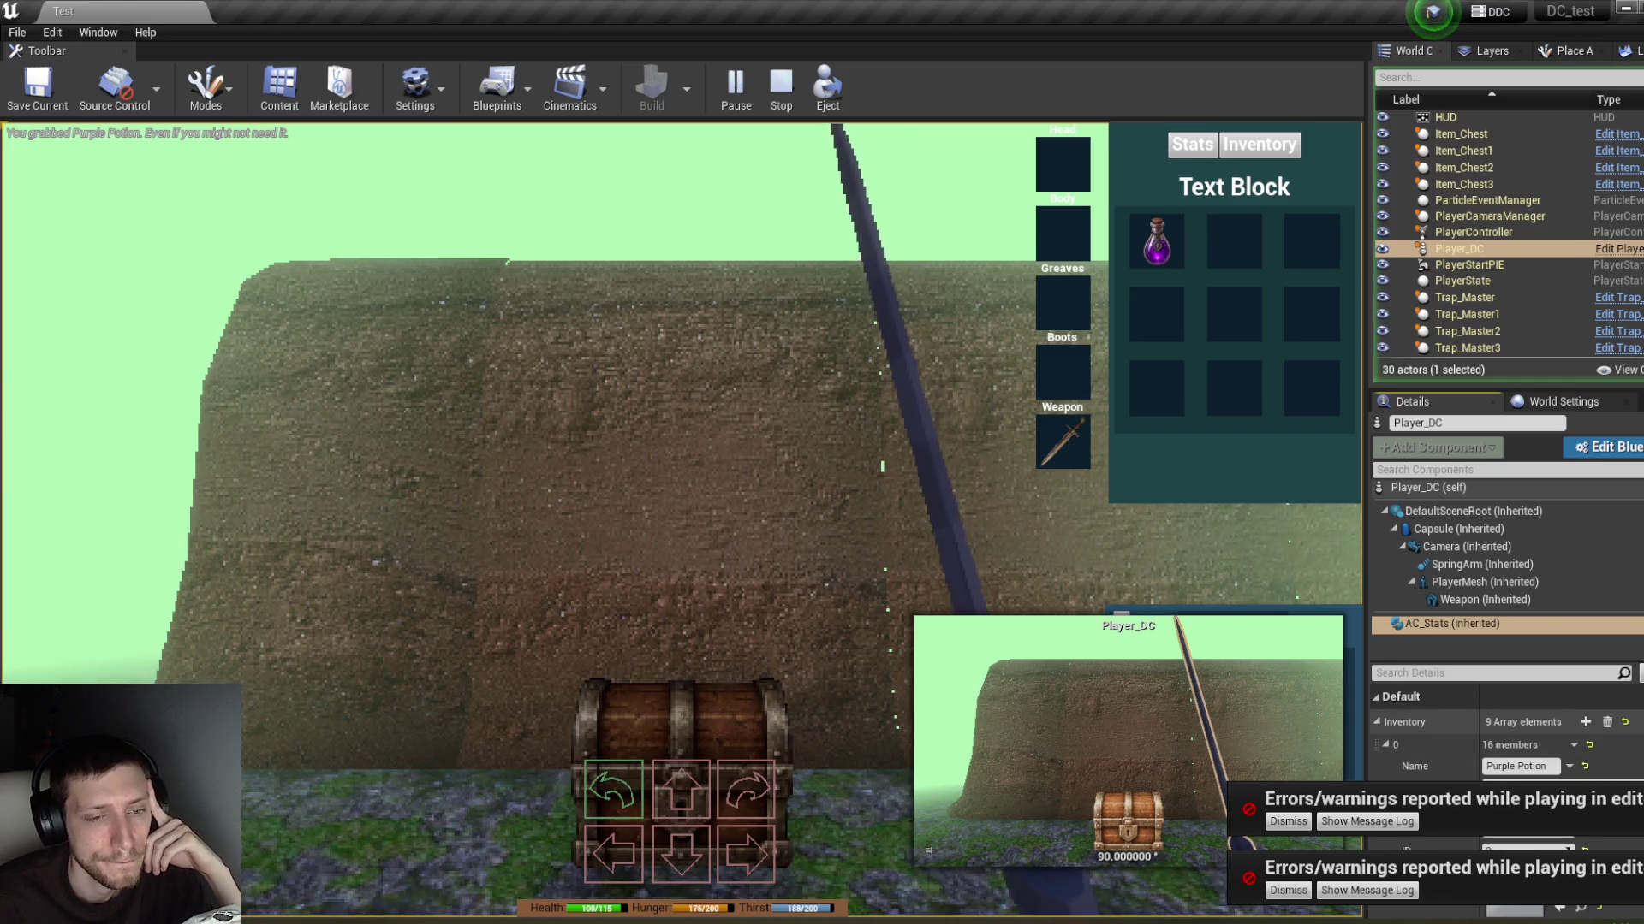
scroll(1507, 728, "down", 3)
scroll(1507, 732, "up", 8)
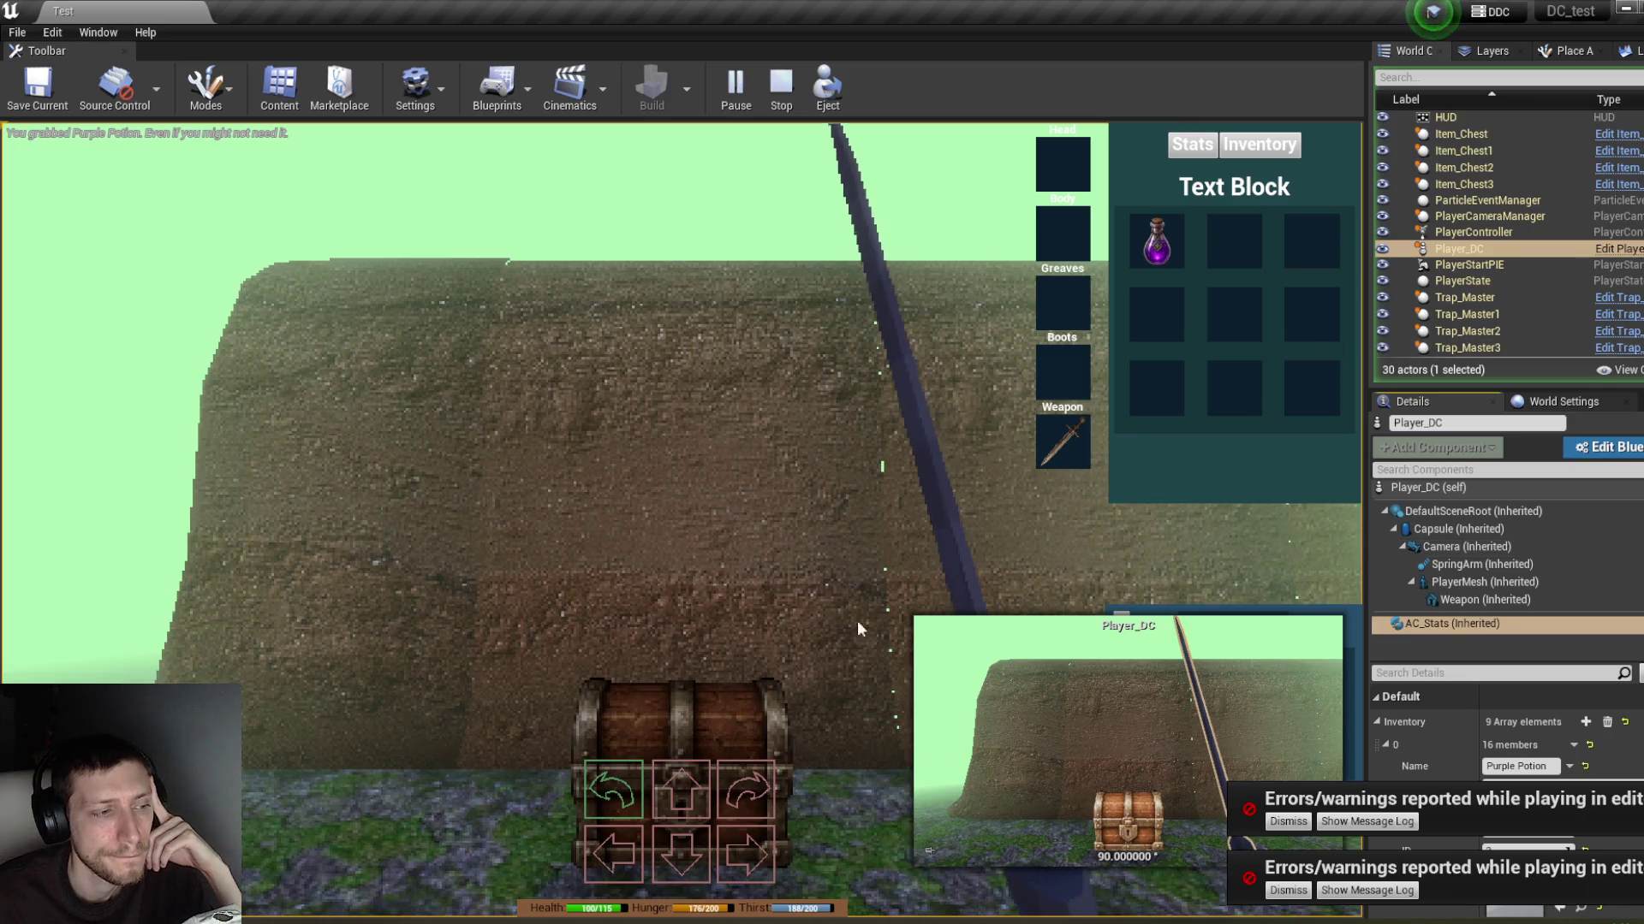
left_click(842, 114)
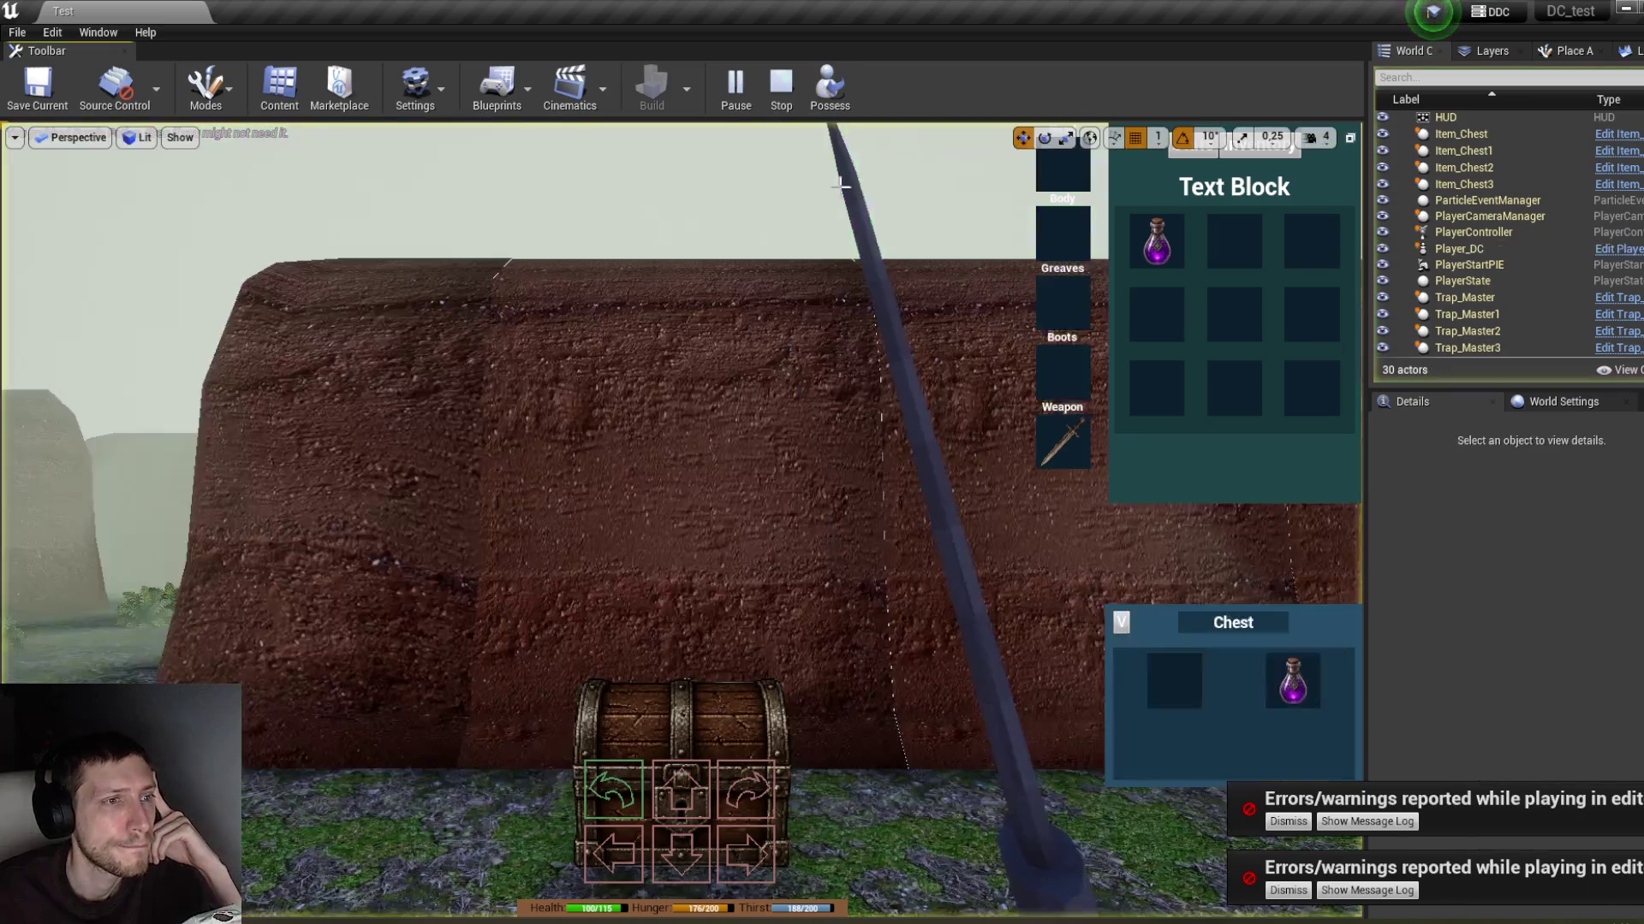
left_click(680, 736)
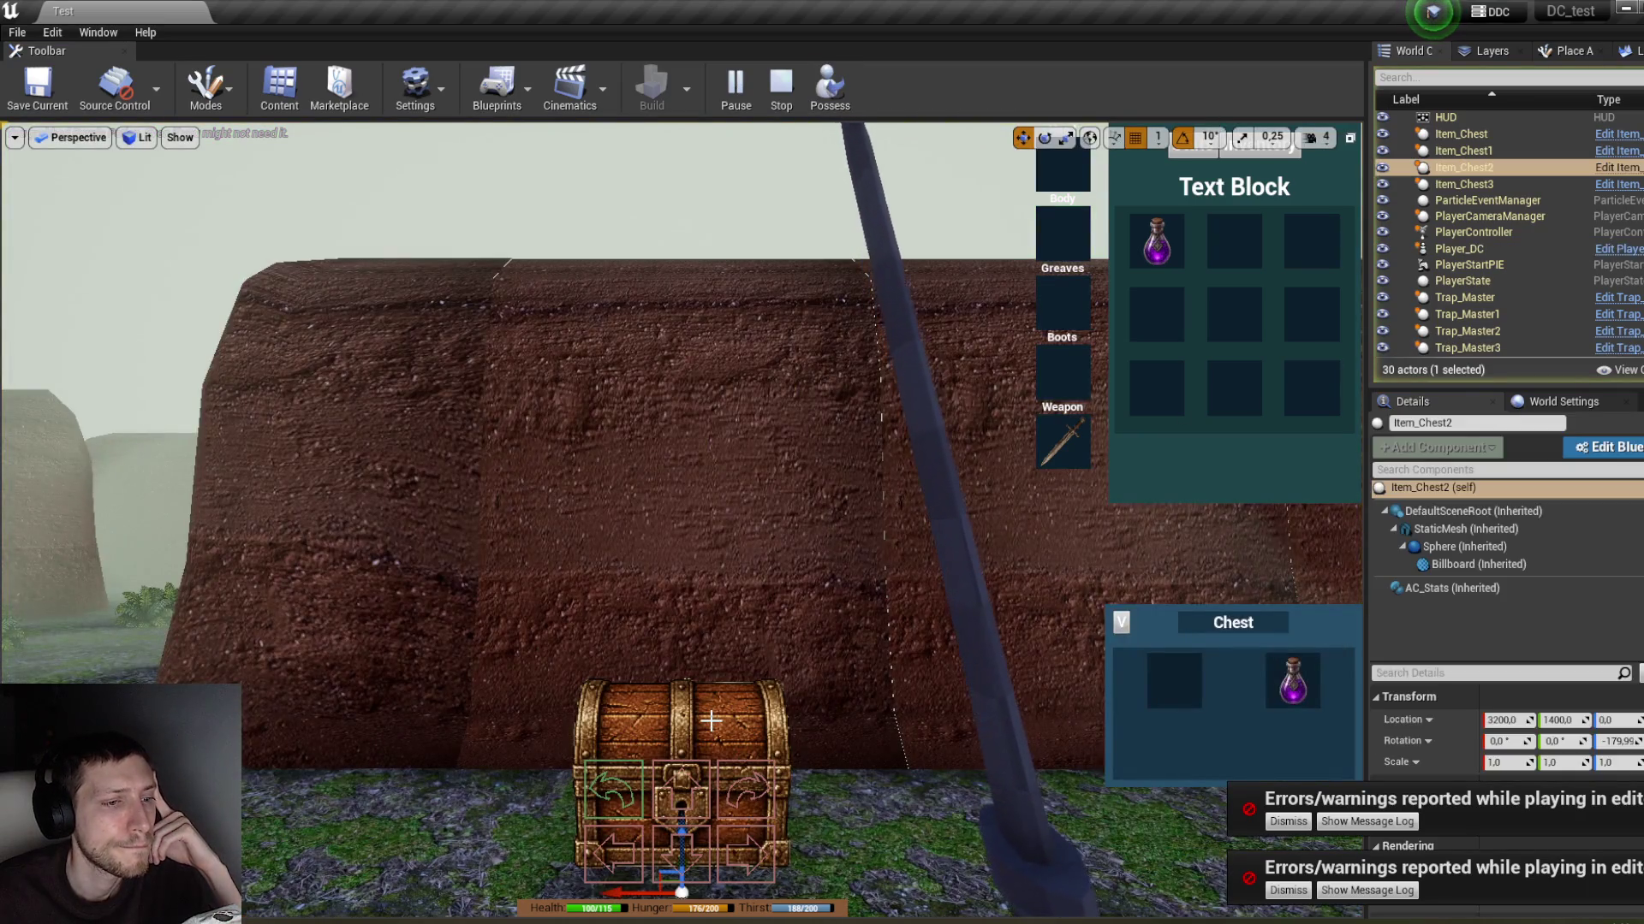
left_click(1433, 588)
scroll(1506, 736, "down", 5)
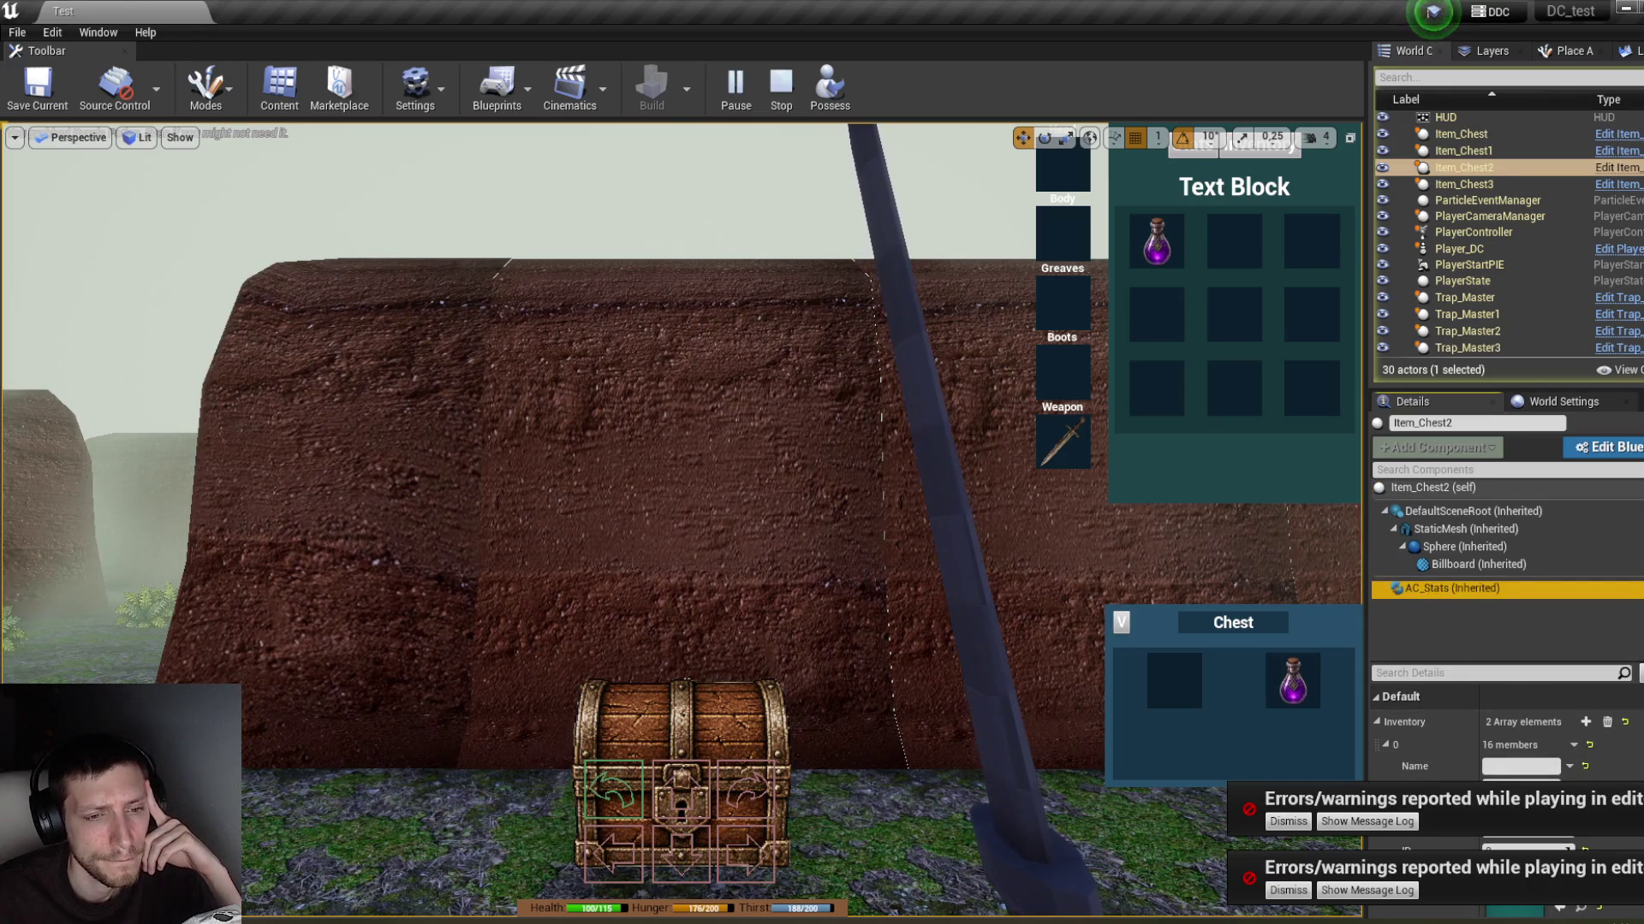
scroll(1507, 736, "up", 3)
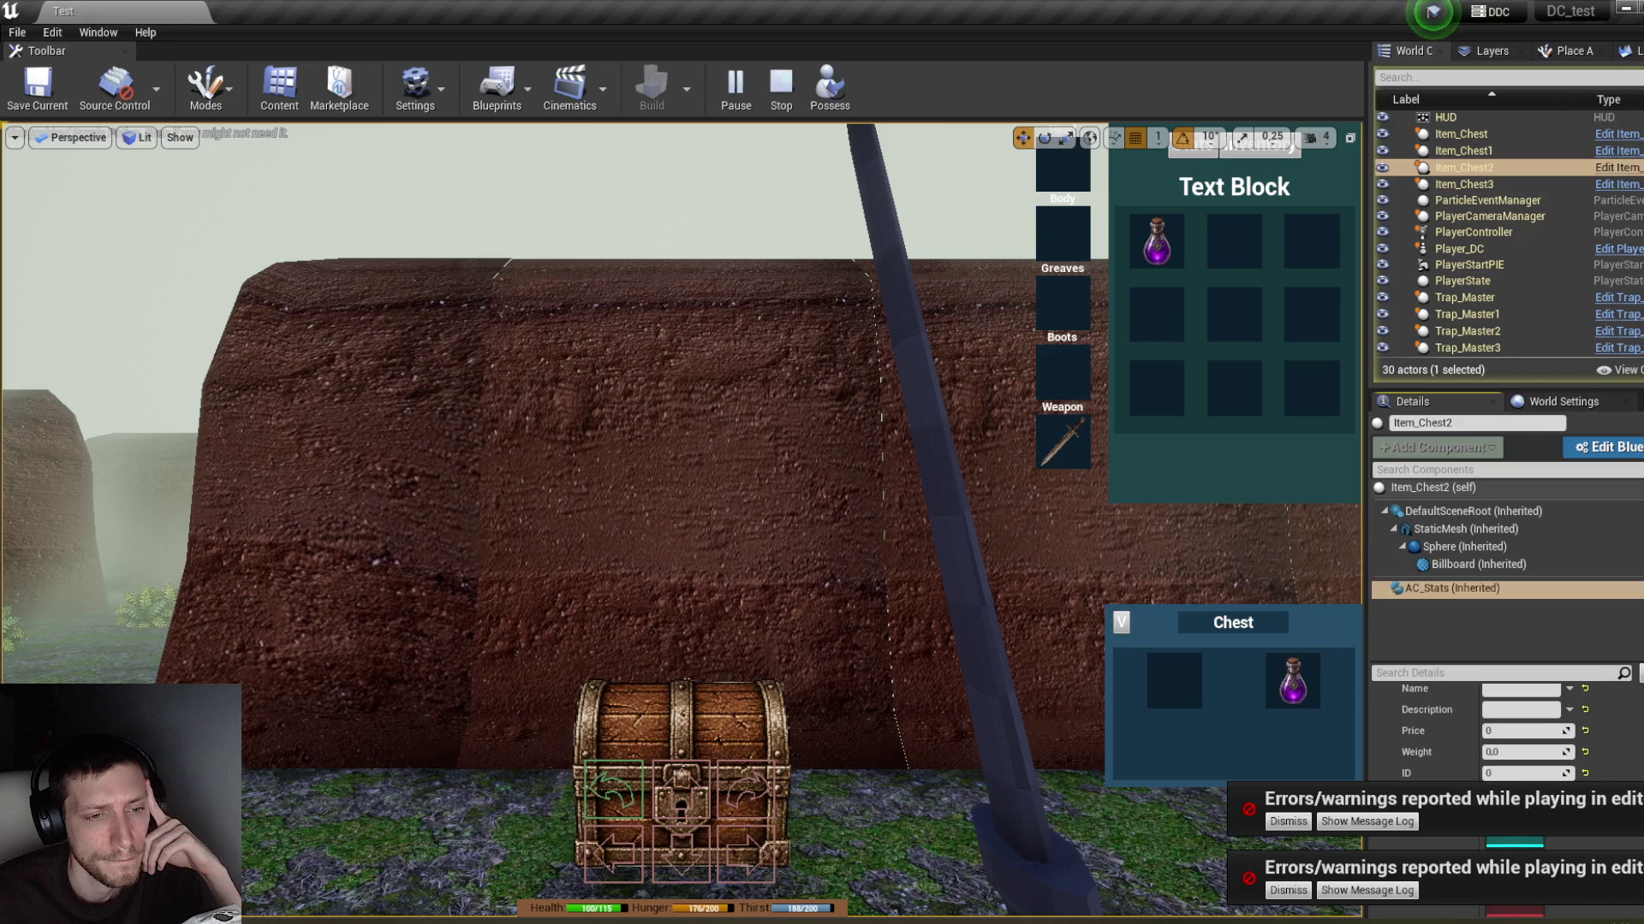
scroll(1506, 736, "down", 5)
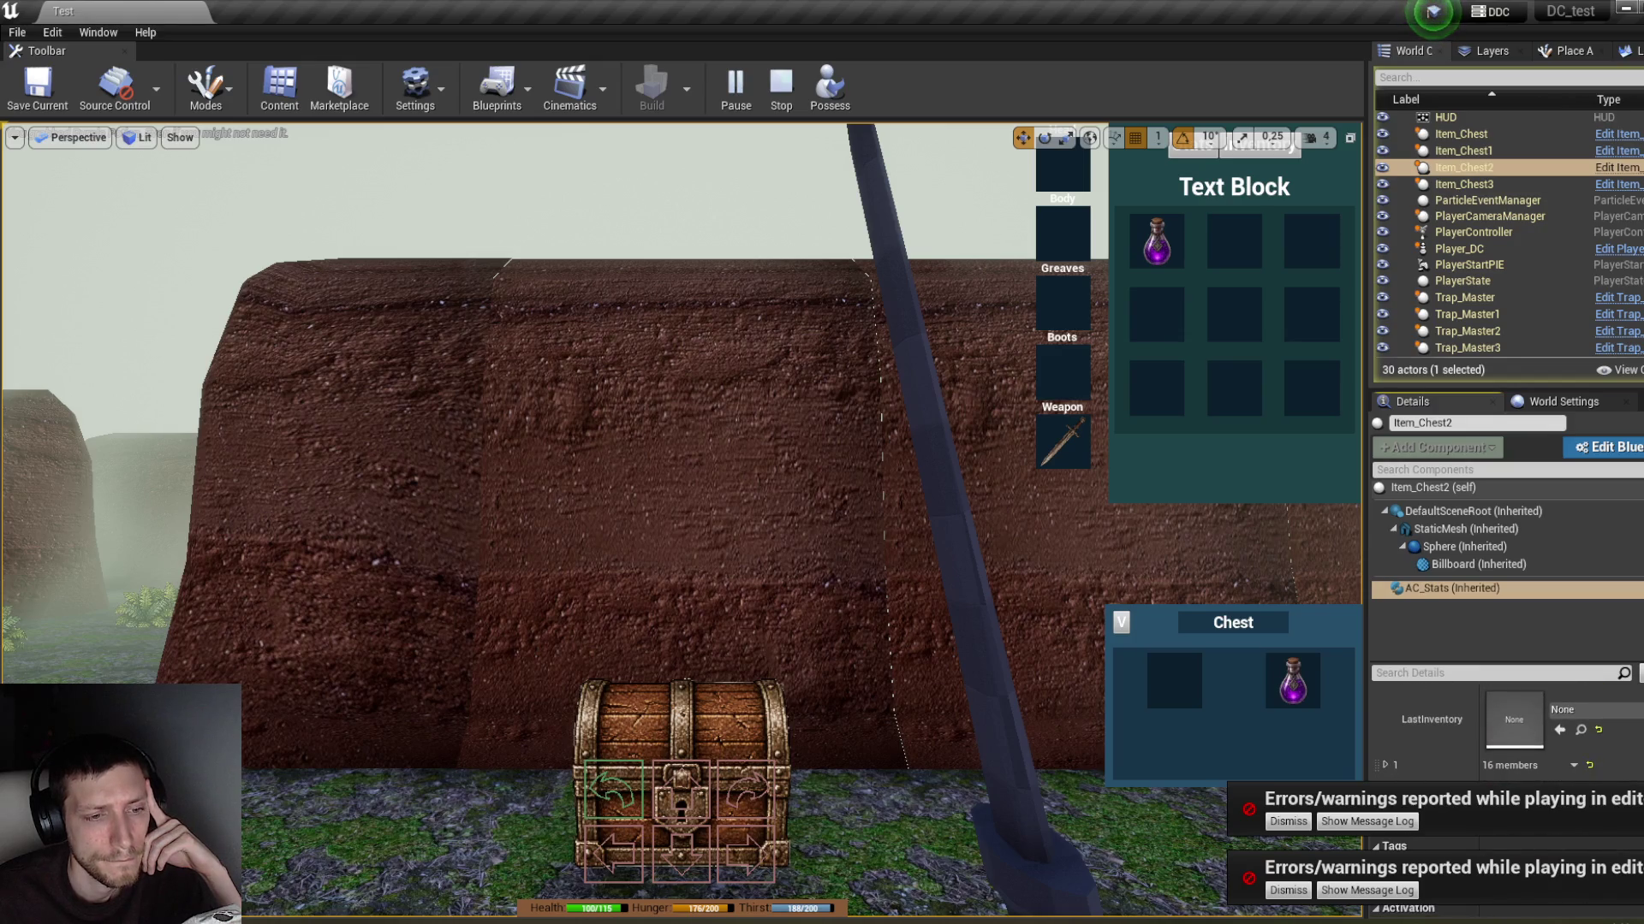
left_click(1385, 765)
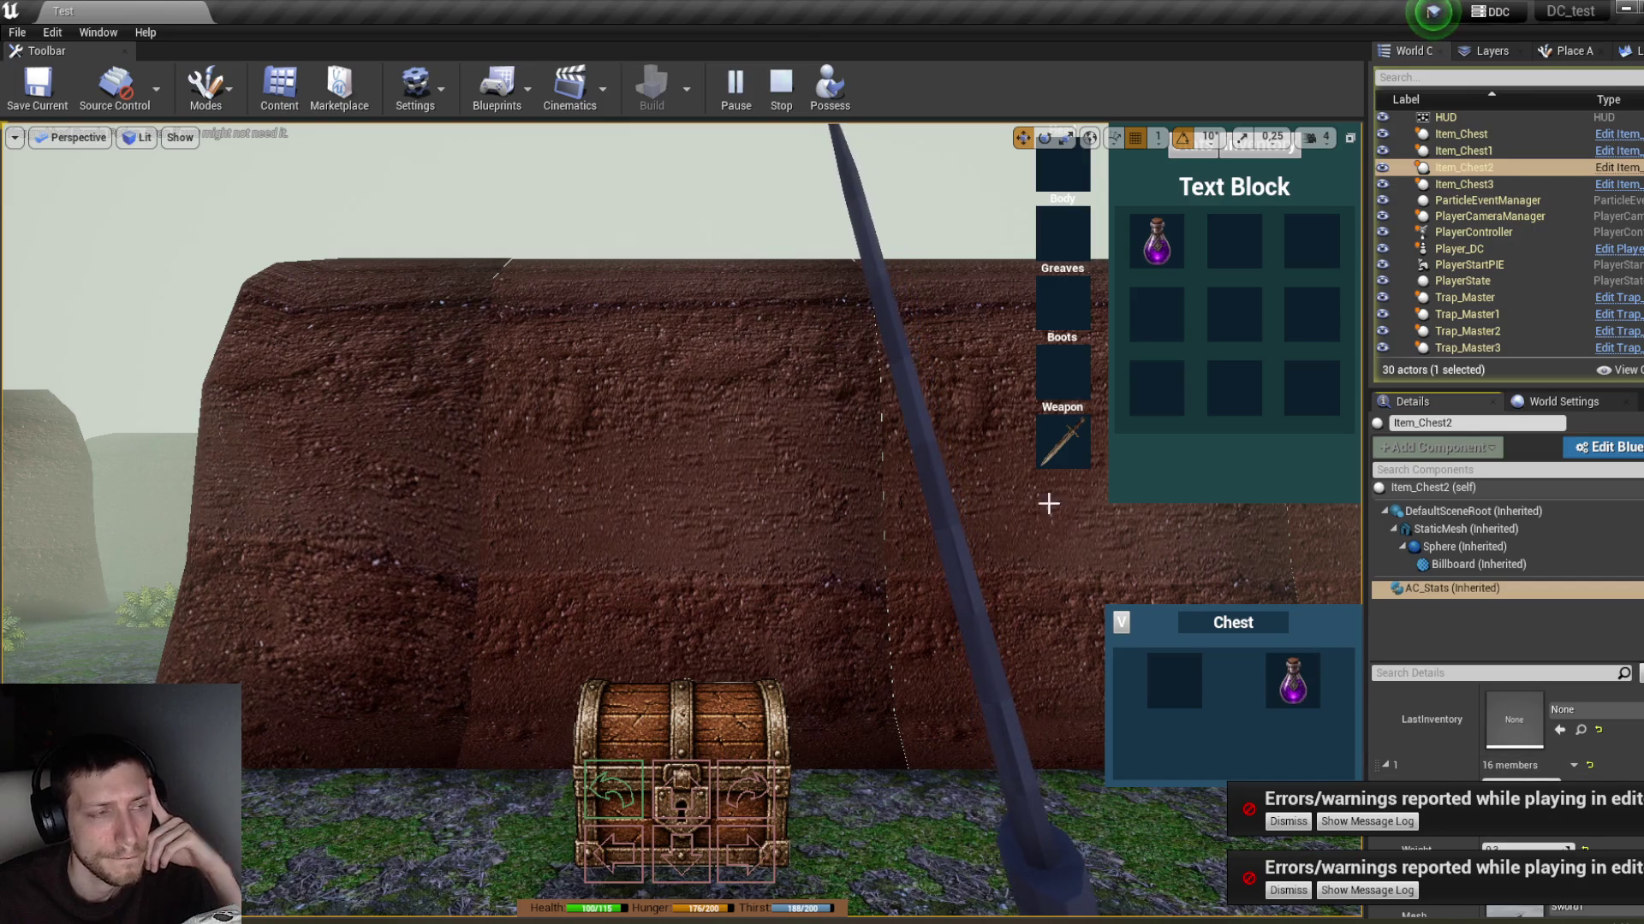
left_click(878, 337)
left_click_drag(1156, 241, 1186, 680)
Step: Drop a potion into the chest's first slot and toggle between the Stats and Inventory panels
left_click(1122, 621)
left_click(1123, 572)
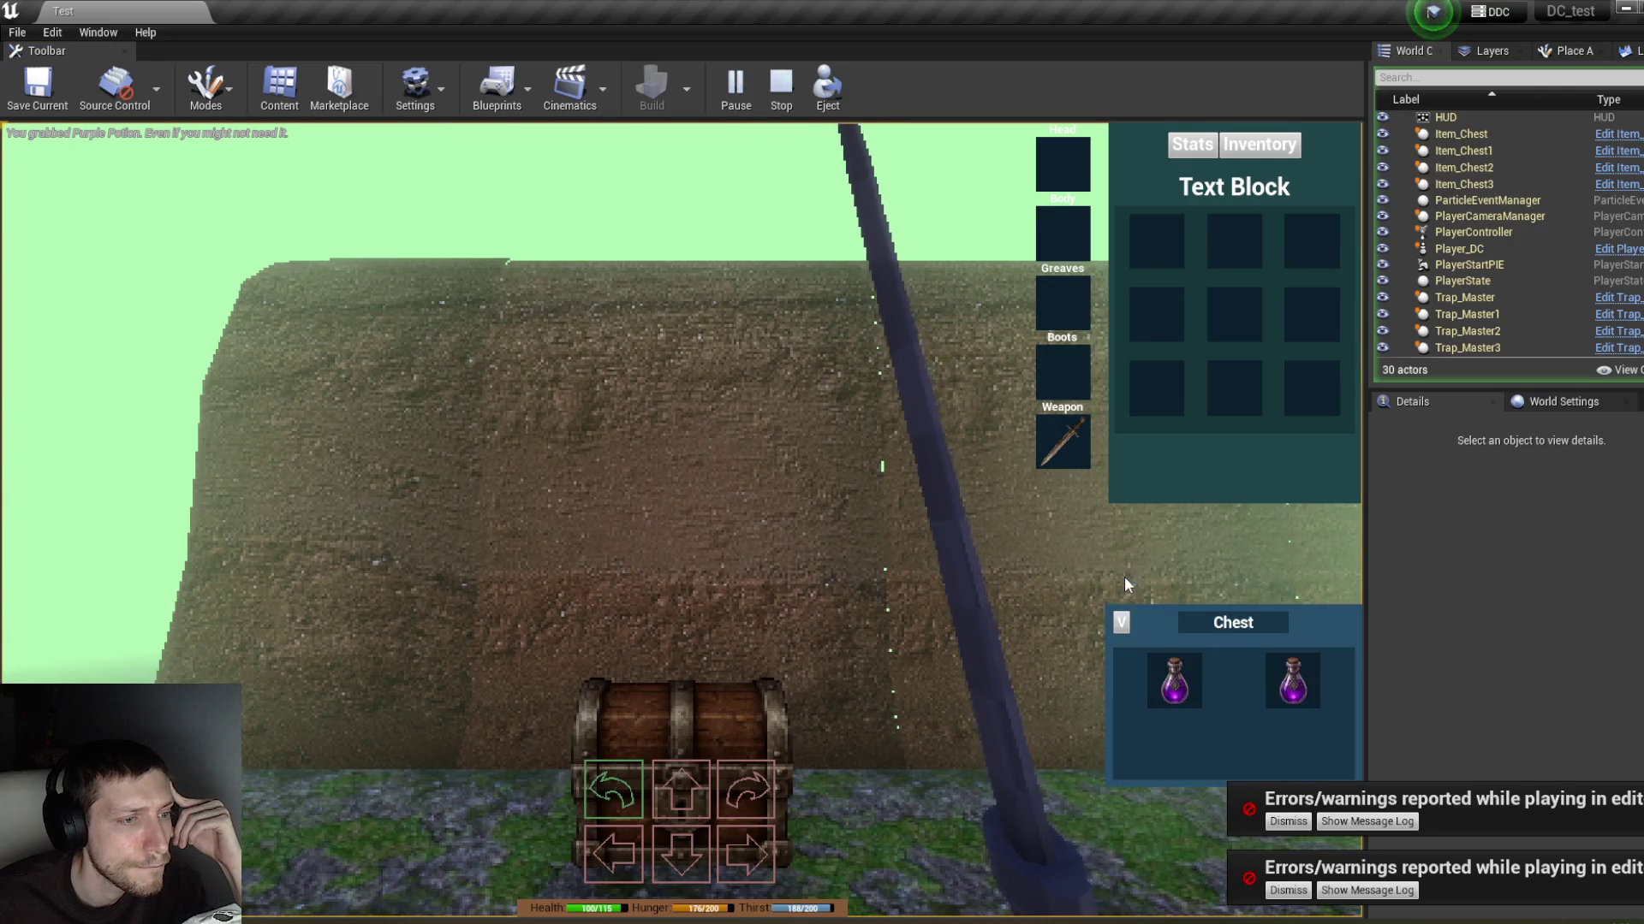
left_click(1188, 147)
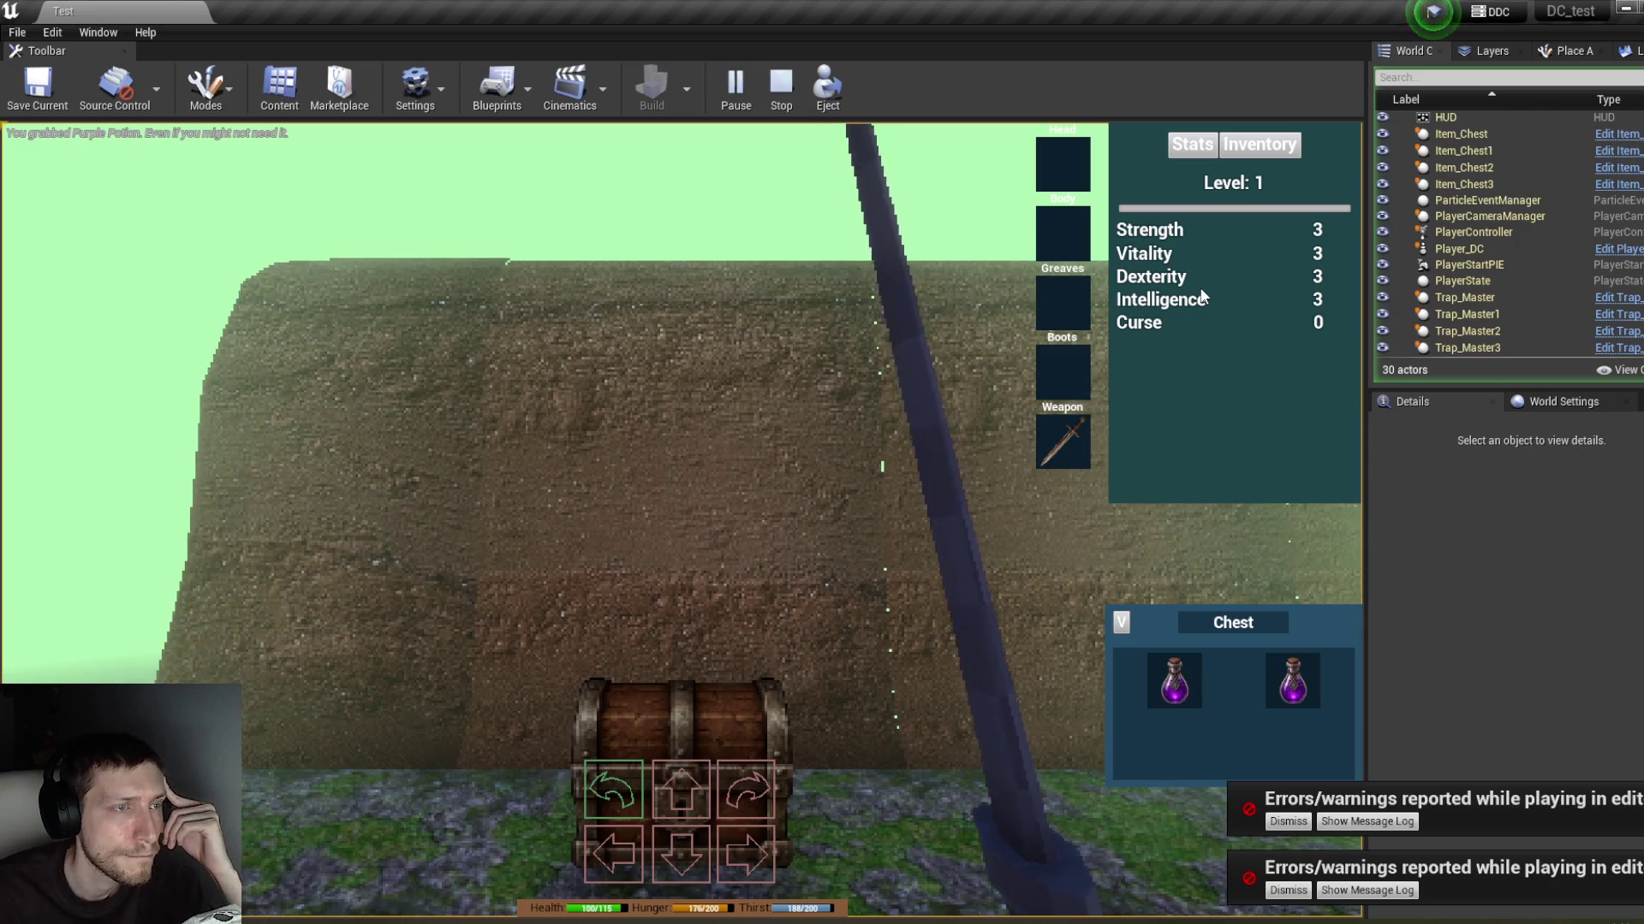
left_click(1258, 144)
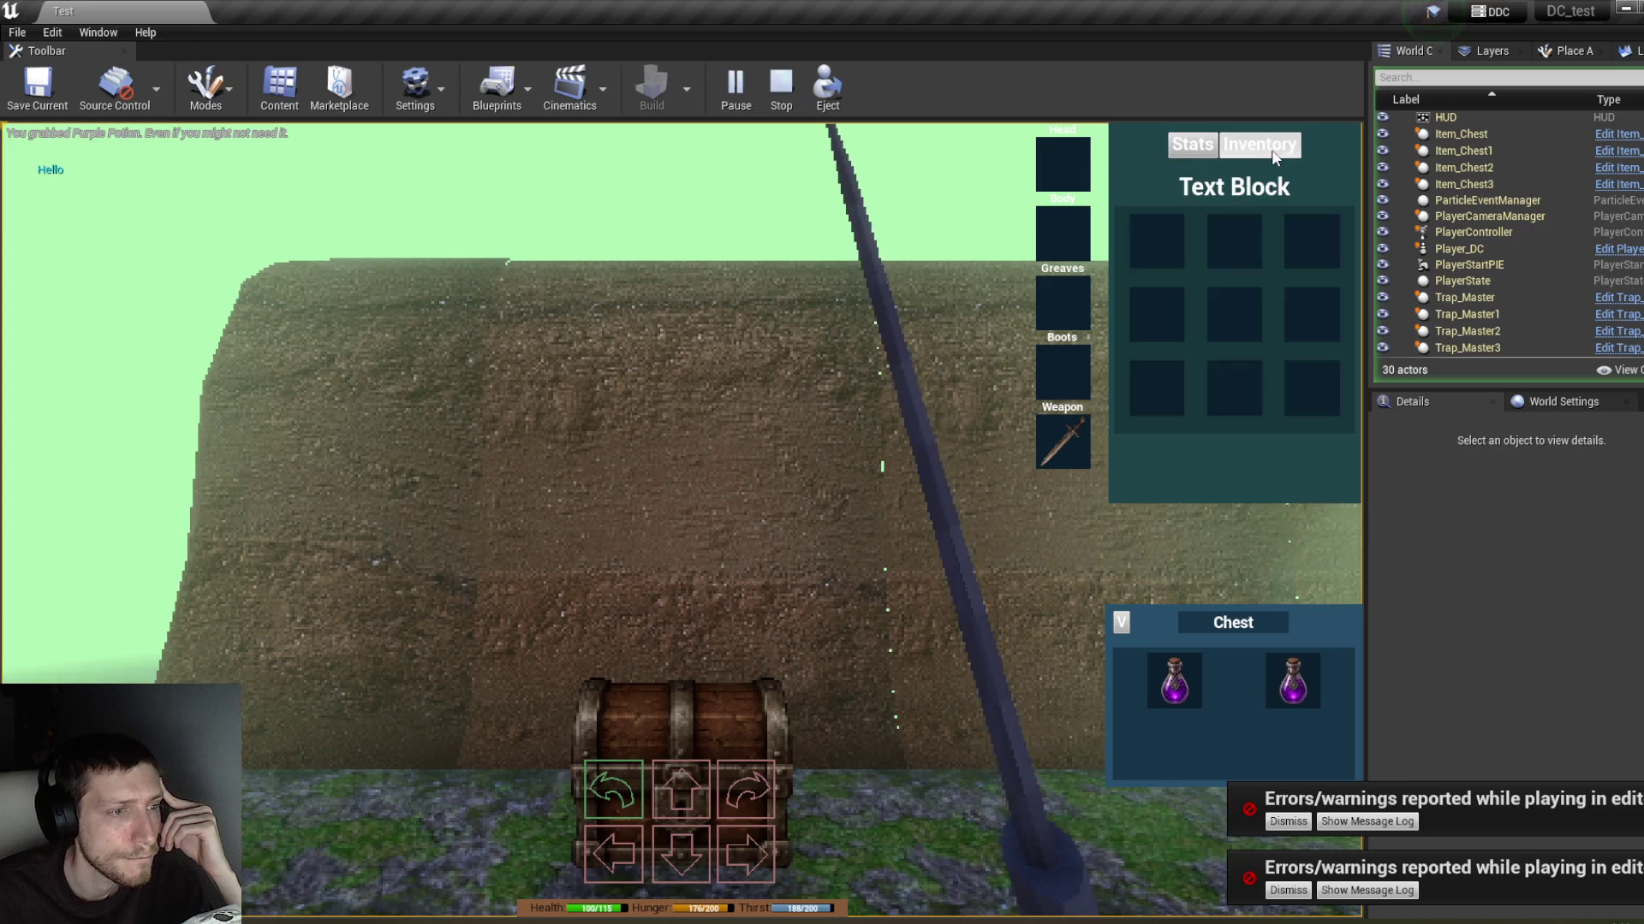
left_click(1211, 153)
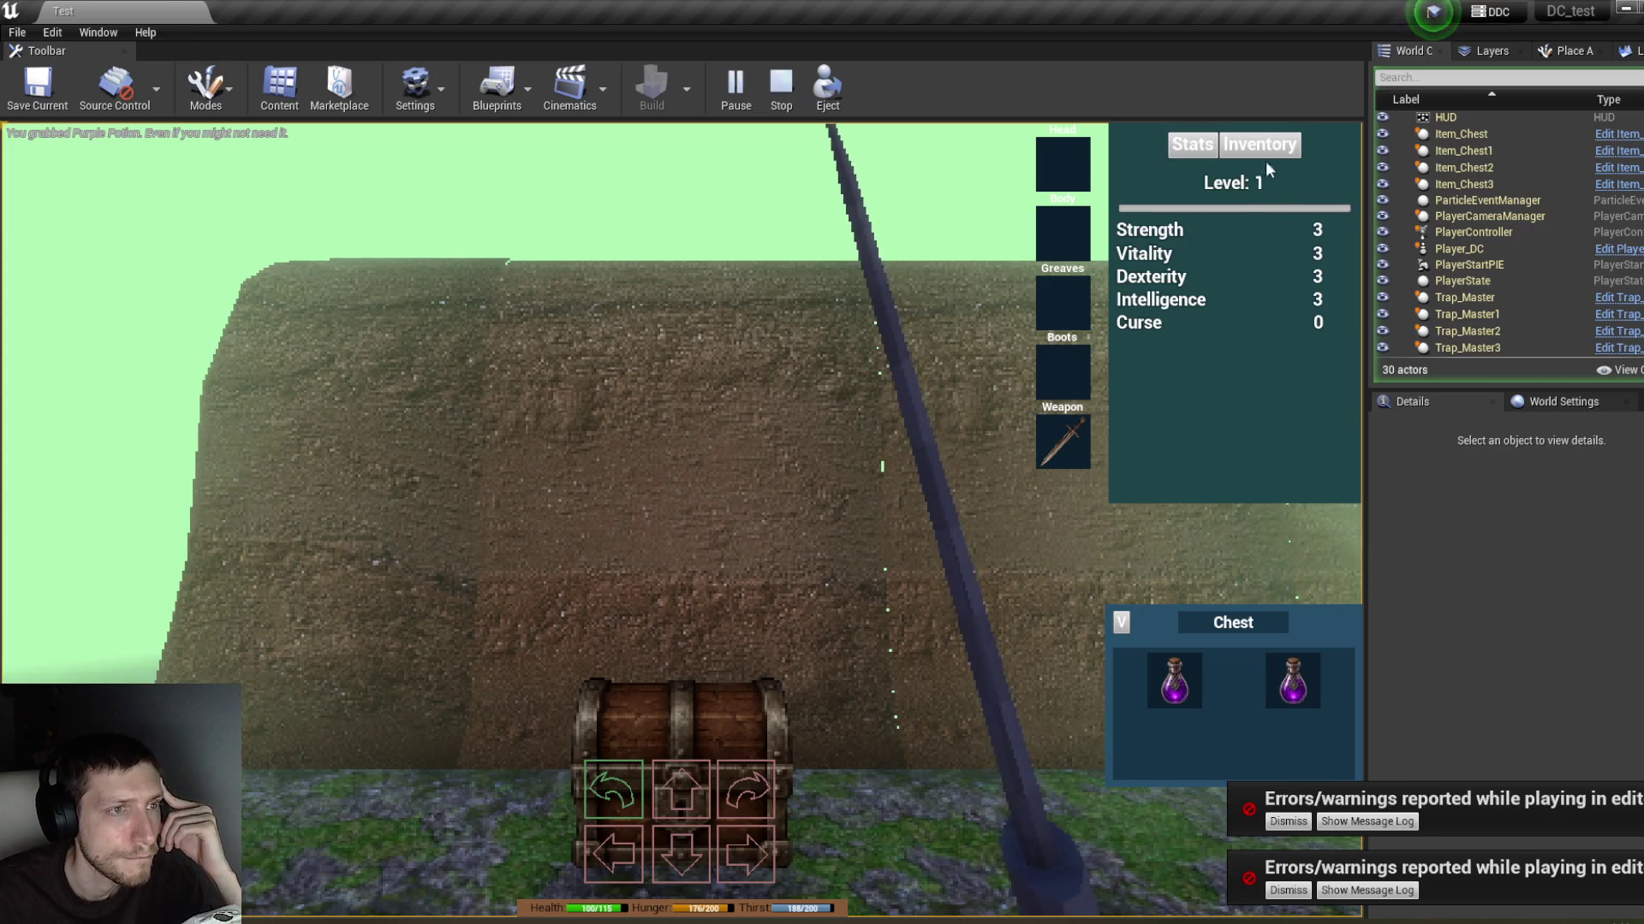
left_click(1269, 151)
Step: Move a potion from the chest into the inventory and back, rechecking the chest panel
left_click_drag(1189, 676, 1190, 428)
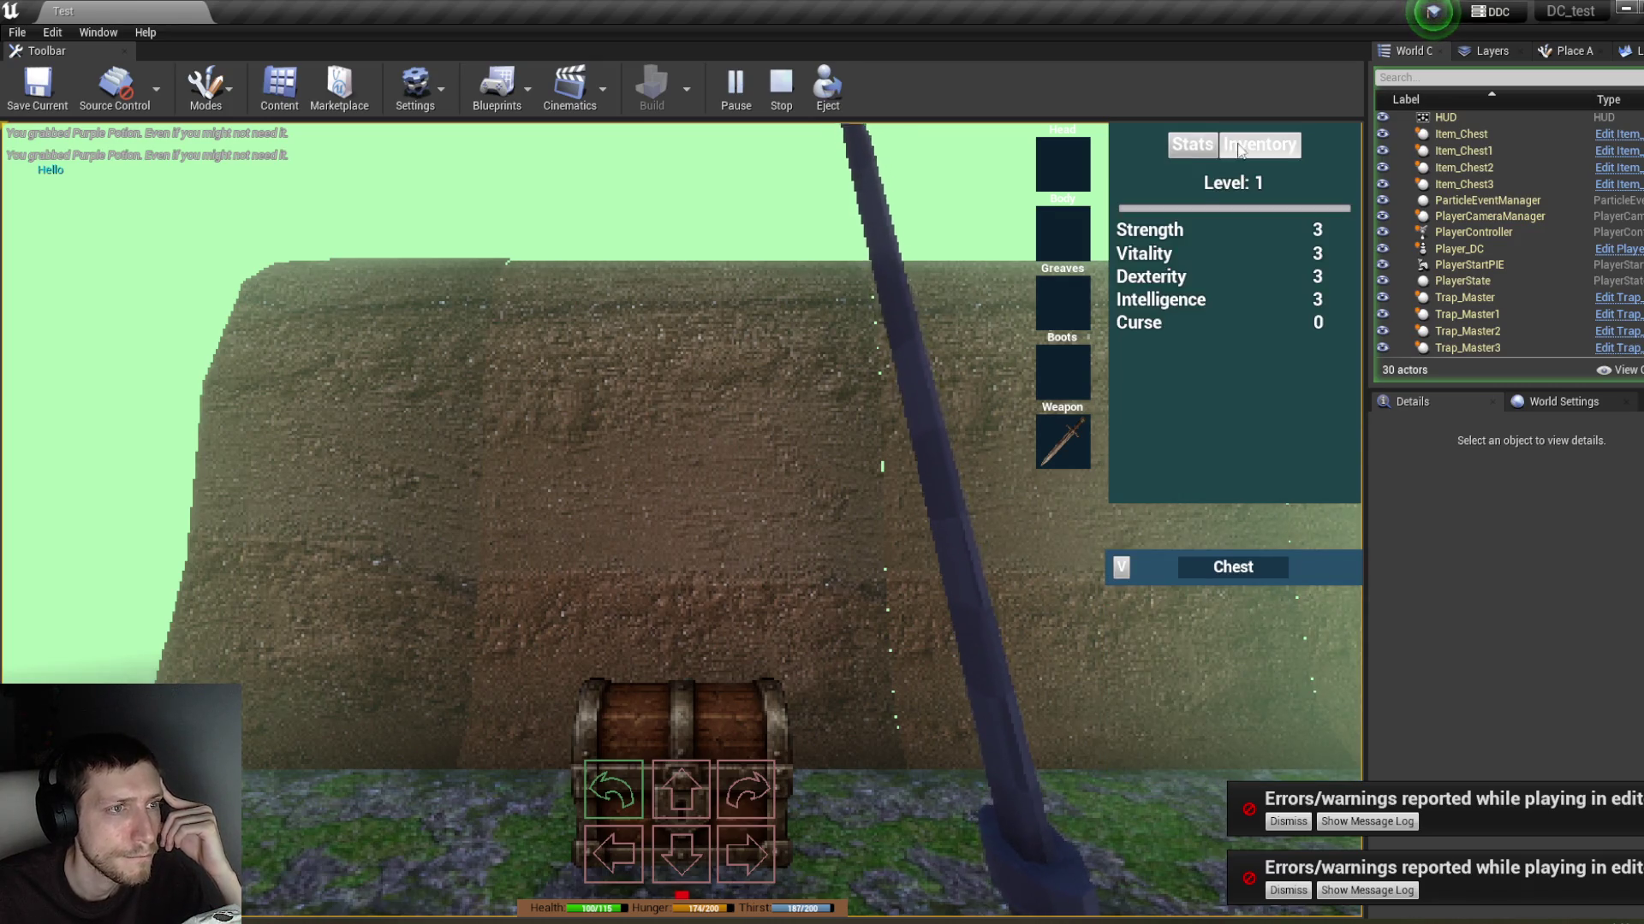
left_click(1121, 568)
left_click(1121, 568)
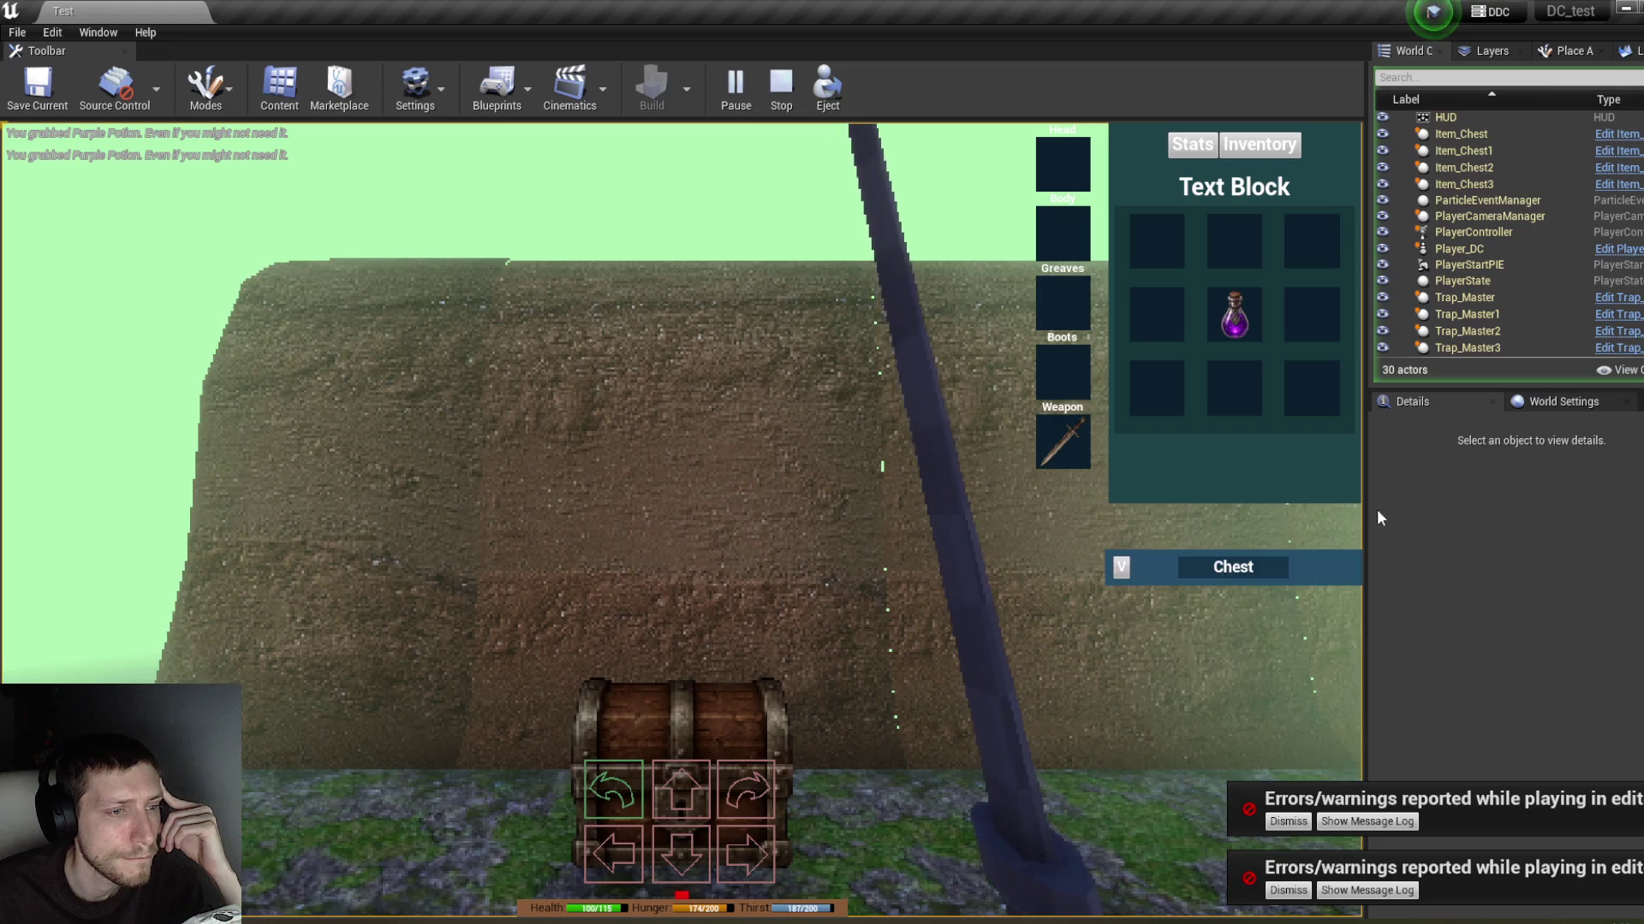
mouse_move(1248, 302)
left_click(1123, 569)
mouse_move(1243, 335)
left_mouse_down()
mouse_move(1208, 589)
mouse_move(1173, 680)
left_mouse_up()
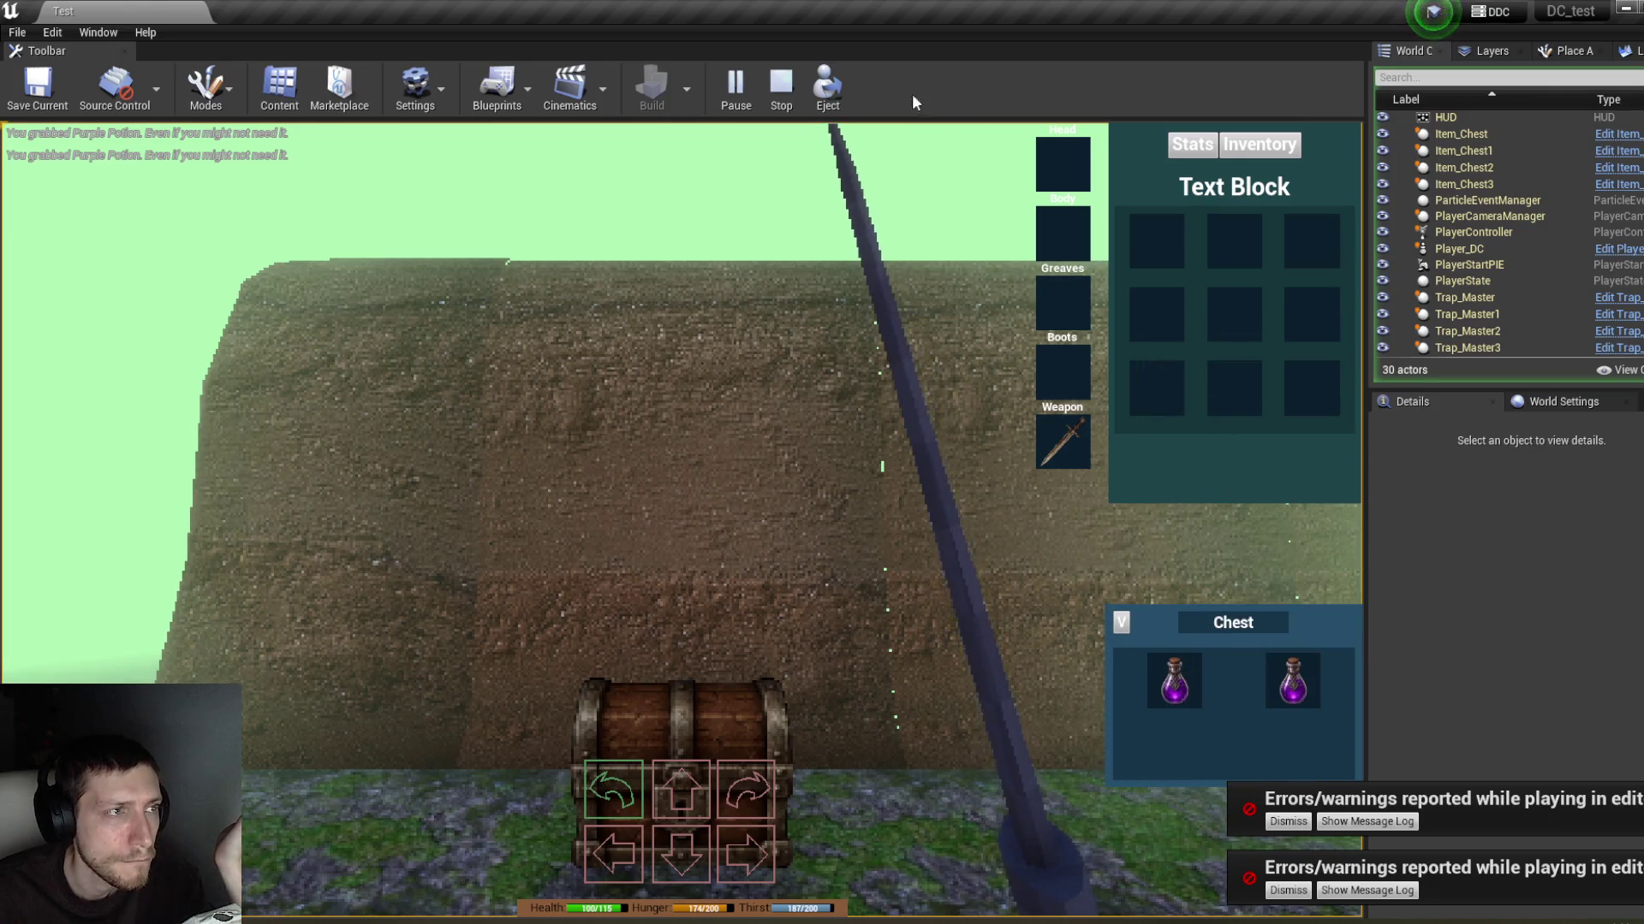
left_click(1121, 623)
left_click(1123, 567)
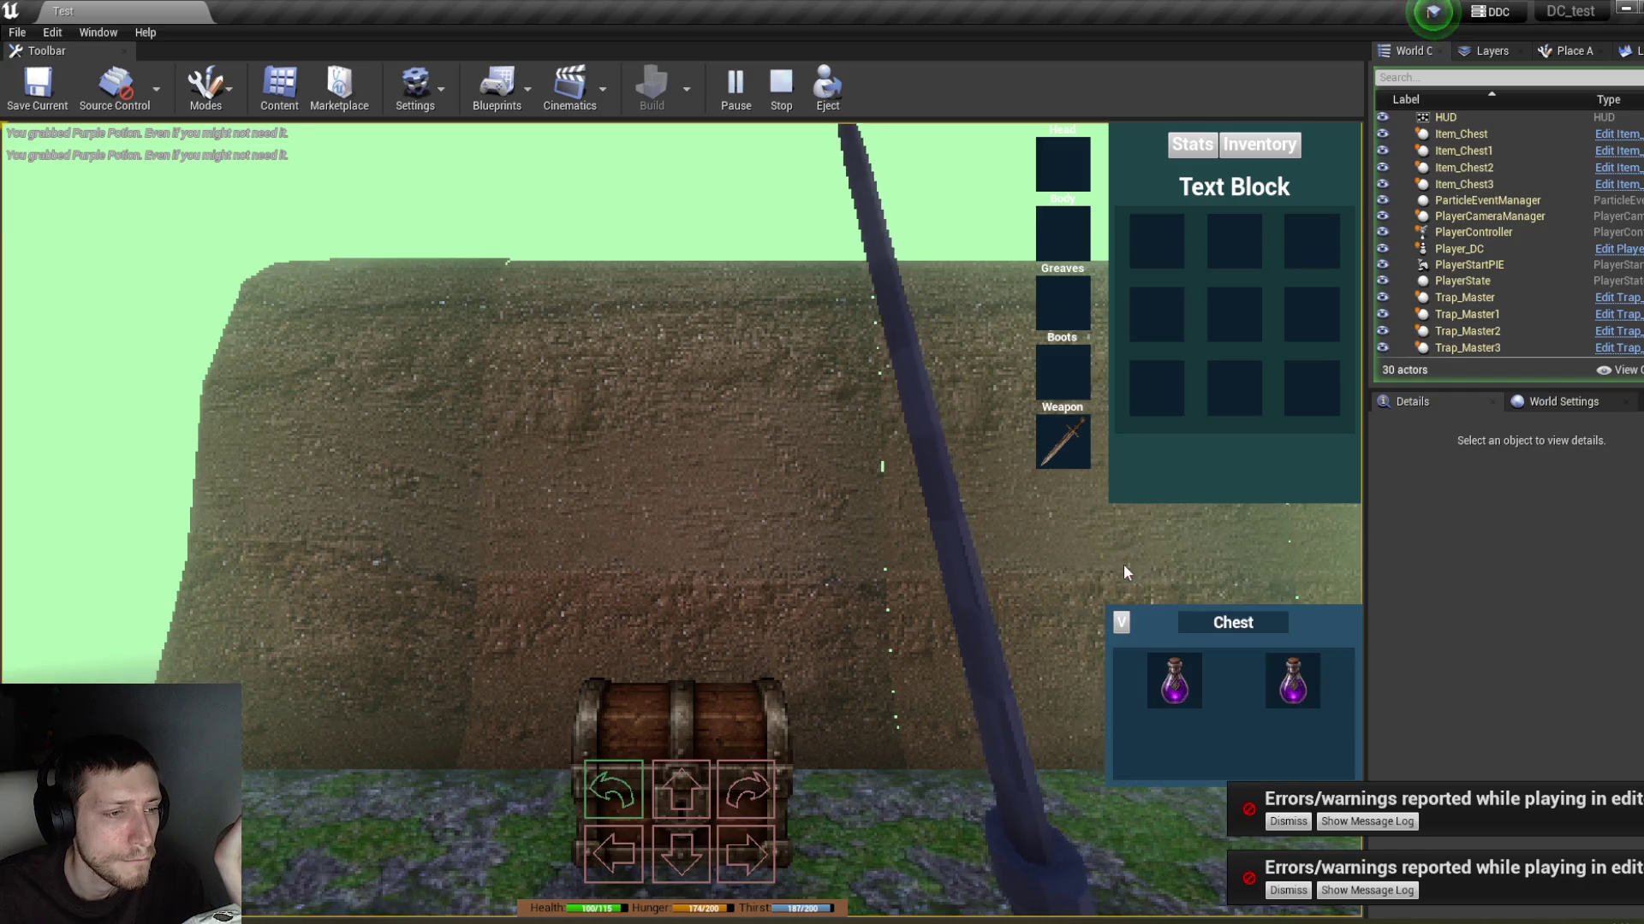
Step: Drag the chest's left potion onto the weapon slot, recheck the chest, and stop playing
mouse_move(1196, 678)
left_mouse_down()
mouse_move(1122, 466)
mouse_move(1070, 445)
left_mouse_up()
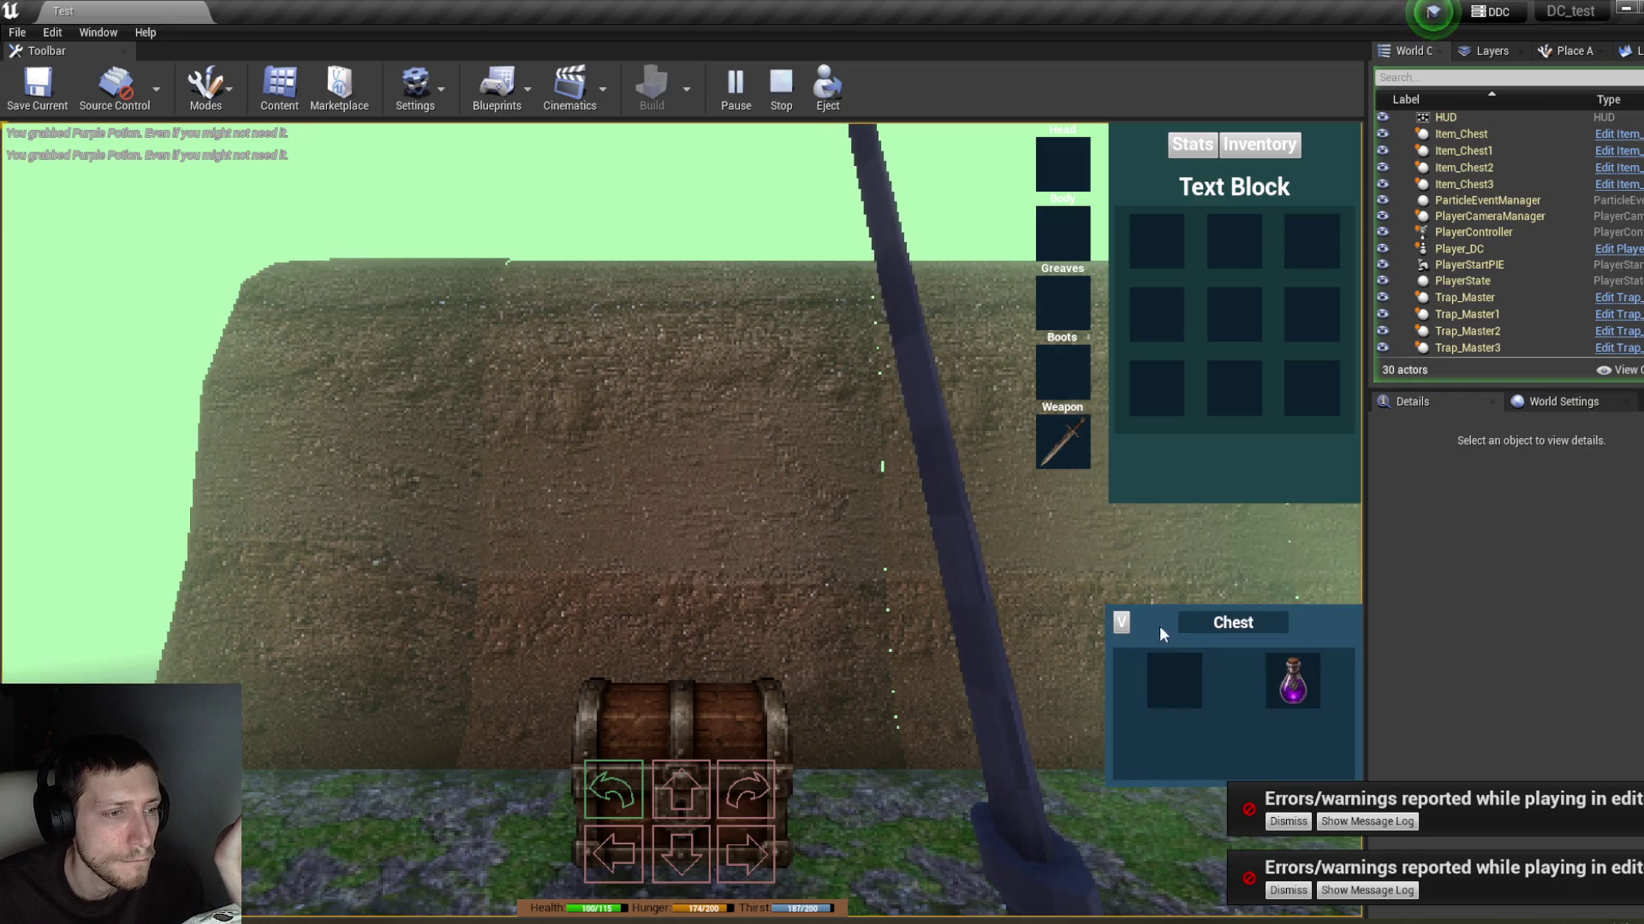
left_click(1123, 625)
left_click(1123, 567)
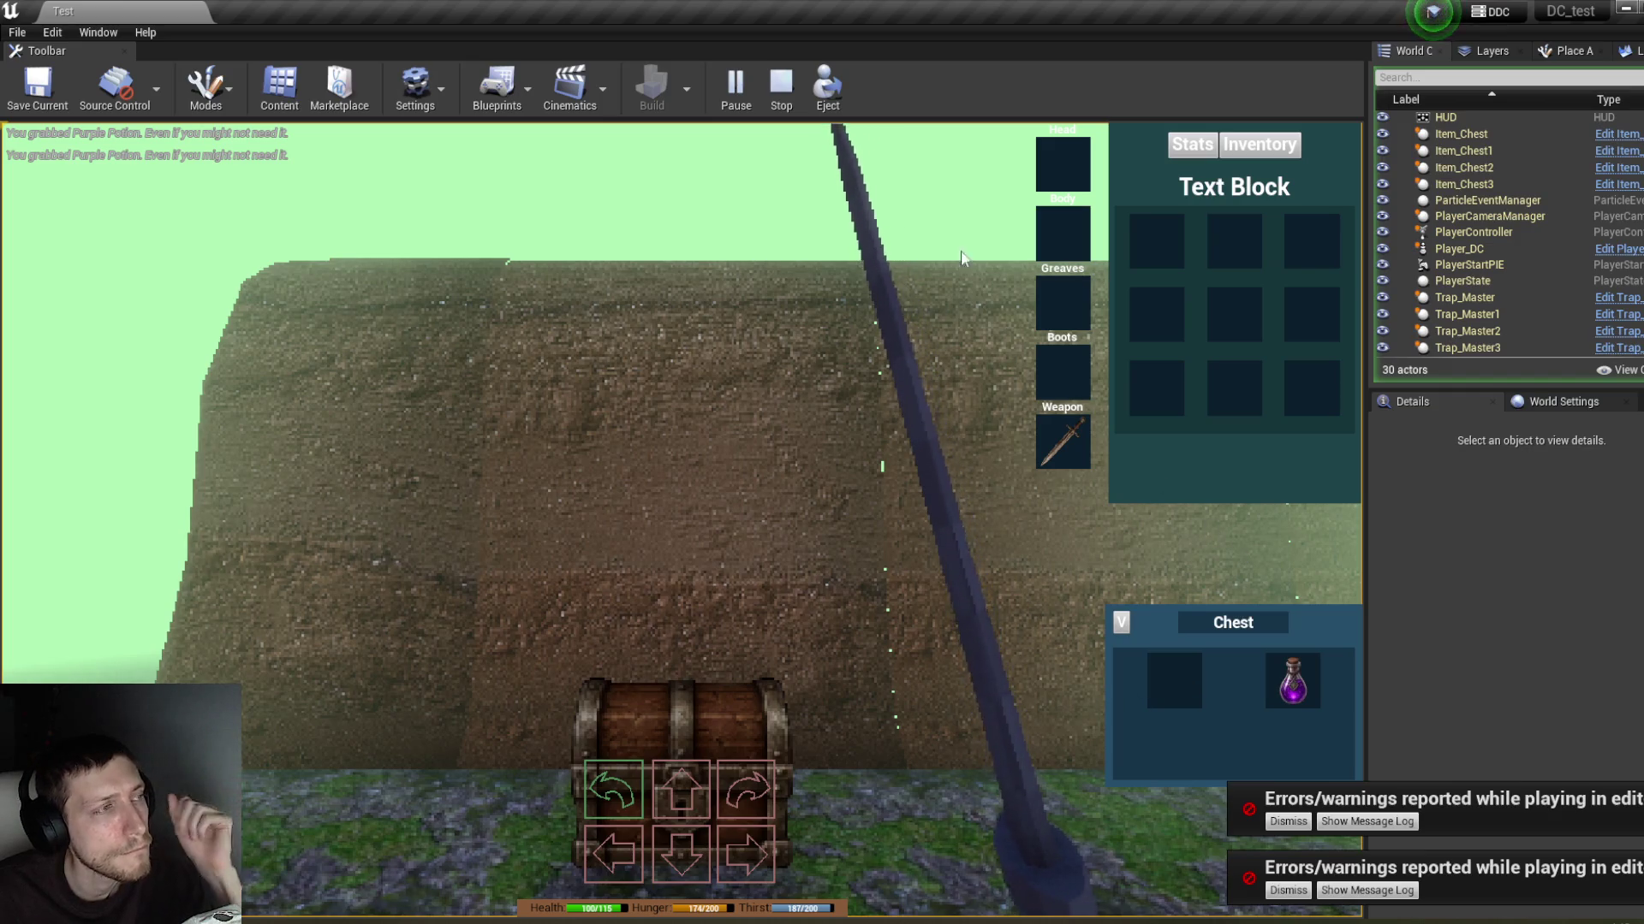
left_click(792, 103)
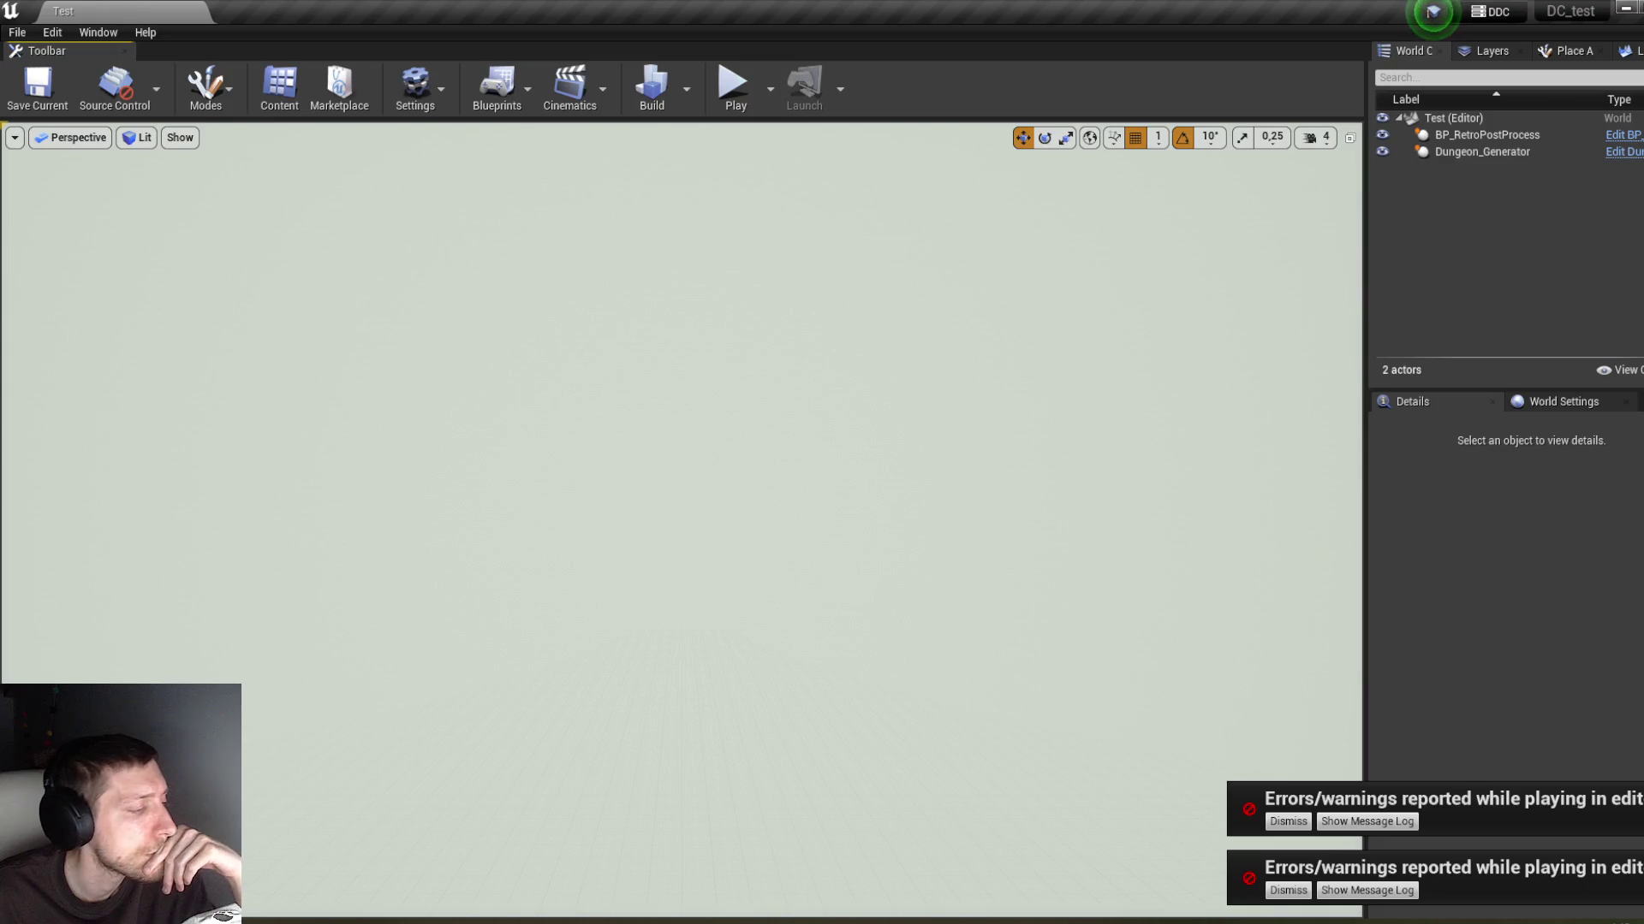
Step: Return to the InventorySlot On Drop graph and select the Break Item_Struct node feeding Add Item
mouse_move(274, 905)
left_click(487, 852)
mouse_move(721, 580)
left_mouse_down()
mouse_move(1284, 612)
mouse_move(1174, 671)
mouse_move(1020, 688)
left_mouse_up()
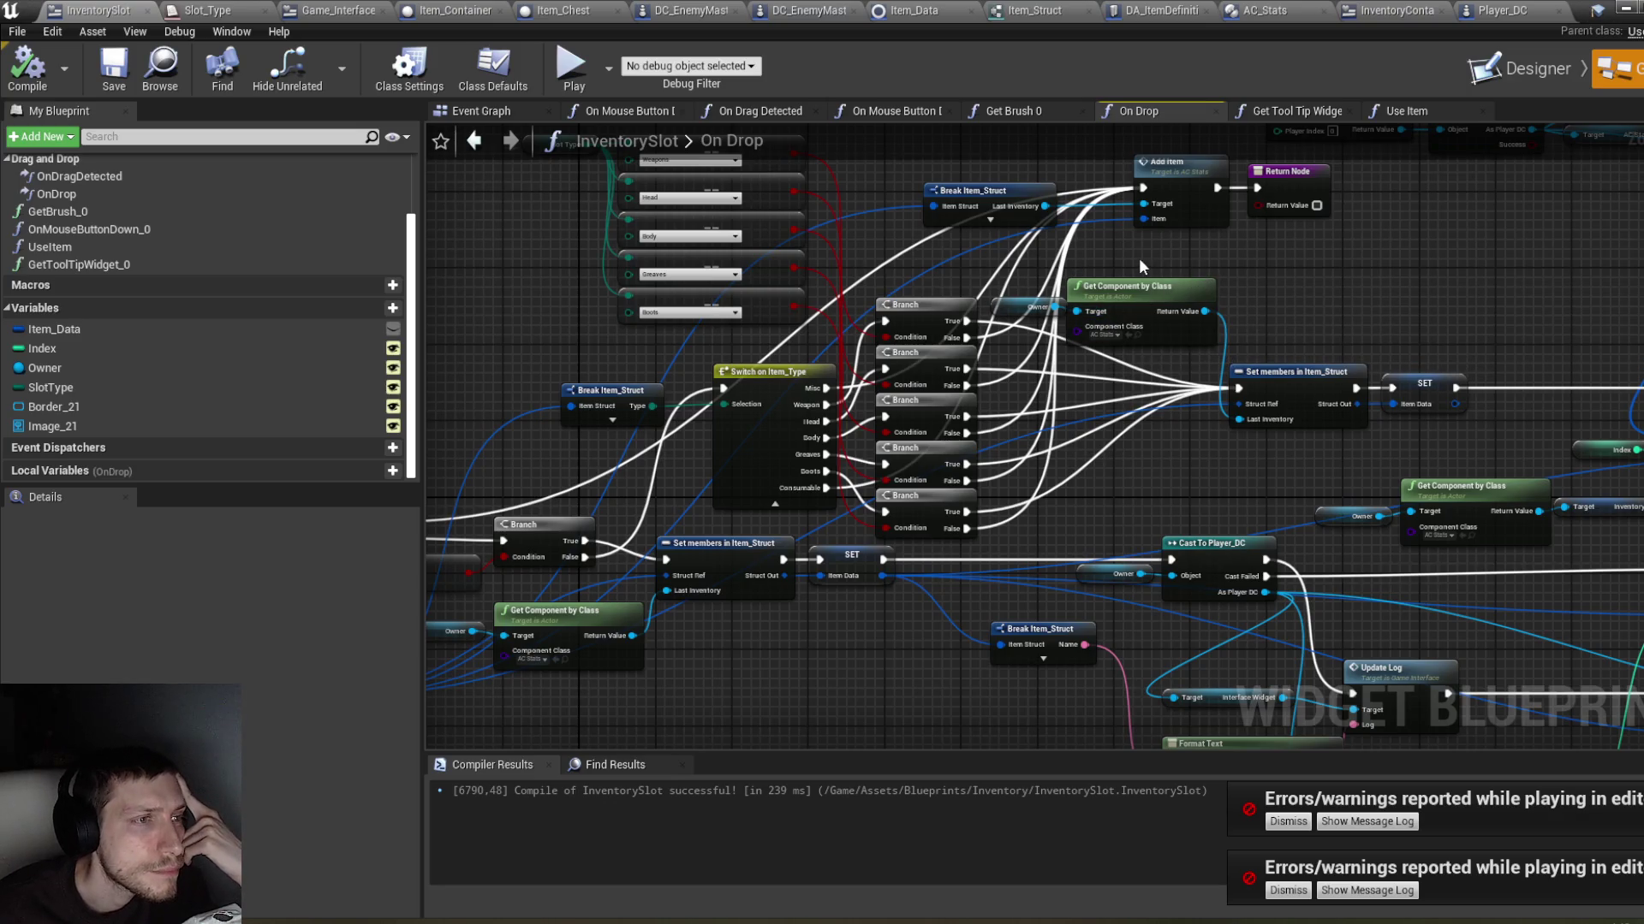
left_click_drag(1123, 253, 1189, 279)
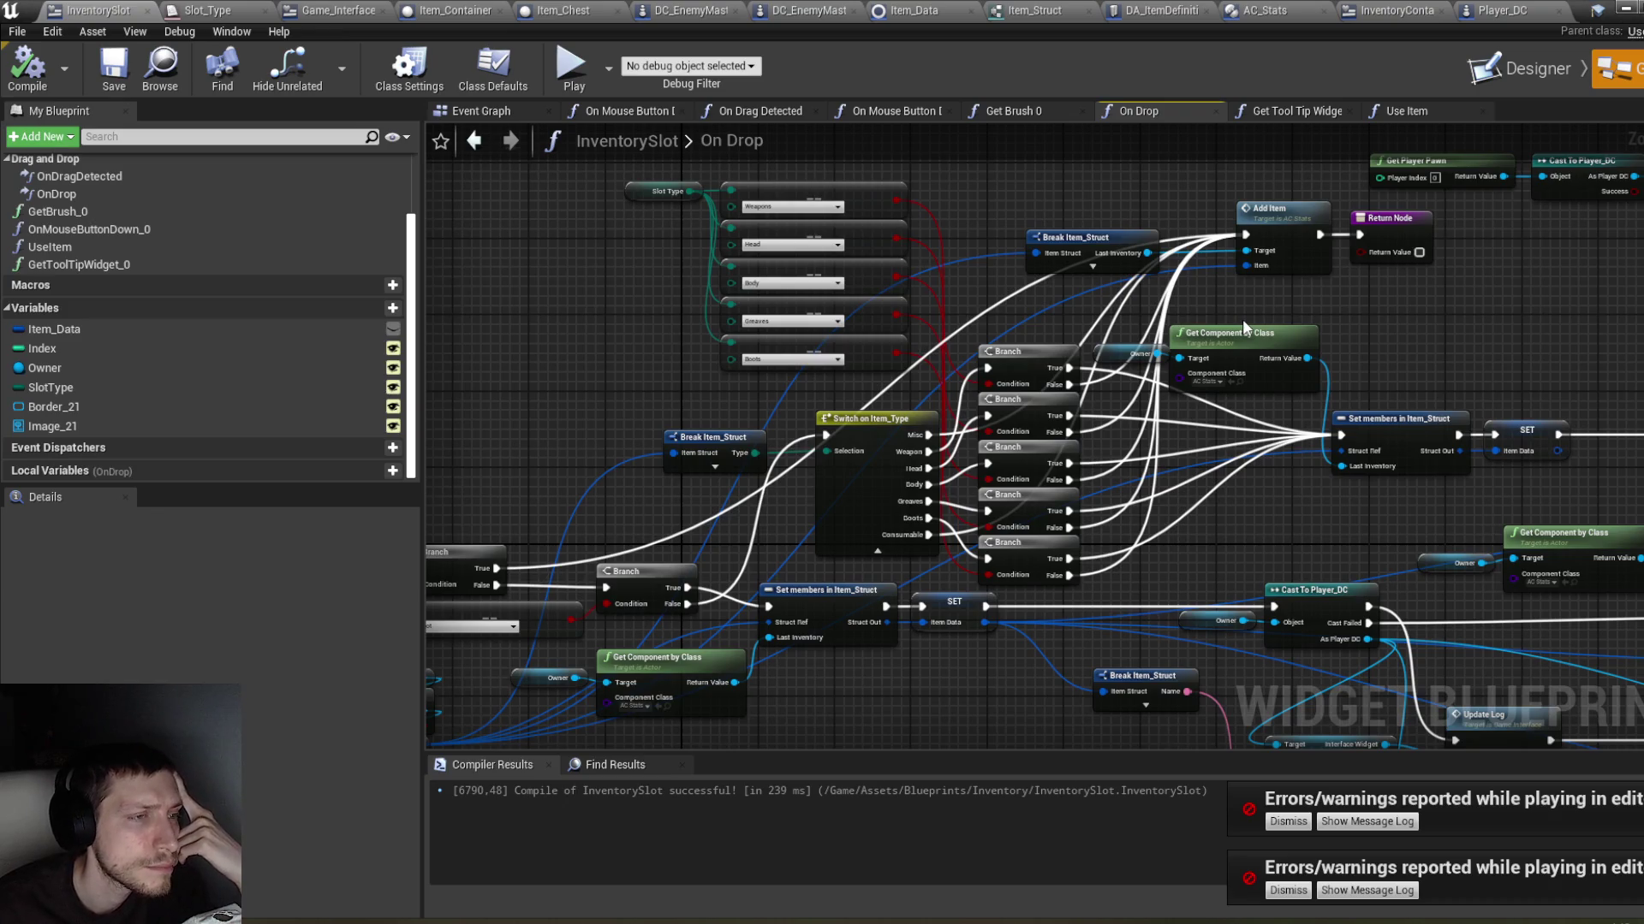
left_click_drag(1156, 312, 1273, 260)
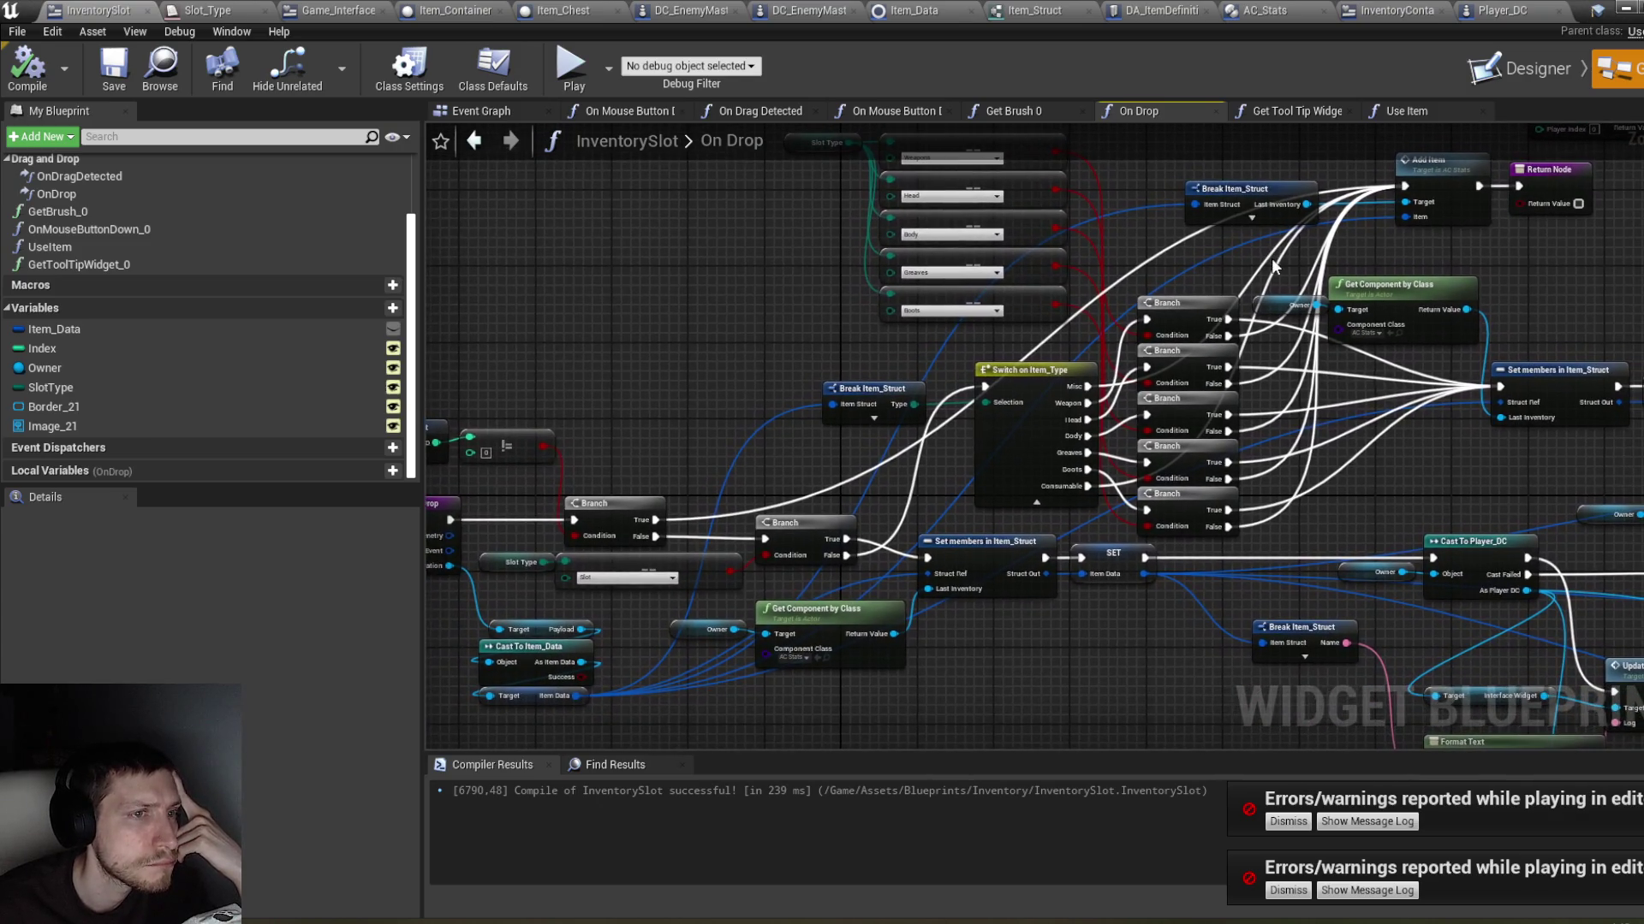
left_click(1241, 212)
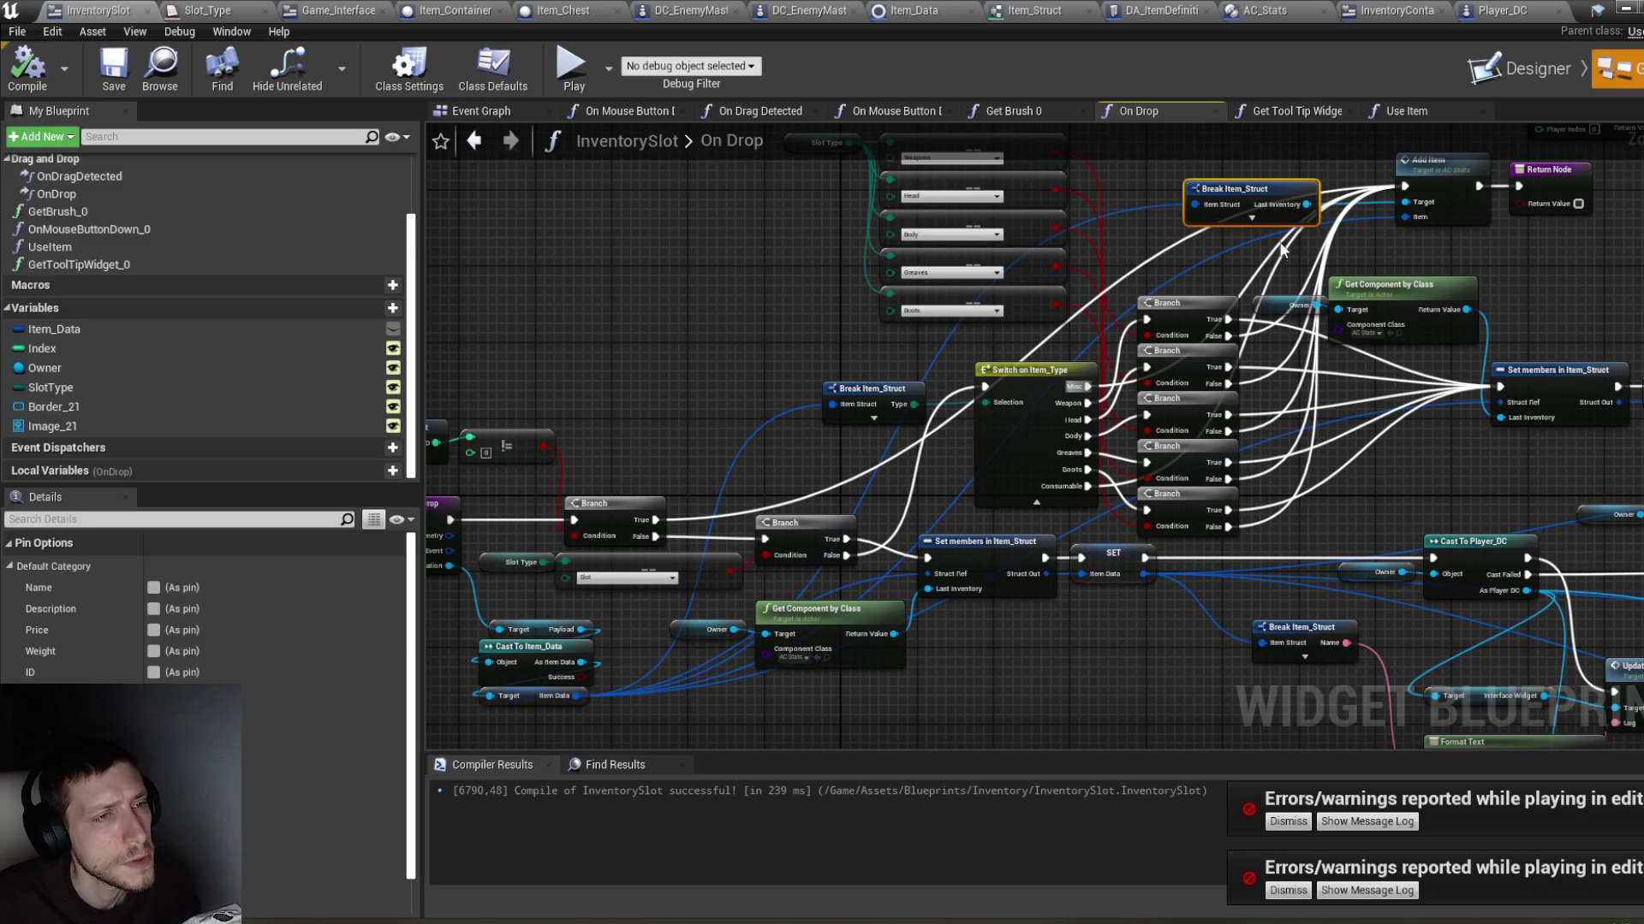
scroll(343, 642, "down", 1)
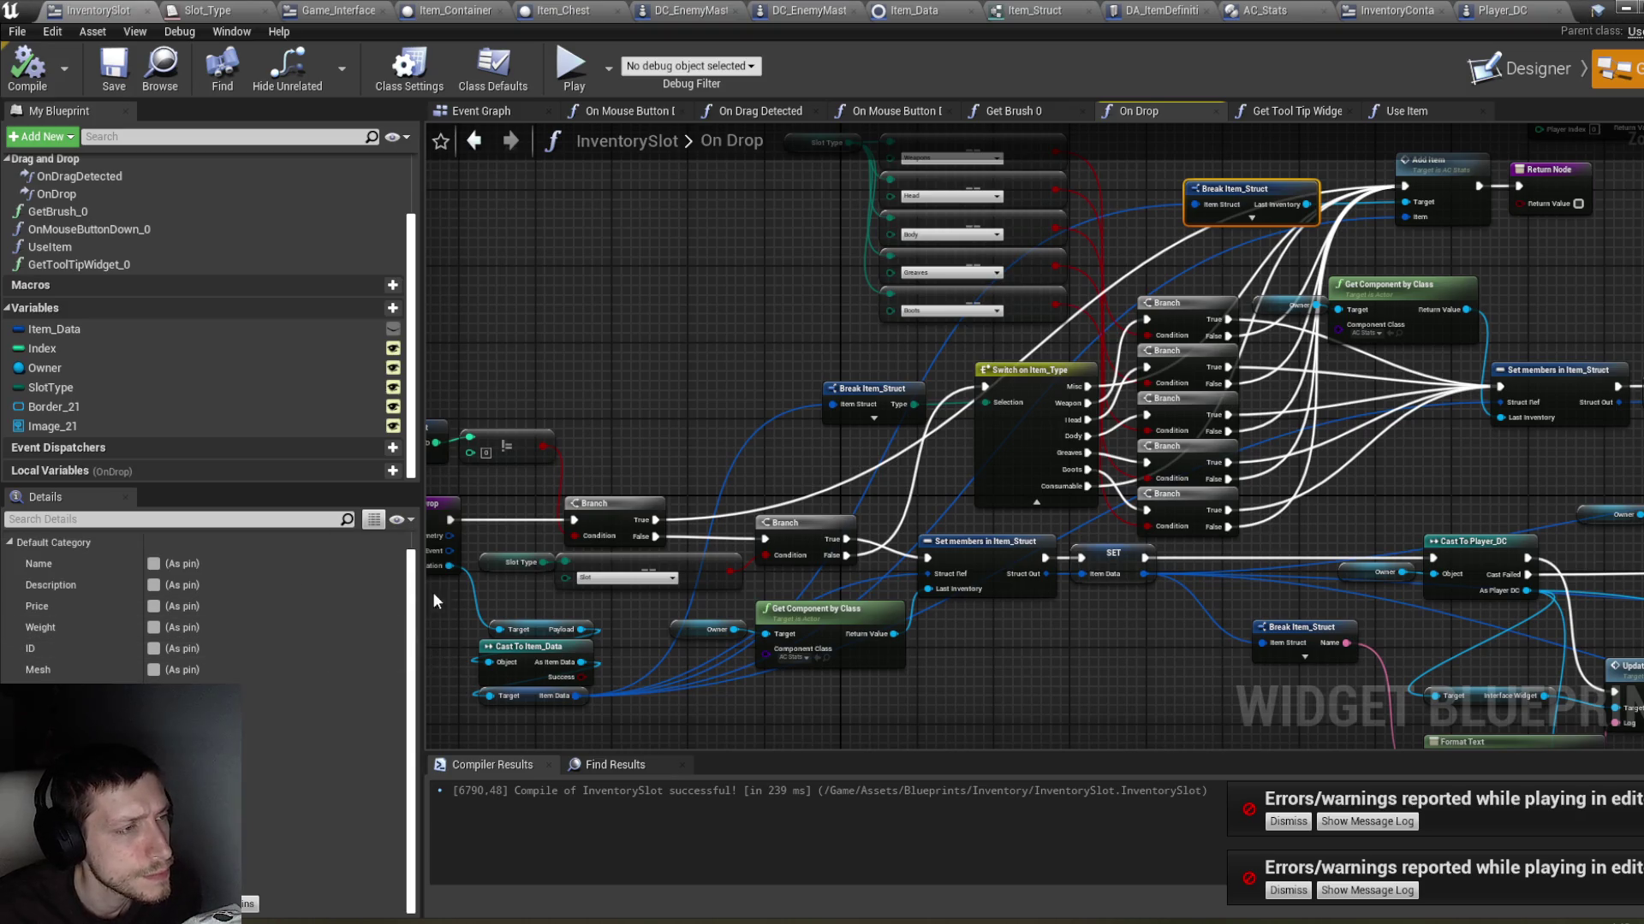
left_click_drag(609, 294, 577, 291)
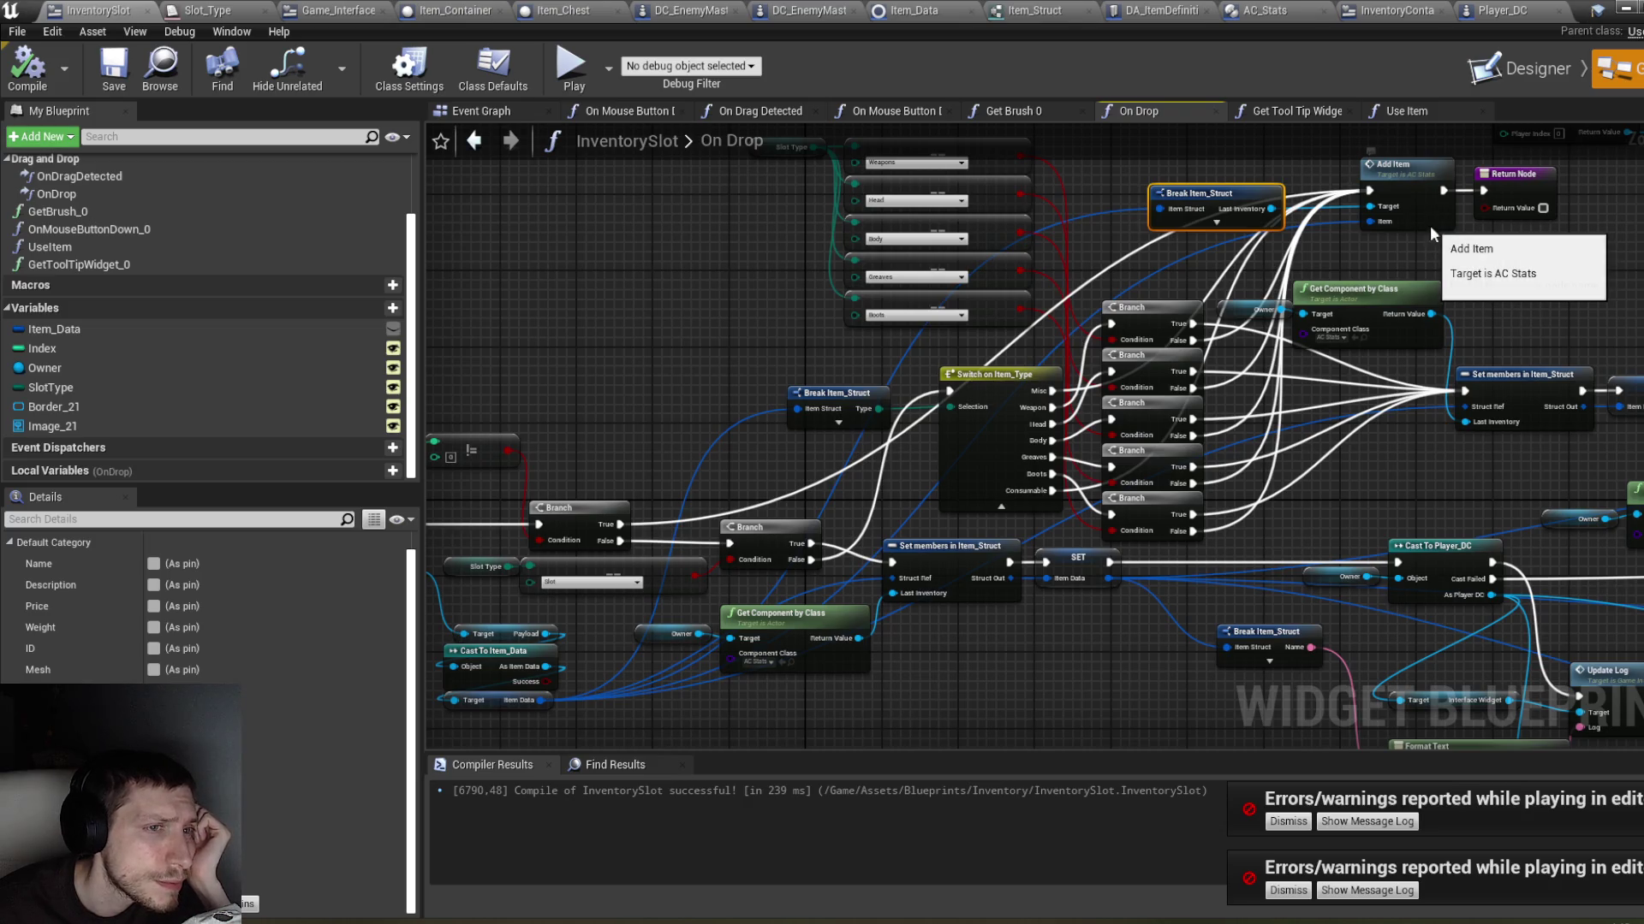
Step: Open AC_Stats' Add Item function and shift its nodes right to make room
double_click(1431, 231)
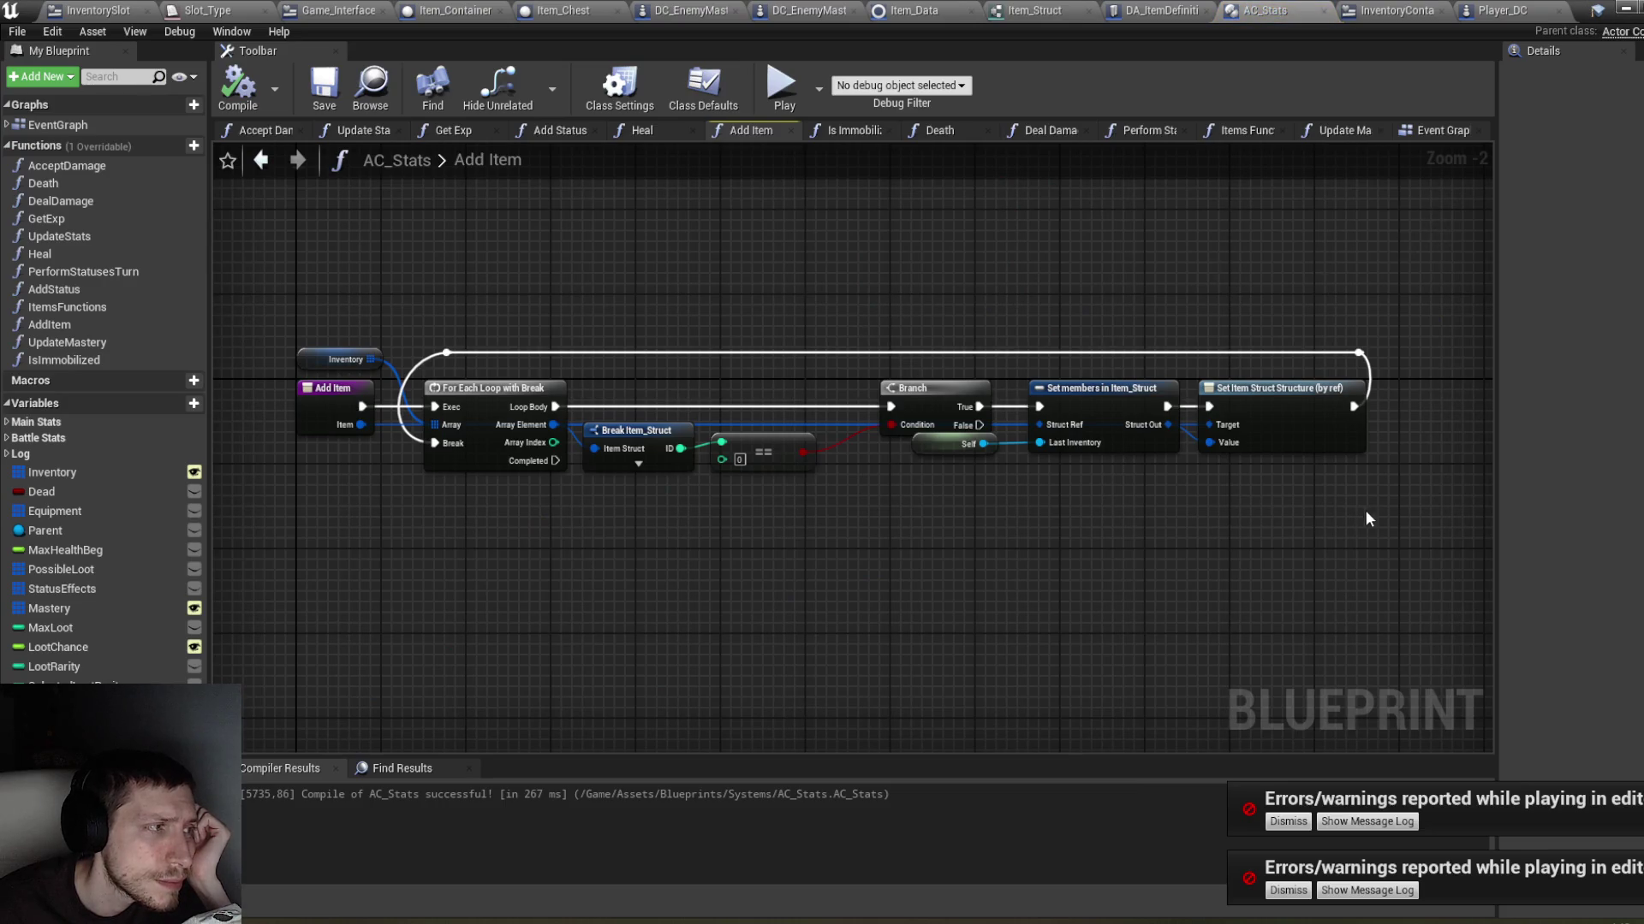
mouse_move(1415, 495)
left_mouse_down()
mouse_move(1068, 376)
mouse_move(419, 305)
left_mouse_up()
left_click_drag(494, 452, 666, 459)
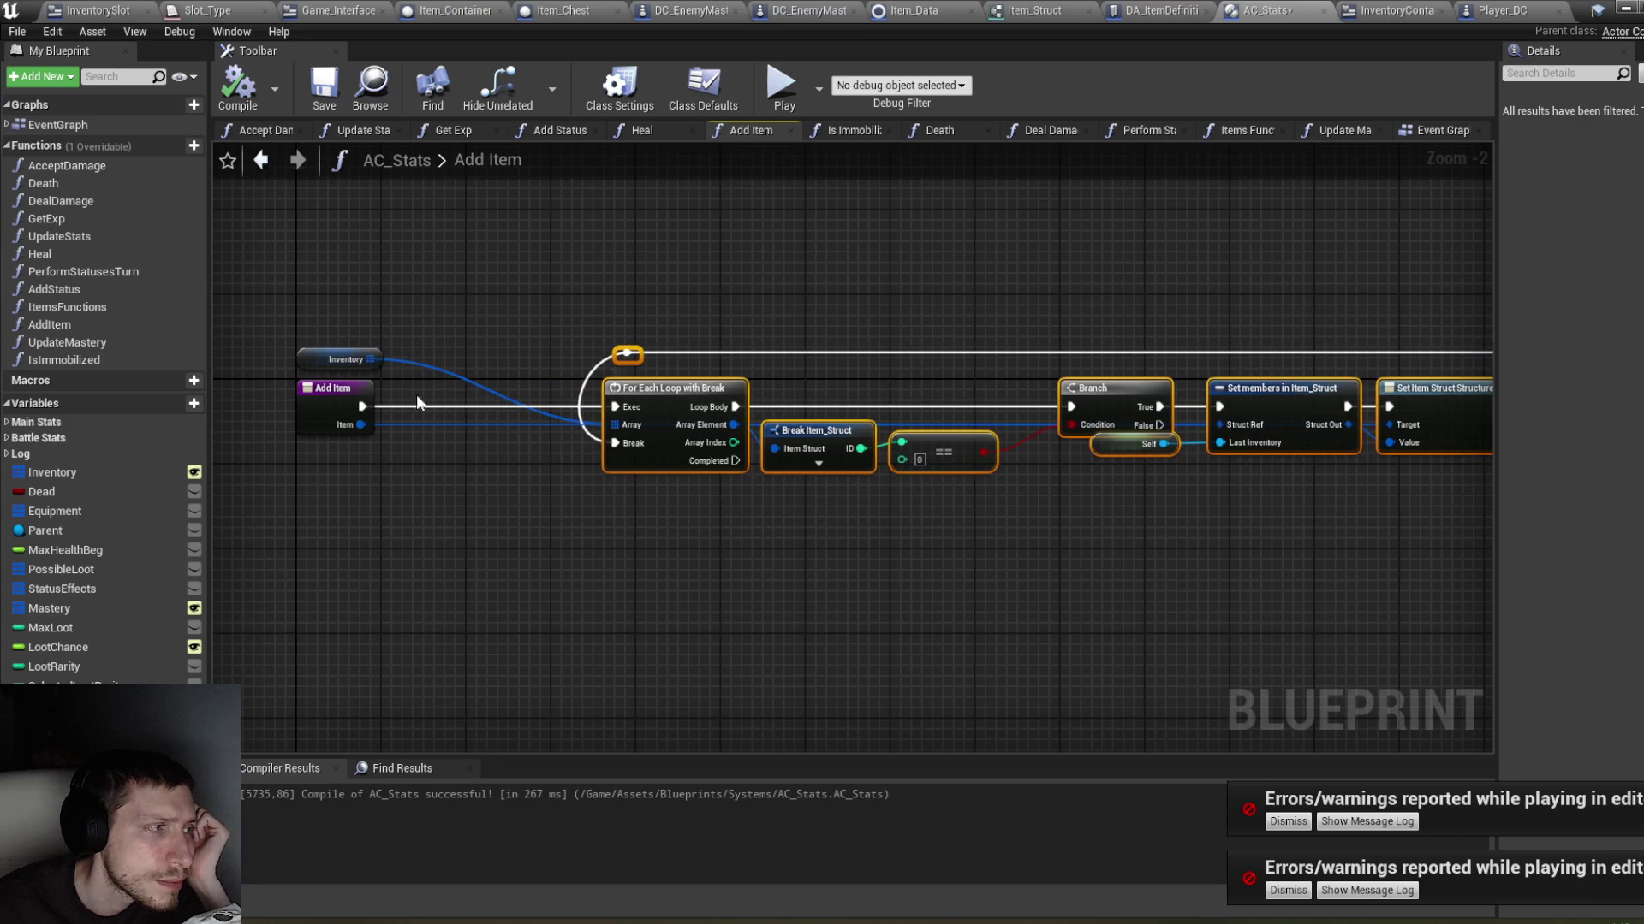
mouse_move(313, 362)
left_mouse_down()
mouse_move(366, 351)
mouse_move(317, 359)
left_mouse_up()
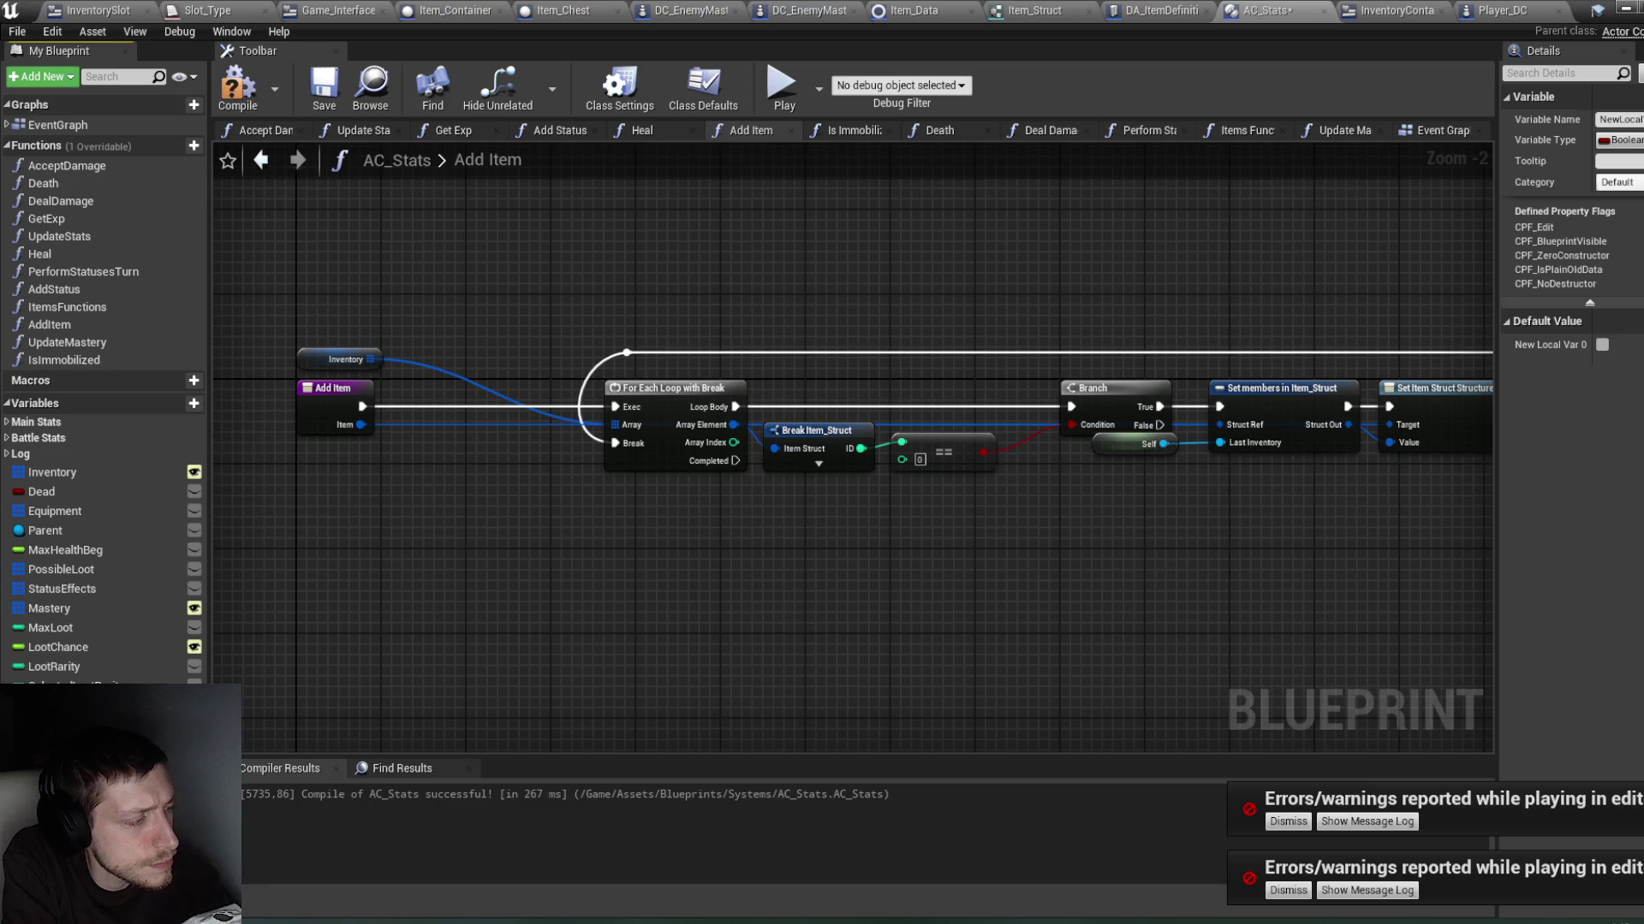
type("ItemToAd")
Step: Name the new local variable Item to Add and set its type to Item Struct
key("Return")
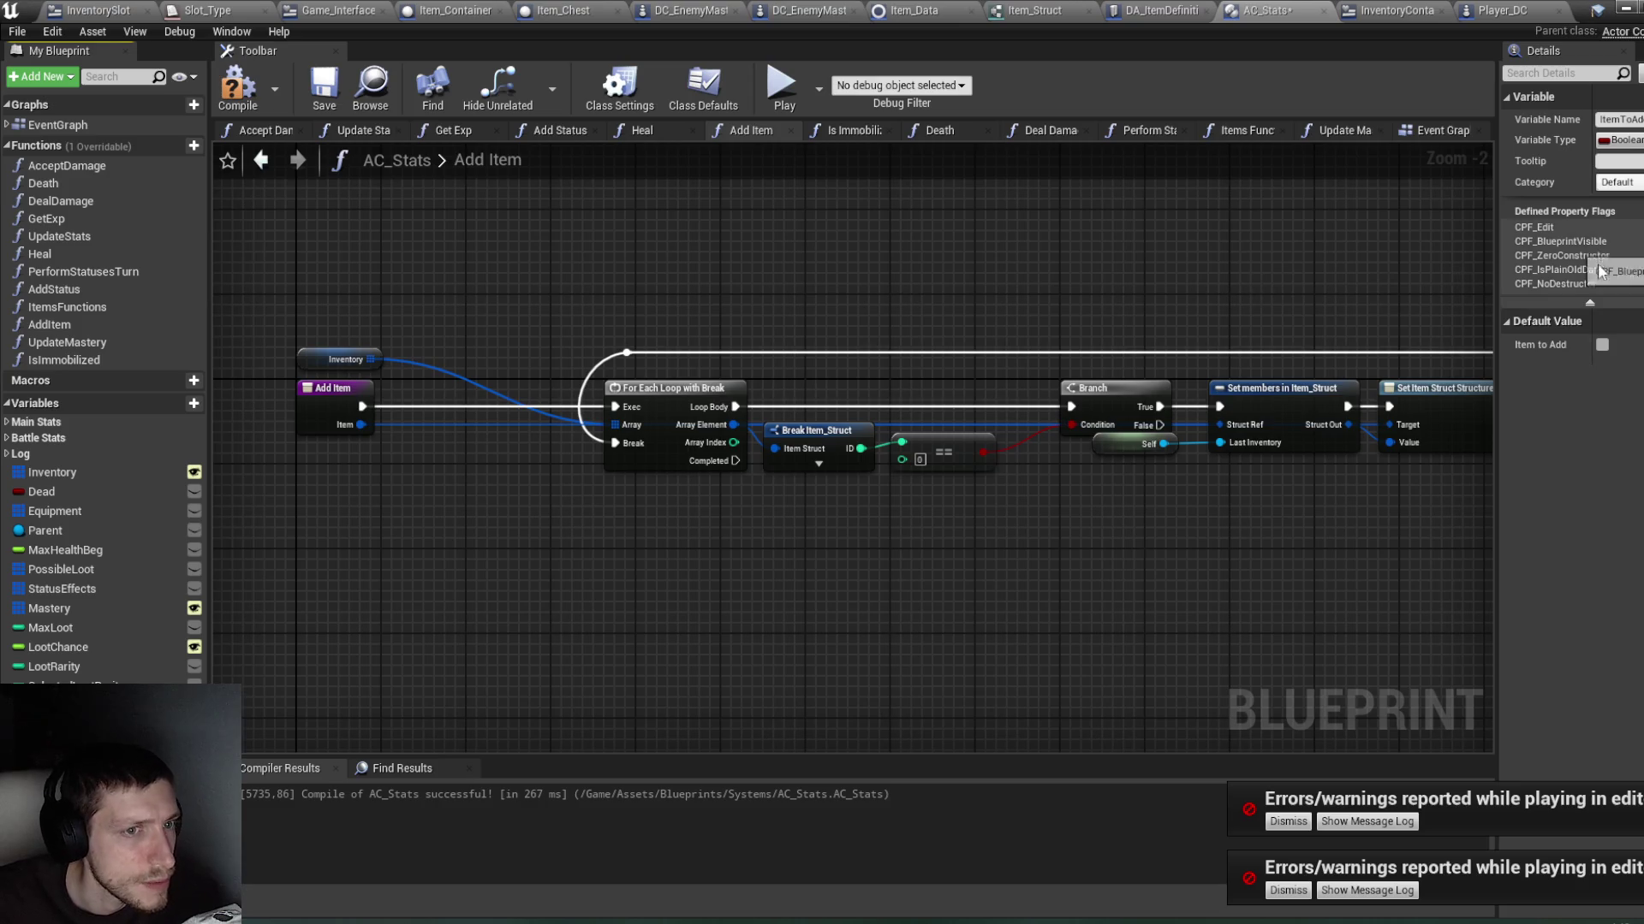
left_click(1618, 139)
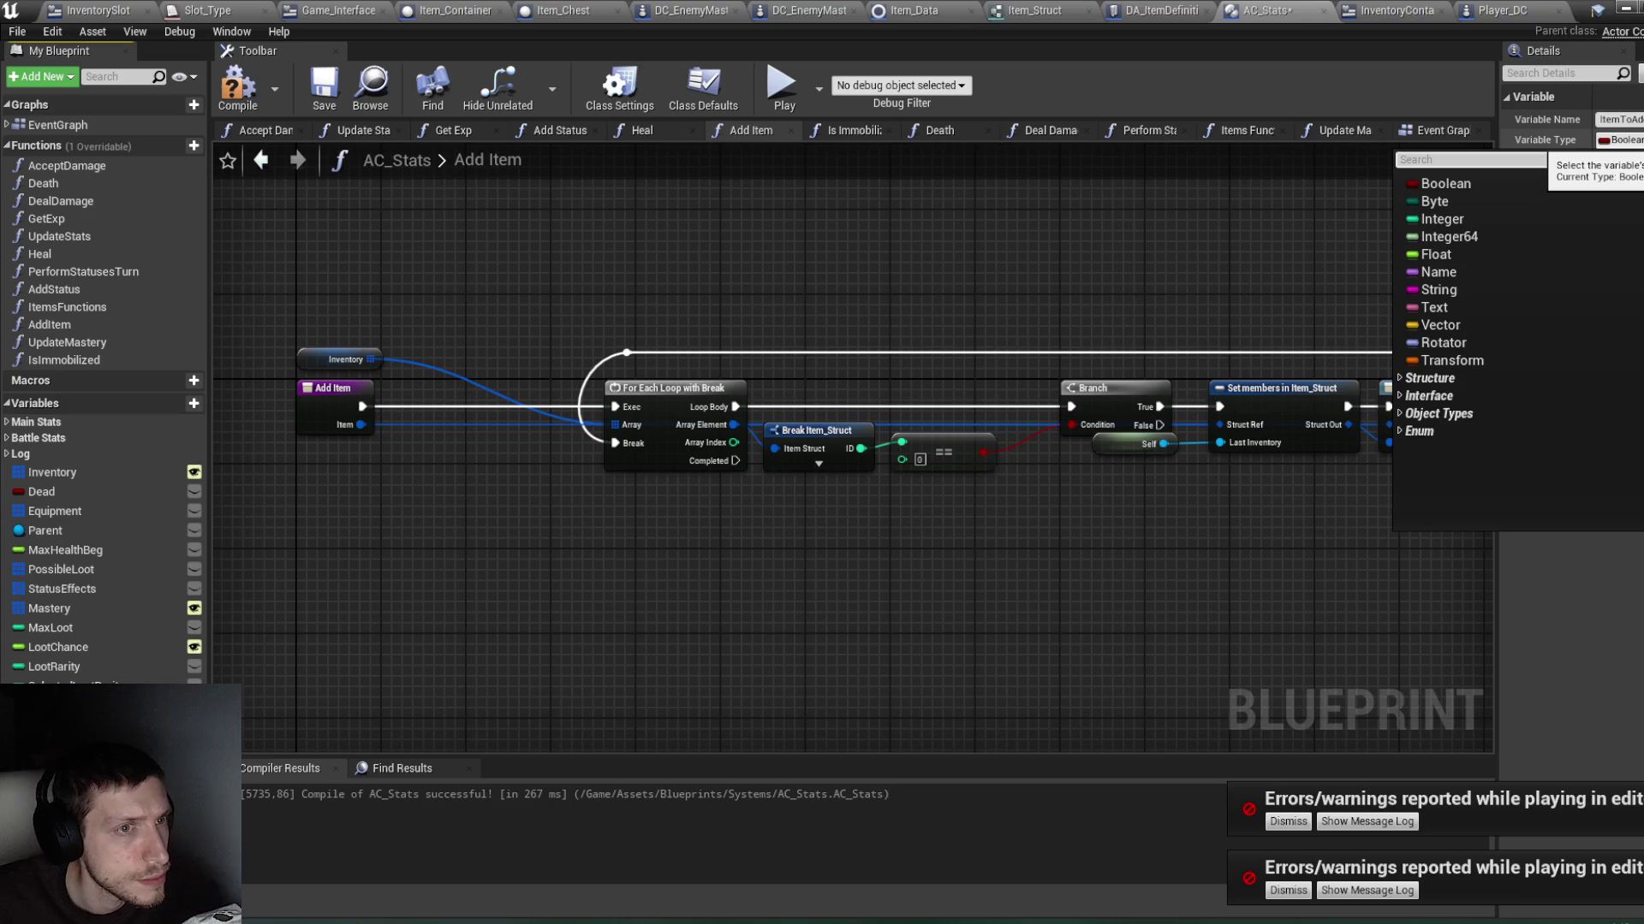
type("items")
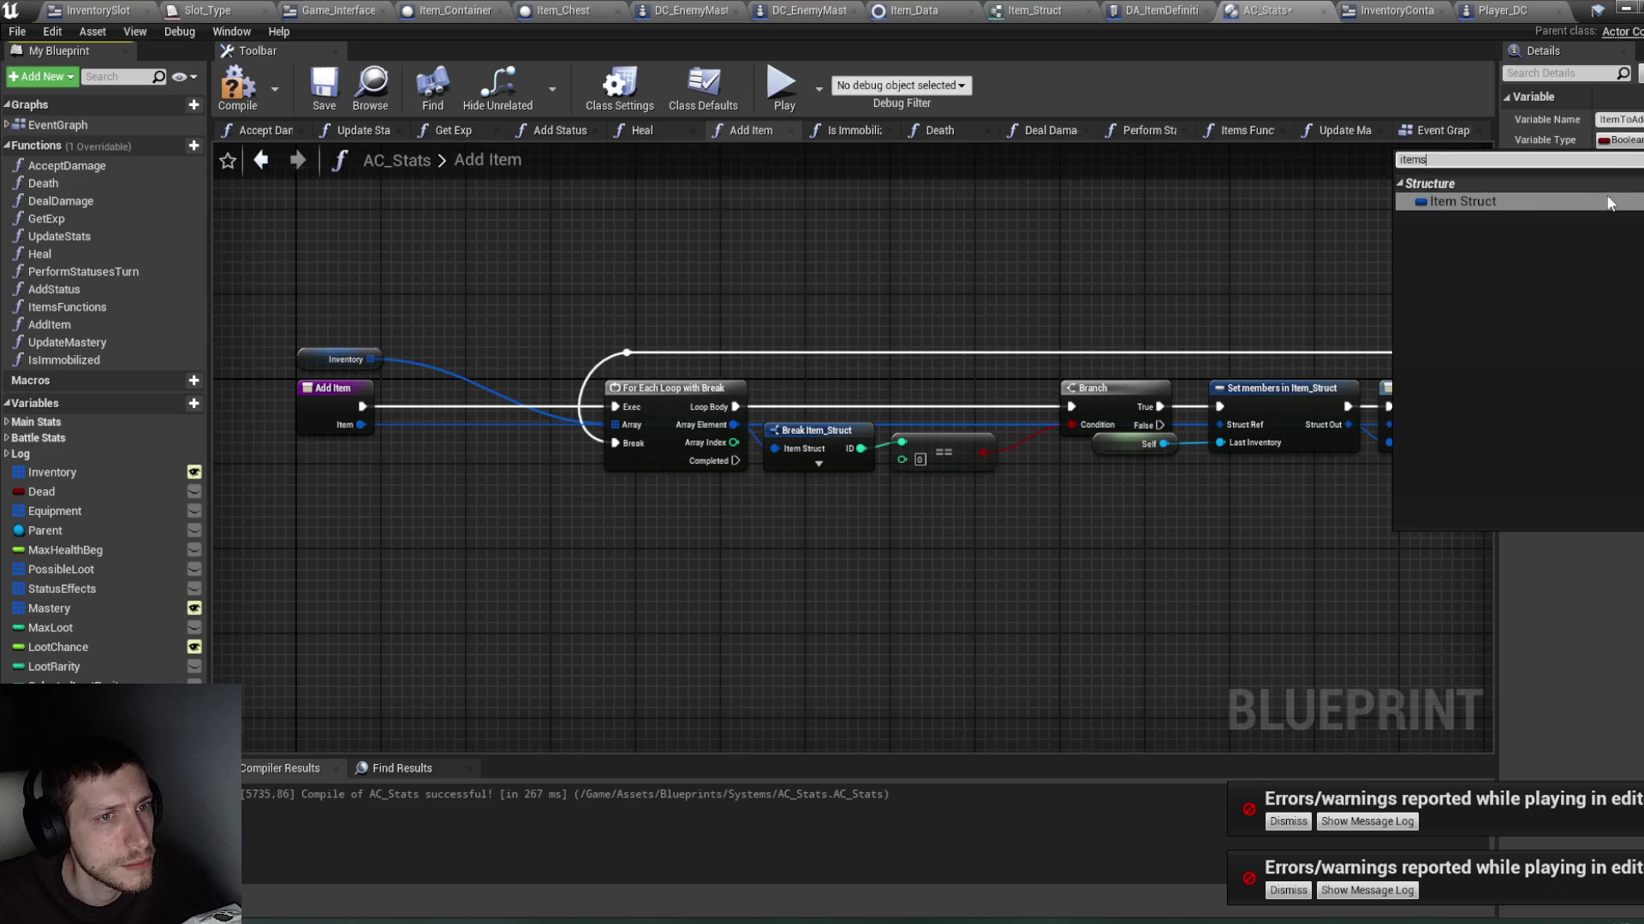
left_click(1595, 200)
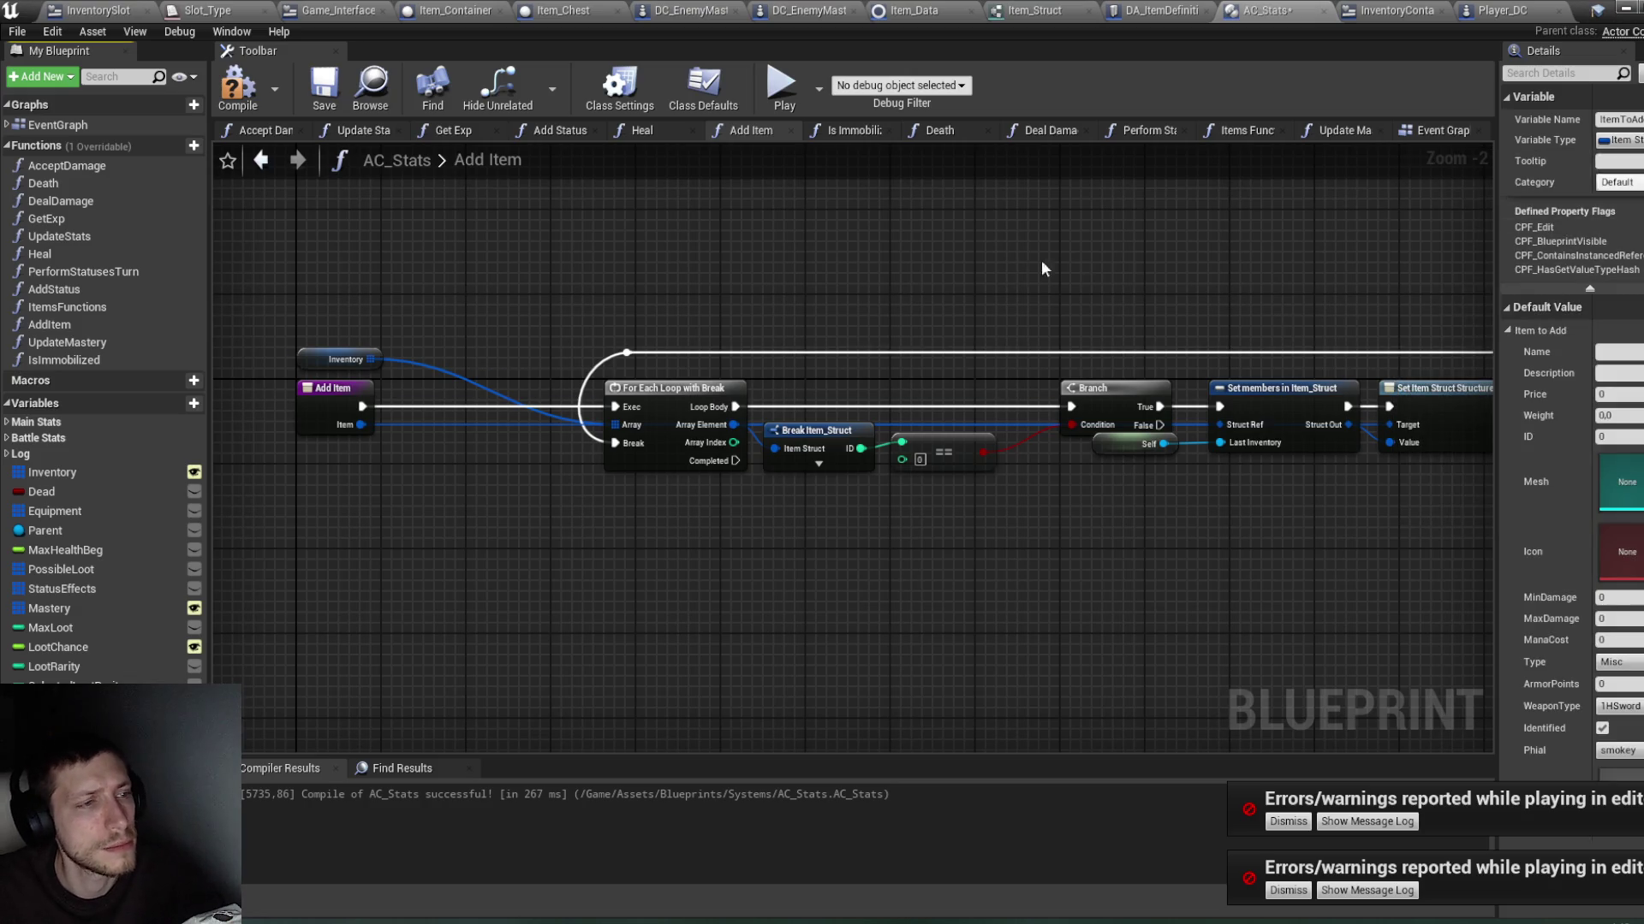
Step: Add a Set Item to Add node fed by Add Item's Item input before the loop, then compile
left_click(239, 109)
mouse_move(60, 702)
left_mouse_down()
mouse_move(376, 695)
mouse_move(451, 400)
mouse_move(387, 407)
mouse_move(414, 406)
mouse_move(415, 425)
mouse_move(615, 407)
left_mouse_up()
left_click(461, 558)
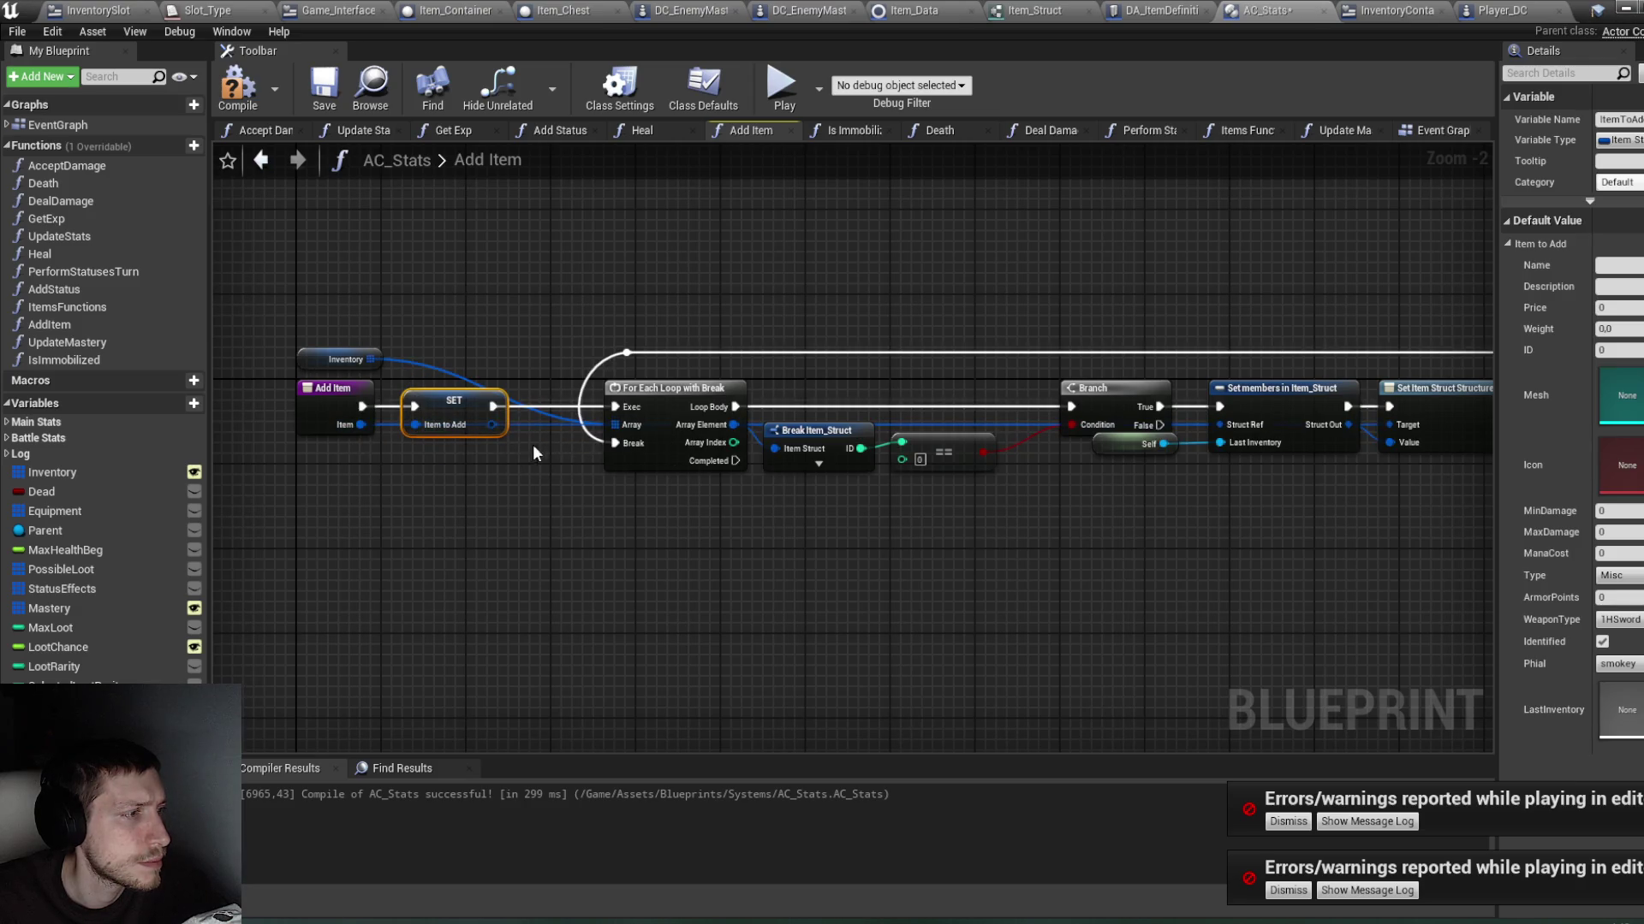
mouse_move(493, 433)
left_mouse_down()
mouse_move(568, 513)
mouse_move(875, 553)
mouse_move(1116, 553)
mouse_move(1308, 526)
mouse_move(1230, 423)
left_mouse_up()
mouse_move(1319, 526)
left_mouse_down()
mouse_move(1141, 506)
mouse_move(1240, 525)
left_mouse_up()
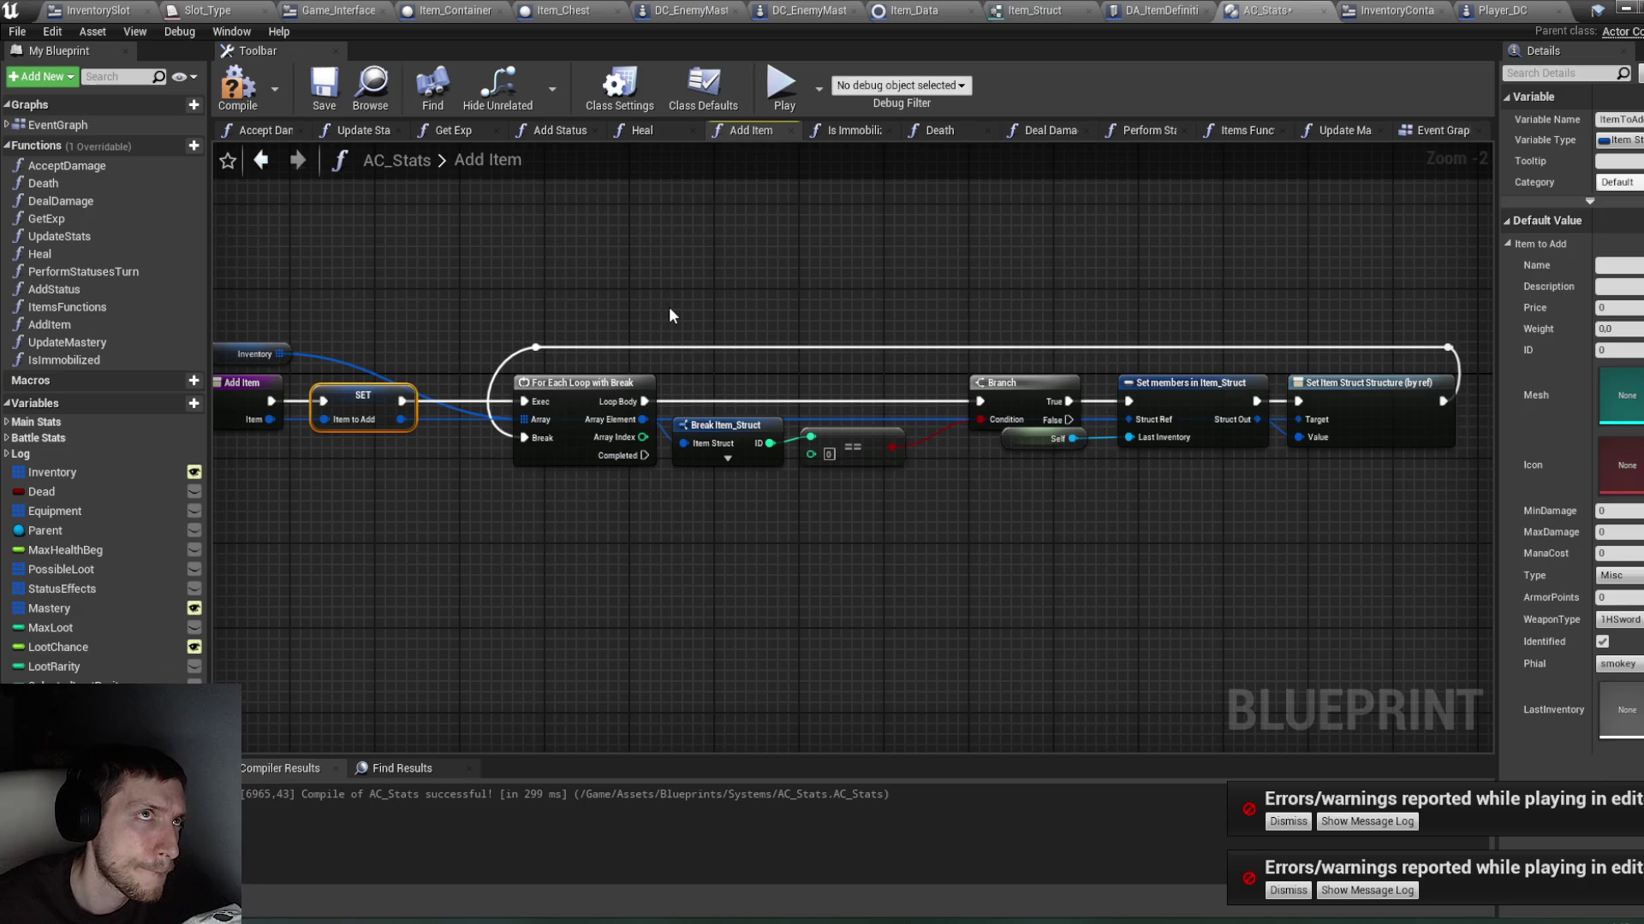
left_click(240, 94)
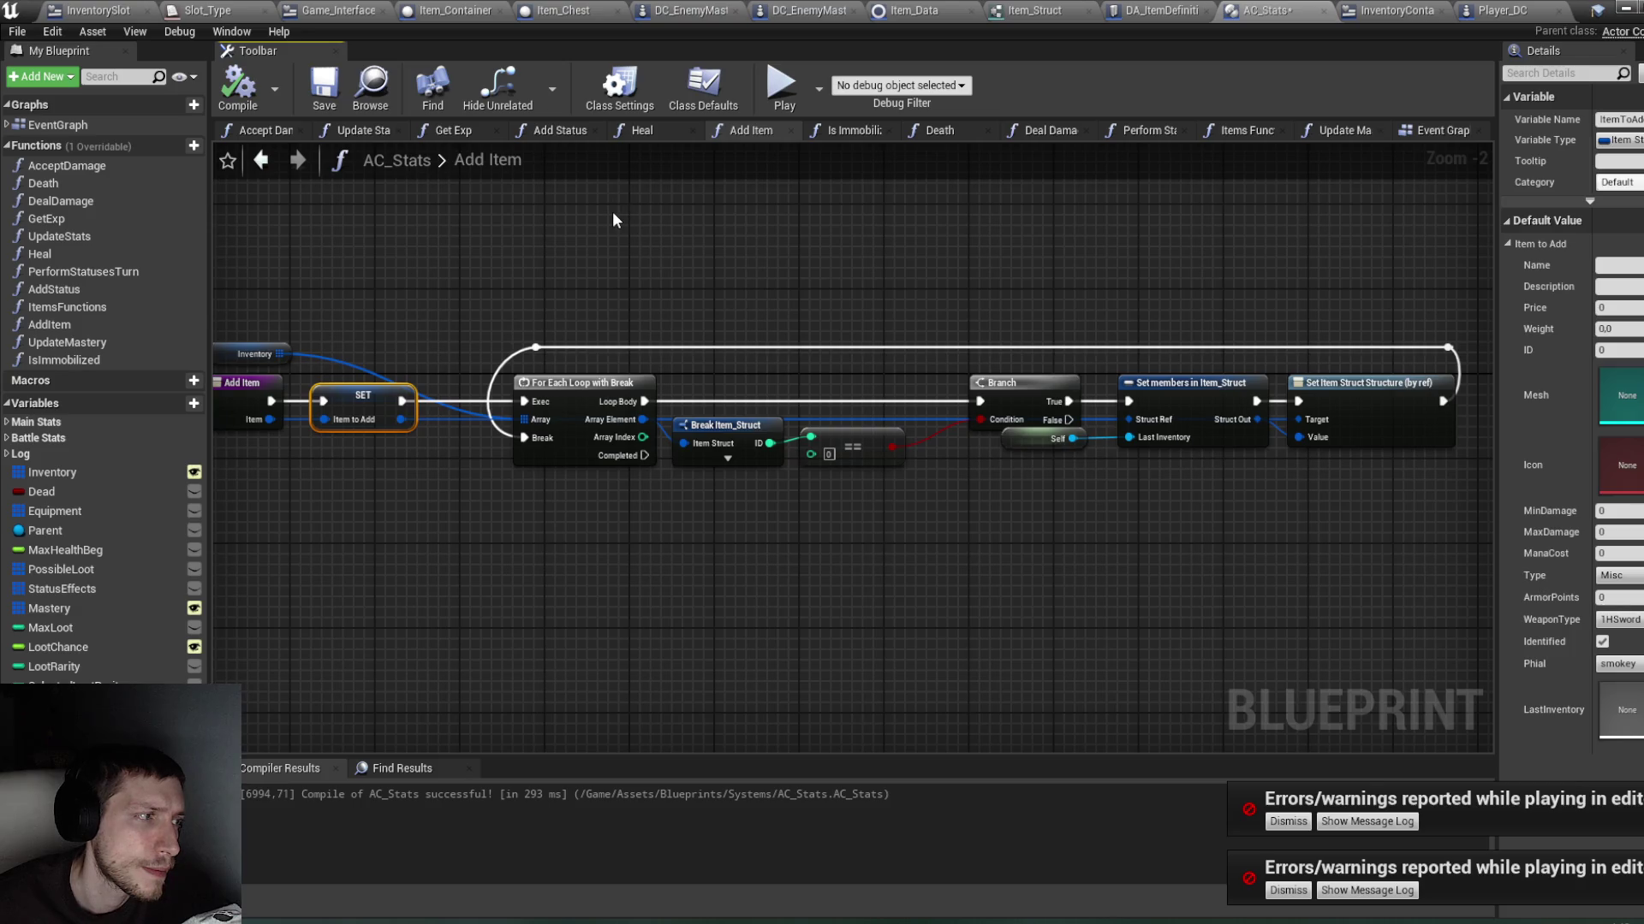
left_click(1625, 8)
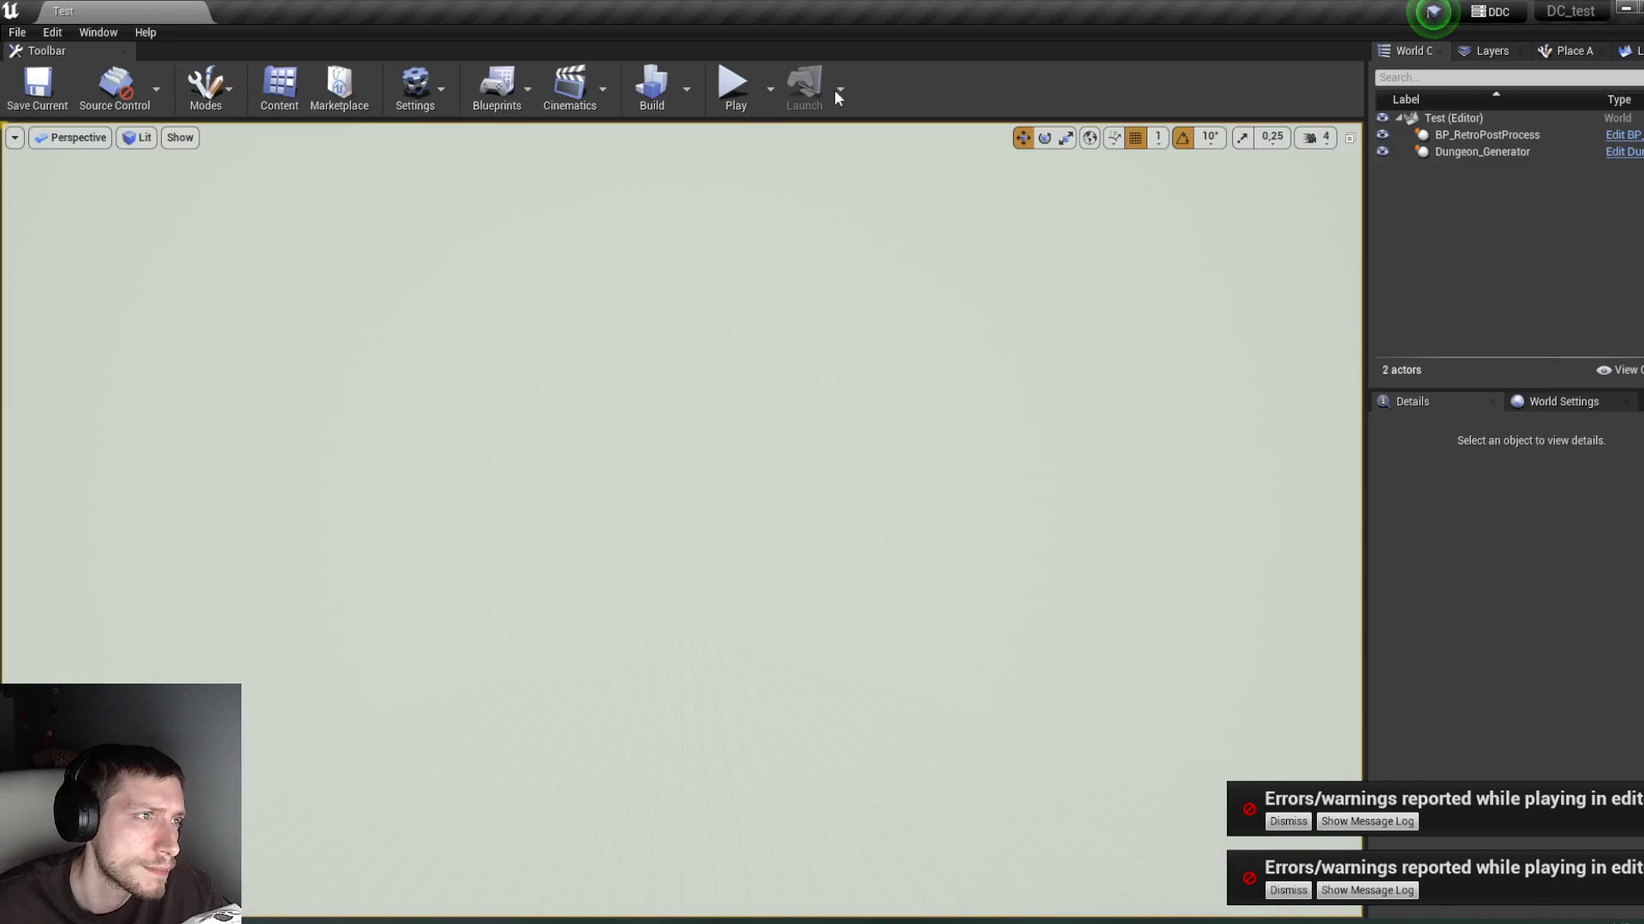
left_click(719, 94)
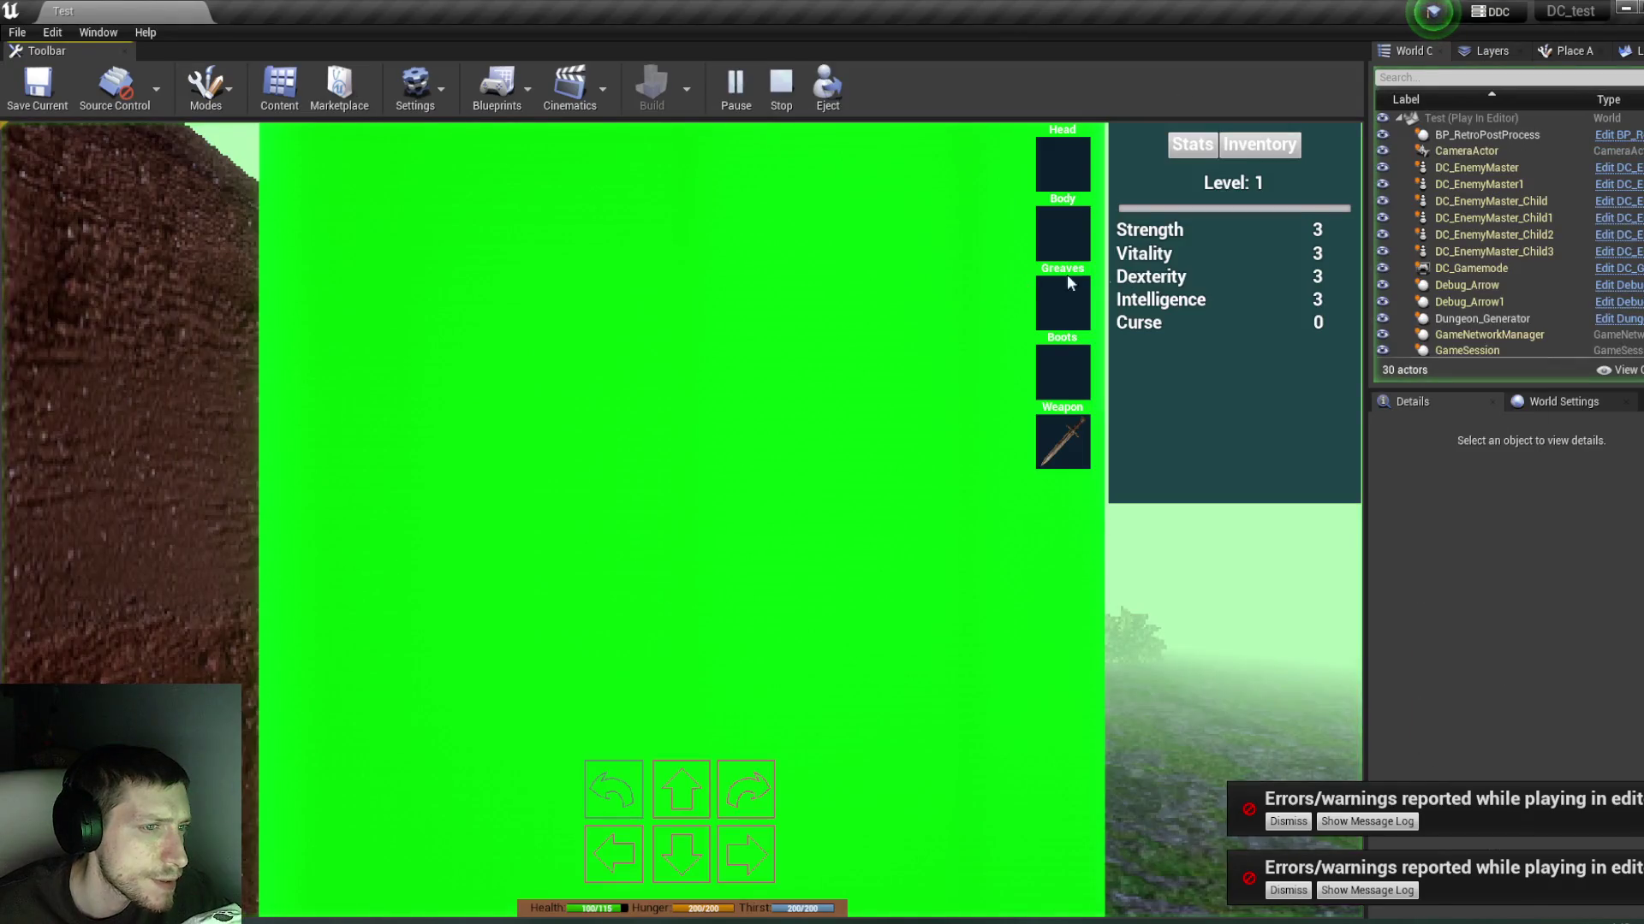
left_click(1284, 156)
mouse_move(1062, 441)
left_mouse_down()
mouse_move(1169, 249)
mouse_move(1063, 231)
left_mouse_up()
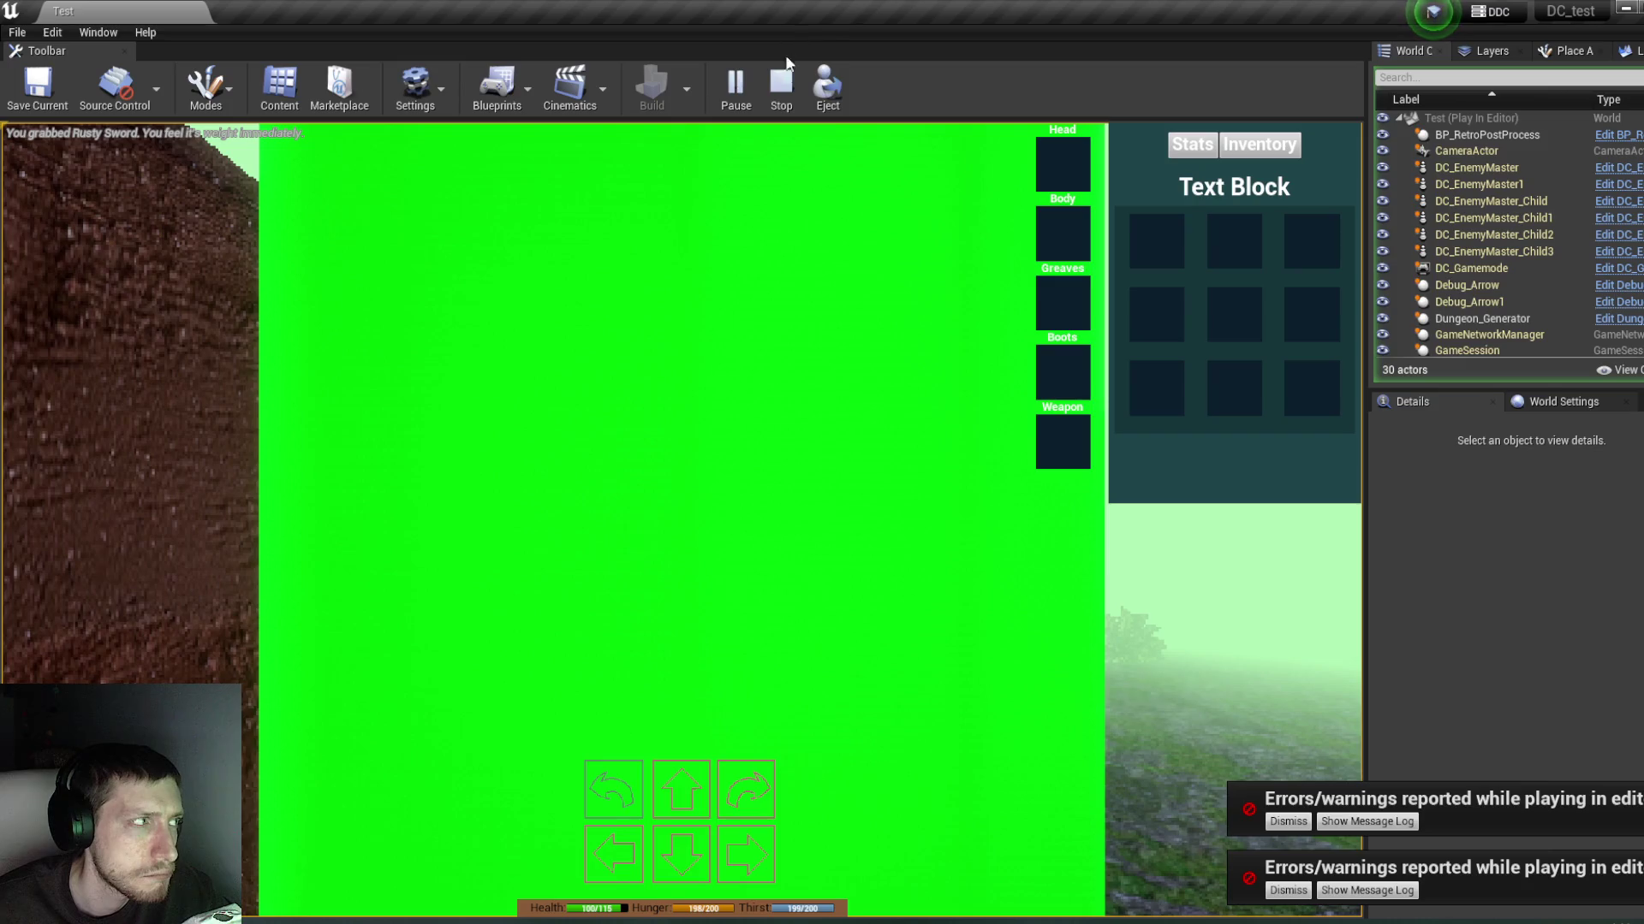
left_click(781, 83)
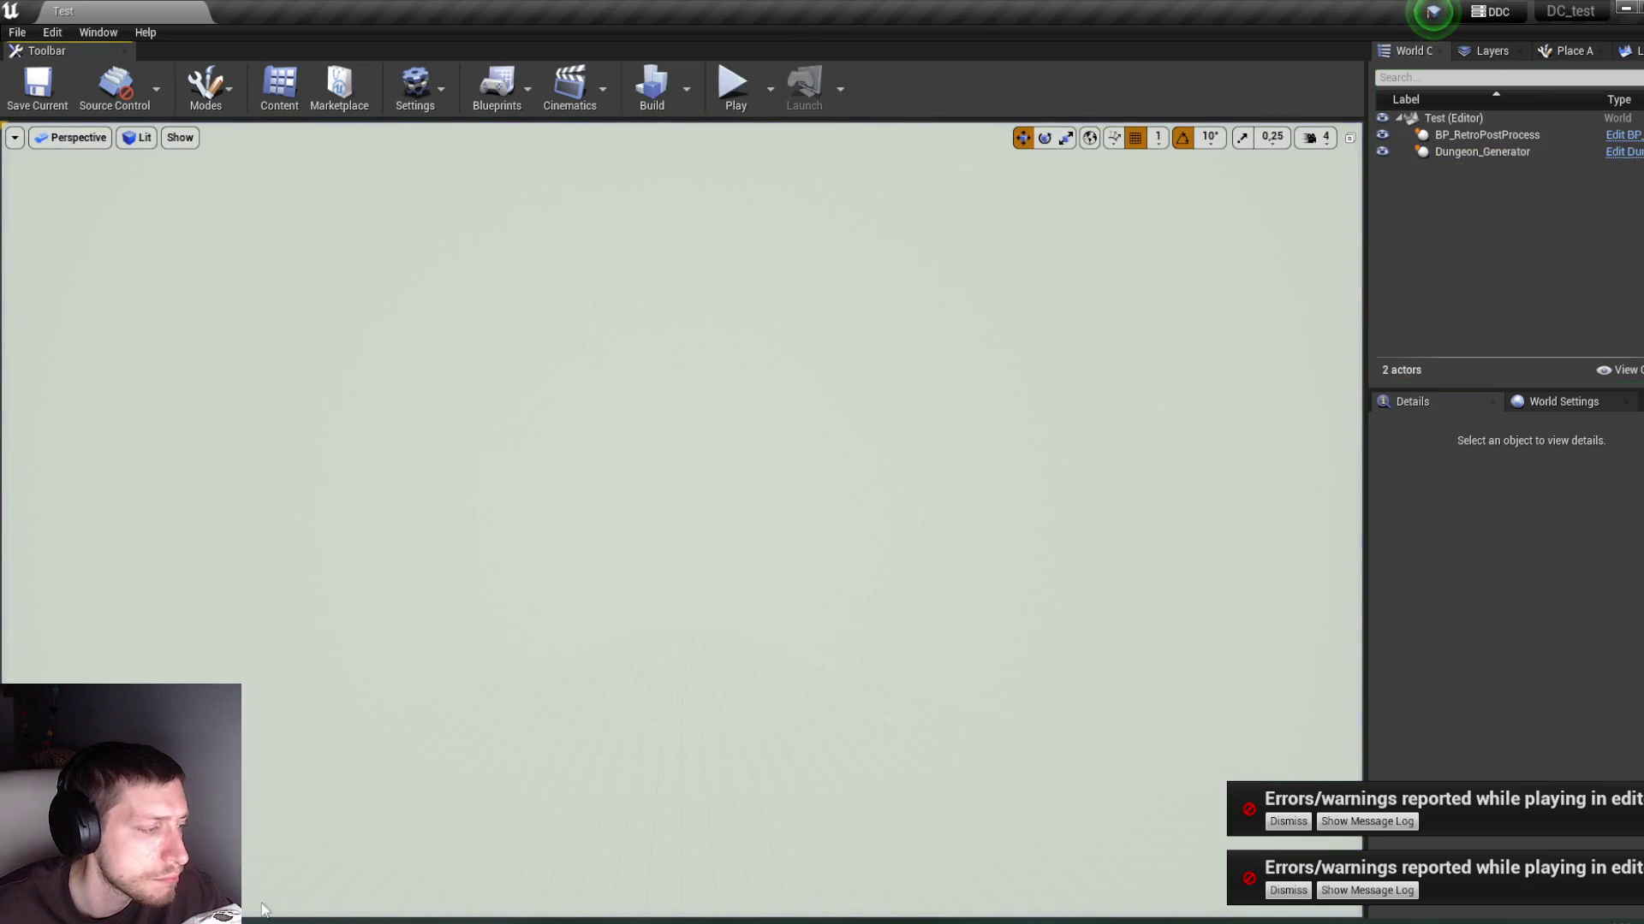
left_click(409, 863)
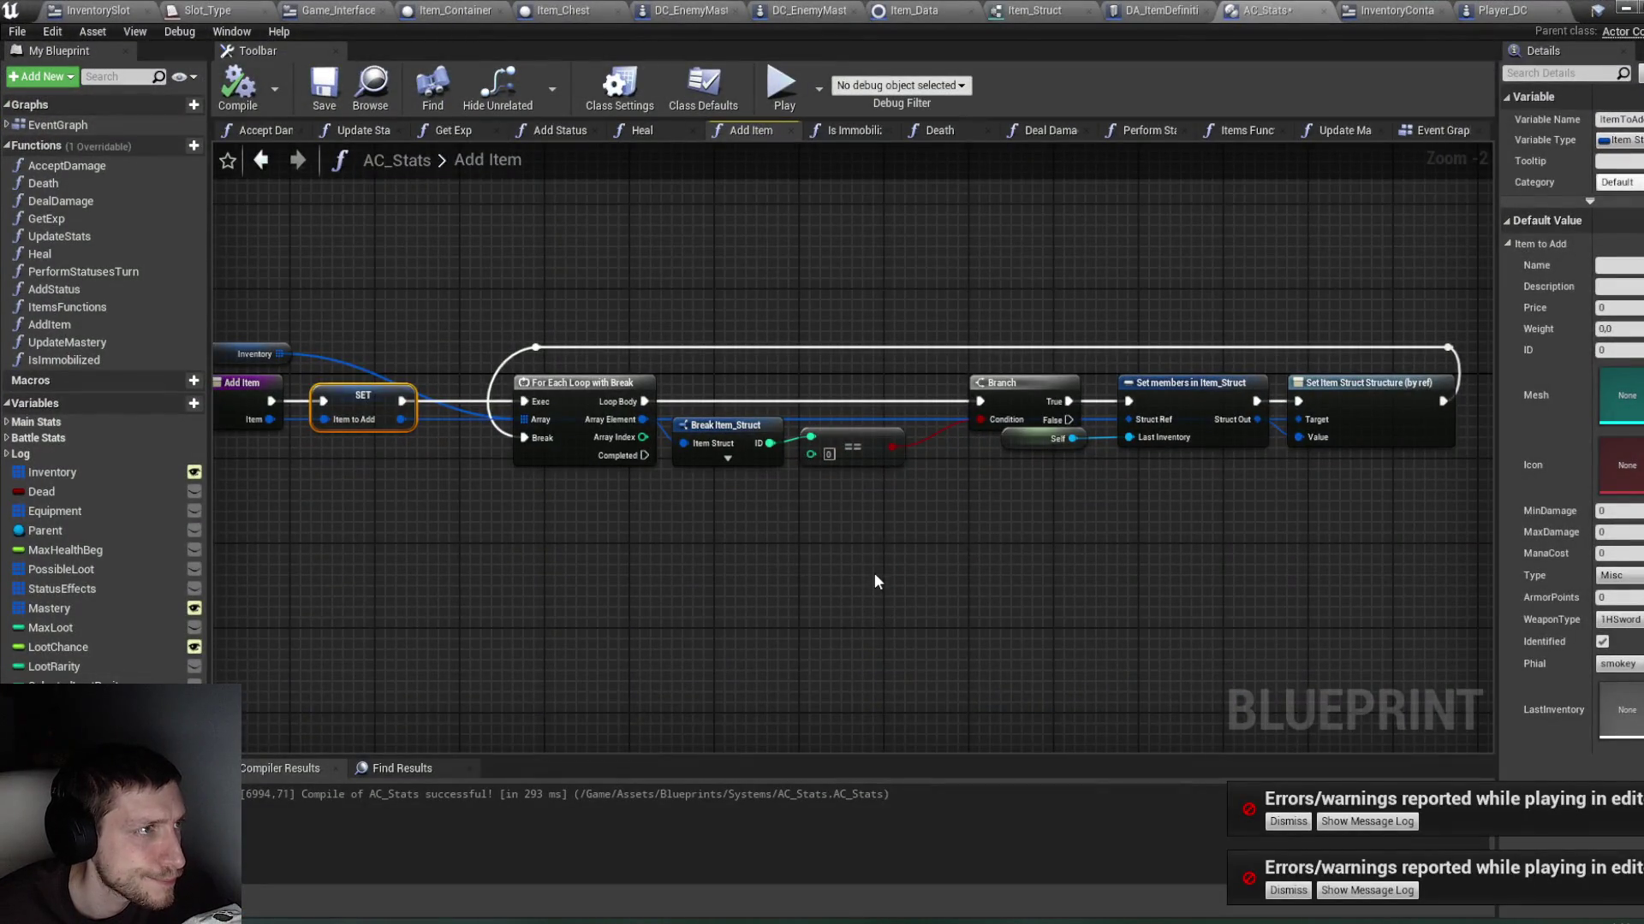
Step: Delete the Break, ==, Branch and Set nodes after the loop and the leftover reroute knot
left_click(256, 113)
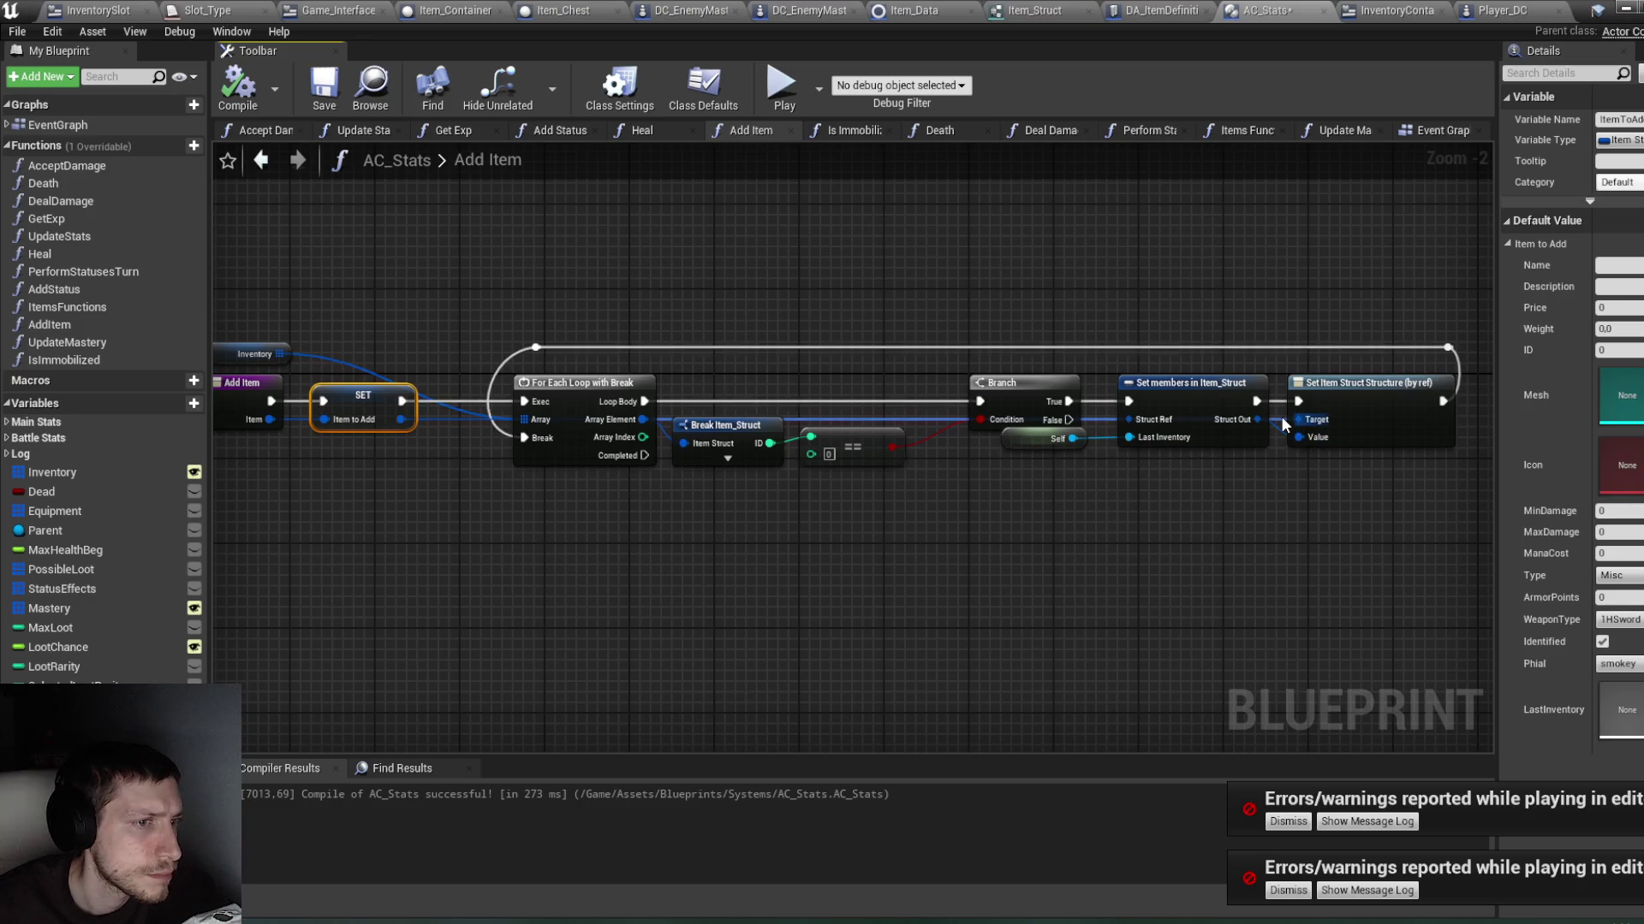
mouse_move(1475, 596)
left_mouse_down()
mouse_move(1363, 588)
mouse_move(1174, 447)
mouse_move(566, 250)
left_mouse_up()
key("Delete")
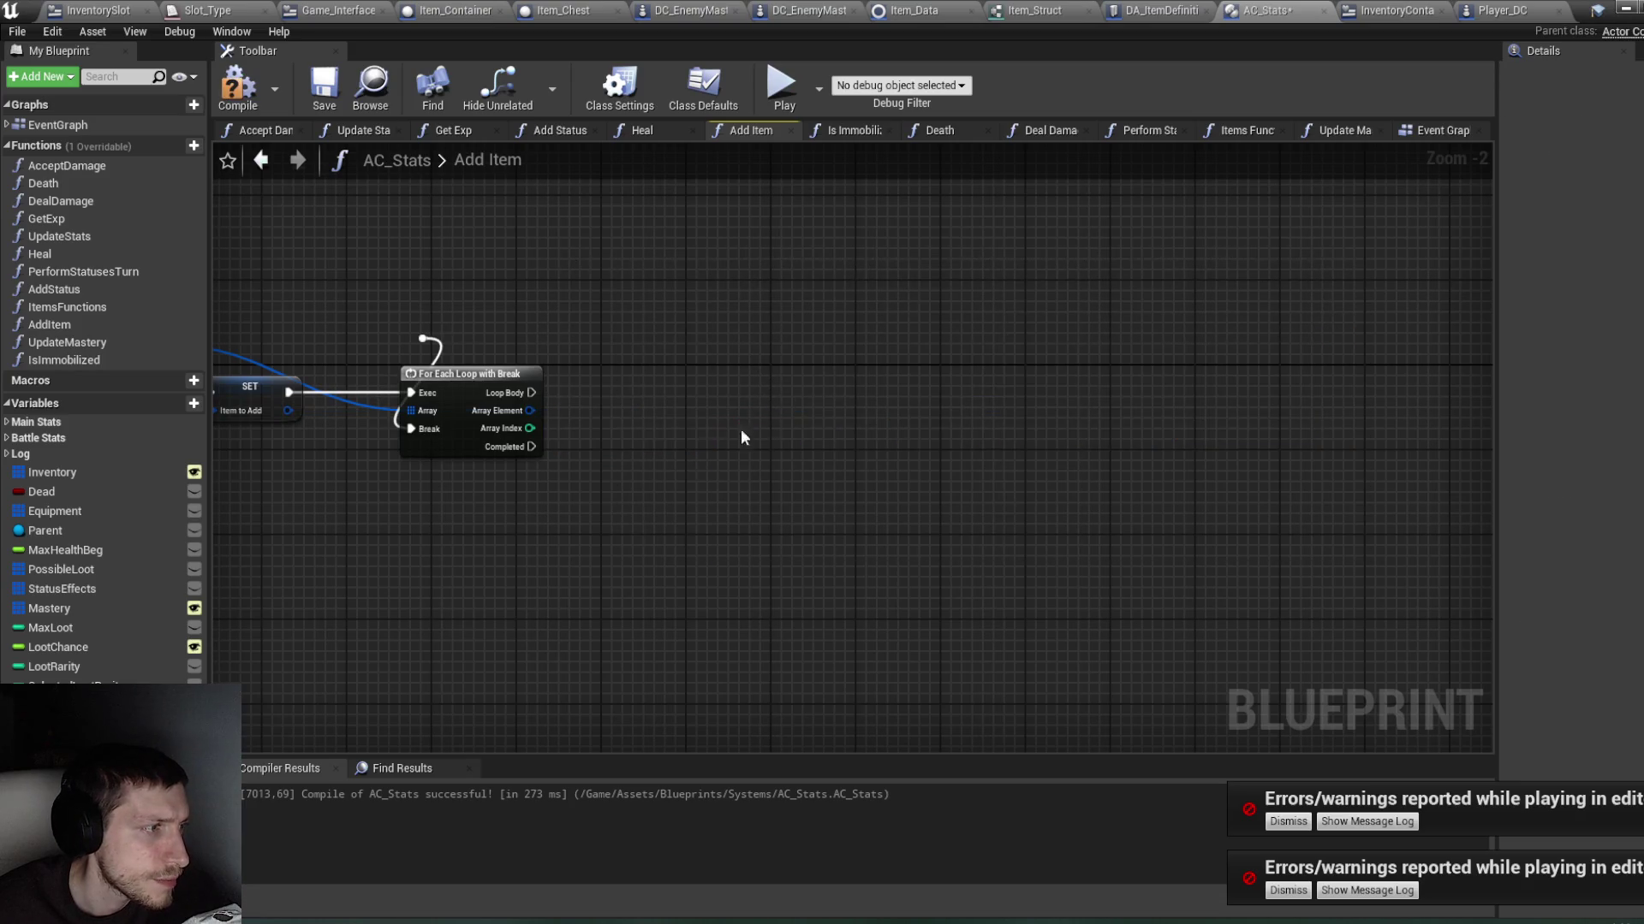
left_click_drag(650, 436, 918, 445)
key("Delete")
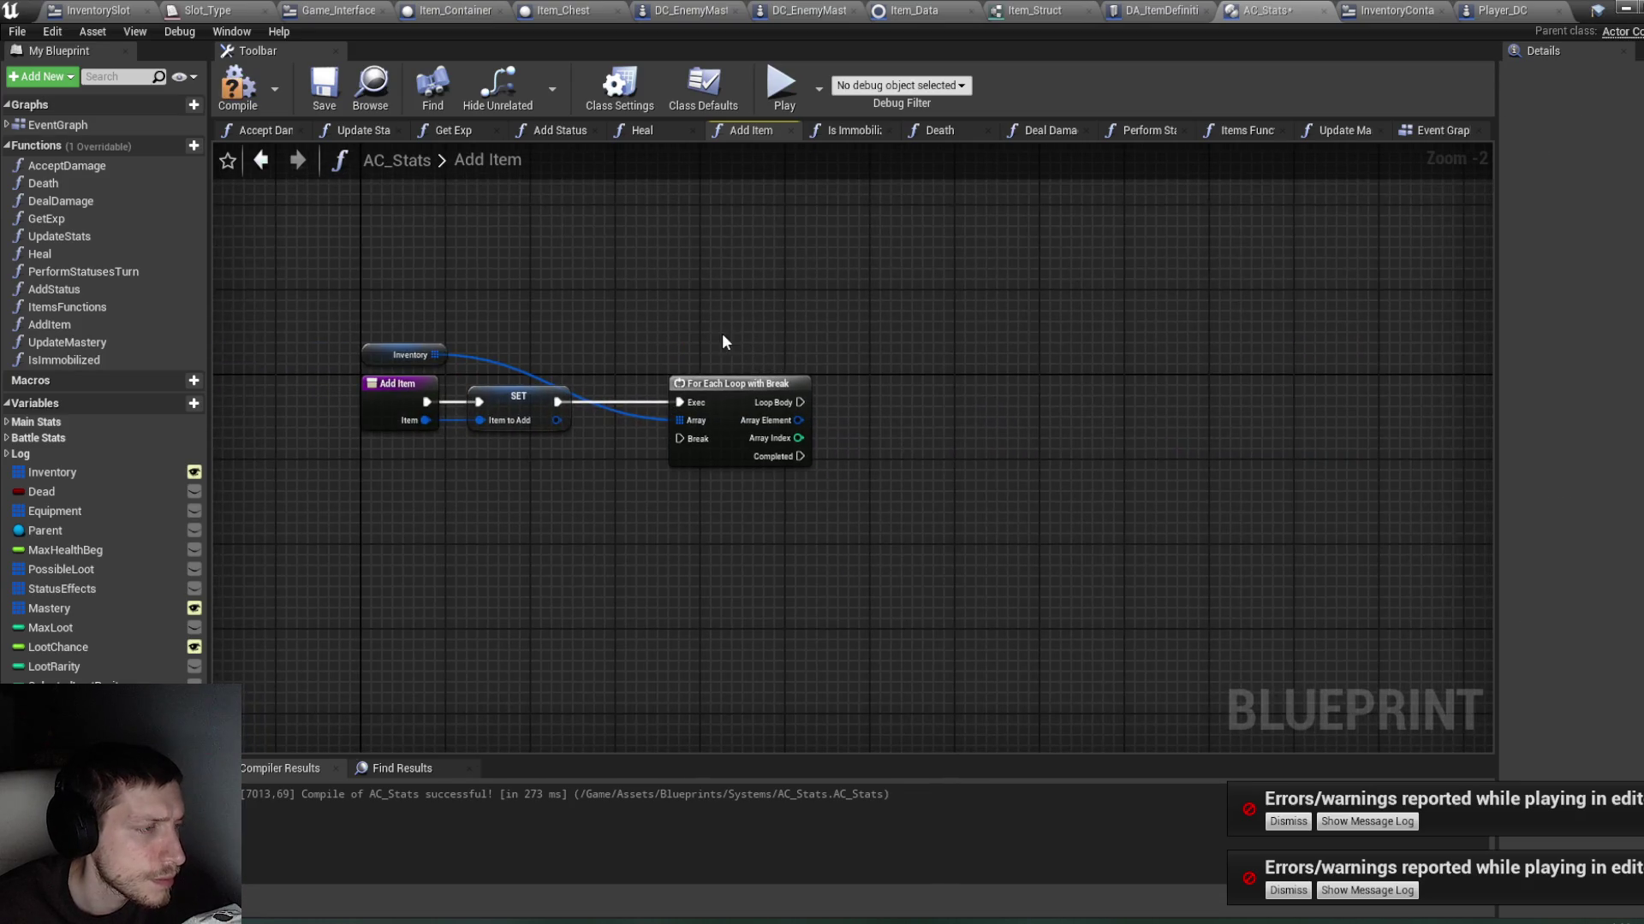
Step: Recompile and move the For Each Loop with Break beside Set Item to Add
left_click(239, 83)
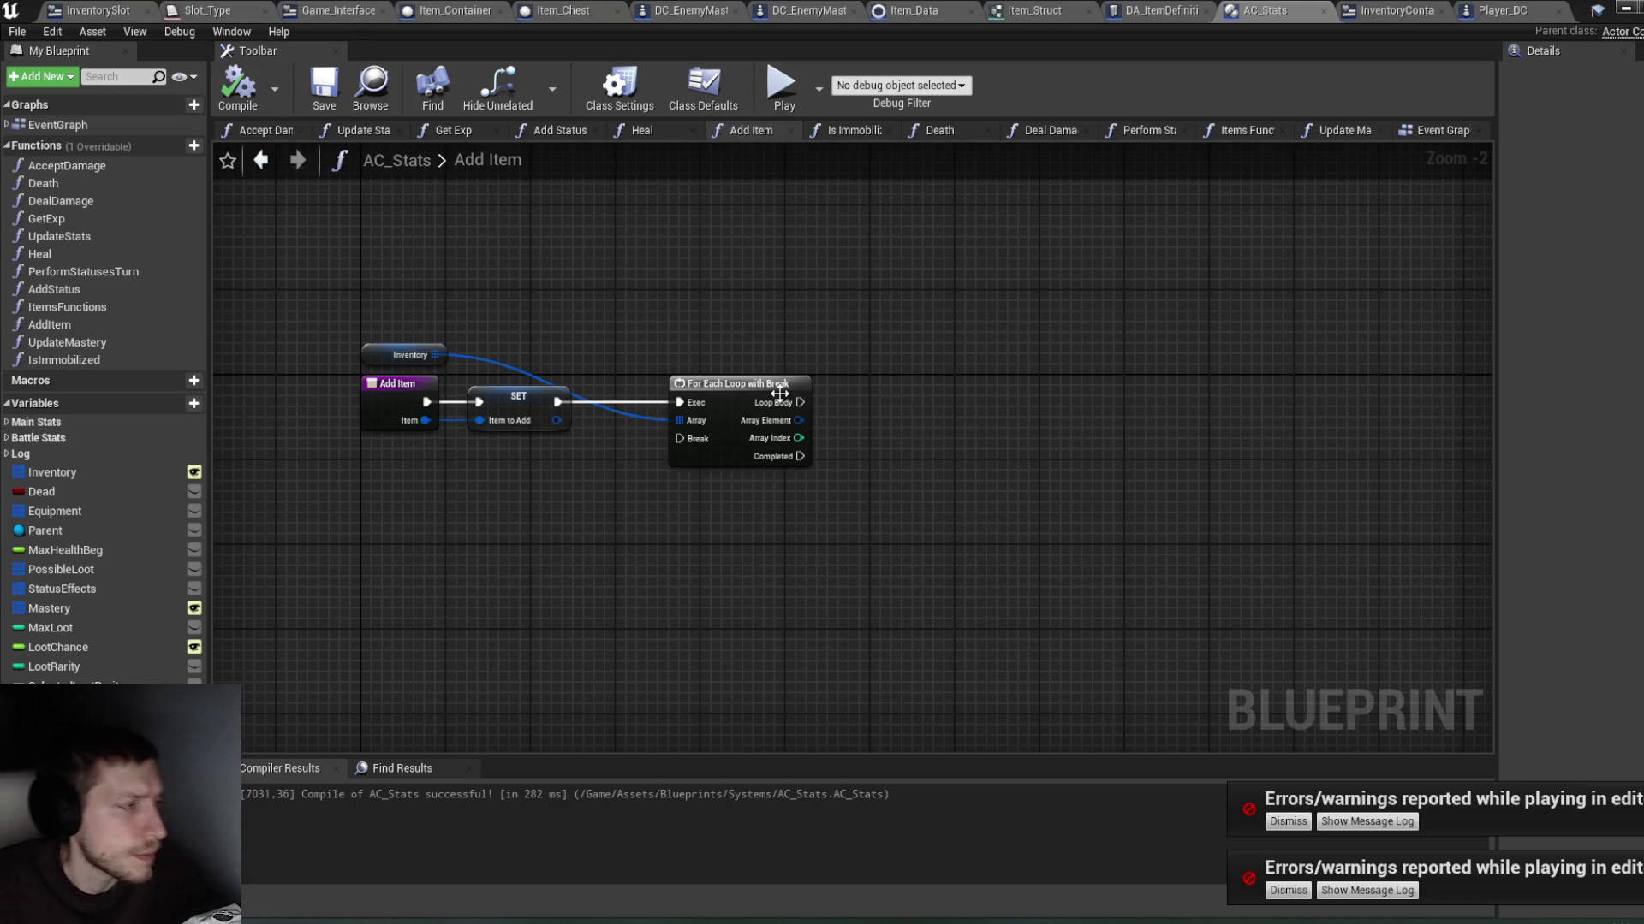
left_click_drag(736, 447, 676, 433)
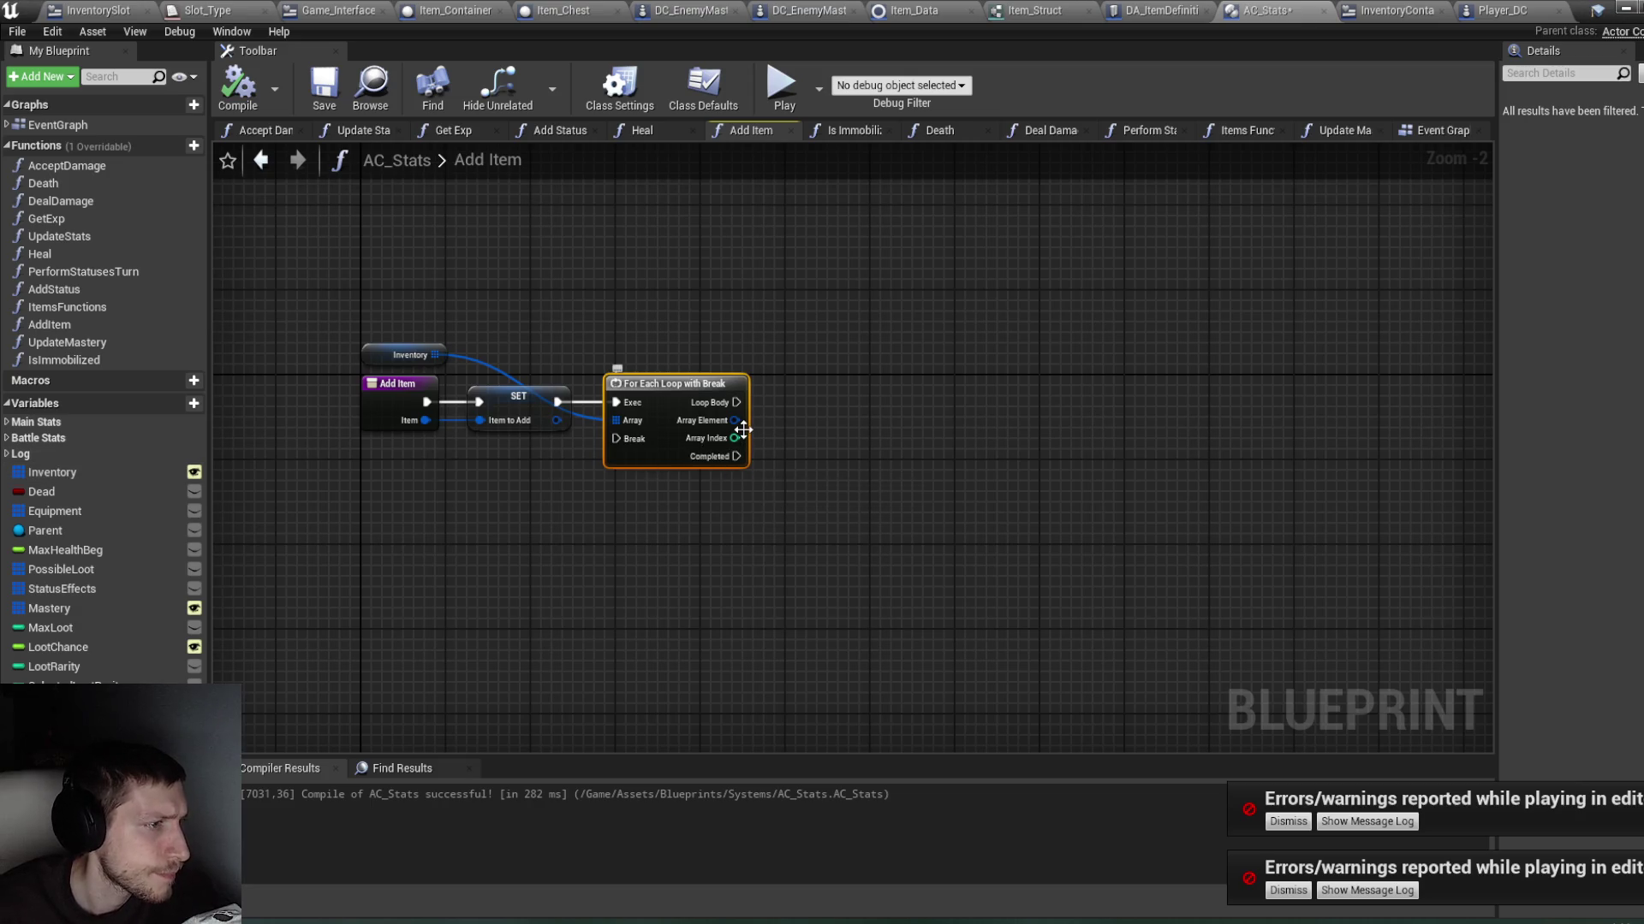
left_click_drag(736, 422, 789, 440)
Step: Add a Break Item_Struct node from Array Element exposing only the ID pin
type("brea")
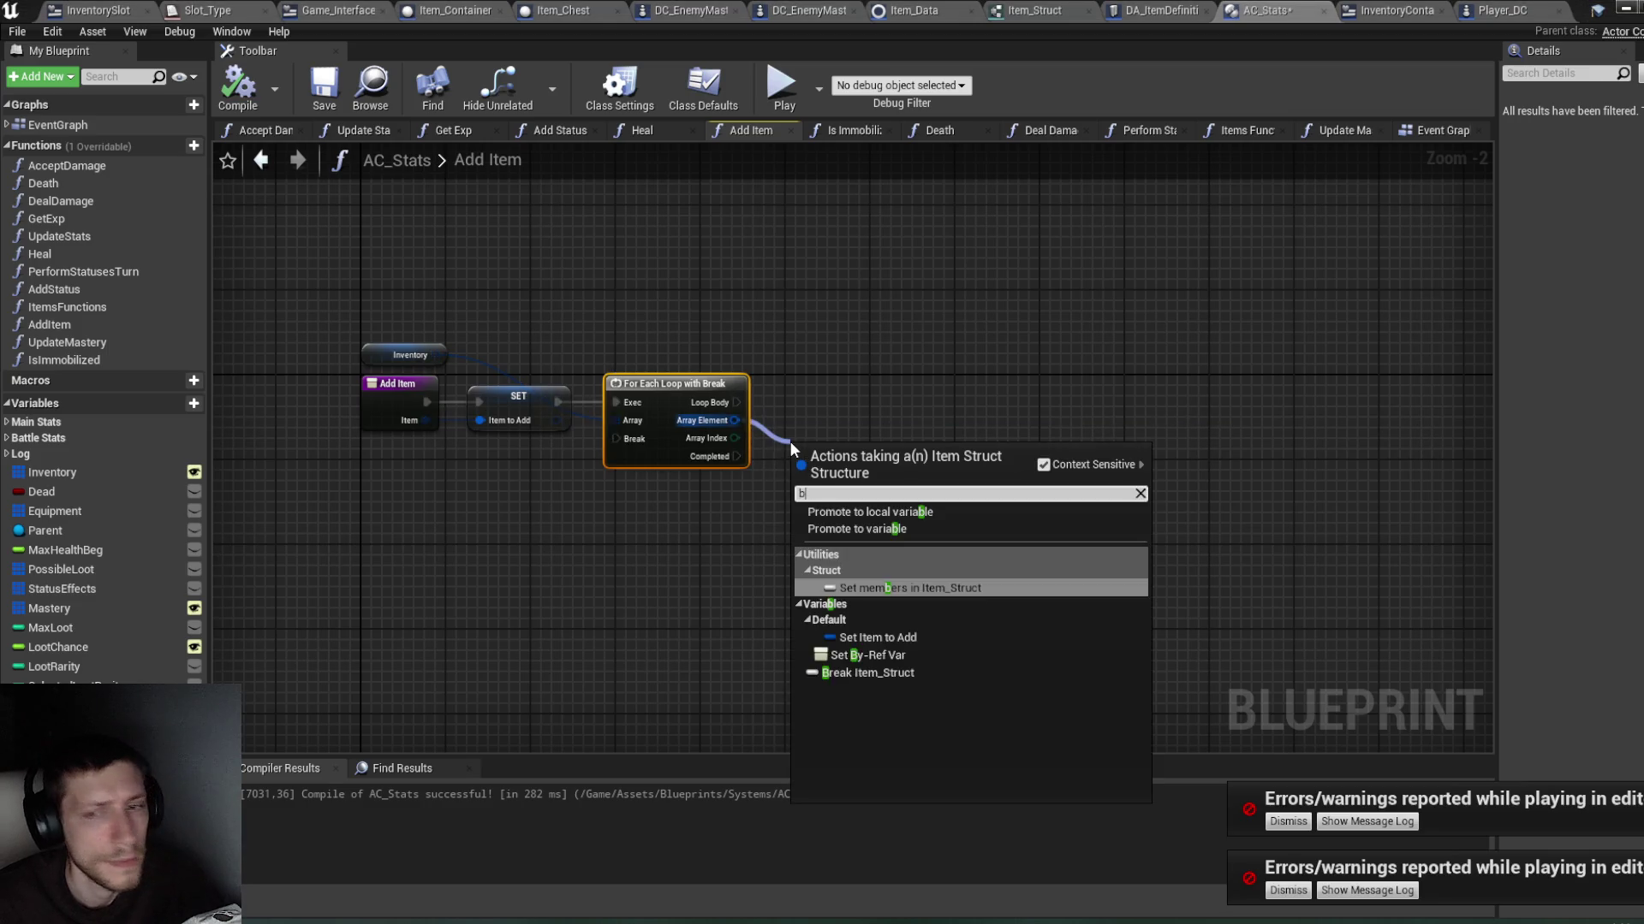
left_click(937, 512)
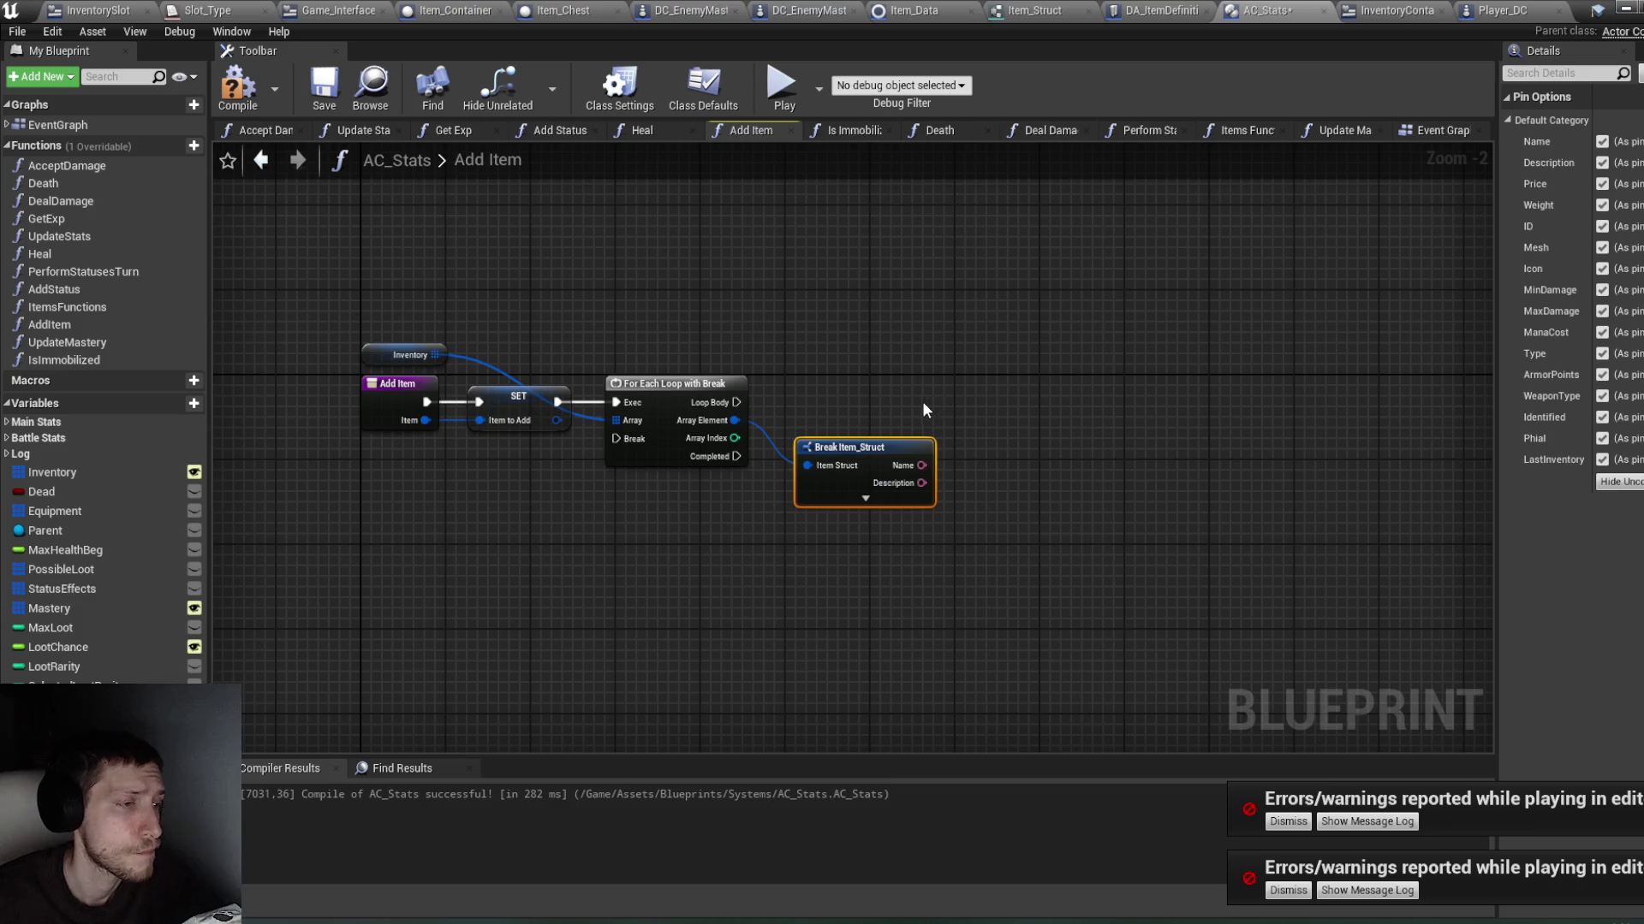
left_click(853, 500)
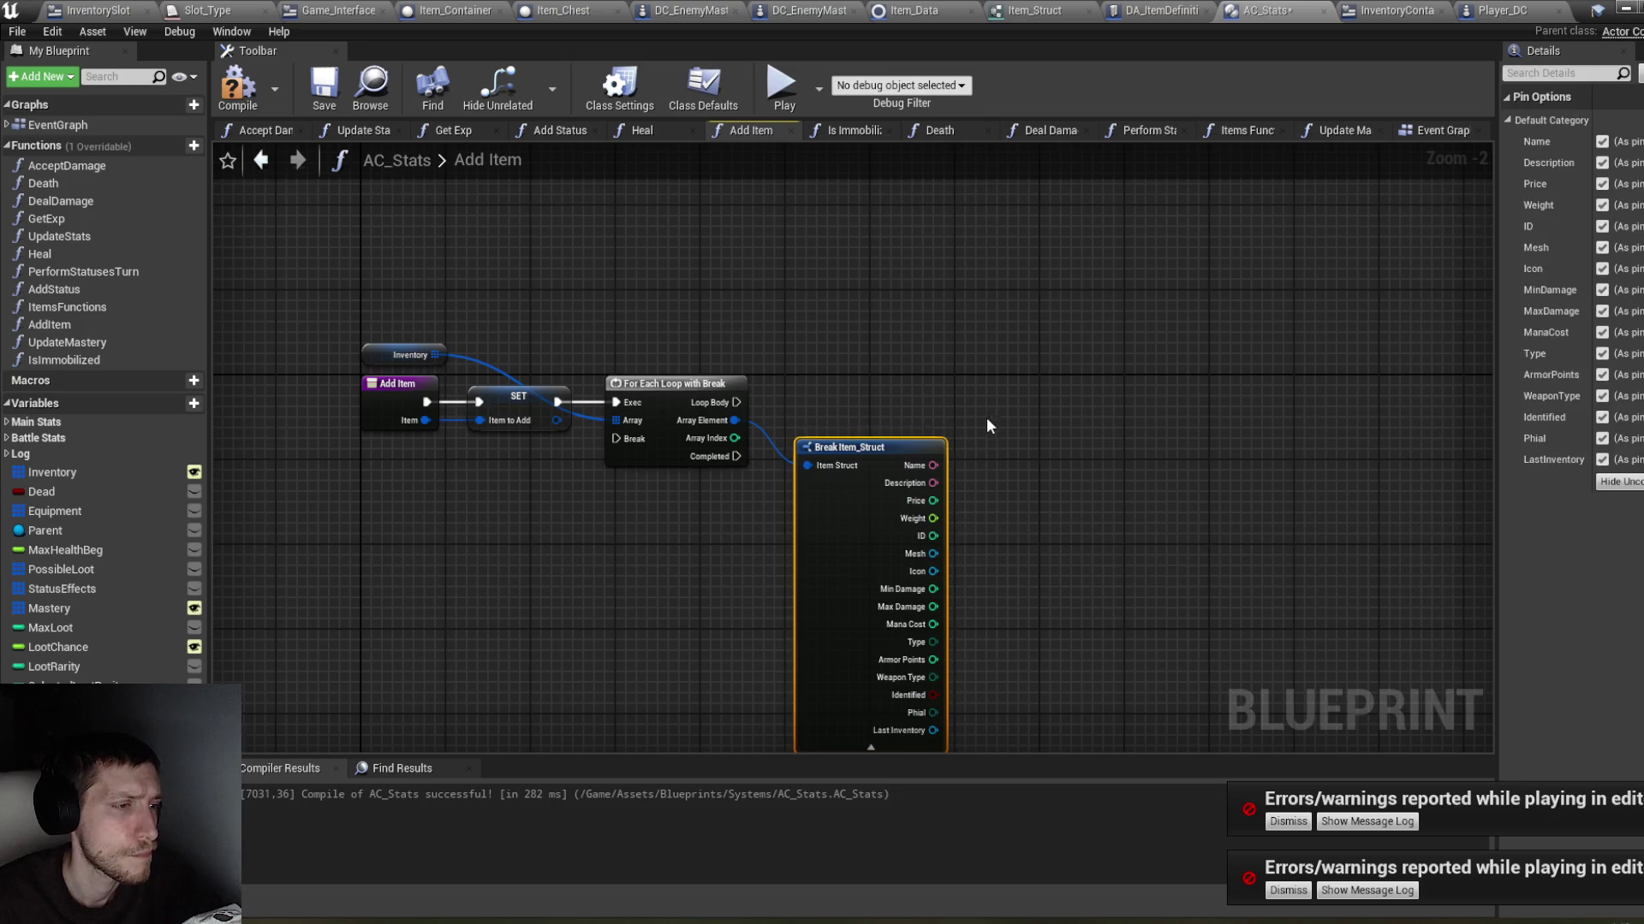
left_click(1621, 482)
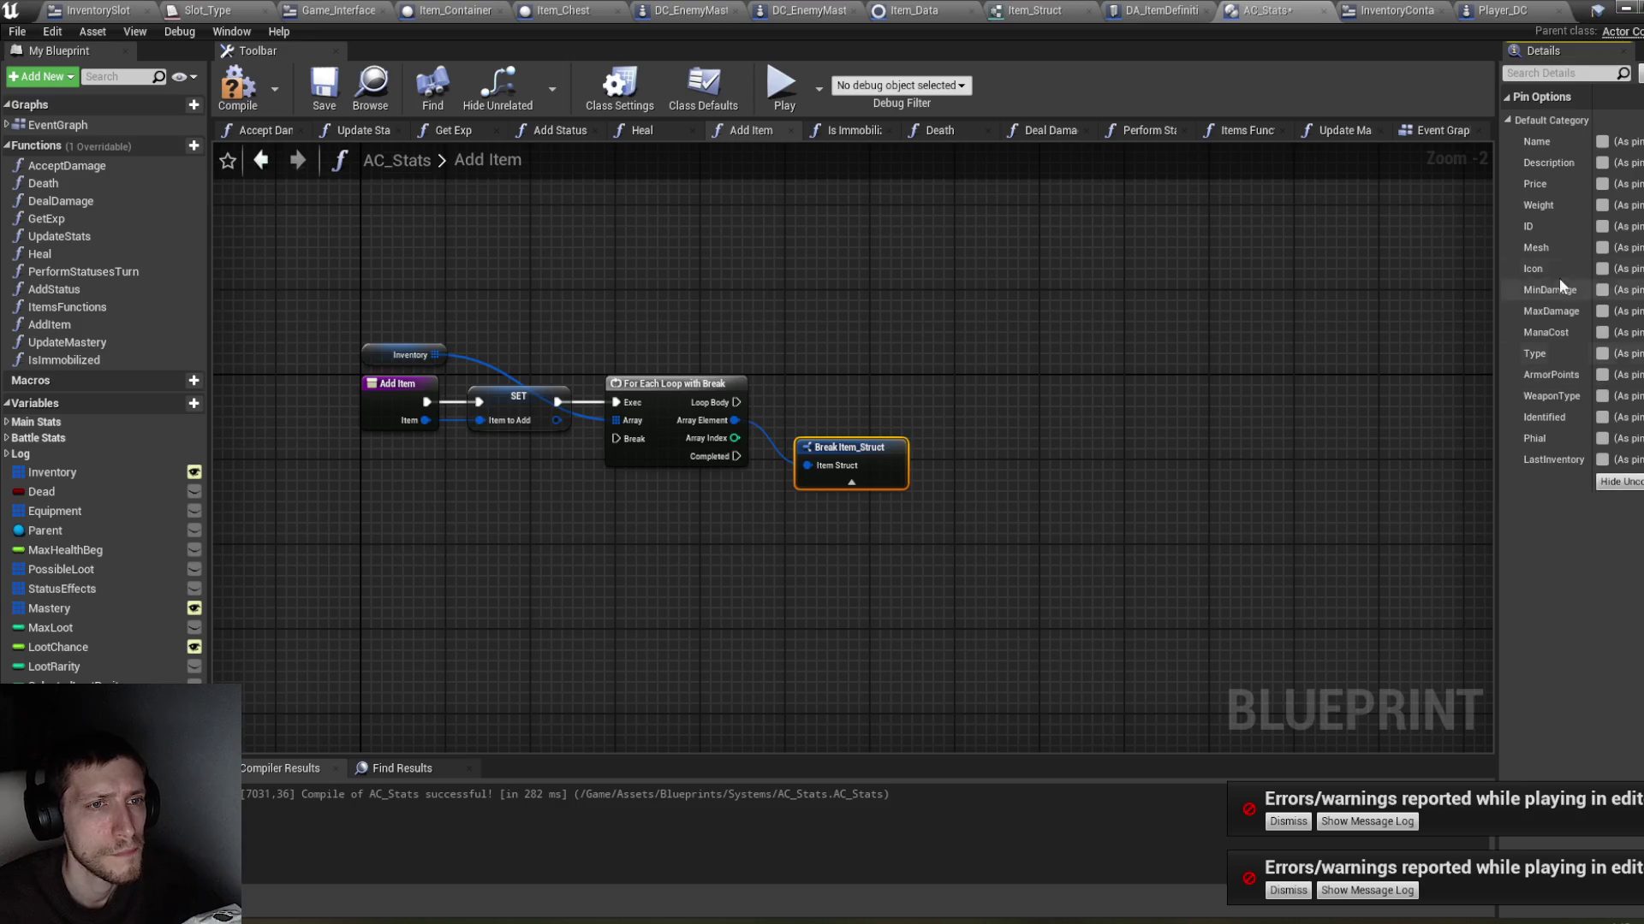
left_click(1602, 227)
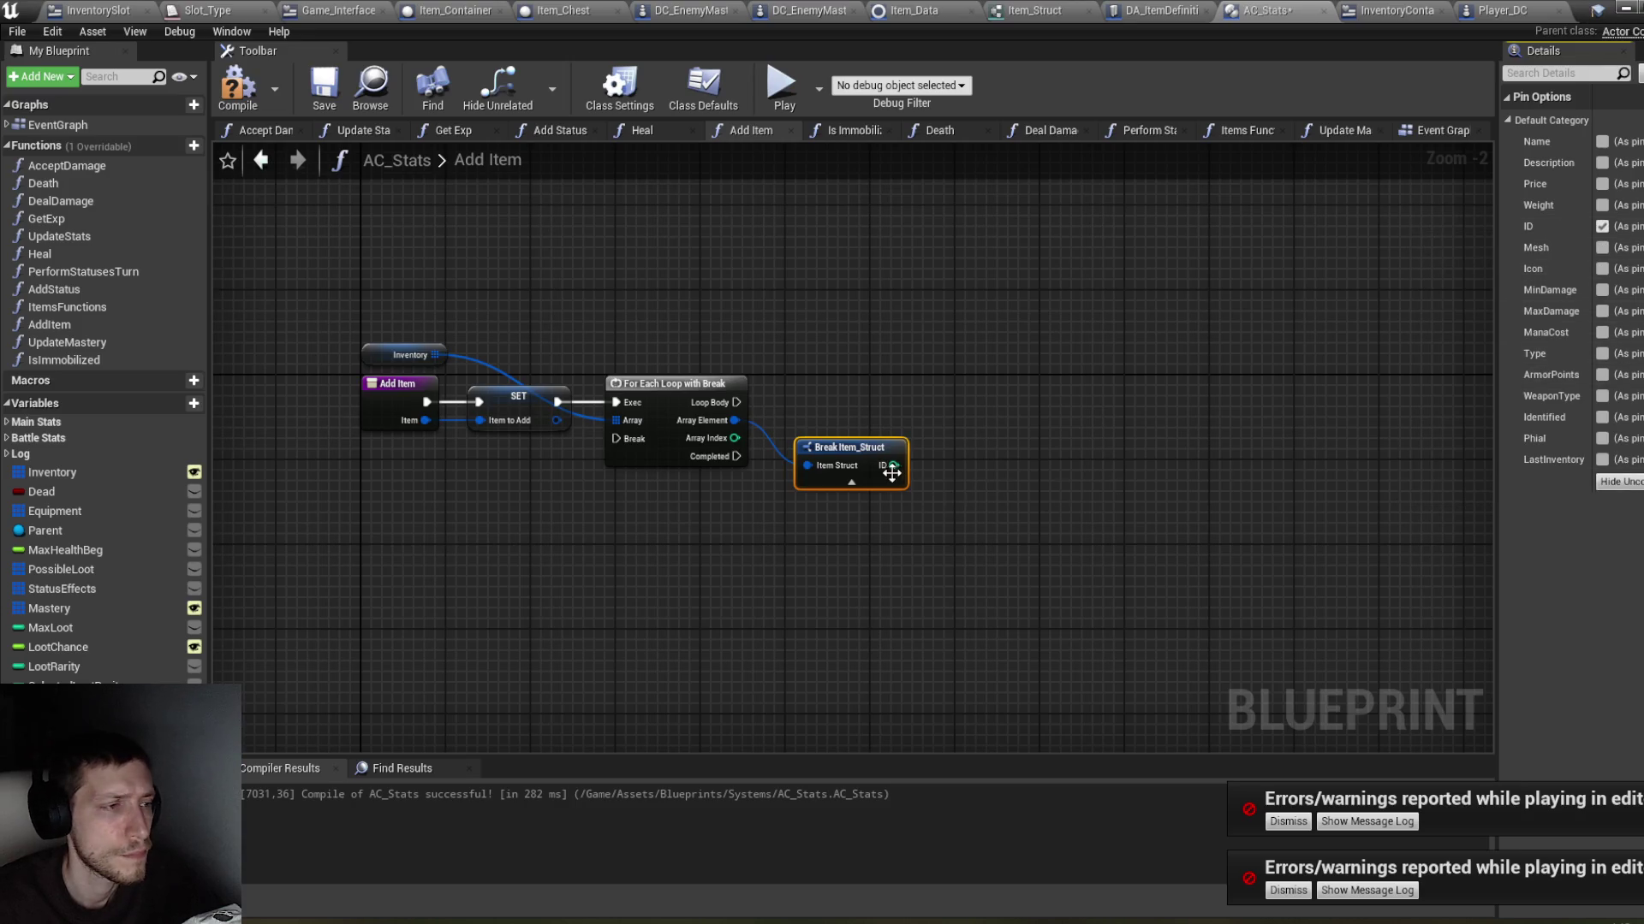
mouse_move(869, 471)
left_mouse_down()
mouse_move(837, 432)
mouse_move(839, 522)
mouse_move(935, 514)
left_mouse_up()
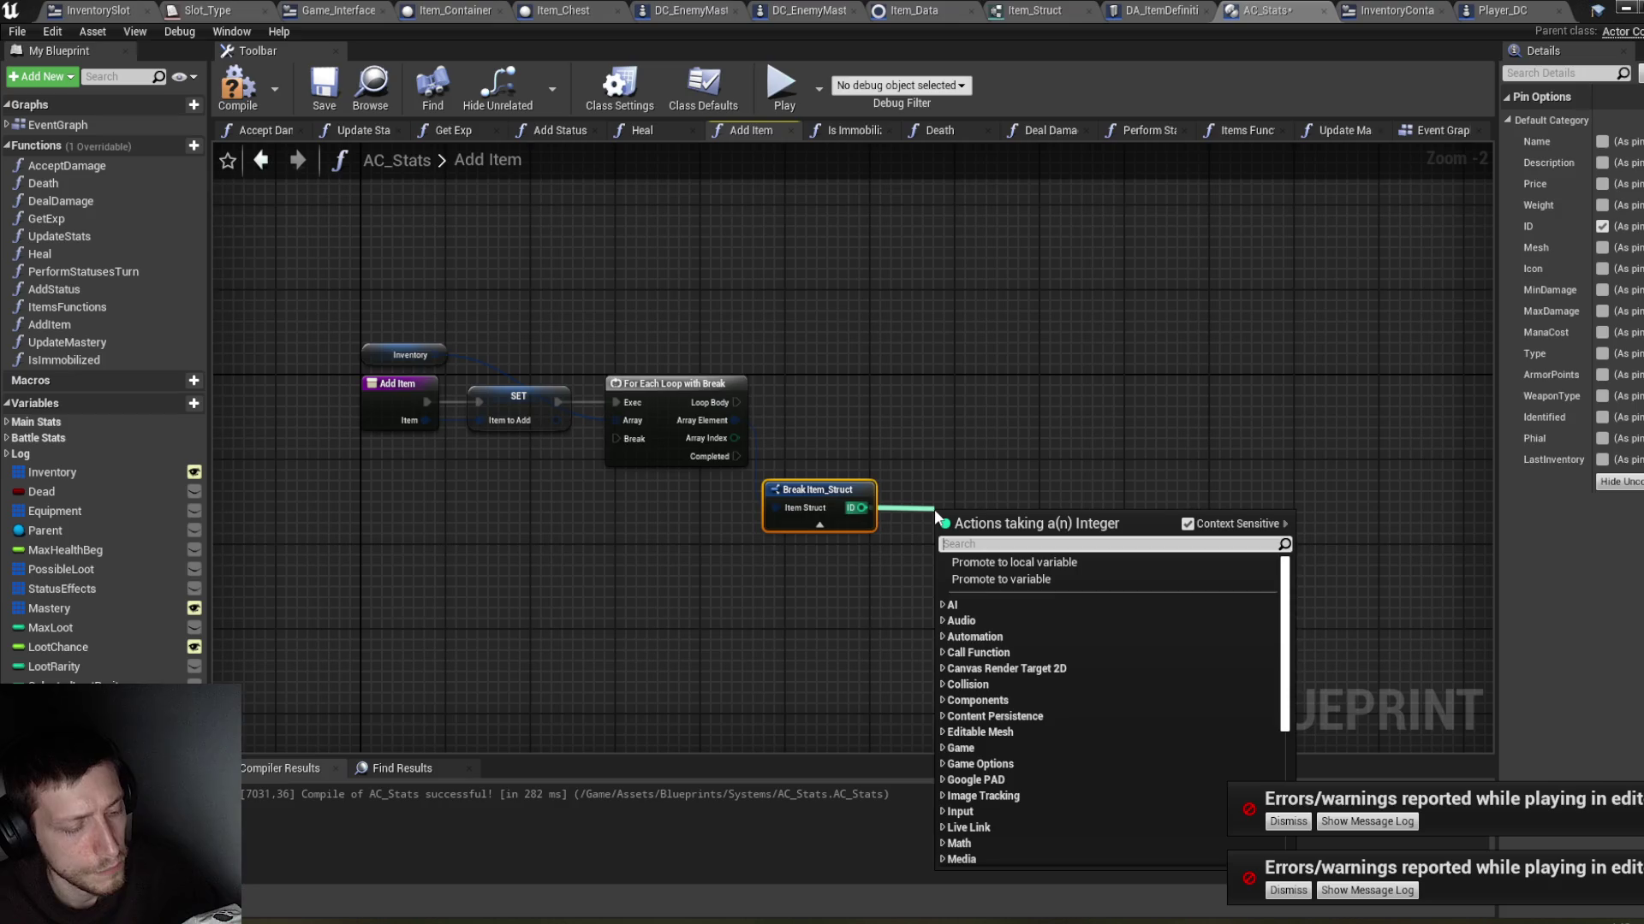
Step: Check ID == 0 with an integer Equal driving a Branch run by Loop Body, then compile
type("=")
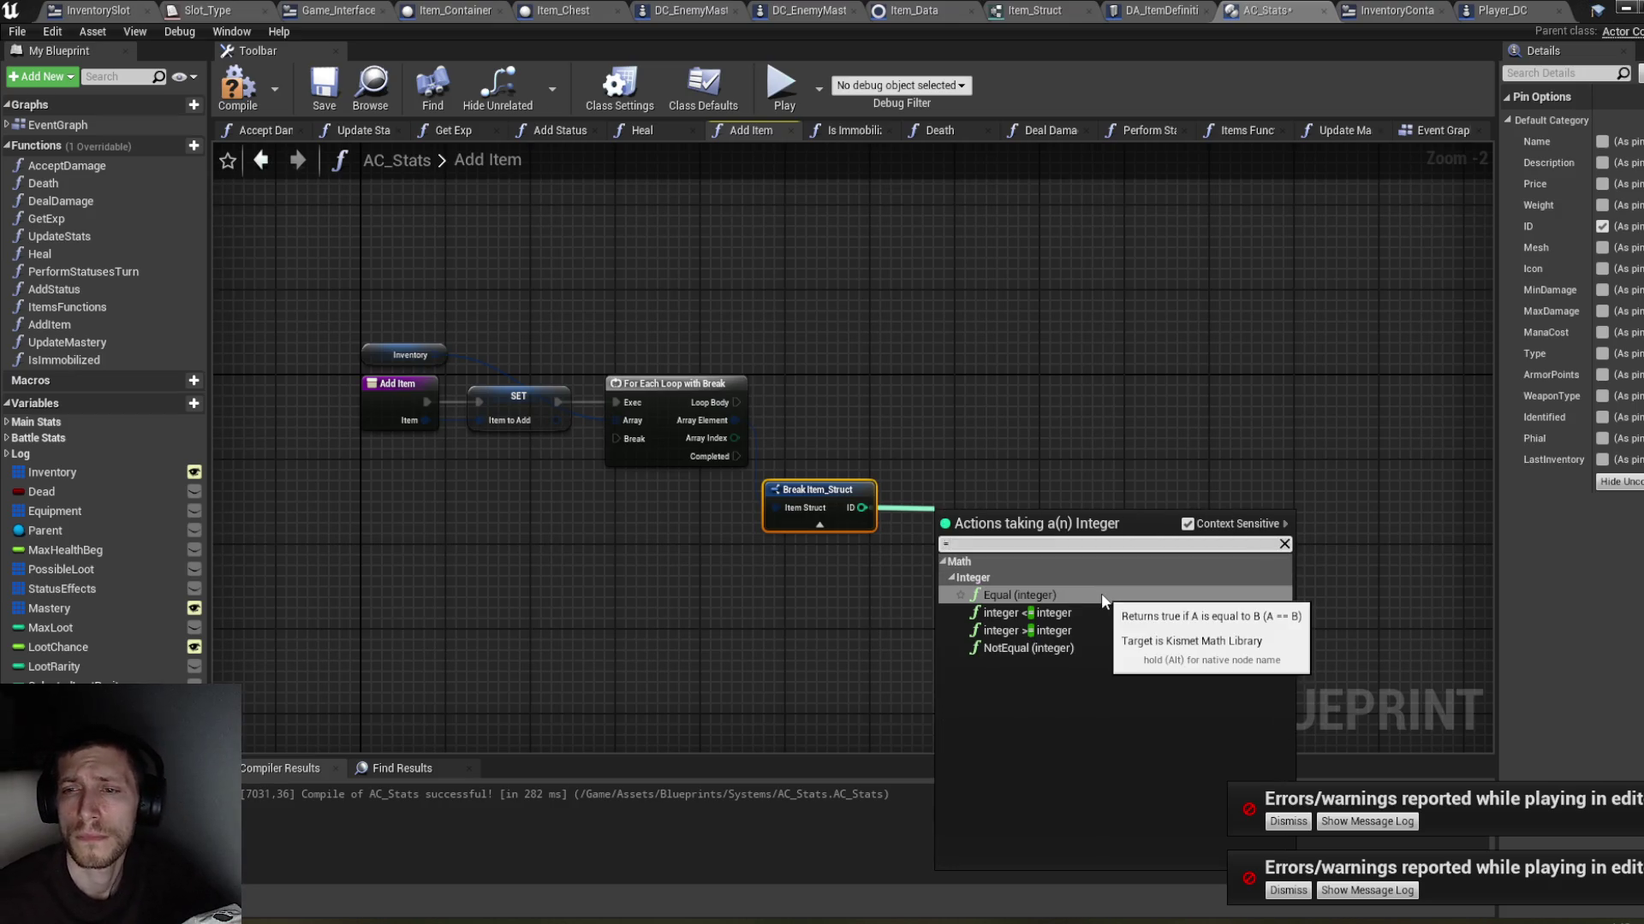
left_click(1101, 593)
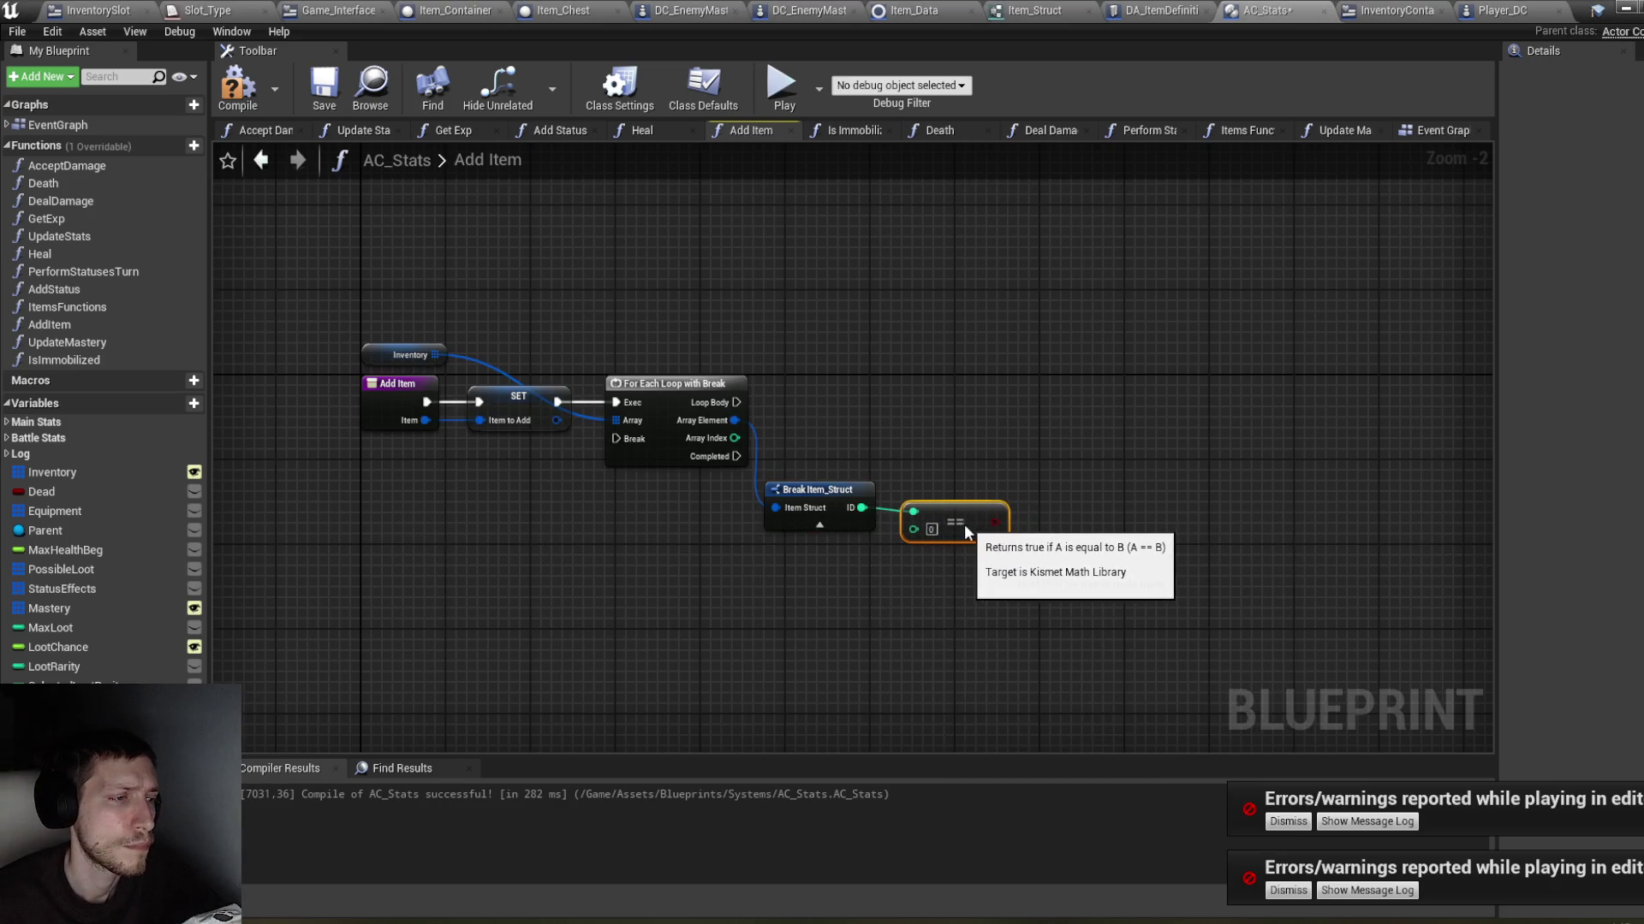
mouse_move(940, 517)
left_mouse_down()
mouse_move(920, 507)
mouse_move(1019, 381)
mouse_move(1038, 380)
left_mouse_up()
type("bran")
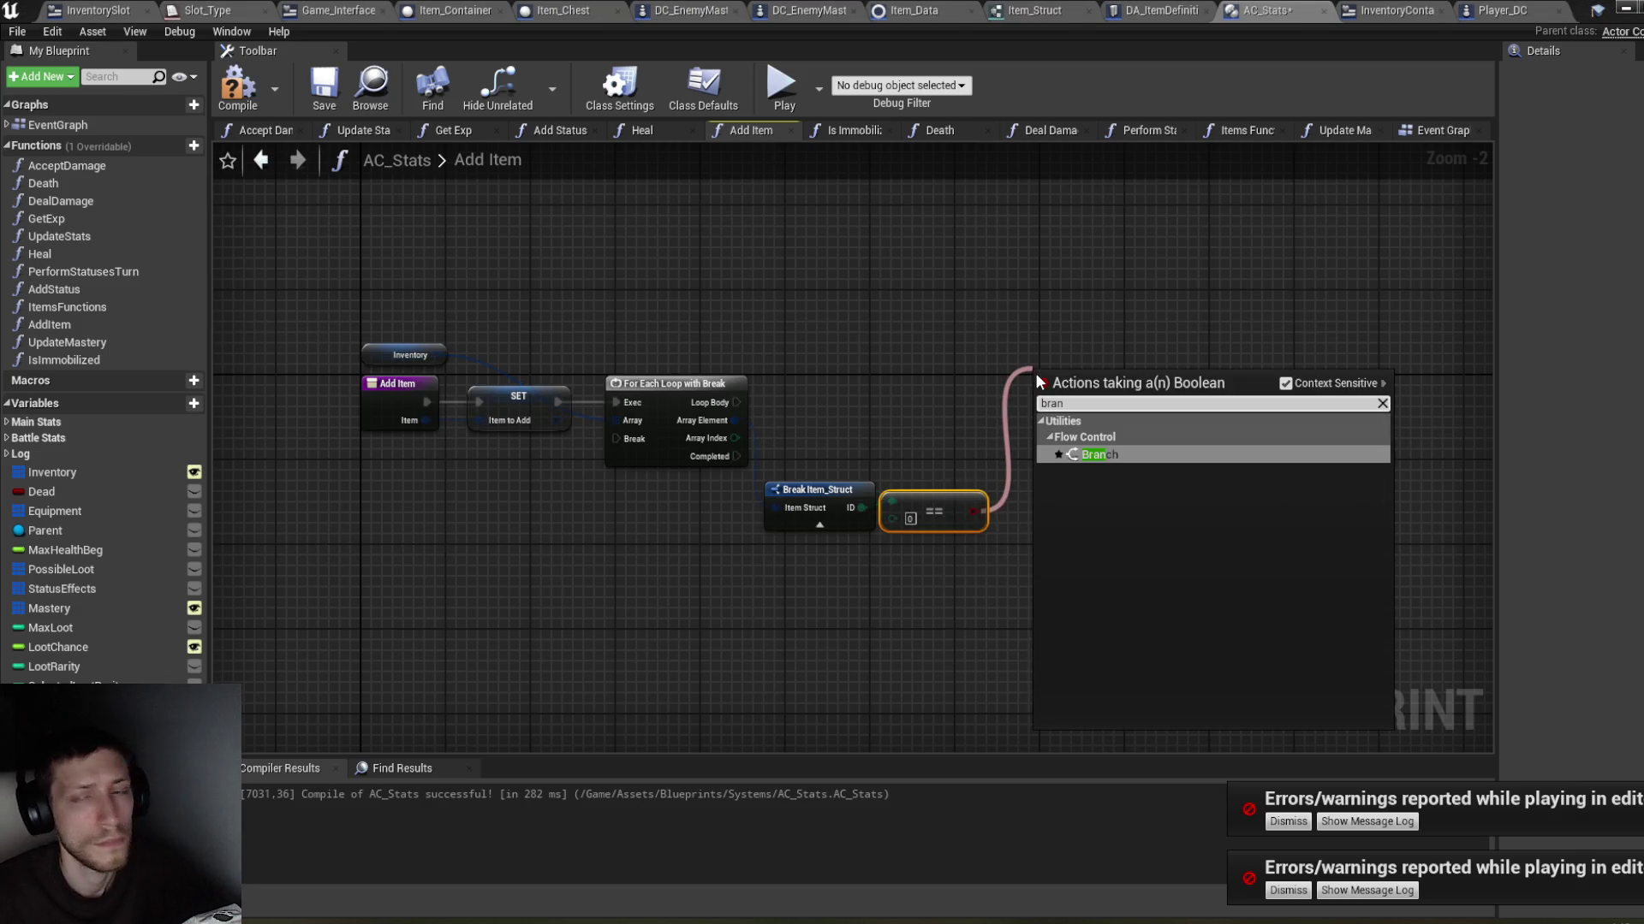
key("Return")
mouse_move(732, 403)
left_mouse_down()
mouse_move(1076, 397)
mouse_move(914, 363)
left_mouse_up()
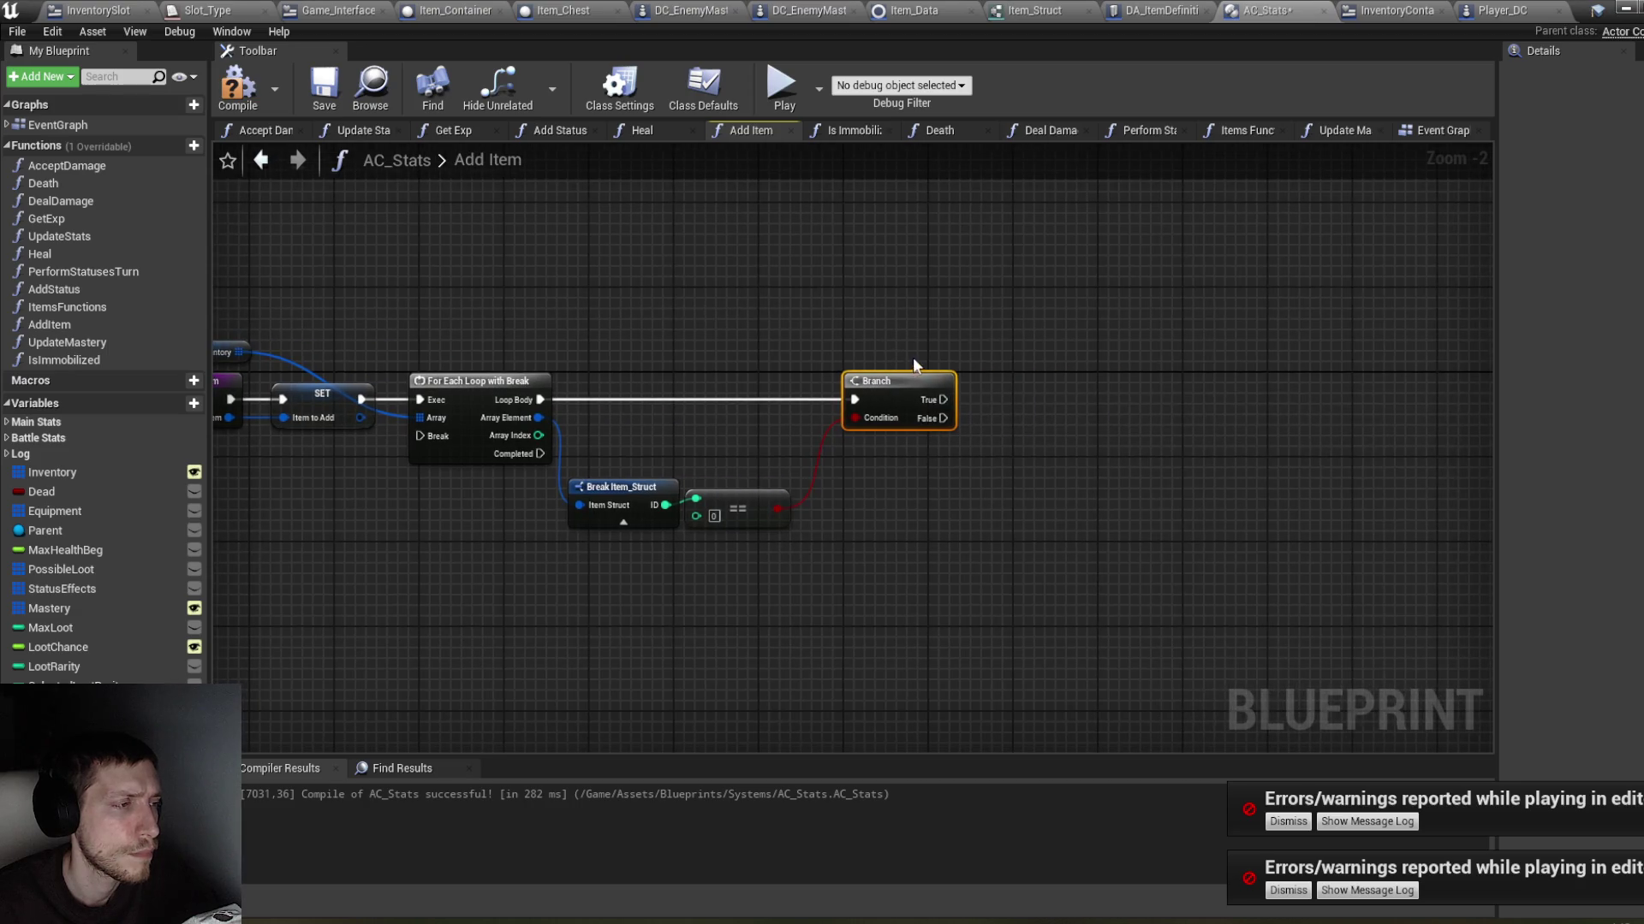
left_click(238, 85)
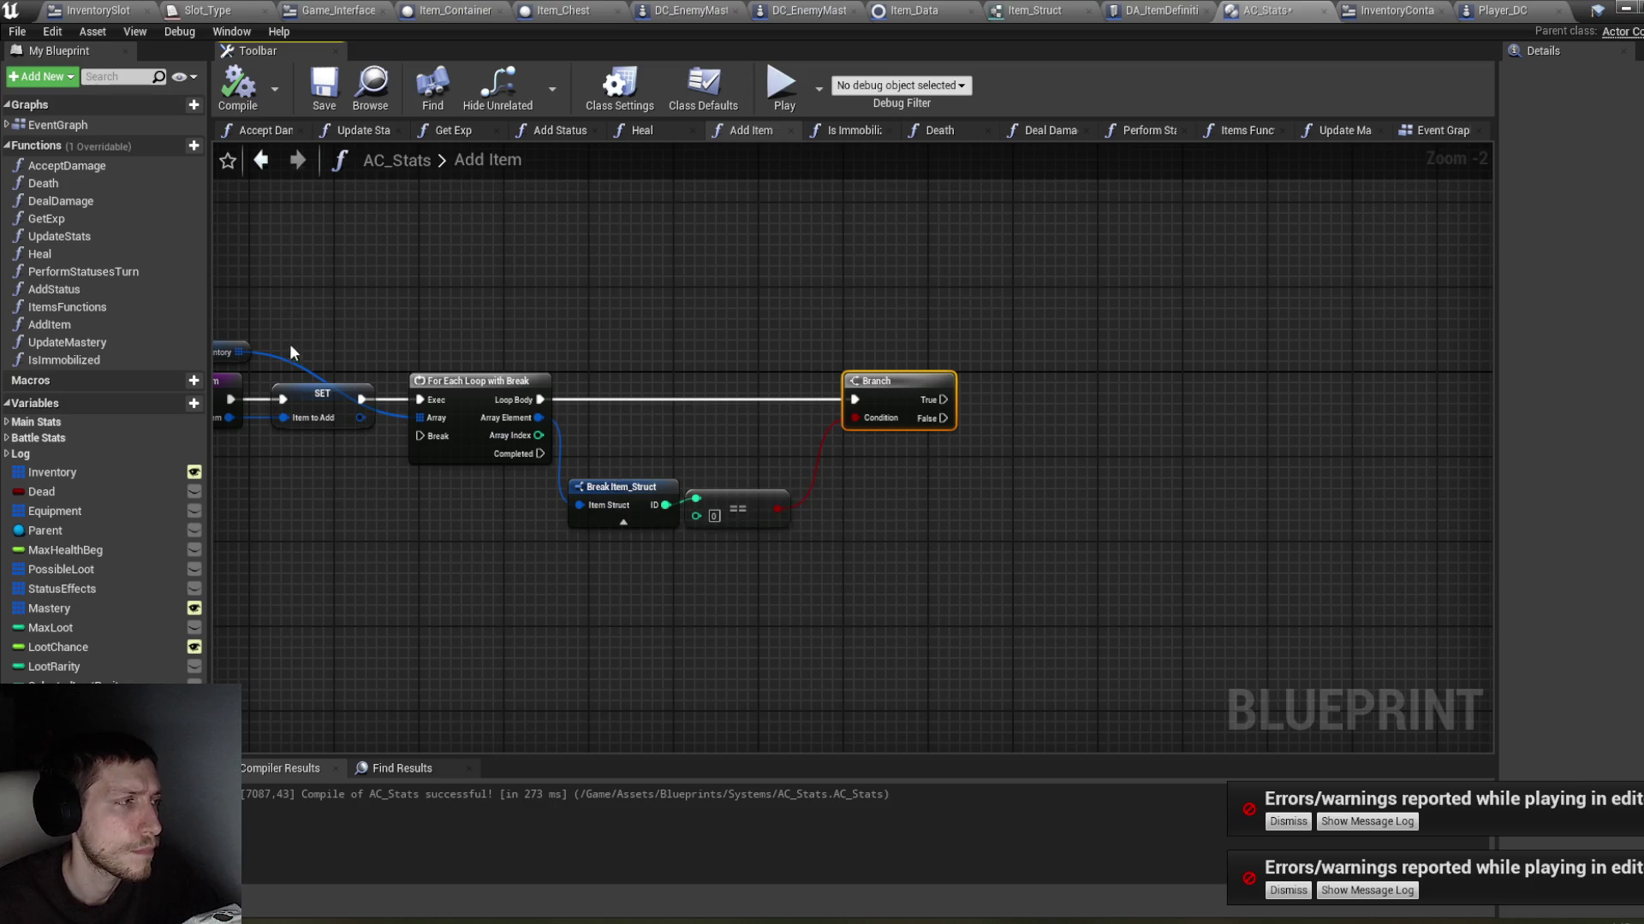
left_click_drag(240, 350, 606, 279)
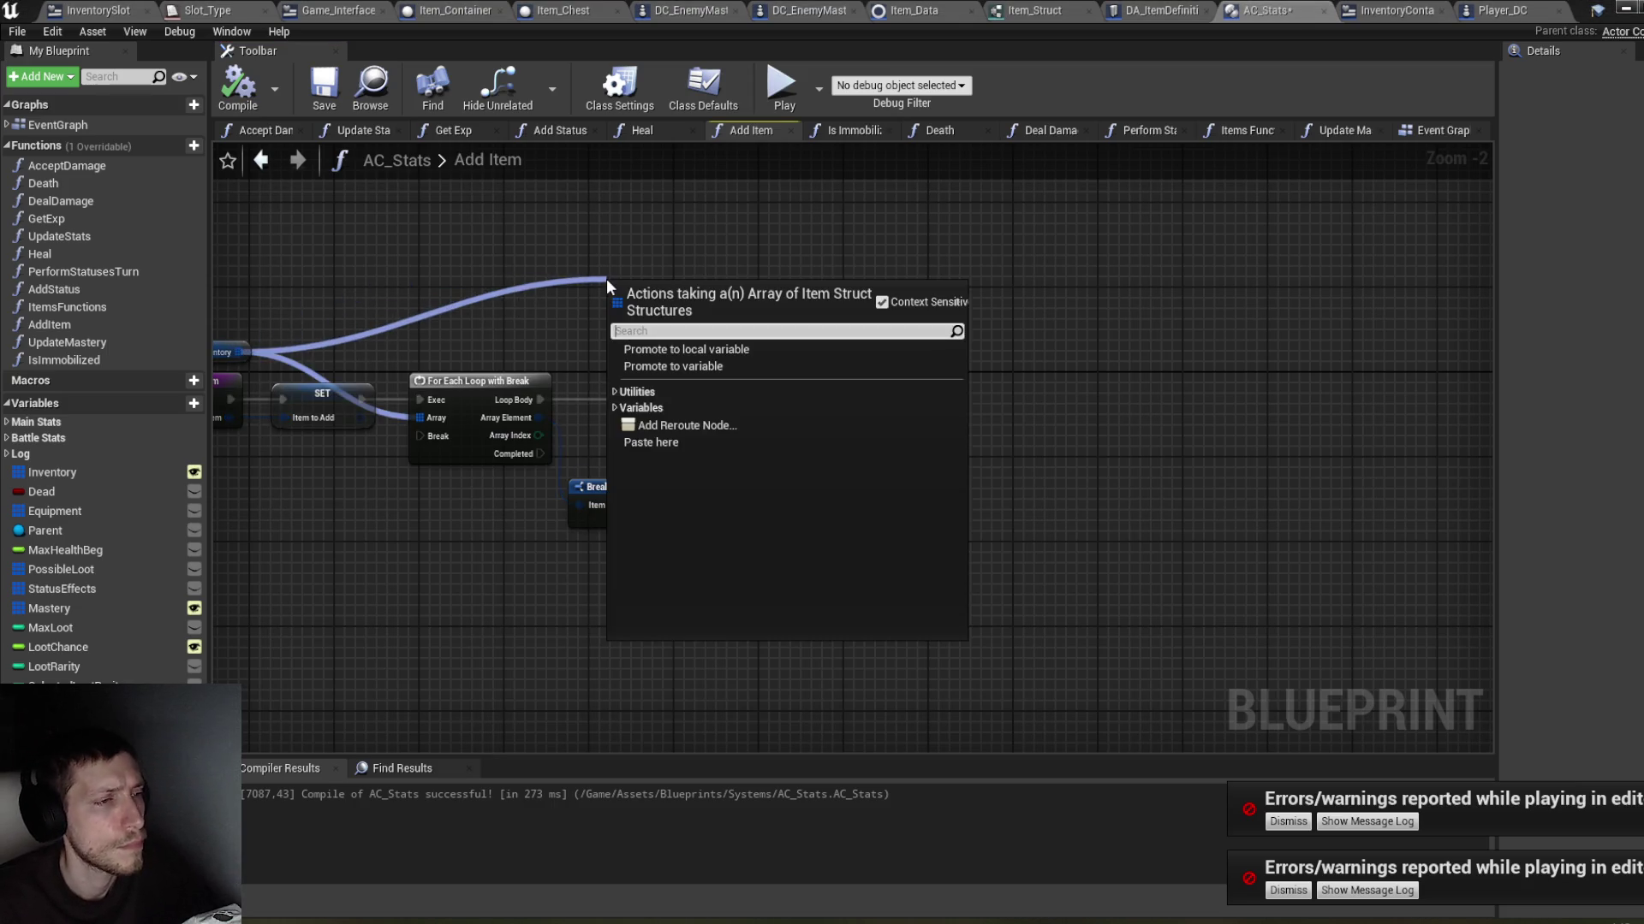
type("set")
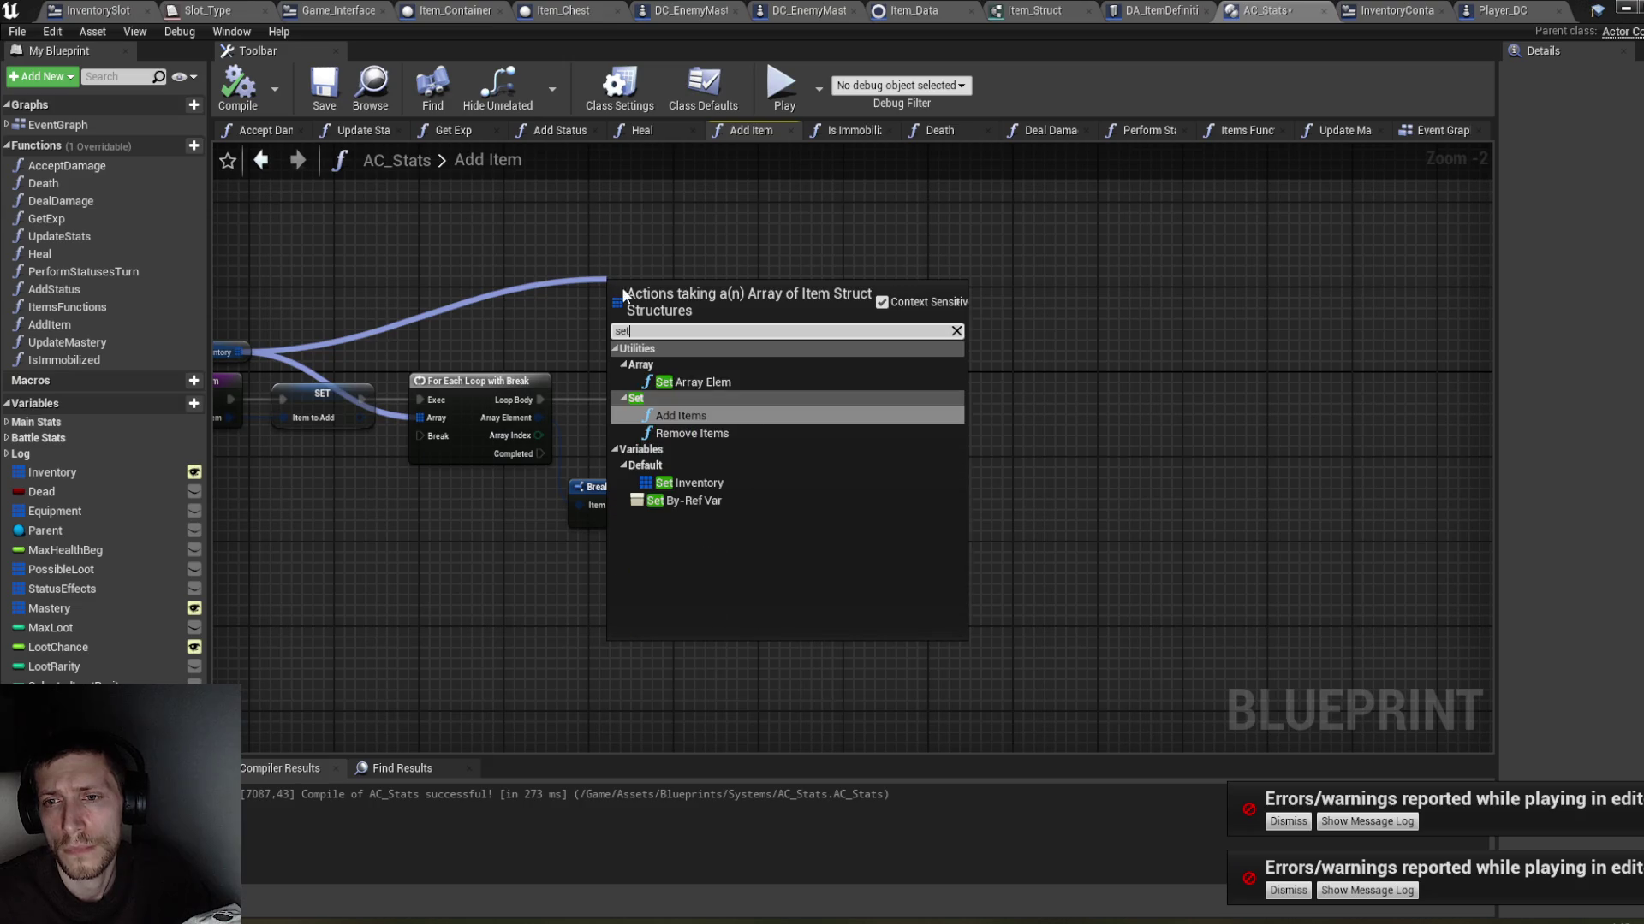